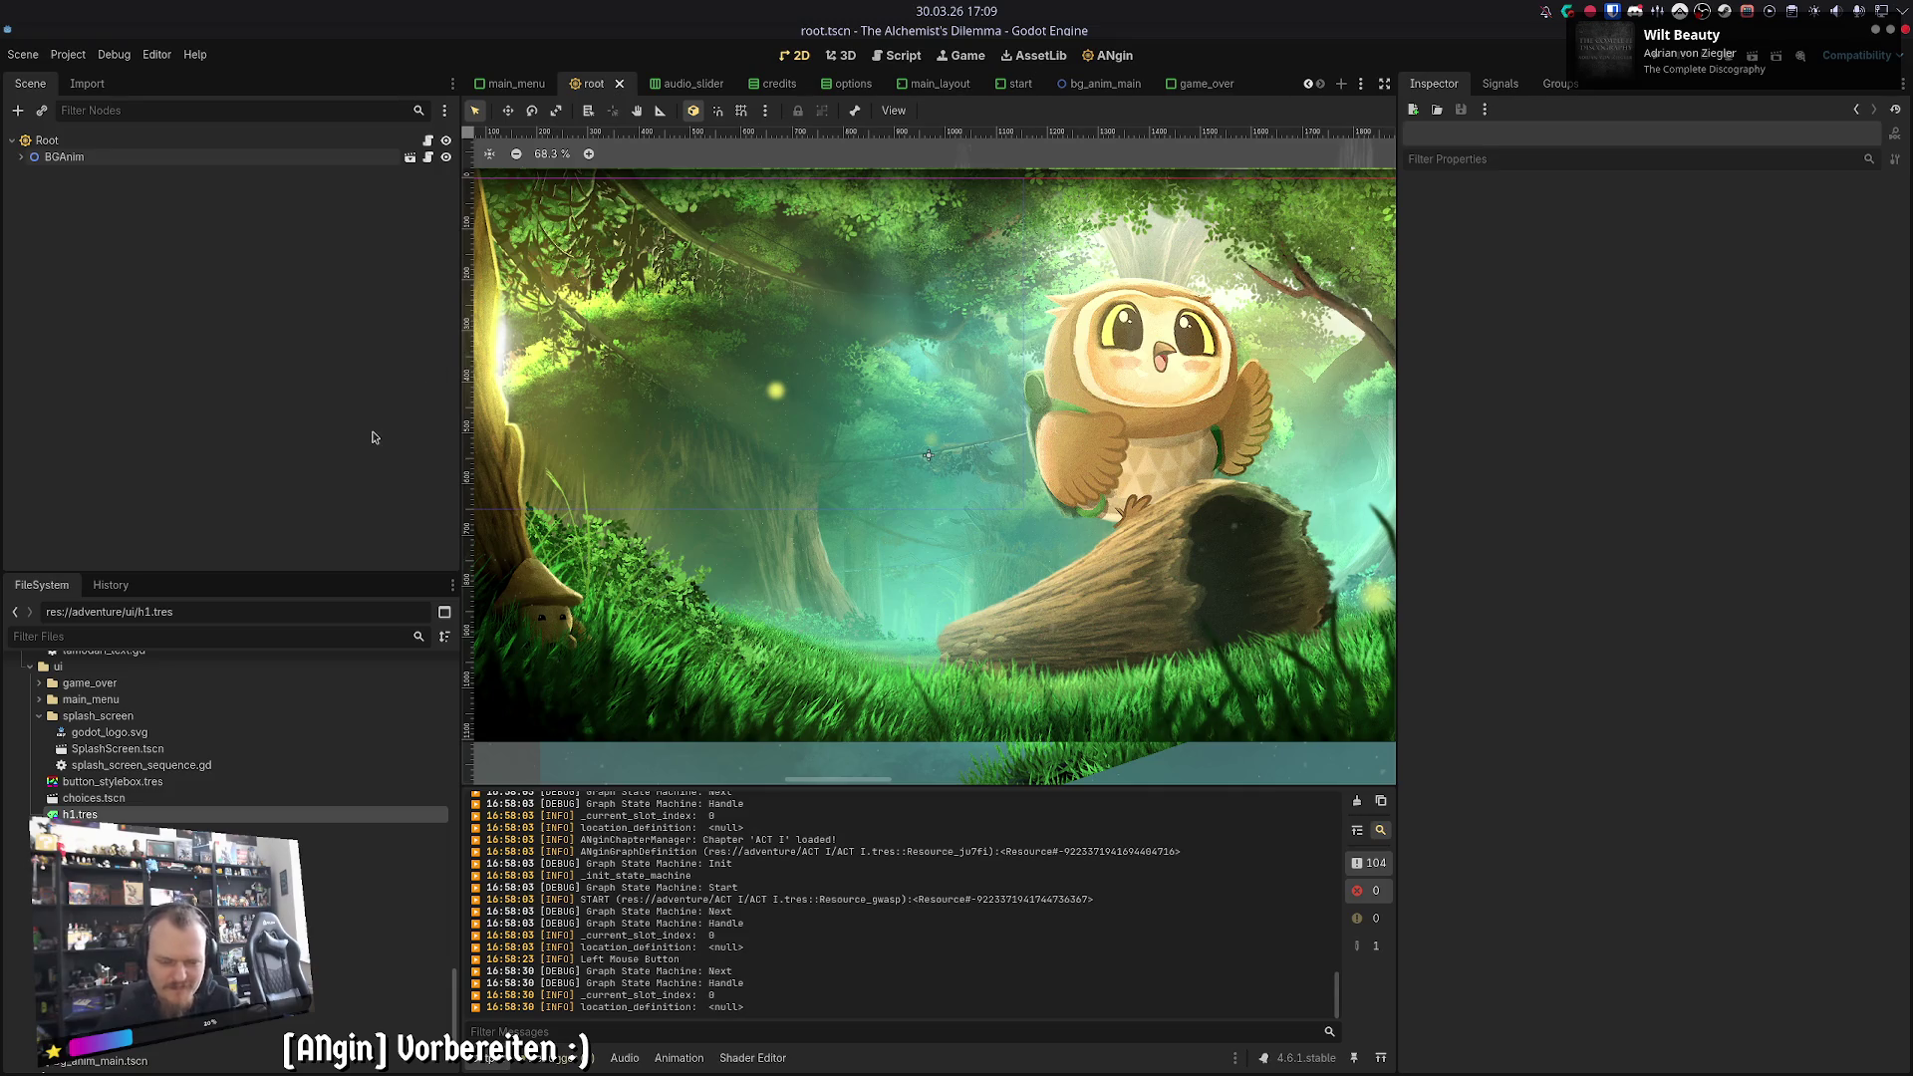
Step: Instance bg_anim.tscn under Root as a hidden BGAnim2 and save root.tscn
left_click(181, 144)
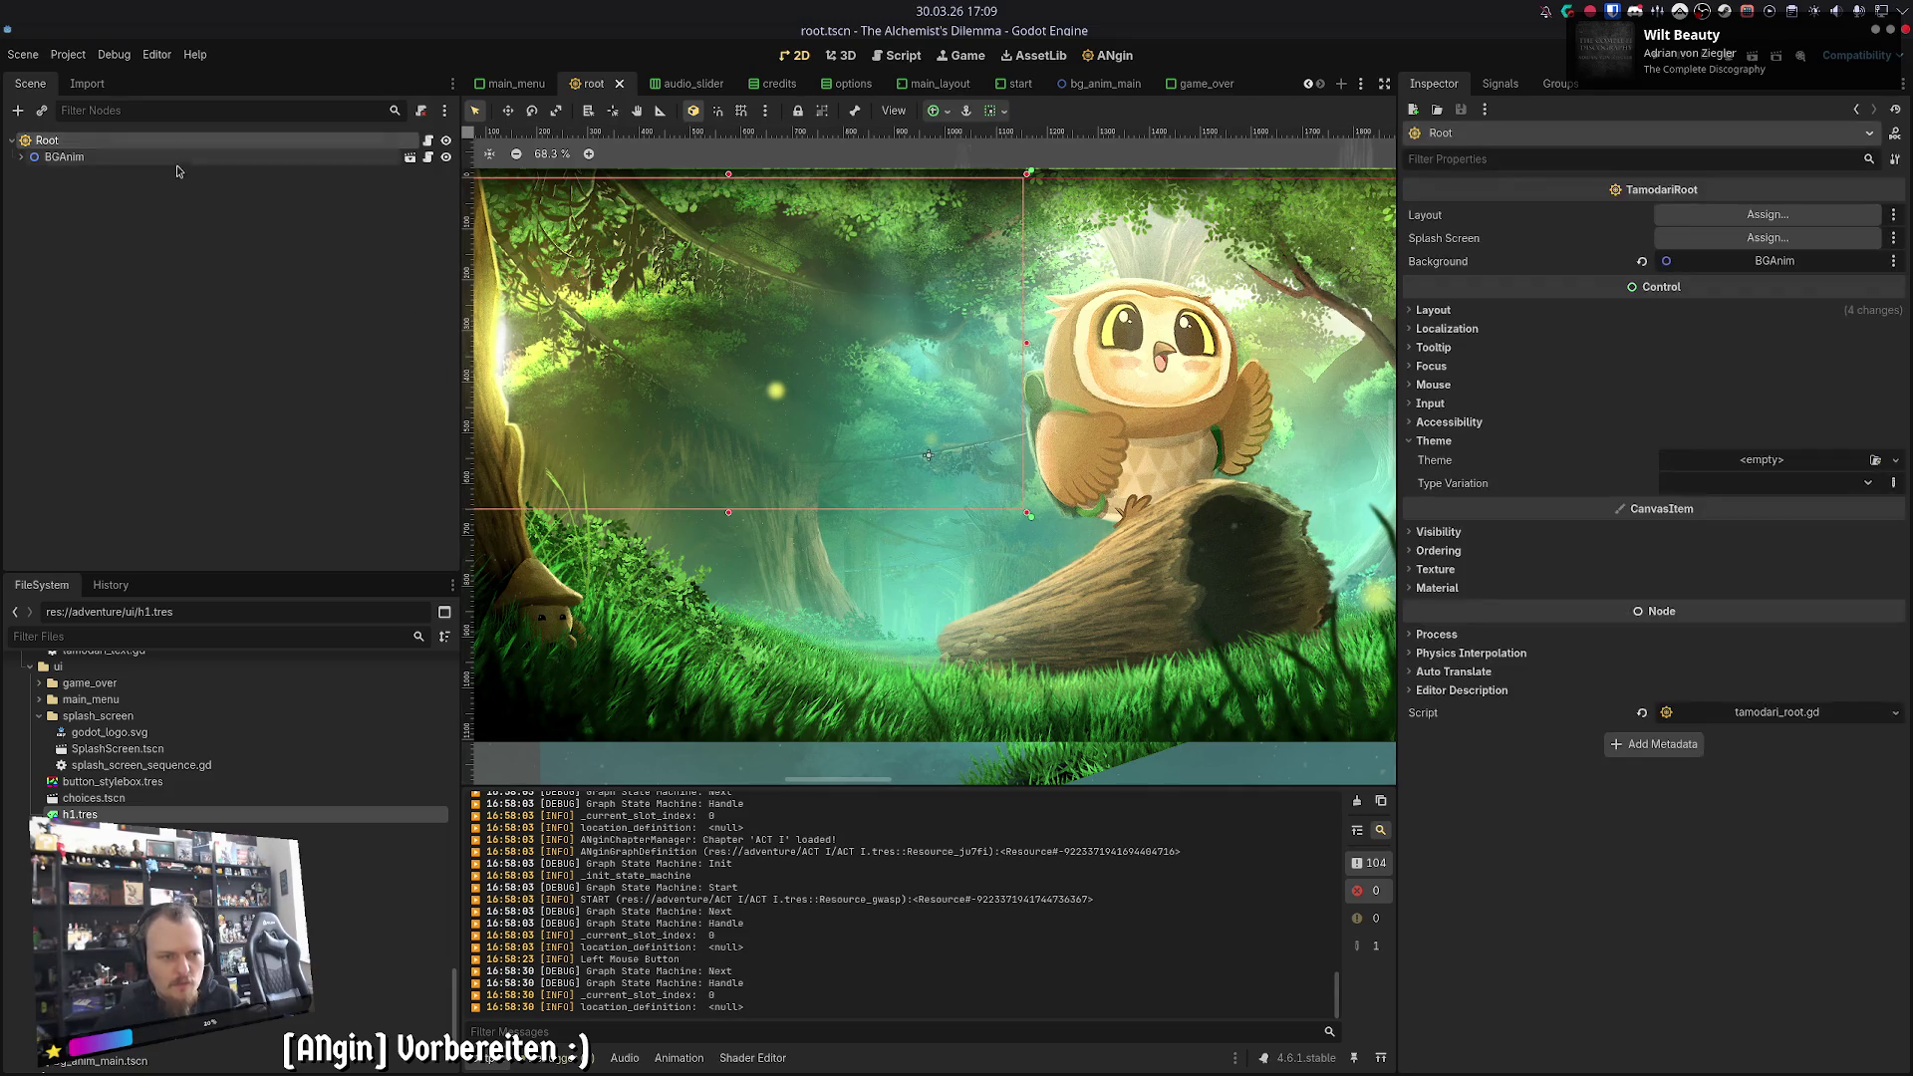
scroll(199, 945, "down", 2)
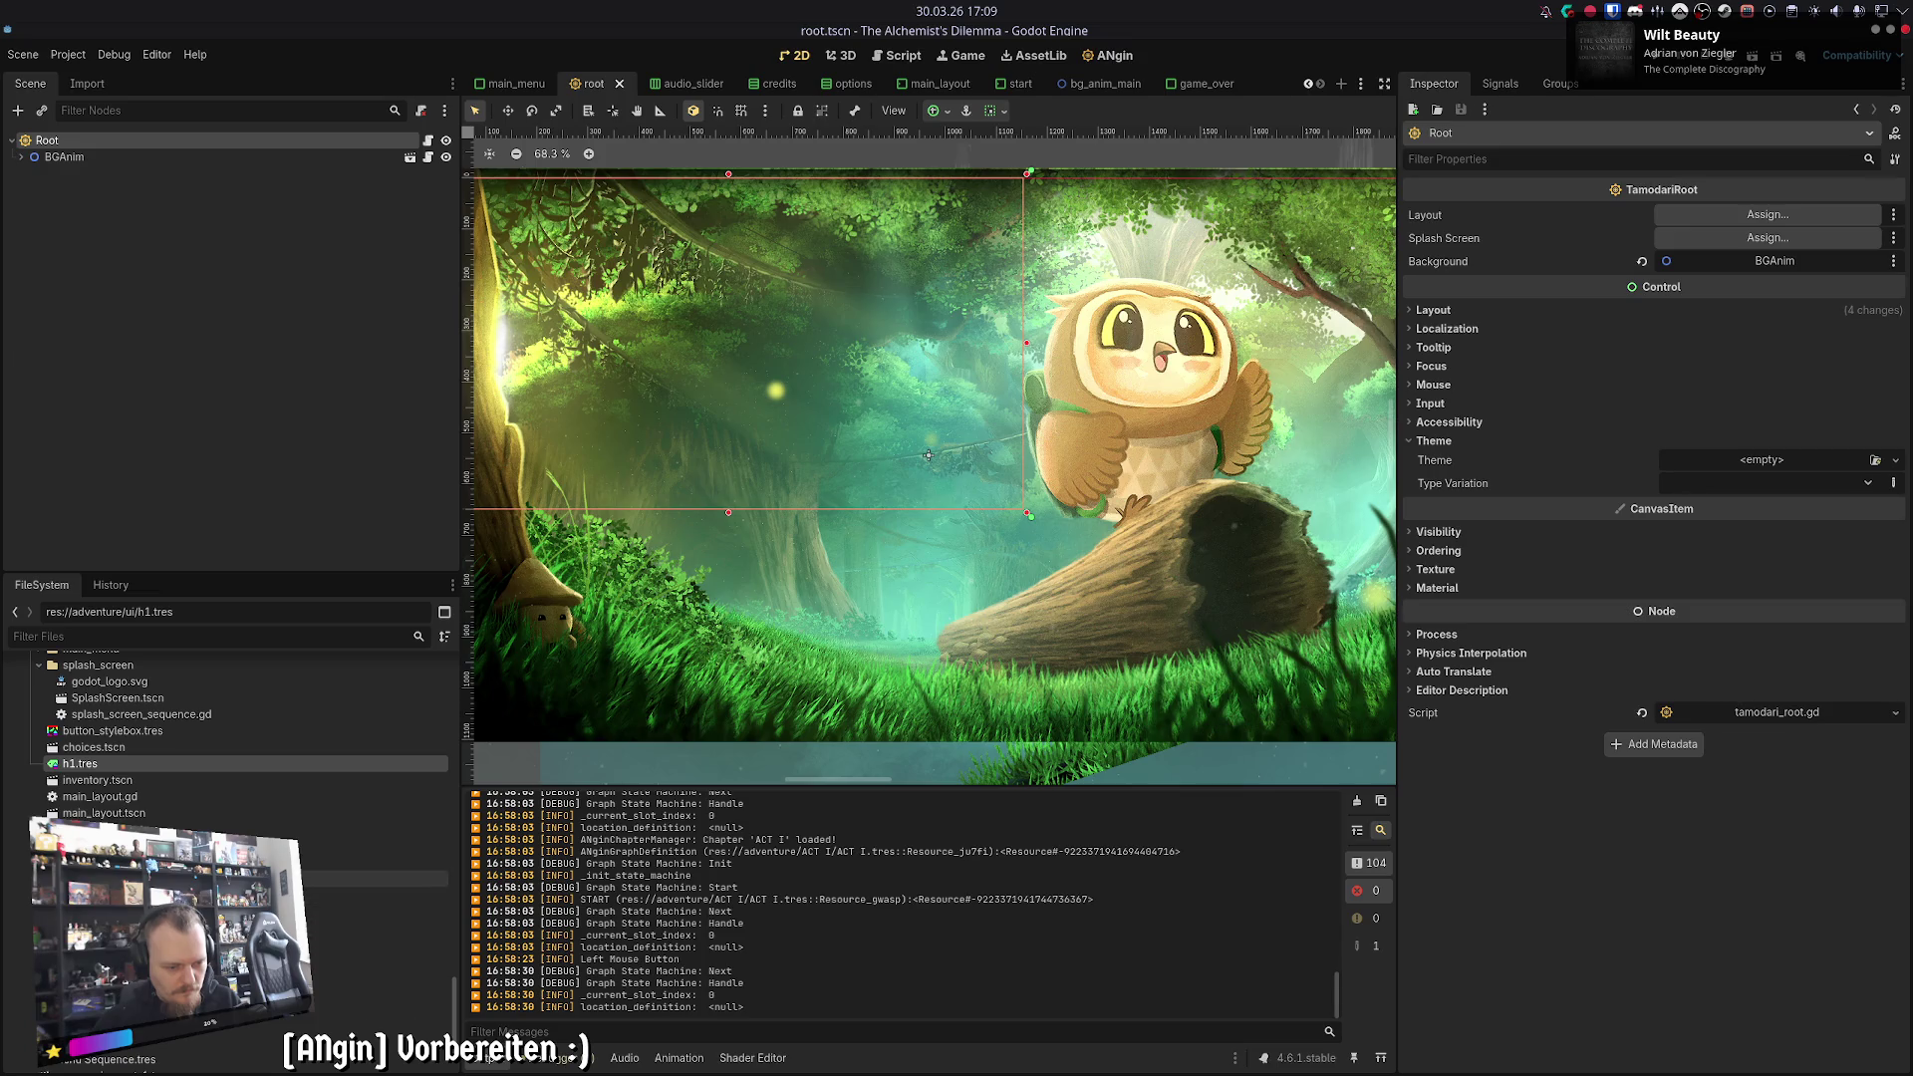
scroll(127, 788, "down", 2)
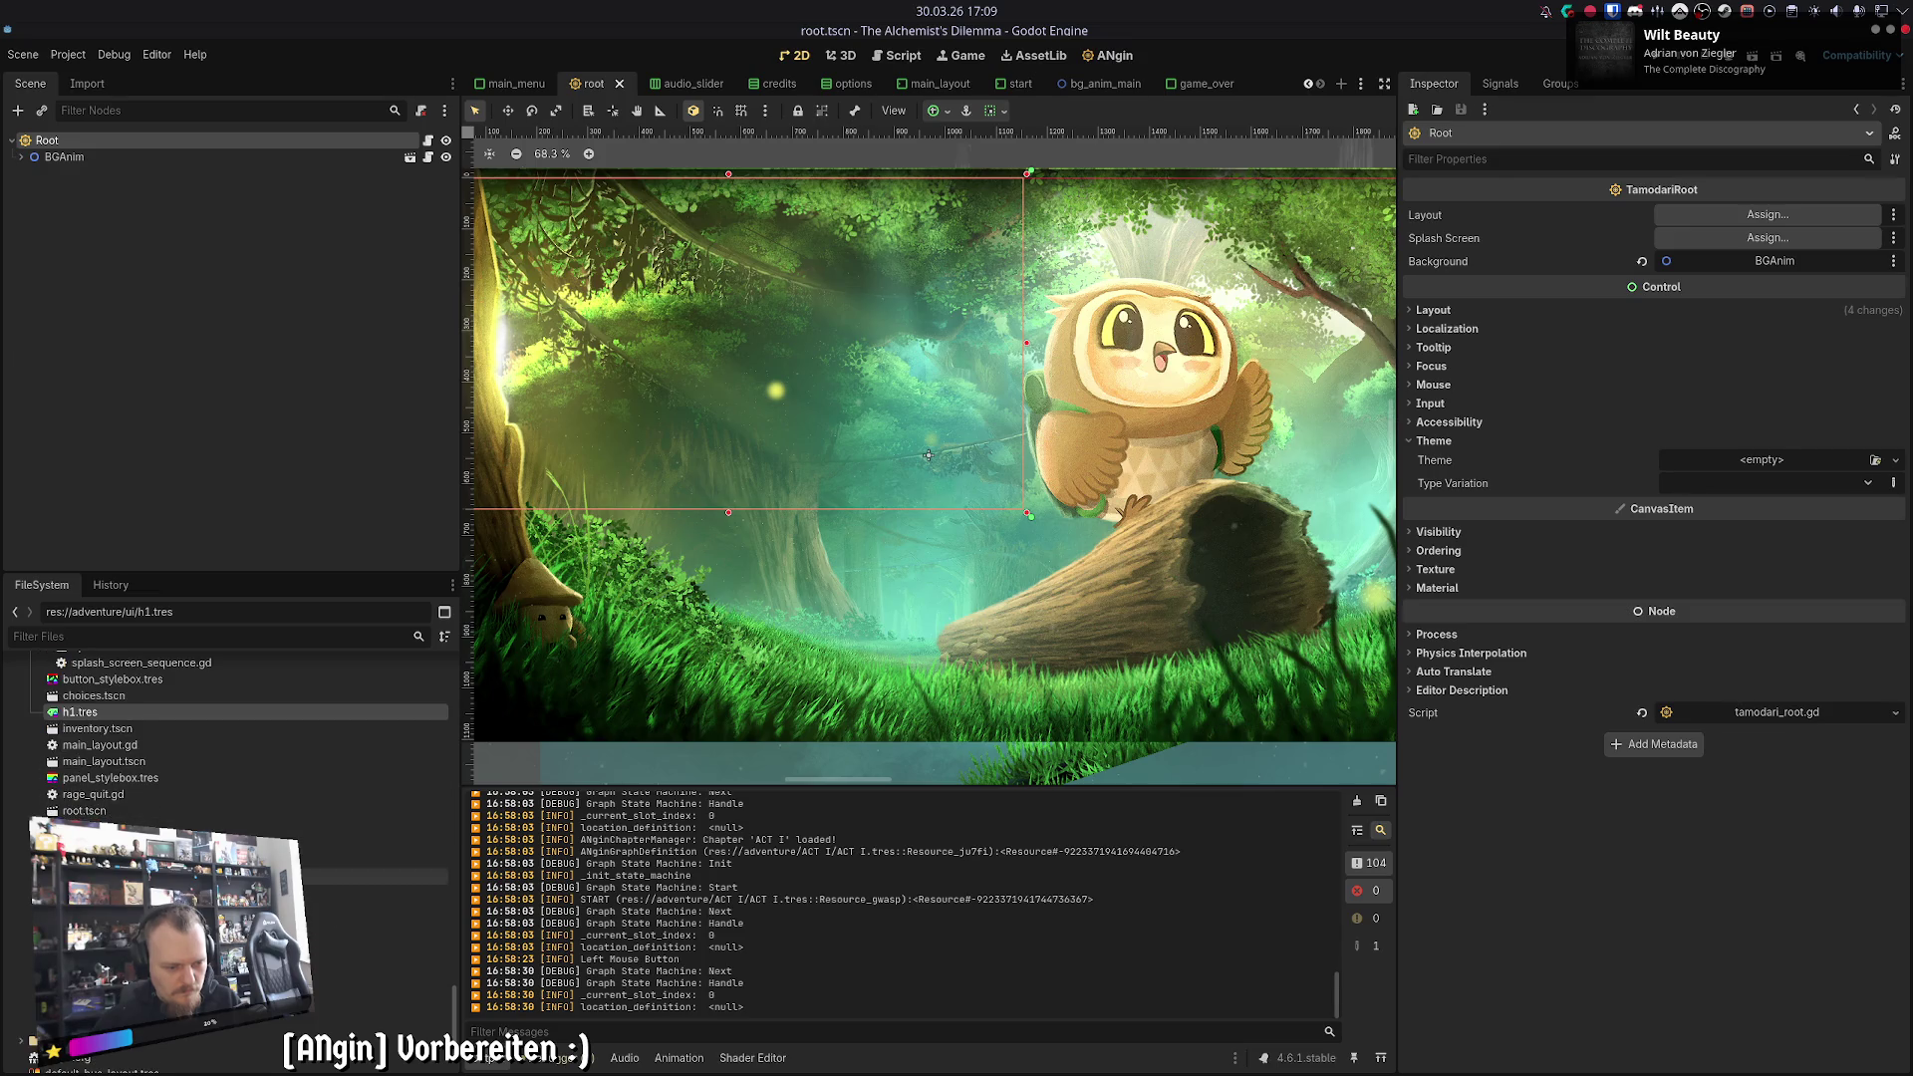
mouse_move(126, 945)
left_mouse_down()
mouse_move(99, 179)
mouse_move(114, 144)
left_mouse_up()
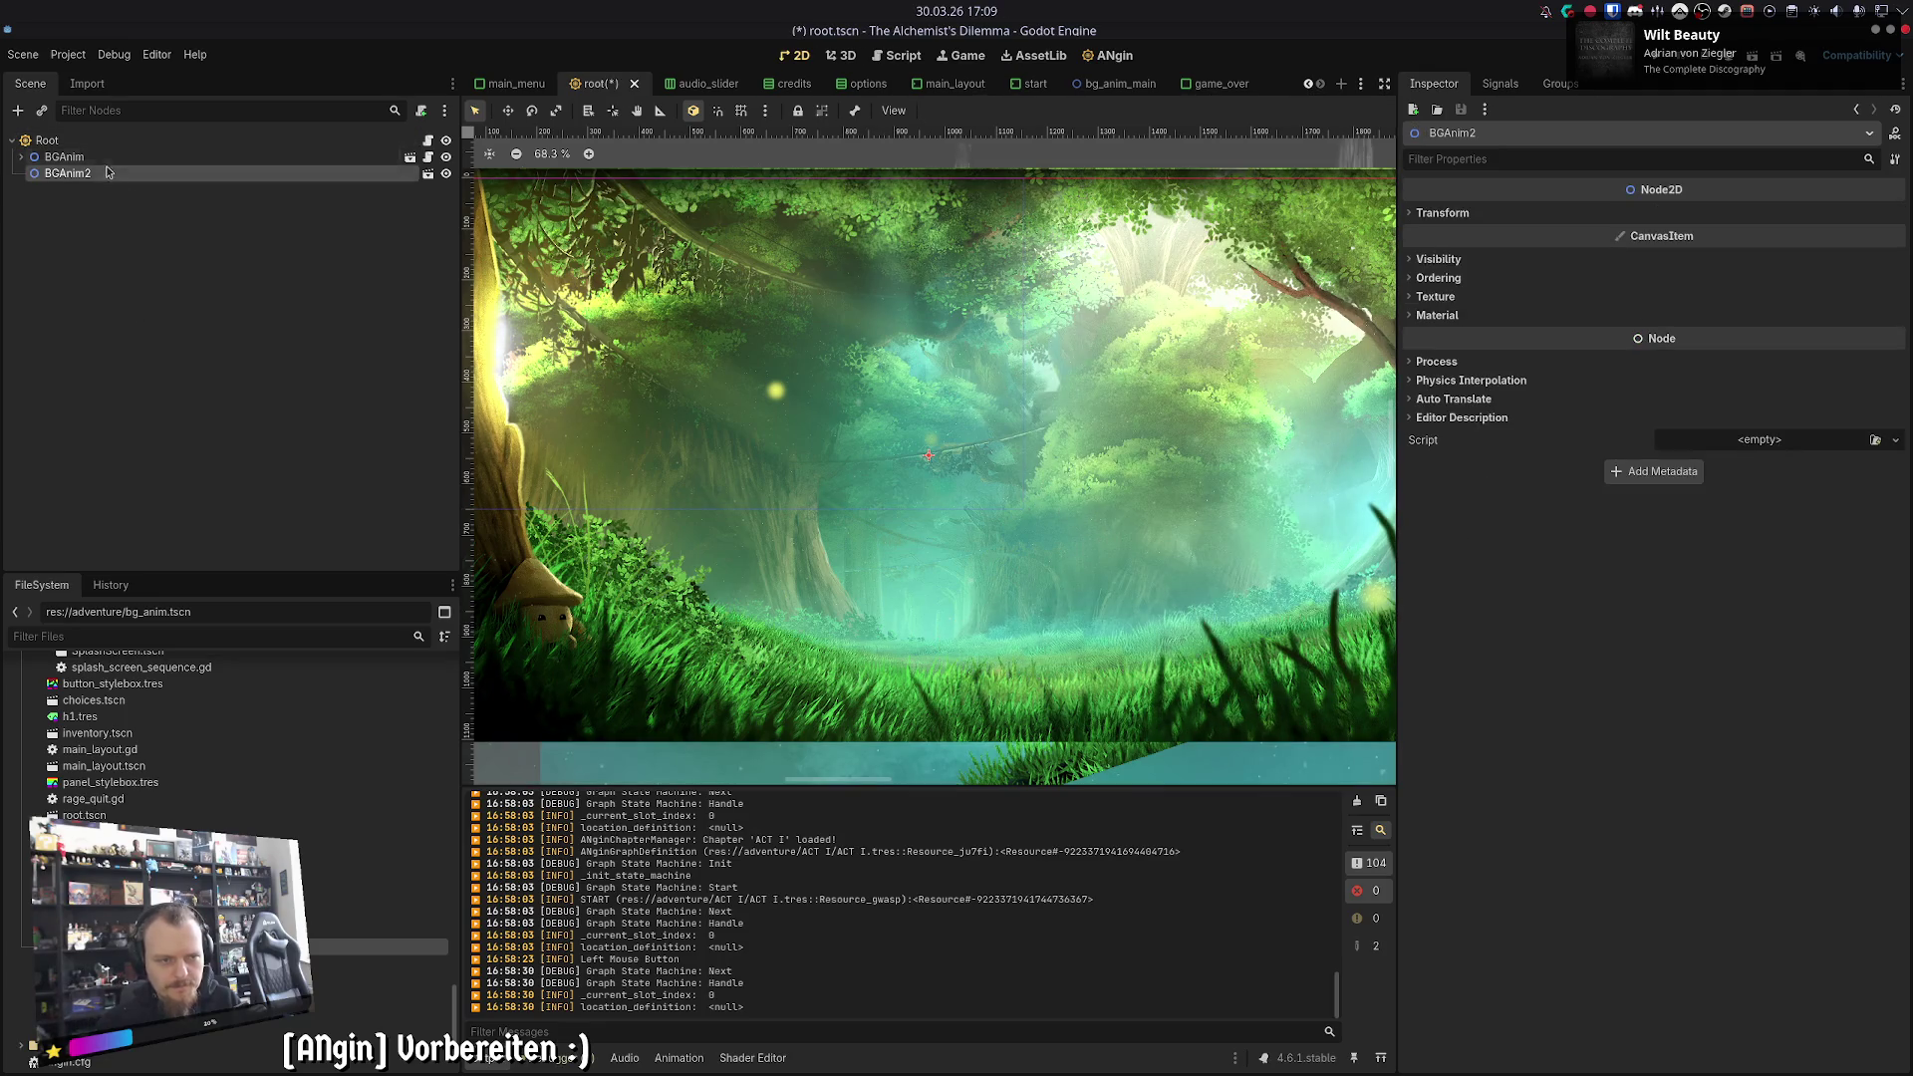
left_click(444, 175)
key("ctrl+s")
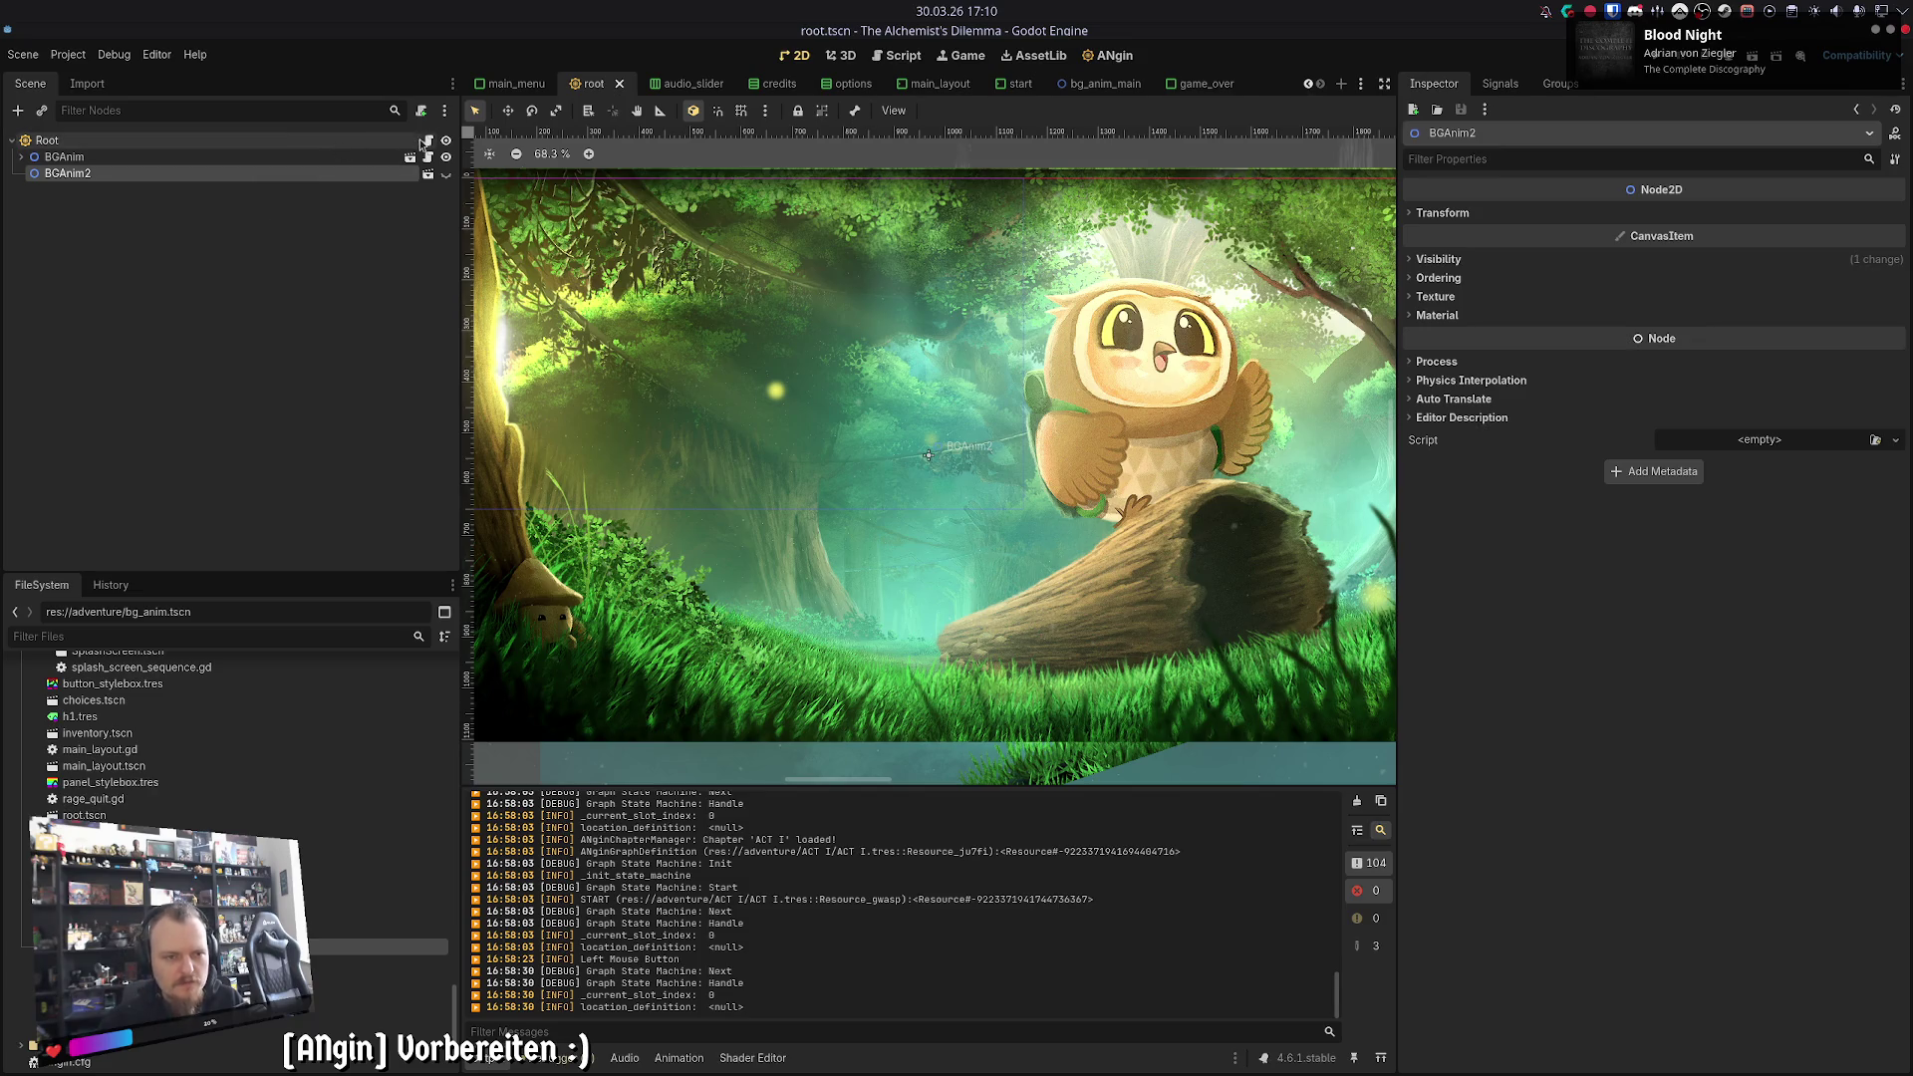
left_click(1040, 1054)
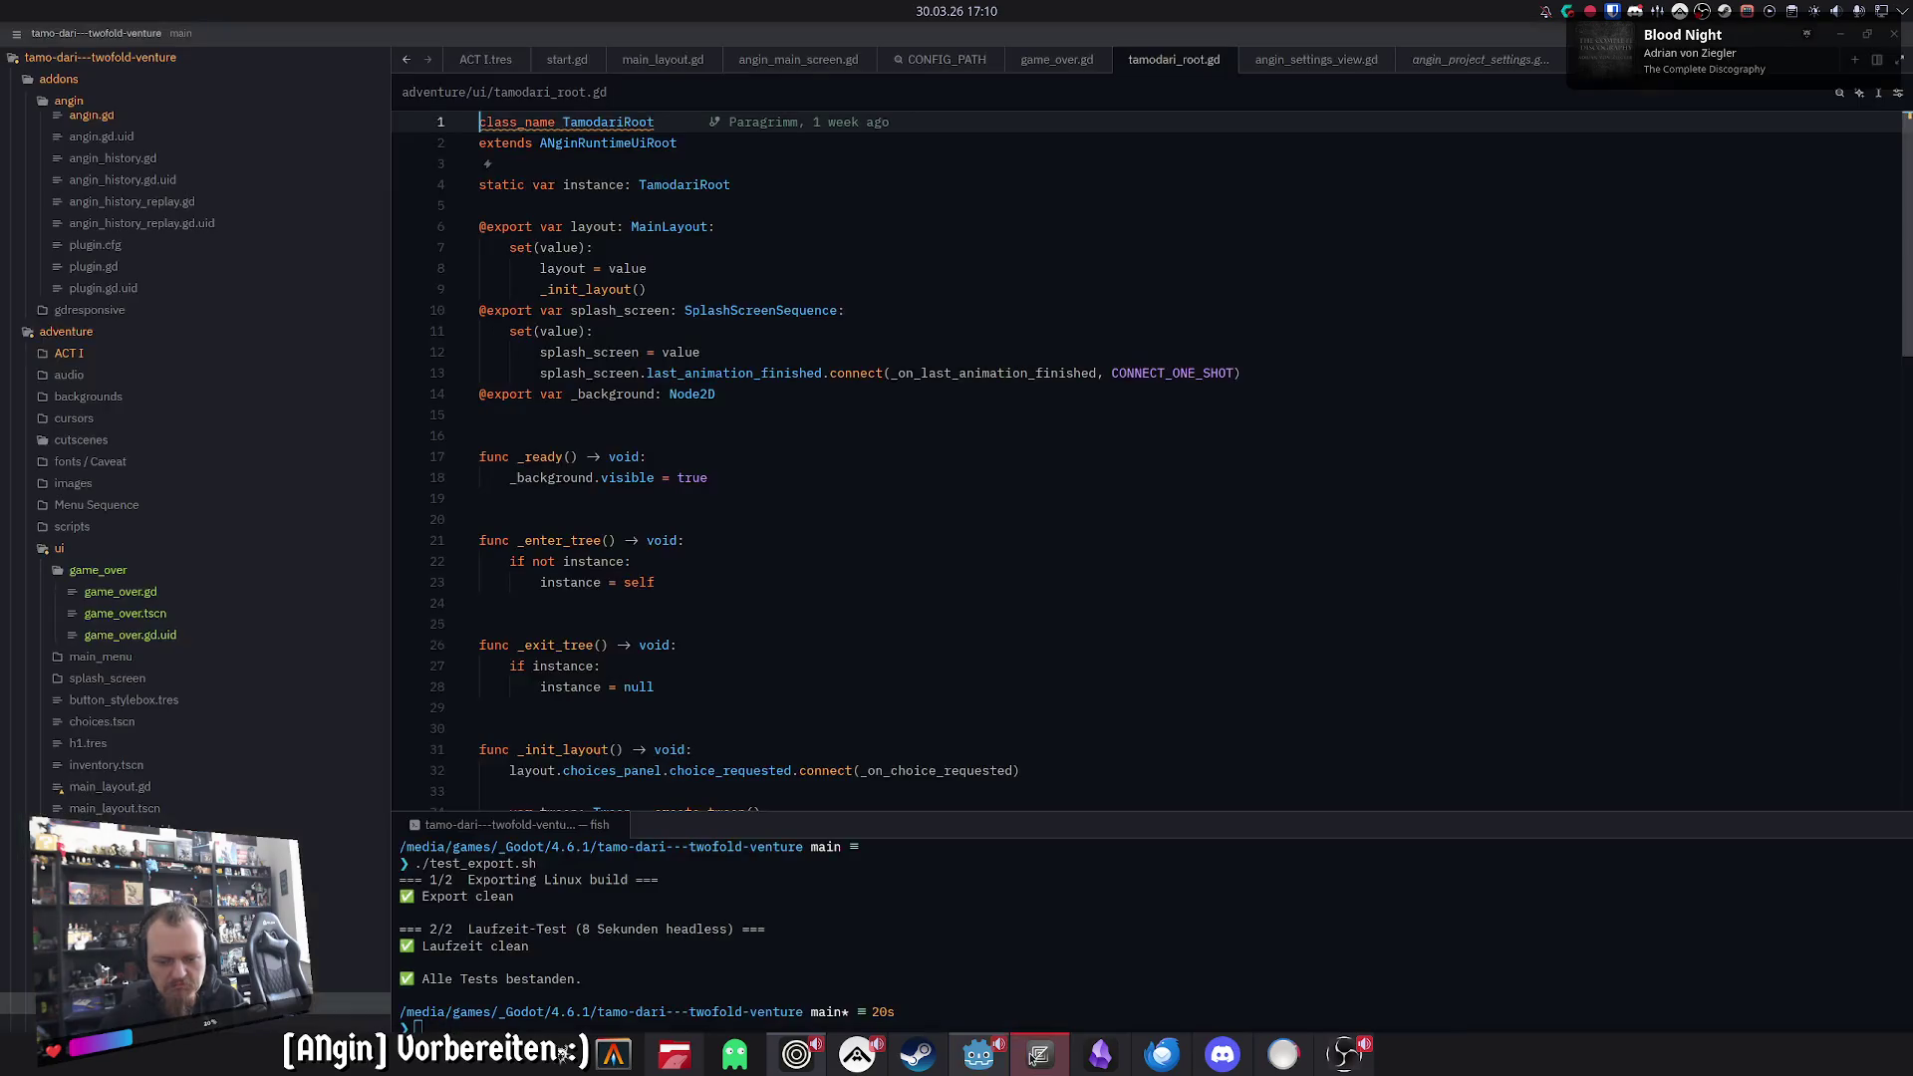
Step: Remove the trailing whitespace after Node2D on the _background export on line 14
left_click(832, 459)
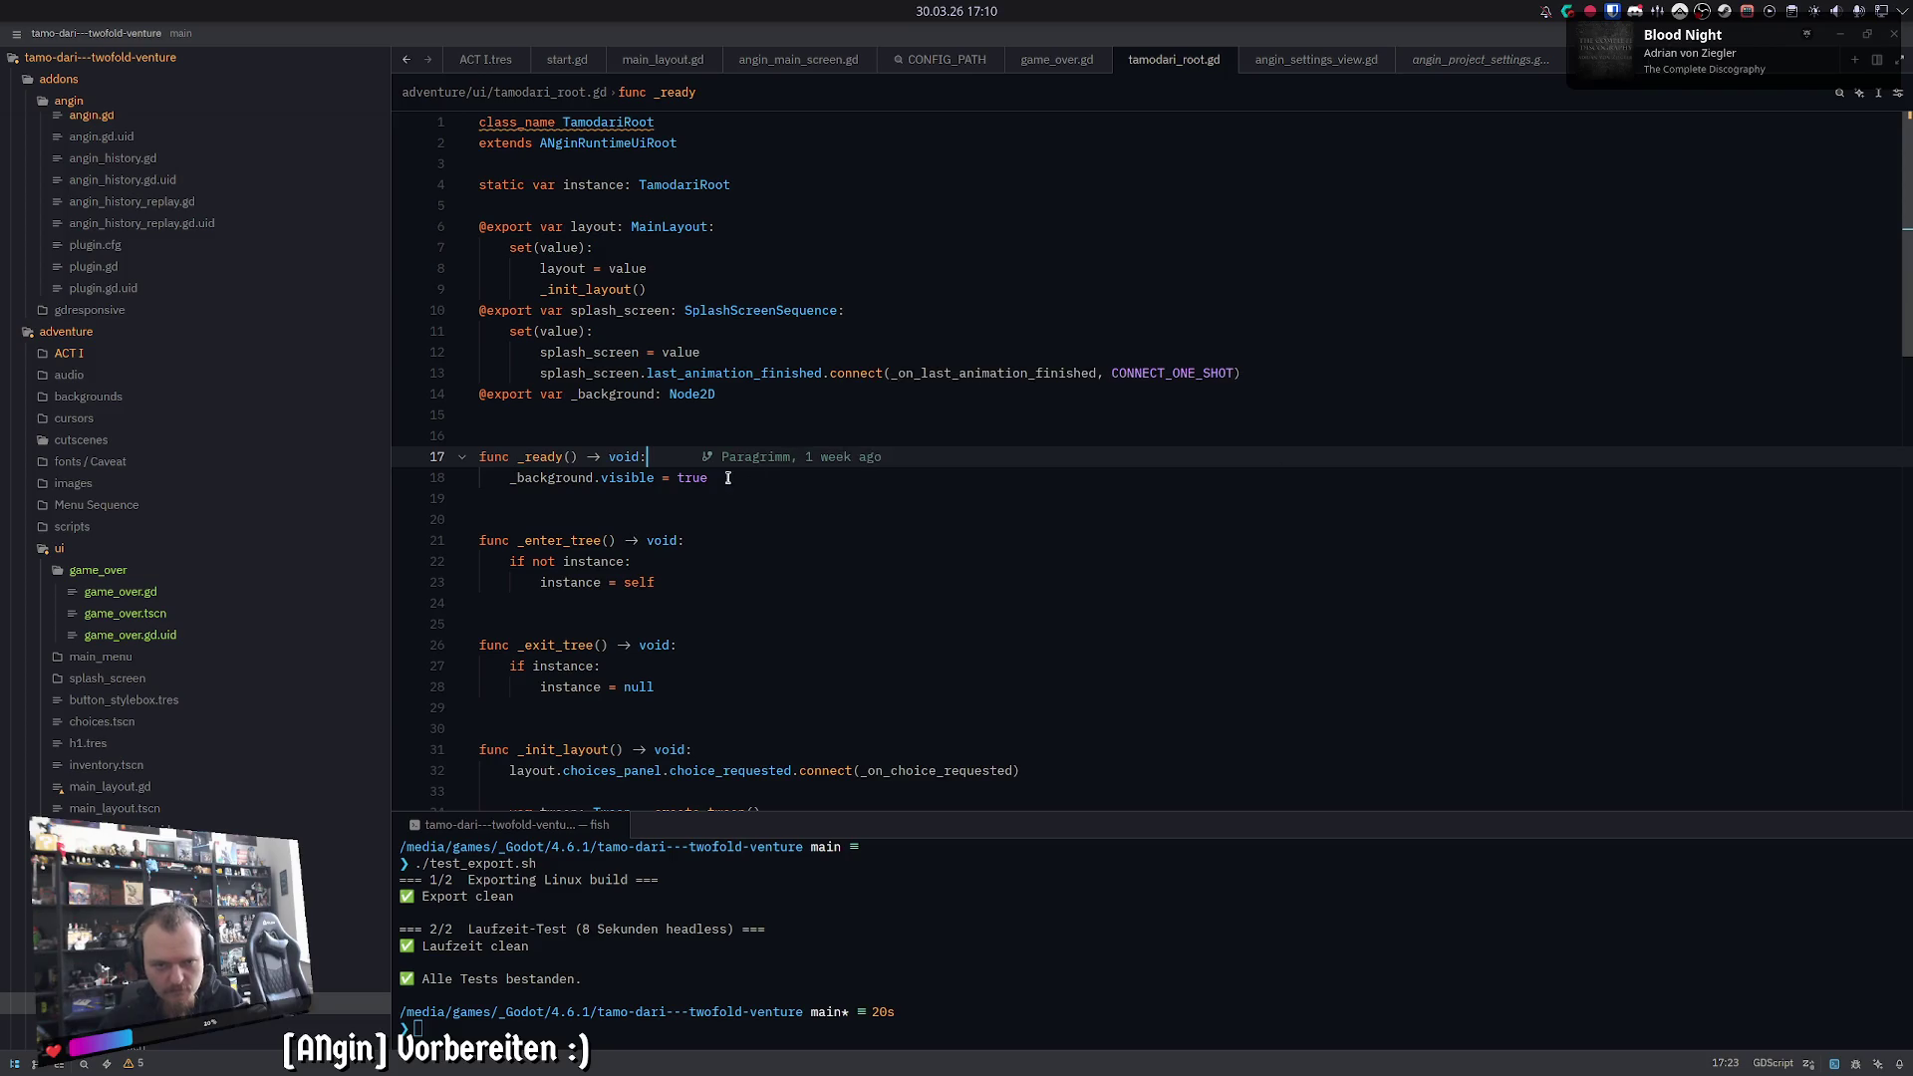
left_click(728, 396)
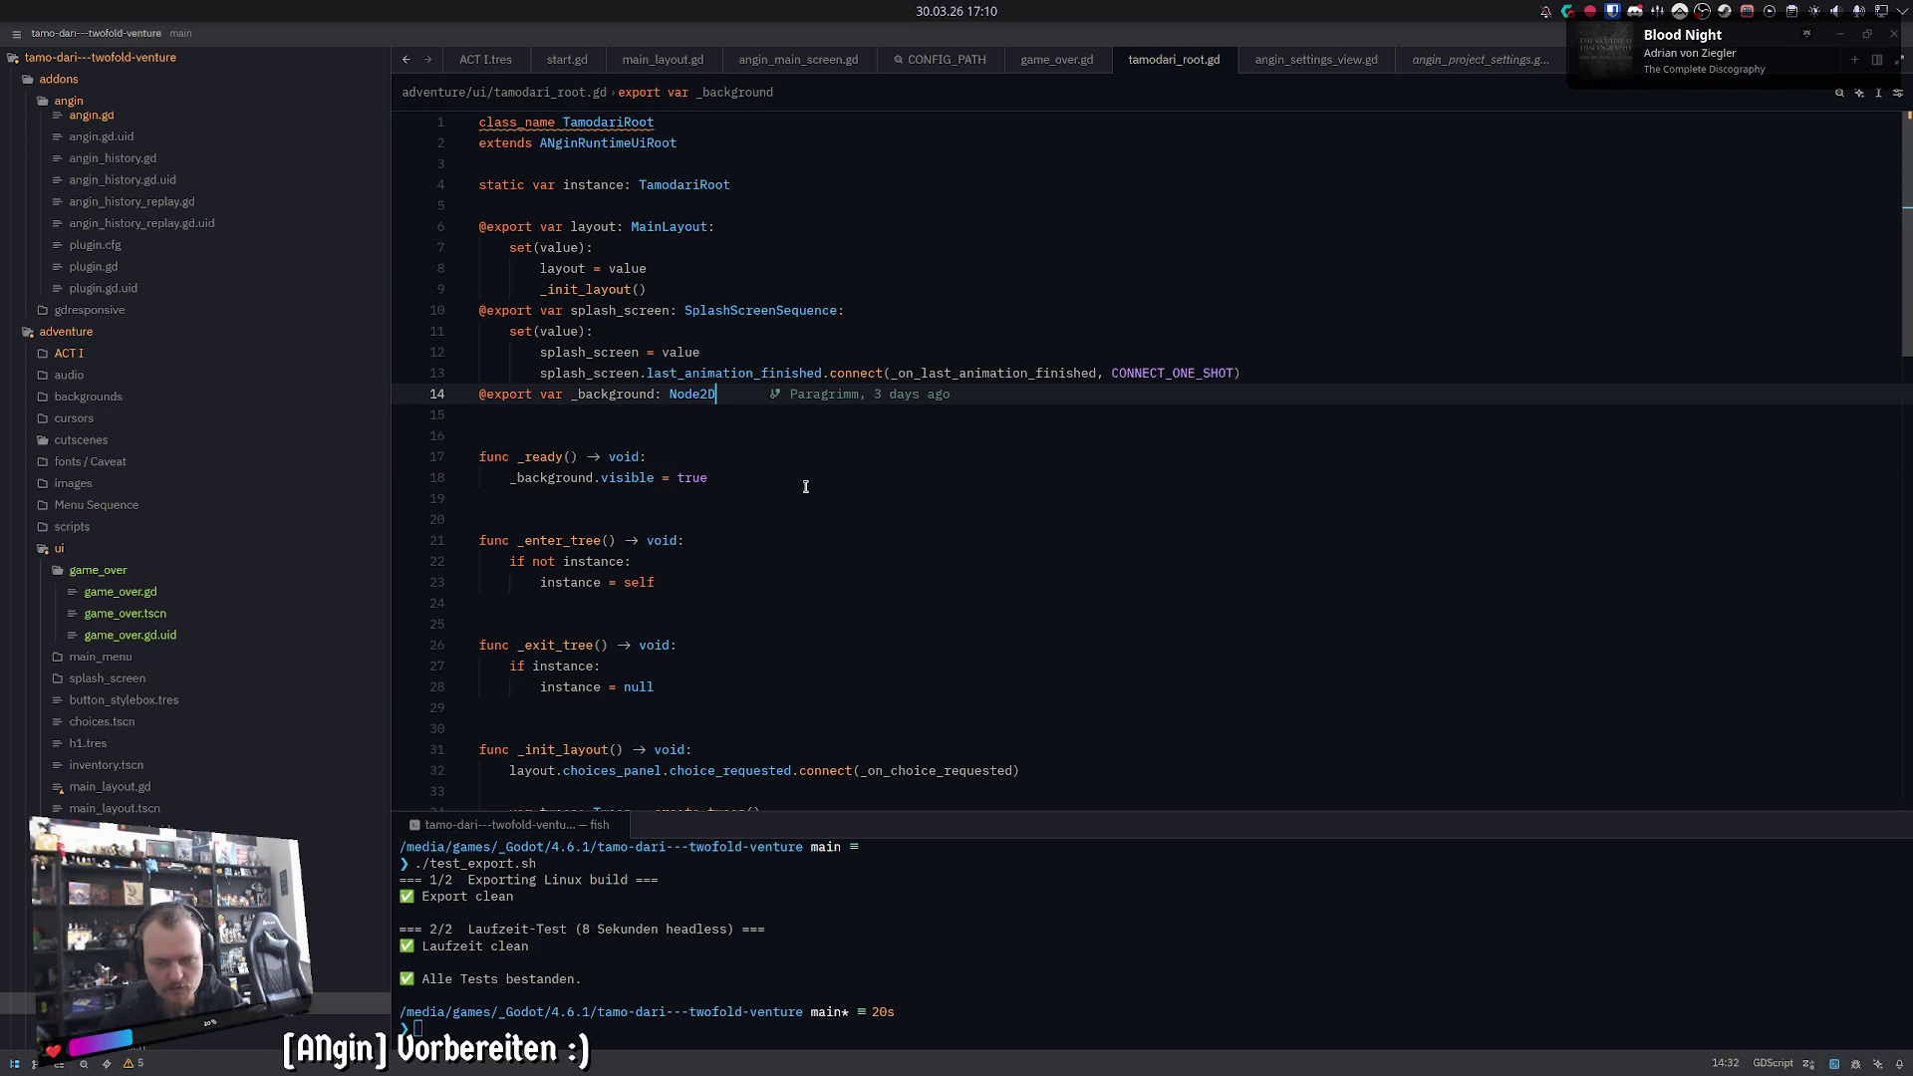
scroll(777, 489, "down", 5)
scroll(764, 500, "down", 3)
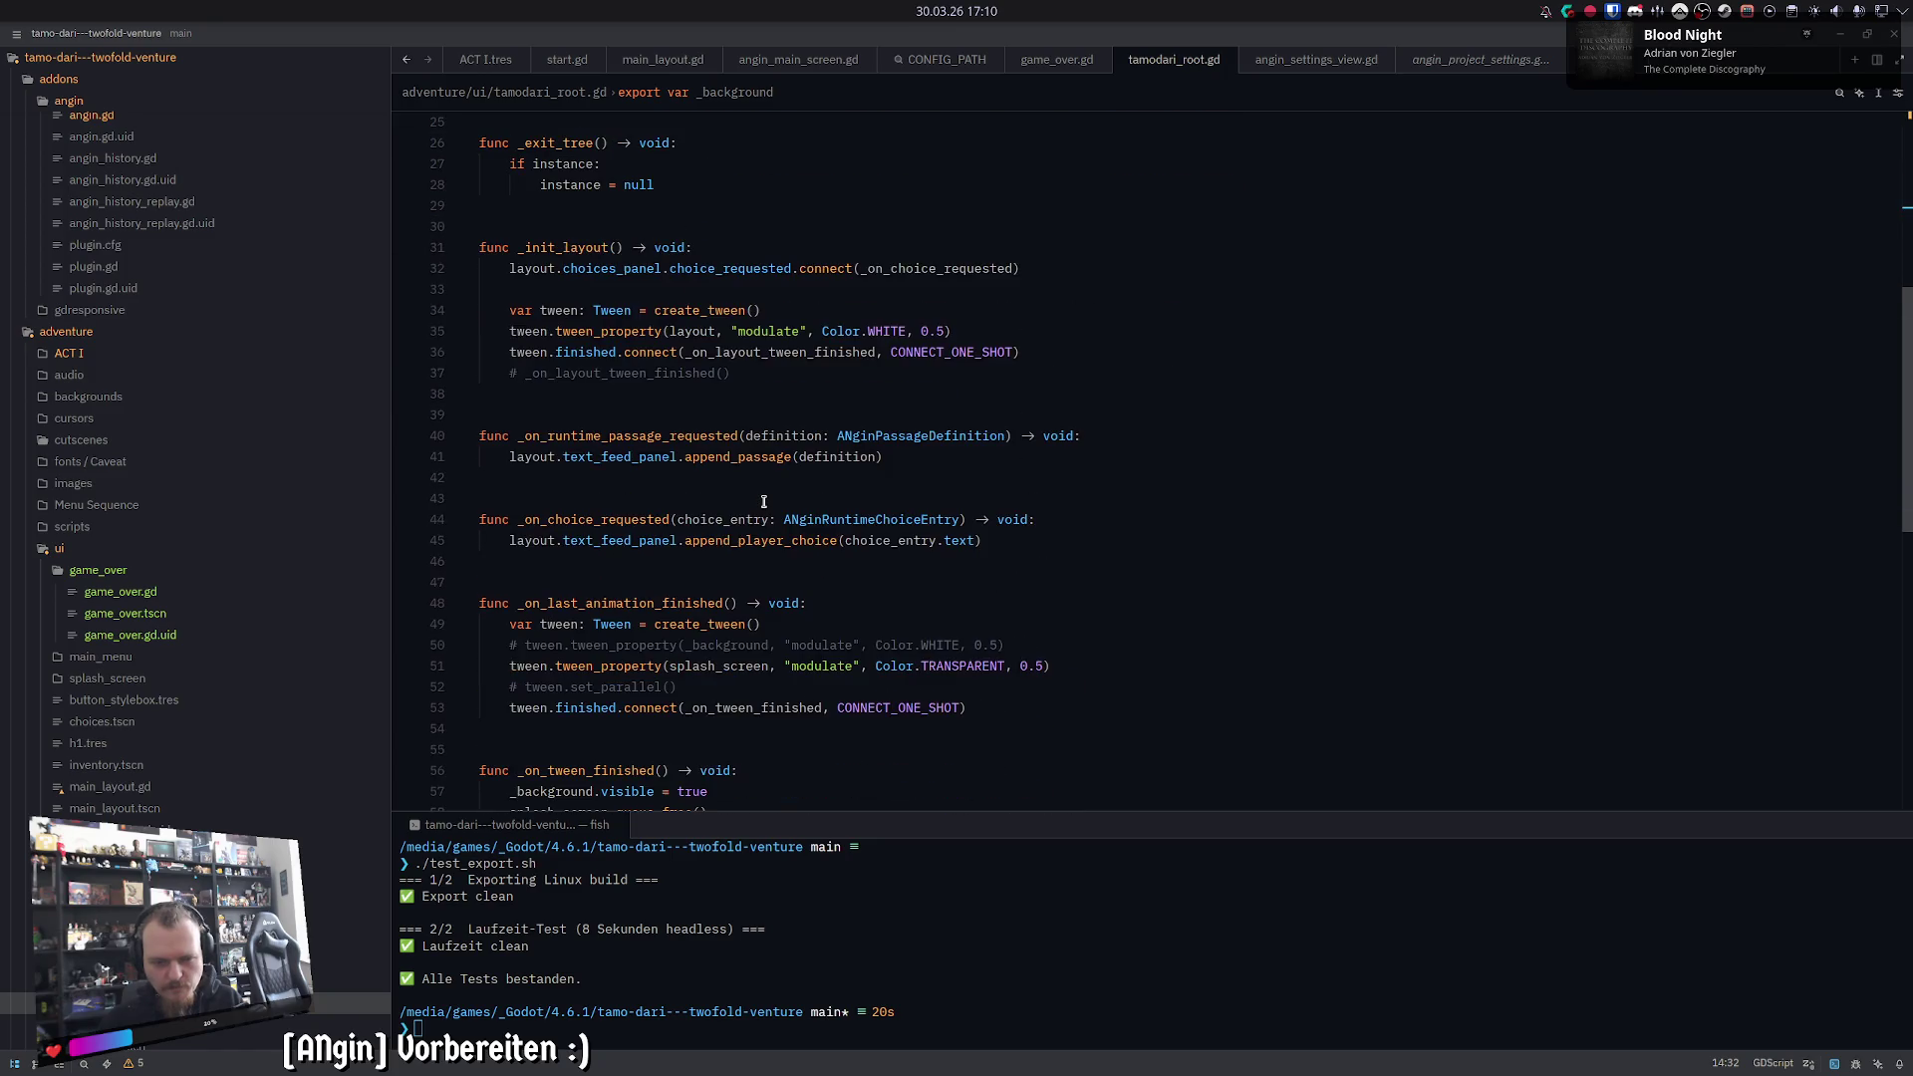
scroll(764, 500, "down", 3)
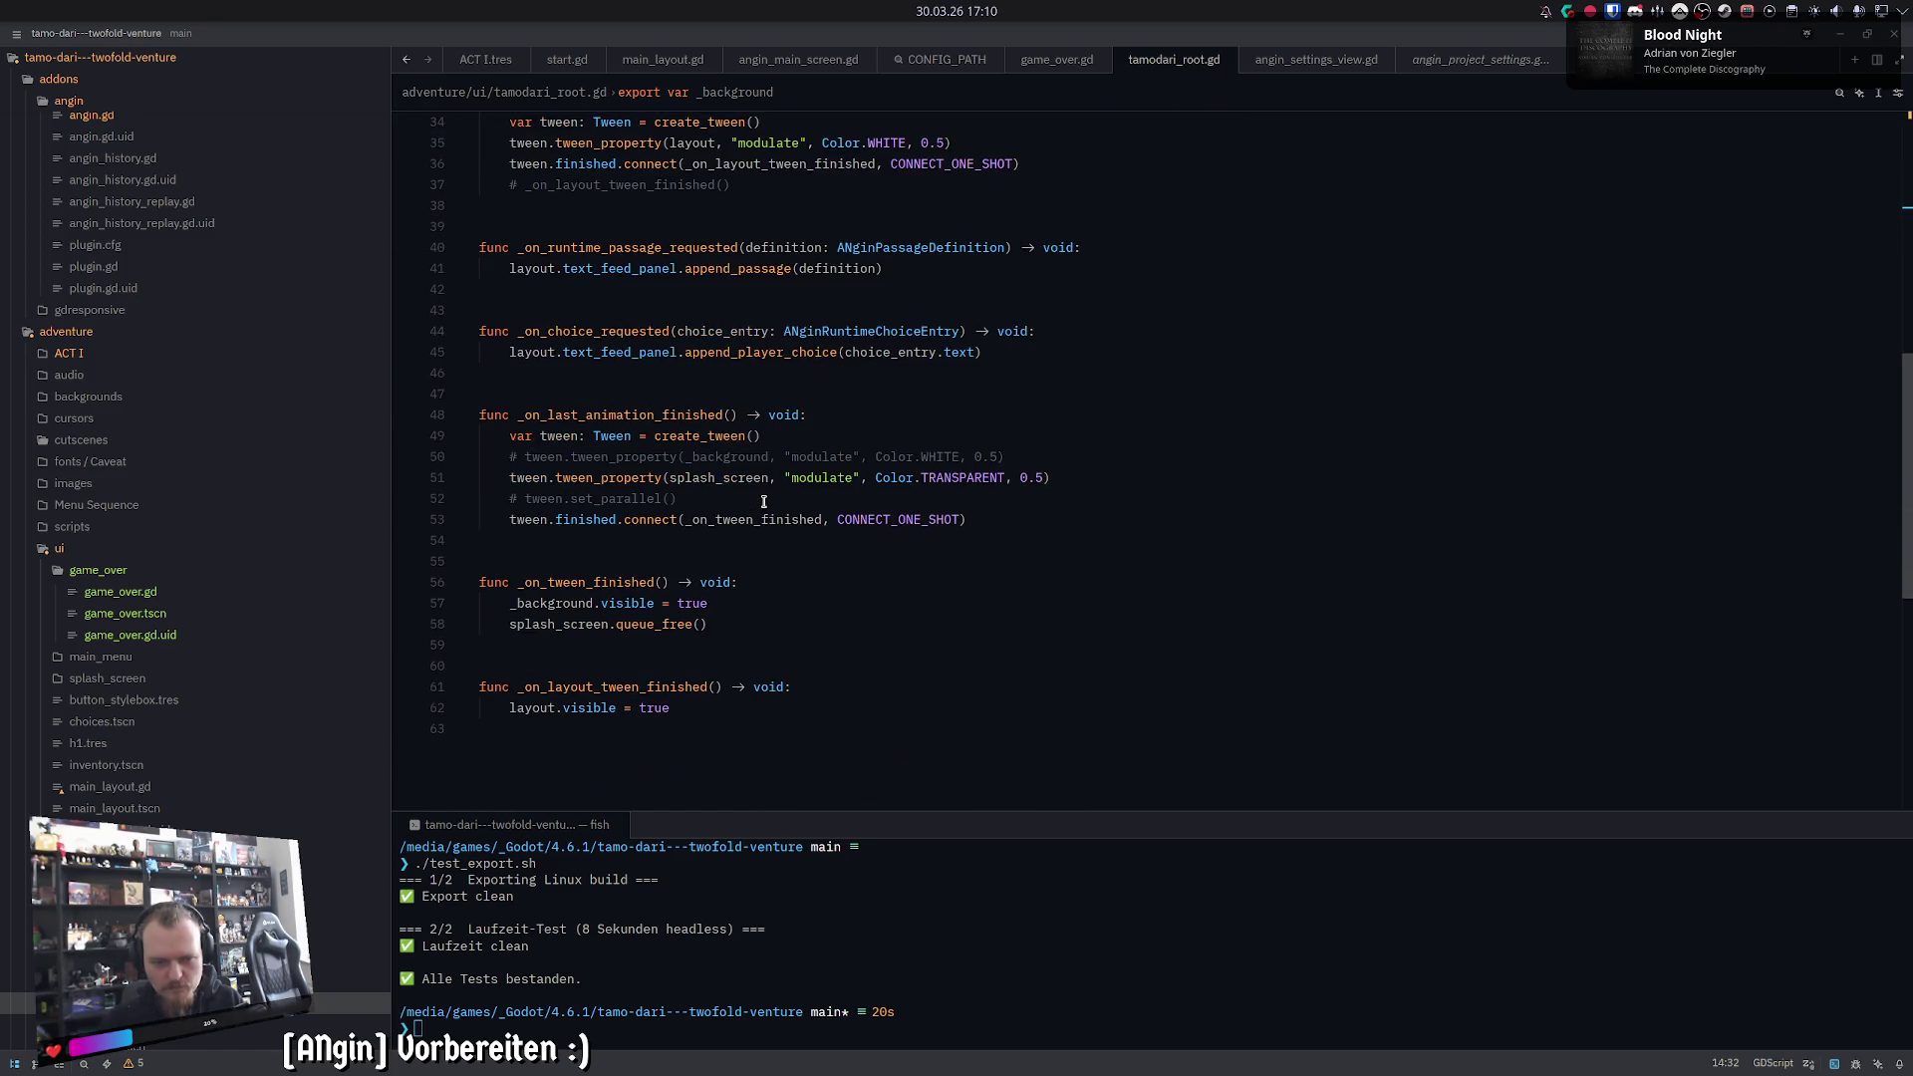
key("ctrl+z")
key("ctrl+z")
key("ctrl+z")
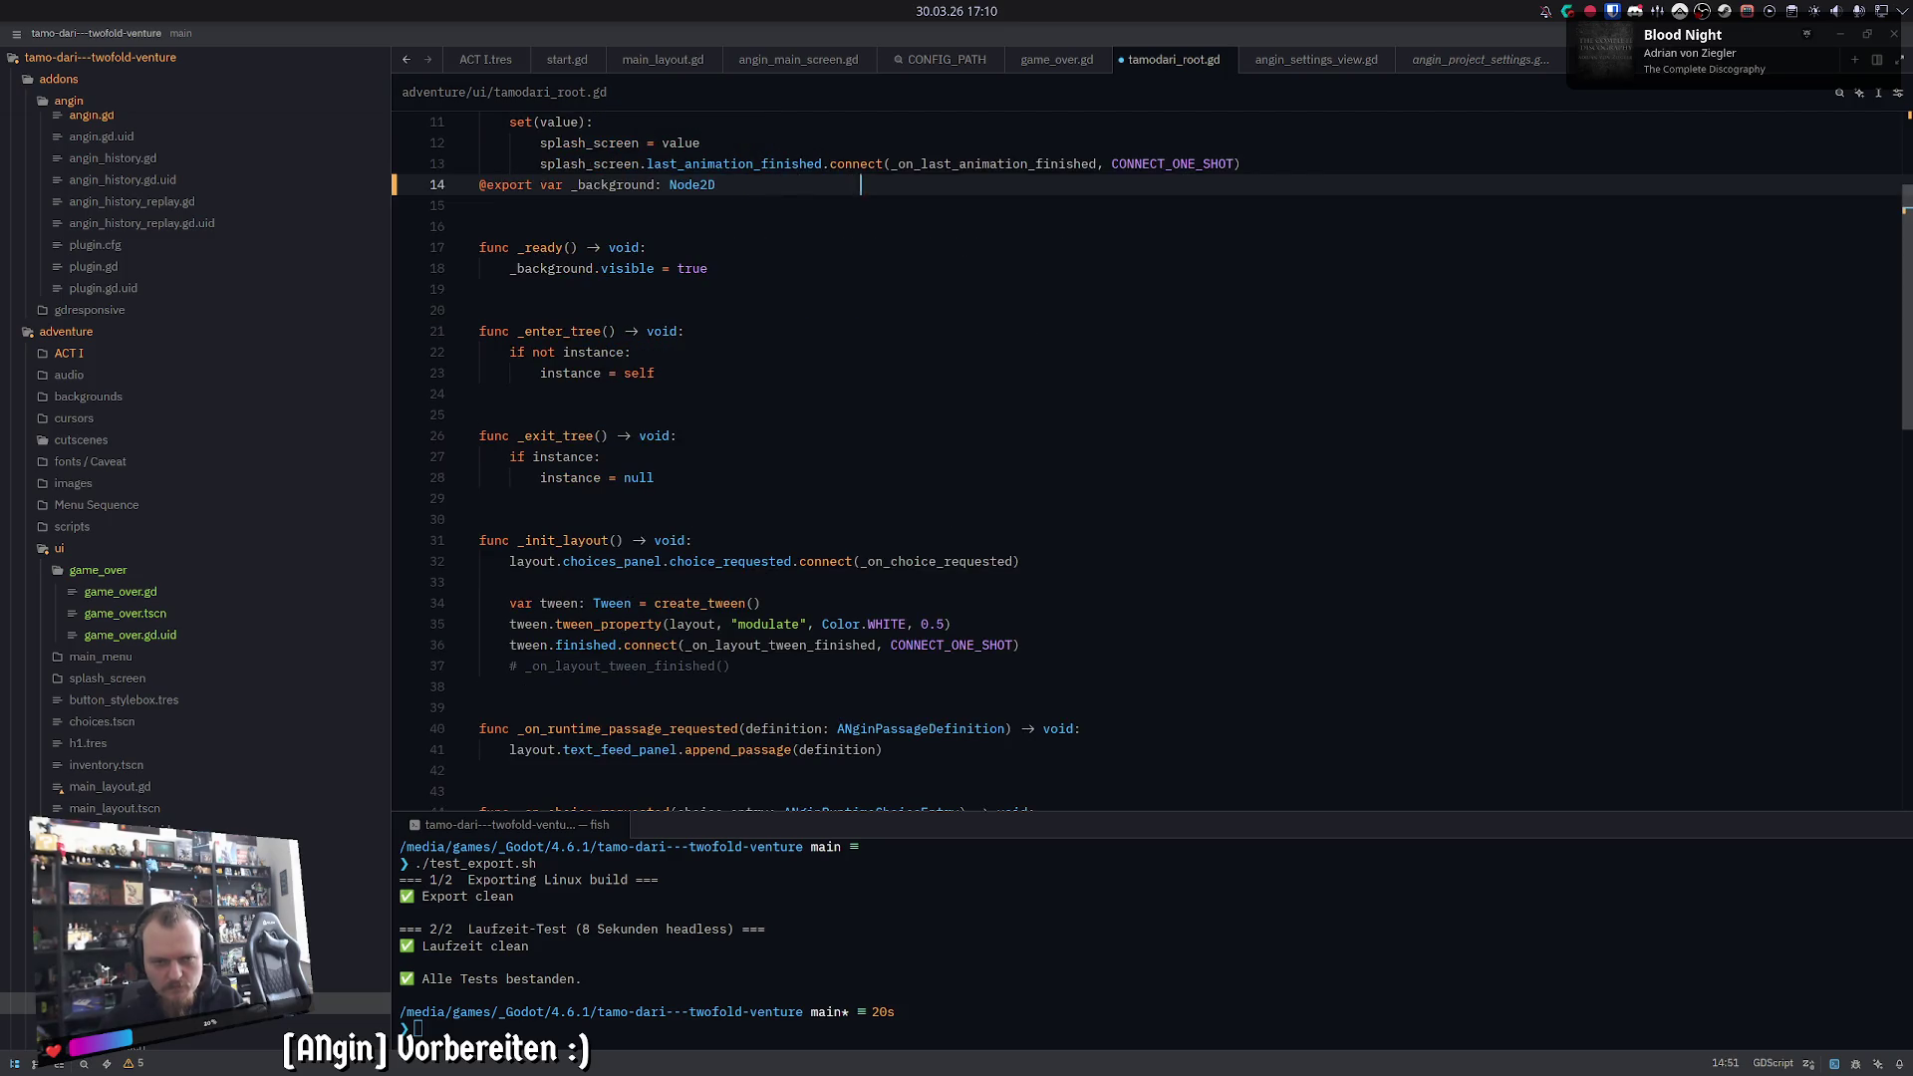
key("ctrl+z")
key("ctrl+z")
key("ctrl+z")
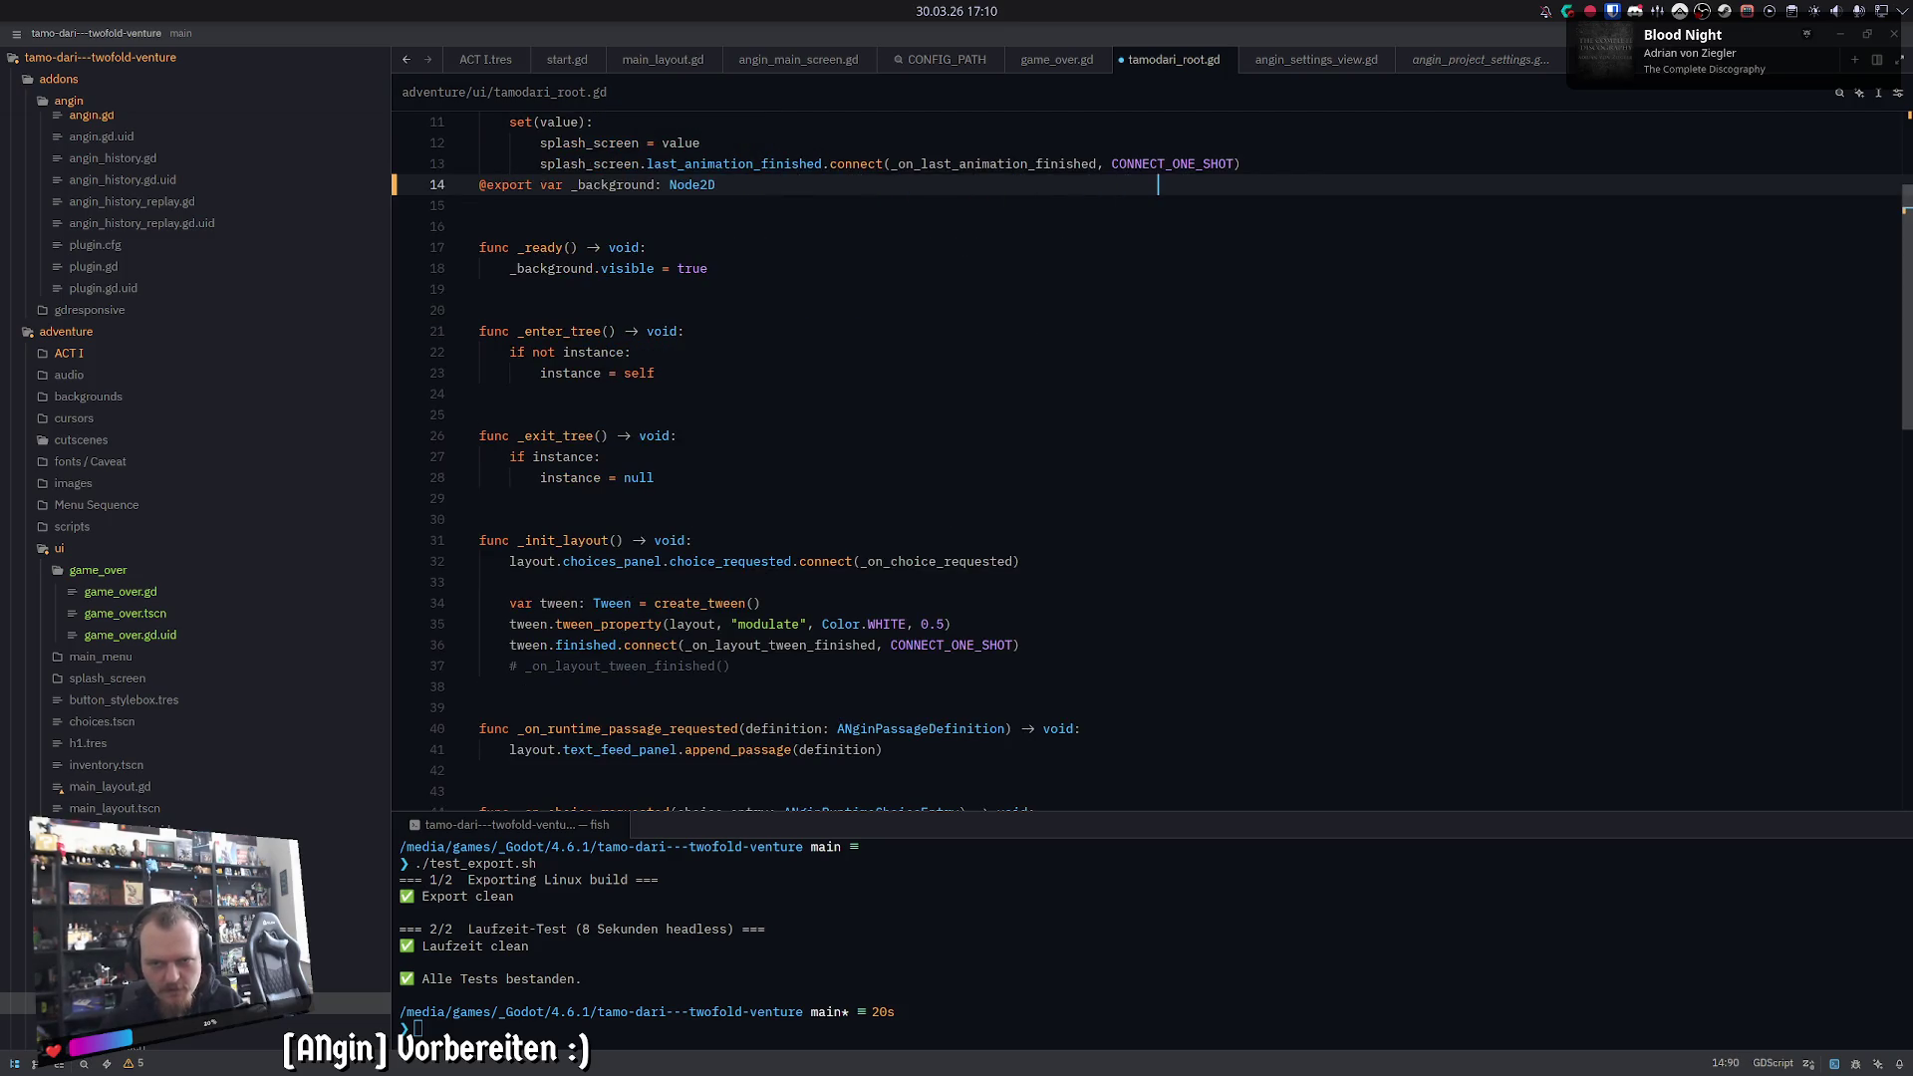
key("ctrl+shift+Left")
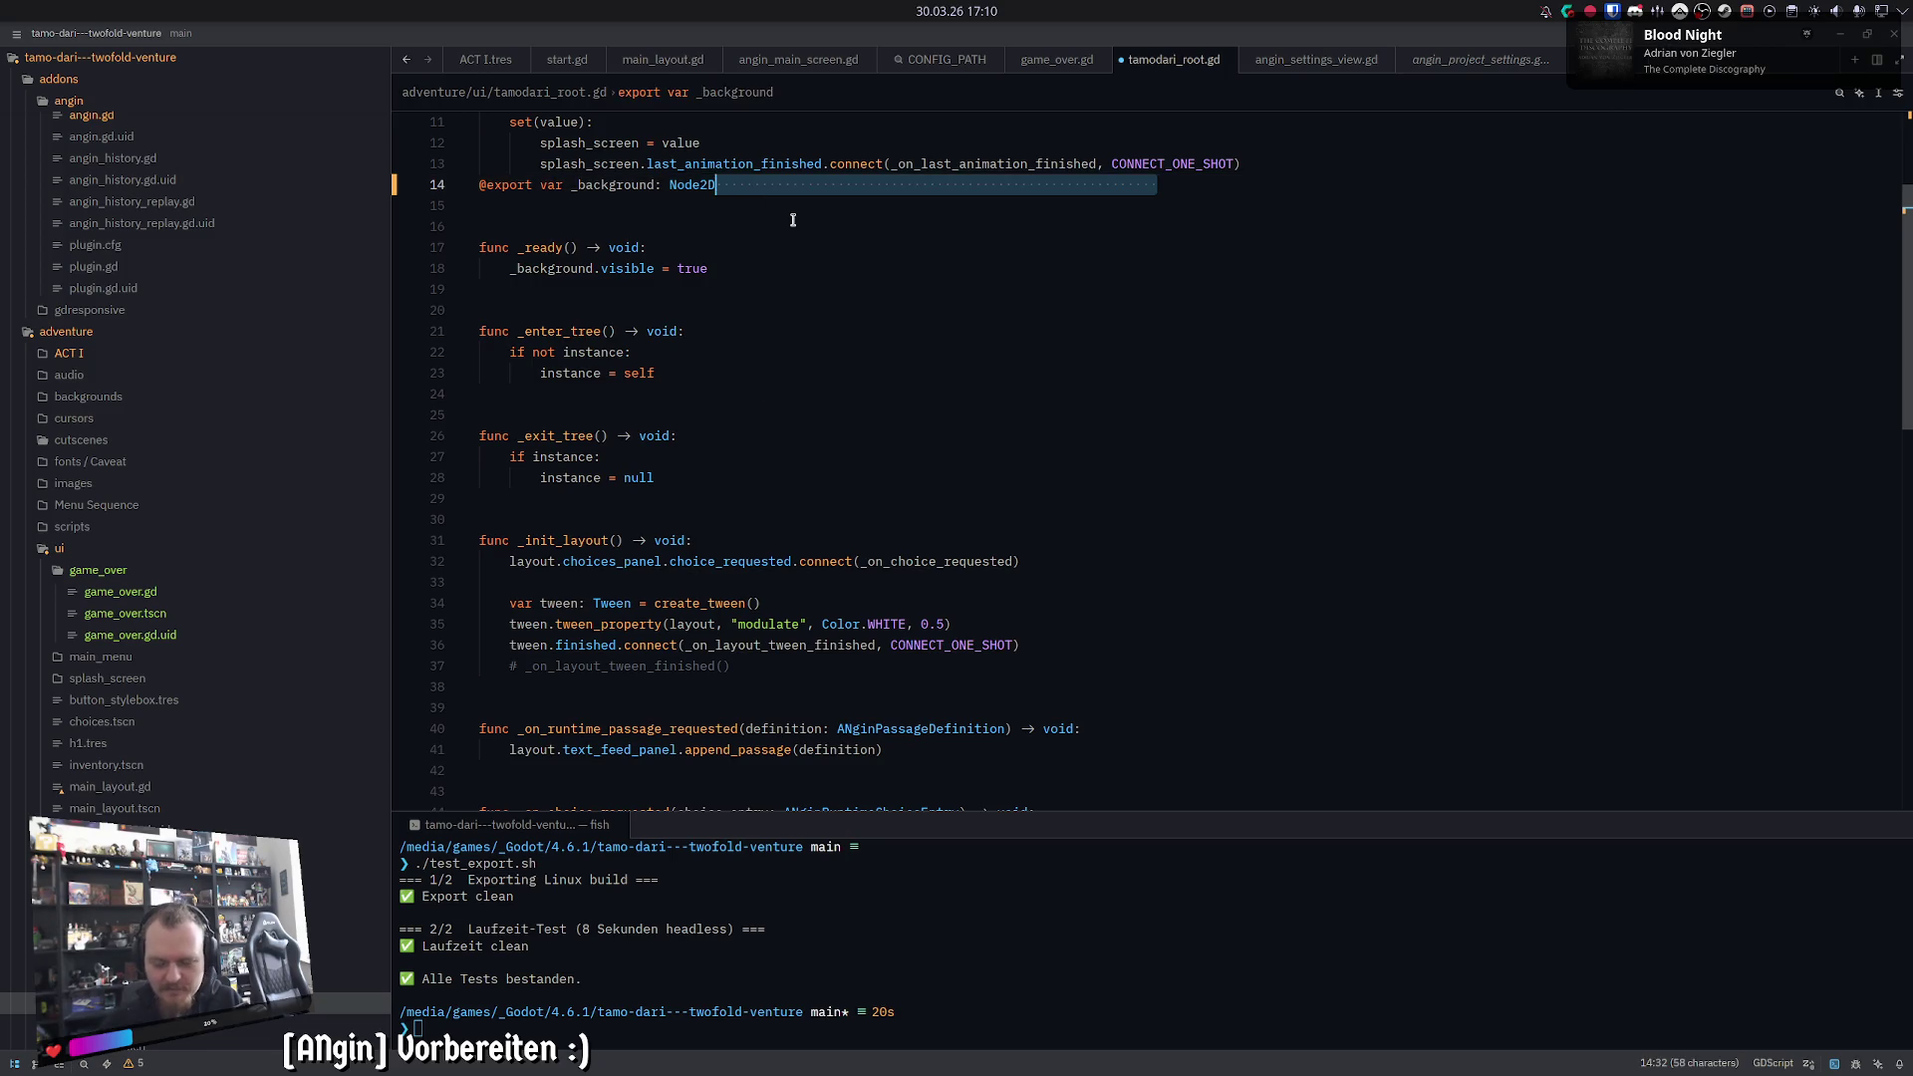
key("Delete")
Step: Duplicate line 14 as an exported _background_without_owl Node2D variable and save the script
key("shift+Home")
key("ctrl+c")
key("End")
key("Return")
key("ctrl+v")
key("ctrl+Left")
key("ctrl+Left")
type("_")
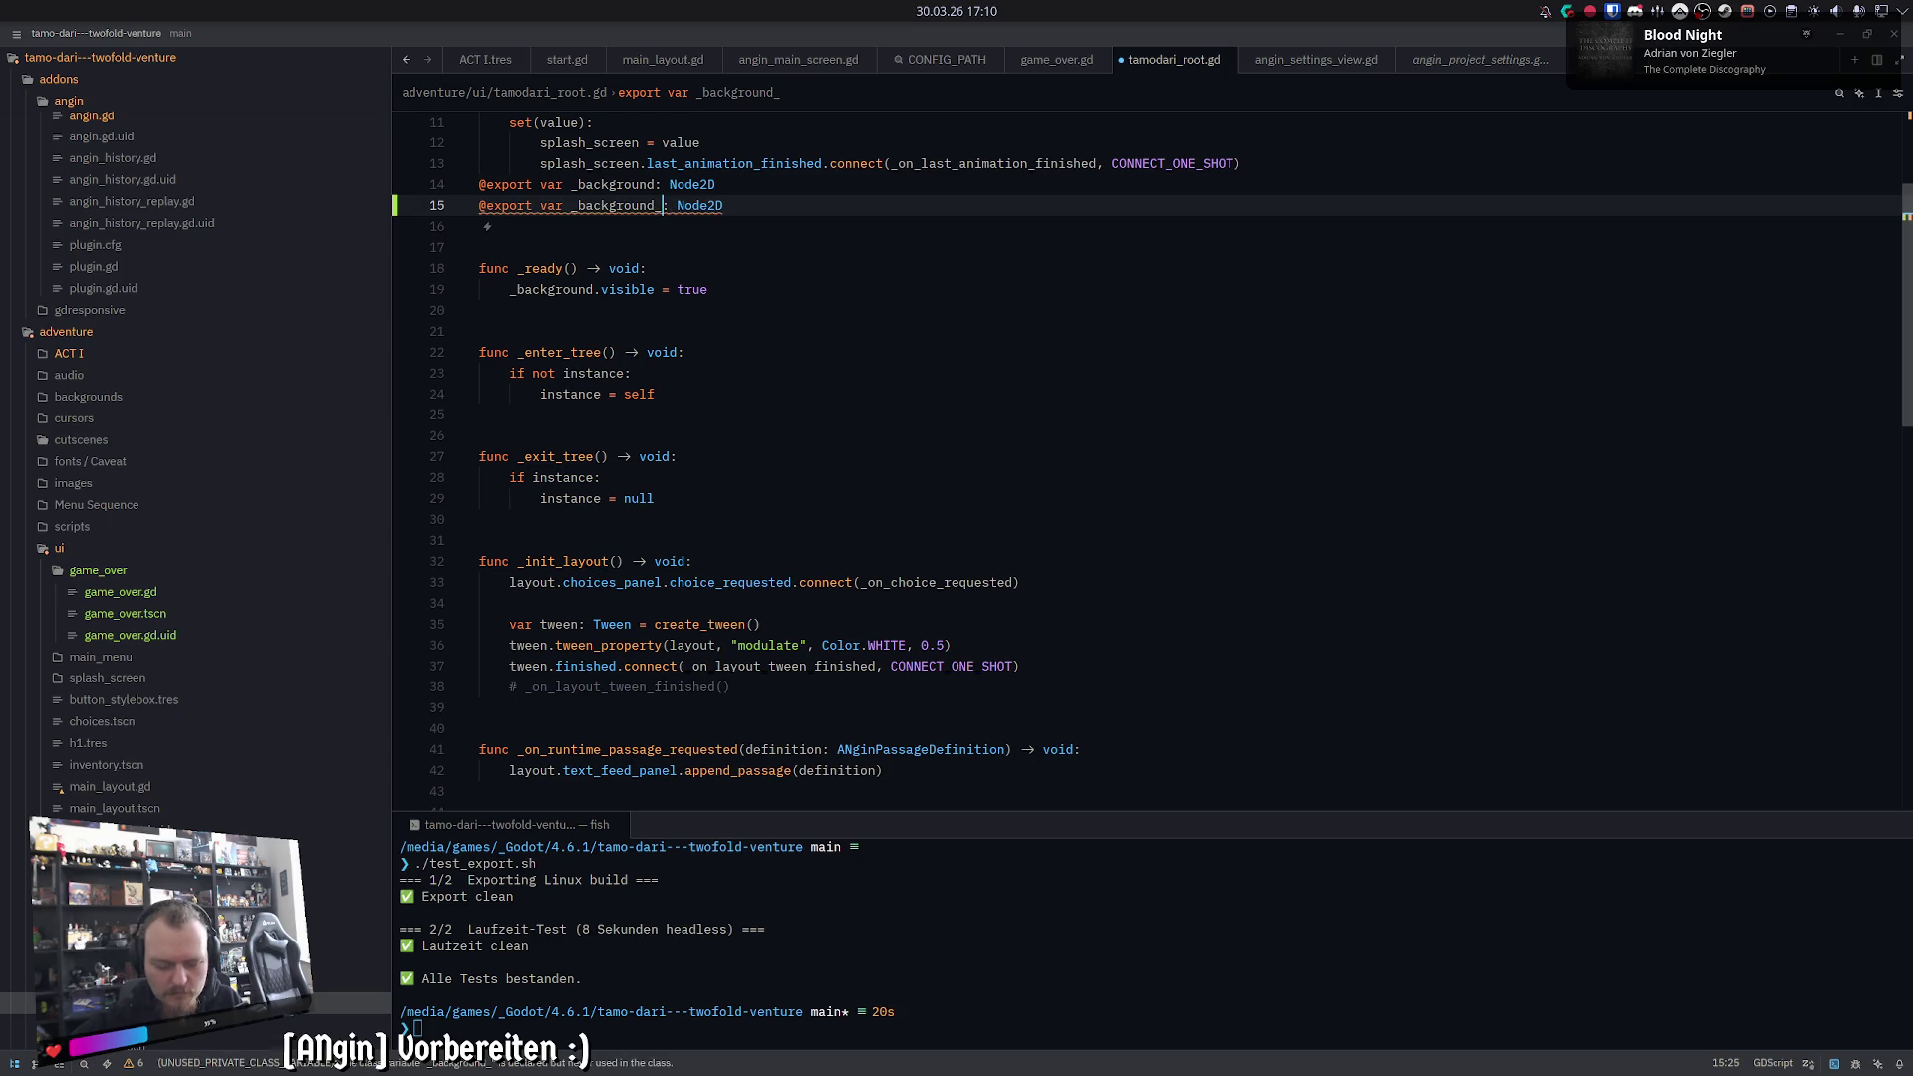
type("without")
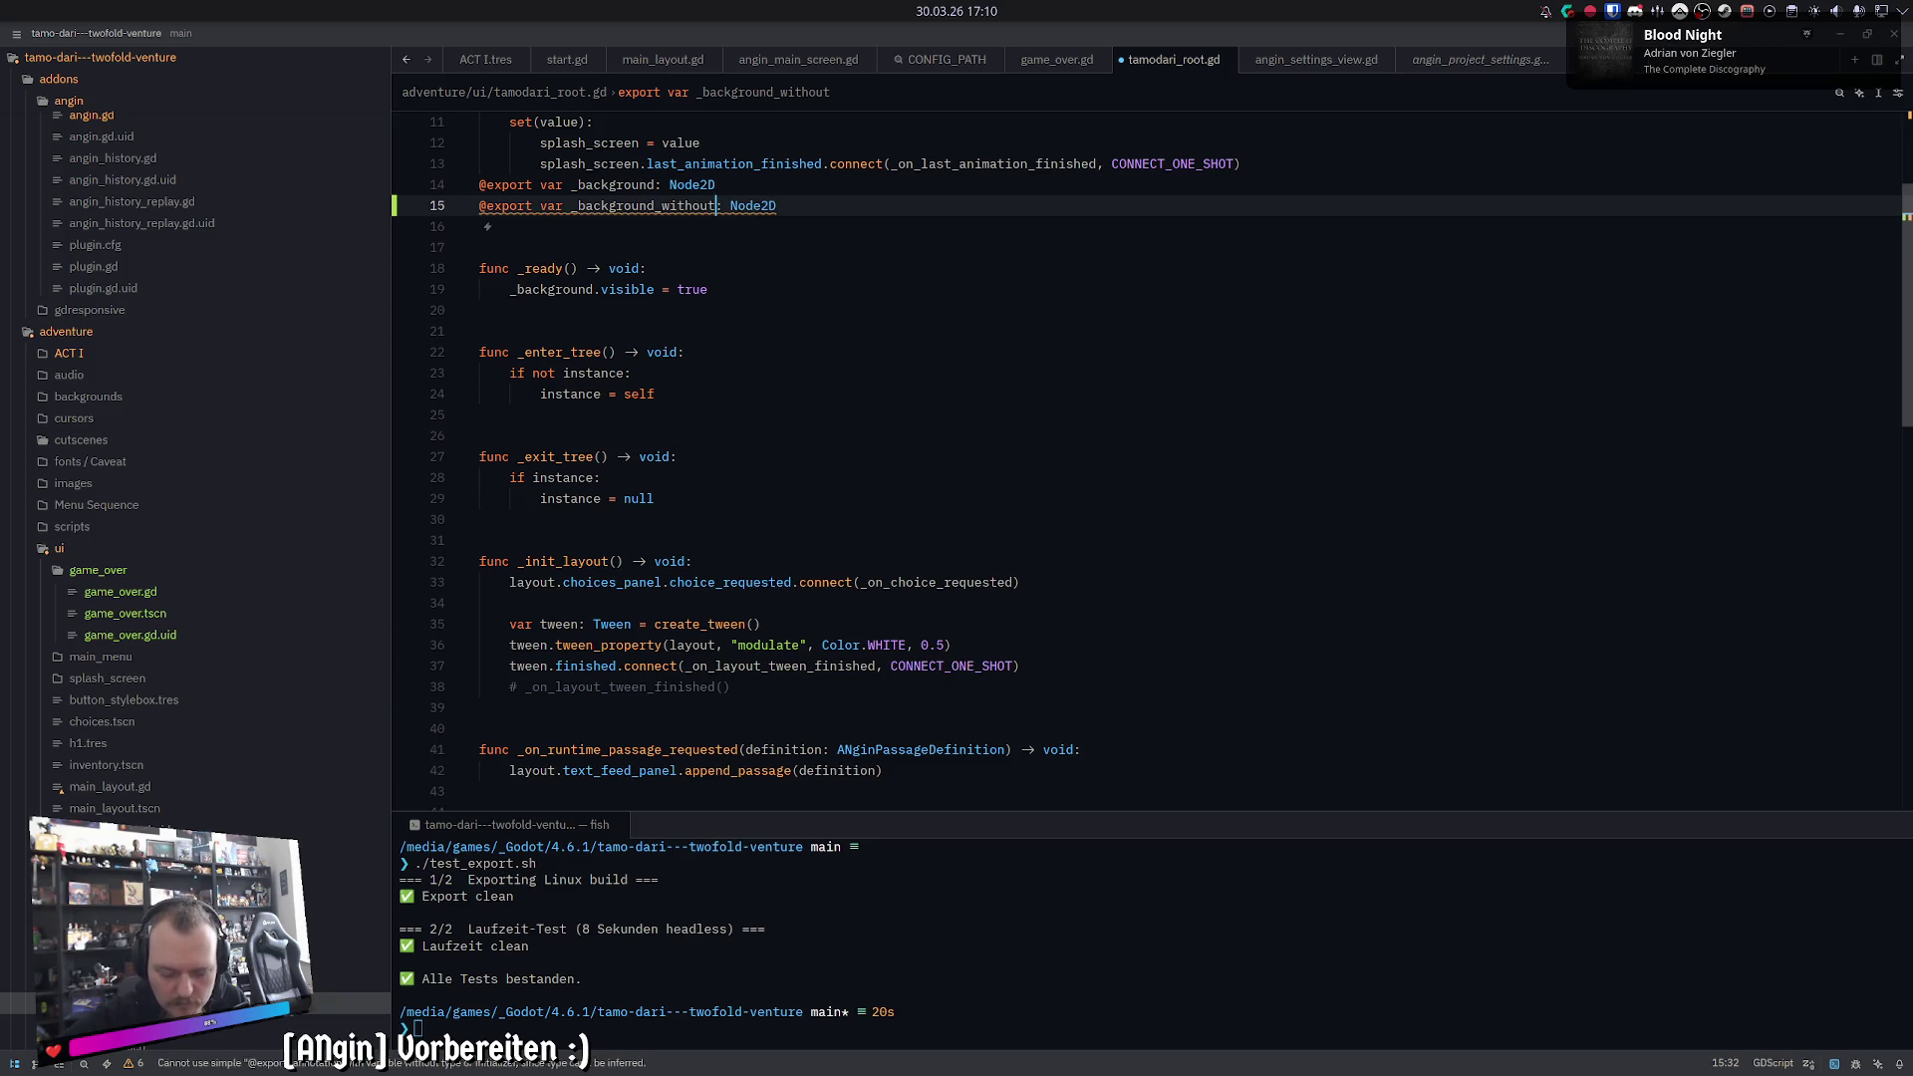
type("_owl")
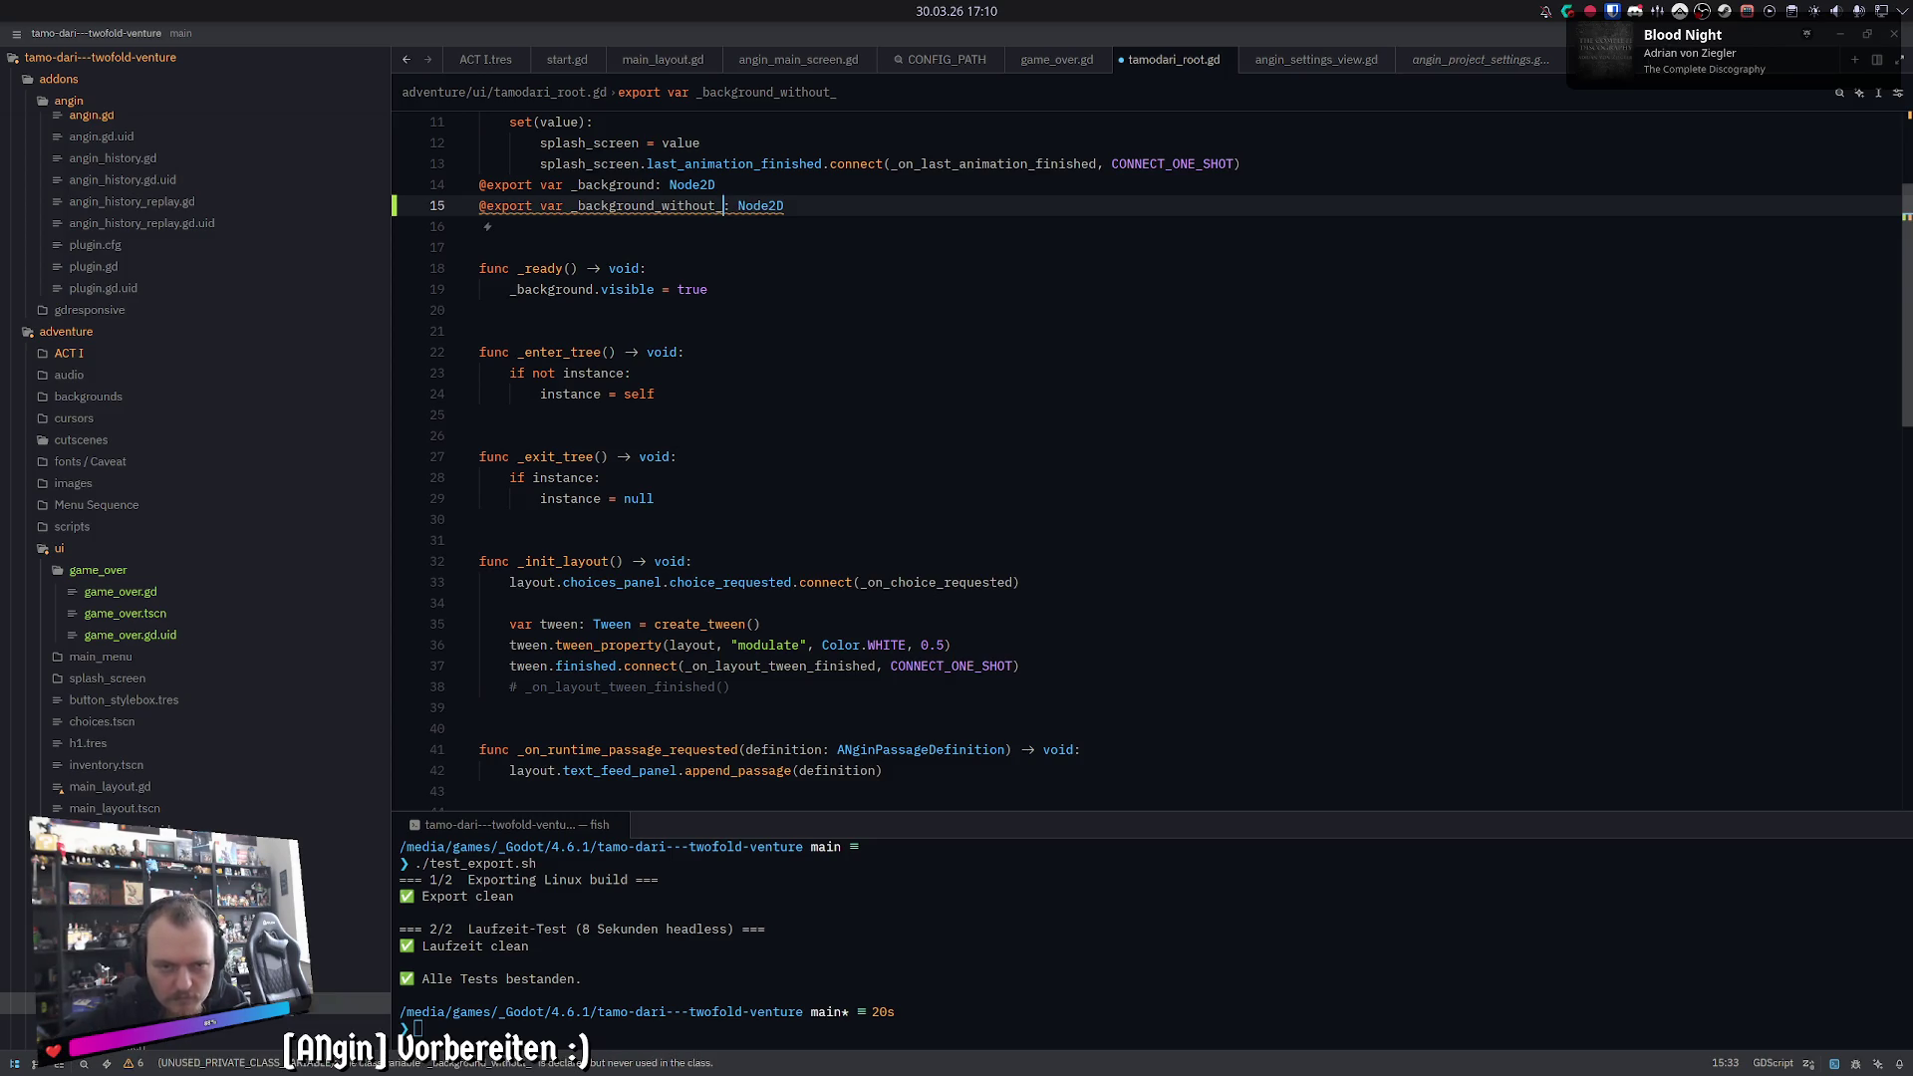
left_click(805, 205)
key("ctrl+s")
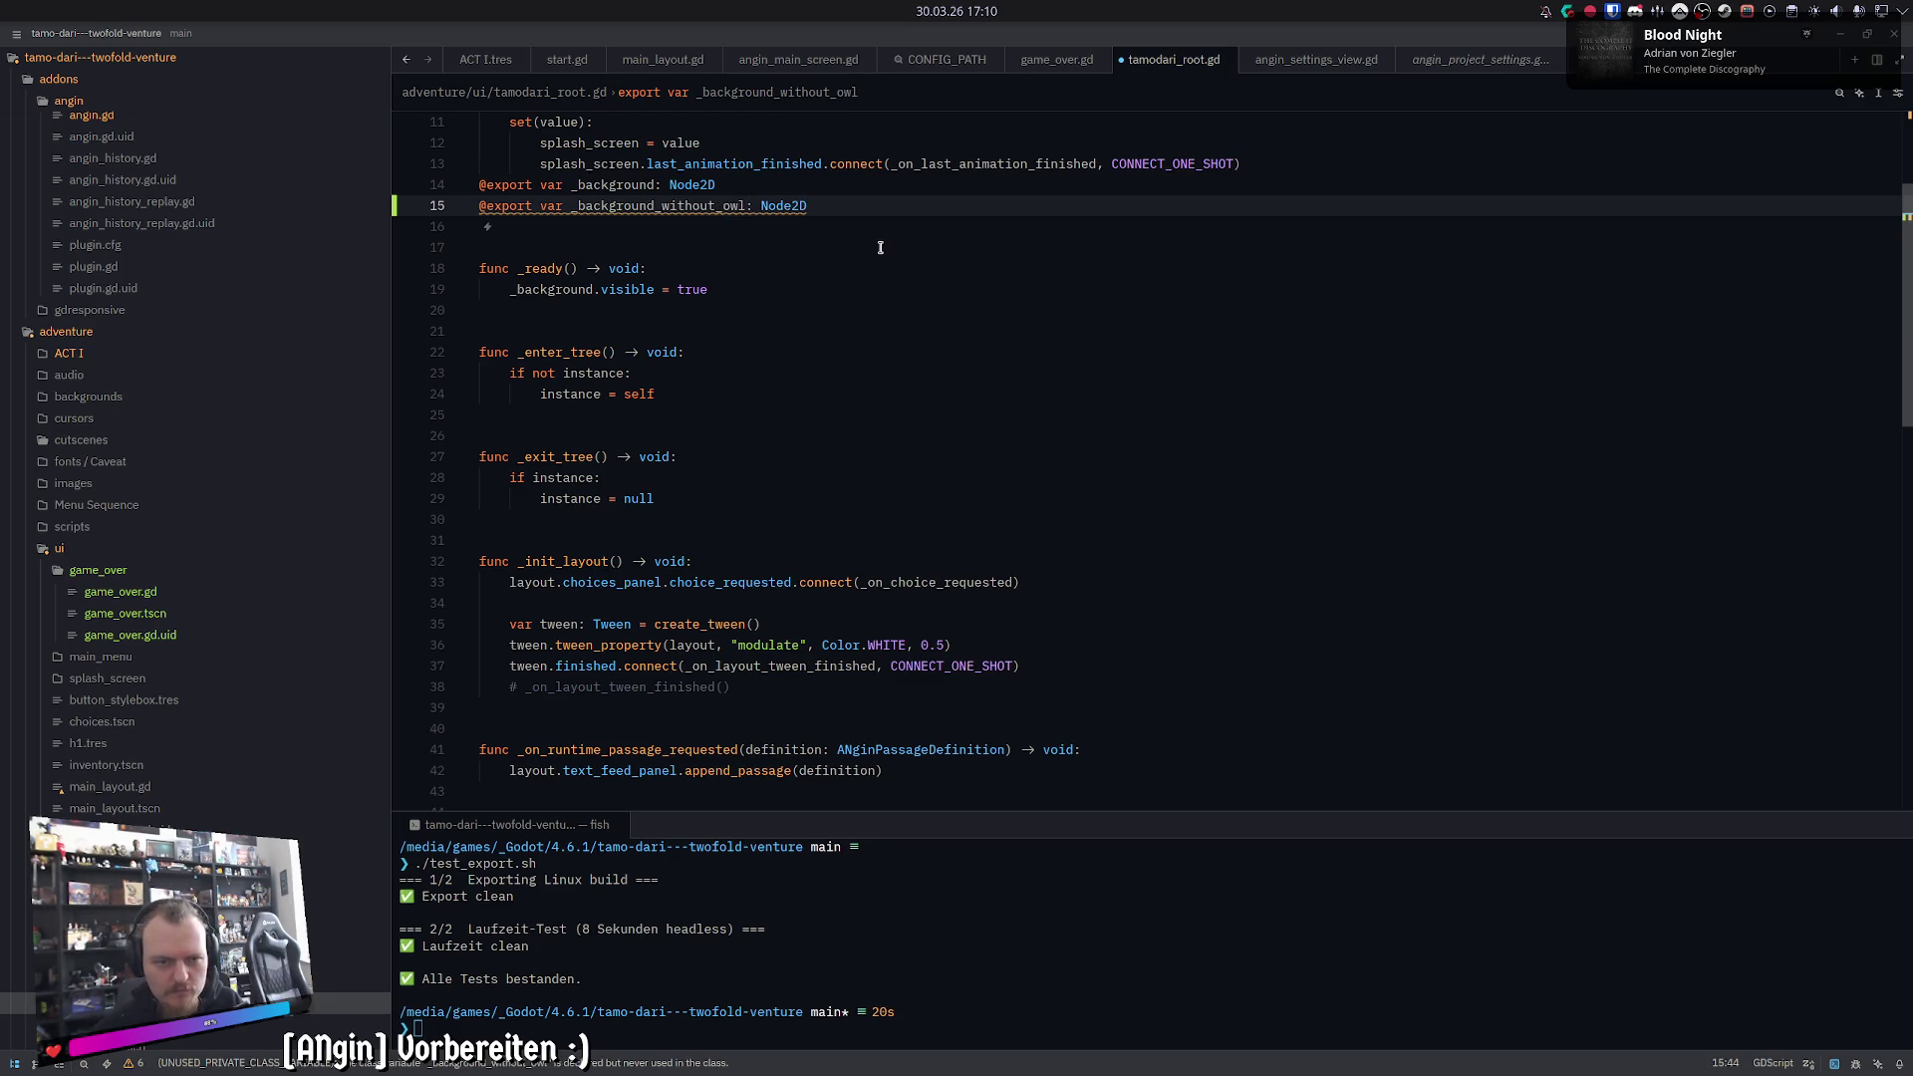
Step: Scroll through tamodari_root.gd to review it, then return to Godot
scroll(729, 420, "down", 2)
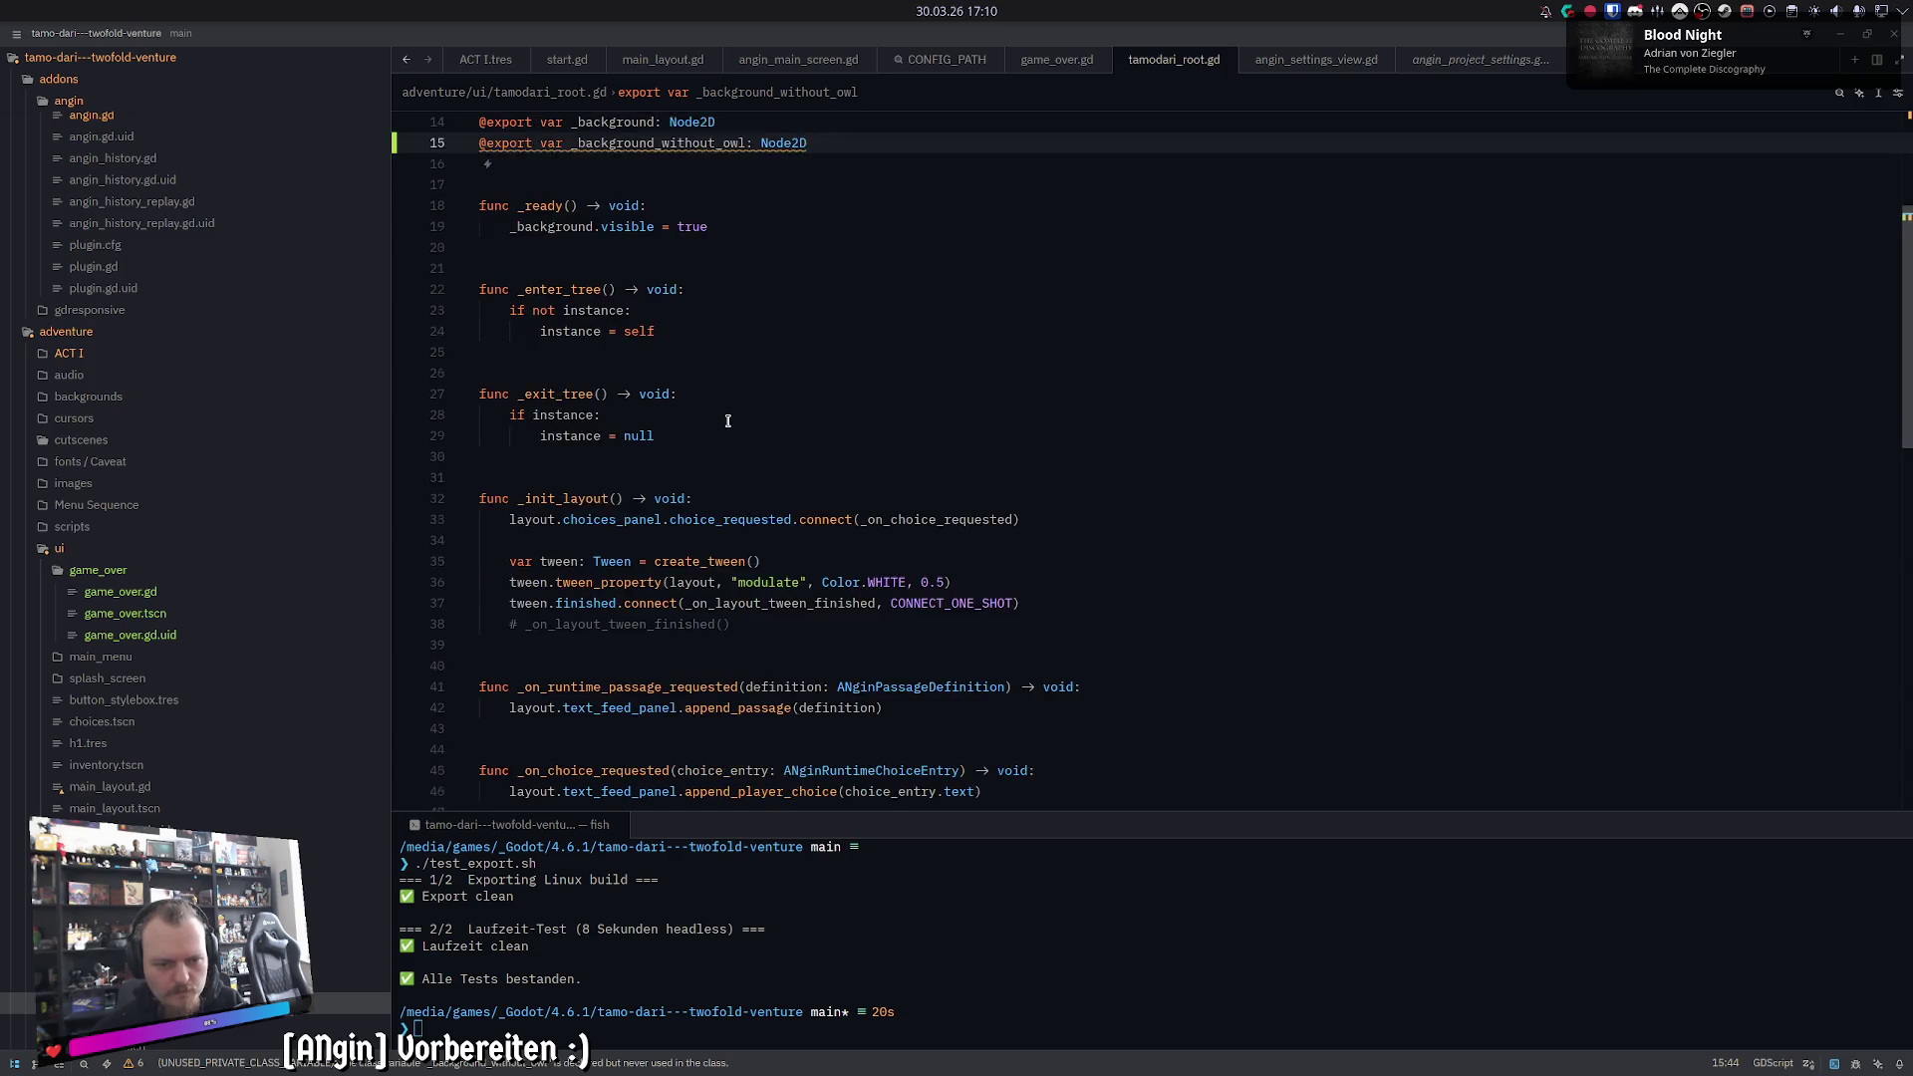
scroll(729, 420, "down", 4)
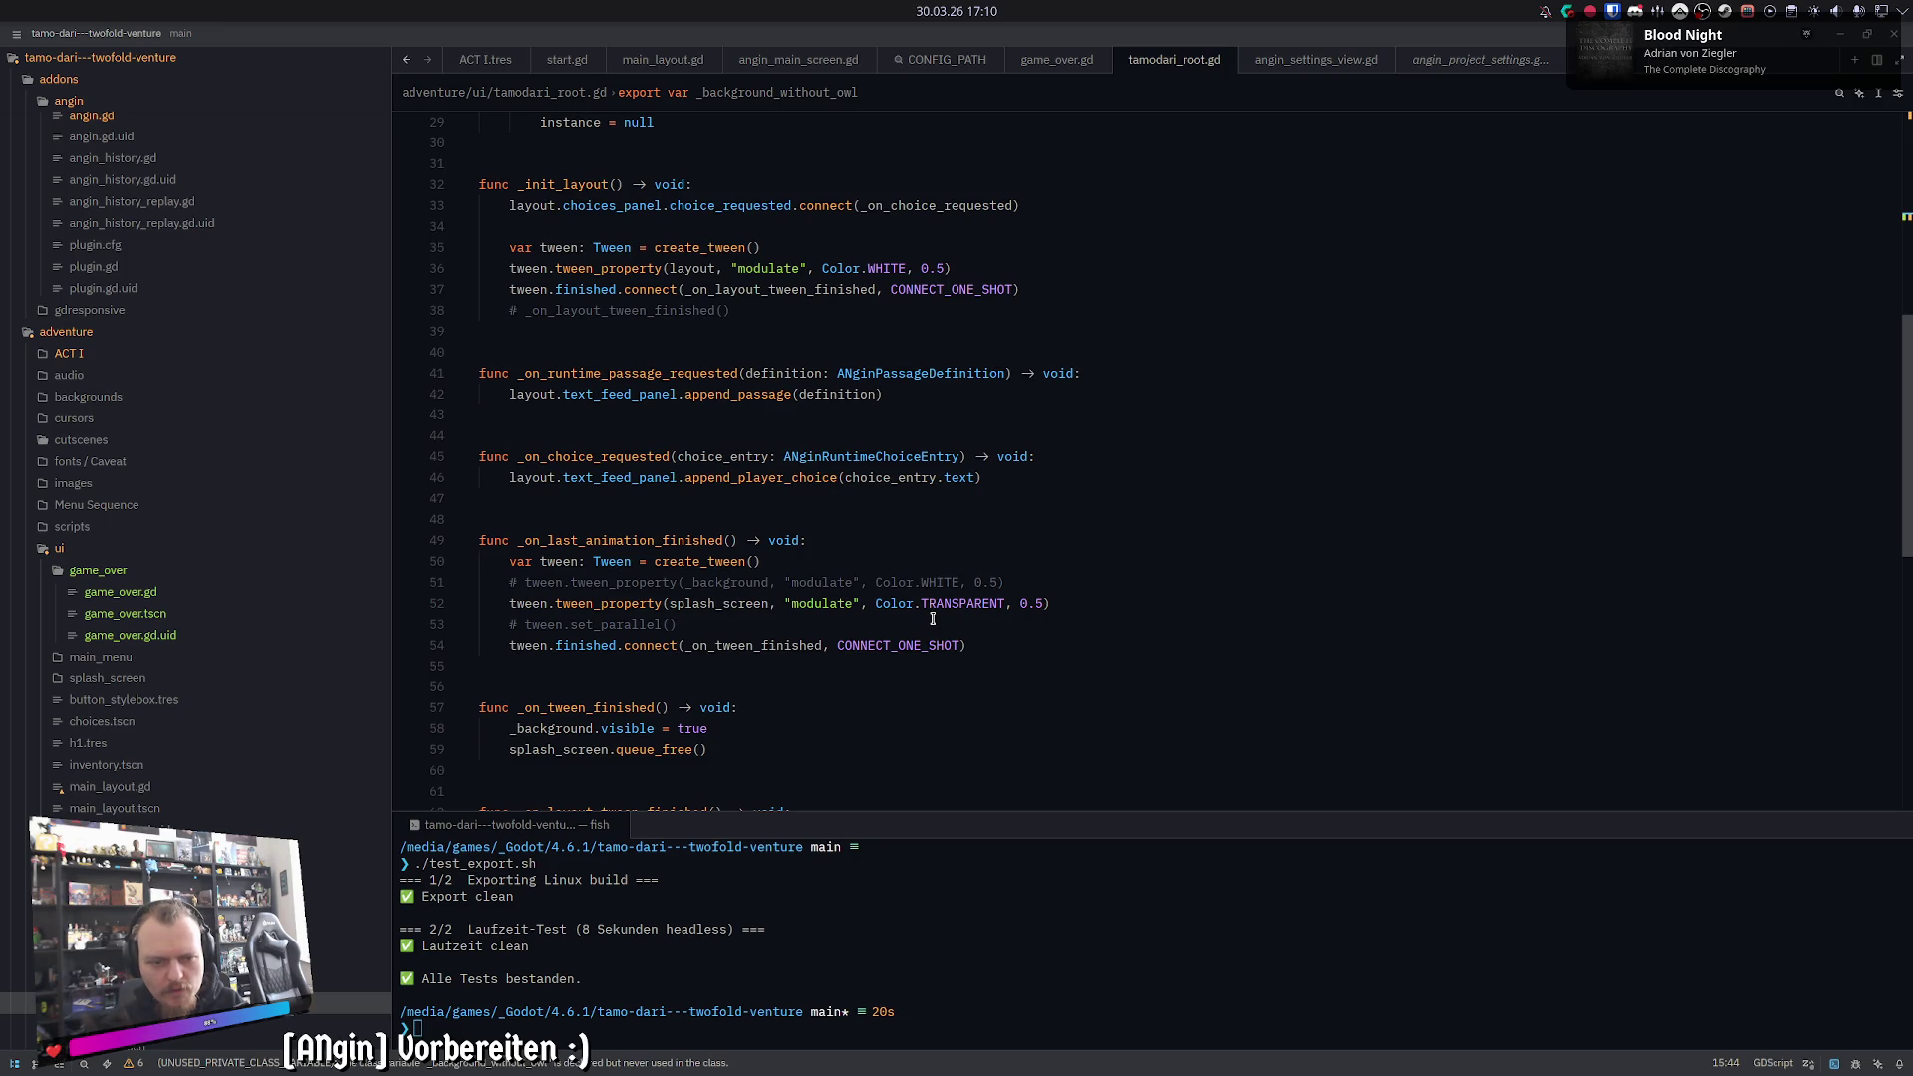
scroll(933, 618, "down", 2)
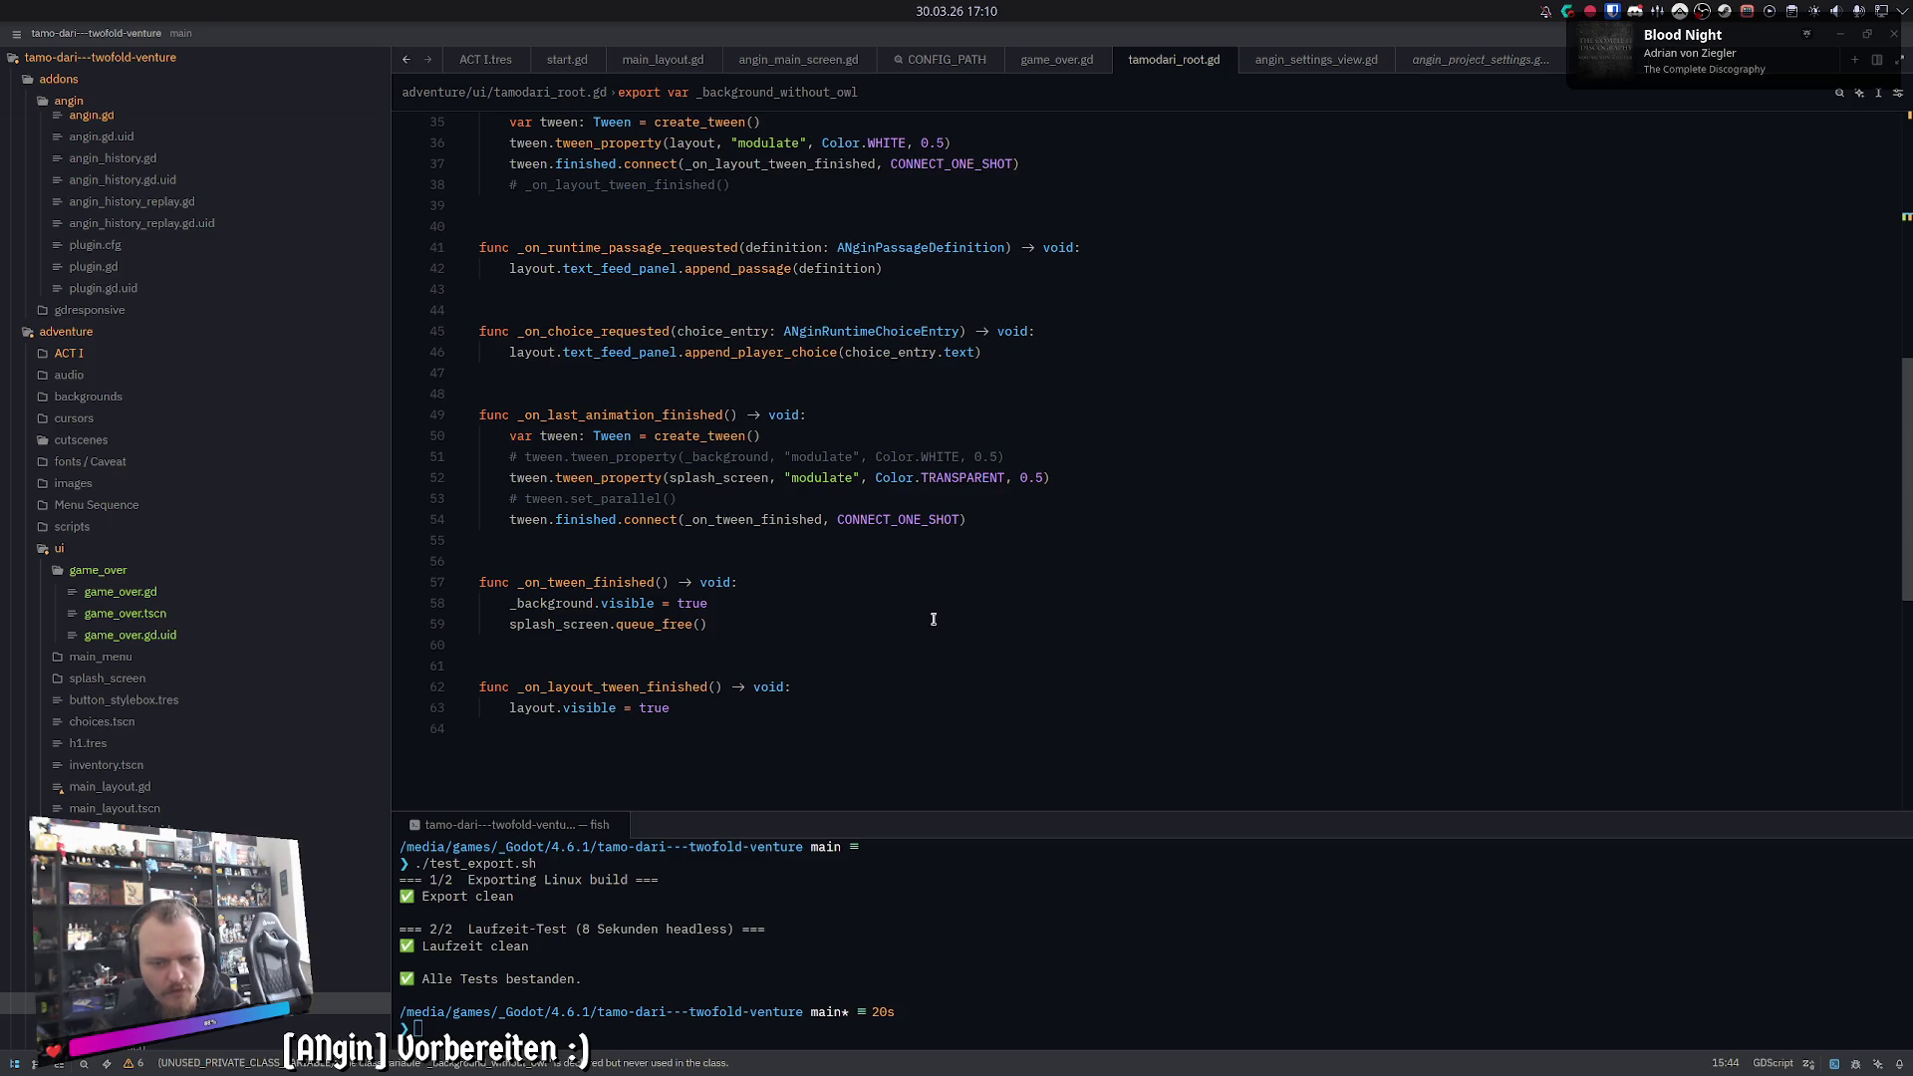
scroll(937, 632, "up", 5)
scroll(940, 648, "up", 6)
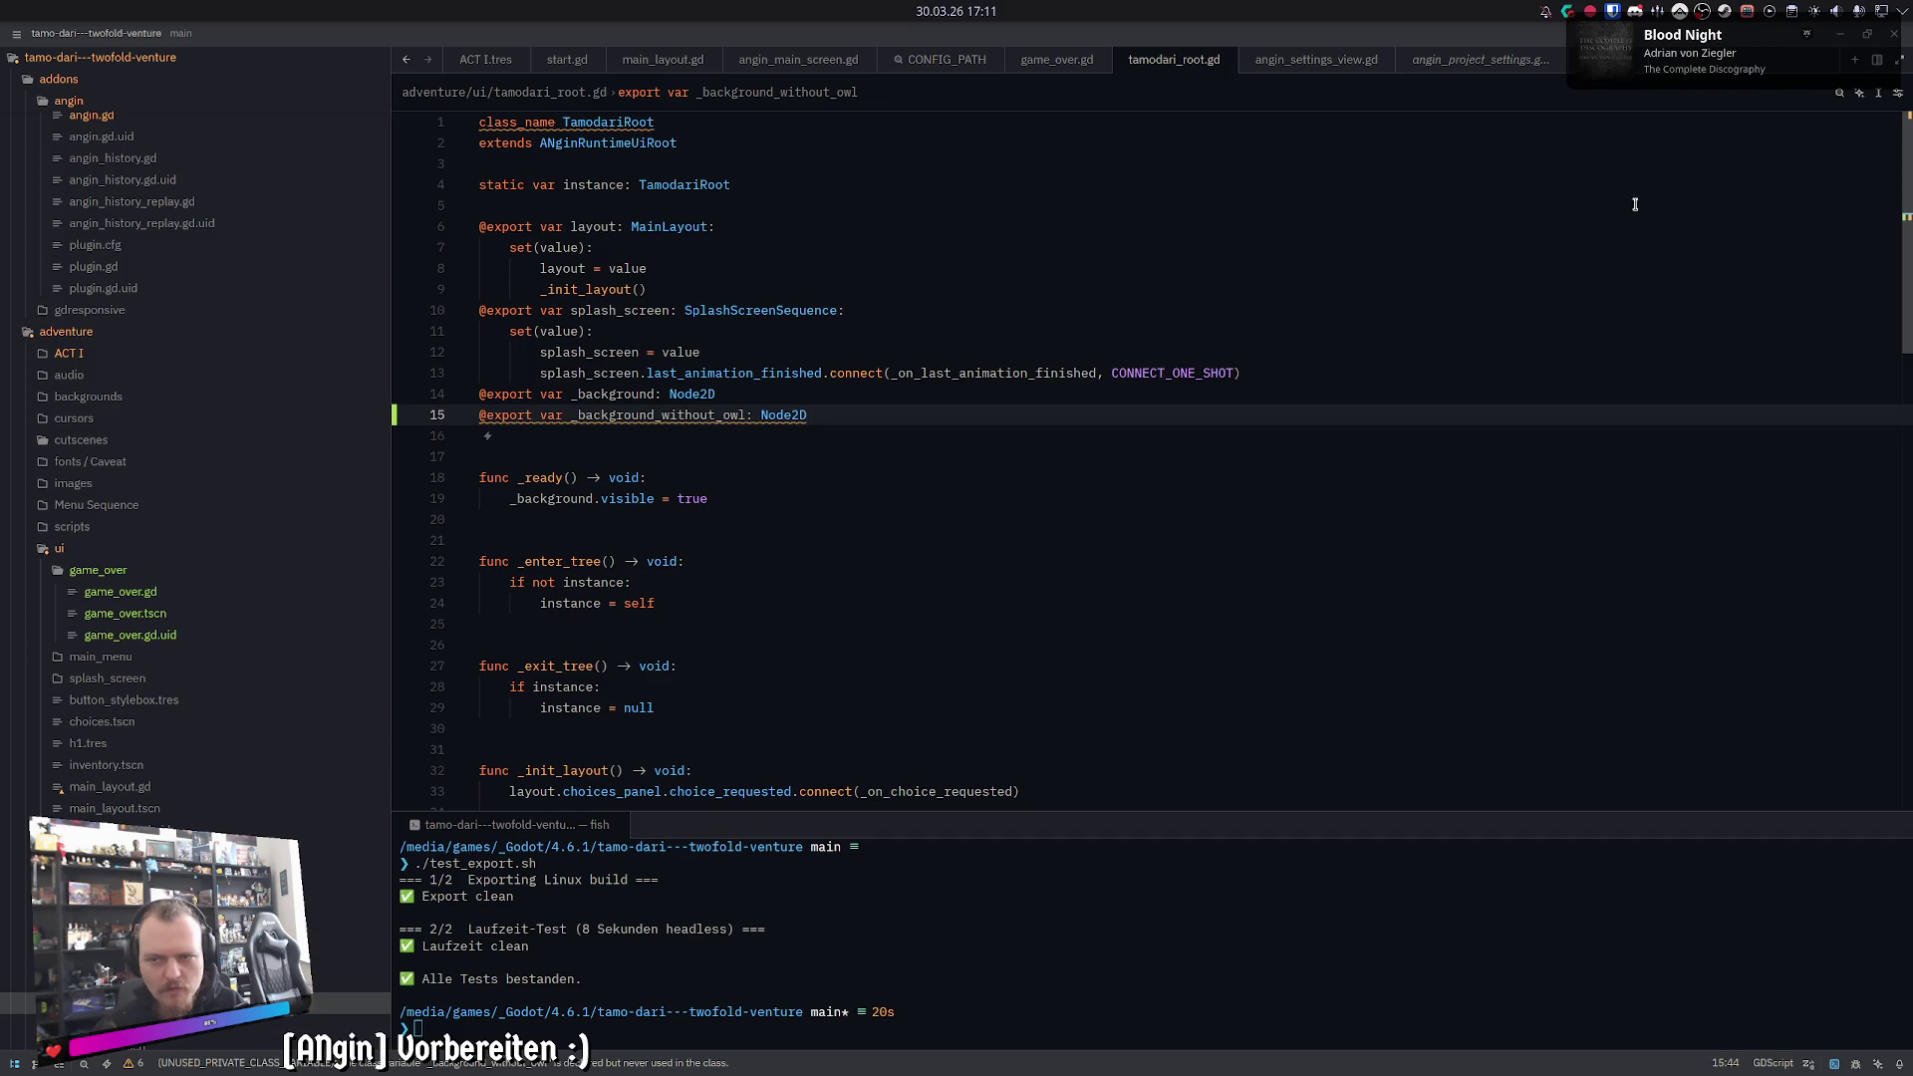
key("alt+Tab")
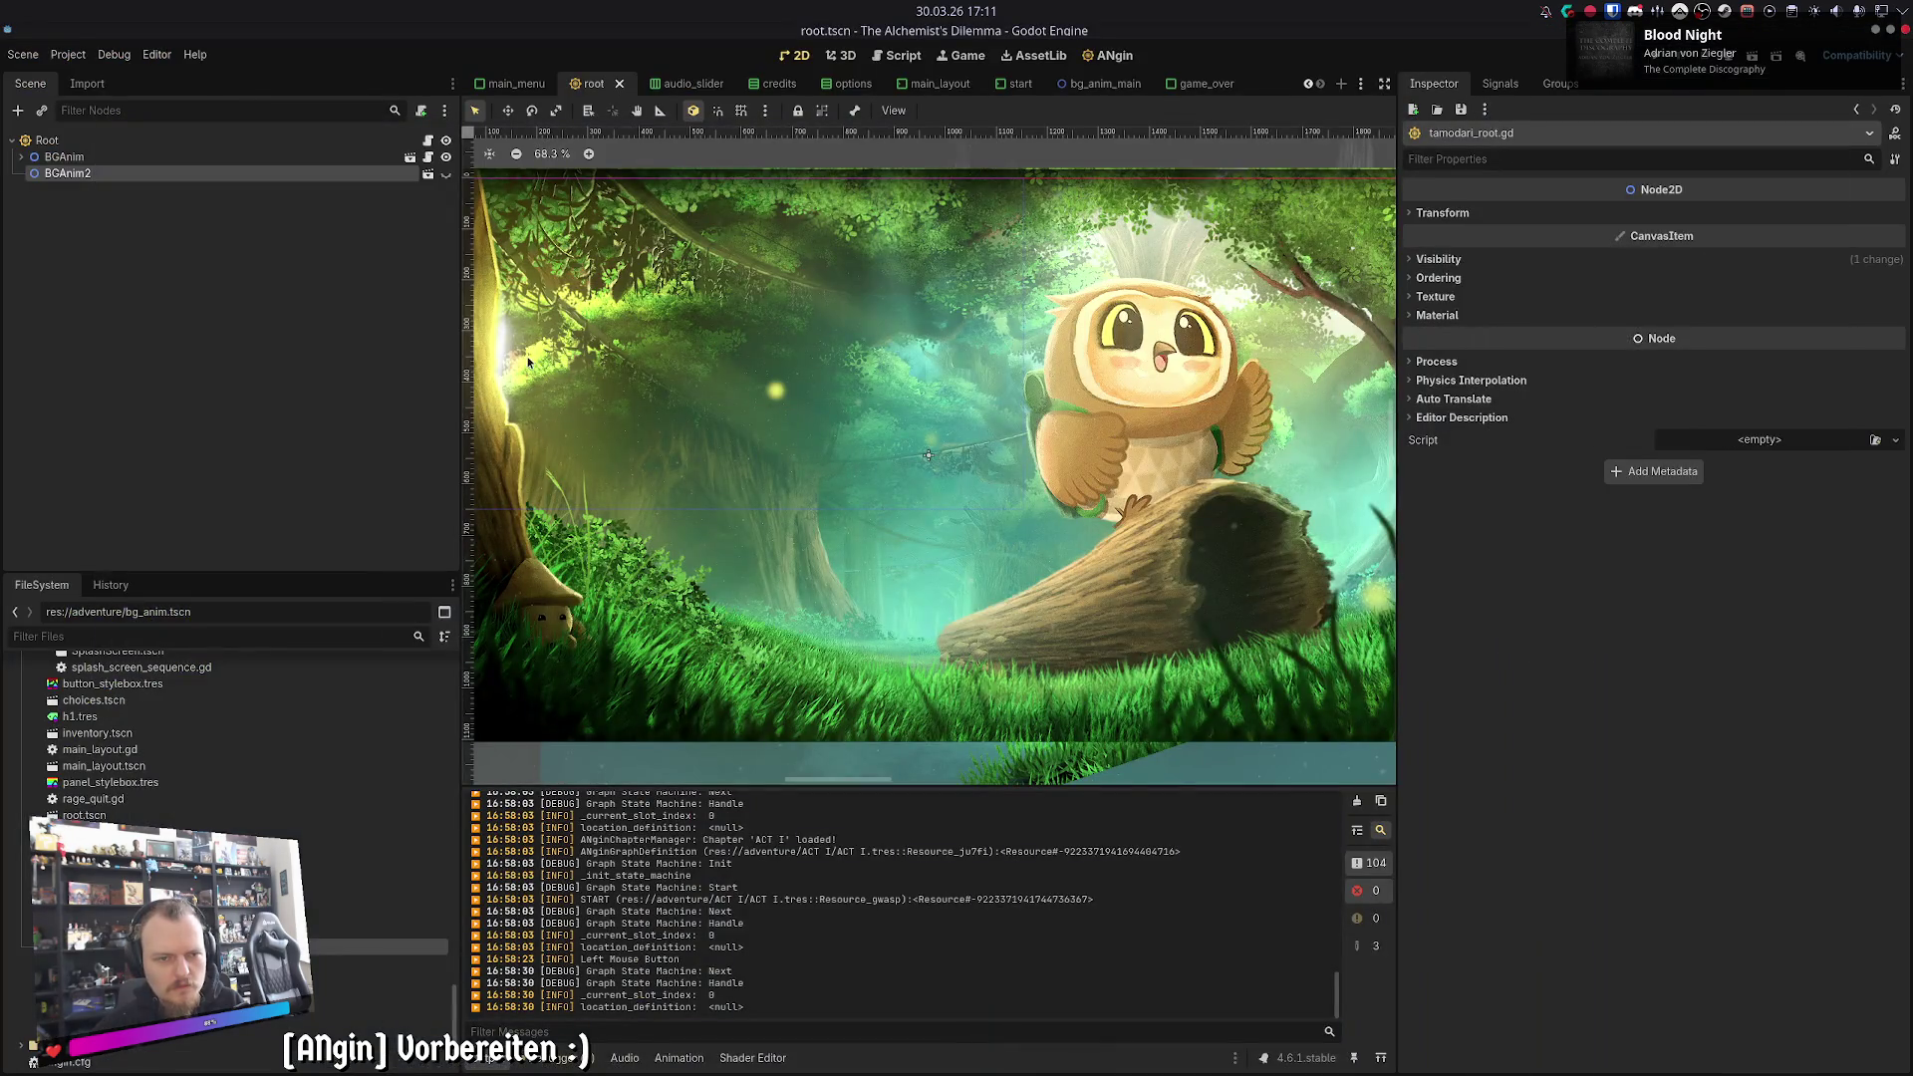
left_click(124, 156)
left_click(122, 140)
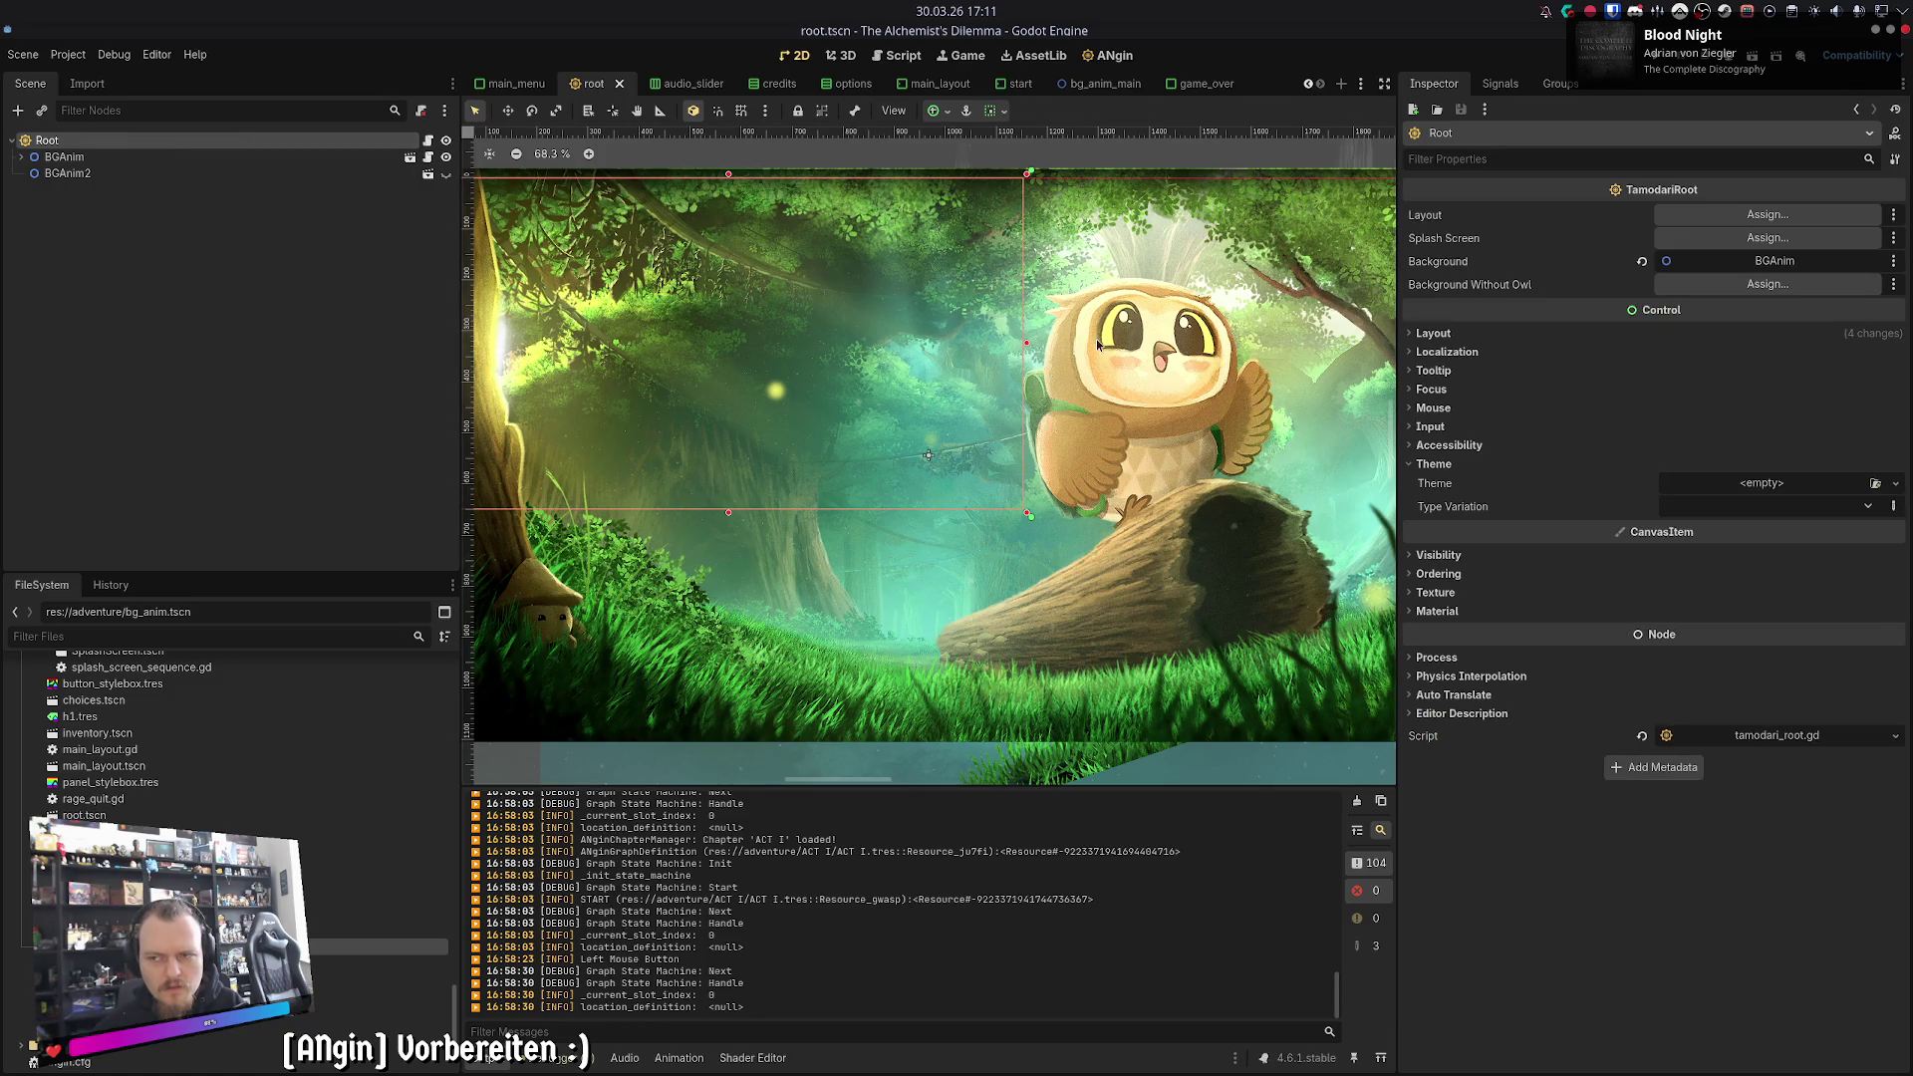
left_click(1874, 31)
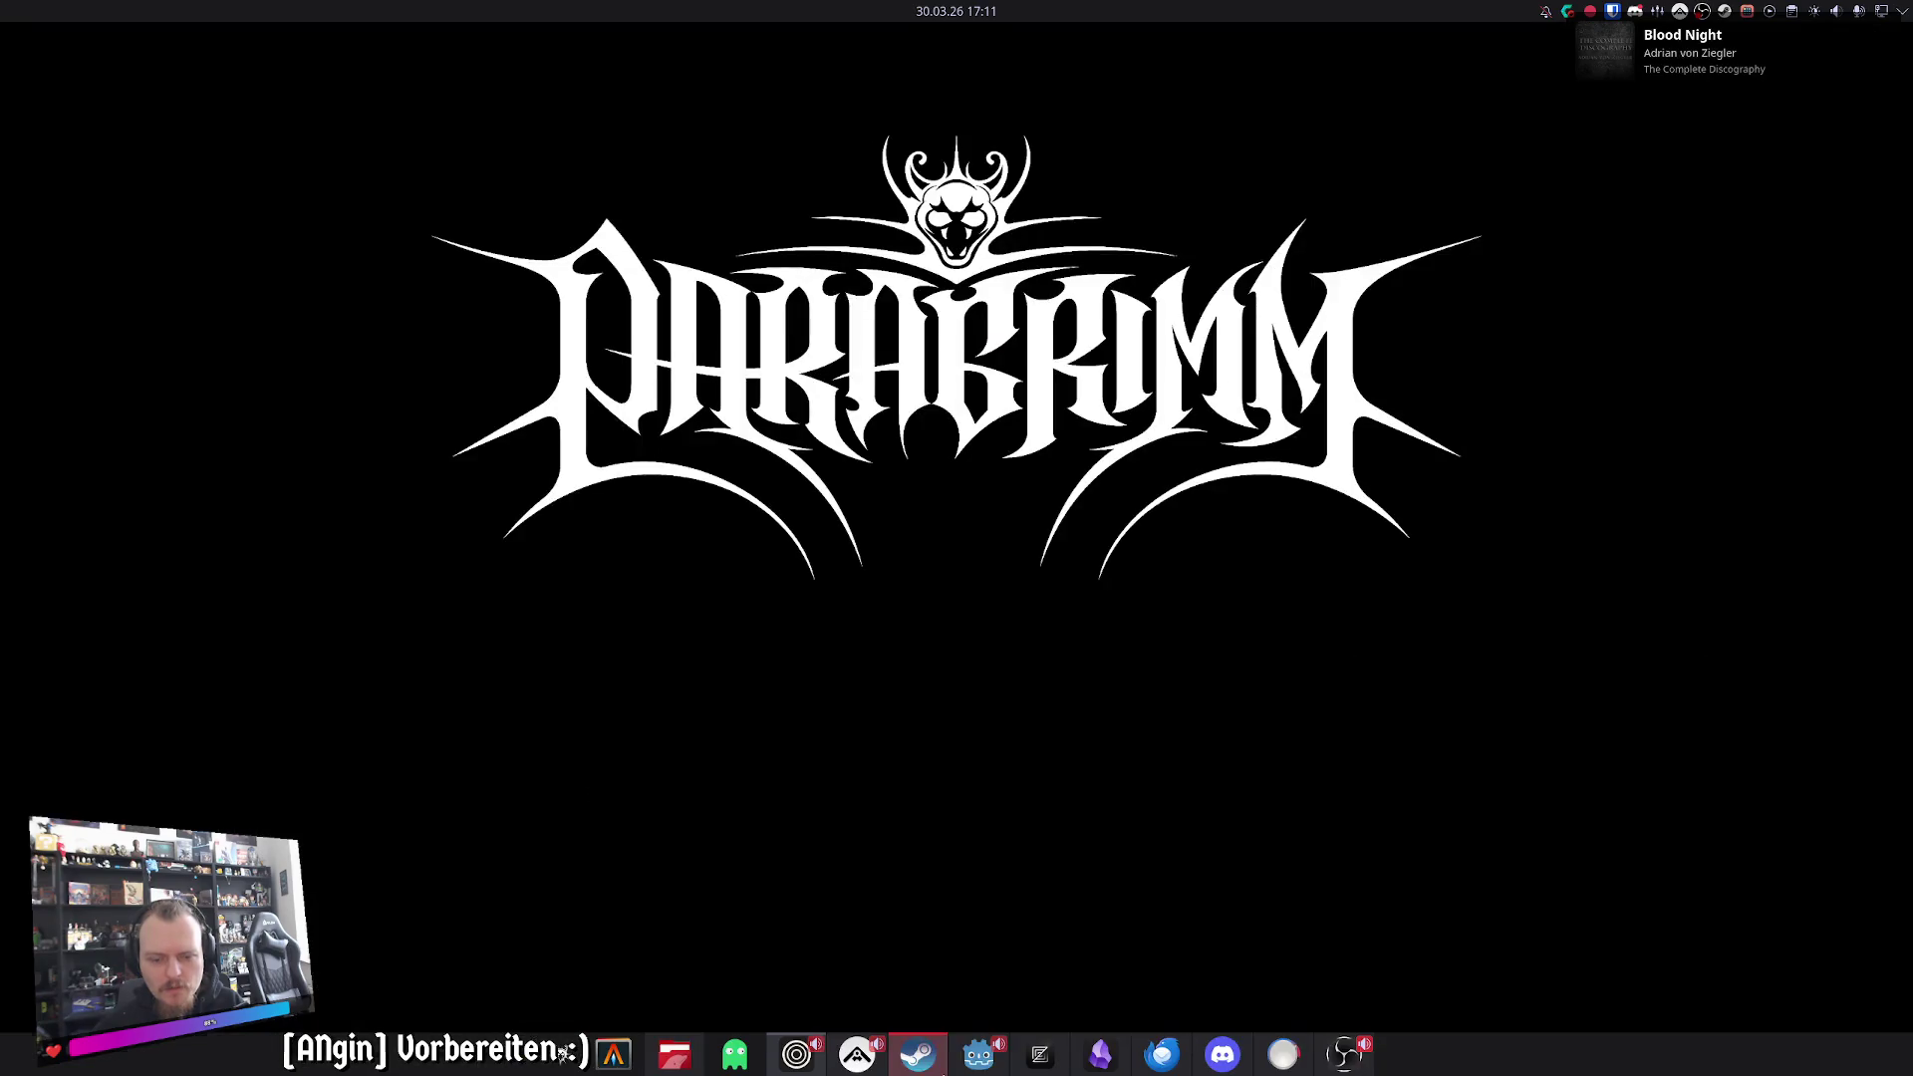
left_click(1039, 1056)
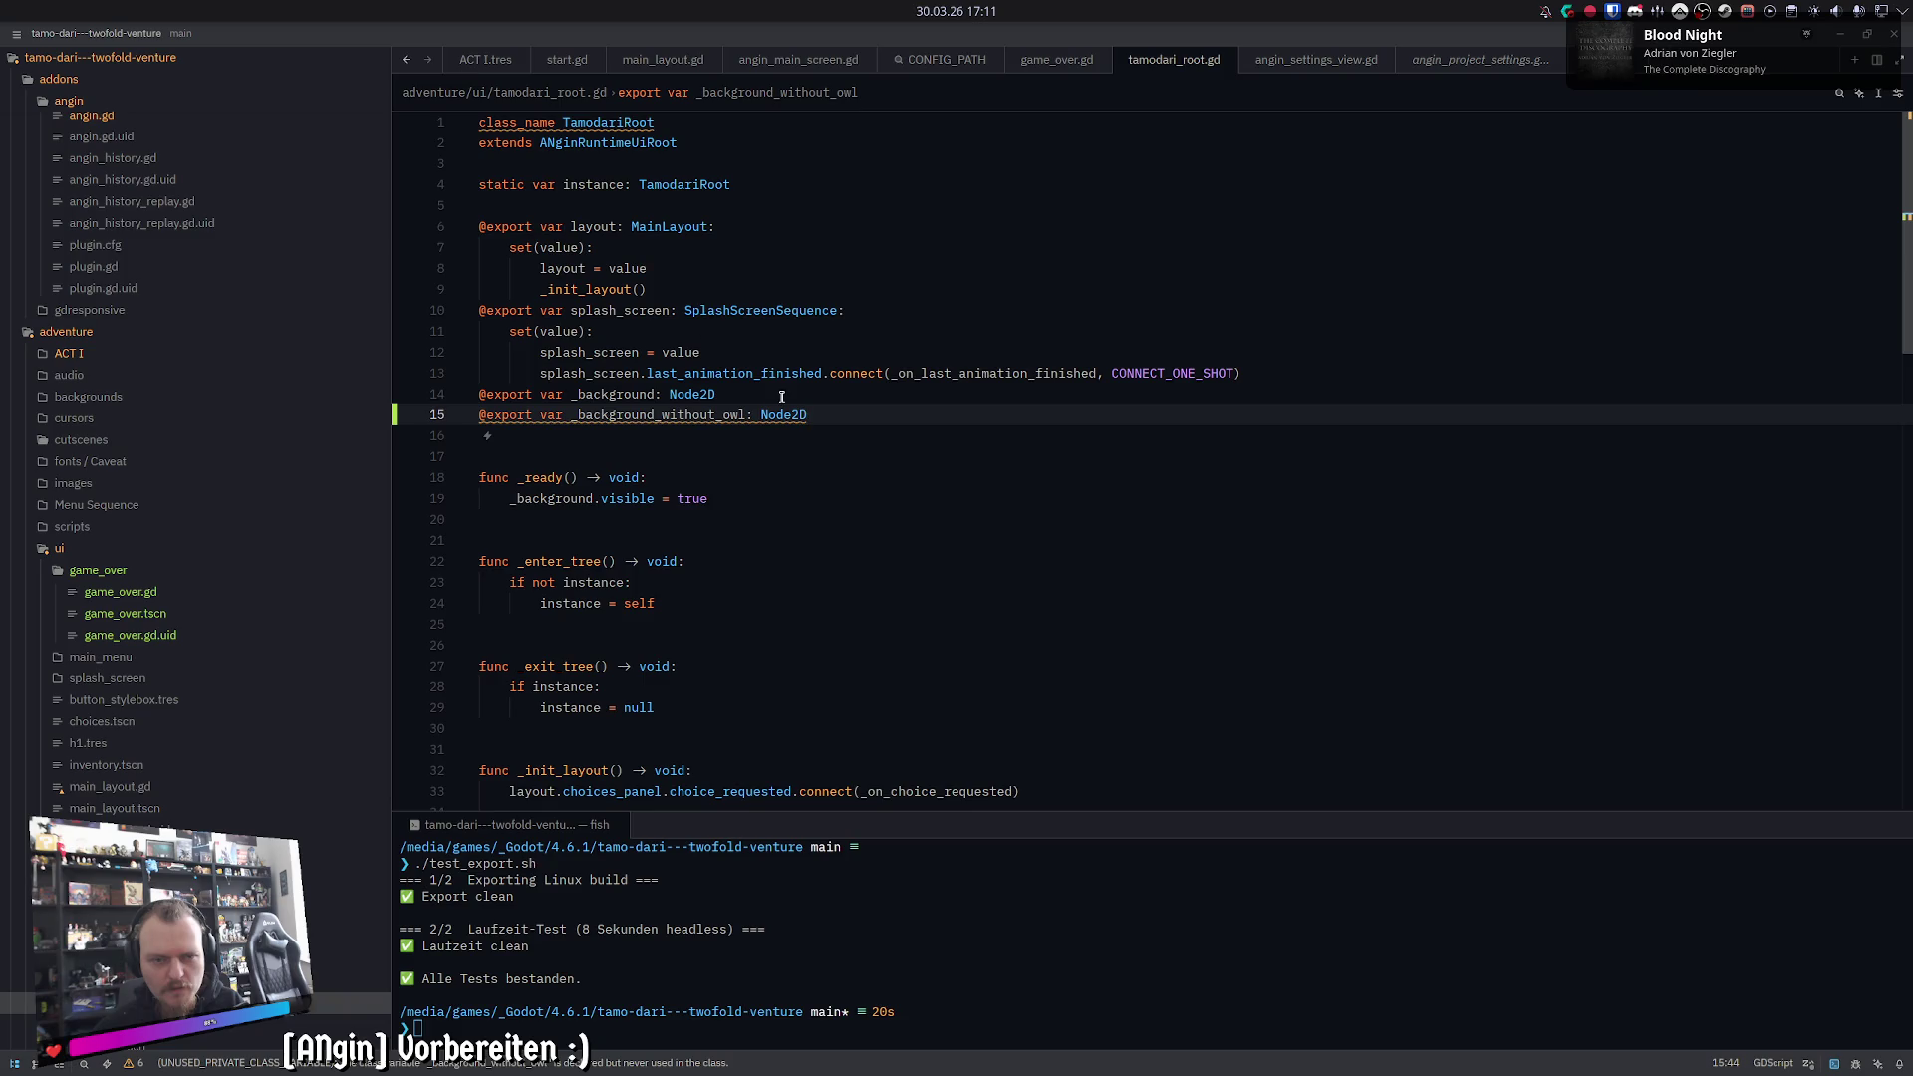
Step: Select the layout variable on line 8 and scroll through tamodari_root.gd
double_click(570, 268)
scroll(646, 432, "down", 5)
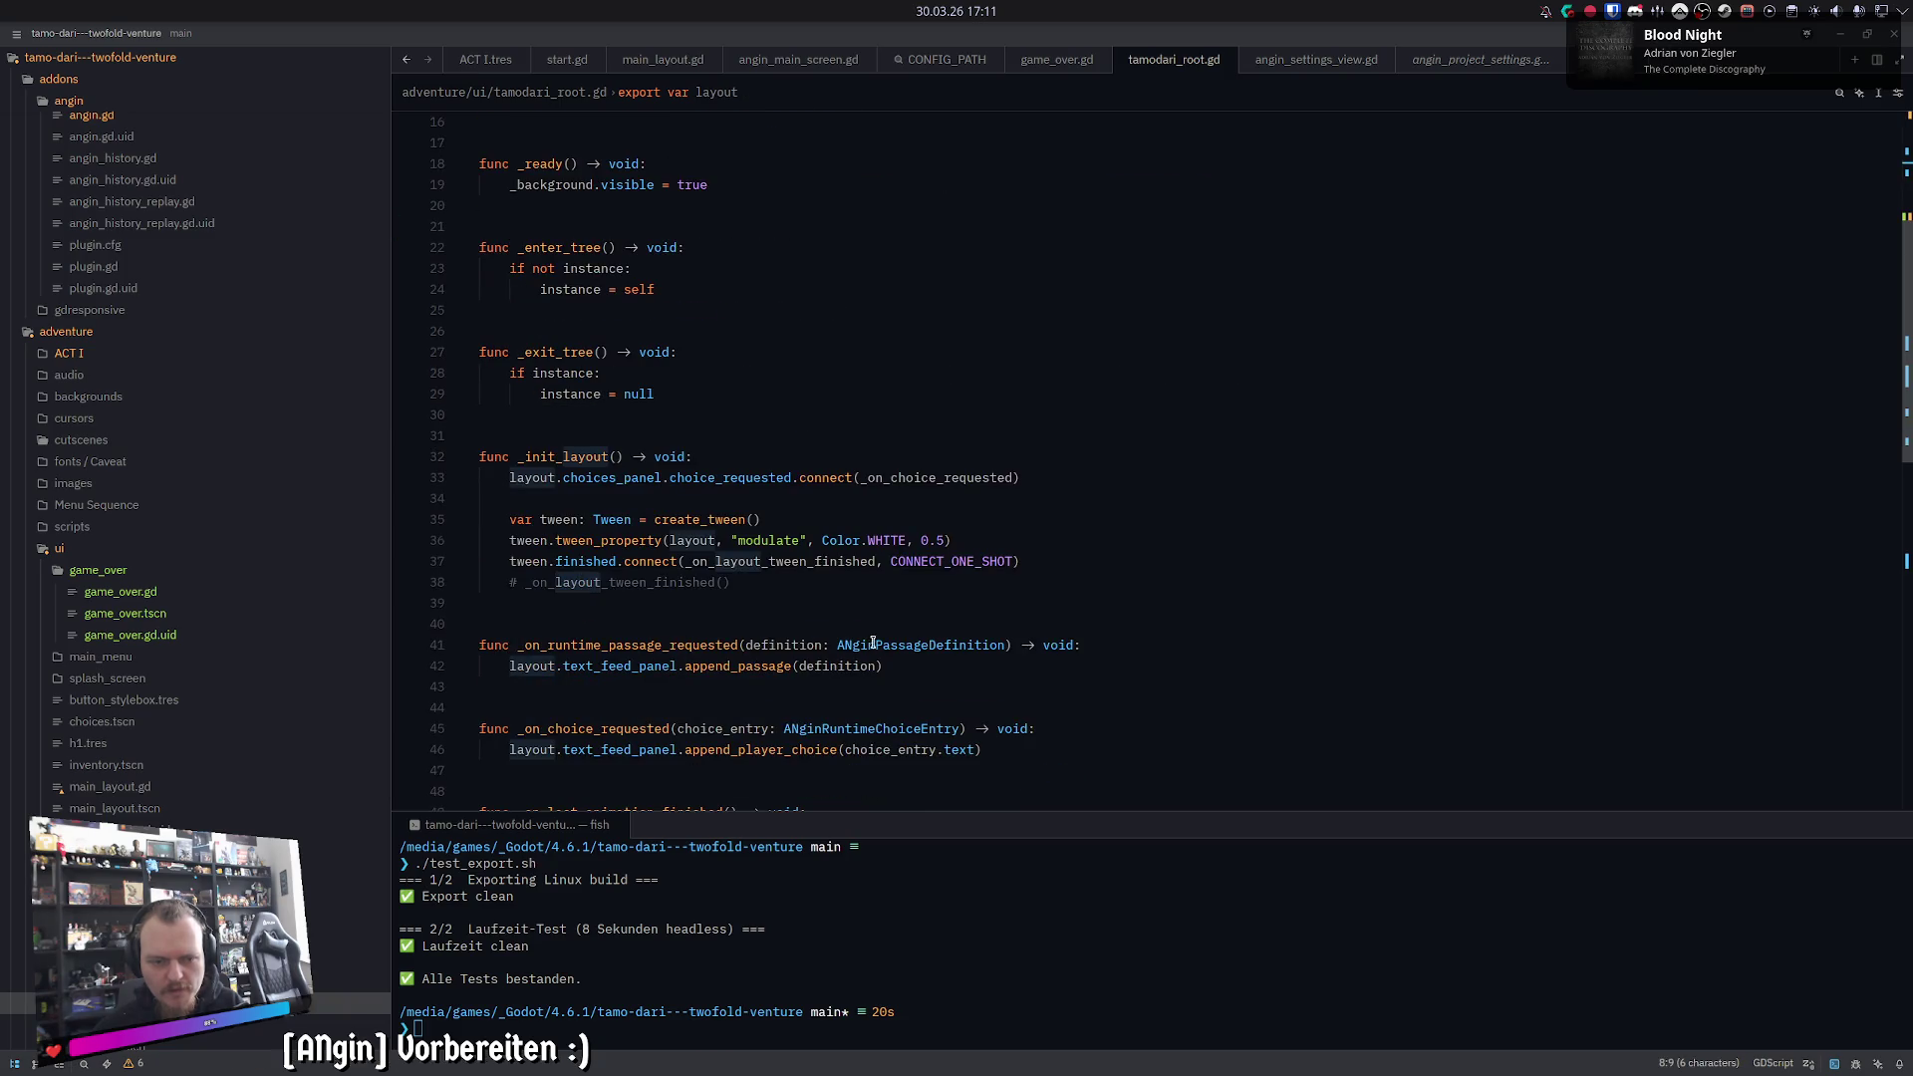
mouse_move(876, 637)
scroll(1156, 715, "down", 4)
scroll(1156, 716, "down", 3)
scroll(1161, 722, "up", 12)
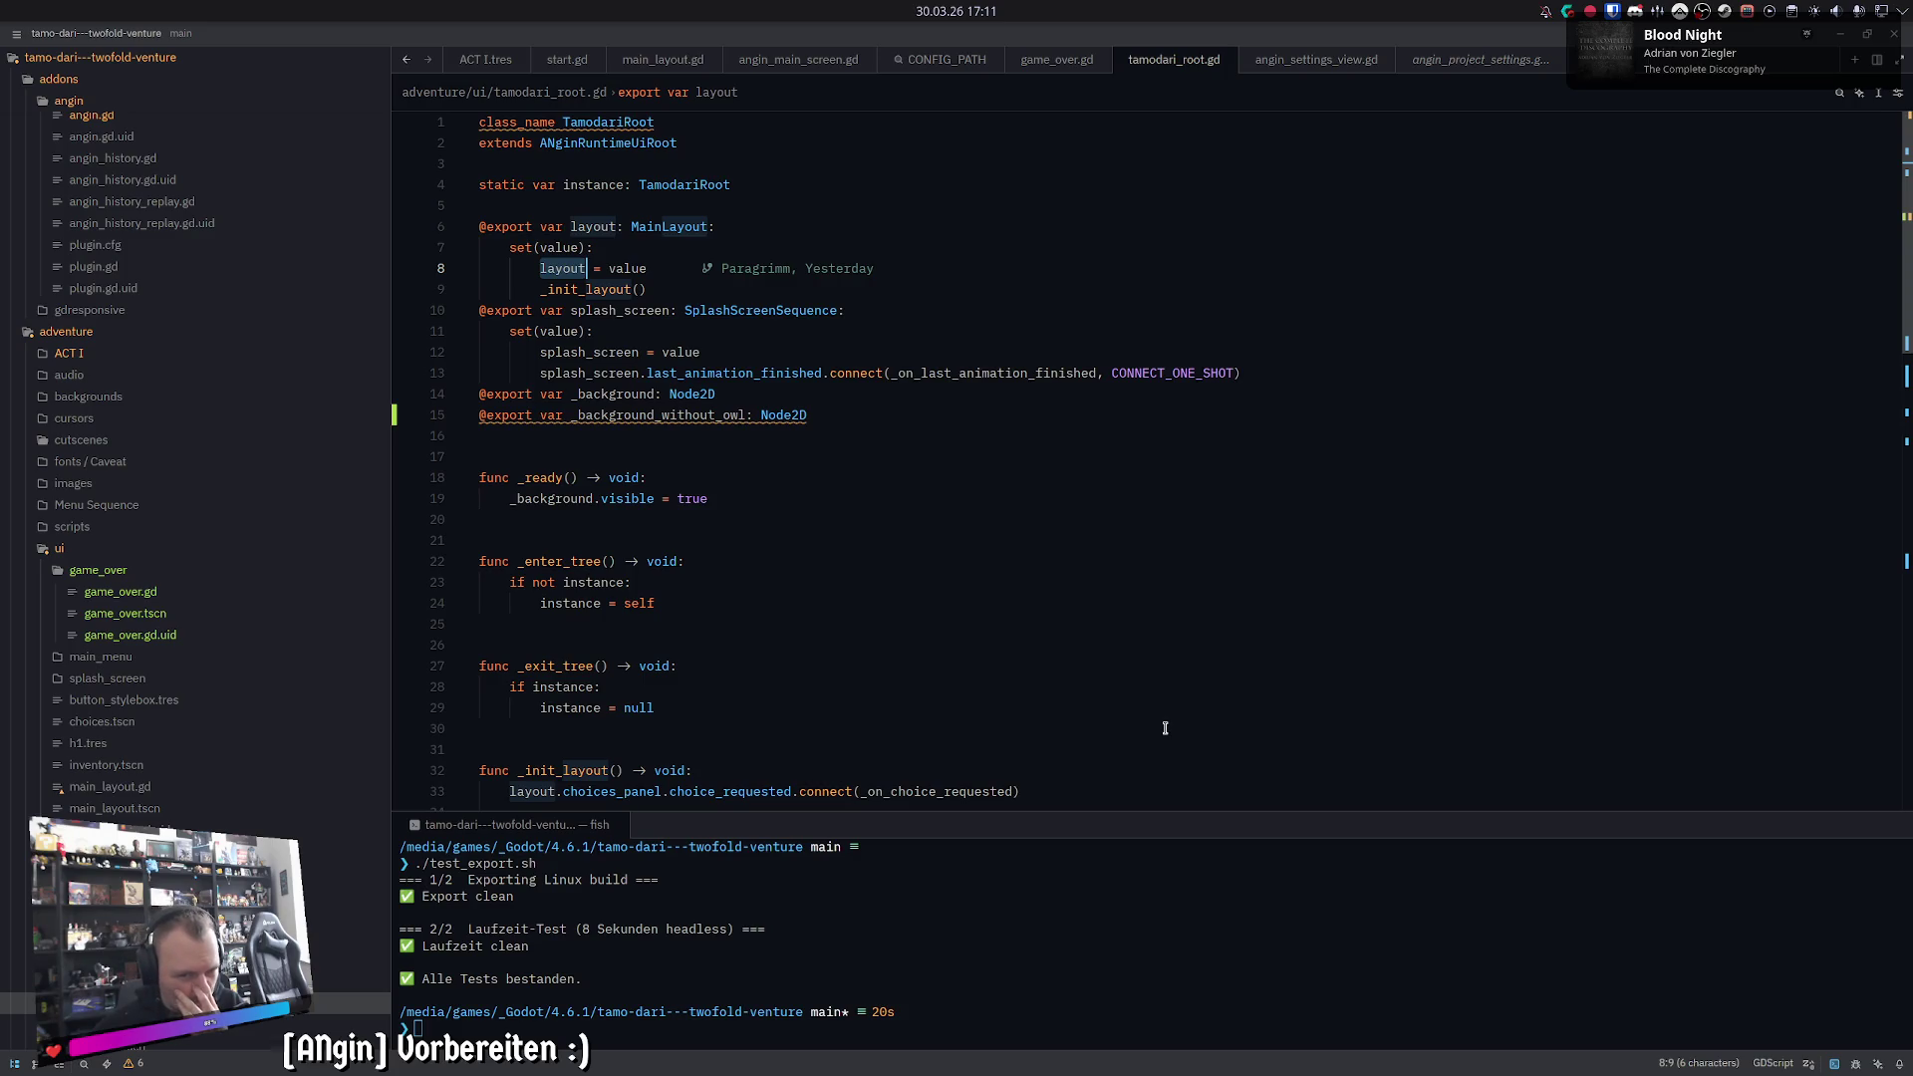
Step: Jump to MainLayout's definition in main_layout.gd and review the _on_start_pressed handler
left_click(668, 226)
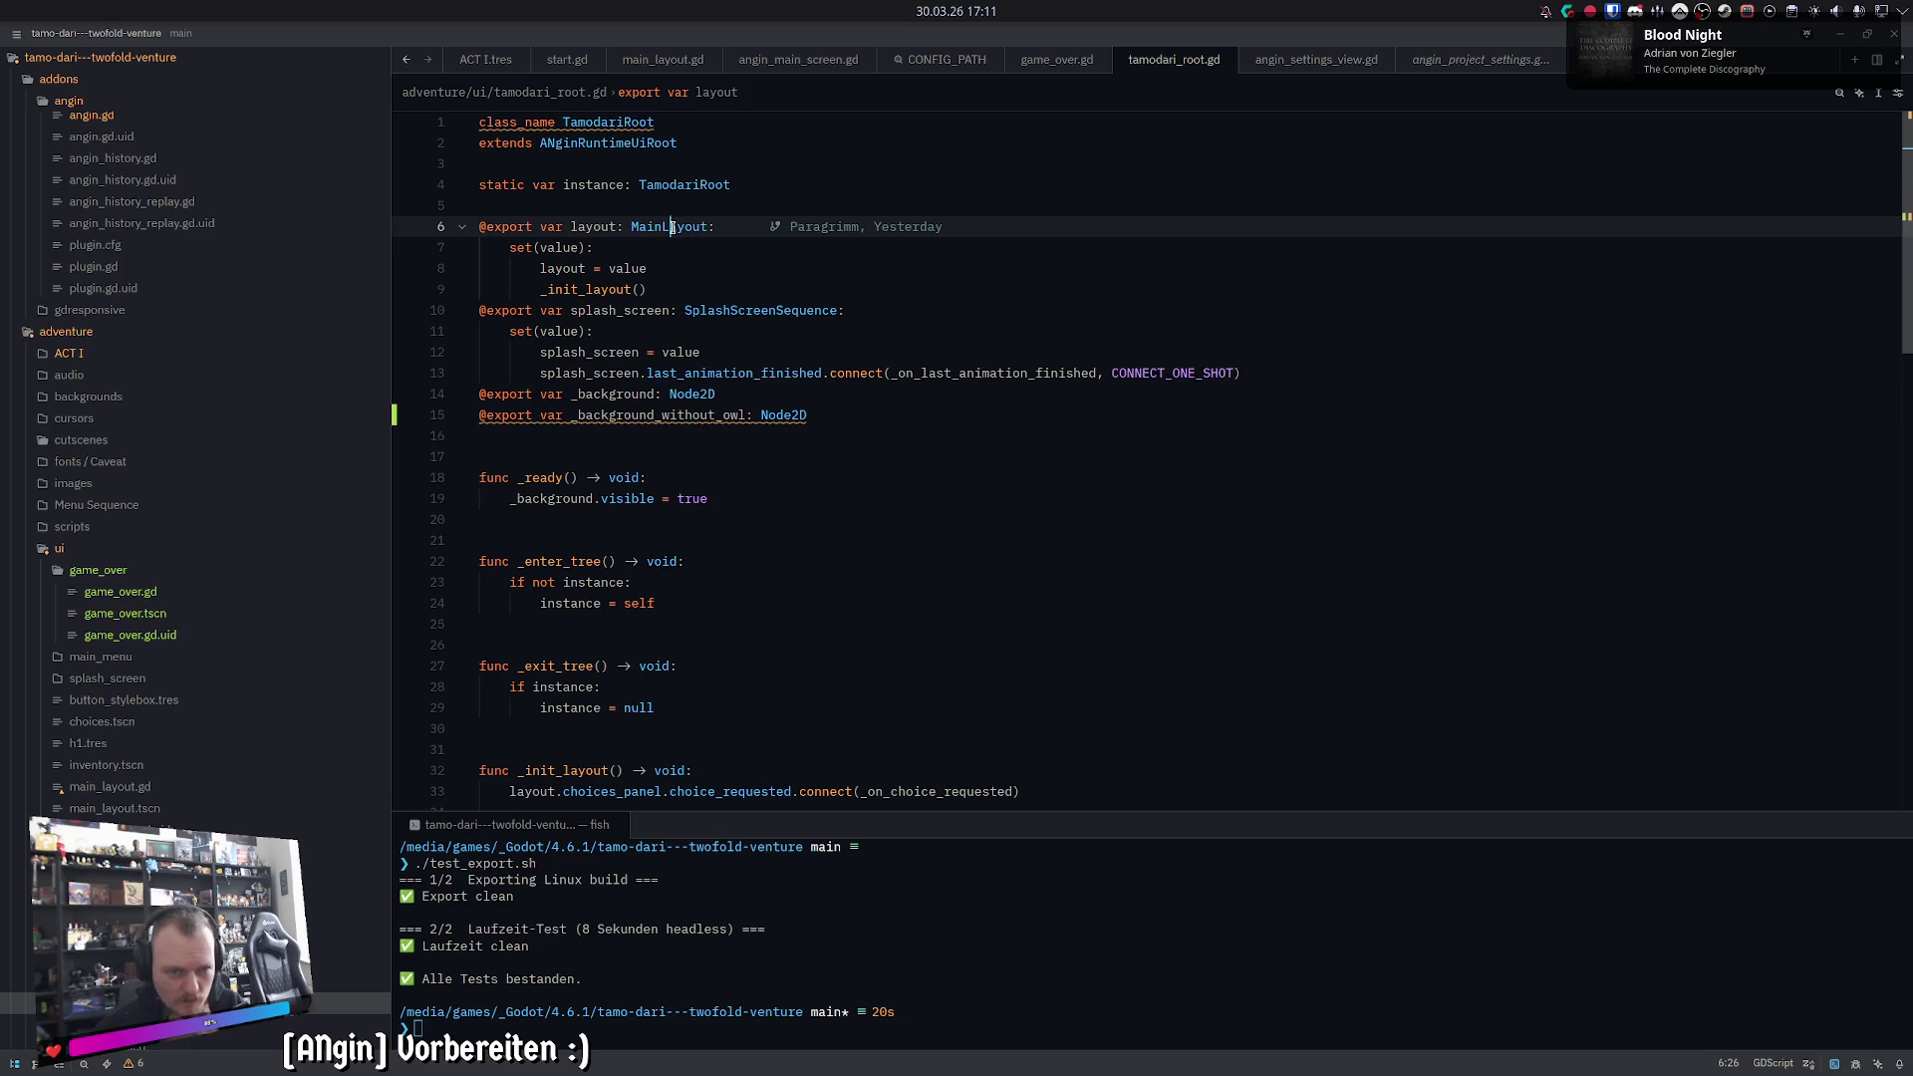
key("F12")
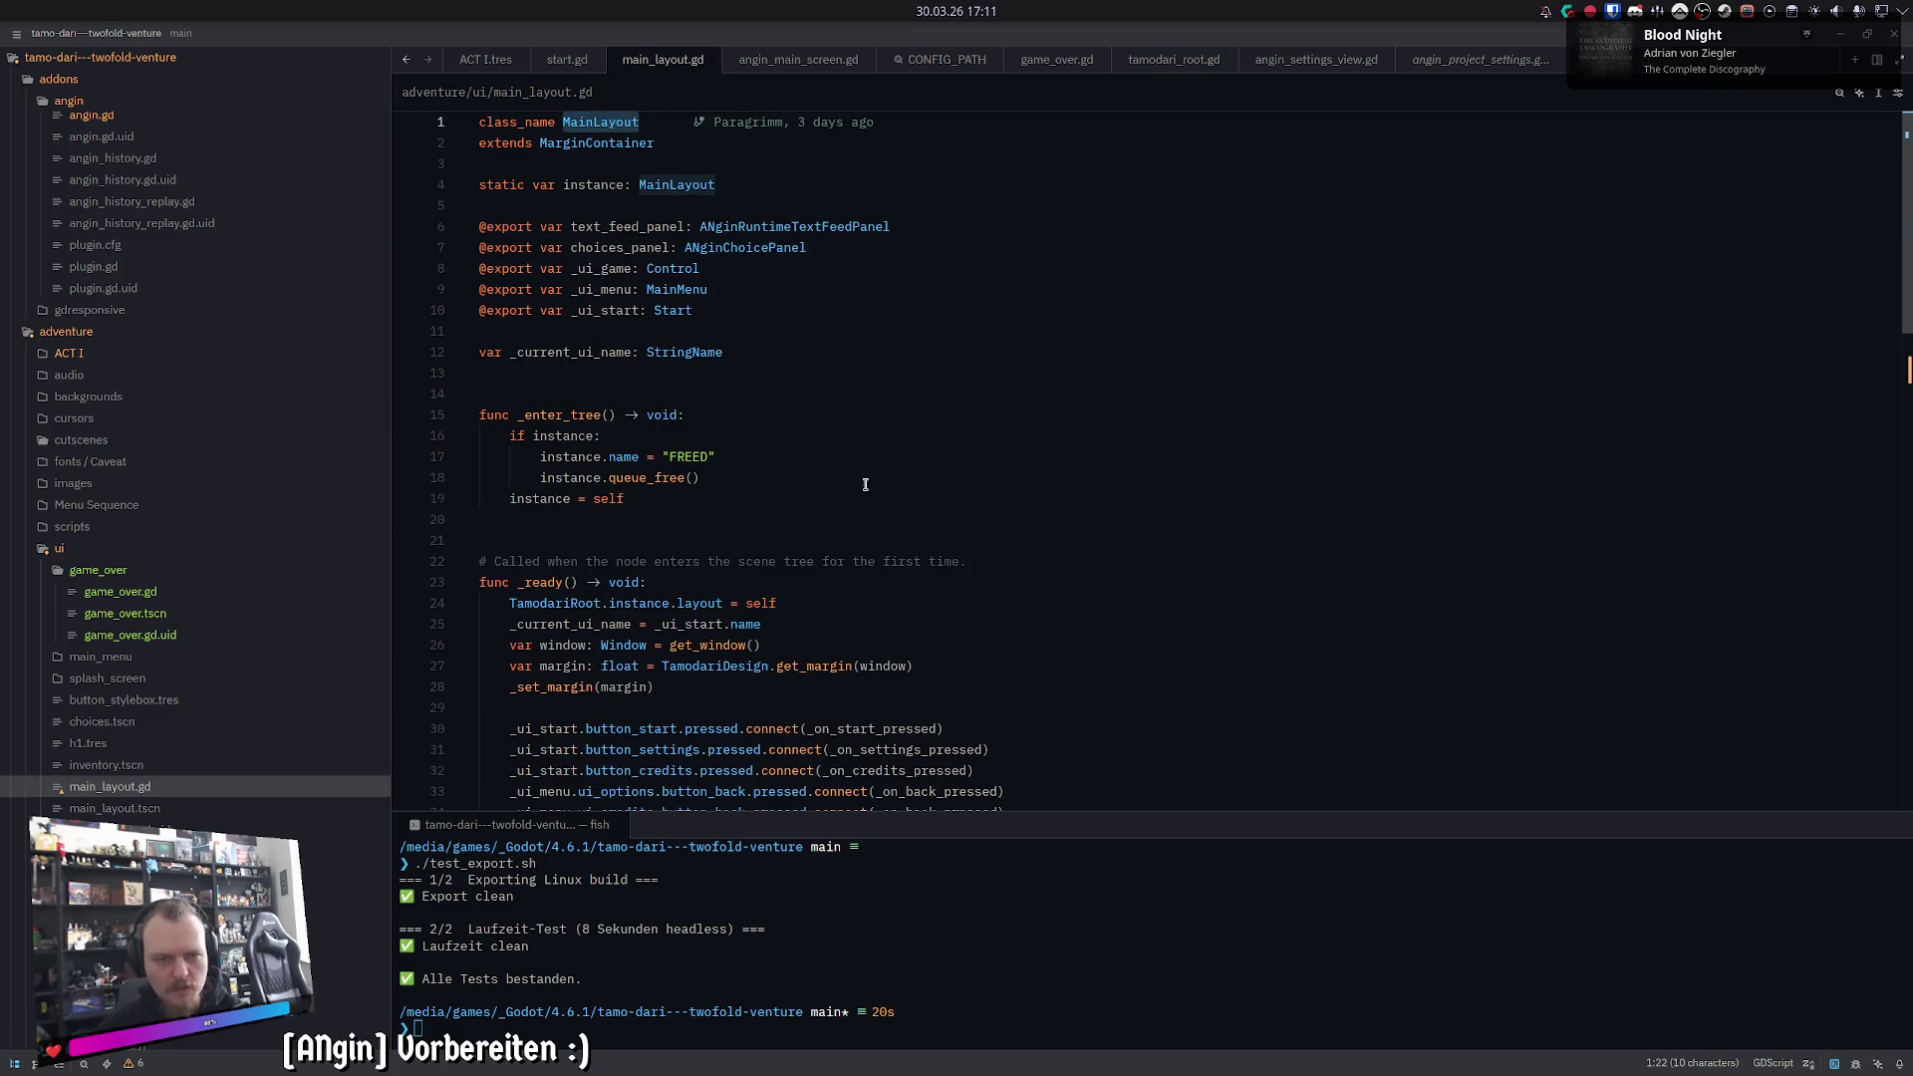
scroll(868, 490, "down", 11)
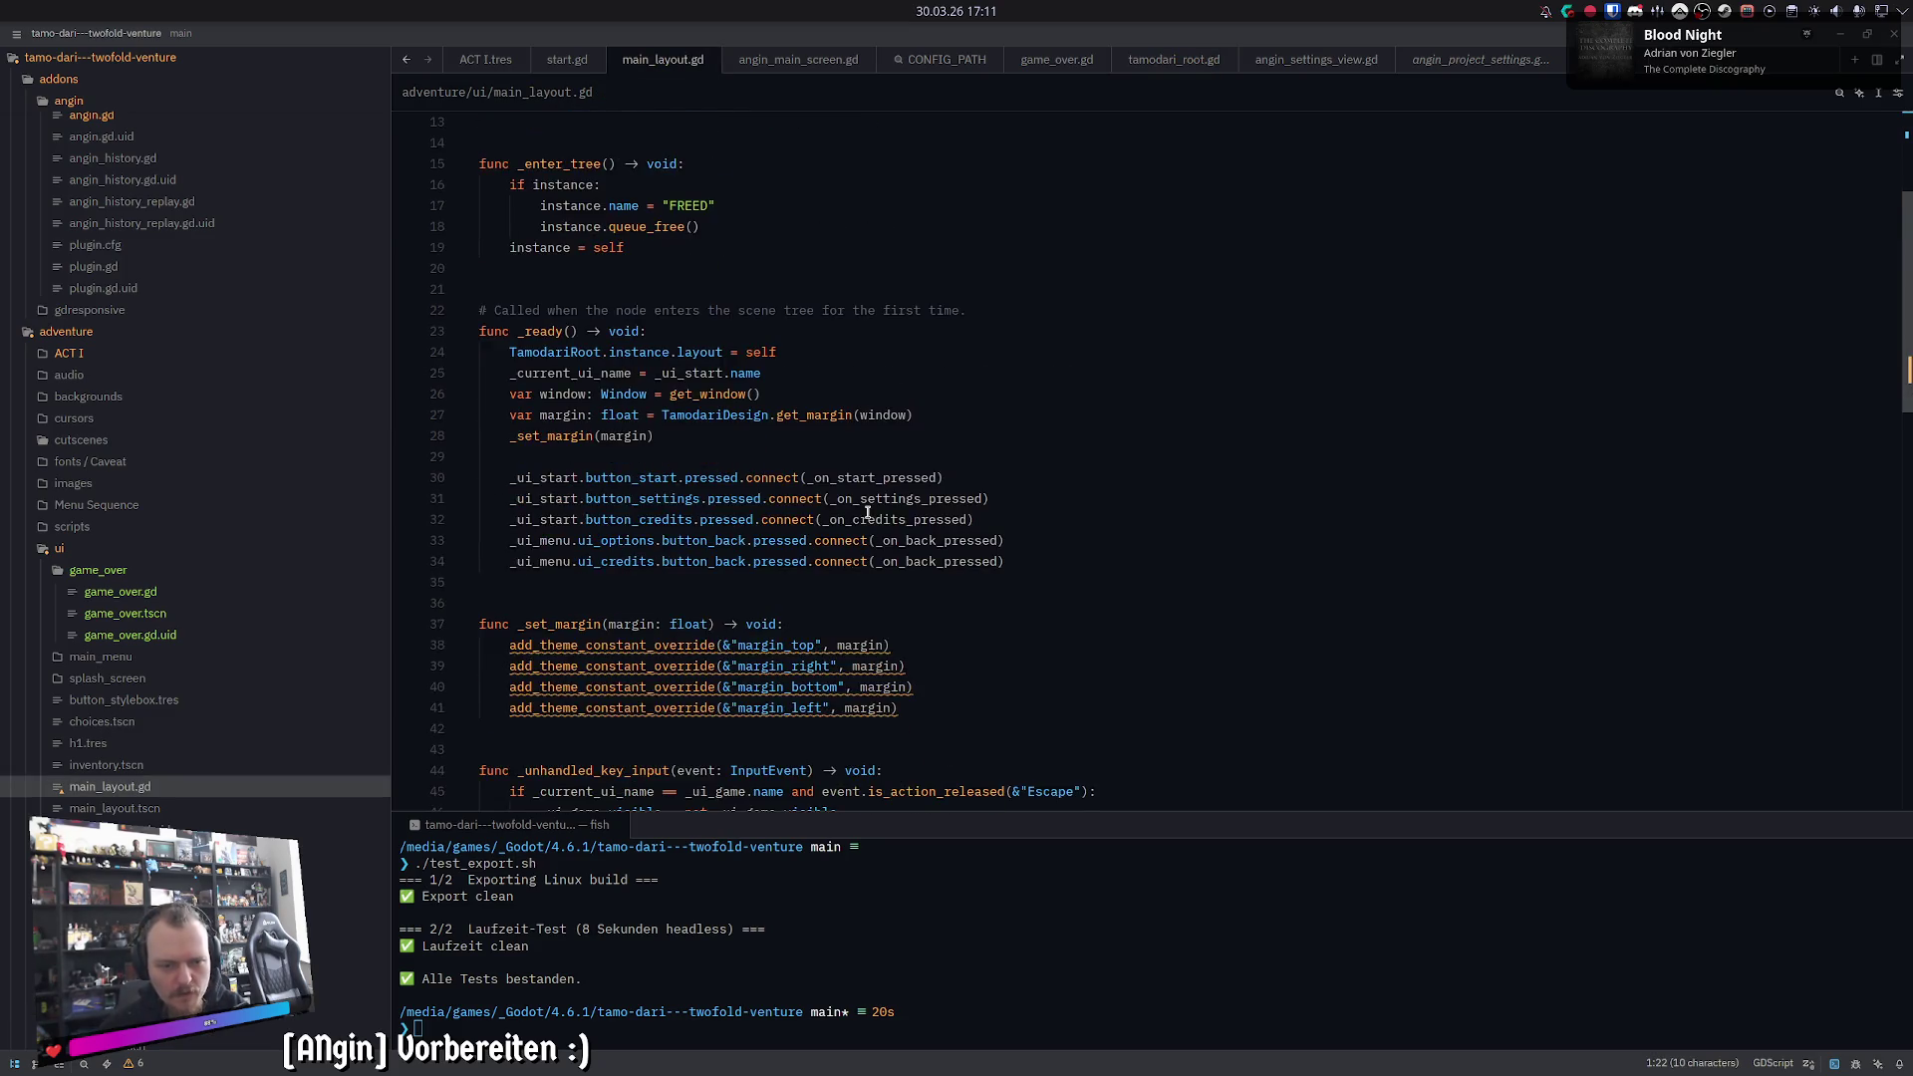
scroll(868, 512, "down", 4)
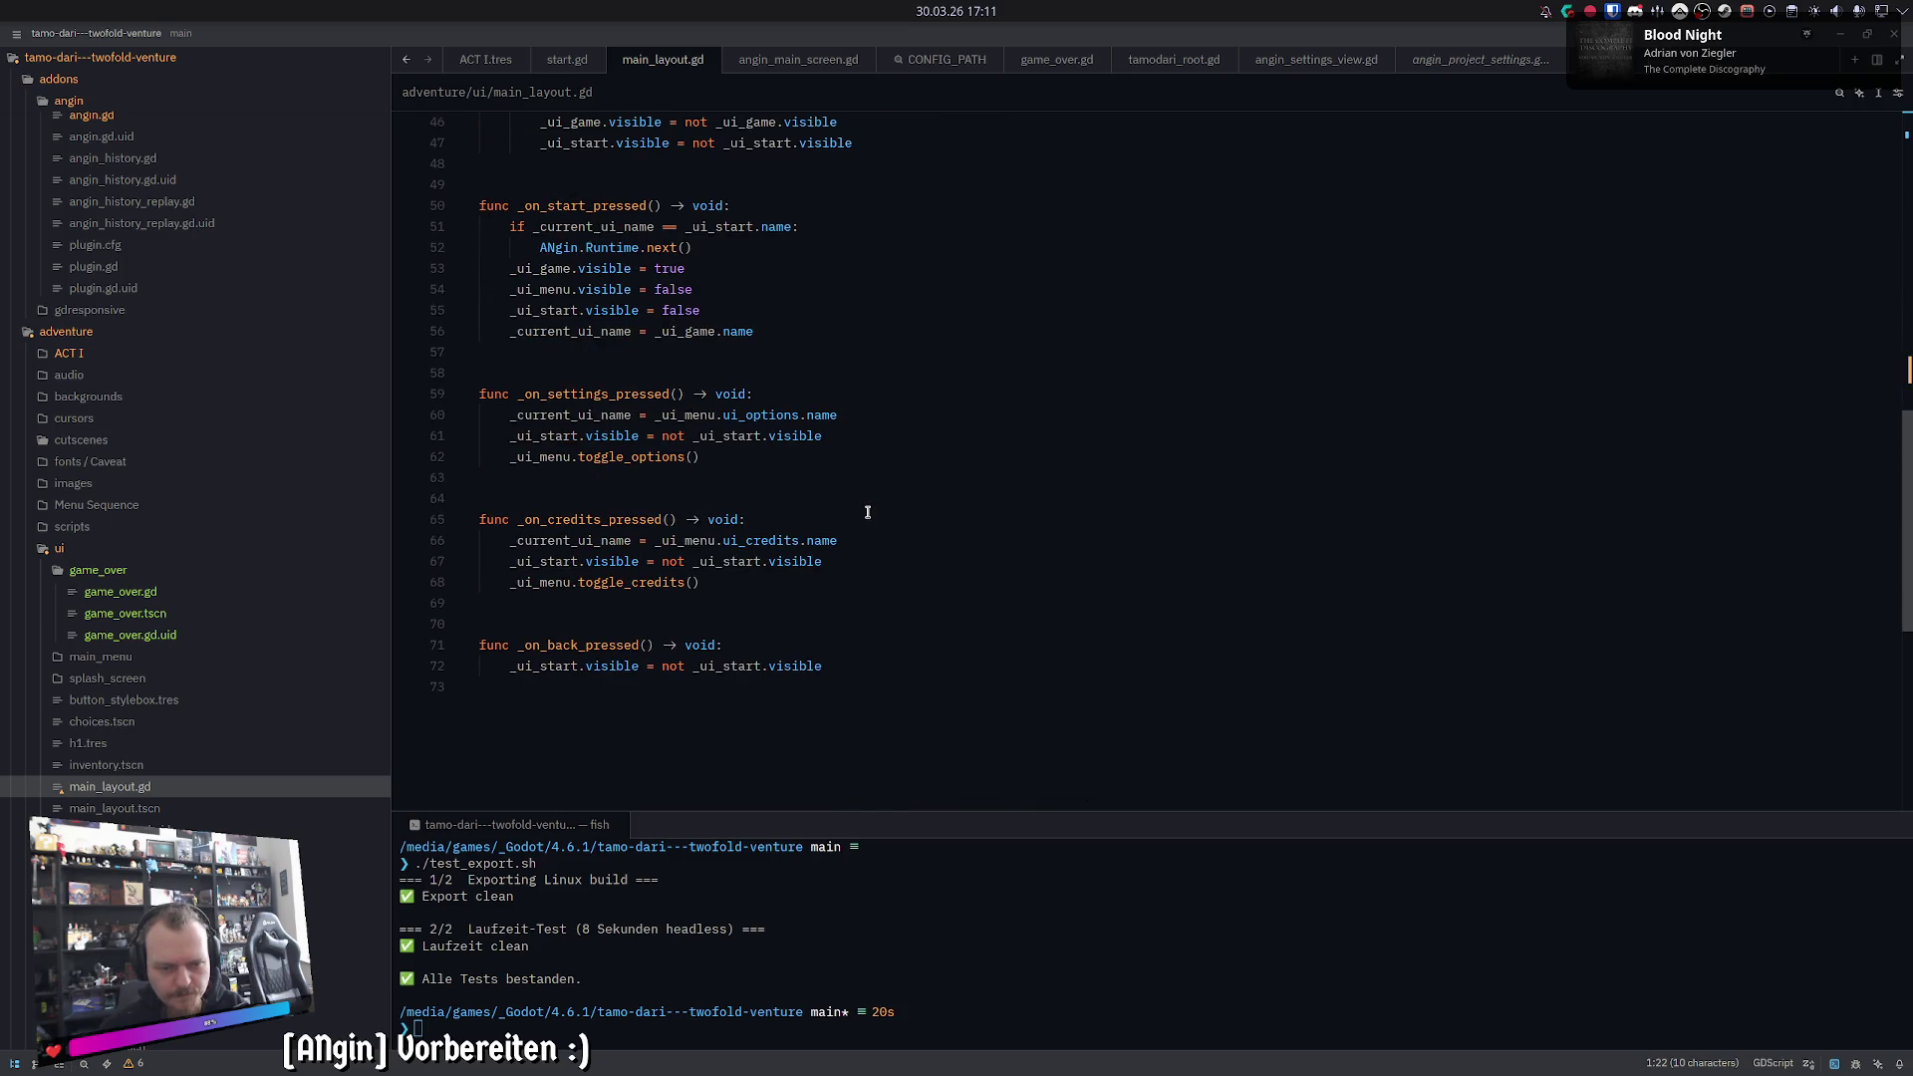
scroll(868, 512, "up", 4)
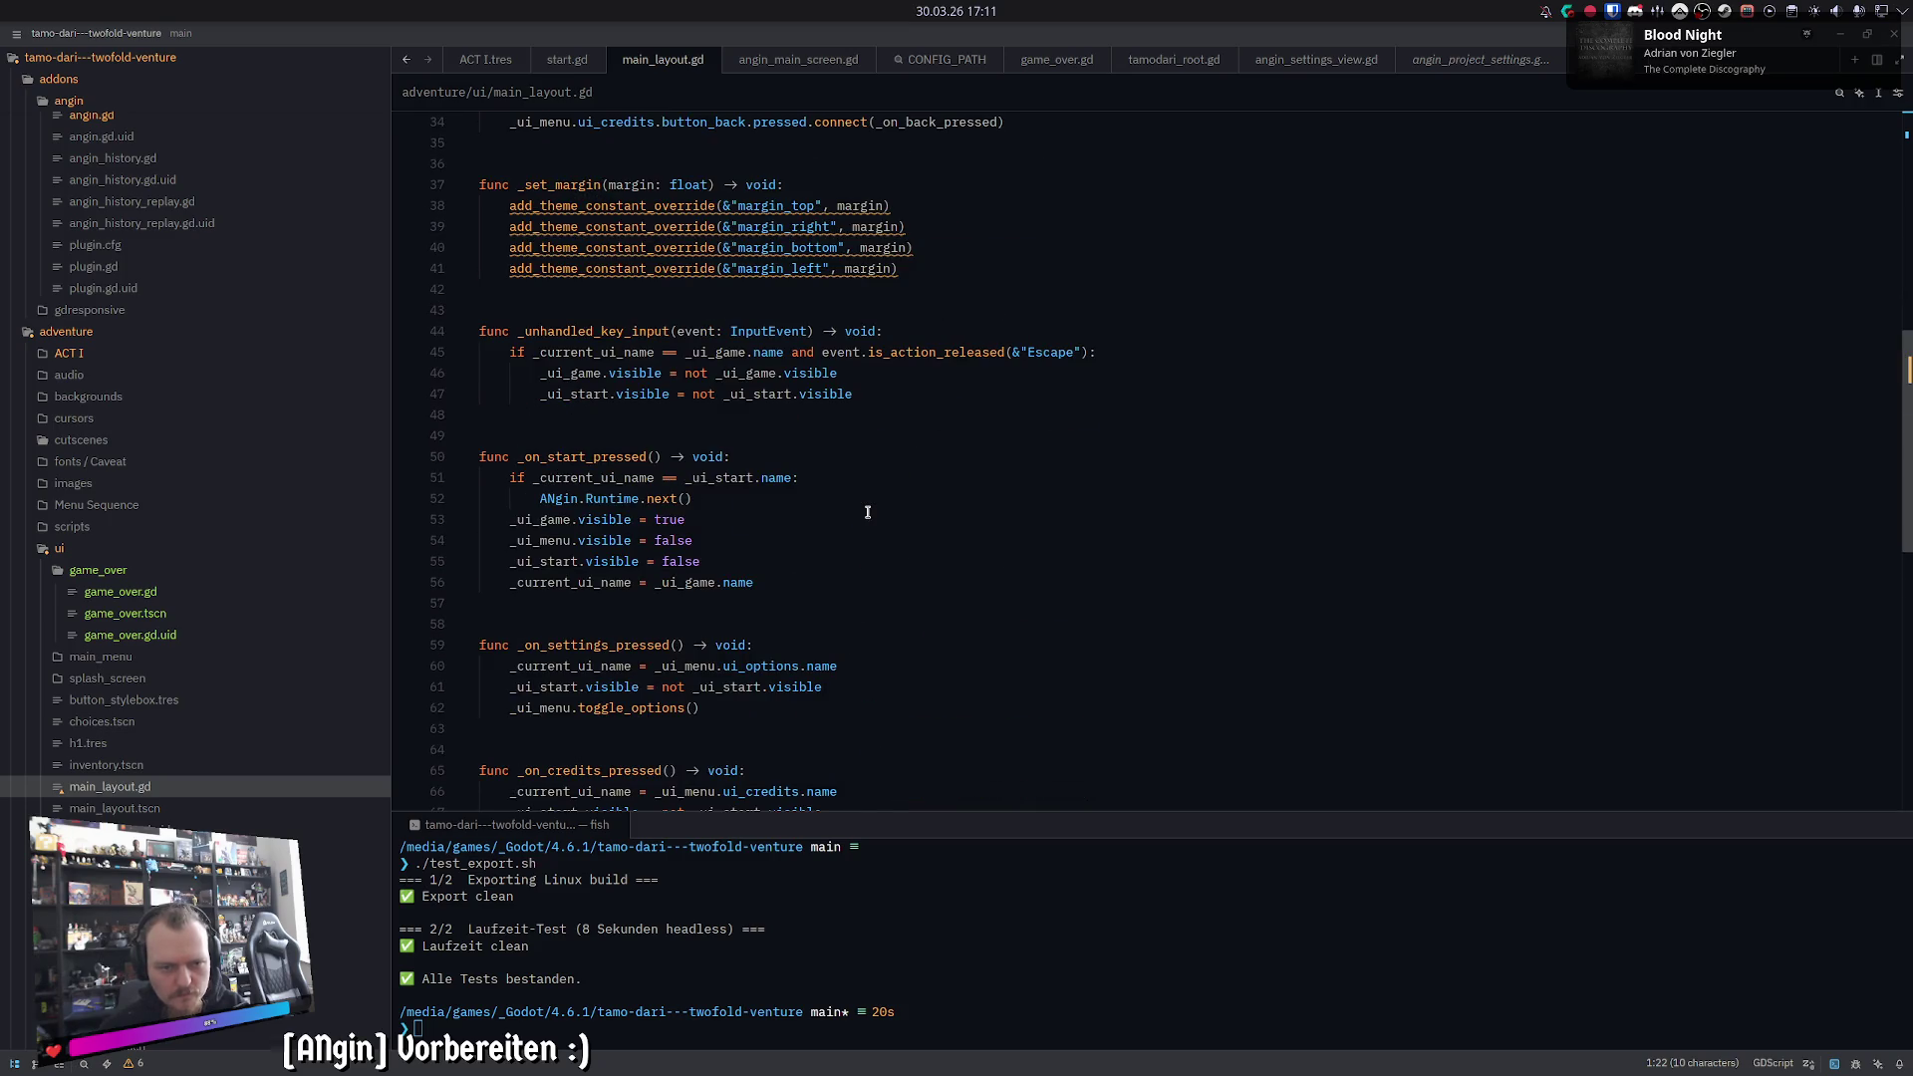
left_click(798, 585)
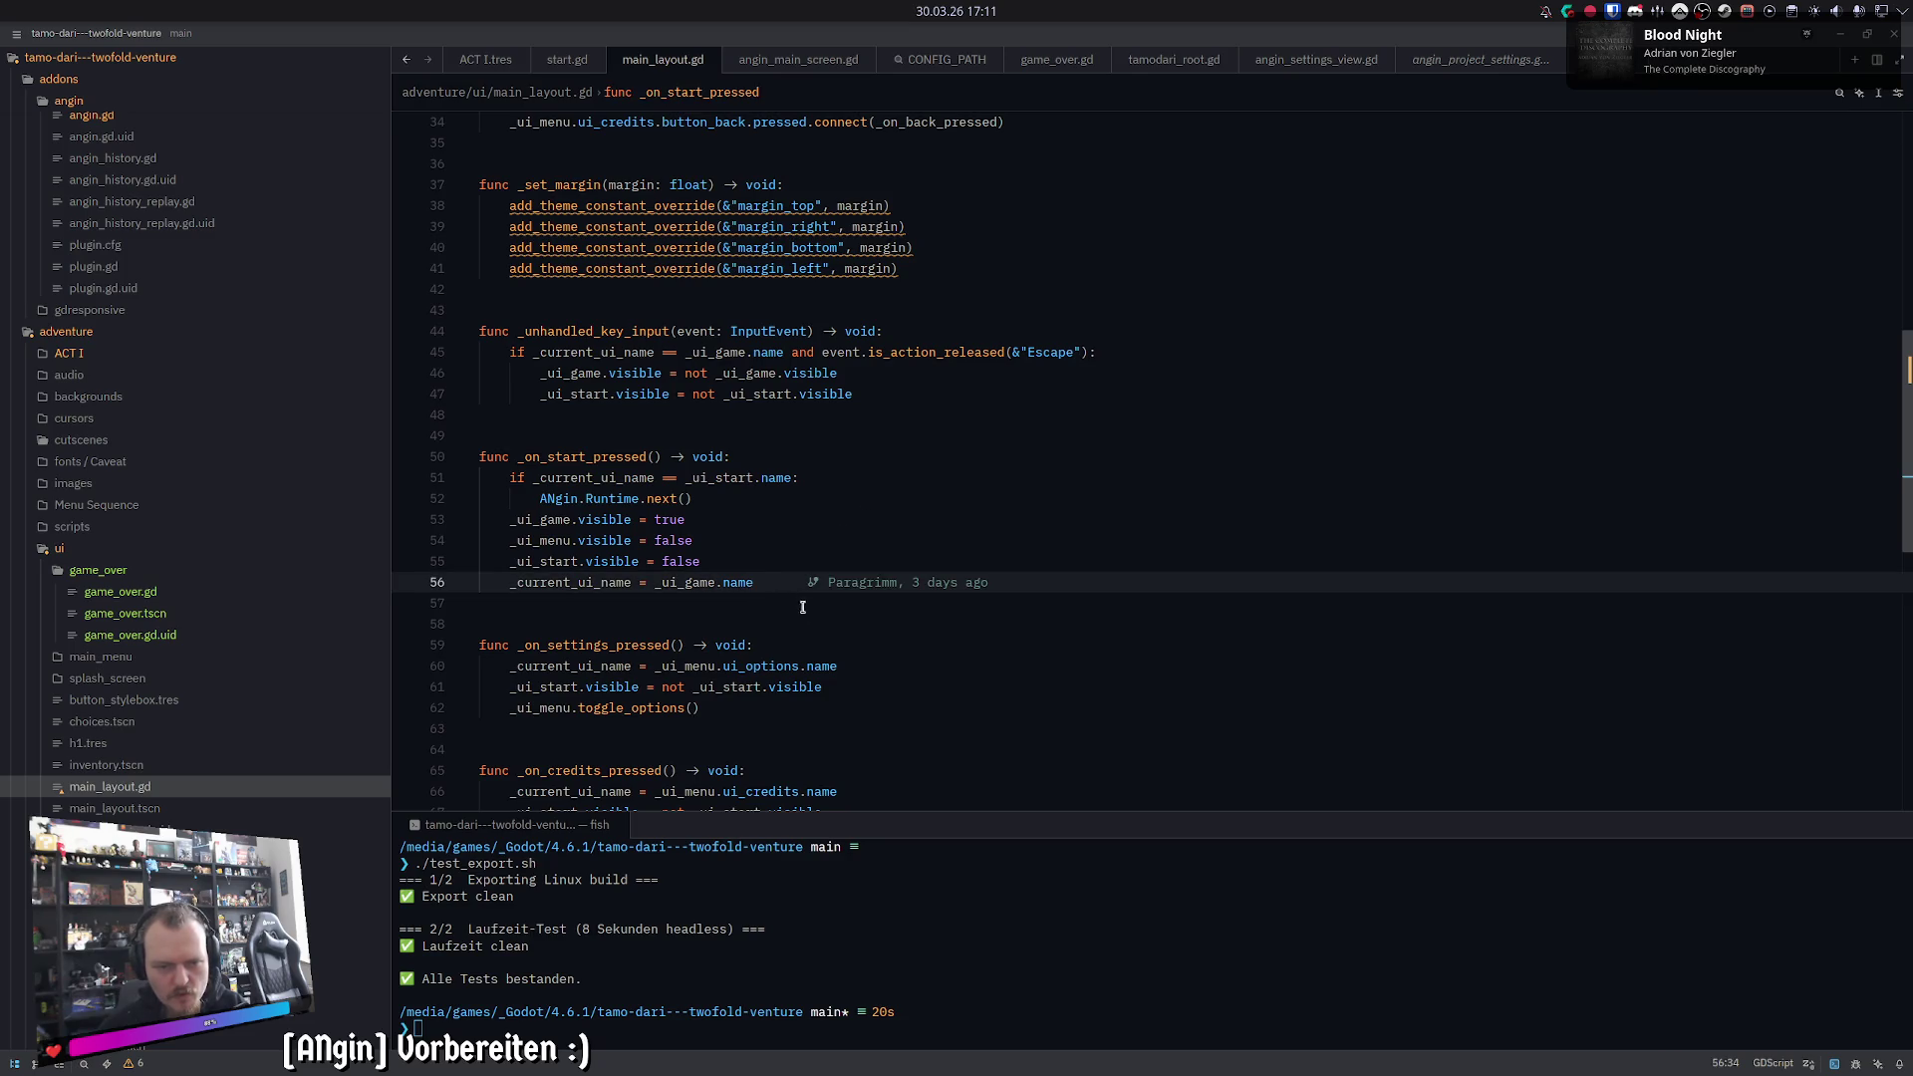
scroll(815, 623, "up", 11)
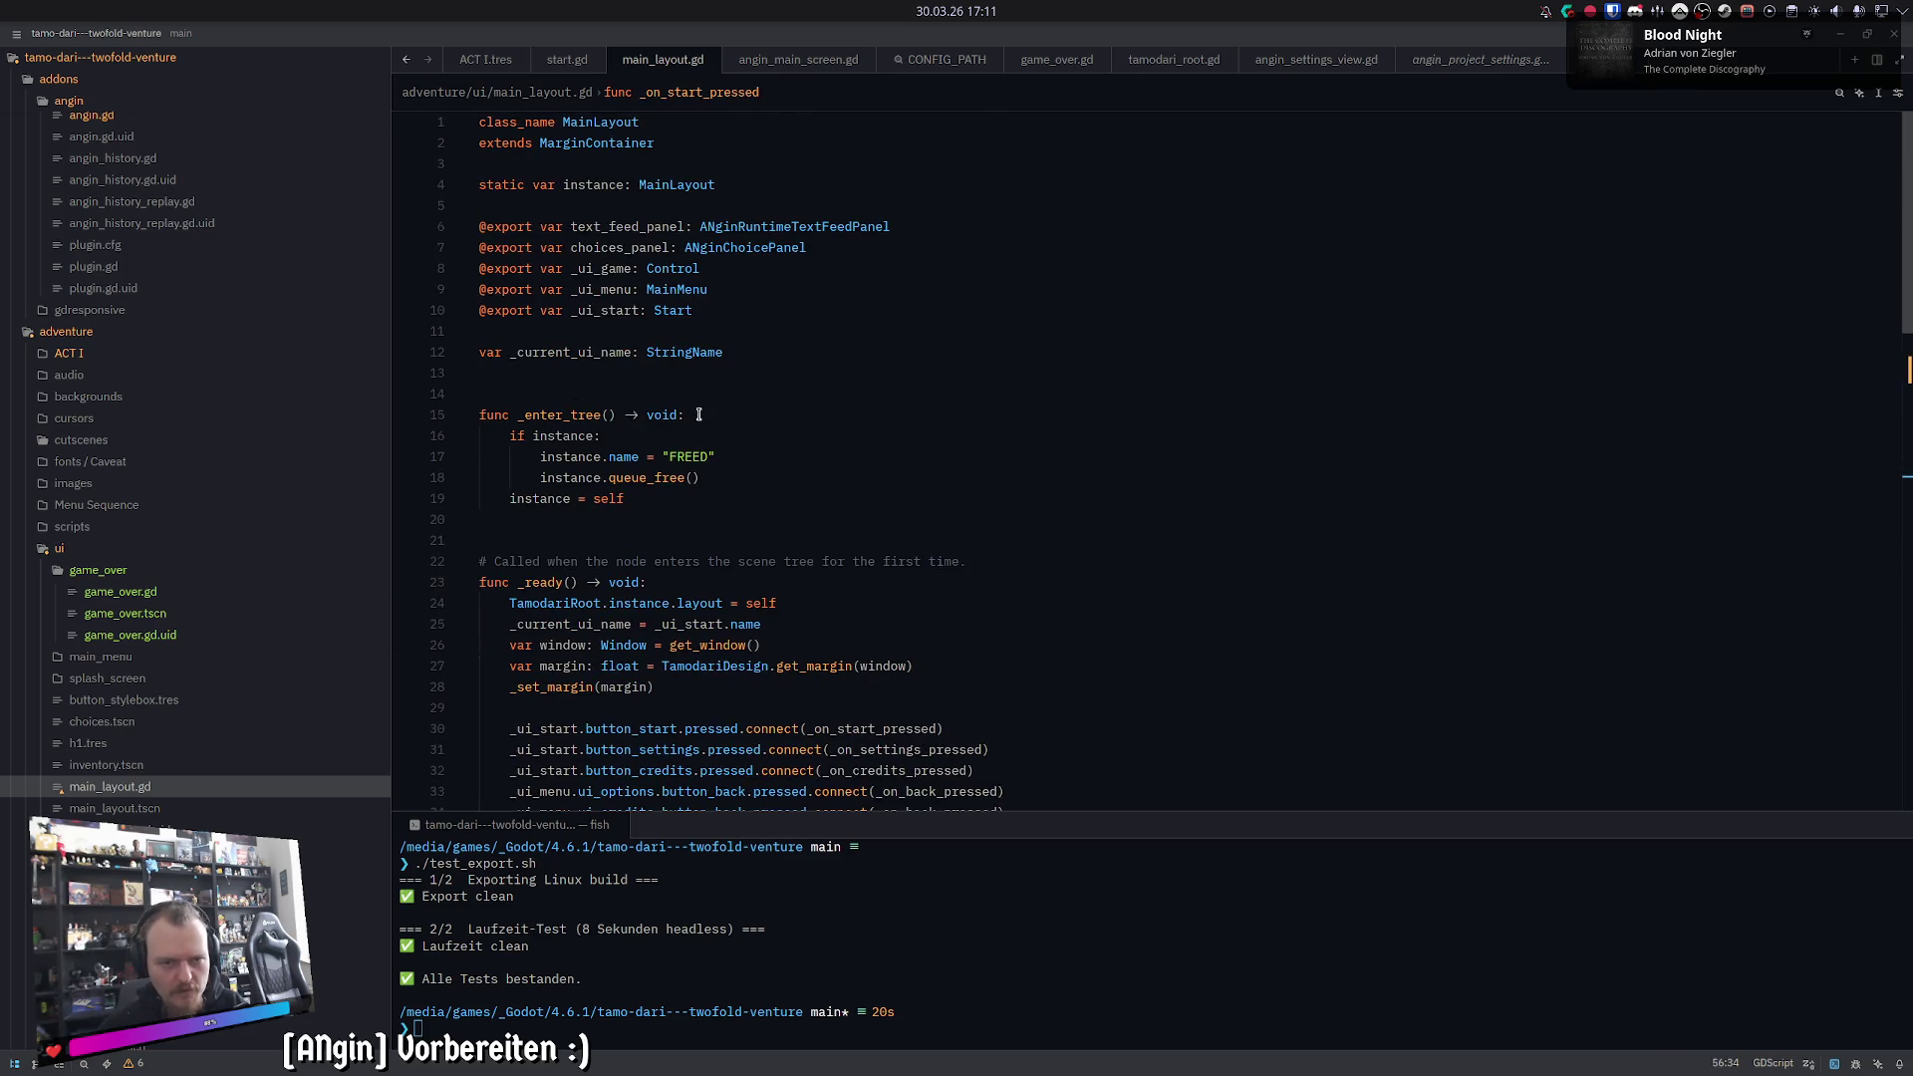
left_click(657, 164)
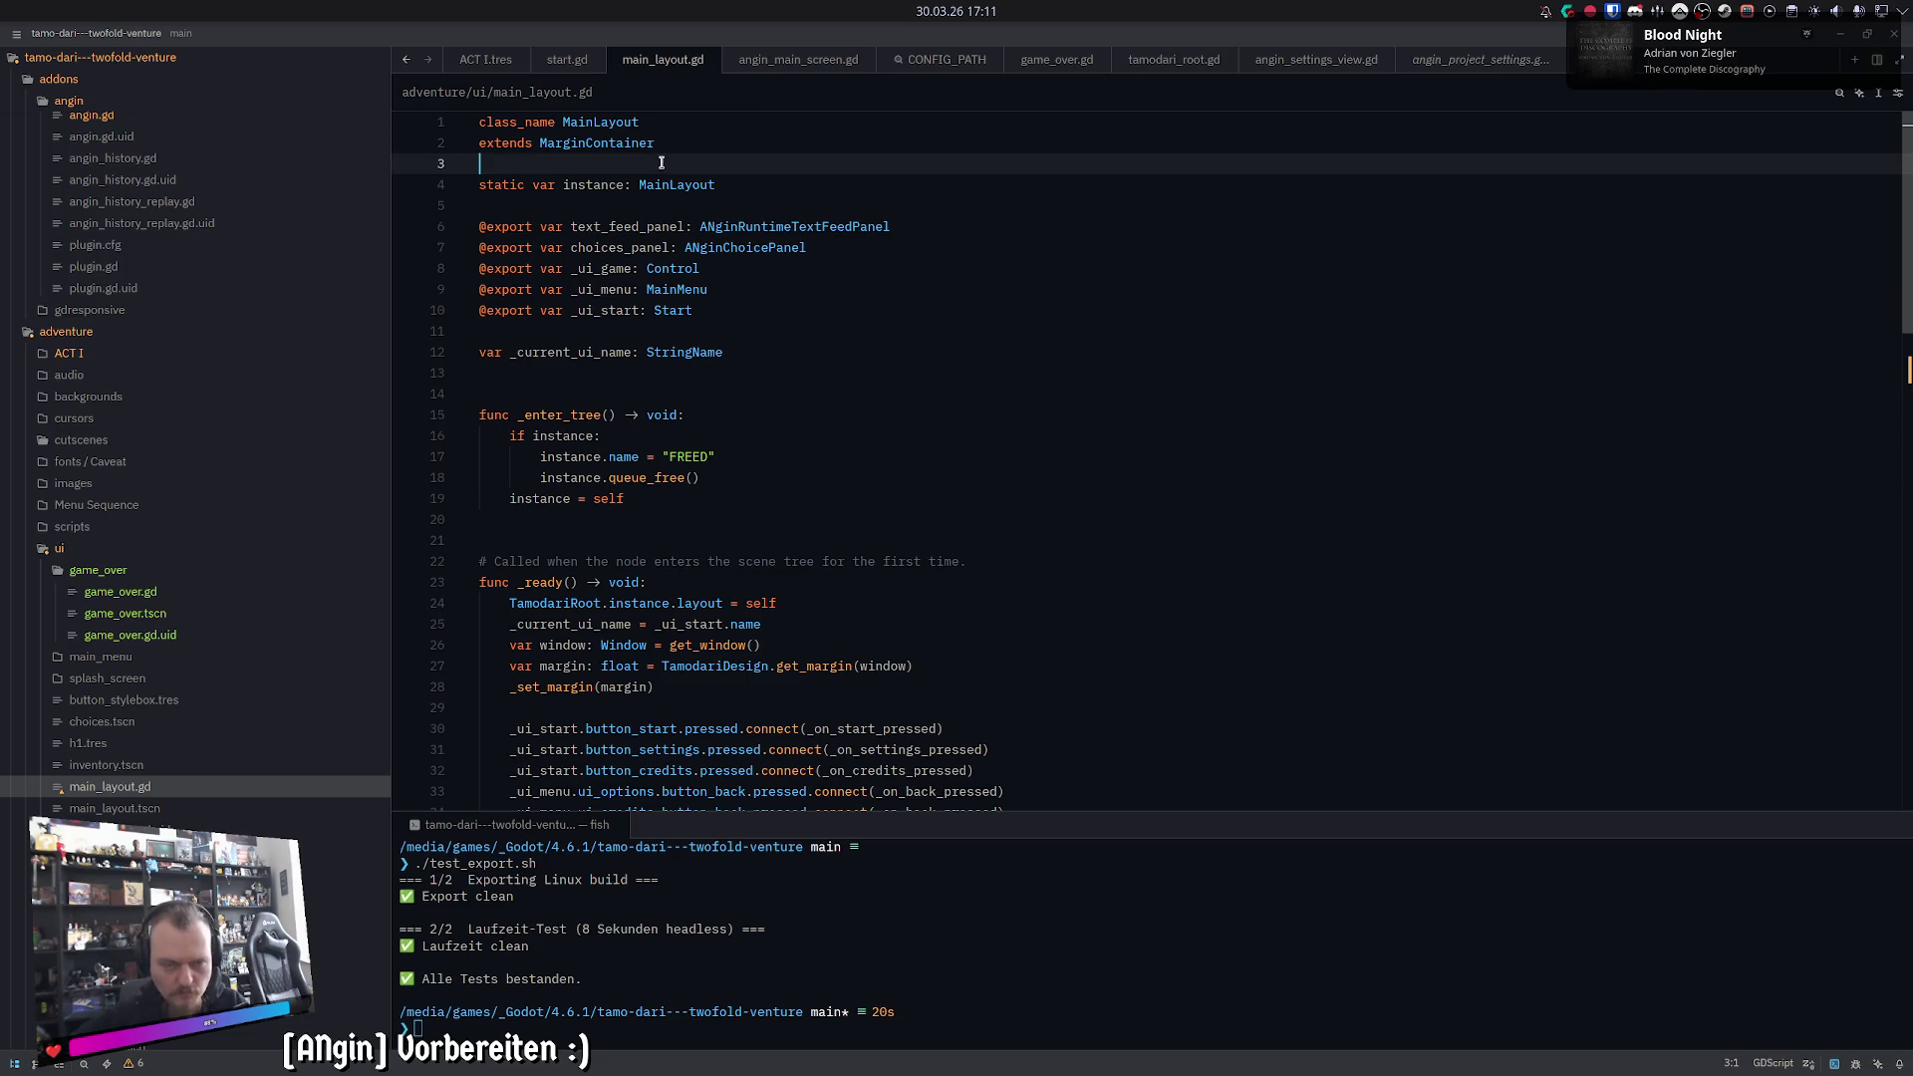
Step: Declare 'signal game_started' near the top of main_layout.gd
key("Return")
key("Return")
key("Up")
type("signal")
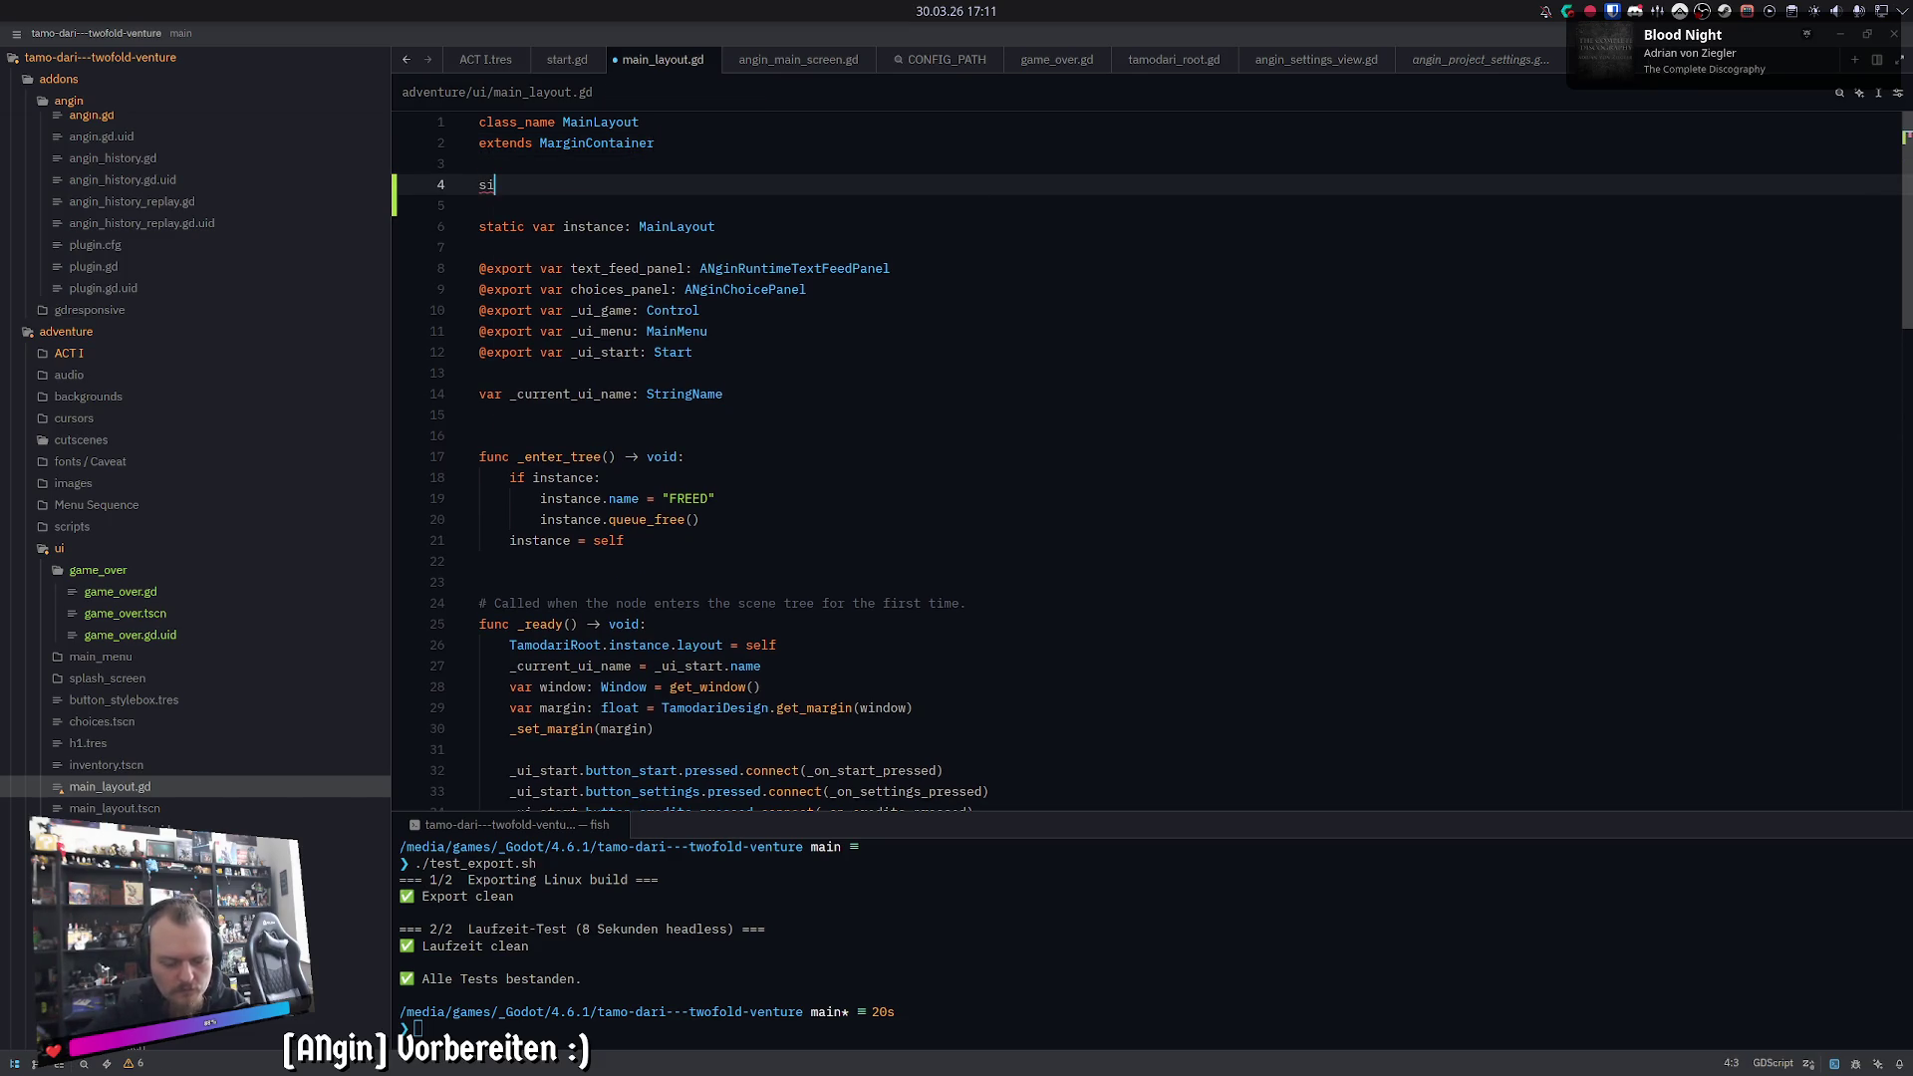
type(" game_started")
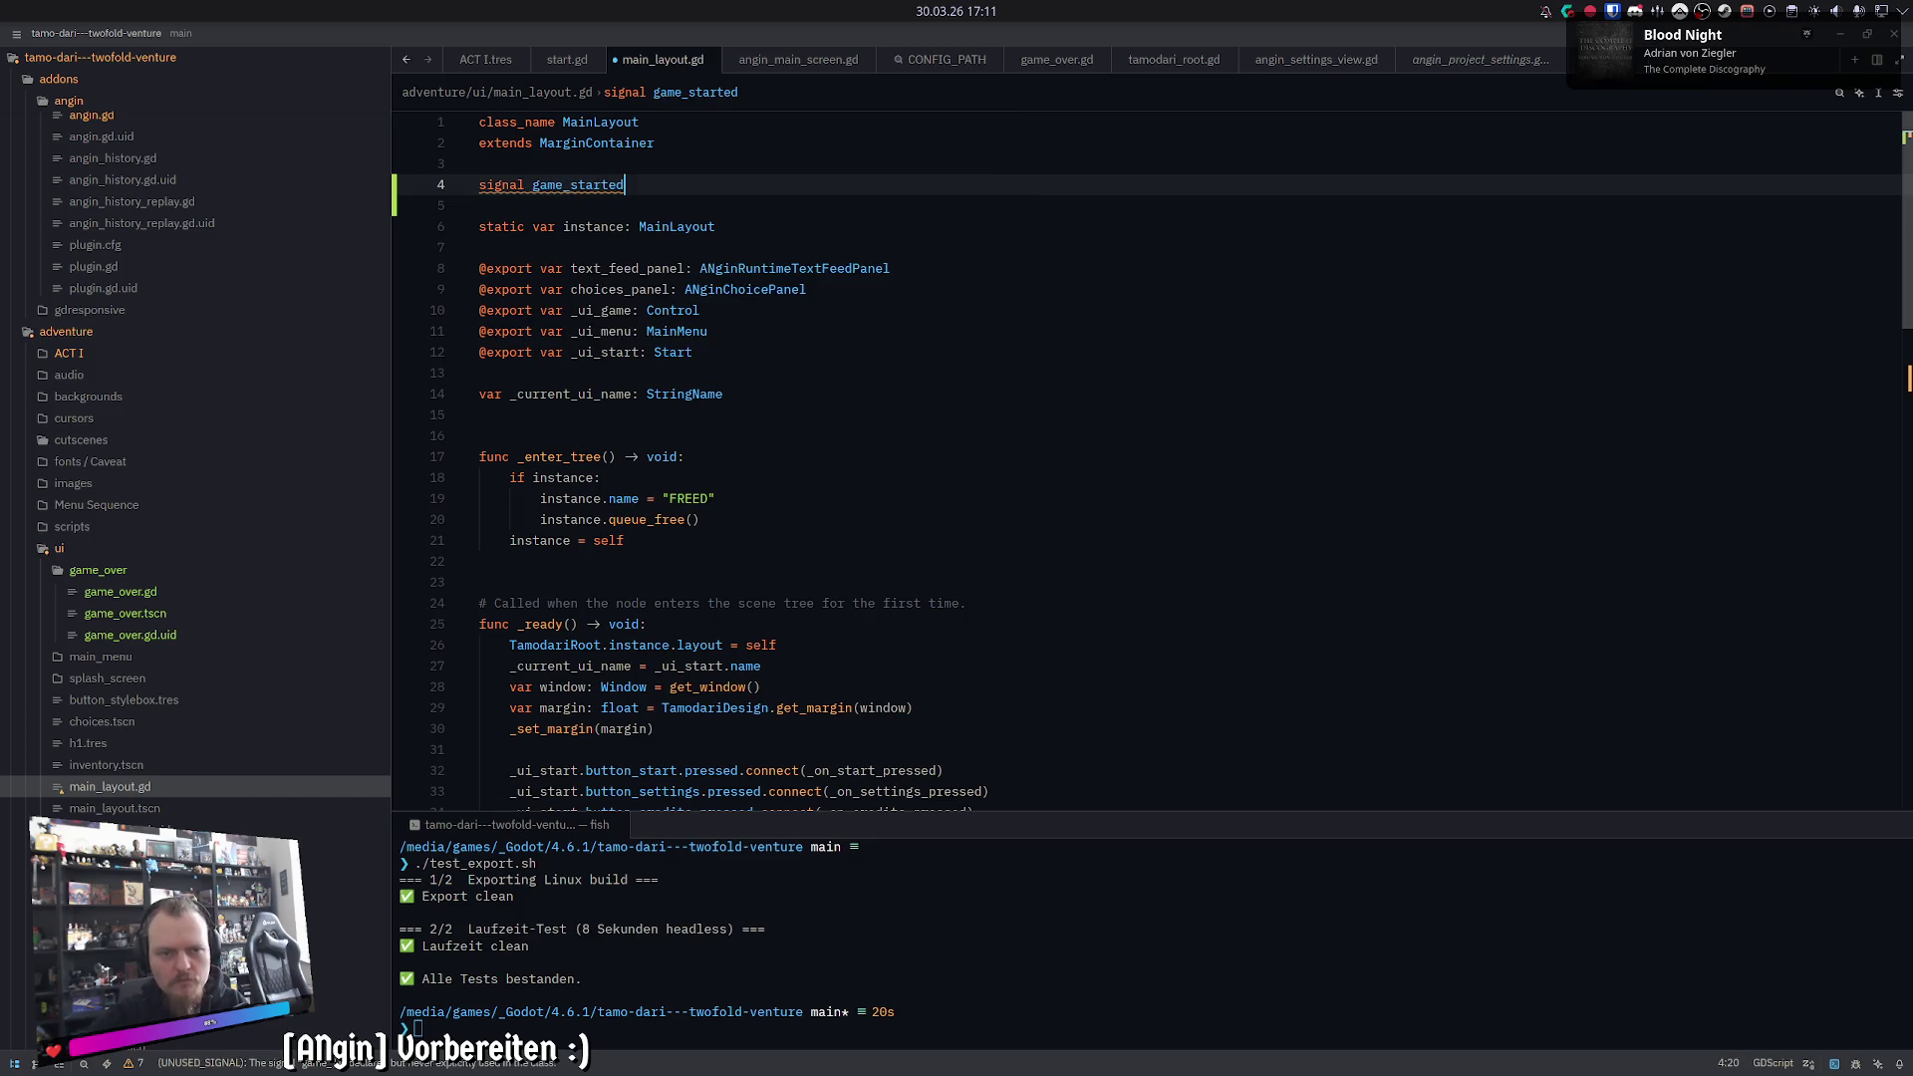
key("ctrl+shift+Left")
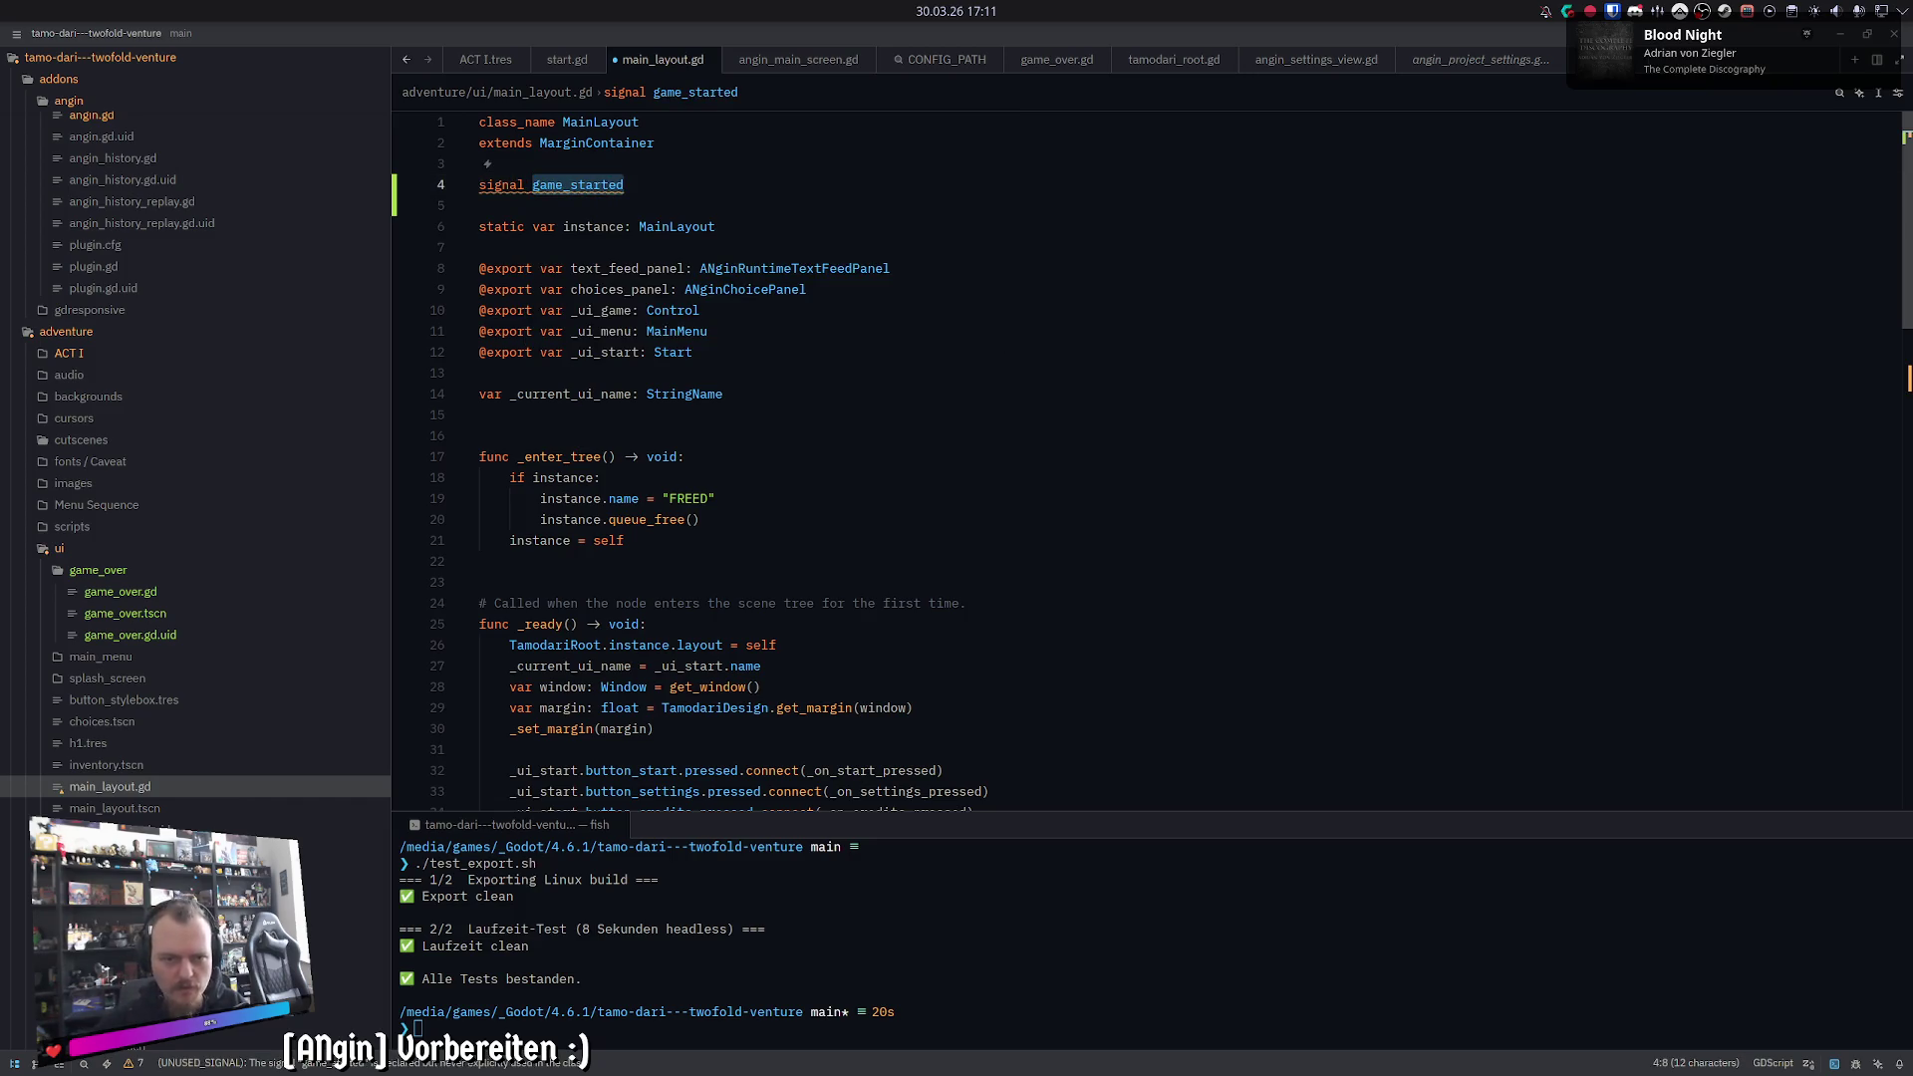
Step: Append game_started.emit() to the end of _on_start_pressed and save main_layout.gd
scroll(848, 549, "down", 6)
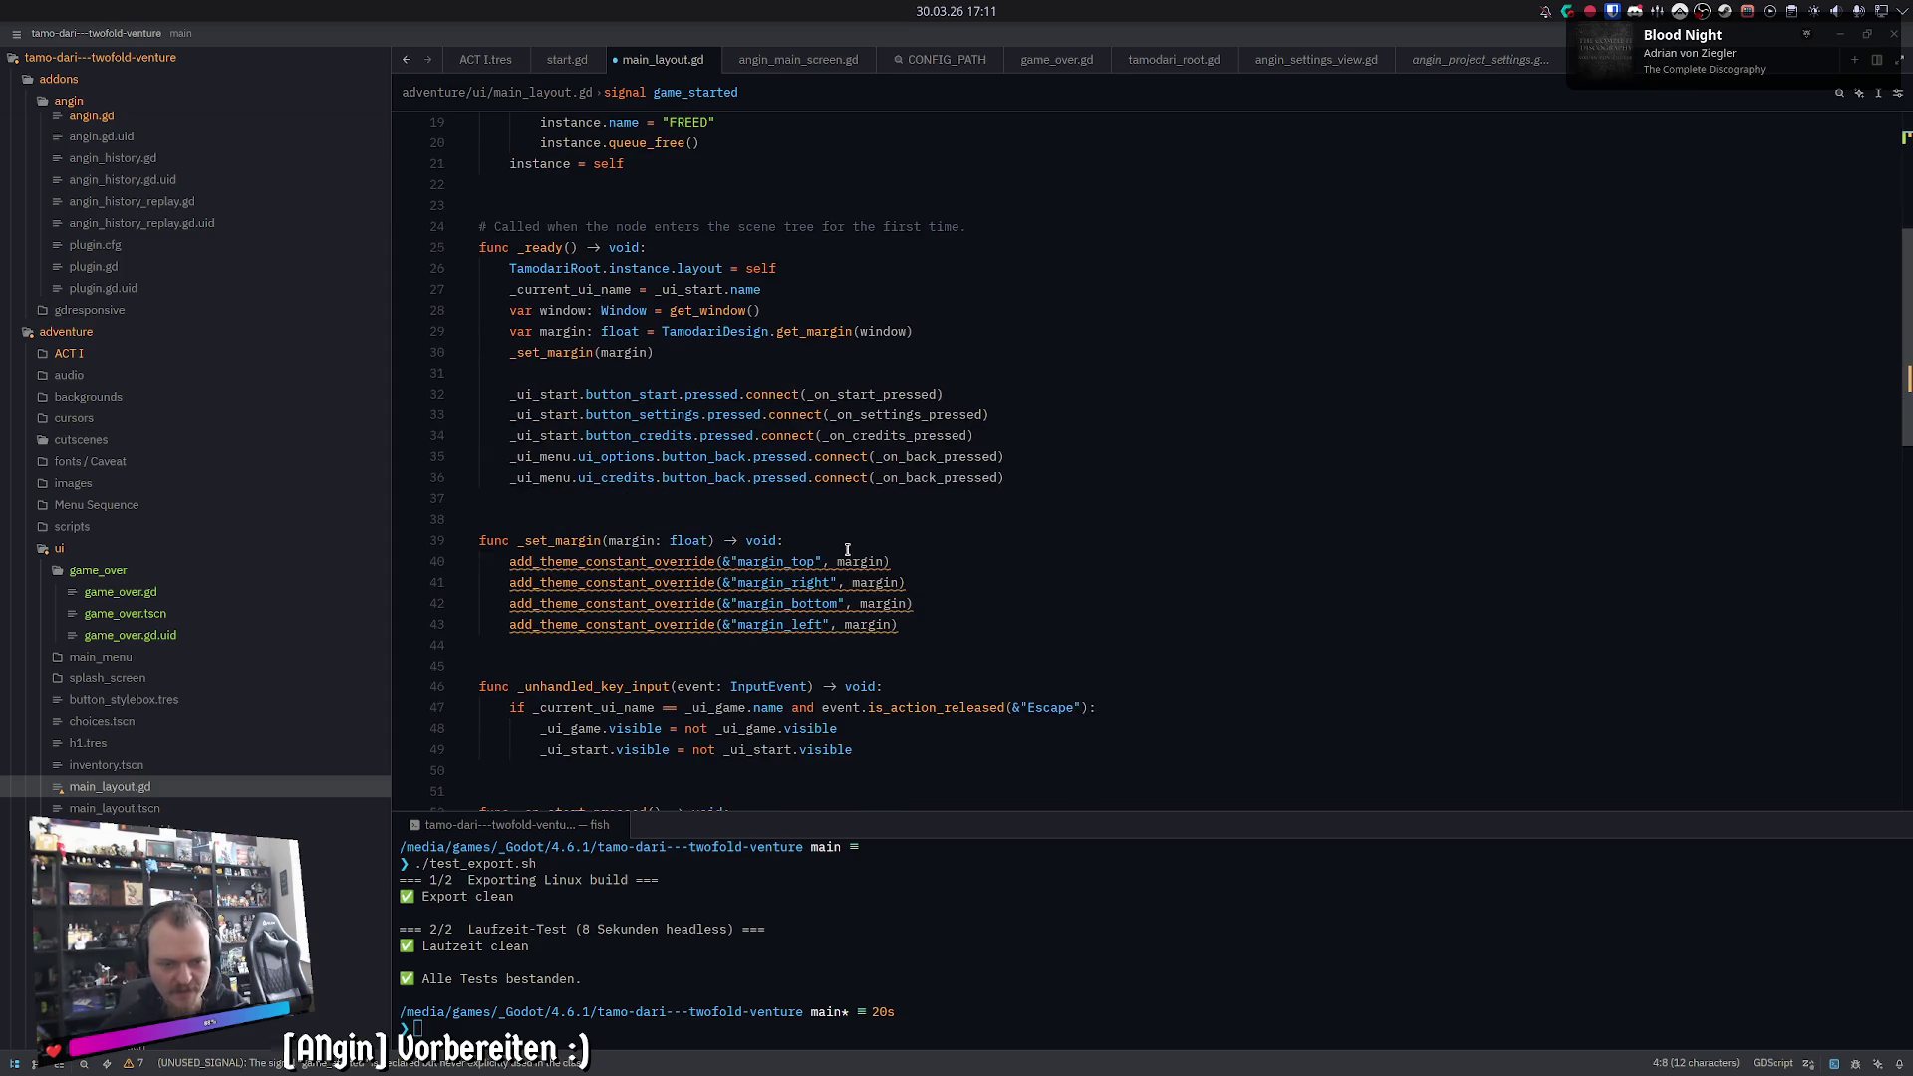
scroll(751, 700, "down", 5)
left_click(792, 653)
left_click(864, 626)
scroll(865, 632, "down", 2)
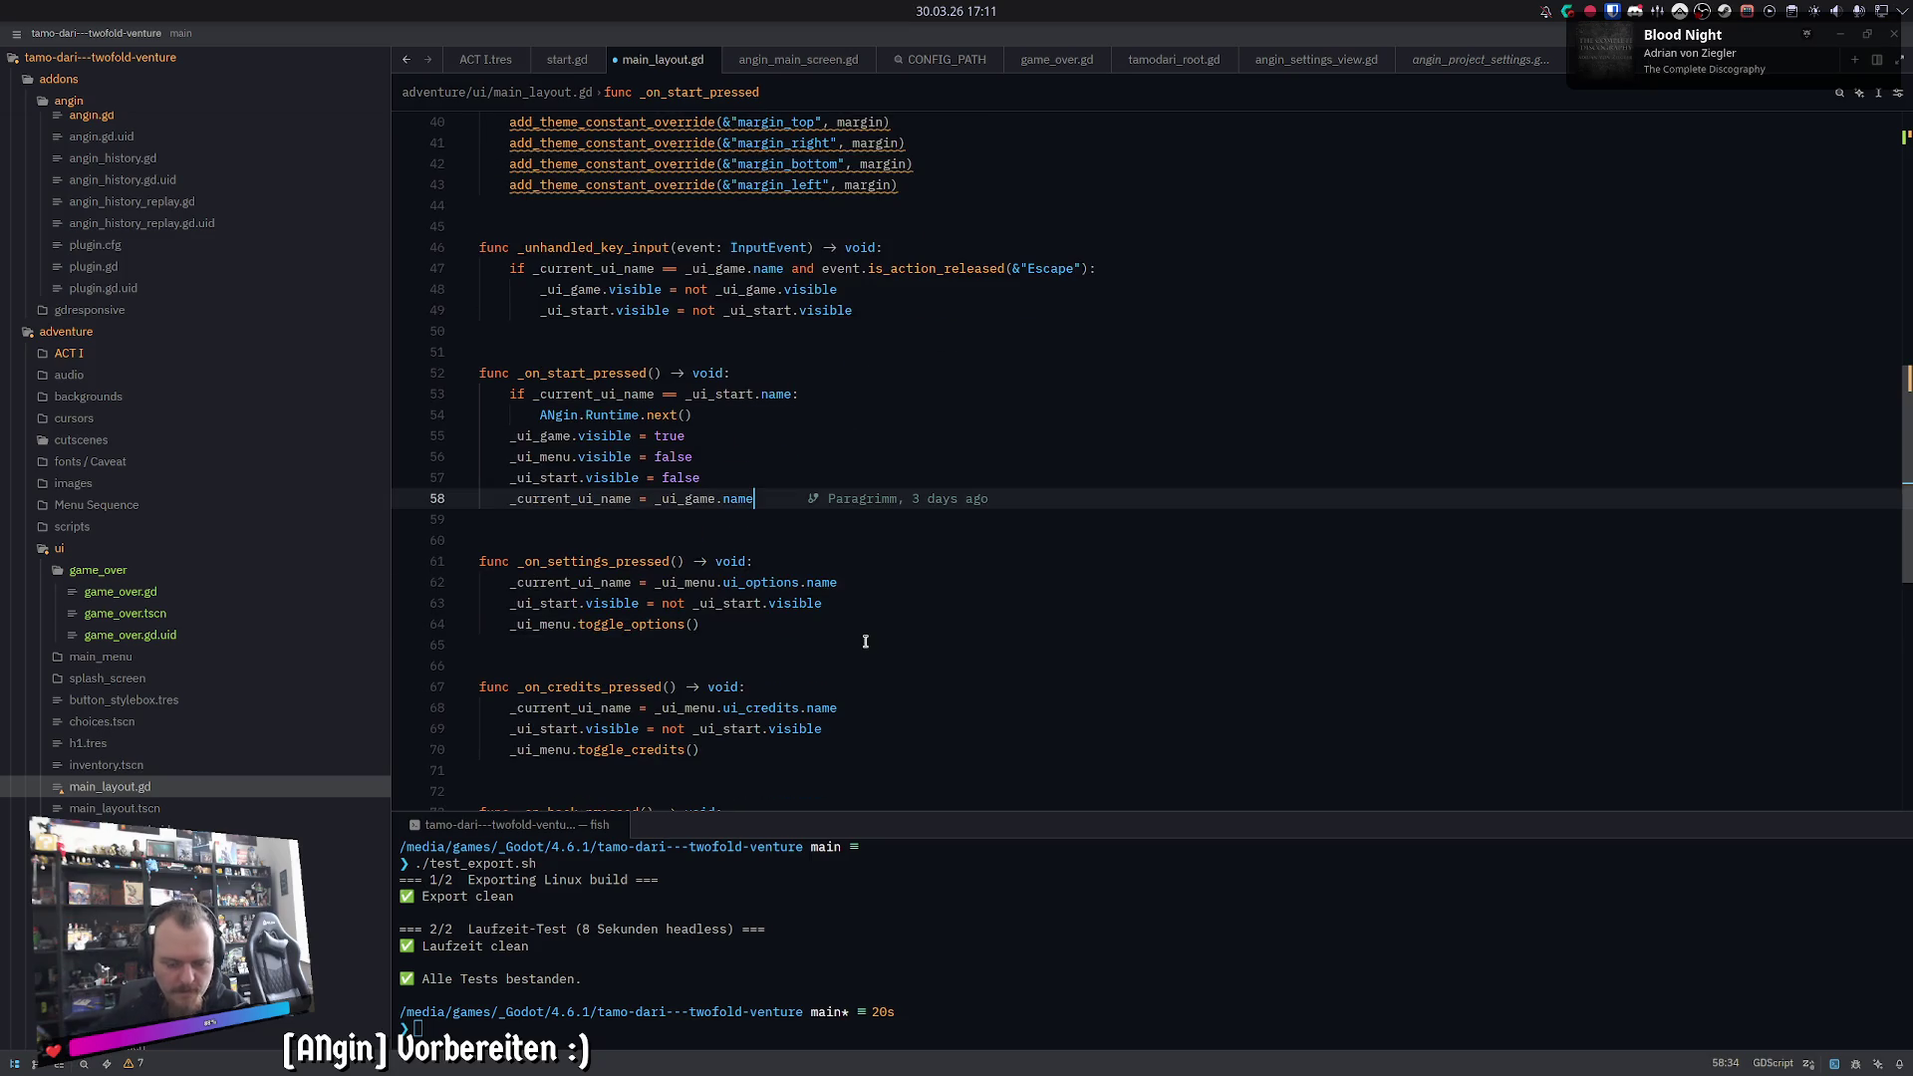
key("Return")
type("game_started.emit()")
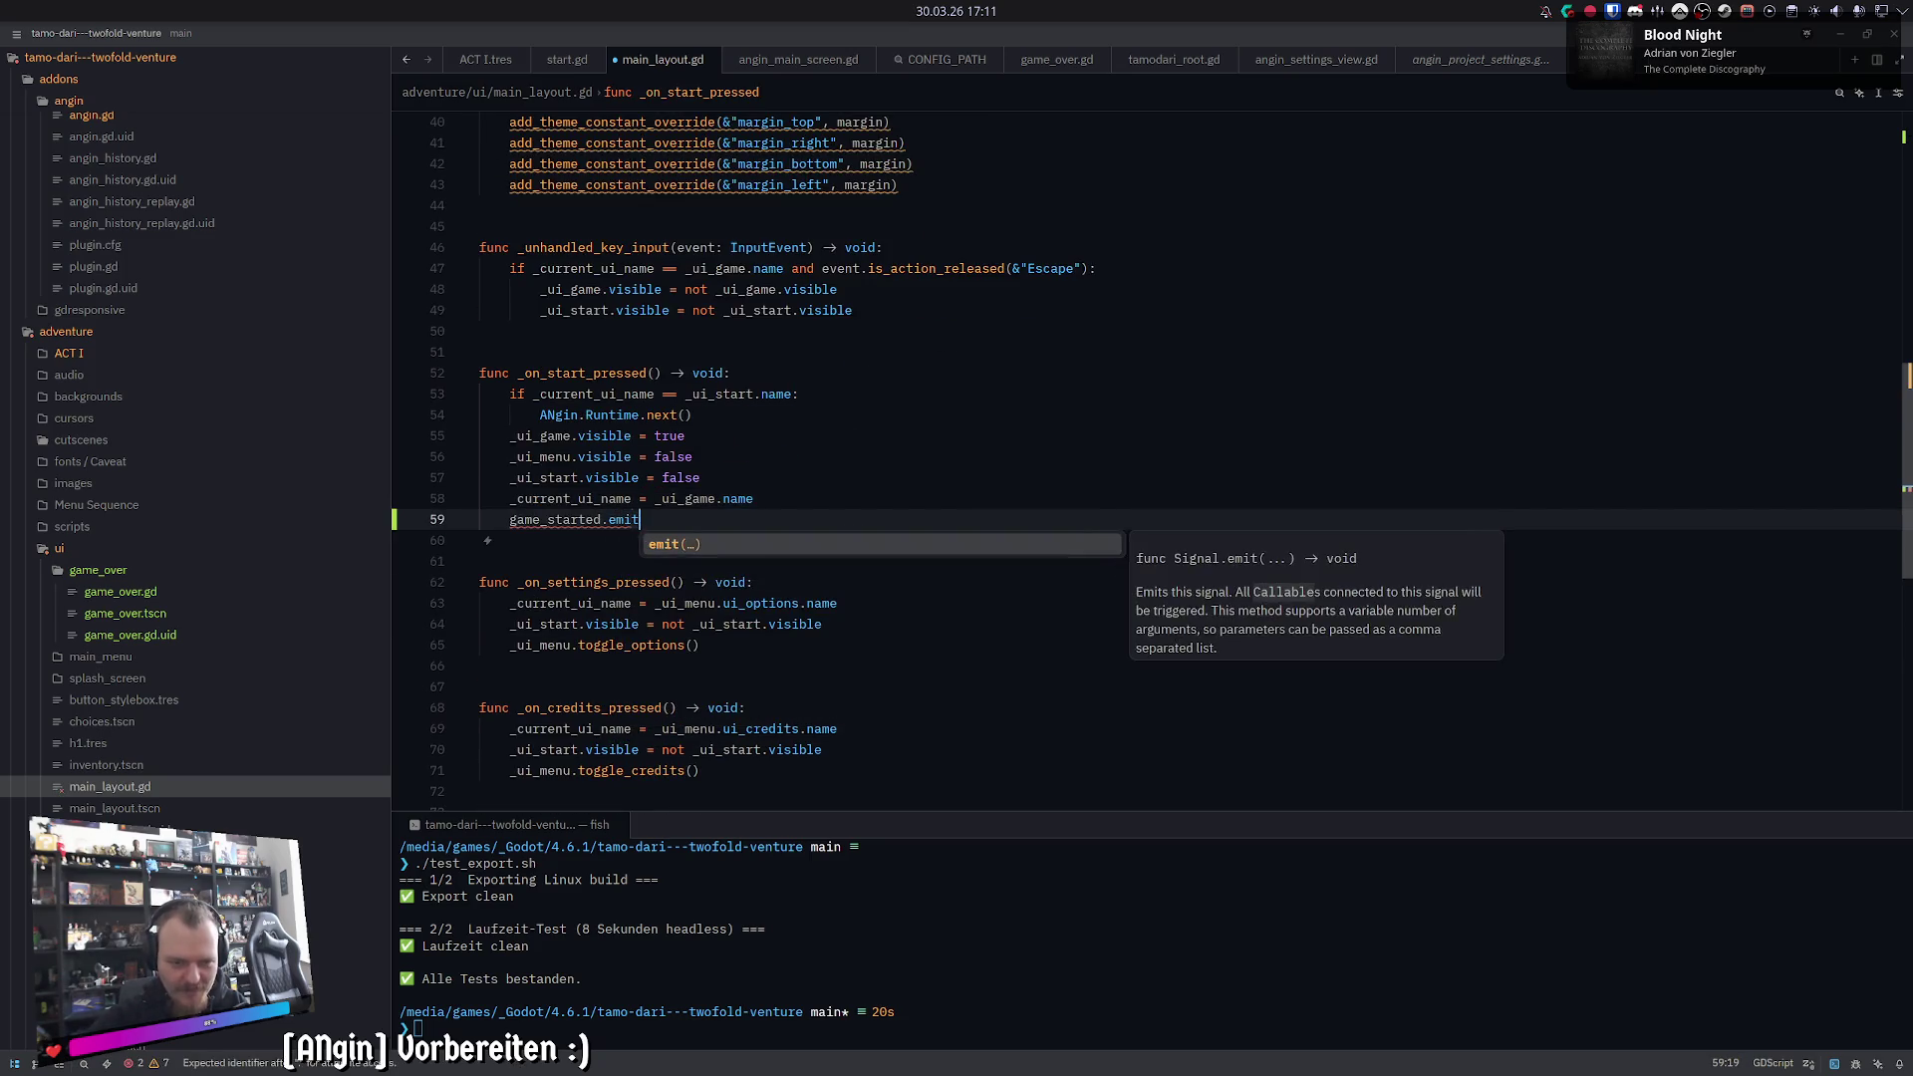
key("ctrl+s")
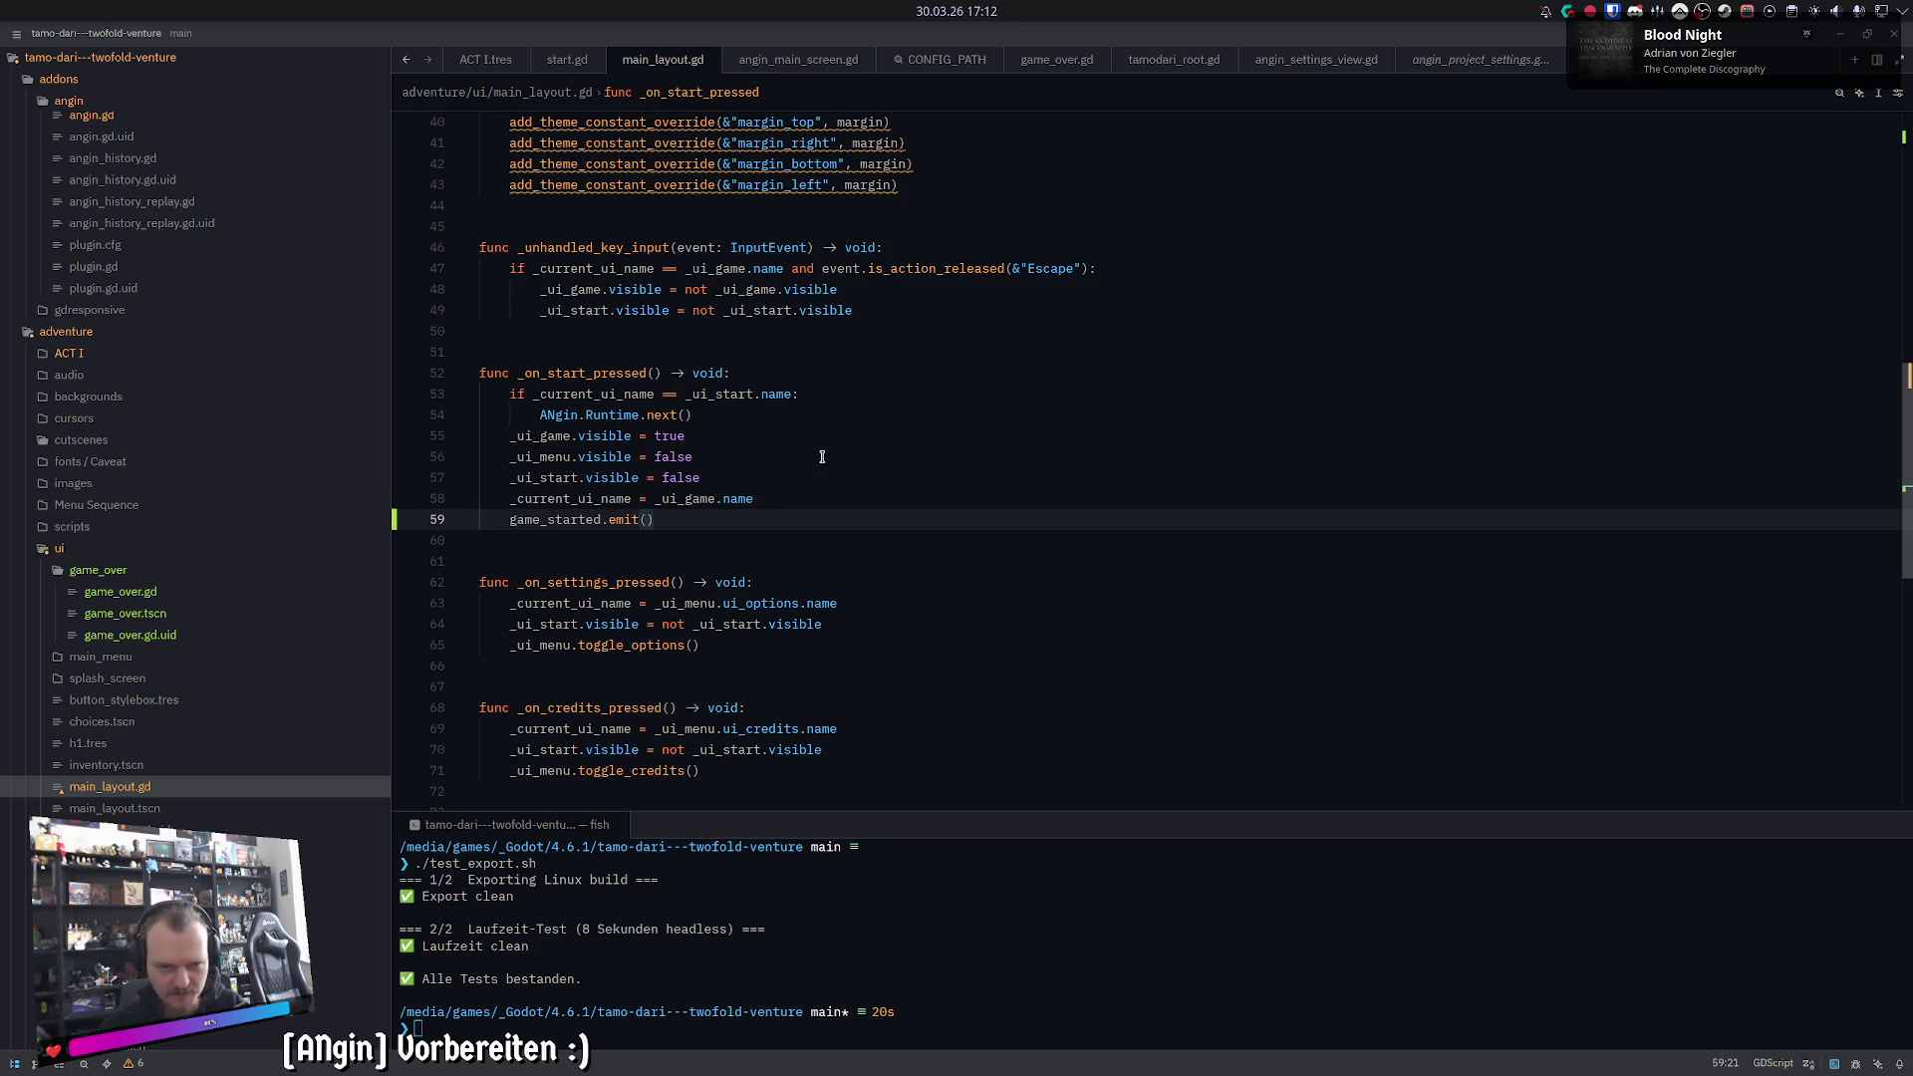
Step: Check the game_started declaration, then navigate back to tamodari_root.gd
scroll(807, 464, "up", 3)
scroll(825, 464, "down", 5)
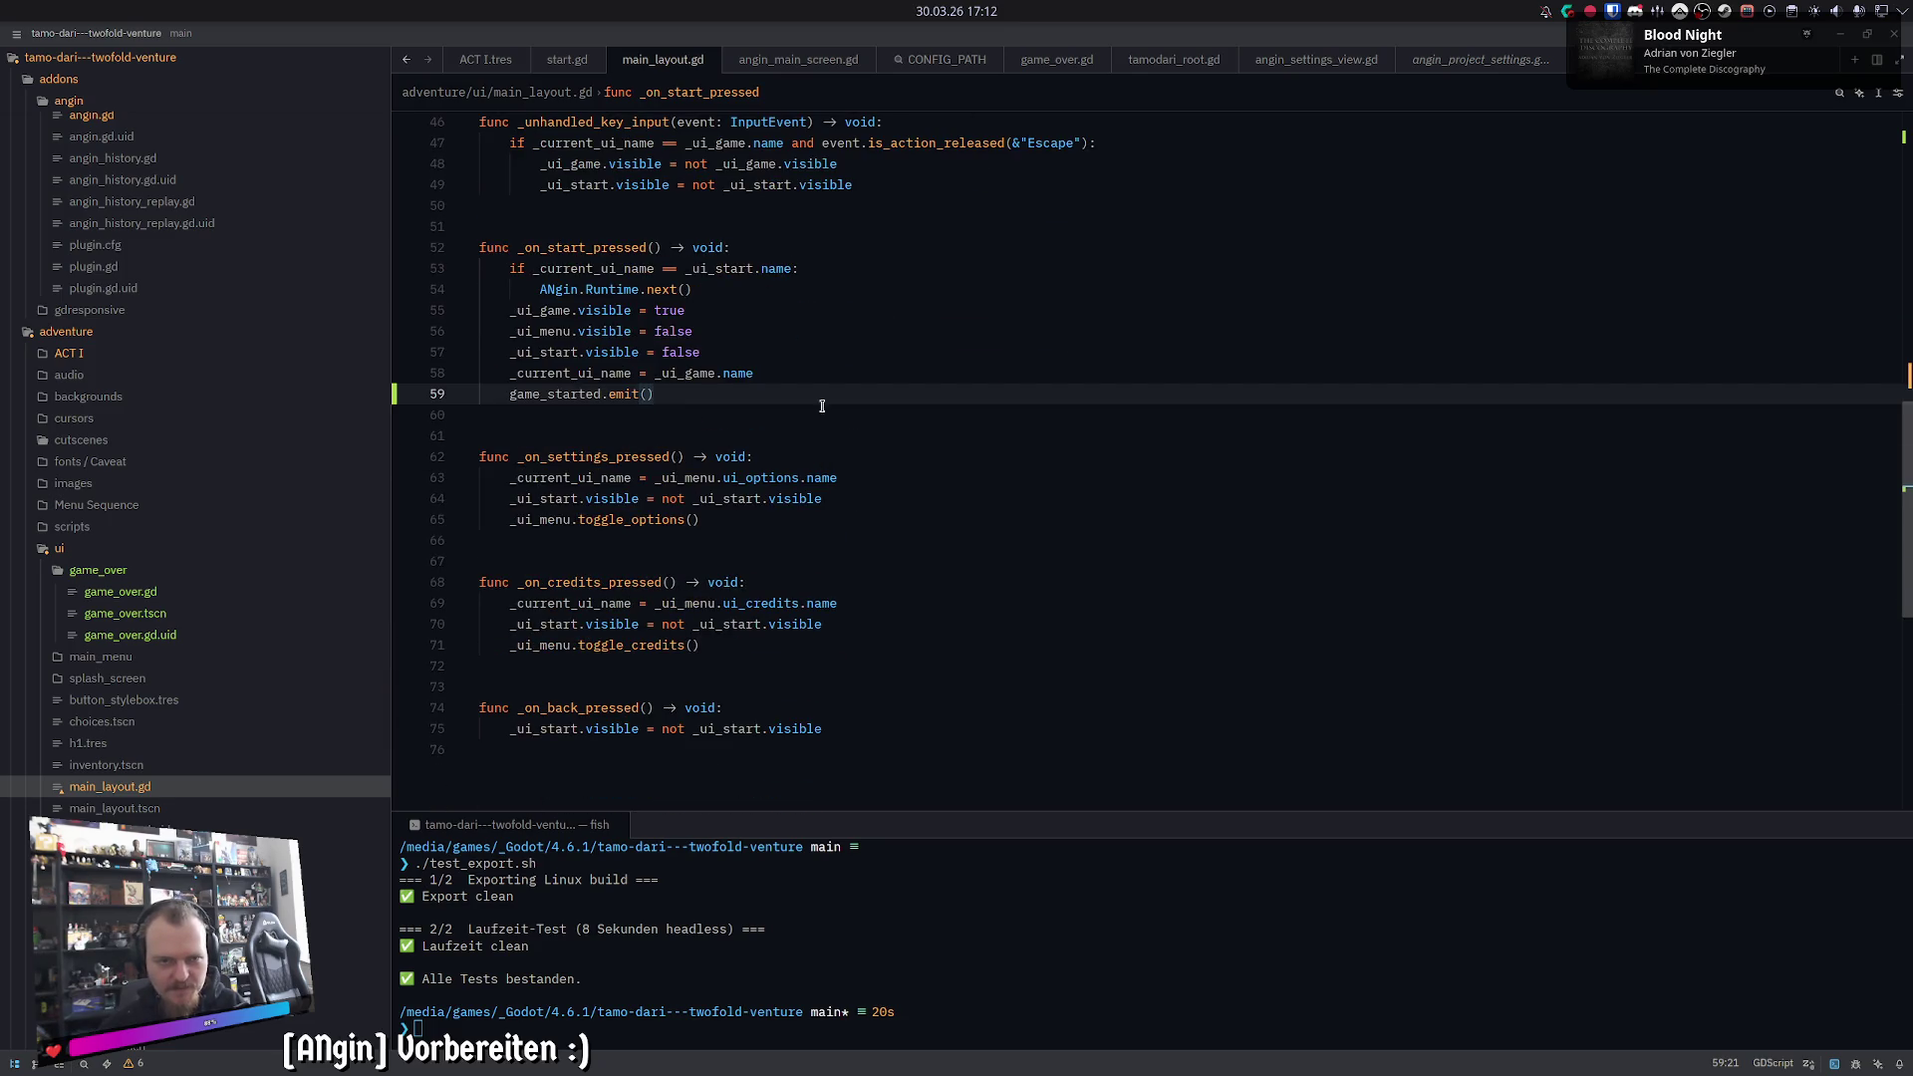
left_click(558, 394, "ctrl")
key("ctrl+alt+minus")
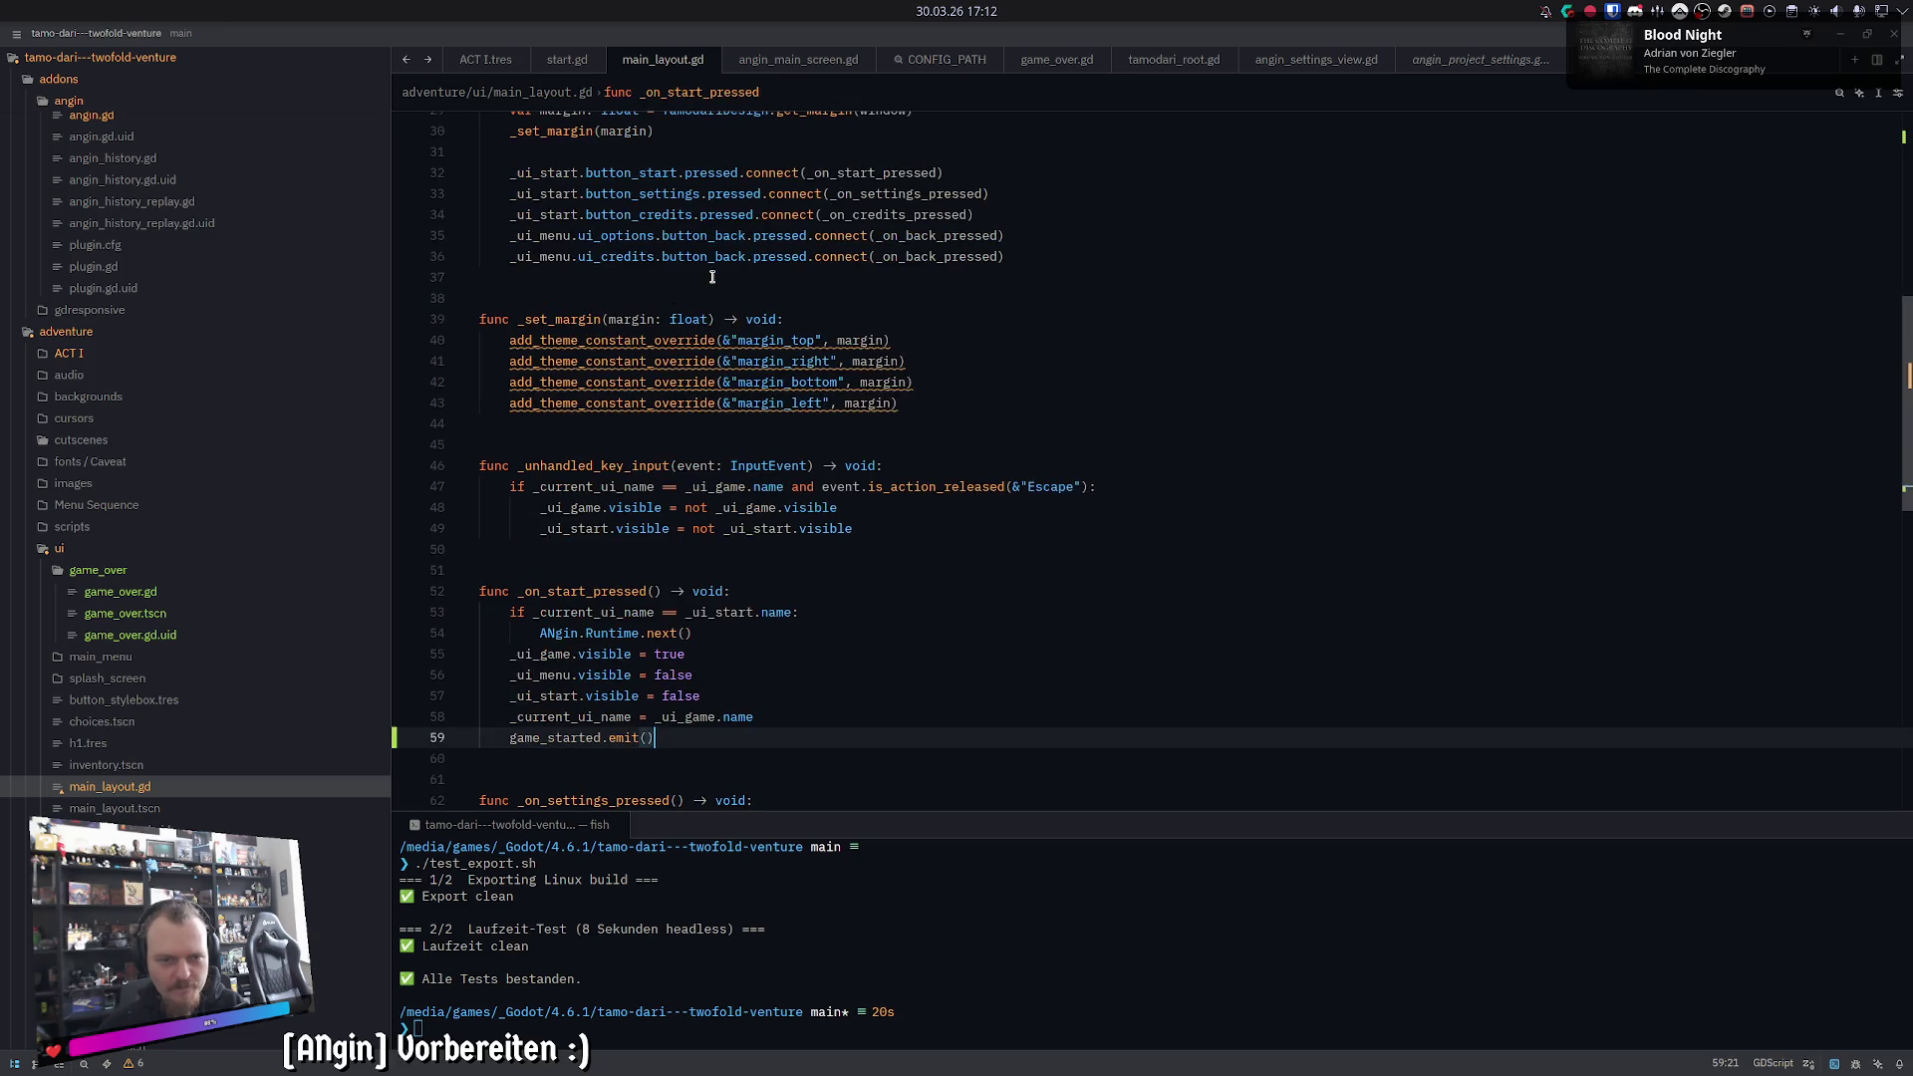
scroll(741, 616, "down", 1)
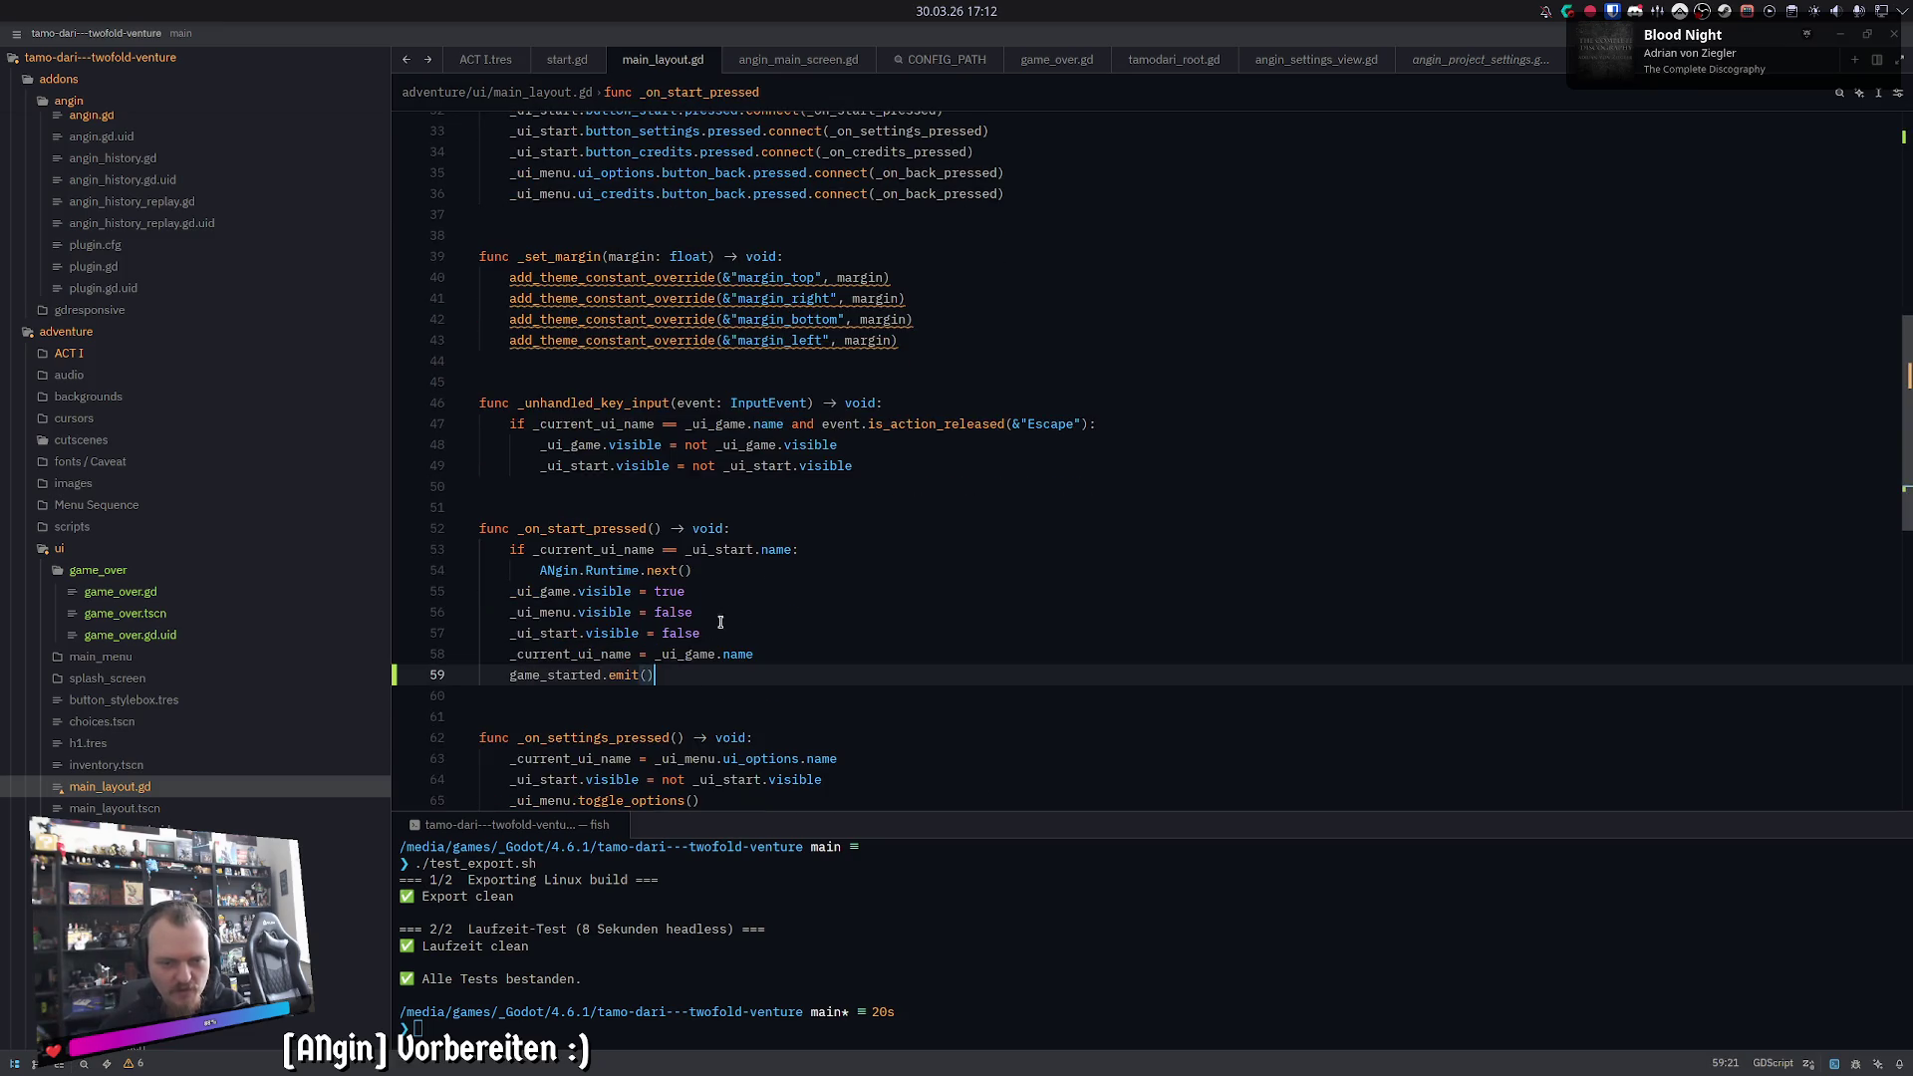
key("ctrl+alt+minus")
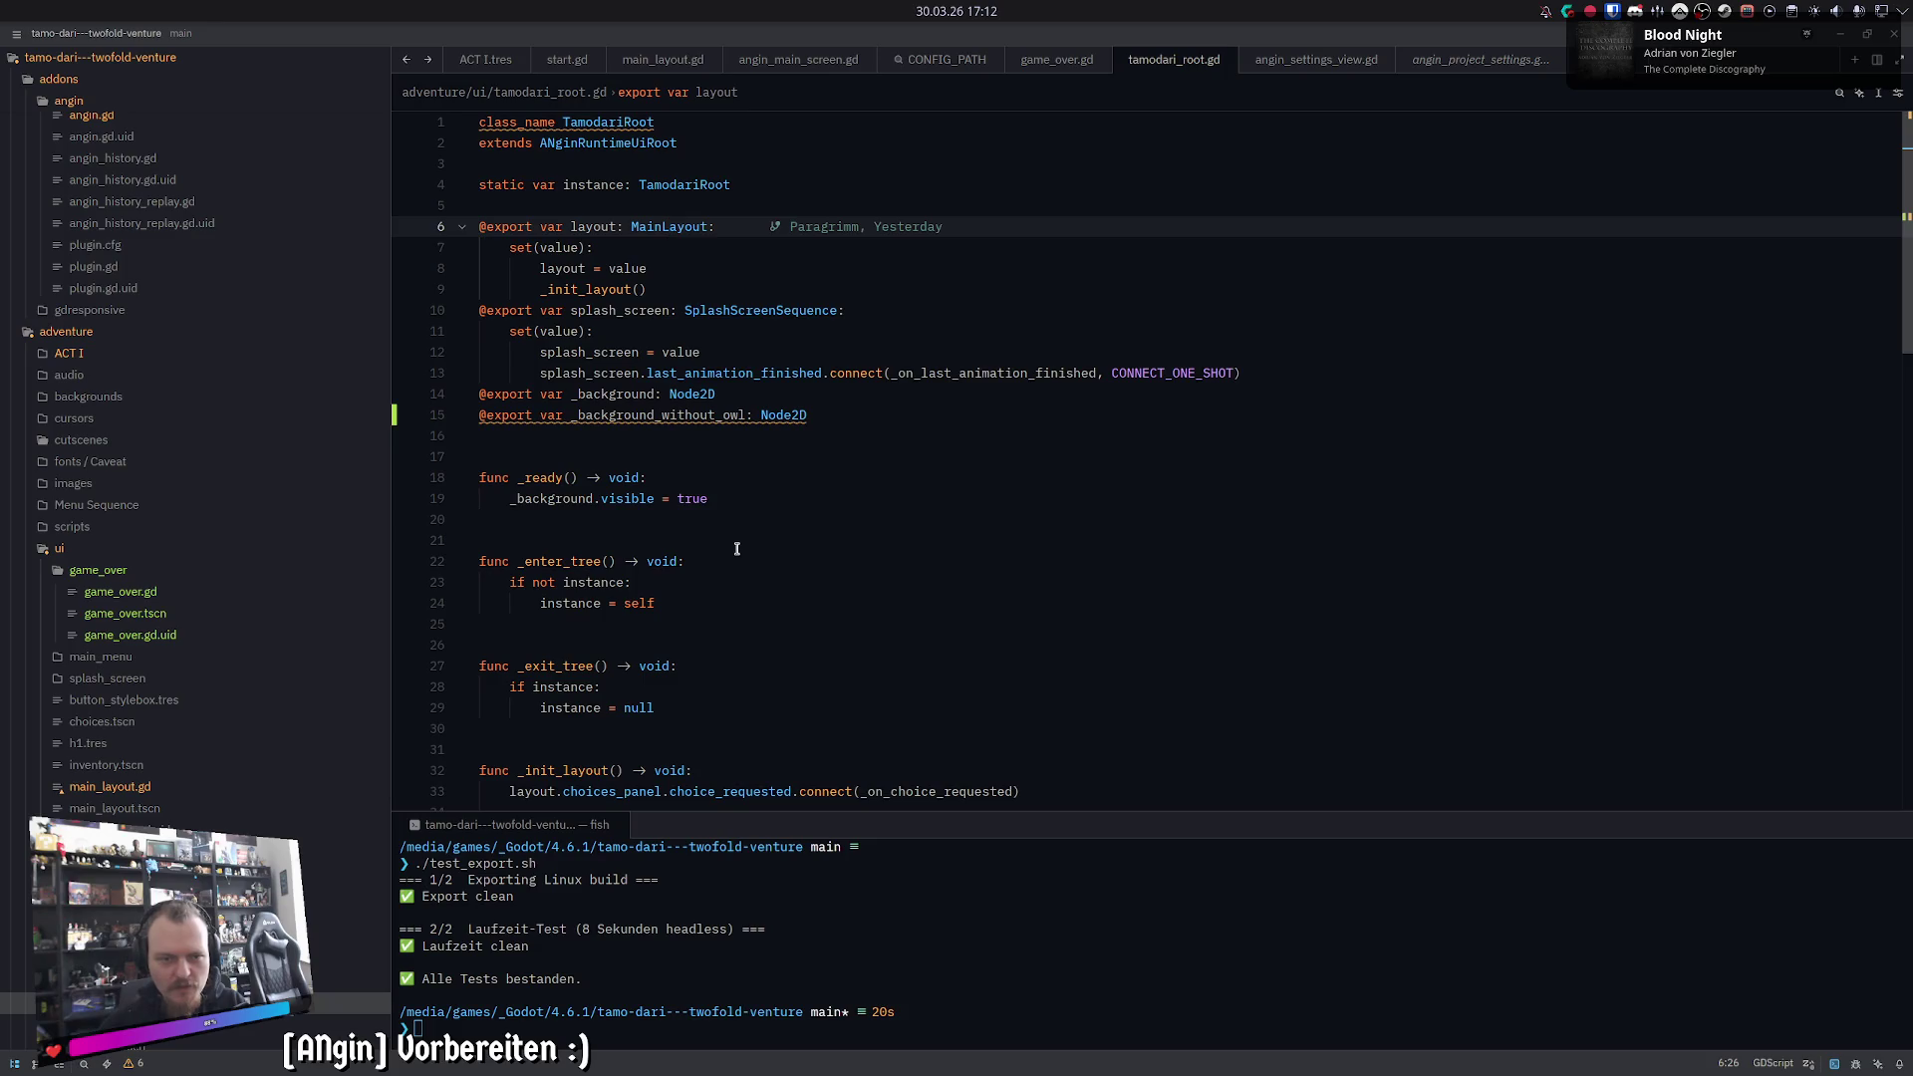
Step: Look over tamodari_root.gd, selecting the _init_layout function name
scroll(648, 399, "down", 7)
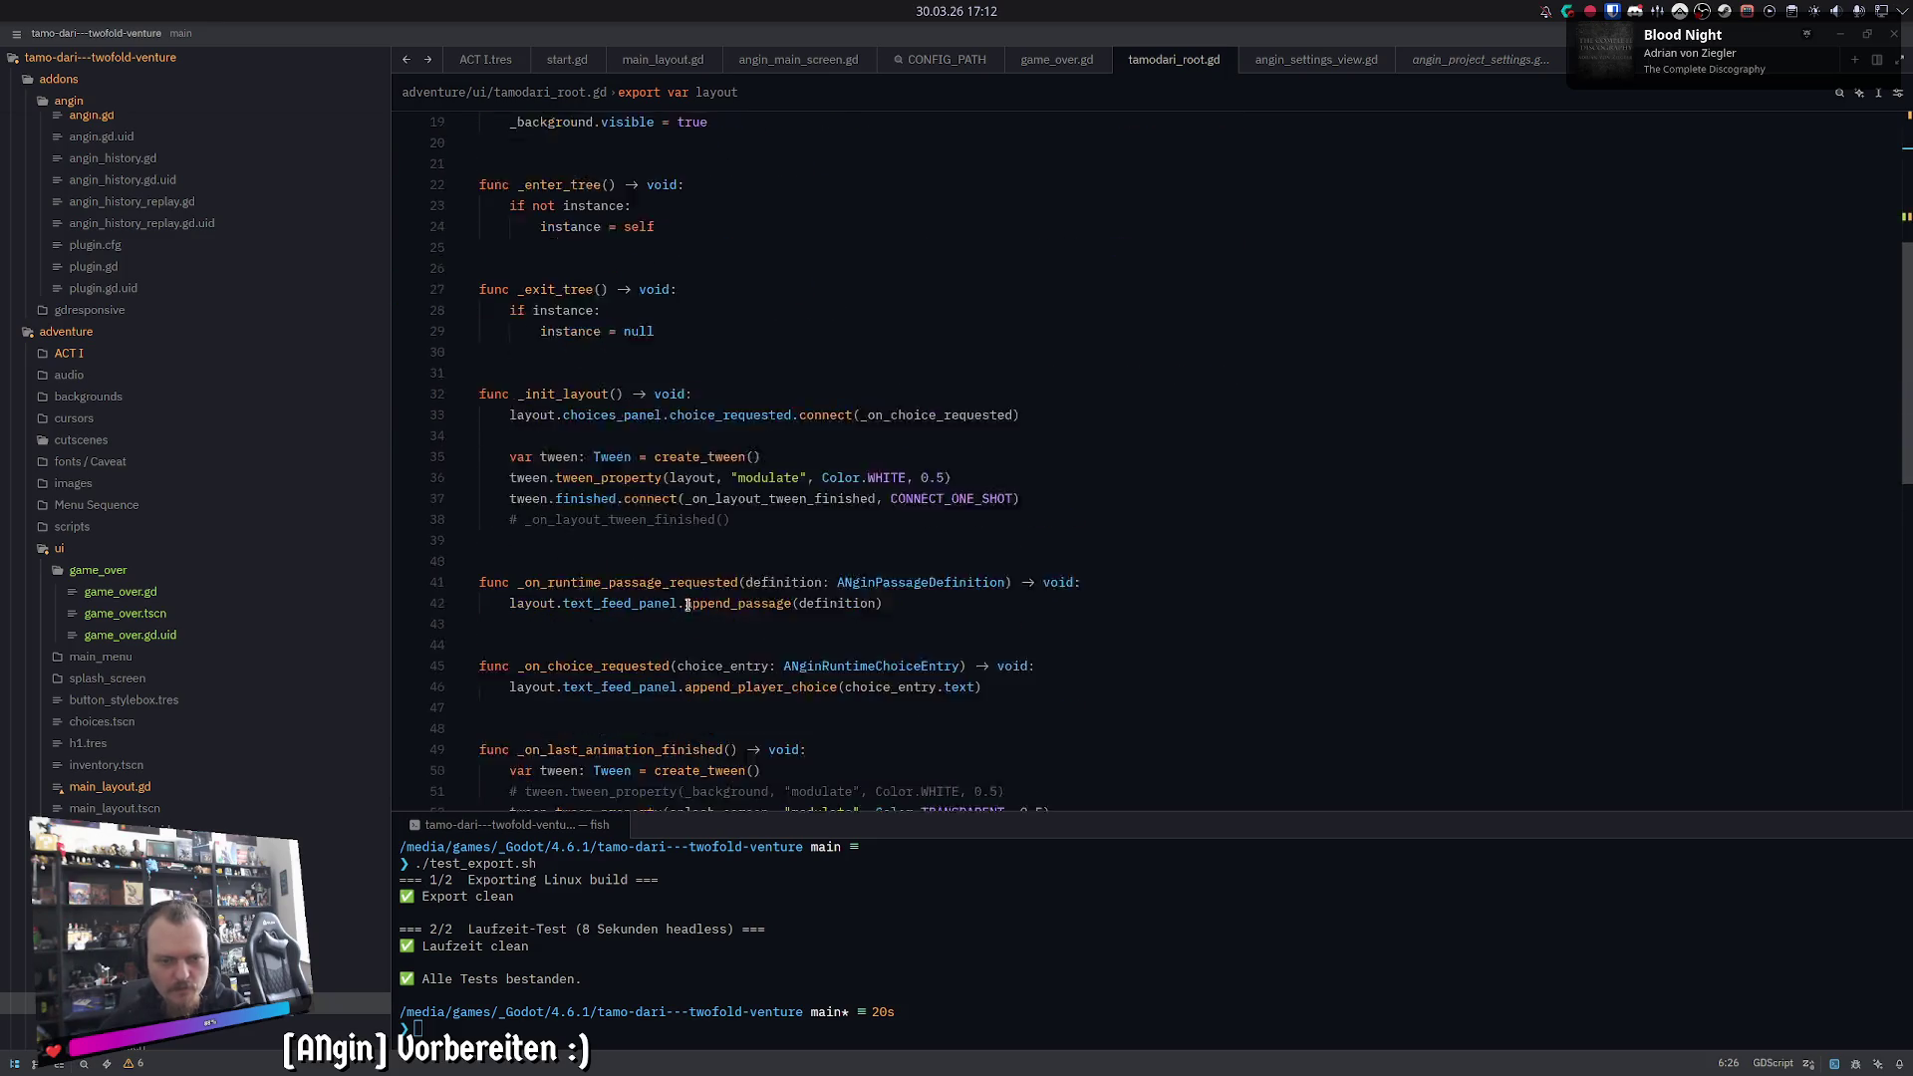
scroll(667, 468, "up", 6)
left_click(768, 436)
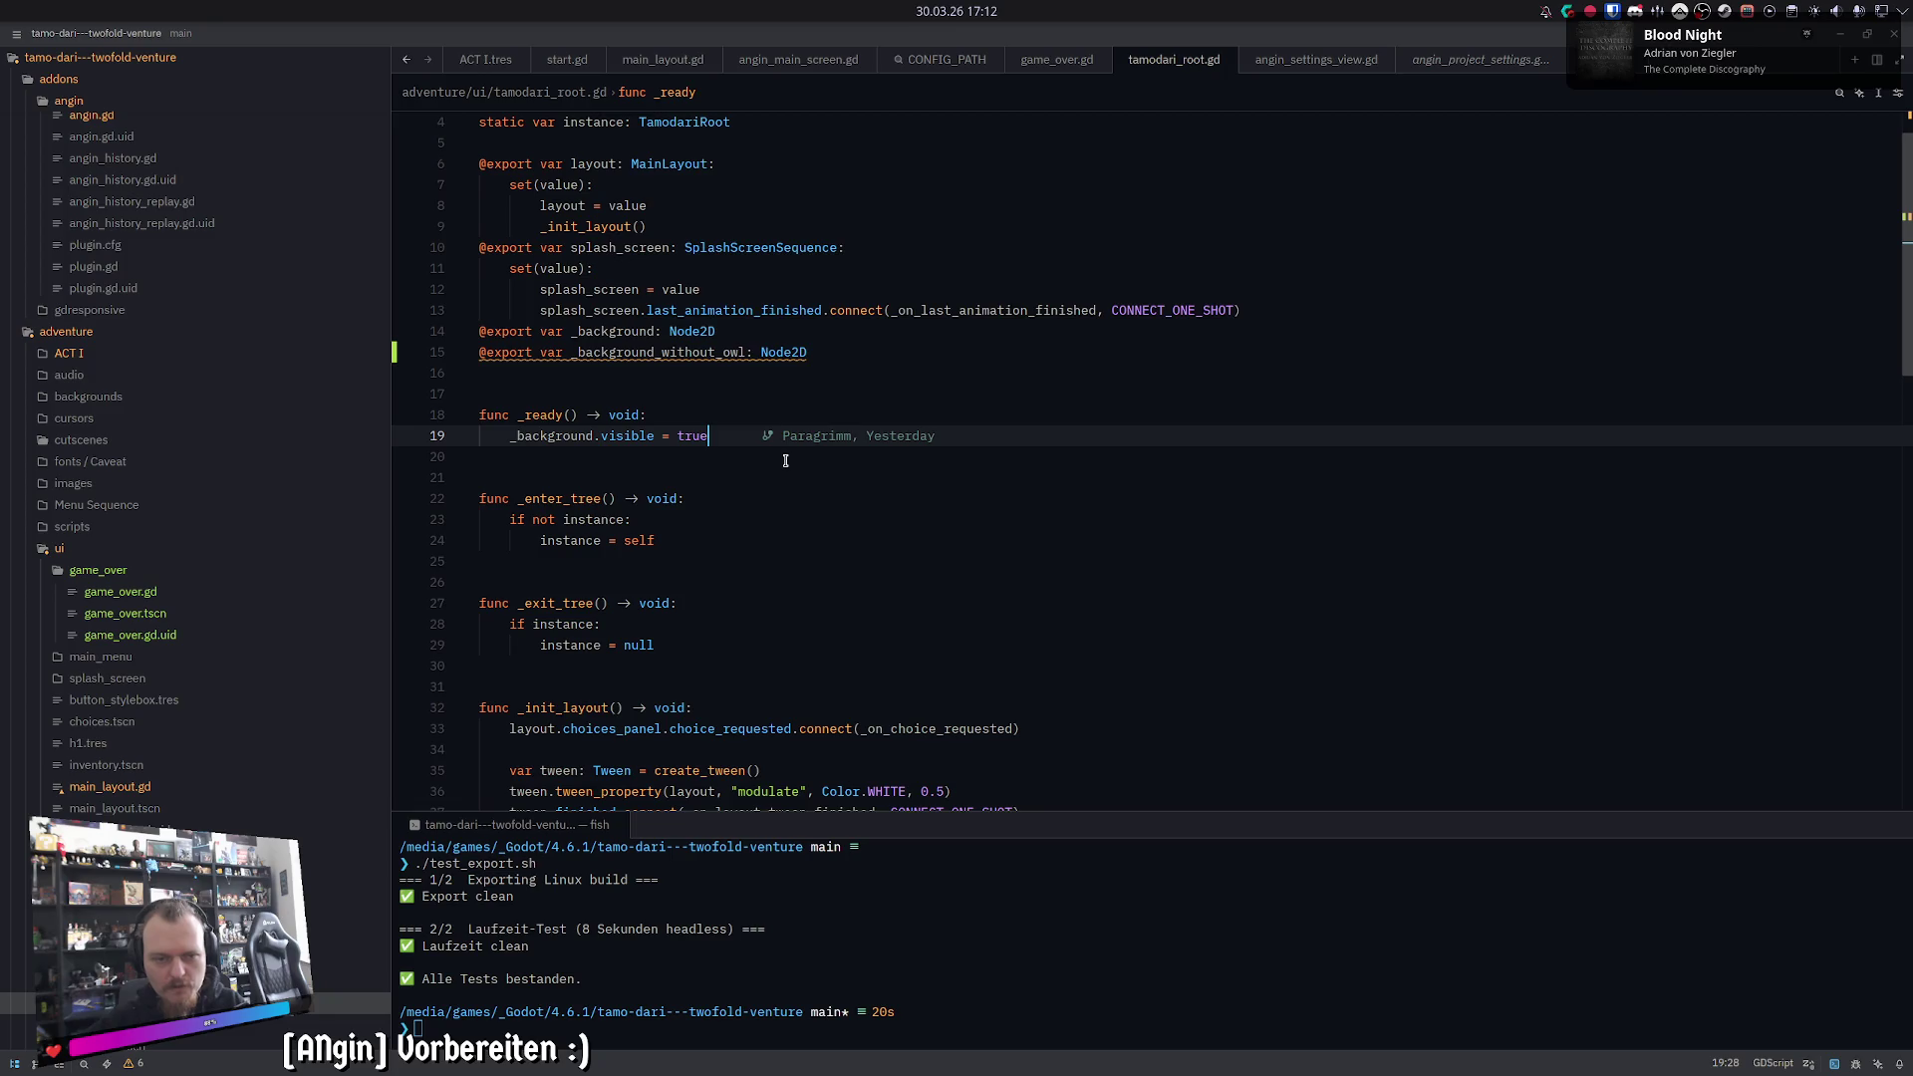
scroll(787, 498, "down", 1)
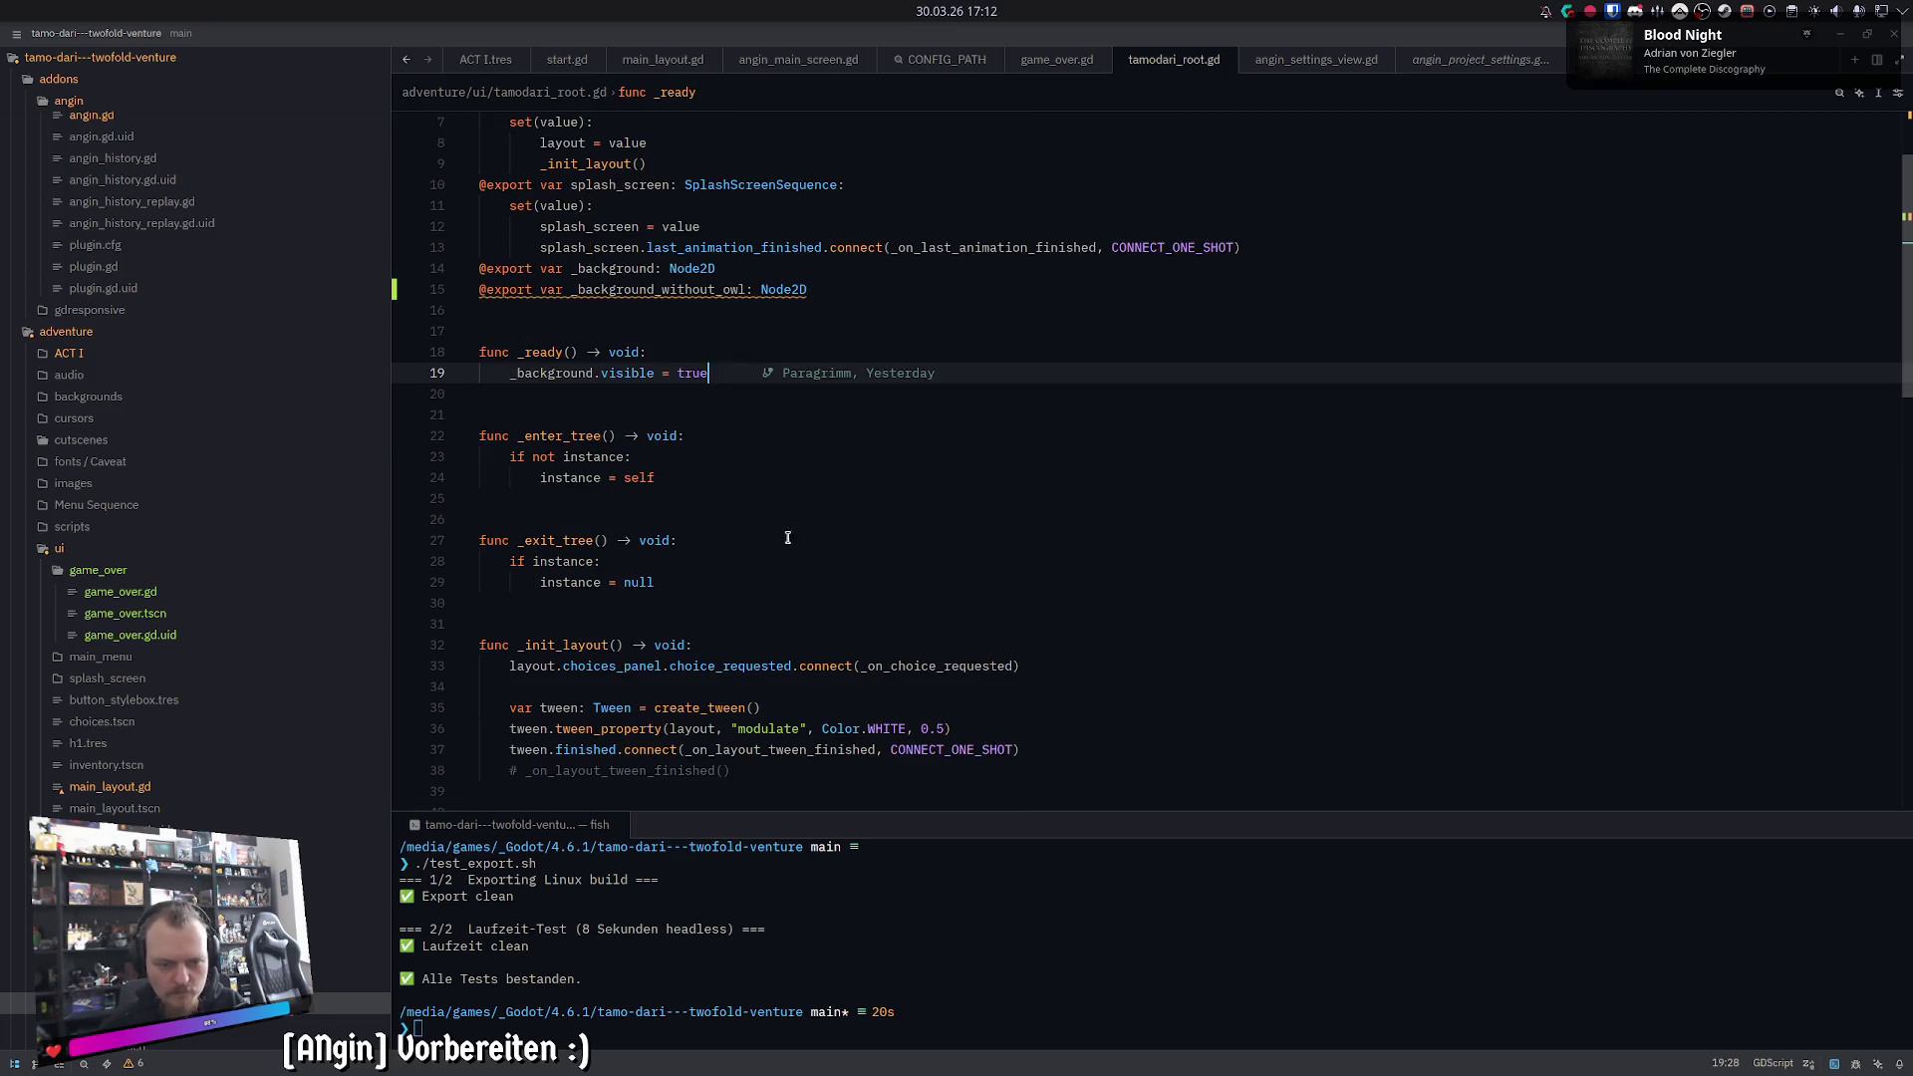
scroll(665, 626, "down", 1)
double_click(563, 582)
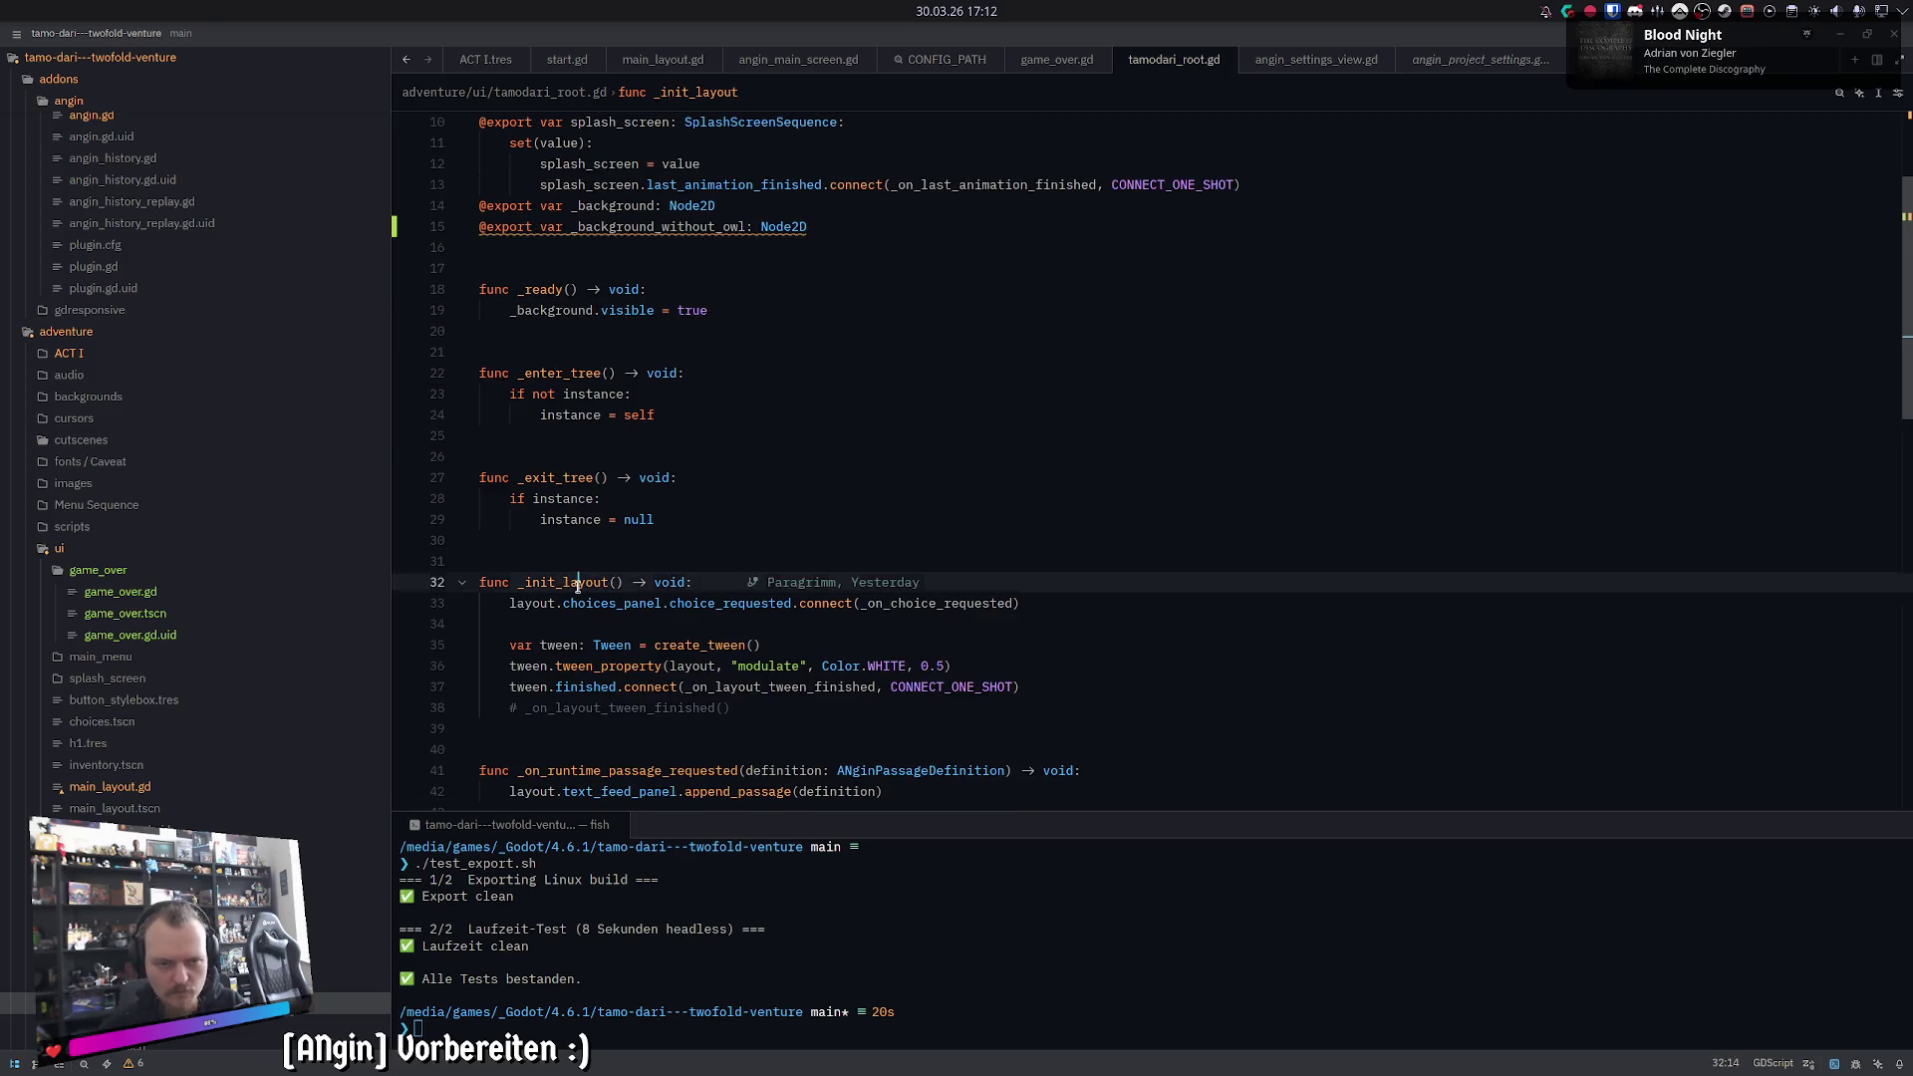
scroll(724, 685, "up", 1)
scroll(725, 685, "up", 2)
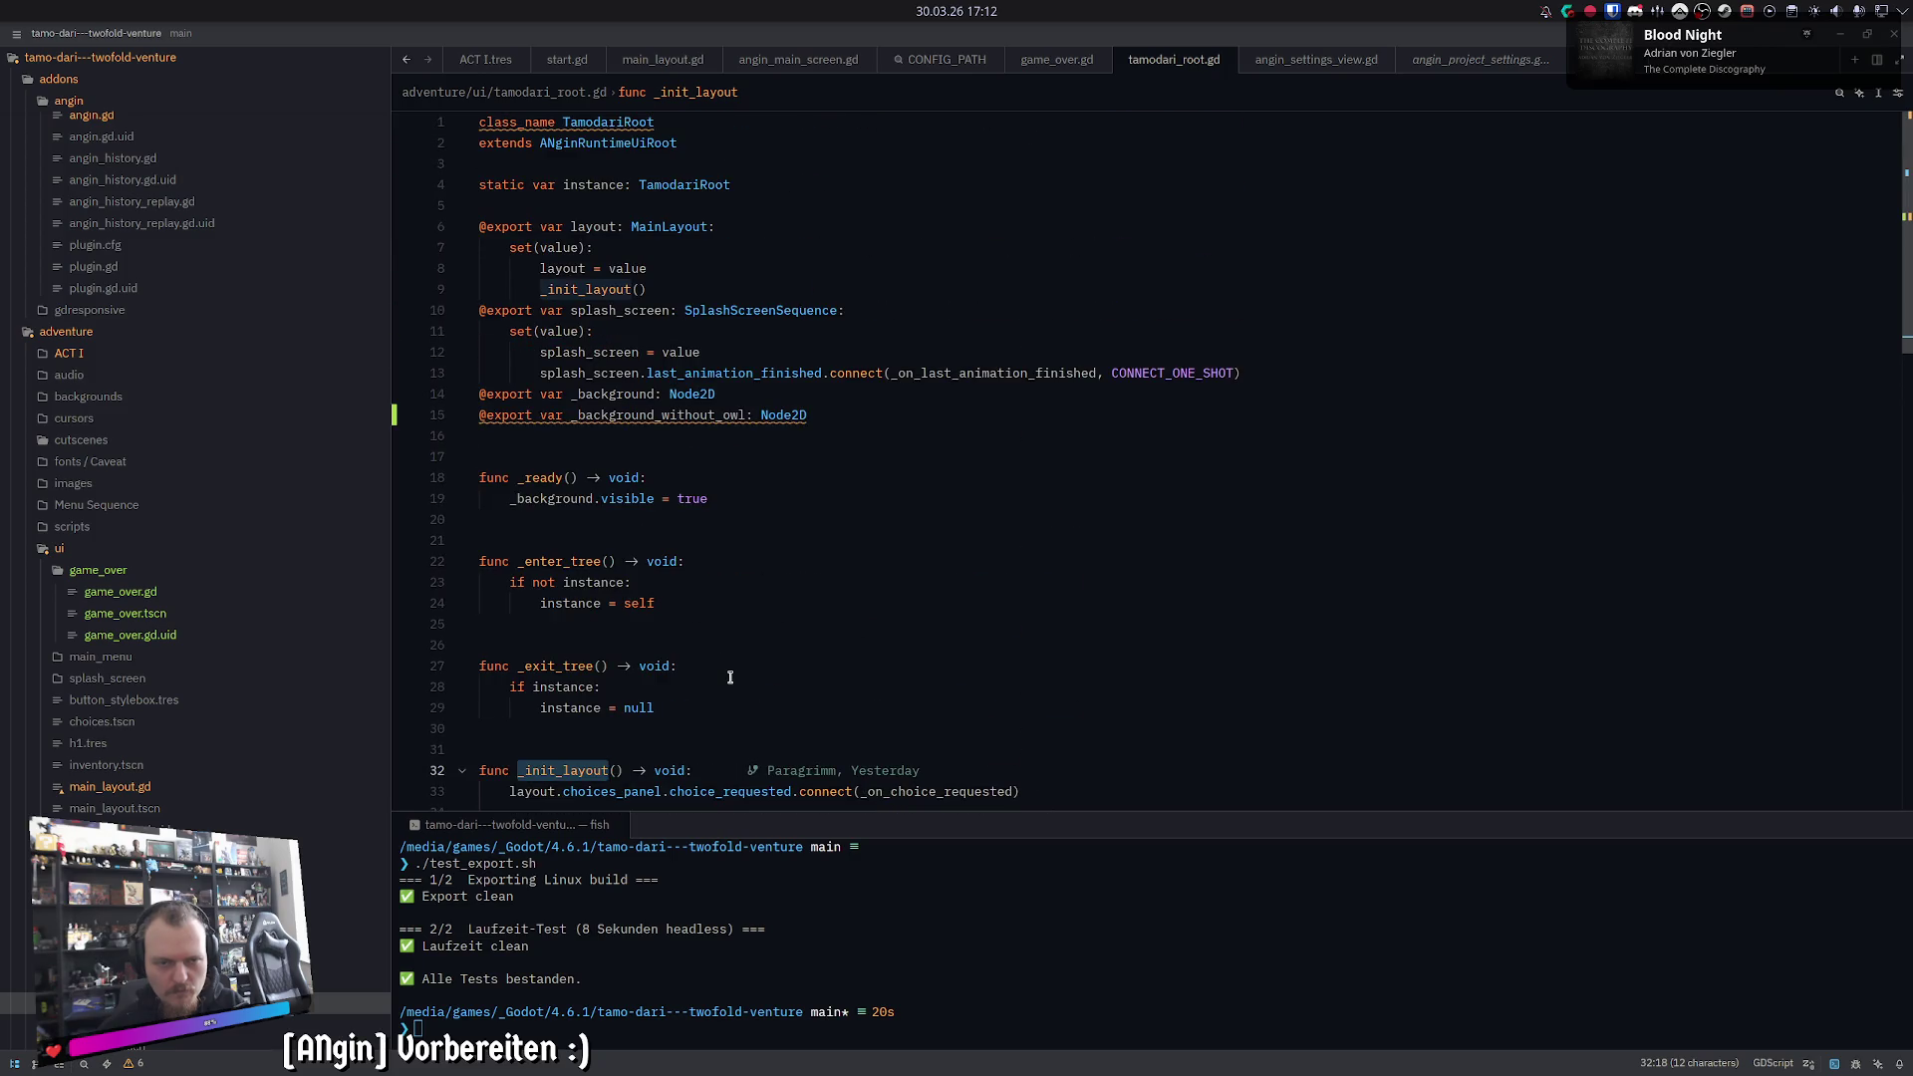
Step: Add 'layout.game_started.connect(_on_game_started)' after 'layout = value' in the layout setter
left_click(660, 271)
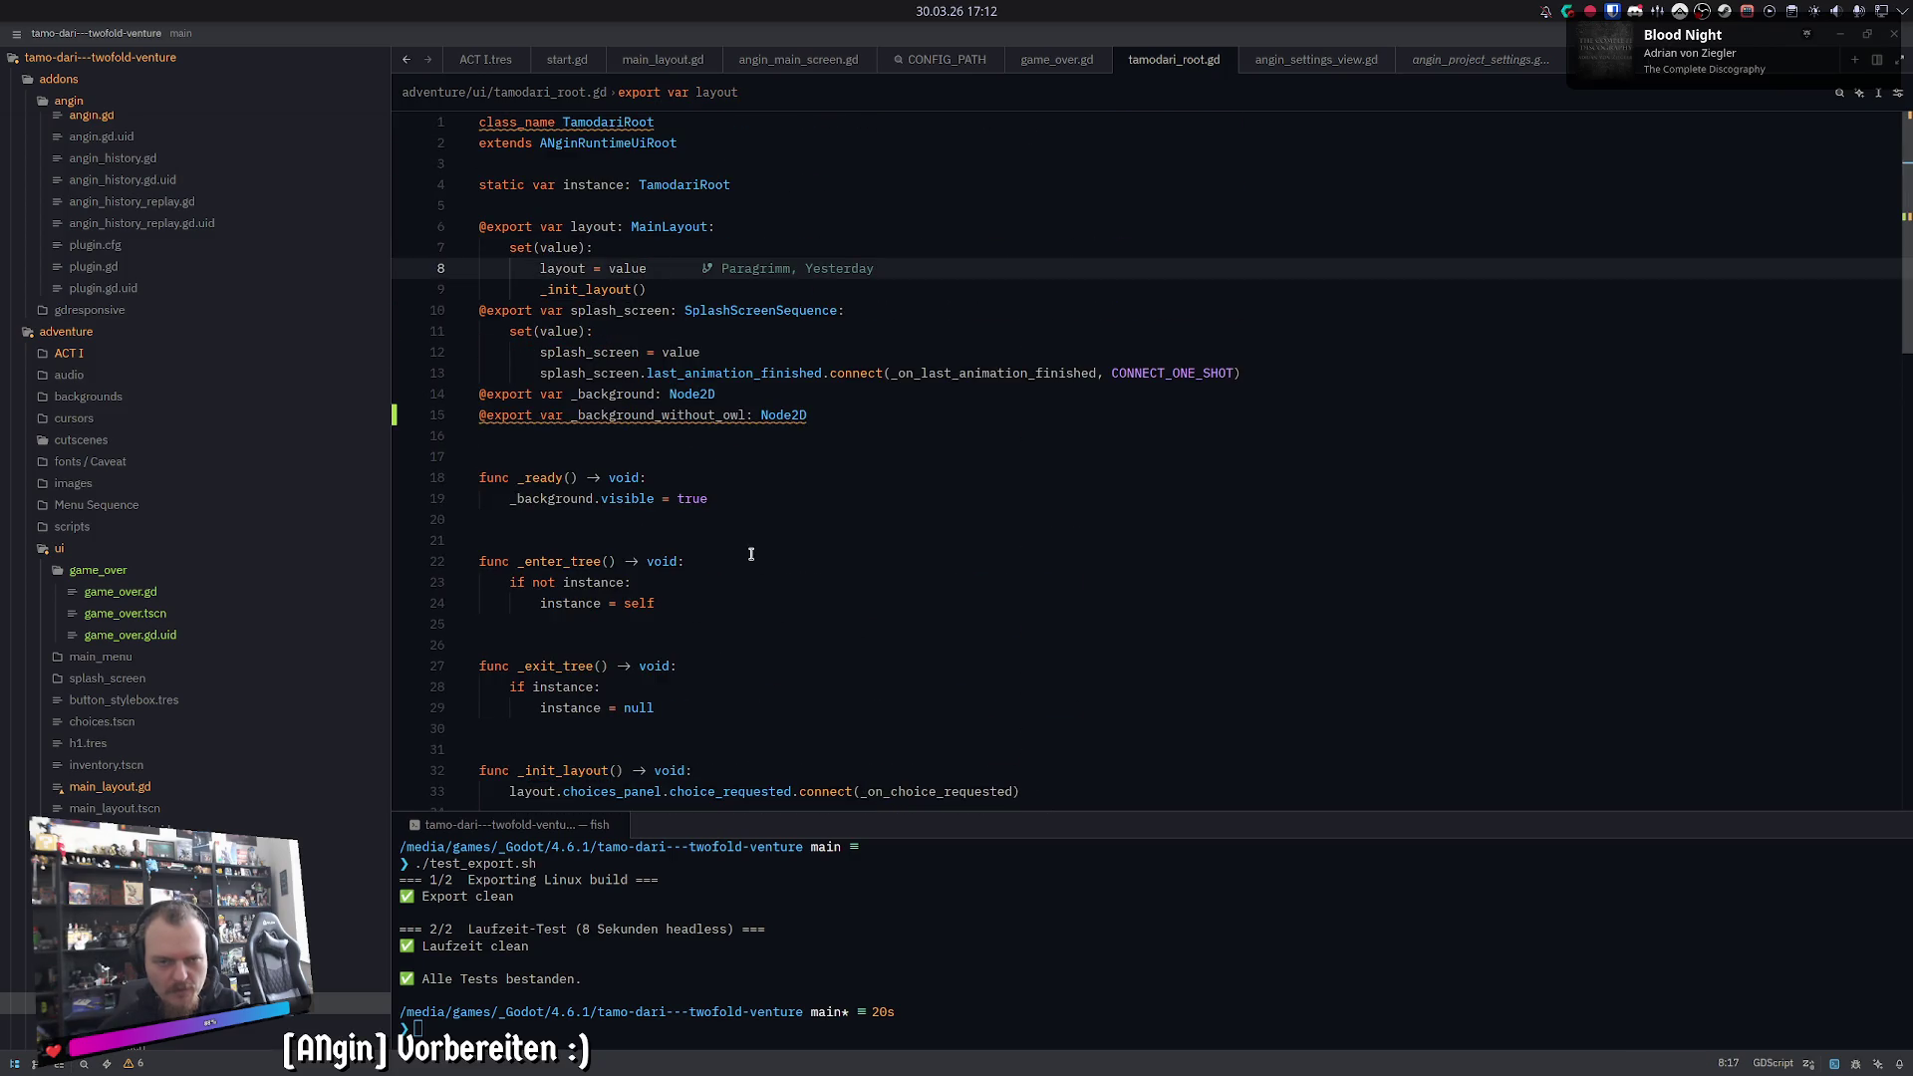
key("Return")
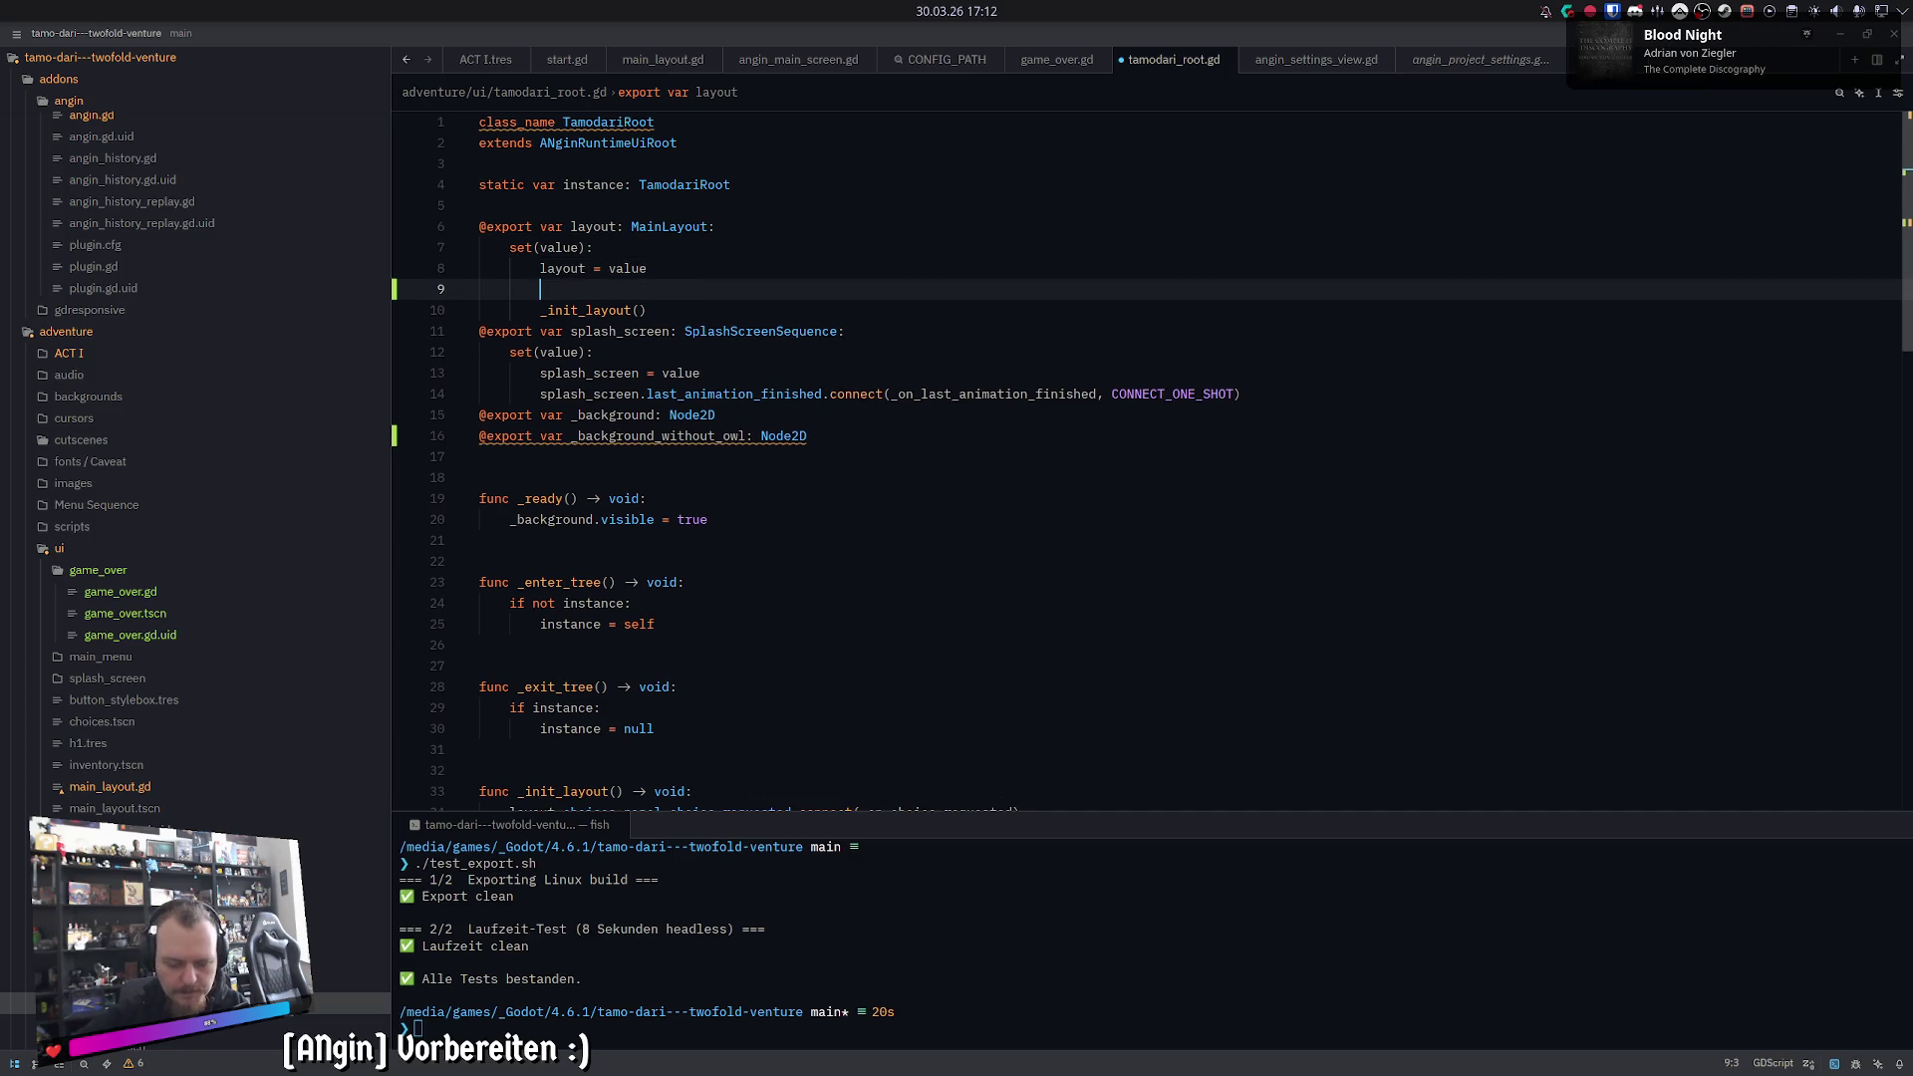
type("layout.")
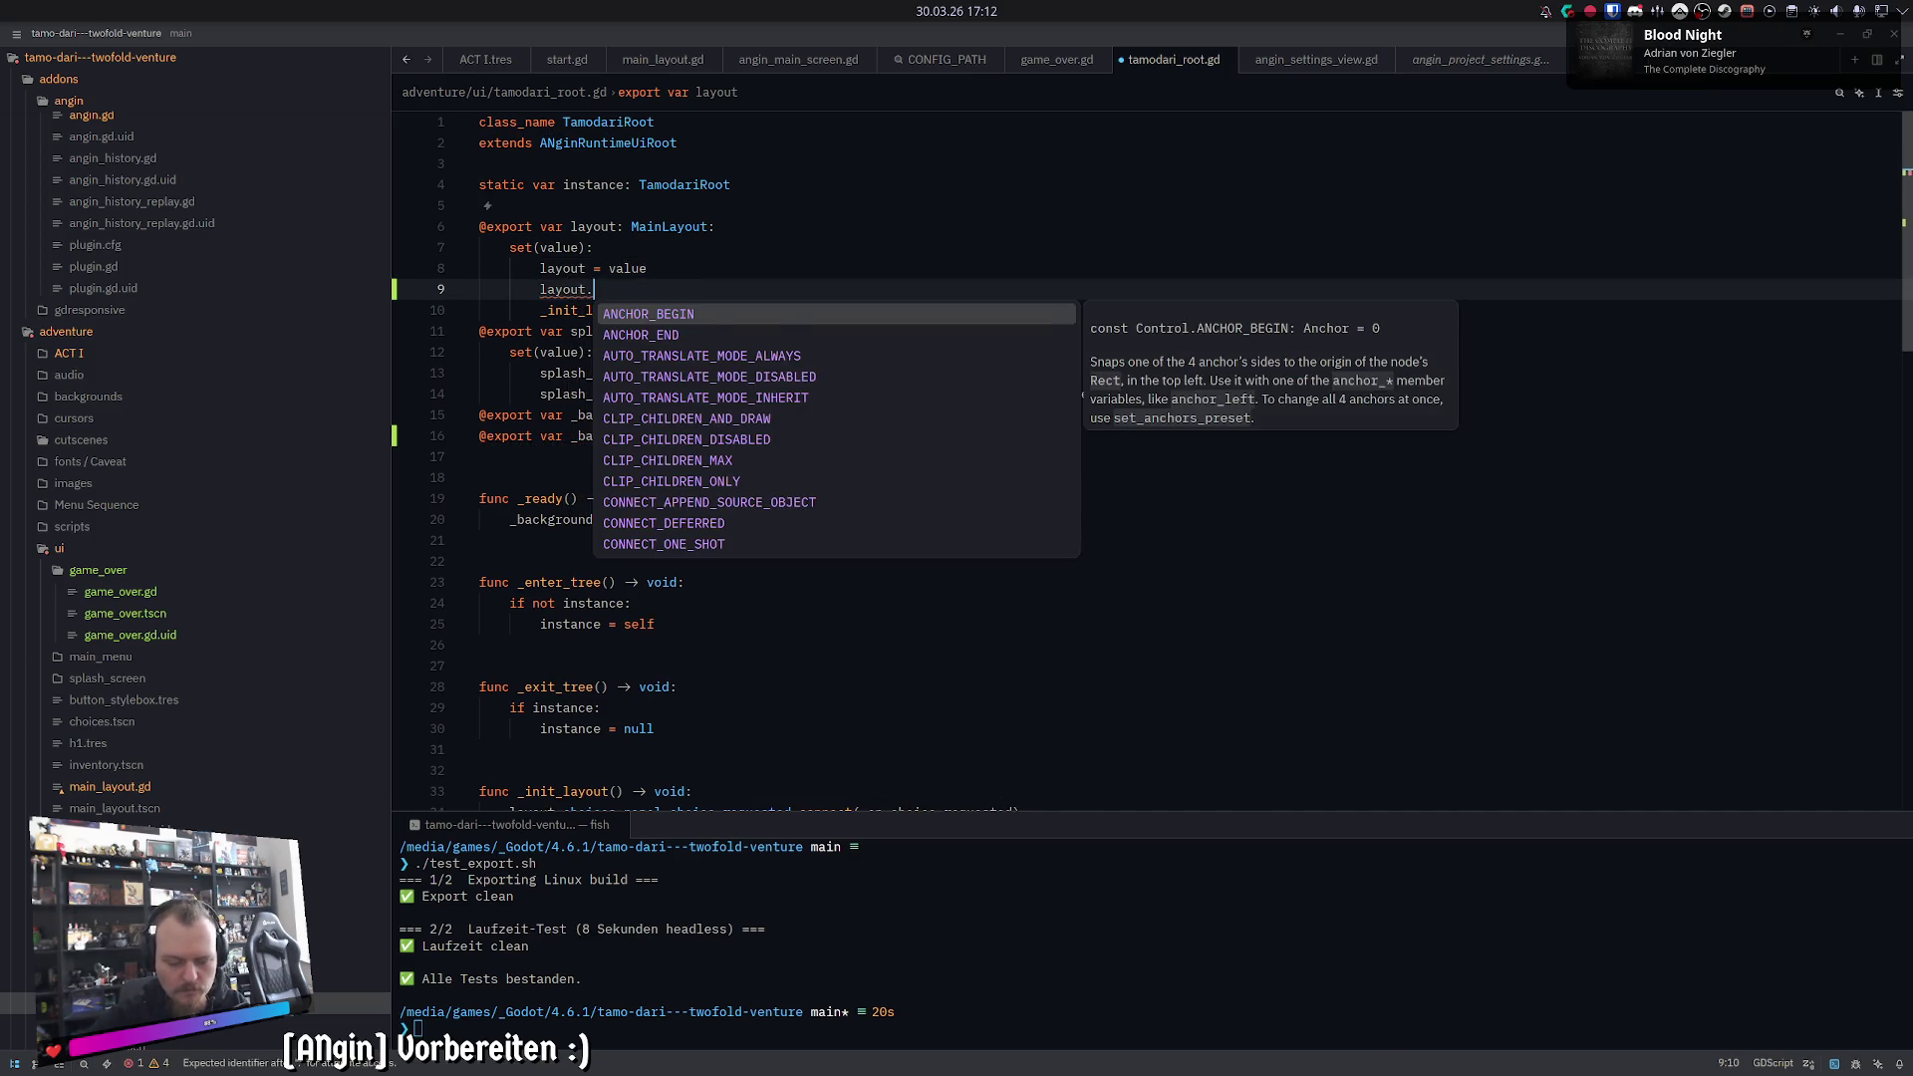
type("game")
key("Tab")
type(".co")
key("Tab")
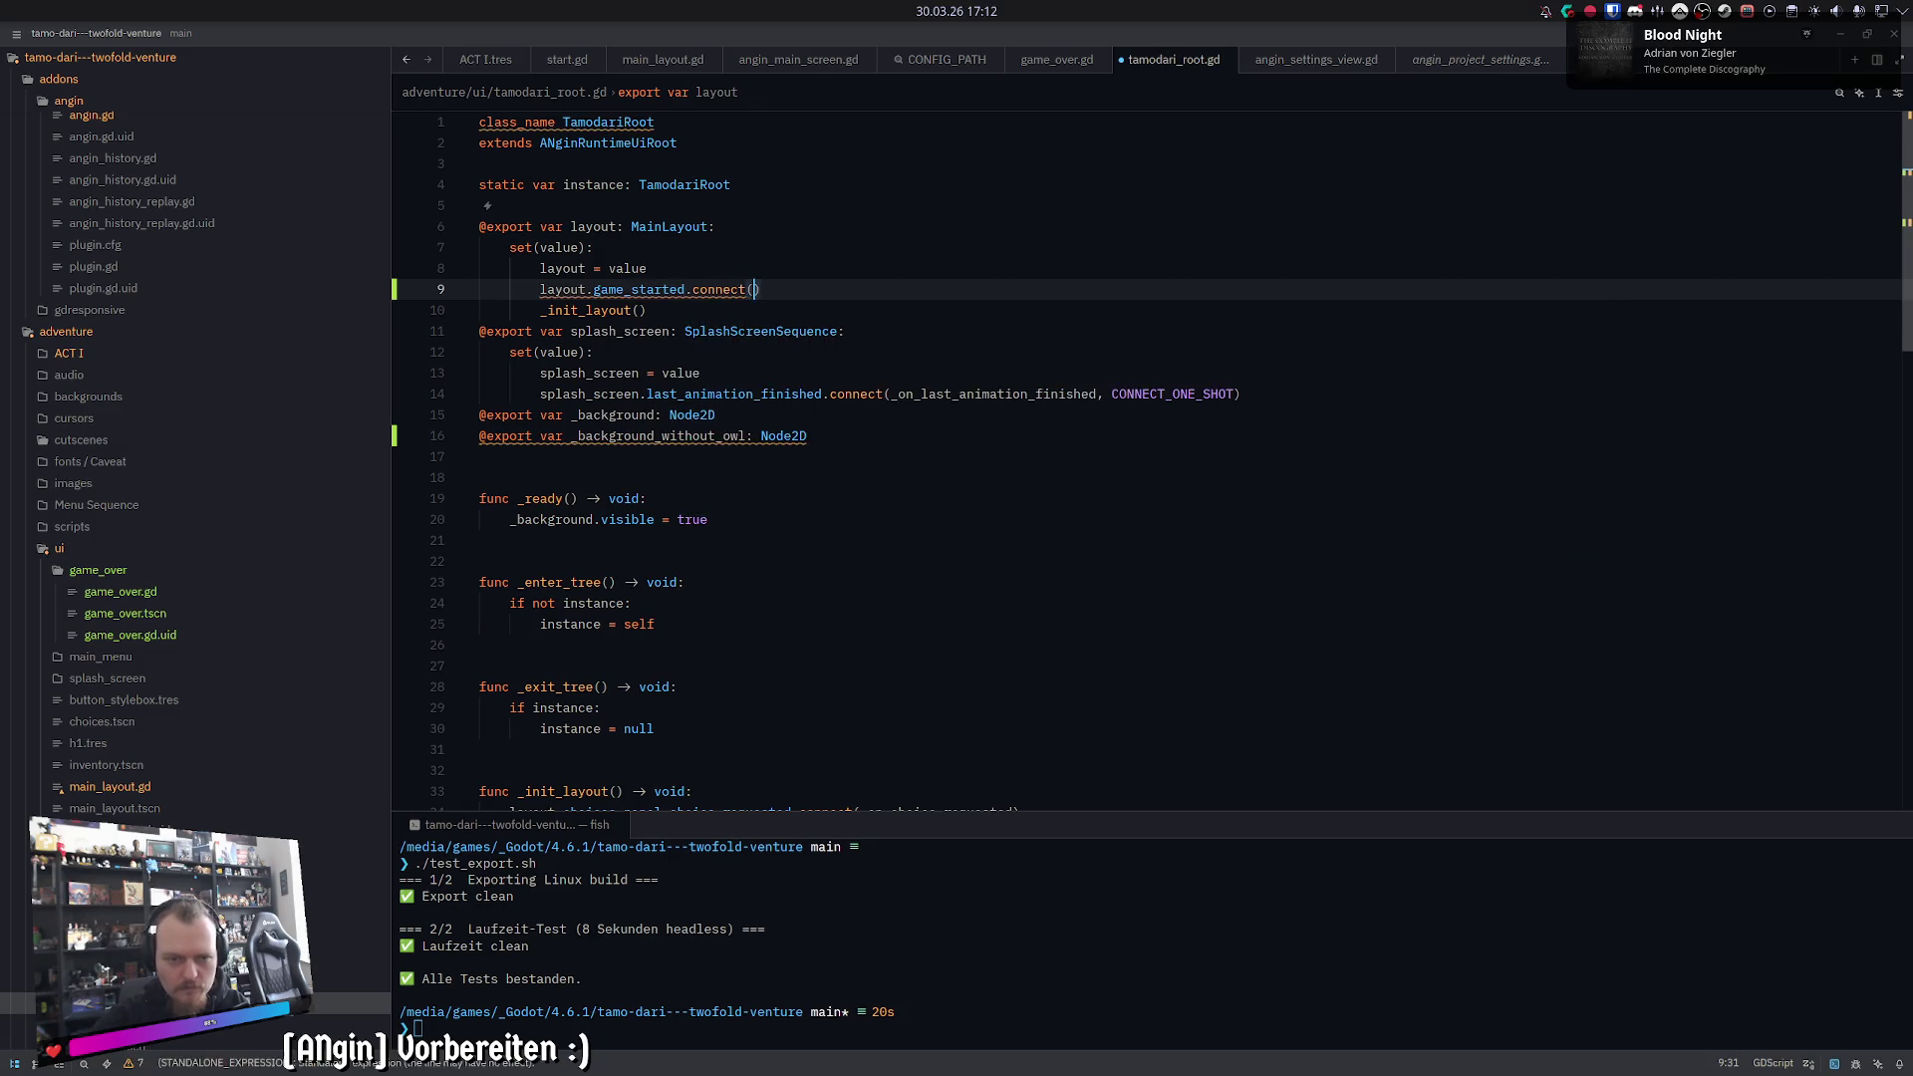
type("_on_game")
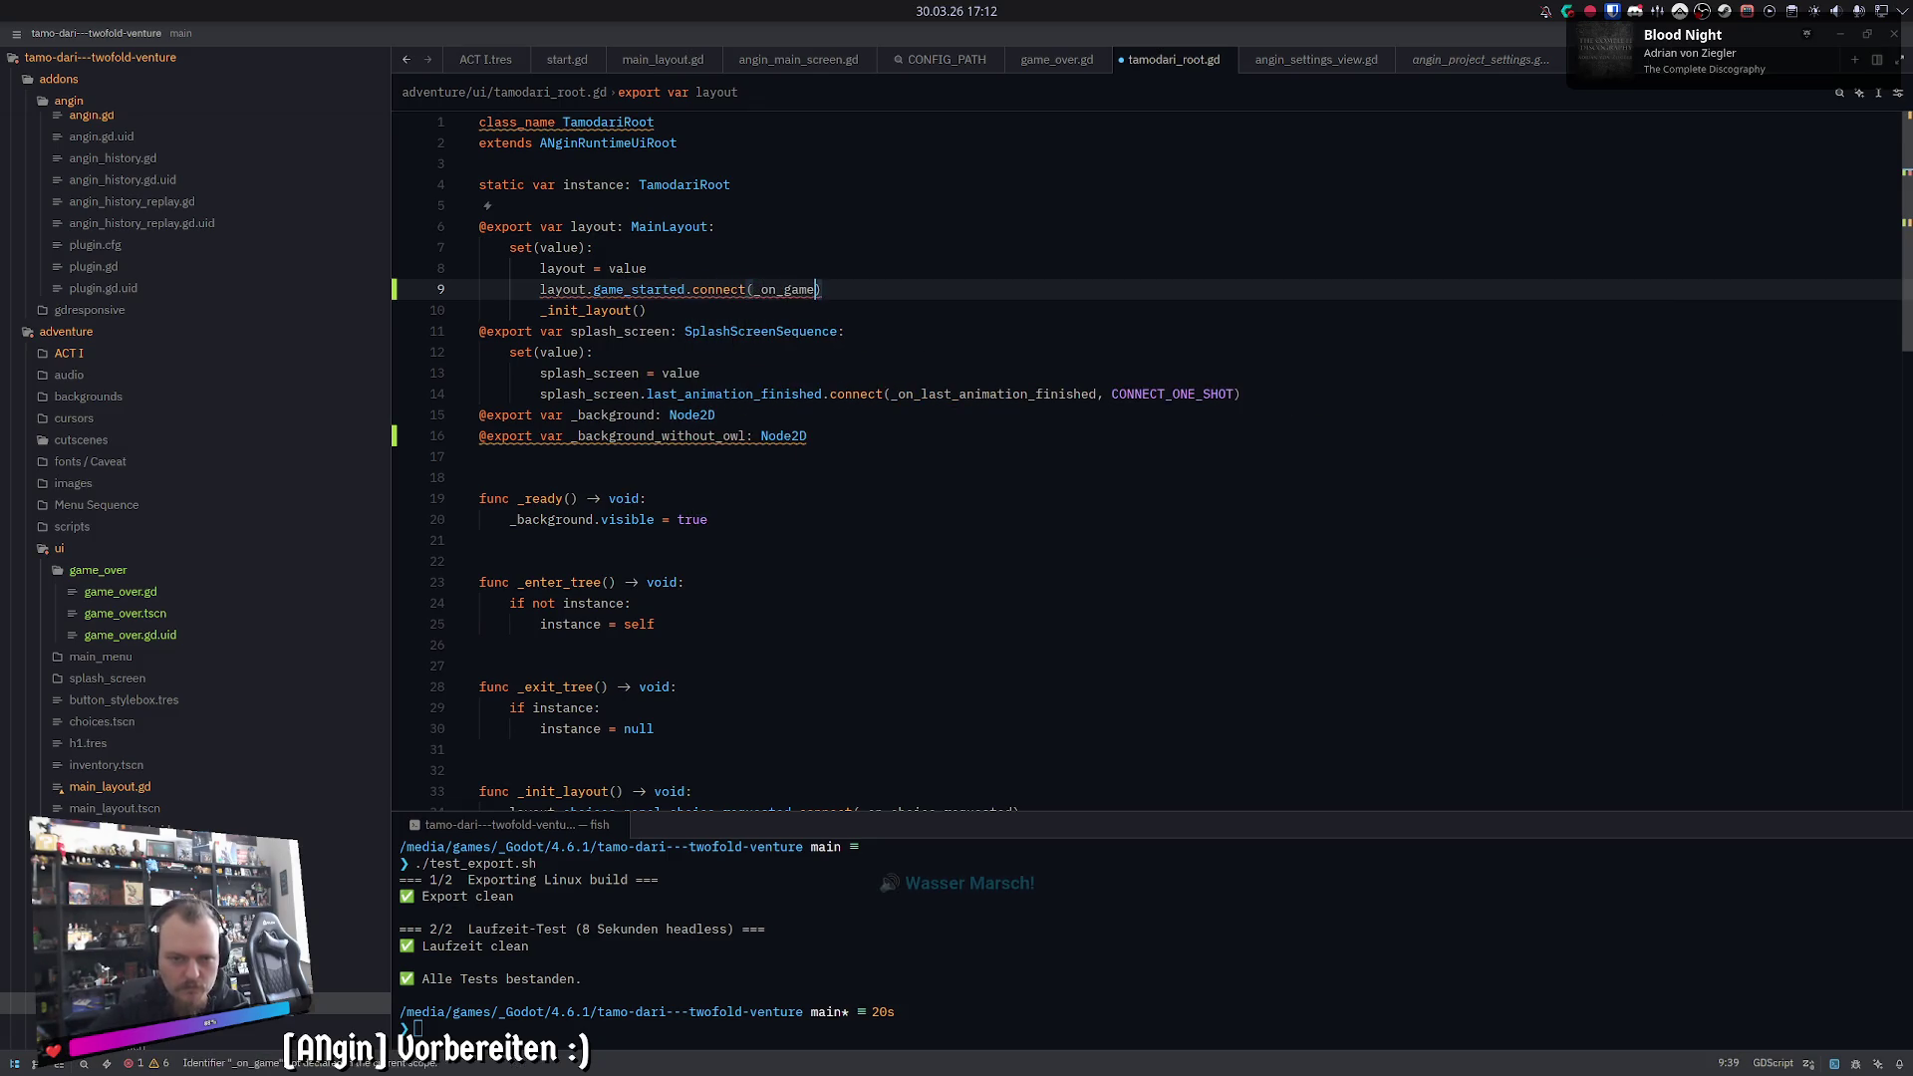
type("_started")
key("ctrl+shift+Left")
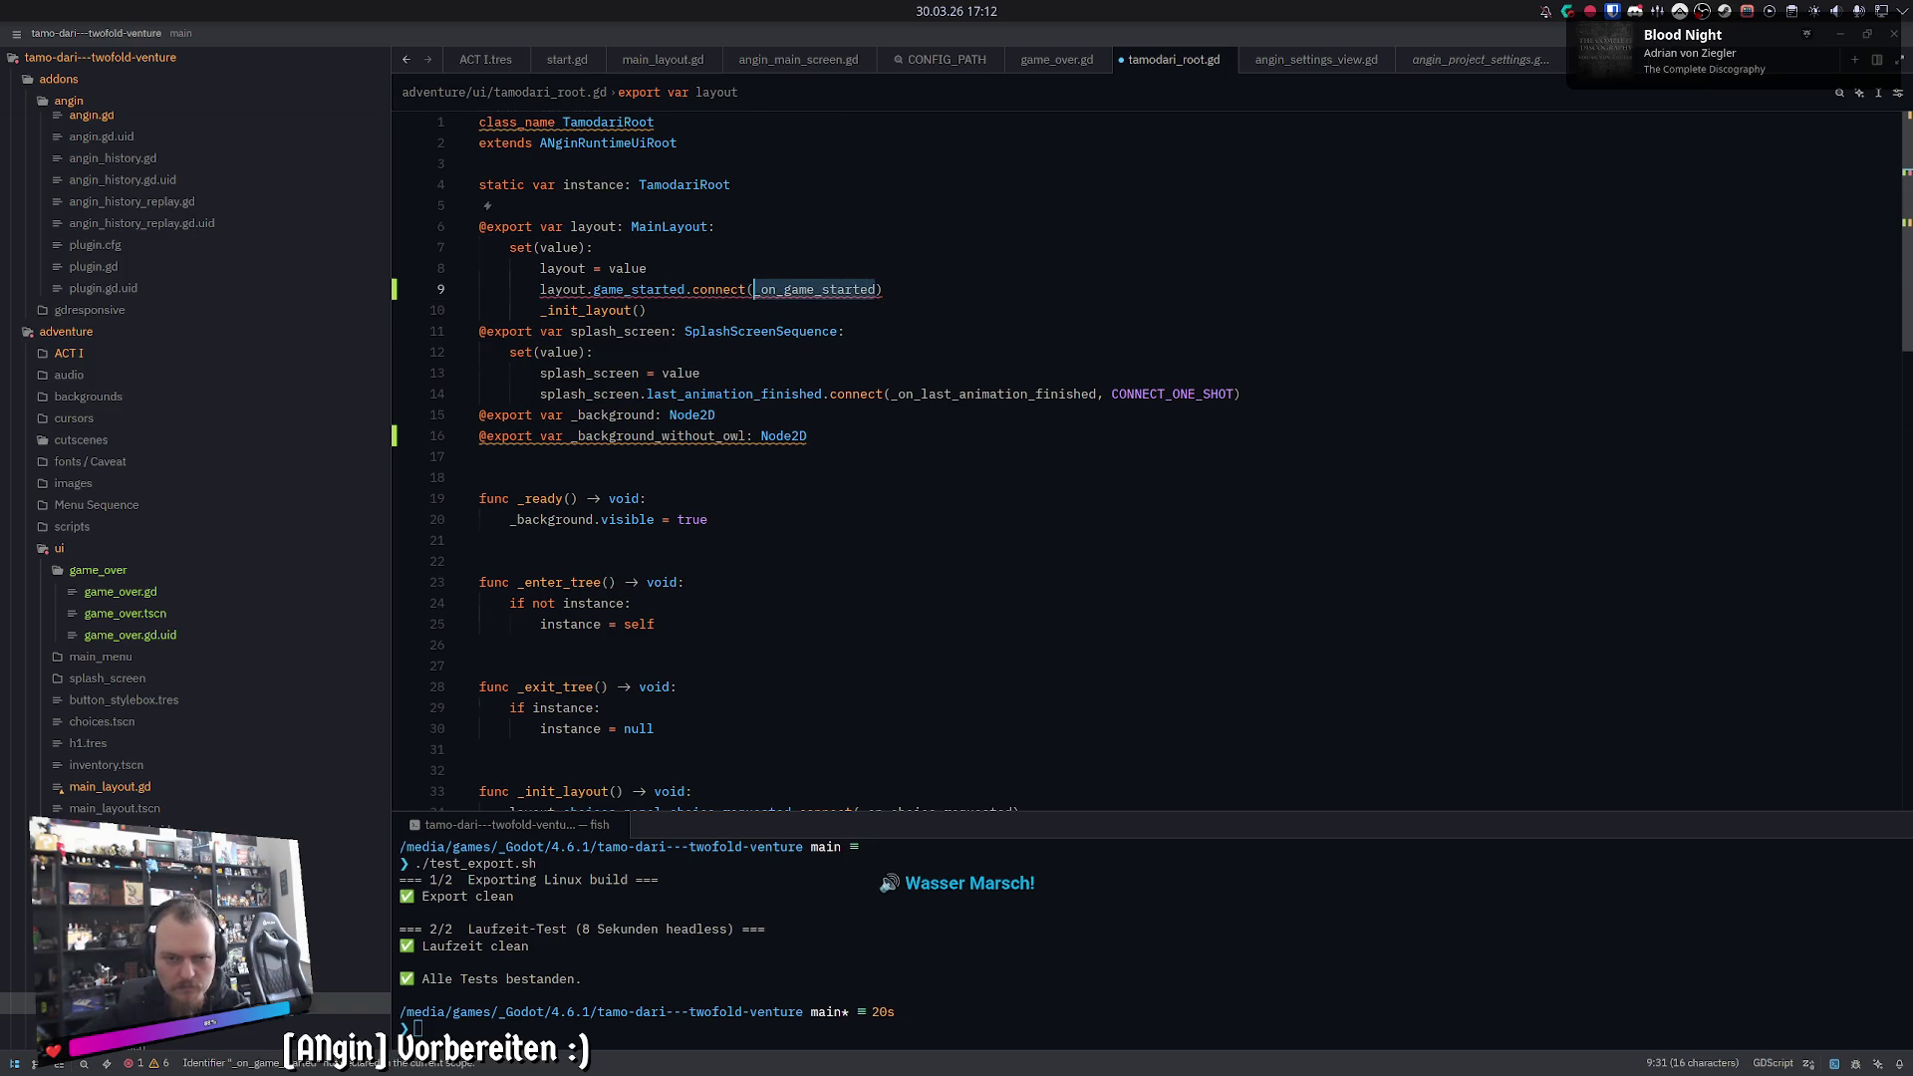
scroll(687, 570, "down", 4)
left_click(687, 737)
scroll(687, 570, "down", 6)
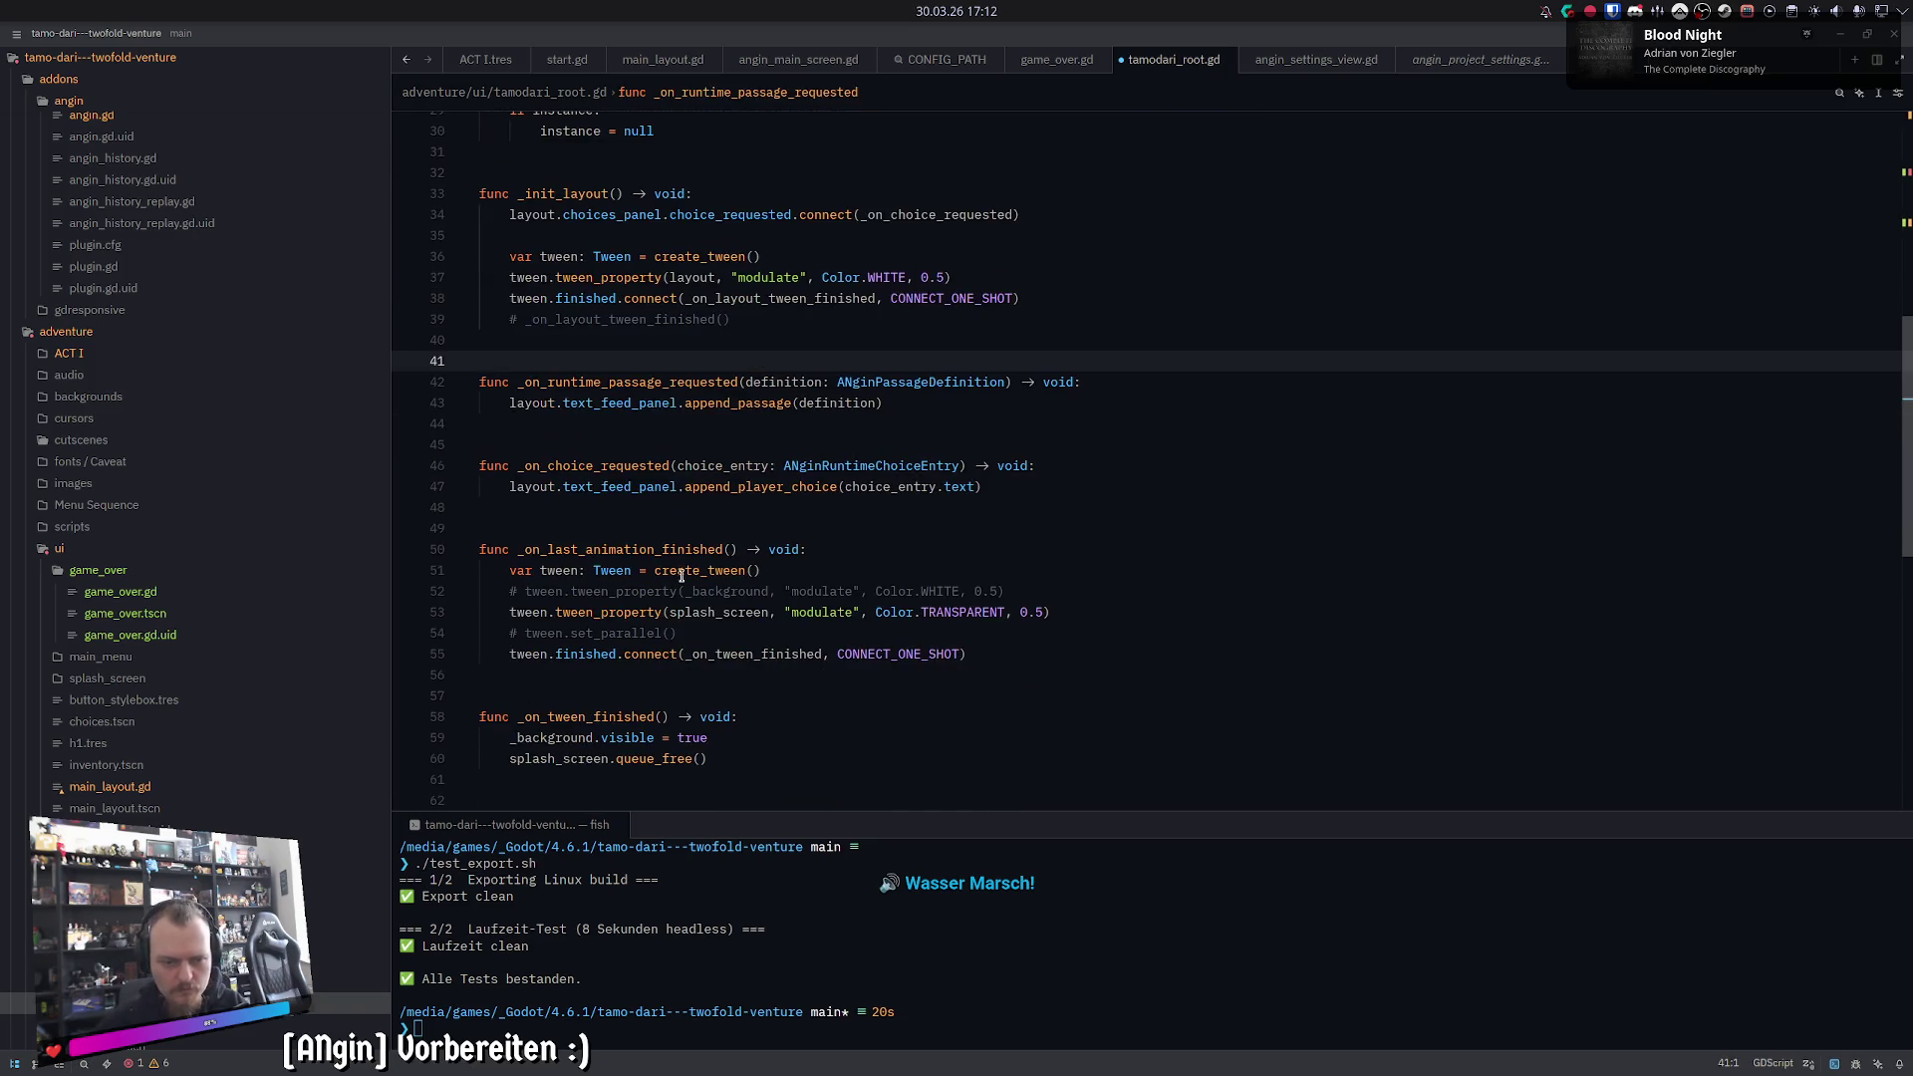
Step: Add 'func _on_game_started() -> void:' at the end of tamodari_root.gd
scroll(688, 570, "down", 3)
left_click(631, 734)
key("Return")
type("func _on_game_started() -> void:")
key("Return")
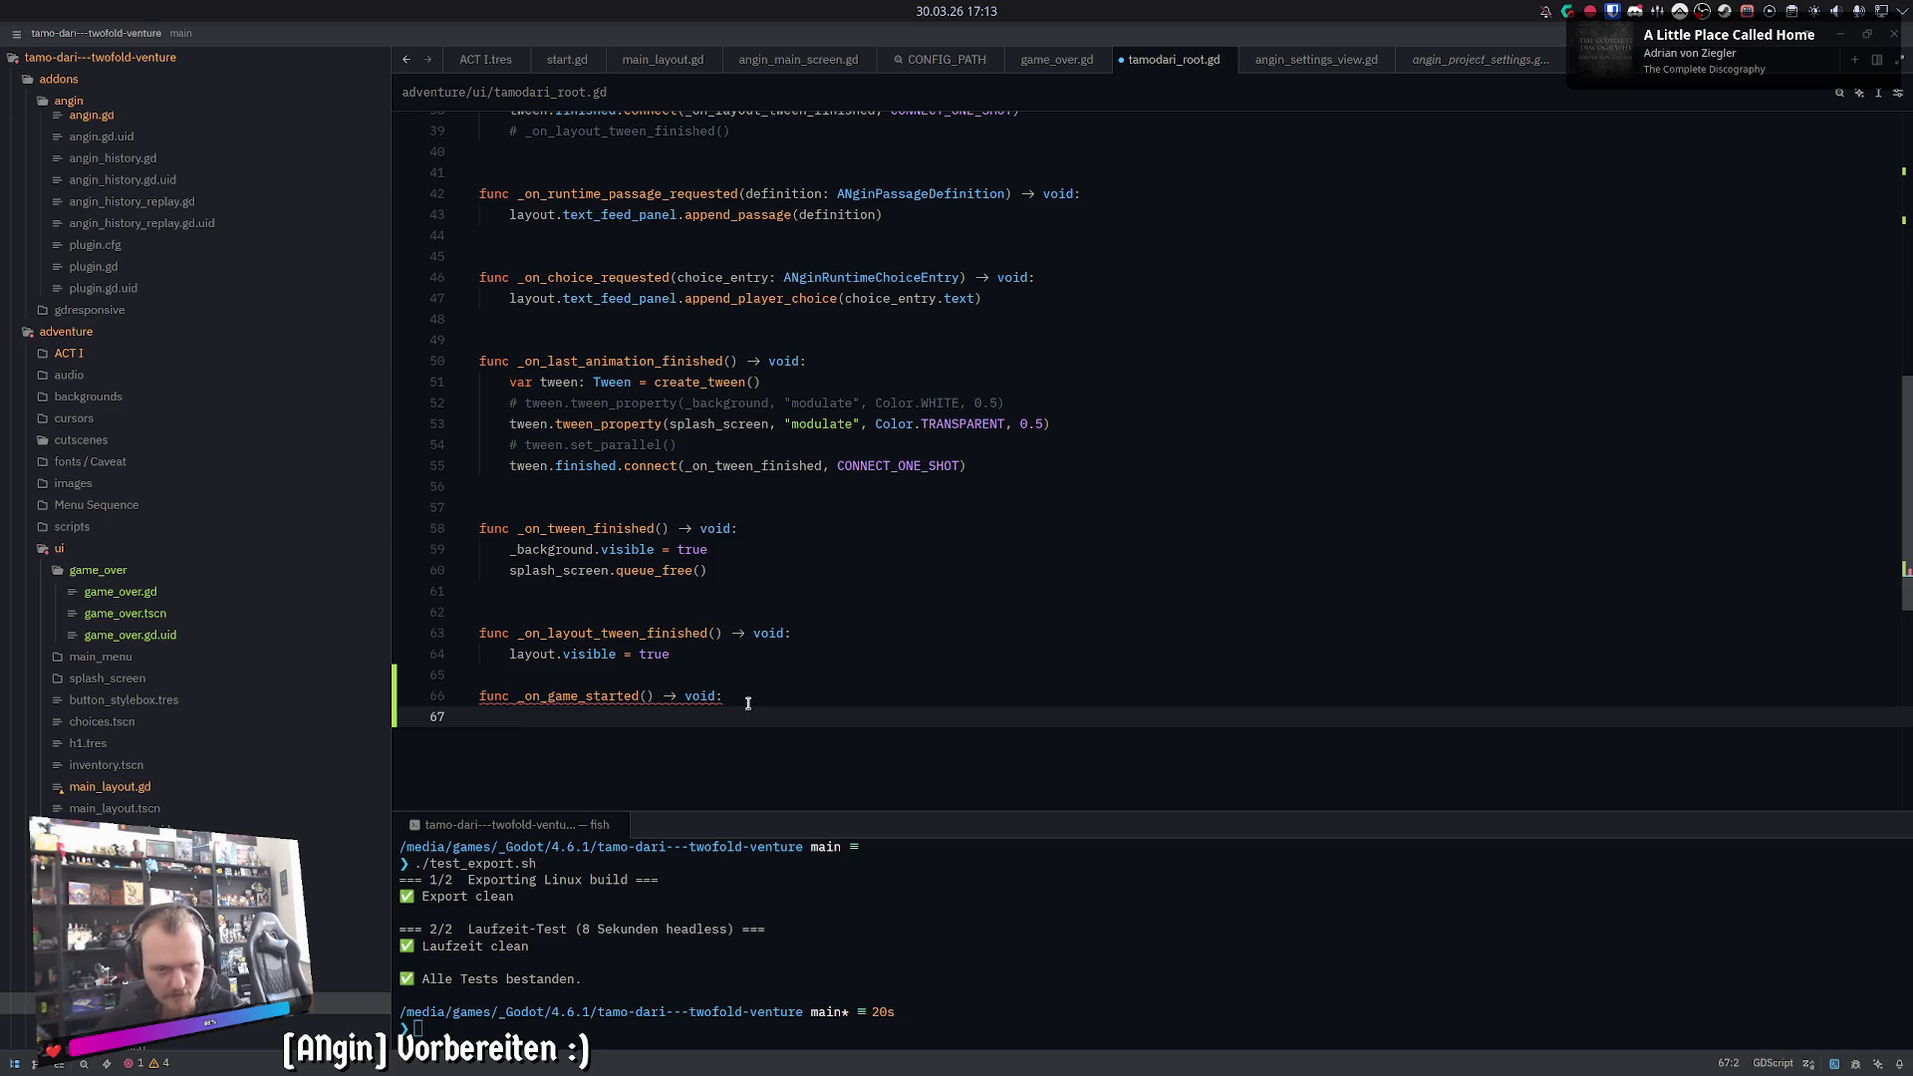
Step: Scroll through the script and place the caret on empty line 41
scroll(756, 676, "down", 1)
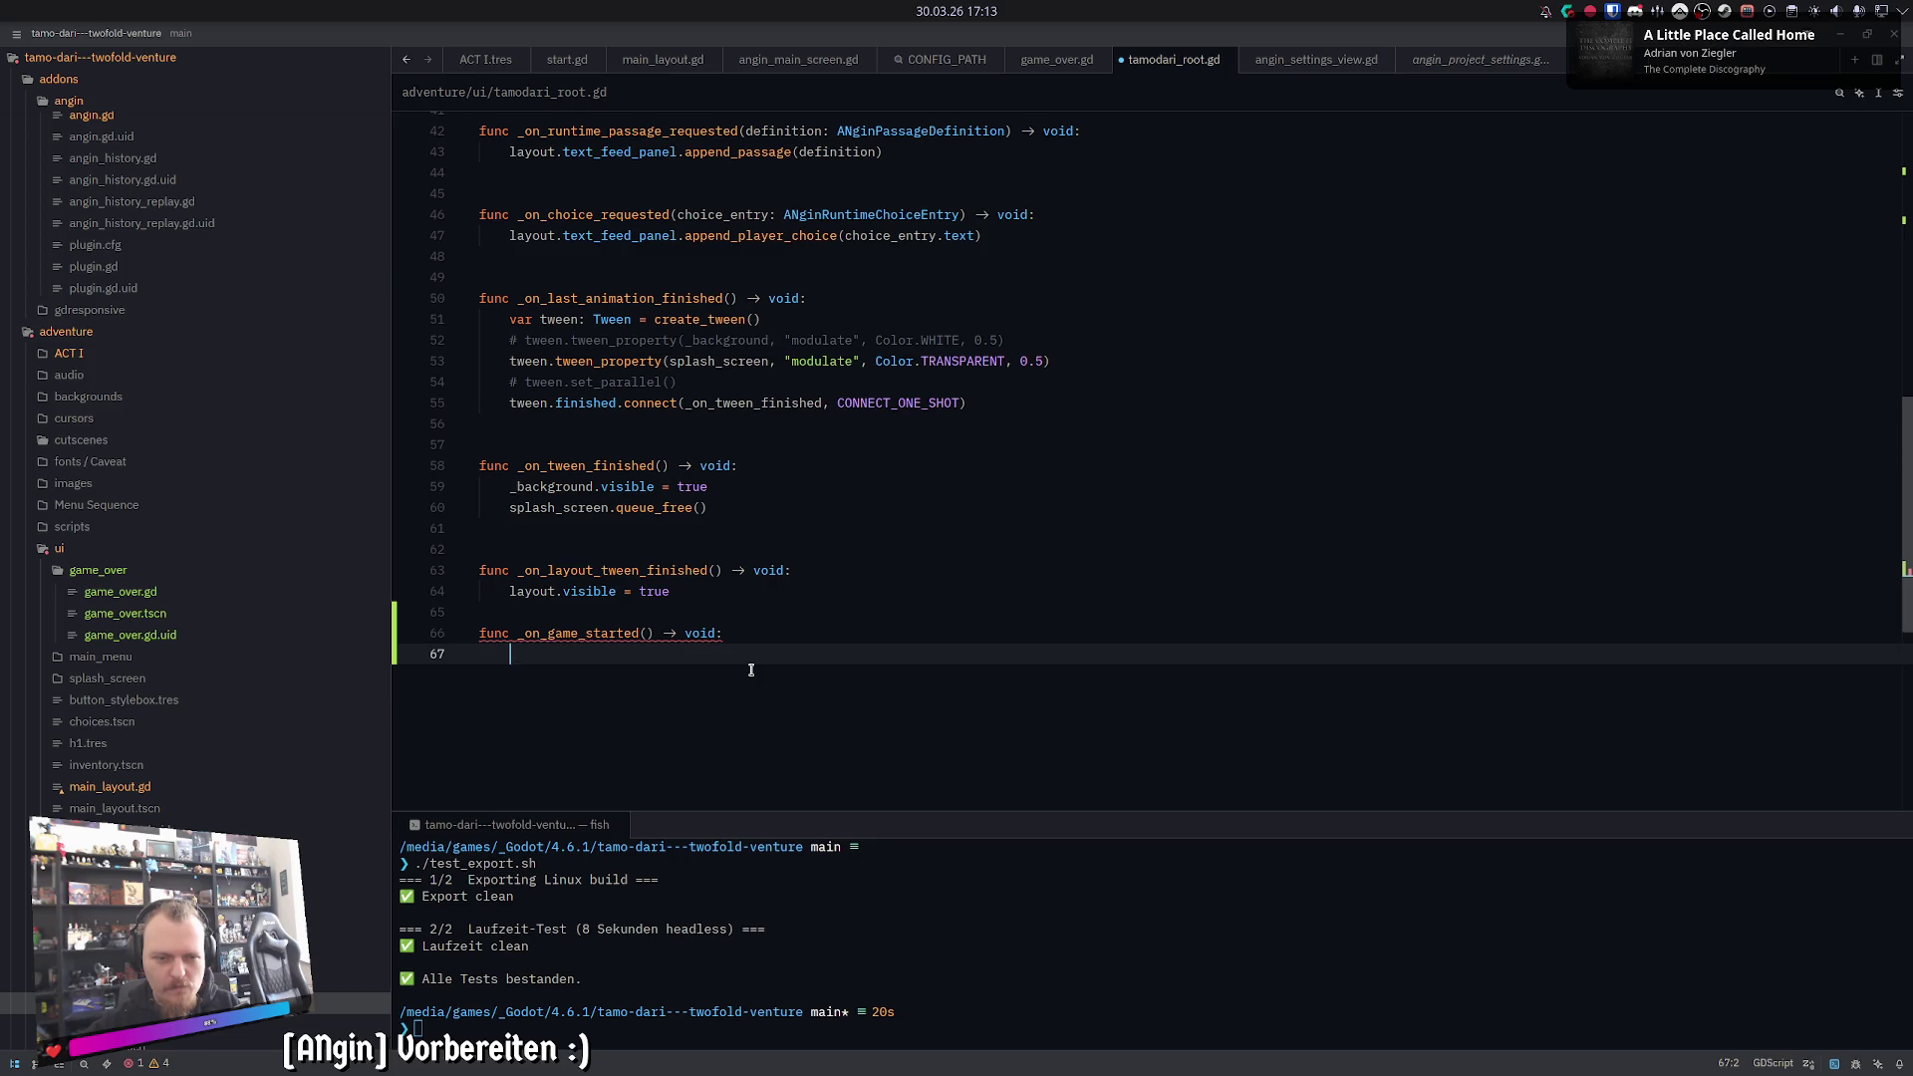
scroll(787, 683, "up", 7)
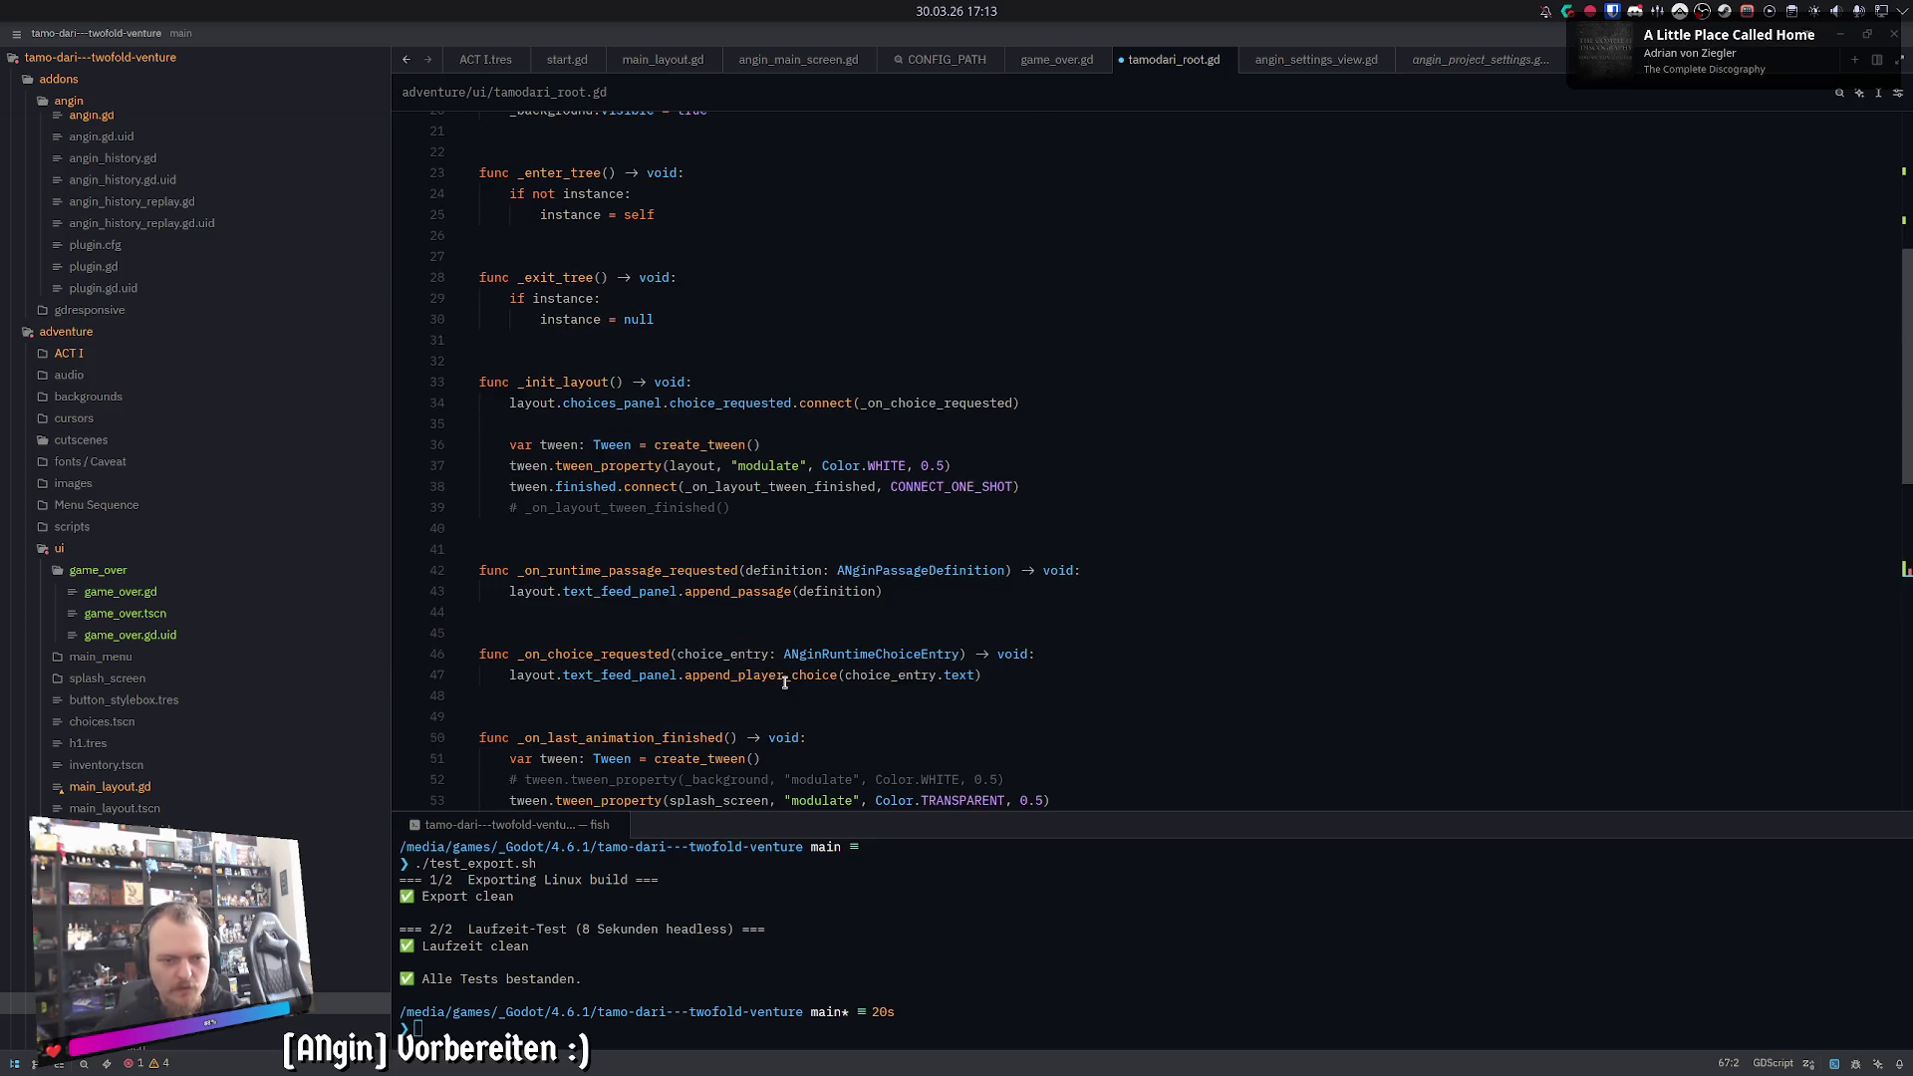
scroll(777, 657, "up", 2)
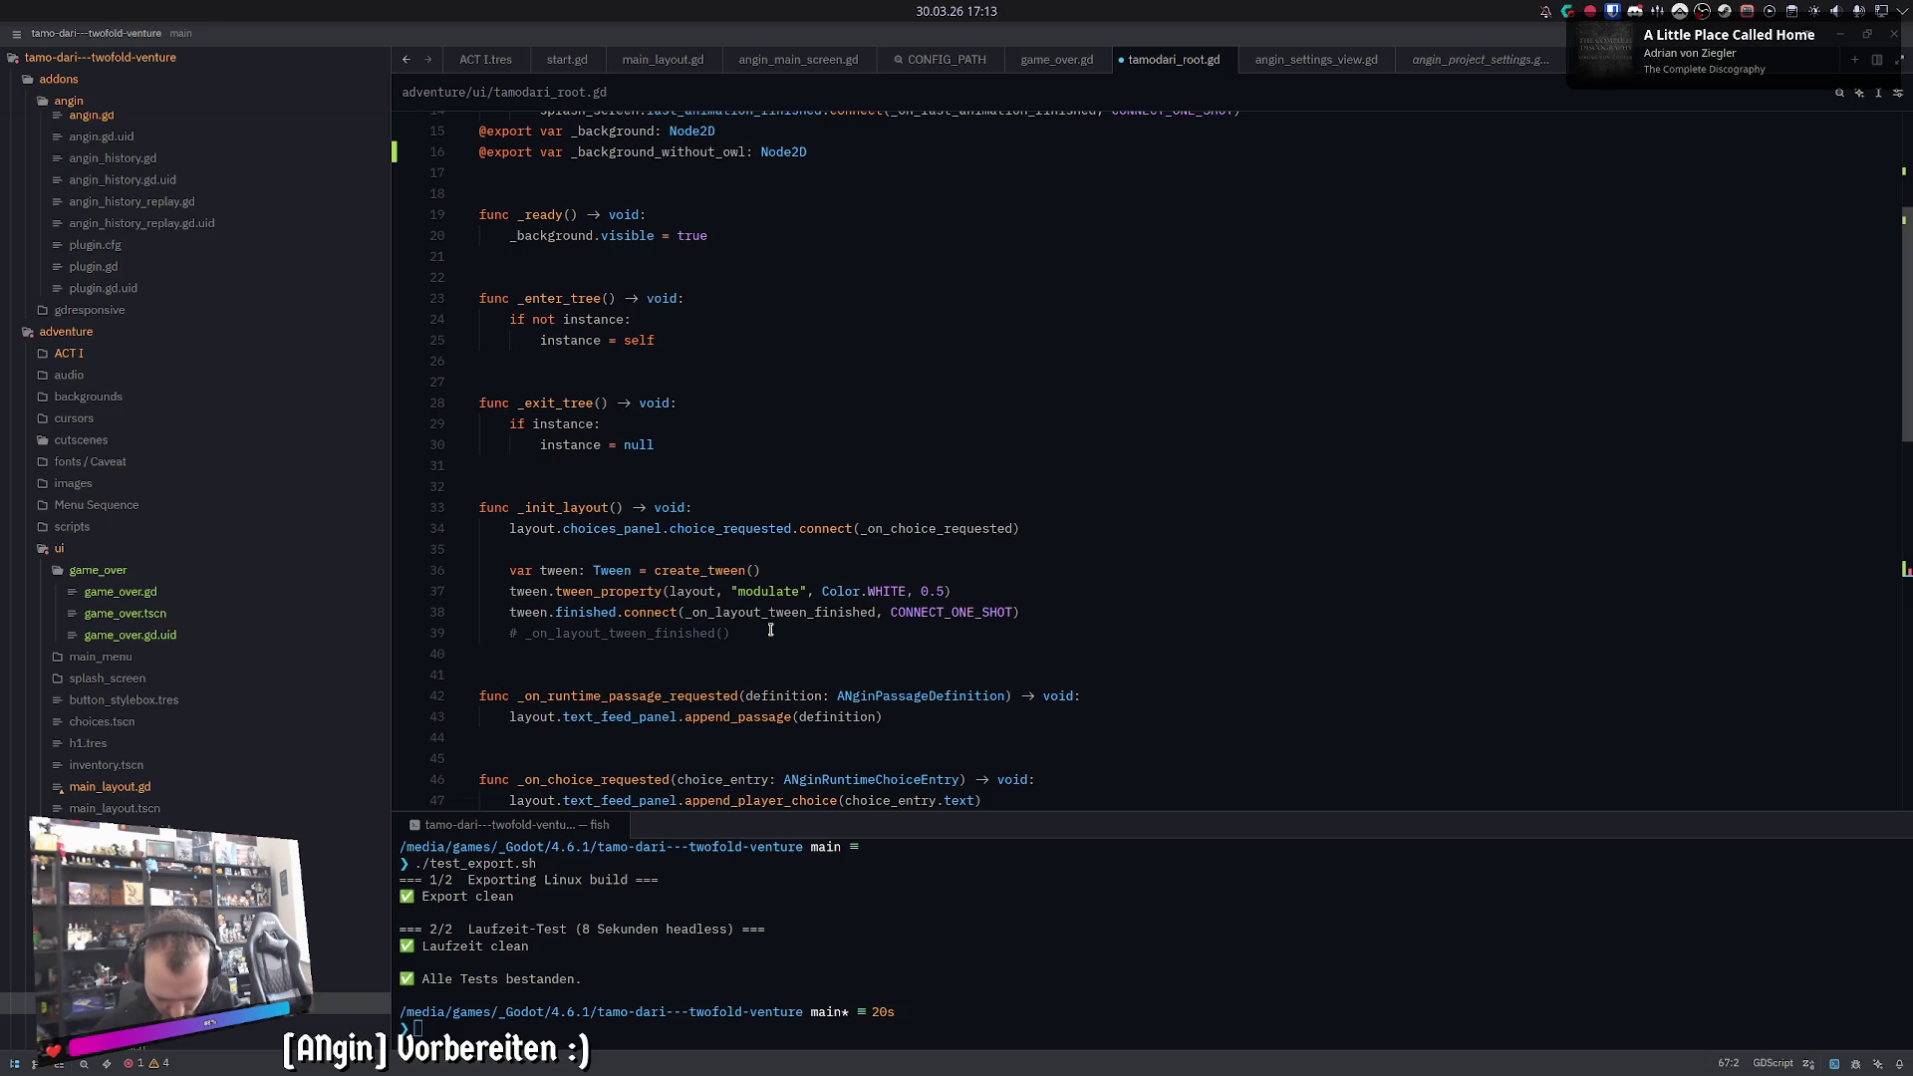
scroll(771, 630, "up", 5)
scroll(757, 613, "down", 6)
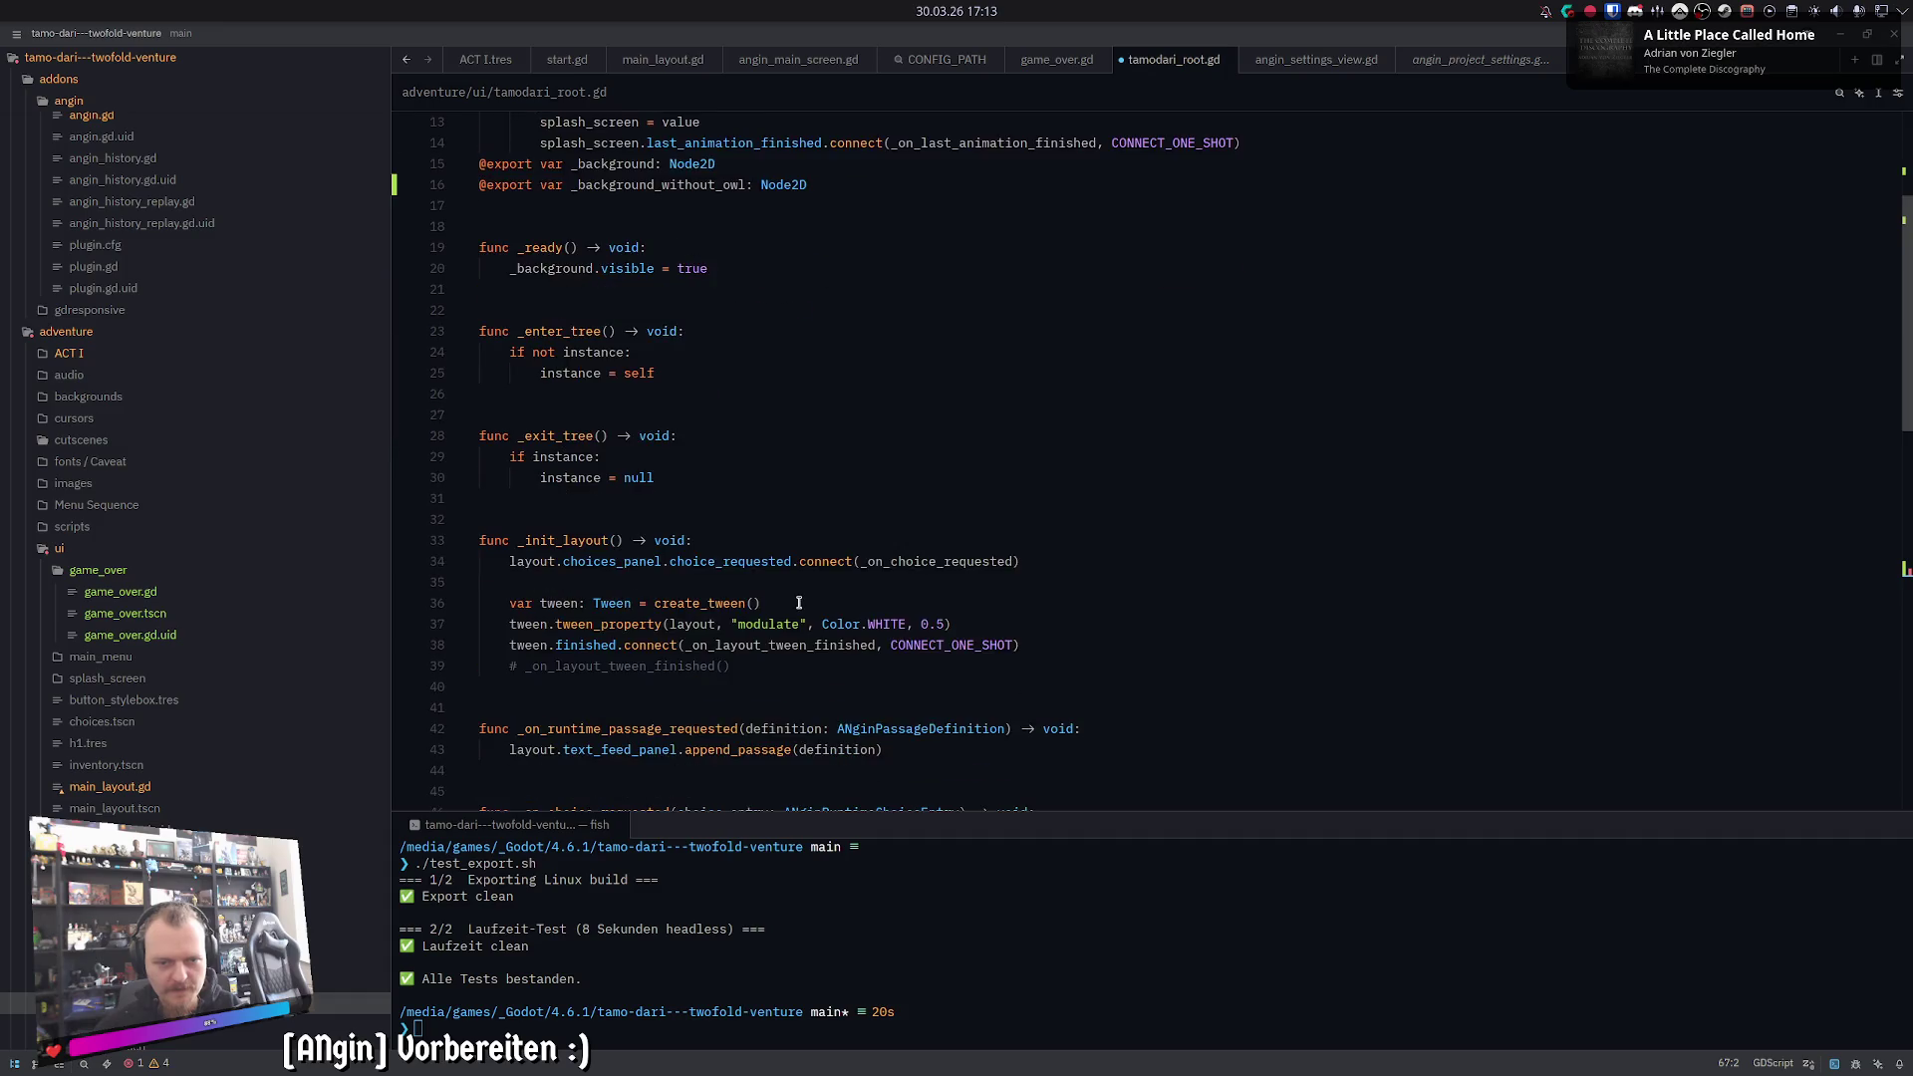
left_click(493, 581)
Step: Declare func _bg_anim_transition() -> void: with 'var tween: Tween = create_tween()'
key("Return")
type("func _")
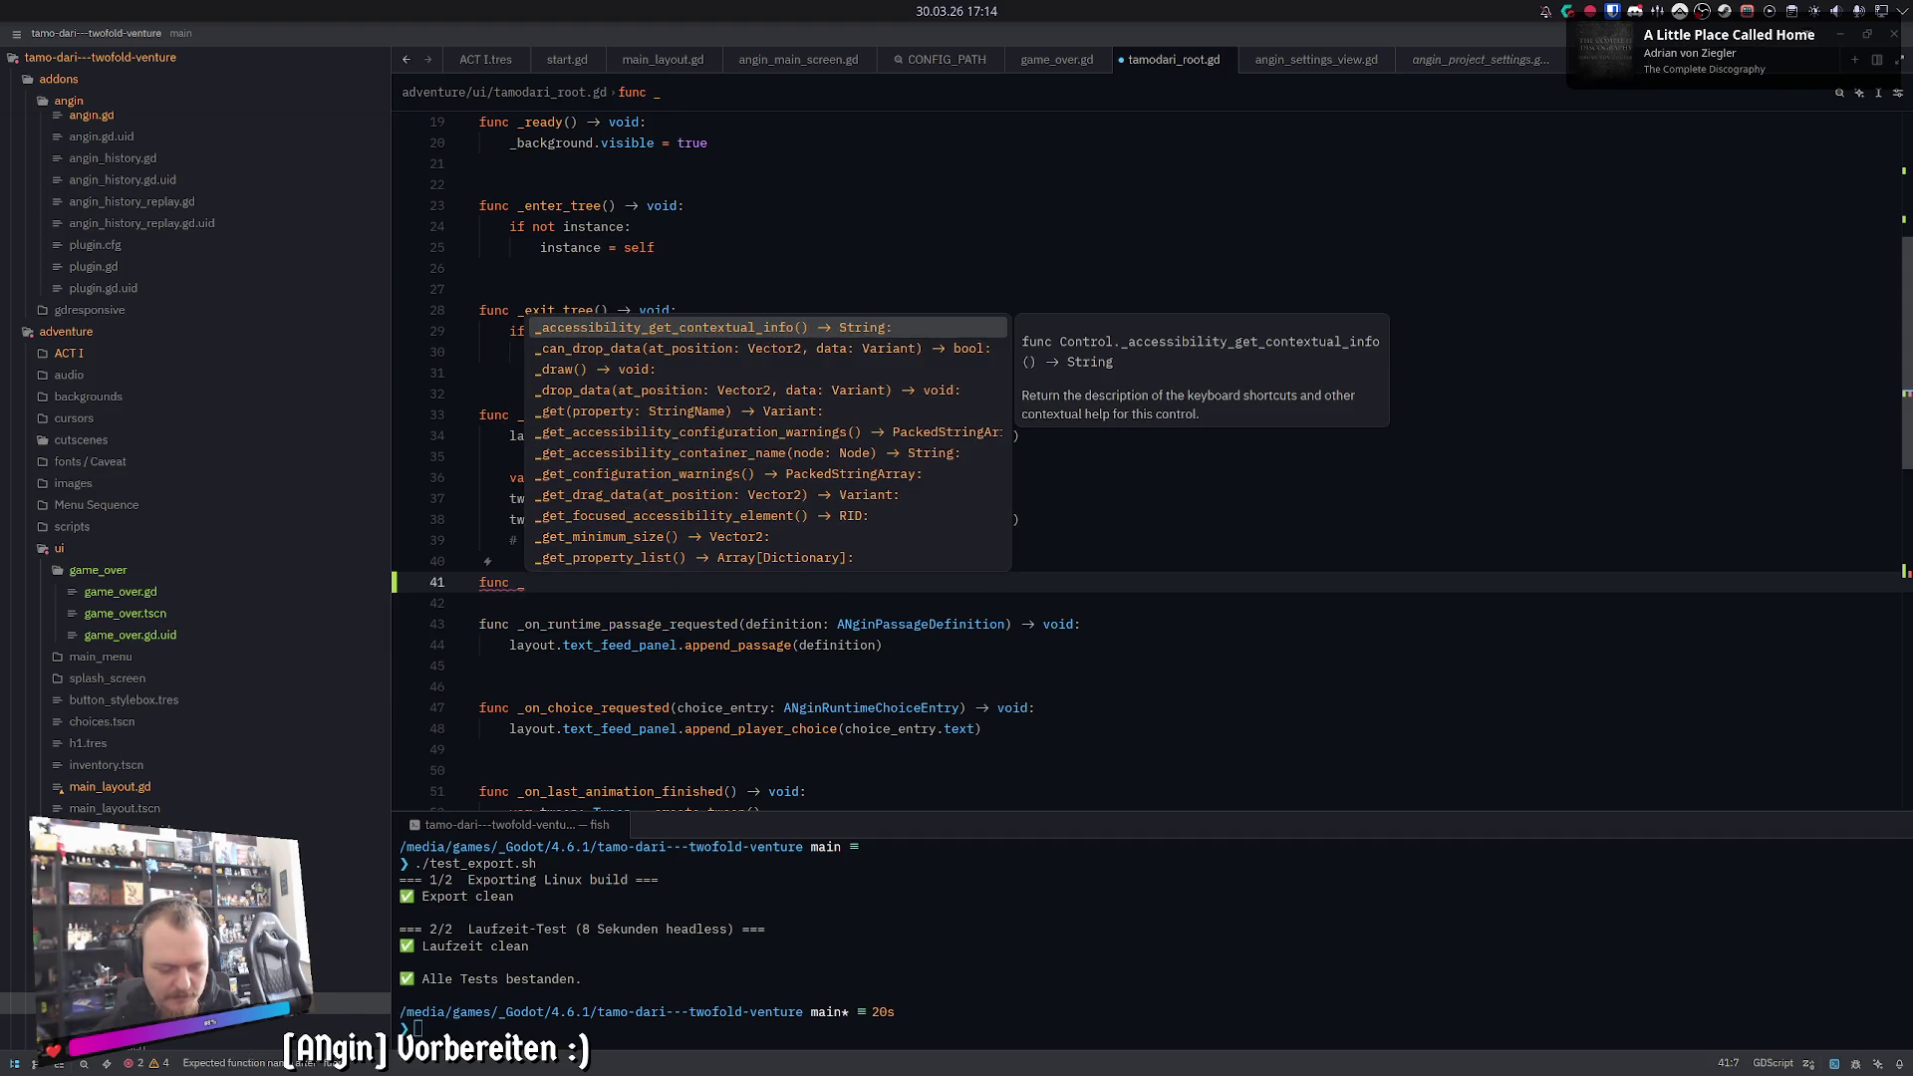
type("bg_anim_transit")
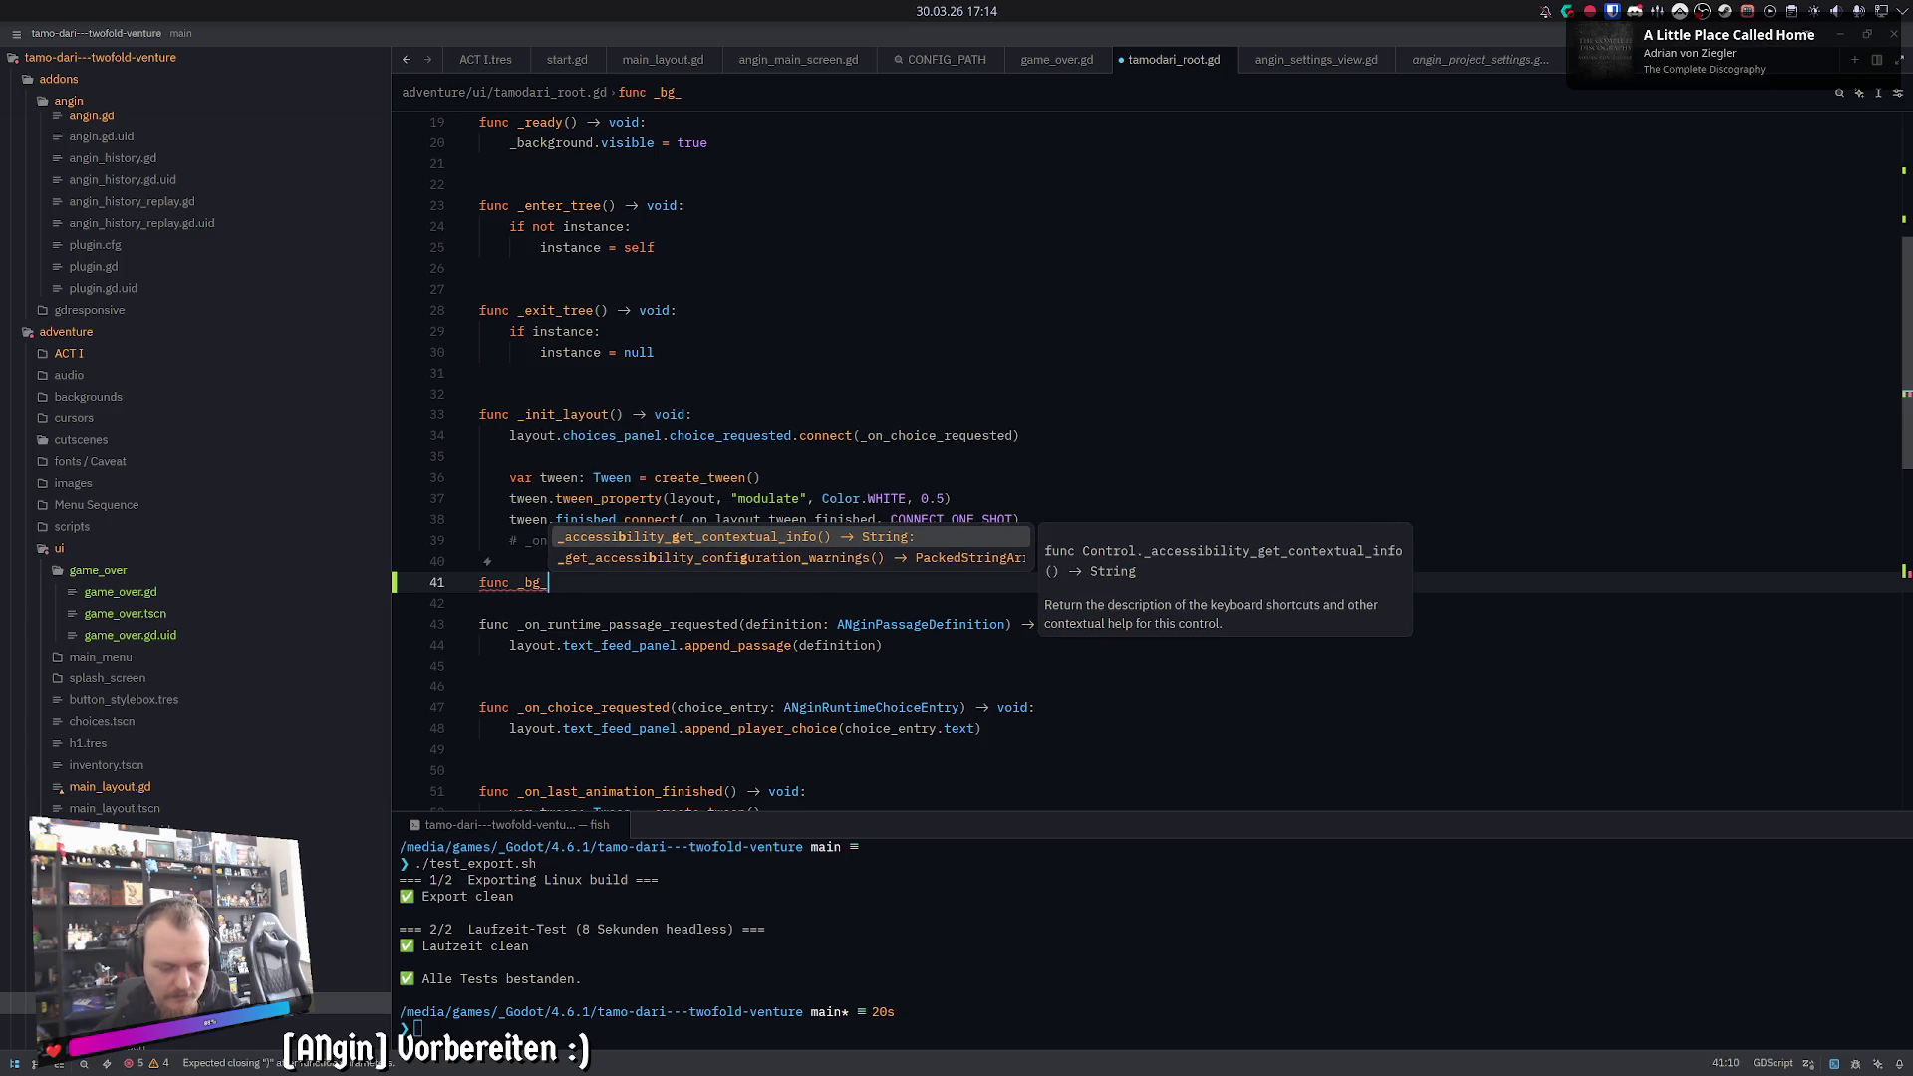
type("ion() -> ")
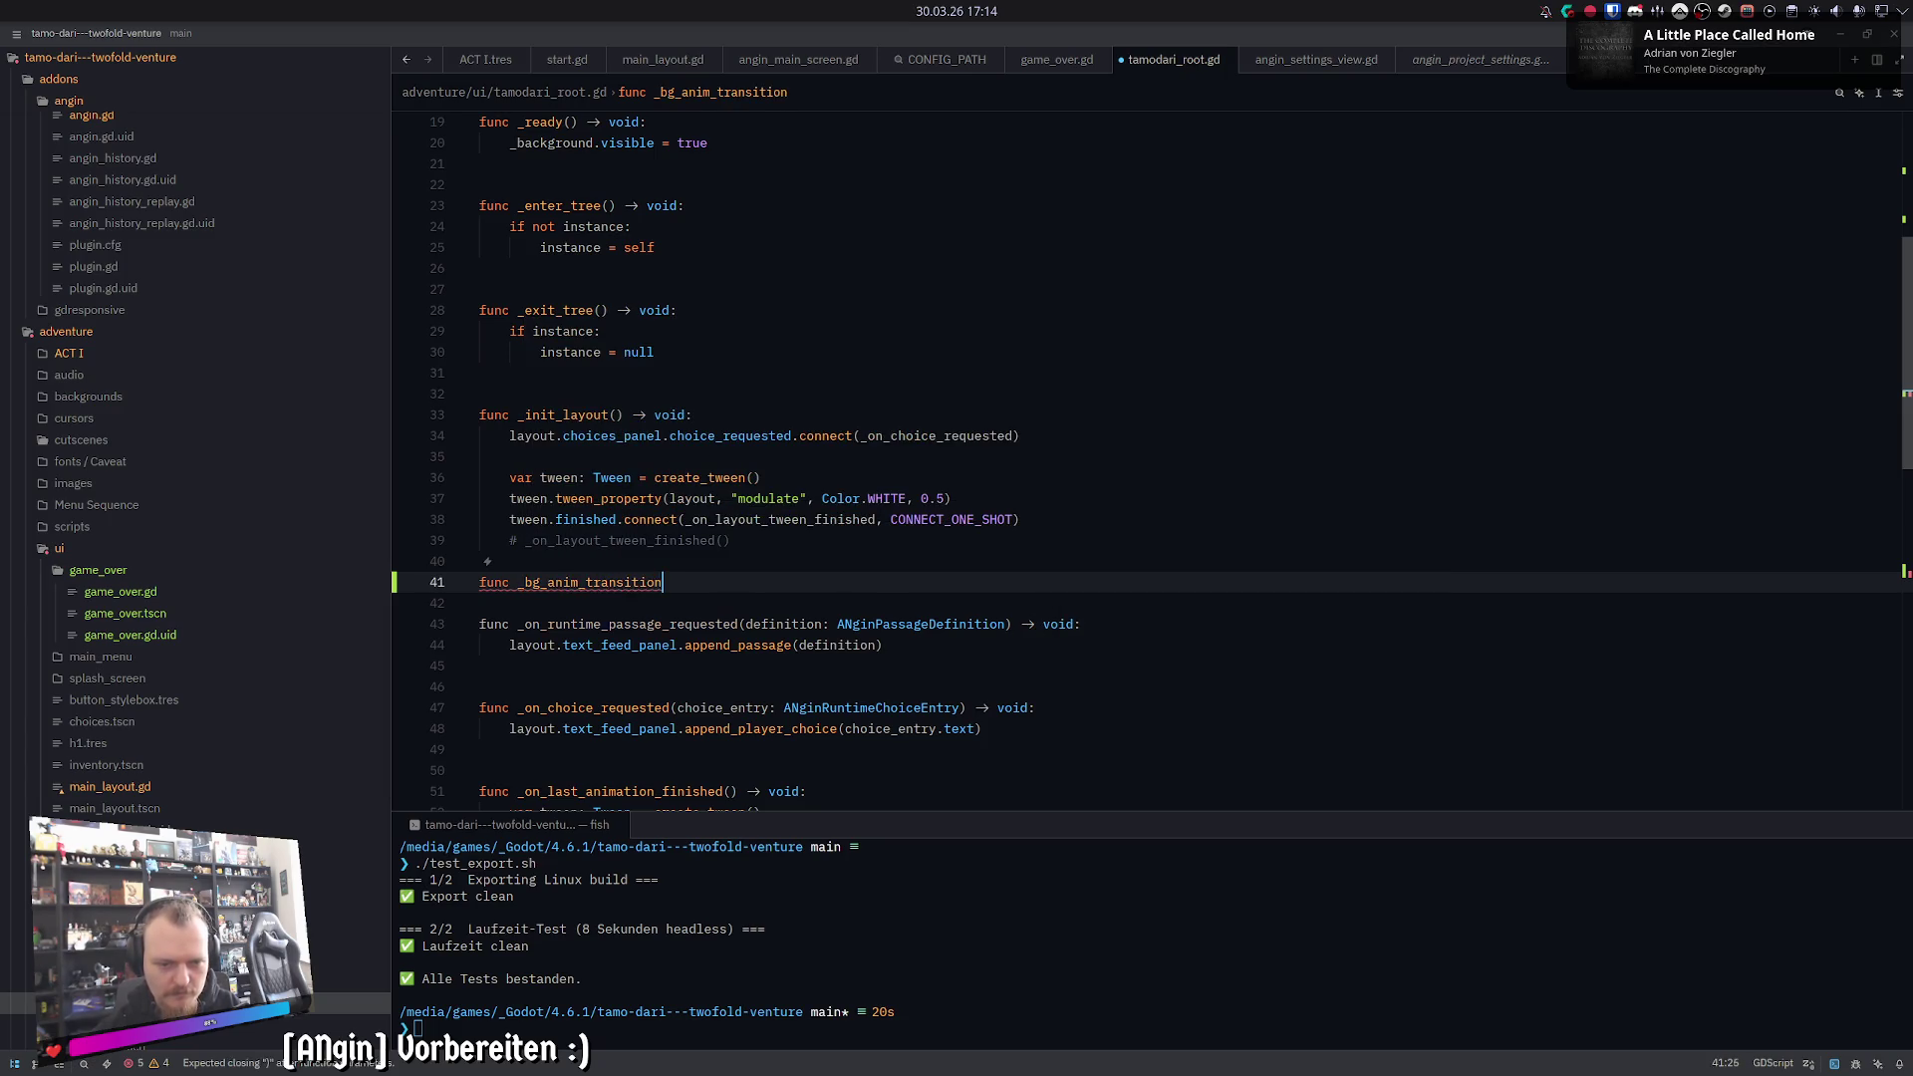
type("void:")
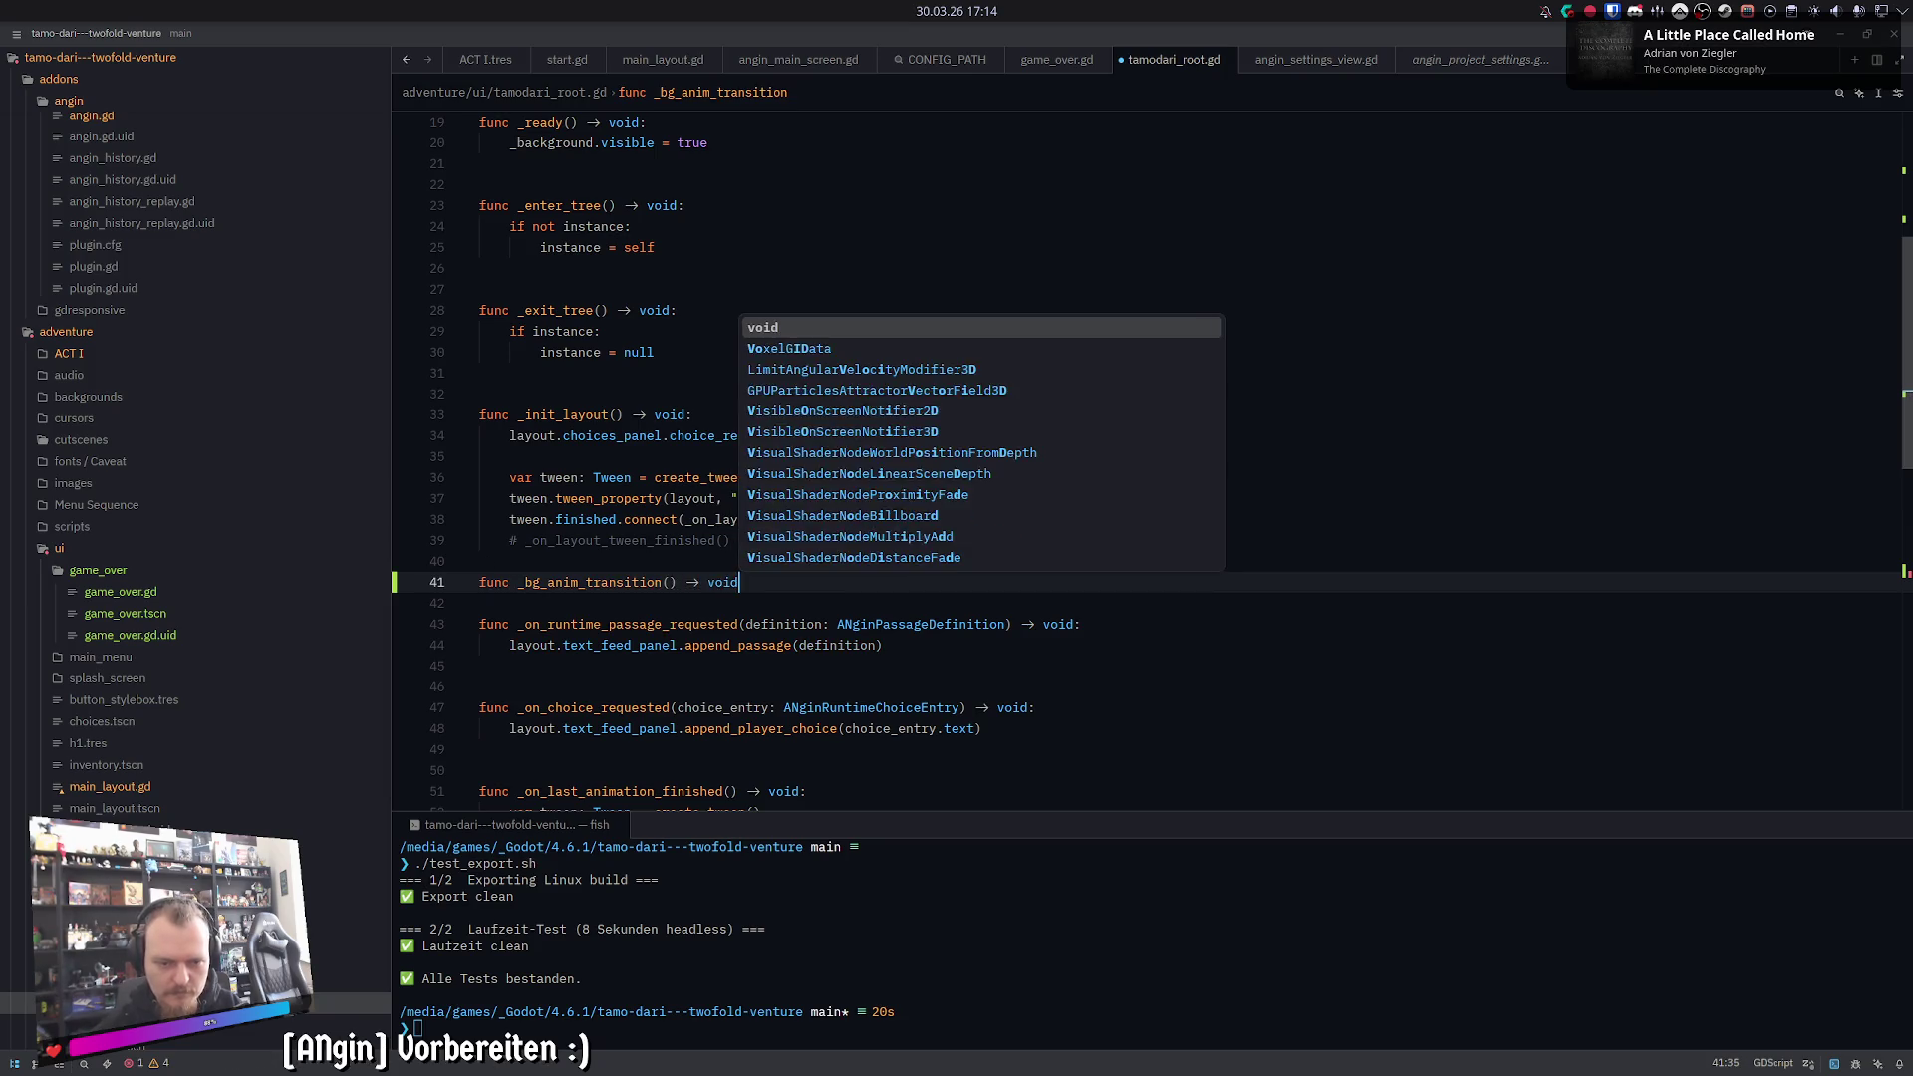
key("Return")
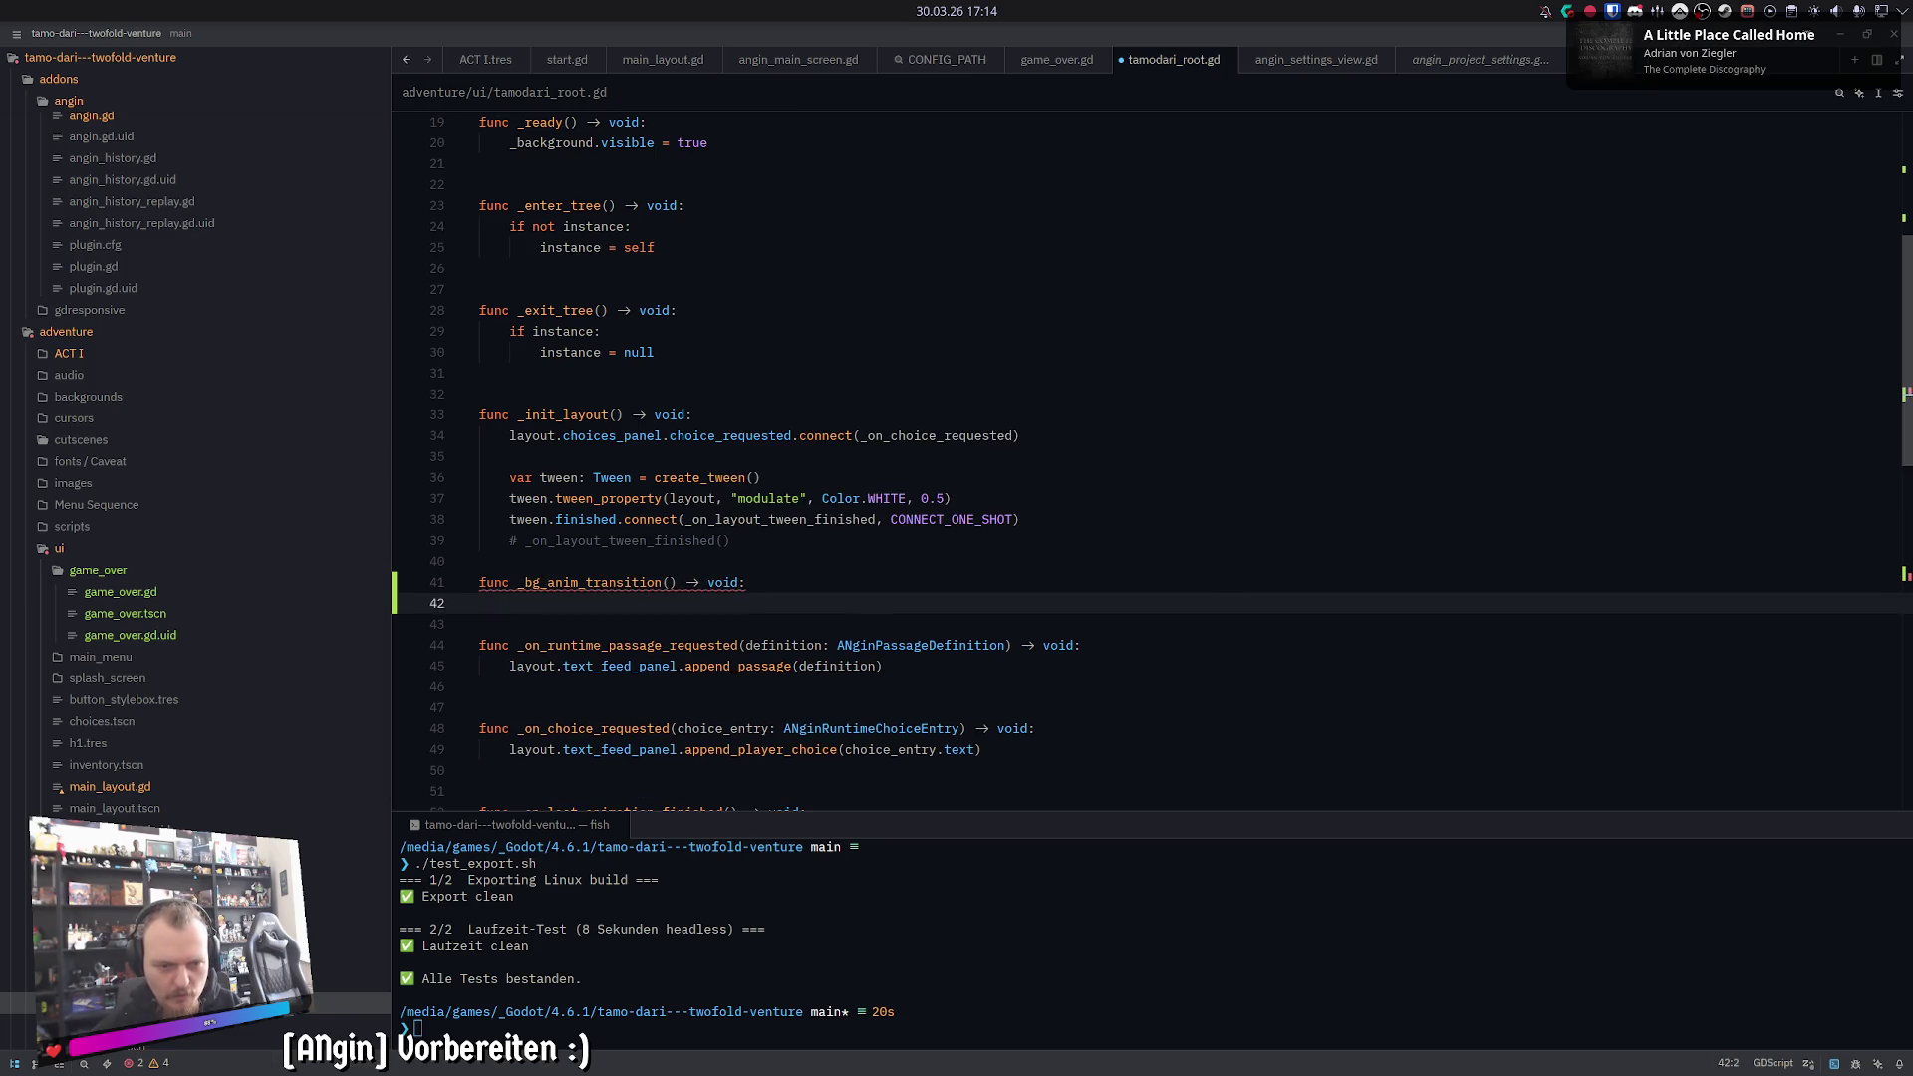
type("var twee")
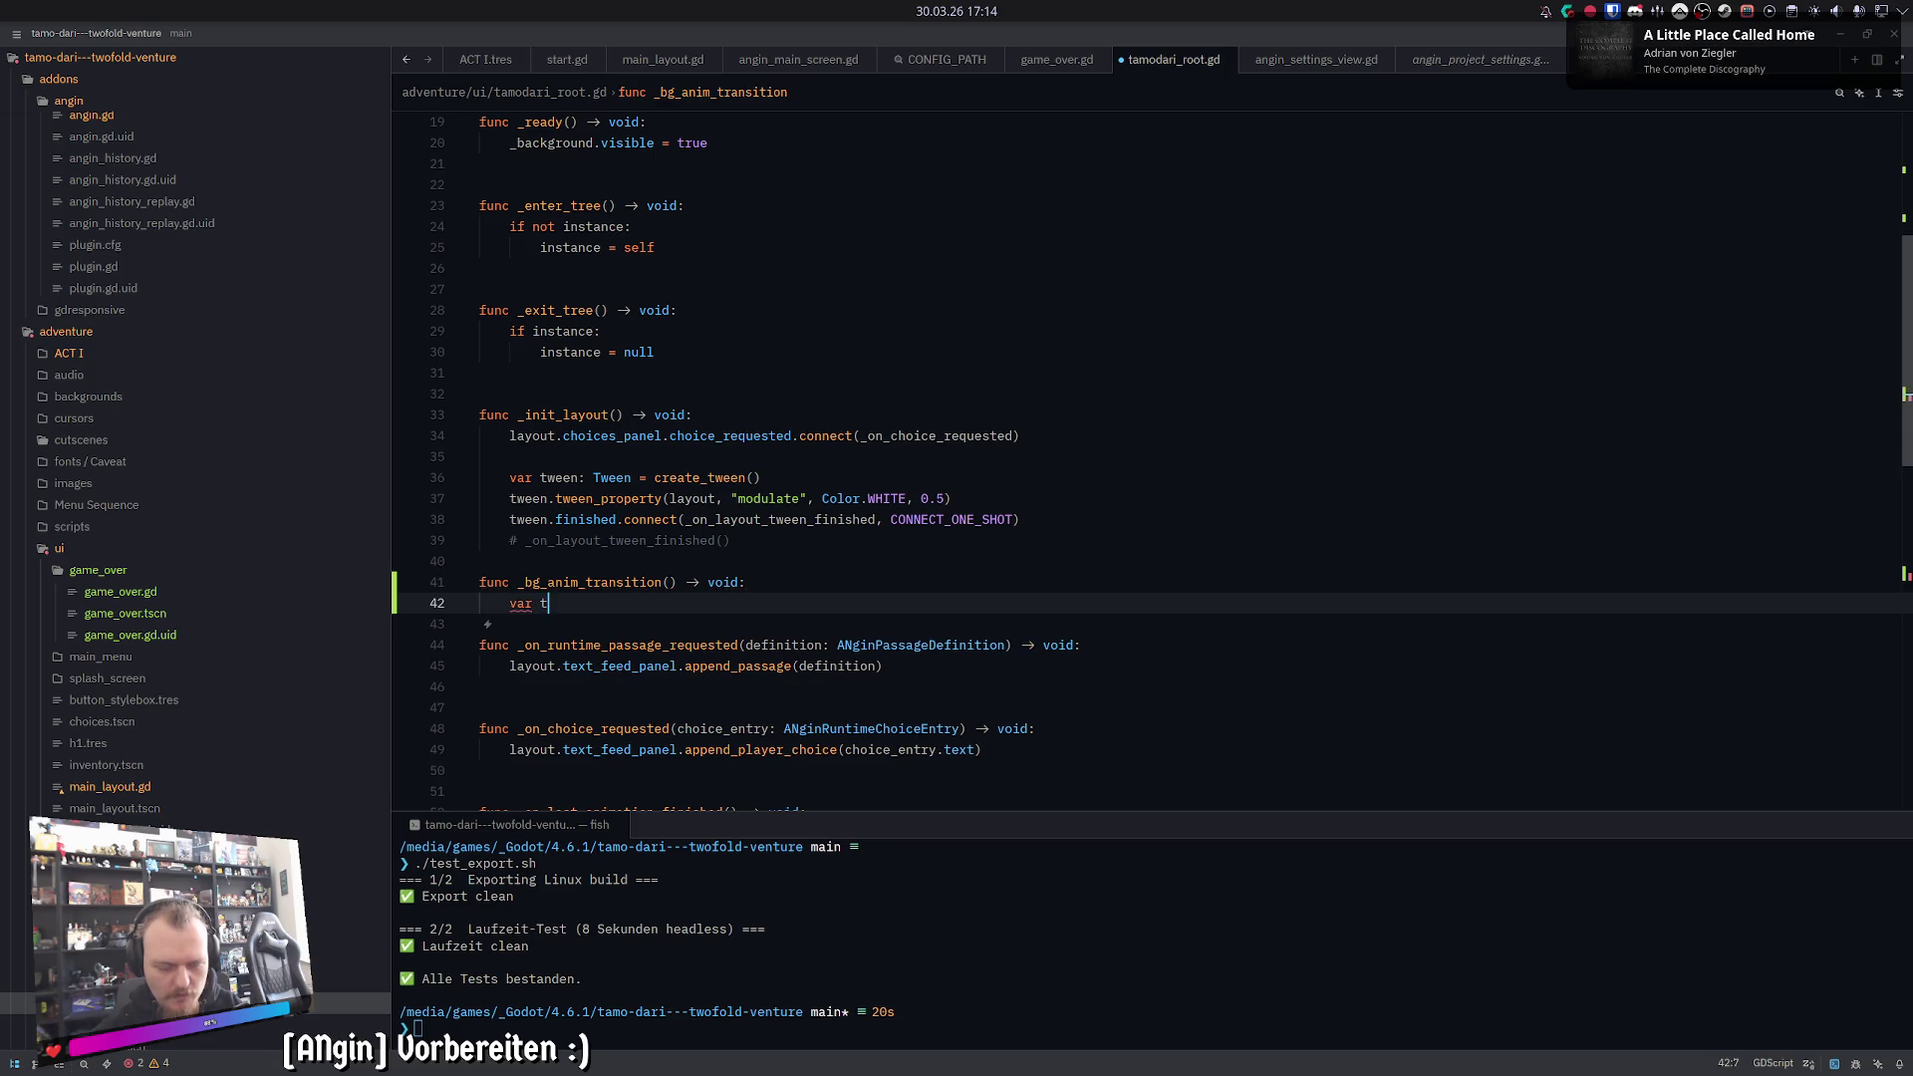
type("n: Tween = createtw")
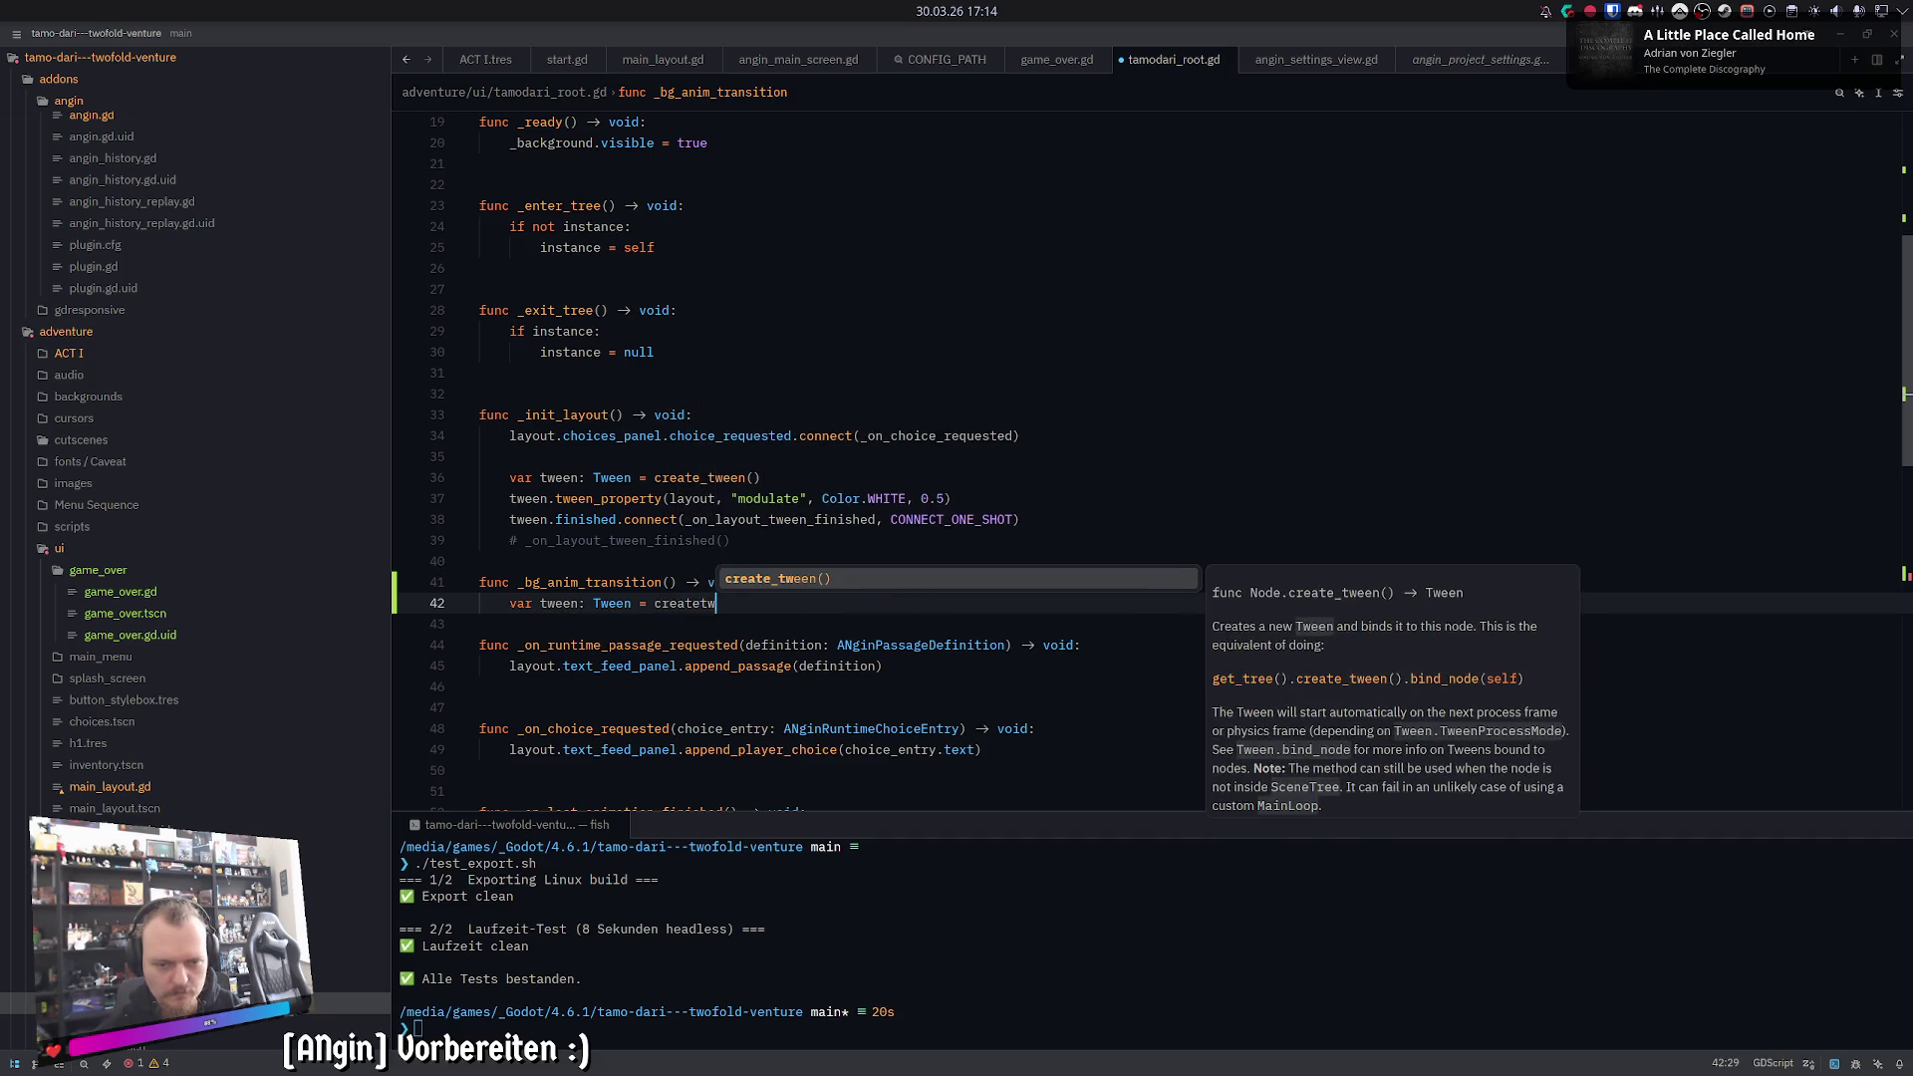
key("Return")
key("Return")
Step: Add tween.tween_property(_background, 'modulate', Color.TRANSPARENT, 0.5) to the function
type("twee.tween")
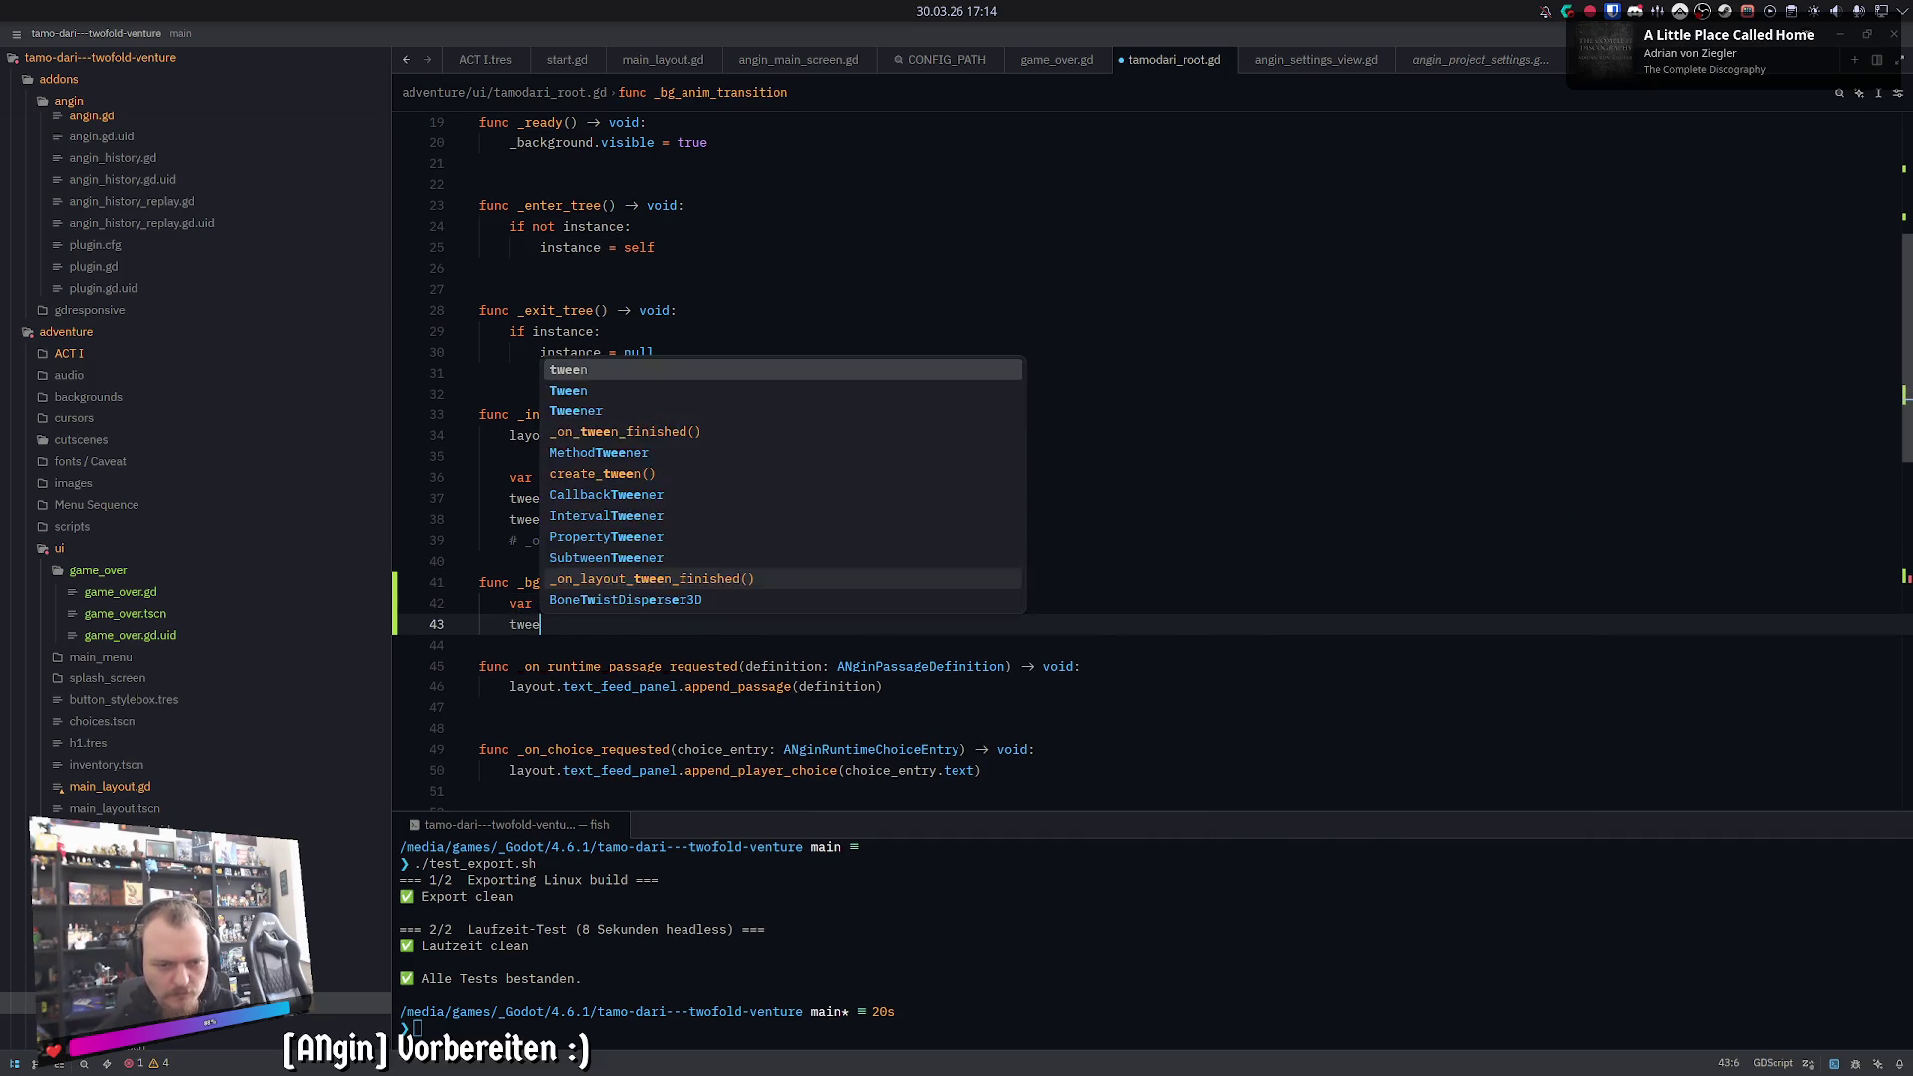
key("BackSpace")
key("BackSpace")
key("BackSpace")
type("n.twe")
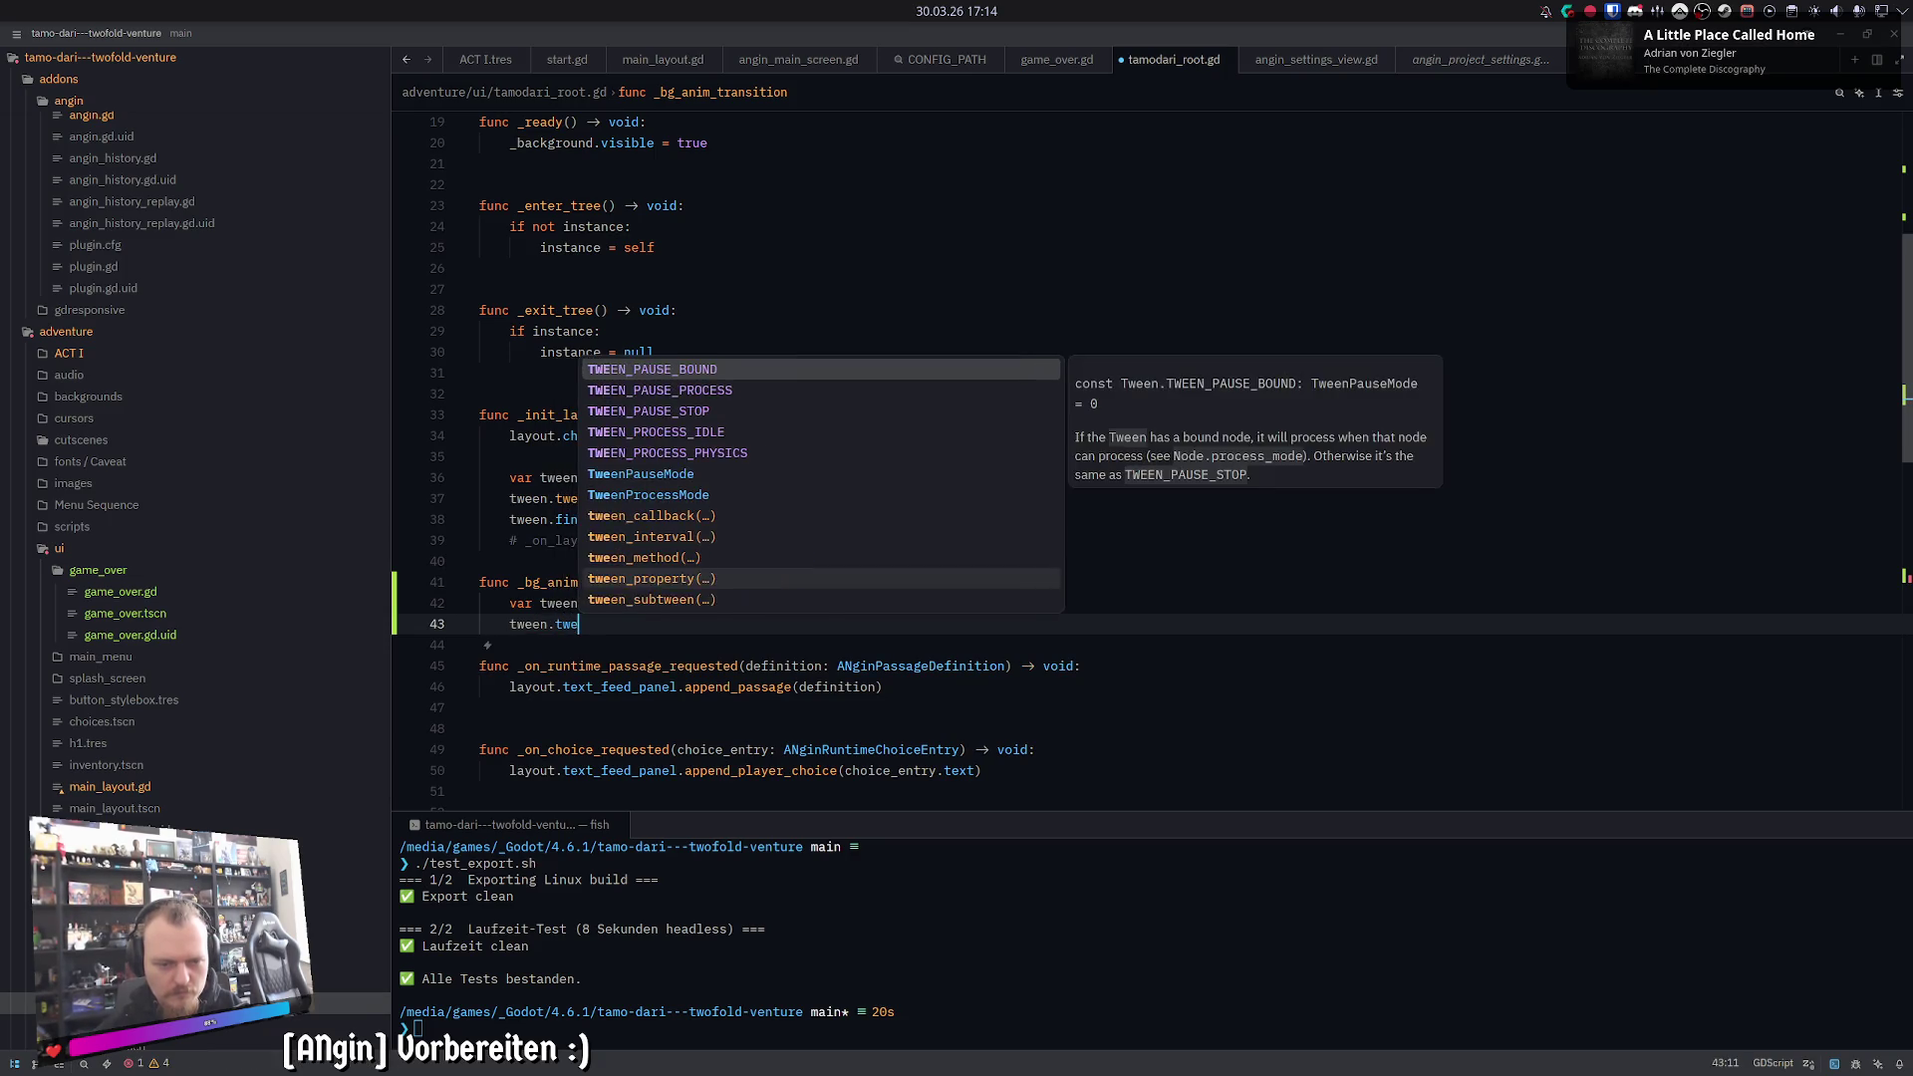
type("en_prop")
key("Return")
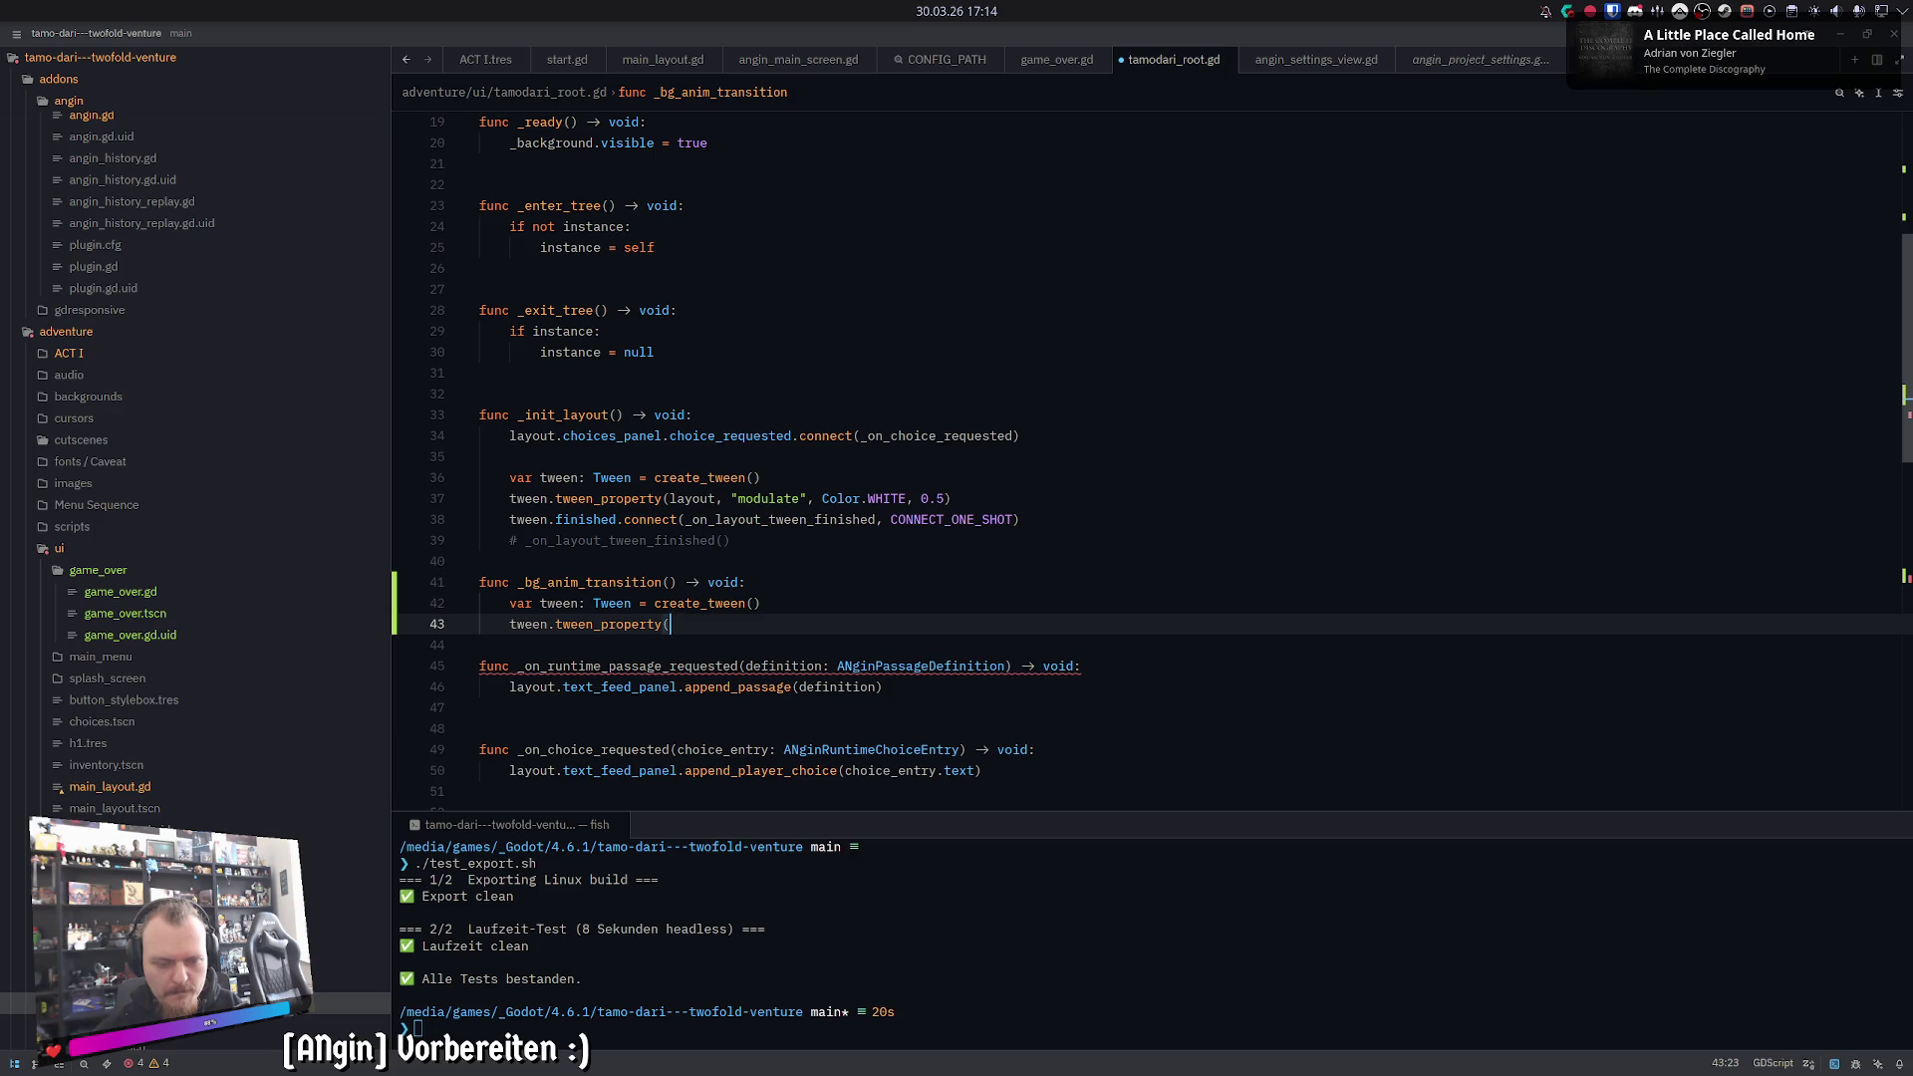
type("bg")
key("BackSpace")
key("BackSpace")
type("_background")
key("Escape")
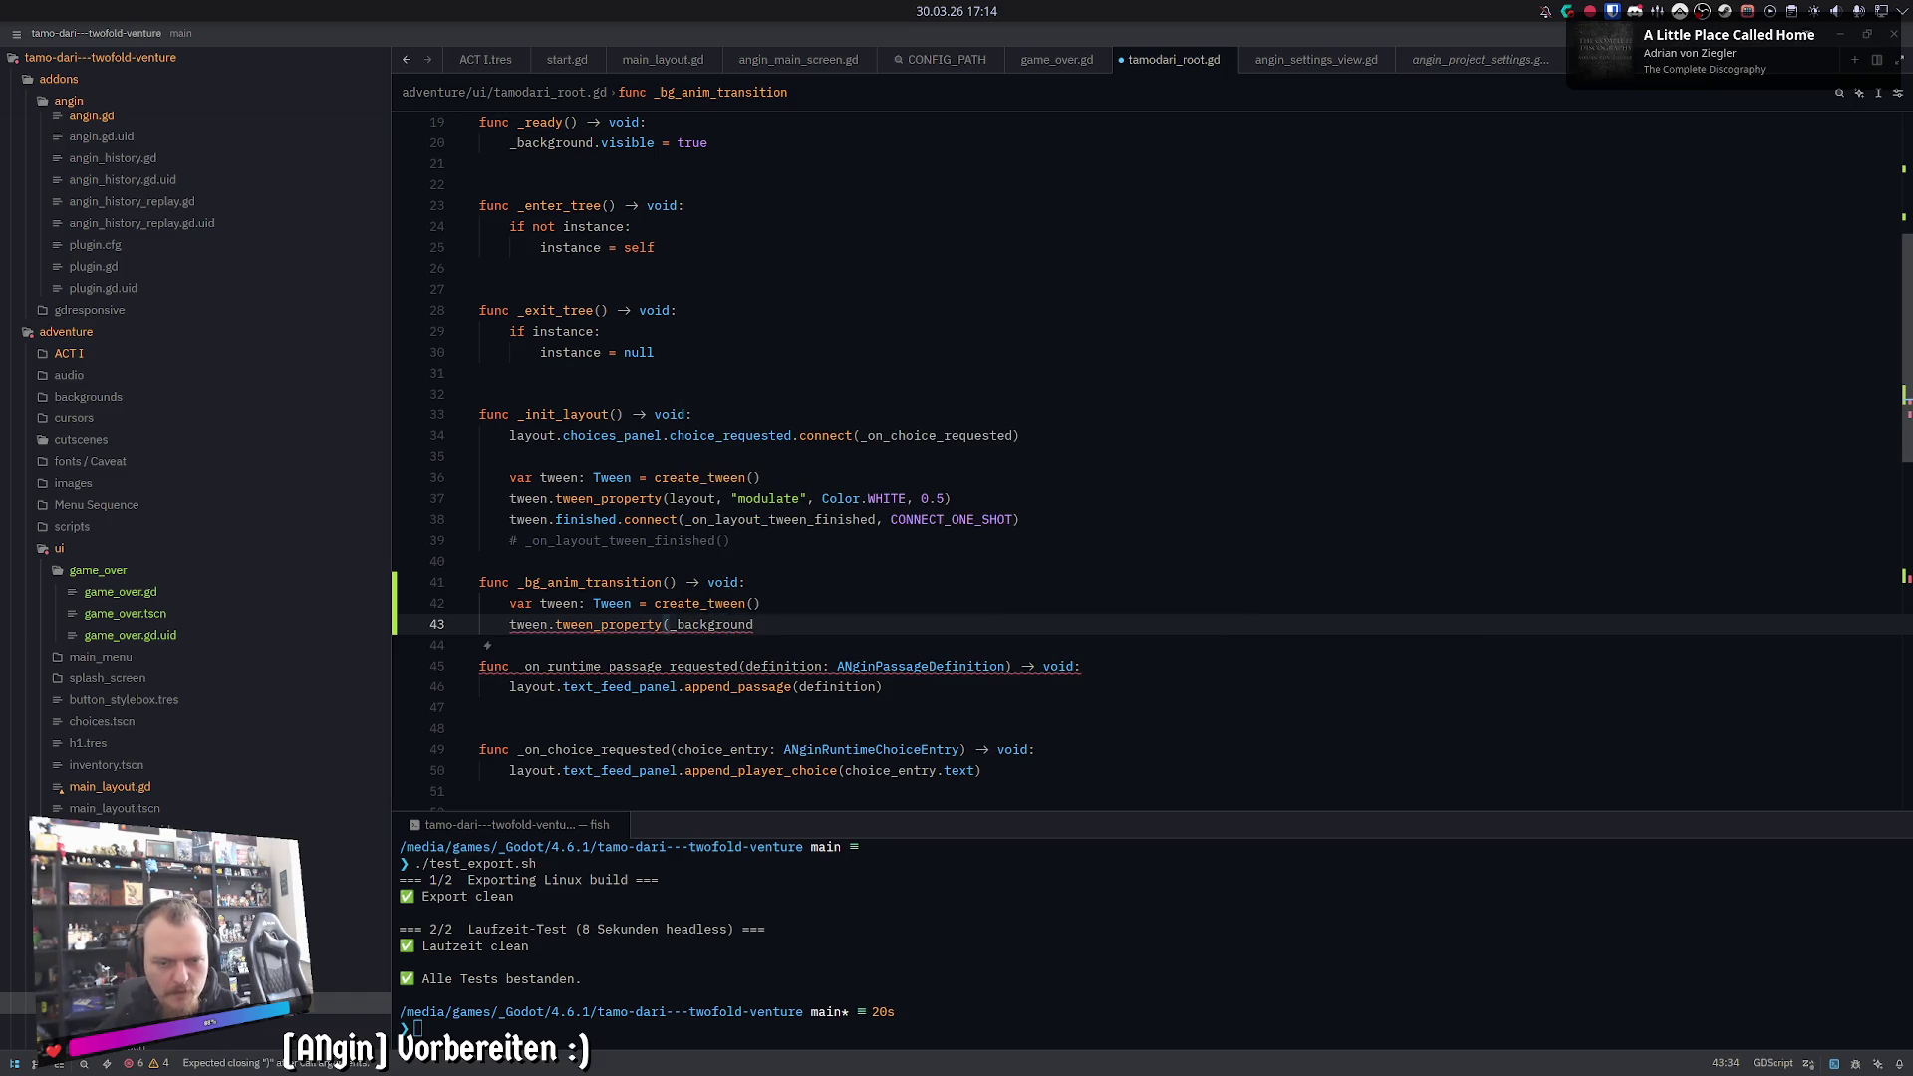
type(", ")
type("\"modulate")
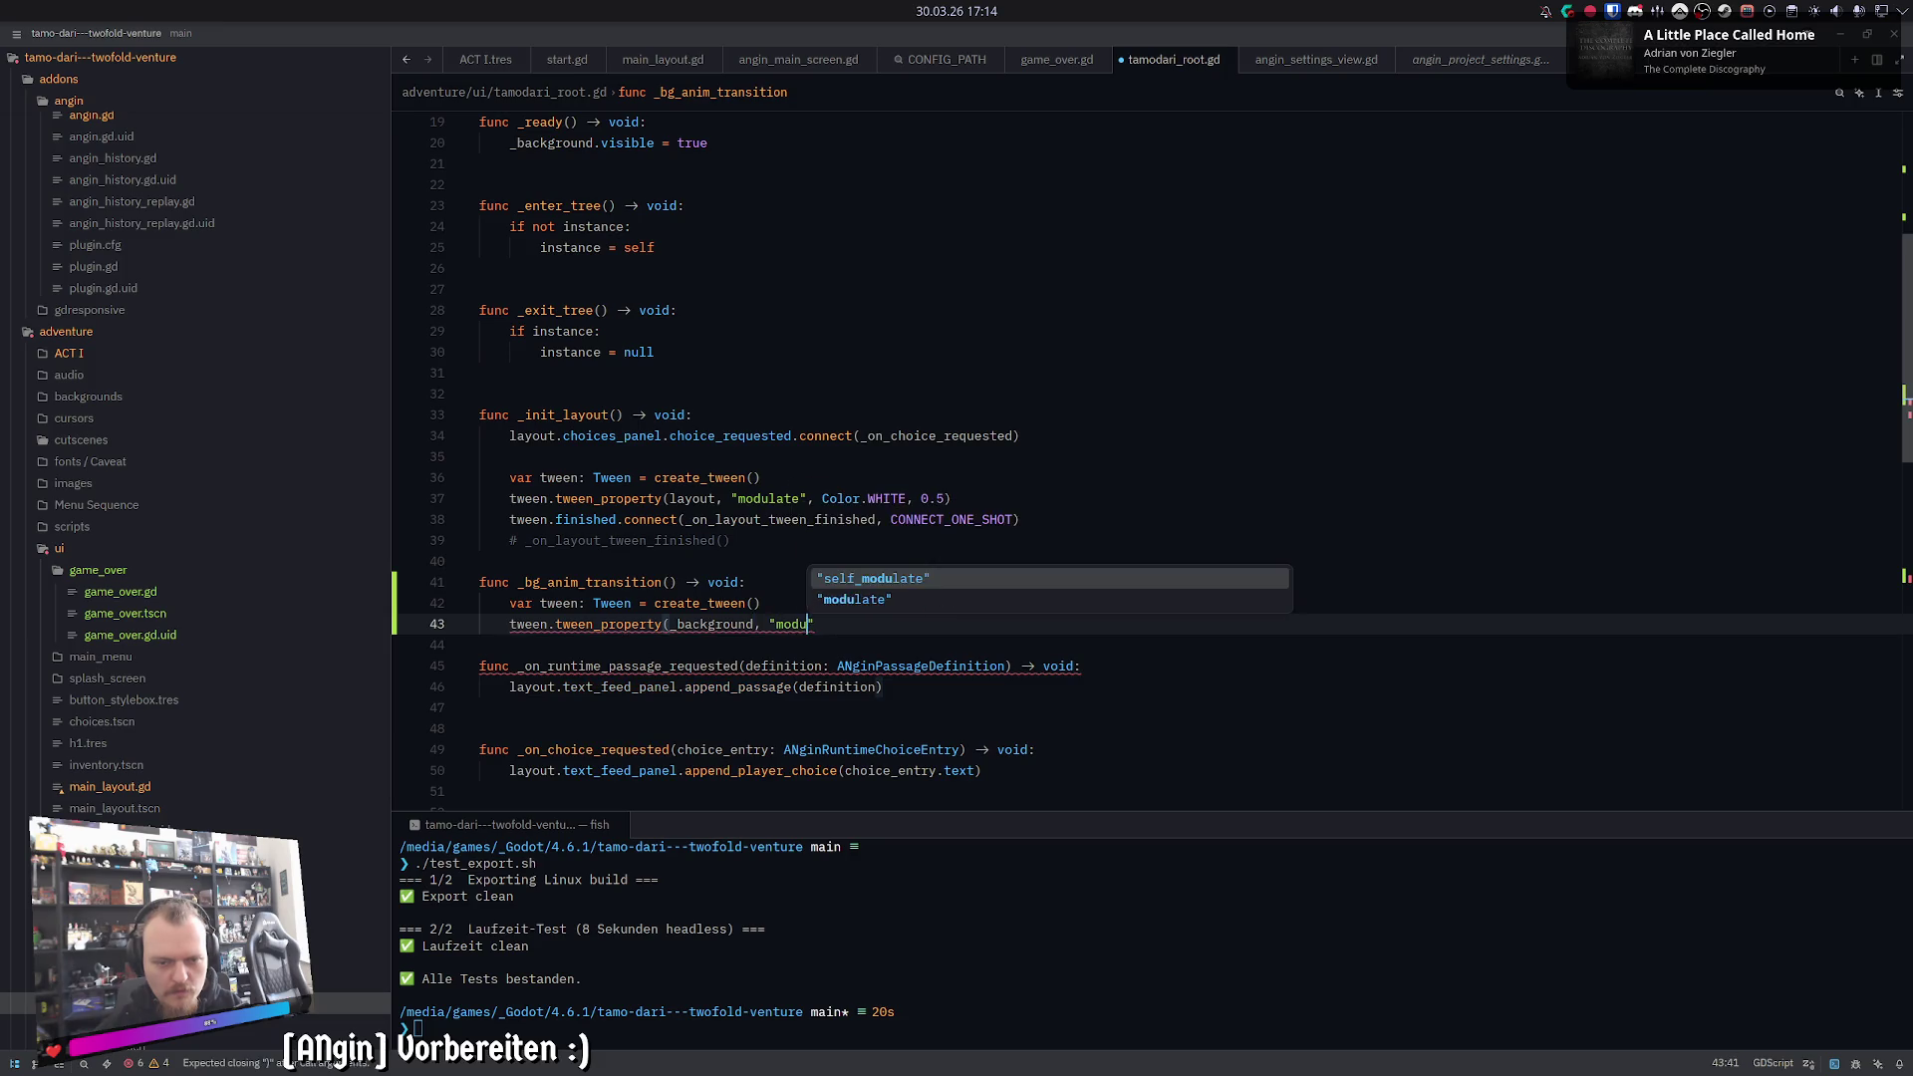
type("\", Color")
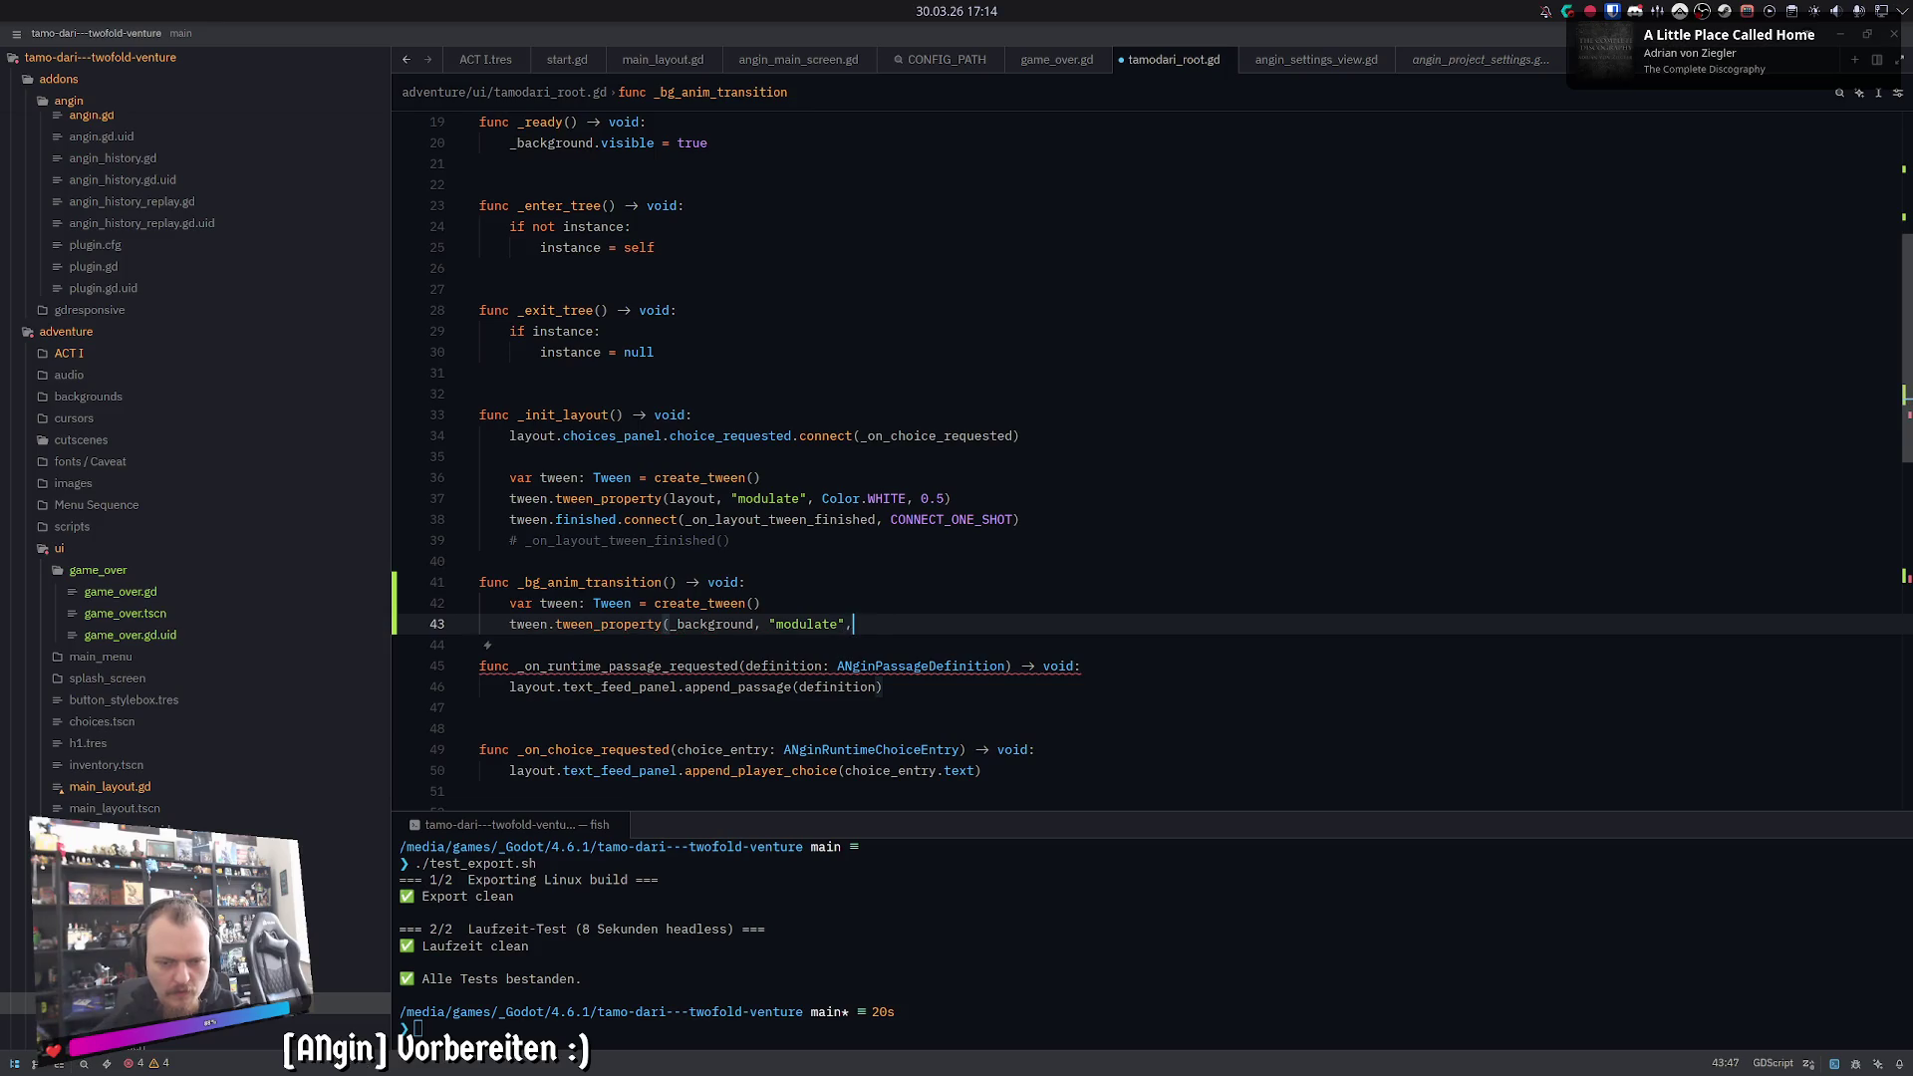
type(".trans")
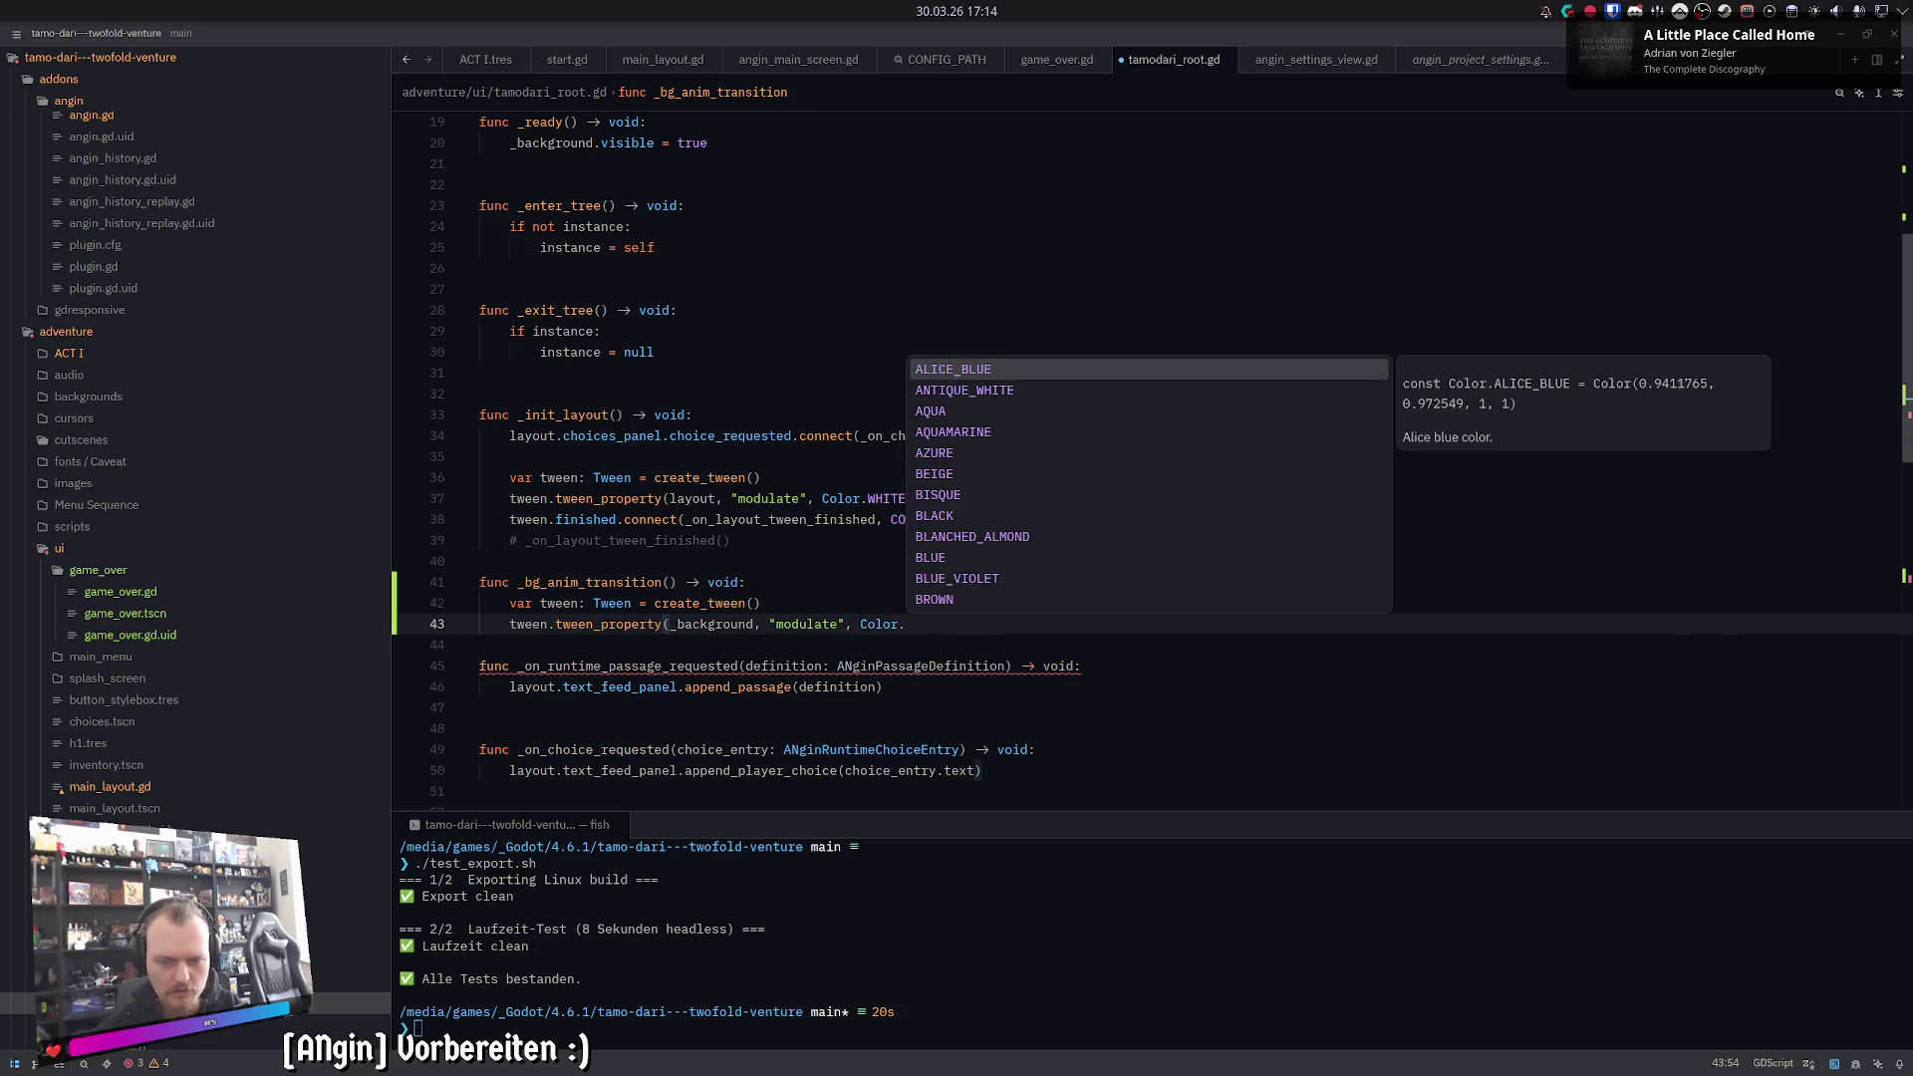
key("Return")
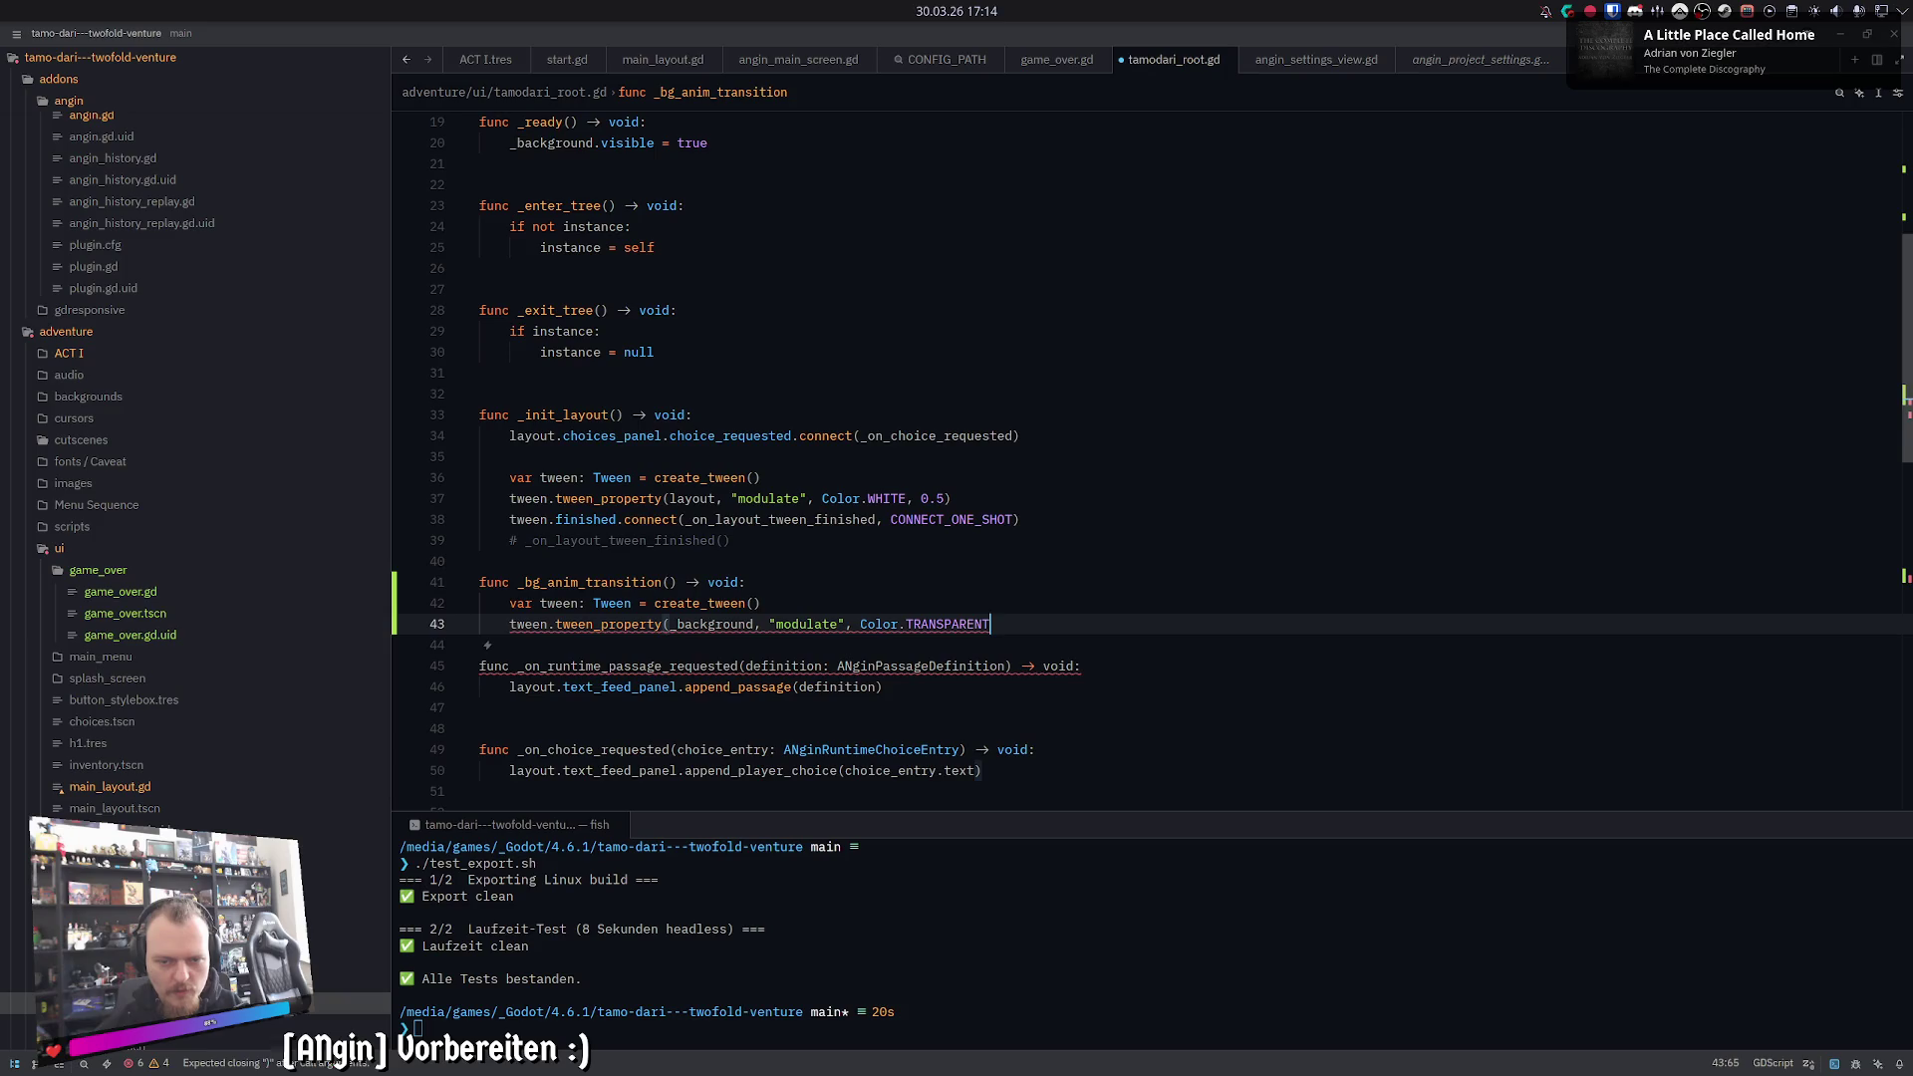
type(", 0.5)")
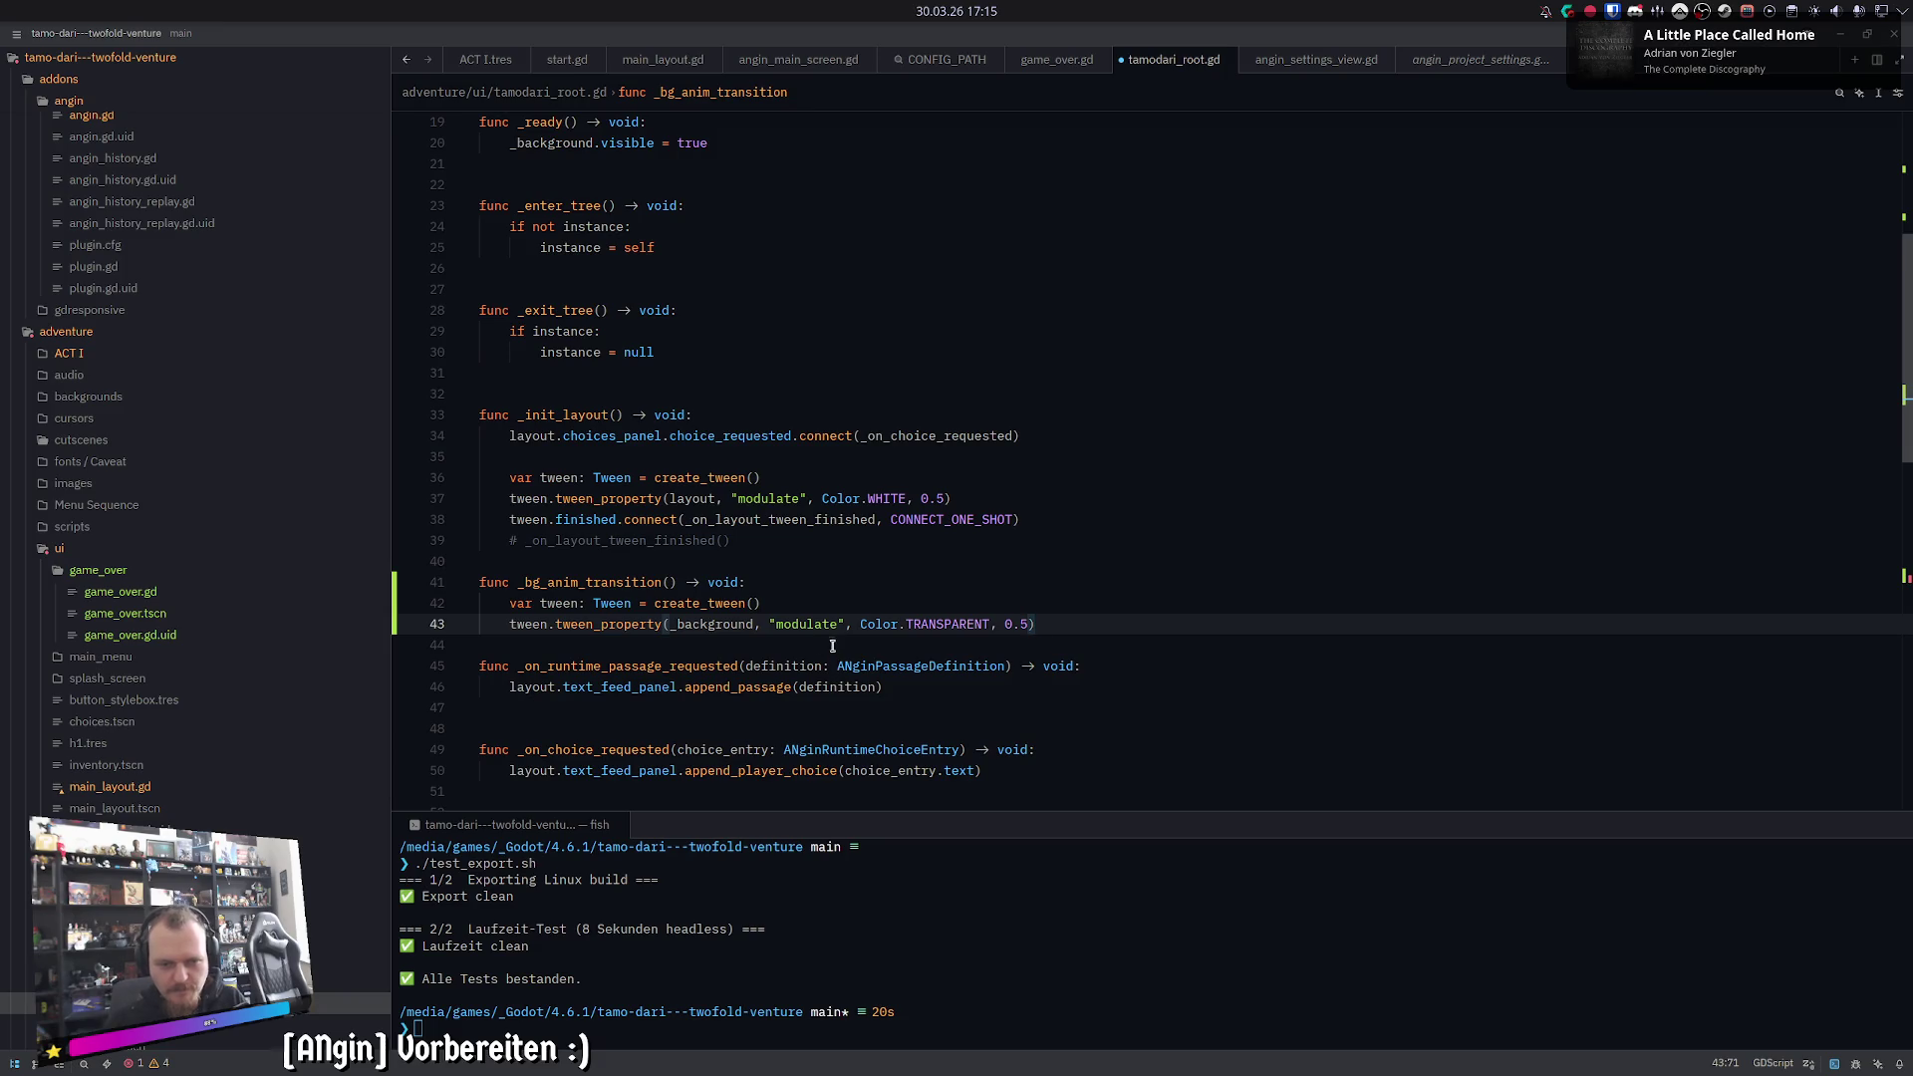
scroll(832, 649, "down", 1)
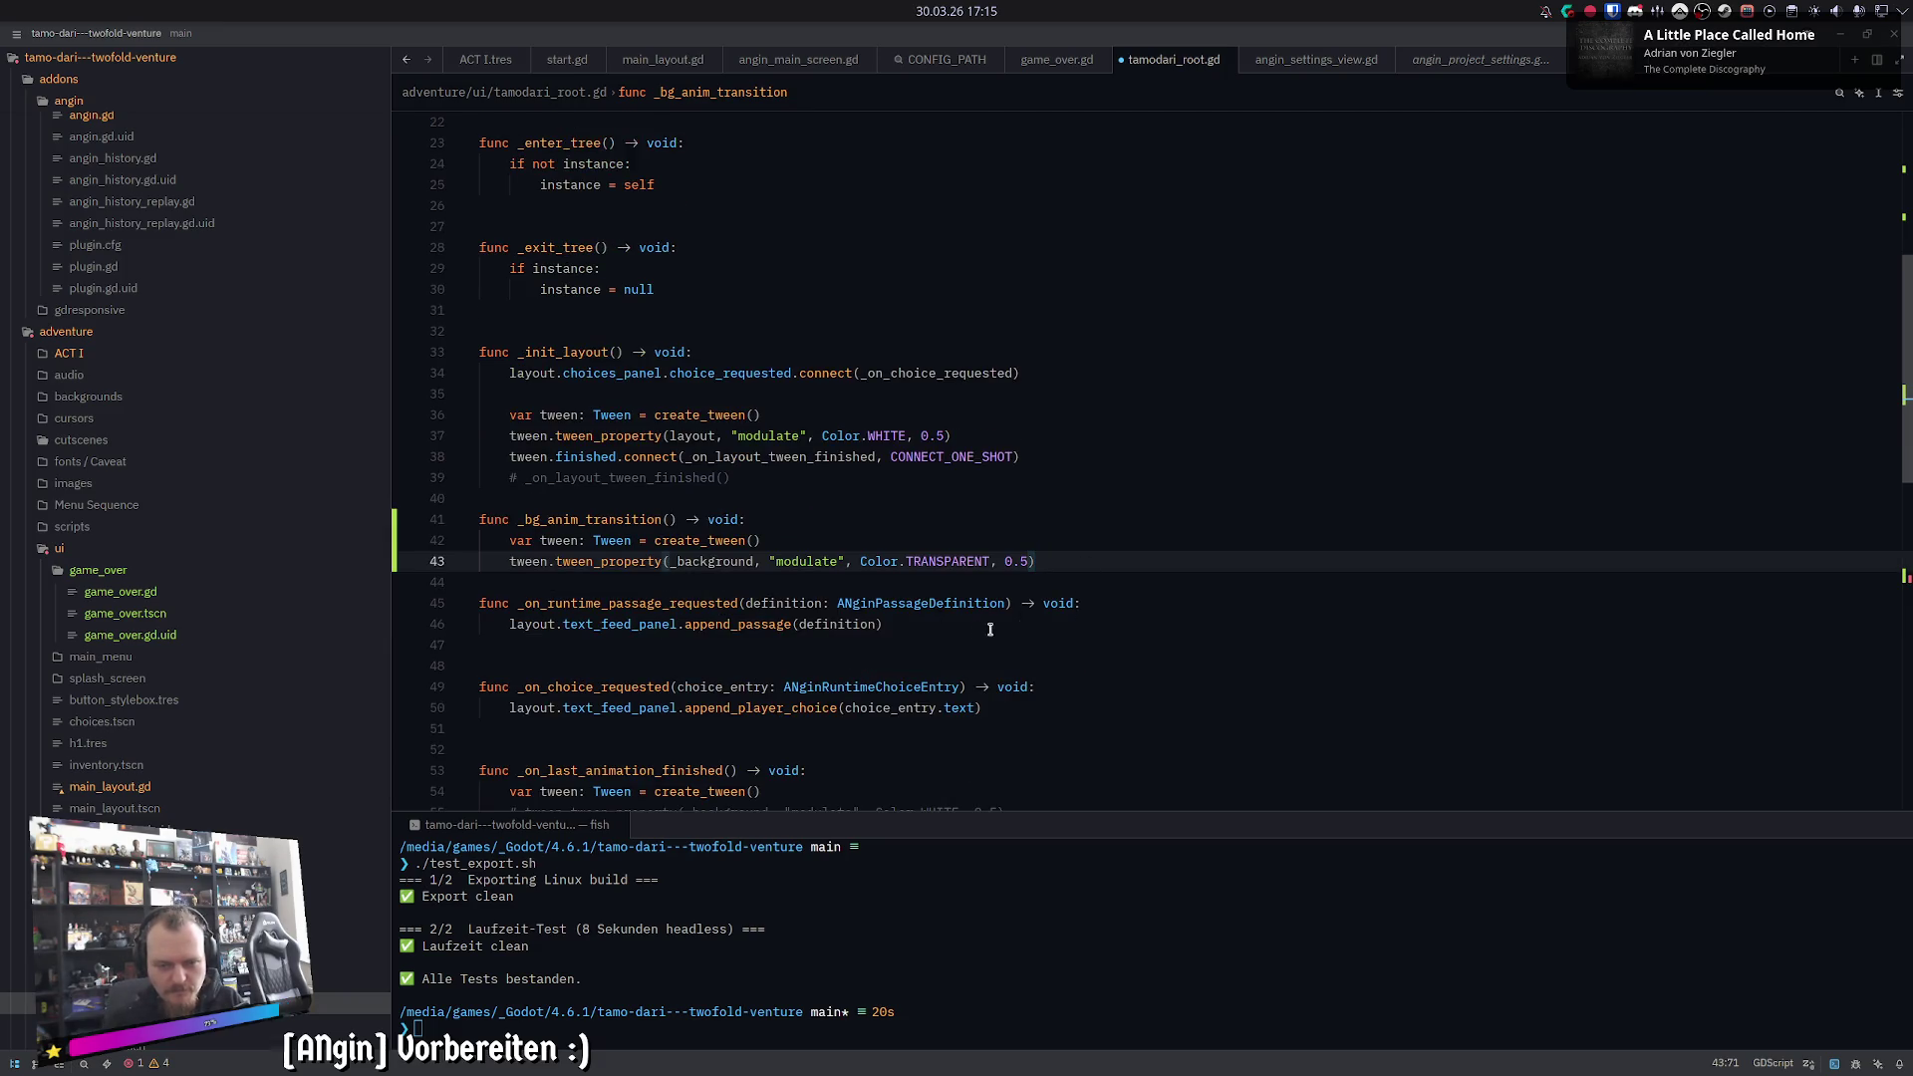
scroll(1134, 628, "up", 1)
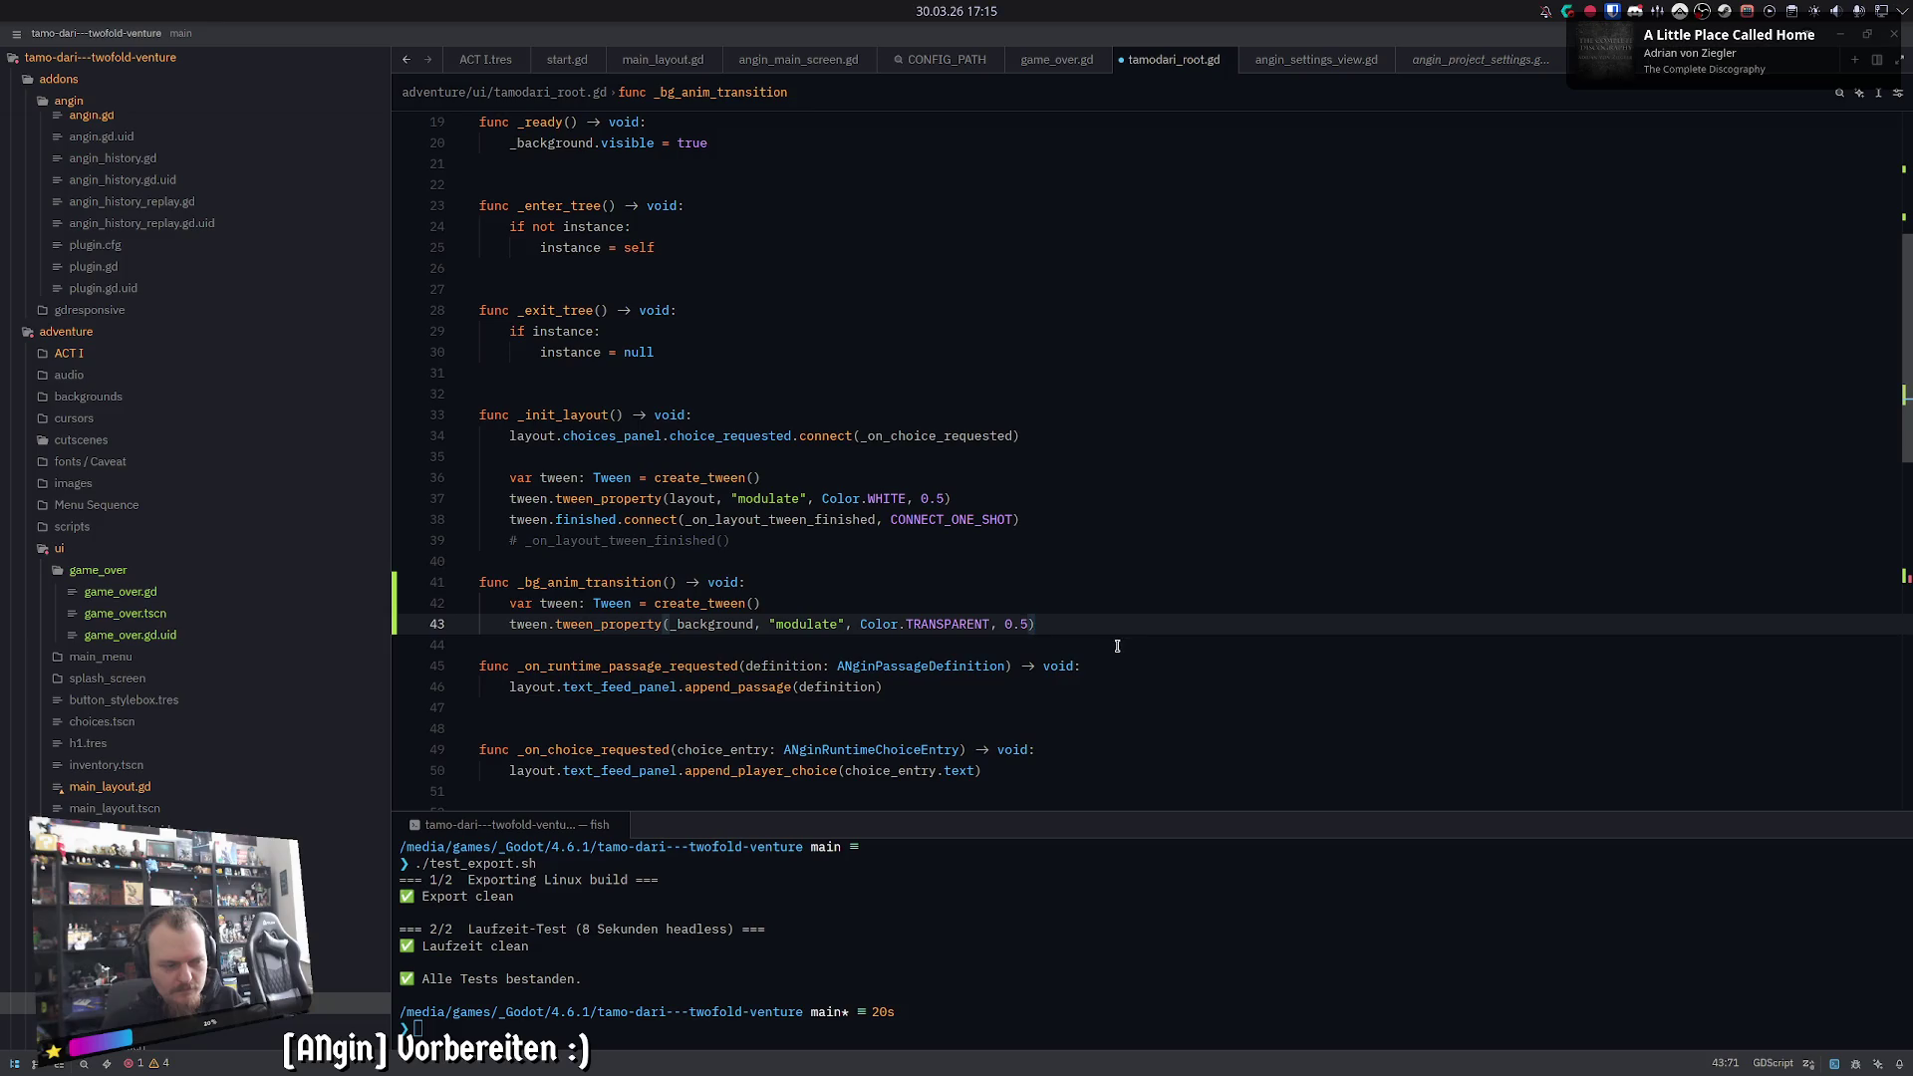
left_click_drag(1041, 626, 513, 629)
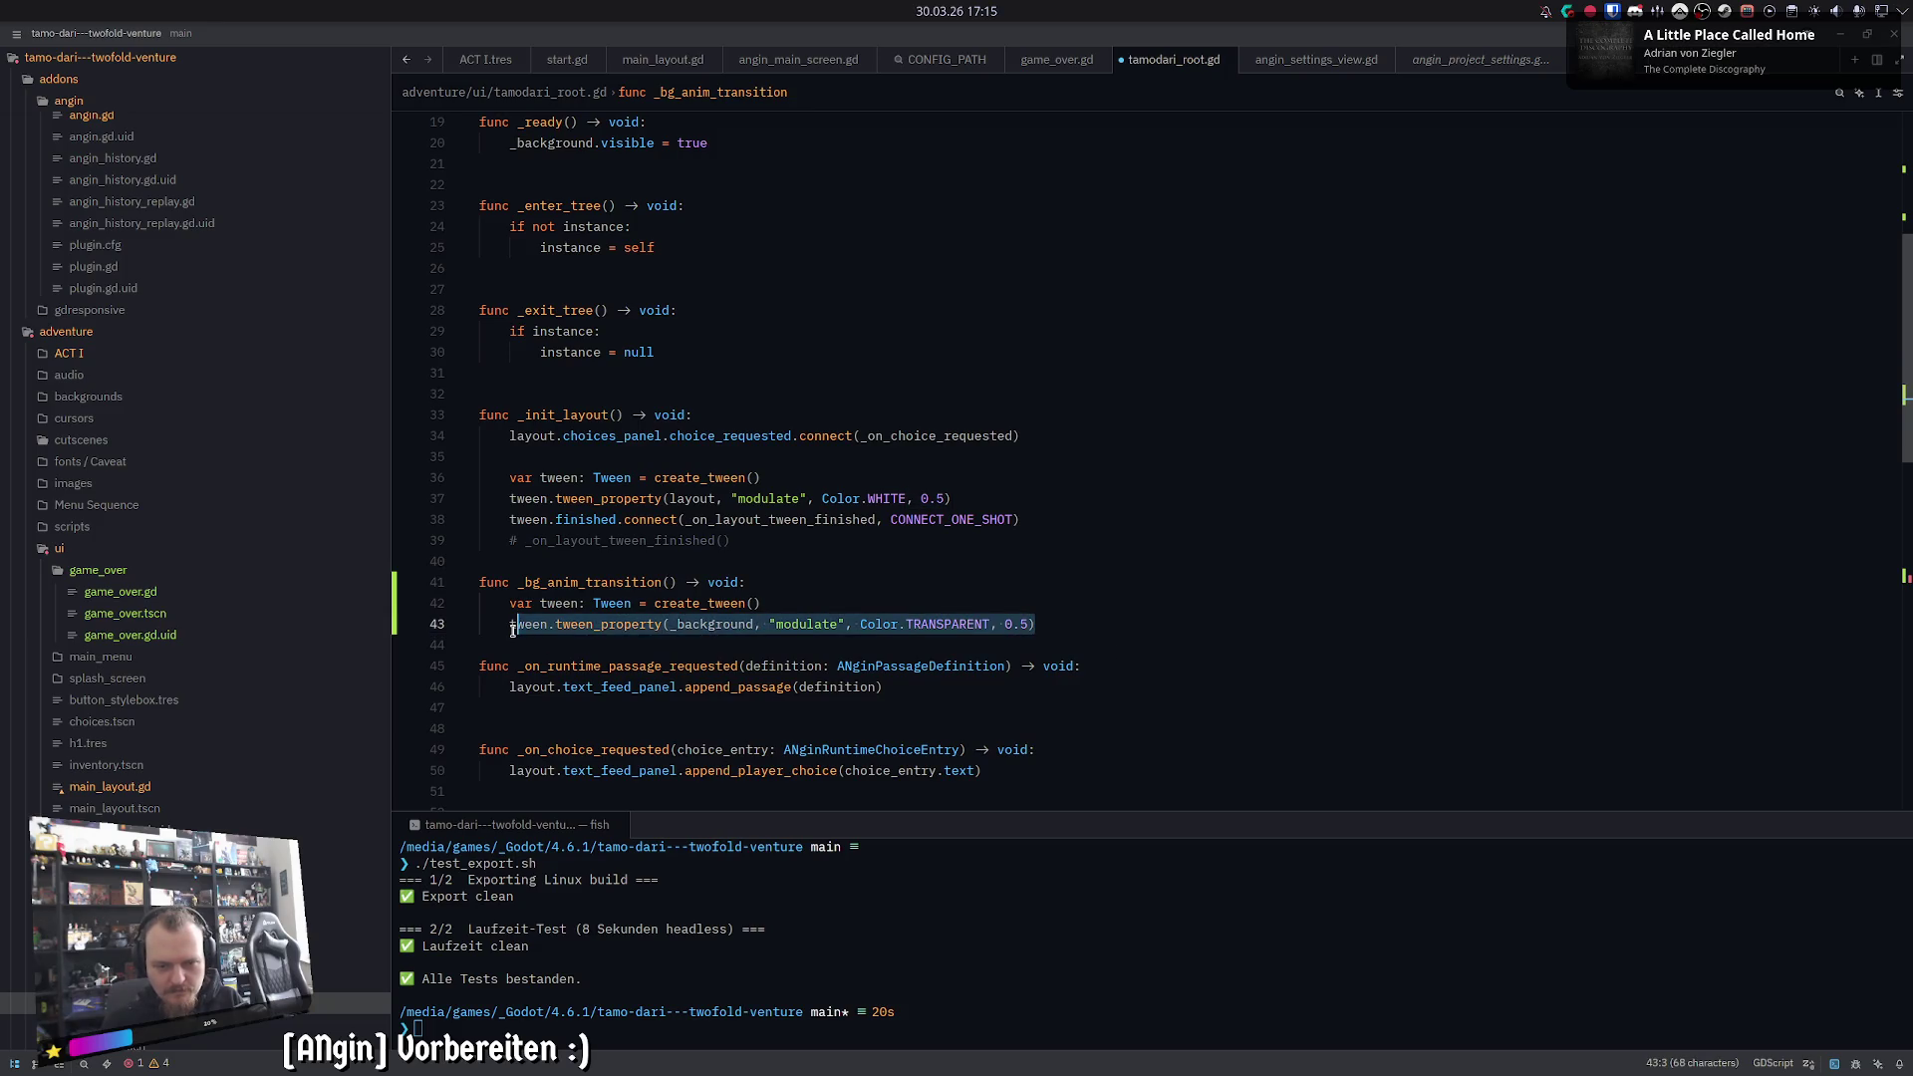
left_click_drag(1041, 626, 538, 630)
left_click_drag(1041, 626, 502, 631)
left_click(1071, 628)
scroll(1068, 647, "down", 1)
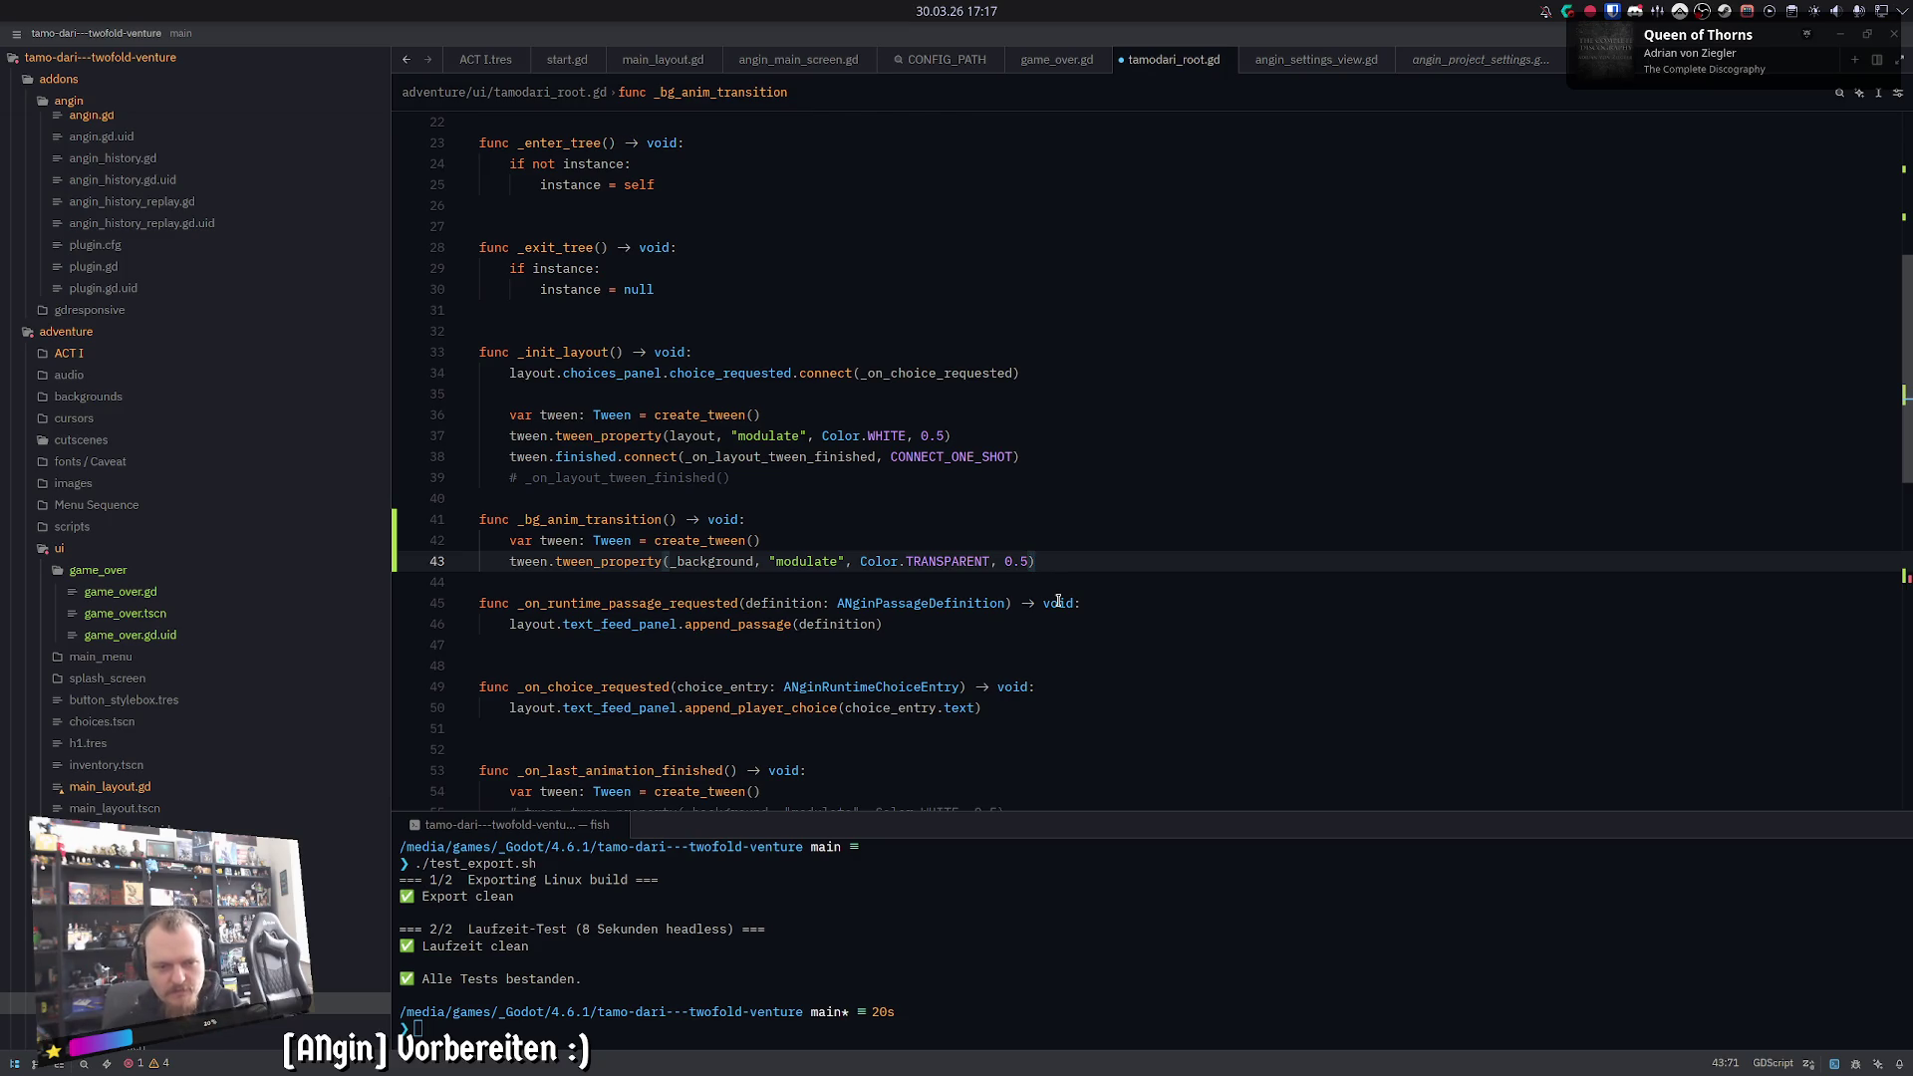
Step: Start _bg_anim_transition with '_background.modulate = Color.WHITE'
key("Return")
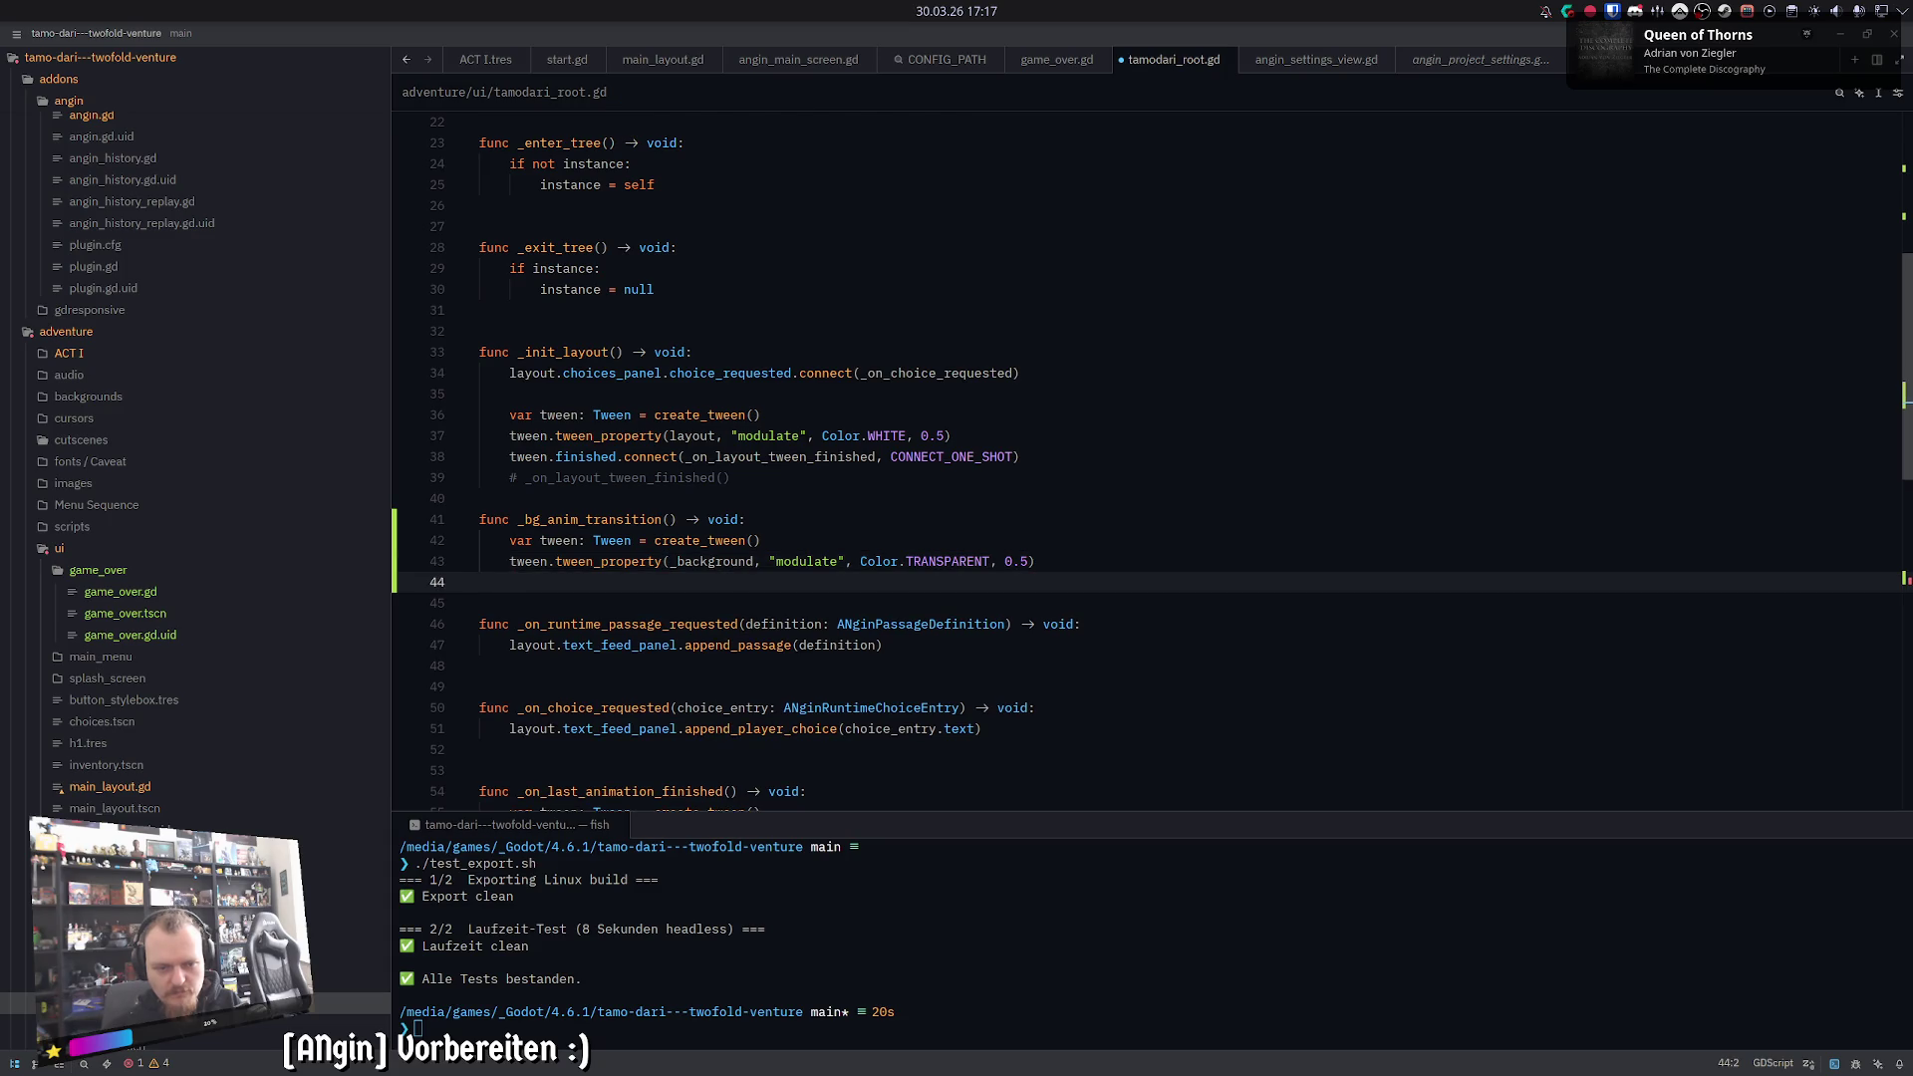
scroll(1082, 610, "down", 1)
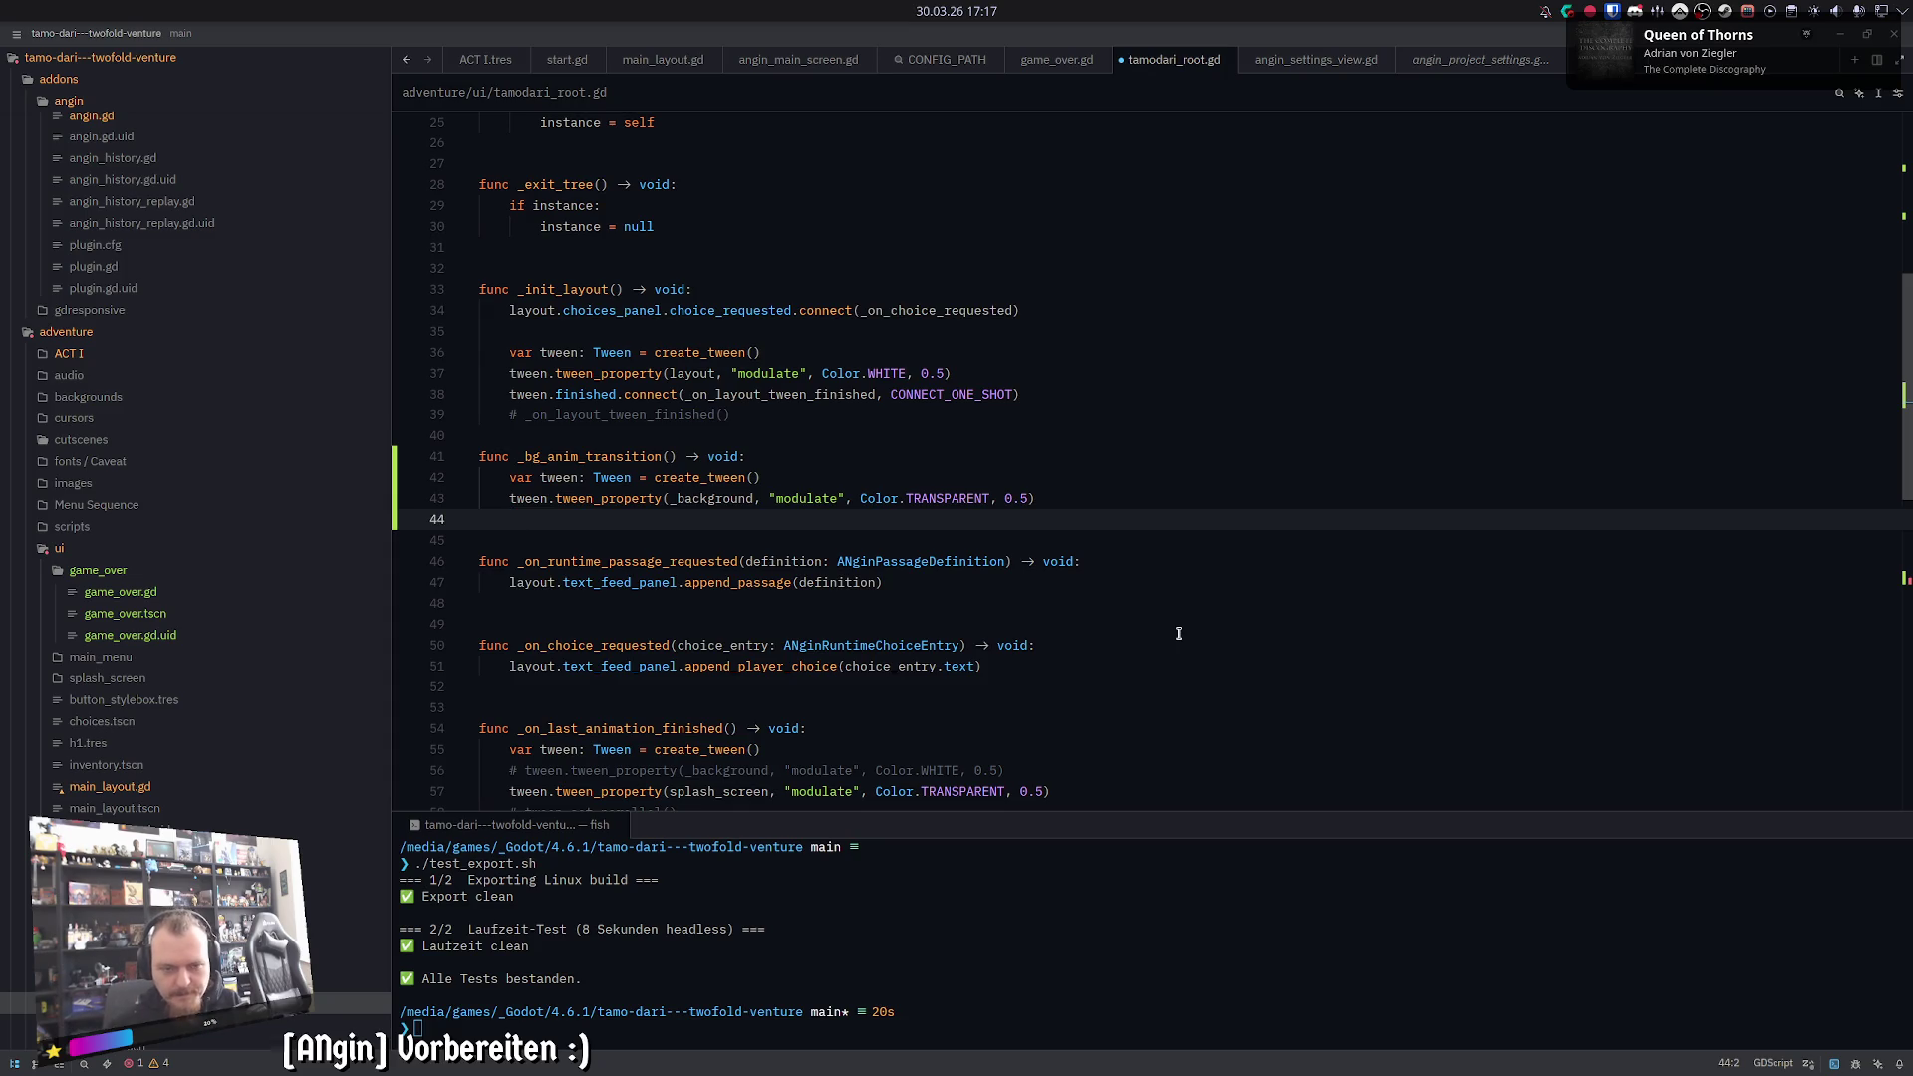
key("Up")
key("Up")
key("Up")
key("End")
key("Return")
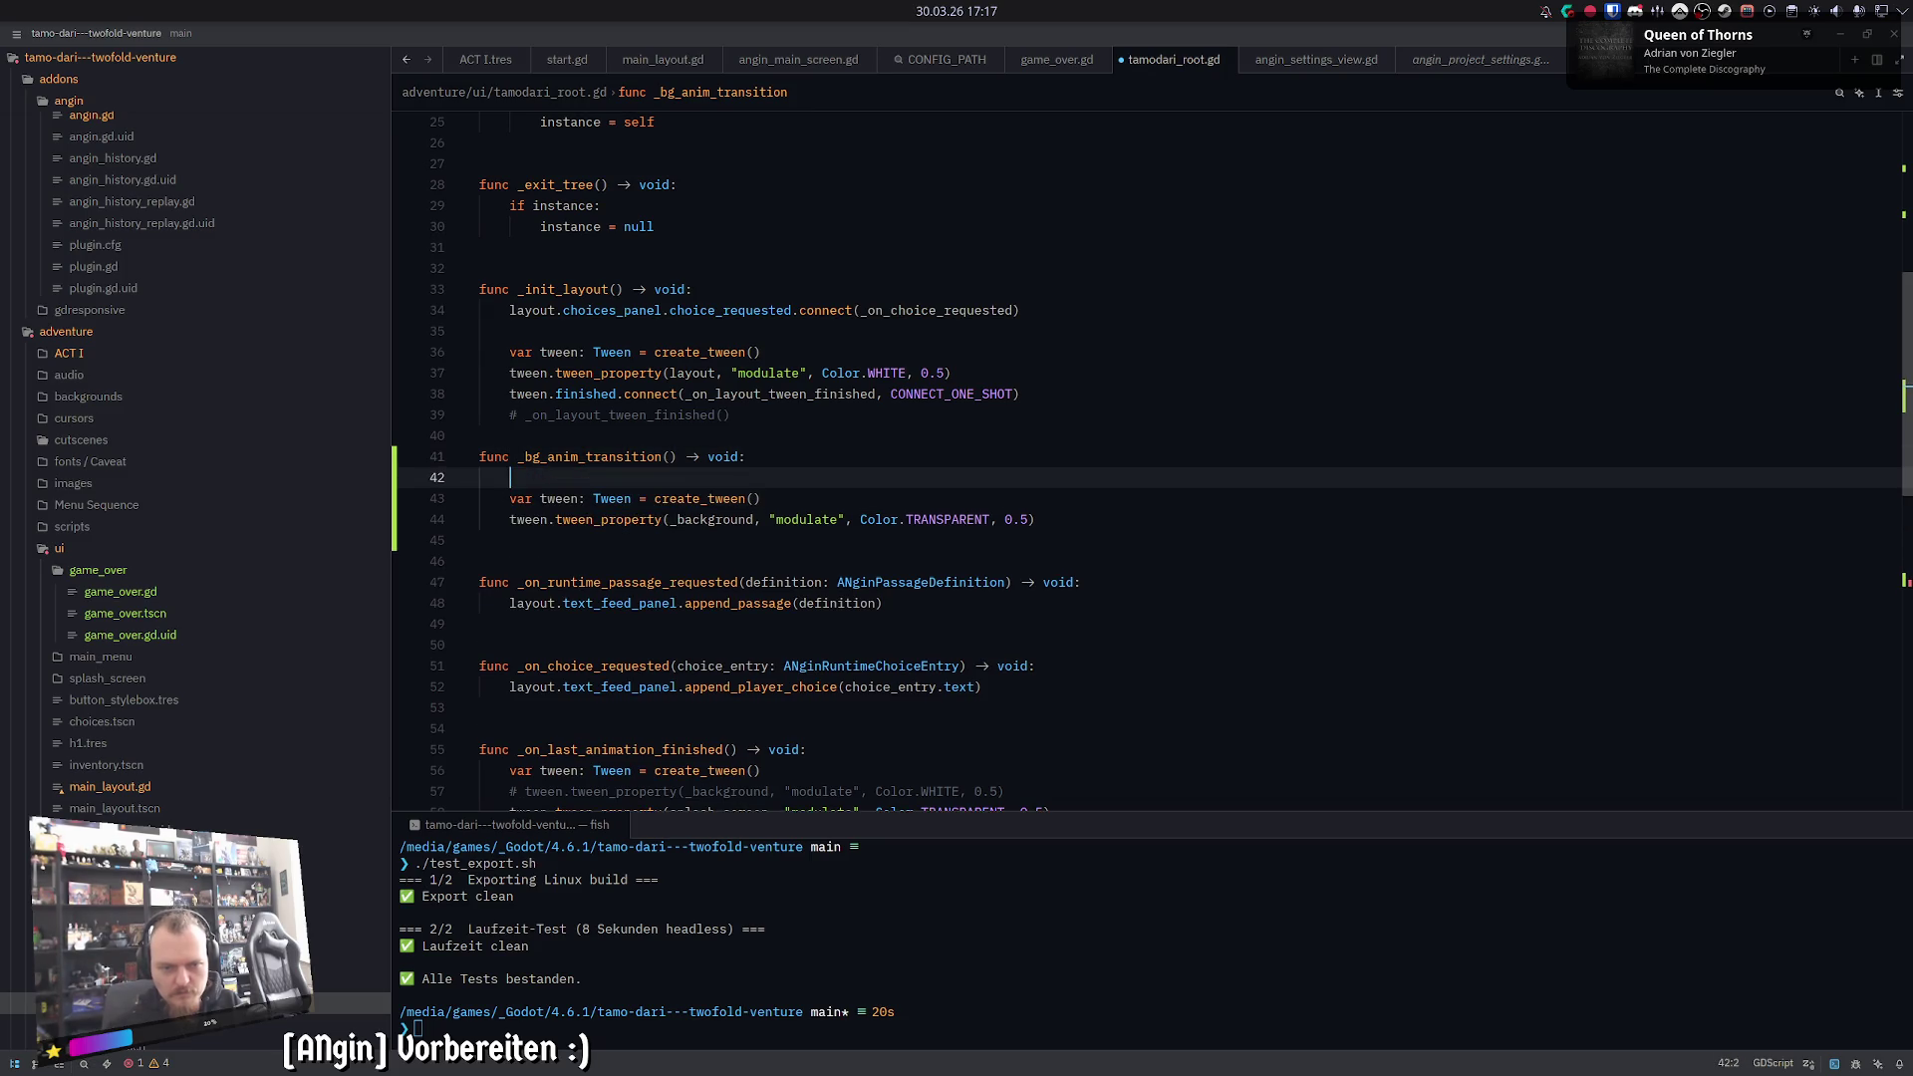
type("_background.m")
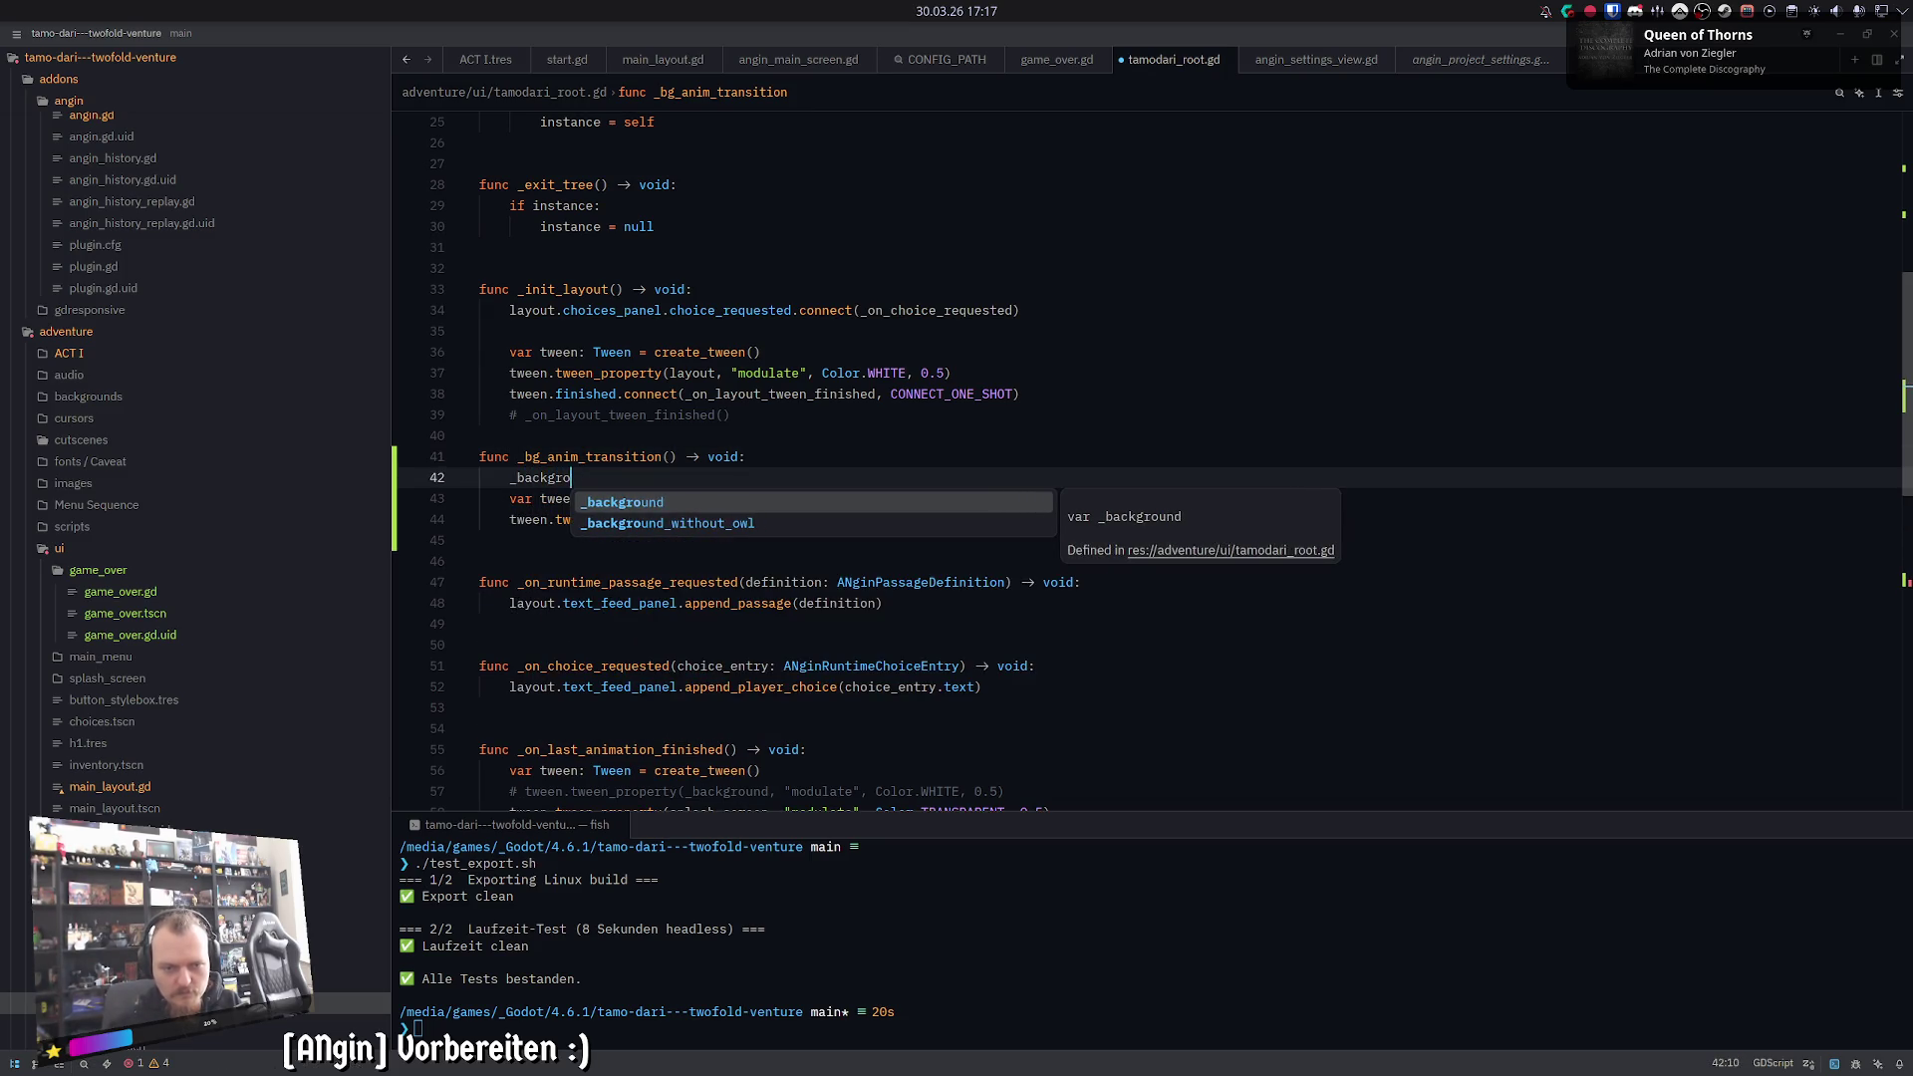
type("od")
key("Return")
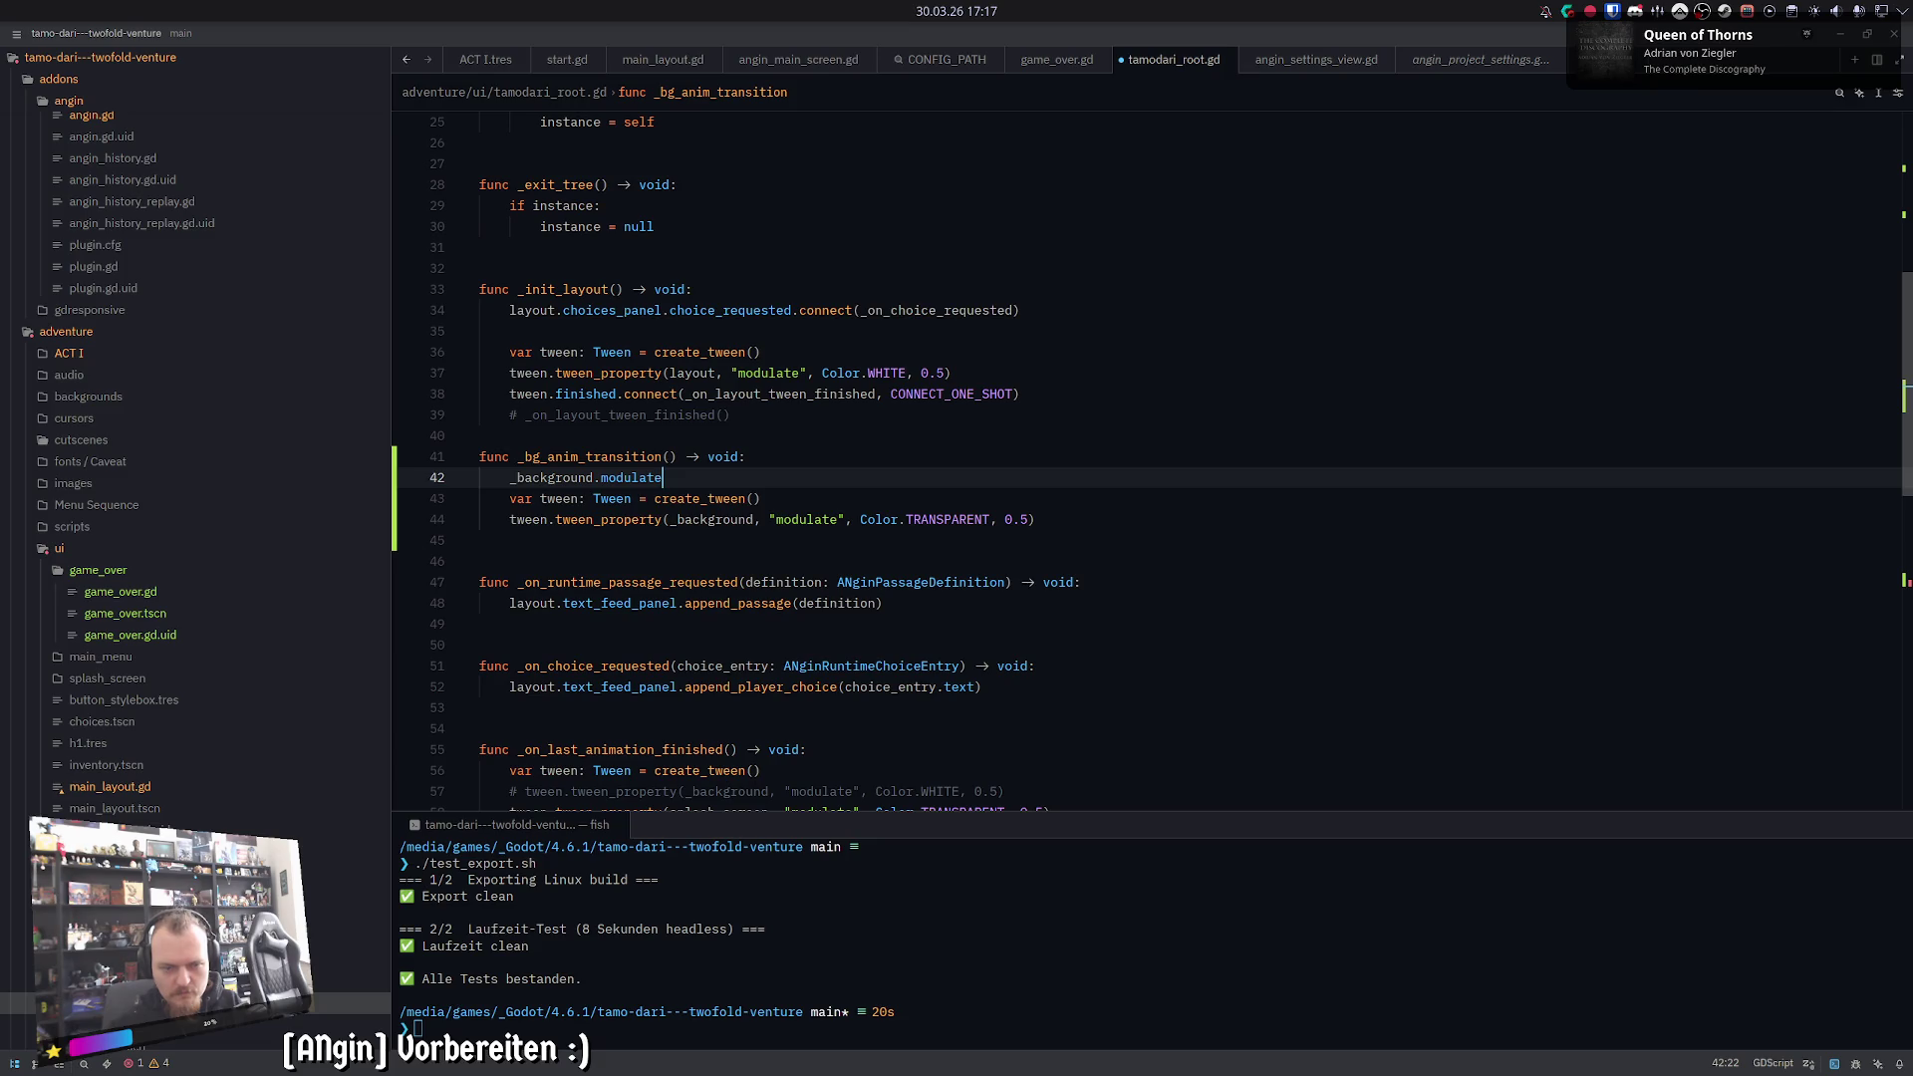
type("= Color.WHITE")
Step: Add '_background_without_owl.modulate = Color.TRANSPARENT' below the white assignment
key("Down")
key("Home")
key("Return")
key("Down")
key("End")
key("Up")
key("Up")
key("Up")
key("Return")
type("_backg")
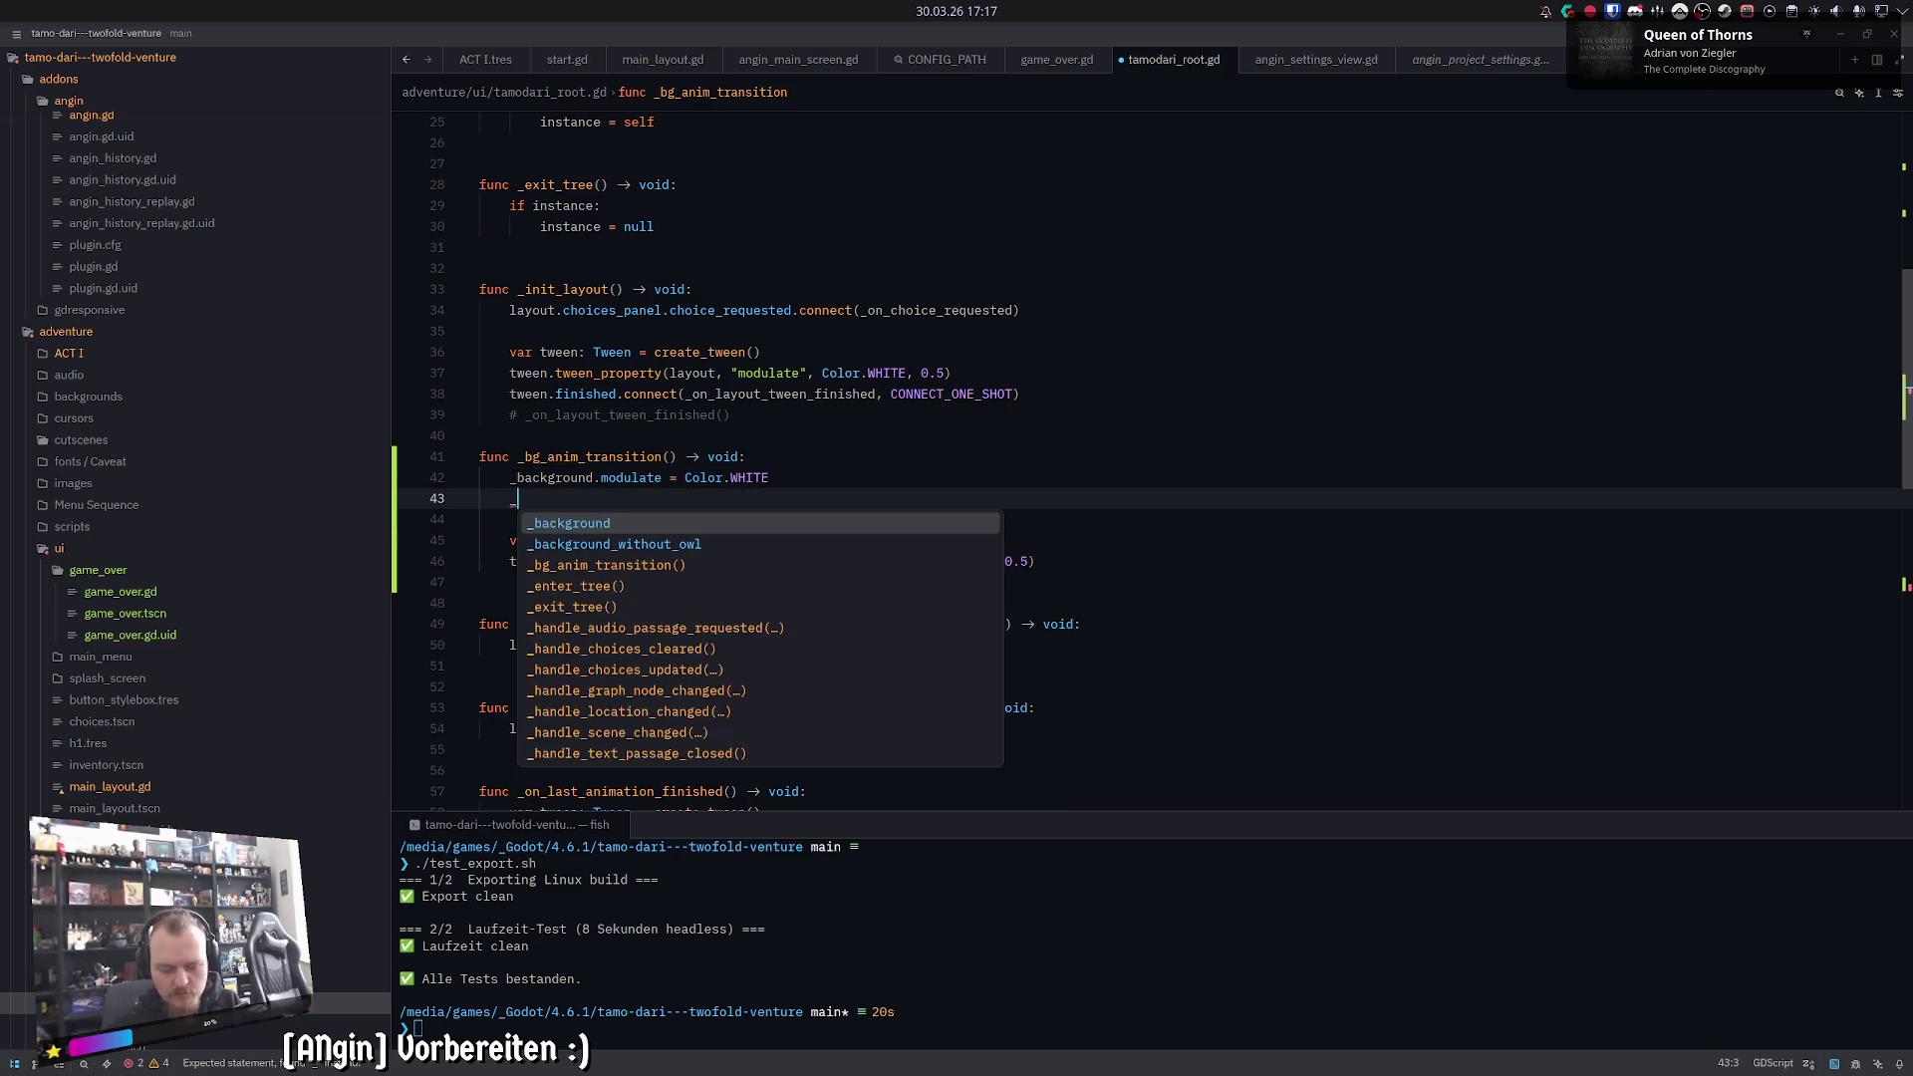
key("Down")
key("Return")
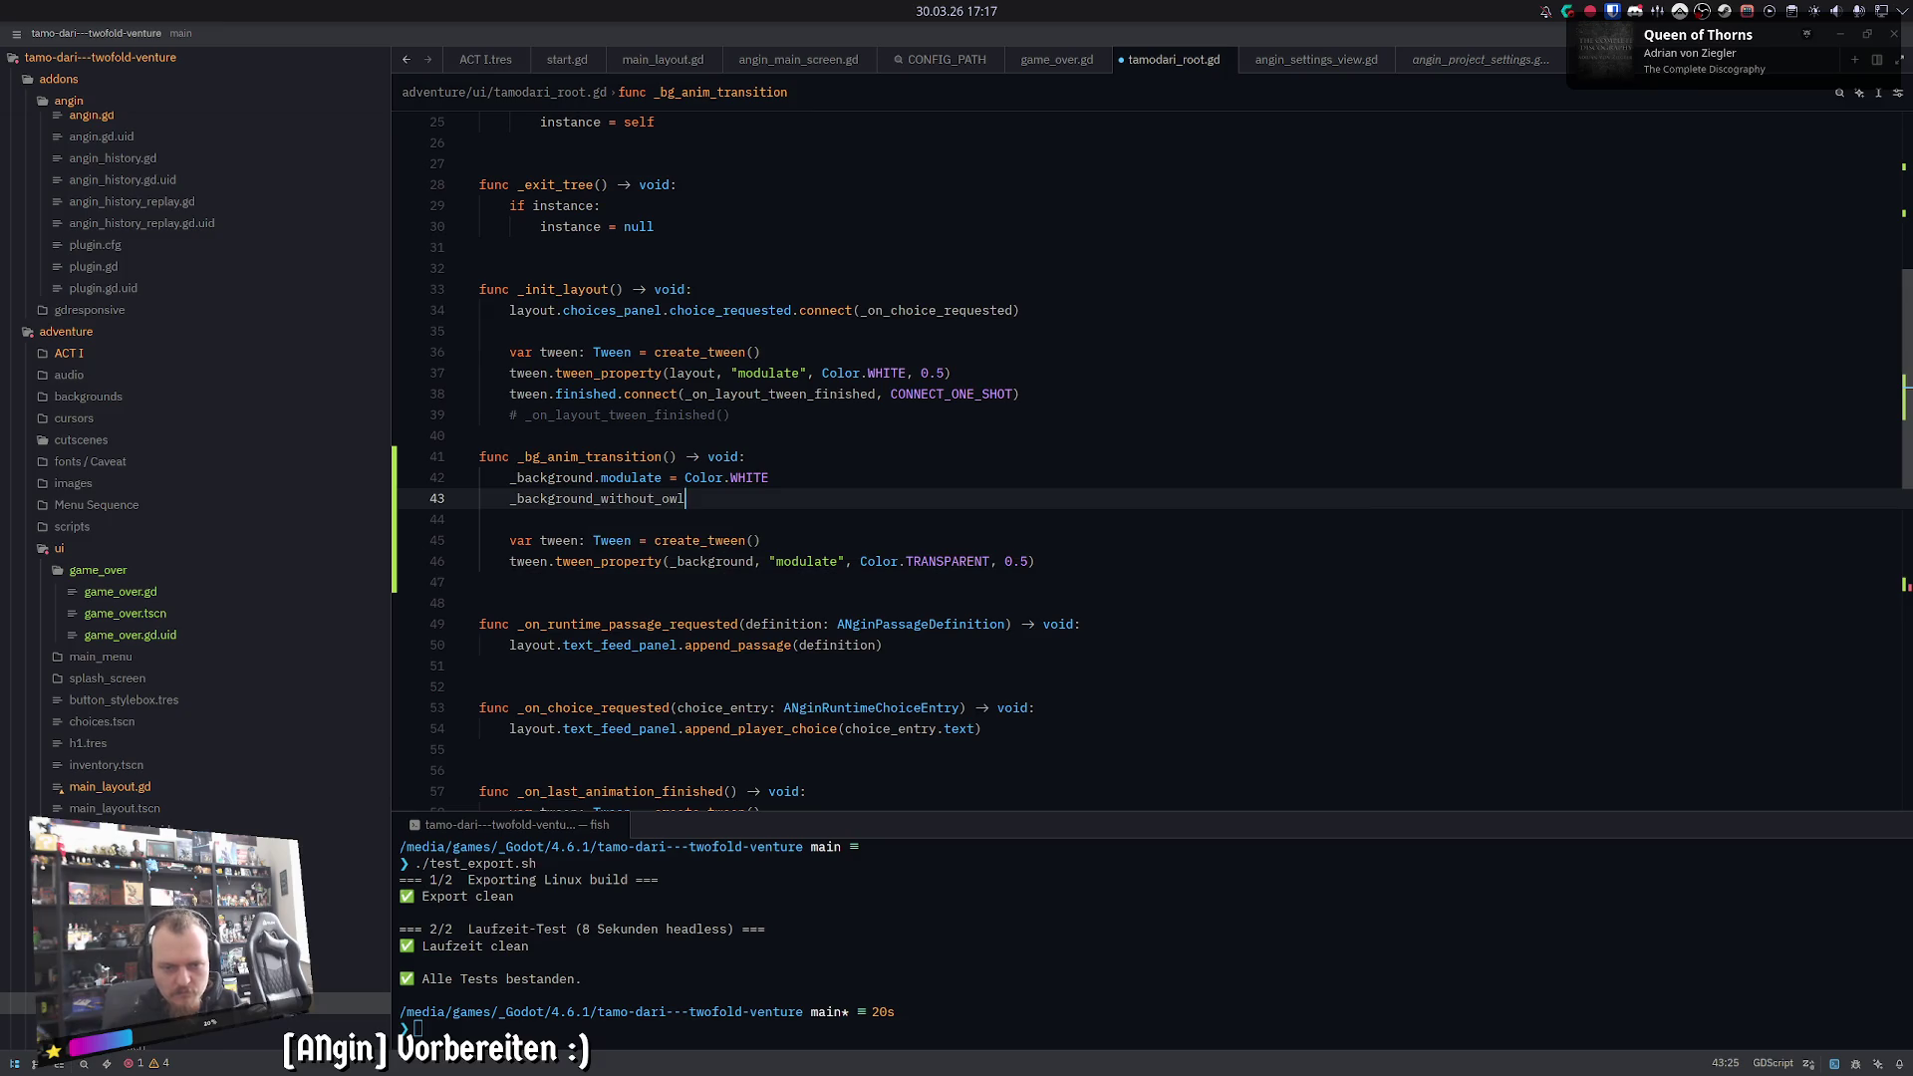
type(".modu")
key("Return")
type("= C")
type("olor.TR")
key("Return")
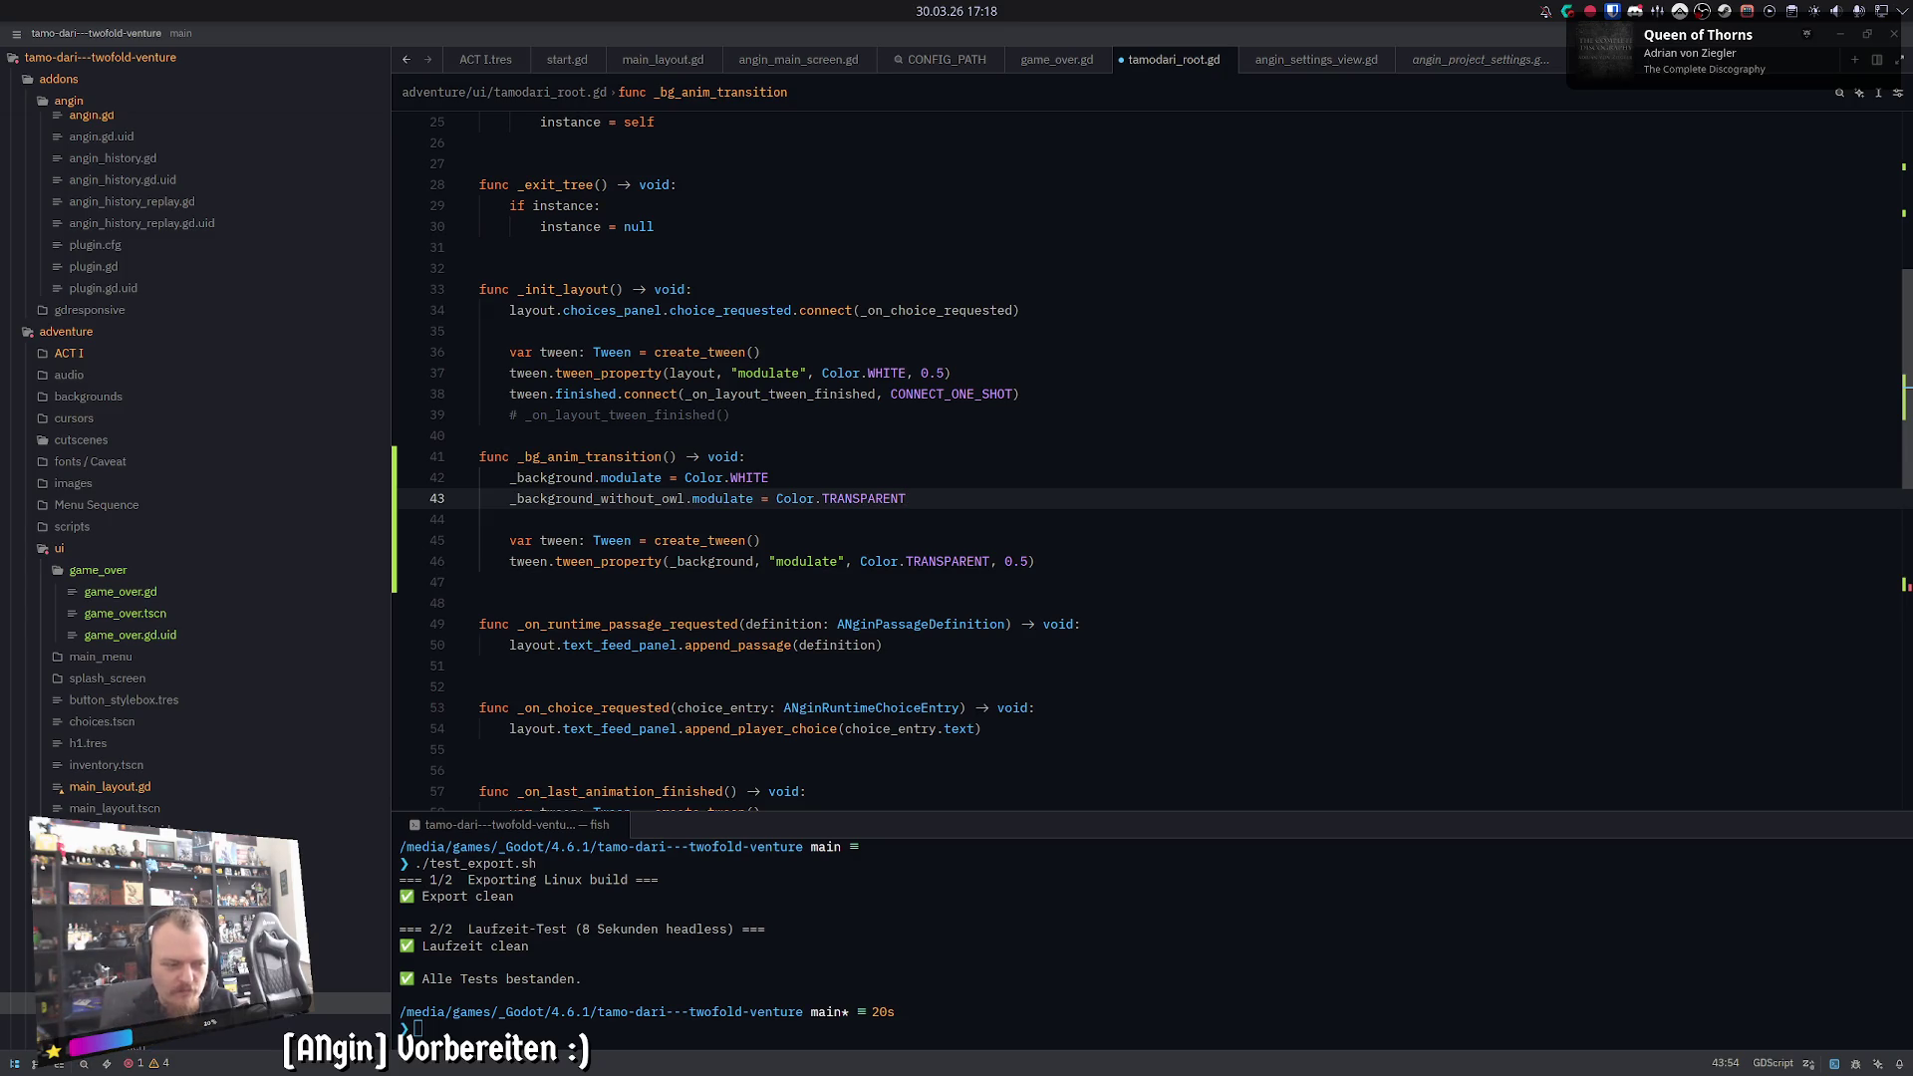
Step: Add a new line below the tween_property call
key("Down")
key("Down")
key("Down")
key("Up")
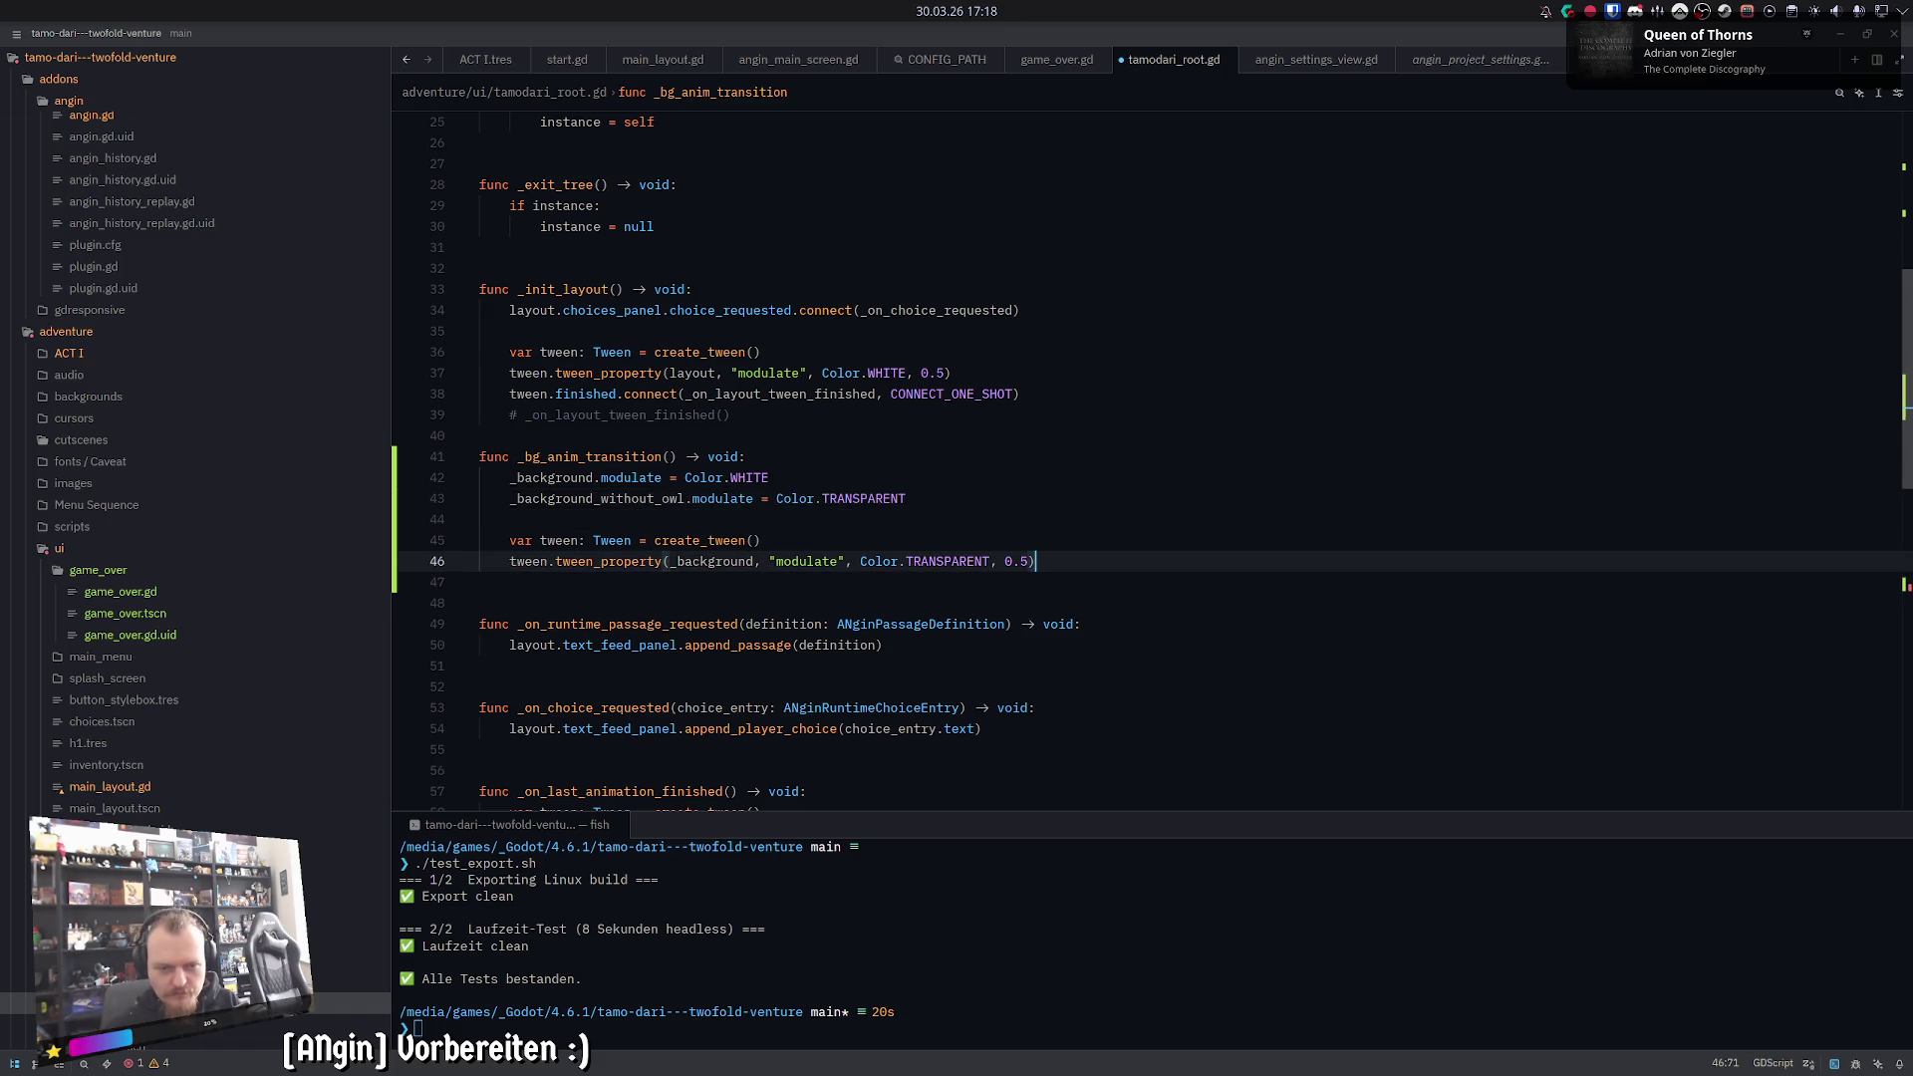
key("Return")
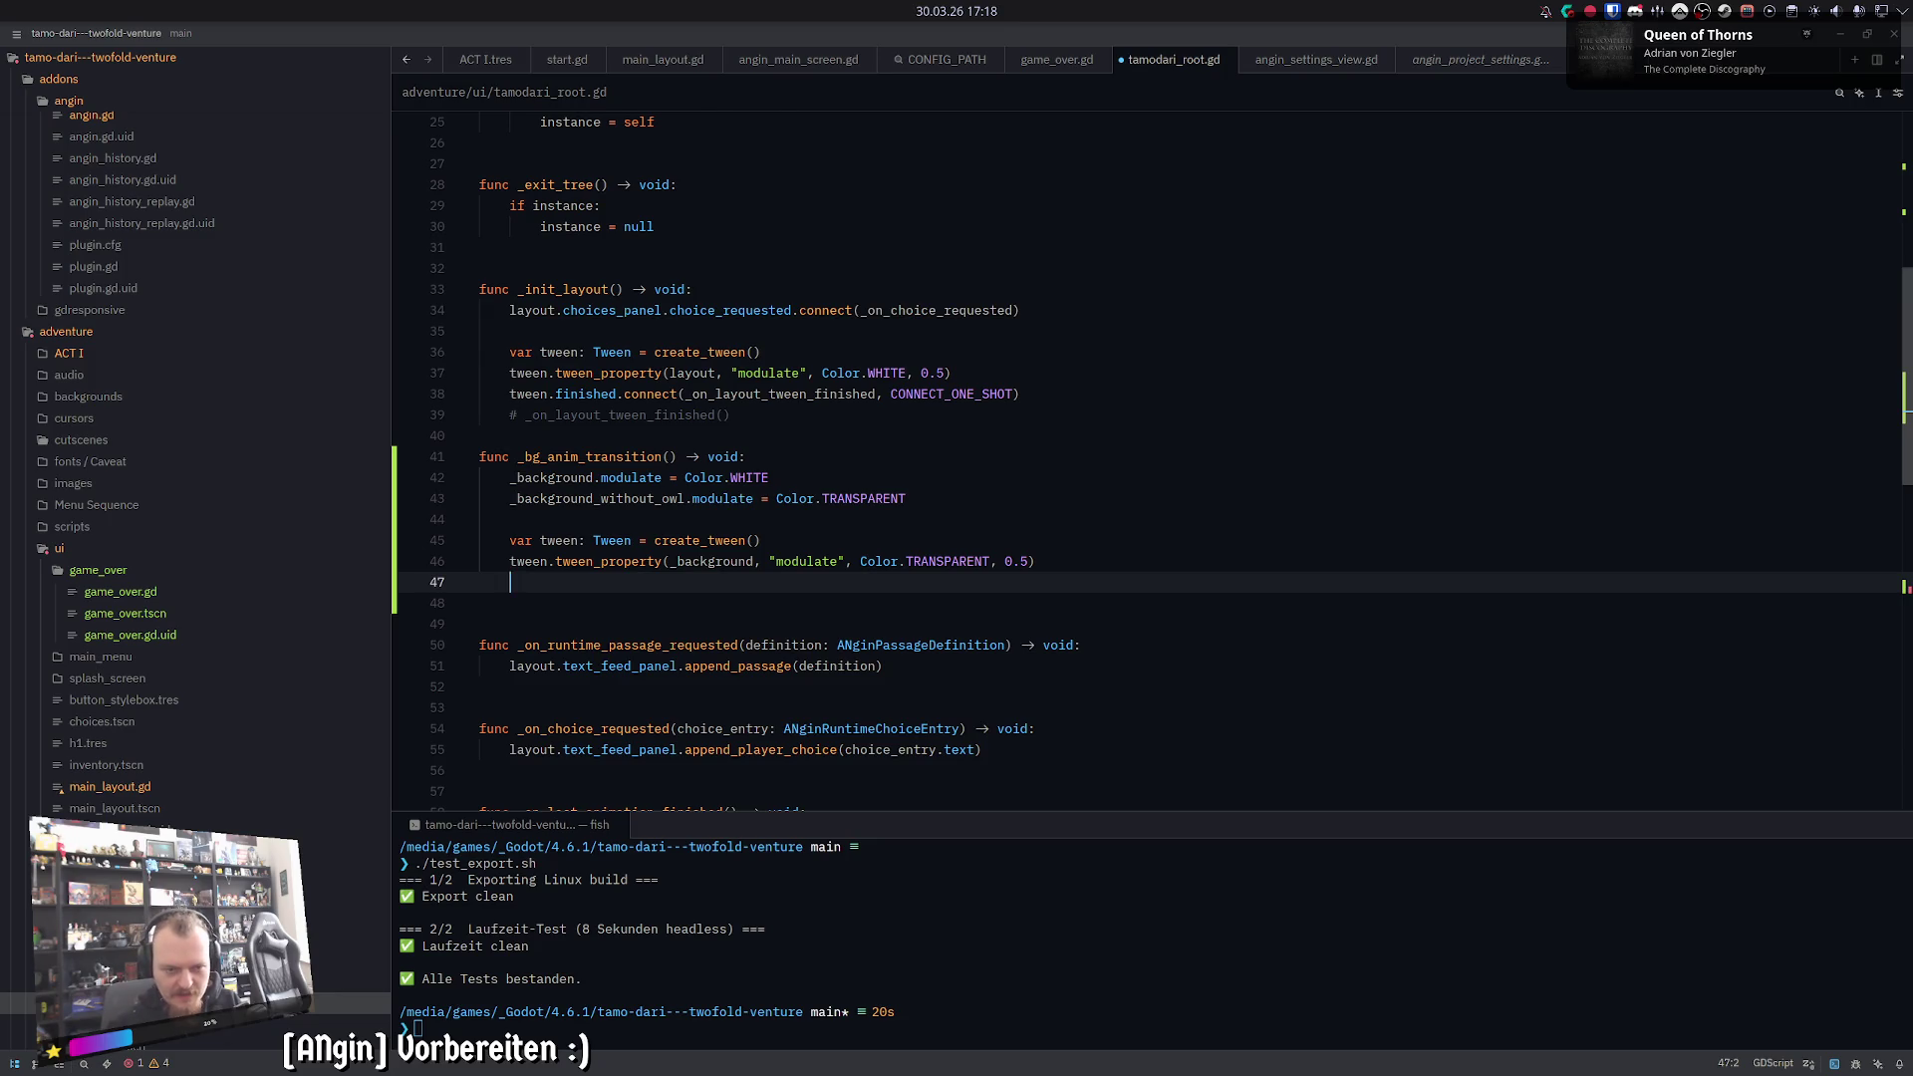
Step: Add tween.tween_property(_background_without_owl, "modulate", Color.WHITE, 0.5) using autocomplete
type("tween.")
key("Escape")
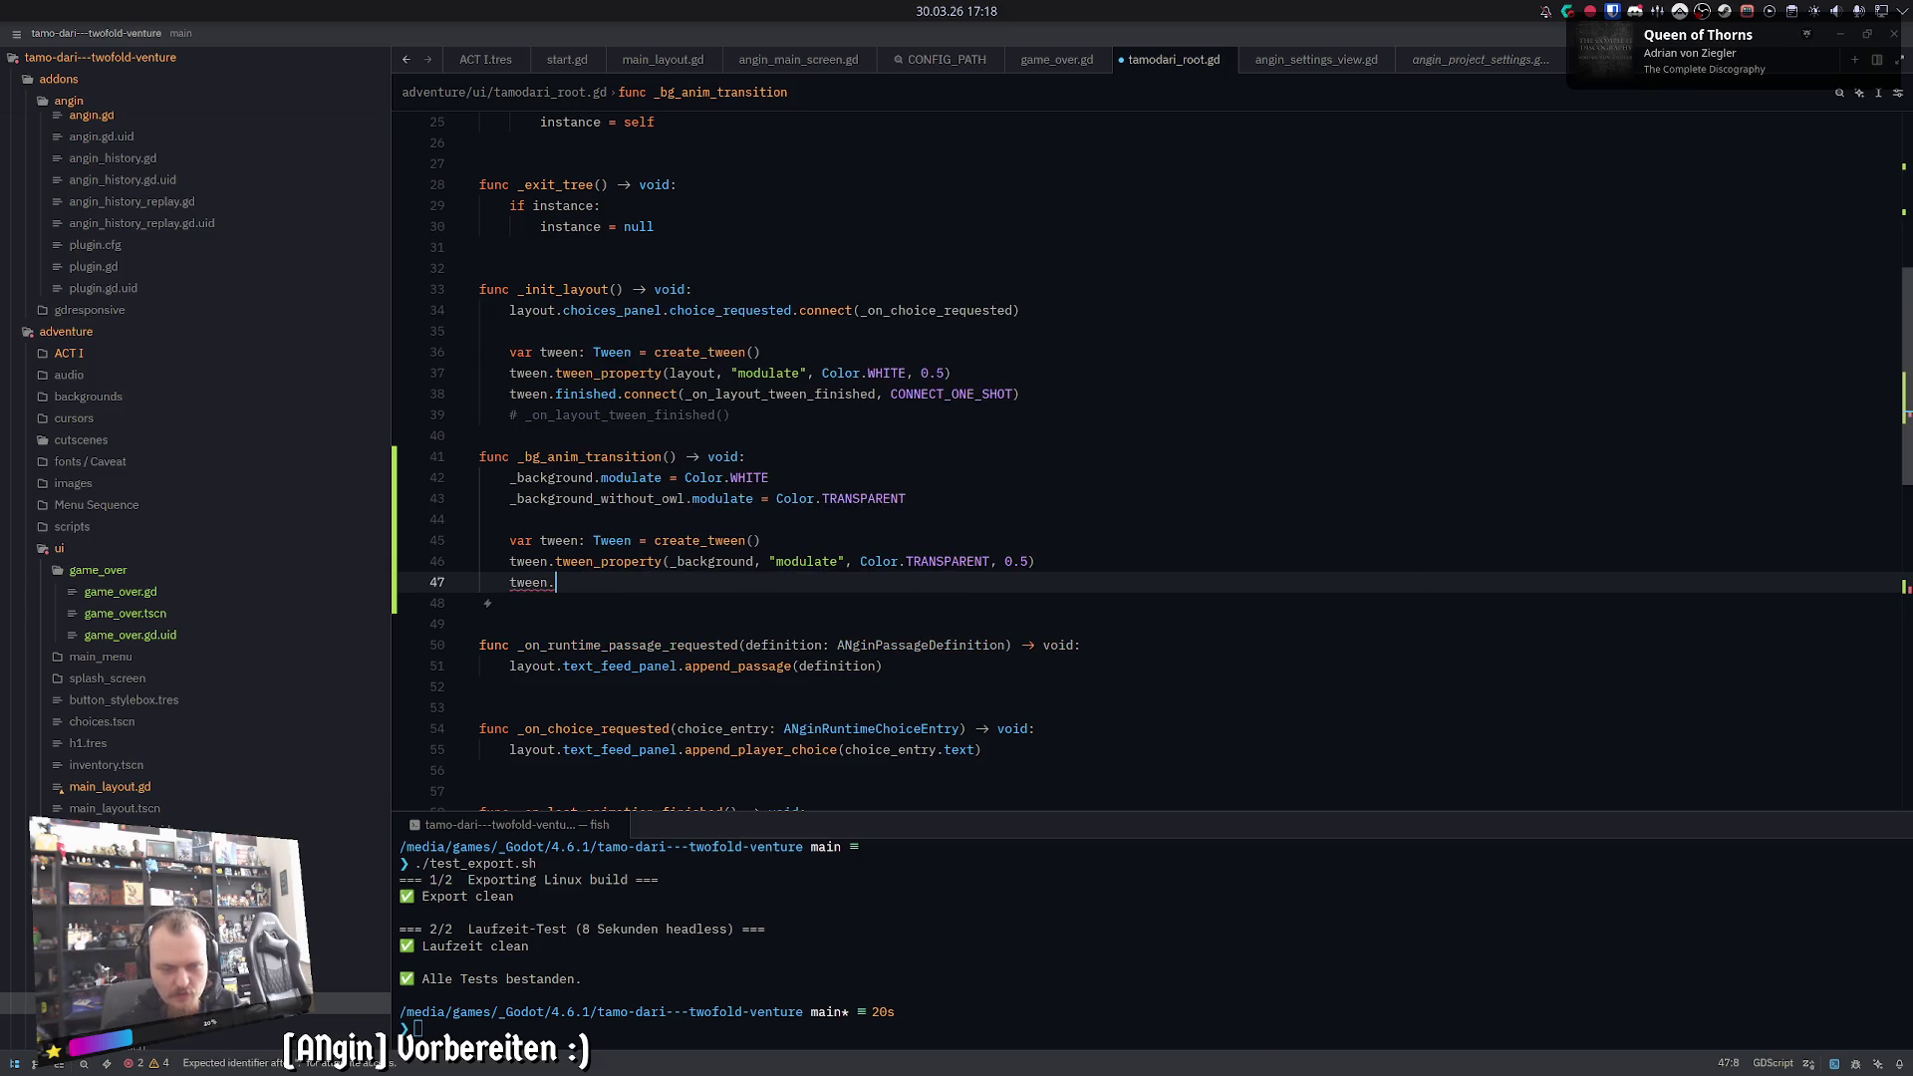
type("tween_p")
key("Return")
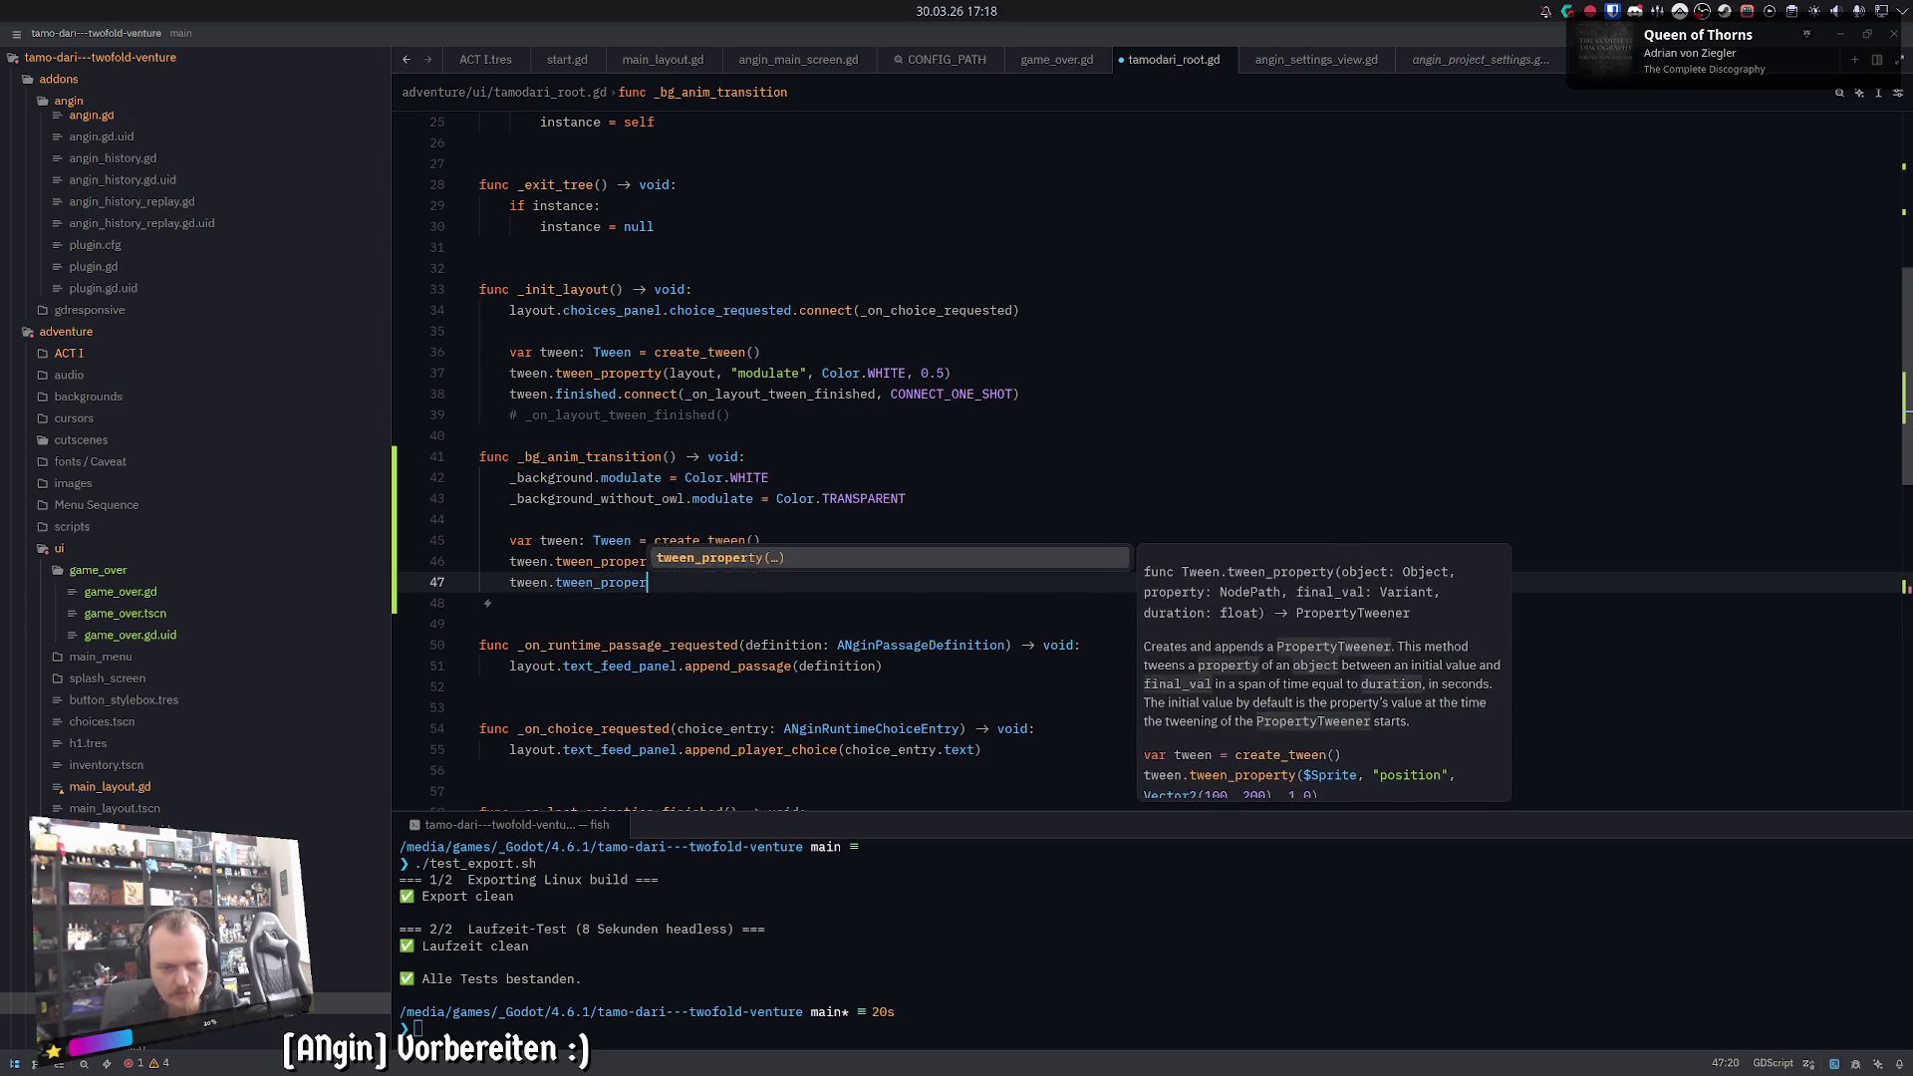
type("_background")
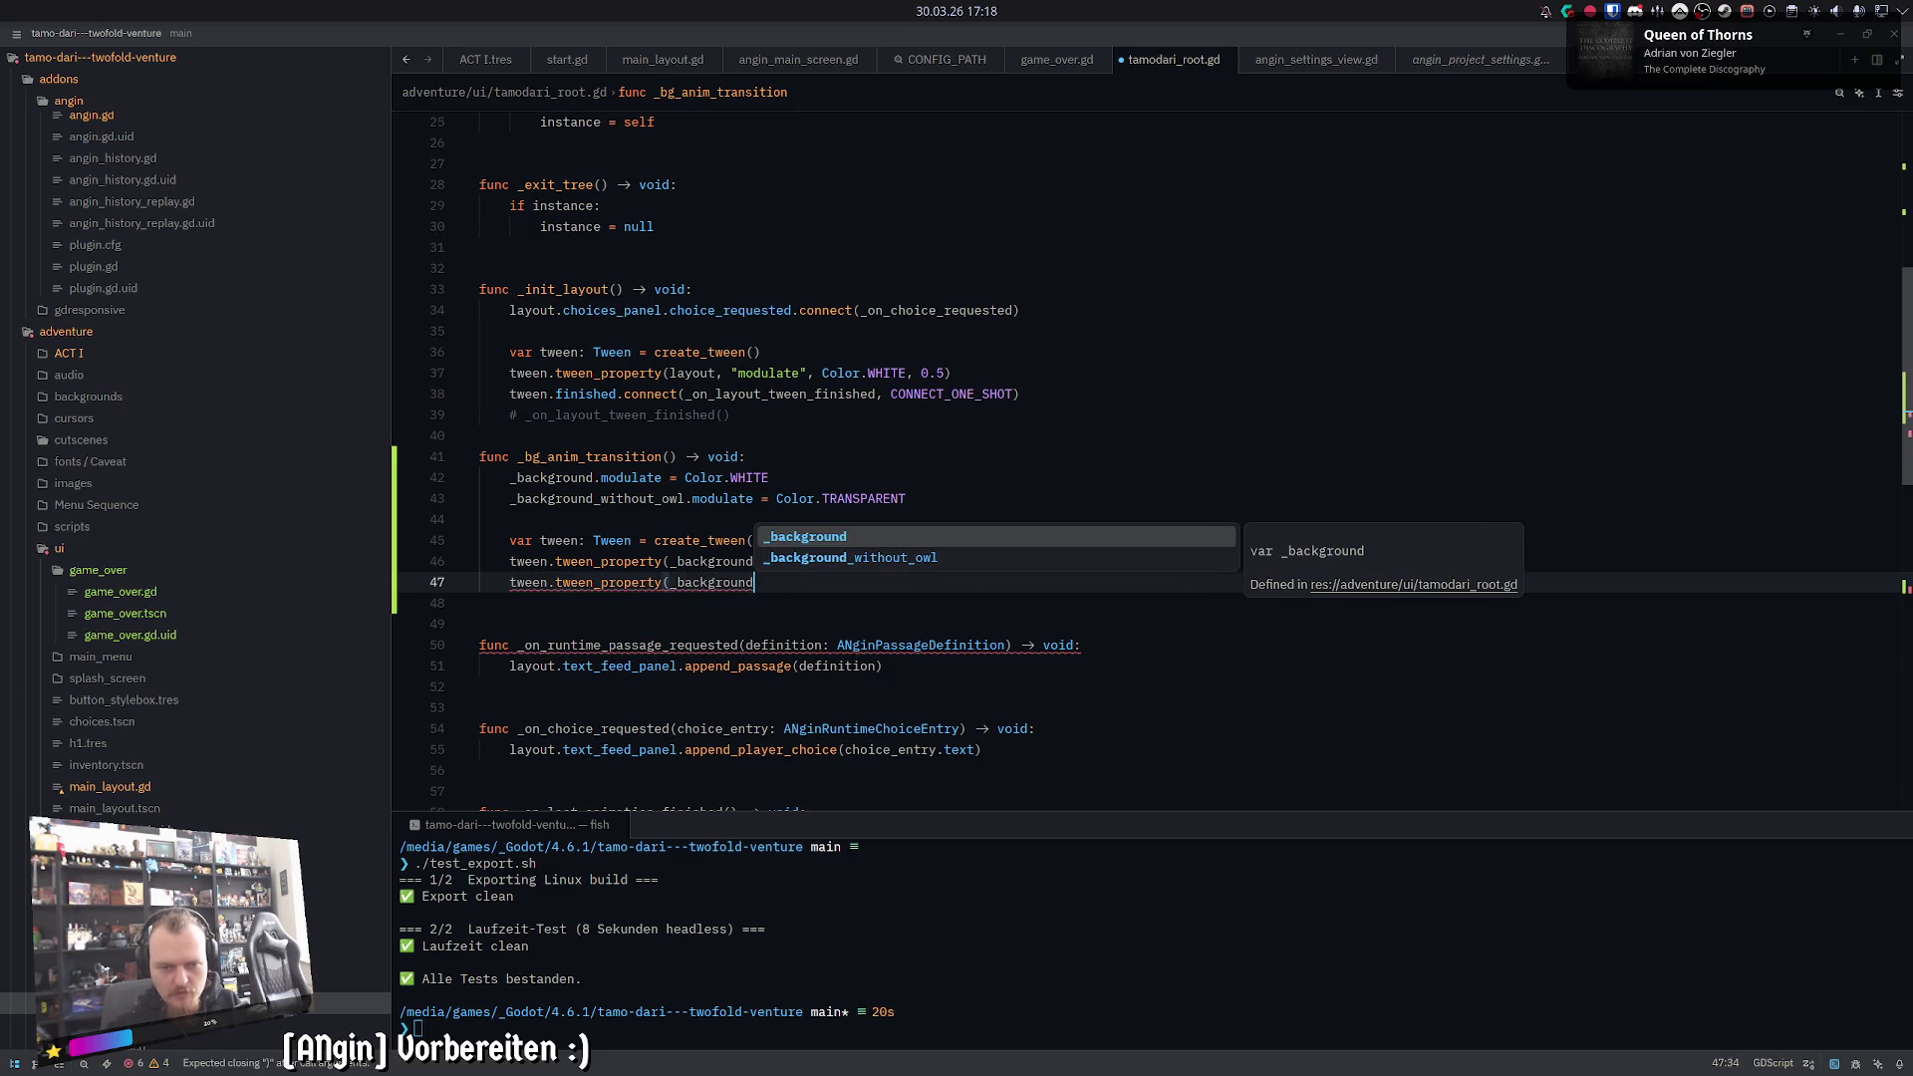
key("Return")
type(", \"modulate")
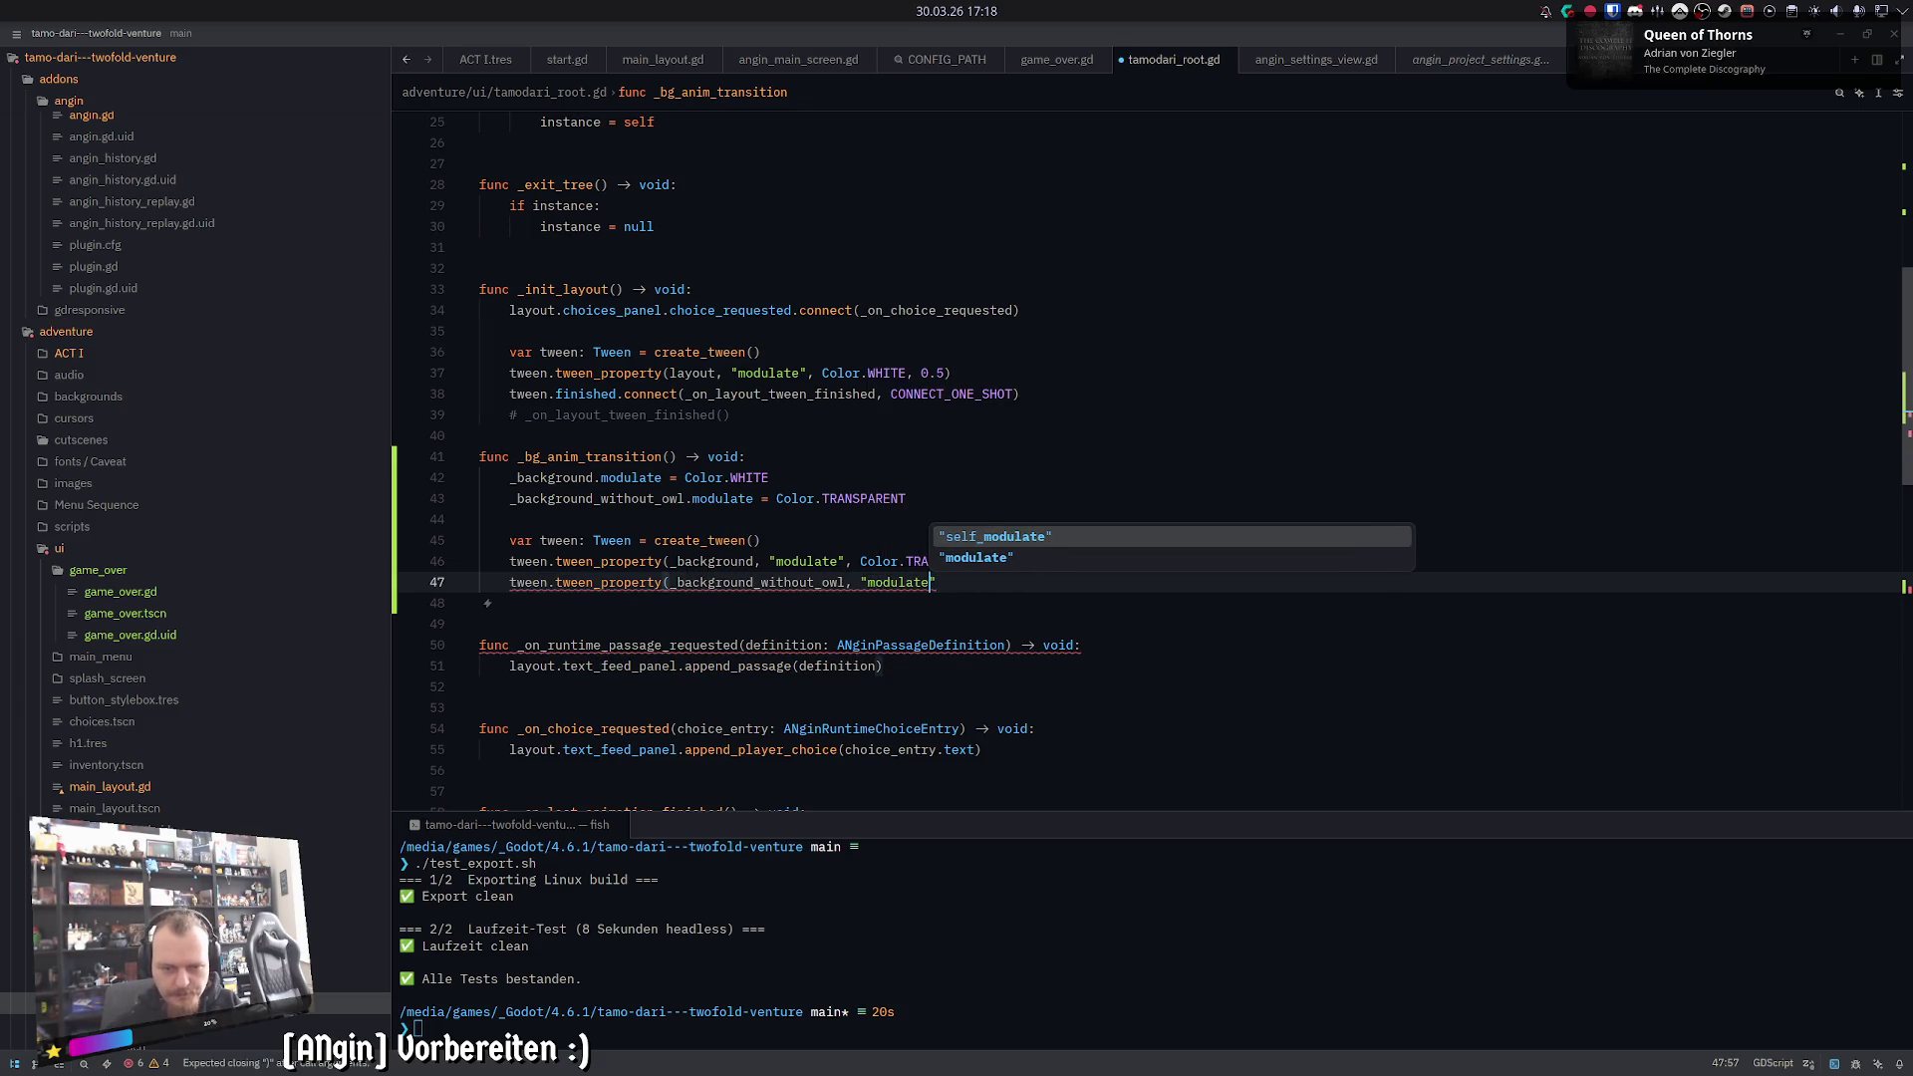
key("Return")
type(", Col")
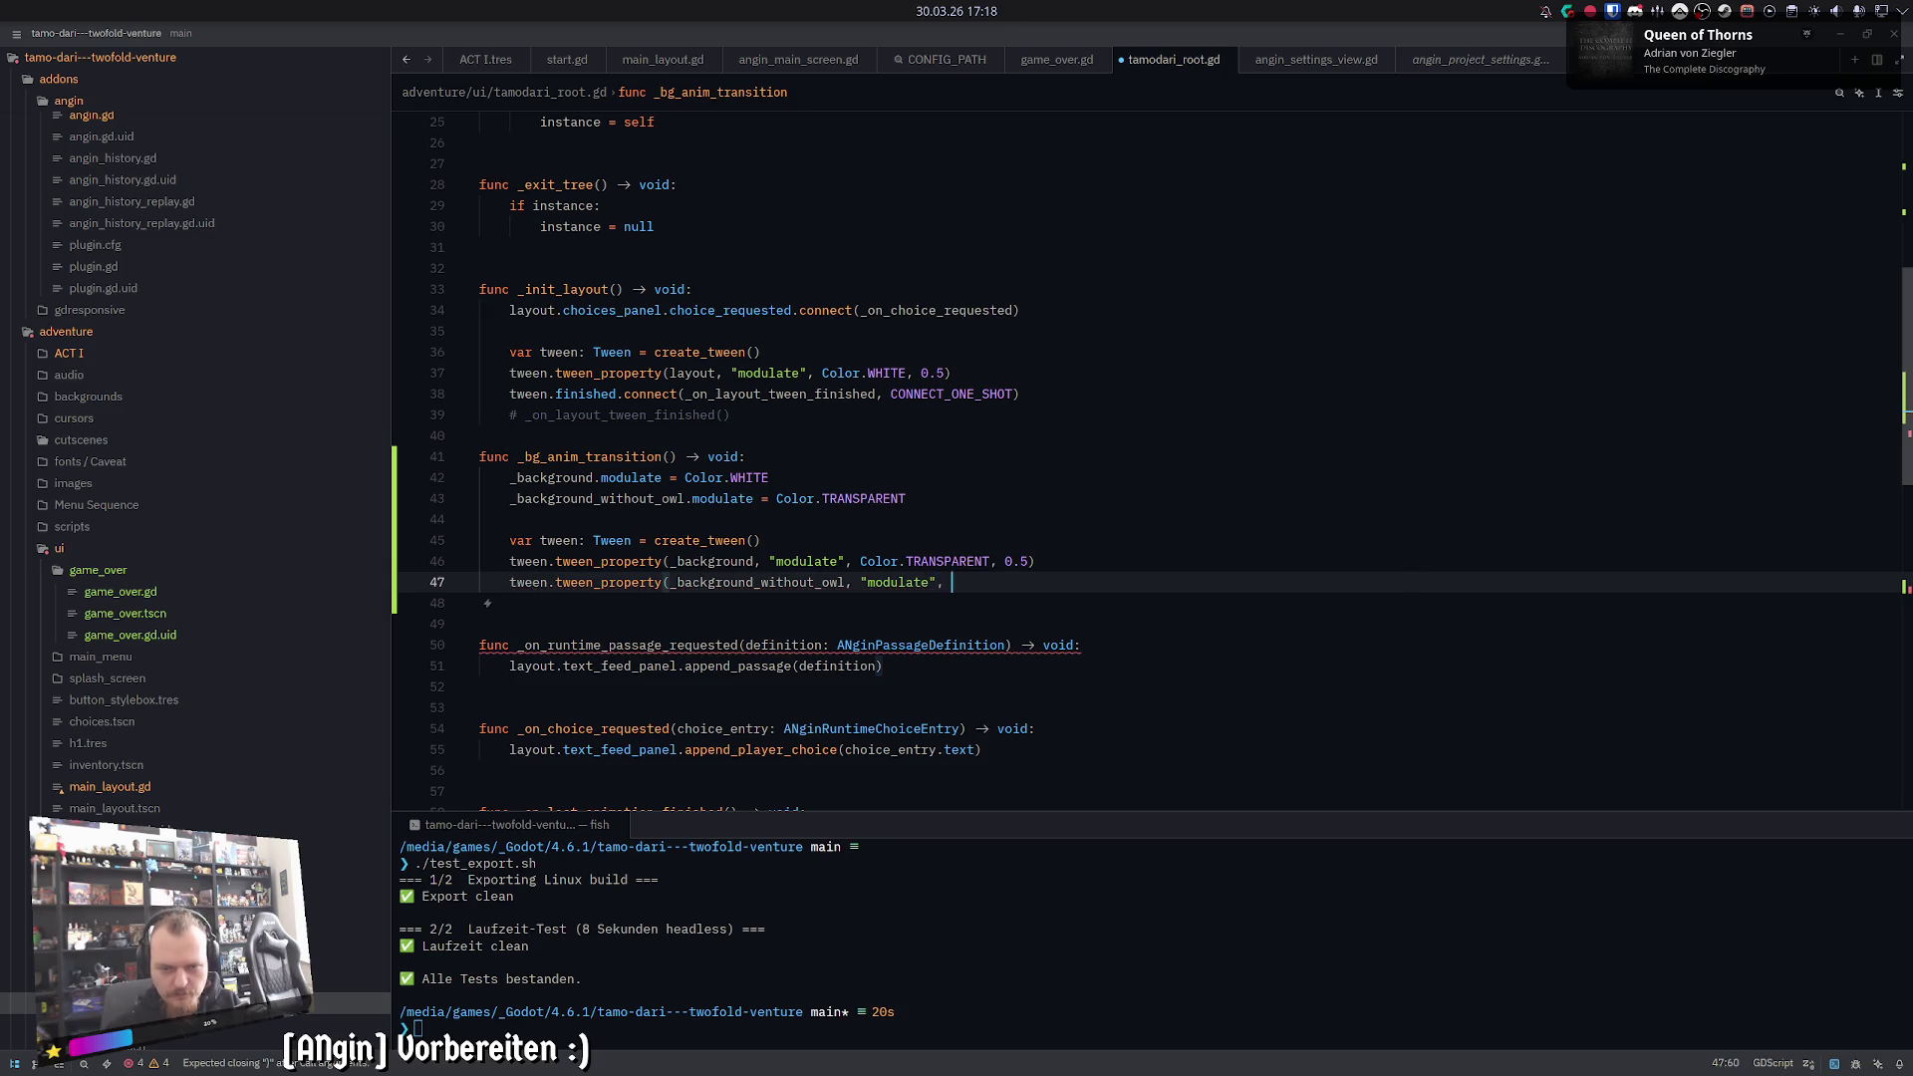
type("or.WHITE")
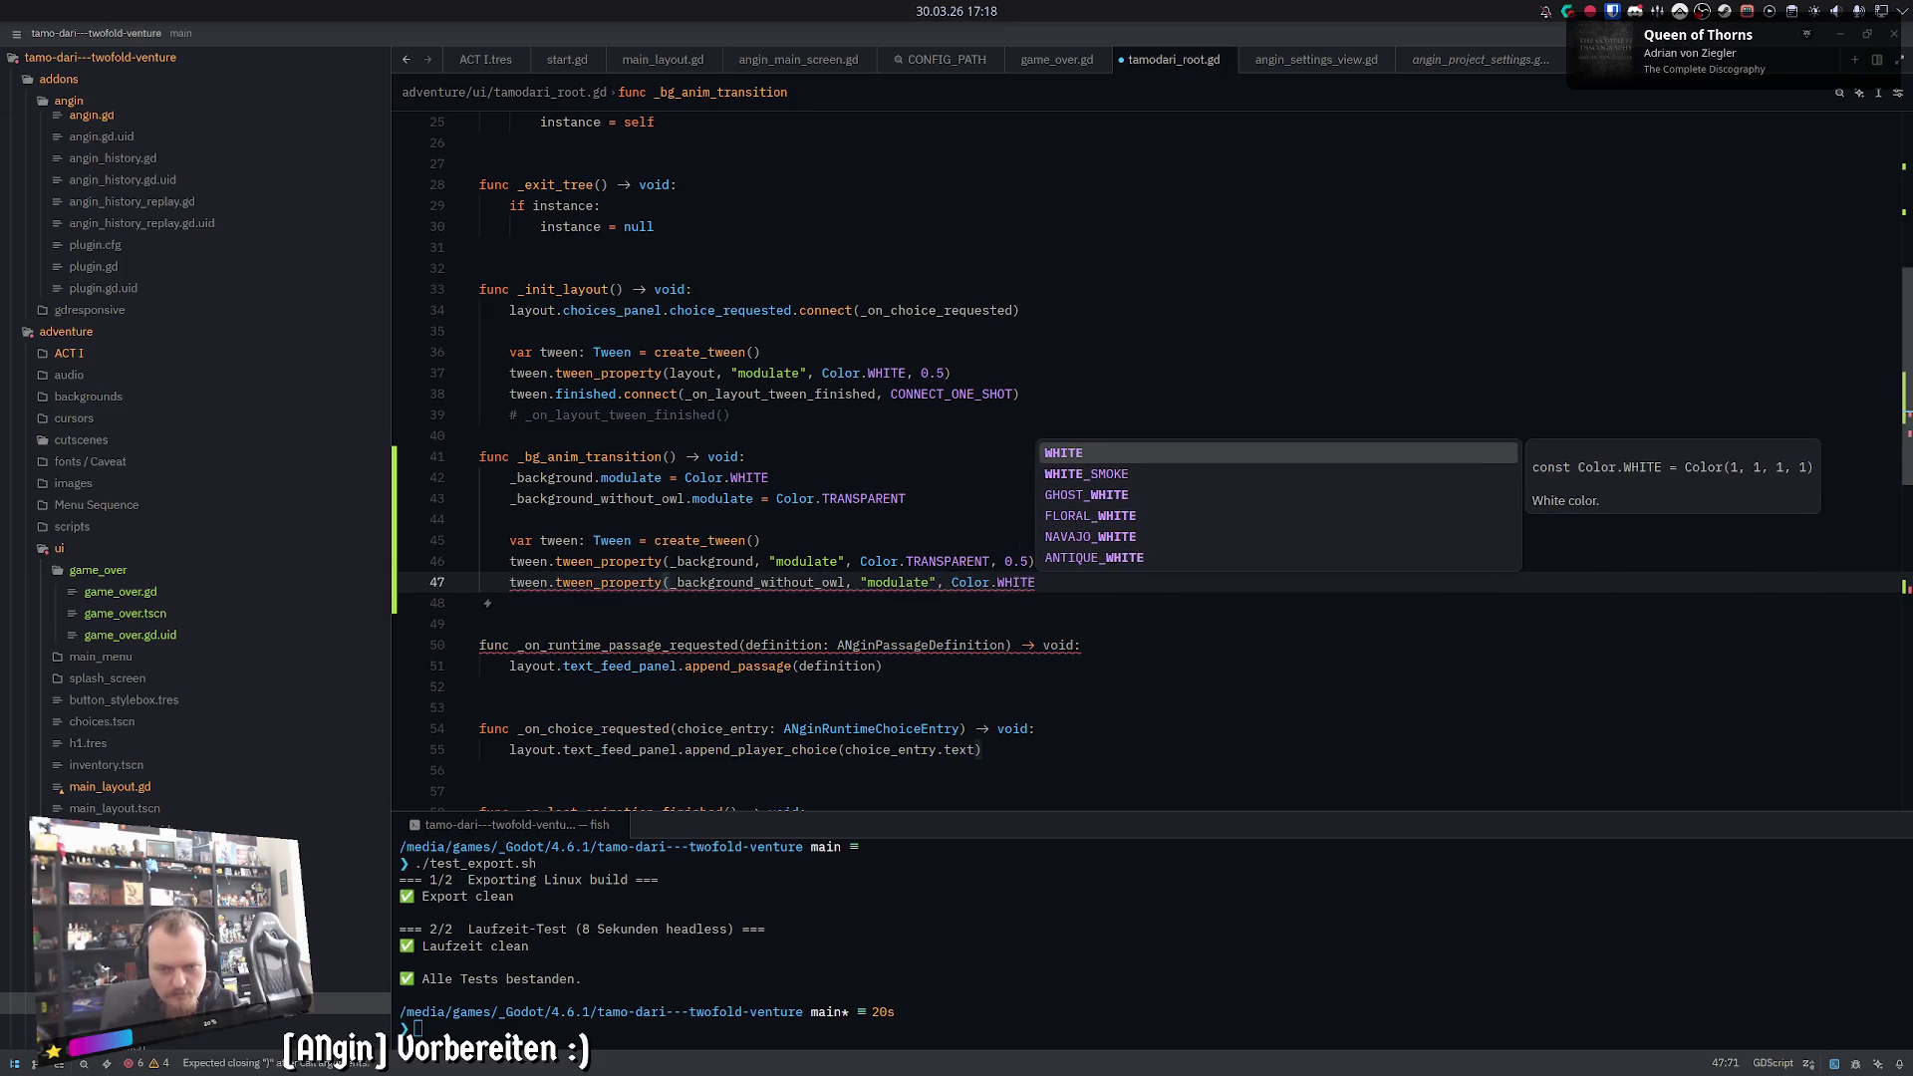
type(", 0.5")
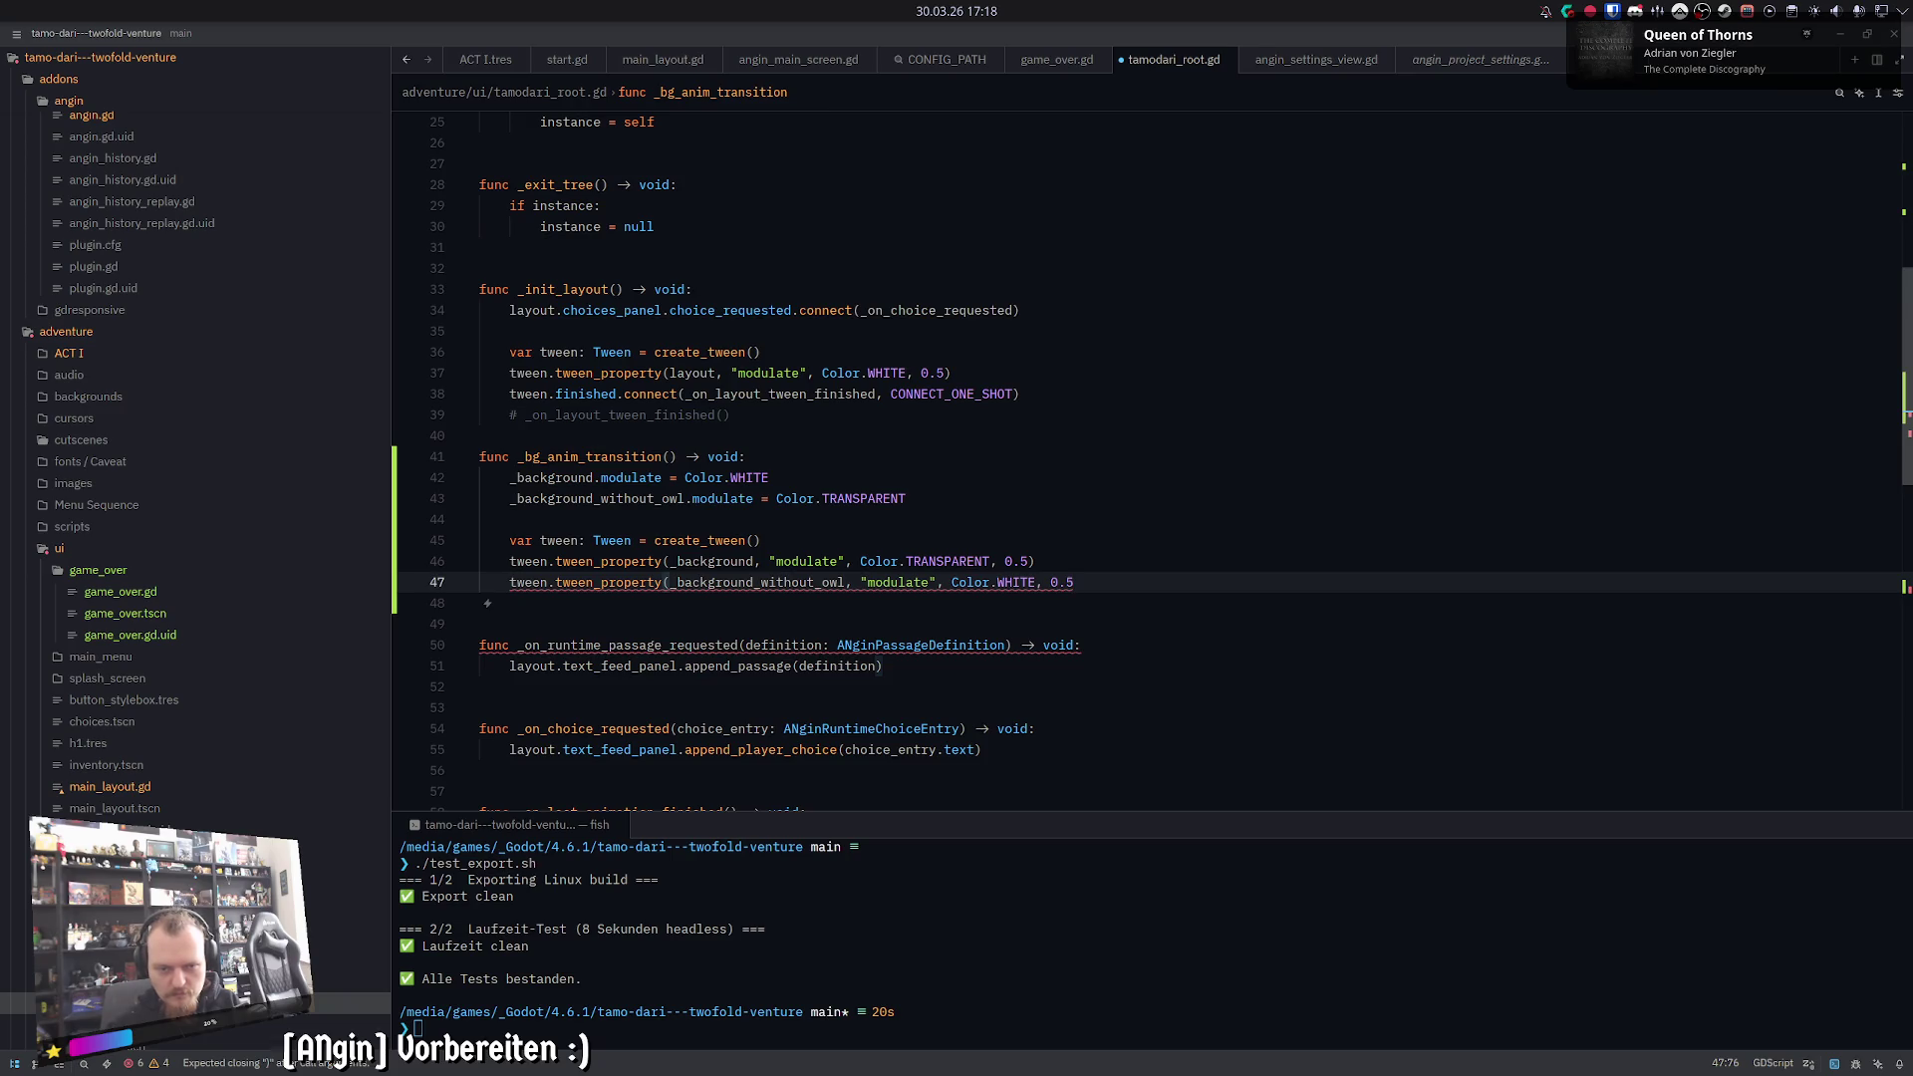
type(")")
Step: Add a tween.set_parallel() call on the next line and save tamodari_root.gd
key("Return")
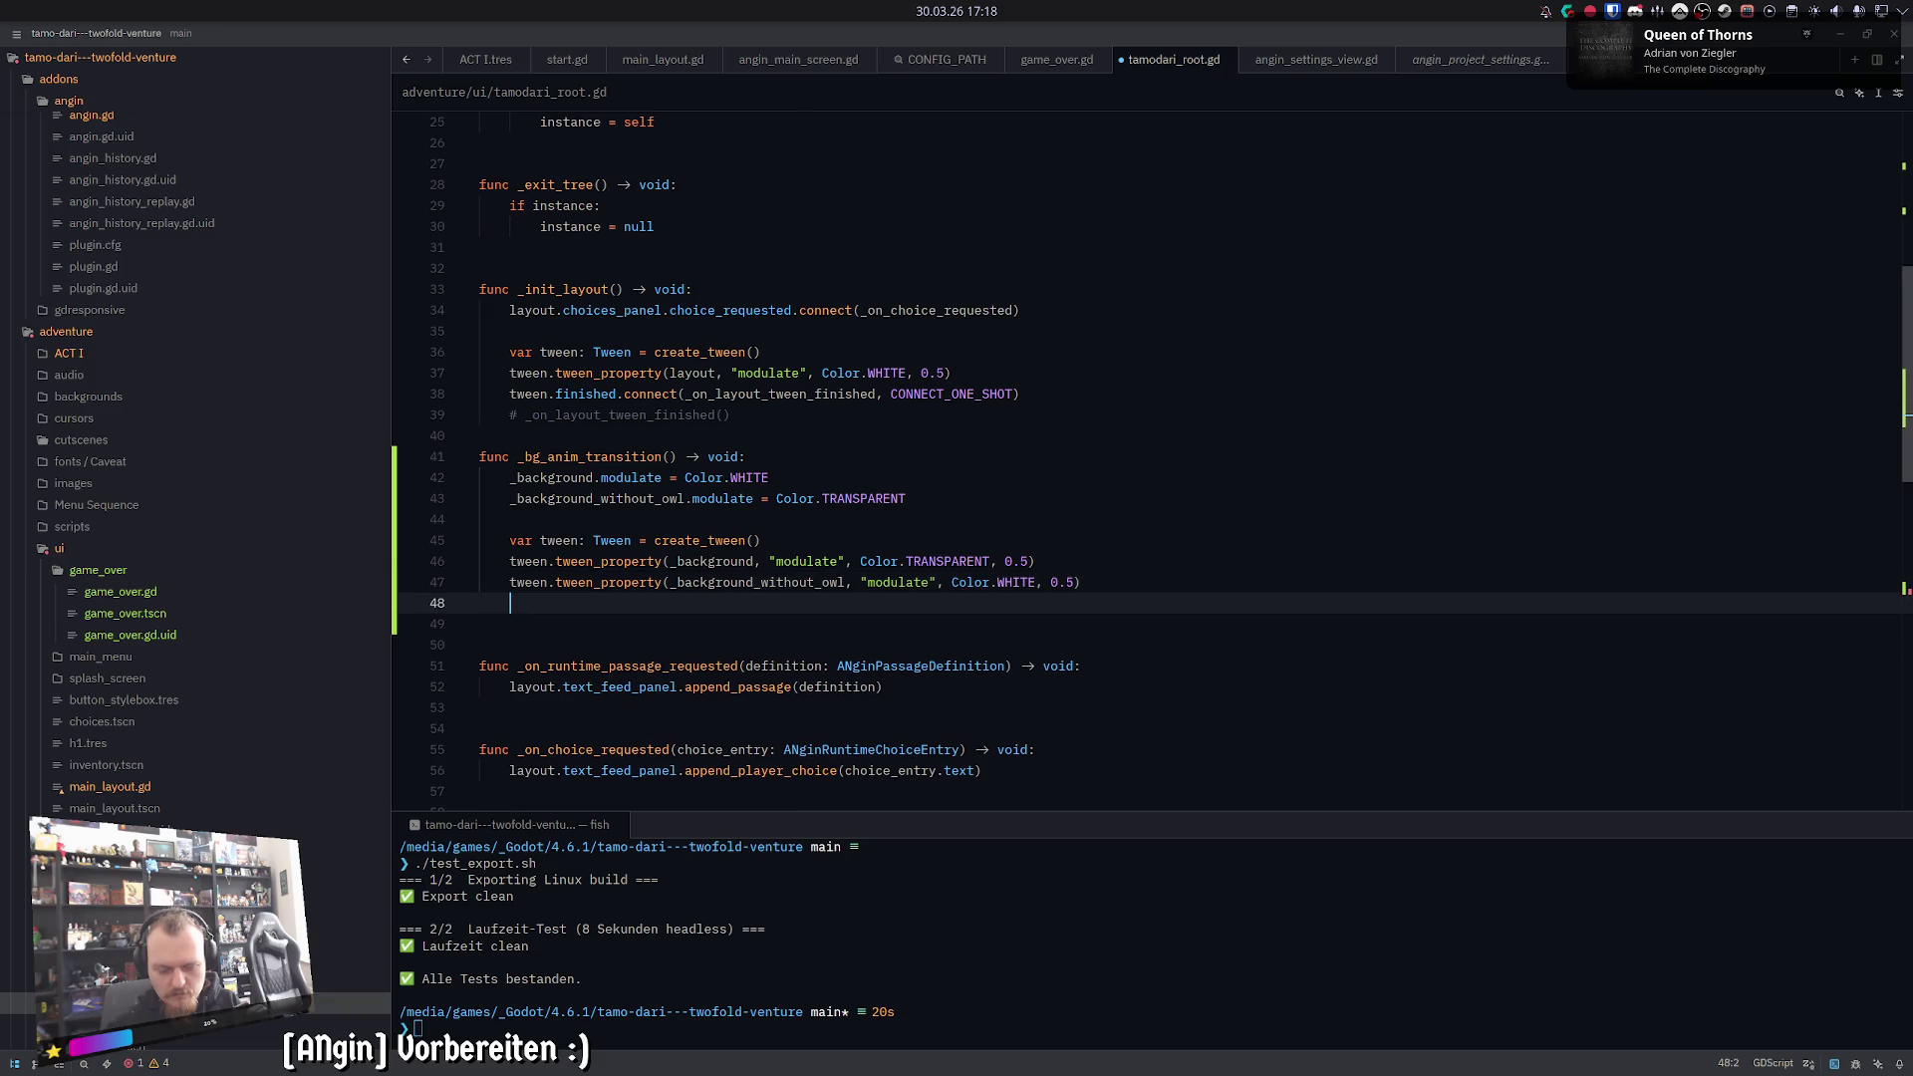
type("tween.setpa")
key("Return")
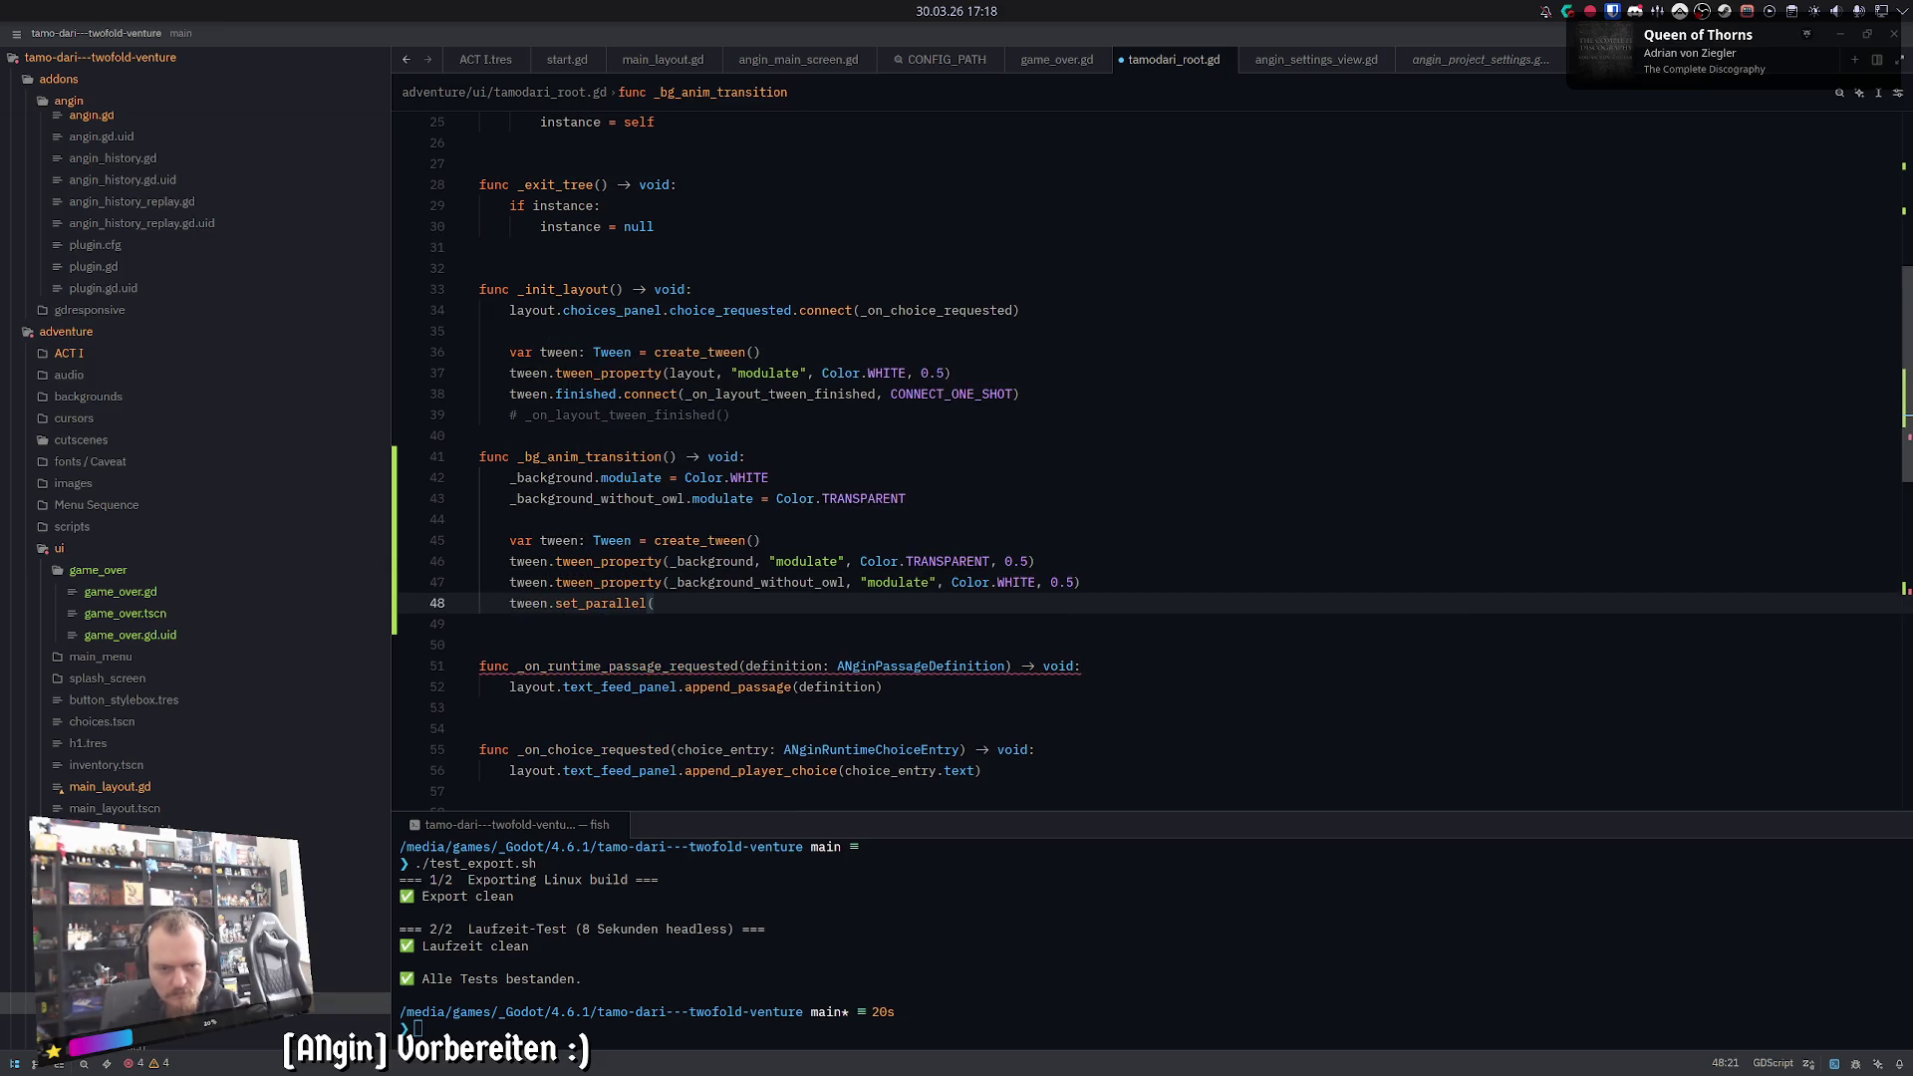
type(")")
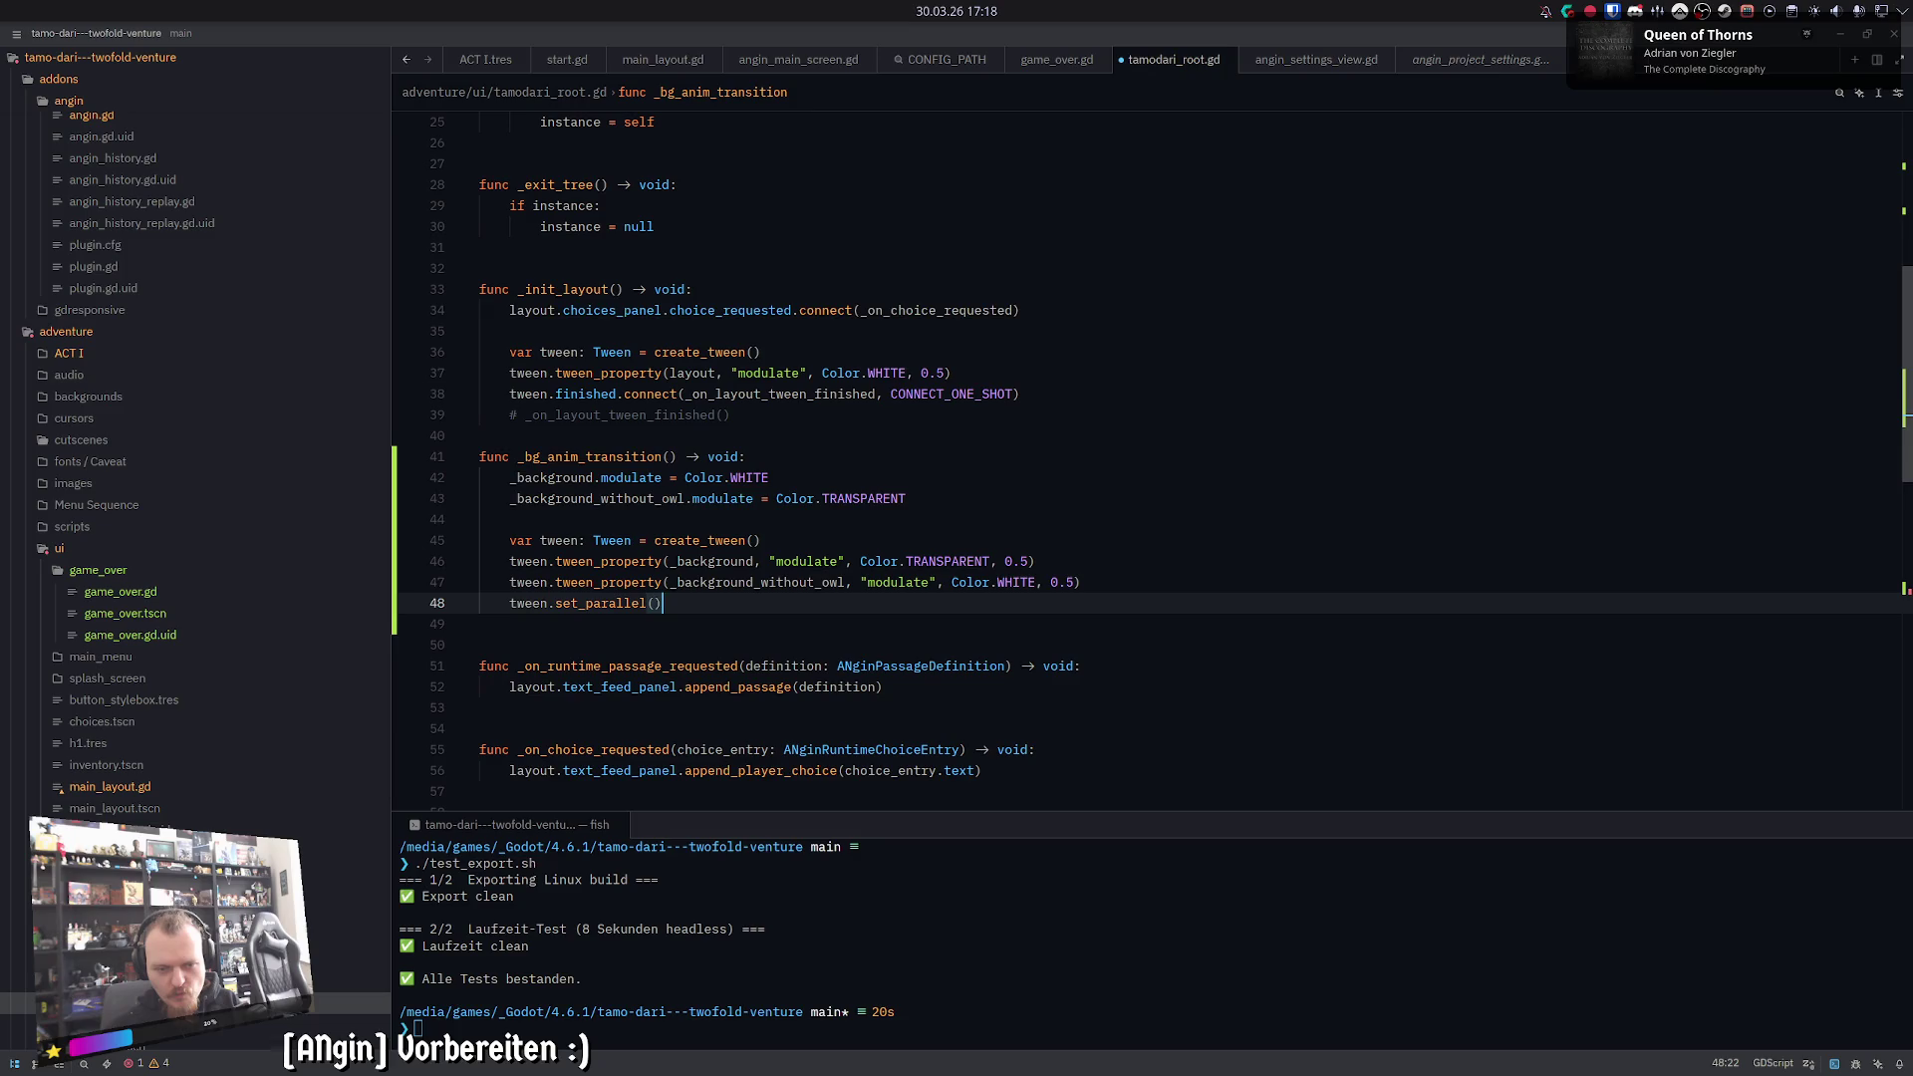
key("ctrl+s")
key("Up")
key("Up")
key("Up")
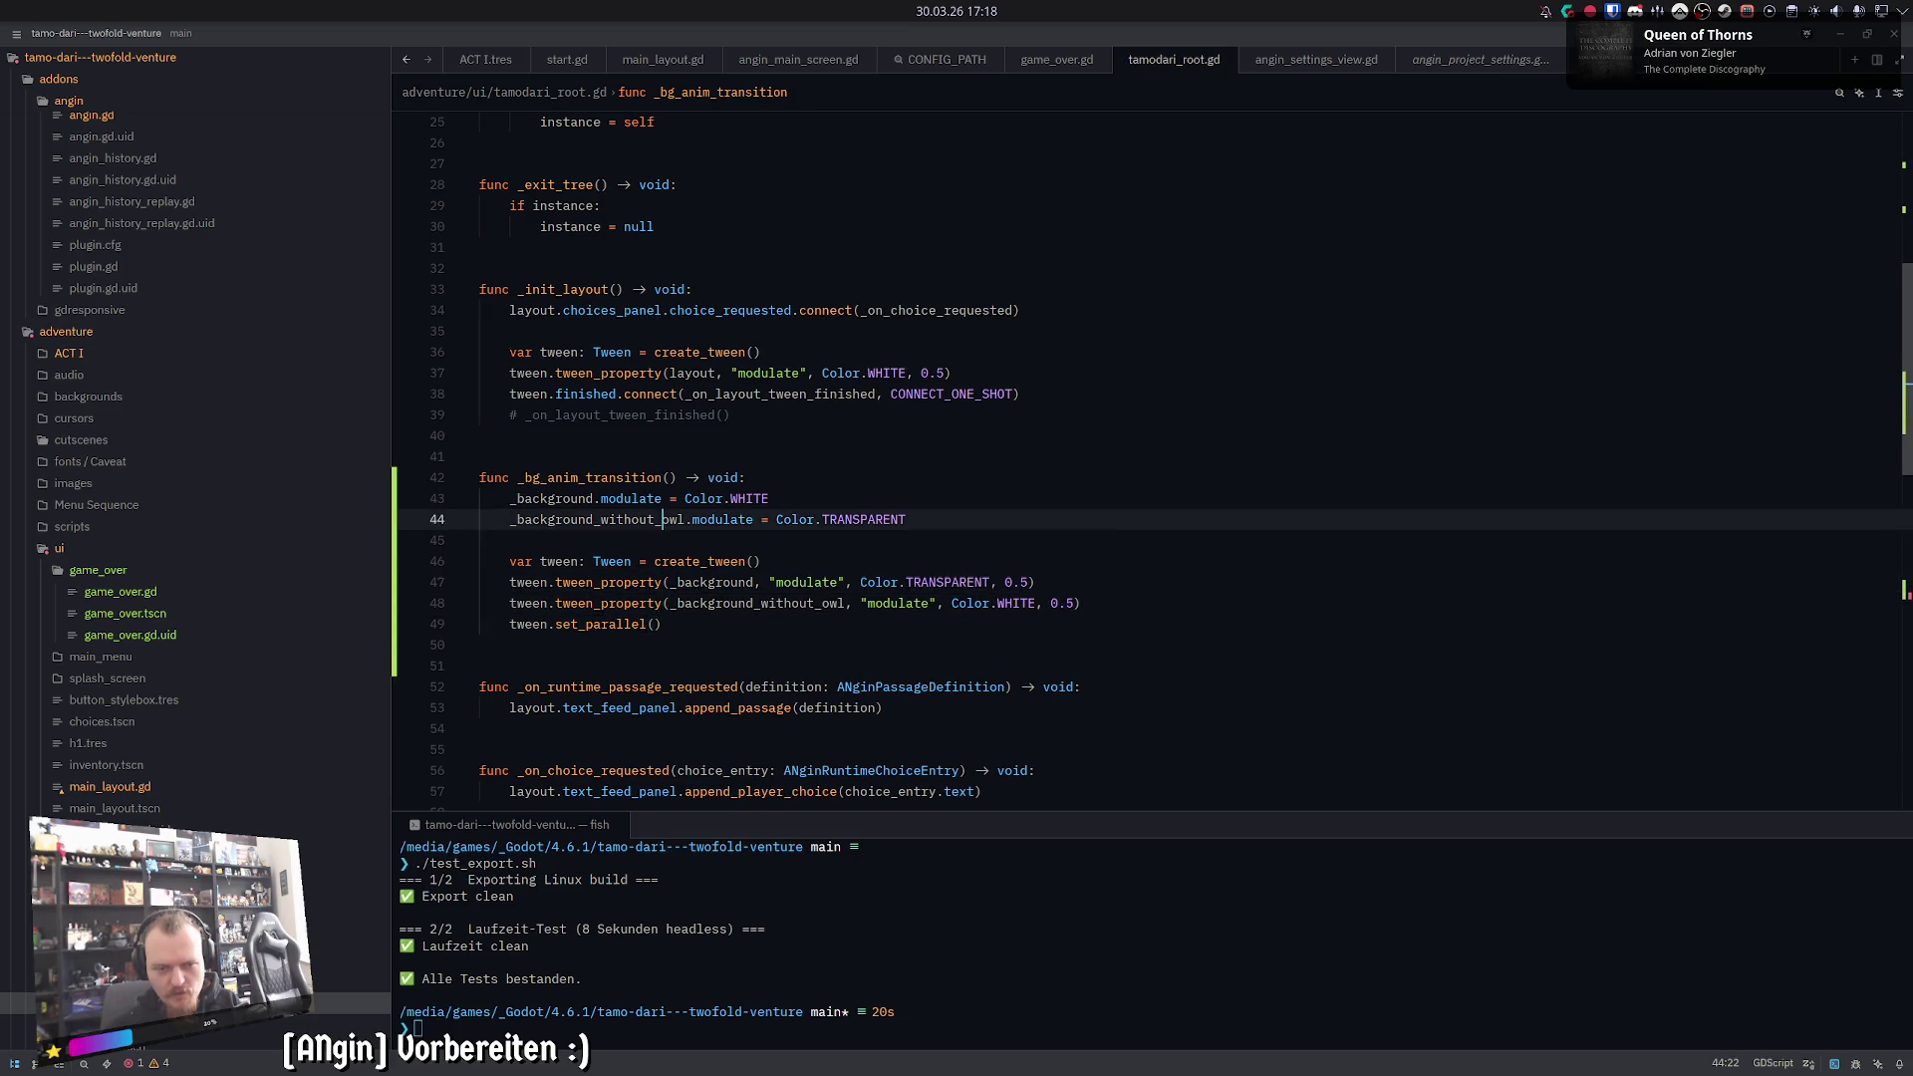
Step: Add 'from: Node2D, to: Node2D' parameters to _bg_anim_transition and replace _background with from
type("from: Node")
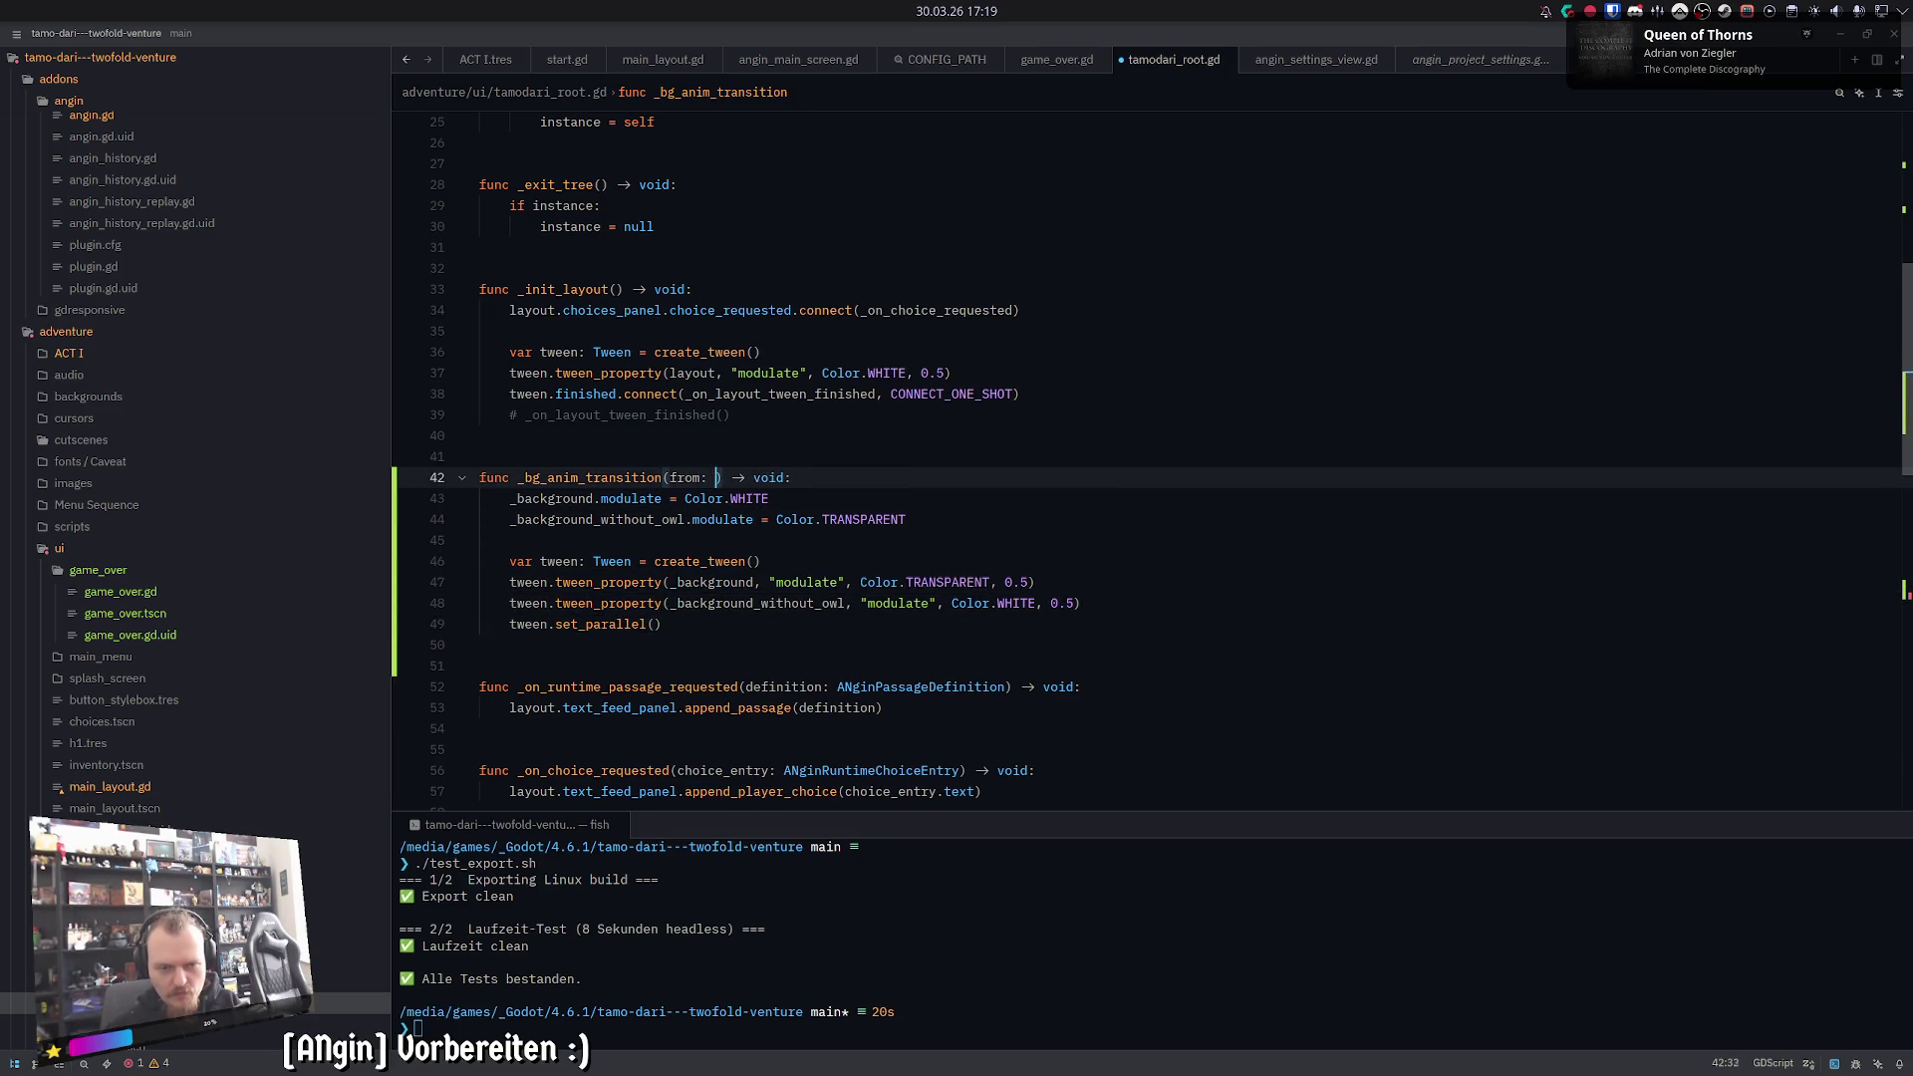
type("2D, to: Node2D")
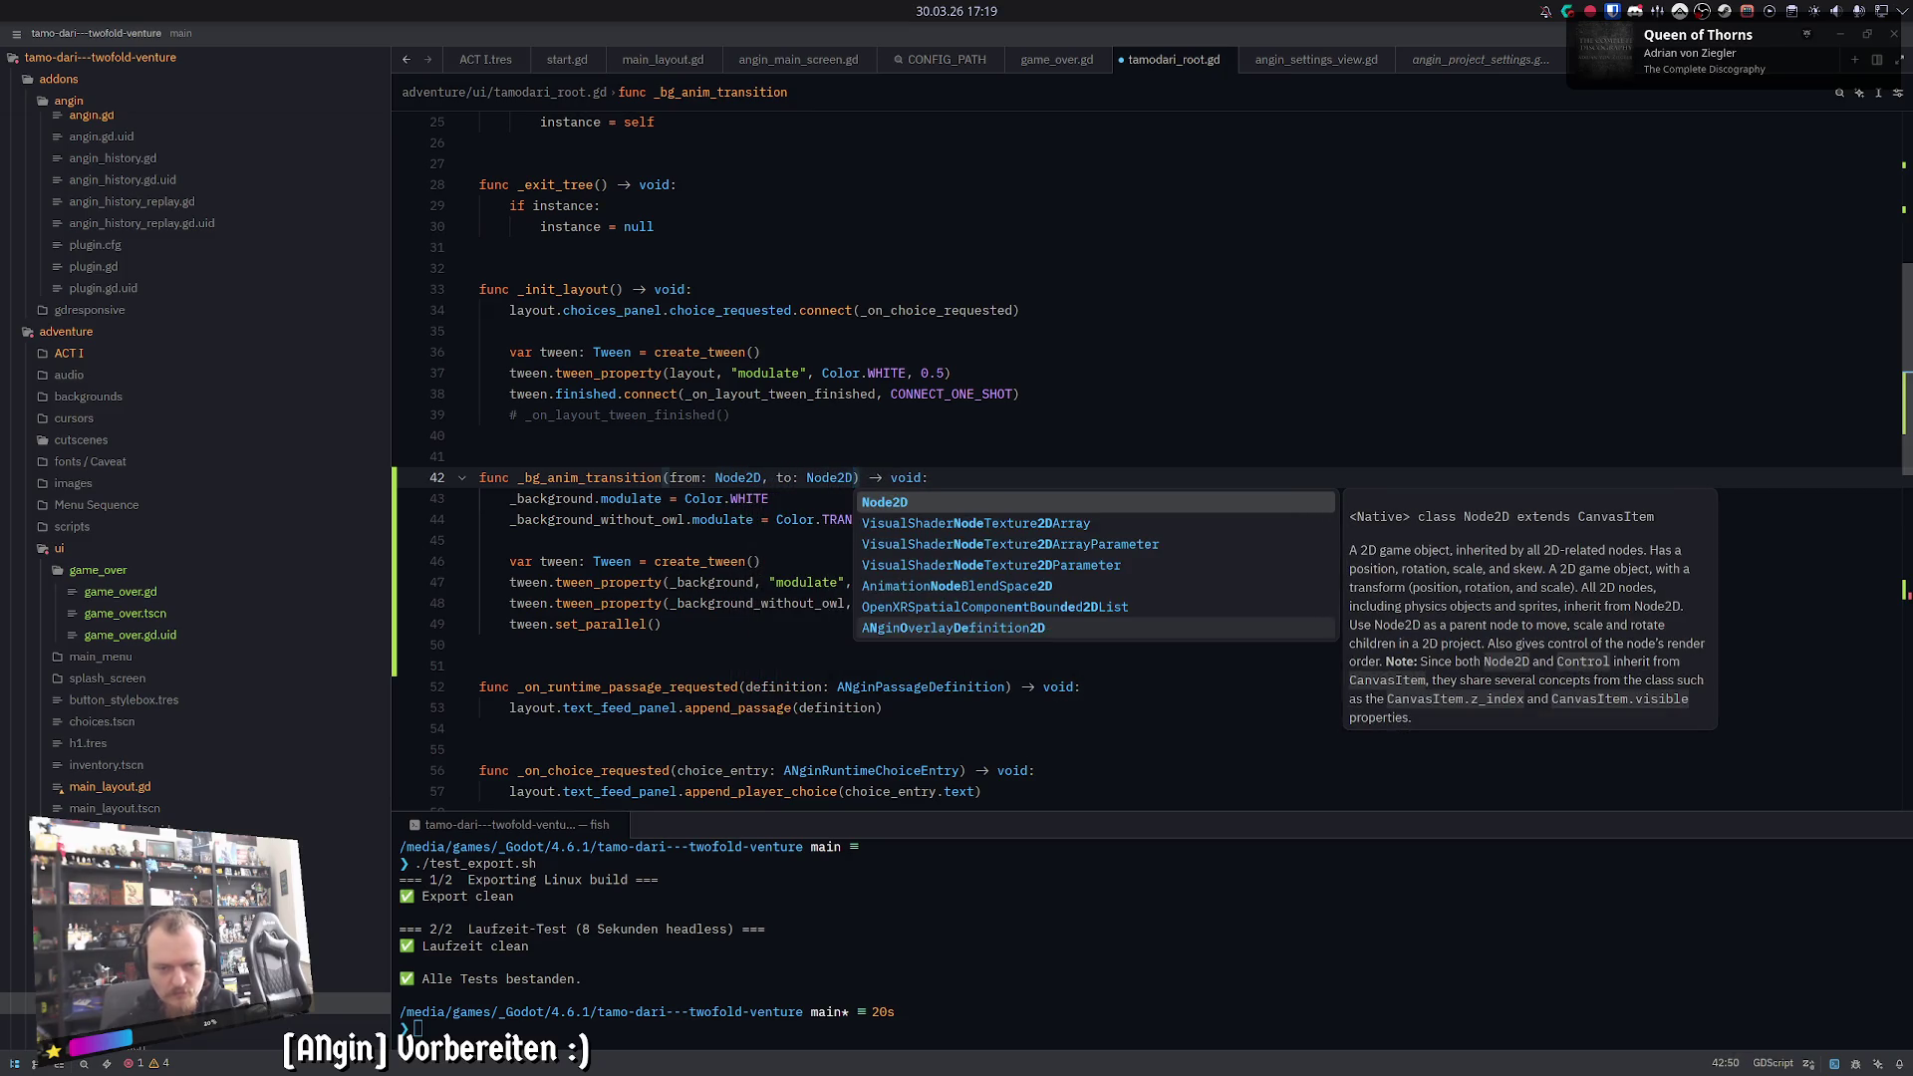
key("ctrl+s")
key("Down")
key("Down")
key("Down")
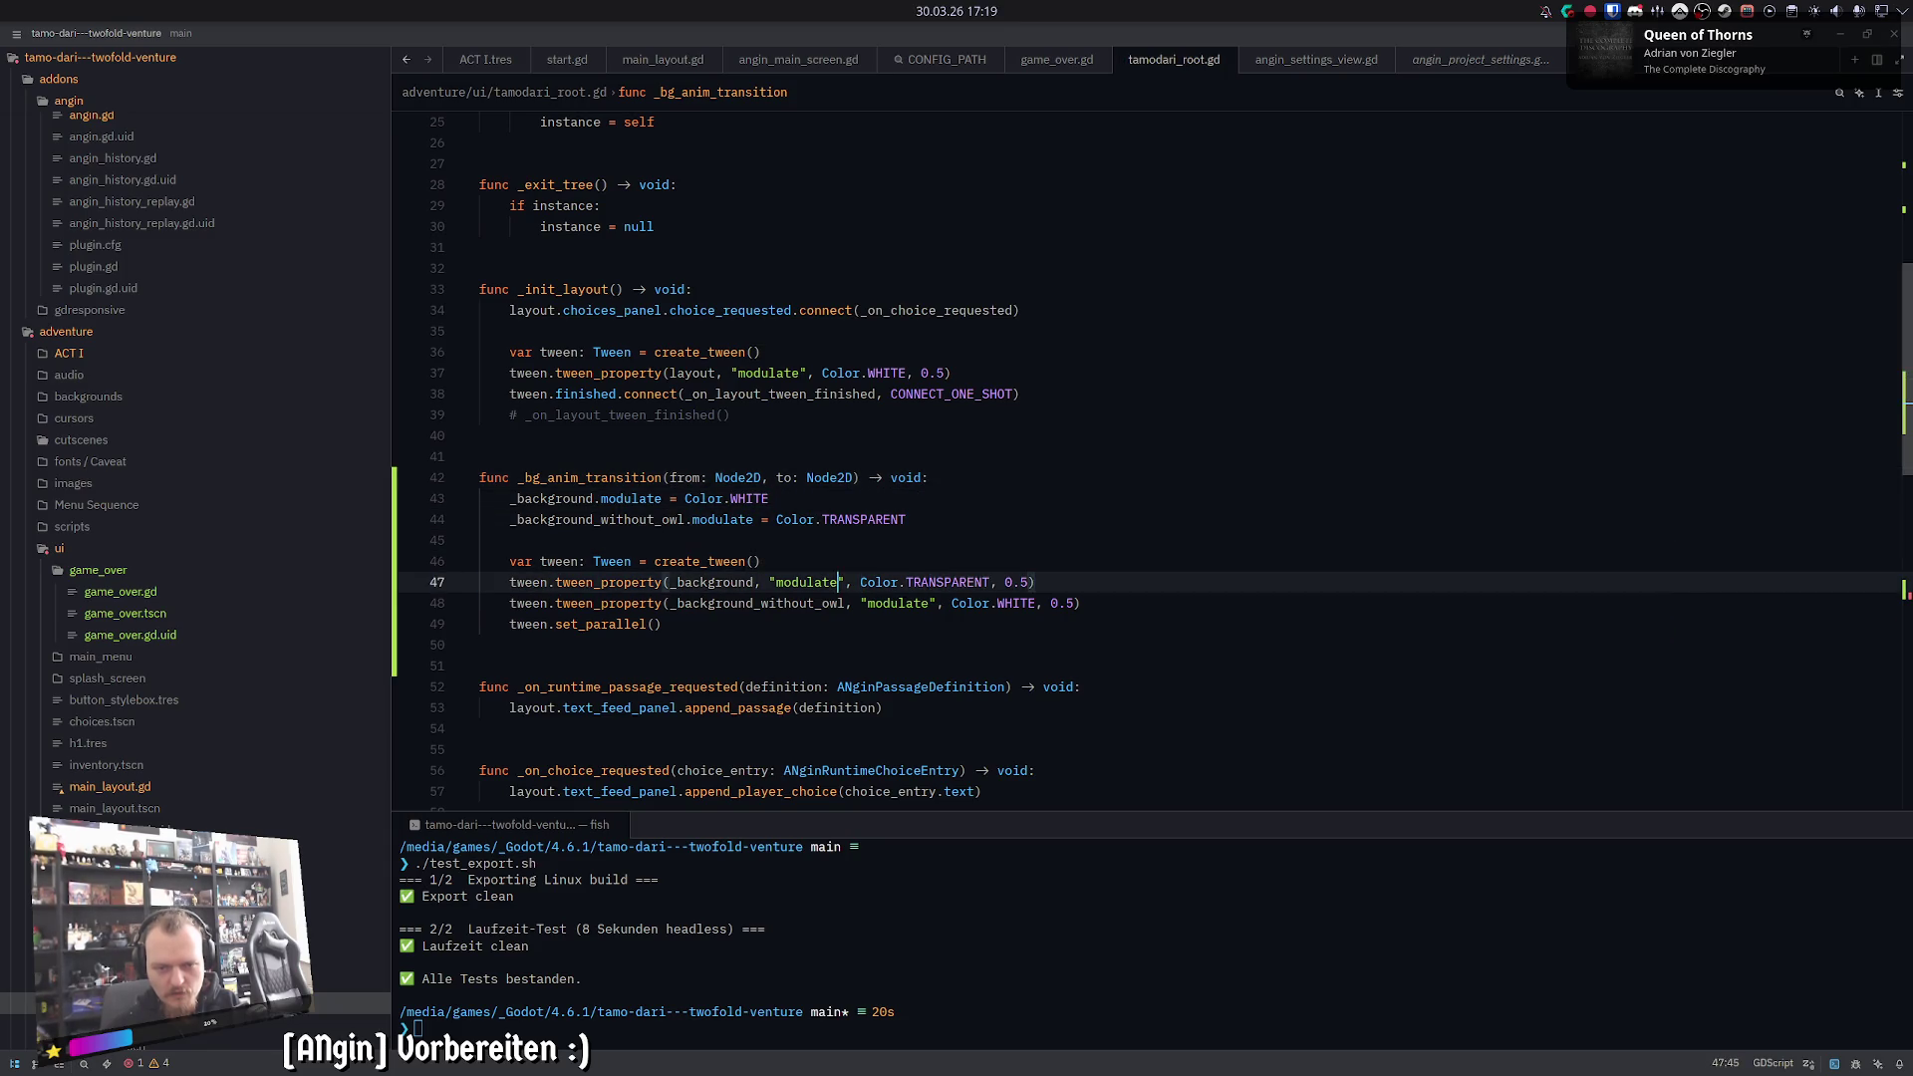
key("ctrl+shift+Left")
type("from")
Step: Replace _background_without_owl with to on line 48, then move to _on_game_started's body
key("Down")
key("ctrl+Left")
key("ctrl+shift+Right")
type("to")
key("Up")
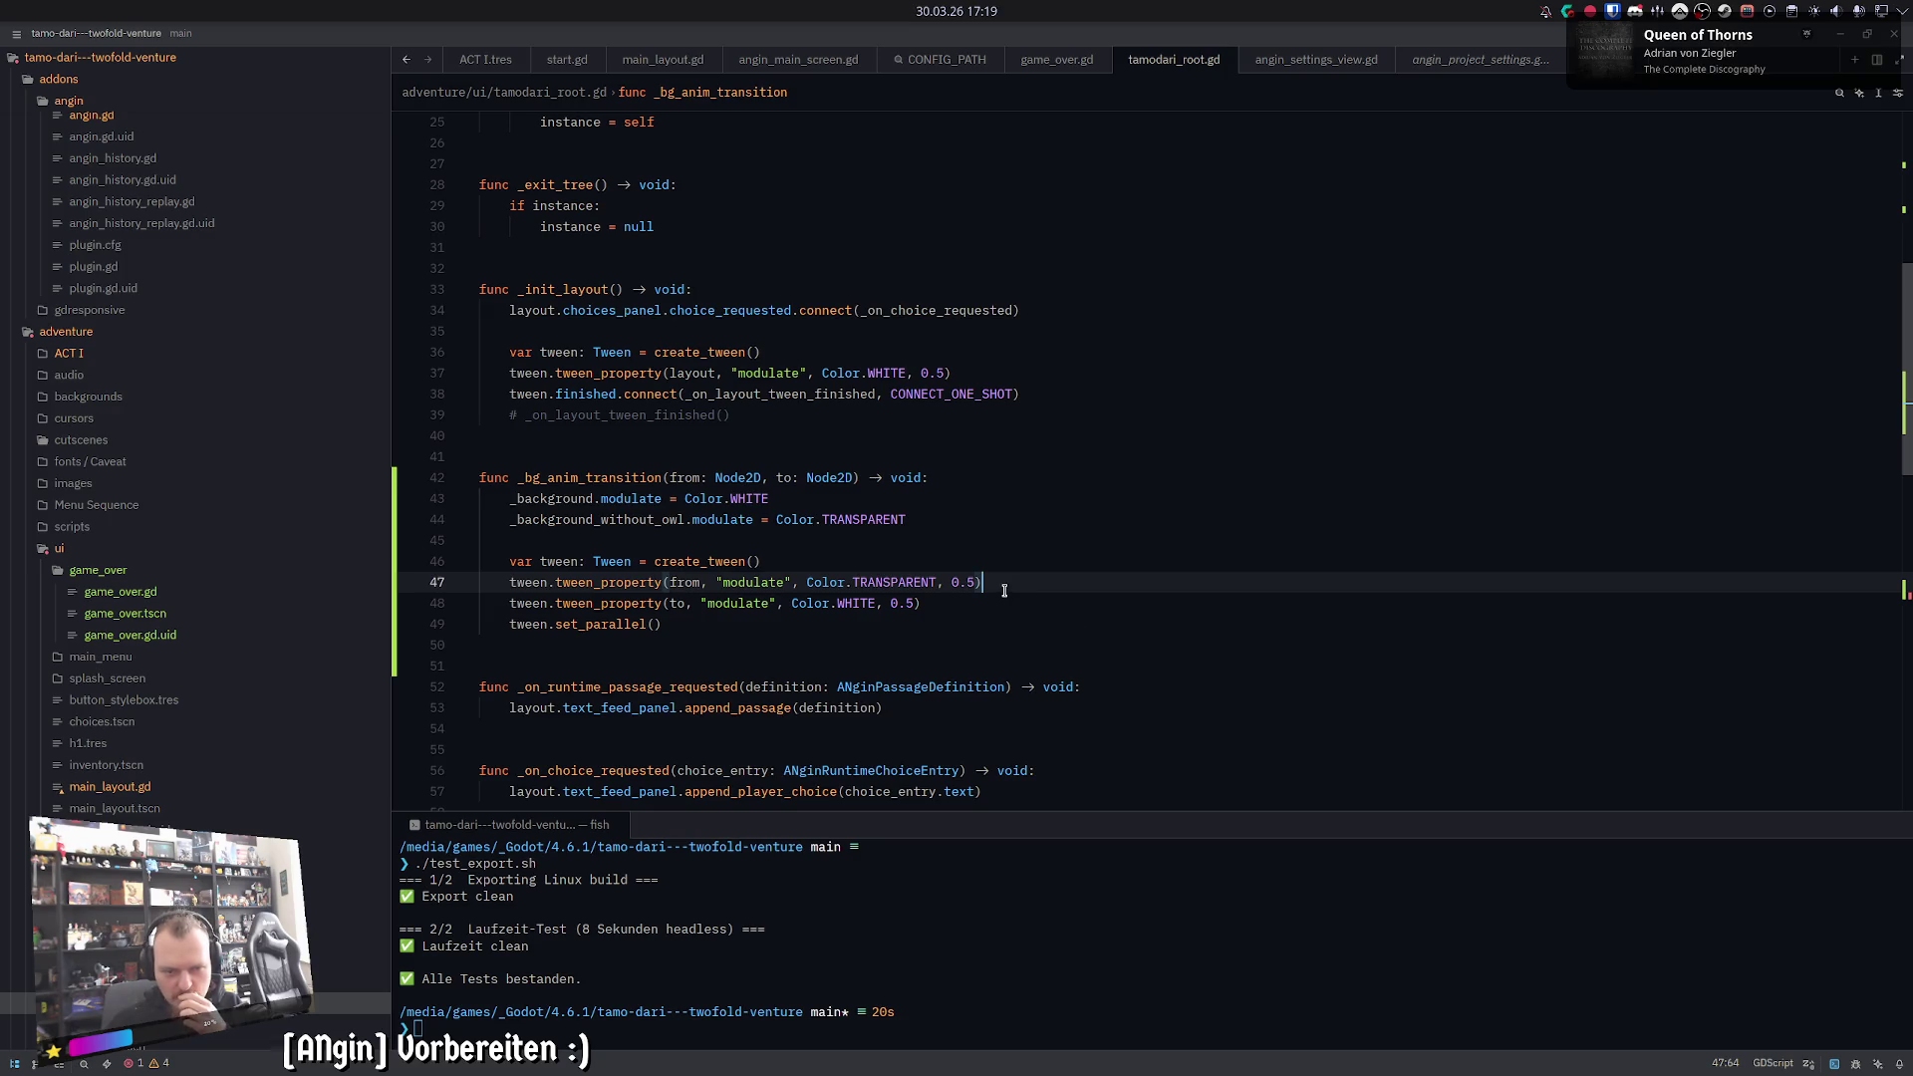
left_click(701, 626)
double_click(638, 477)
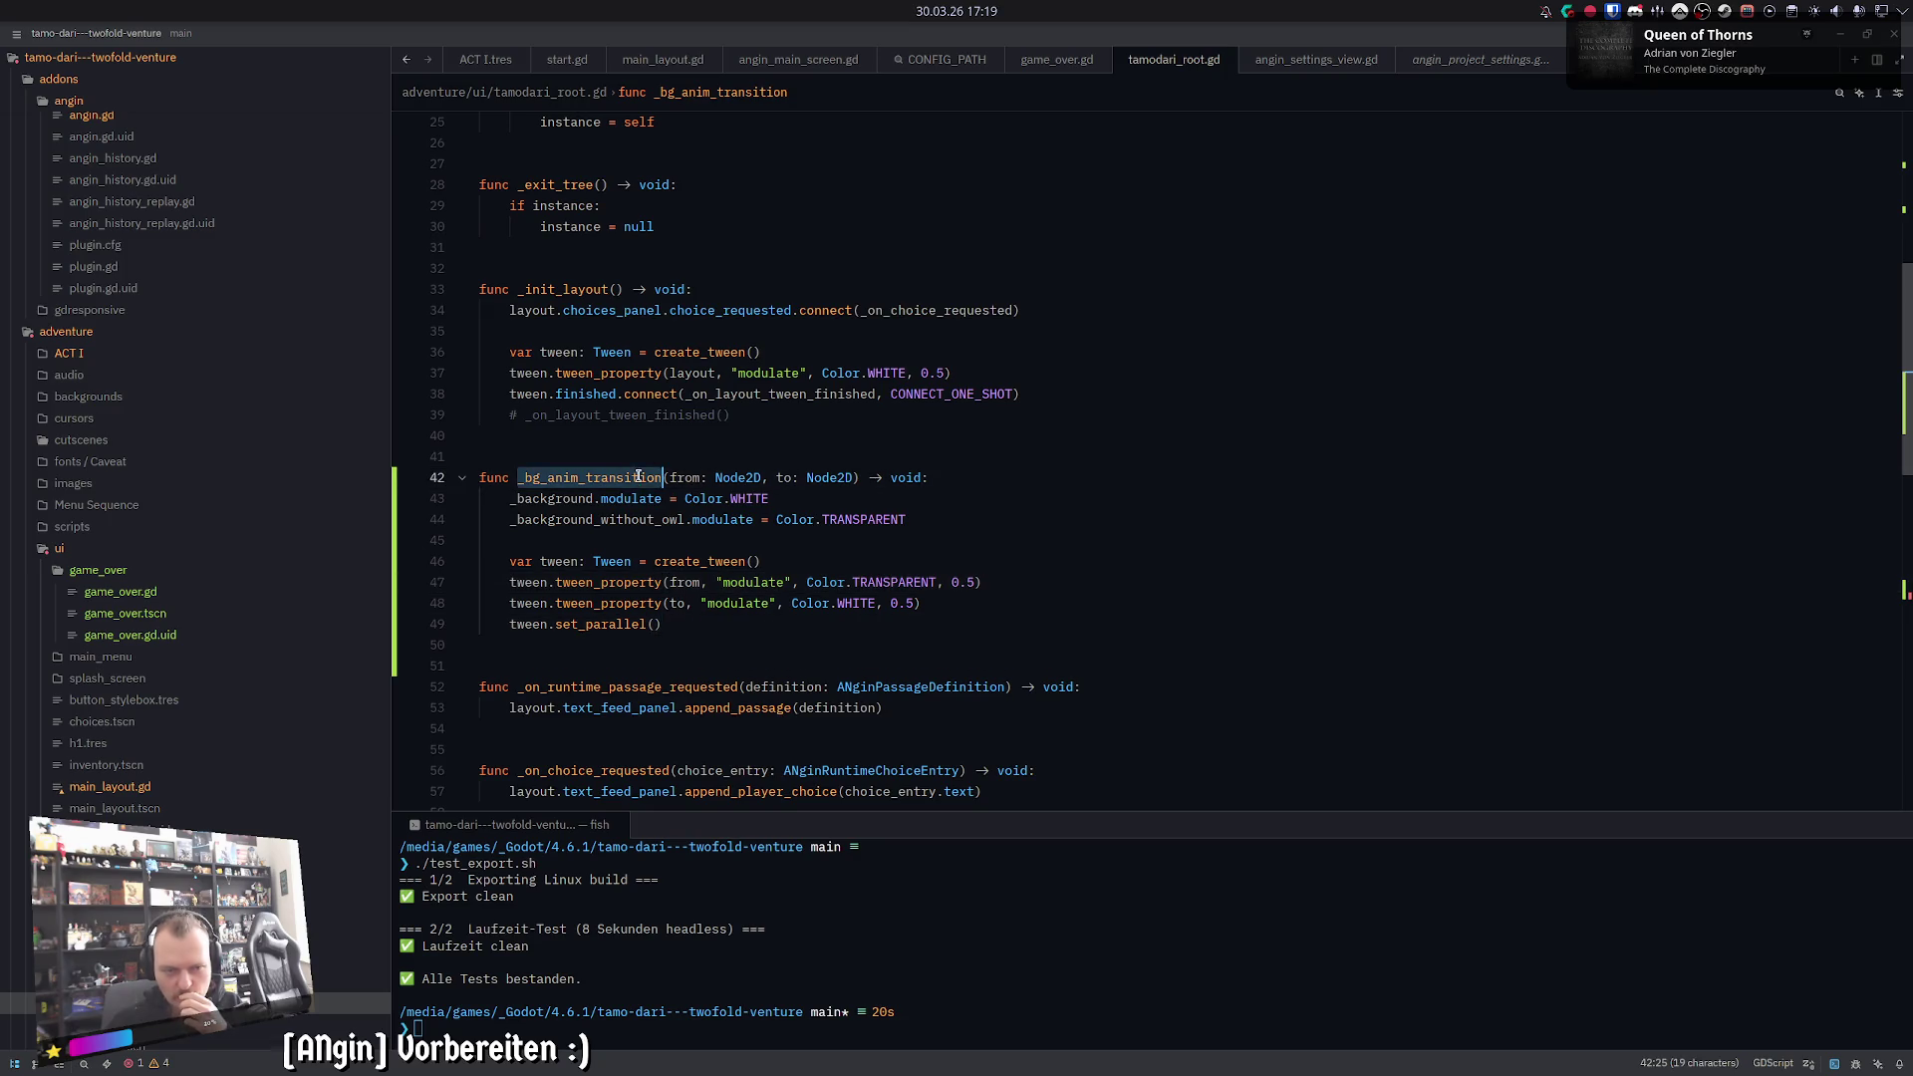
scroll(879, 749, "down", 10)
left_click(735, 602)
Step: Start _on_game_started's indented body with a _bg_anim_transition call from autocomplete
key("Tab")
type("_")
key("Return")
key("ctrl+z")
type("_ba")
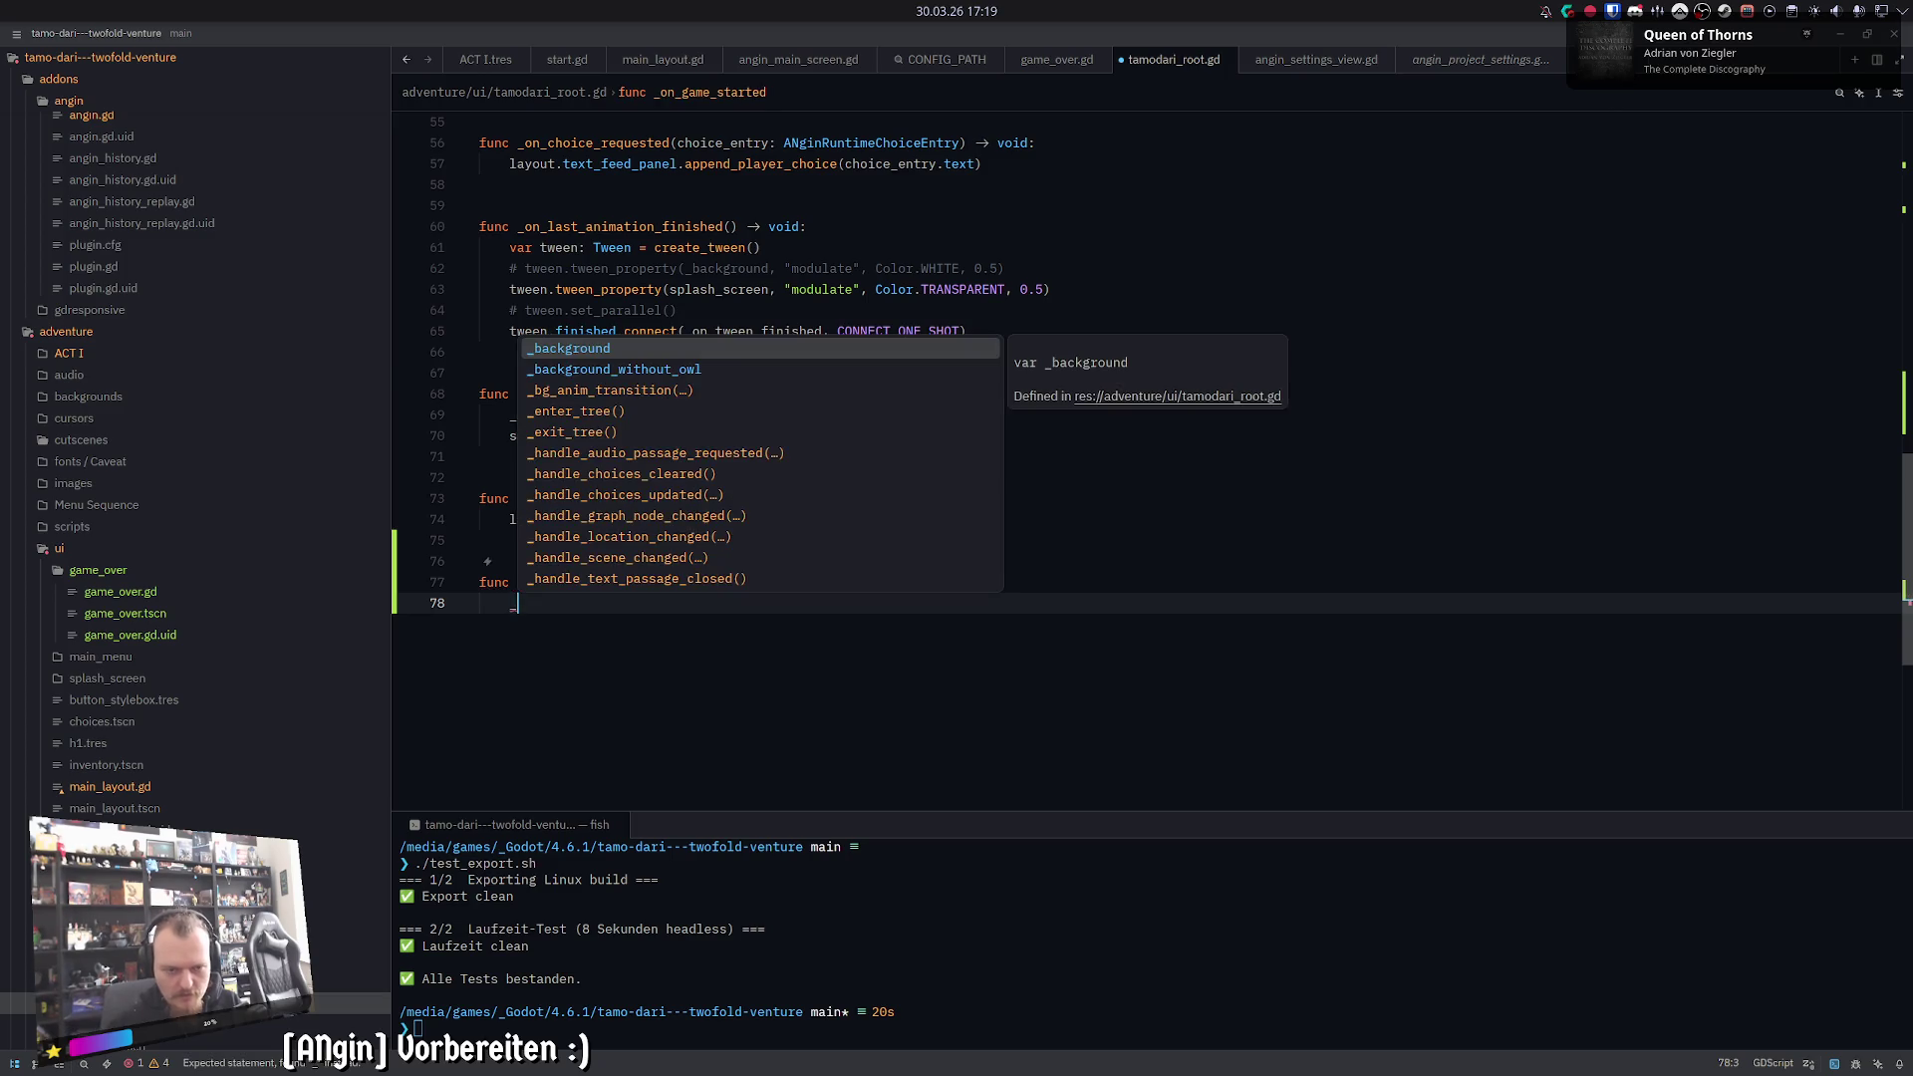
key("Down")
key("Down")
key("Return")
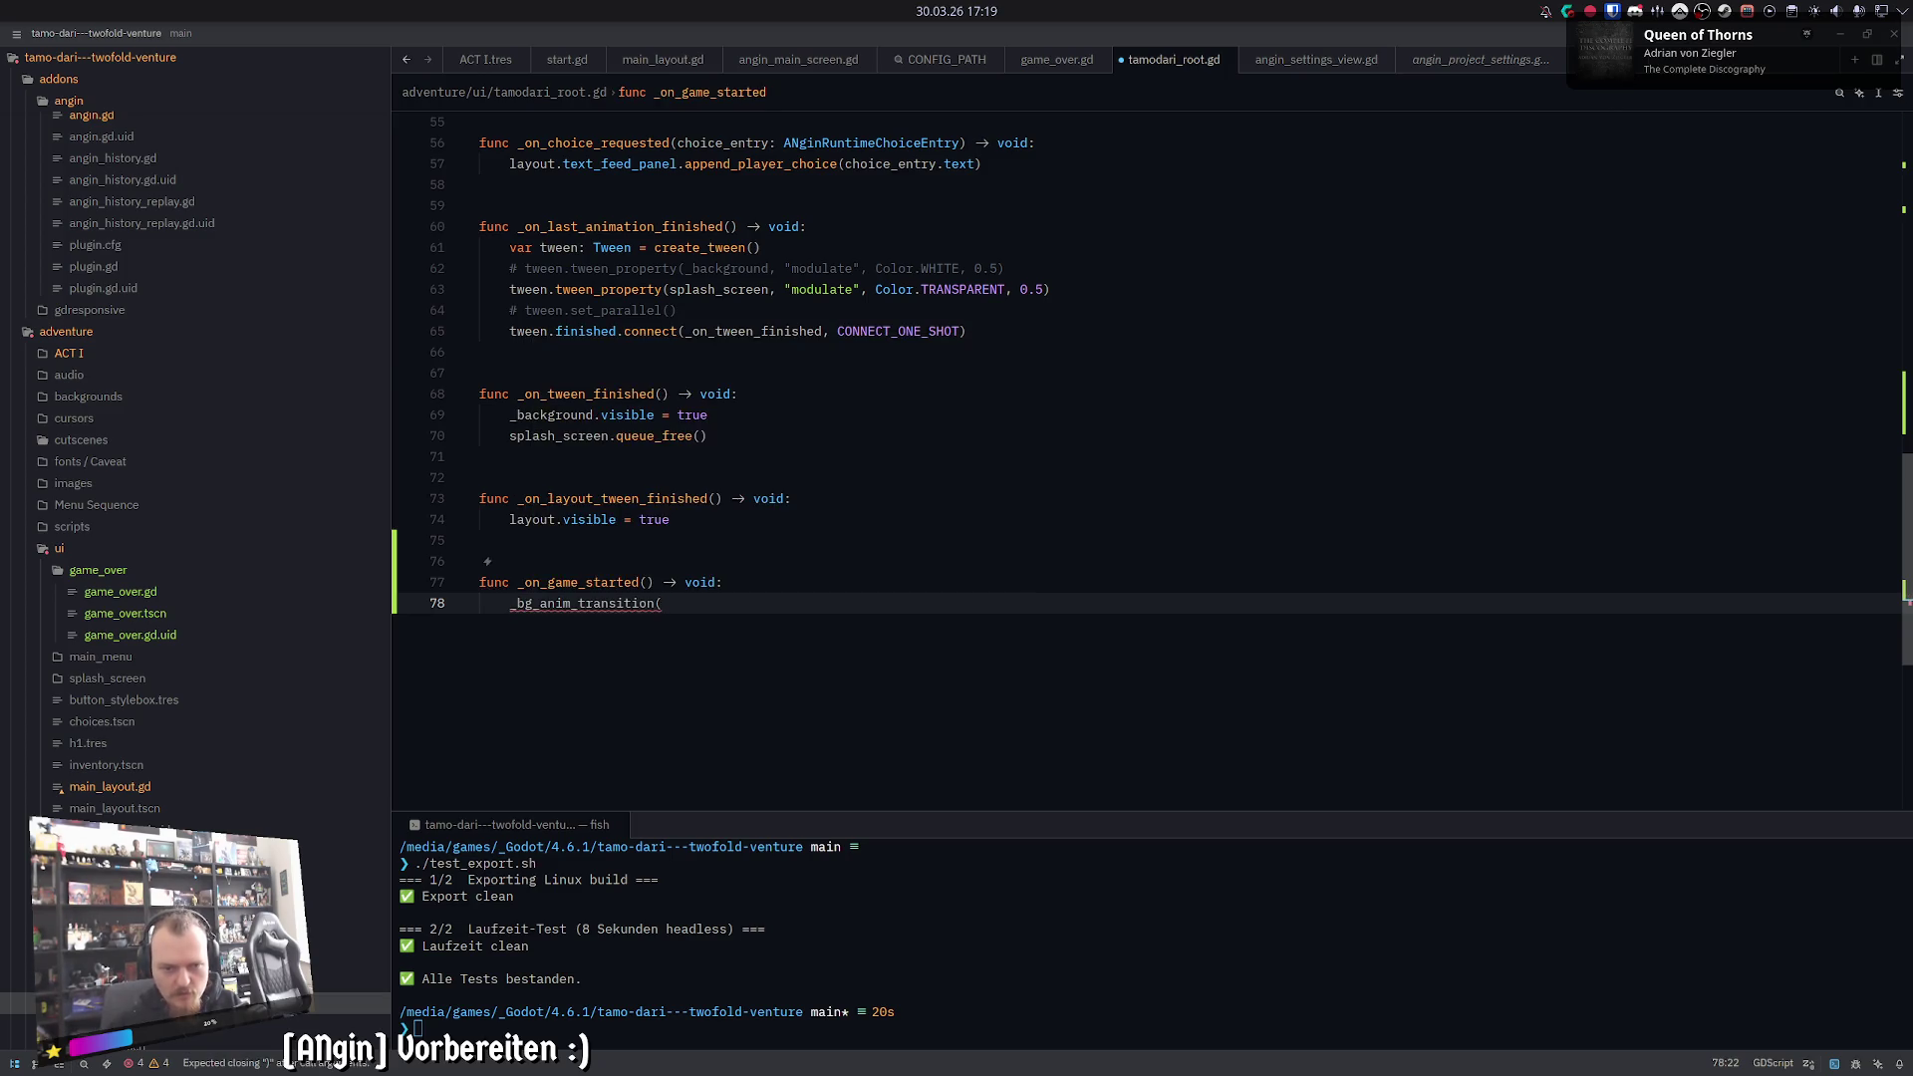
Step: Pass _background and _background_without_owl as the call's arguments
type("backg")
key("Return")
type(", _")
type("backgrou")
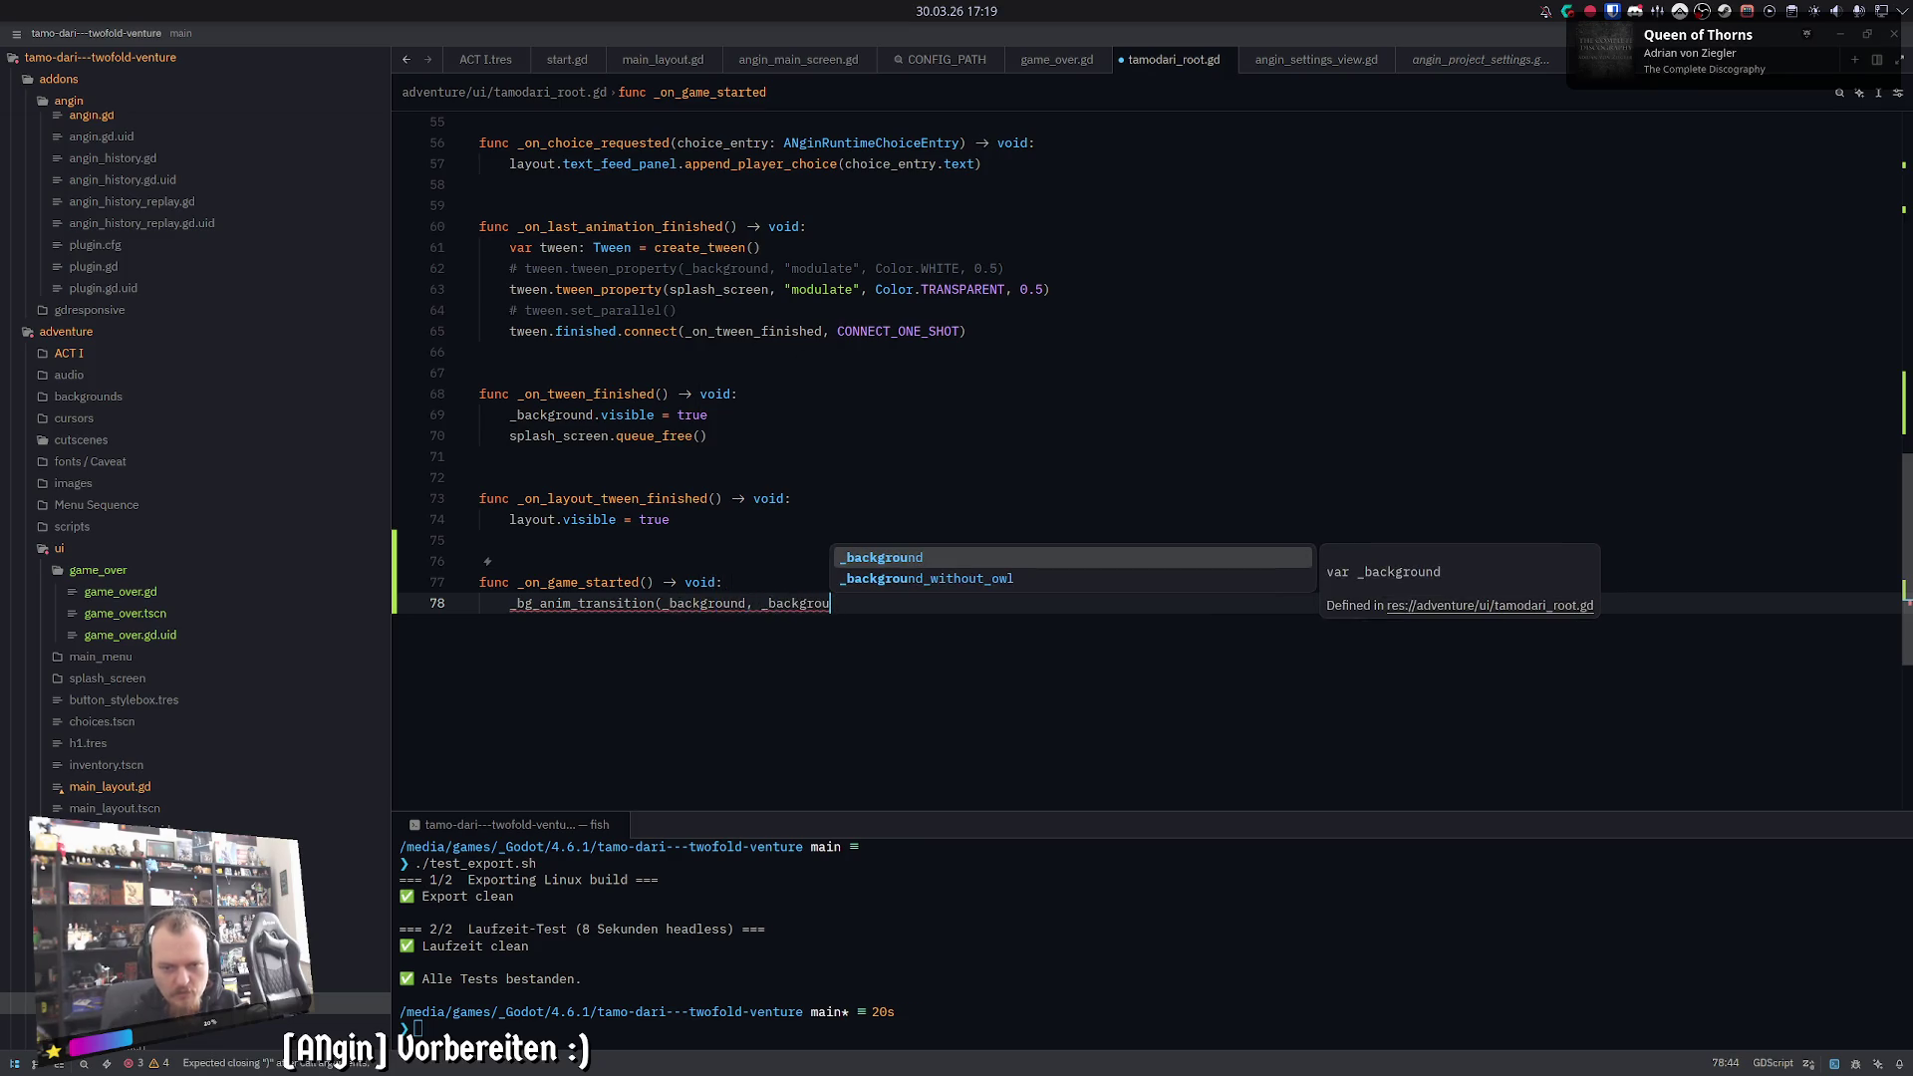
key("Down")
key("Return")
type(")")
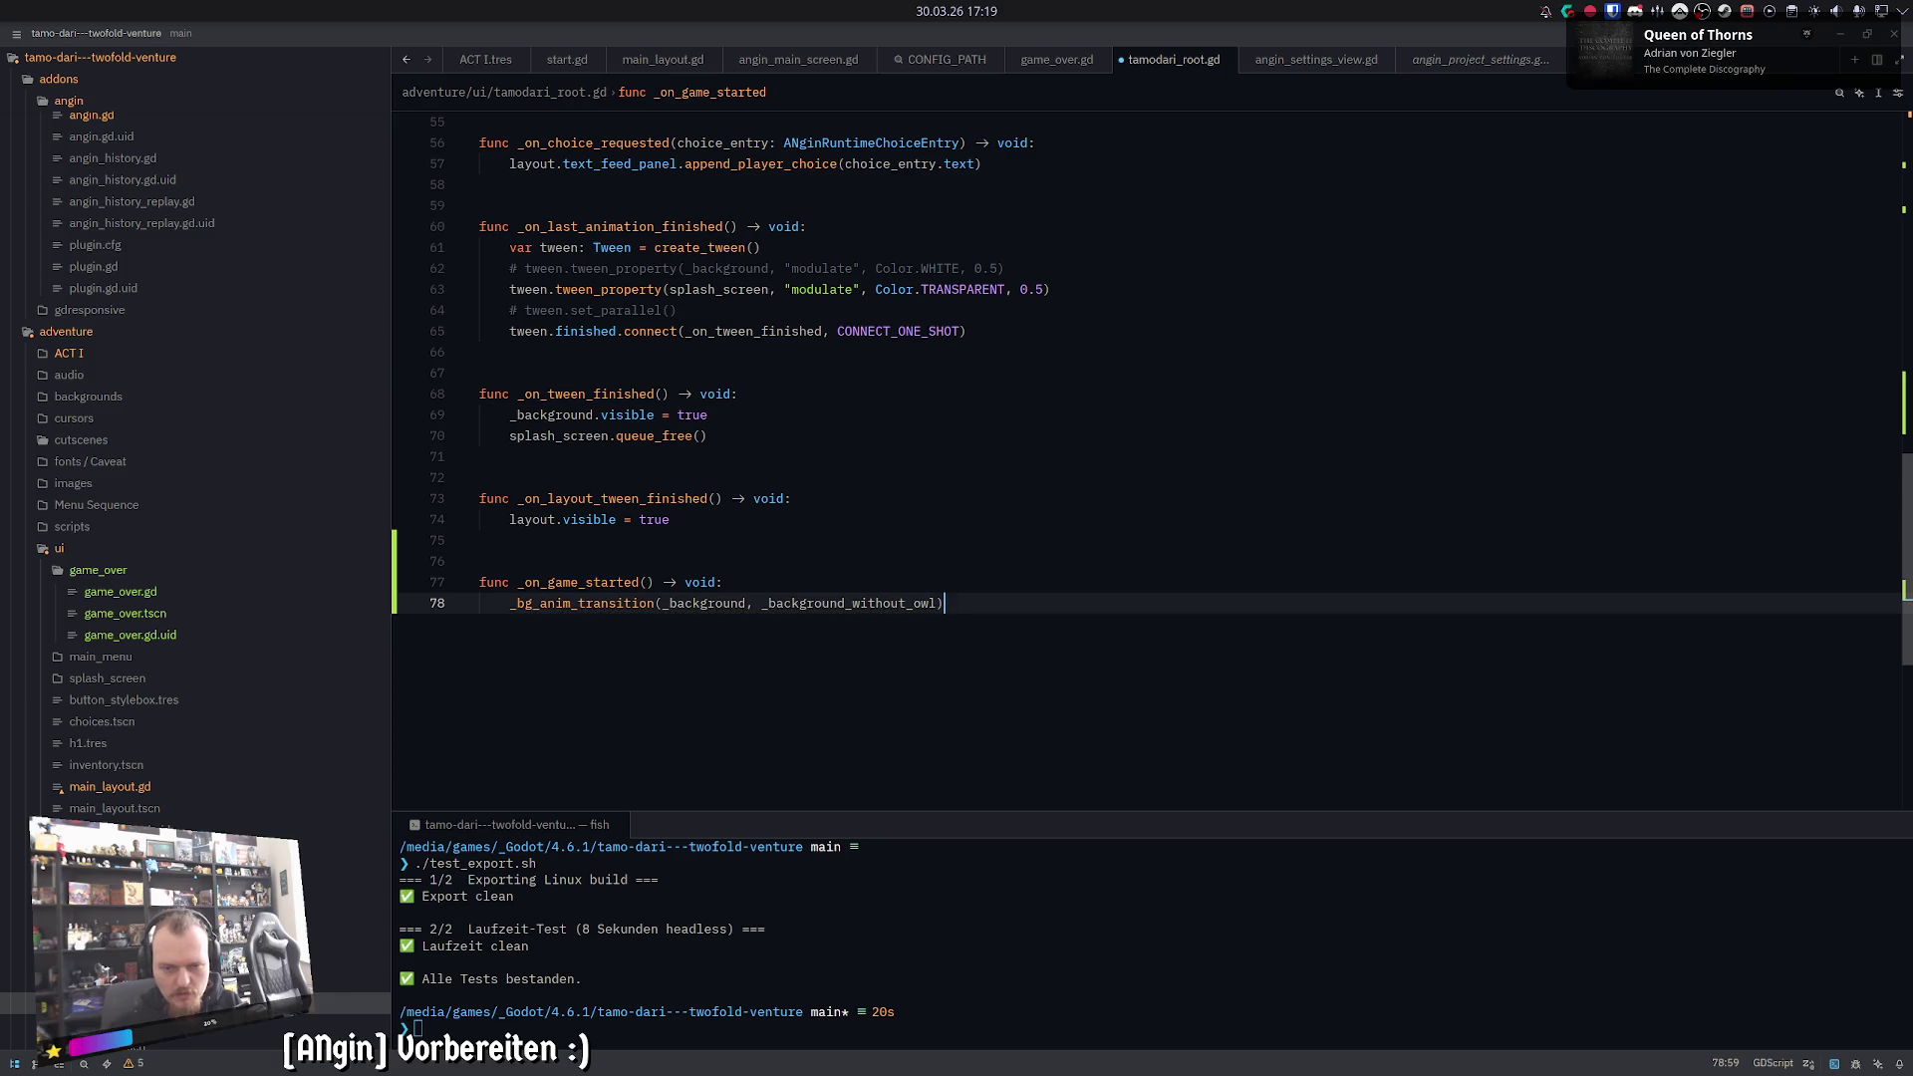
key("Up")
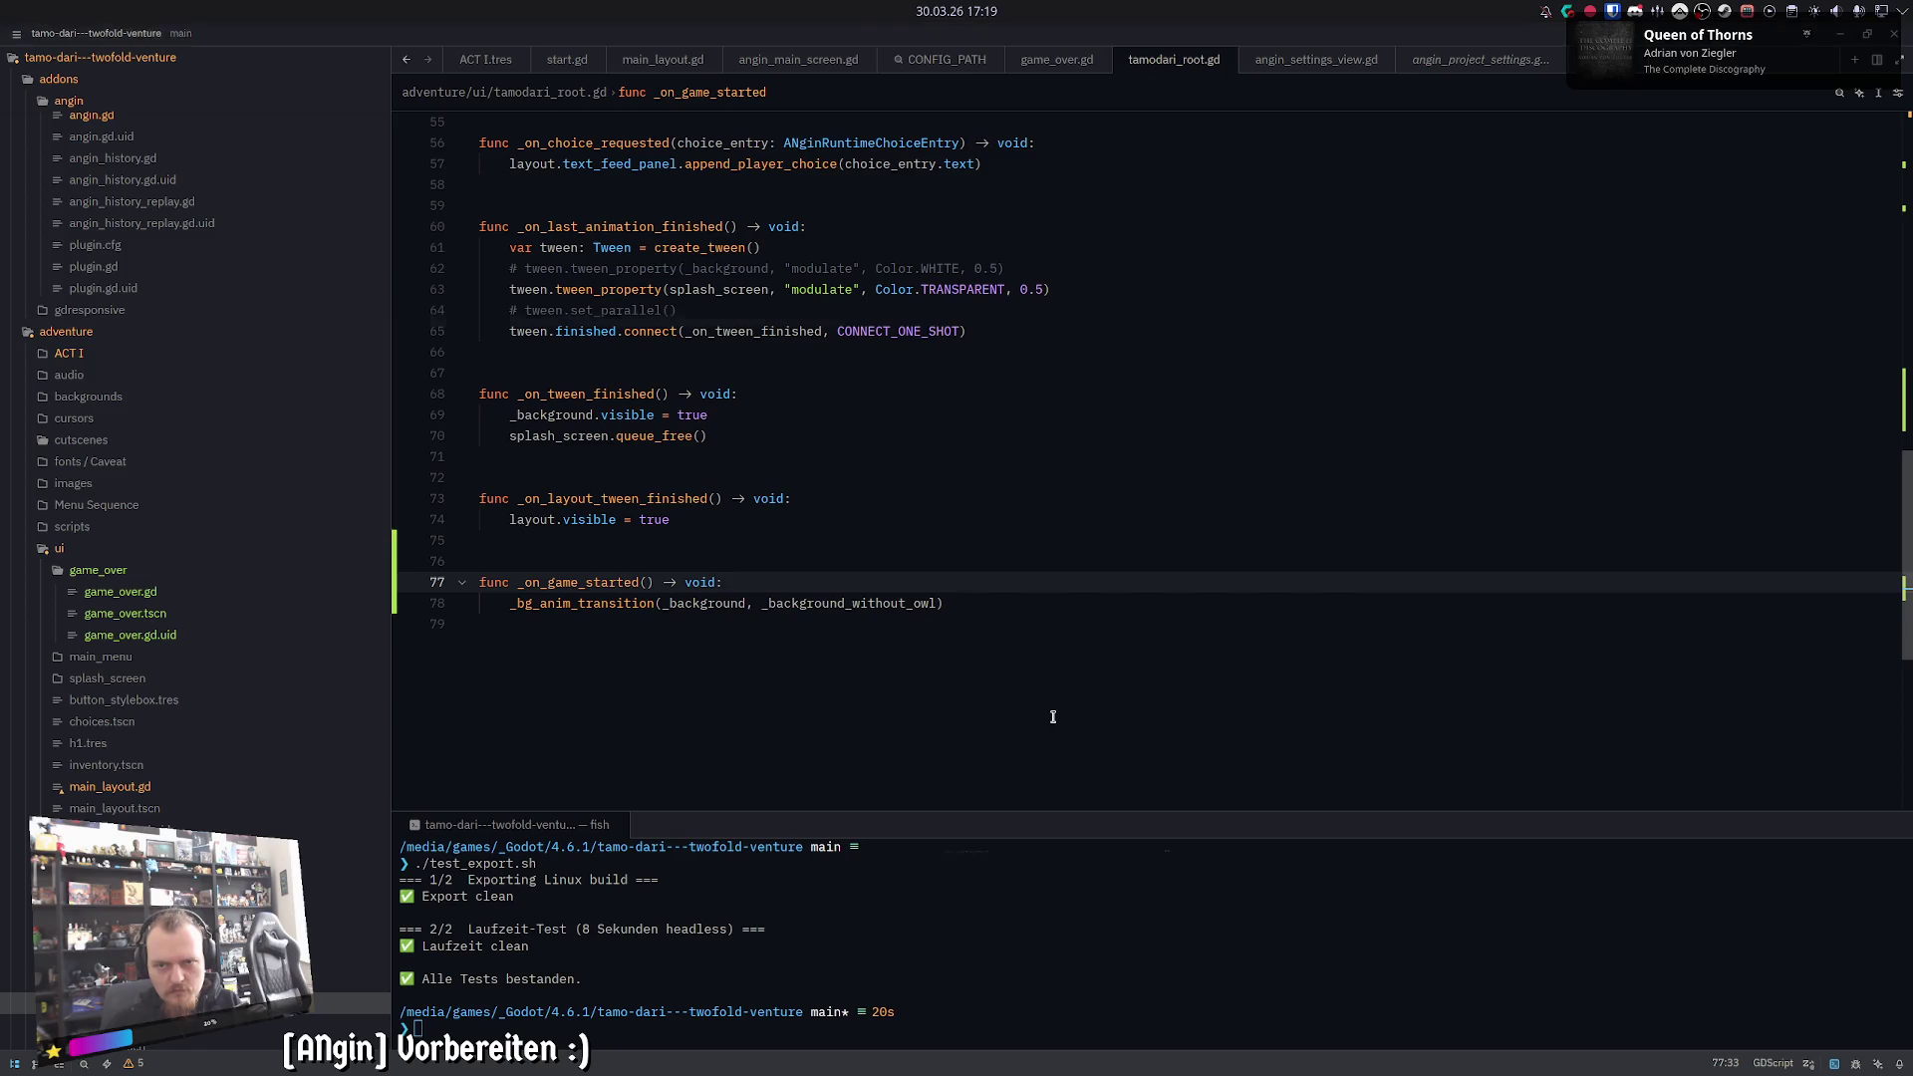
key("alt+Tab")
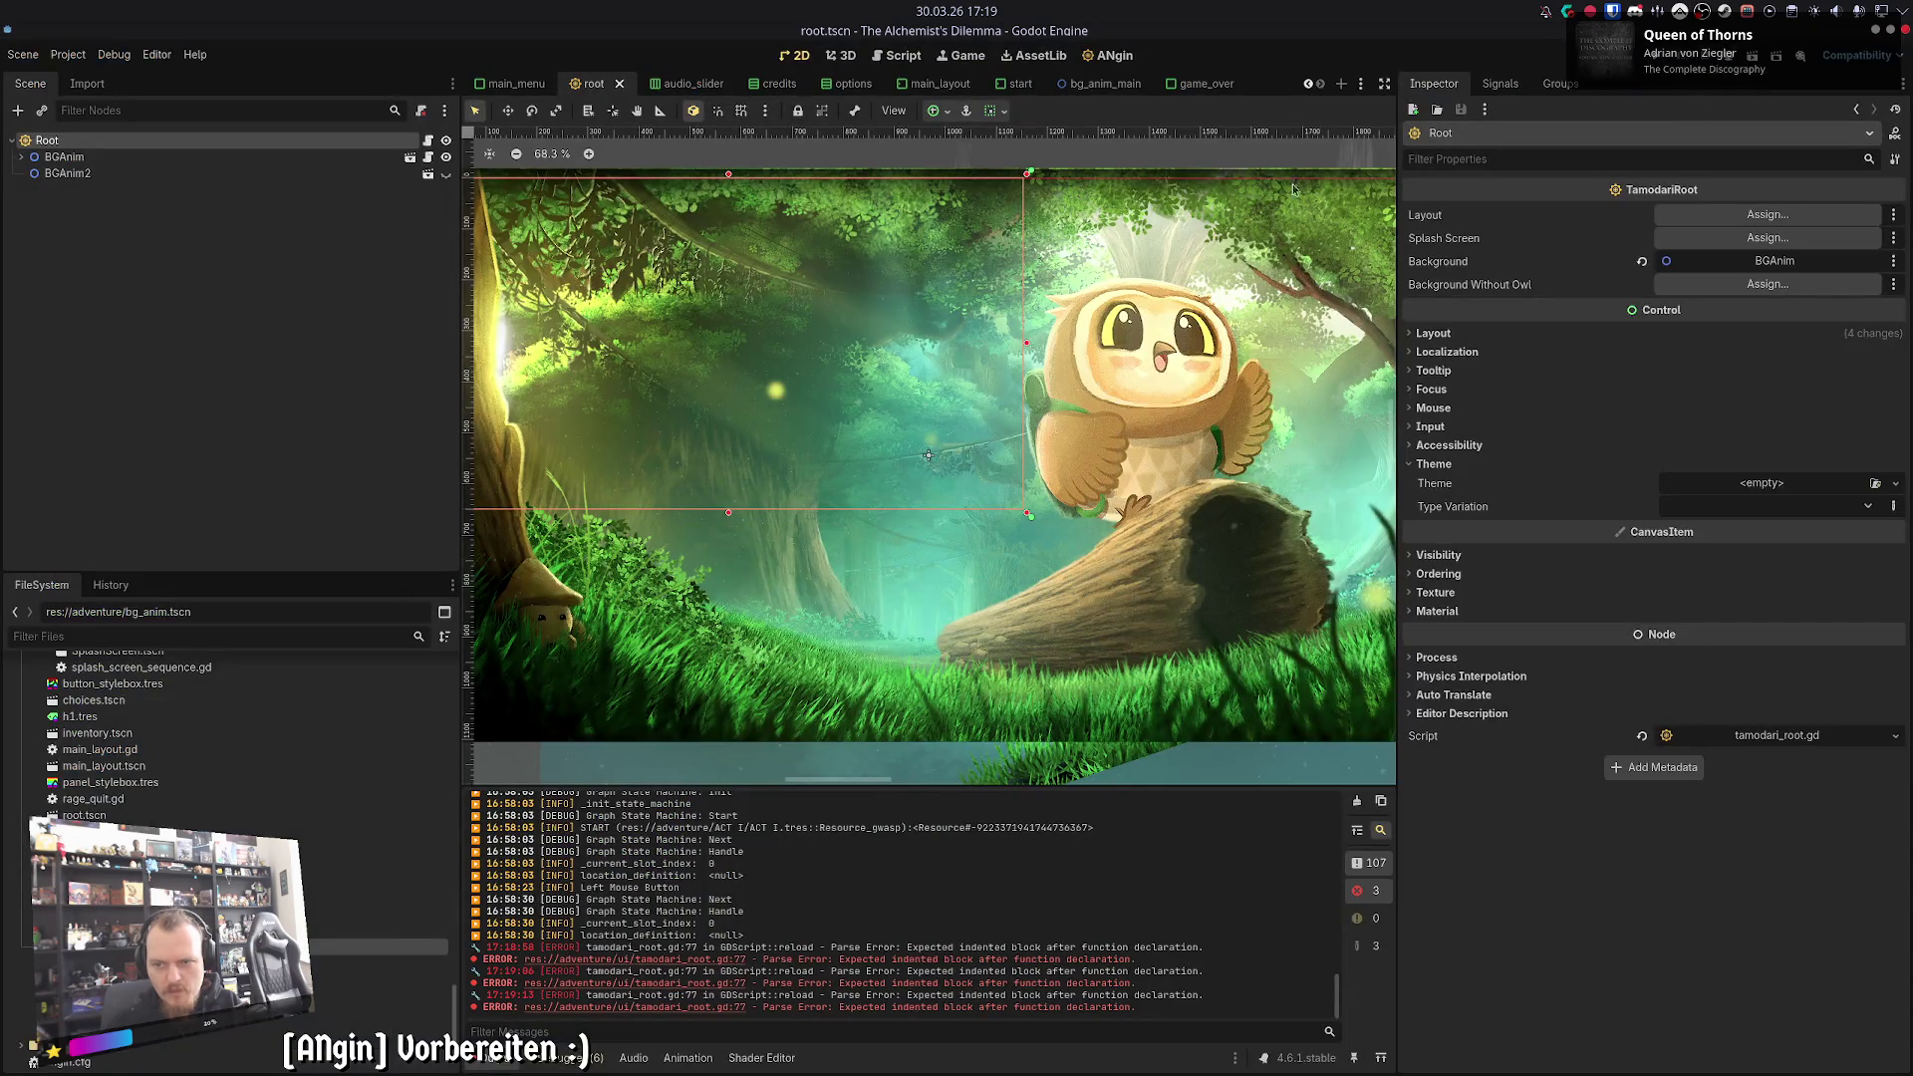
Step: Assign BGAnim2 to Root's Background Without Owl property and launch the game
left_click(1767, 284)
left_click(846, 372)
double_click(859, 385)
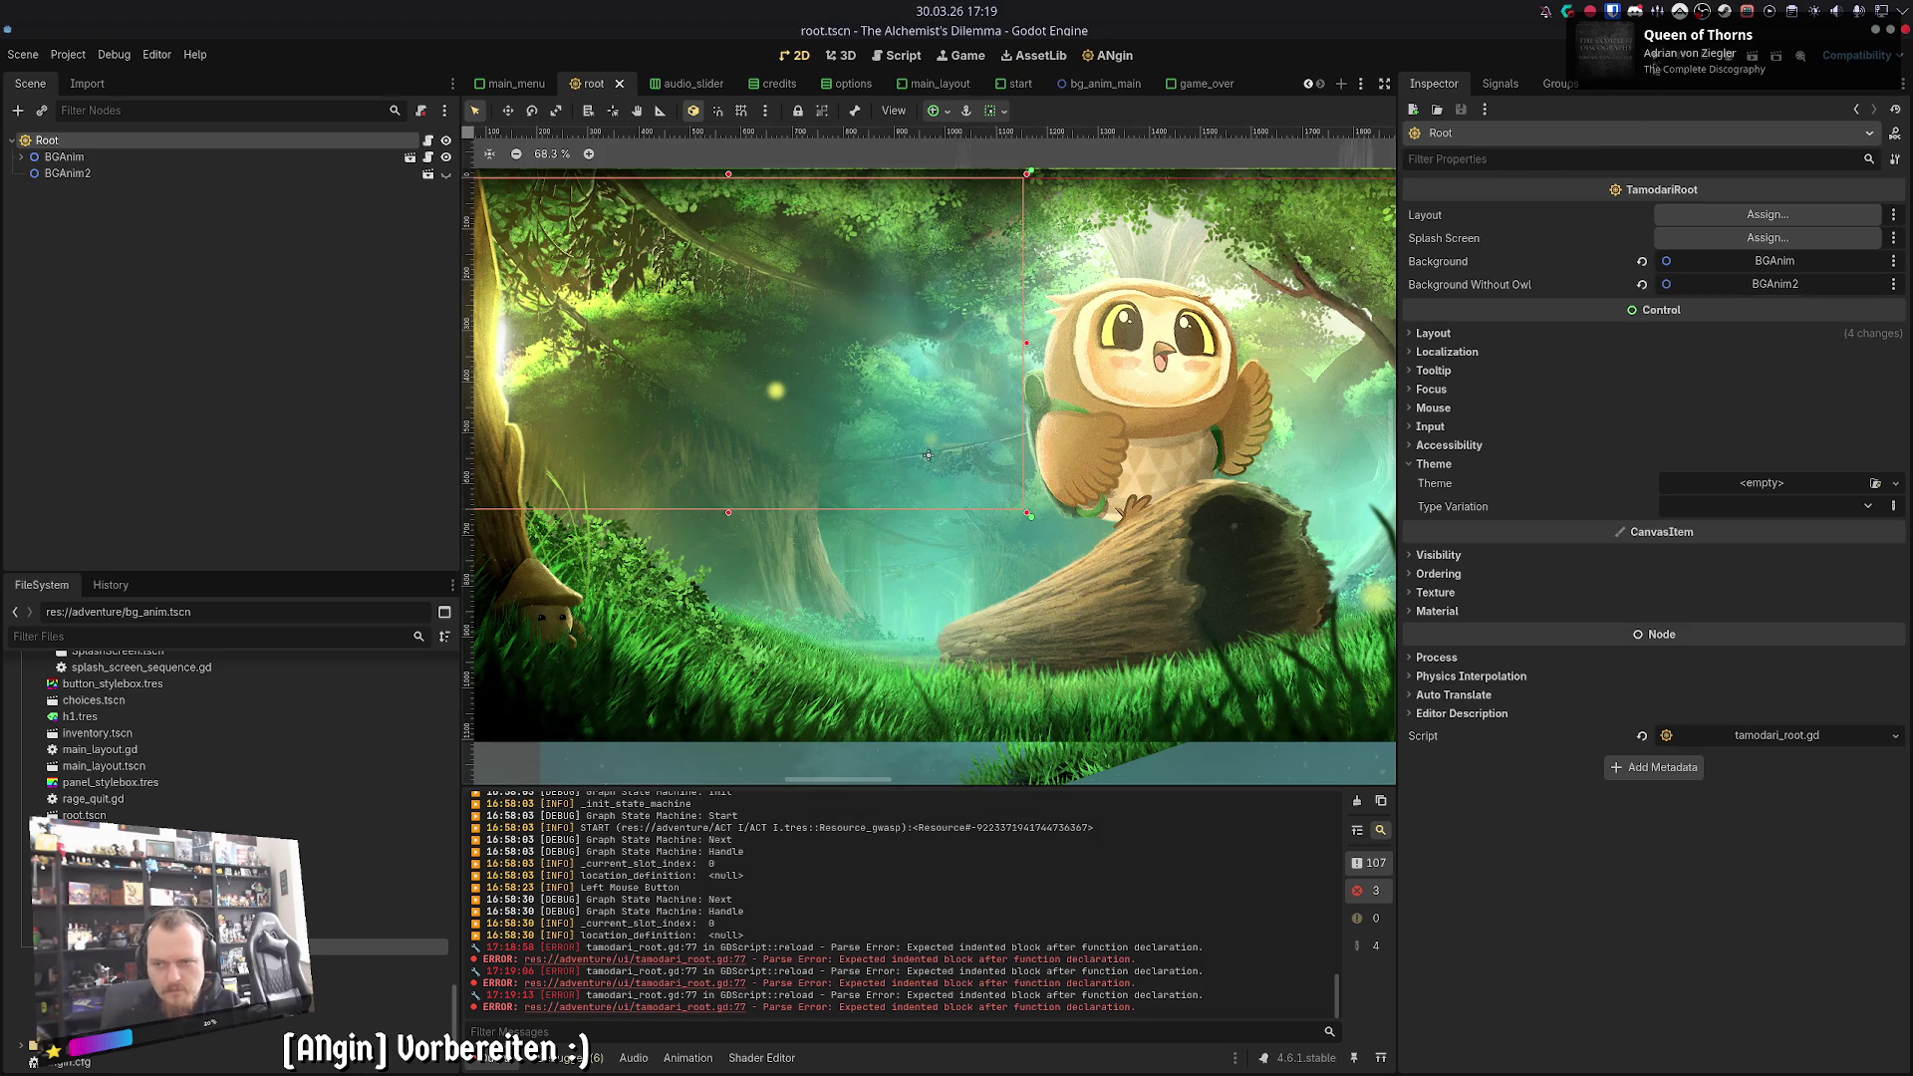
key("F5")
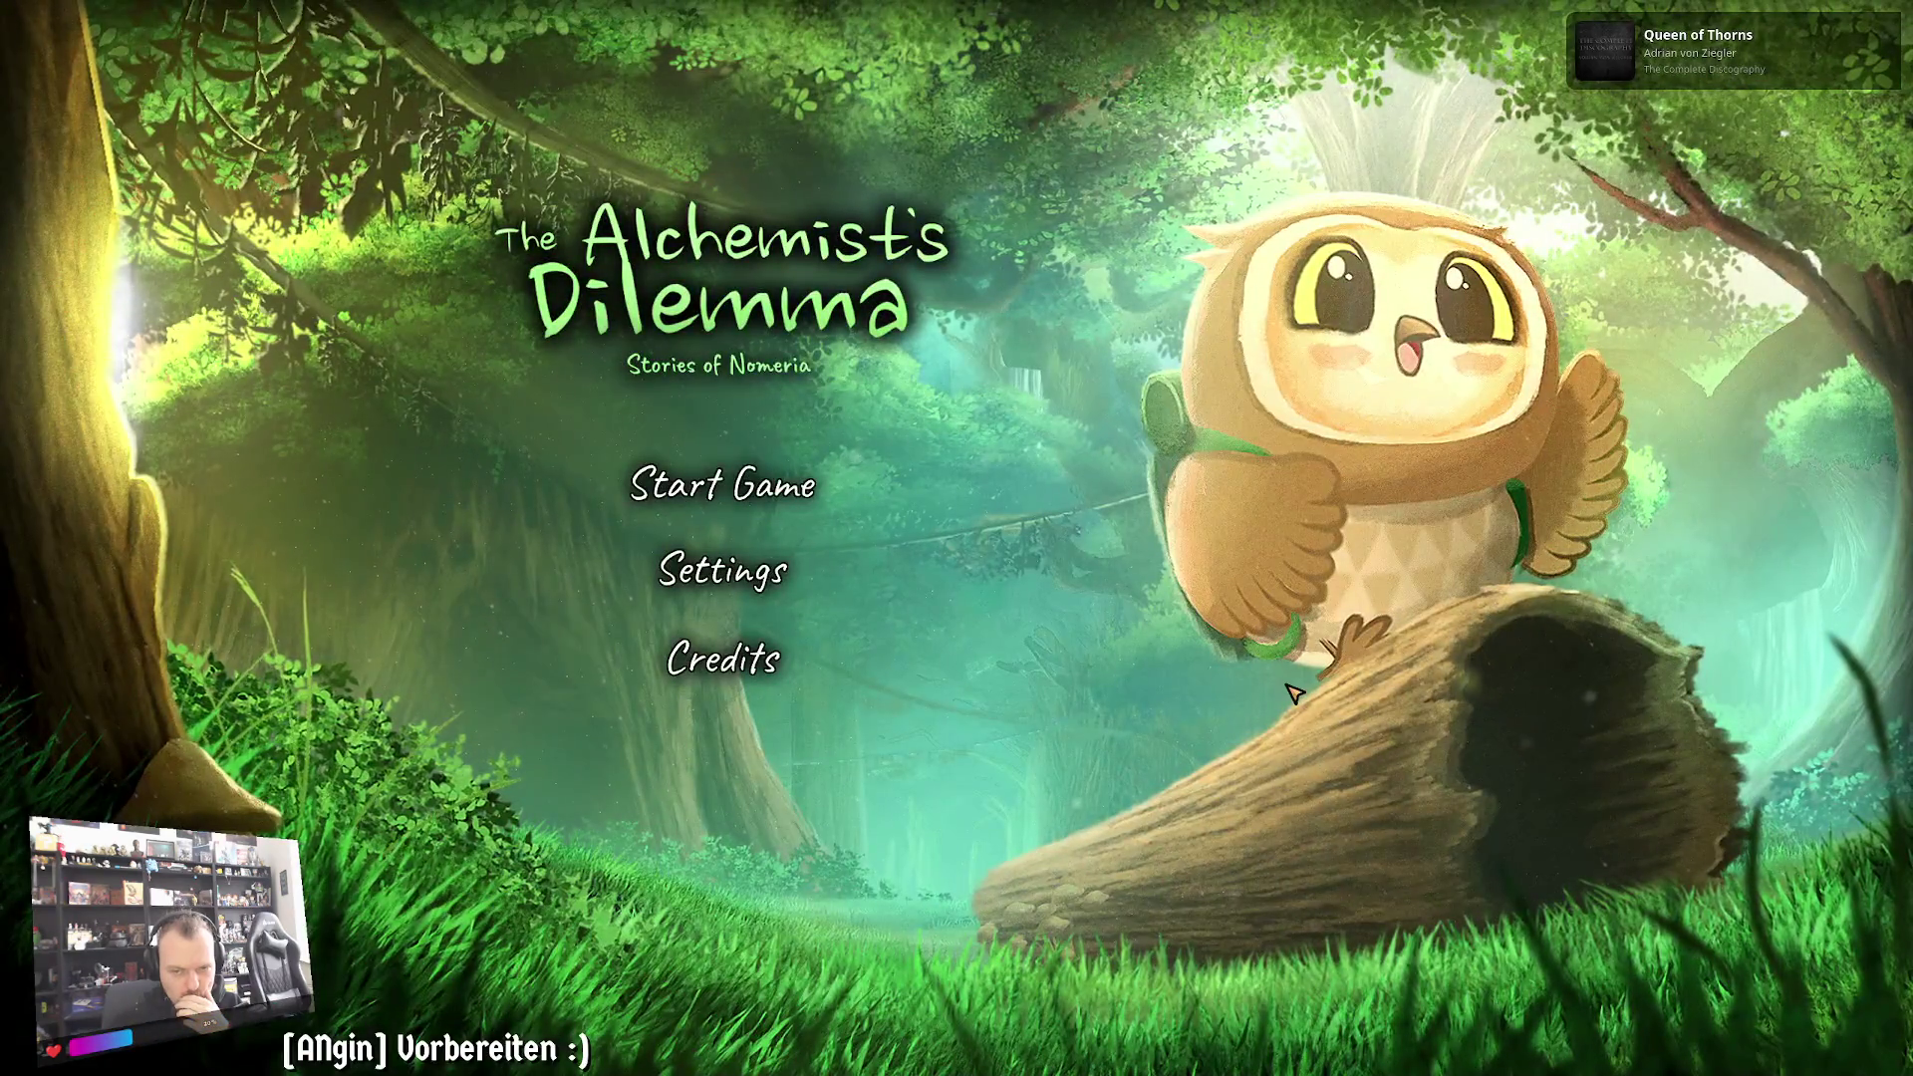
Step: Enter the intro from the main menu, stop the game with F8, and return to Zed
left_click(746, 511)
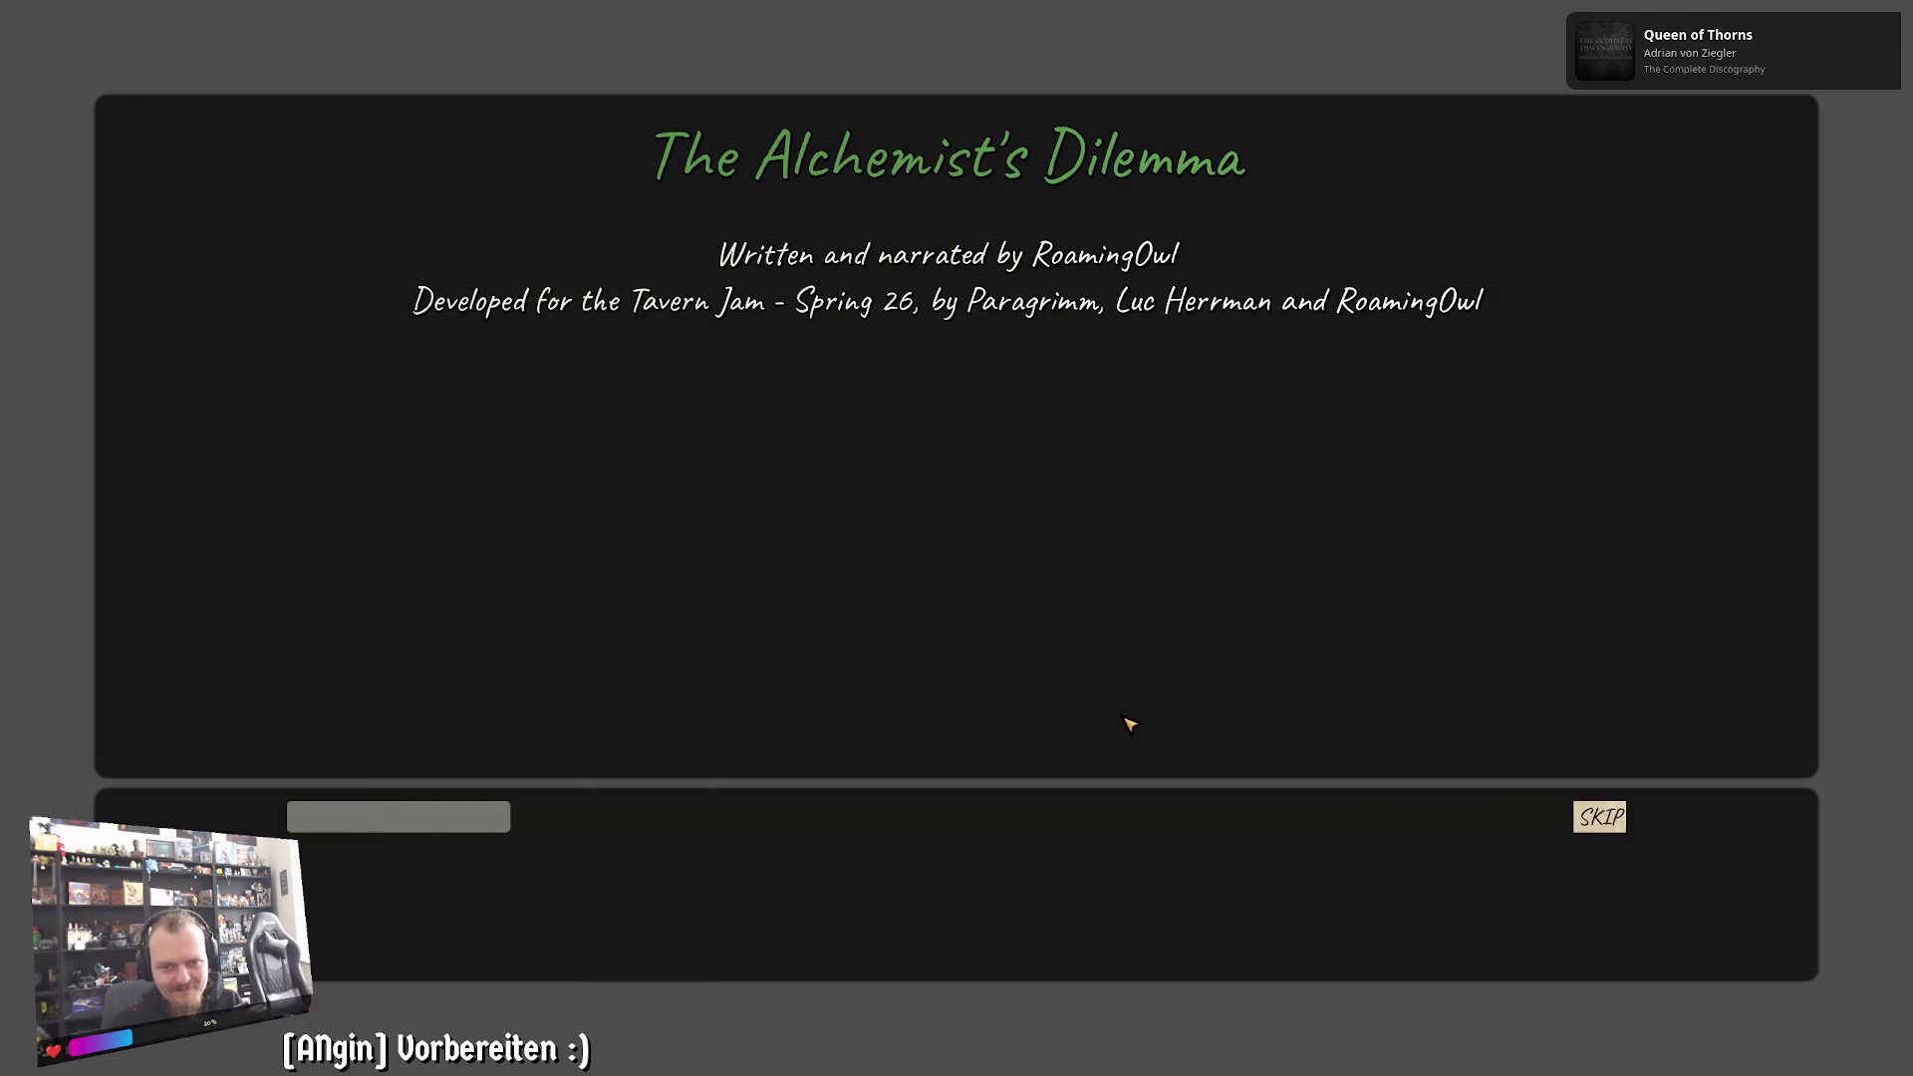
key("F8")
left_click(119, 135)
left_click(289, 136)
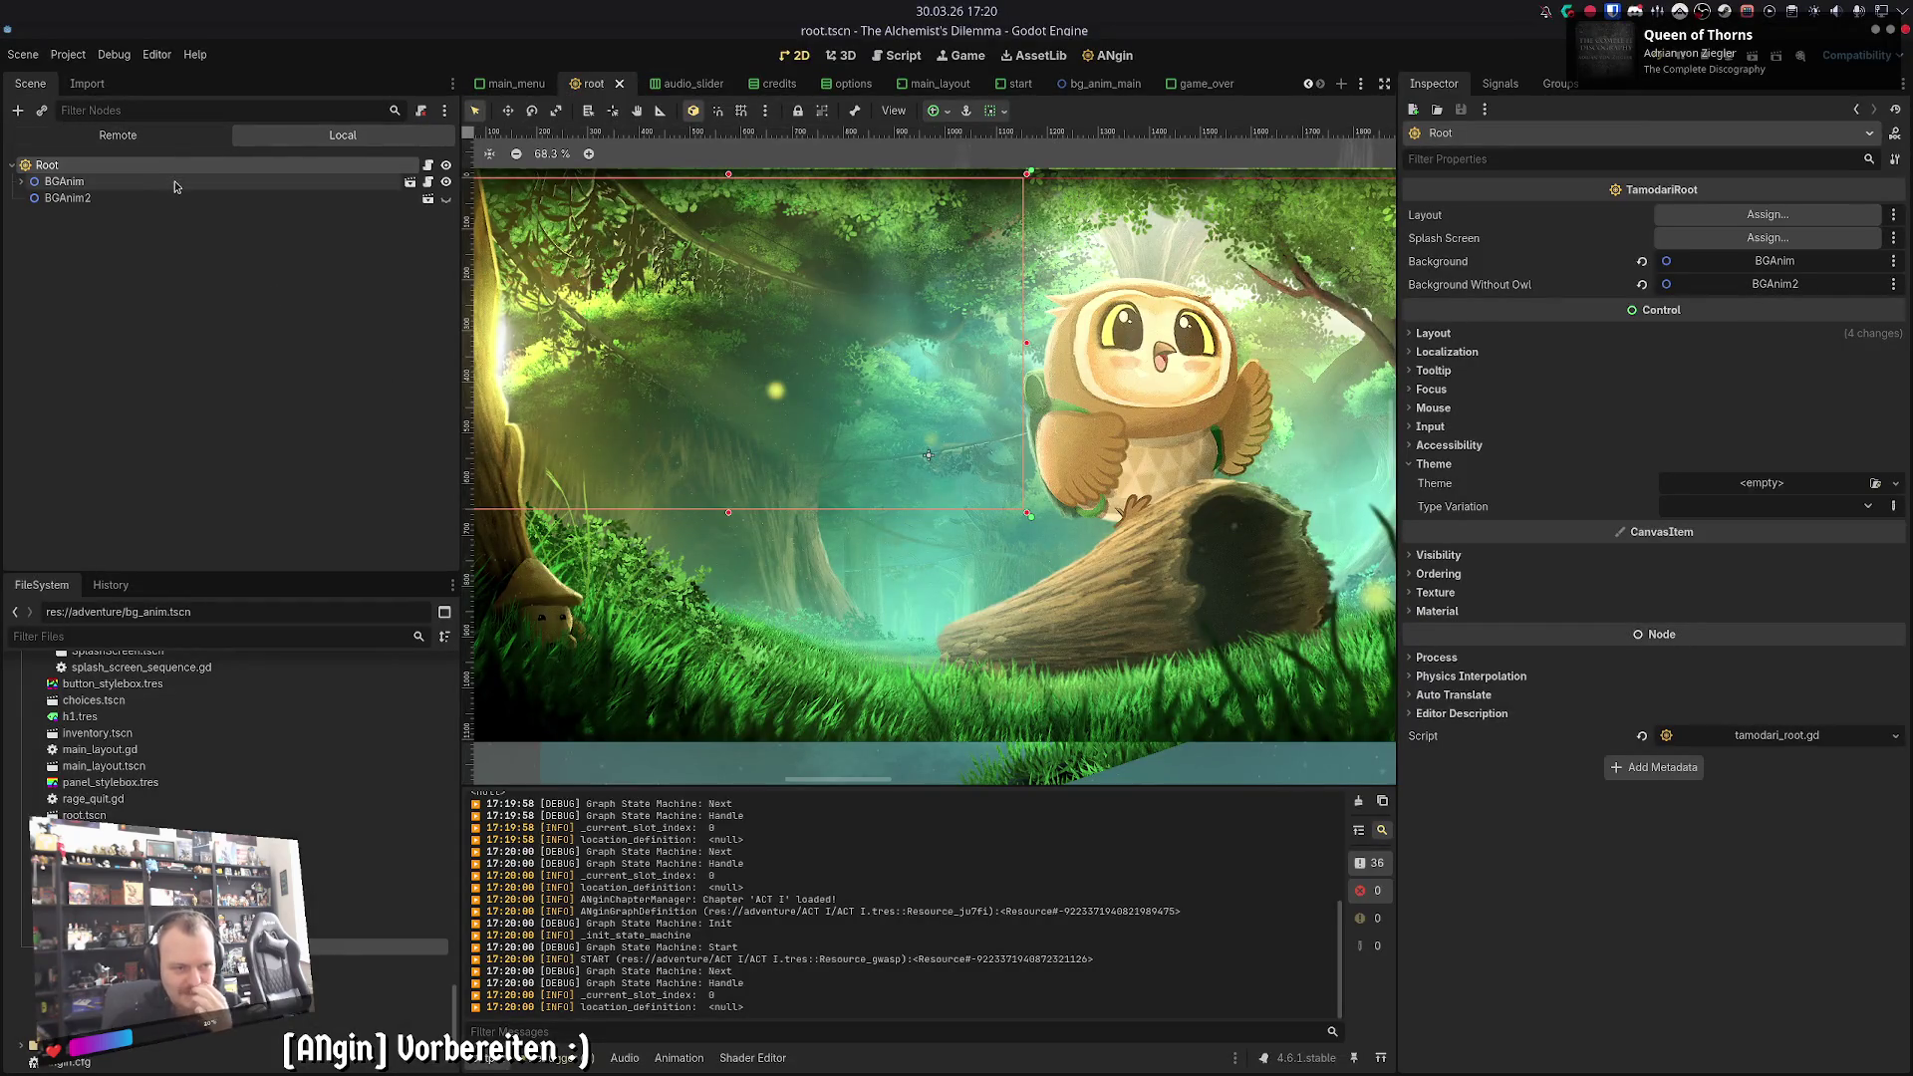
key("alt+Tab")
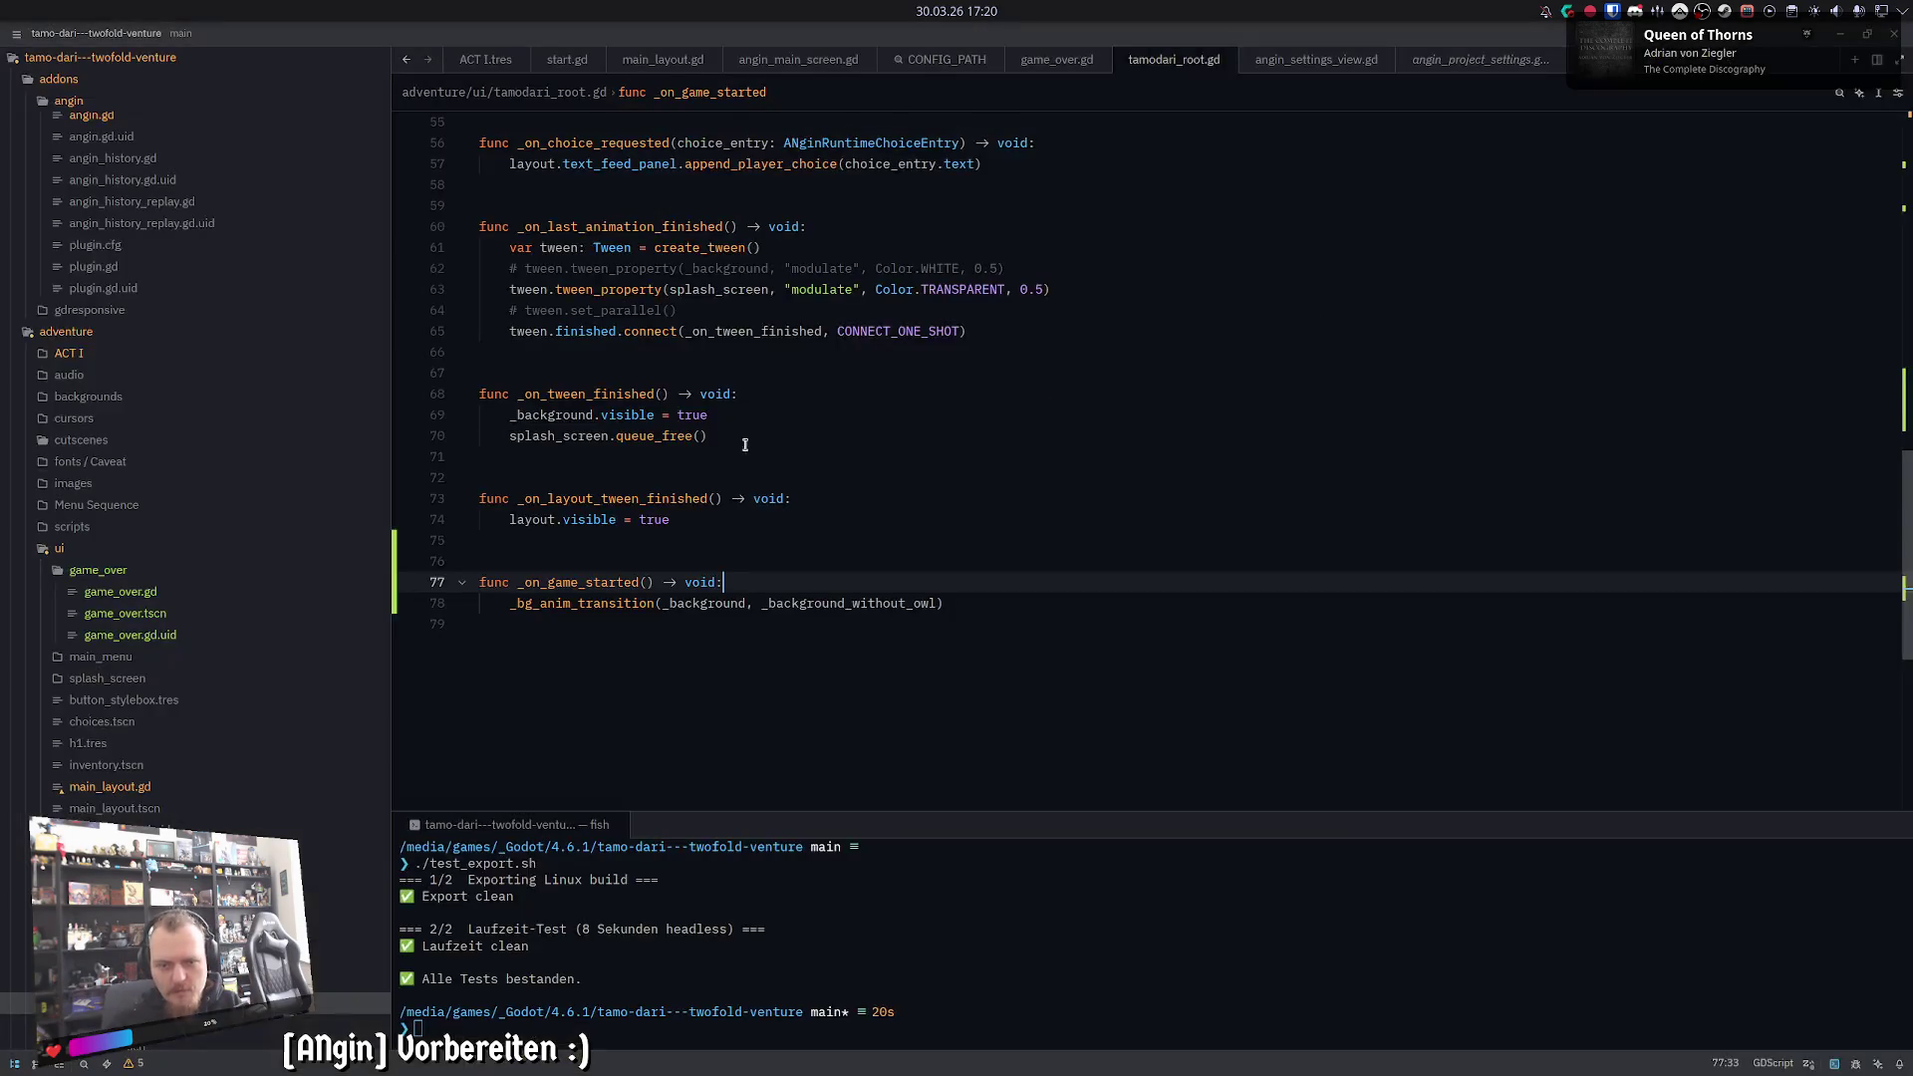
Step: Try adding a tween.finished line after the crossfade setup, then delete it
scroll(733, 599, "up", 18)
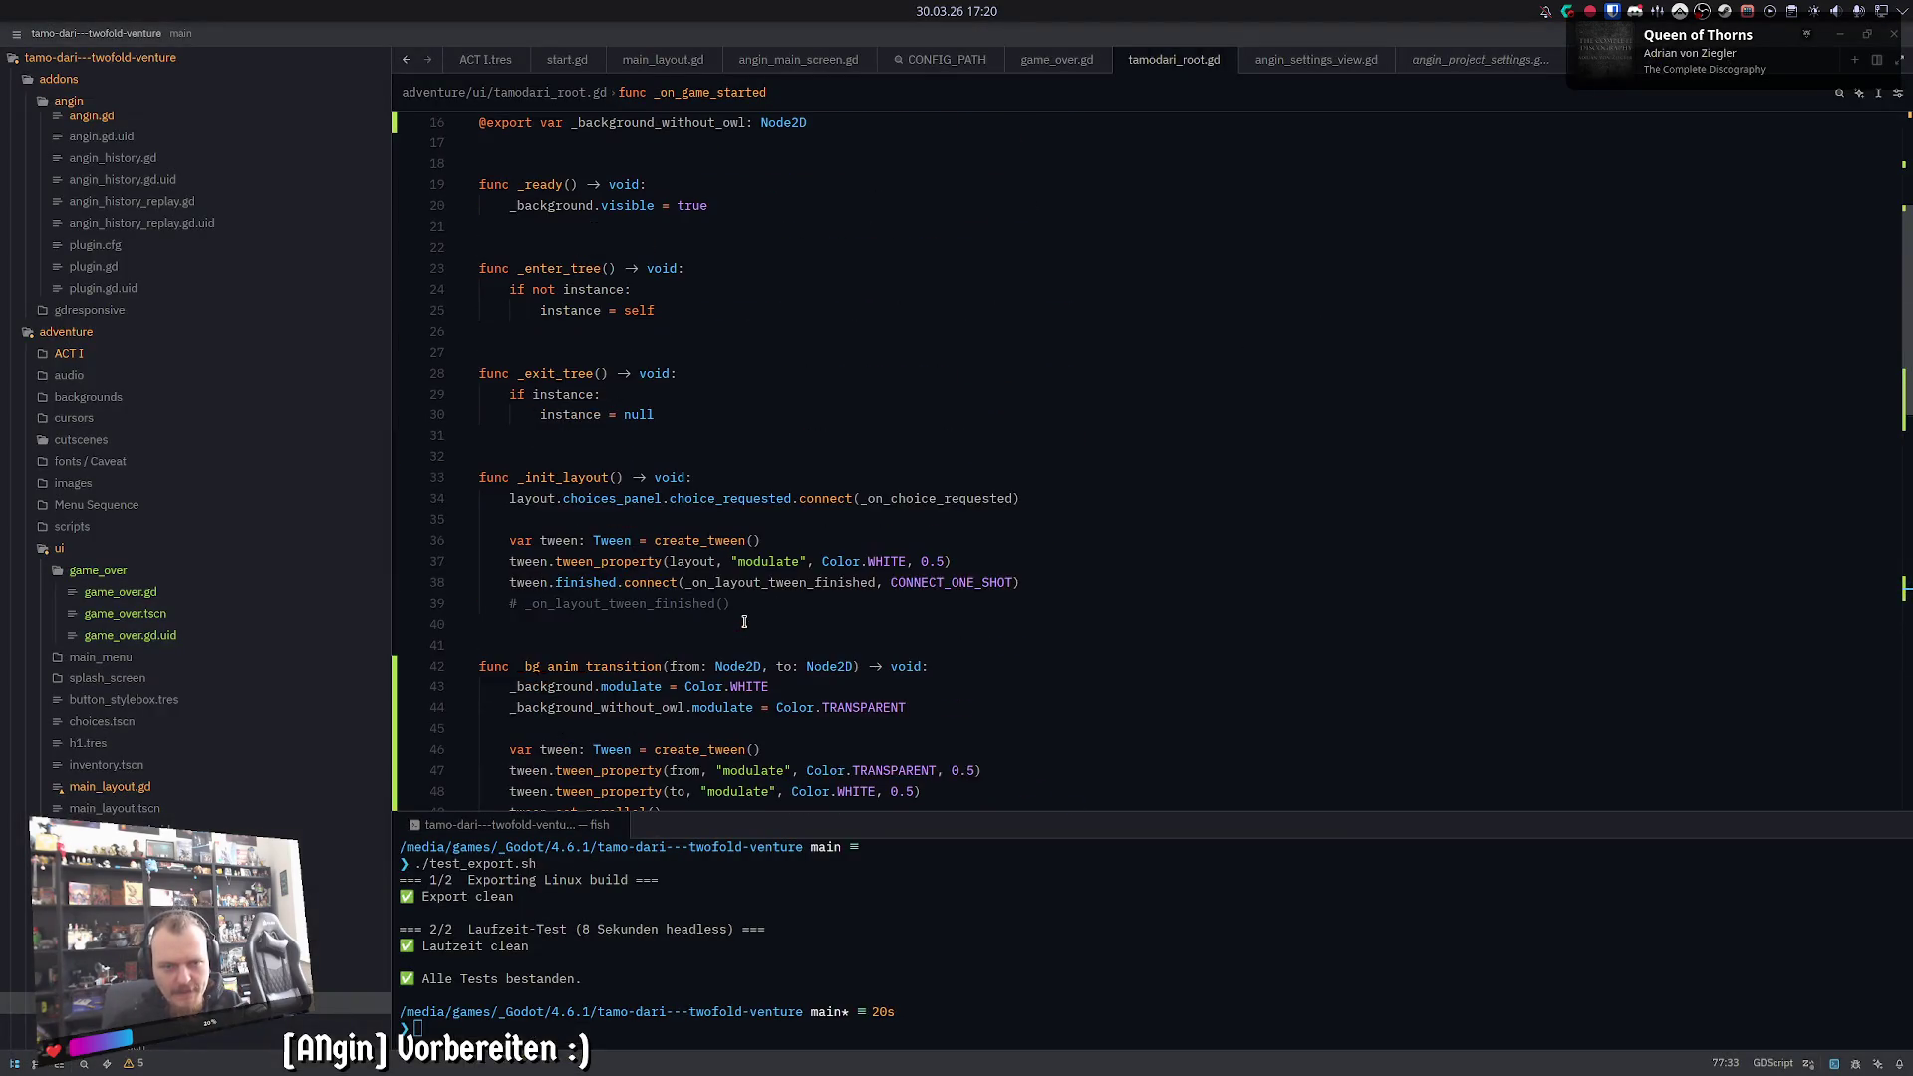
scroll(745, 621, "down", 9)
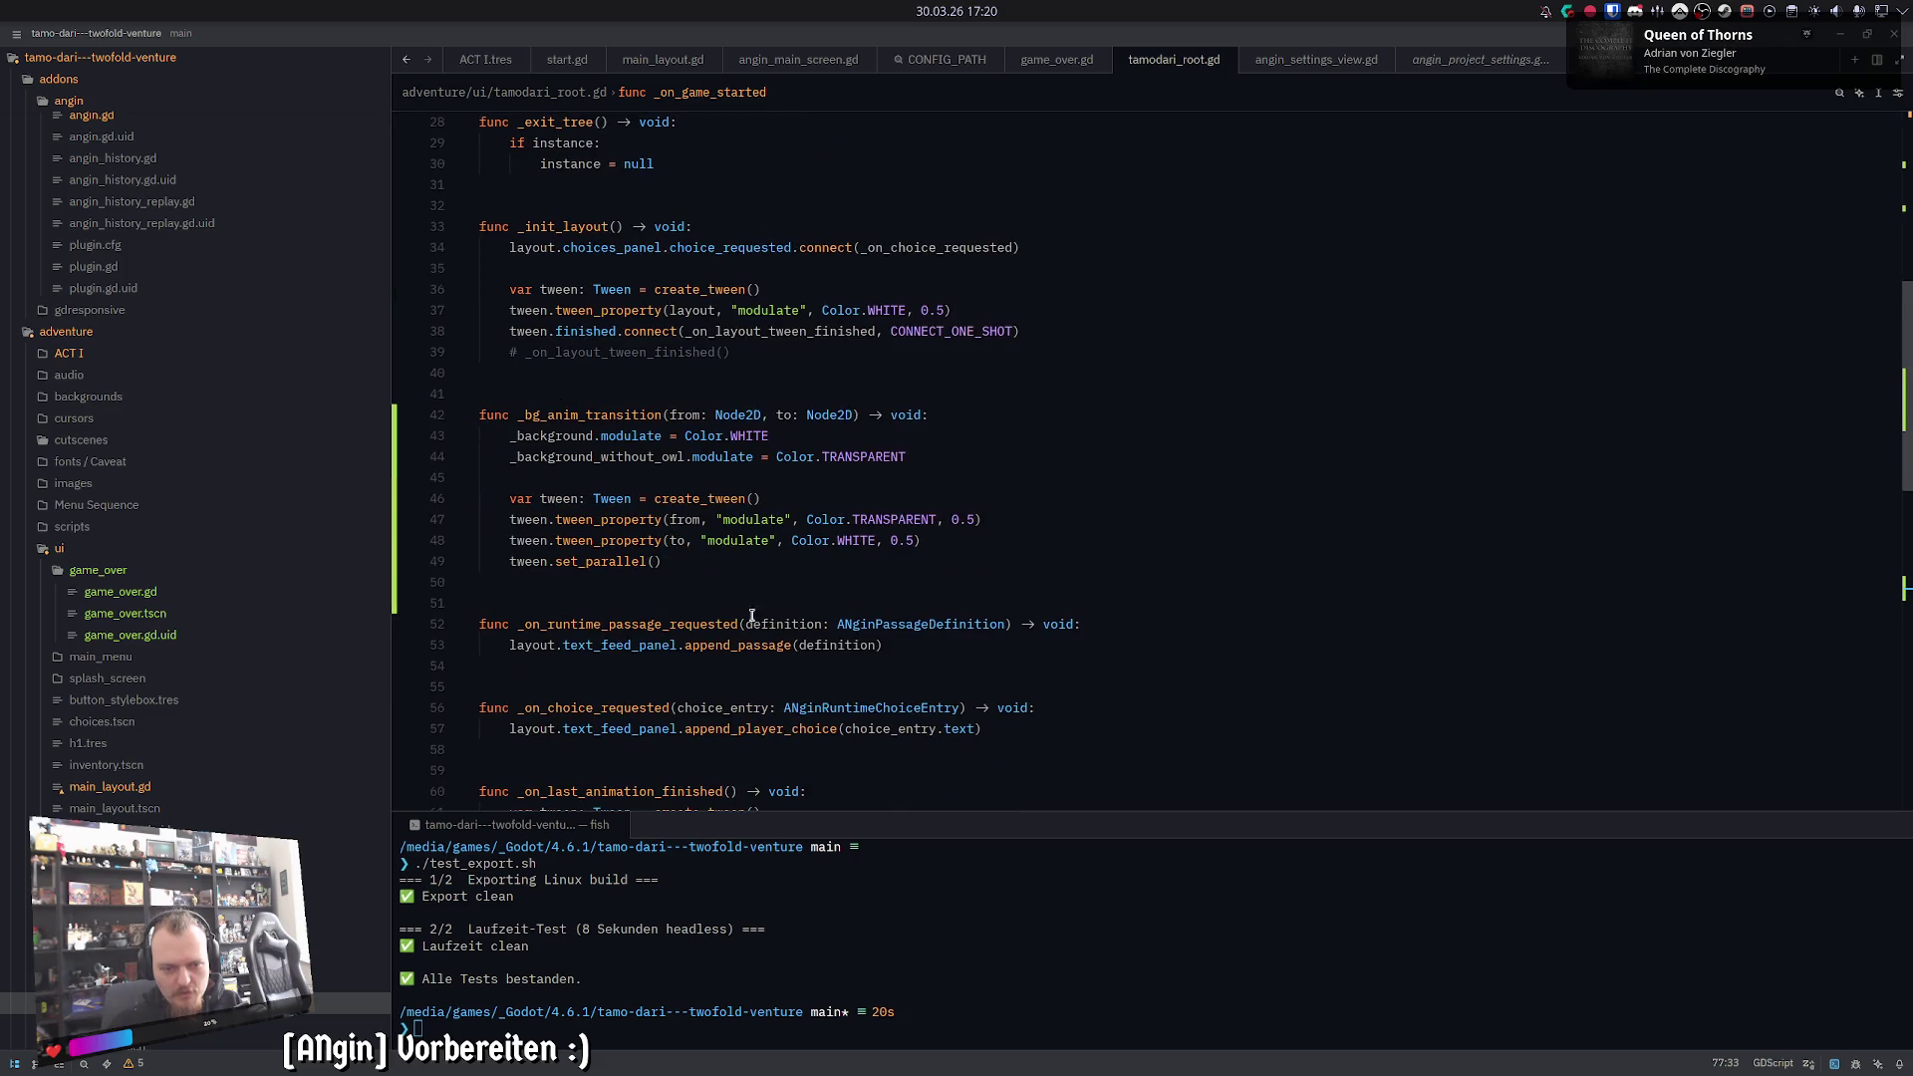
left_click(691, 561)
key("Return")
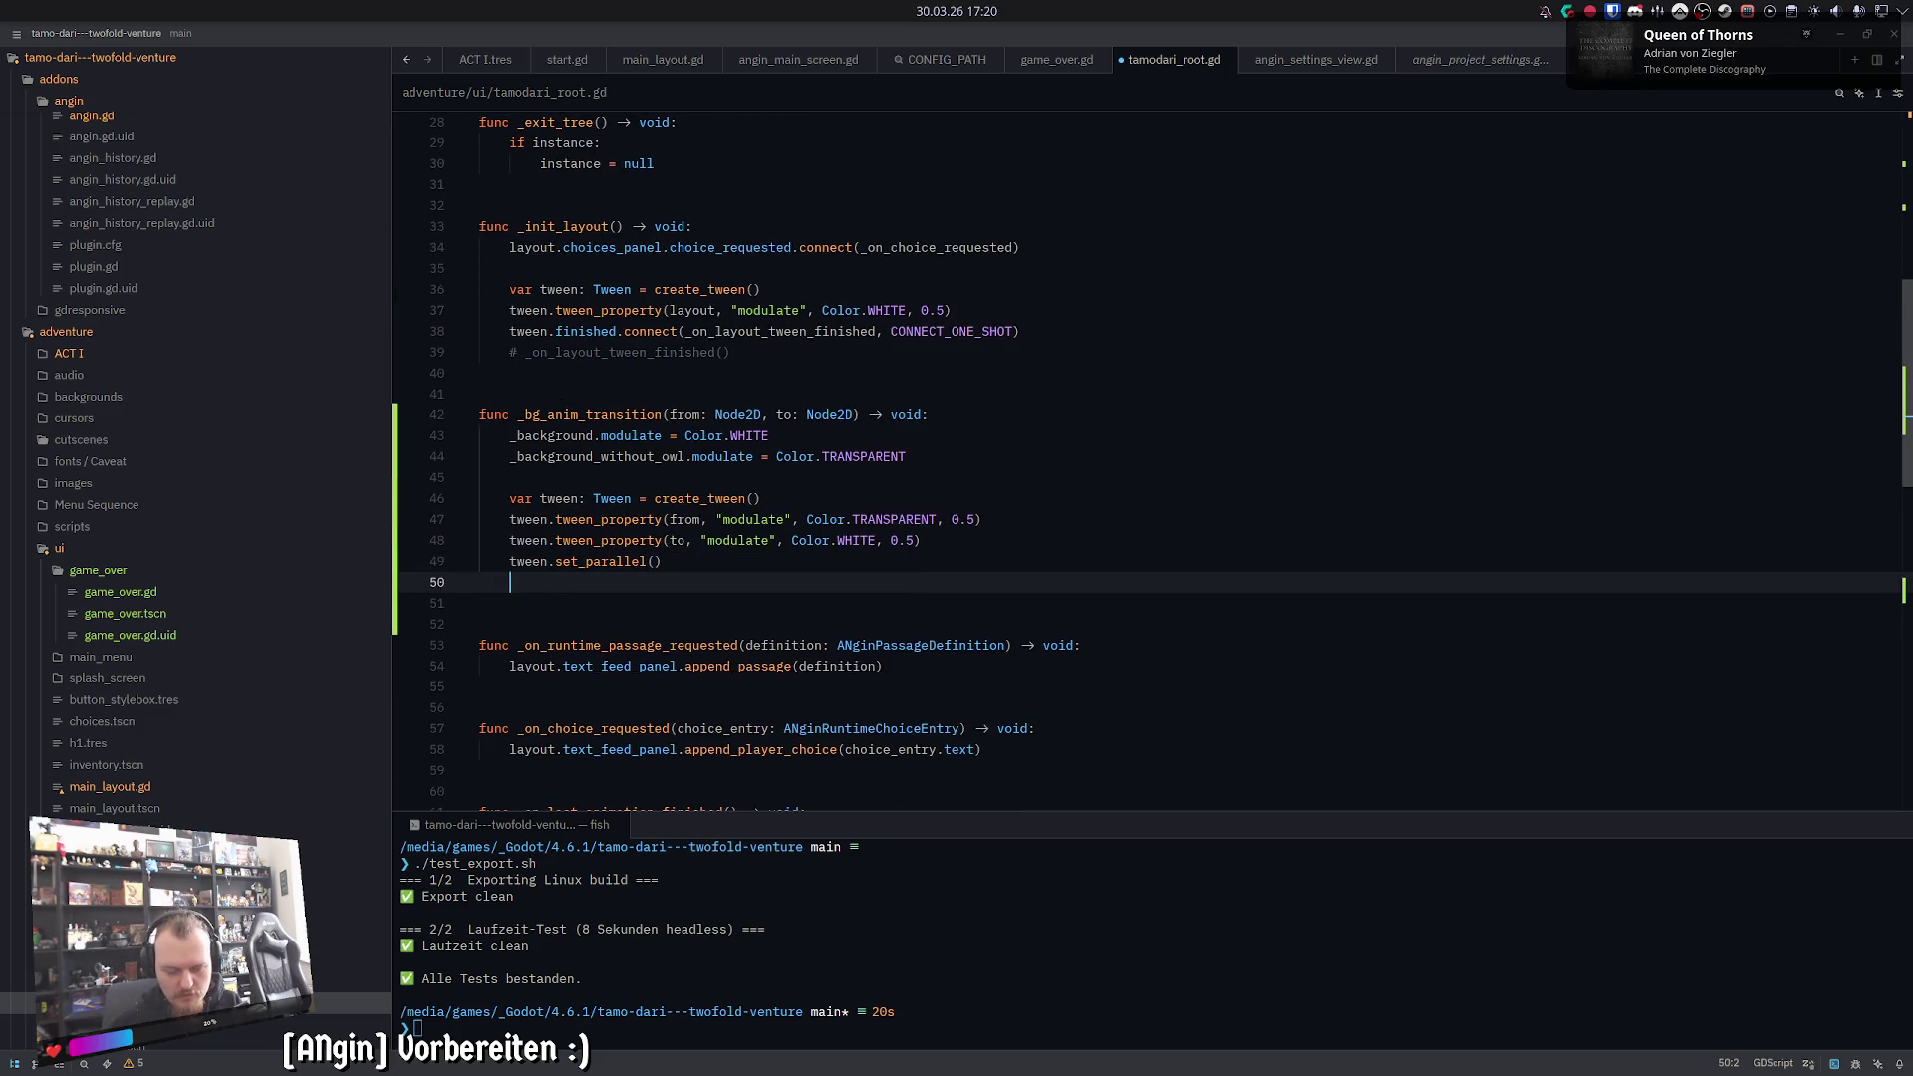
type("tween.fini")
key("Escape")
key("shift+Home")
key("BackSpace")
key("BackSpace")
key("Up")
key("Up")
key("Up")
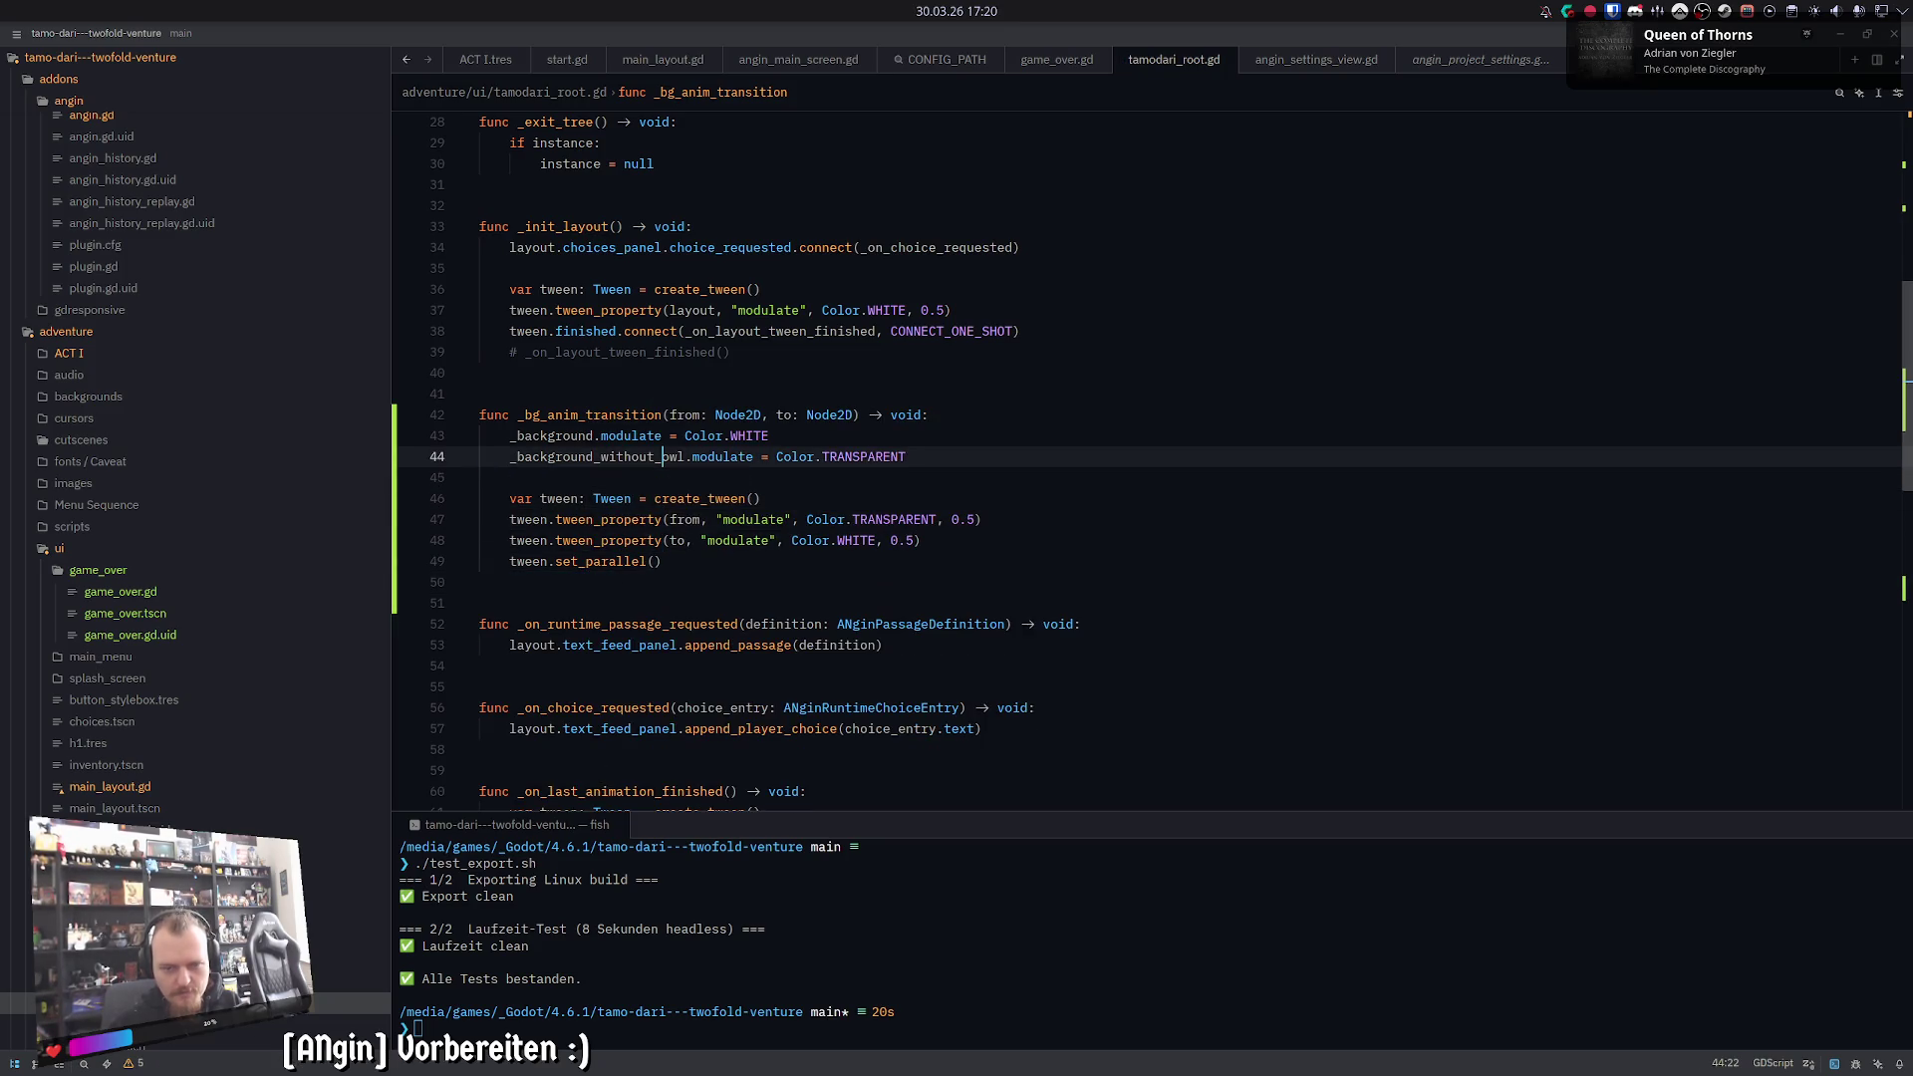
Step: Make the modulate assignments use from and to, and add to.visible = true
key("ctrl+shift+Return")
type("_")
key("BackSpace")
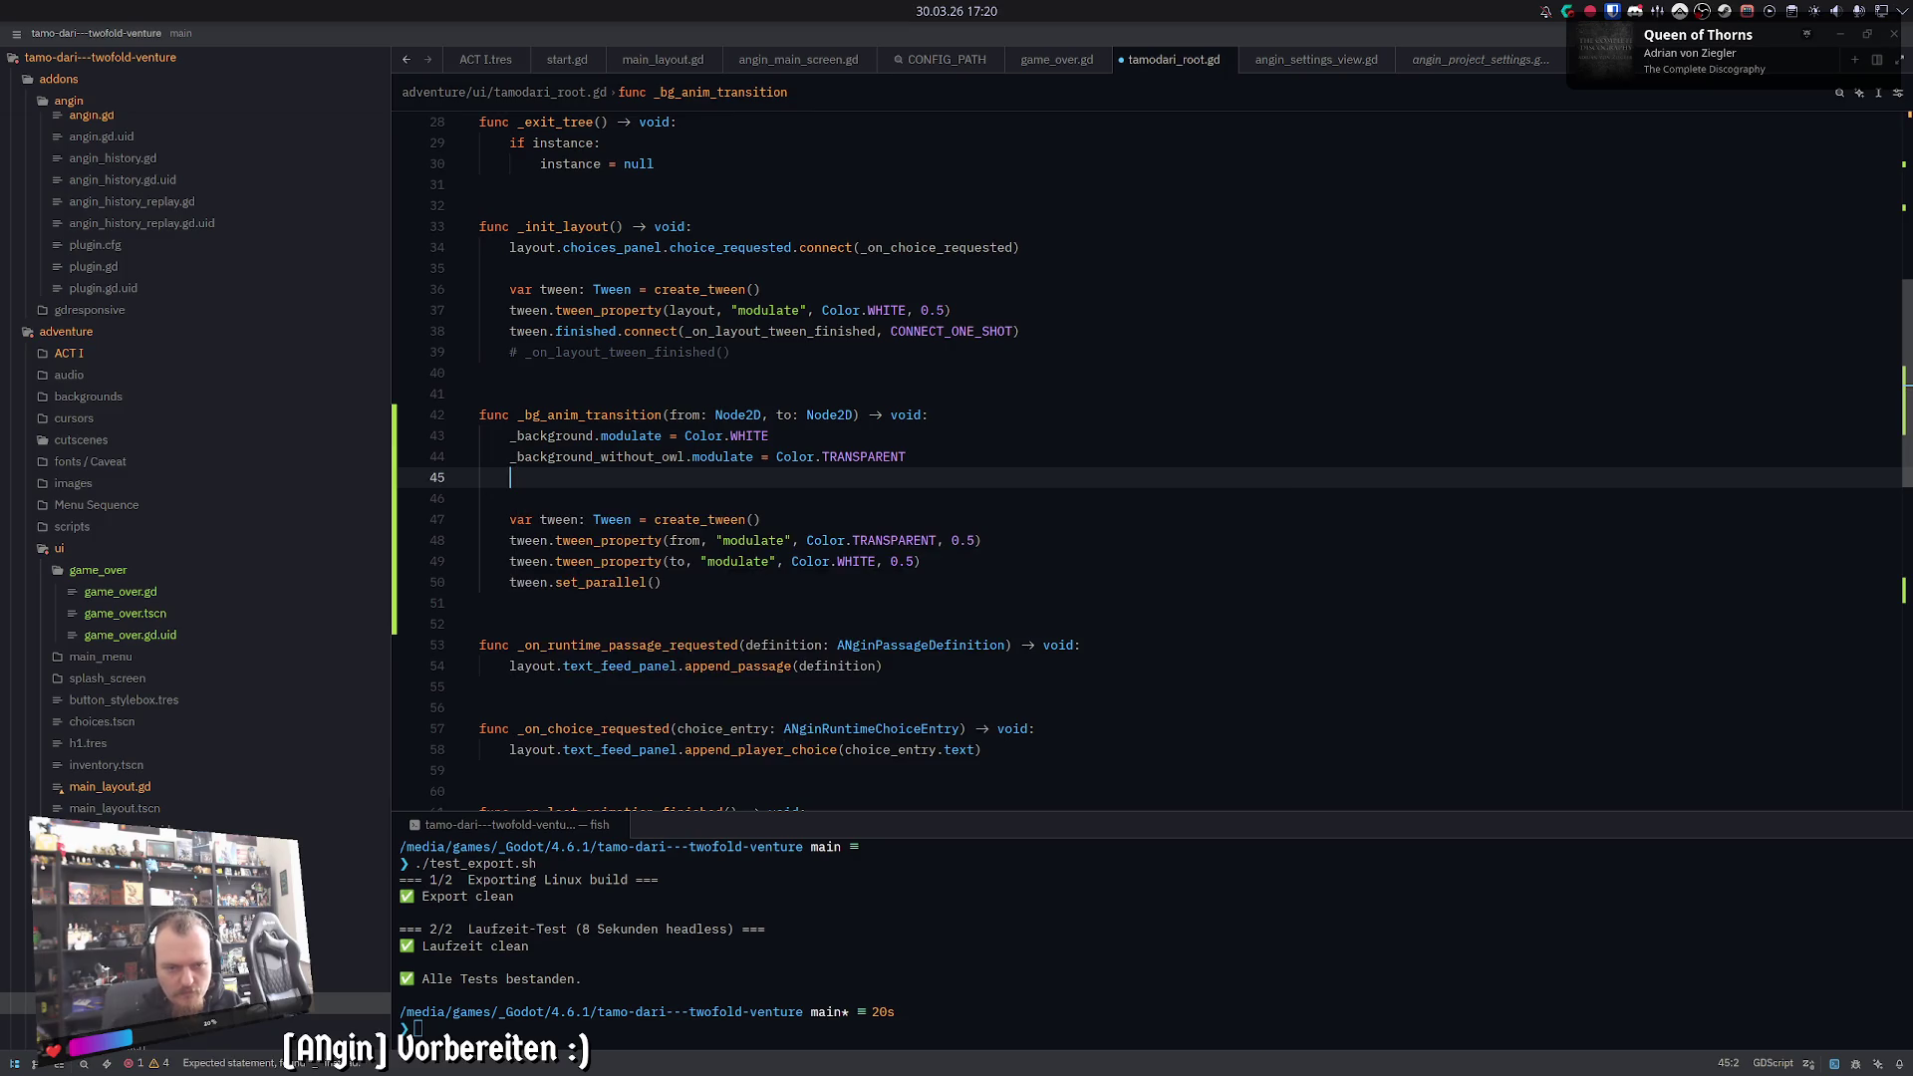
key("Up")
key("Up")
key("ctrl+shift+Right")
type("from")
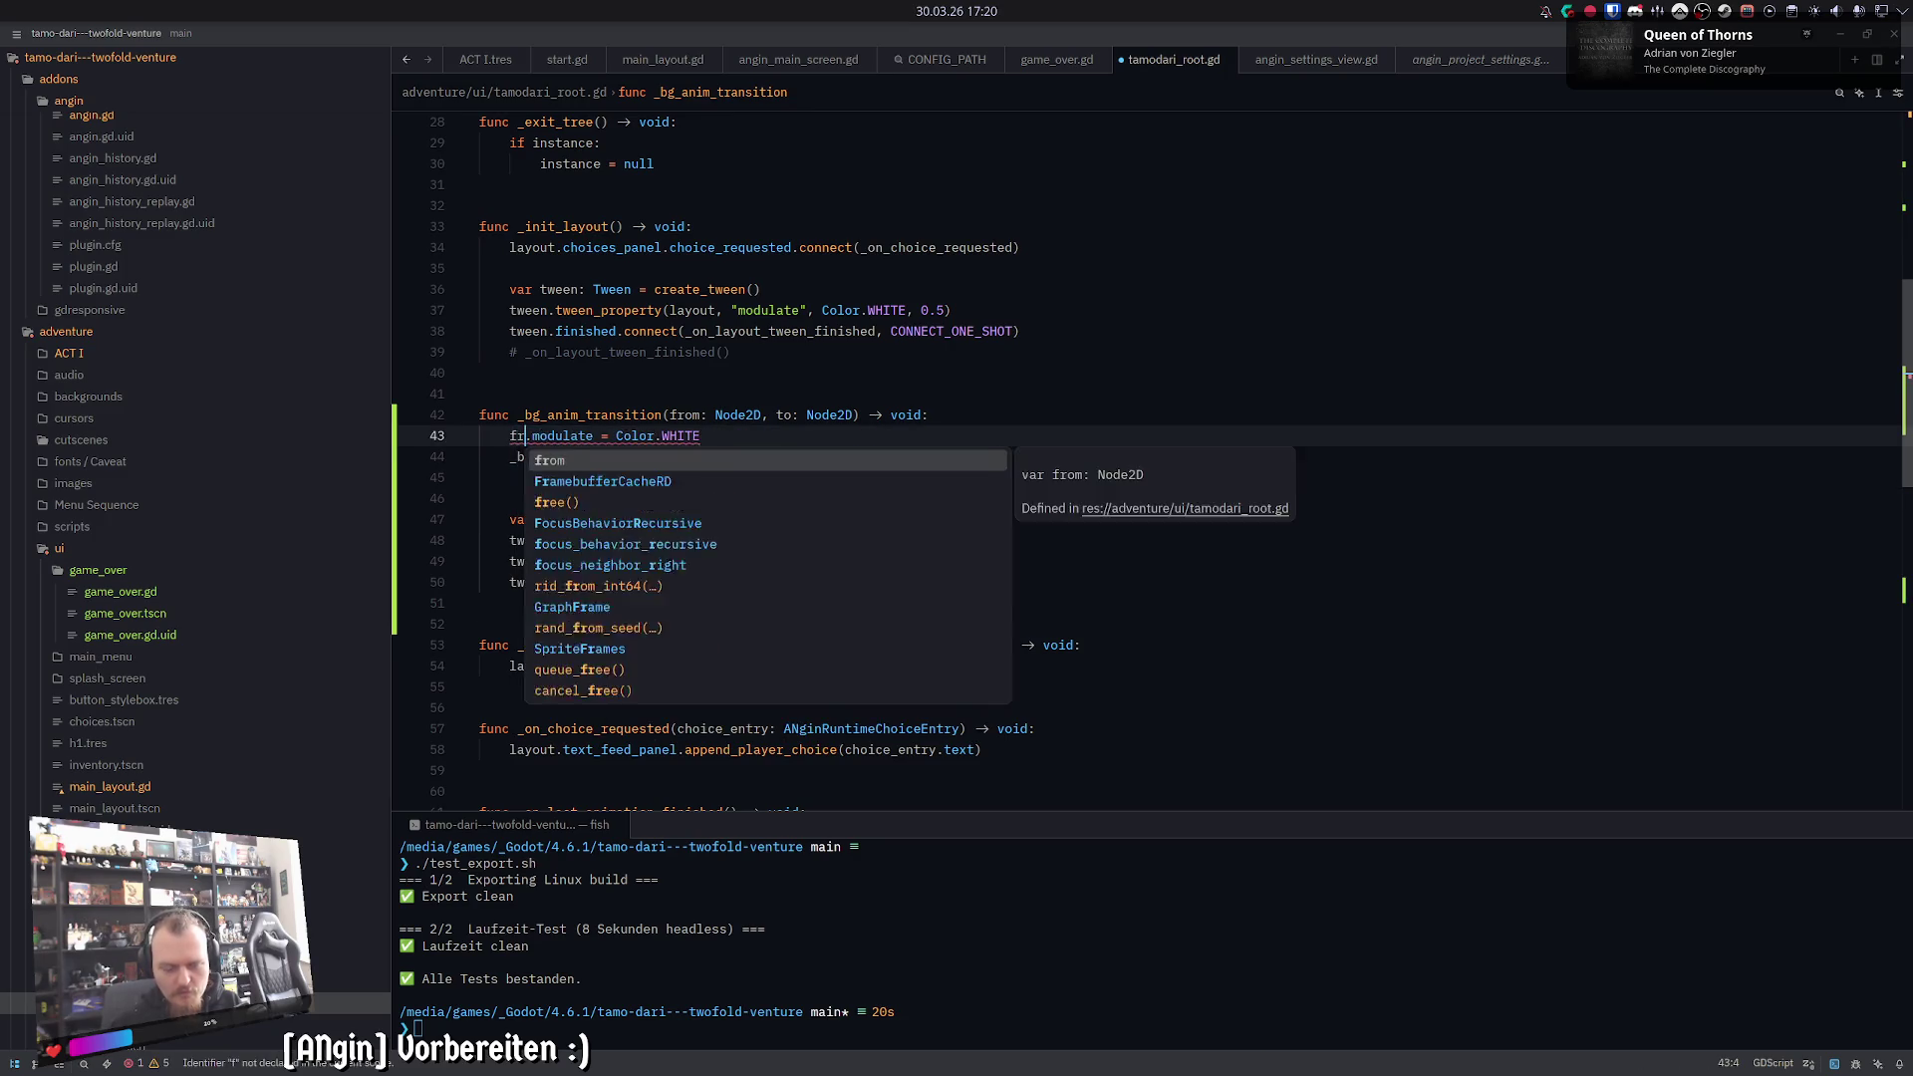
key("Down")
key("ctrl+shift+Right")
type("to.modulate = Color.TRANSPARENT")
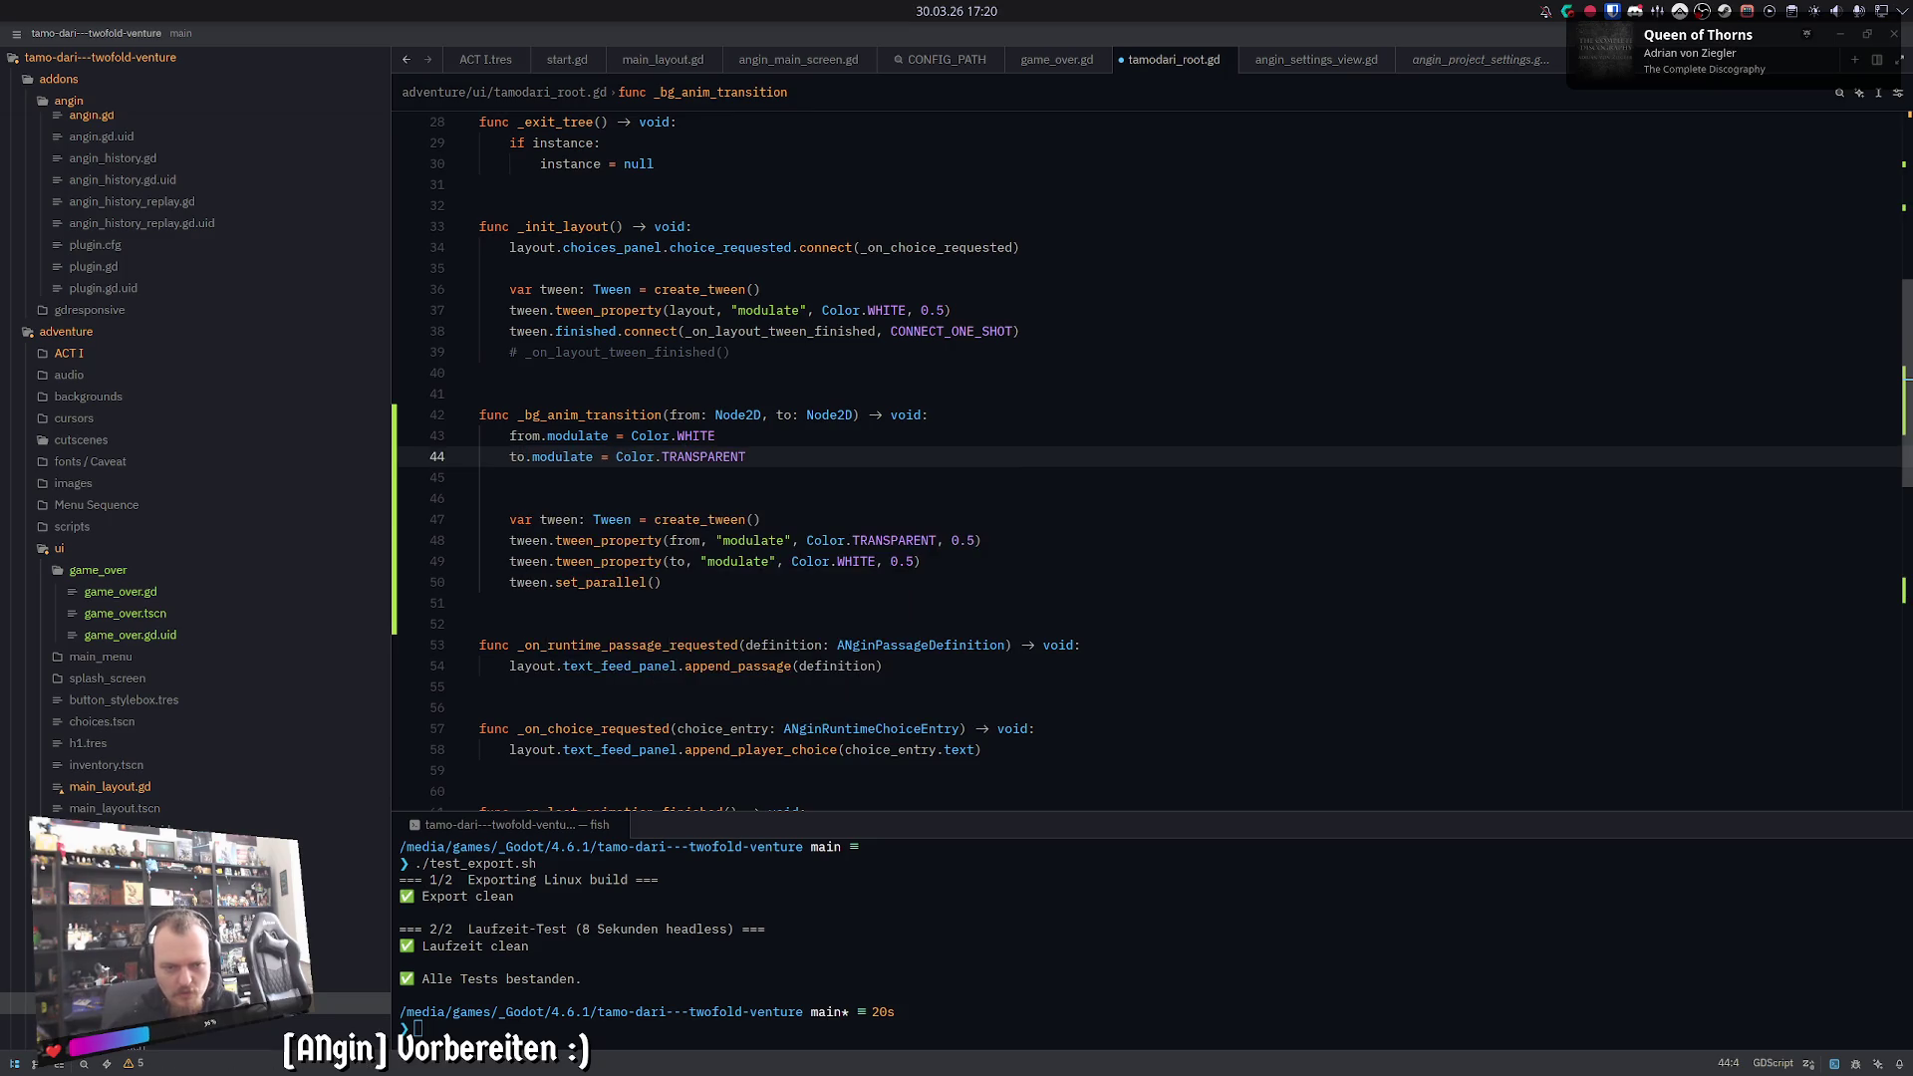
key("ctrl+Return")
type("to.visible =")
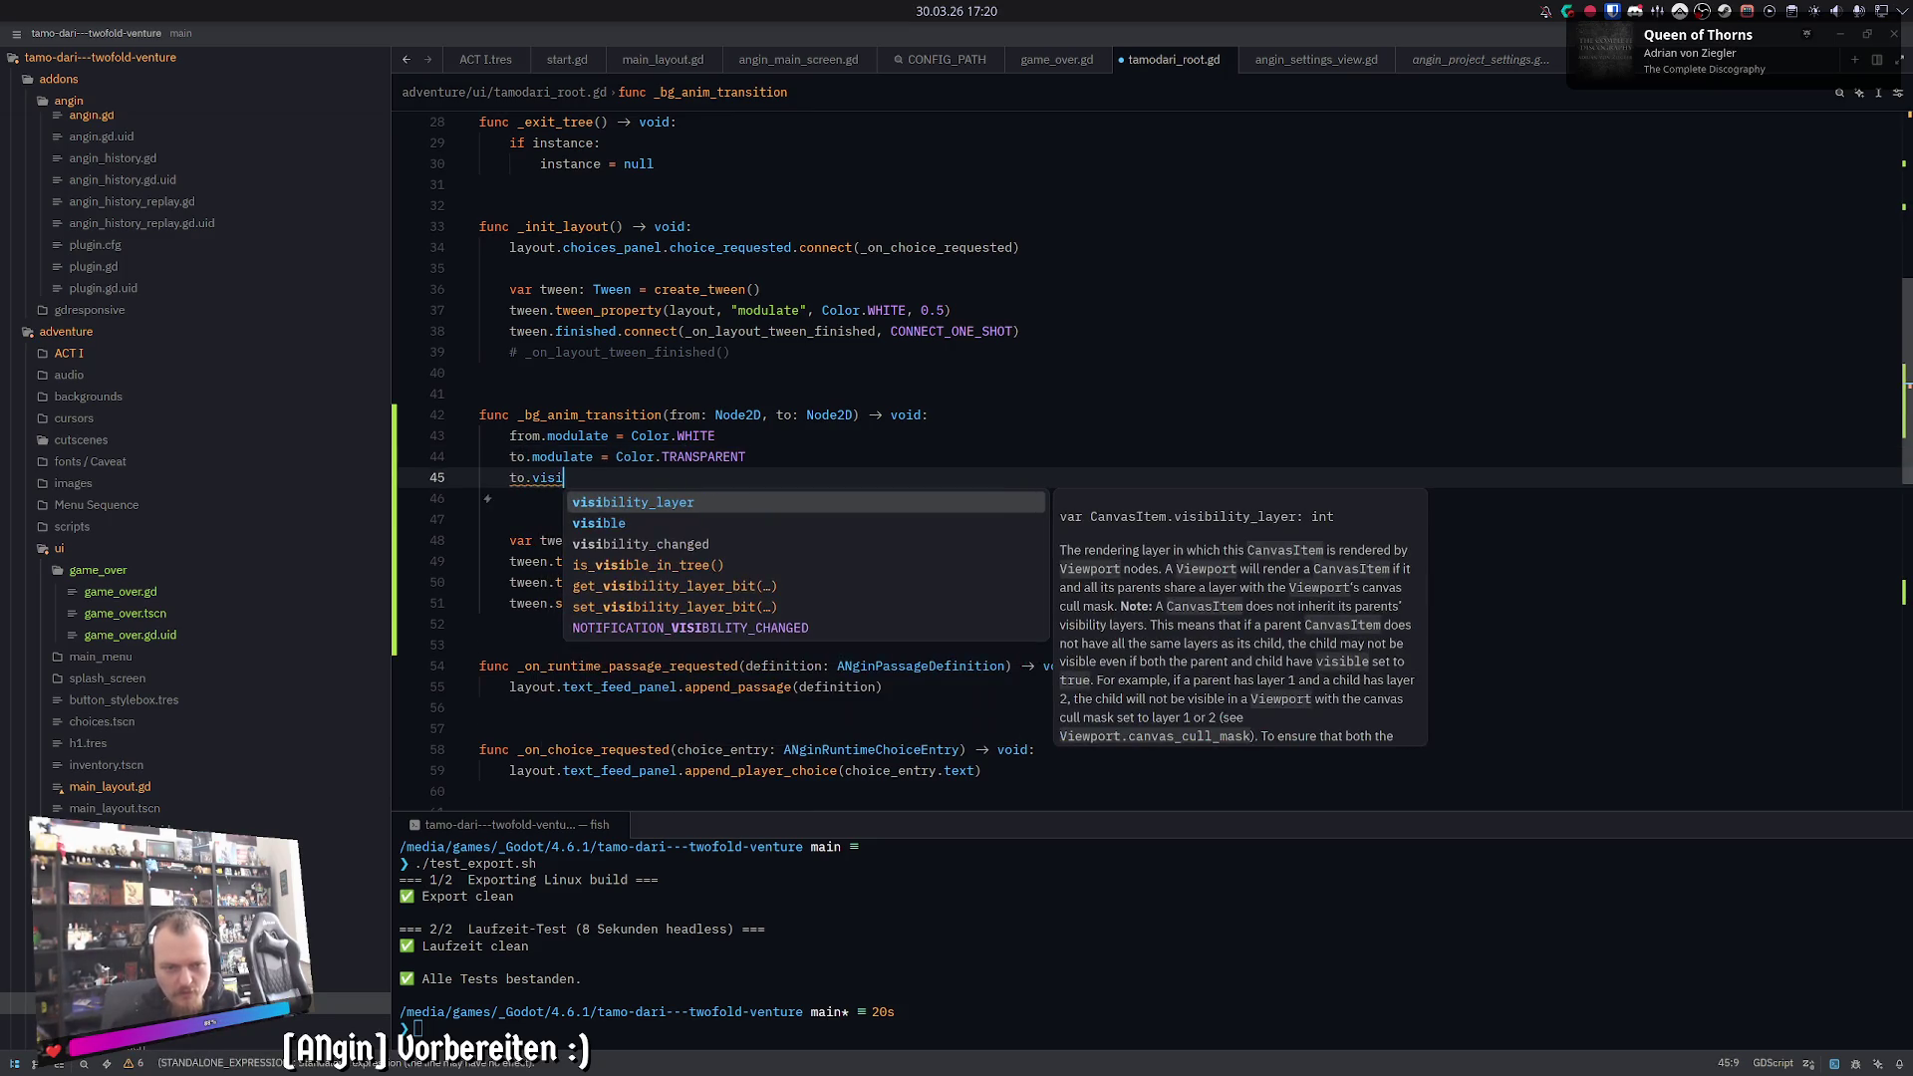
type(" true")
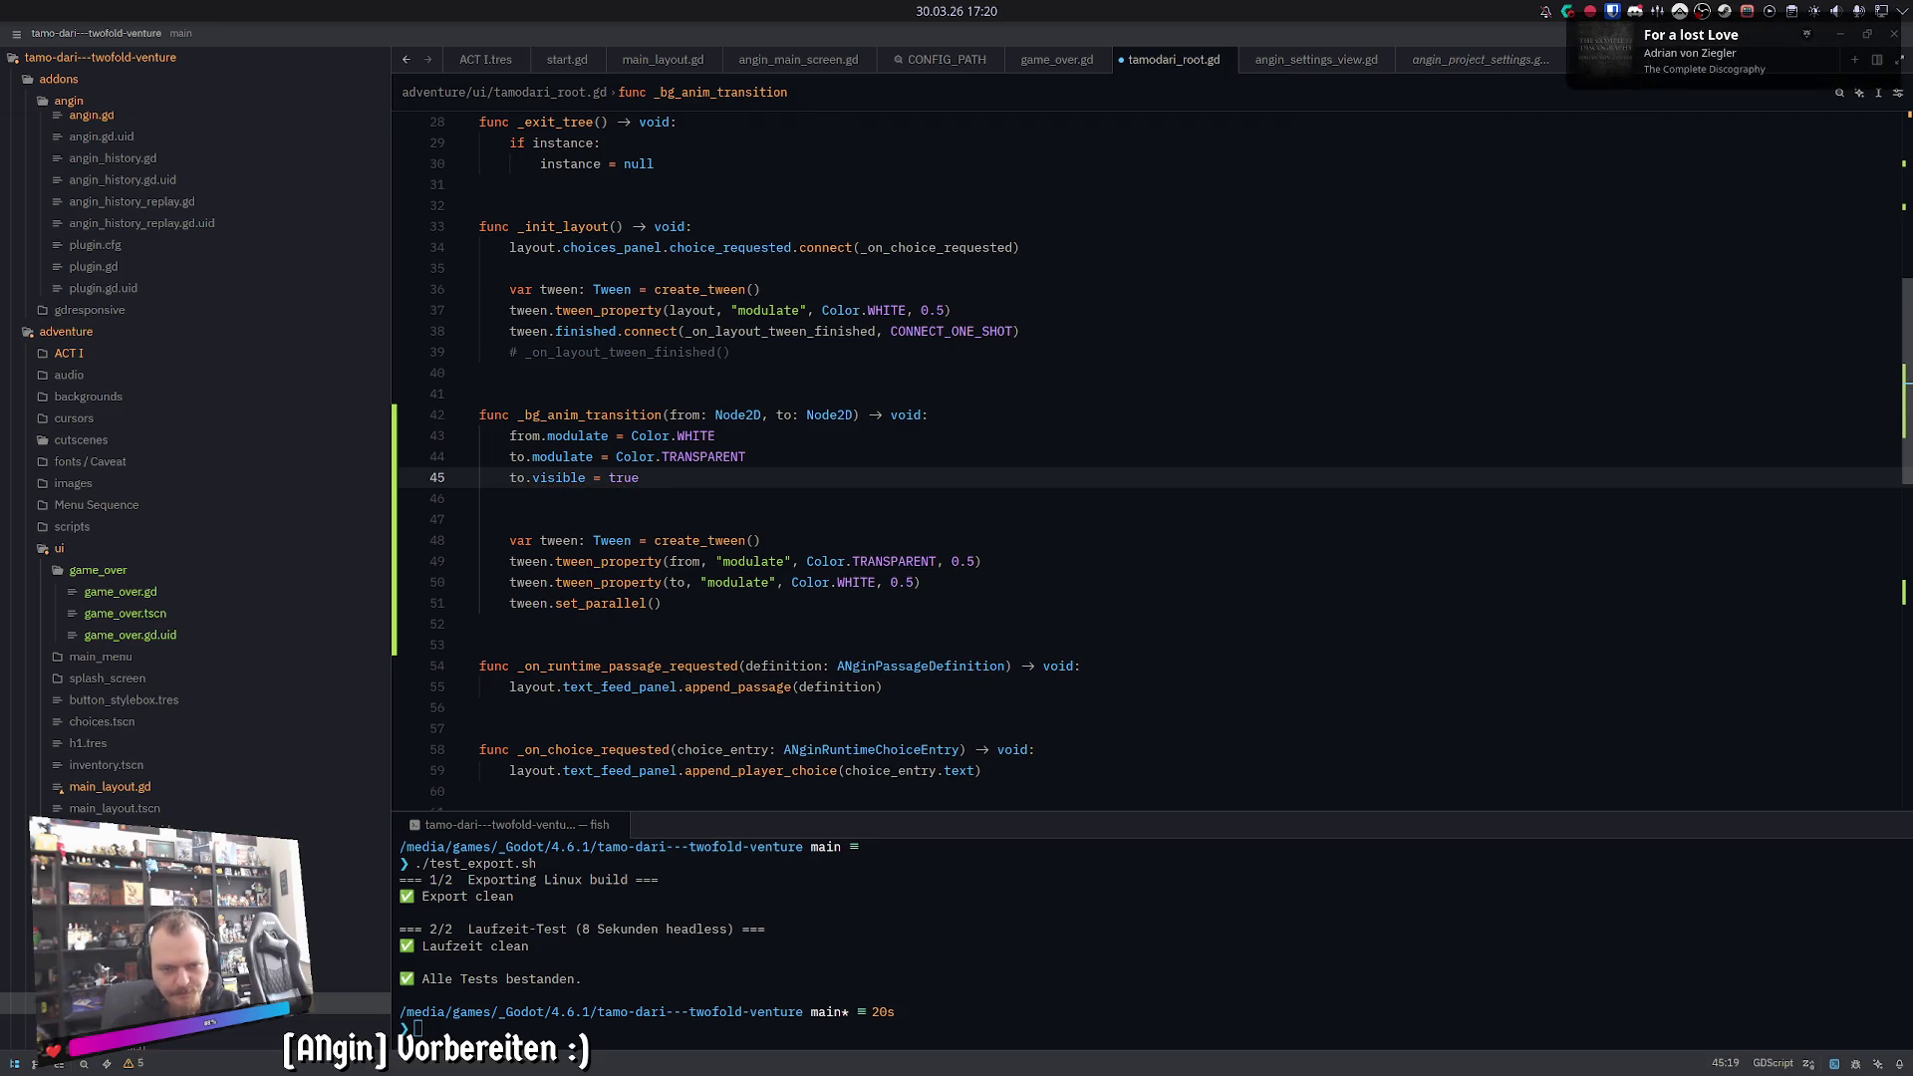
Step: After set_parallel, connect tween.finished to _on_bg_transition_finished
key("Down")
key("Down")
key("Down")
key("Up")
key("End")
key("Return")
type("tween.finished.")
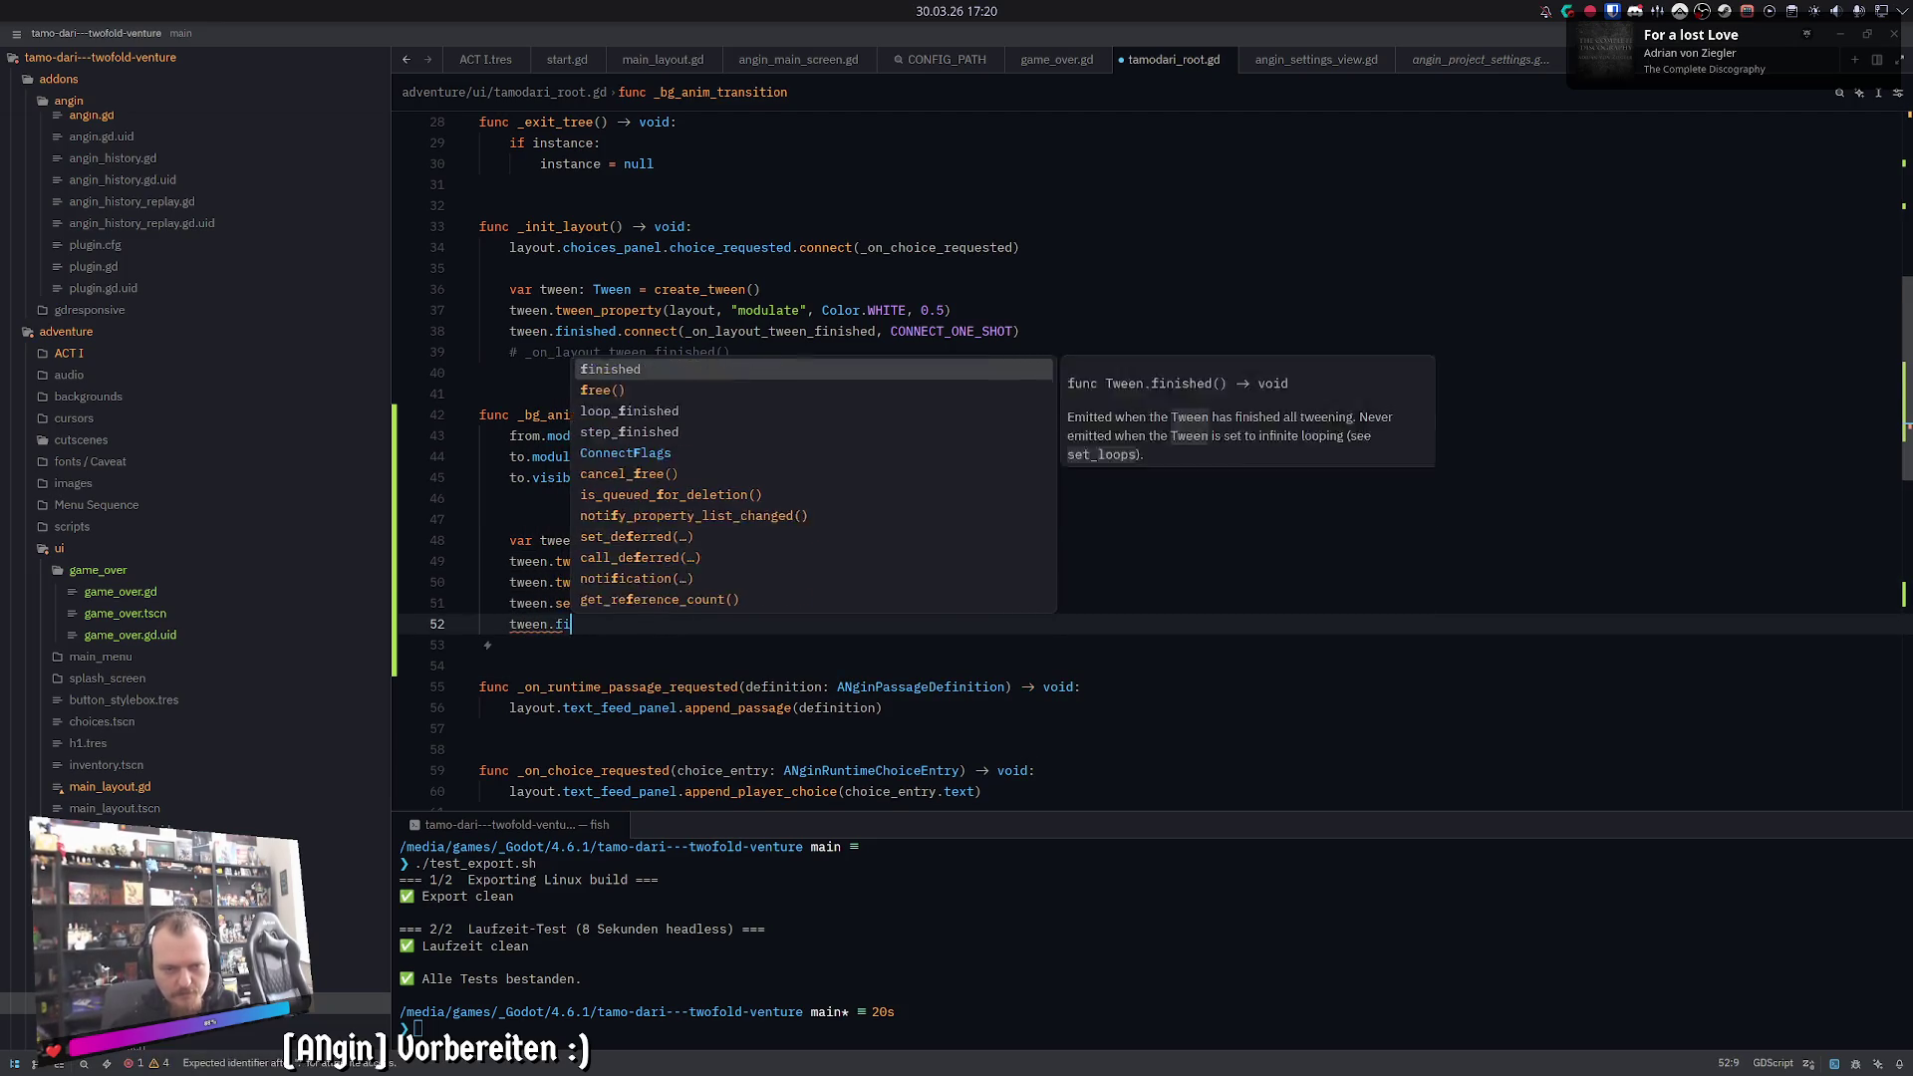
type("connect")
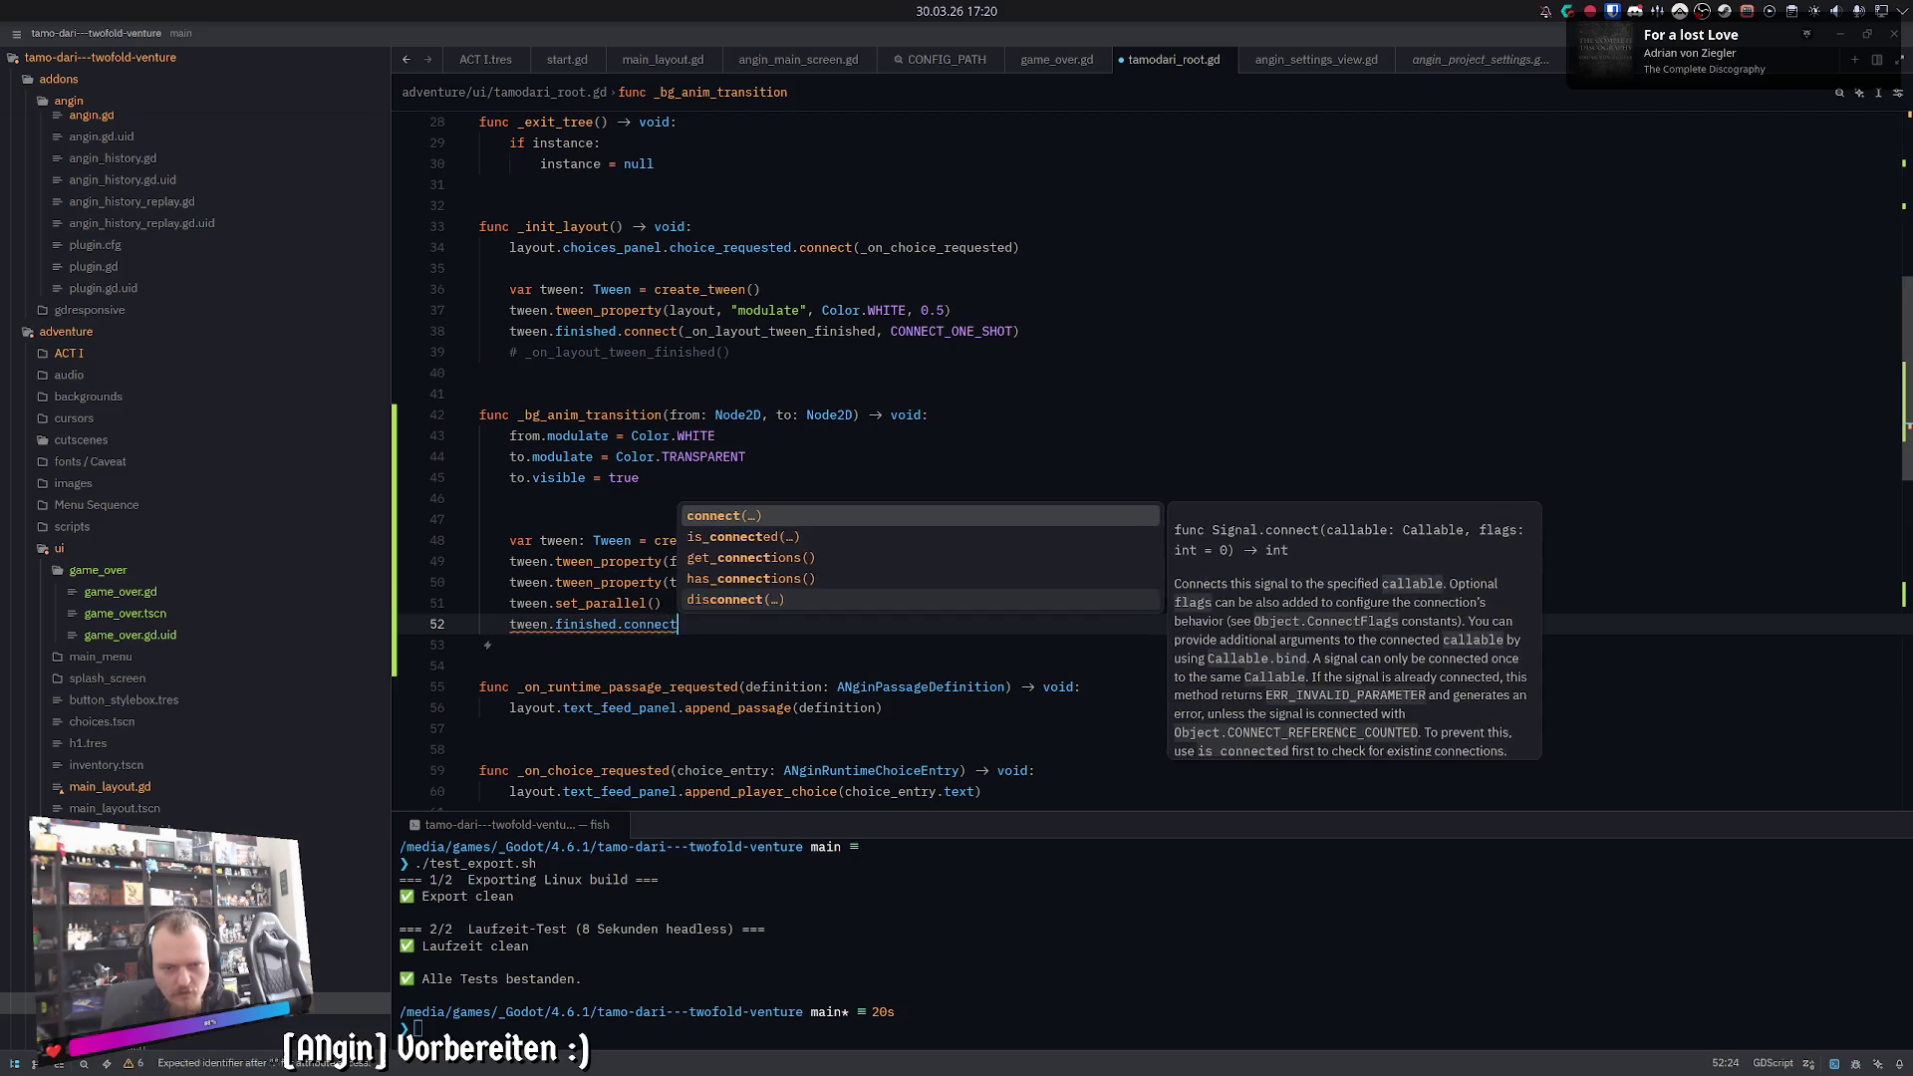
key("Return")
type("_on_")
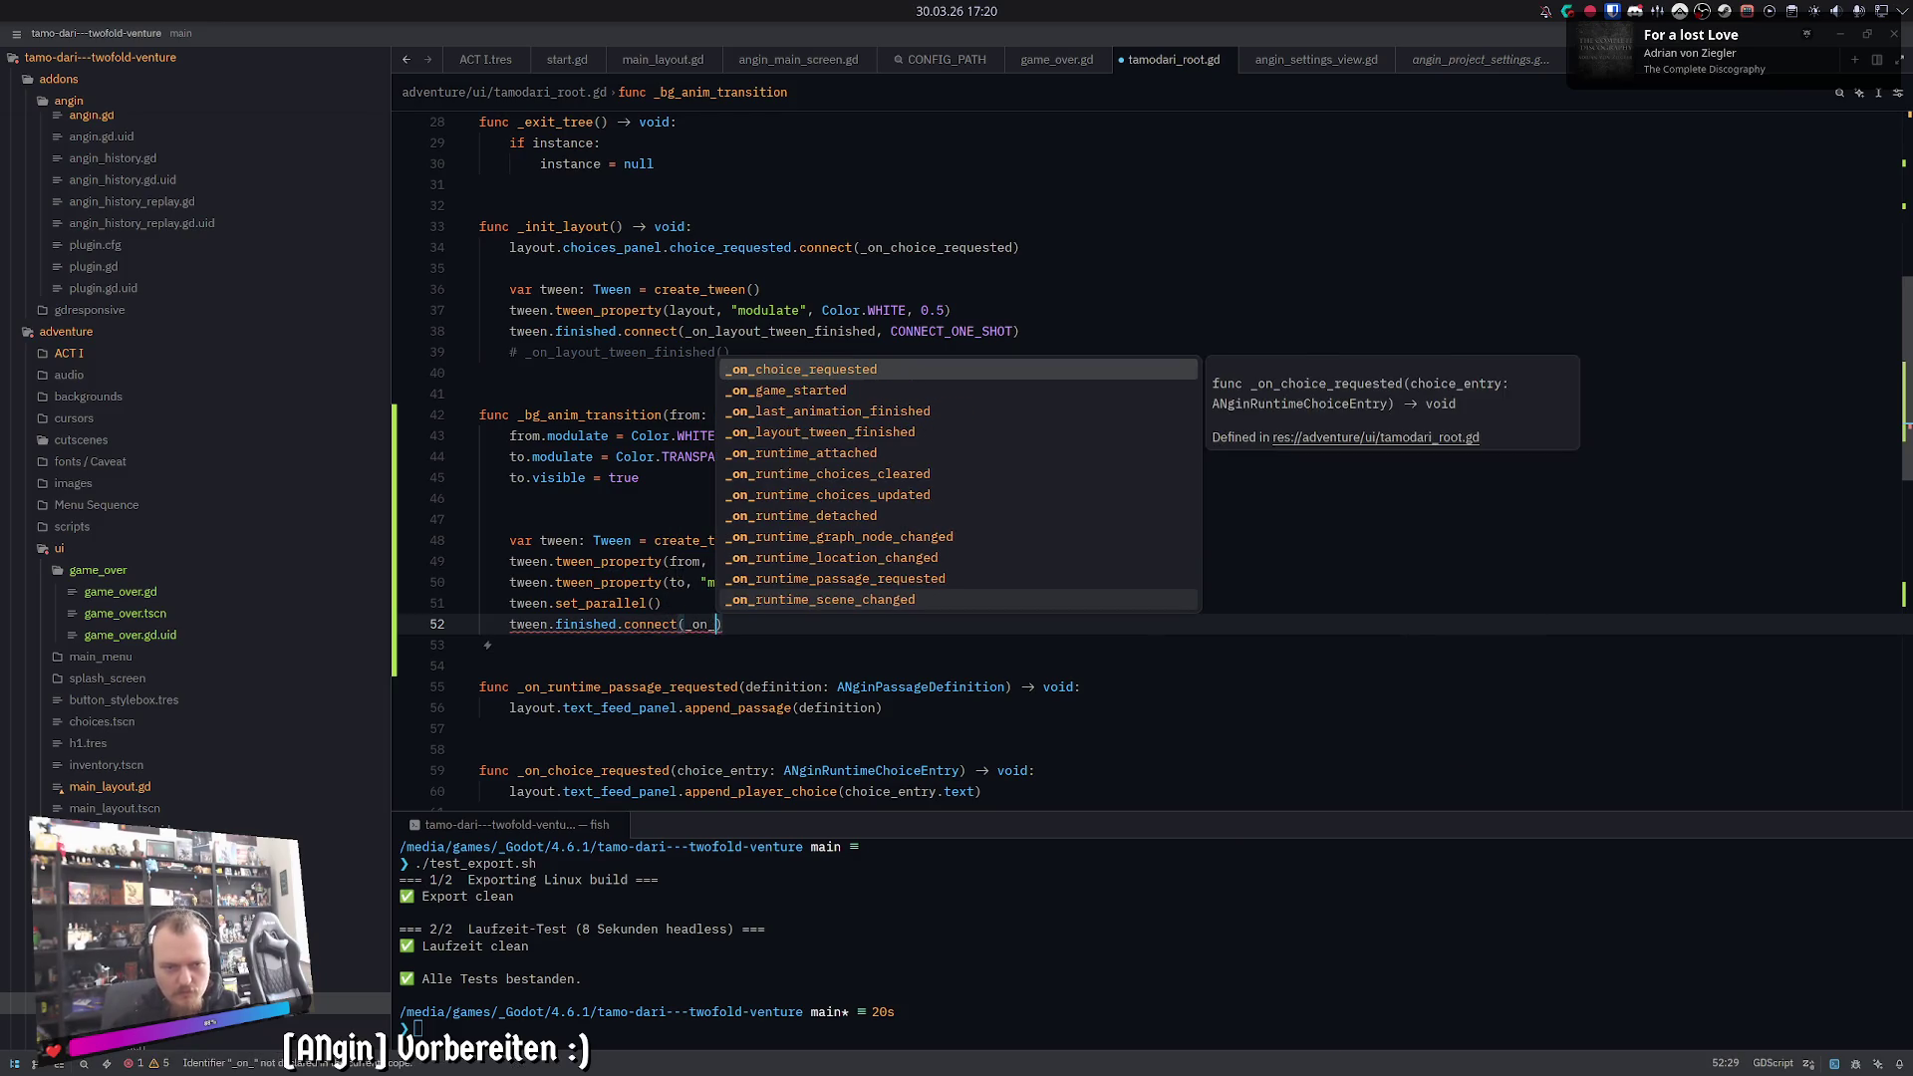
type("bg_transition_f")
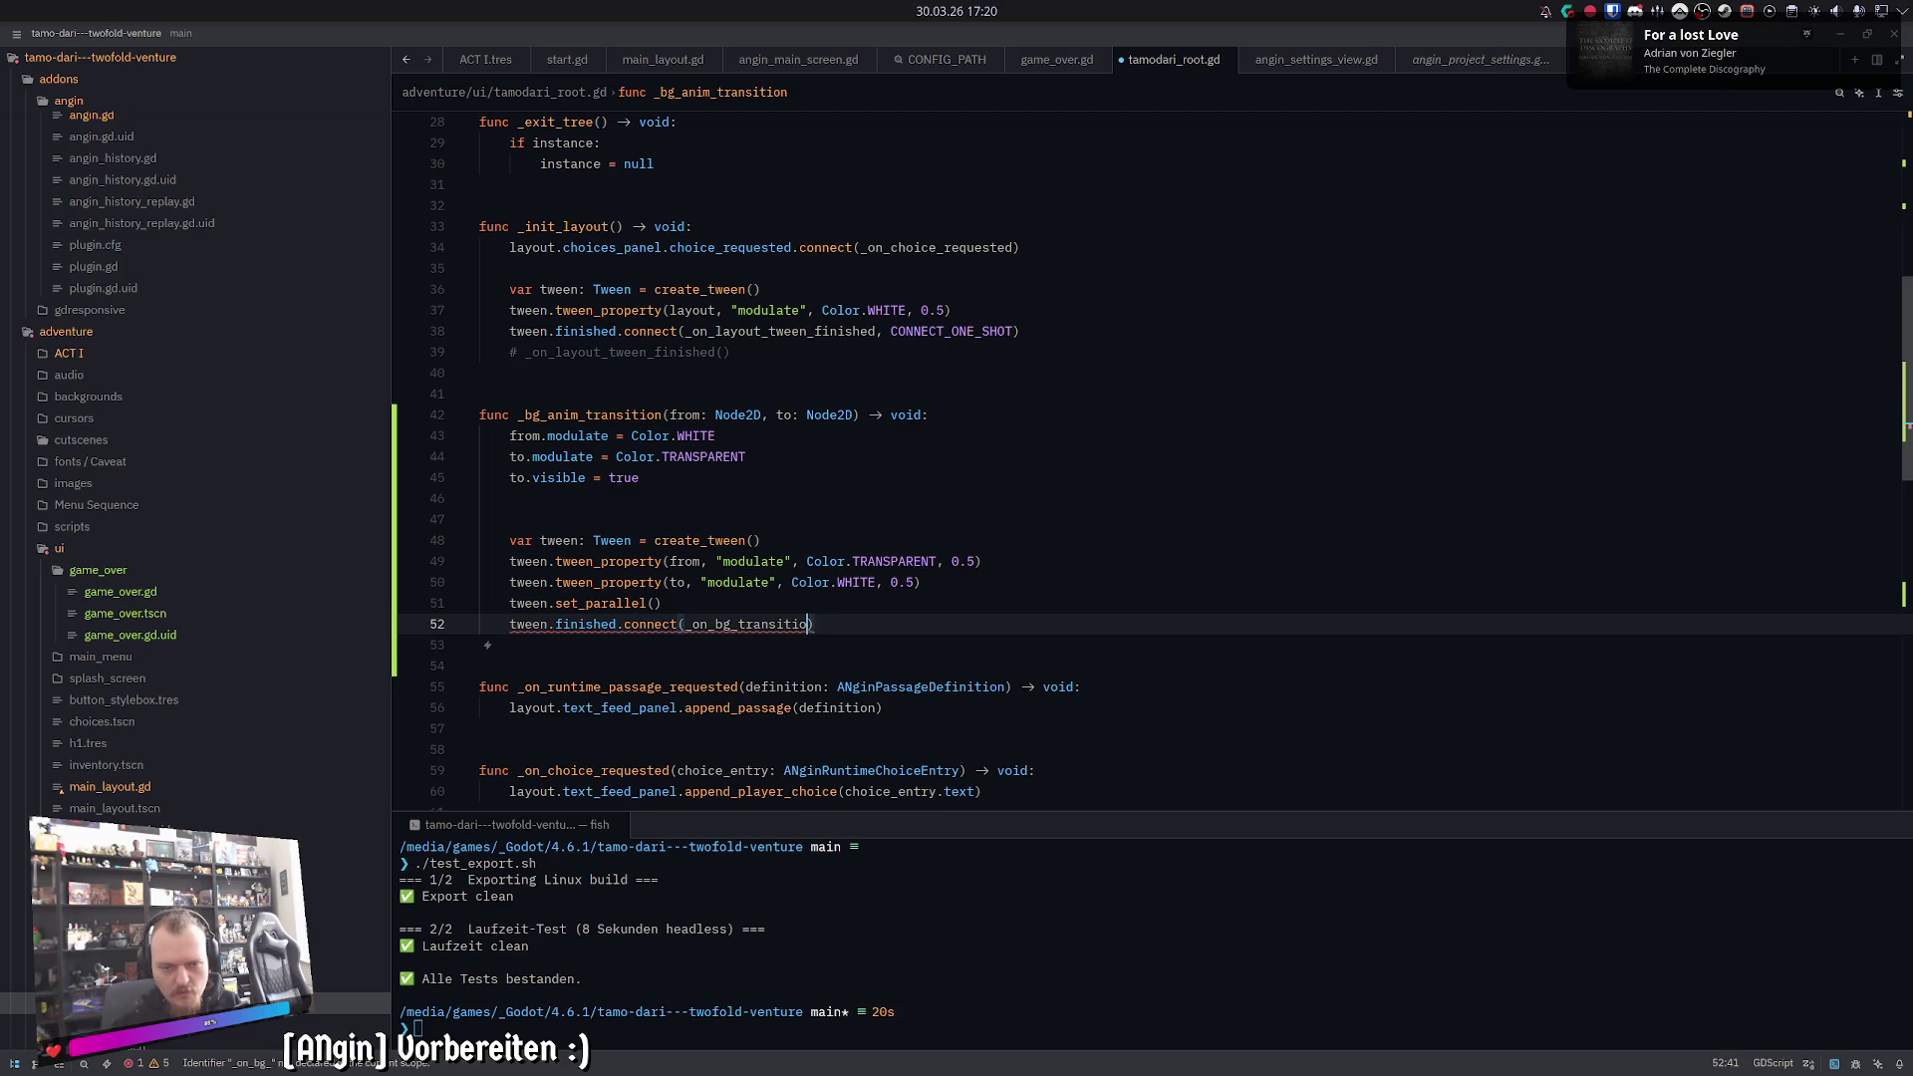
type("inished)")
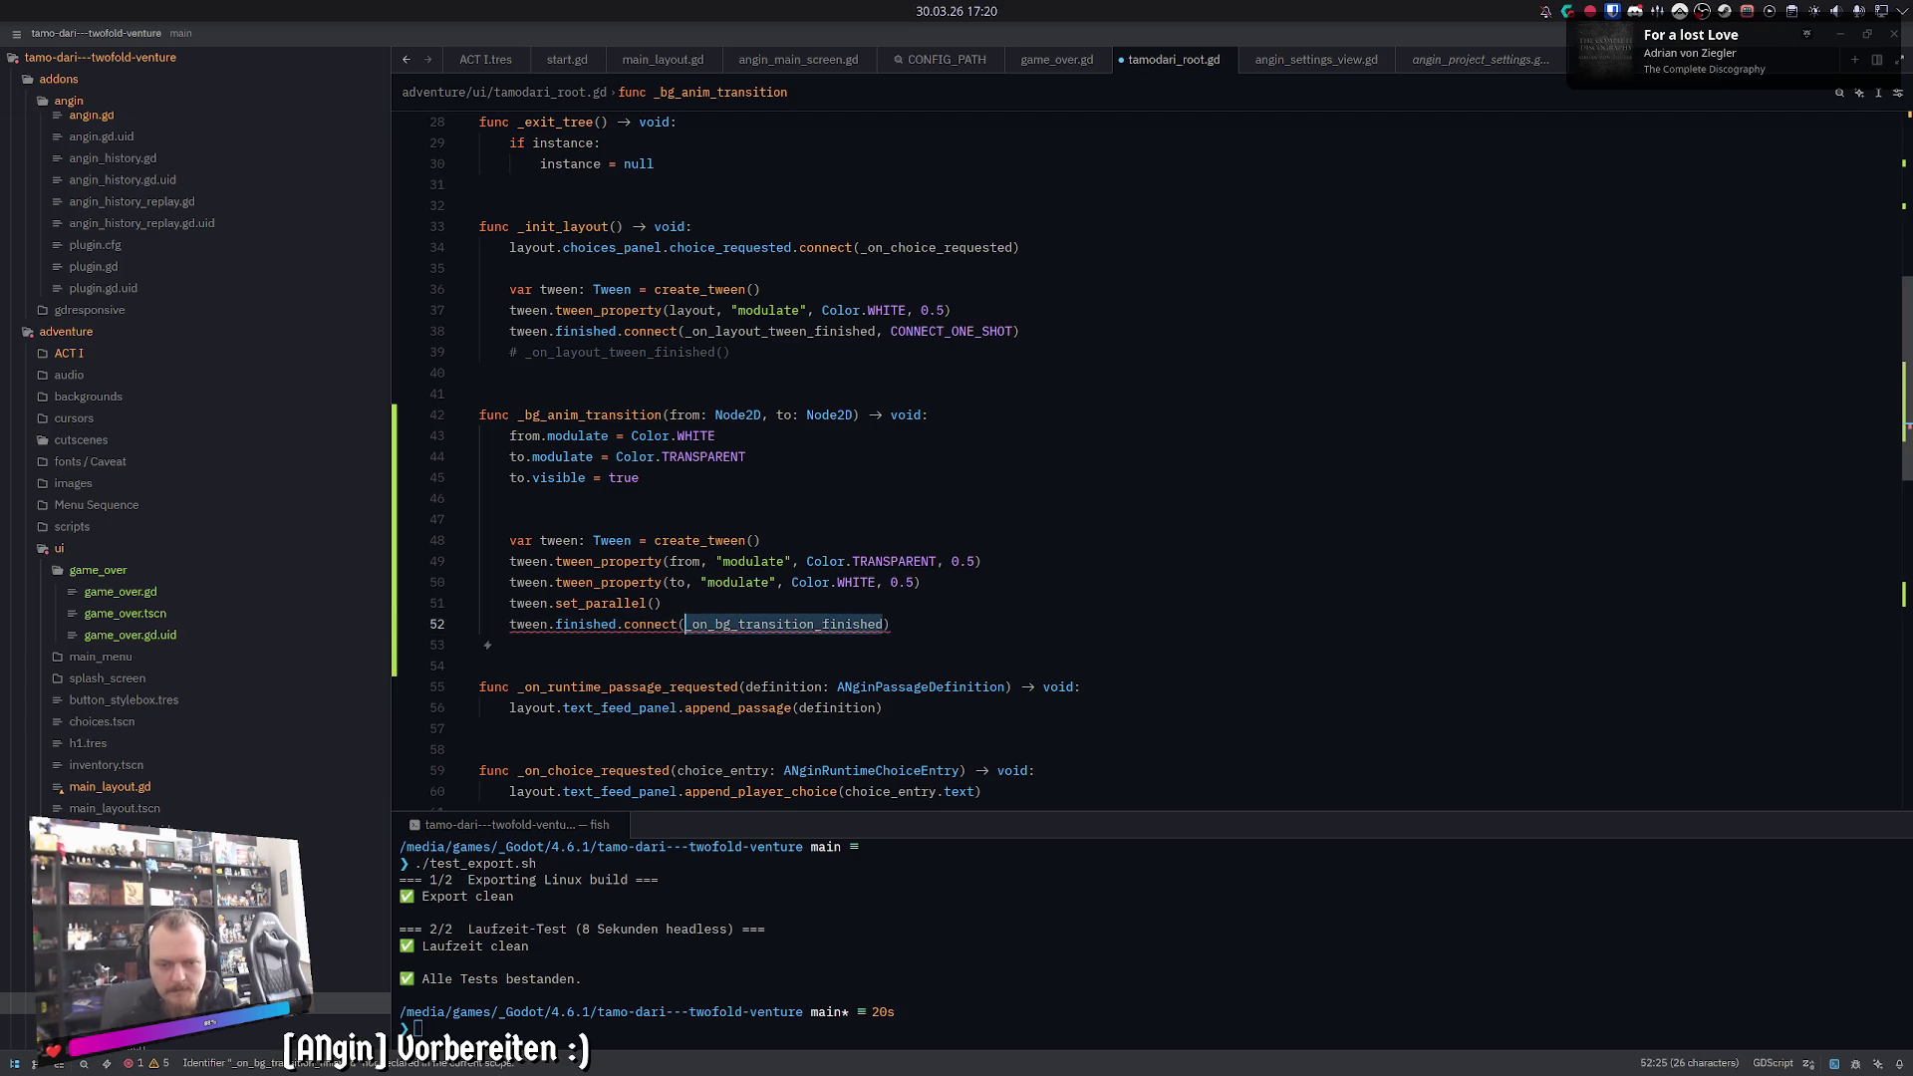
Step: Add a func _on_bg_transition_finished() -> void: handler above _on_game_started
scroll(575, 614, "down", 5)
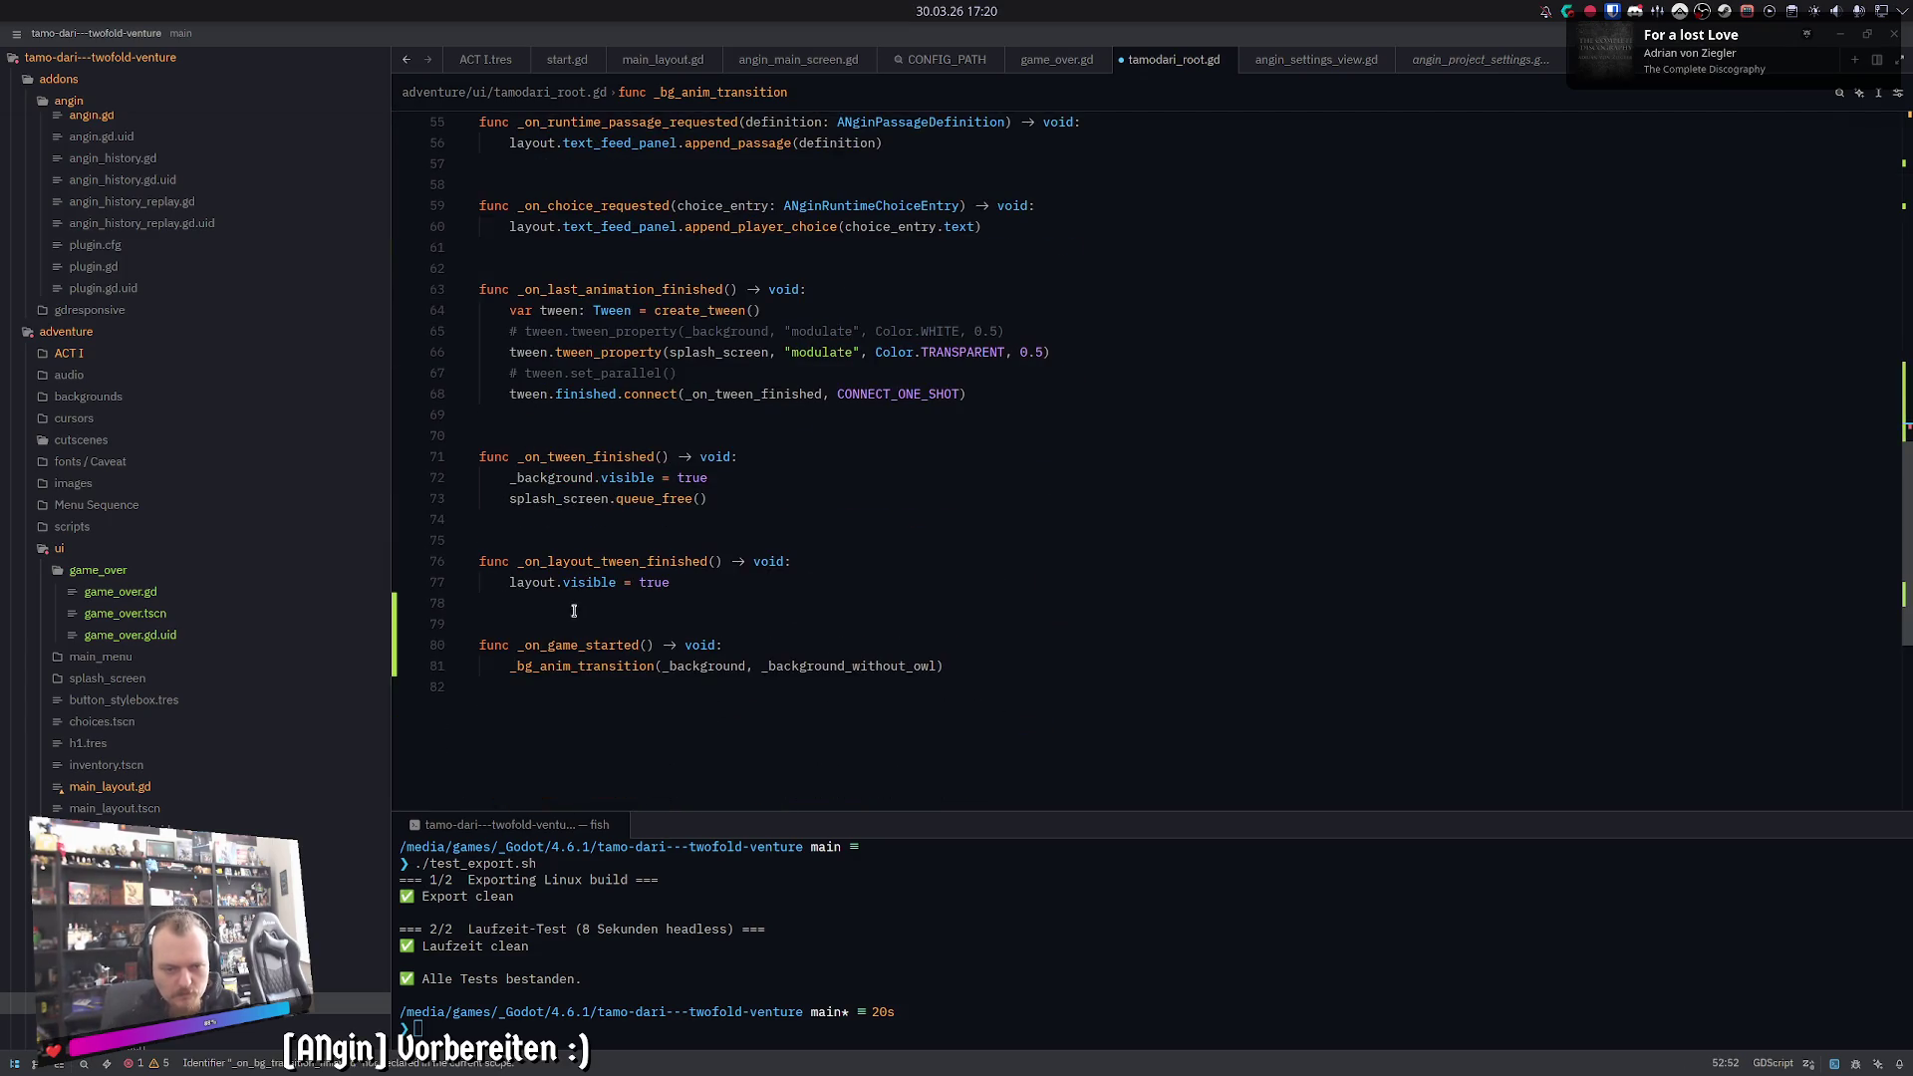
left_click(534, 613)
key("Return")
type("func _on_bg_transition_finished() ")
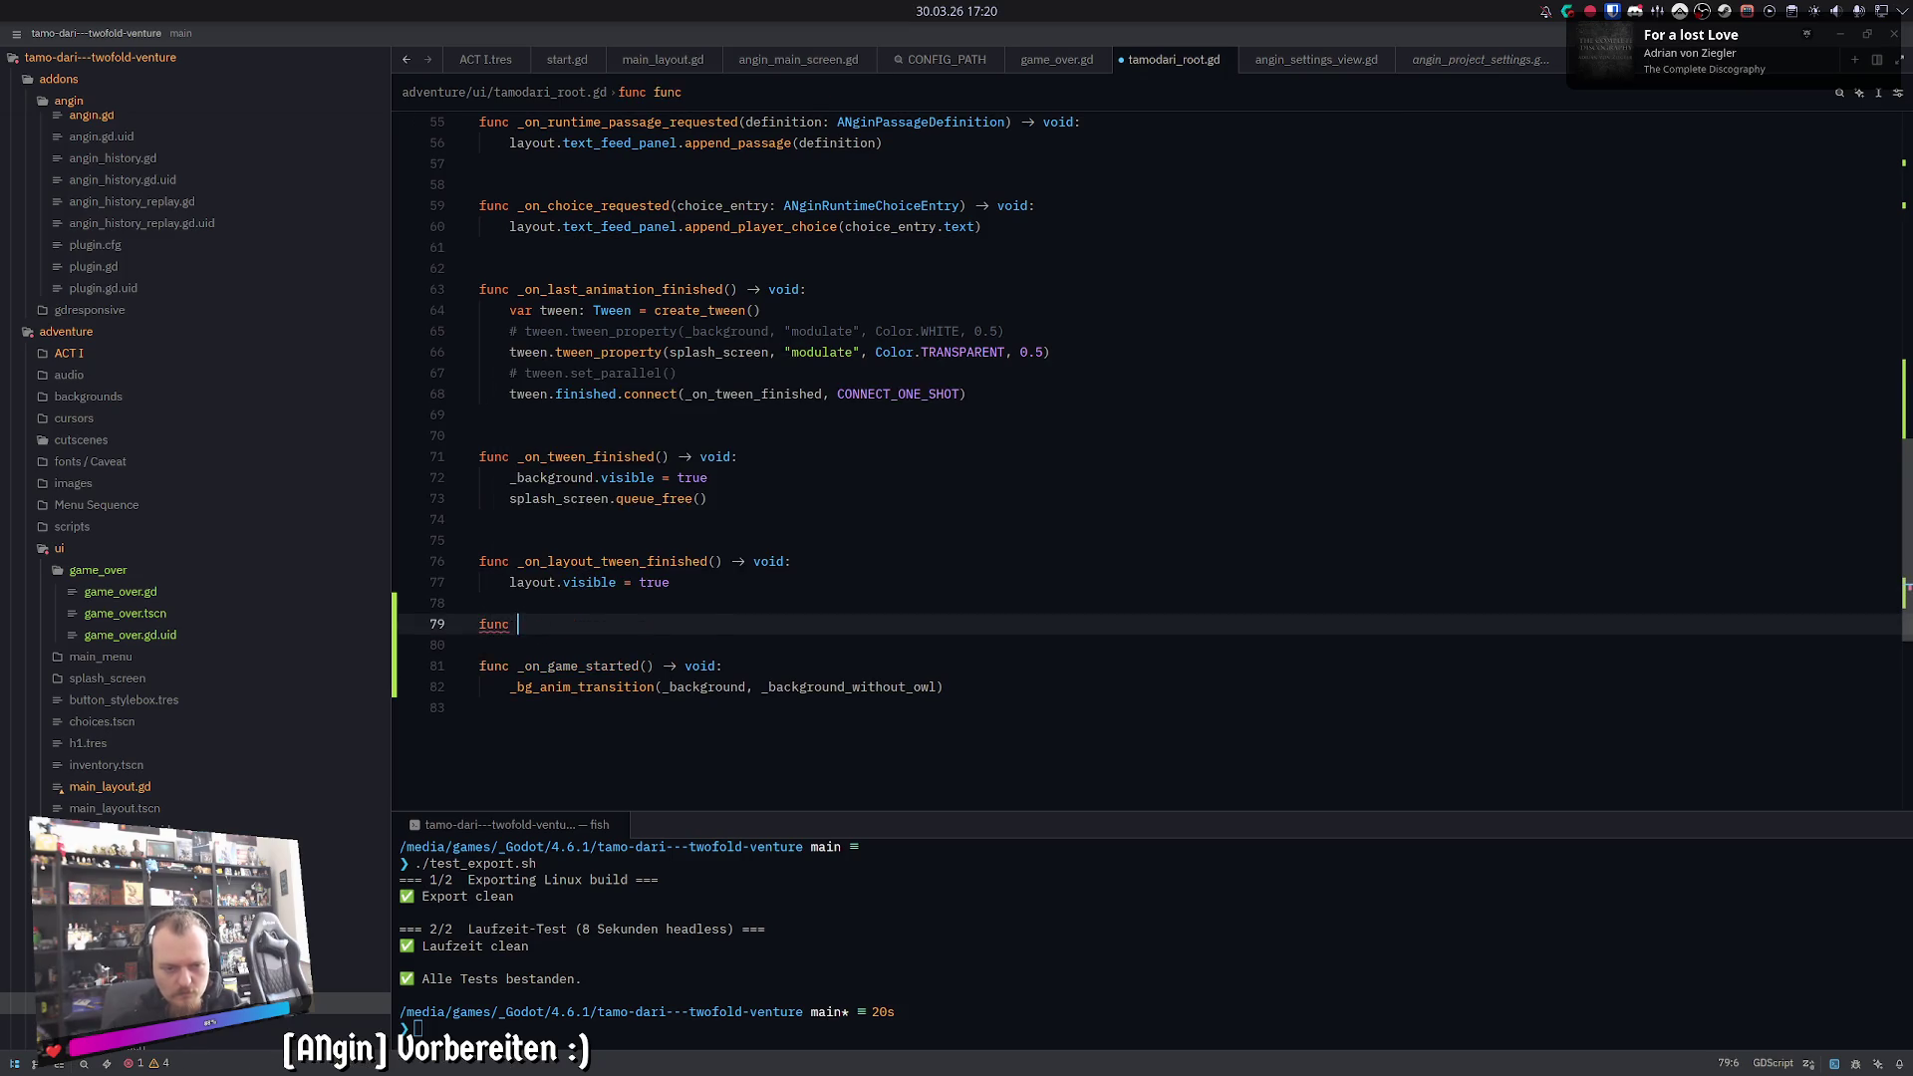
type("-> ")
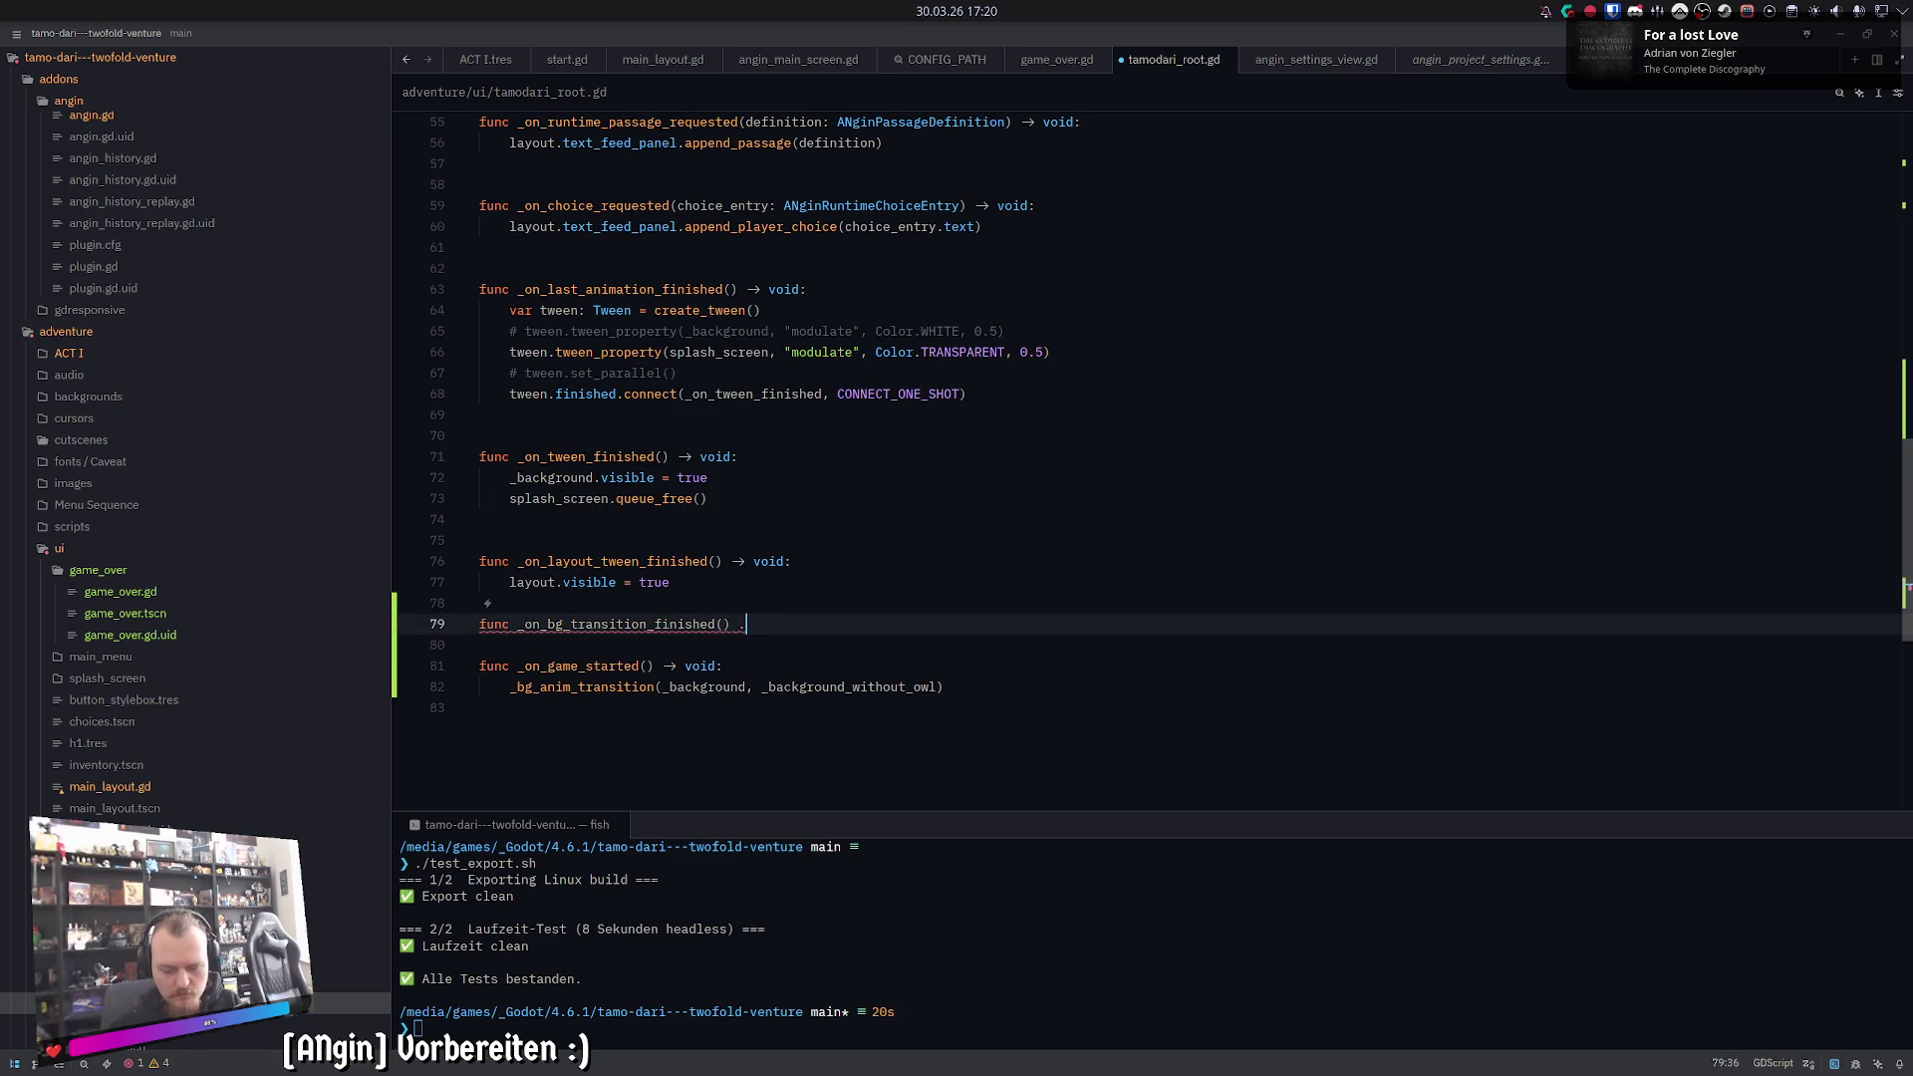
type("void:")
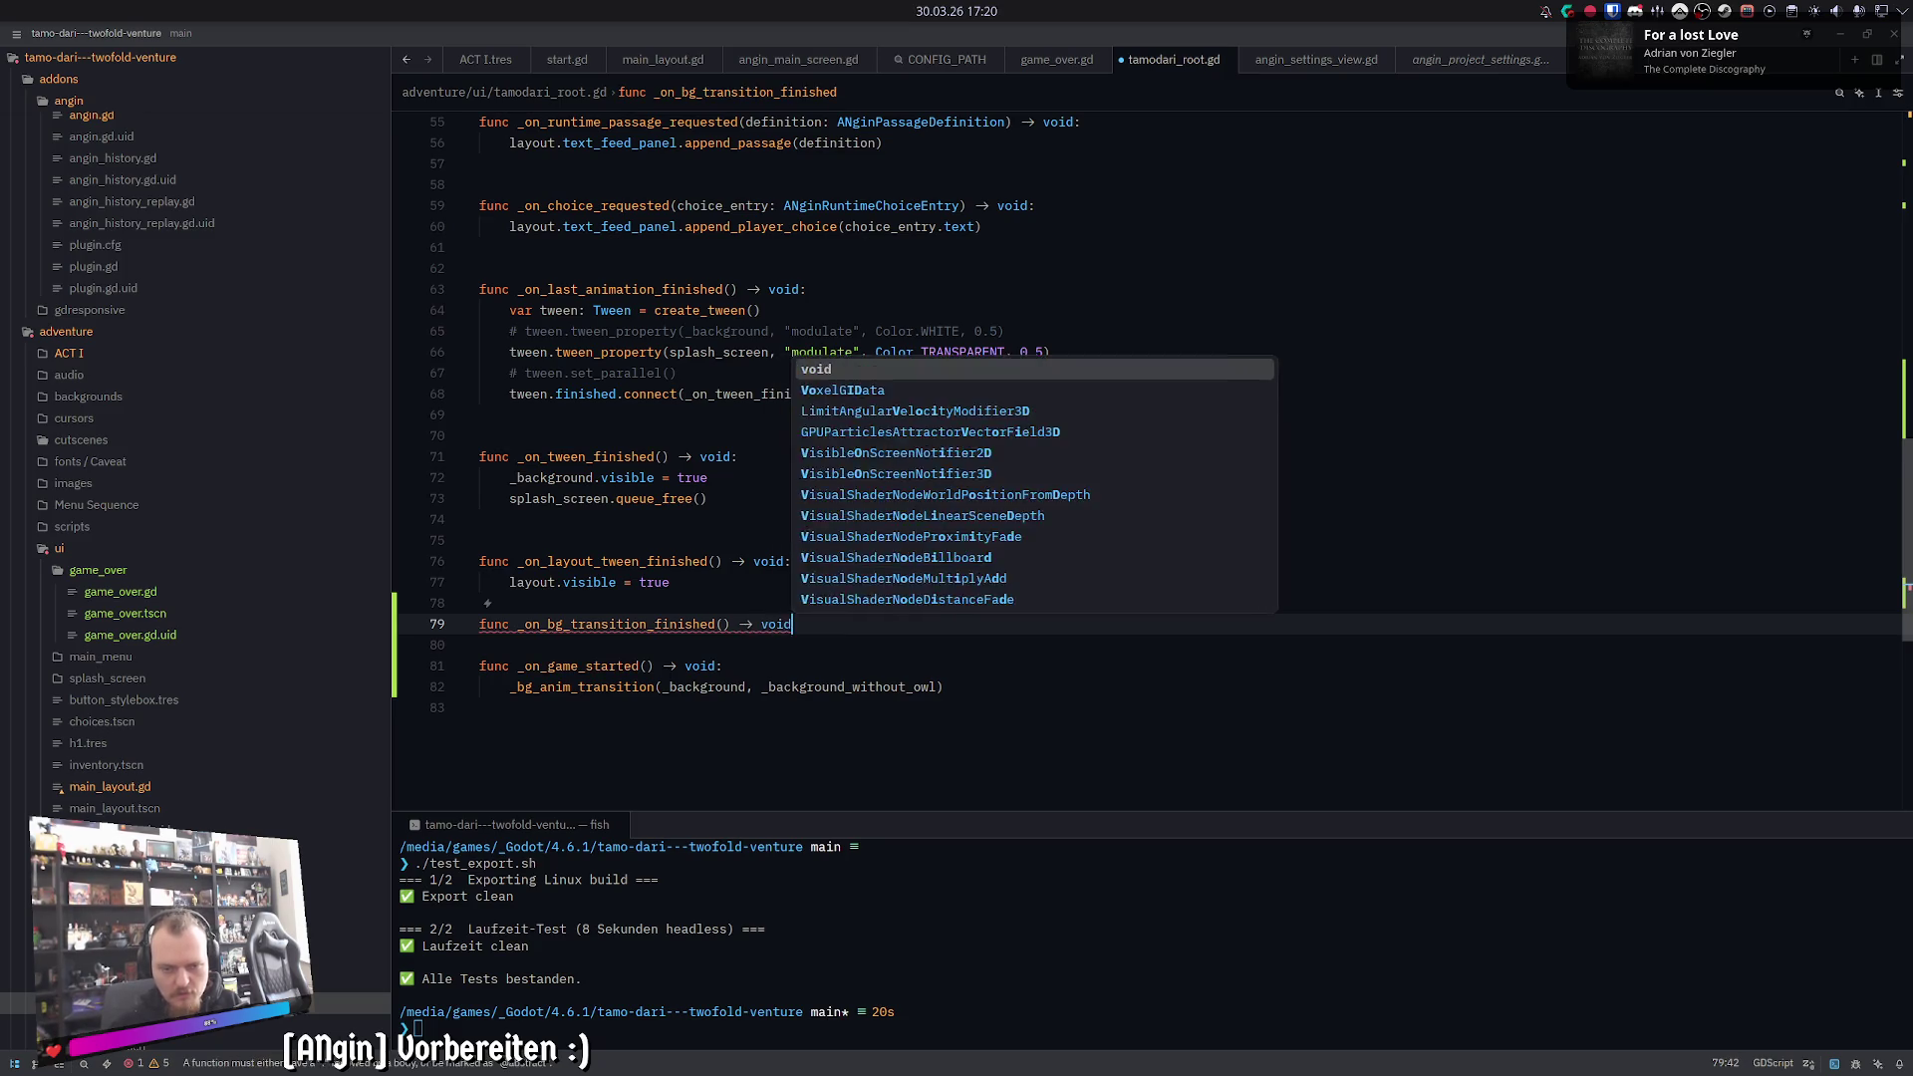
key("Return")
type("_")
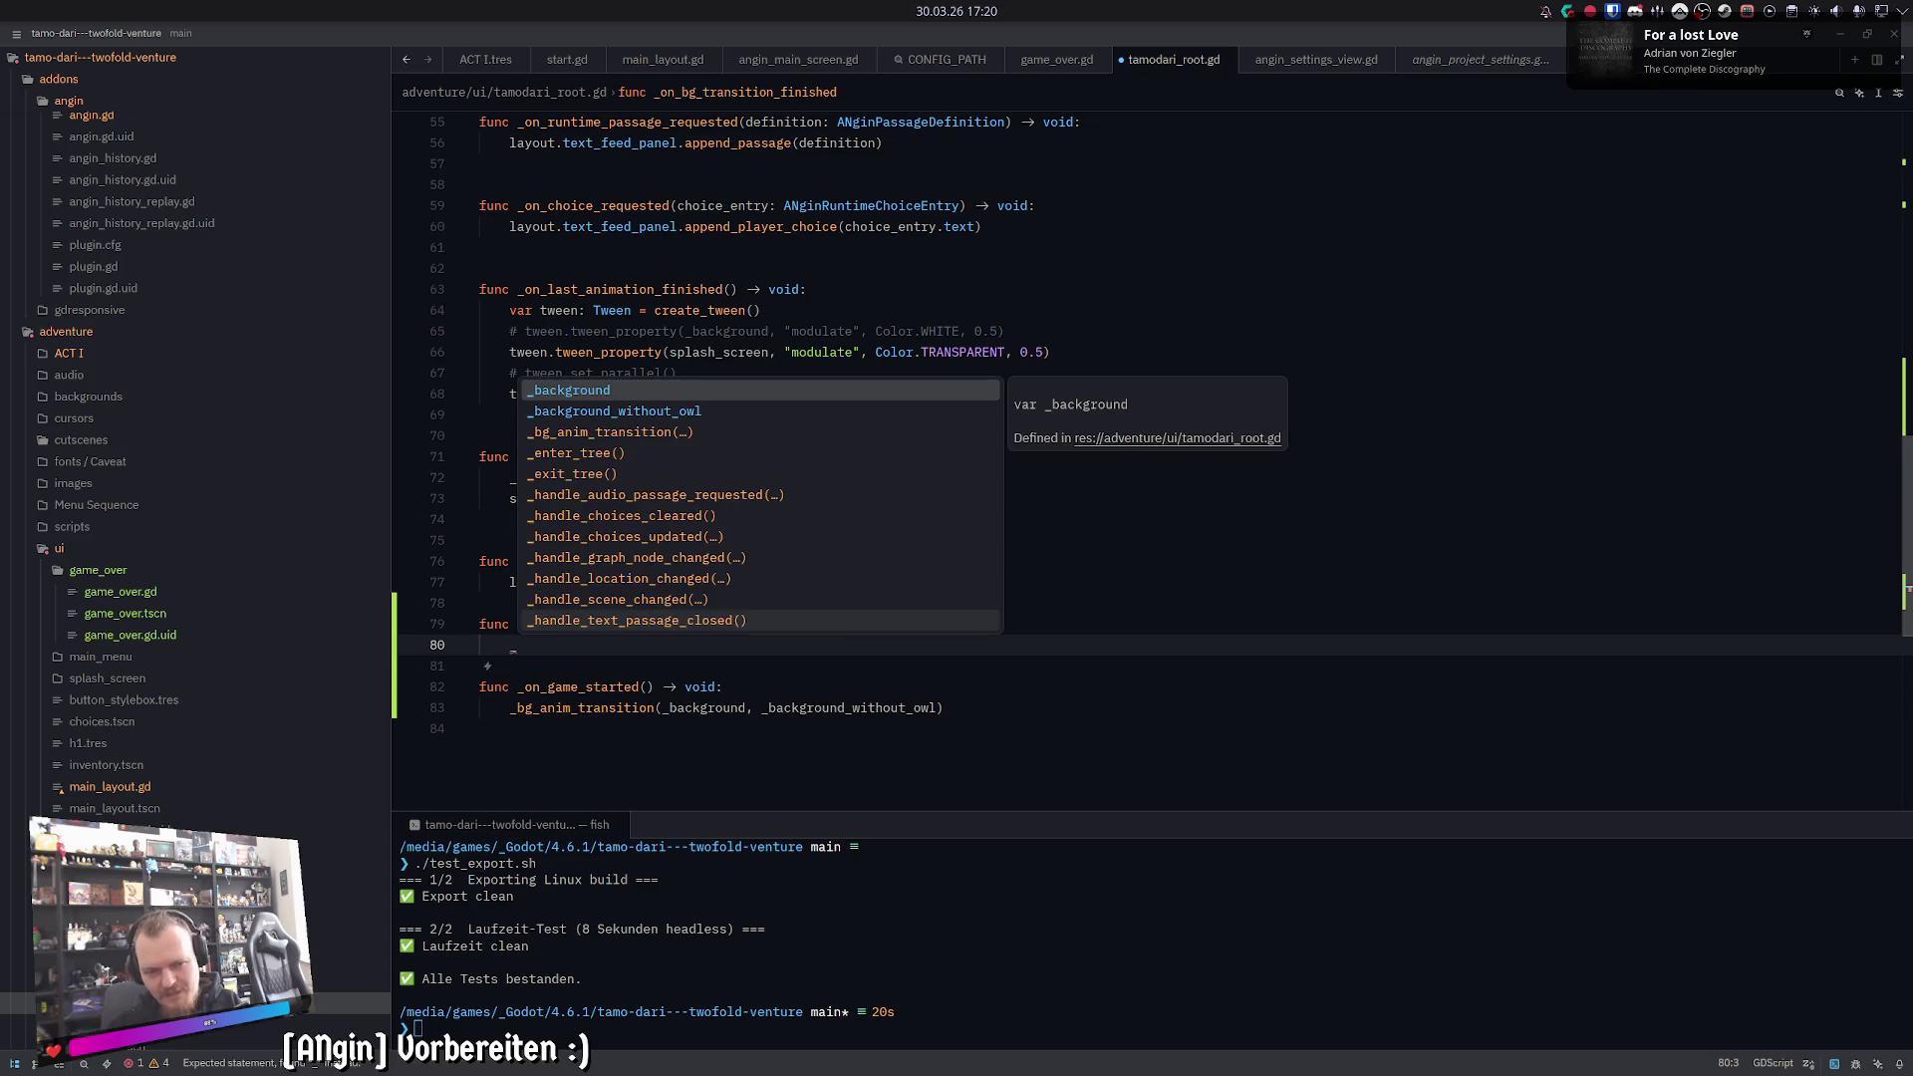
key("Escape")
Step: Begin replacing the connect argument on line 52 with an inline func() lambda
scroll(702, 611, "up", 7)
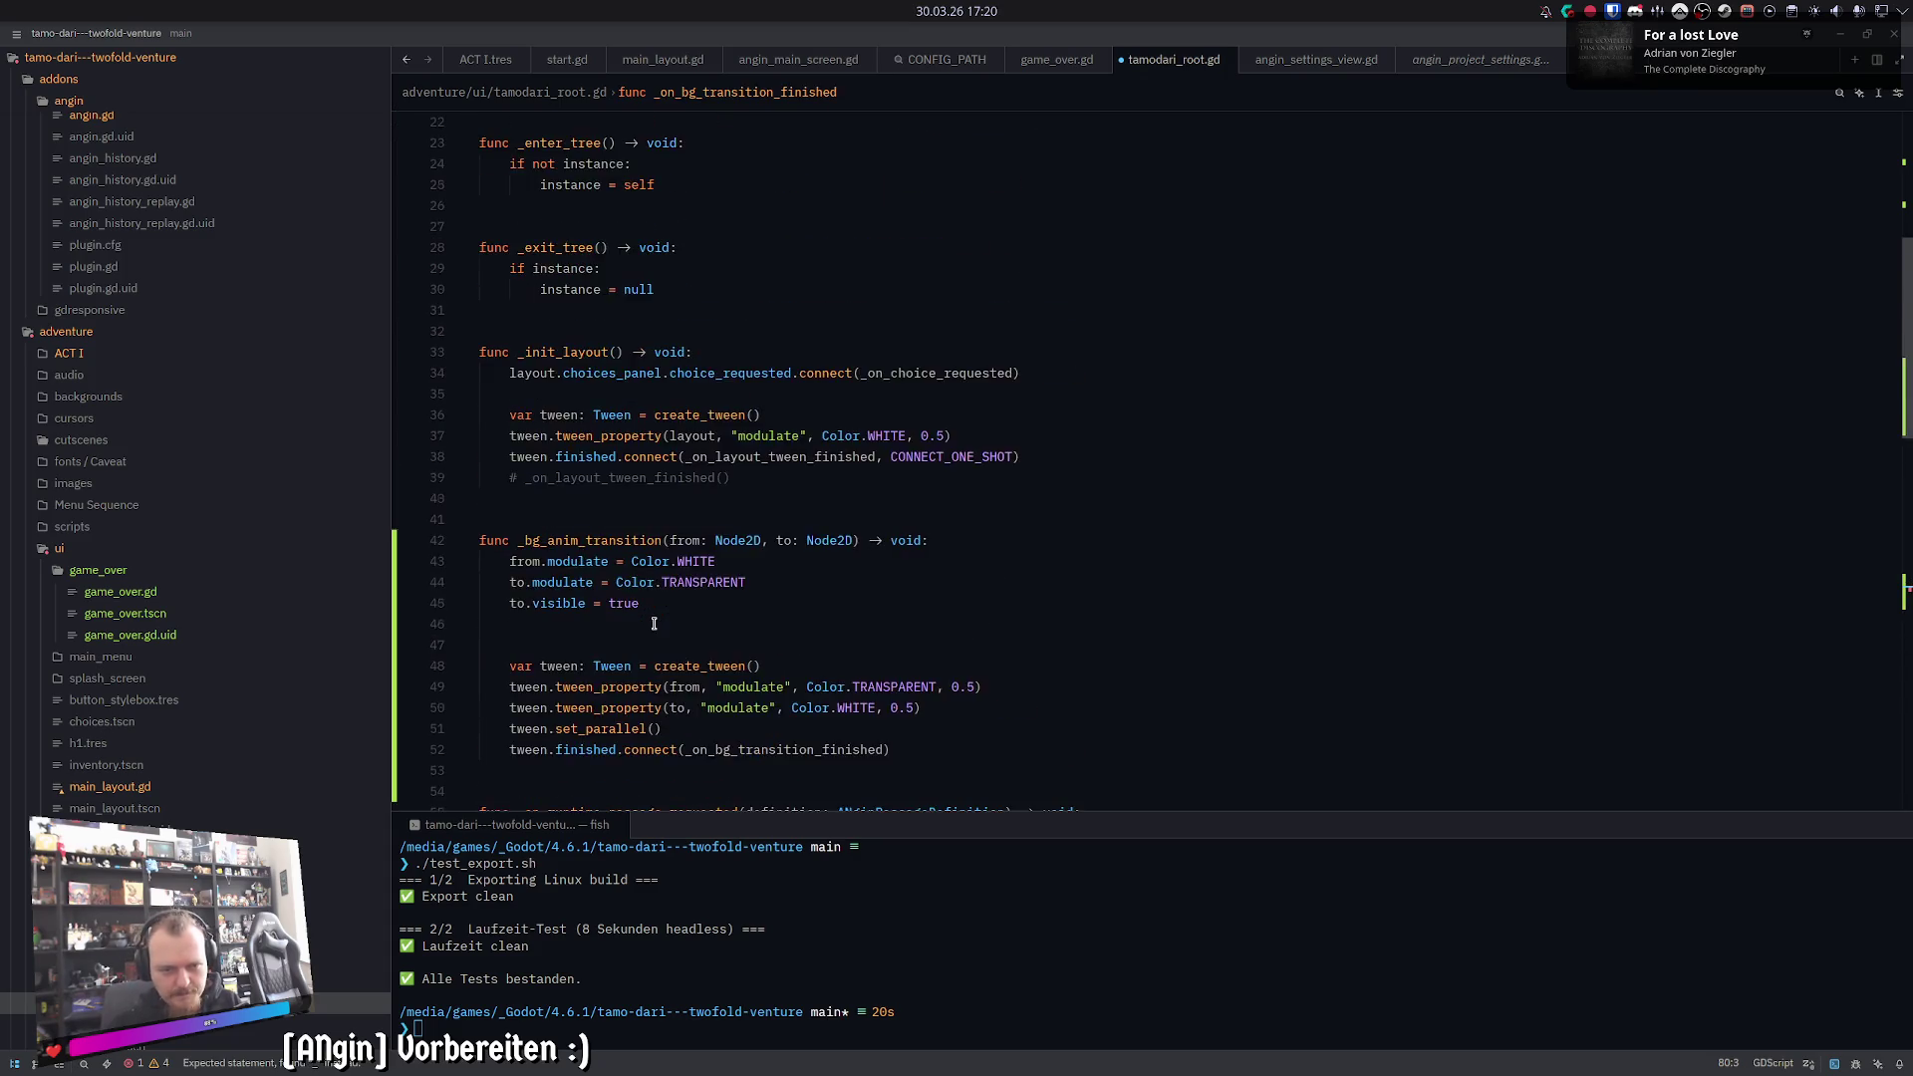
left_click(687, 505)
type("func((")
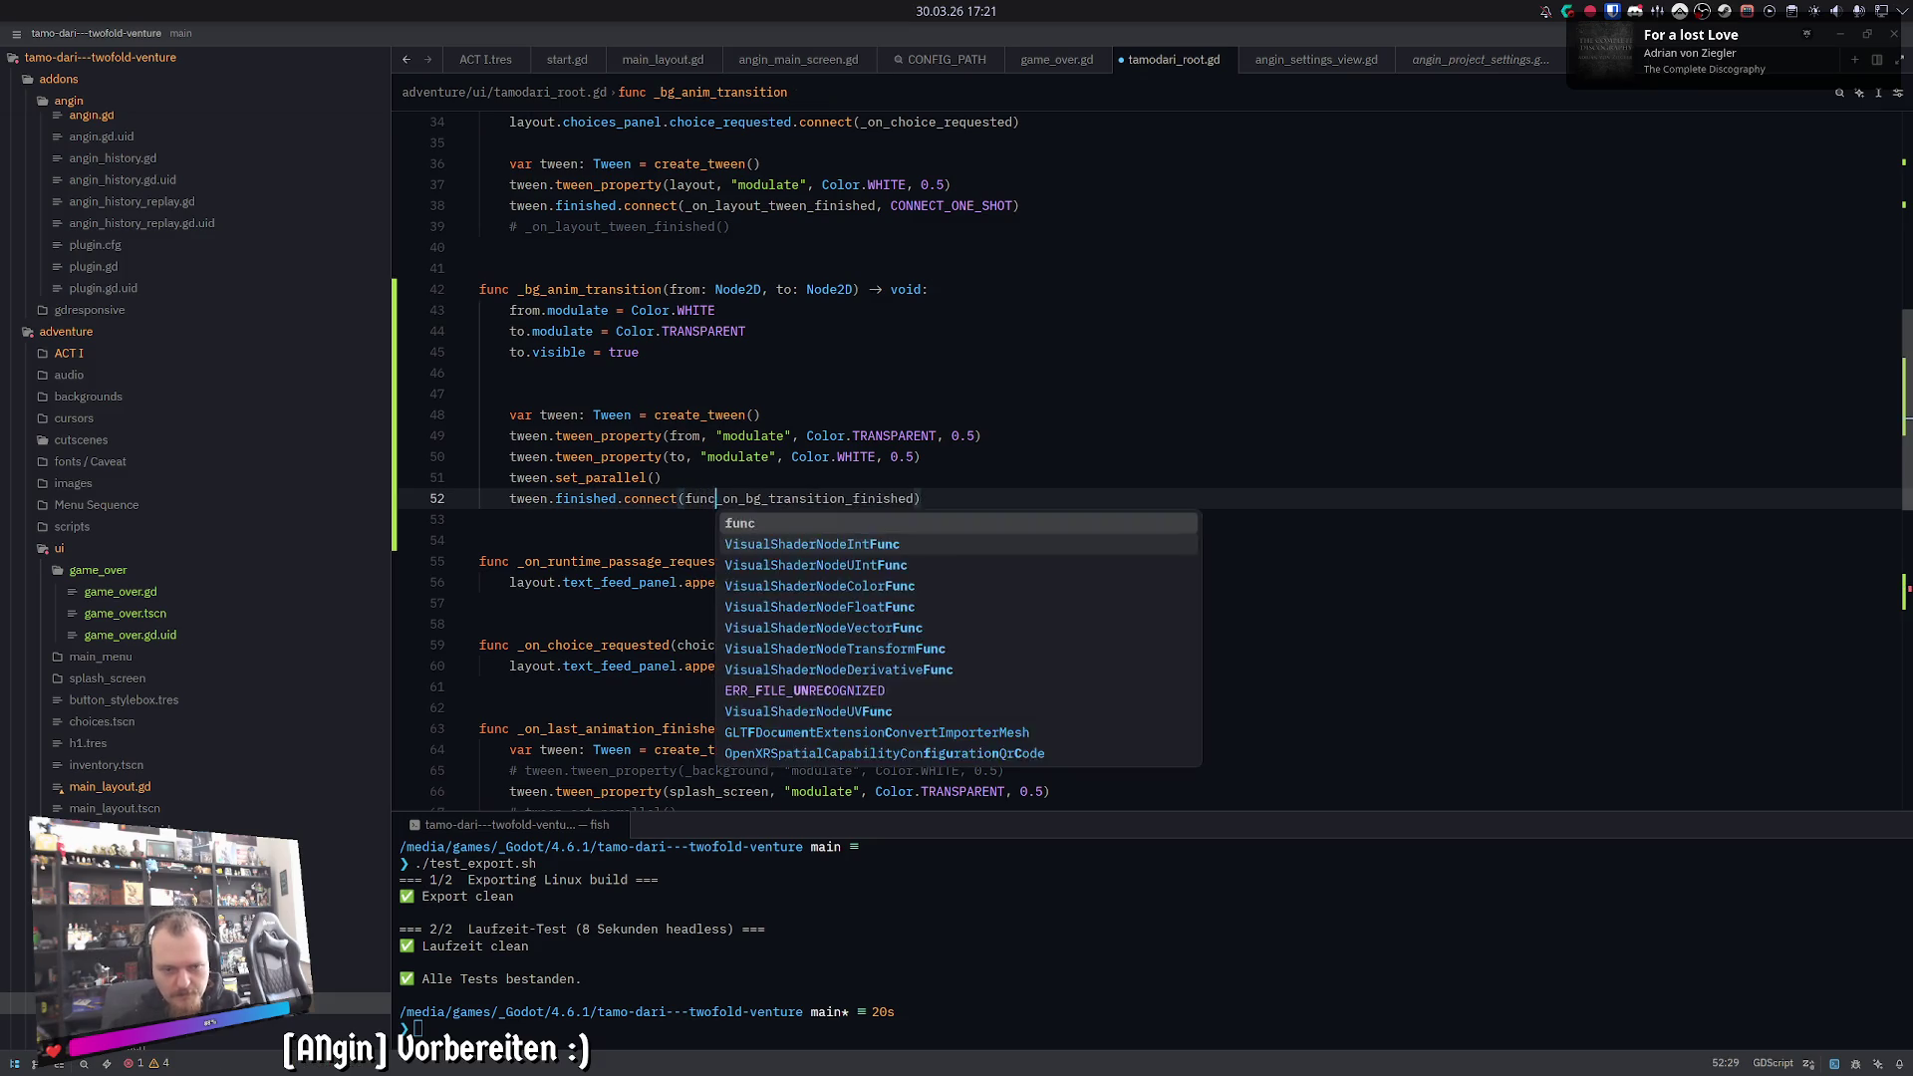
key("BackSpace")
type("): ")
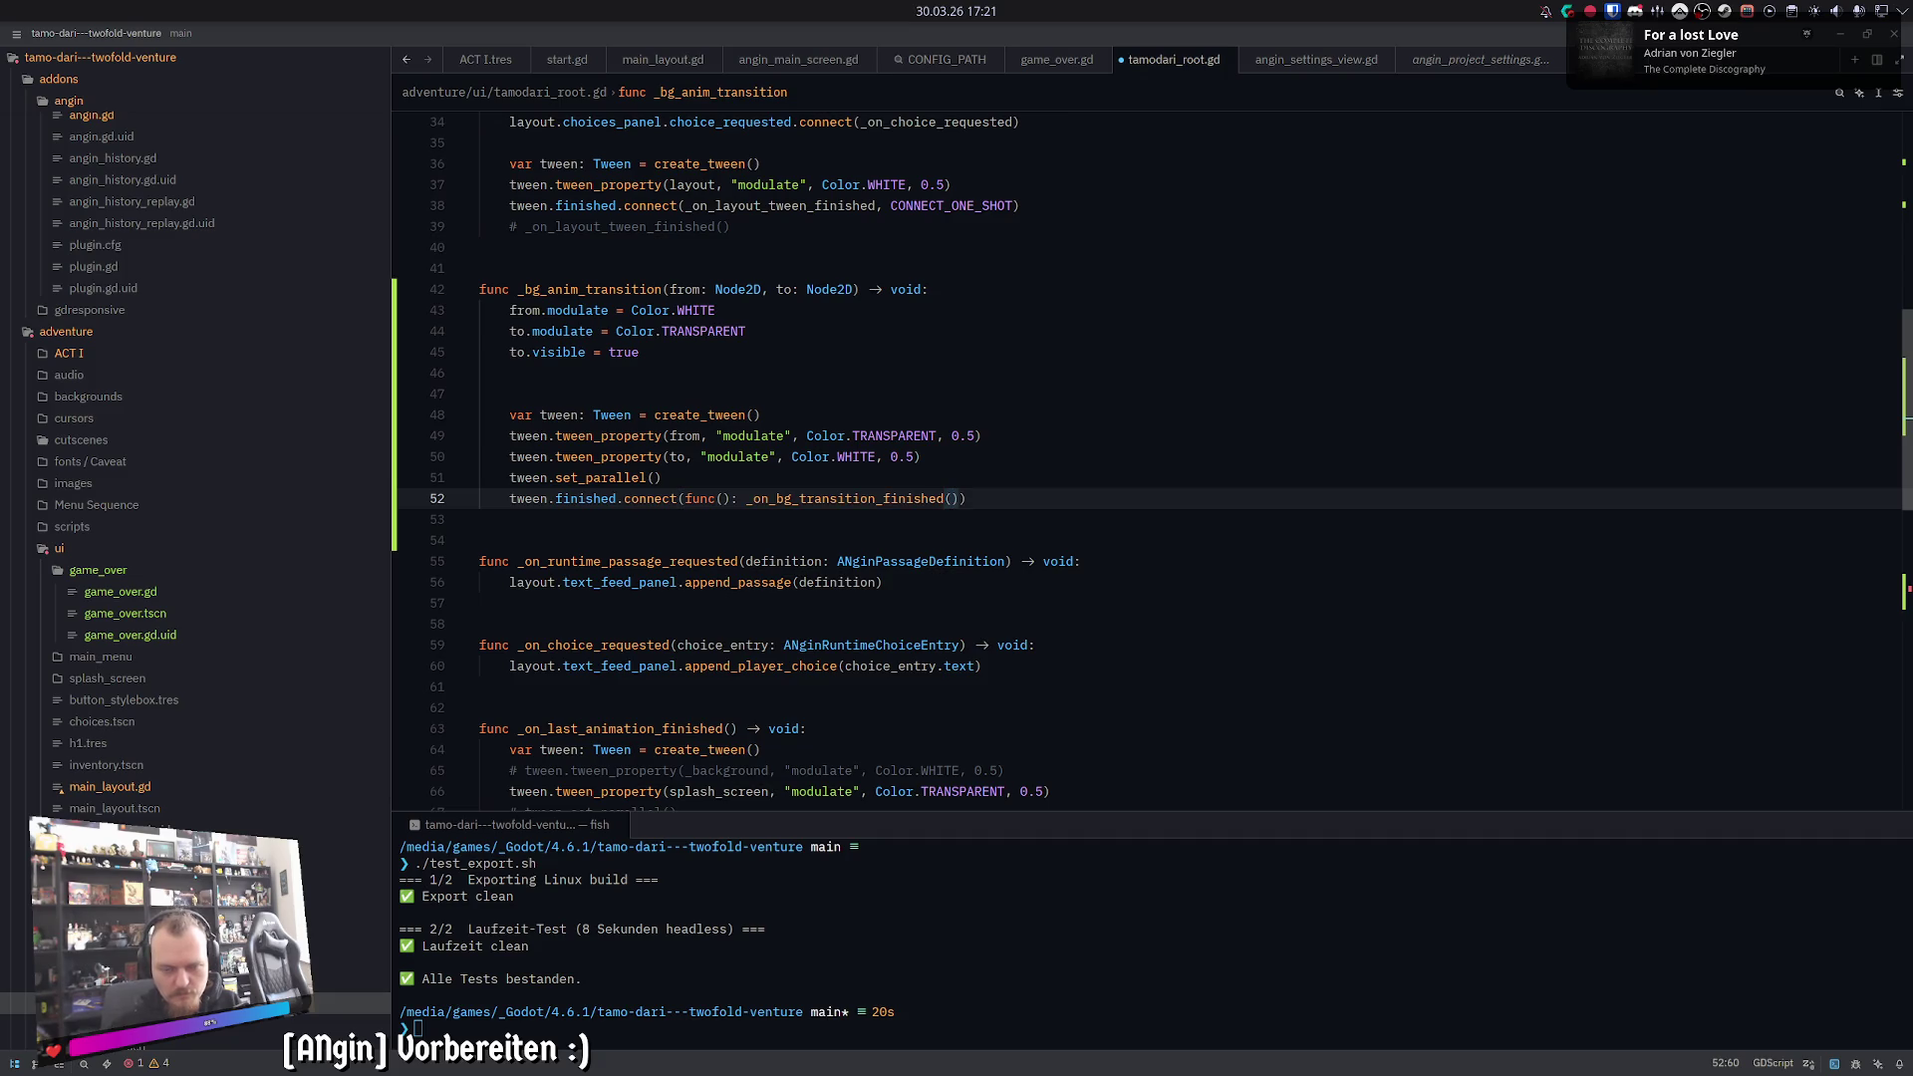
type("rom")
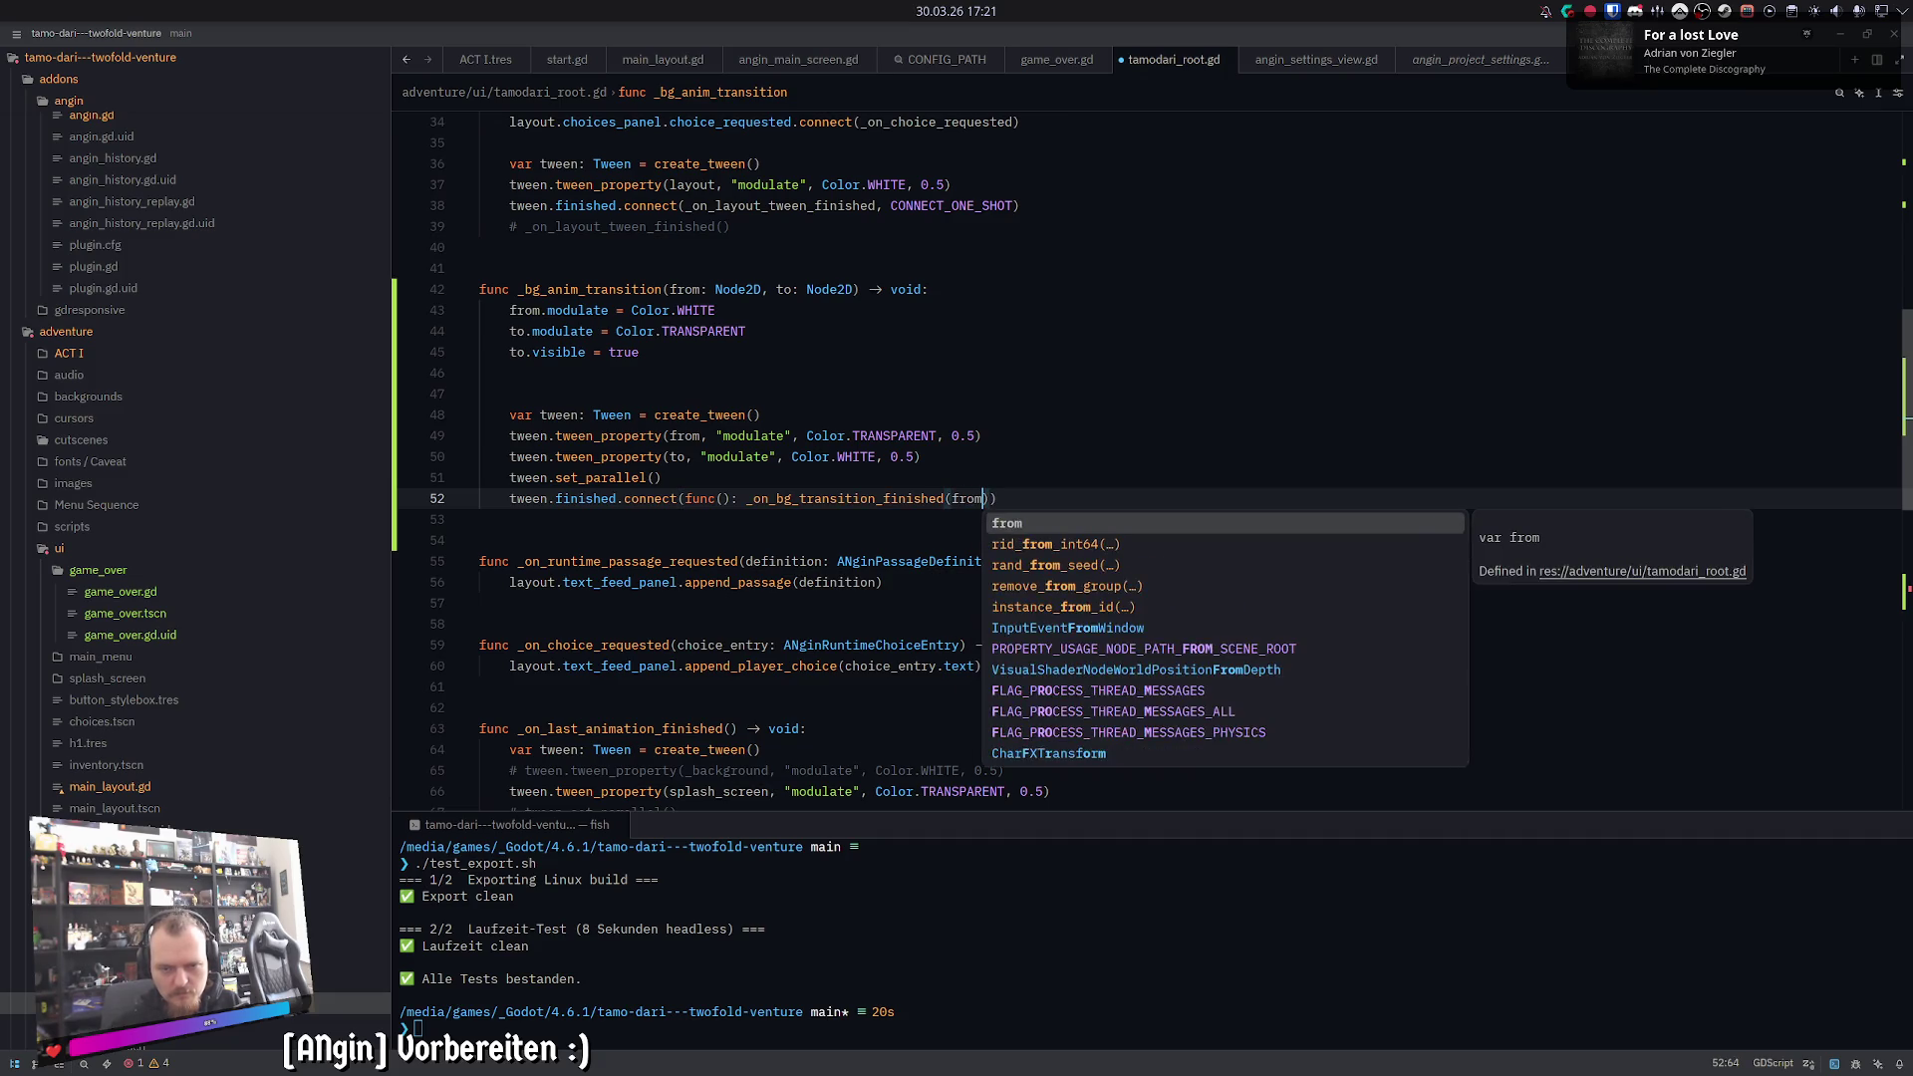
Step: Give the handler a from: Node2D parameter and set from.visible = false in its body
scroll(912, 655, "down", 9)
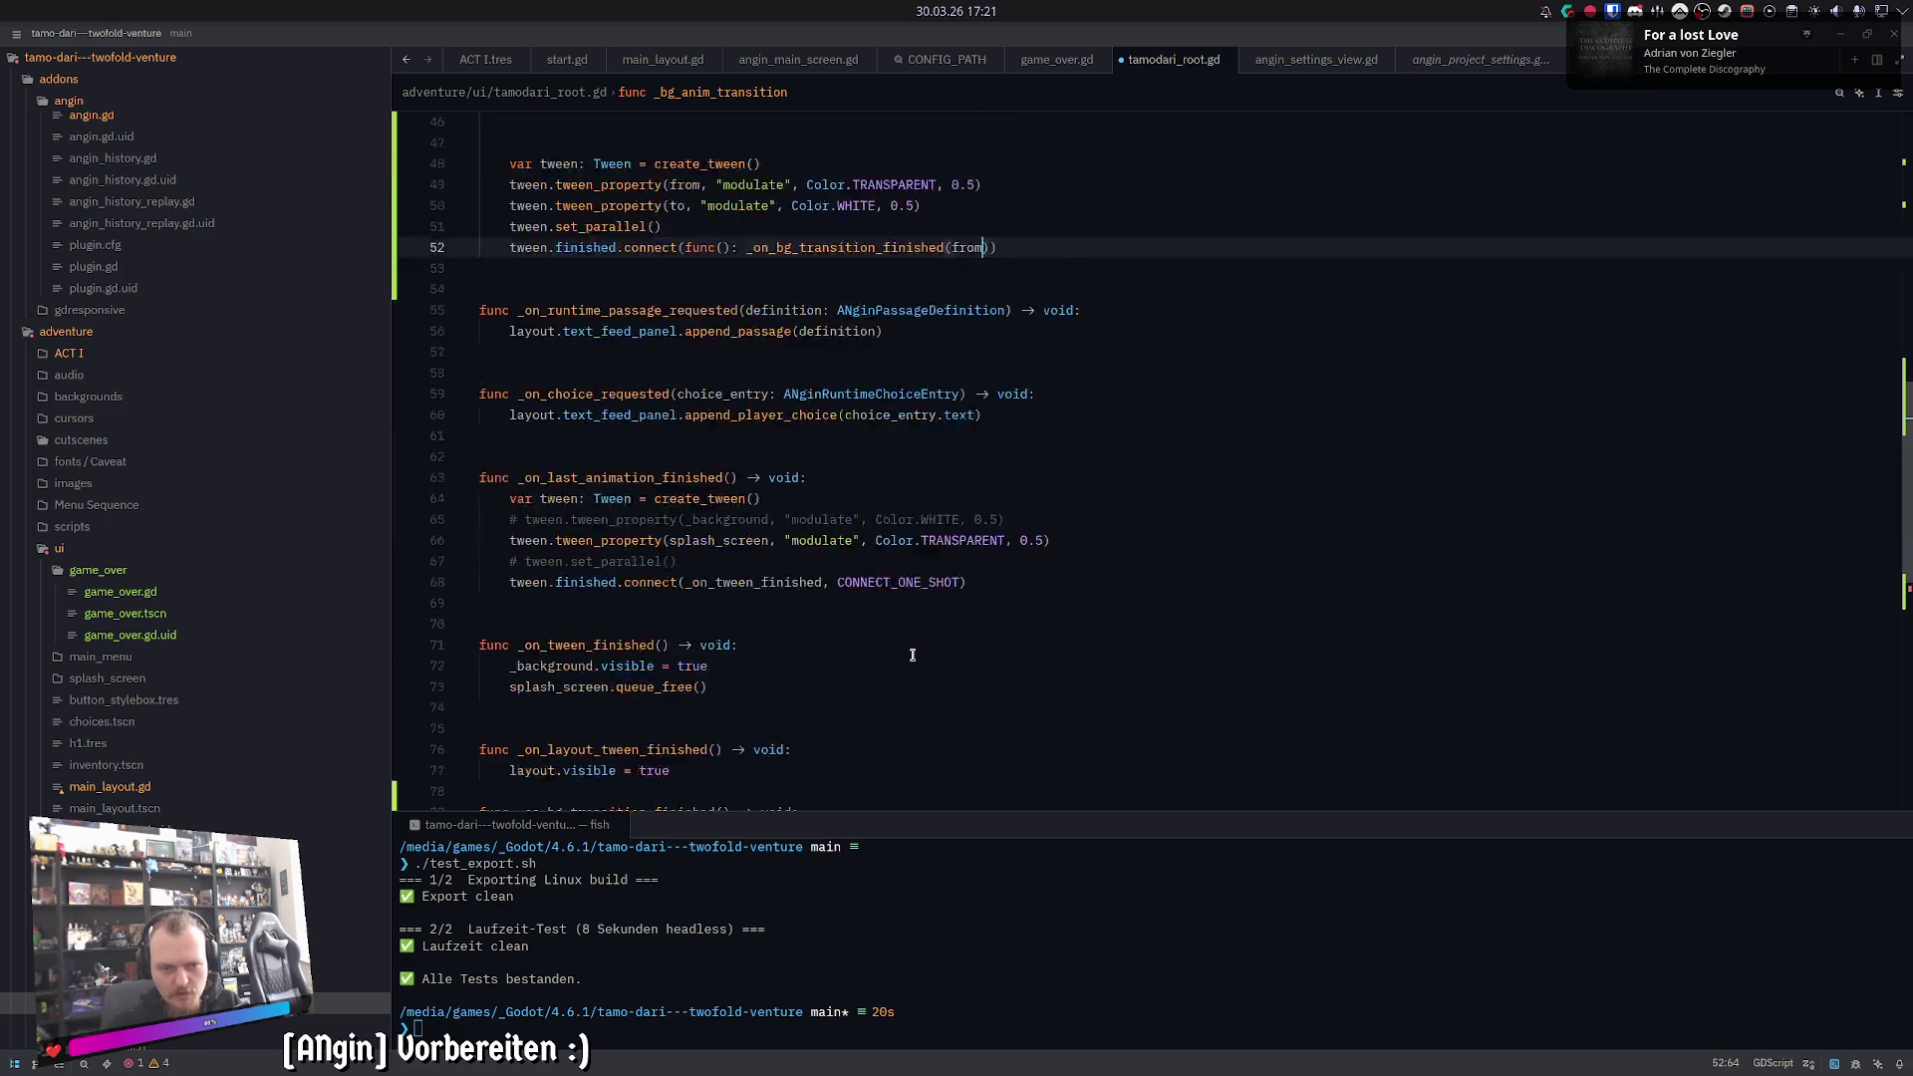
left_click(717, 498)
type("from: Node2D) -> void:")
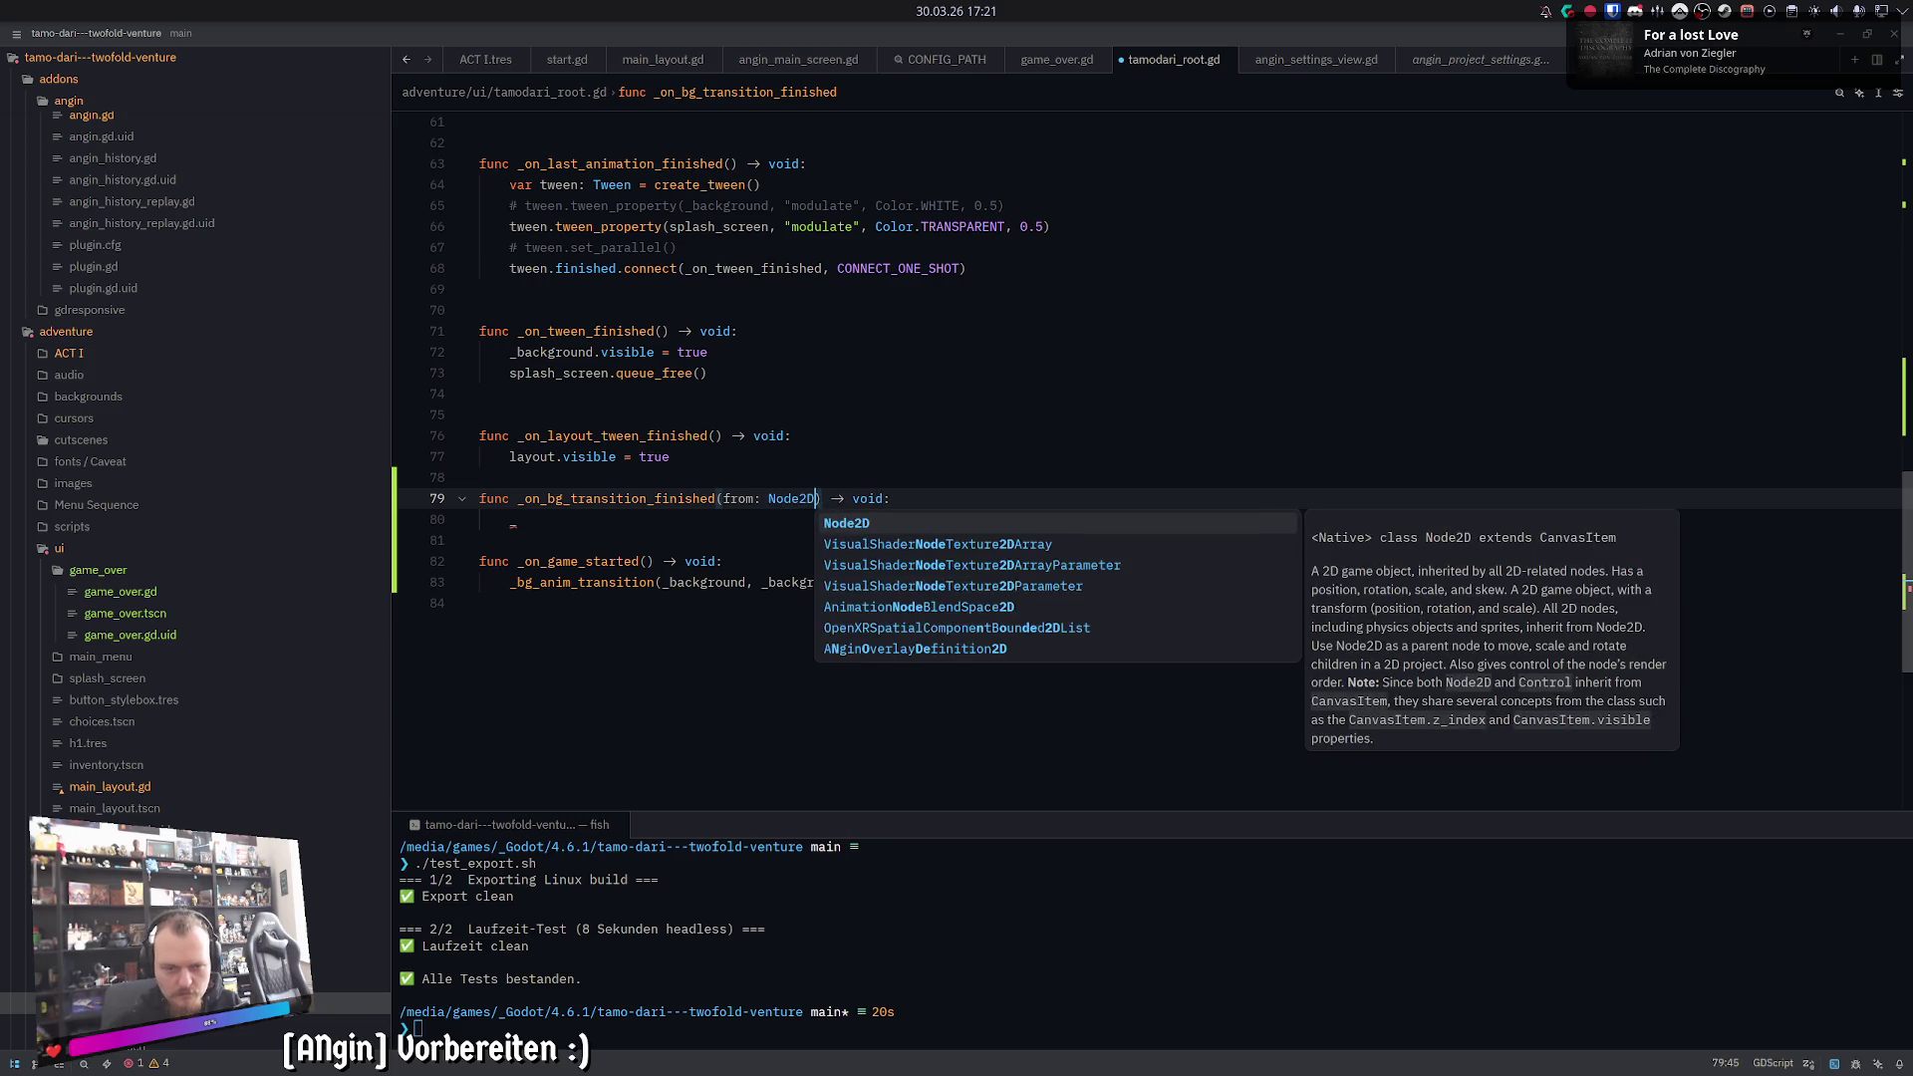
left_click(889, 519)
type("from.visi")
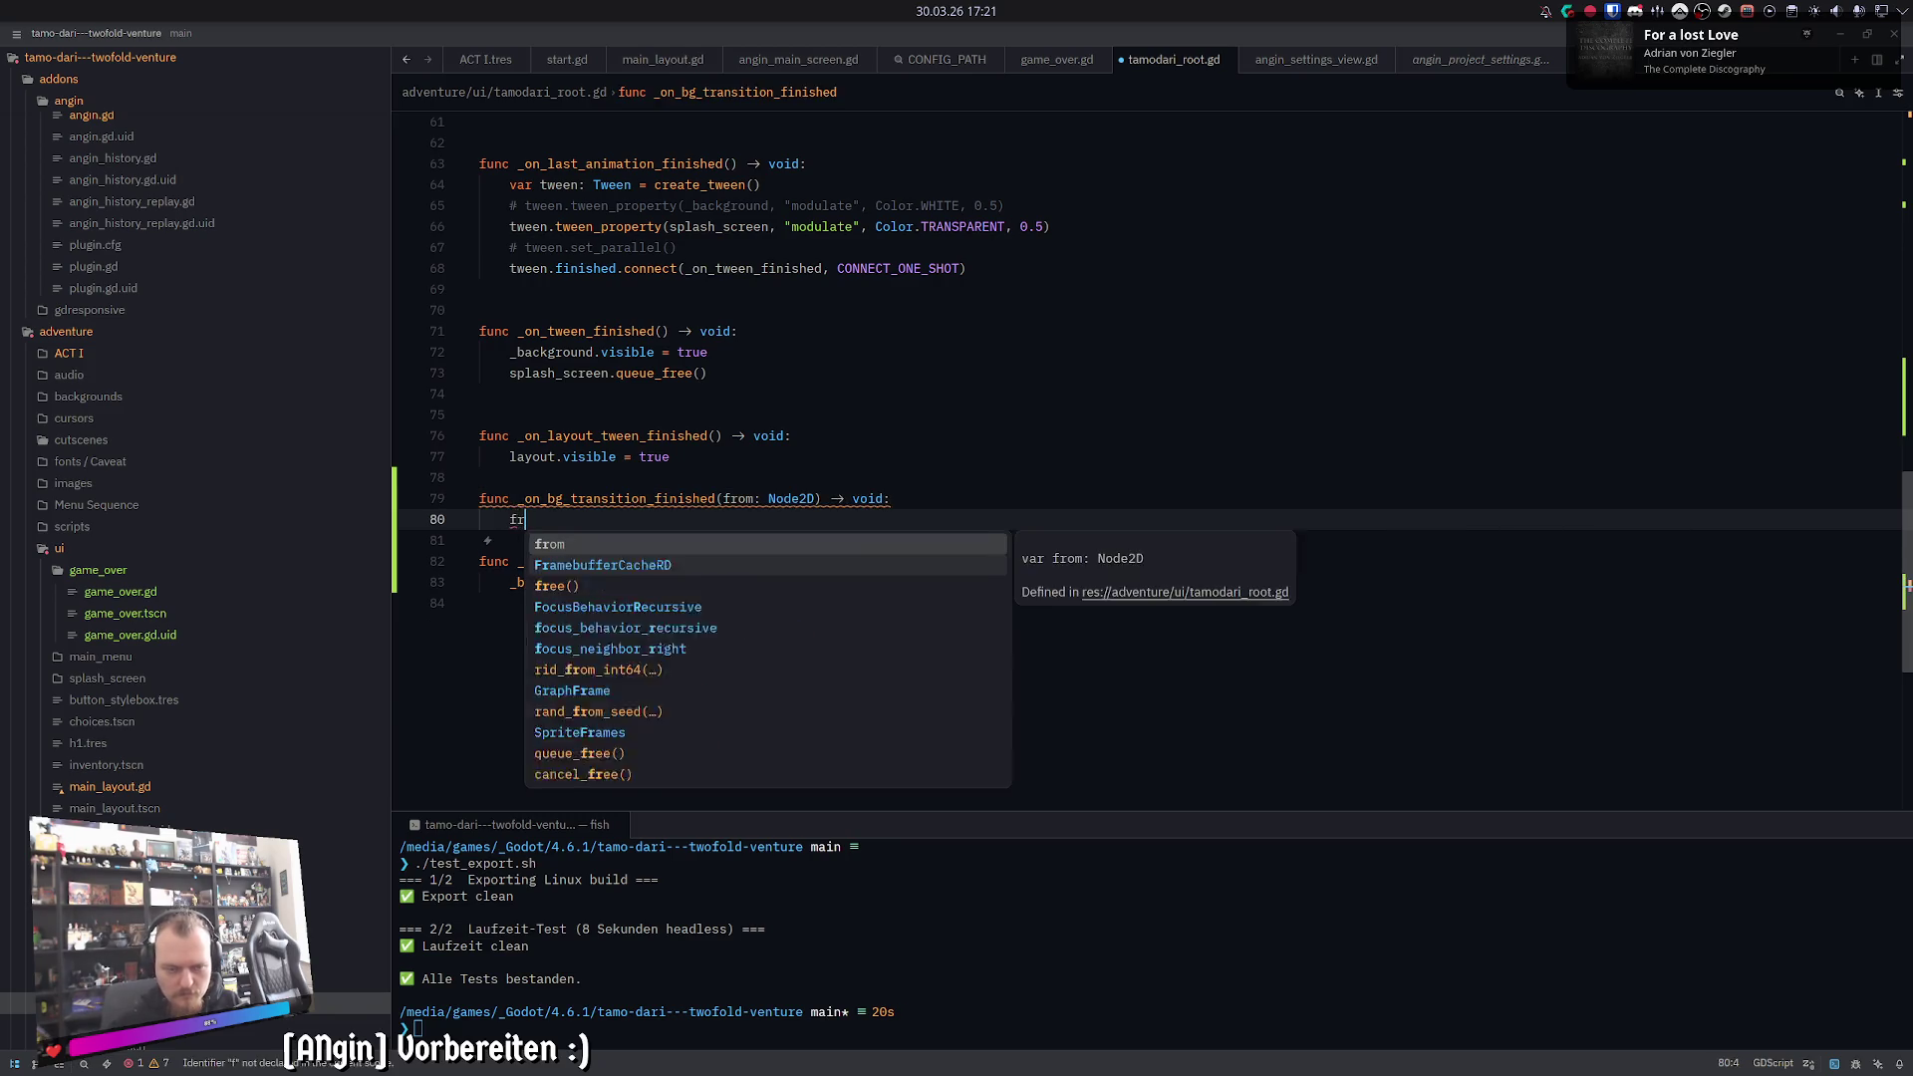
key("Return")
type("= fa")
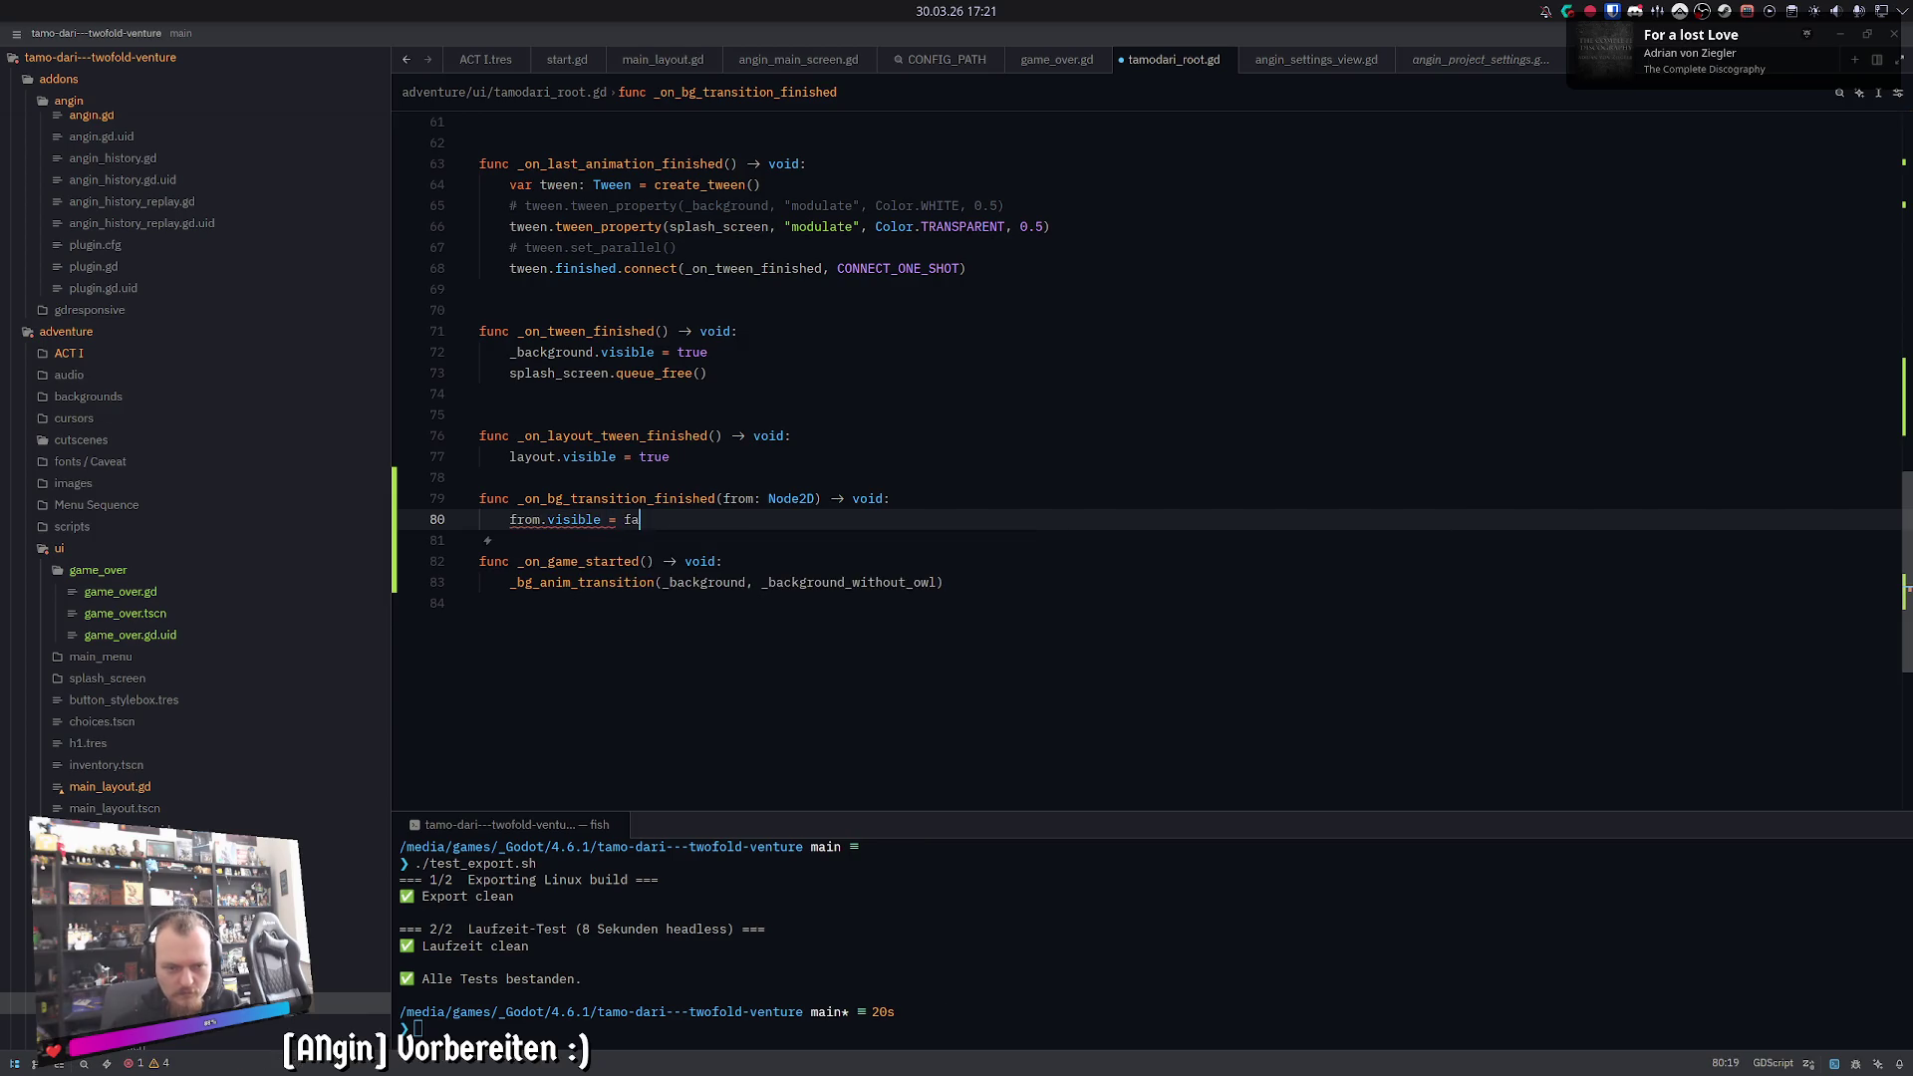
key("Return")
Step: Delete the separate handler and have line 52's lambda set from.visible = false
left_click_drag(842, 531, 768, 469)
key("BackSpace")
scroll(811, 632, "up", 10)
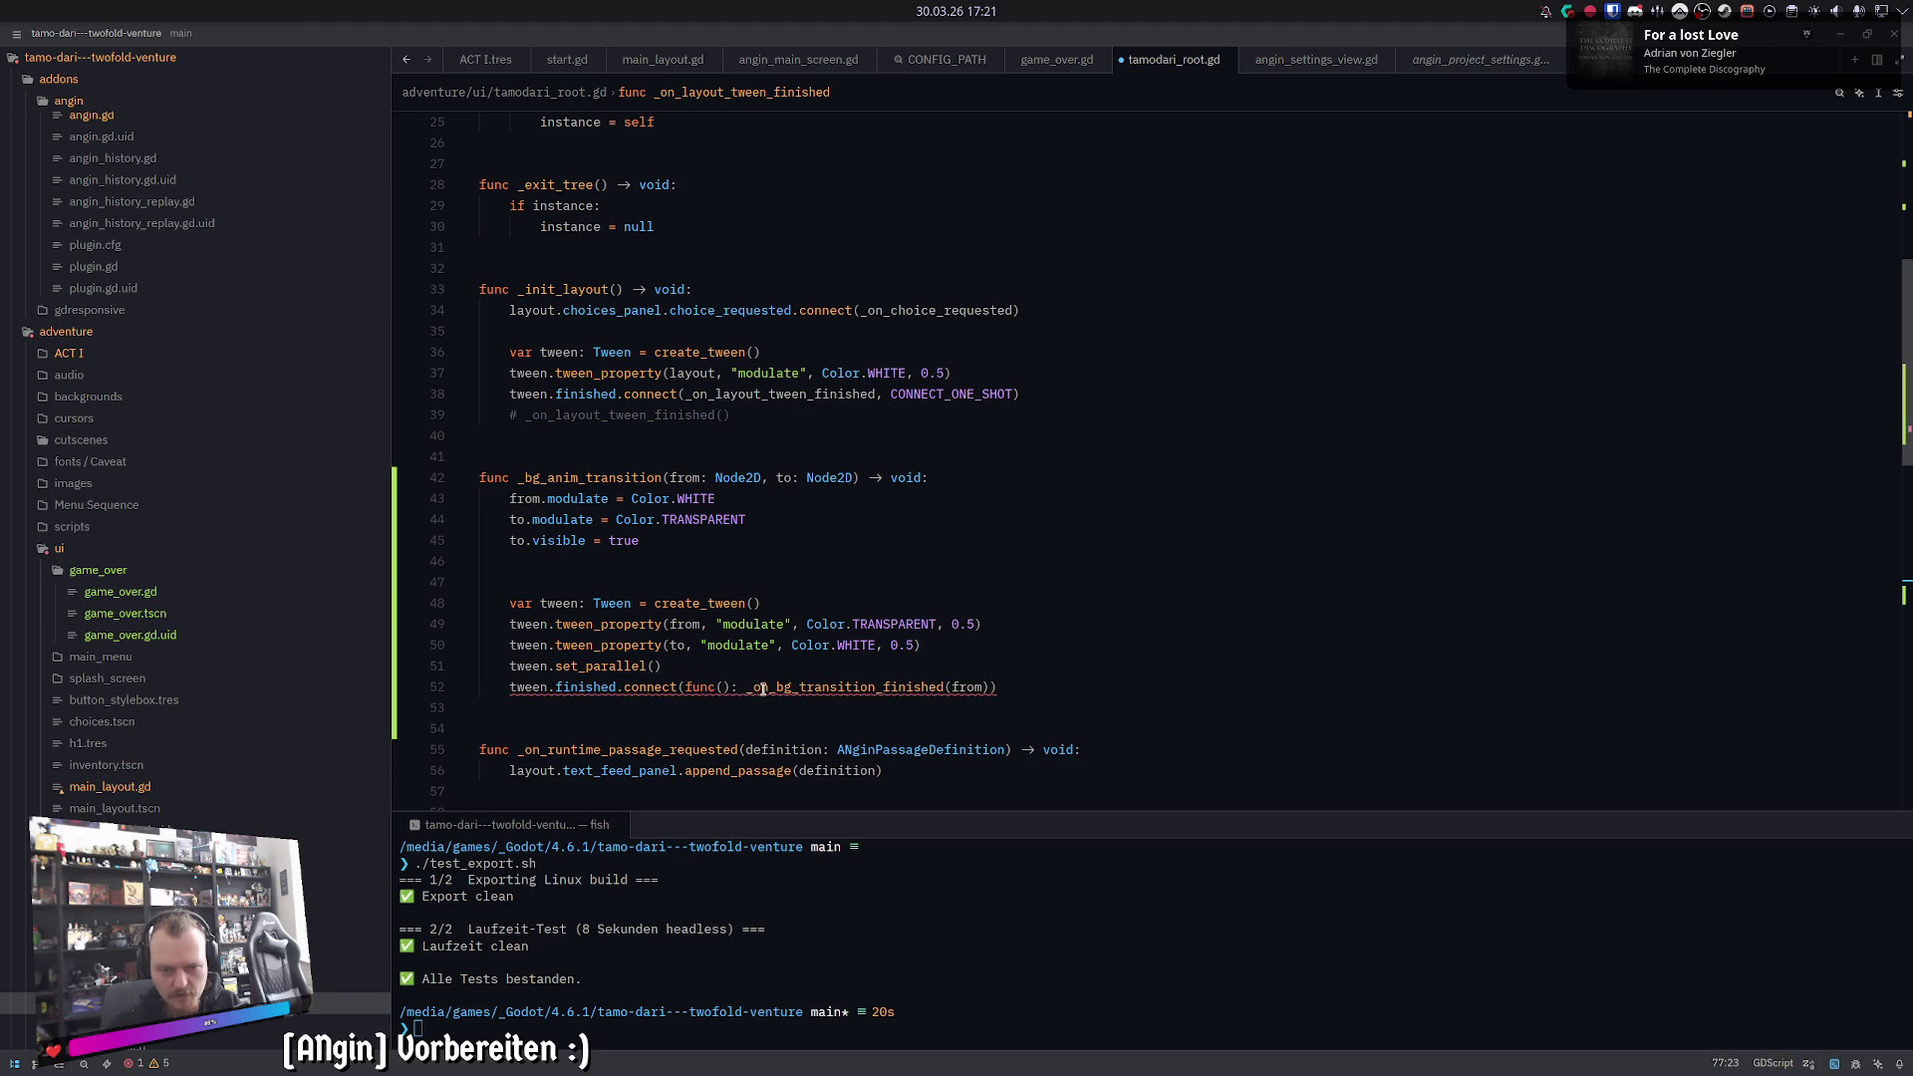
double_click(760, 688)
key("shift+End")
key("shift+Left")
type("from")
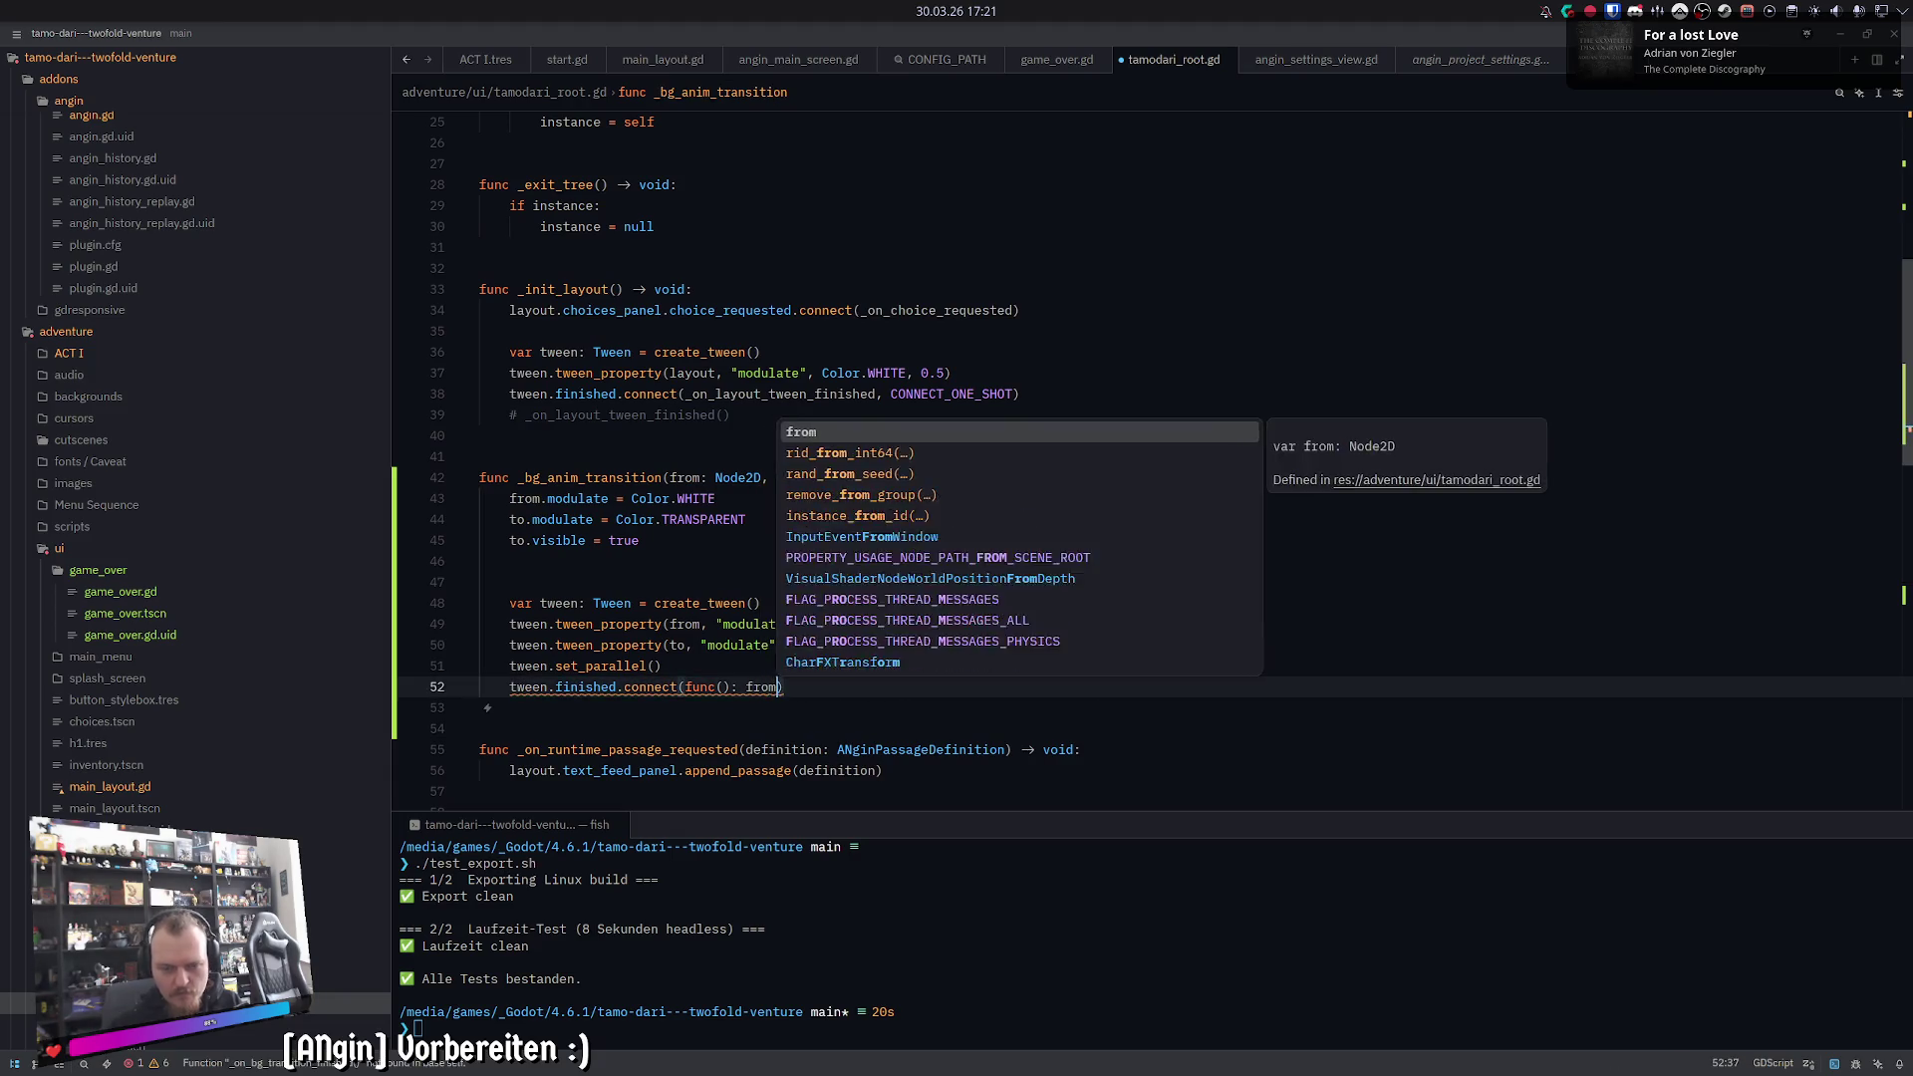
type(".visible = false")
key("Escape")
scroll(1086, 687, "down", 12)
scroll(1079, 706, "up", 8)
scroll(1080, 706, "down", 1)
scroll(1079, 706, "up", 3)
key("alt+Tab")
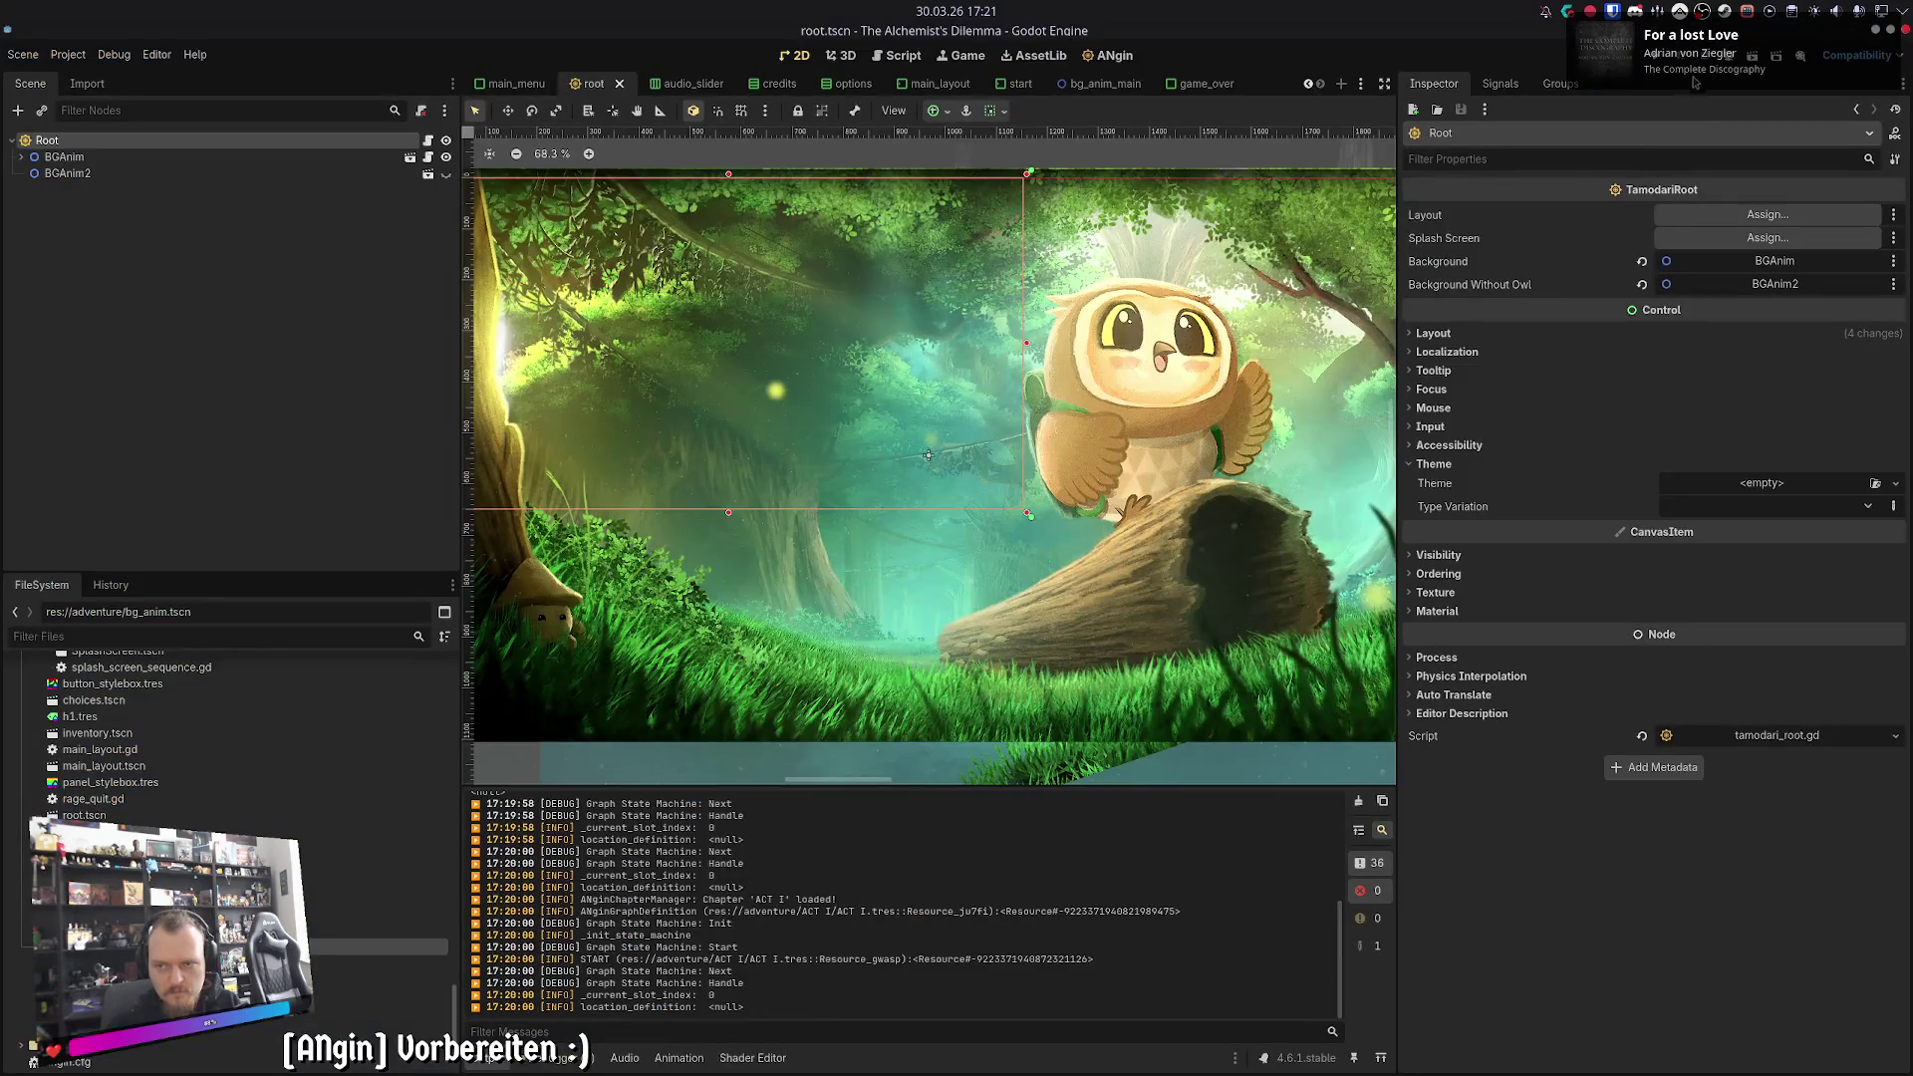
key("F5")
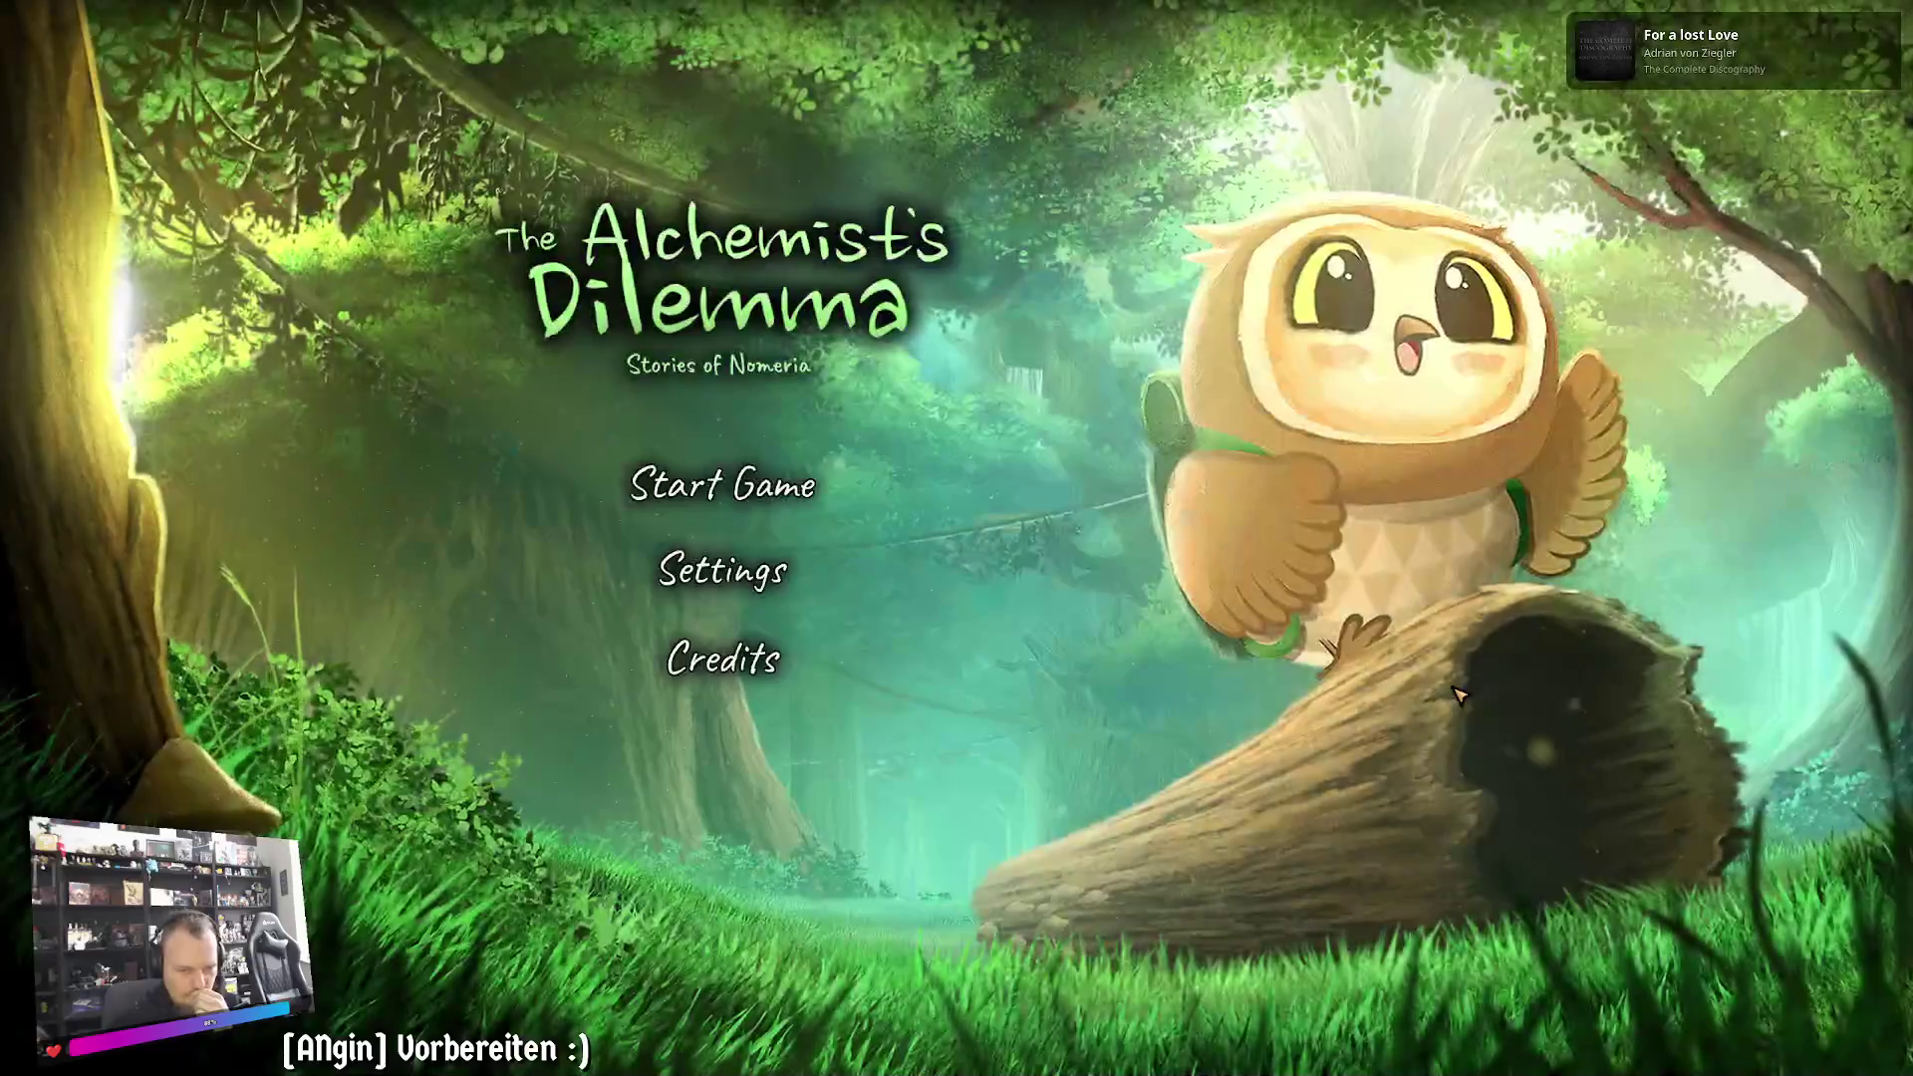
left_click(803, 498)
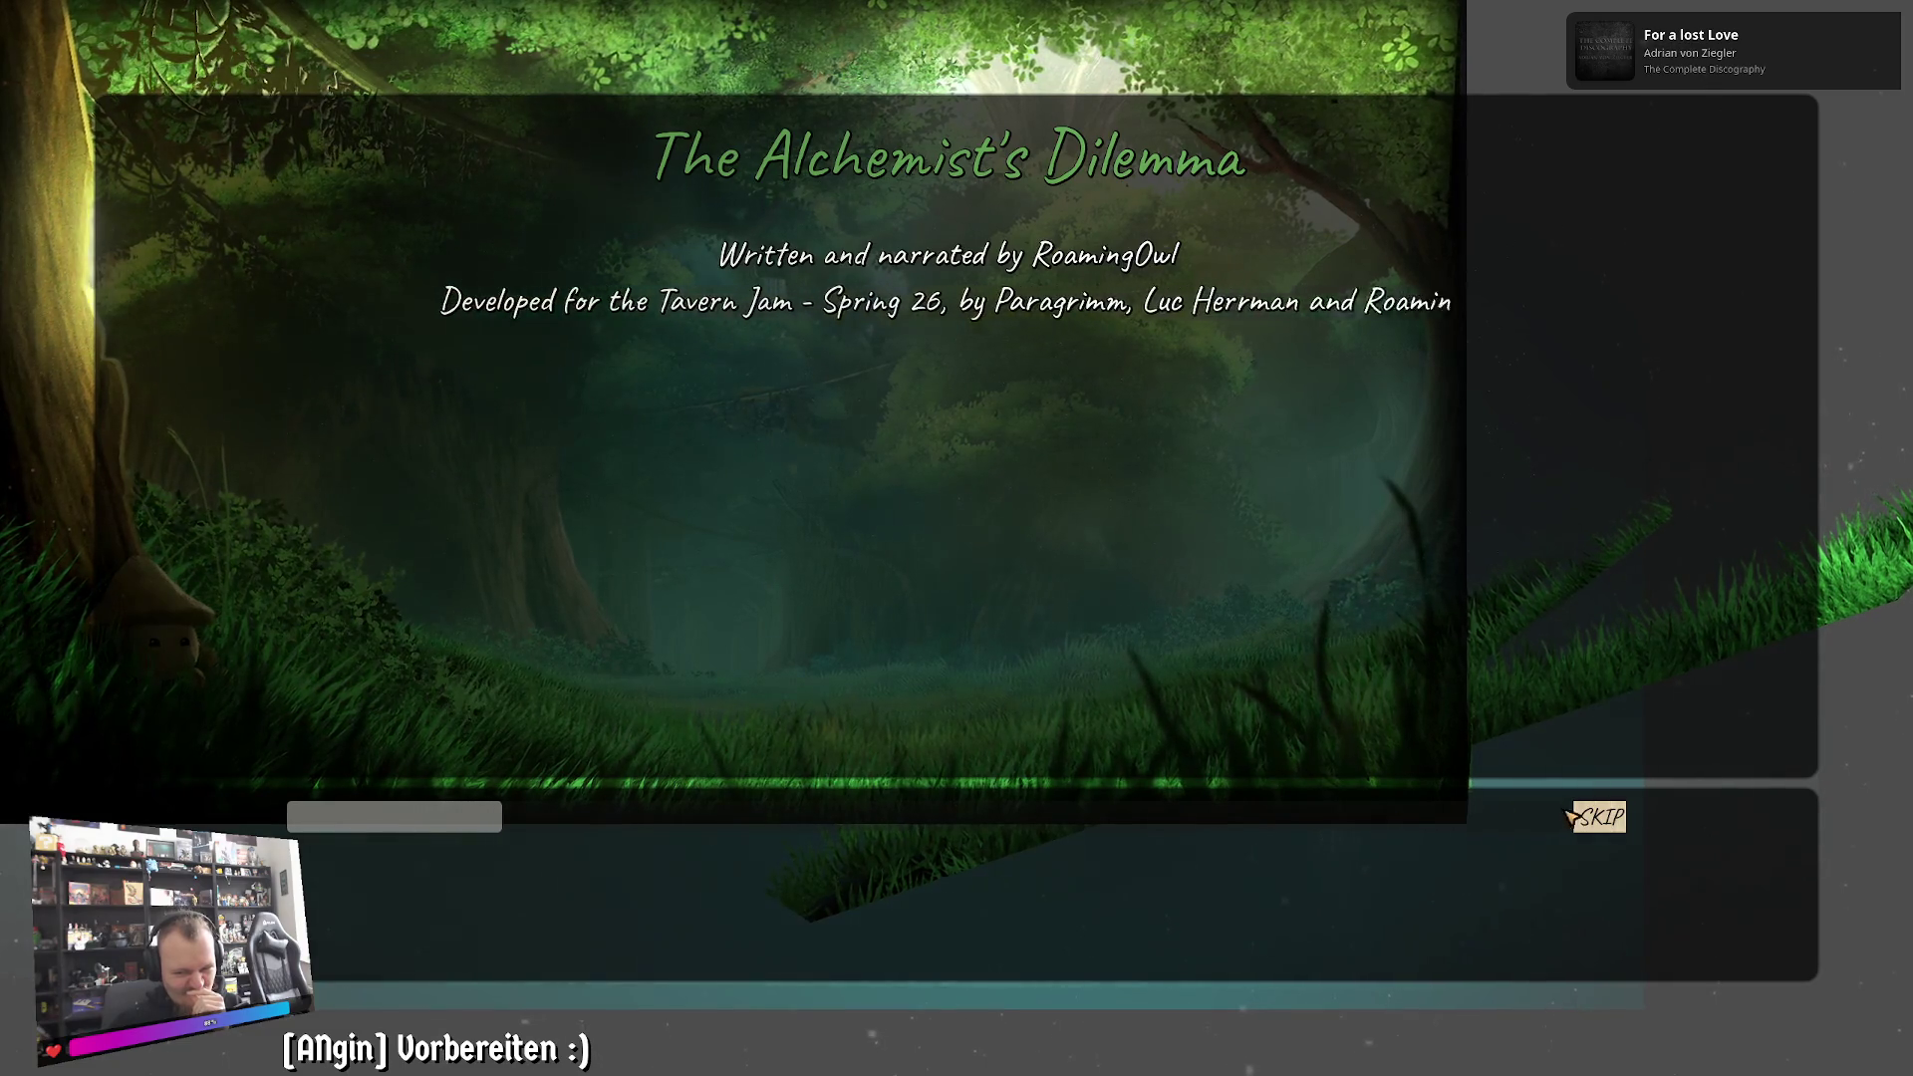
key("F8")
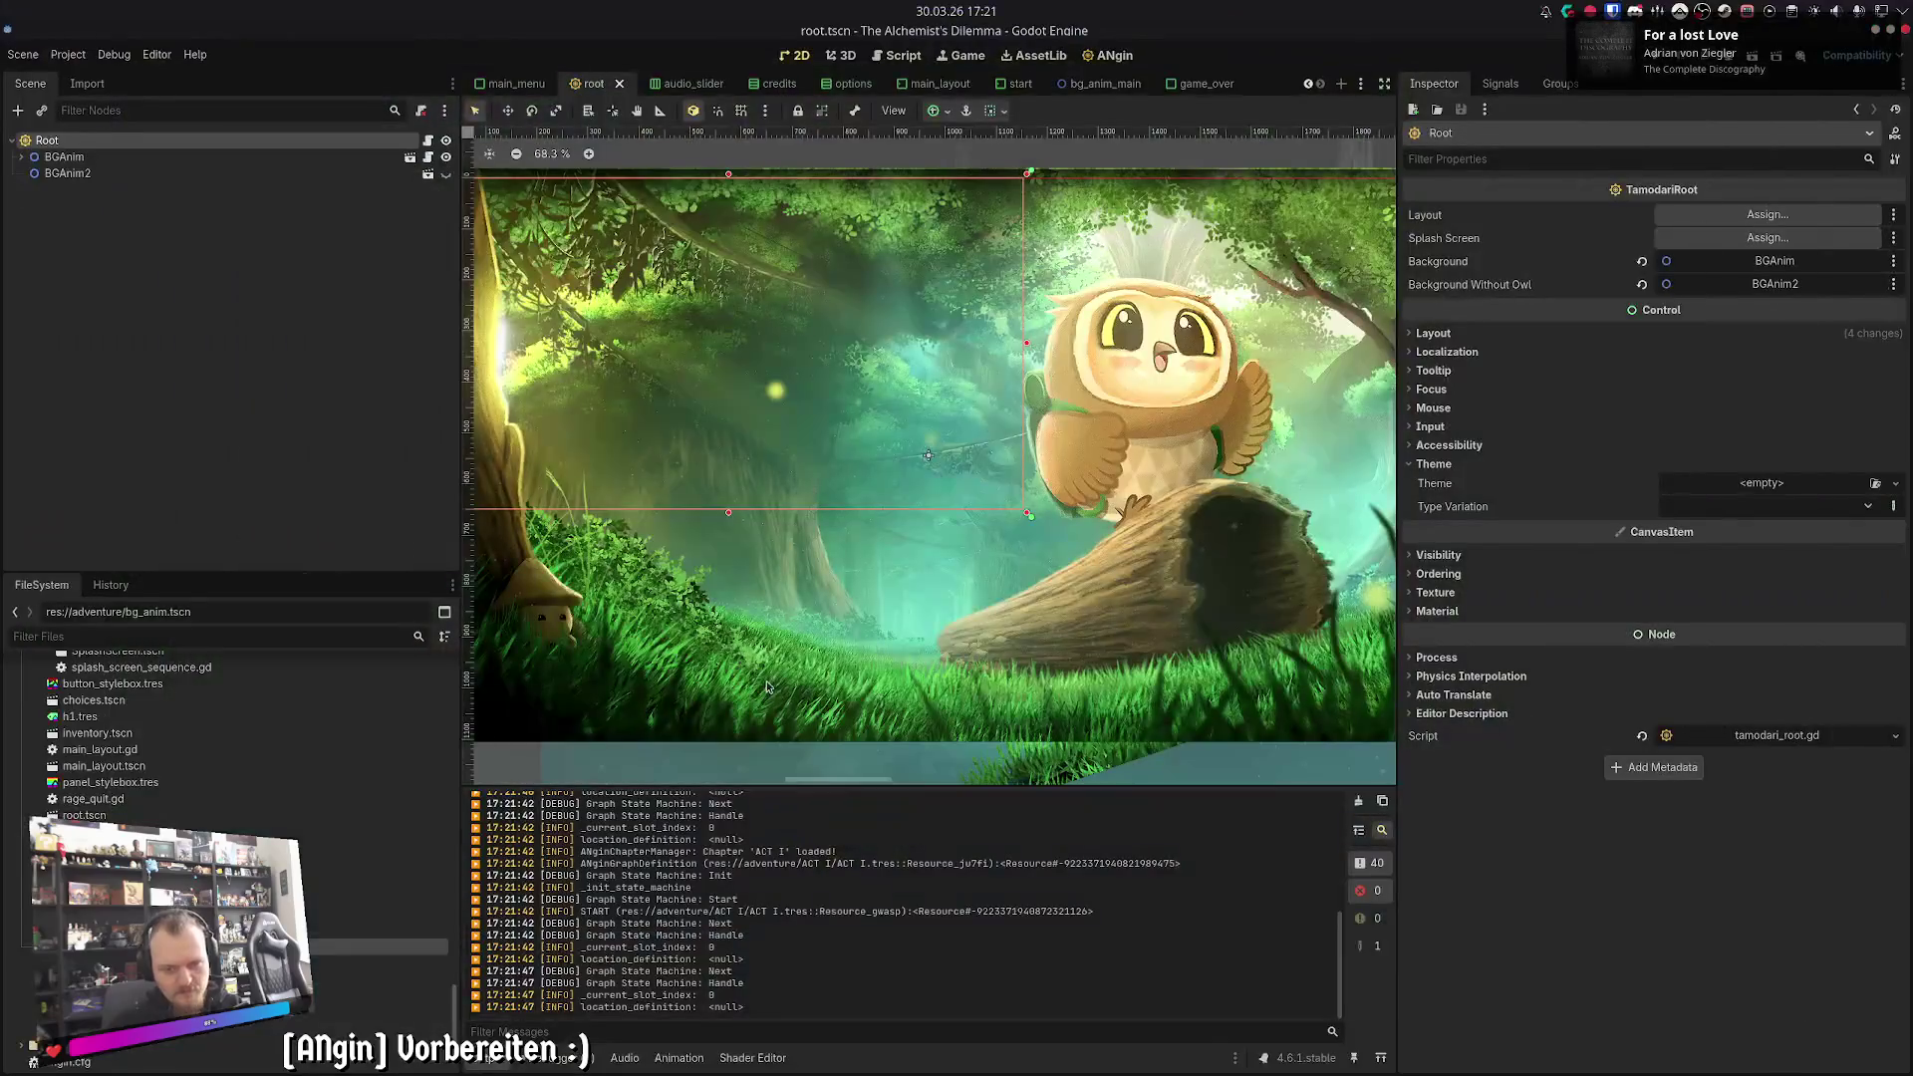
Step: Attach bg_anim.gd to BGAnim2 and enable Editable Children on it
left_click(294, 174)
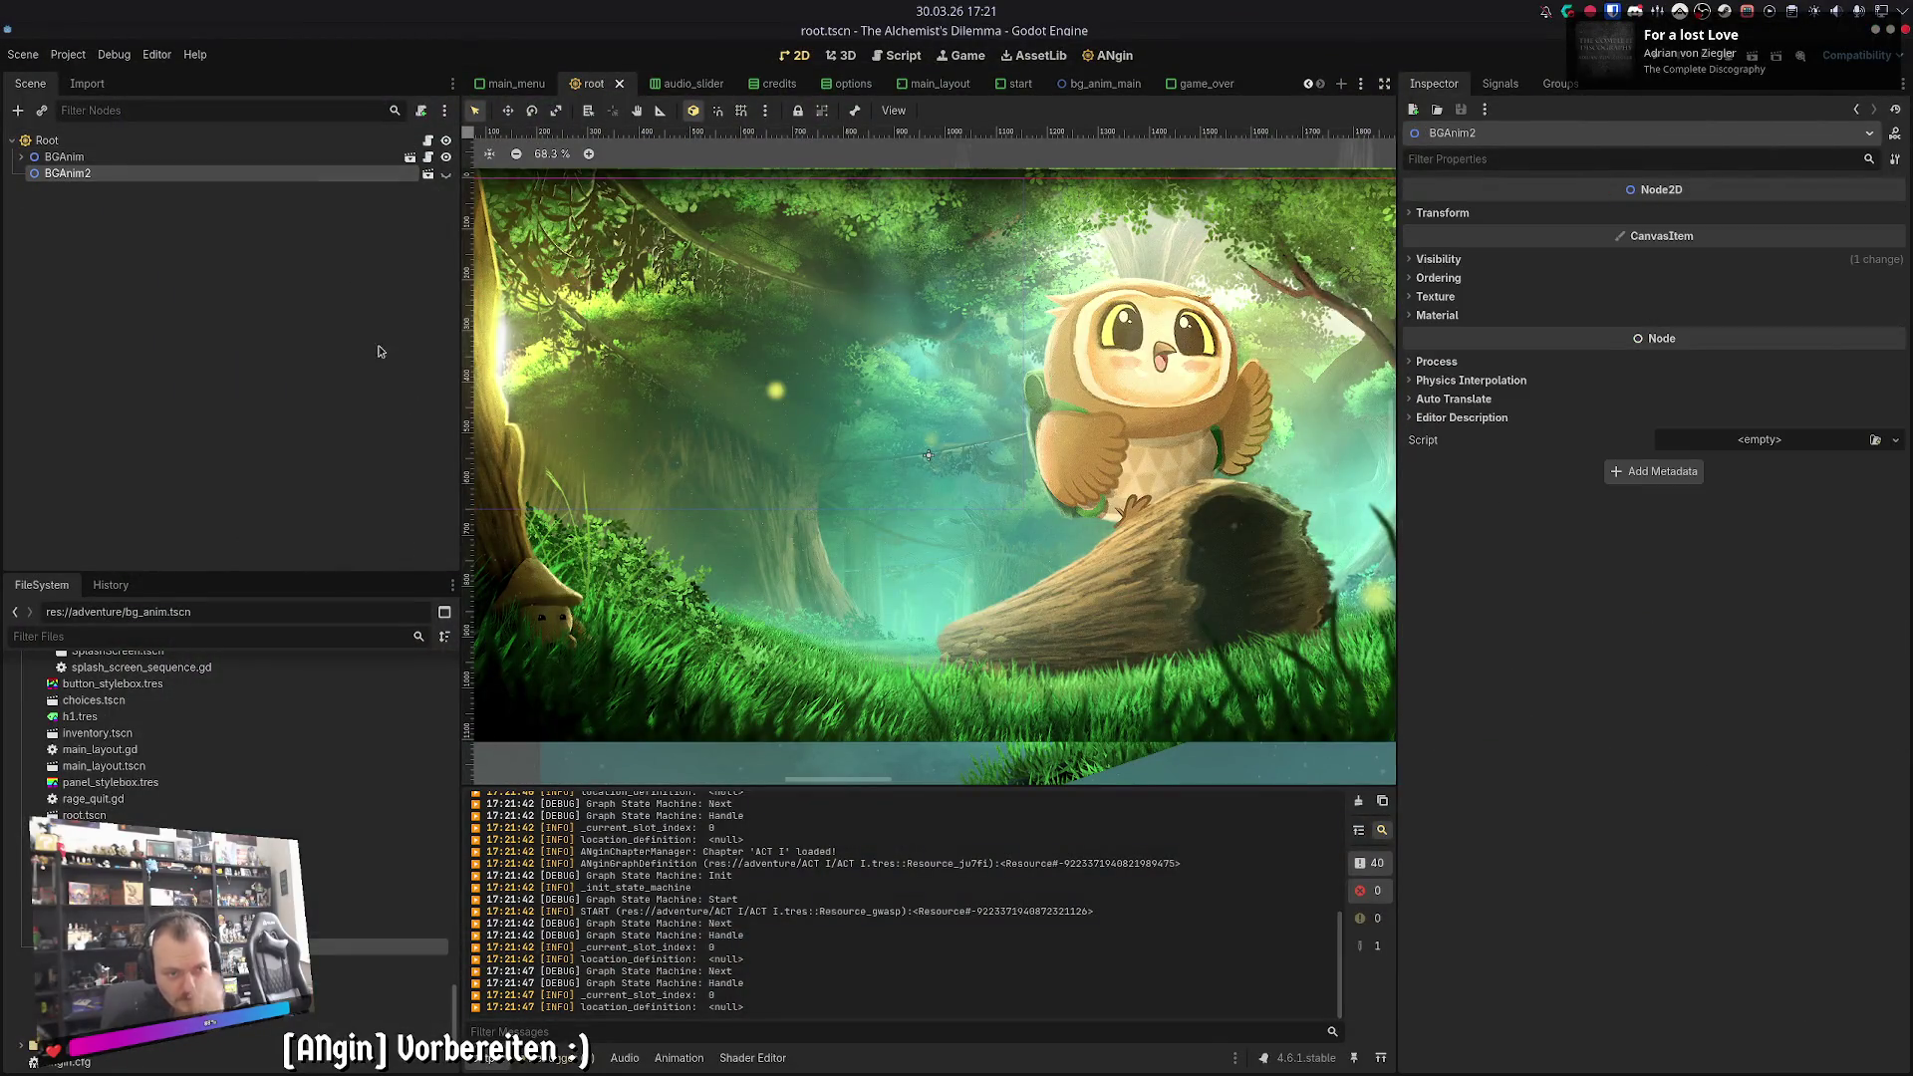
mouse_move(119, 932)
left_mouse_down()
mouse_move(393, 200)
mouse_move(362, 178)
left_mouse_up()
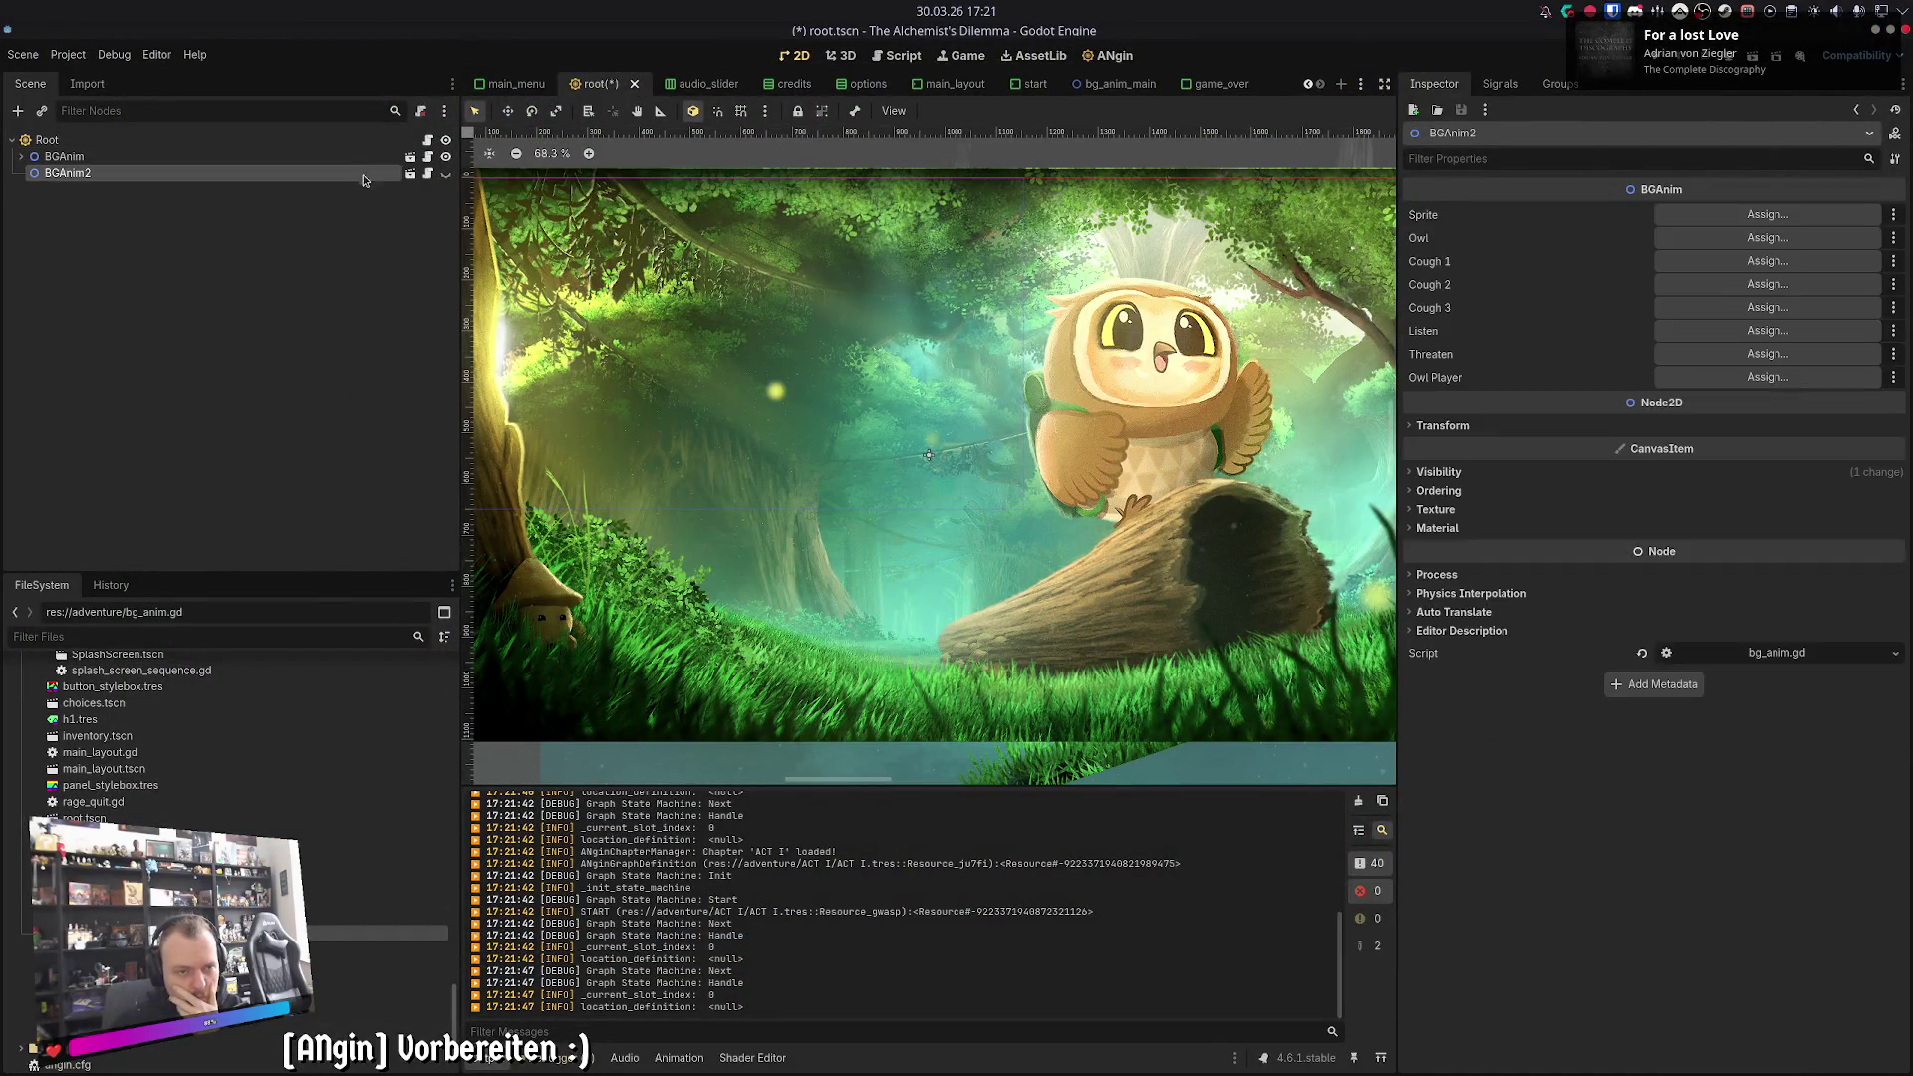
right_click(64, 174)
left_click(150, 577)
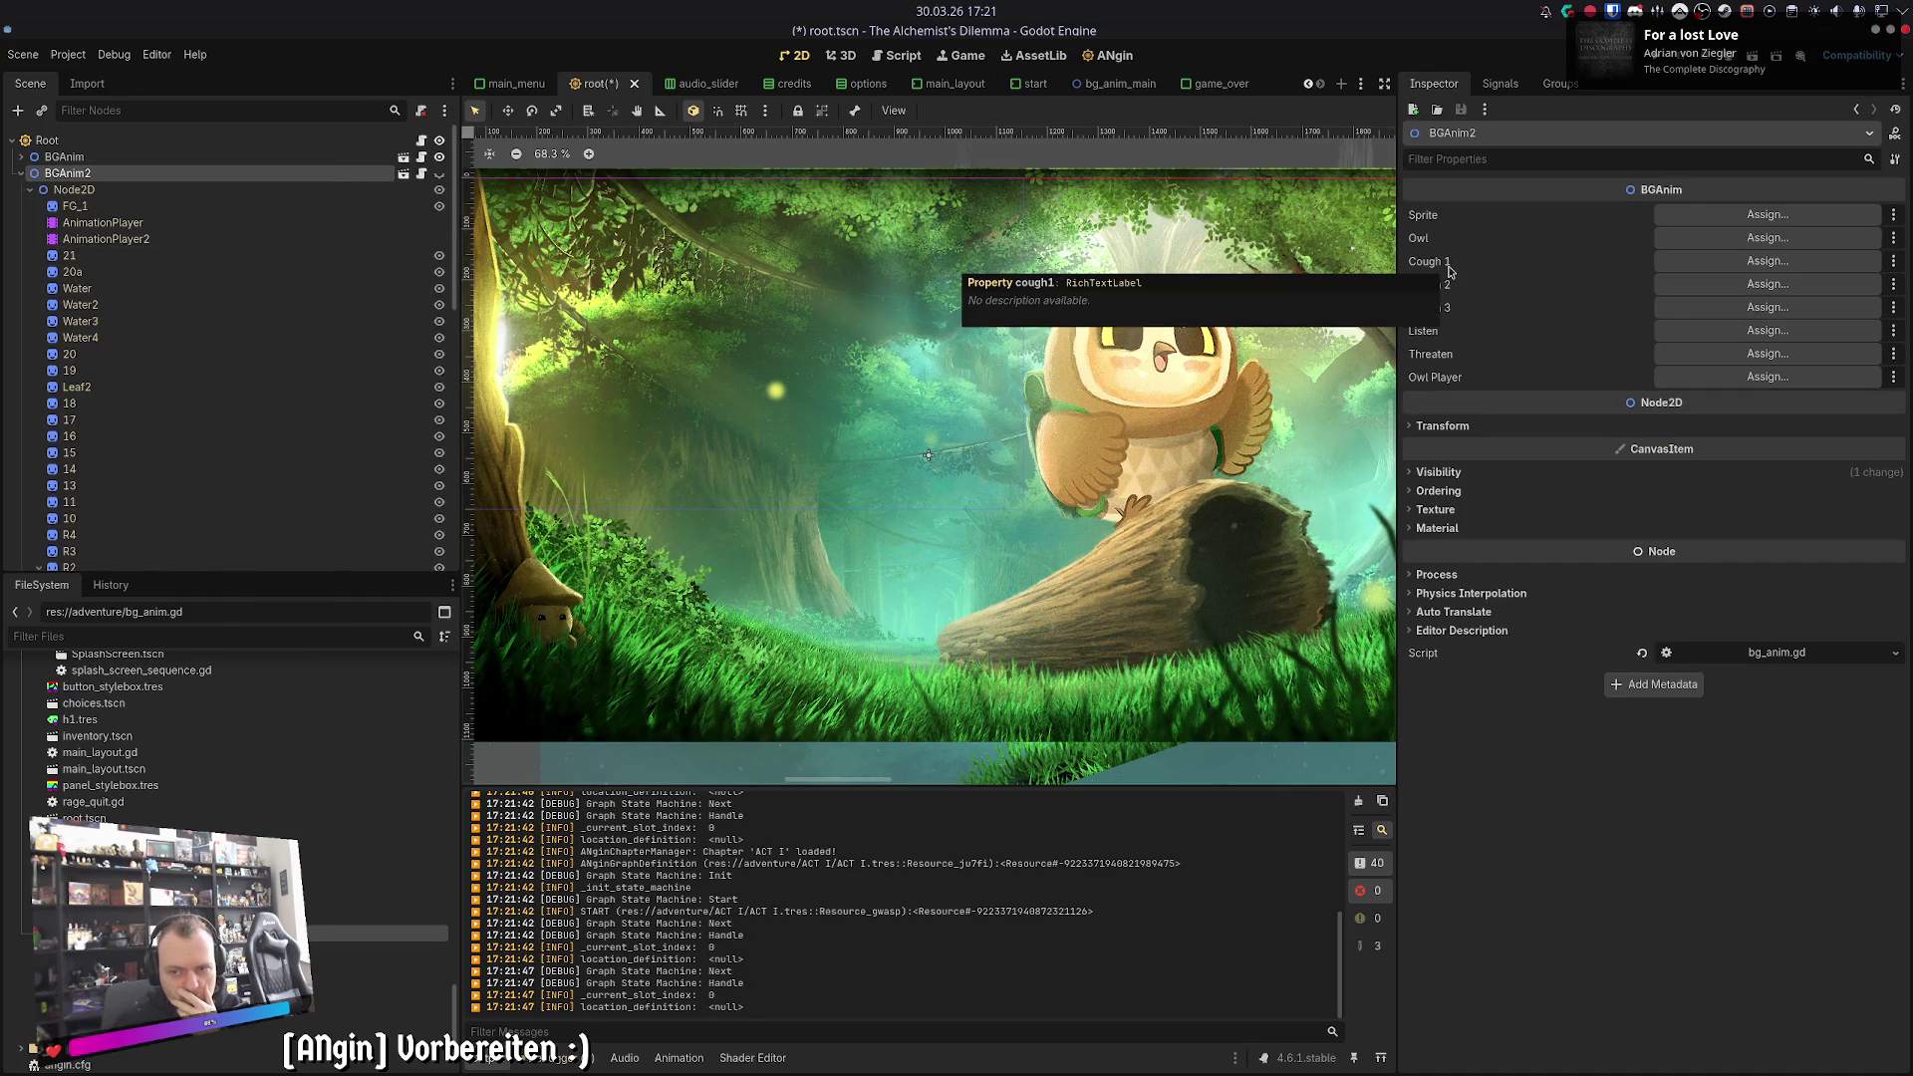
Step: Assign node 0 to the Sprite property, save the root scene, and run the game
left_click(1723, 217)
scroll(974, 572, "down", 5)
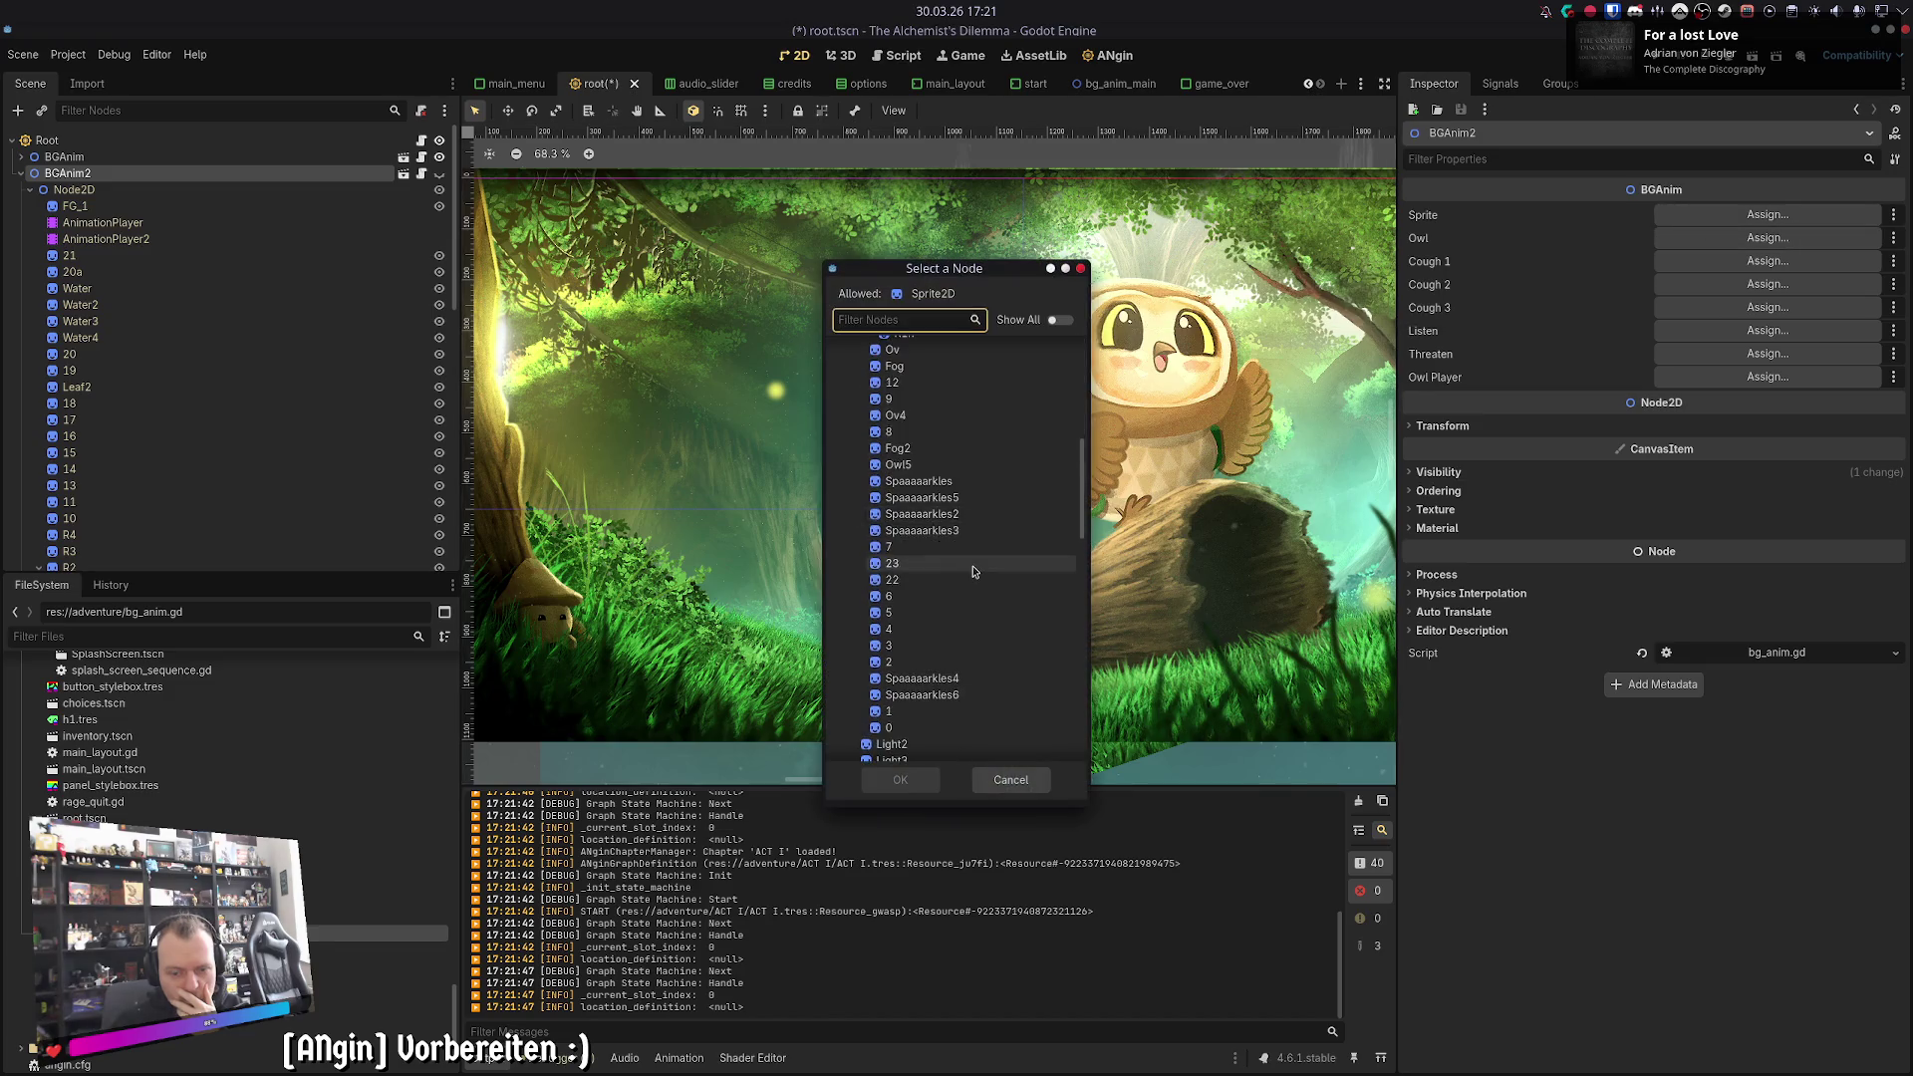
scroll(974, 572, "down", 10)
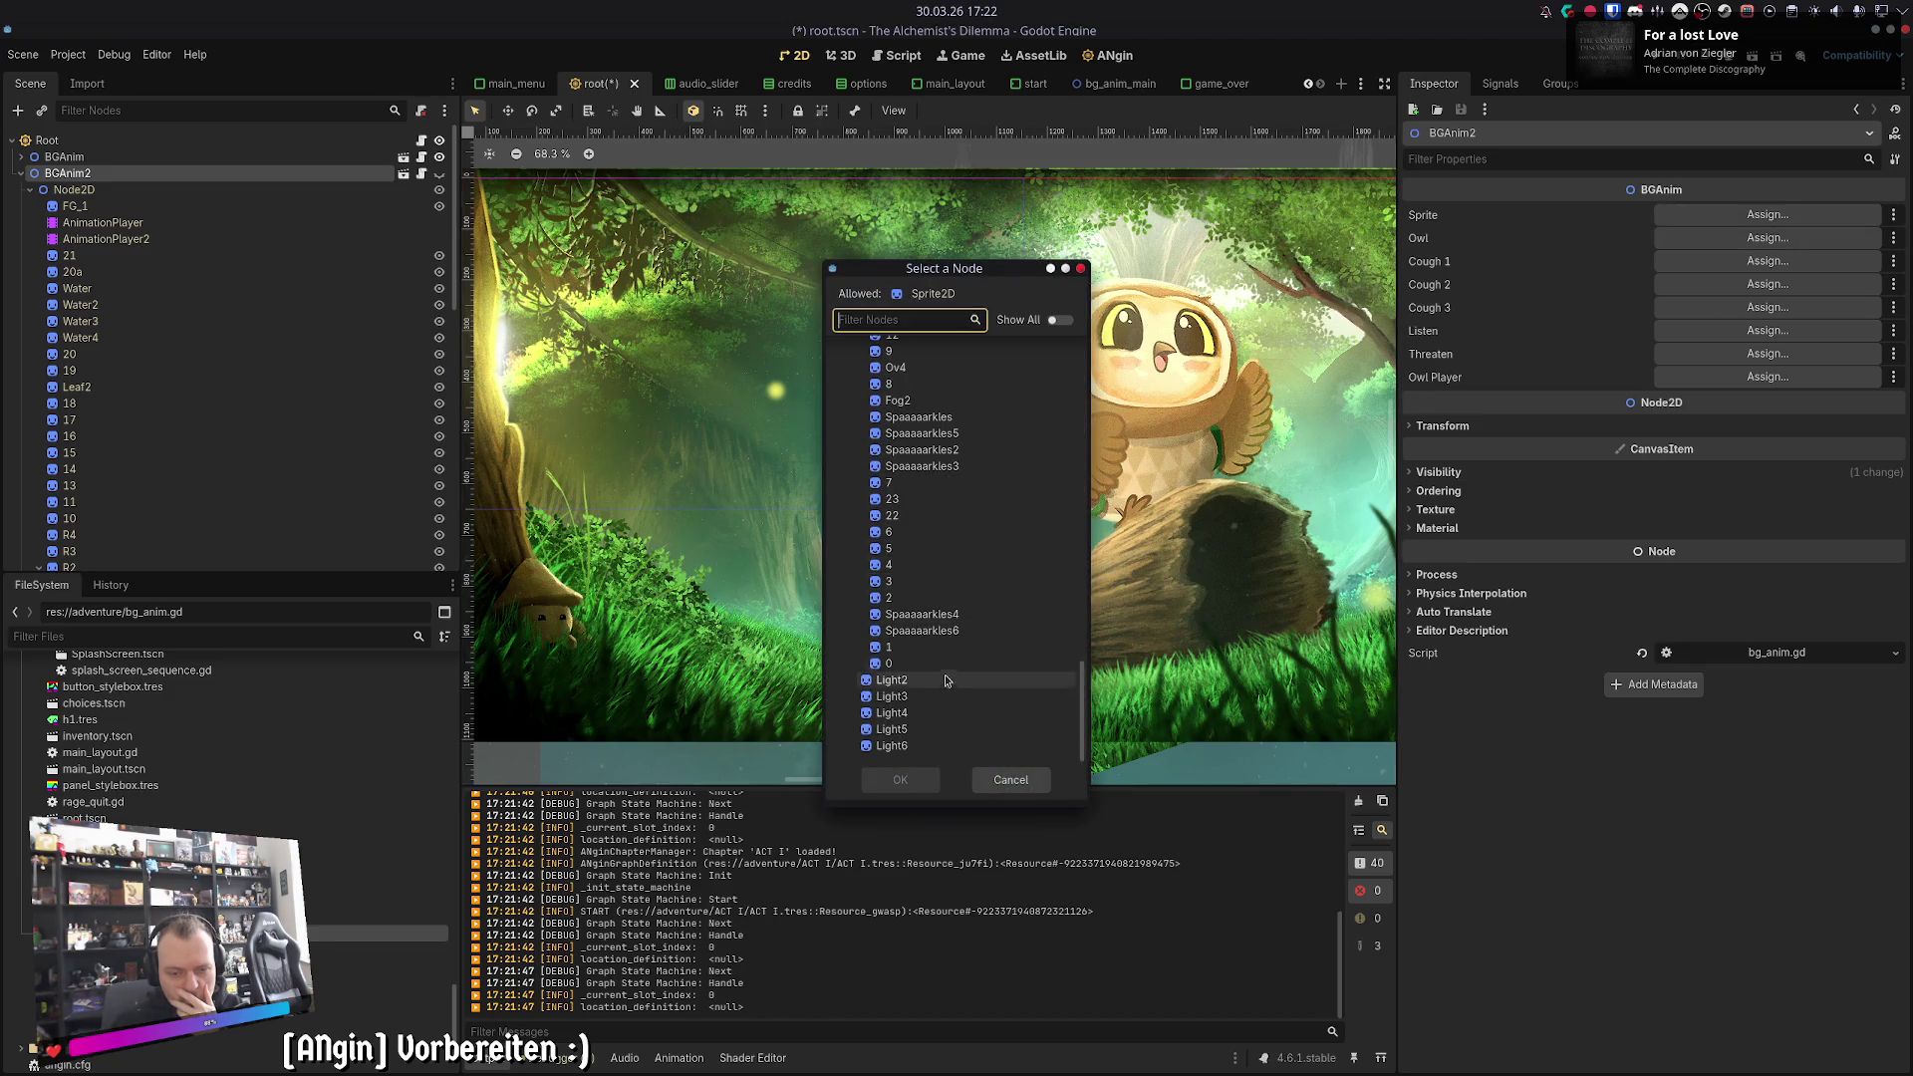
double_click(921, 664)
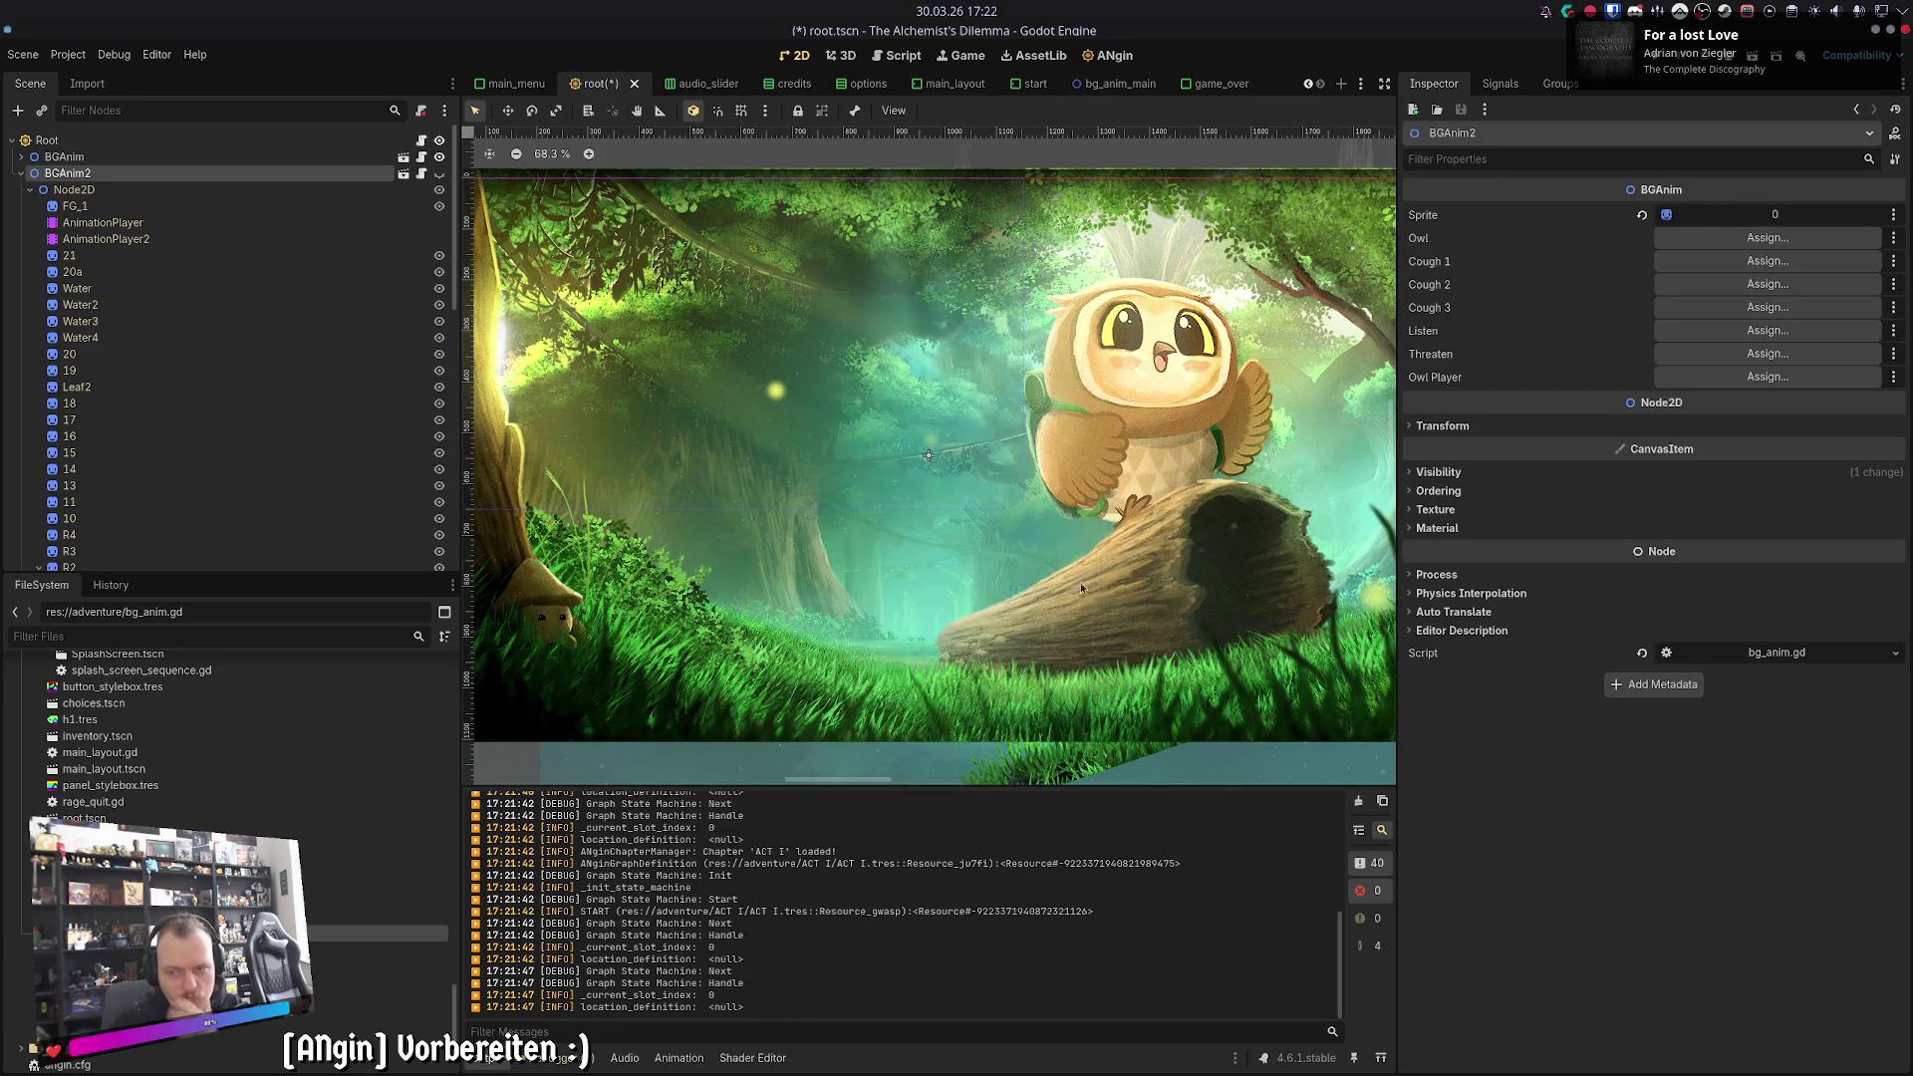
key("ctrl+s")
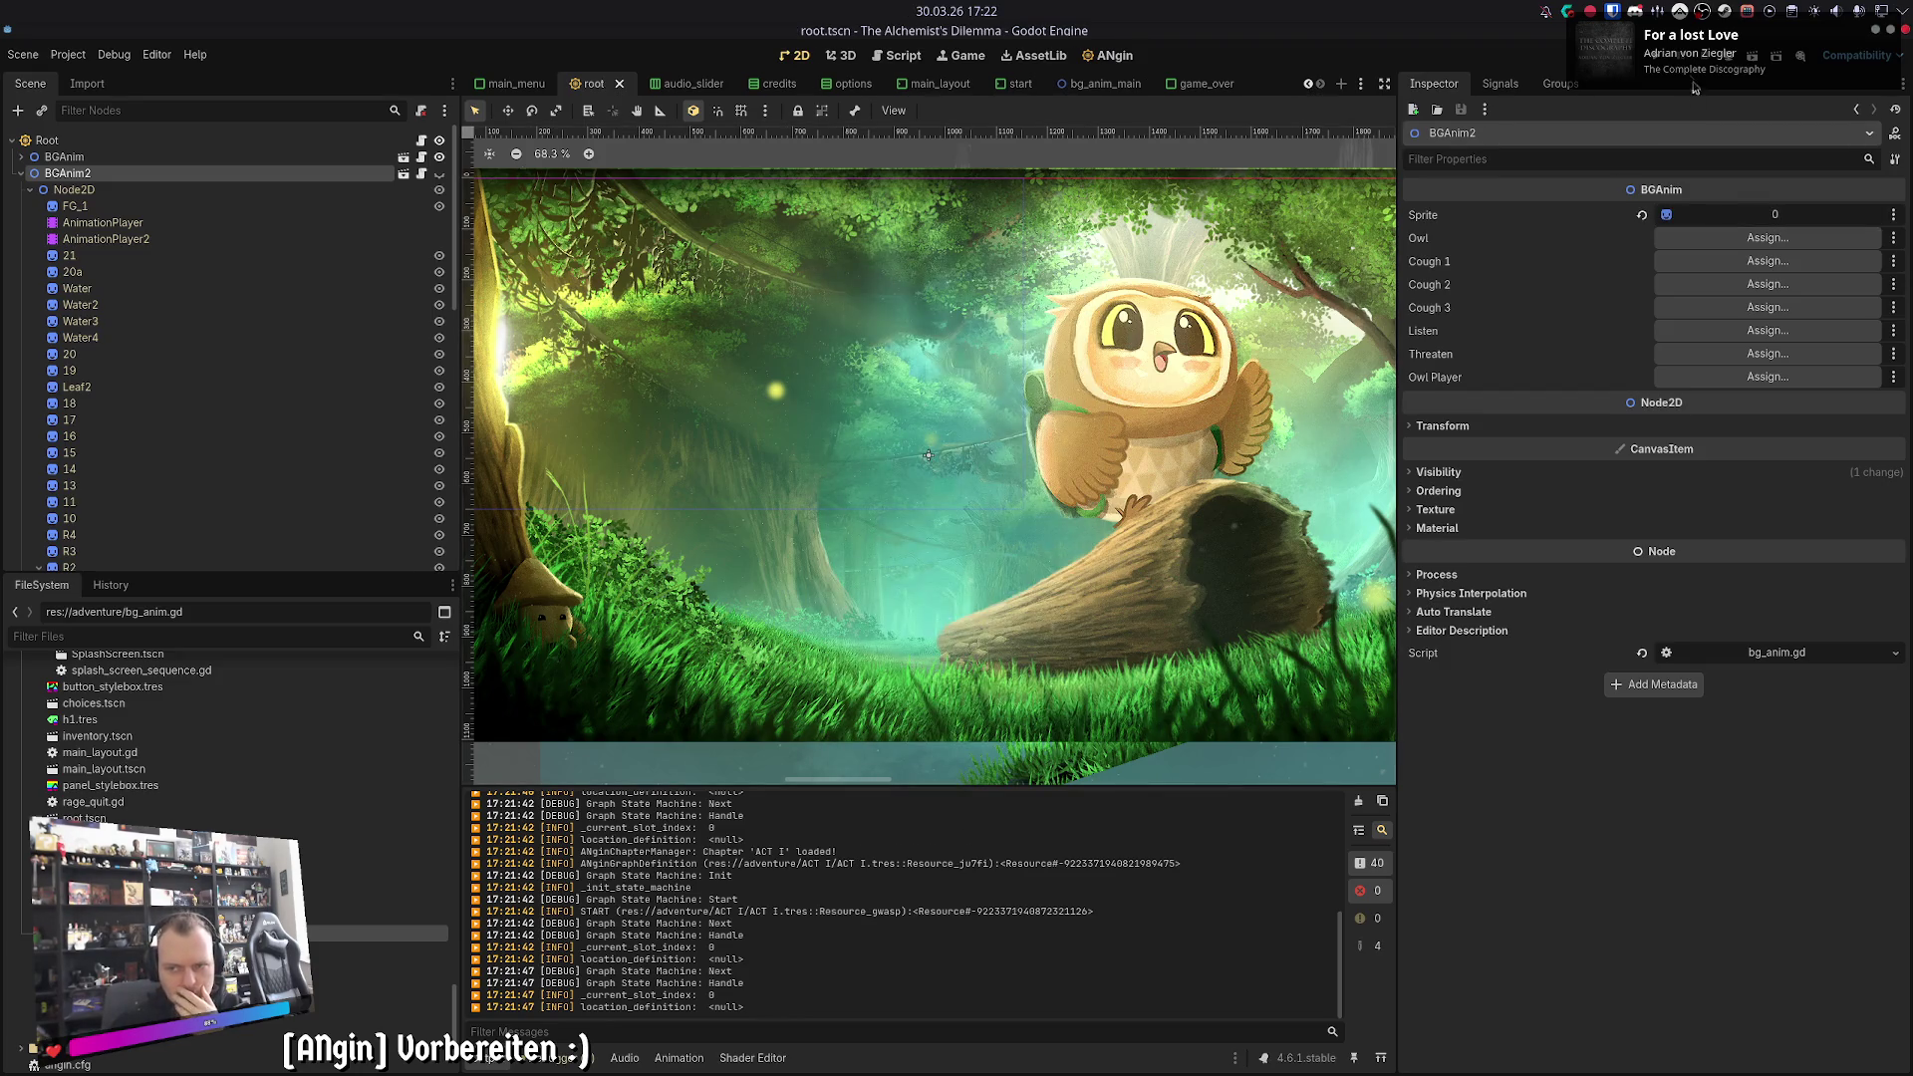
key("F5")
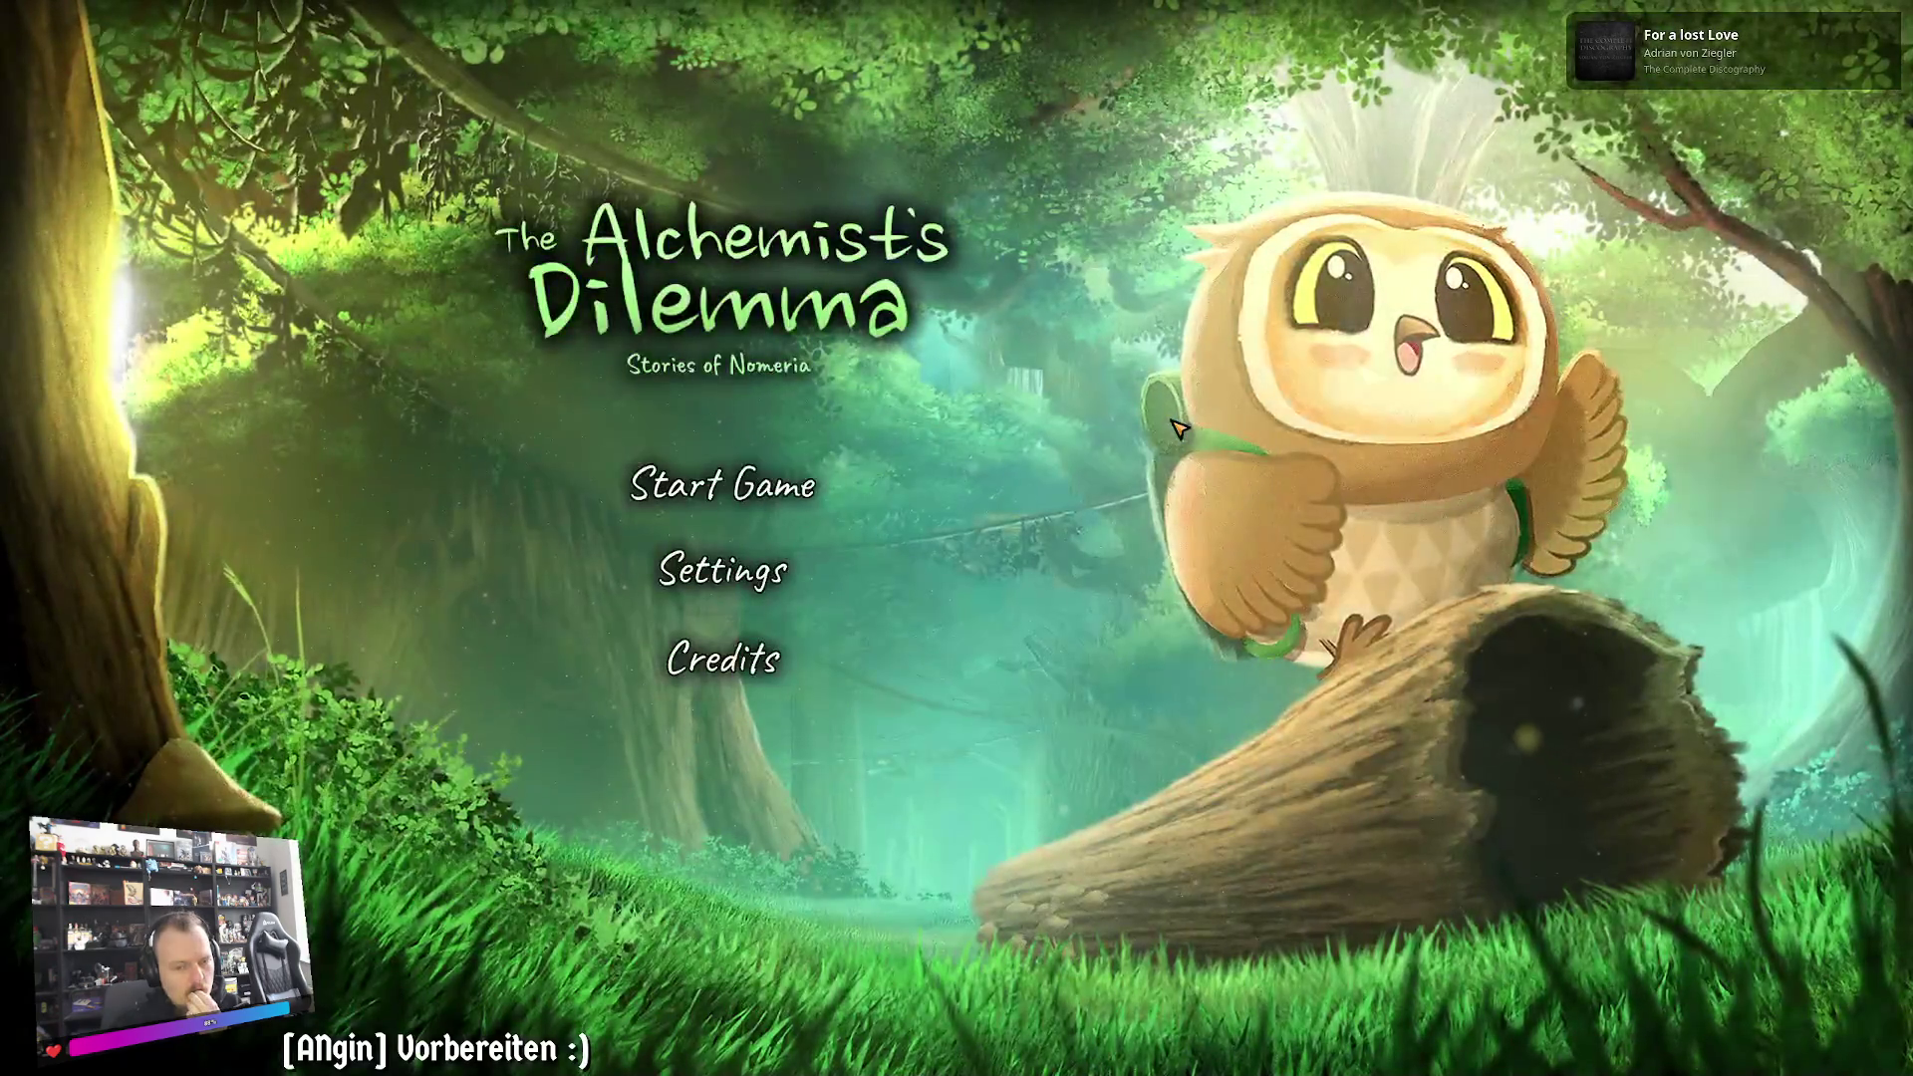
Step: Start a new game from the main menu, skip the intro credits, and return to Zed
left_click(897, 469)
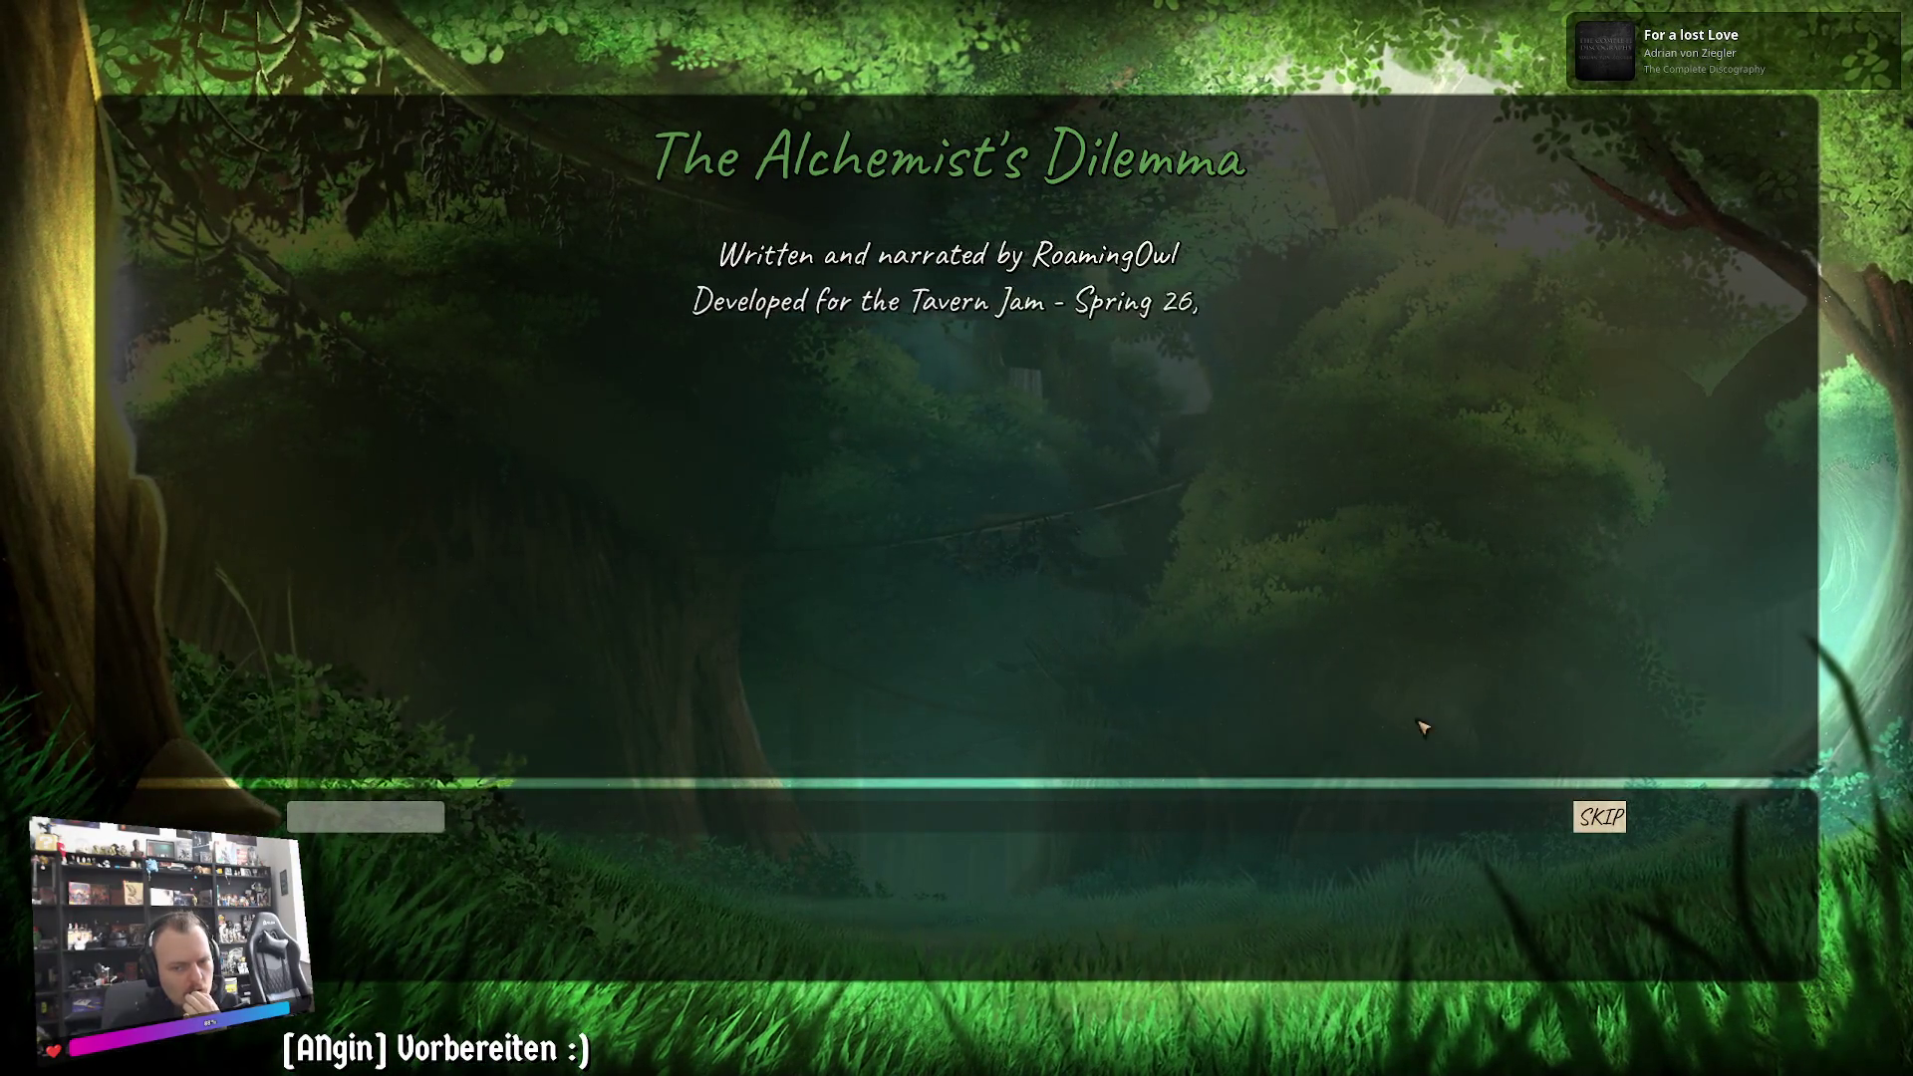
left_click(1599, 817)
key("alt+Tab")
key("alt+Tab")
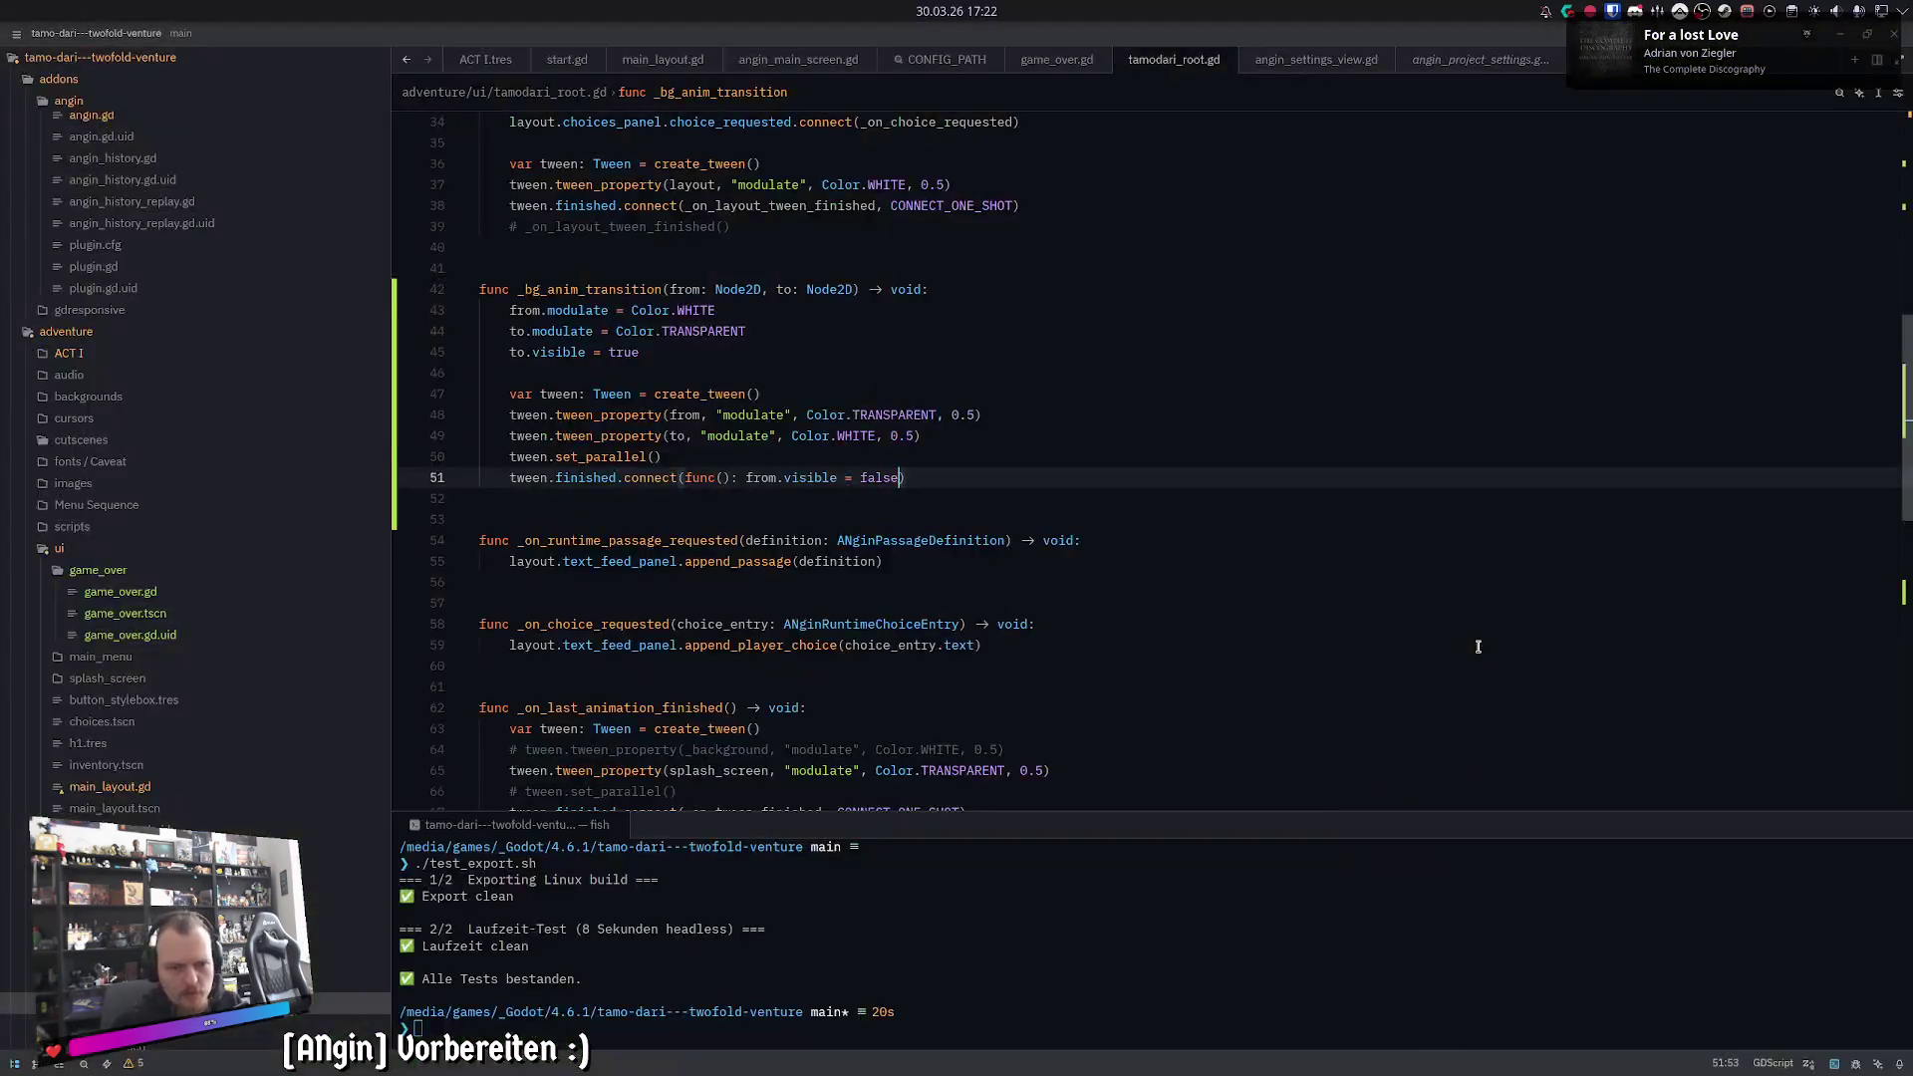
mouse_move(587, 456)
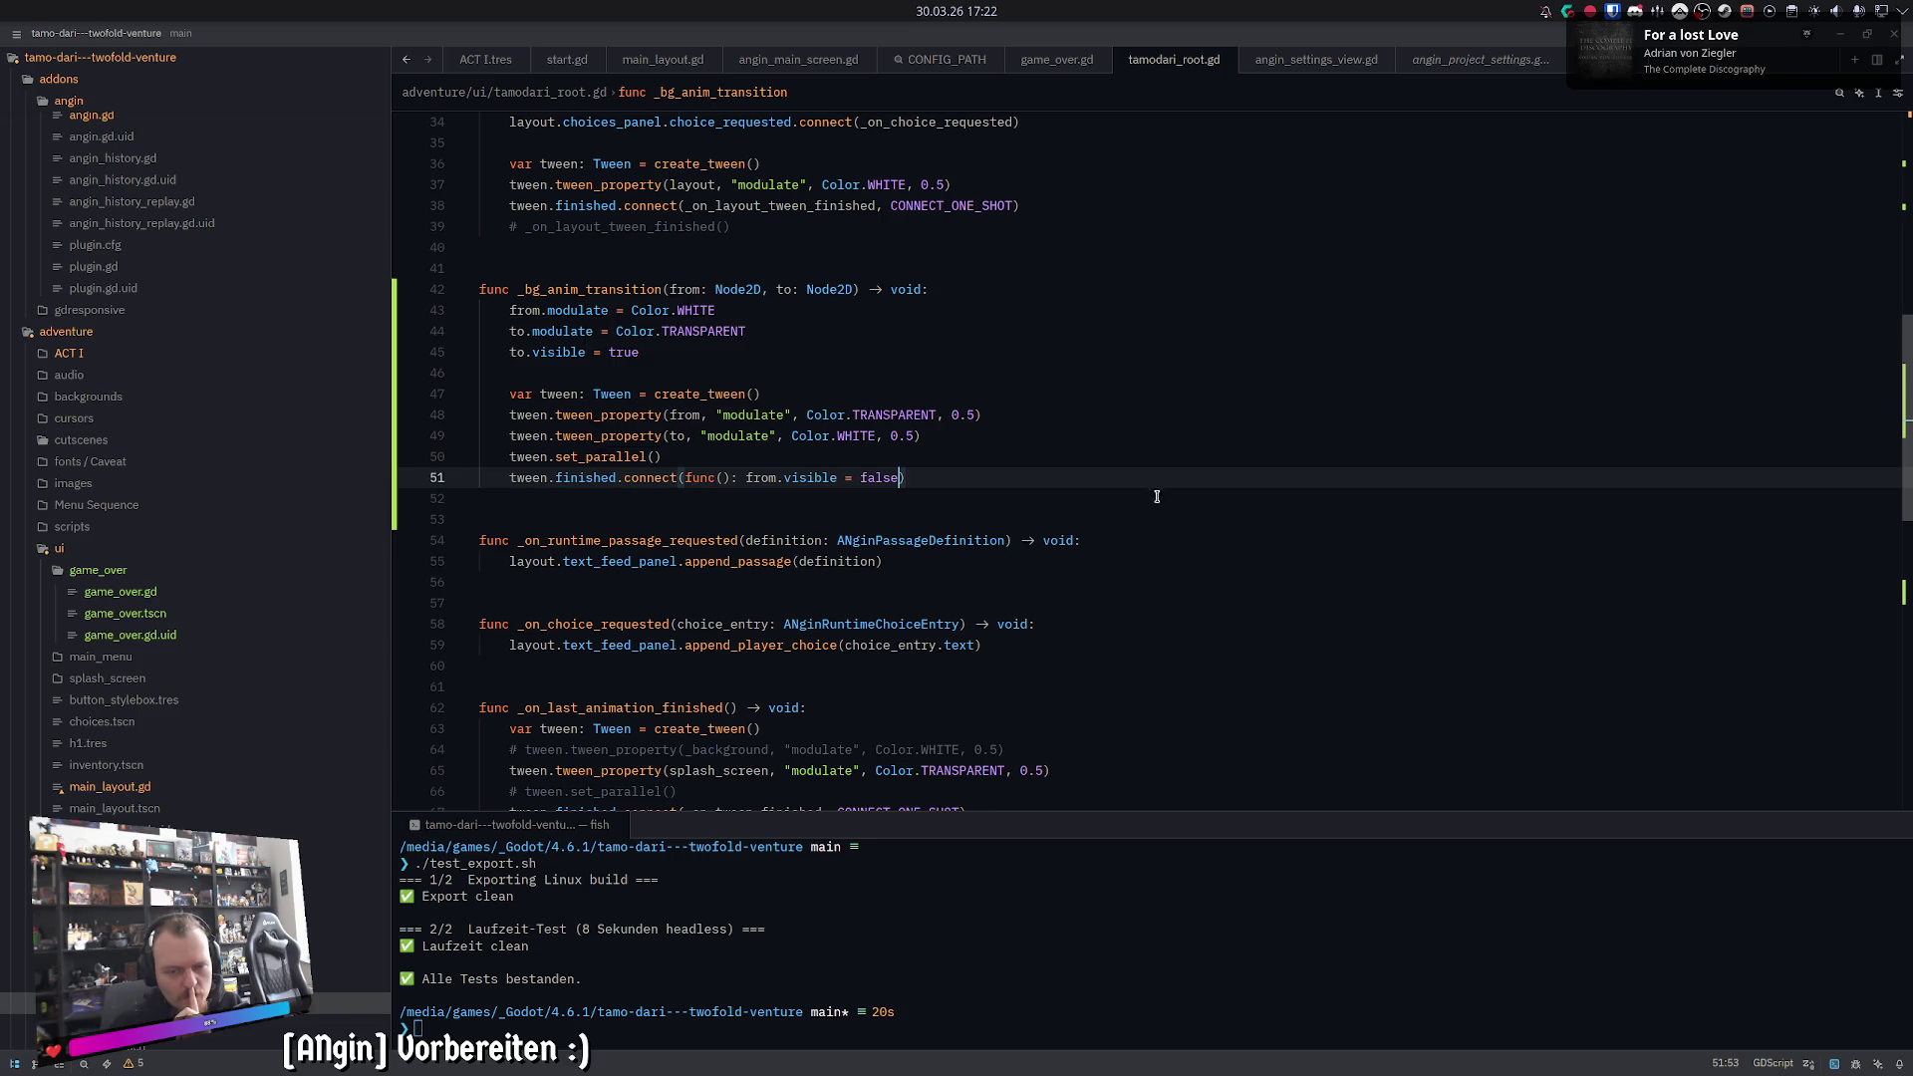
scroll(1141, 474, "up", 1)
left_click(1040, 501)
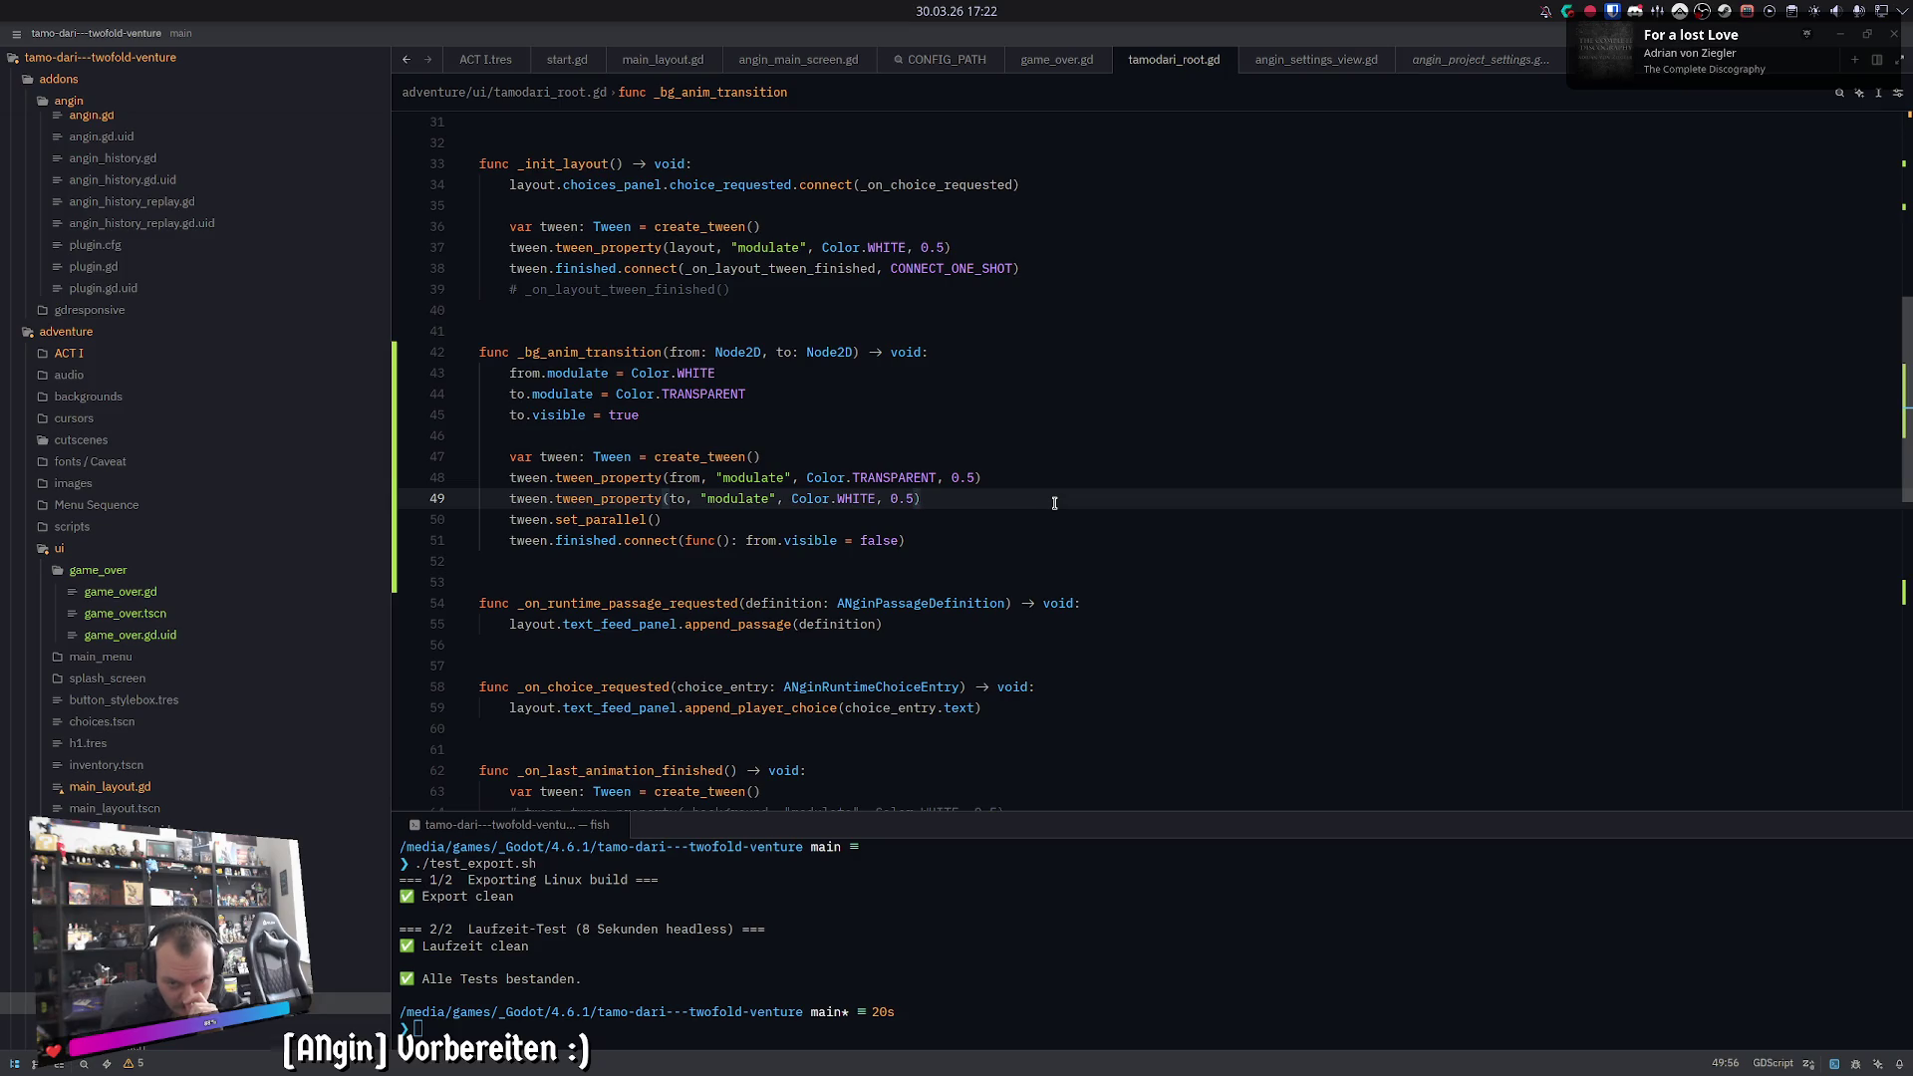
key("Left")
key("shift+Left")
key("shift+Left")
key("shift+Left")
Step: Set both crossfade durations to 5, run the game through Start Game, then close it
type("5")
key("alt+Tab")
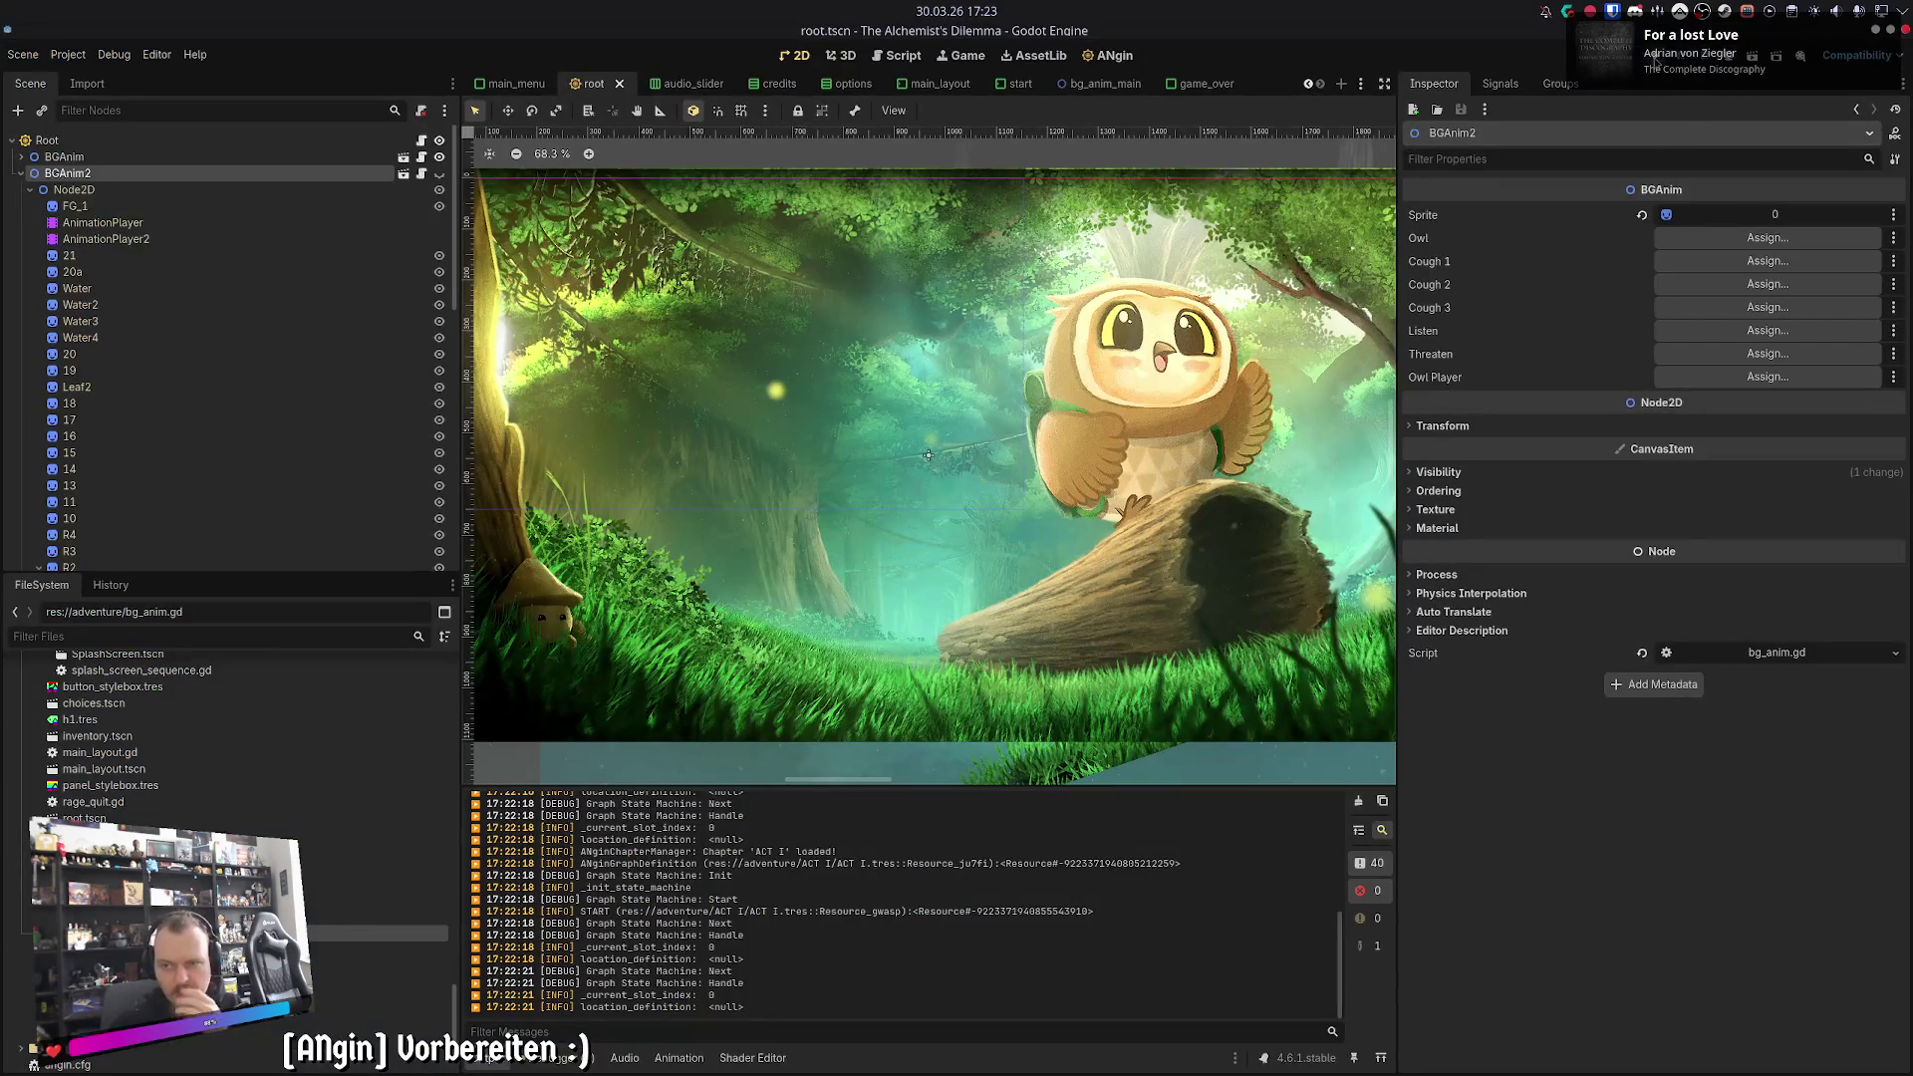
key("F5")
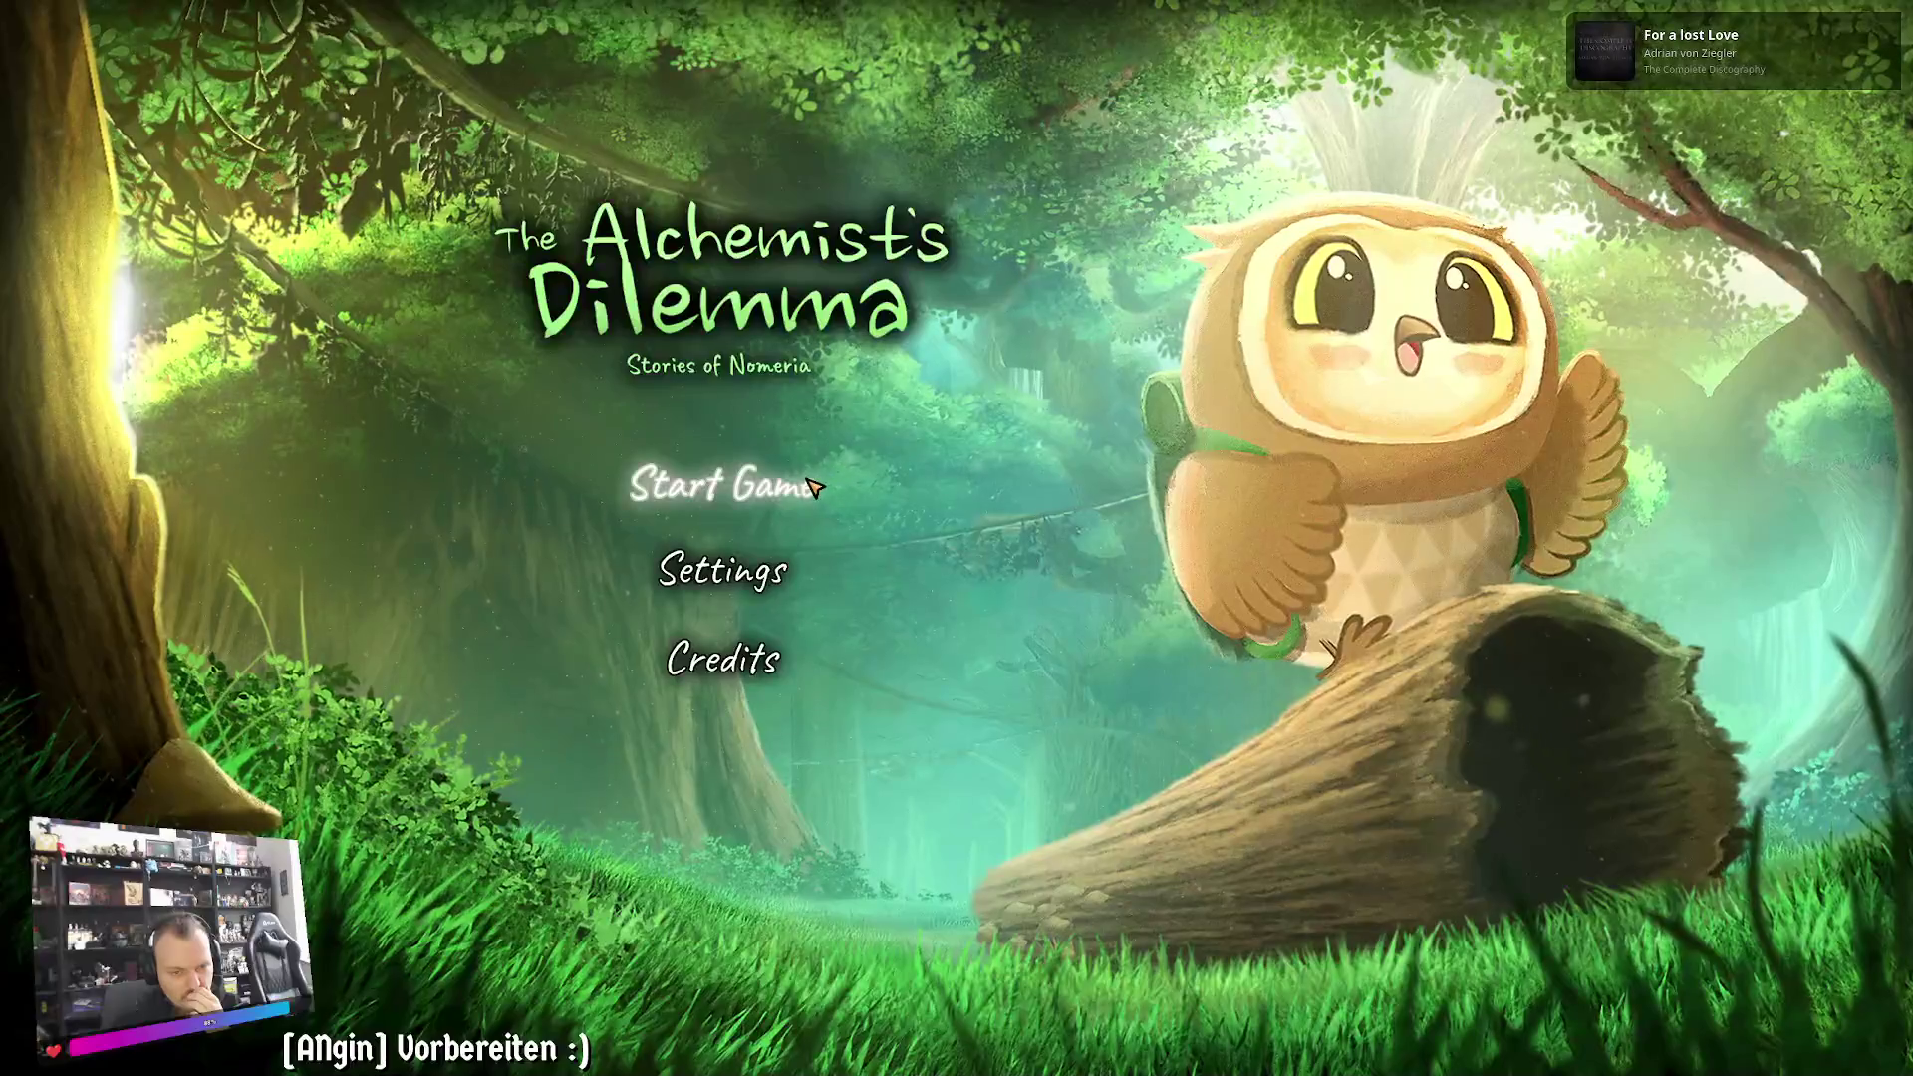
left_click(810, 485)
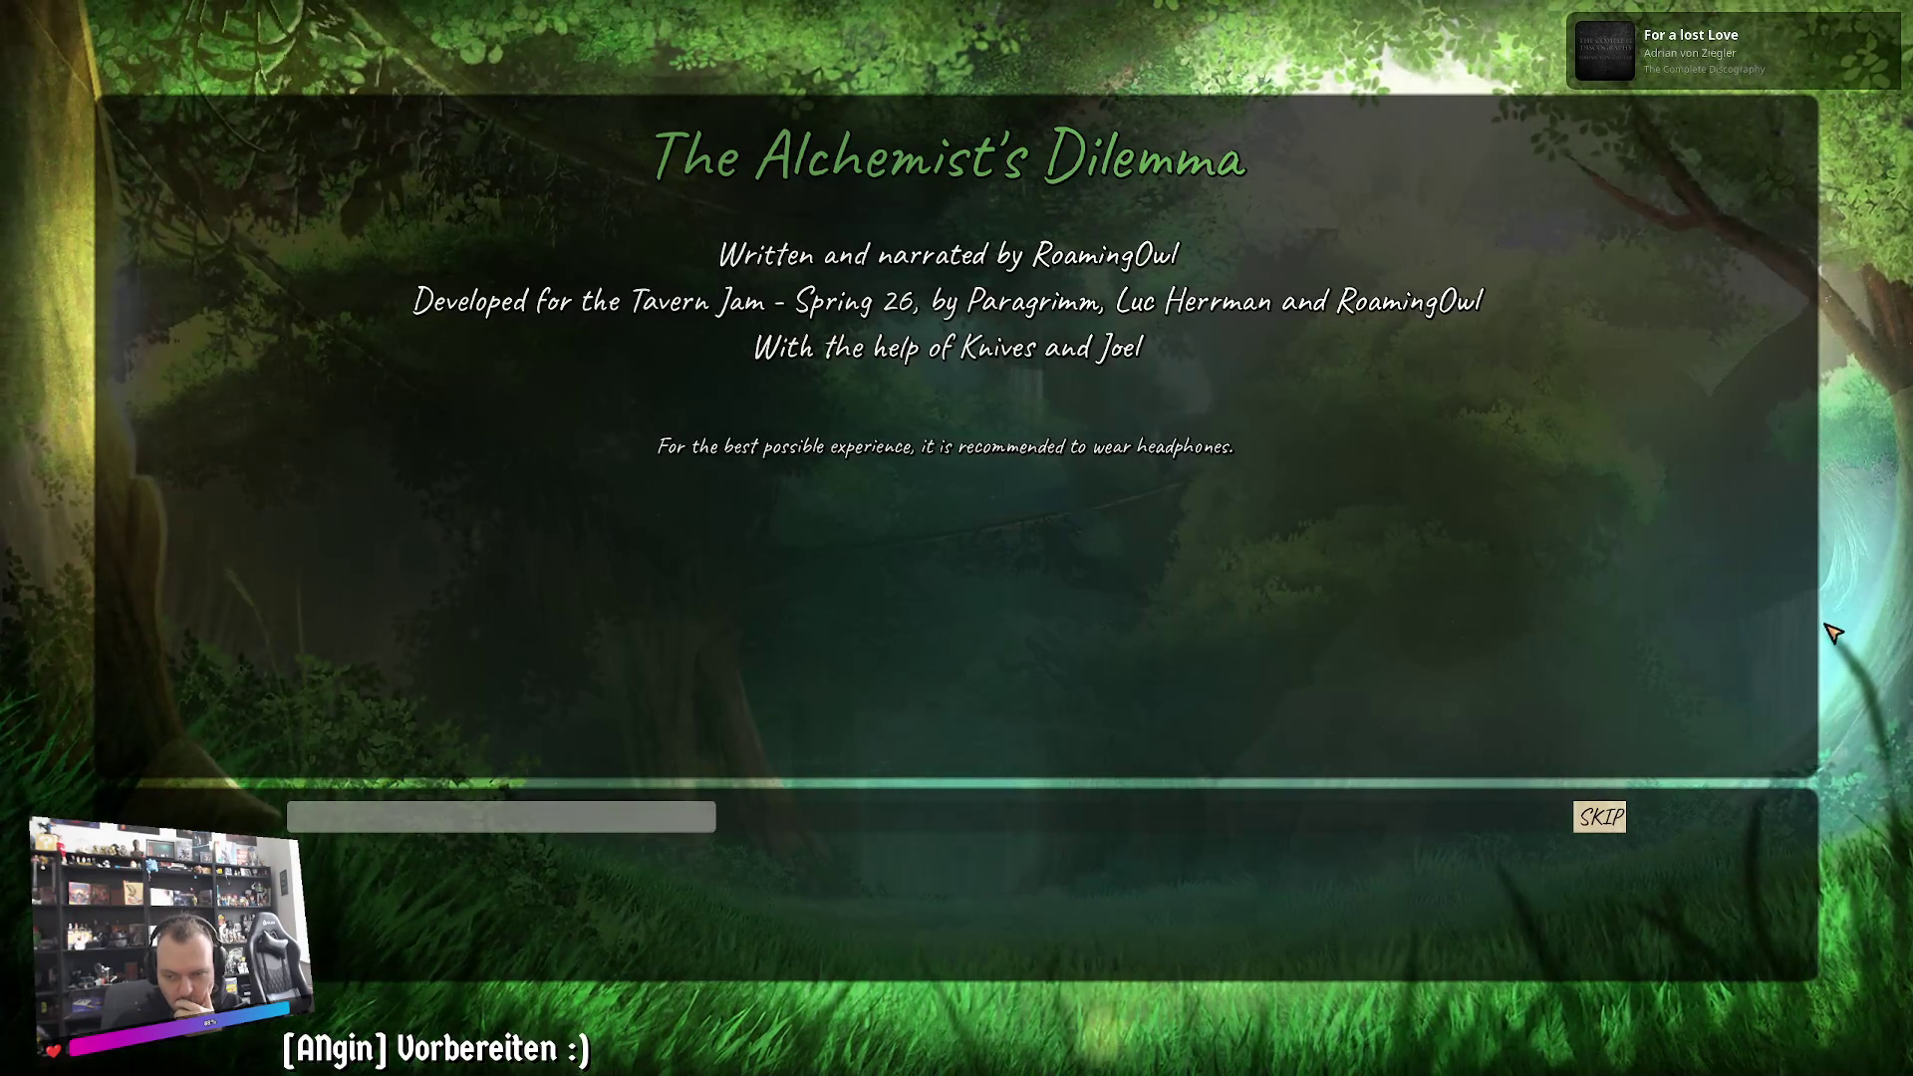
key("alt+F4")
Step: Go to the set_parallel call on line 50 in Zed, then switch back to Godot
key("alt+Tab")
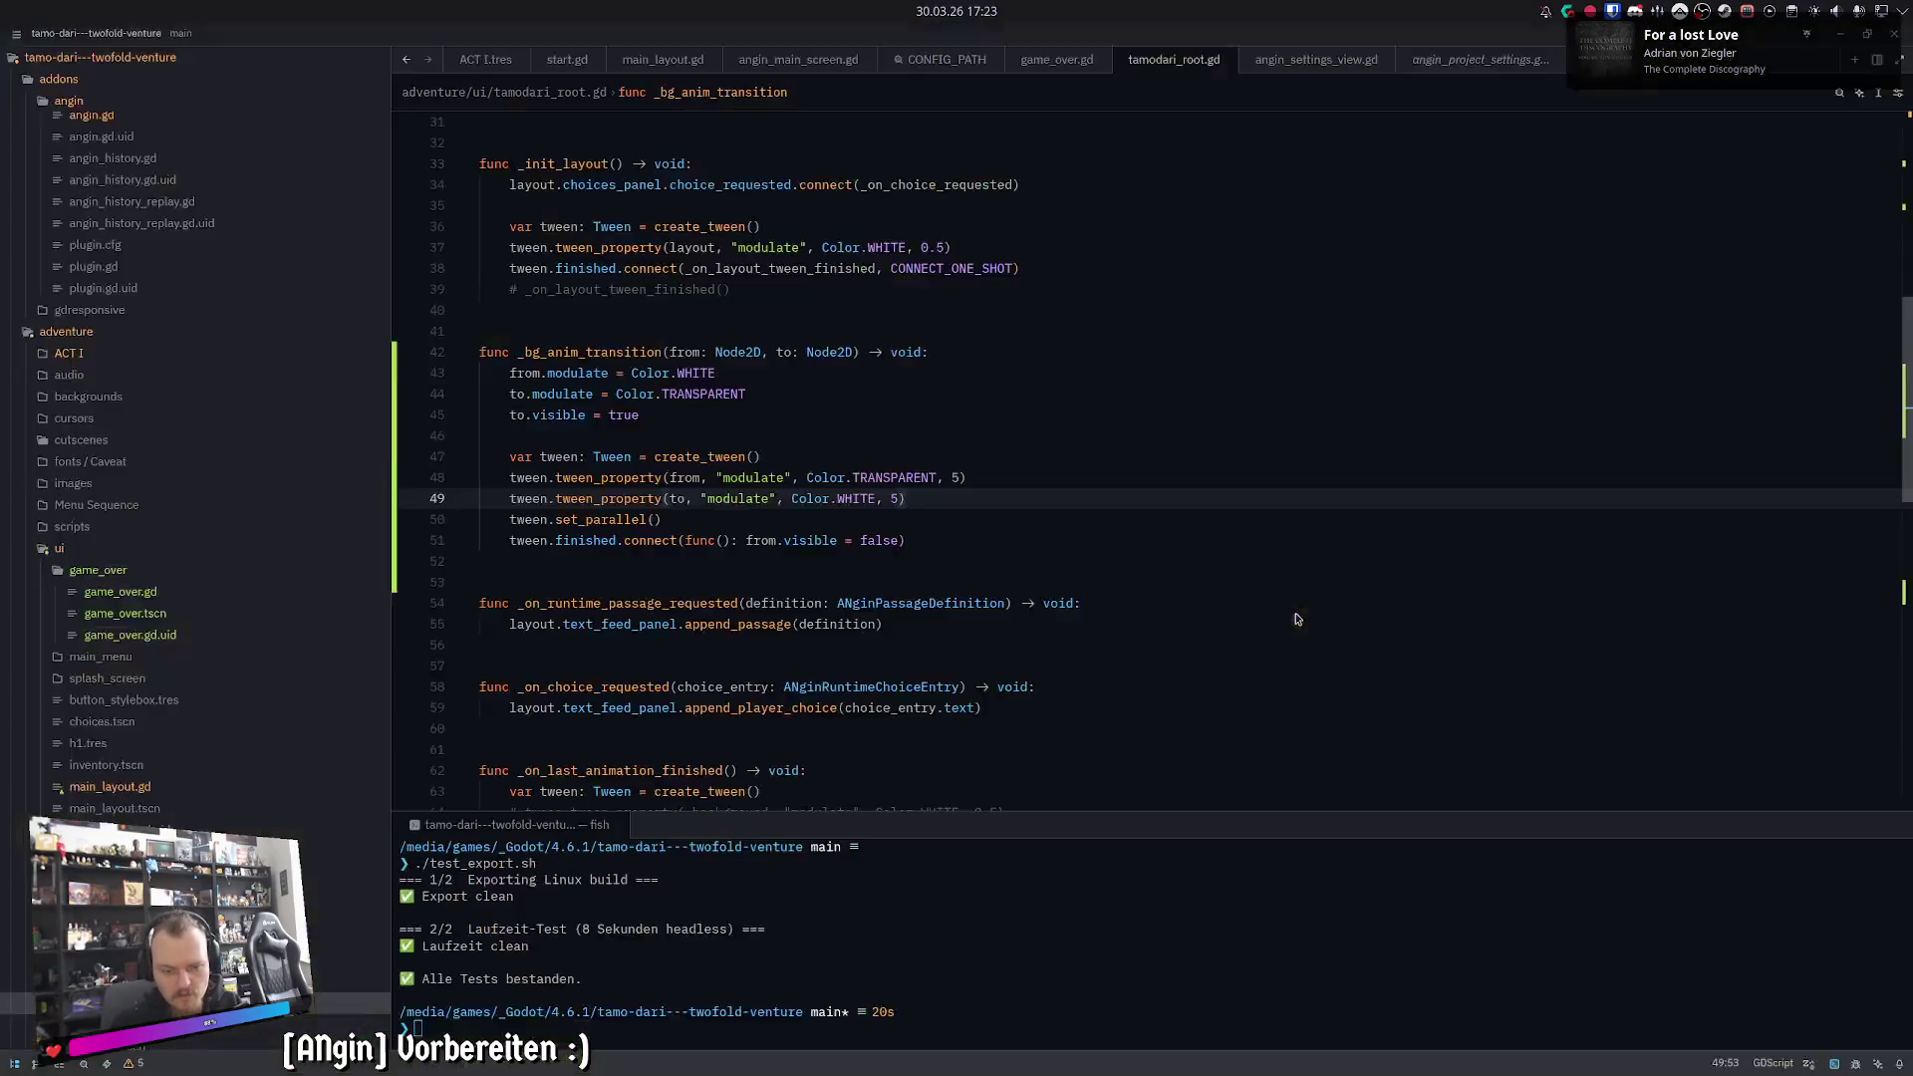
mouse_move(588, 519)
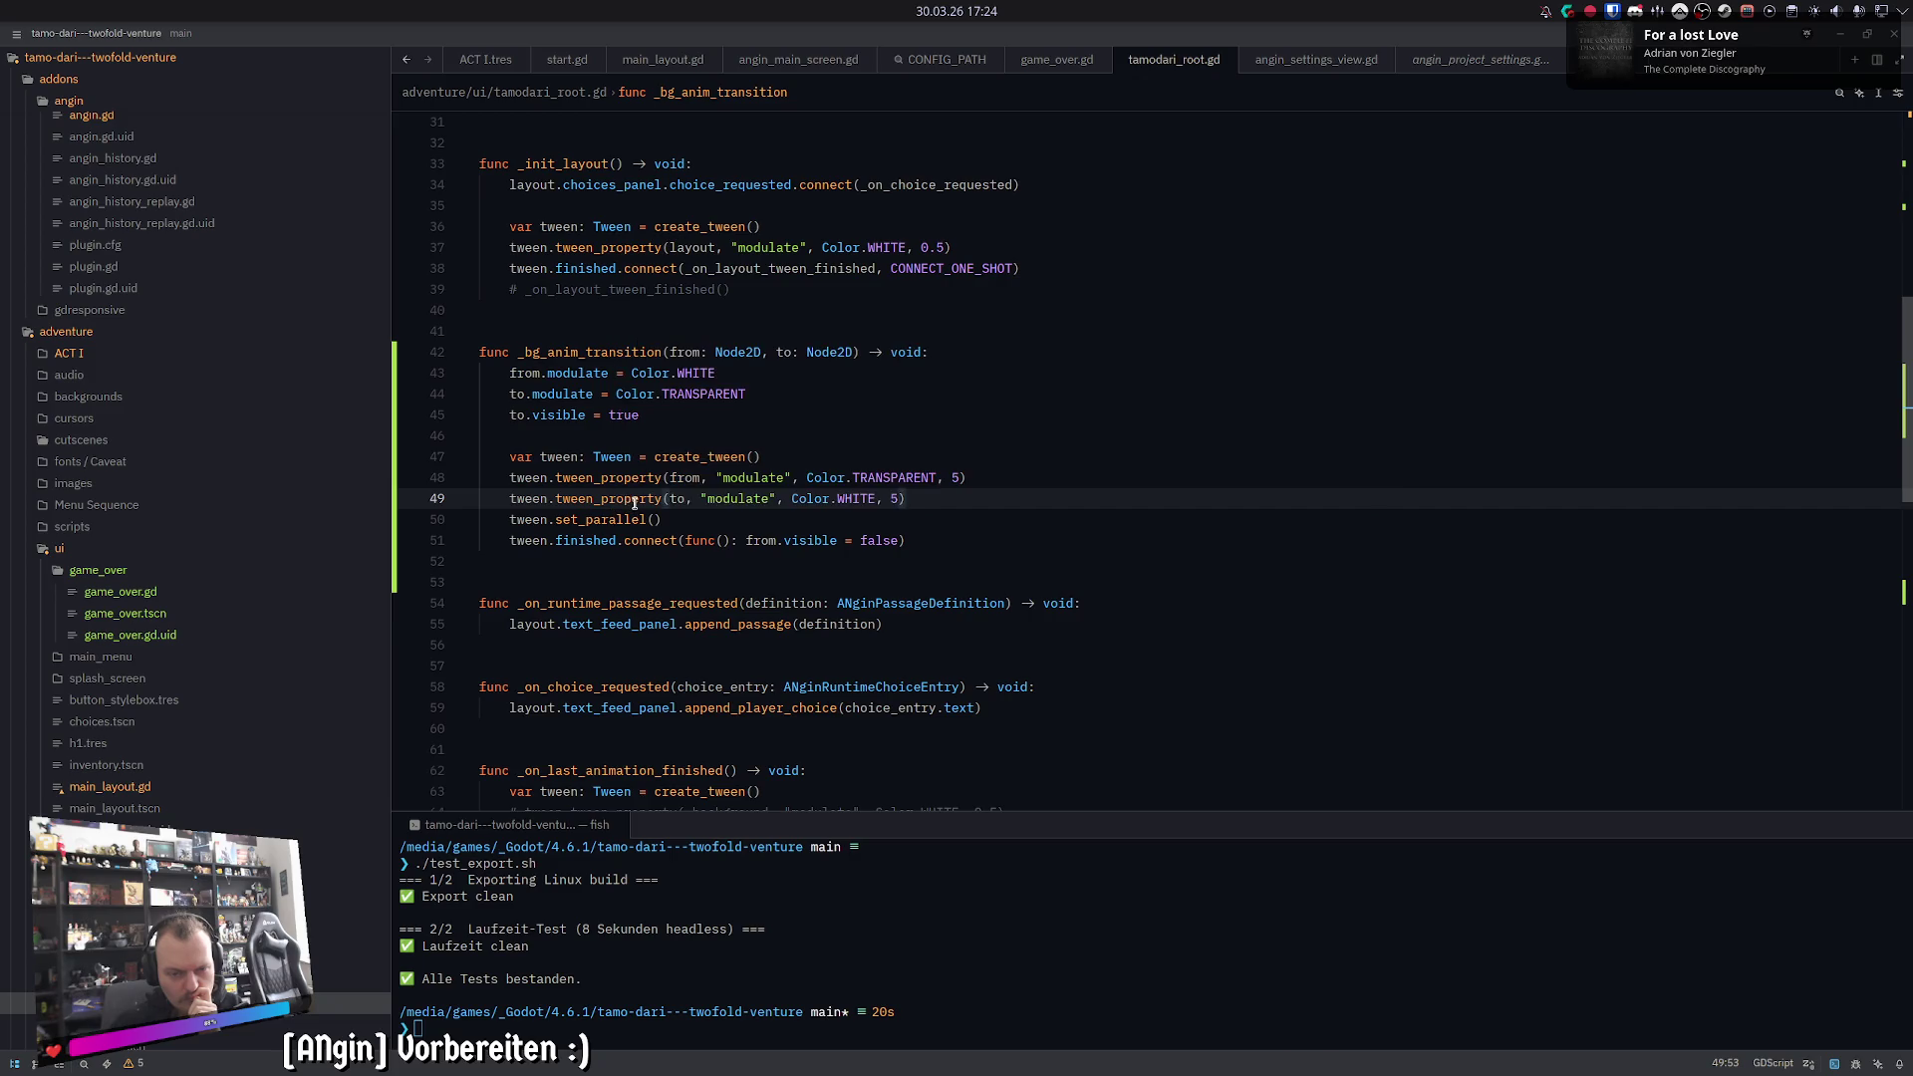
left_click(655, 520)
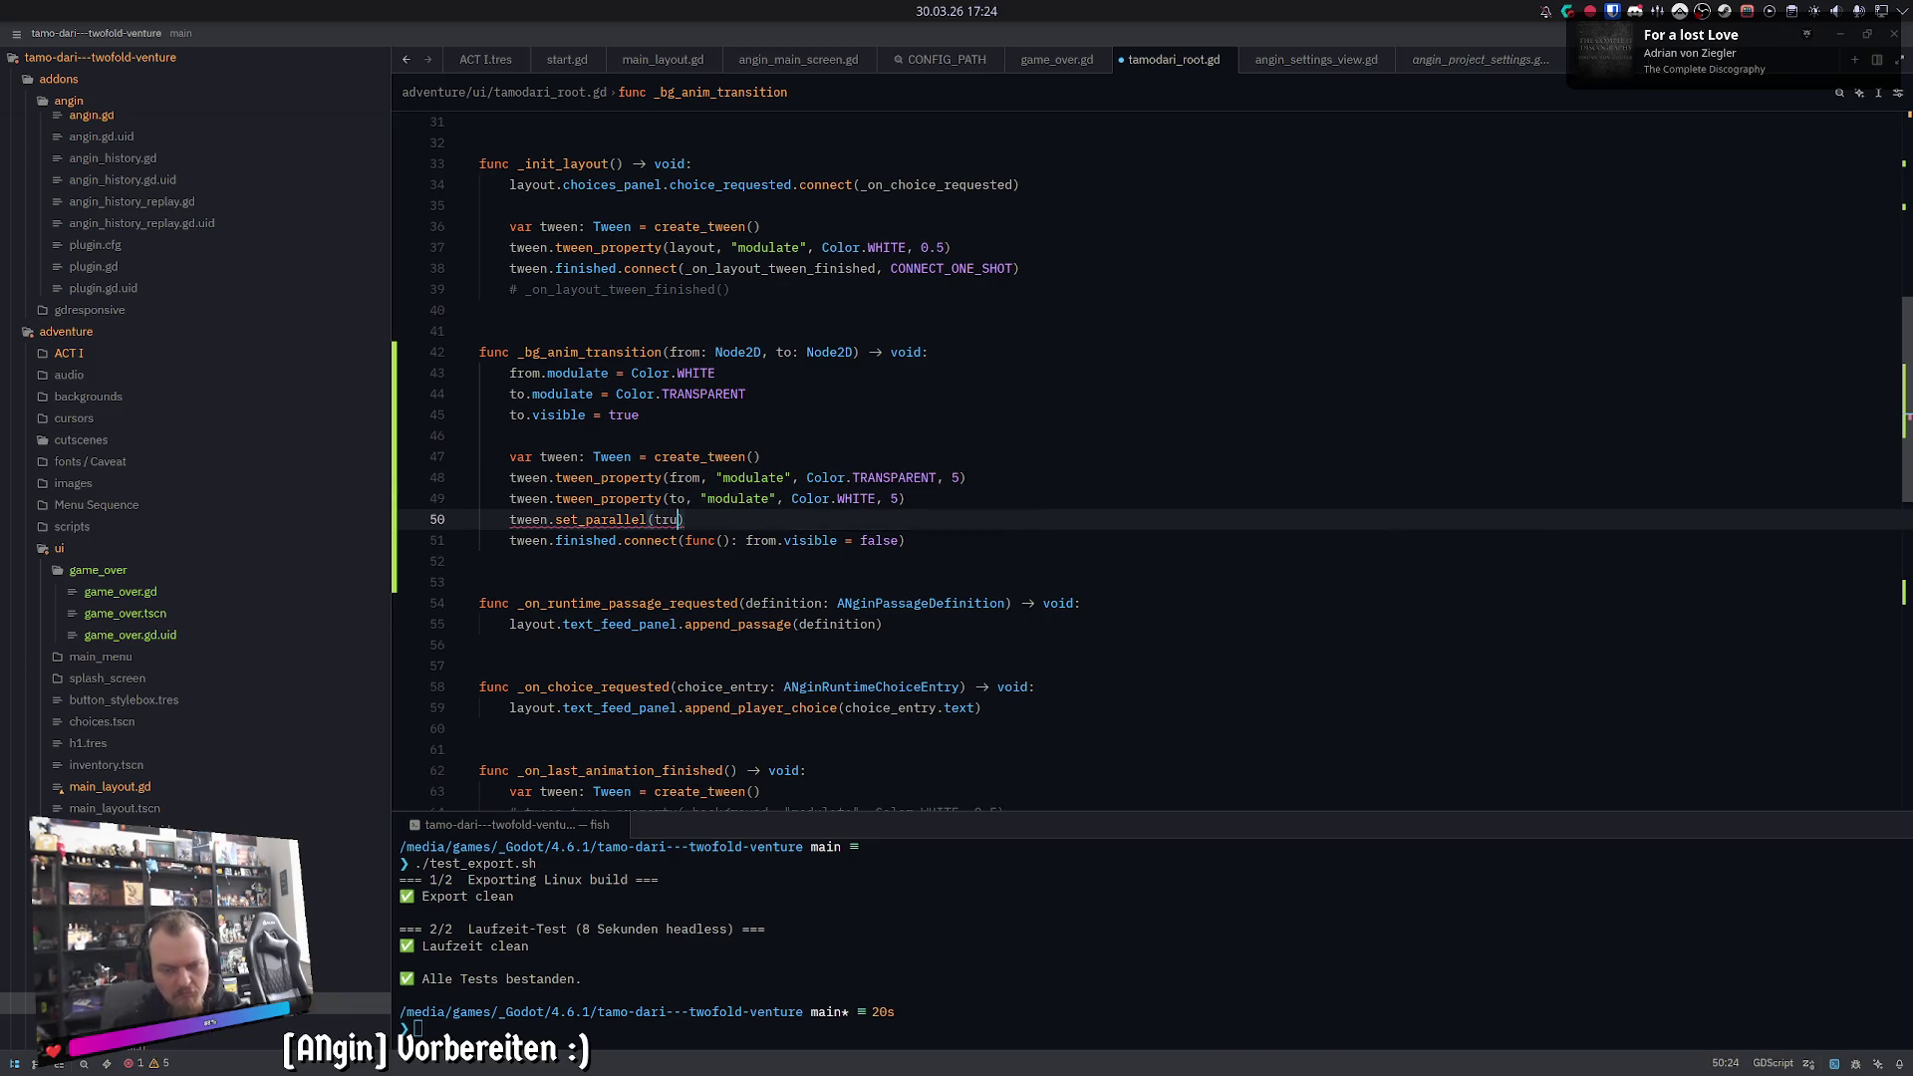
key("alt+Tab")
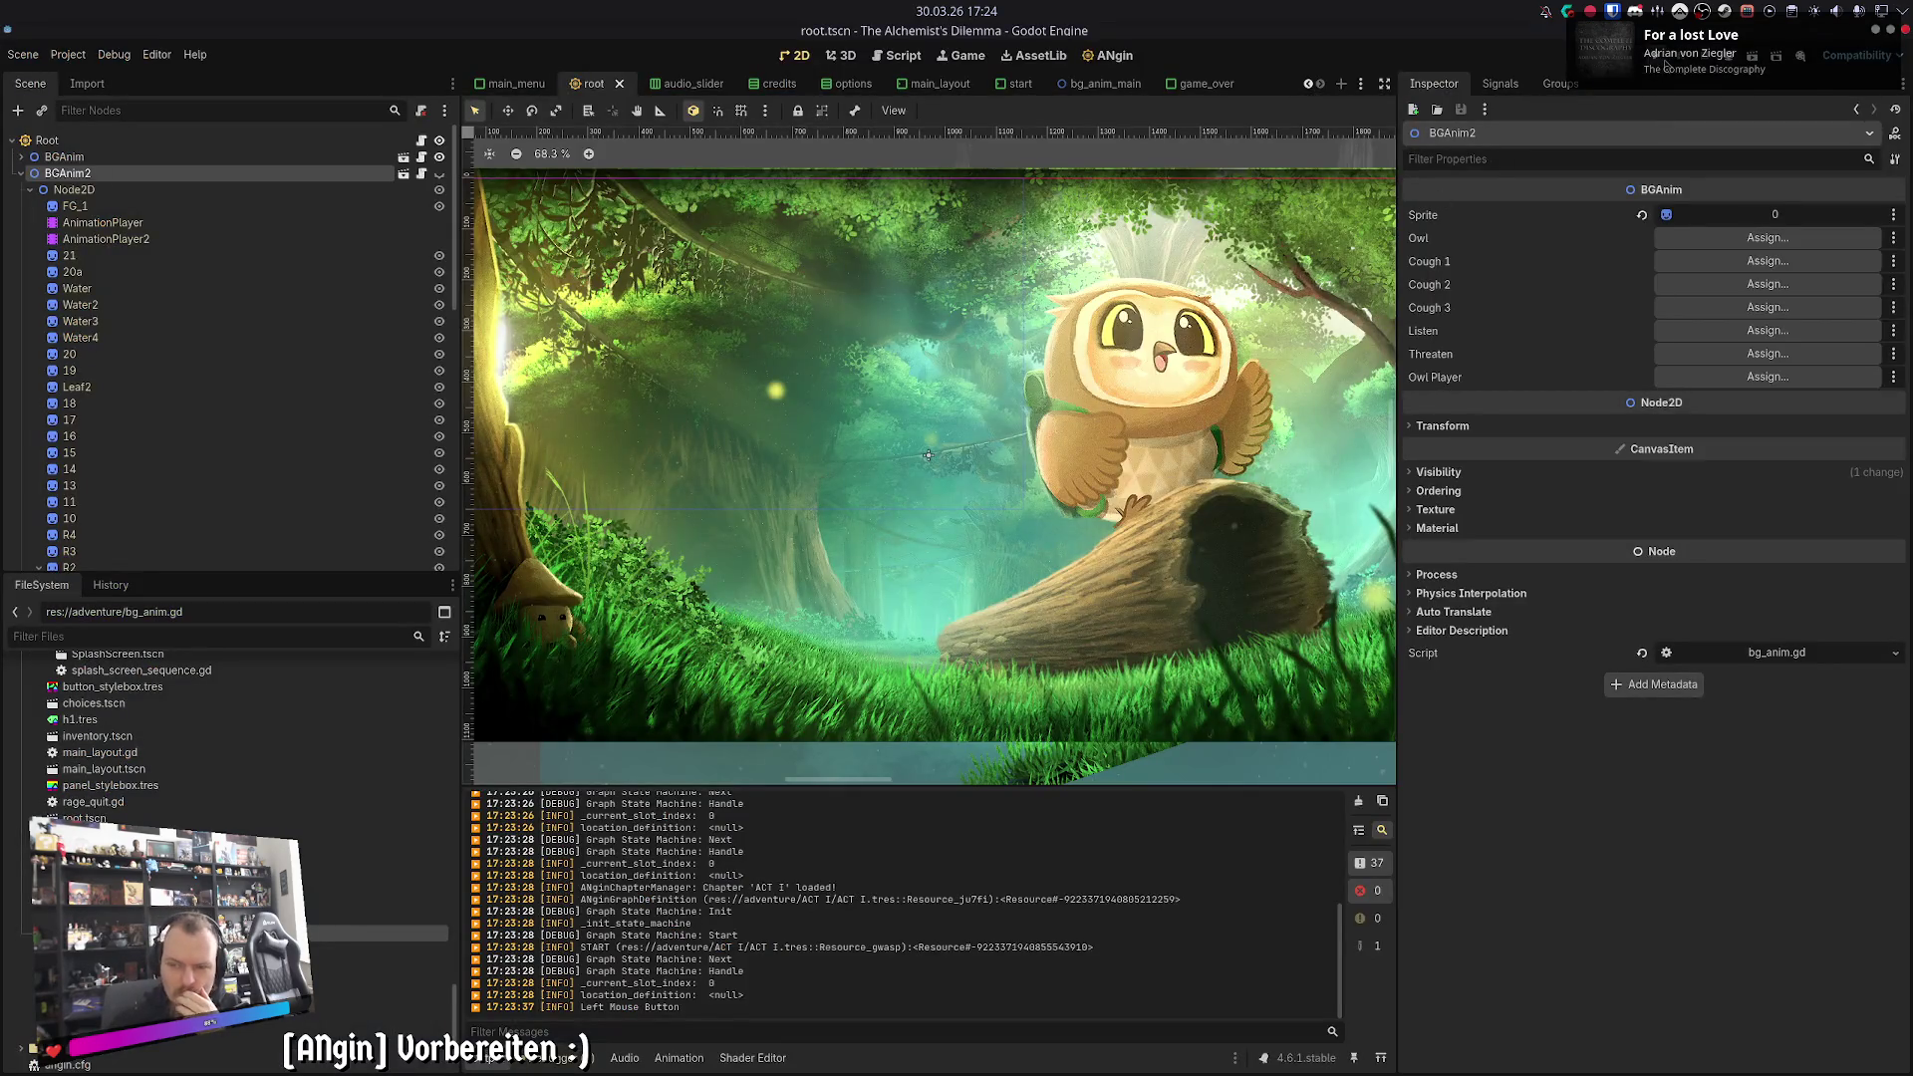
Step: Collapse BGAnim2 in the Scene tree and show its Visibility settings in the Inspector
left_click(21, 174)
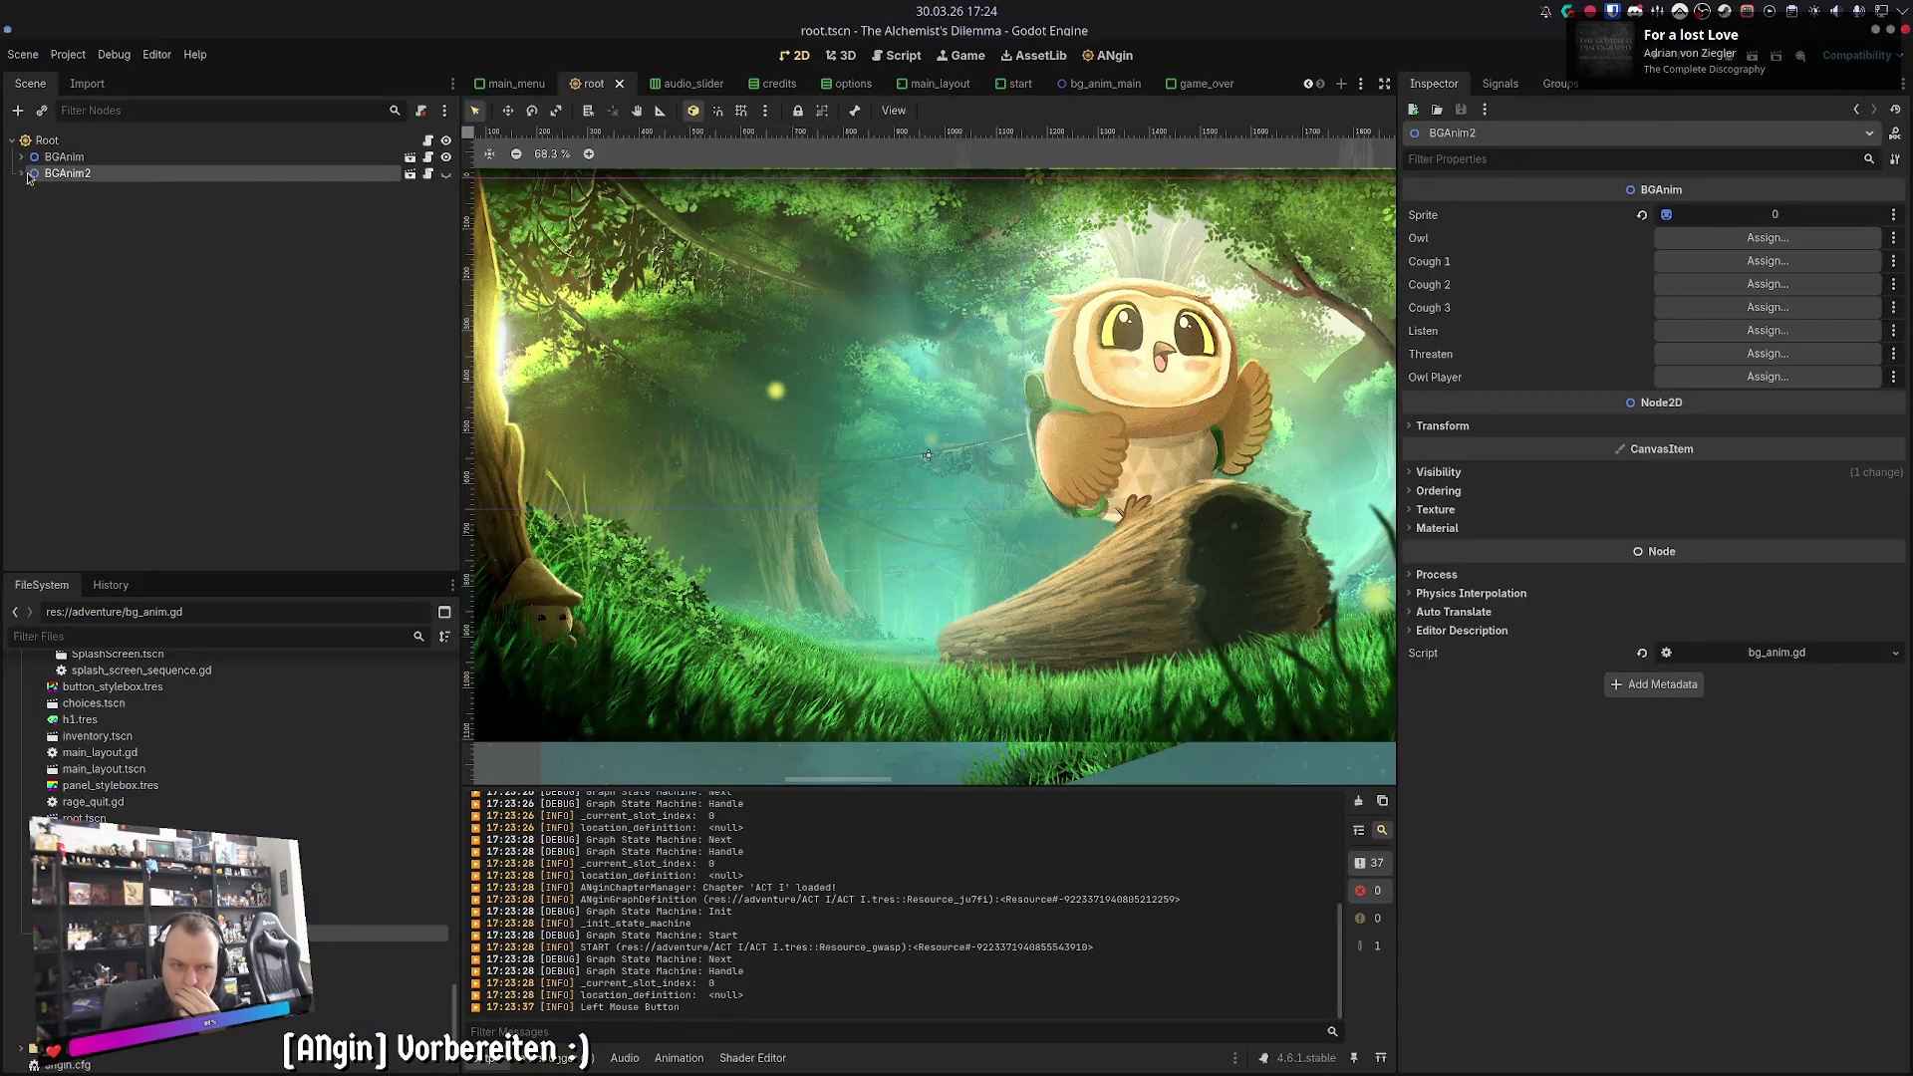
left_click(64, 156)
left_click(86, 173)
left_click(87, 173)
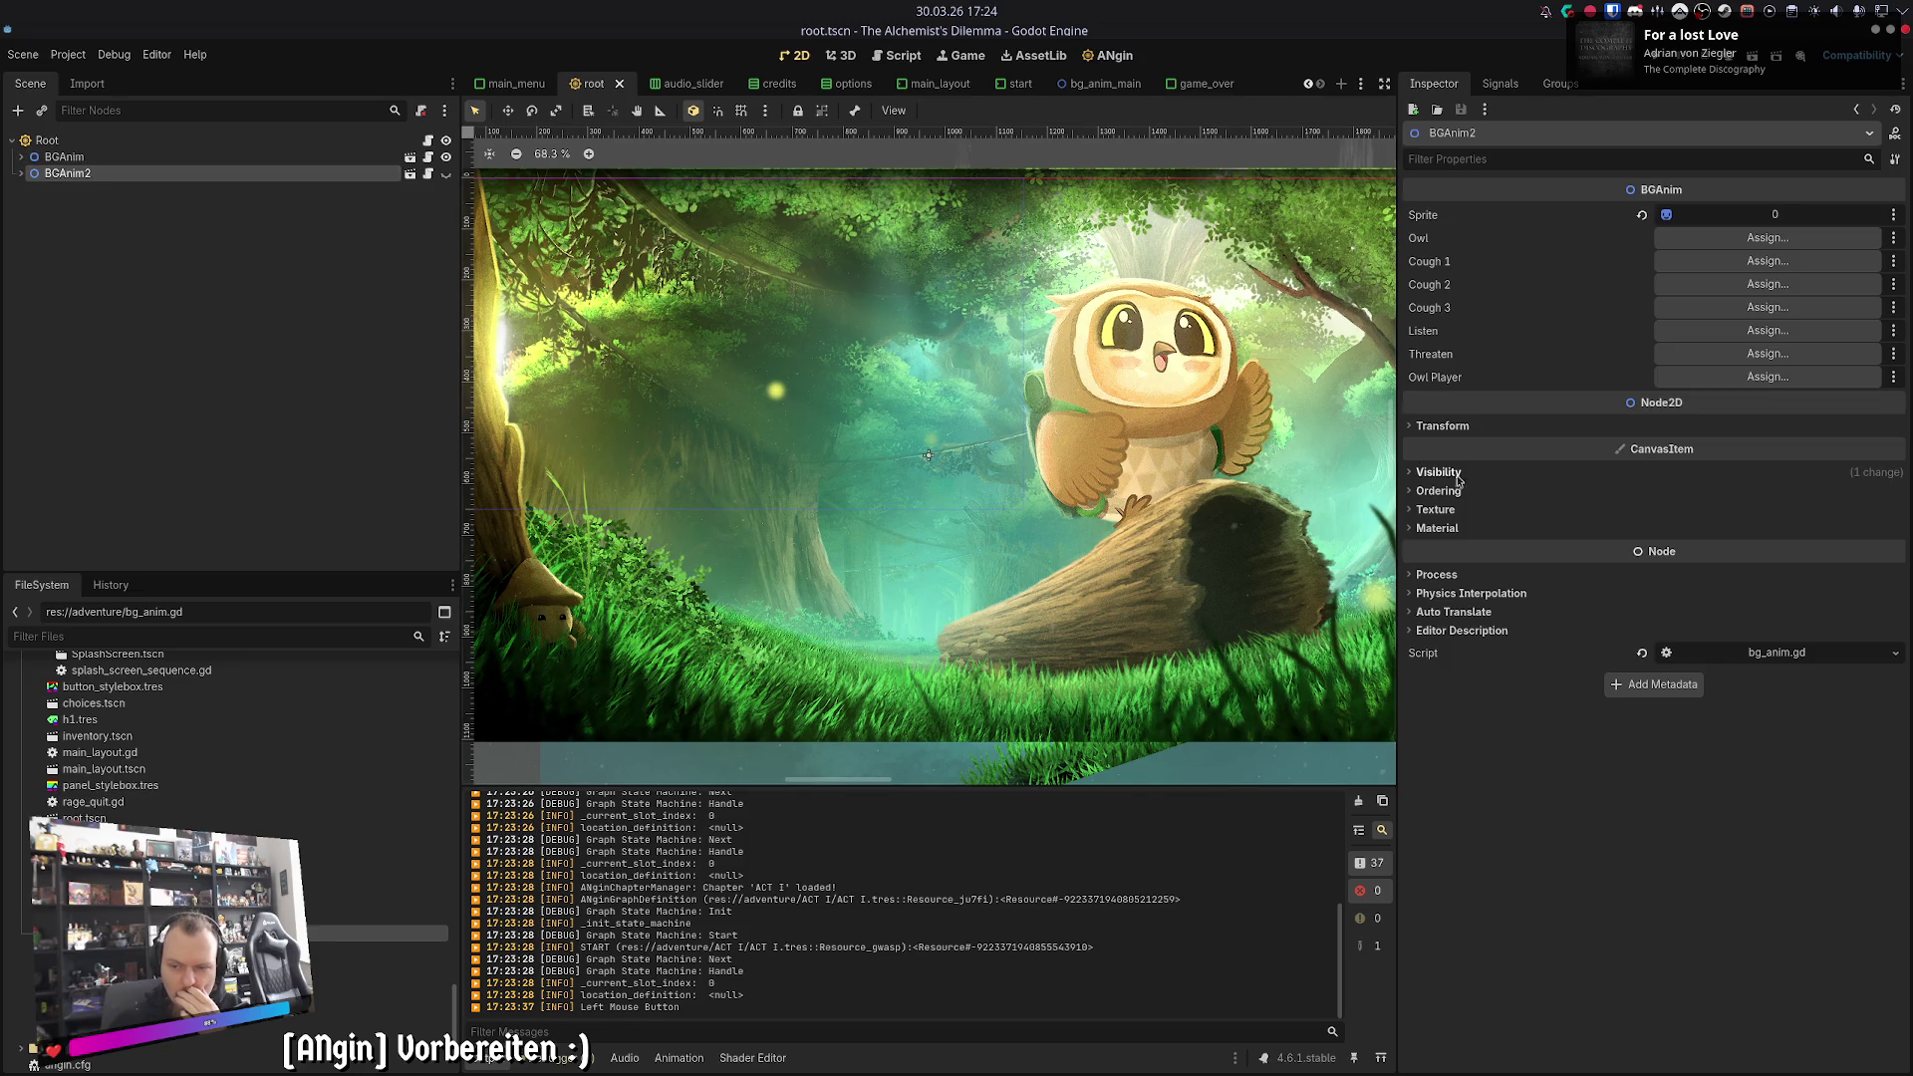
left_click(1492, 472)
Step: Expand BGAnim's Visibility settings, then run the project with F5
left_click(63, 156)
left_click(1490, 471)
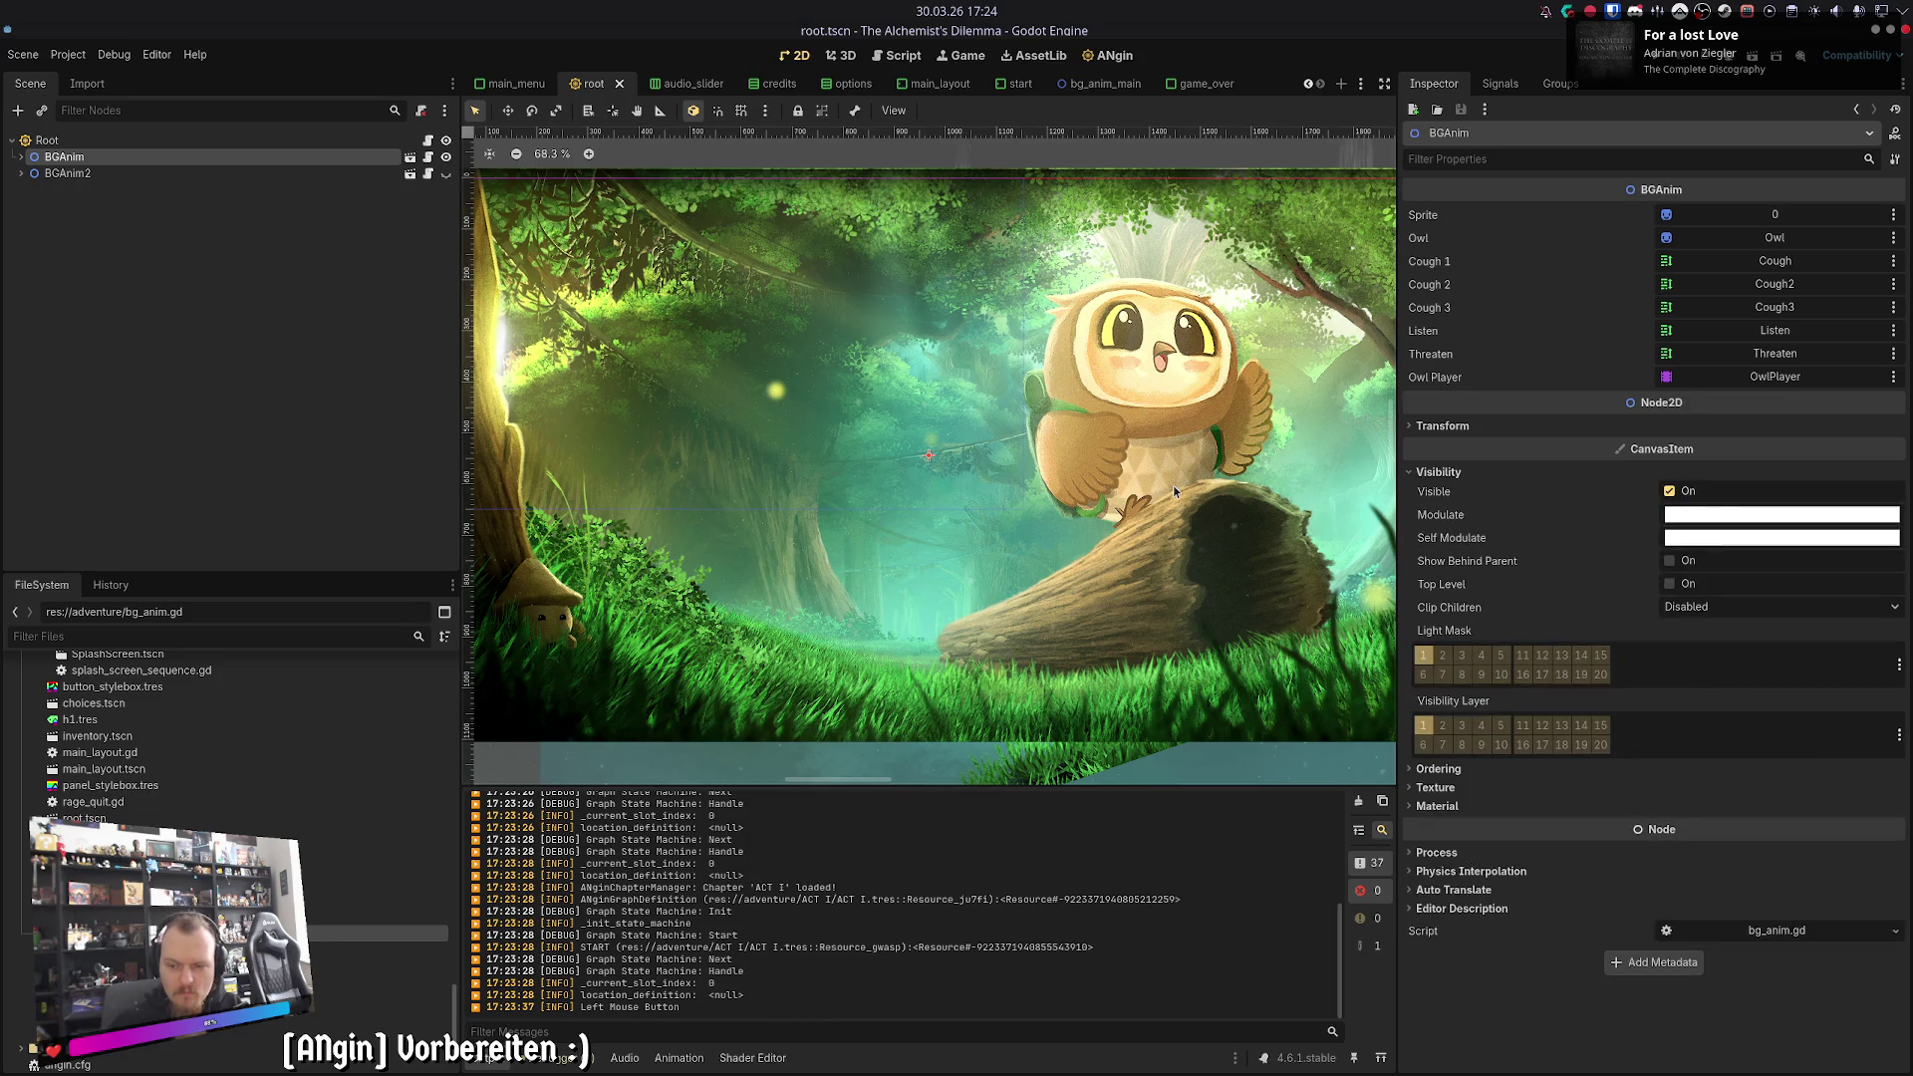
key("F5")
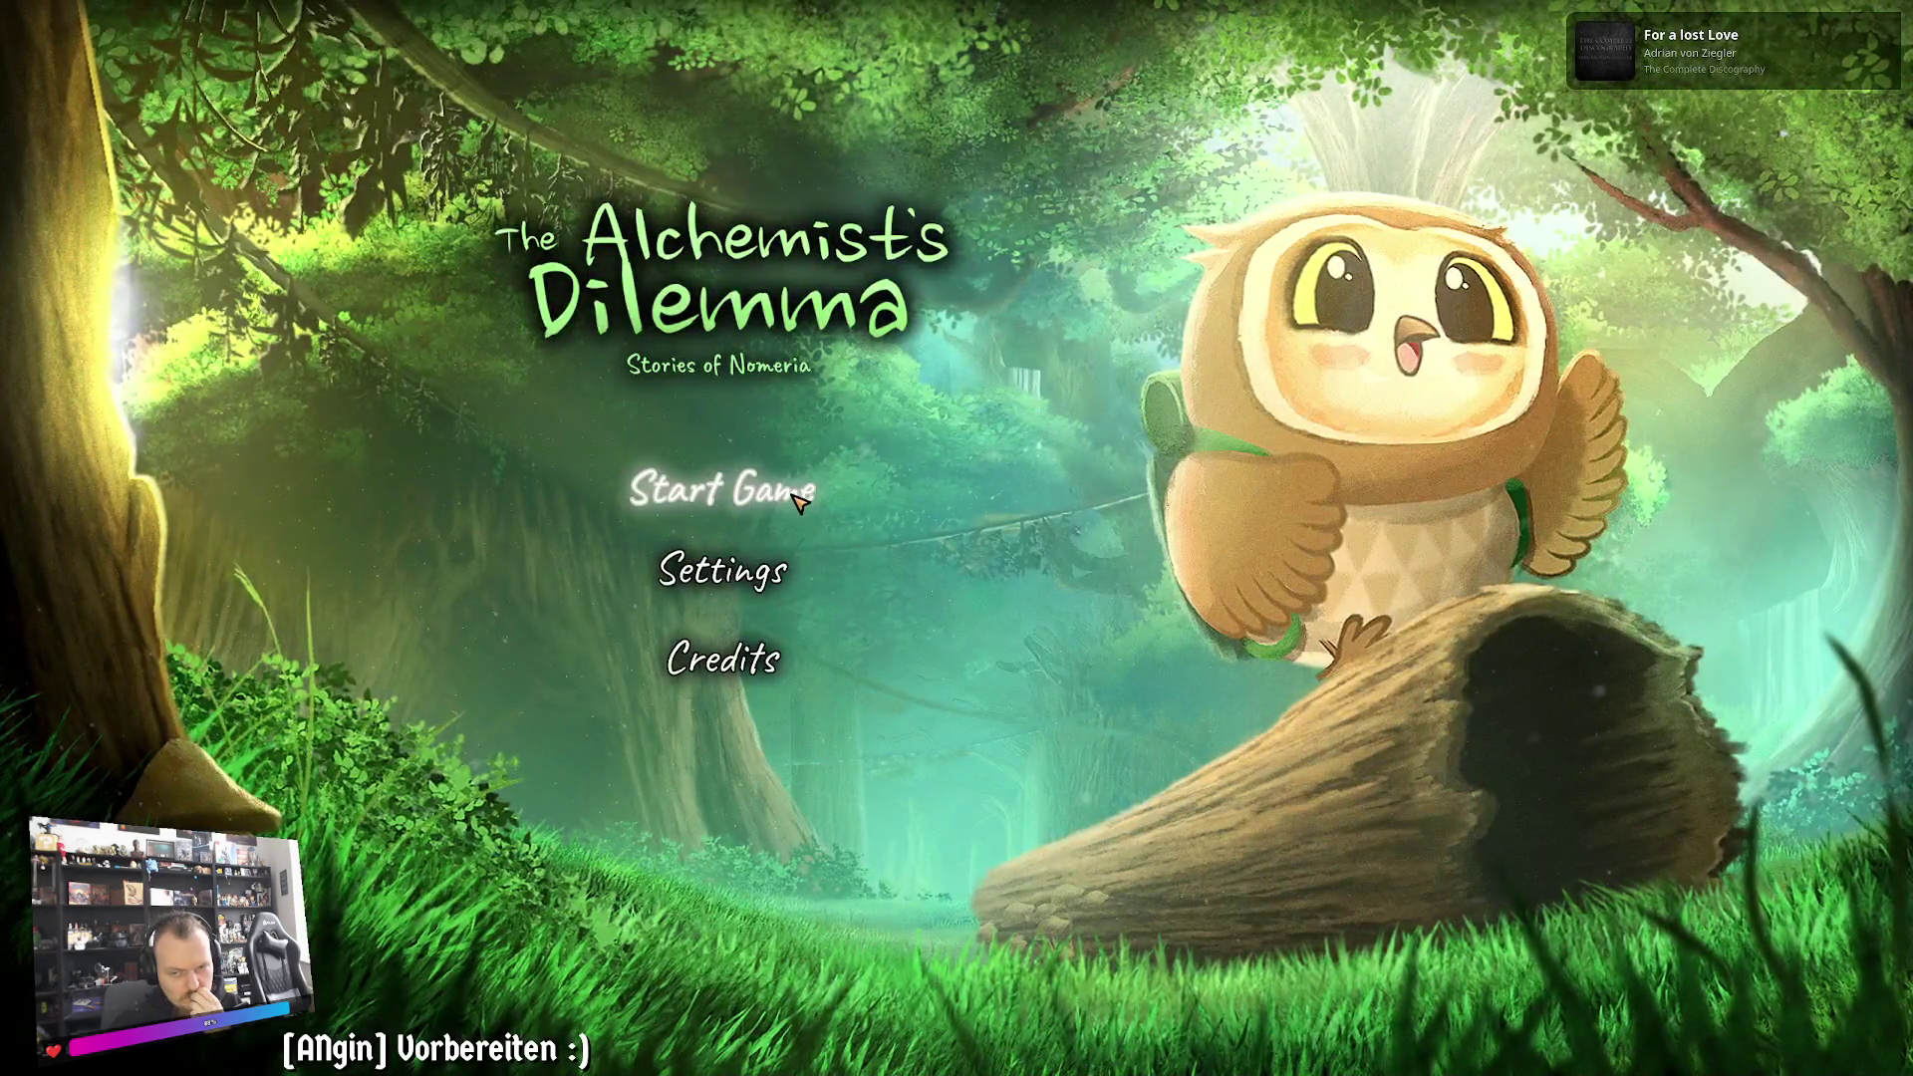
Step: Click Start Game to watch the background fade, stop the game, and reselect BGAnim2
left_click(800, 501)
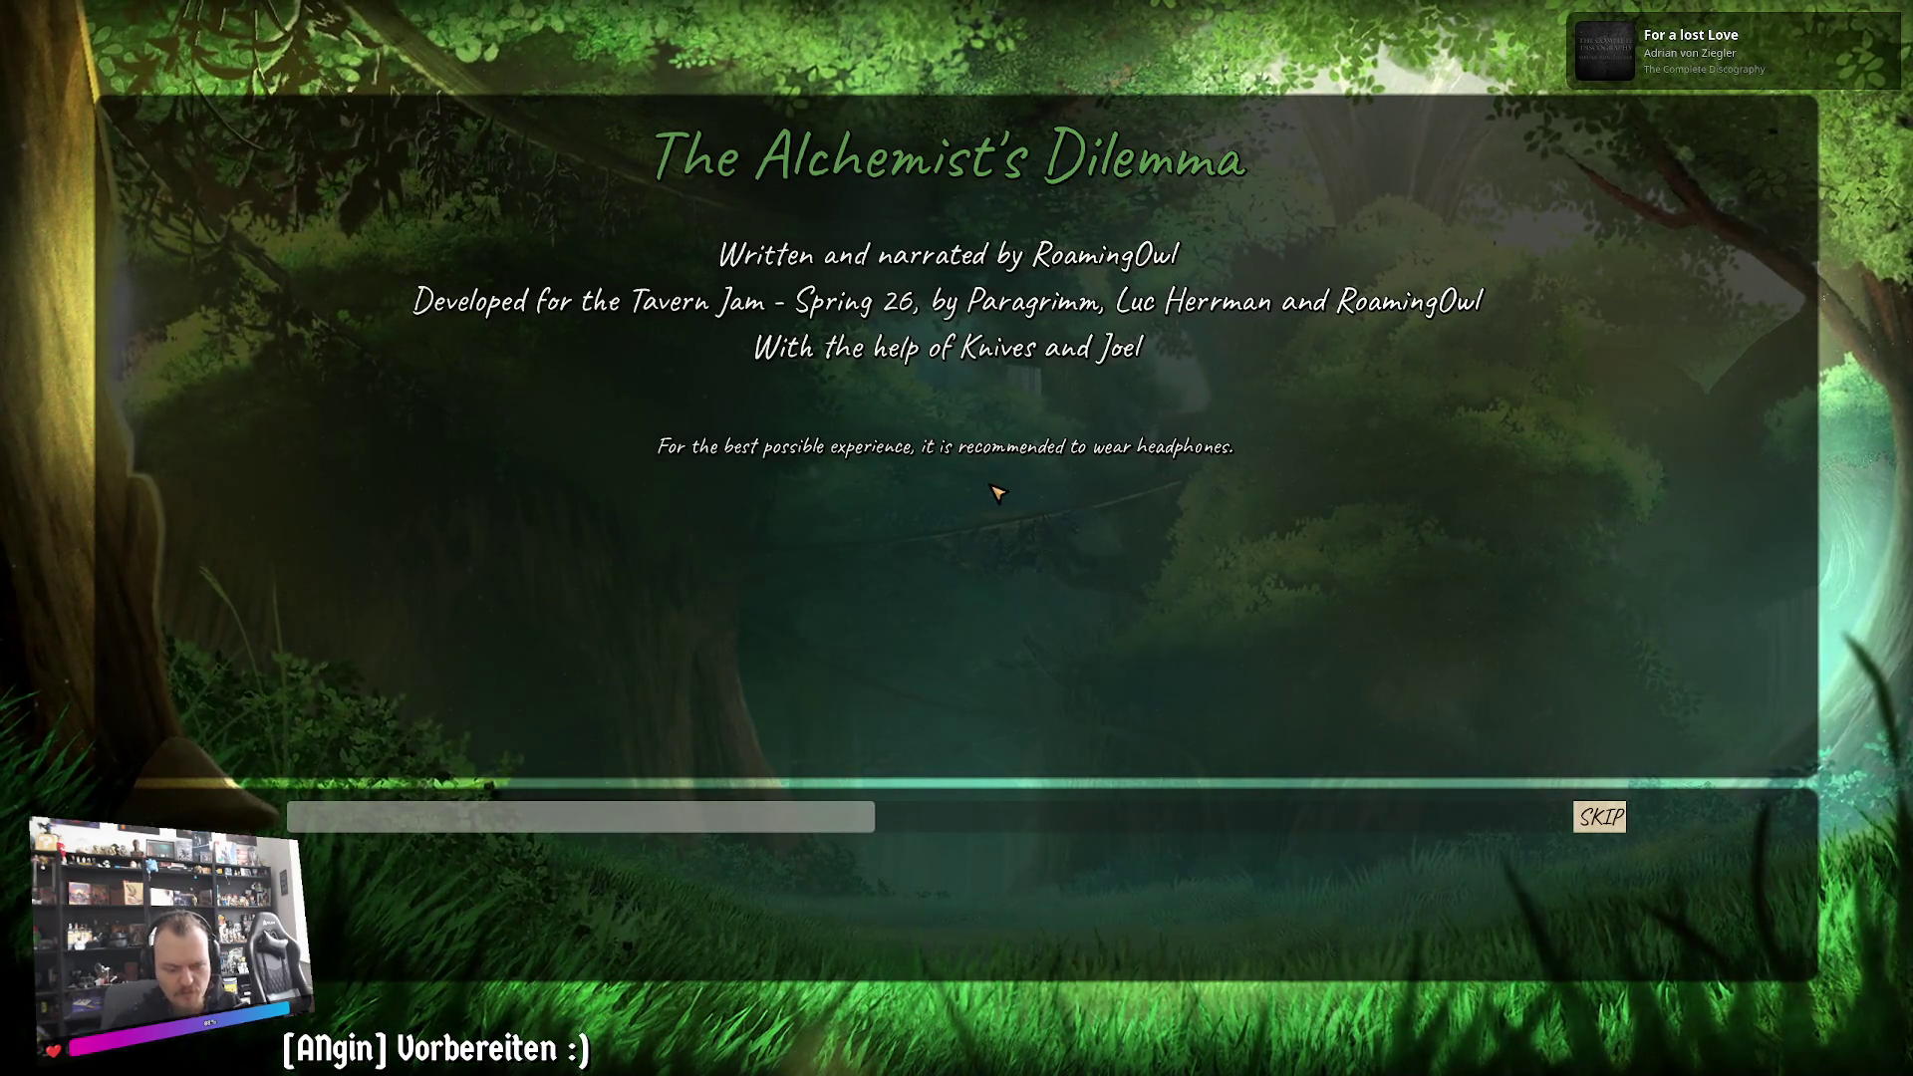
key("F8")
left_click(260, 170)
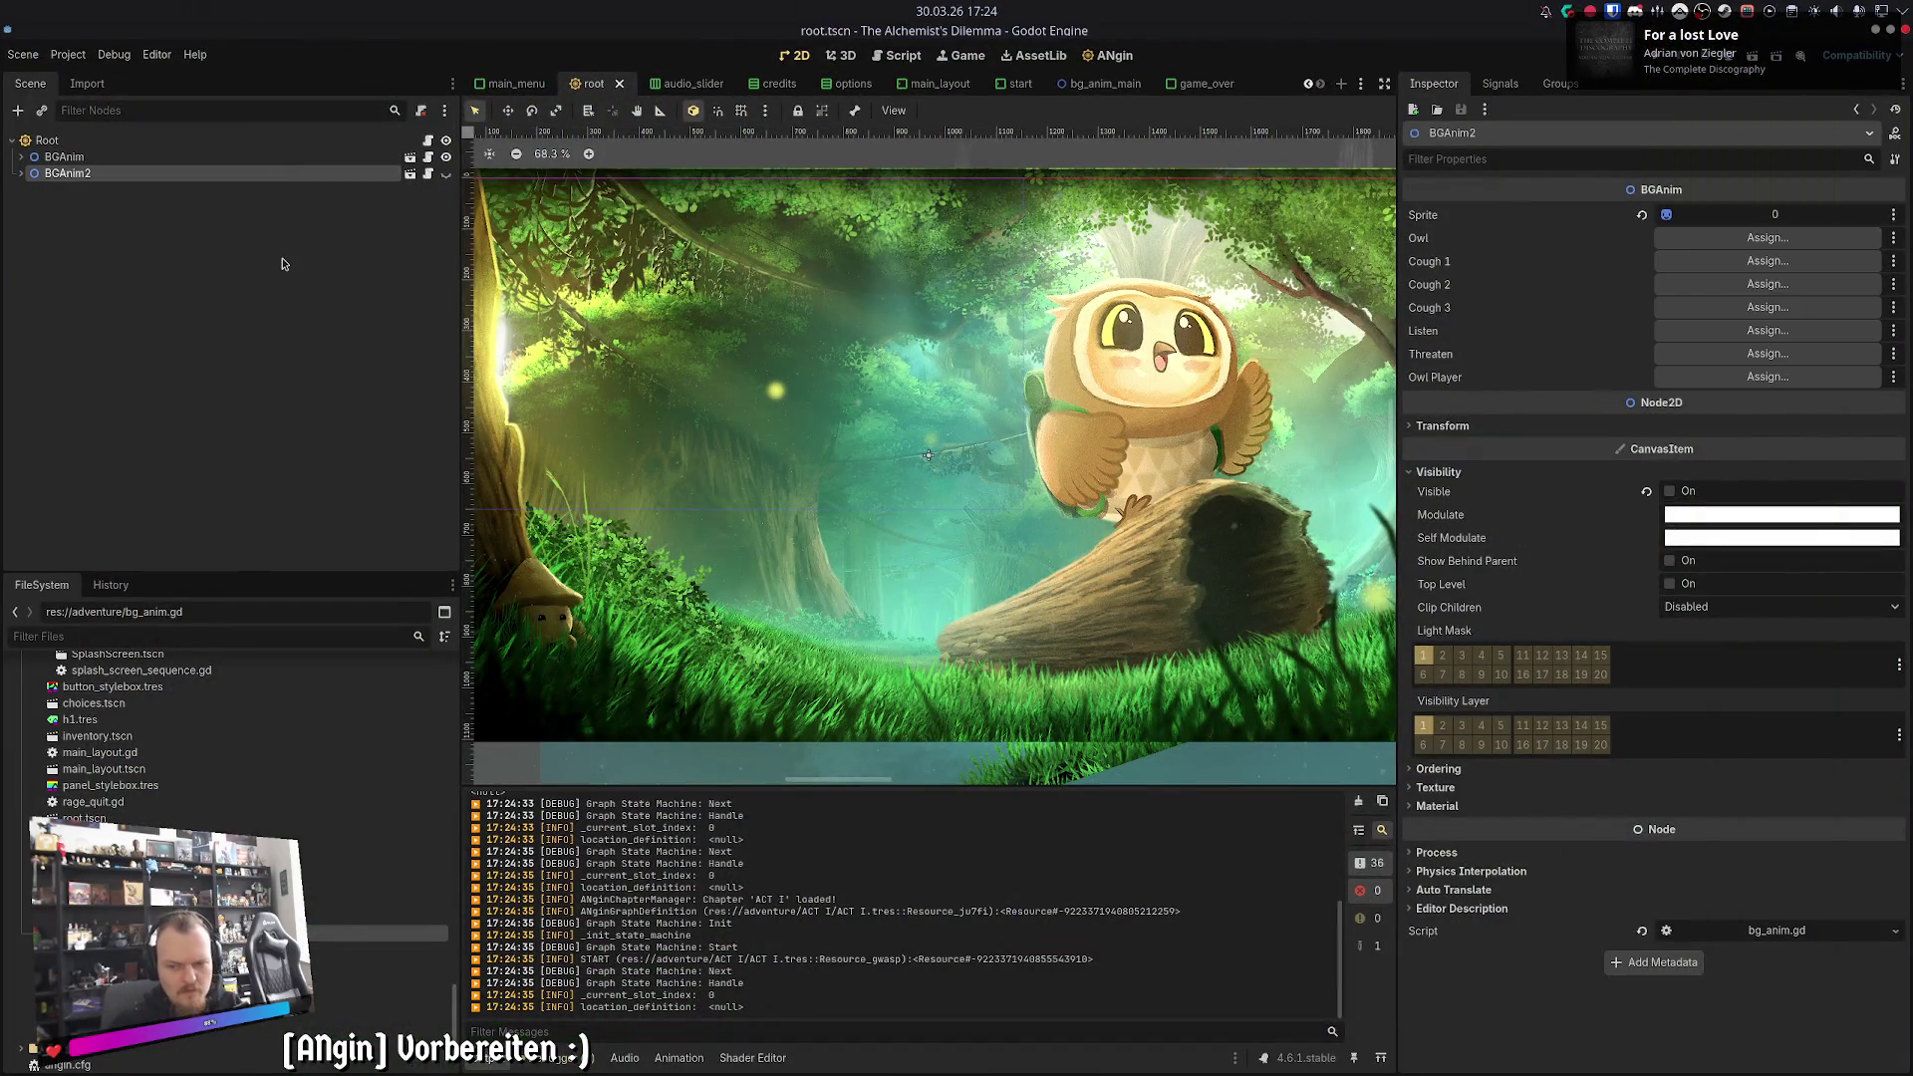
key("alt+Tab")
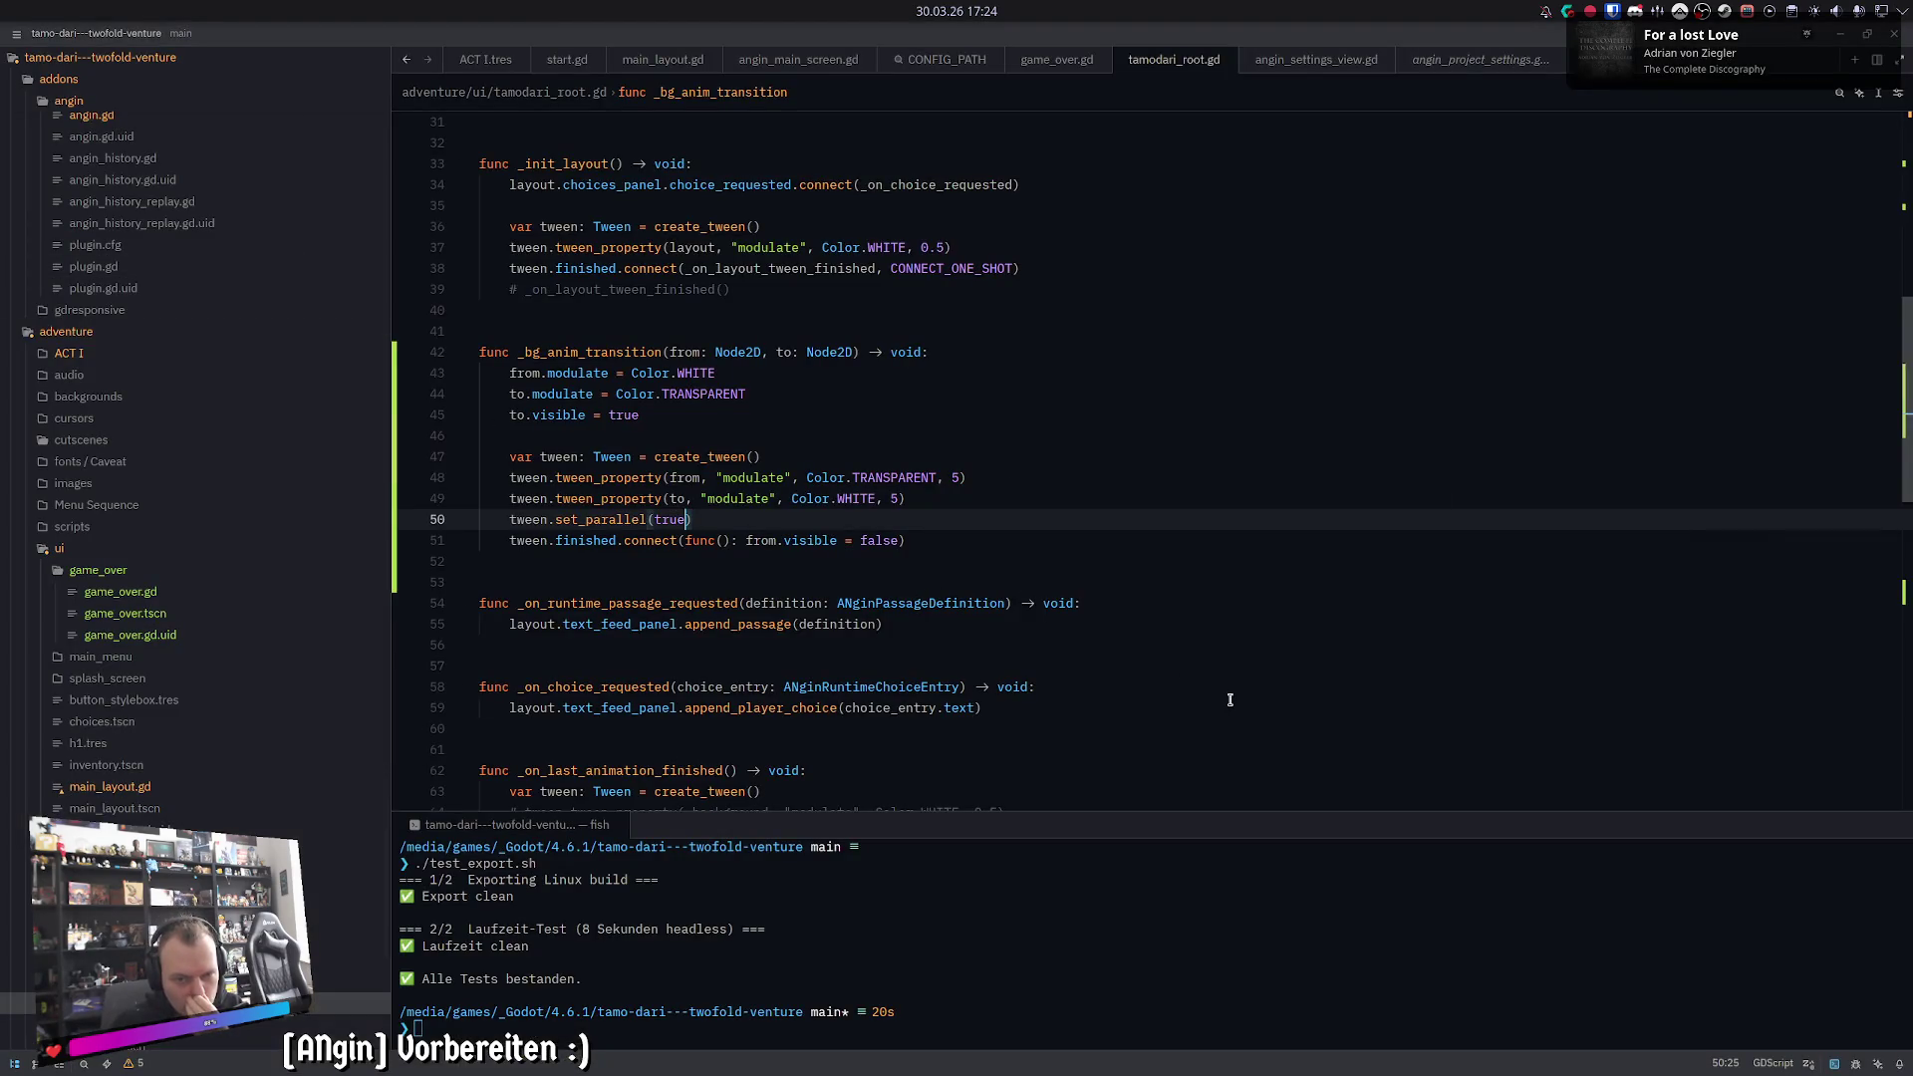
Step: Select _bg_anim_transition in tamodari_root.gd and scroll through its 5-second crossfade code and call sites
double_click(588, 352)
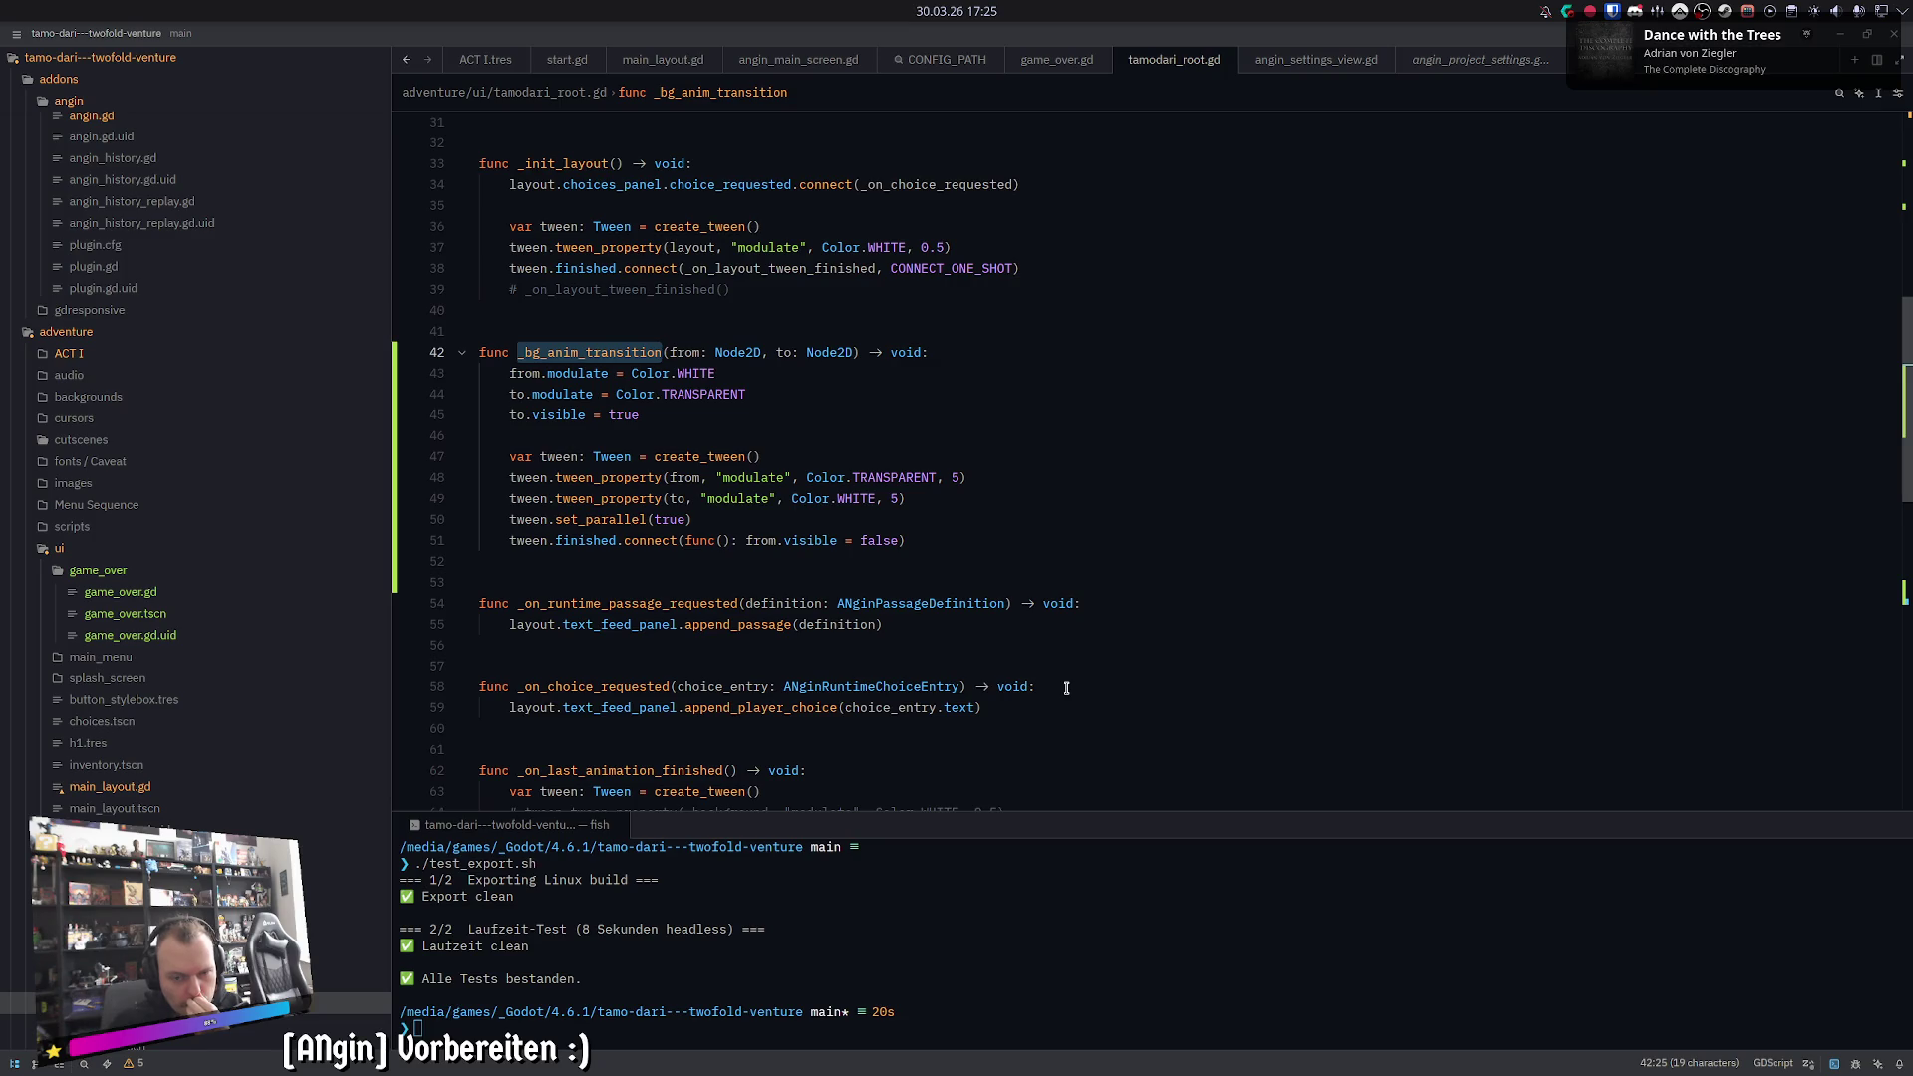
scroll(1067, 689, "down", 5)
scroll(1066, 688, "down", 5)
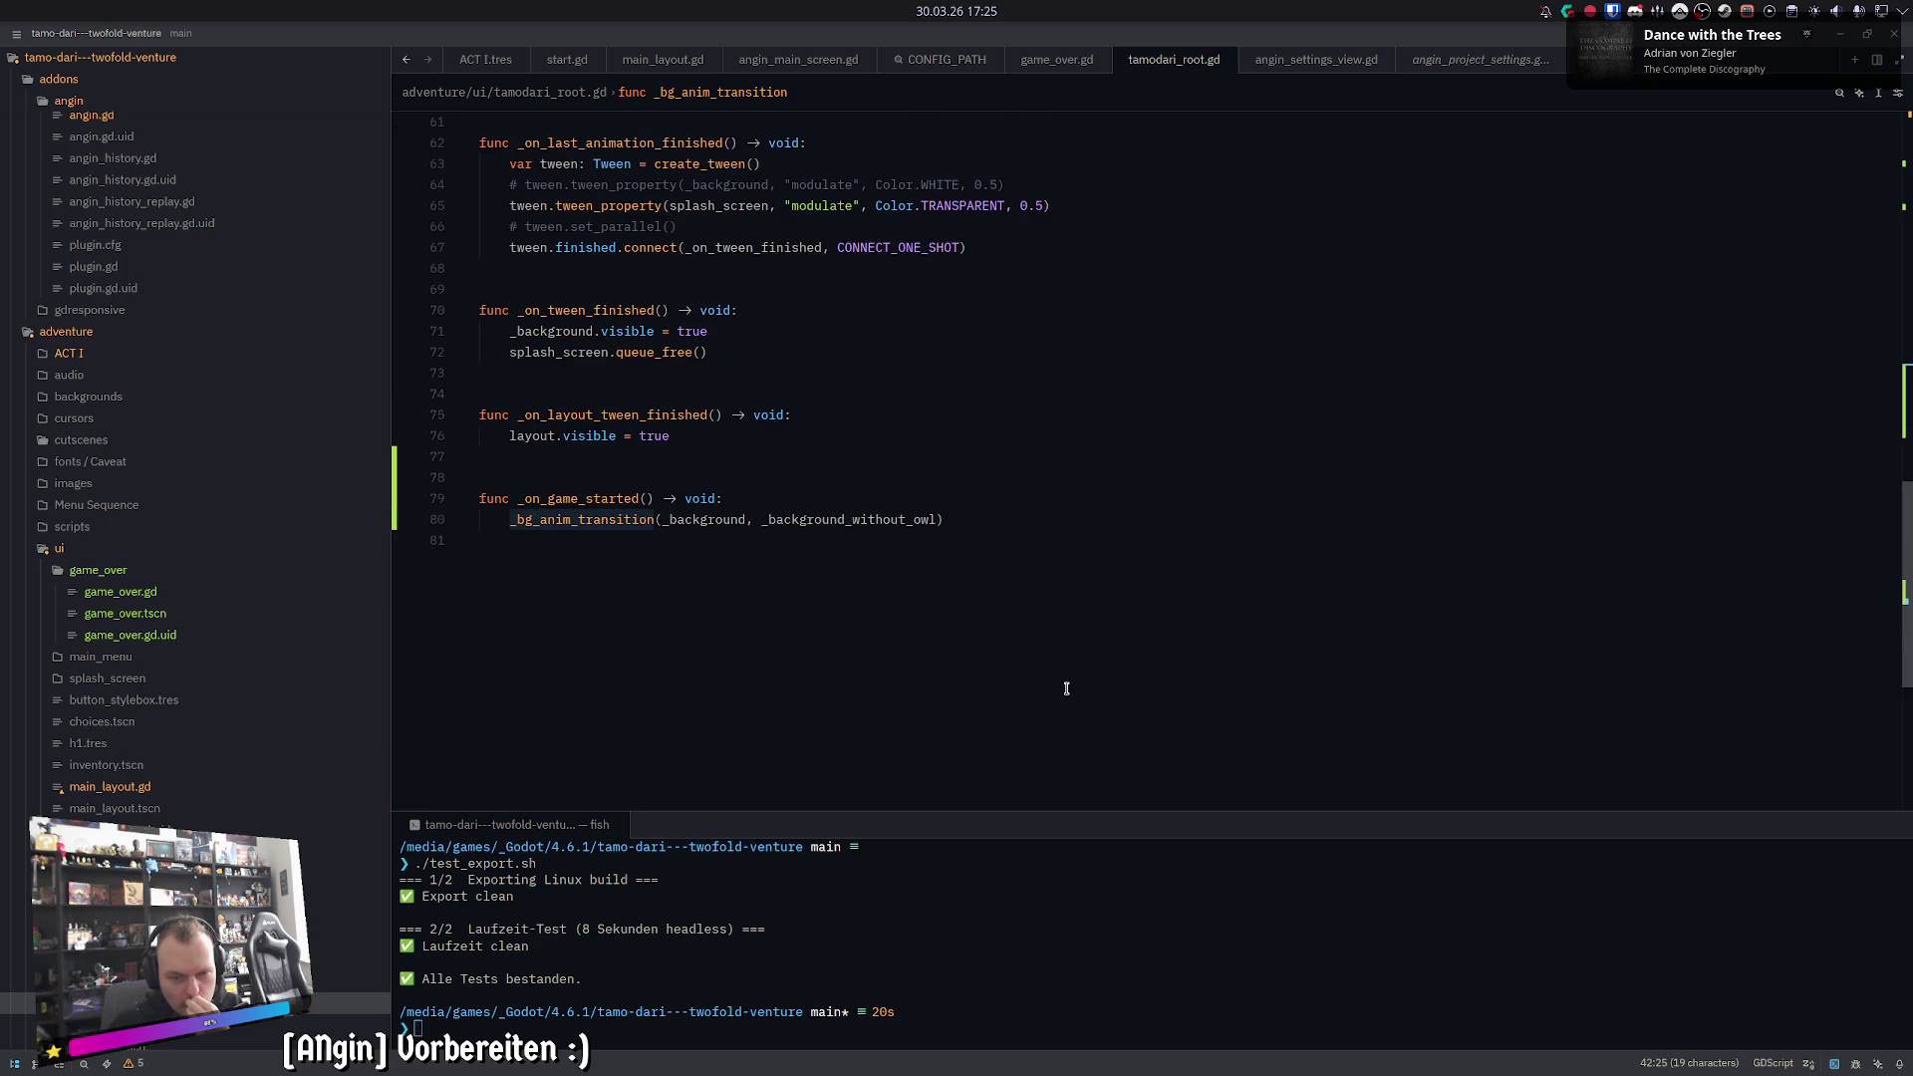
scroll(1066, 689, "up", 12)
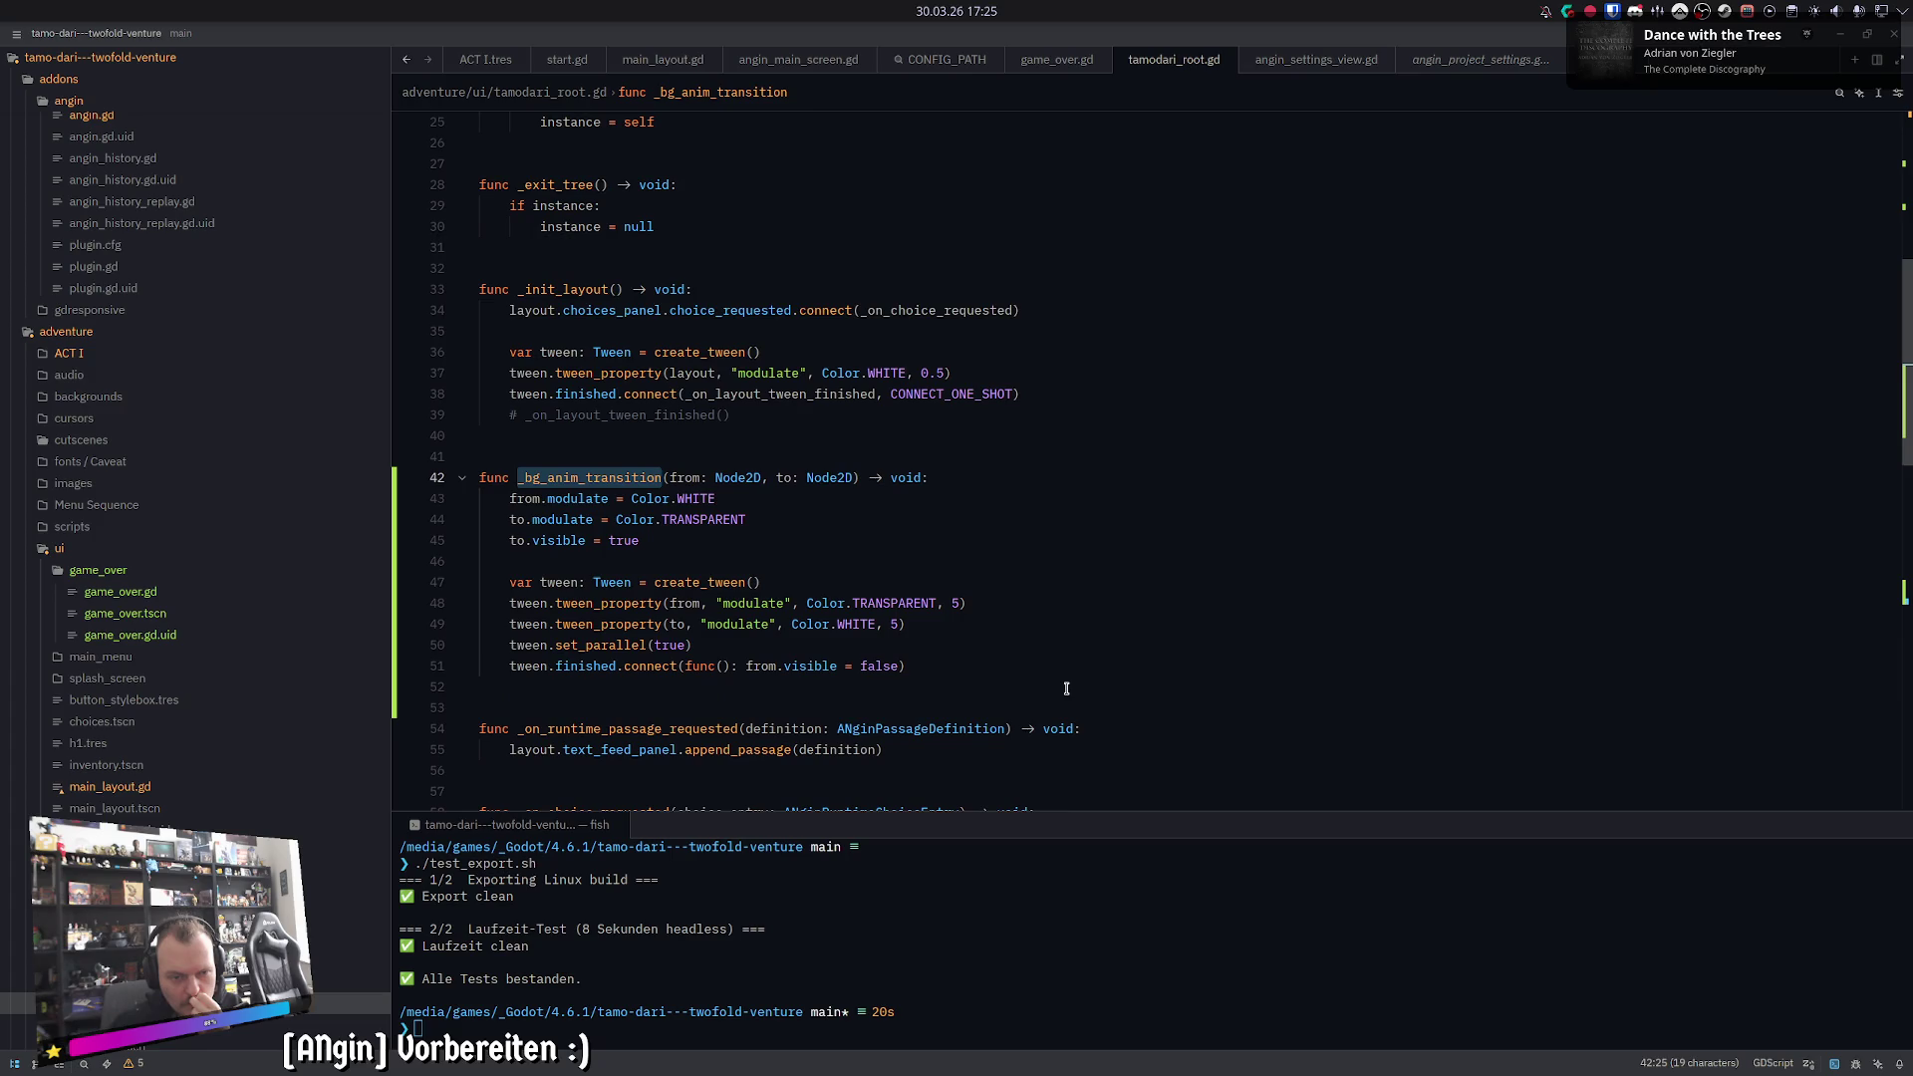
scroll(1066, 688, "up", 7)
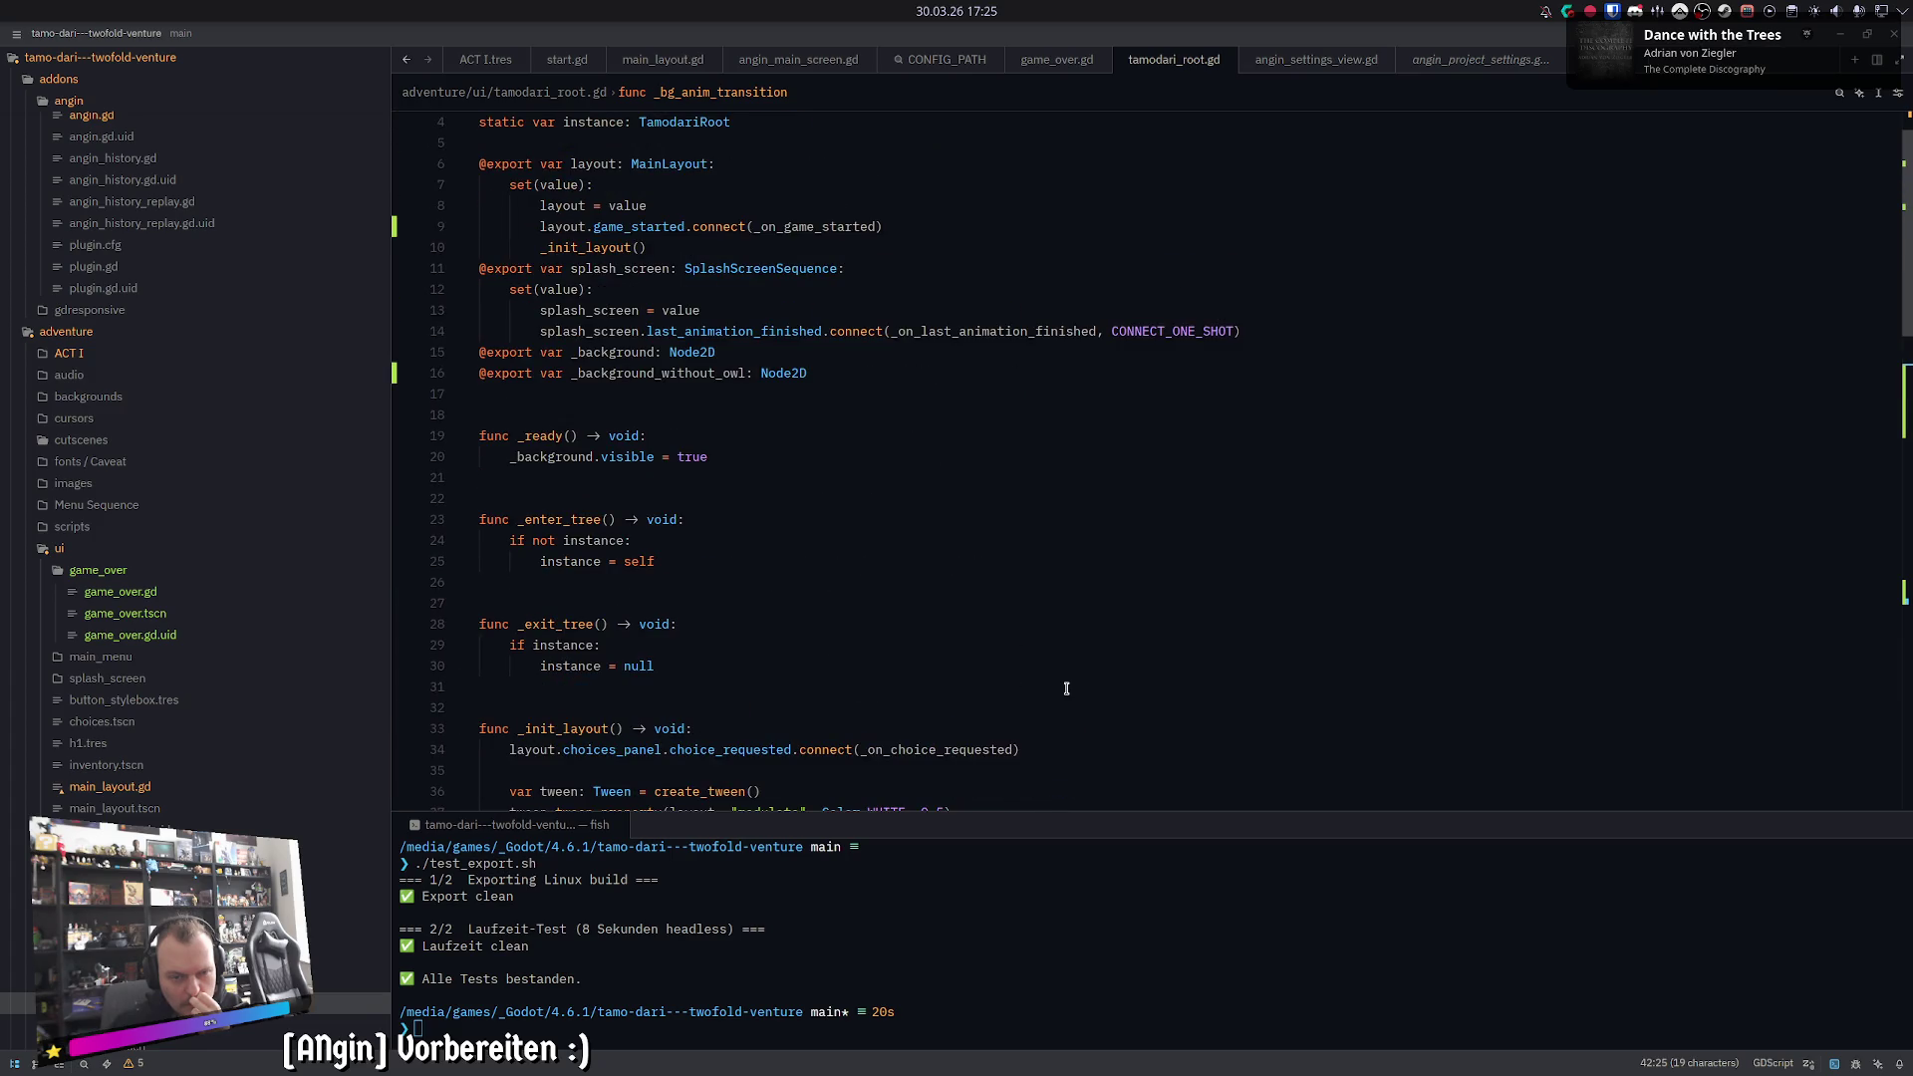
scroll(1067, 688, "down", 4)
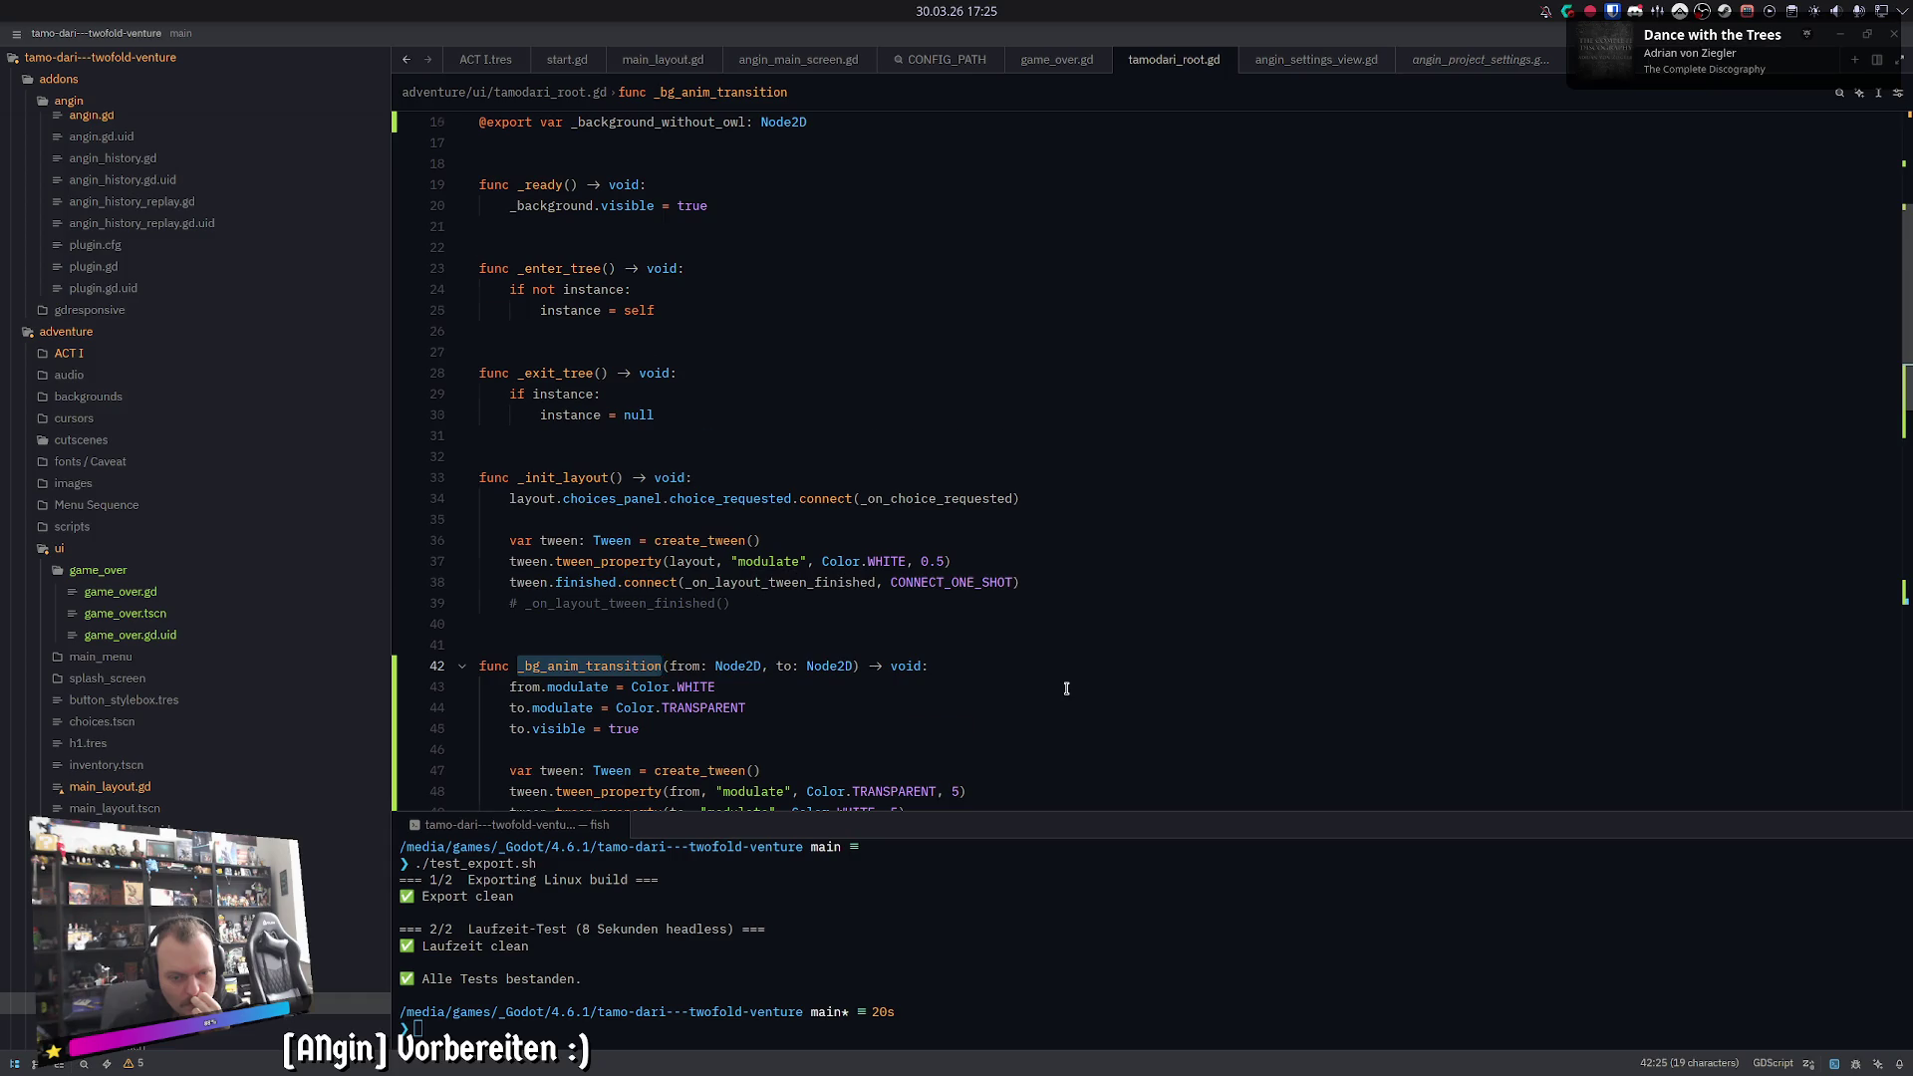
scroll(1067, 688, "down", 3)
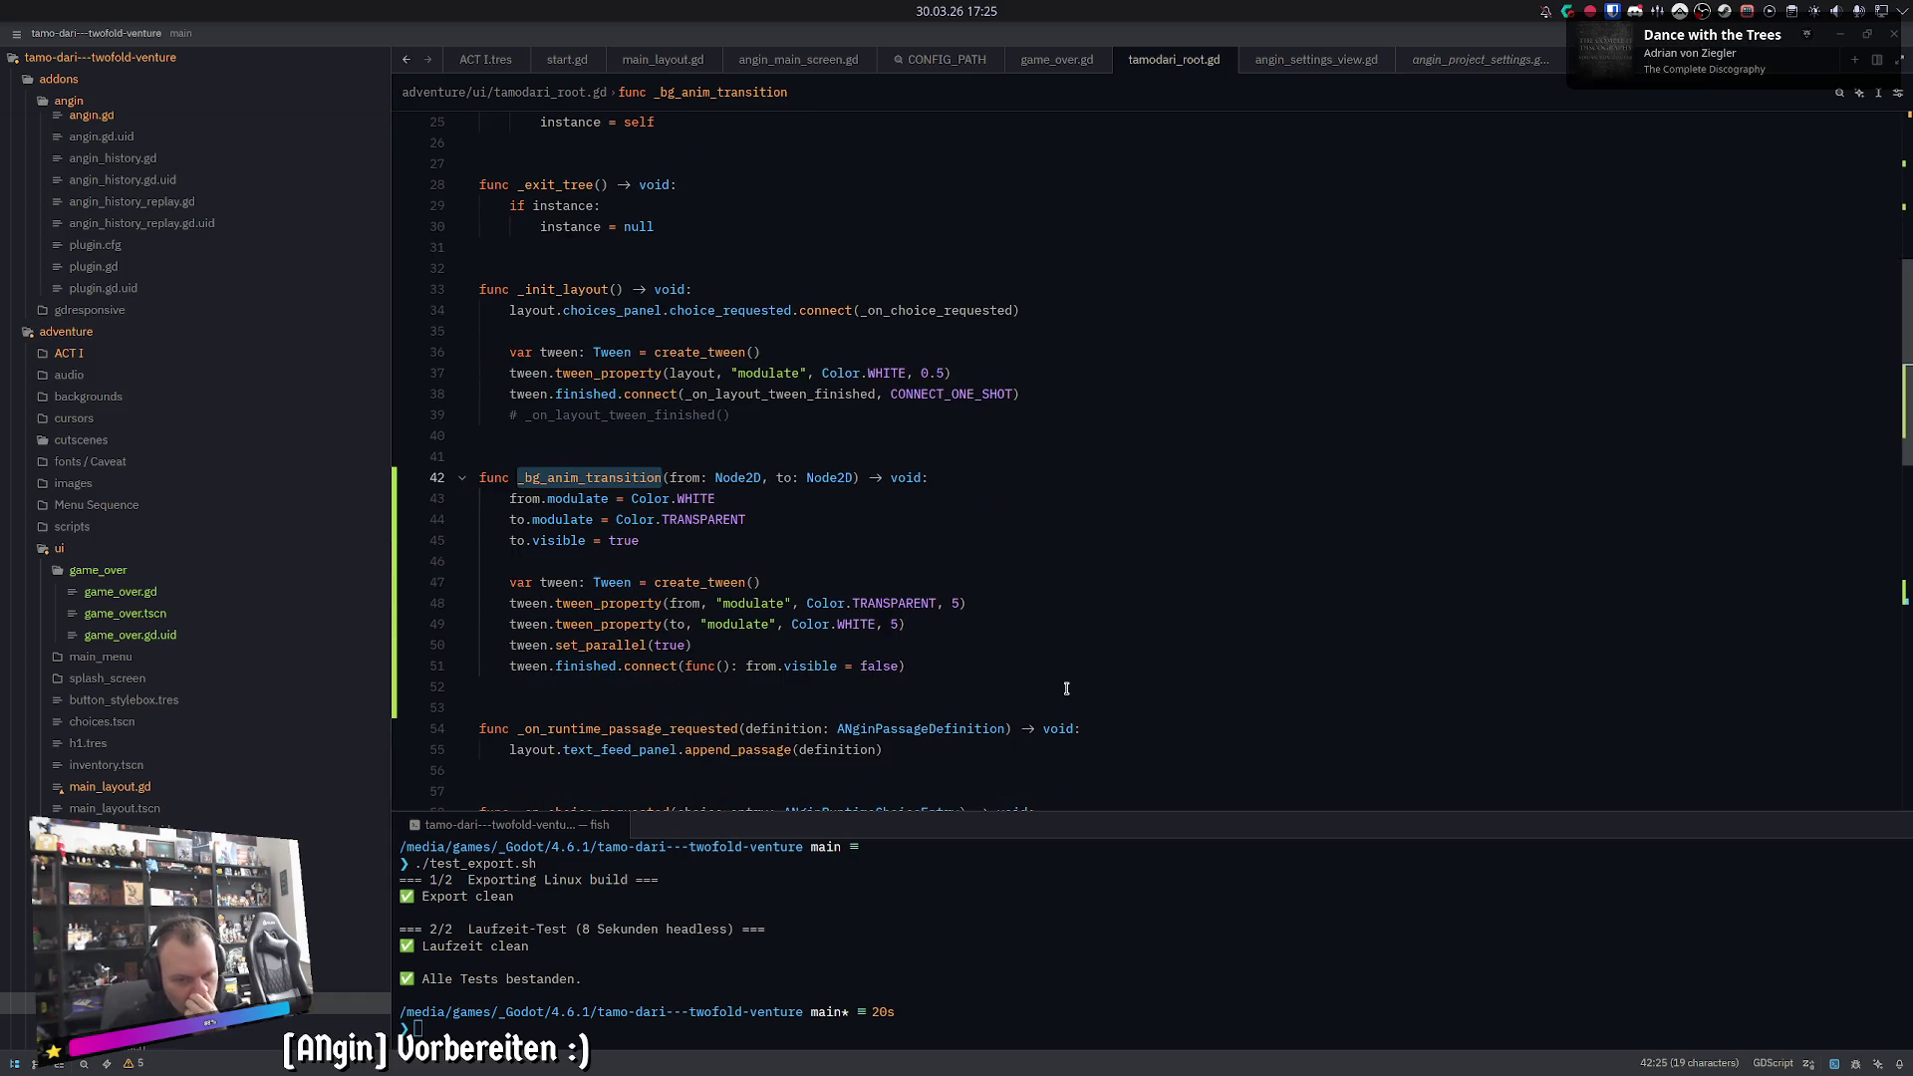
scroll(1066, 688, "down", 1)
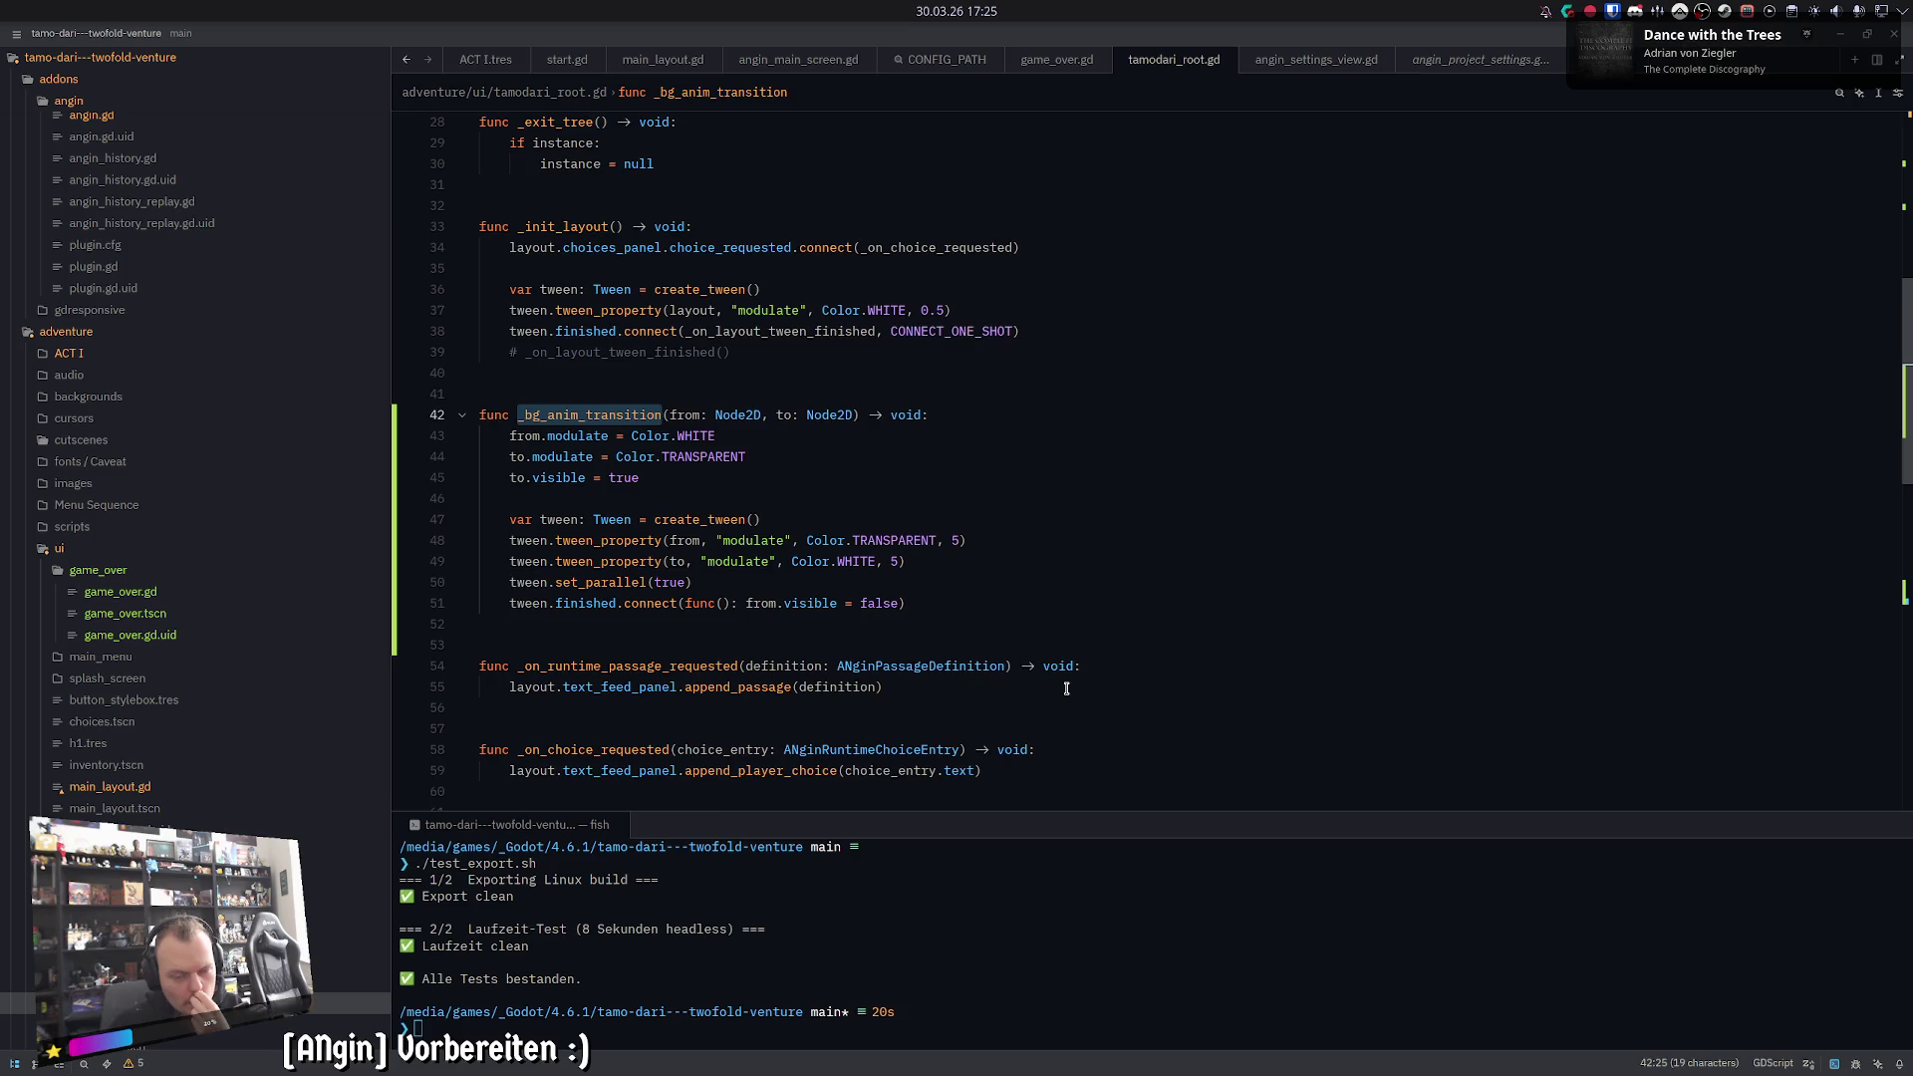
scroll(1066, 688, "down", 1)
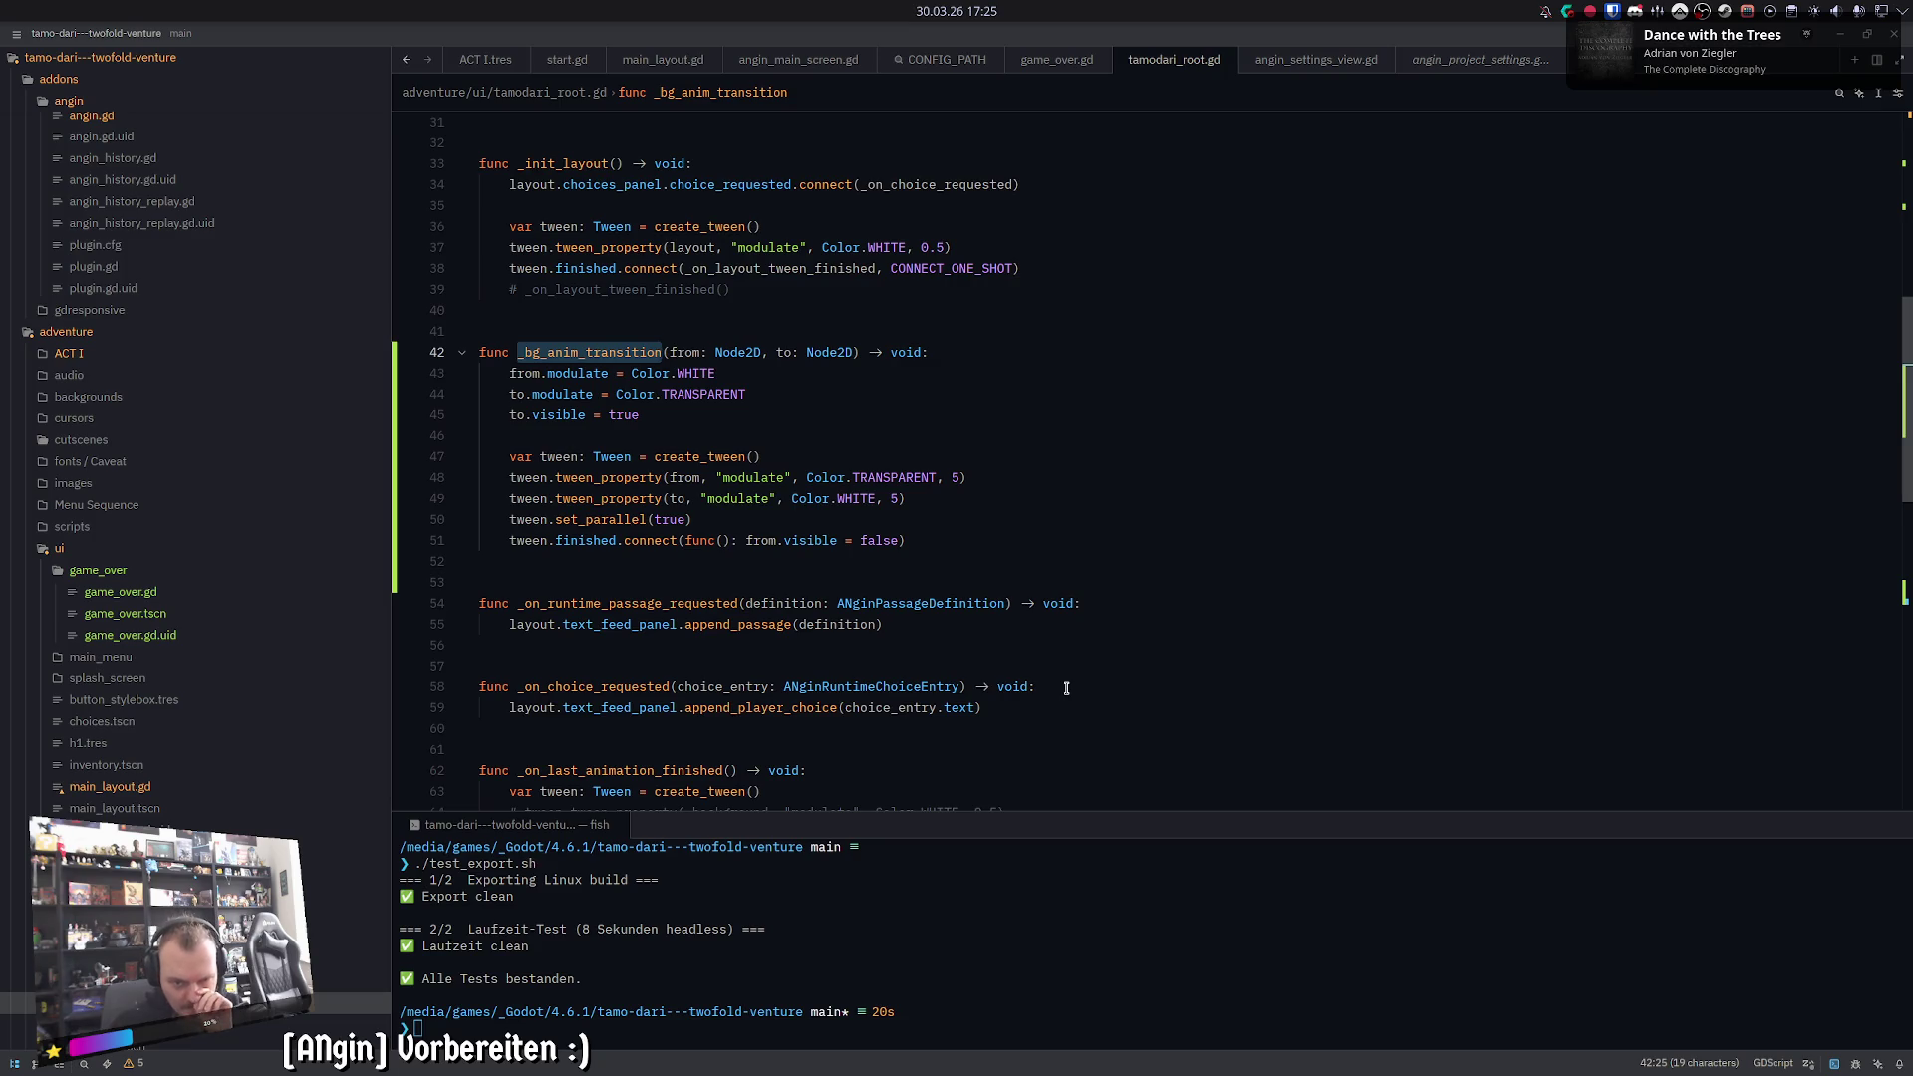
Step: Move the 'to' fade-in tween above the 'from' tween and add from.visible = true
left_click(1089, 499)
key("alt+Up")
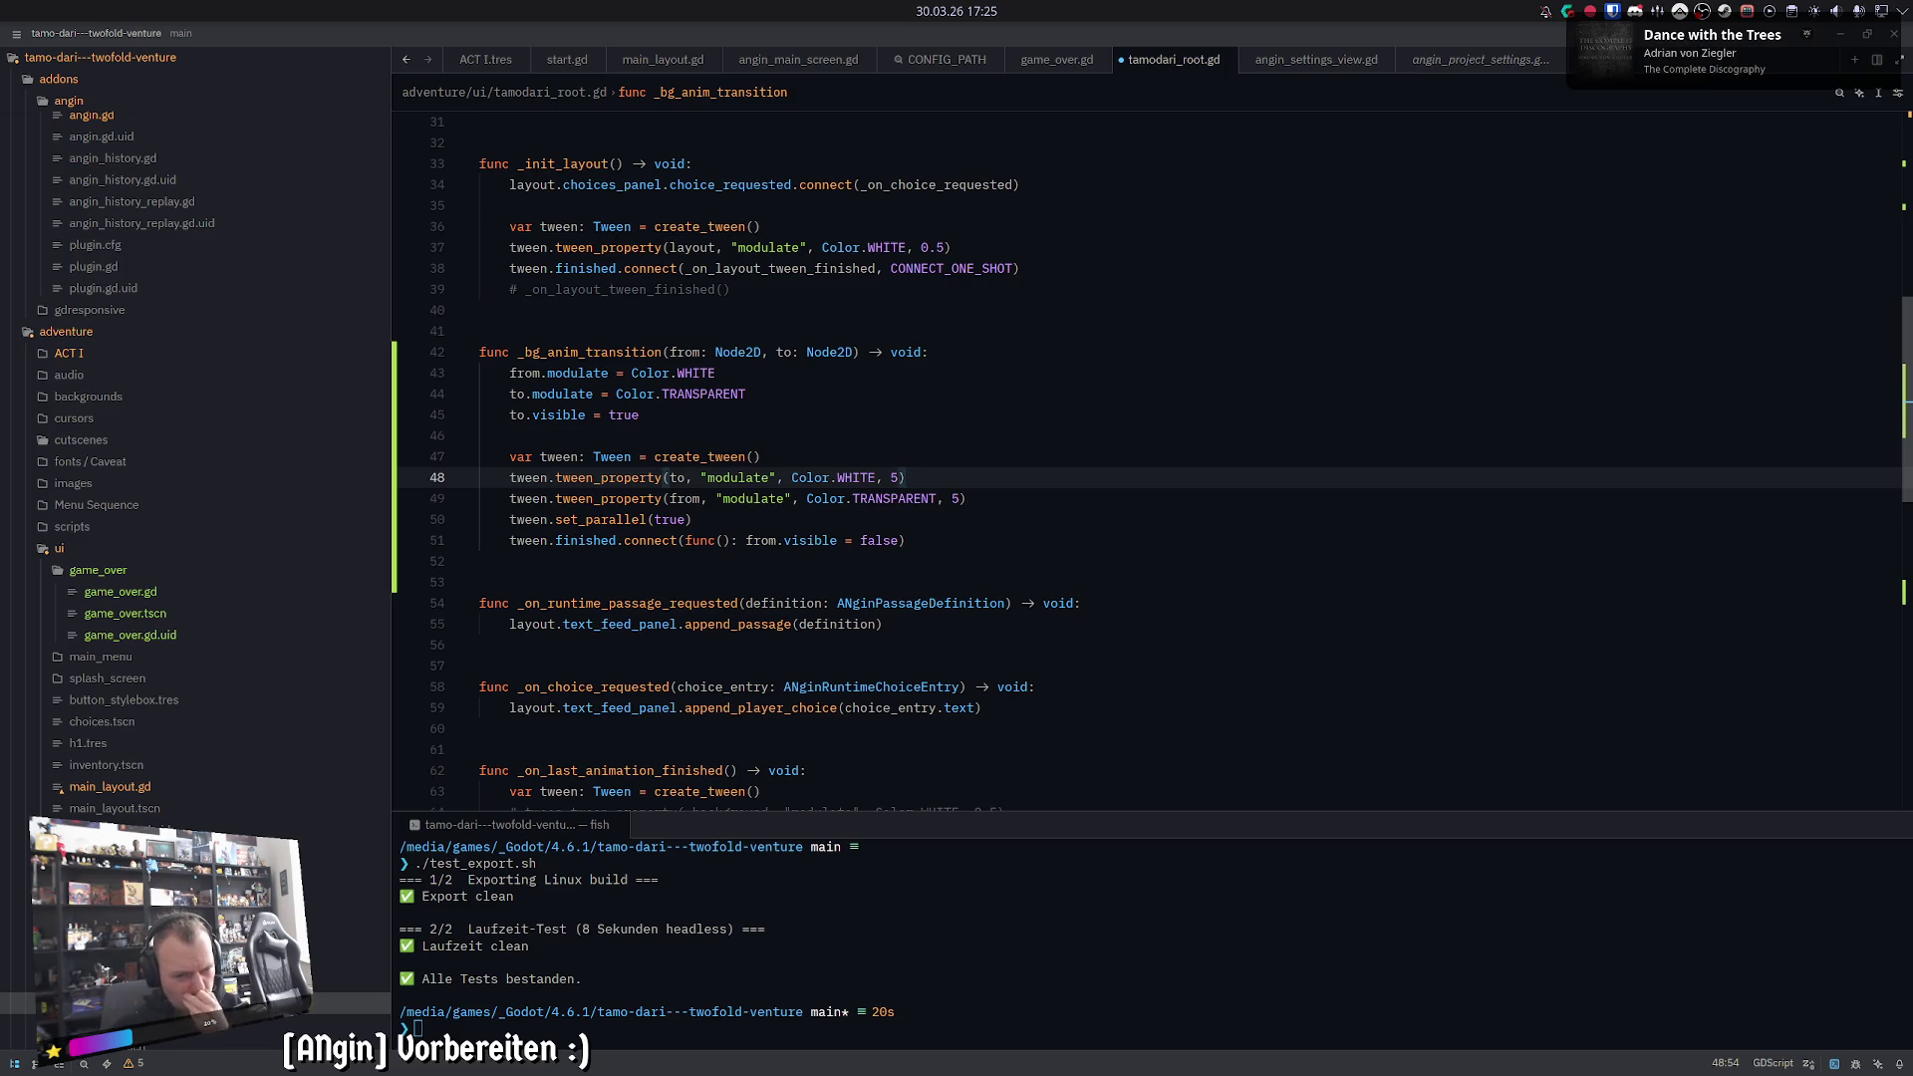
key("Up")
key("Up")
key("Up")
key("Return")
type("from")
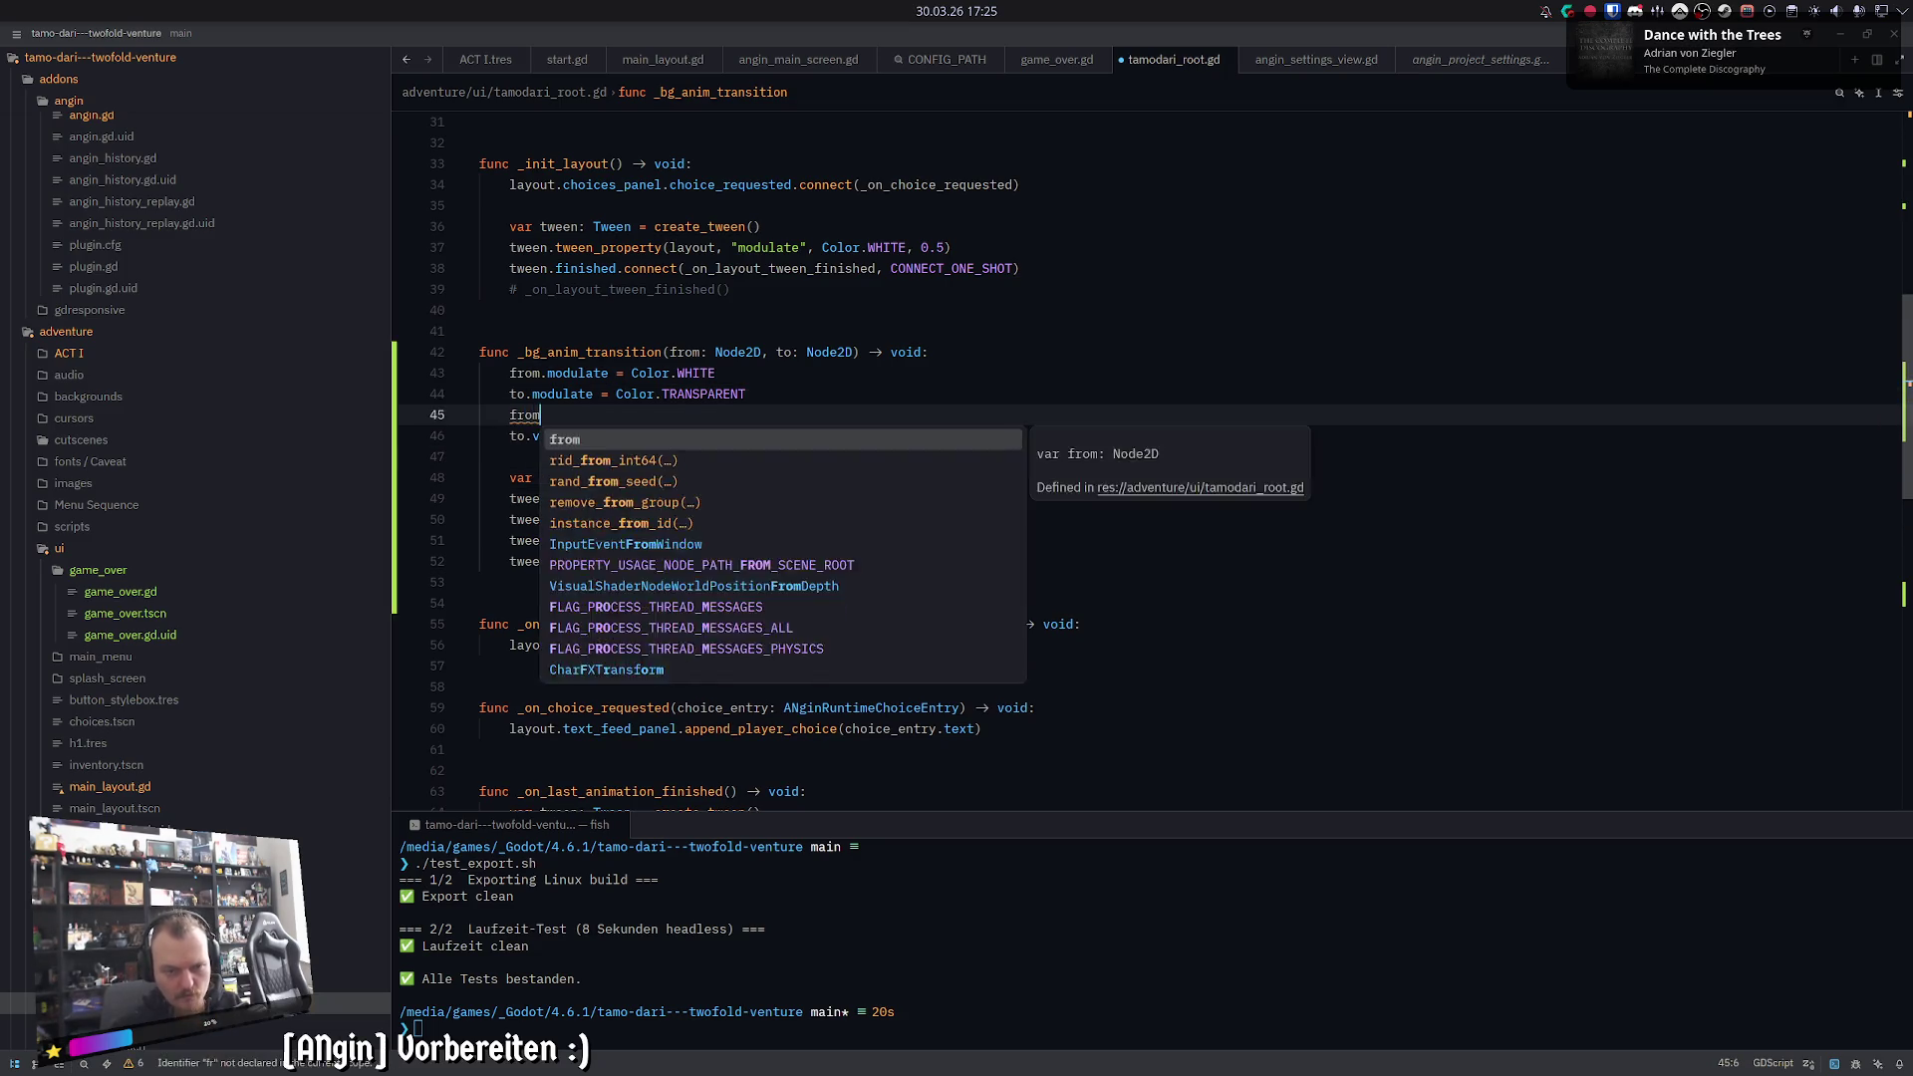
type(".visible = true")
key("Down")
Step: Delete the tween.set_parallel(true) line from _bg_anim_transition
left_click(654, 477)
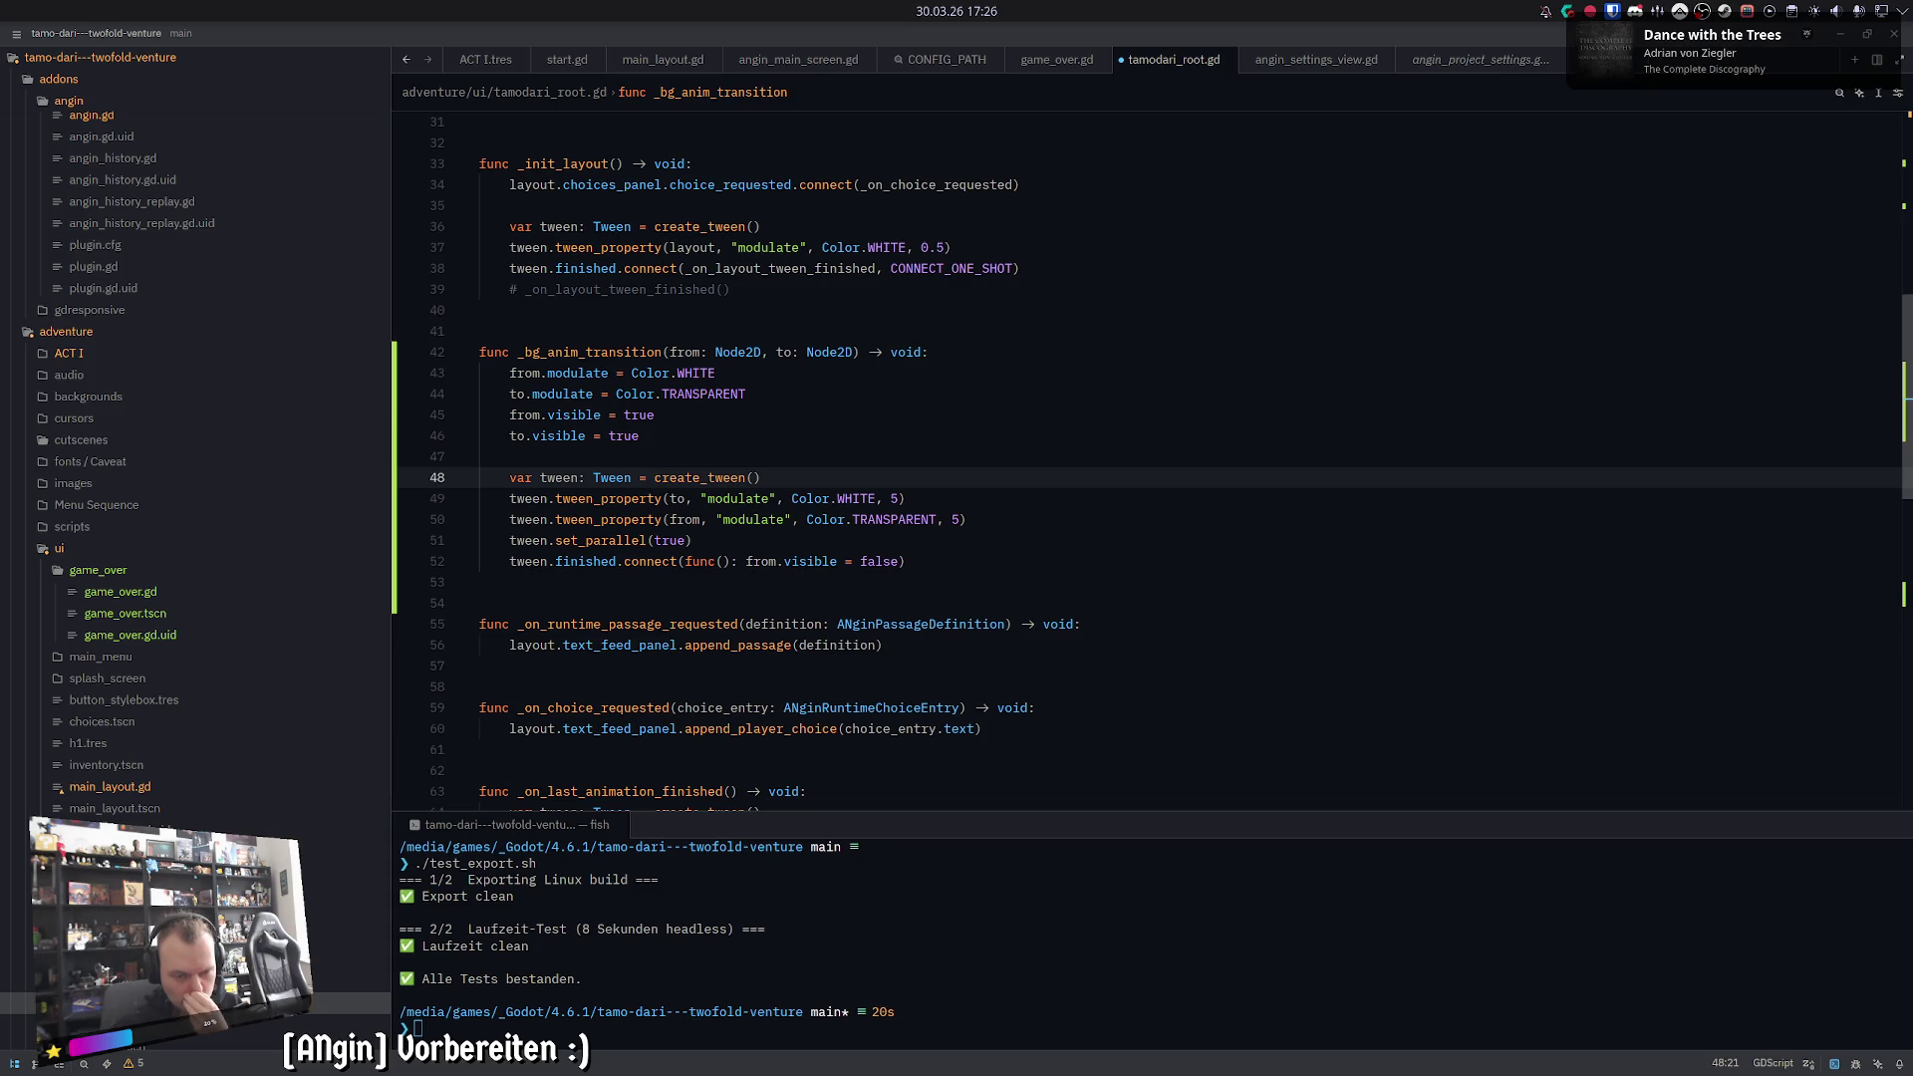
left_click(664, 498)
key("Up")
key("Up")
key("Up")
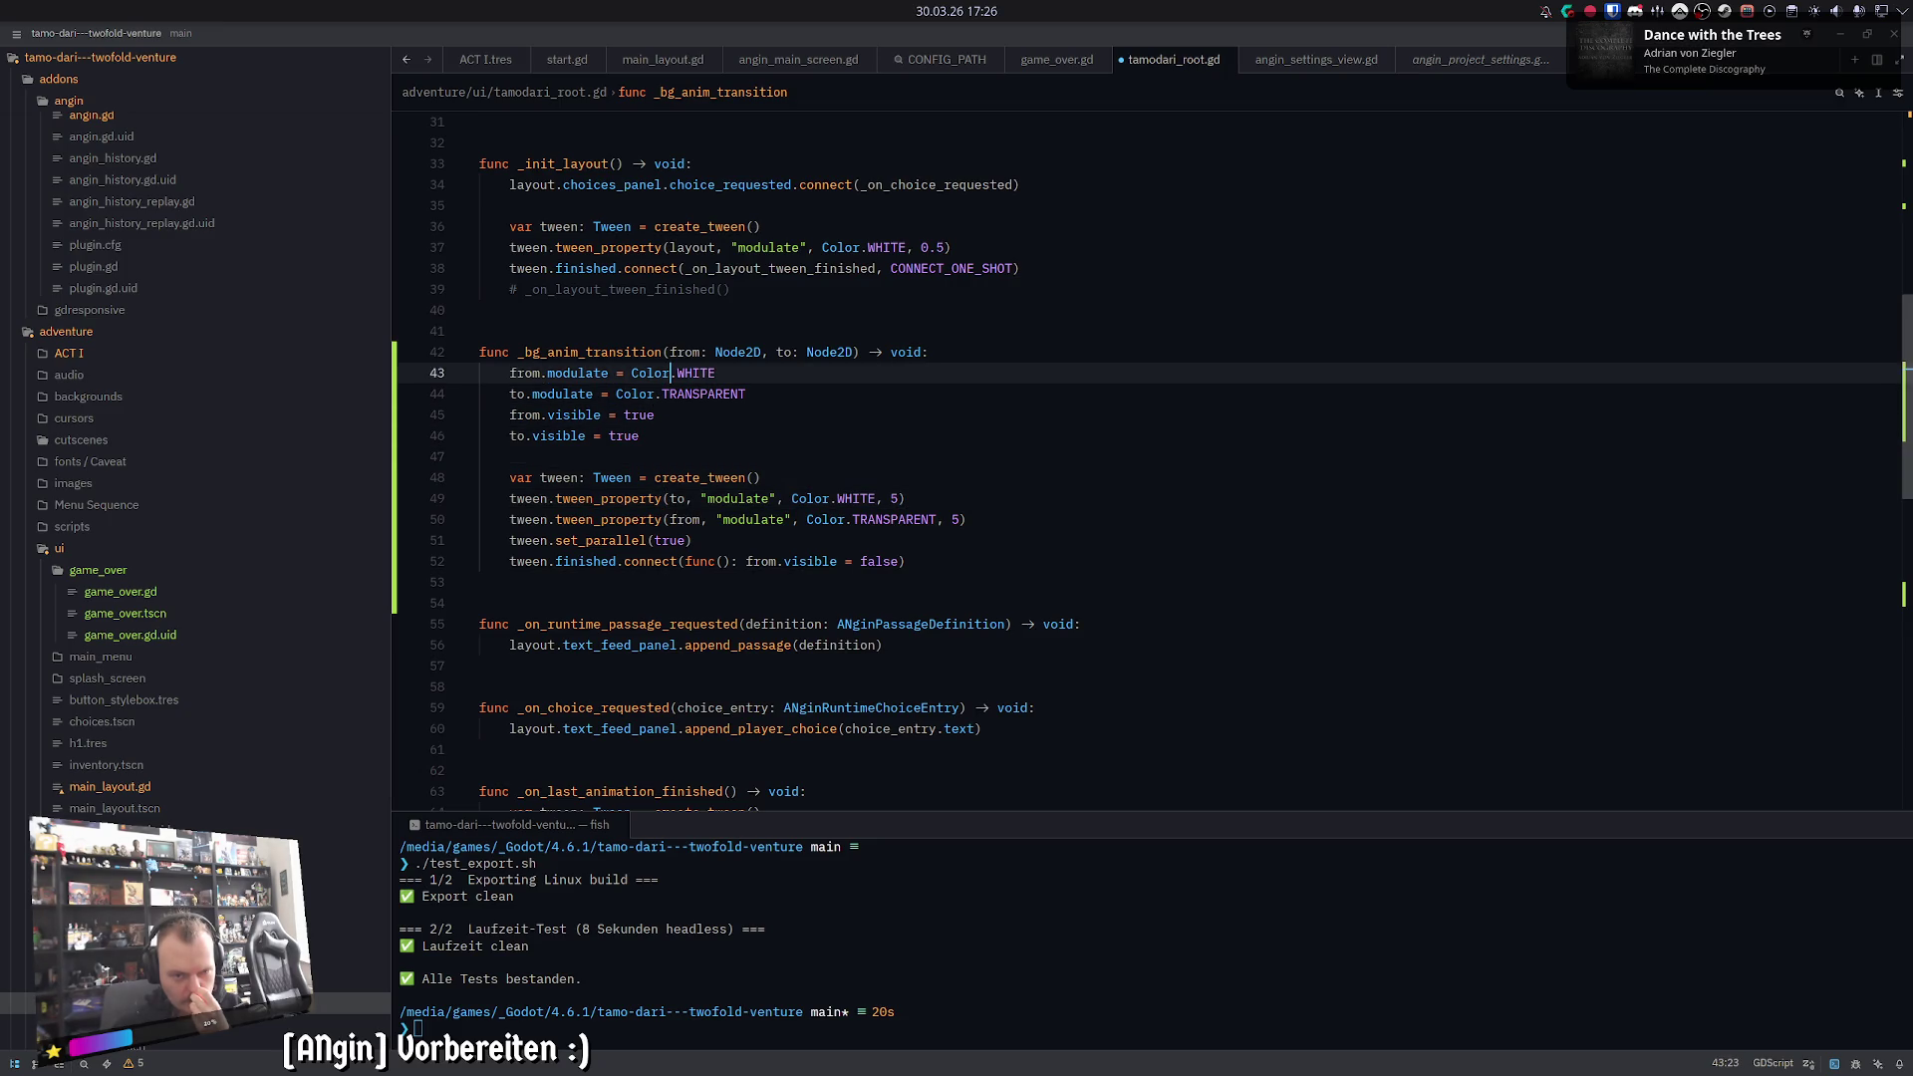
left_click(678, 393)
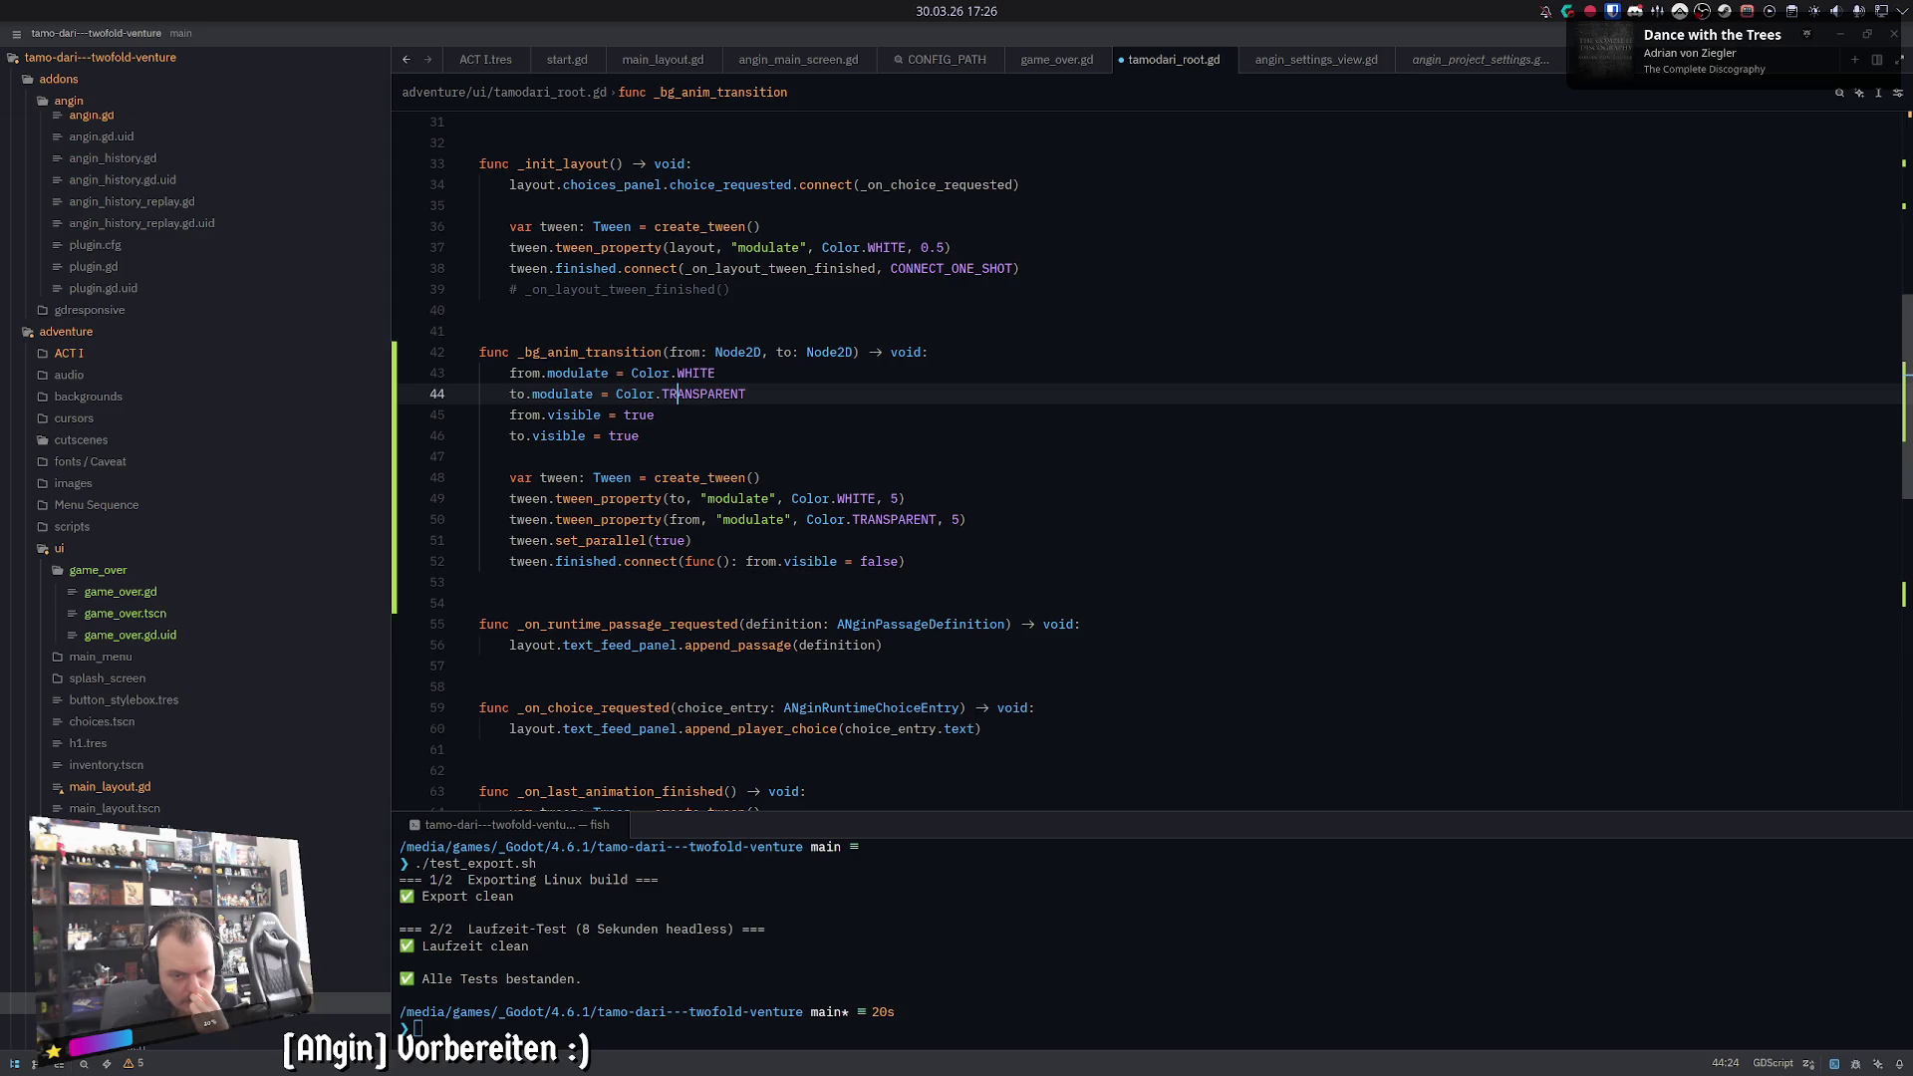
key("Down")
key("Down")
key("Down")
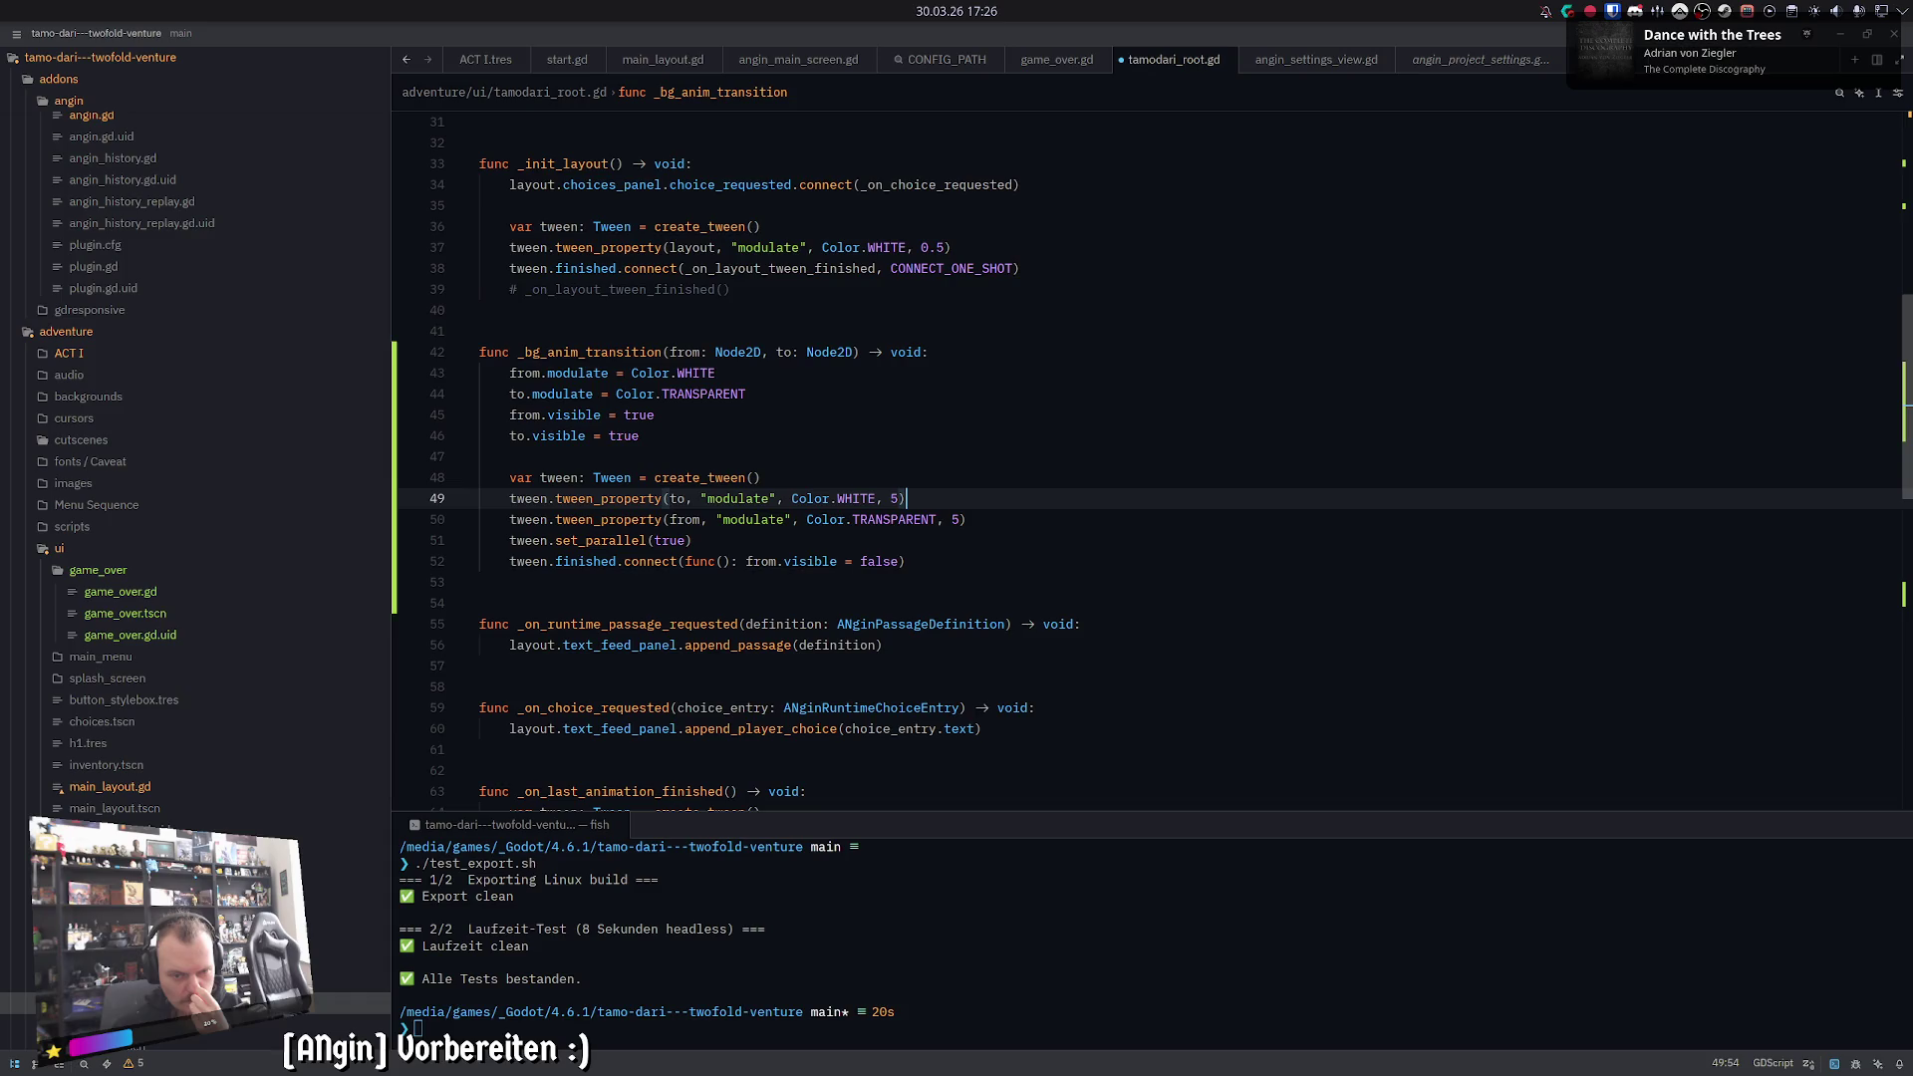
key("Down")
key("Down")
key("shift+Home")
key("BackSpace")
key("BackSpace")
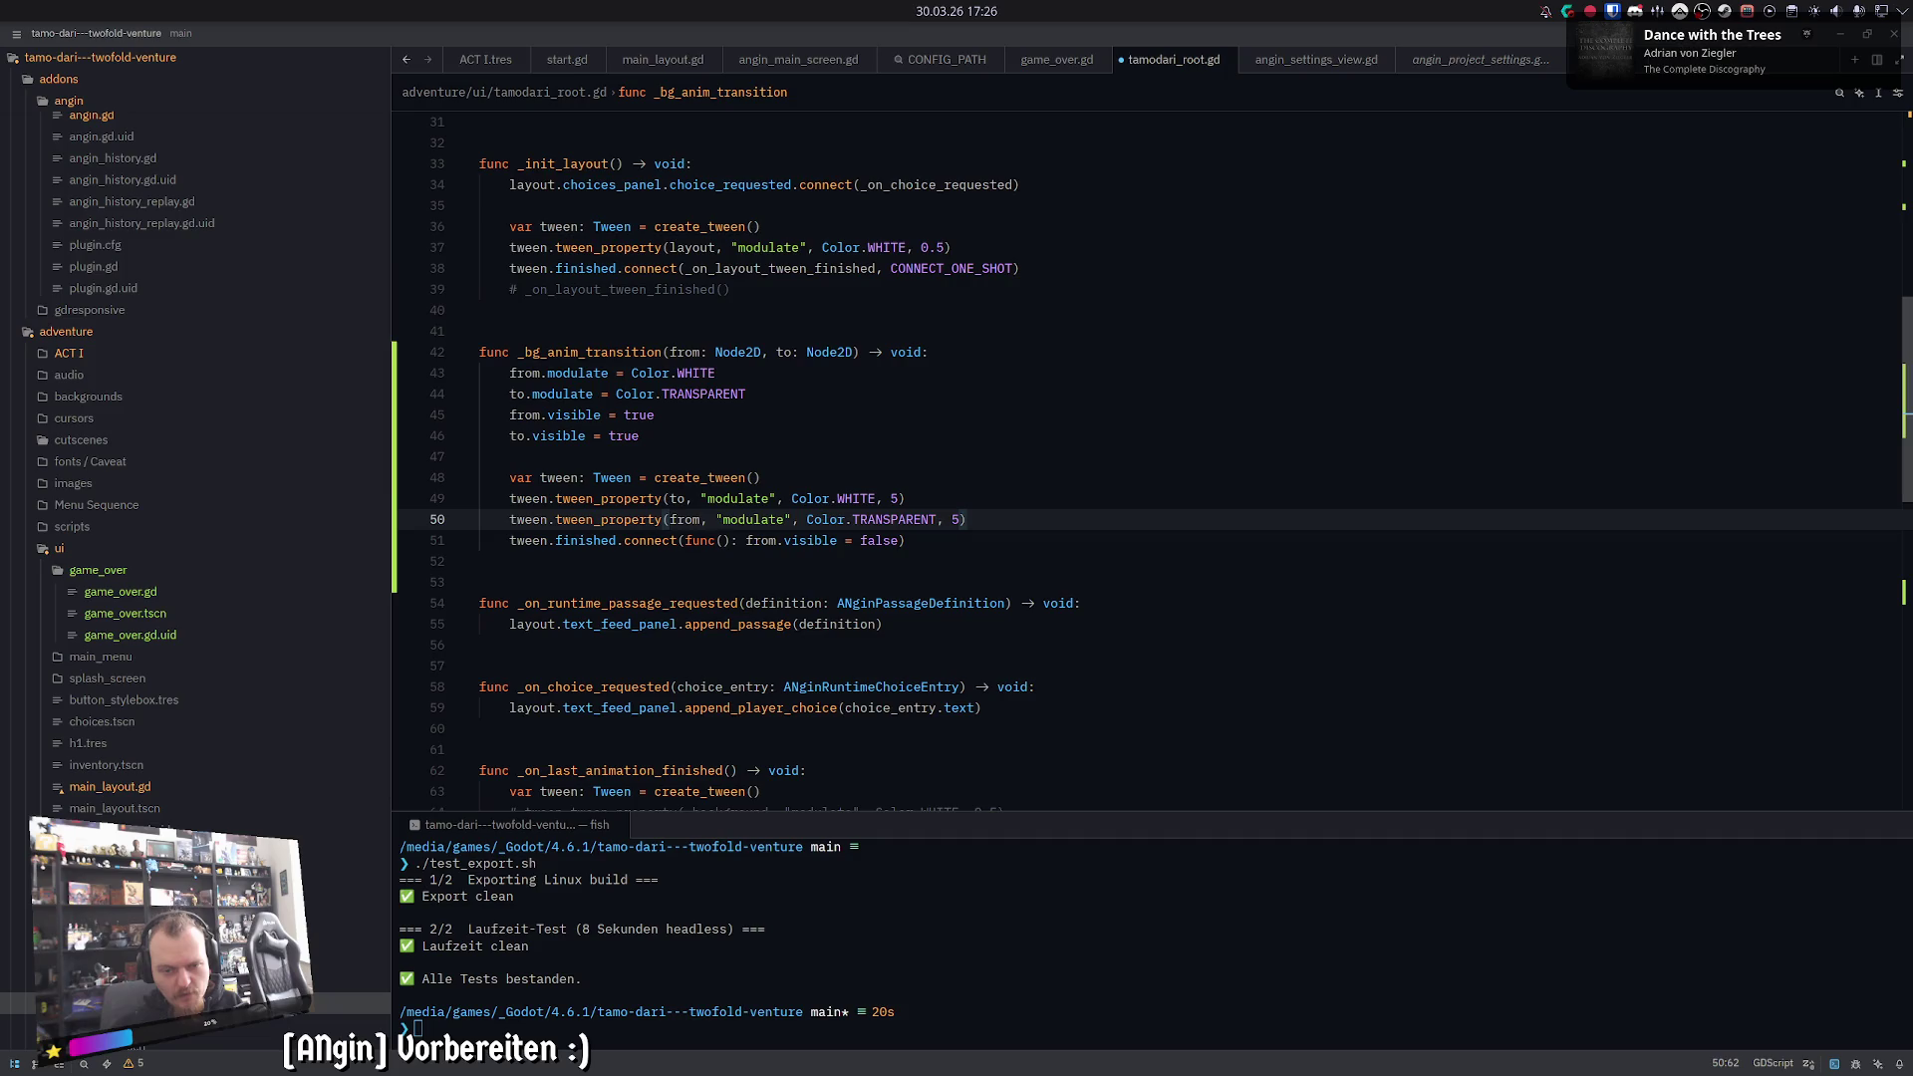
key("alt+Tab")
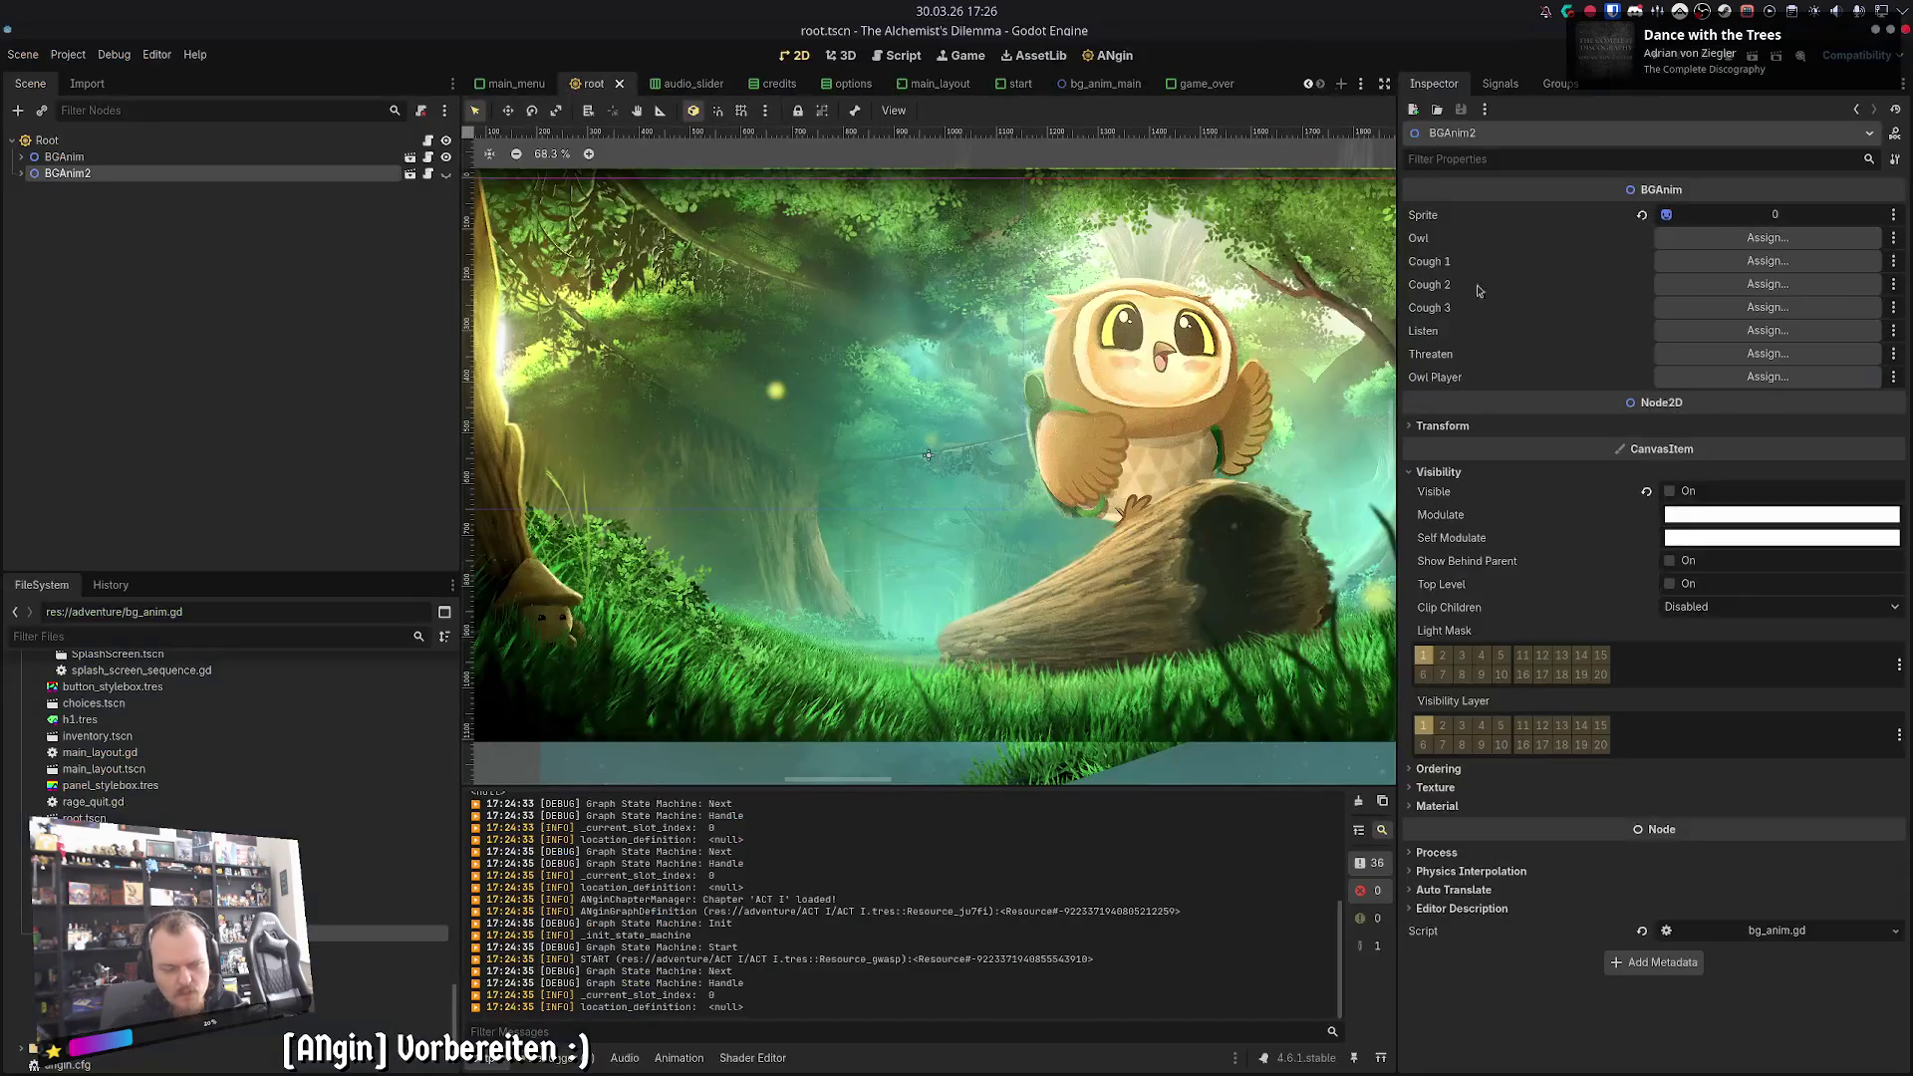
Step: Run the game, click Start Game to watch the revised background fade, then close it
key("F5")
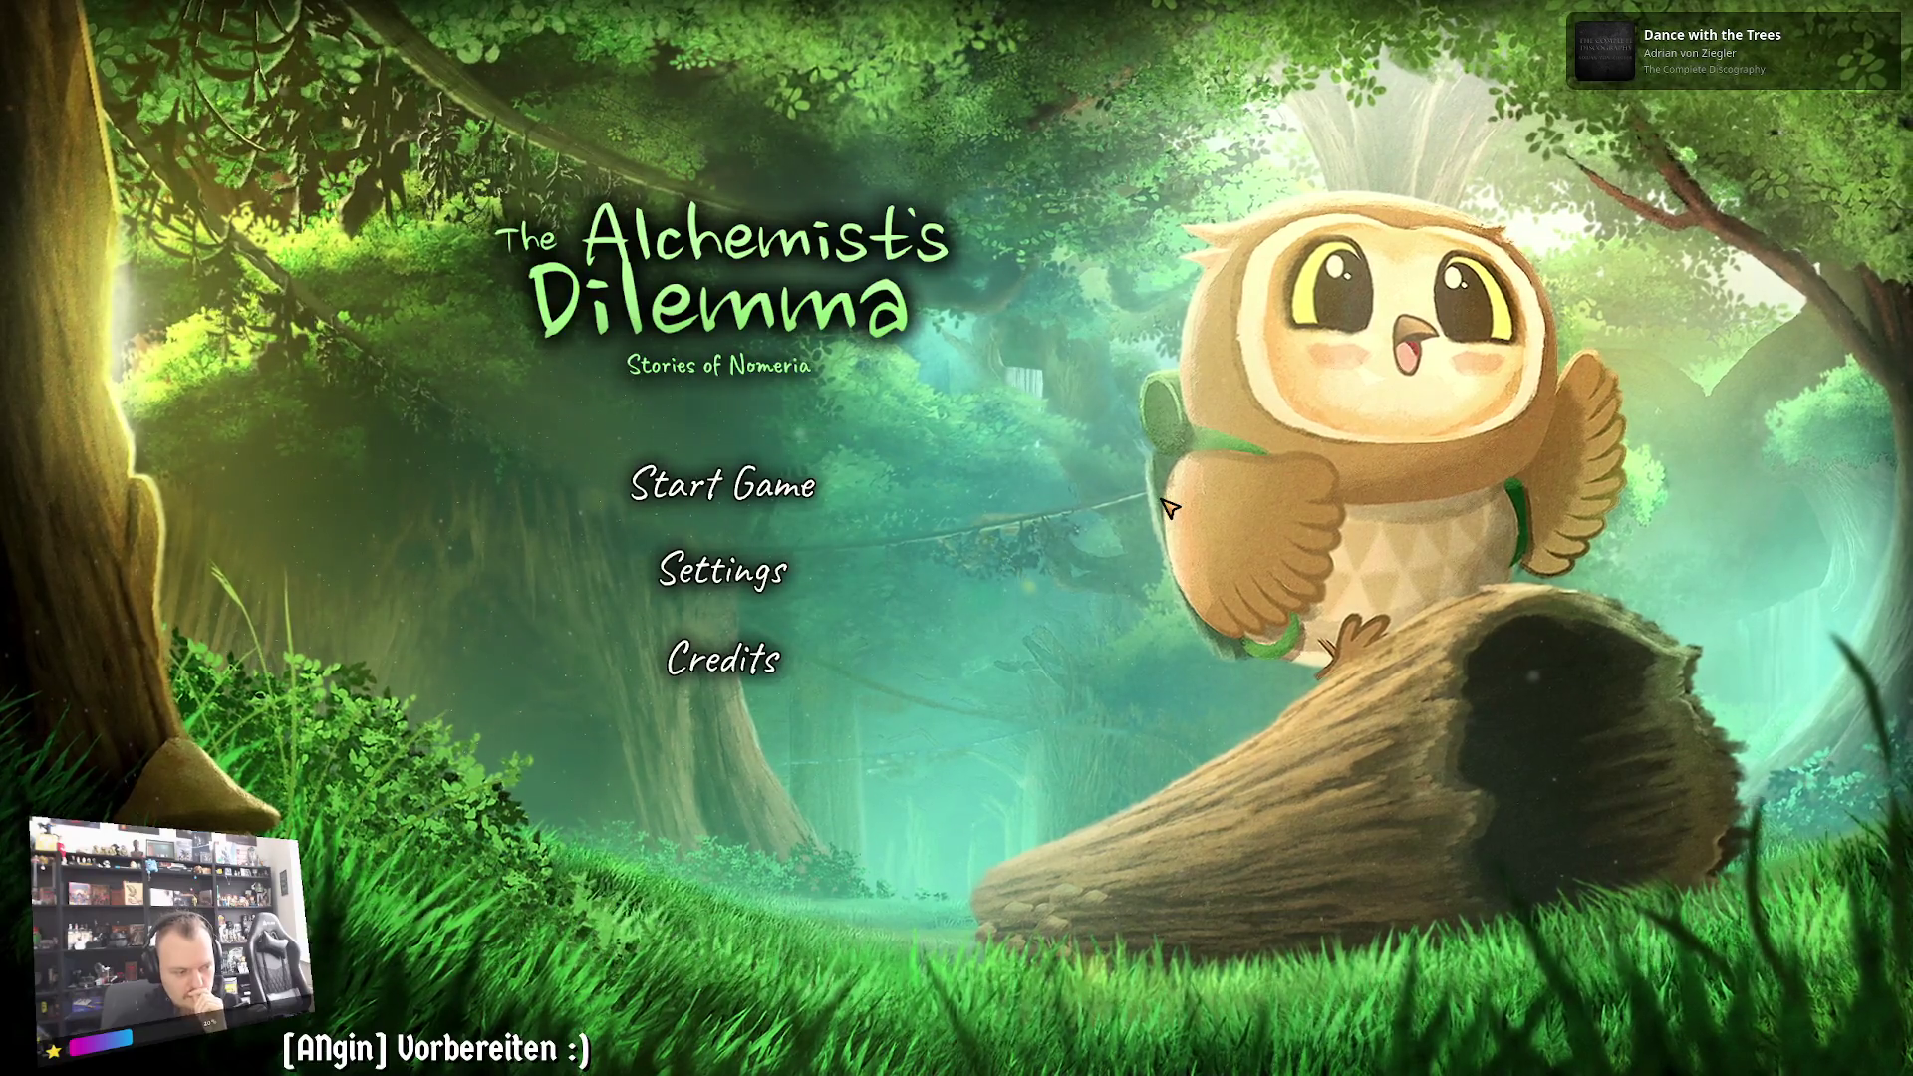
left_click(722, 484)
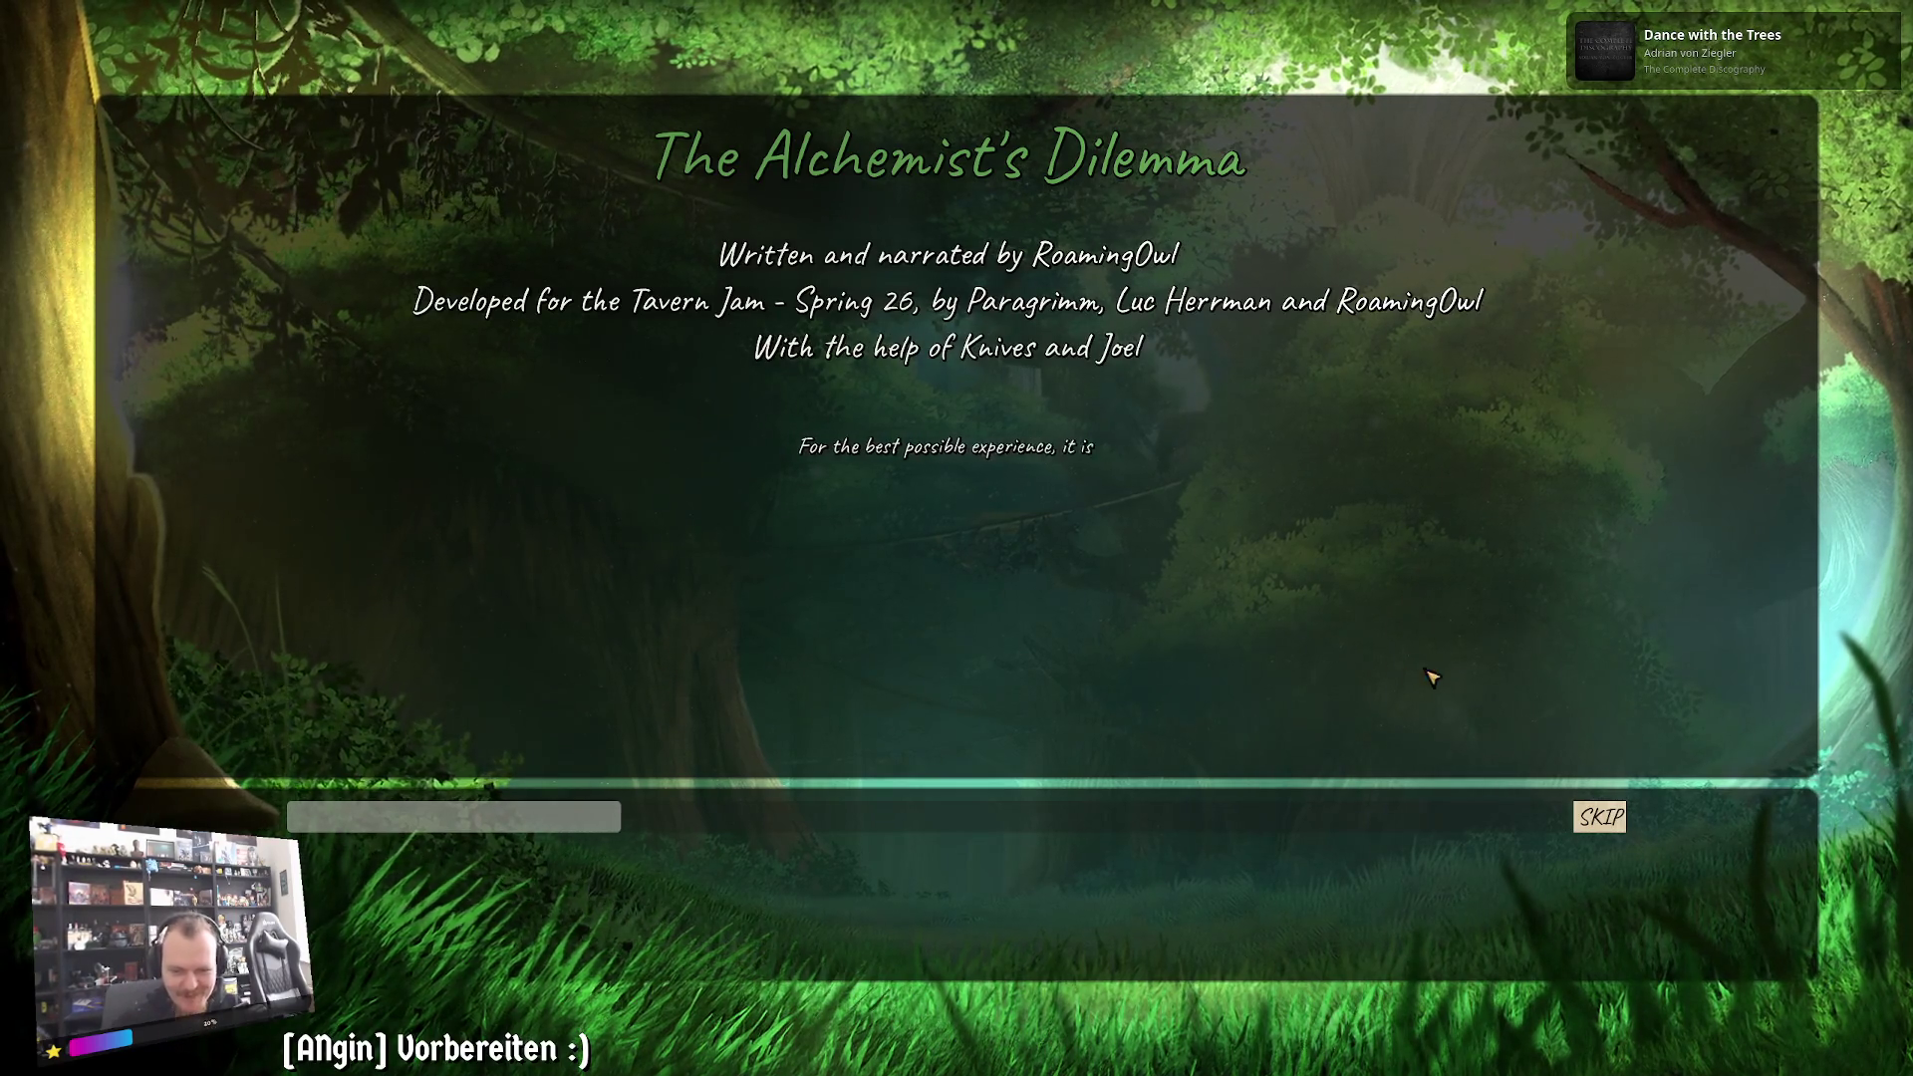
key("alt+F4")
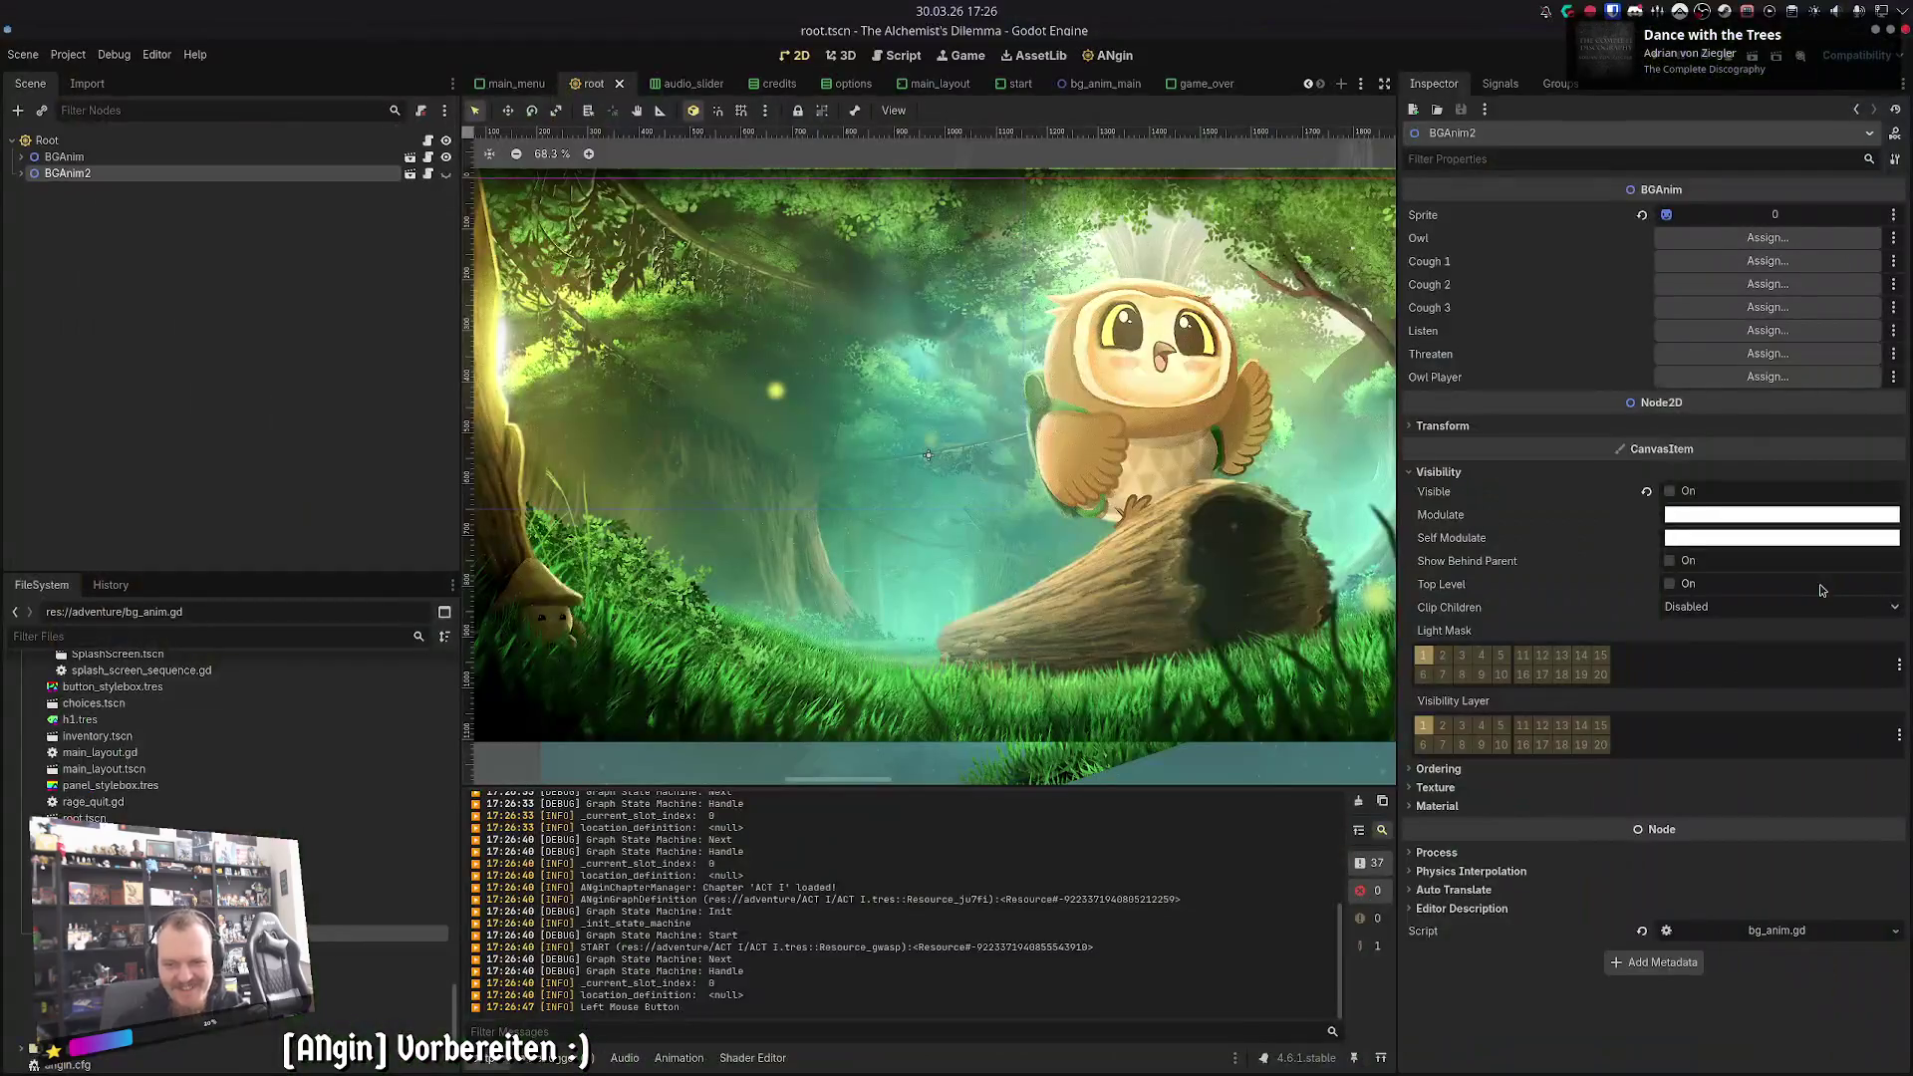
key("alt+Tab")
Step: Change both background tween durations from 5 to 0.5 seconds
left_click(894, 498)
type("0.")
key("Down")
key("End")
key("Left")
key("Left")
type("0.")
key("Right")
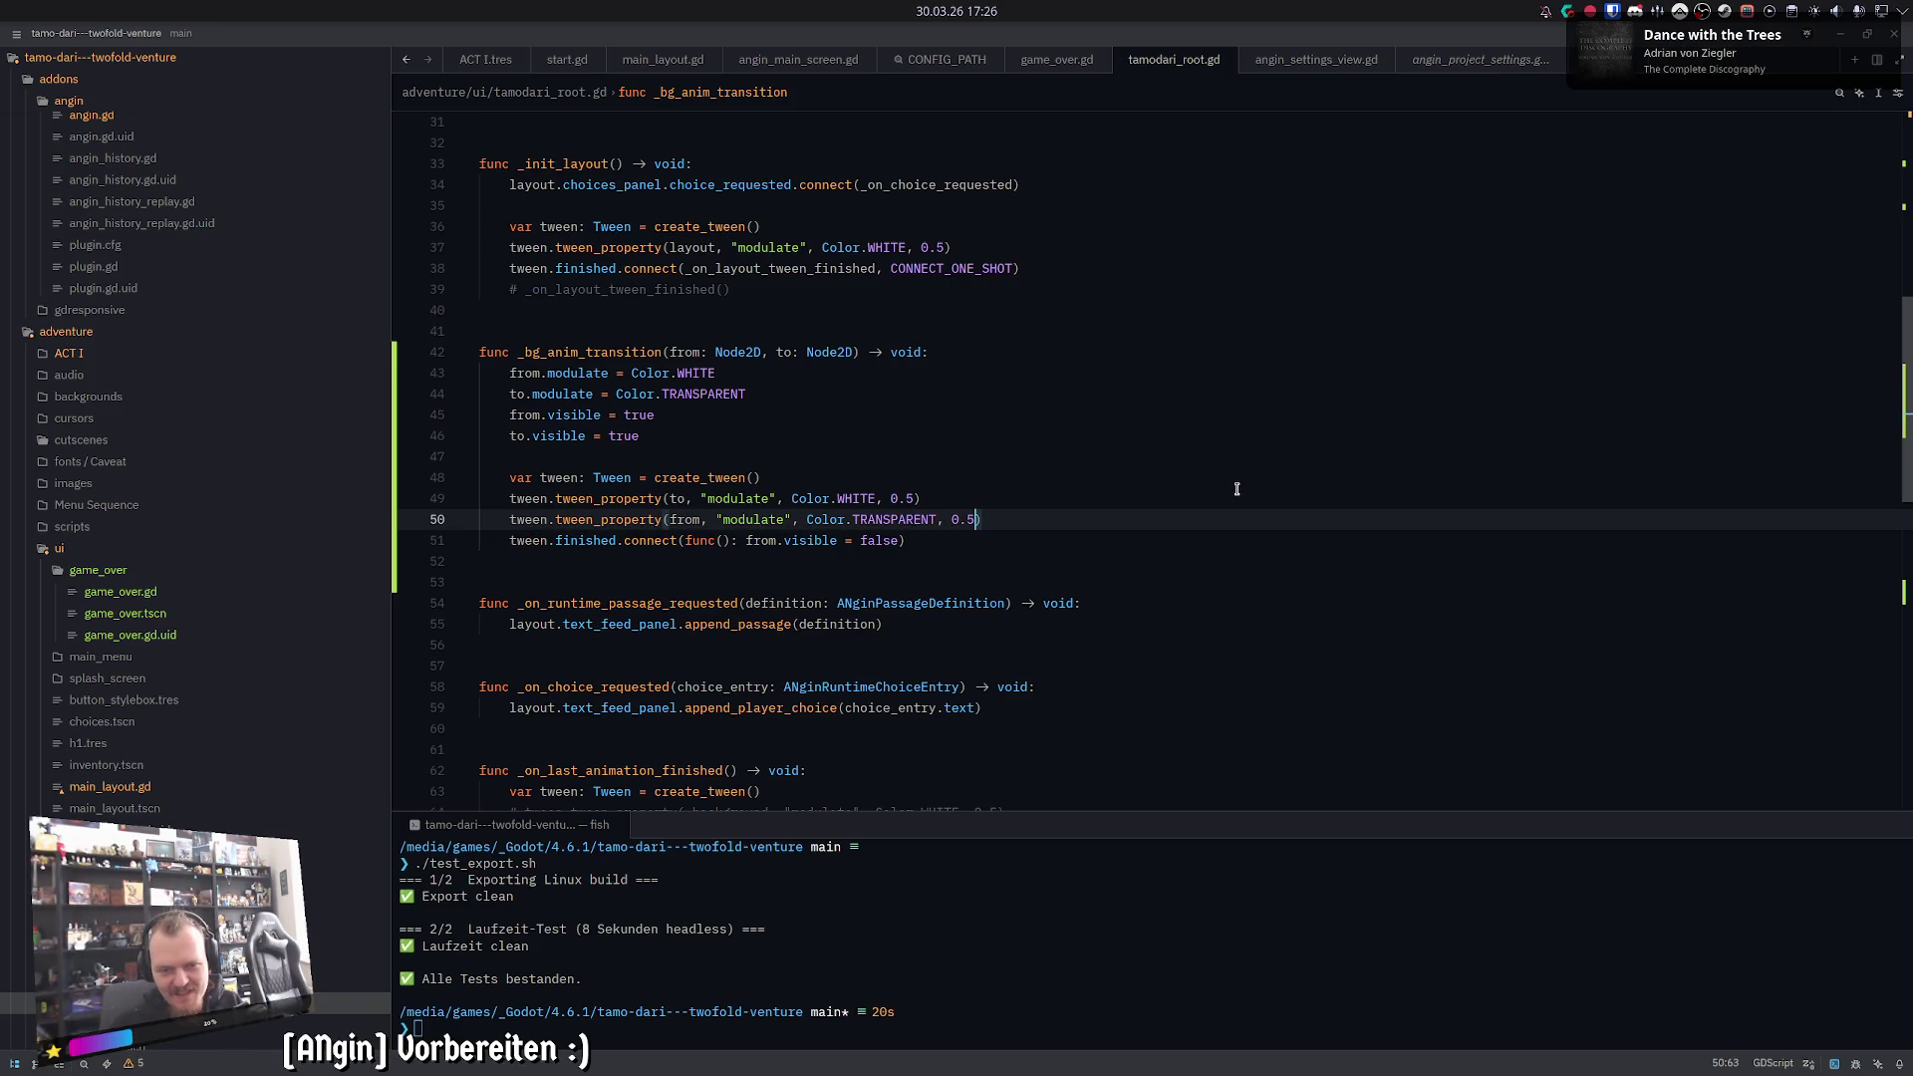
Step: Run the game in Godot and click Start Game to check the faster fade
key("alt+Tab")
left_click(1650, 57)
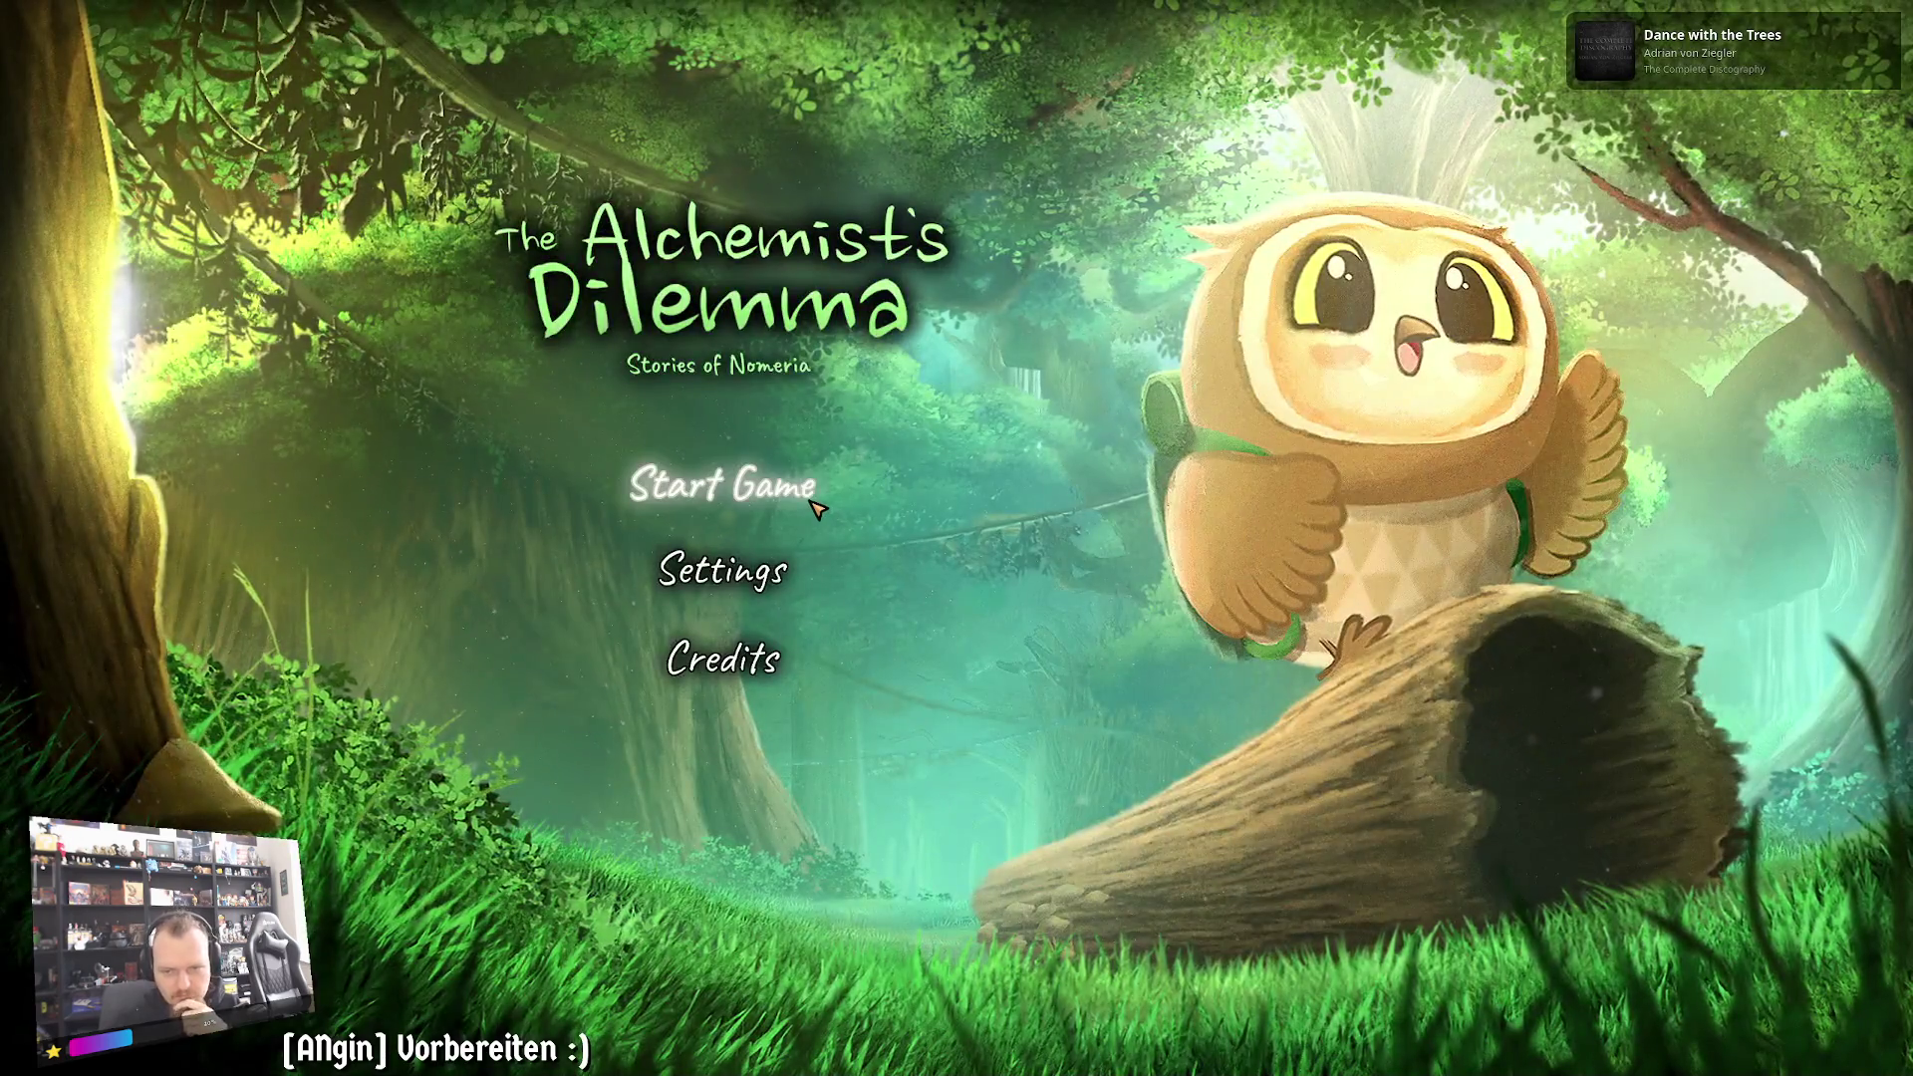
left_click(812, 493)
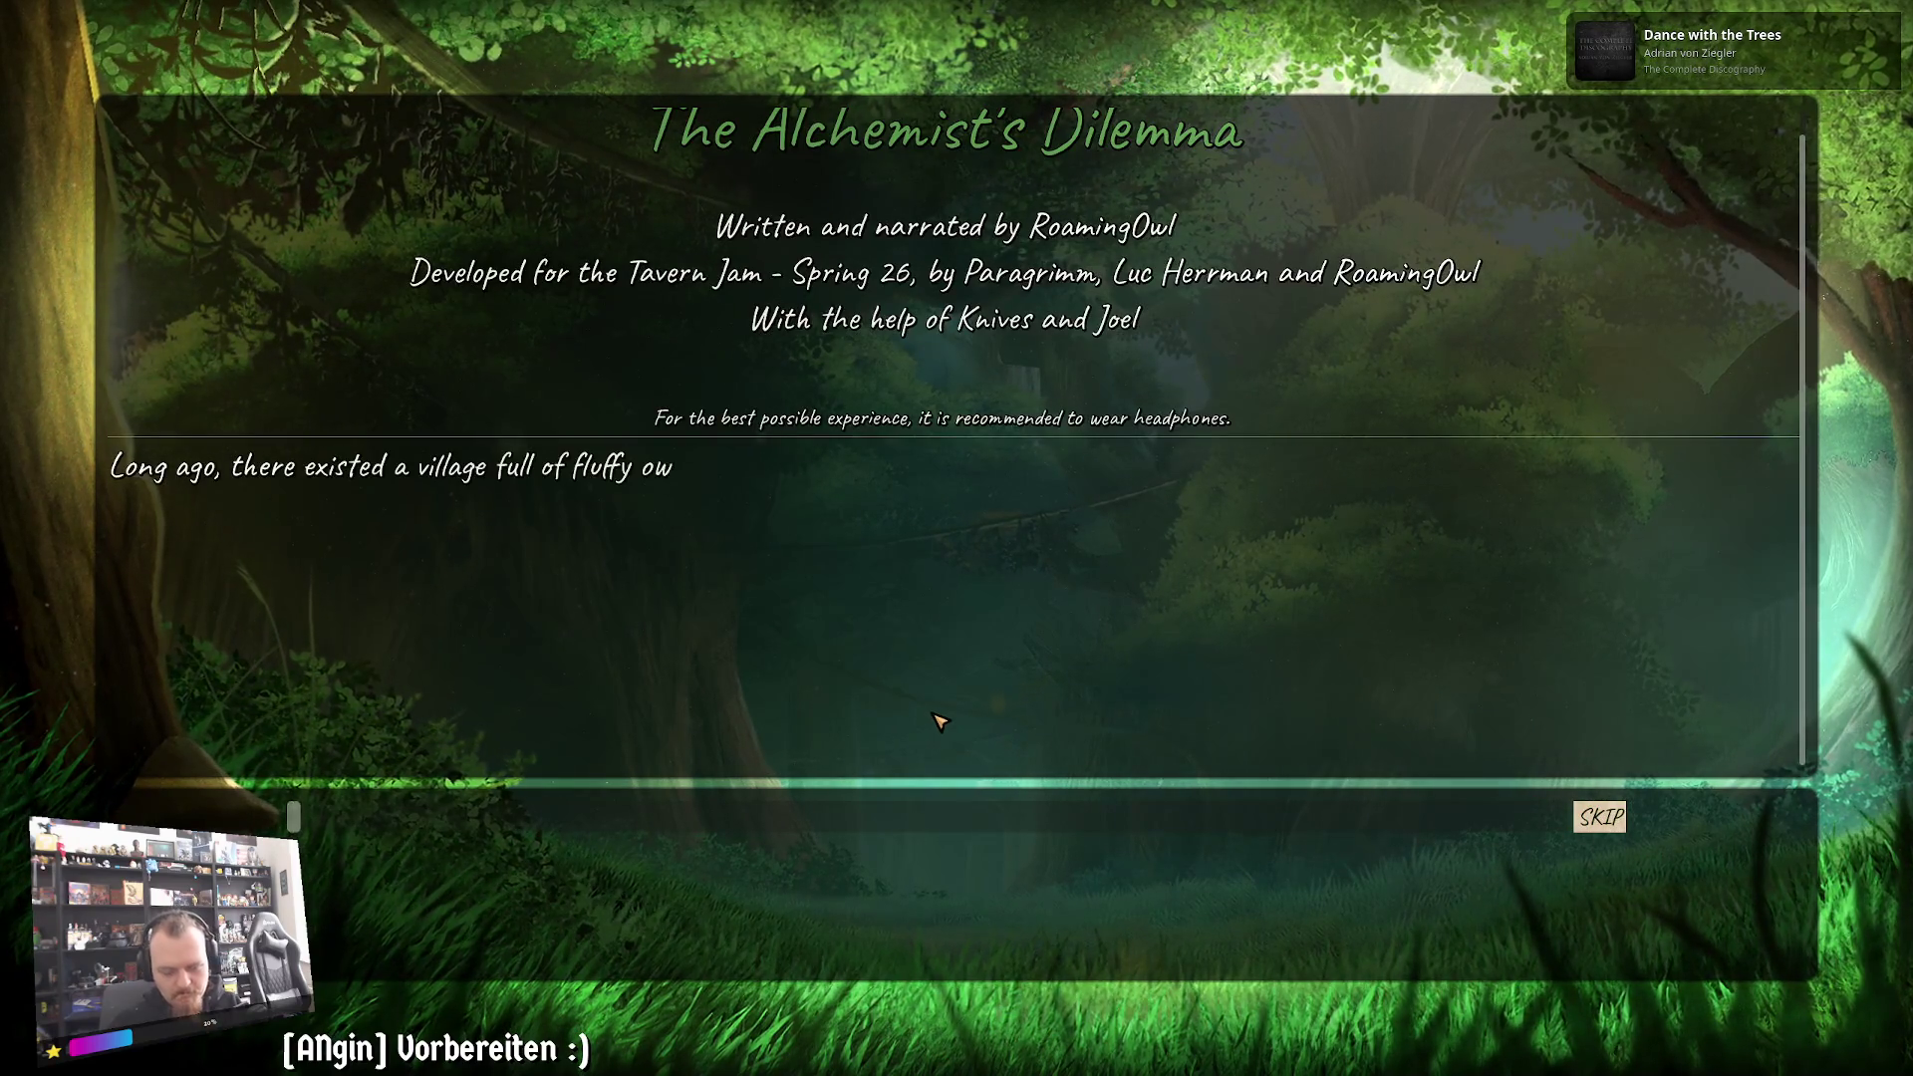
key("alt+Tab")
Step: Back in Zed, select the 0.5 duration on line 49
scroll(877, 725, "down", 3)
scroll(742, 578, "up", 4)
left_click(900, 580)
left_click_drag(894, 561, 915, 560)
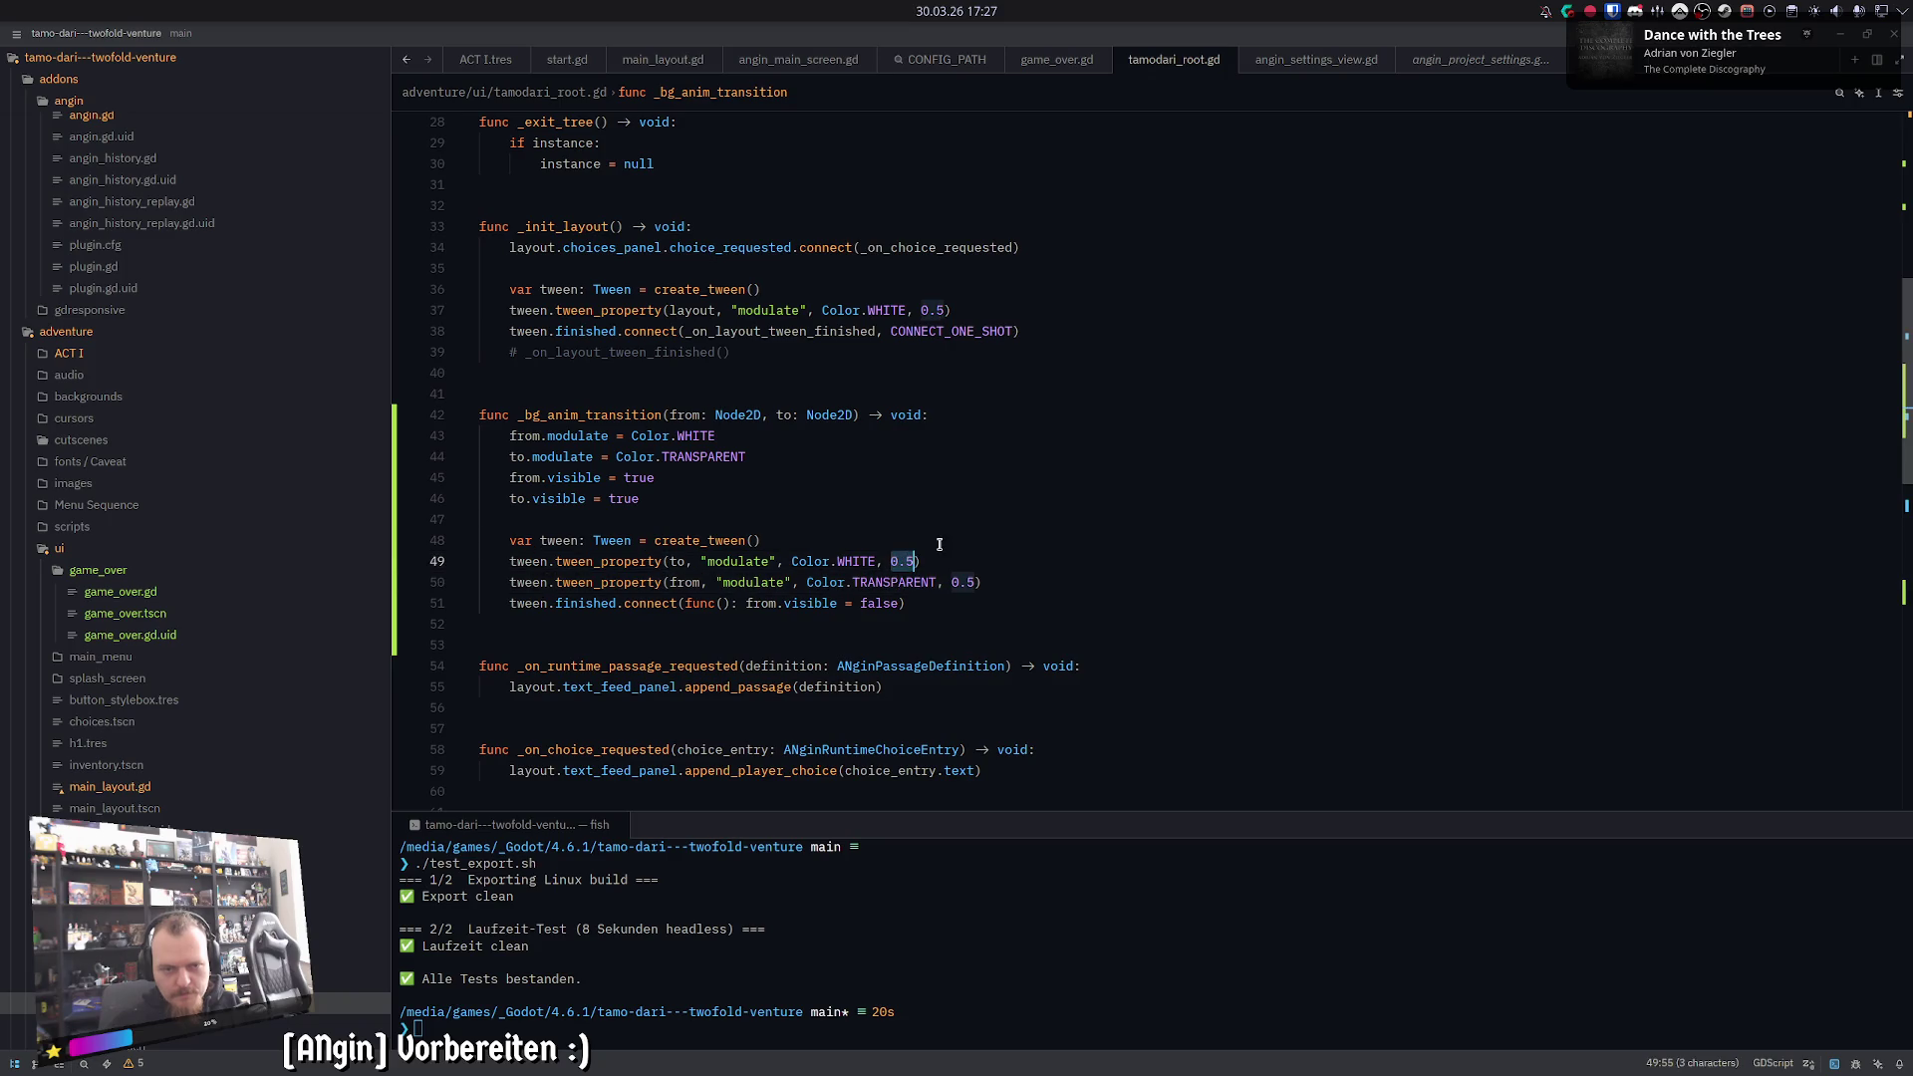
scroll(930, 545, "up", 9)
left_click(729, 195)
key("Return")
key("Return")
type("@export var _tween_duration: fl")
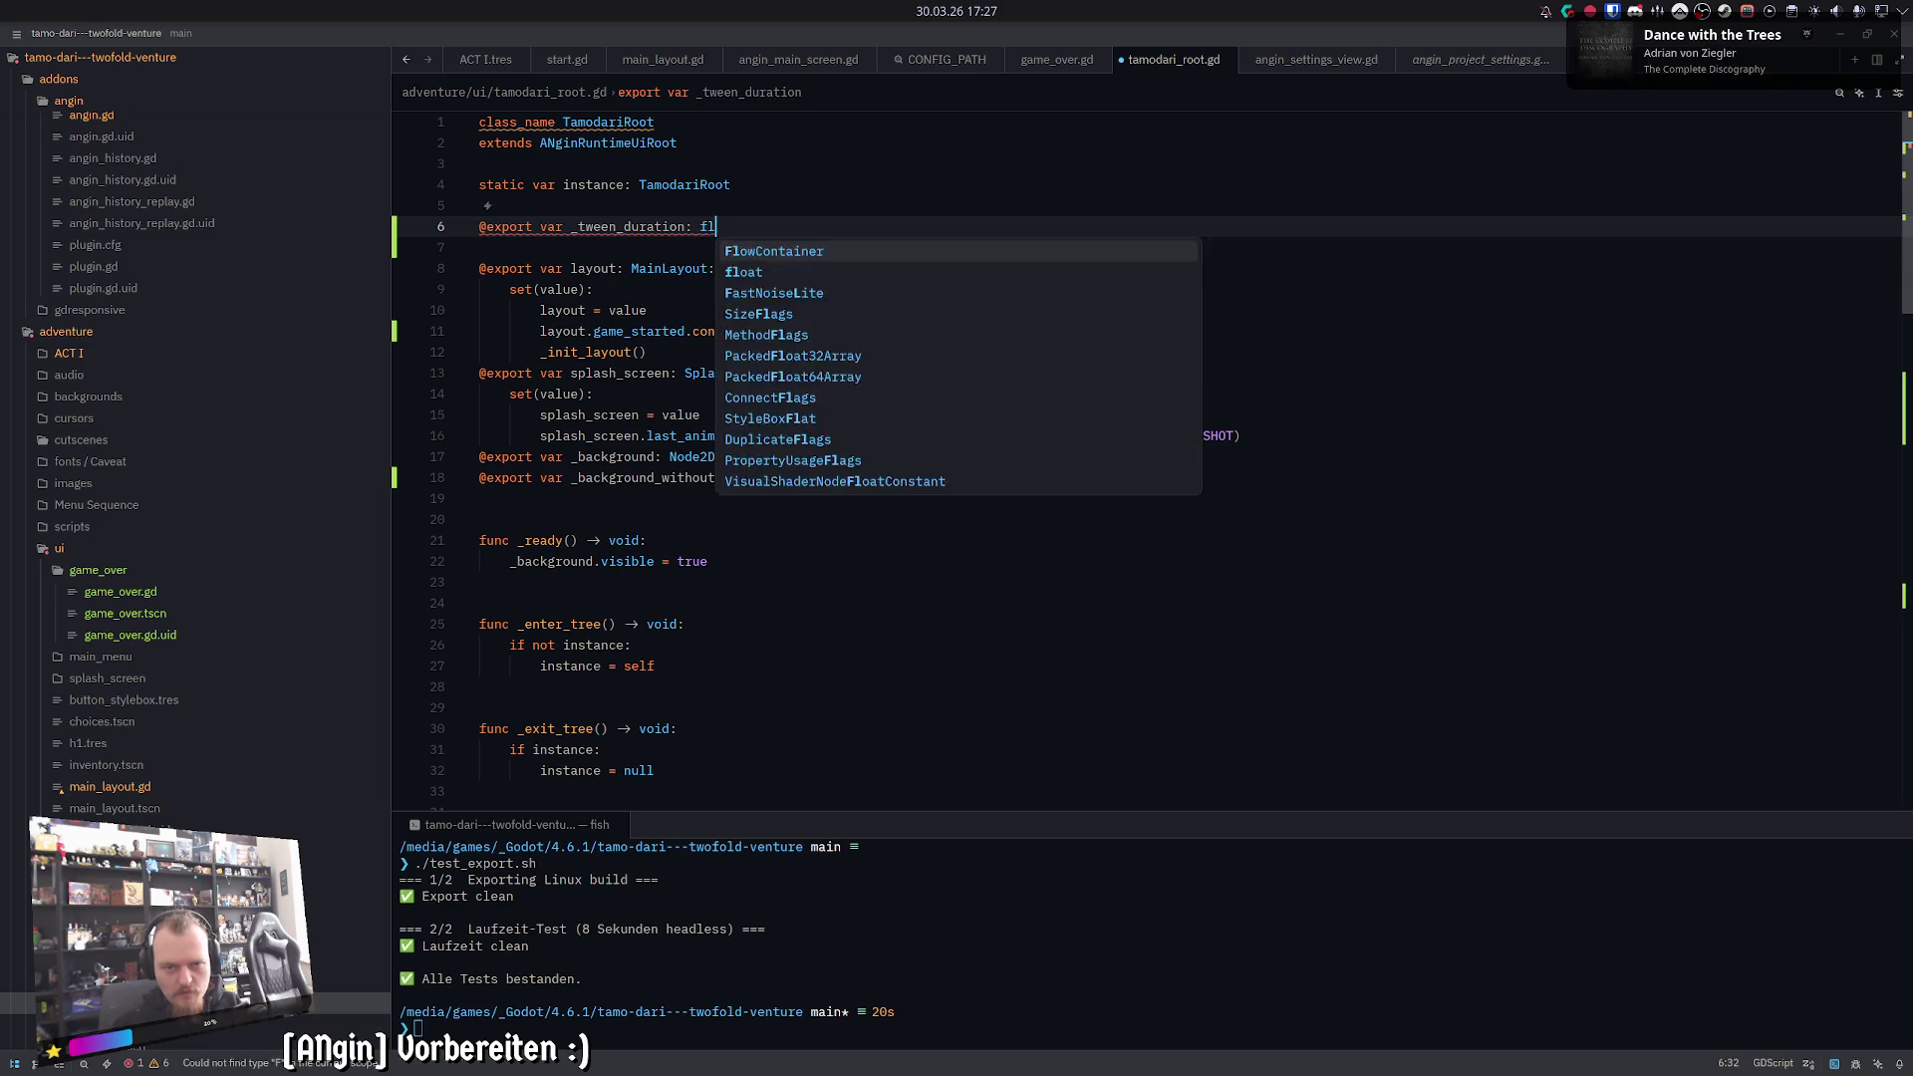
type("oat = 5.0")
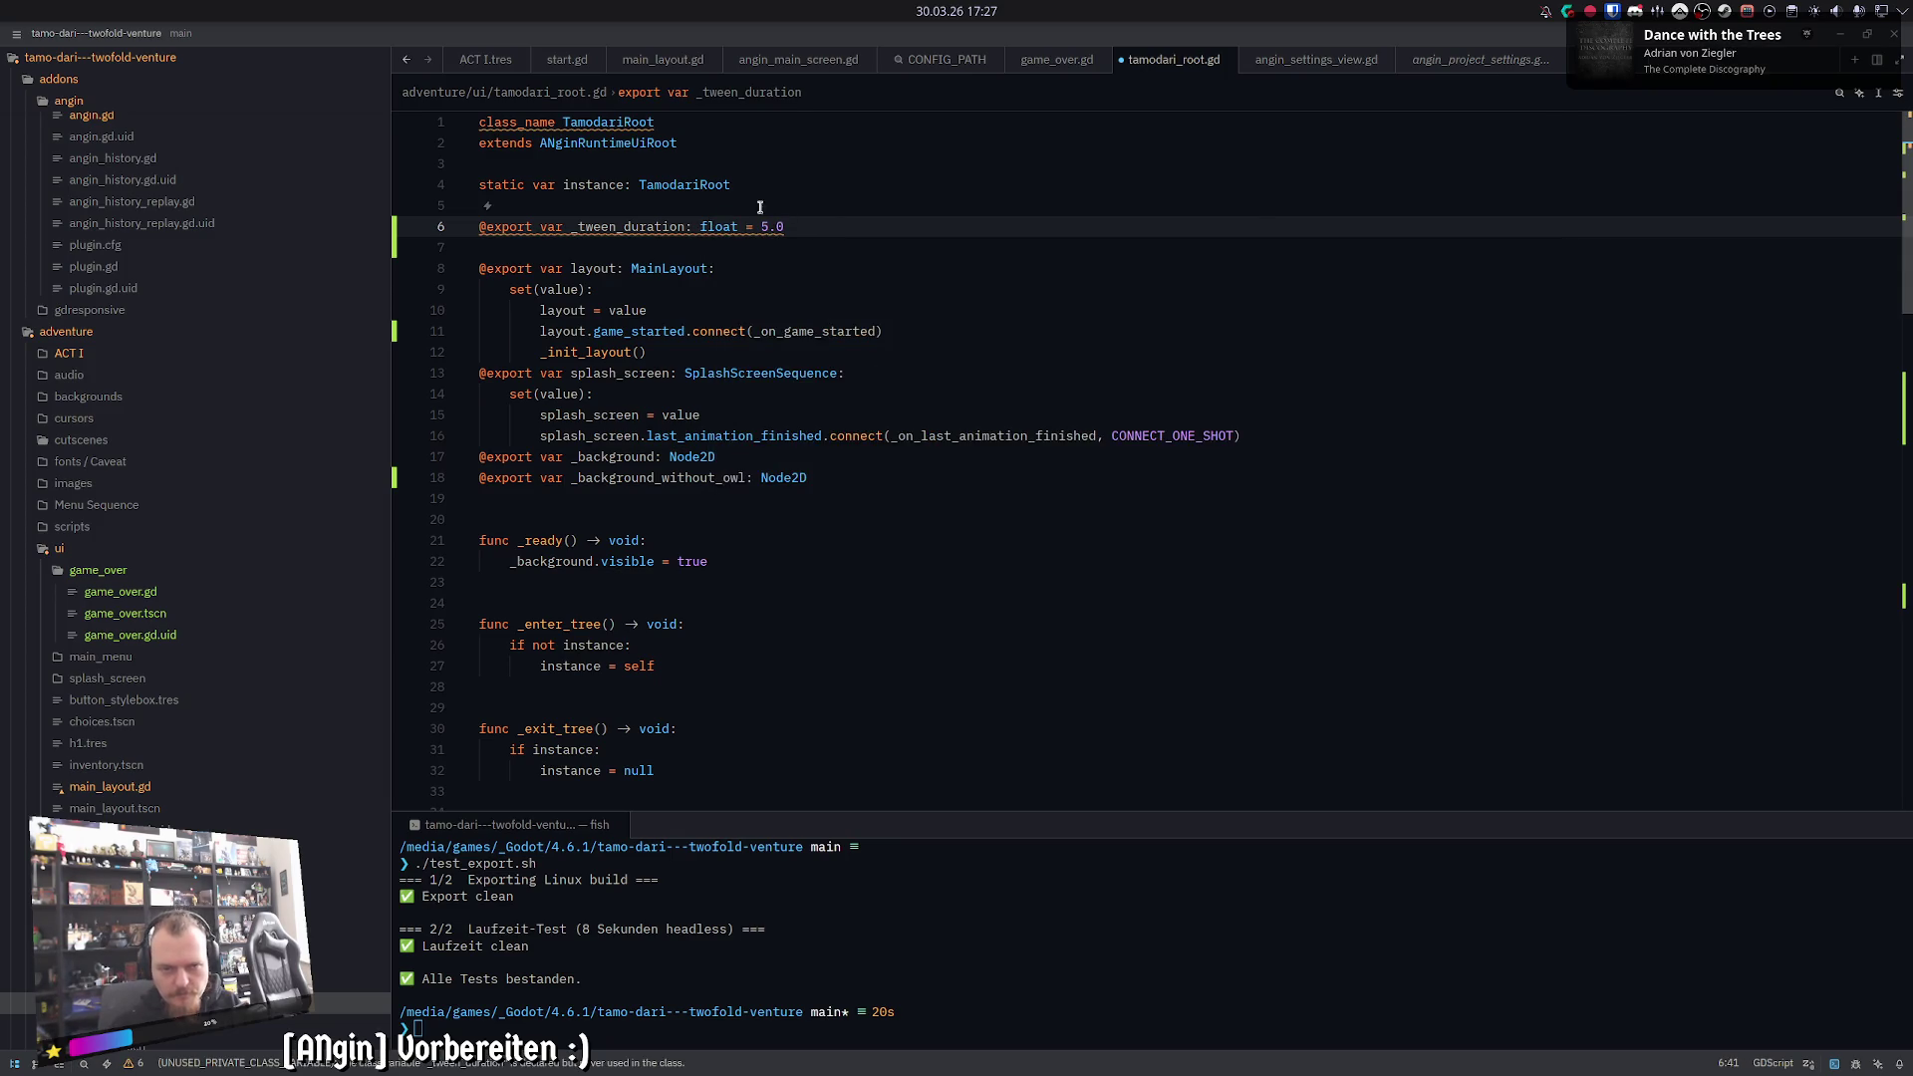
Step: Replace the 0.5 durations on lines 39, 51, 52 and 67 with _tween_duration and save
scroll(847, 348, "down", 8)
left_click(922, 415)
double_click(922, 414)
type("_tween_duration")
double_click(911, 666)
type("_tween_duration")
double_click(963, 686)
type("_tween_duration")
scroll(990, 576, "down", 8)
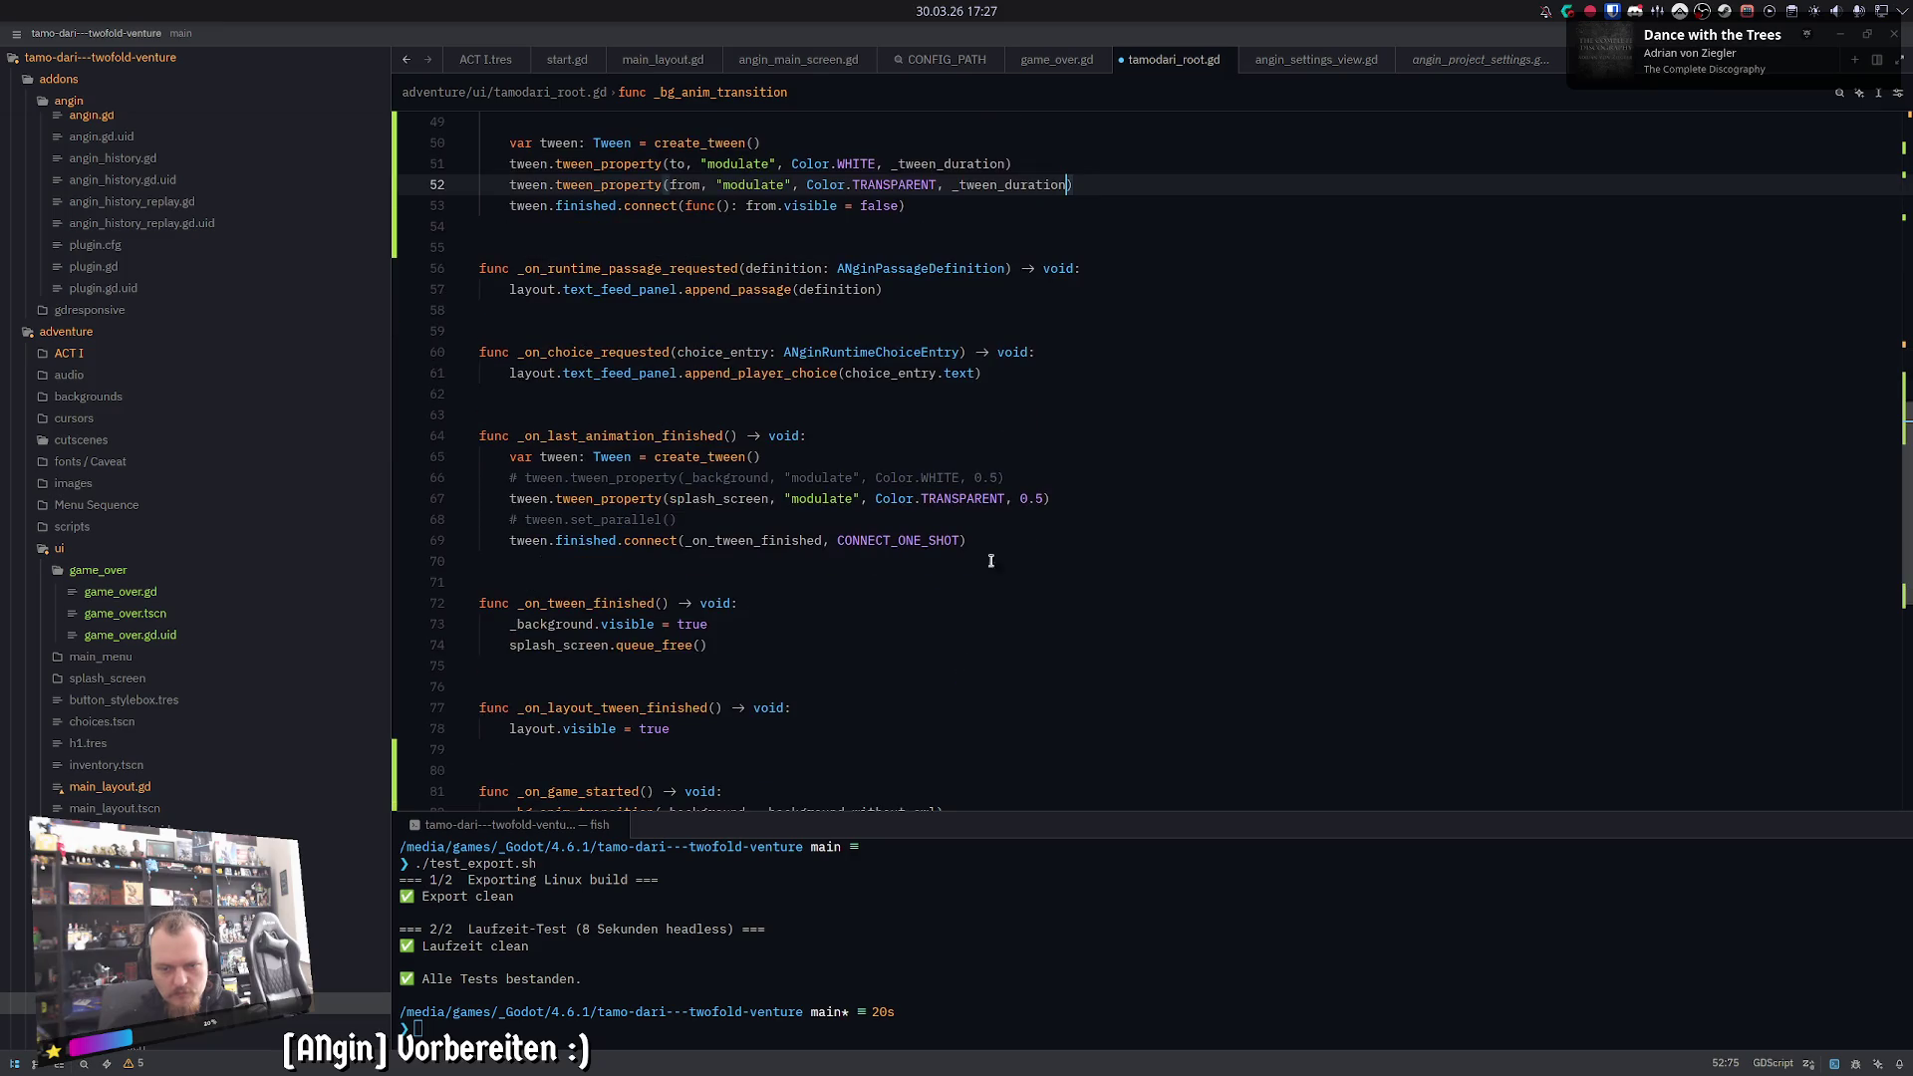
double_click(1037, 498)
type("_tween_duration")
scroll(967, 609, "down", 4)
key("ctrl+s")
Step: Add tween.set_ease(Tween.EASE_OUT_IN) below the fade-out tween line
scroll(966, 609, "up", 7)
left_click(1097, 373)
key("Return")
type("tween.sete")
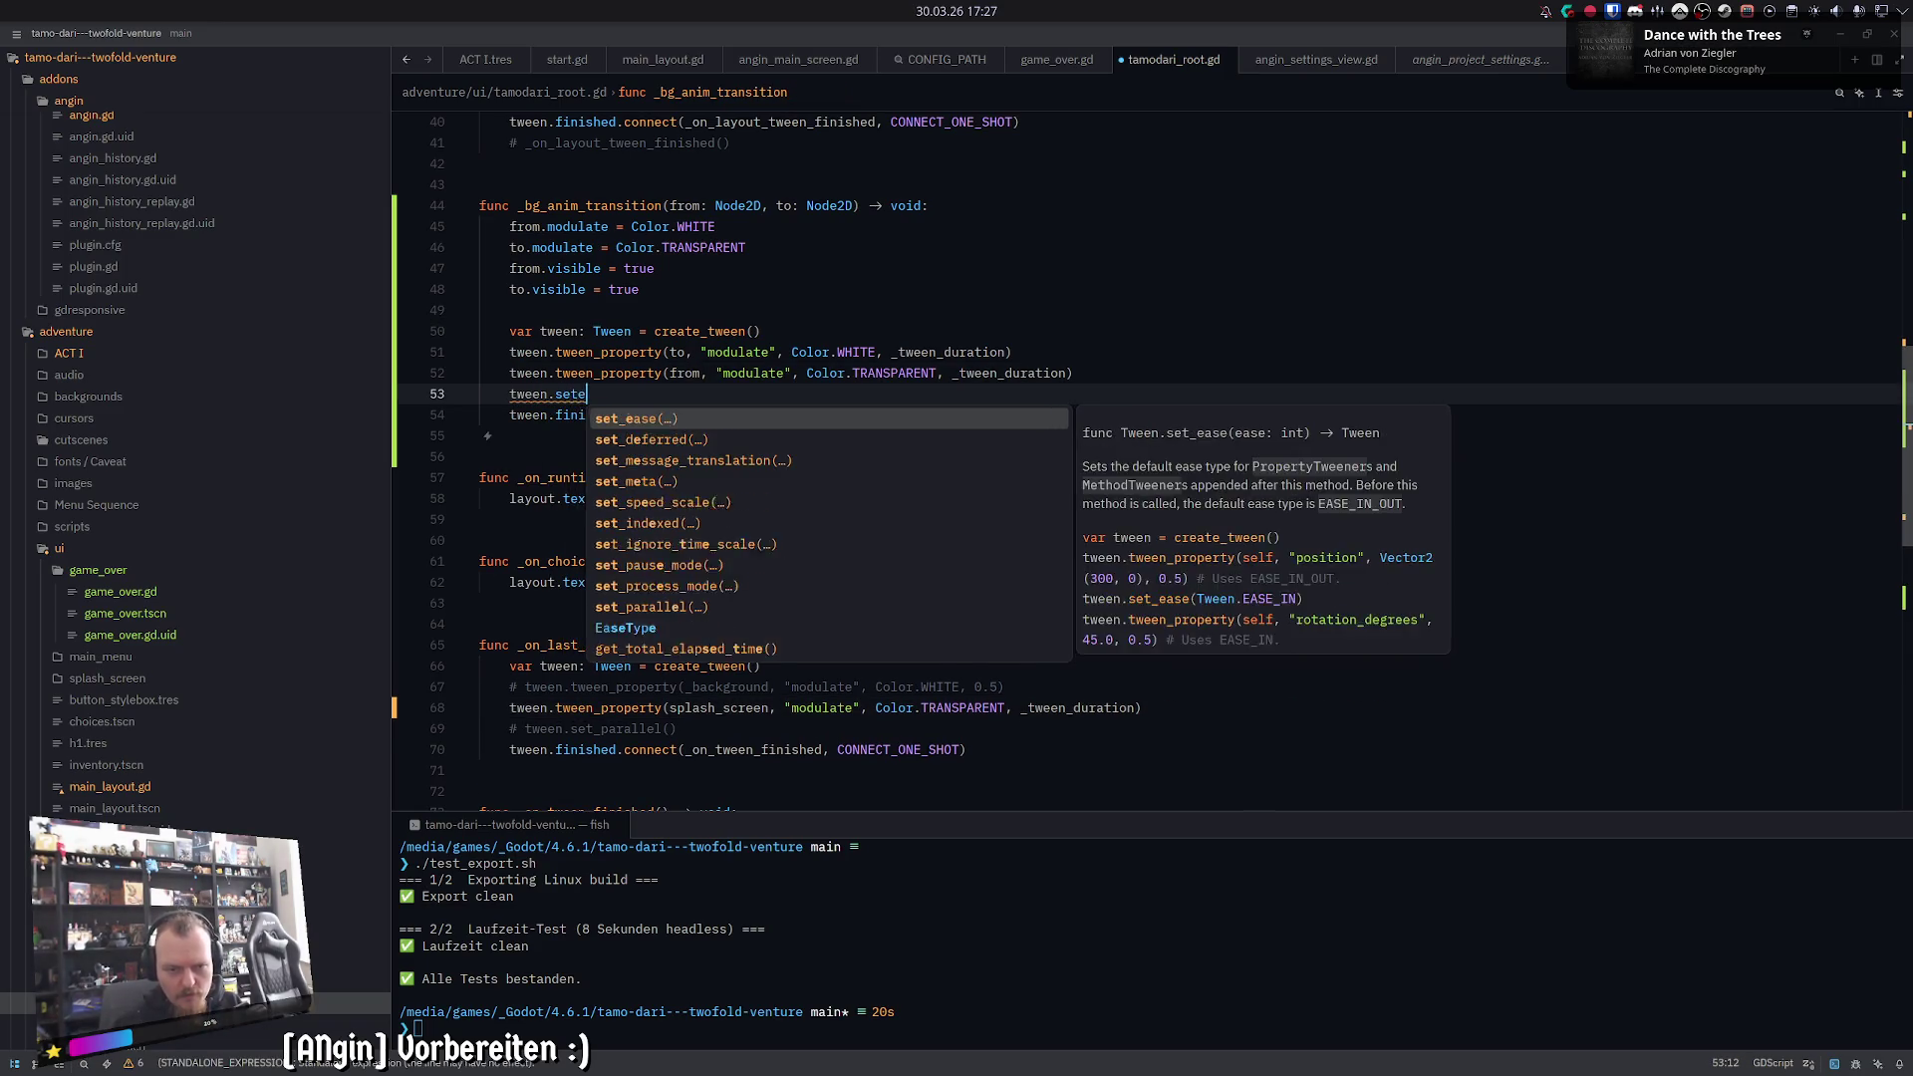
key("Return")
type("Tween.")
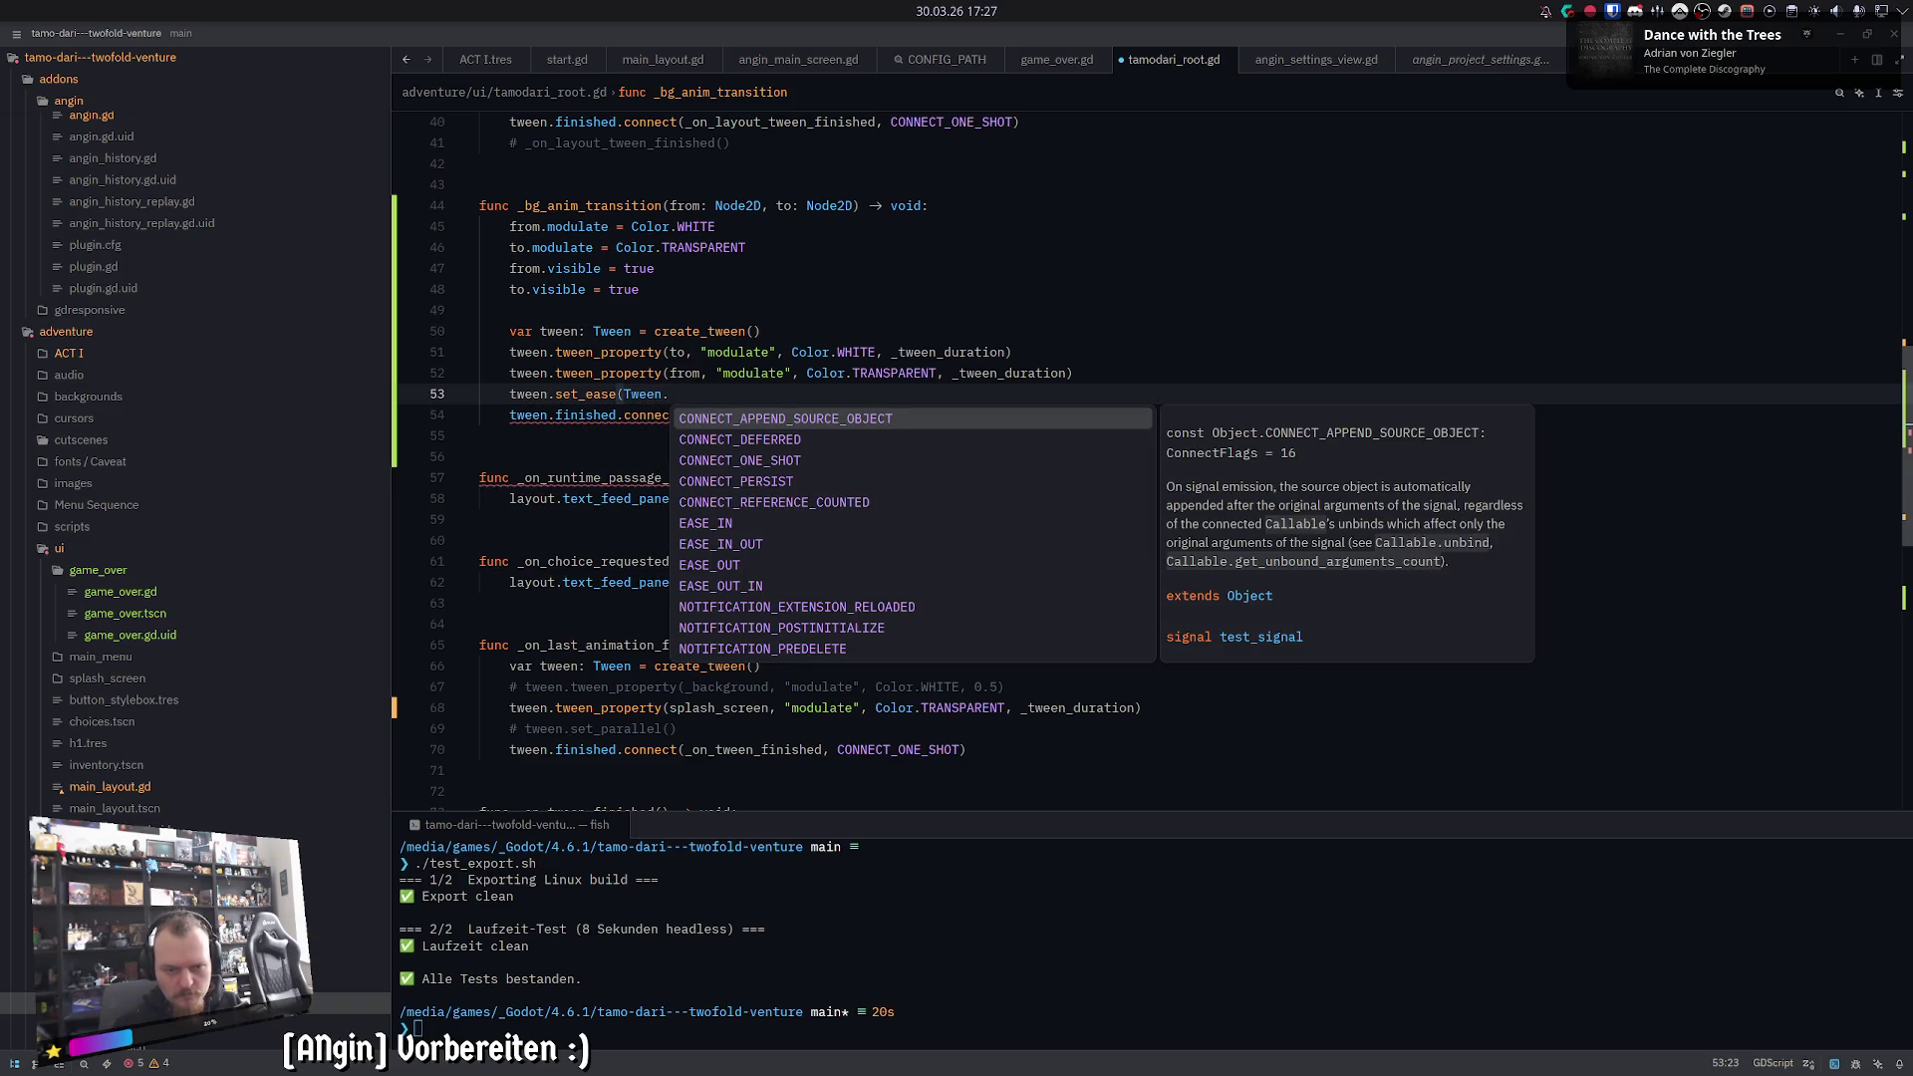
type("ease_out_i")
key("Return")
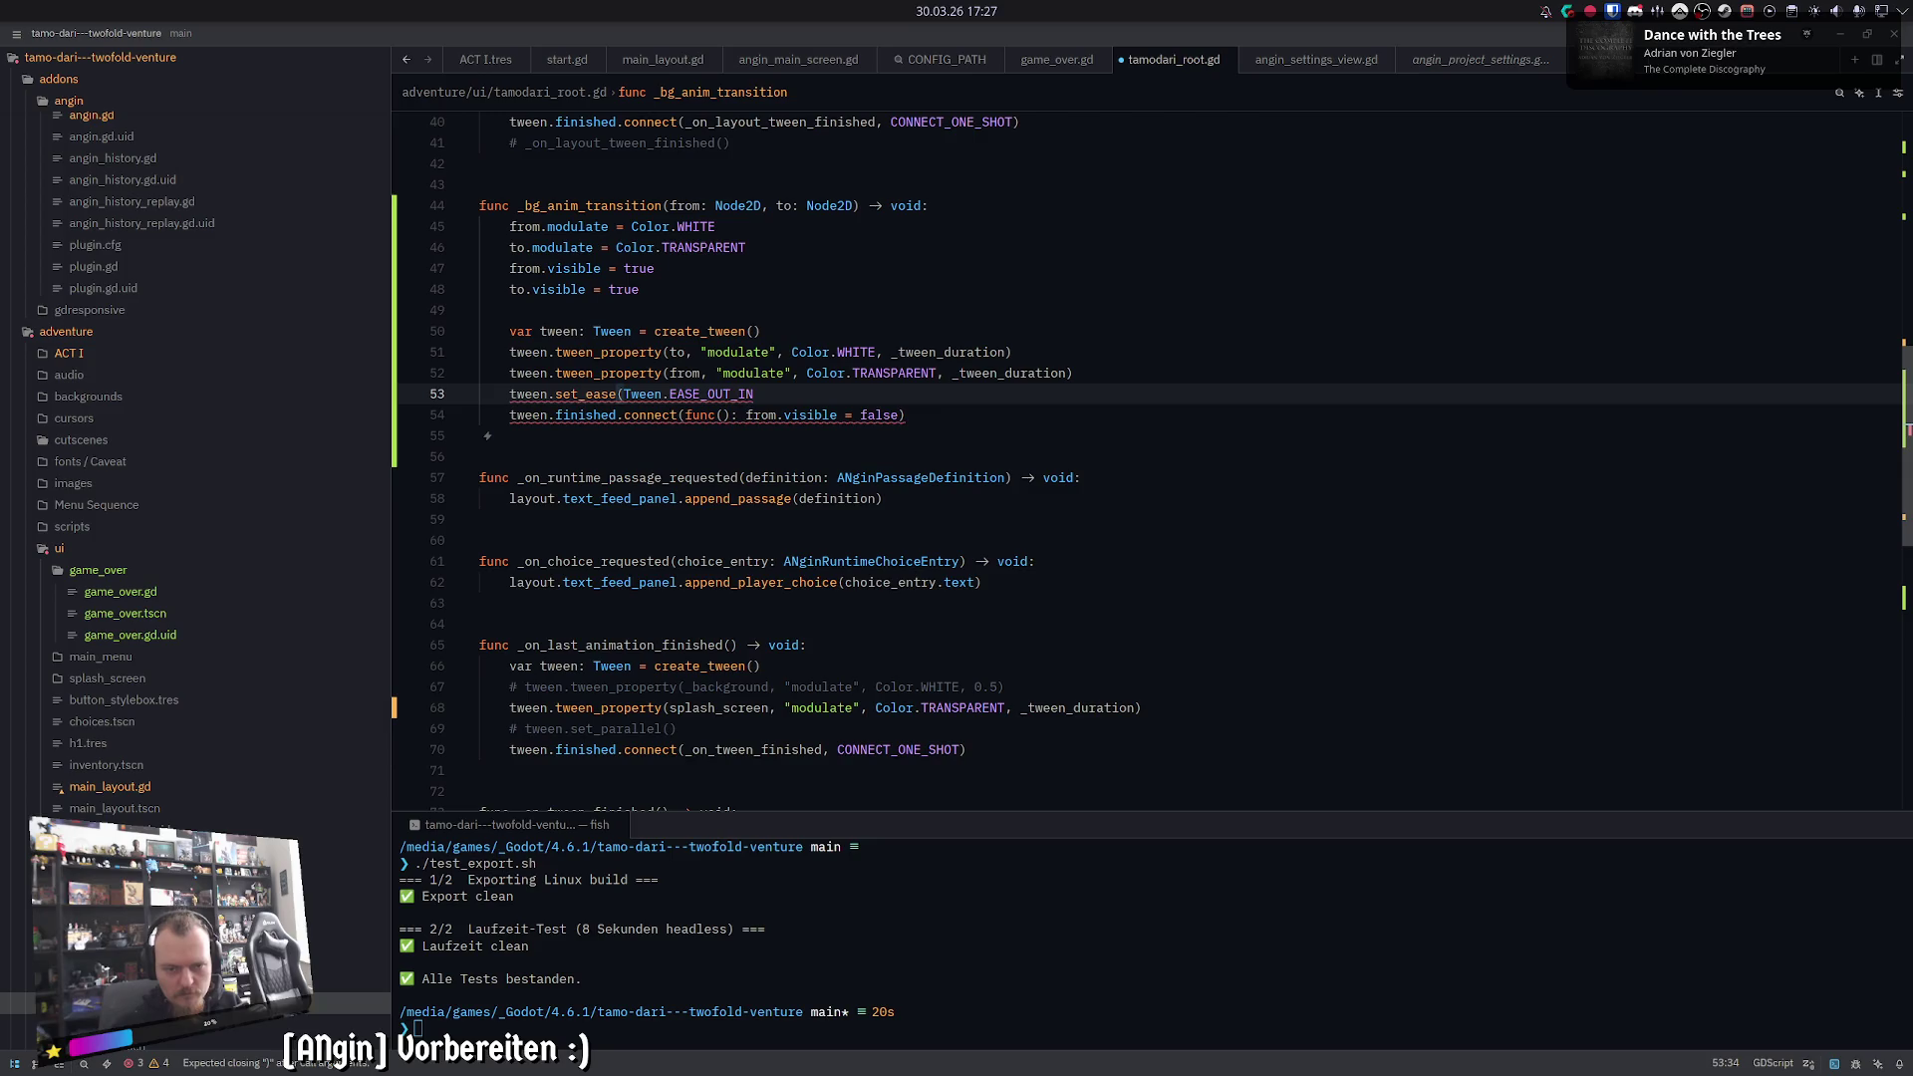
key("alt+Tab")
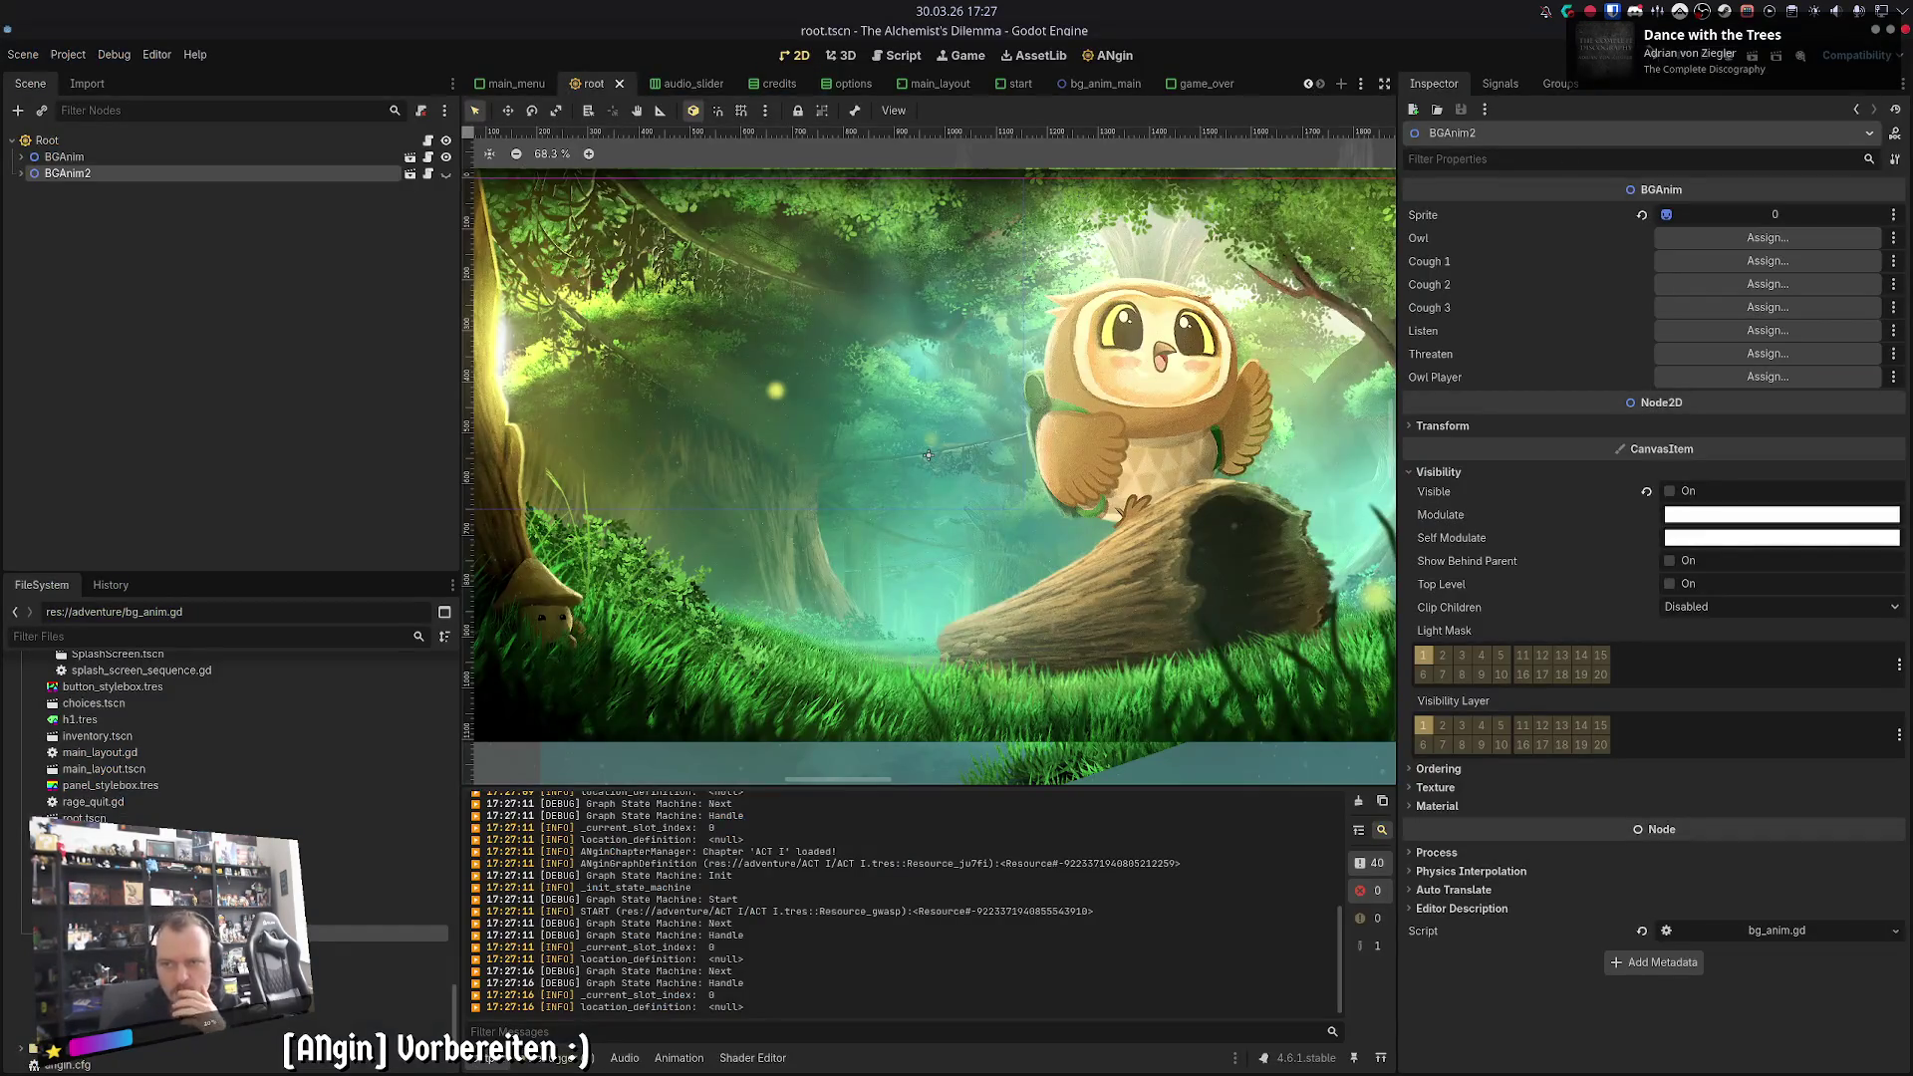
Step: Run the game through Start Game to the intro, close it, and select Root to see Tween Duration 5.0
key("F5")
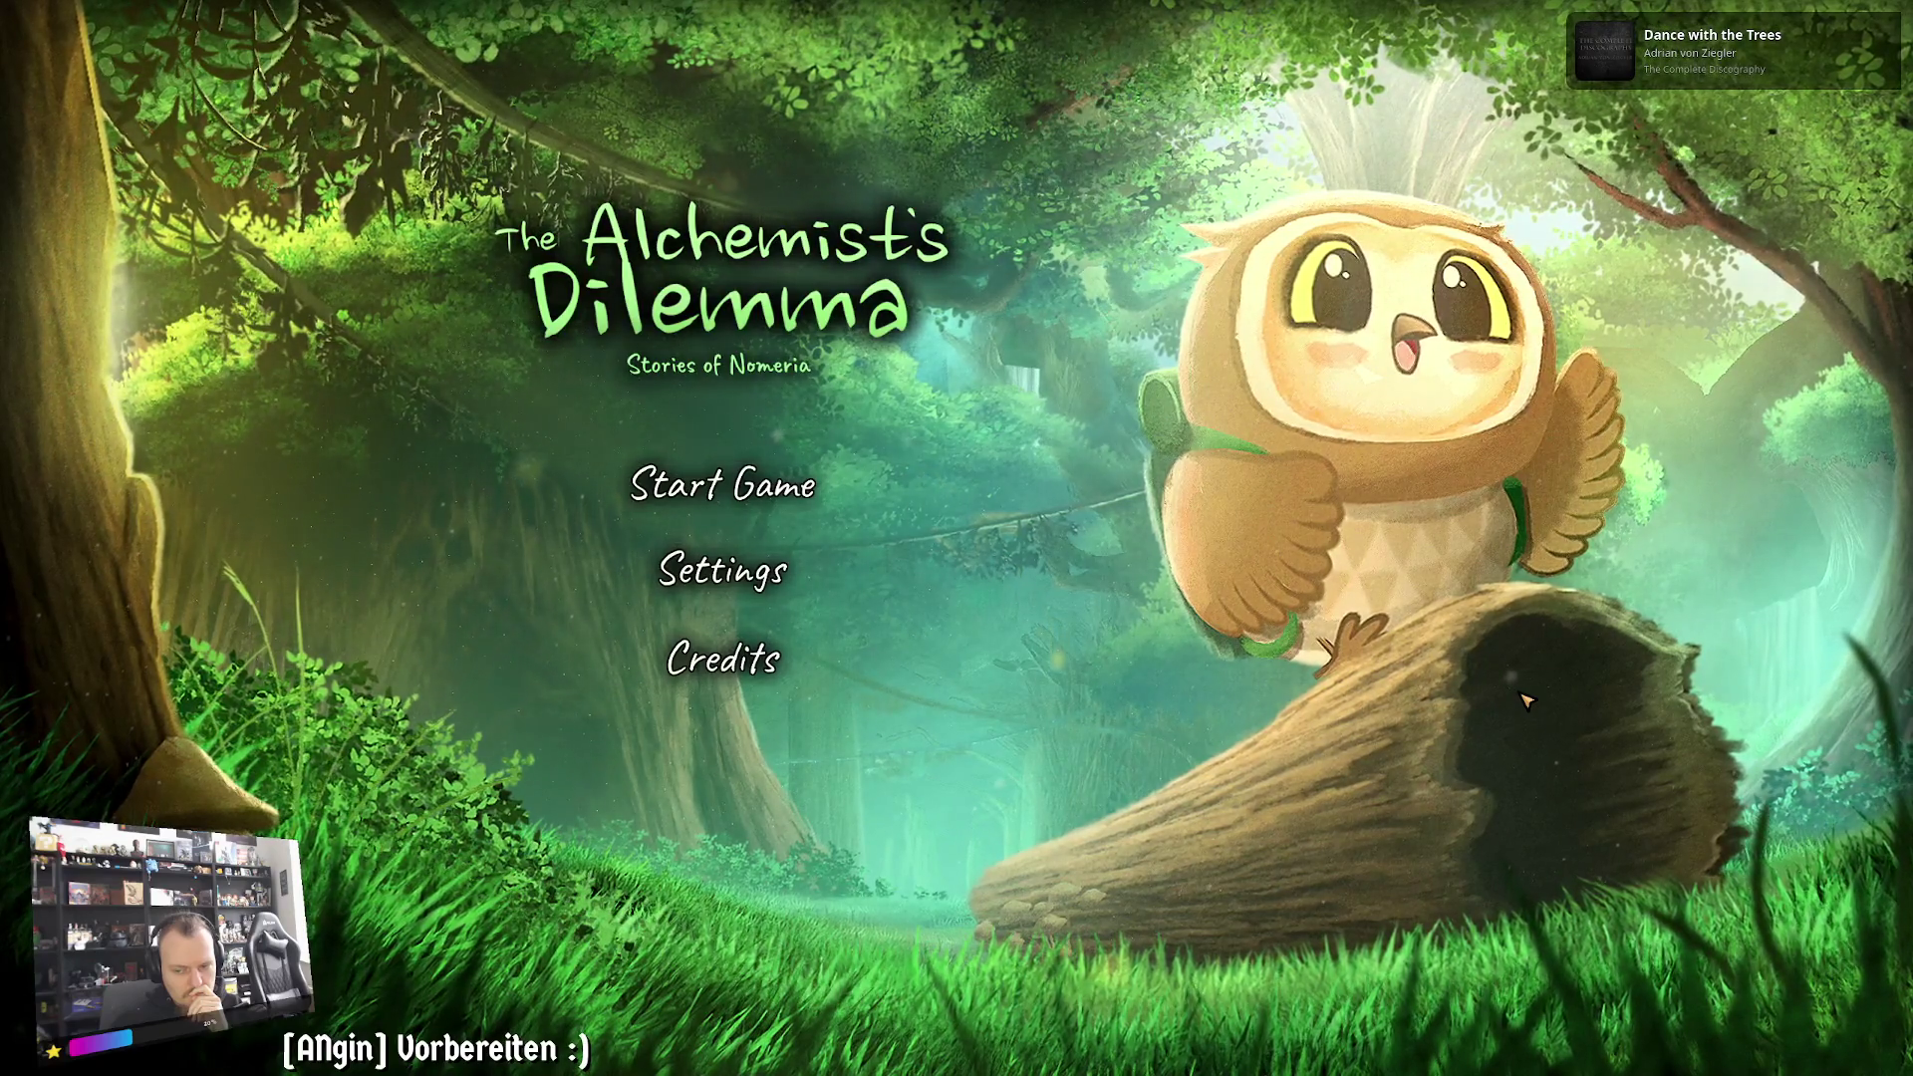
left_click(787, 488)
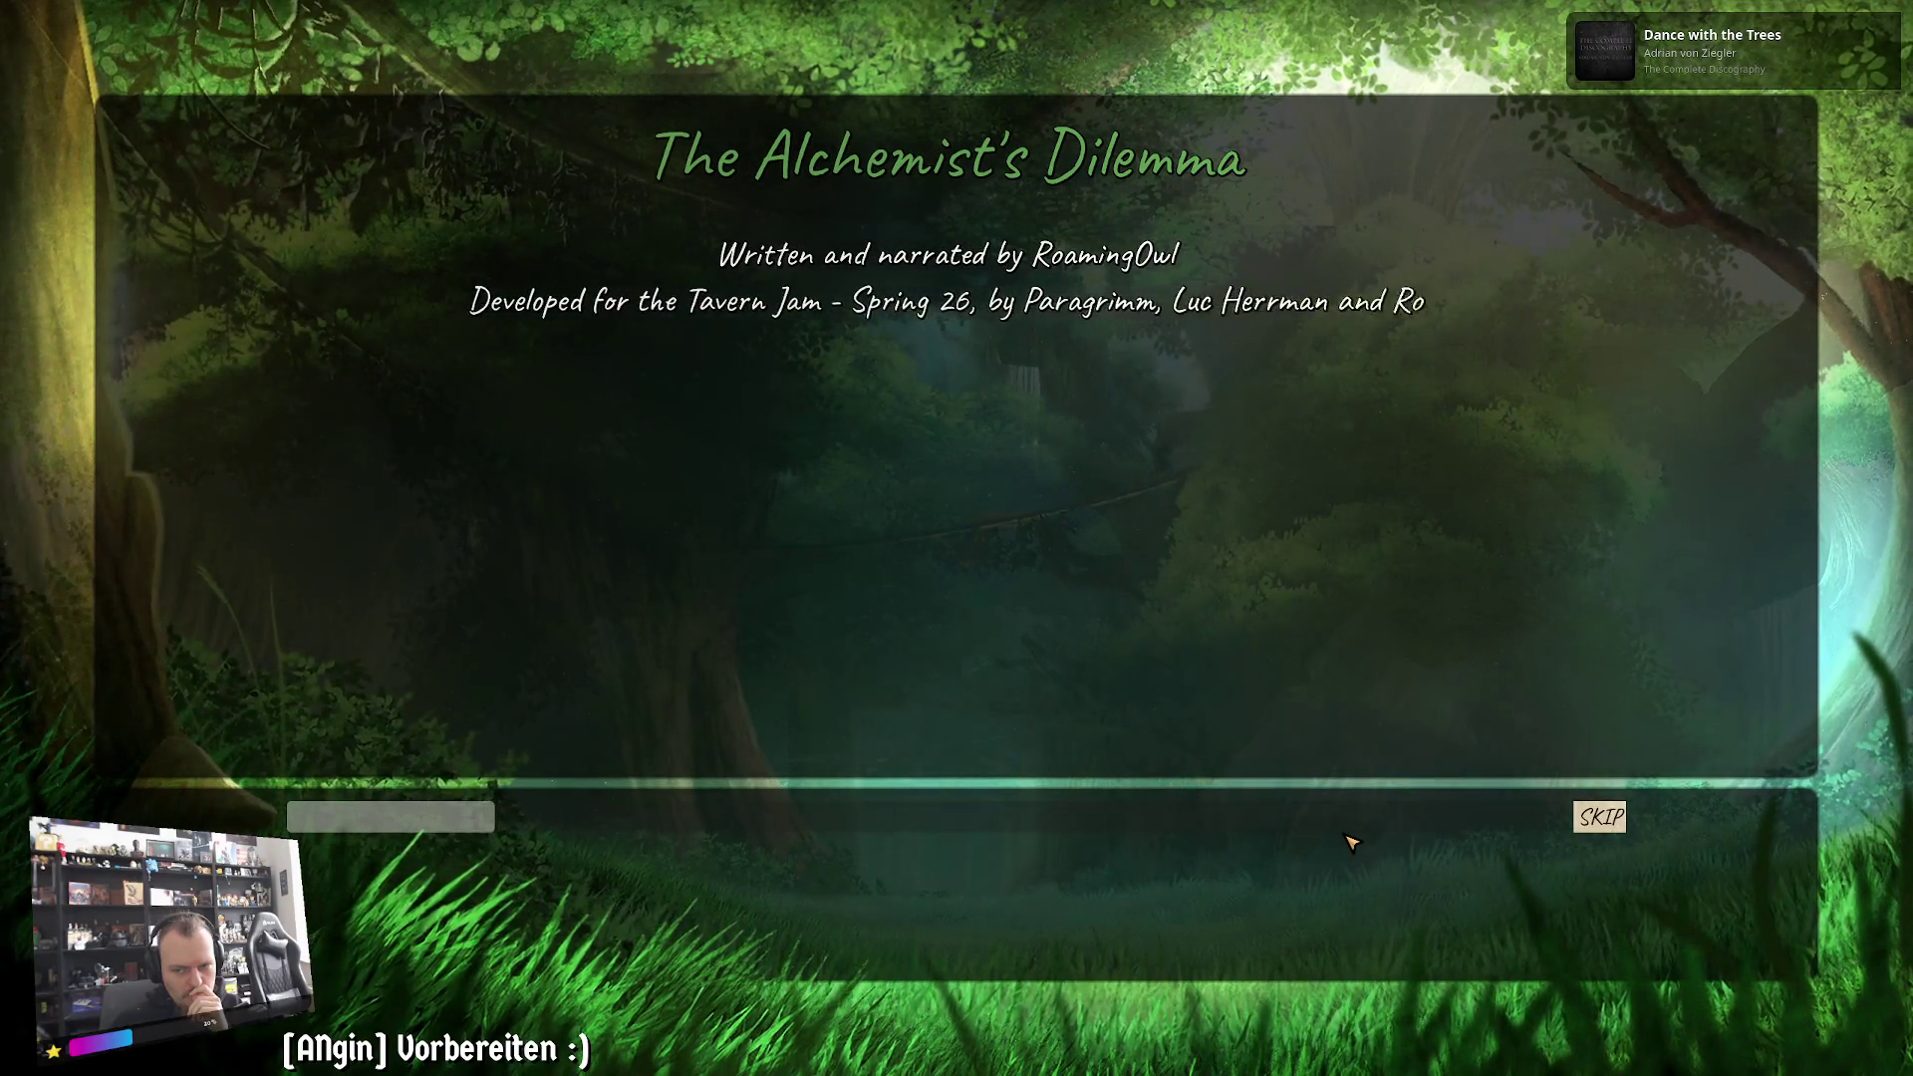
key("F8")
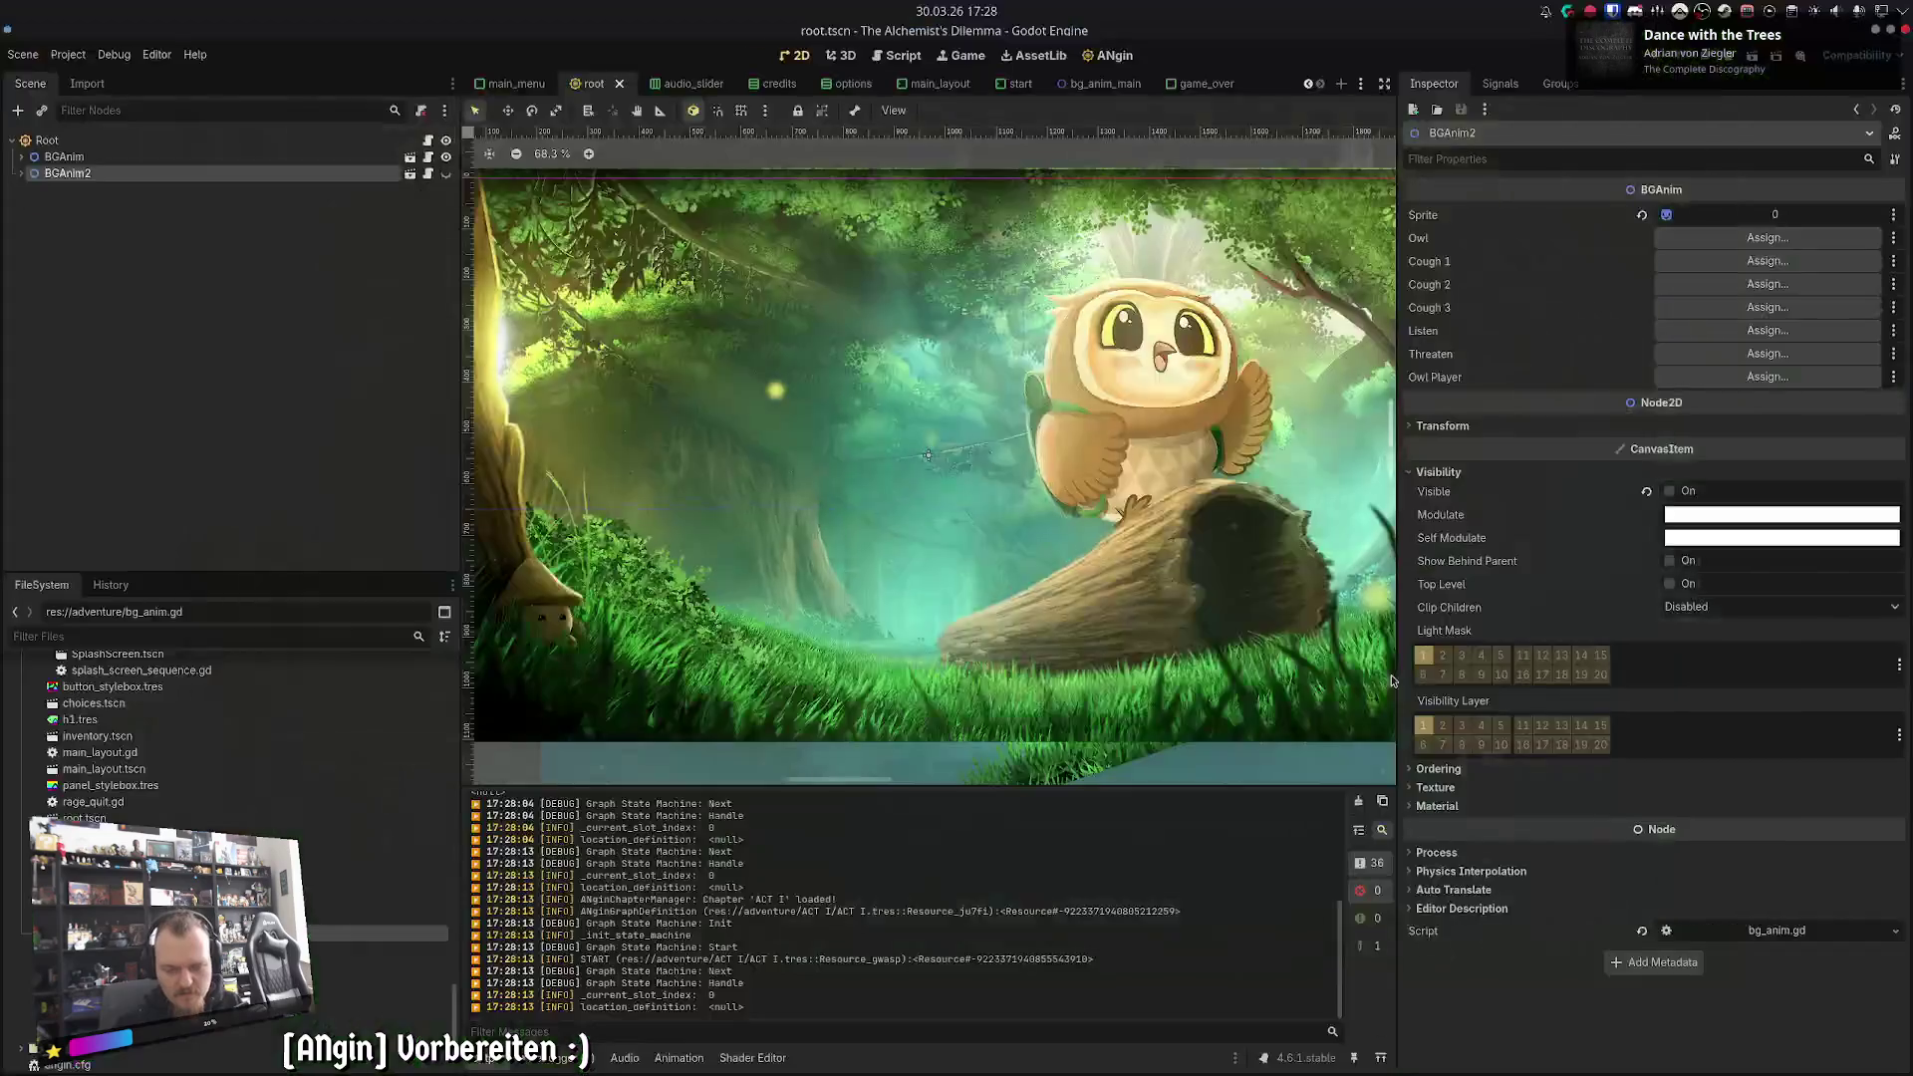
left_click(147, 140)
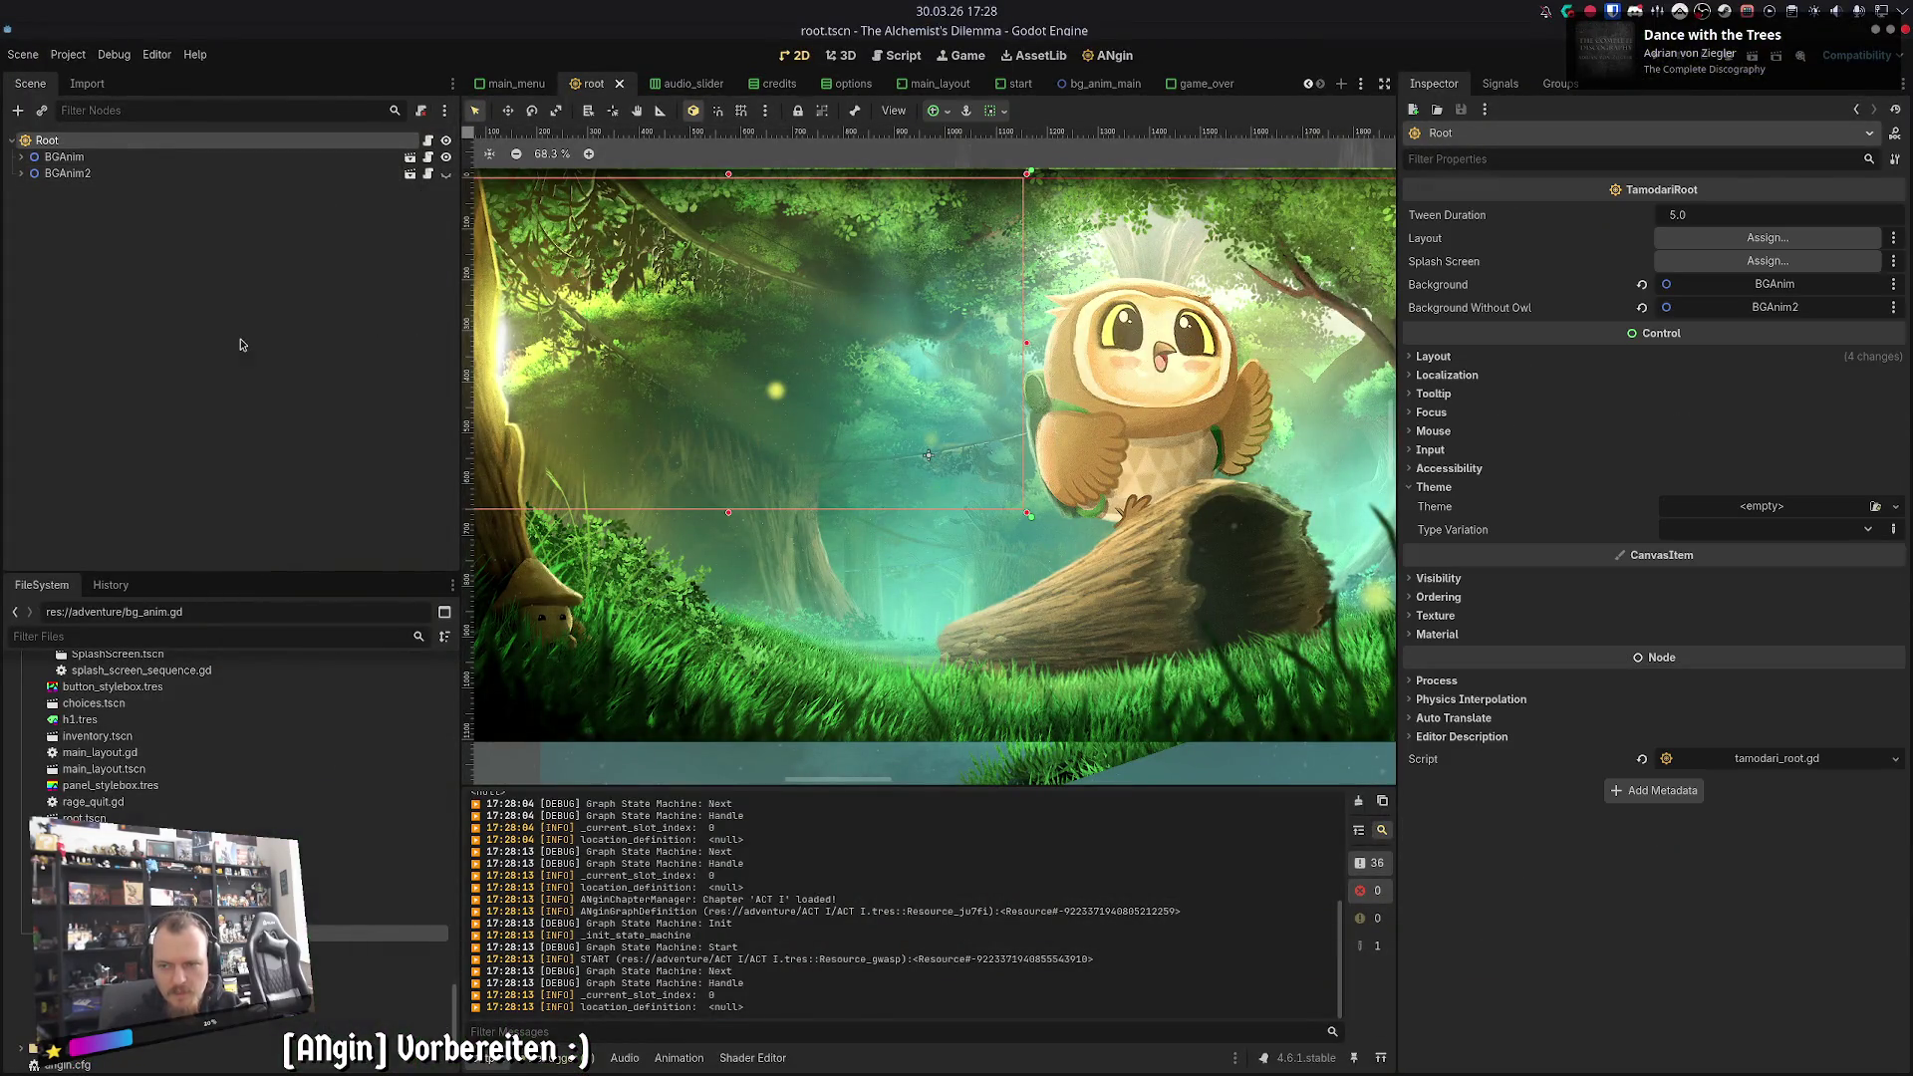
Step: In Zed, change the _tween_duration default to 0.5 and make line 39's duration _tween_duration * 10
key("alt+Tab")
scroll(771, 234, "up", 10)
double_click(770, 227)
type("0.5")
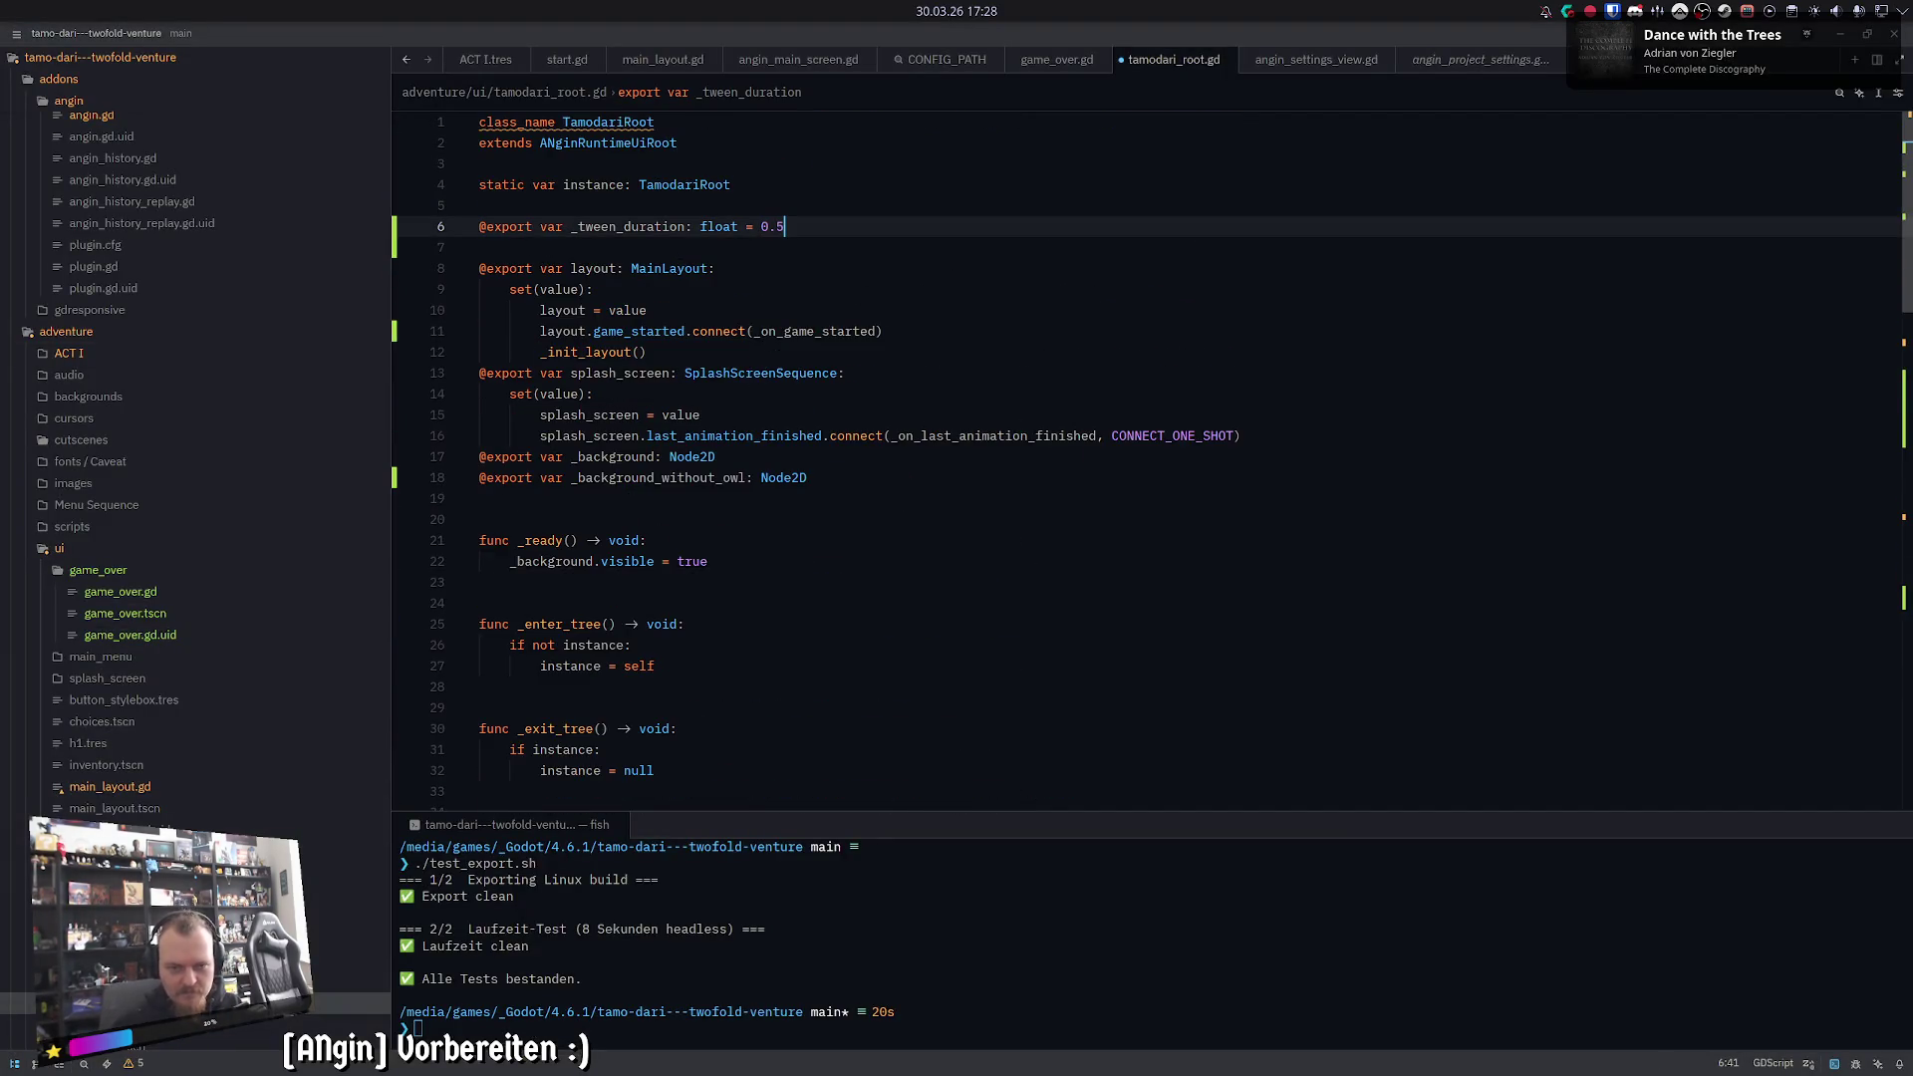
scroll(817, 554, "down", 3)
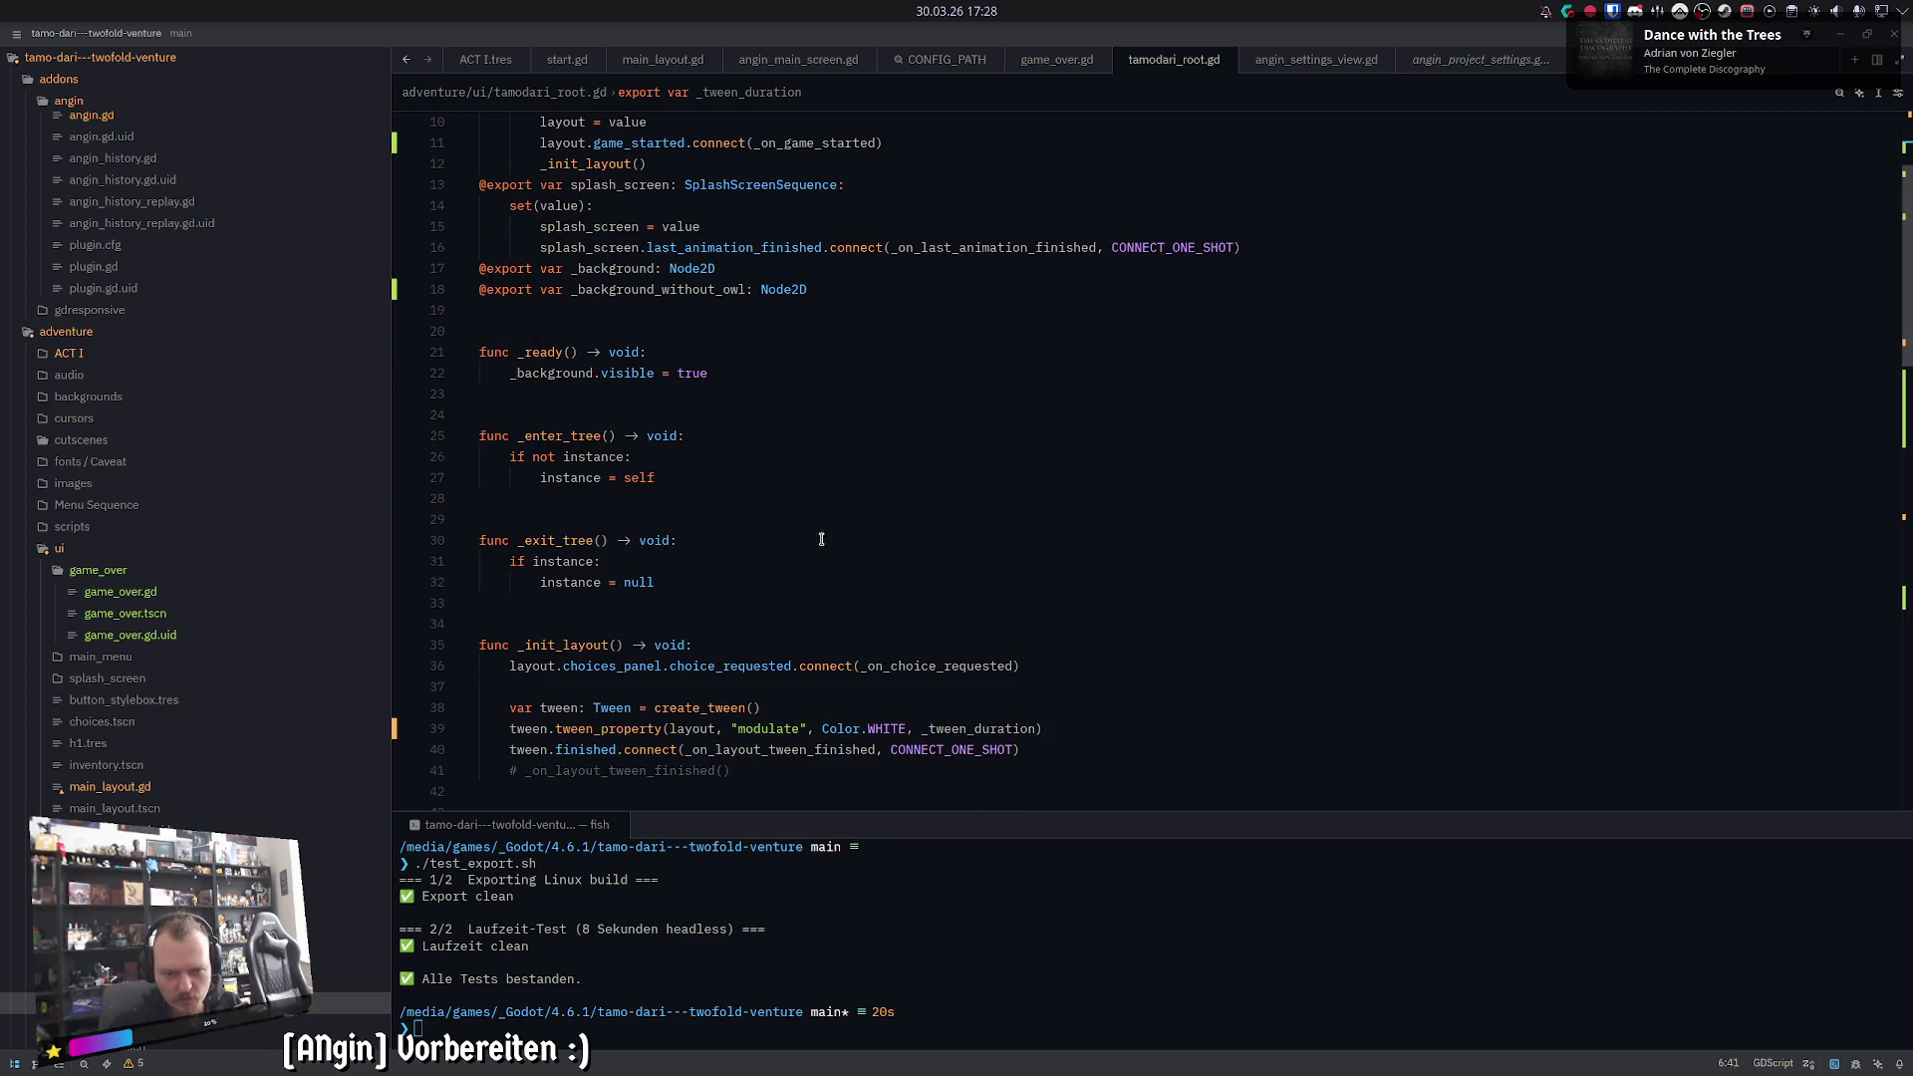
scroll(827, 533, "up", 3)
scroll(936, 445, "down", 5)
left_click(992, 605)
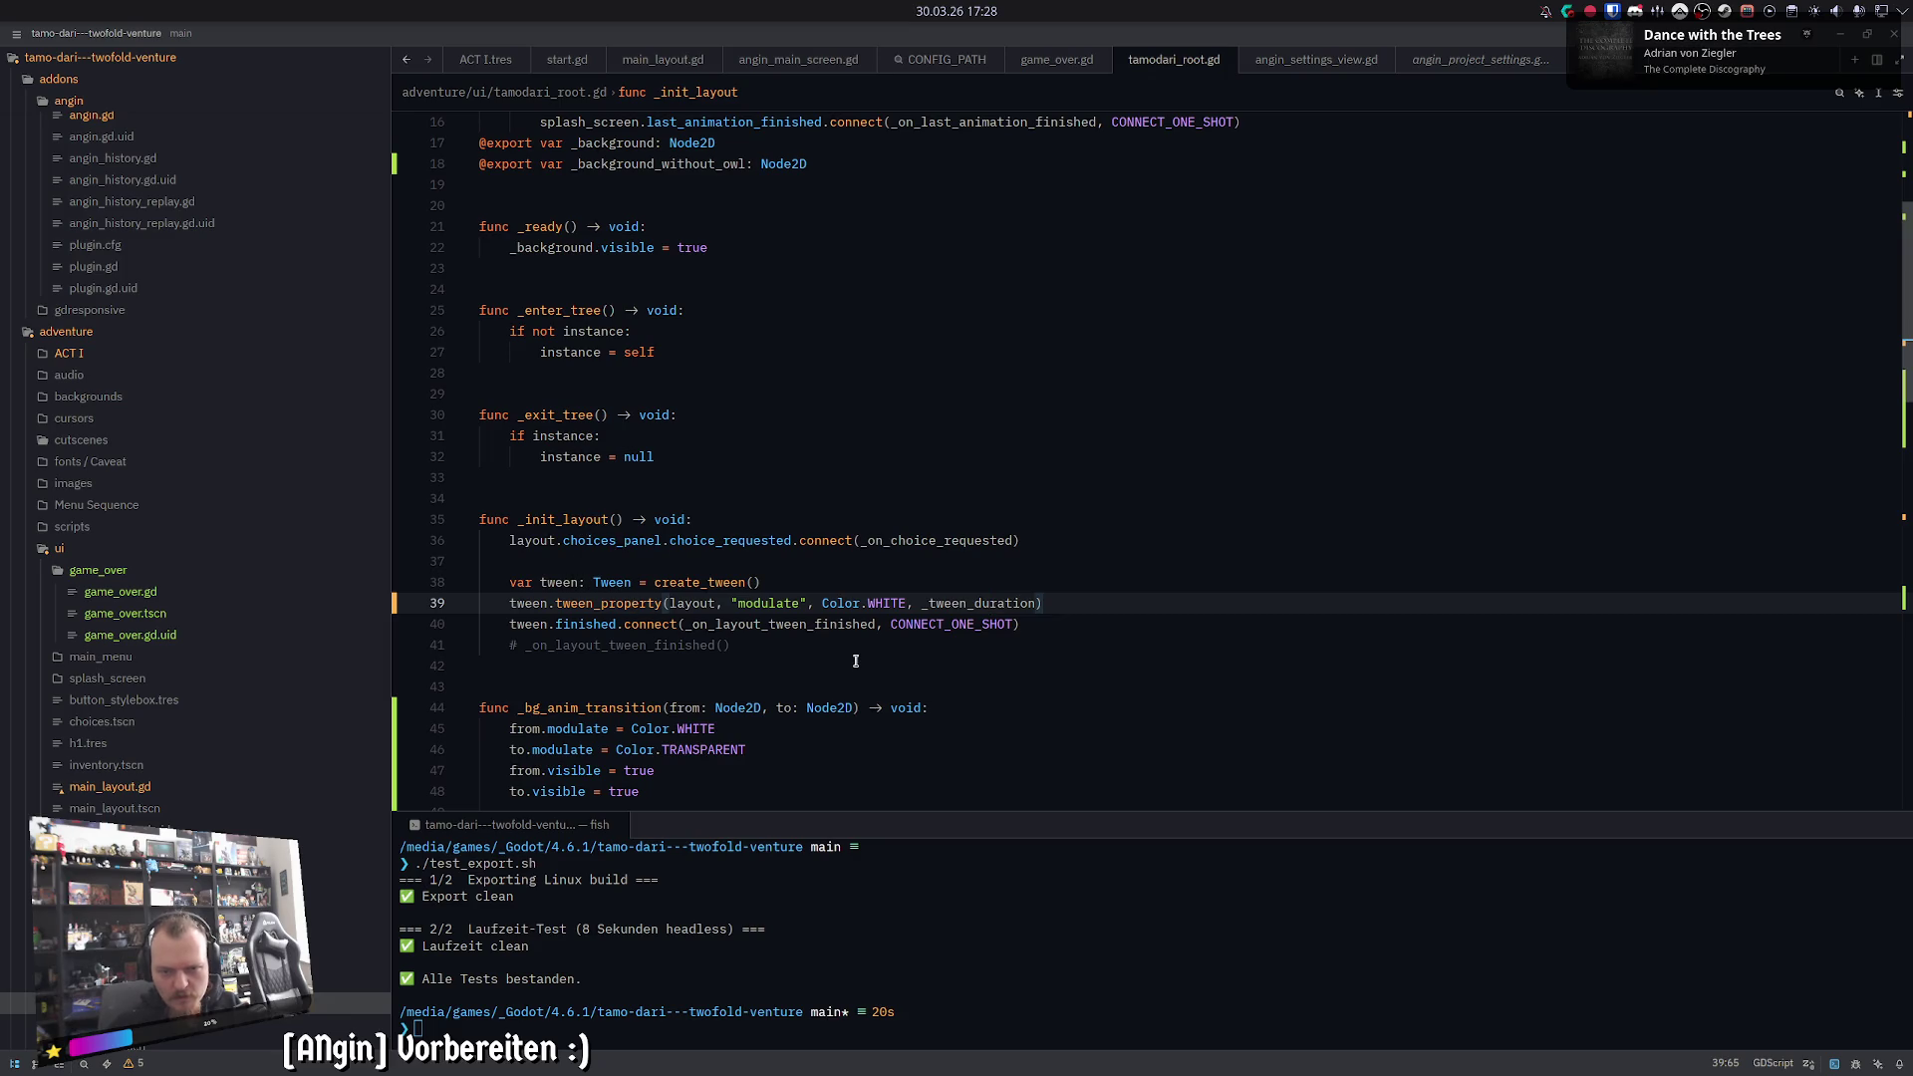
type("* 10")
Step: Run the game in Godot and click Start Game to check the new timing, then close it
key("alt+Tab")
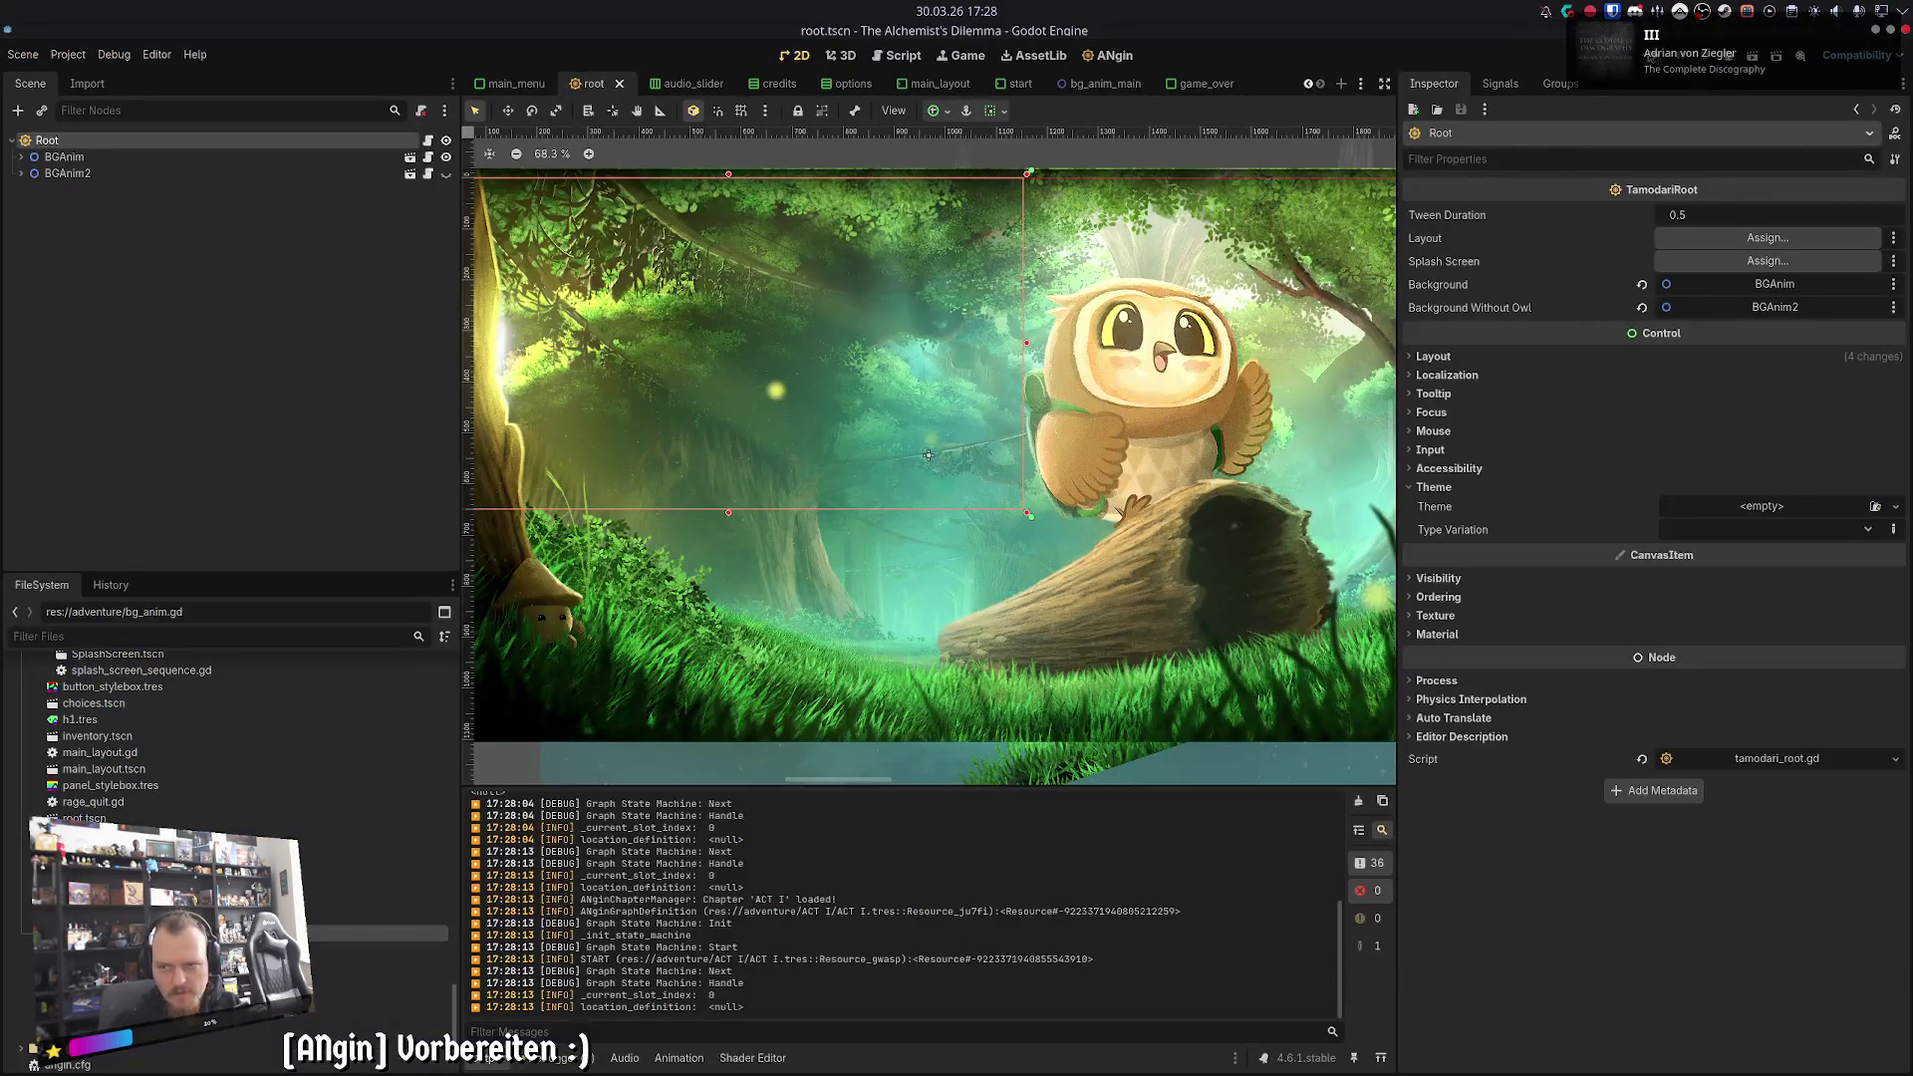
key("F5")
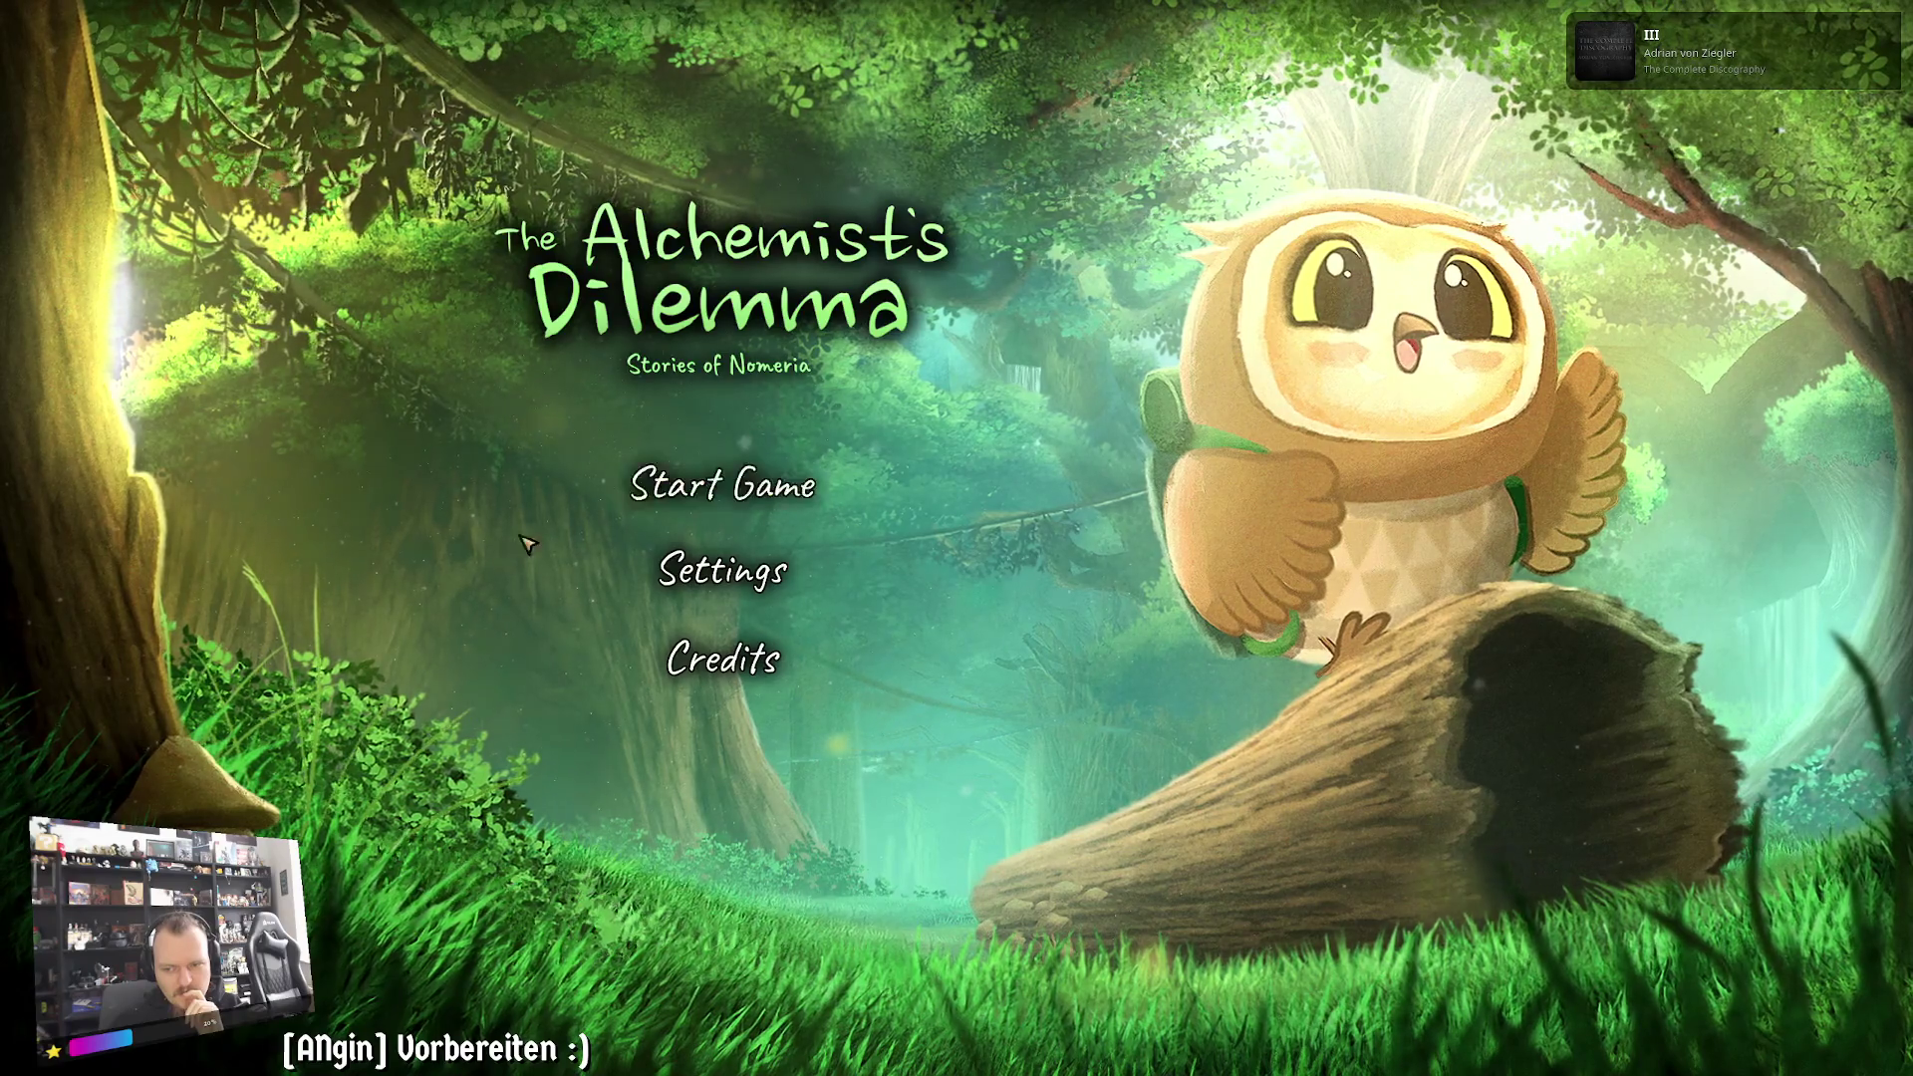
left_click(687, 488)
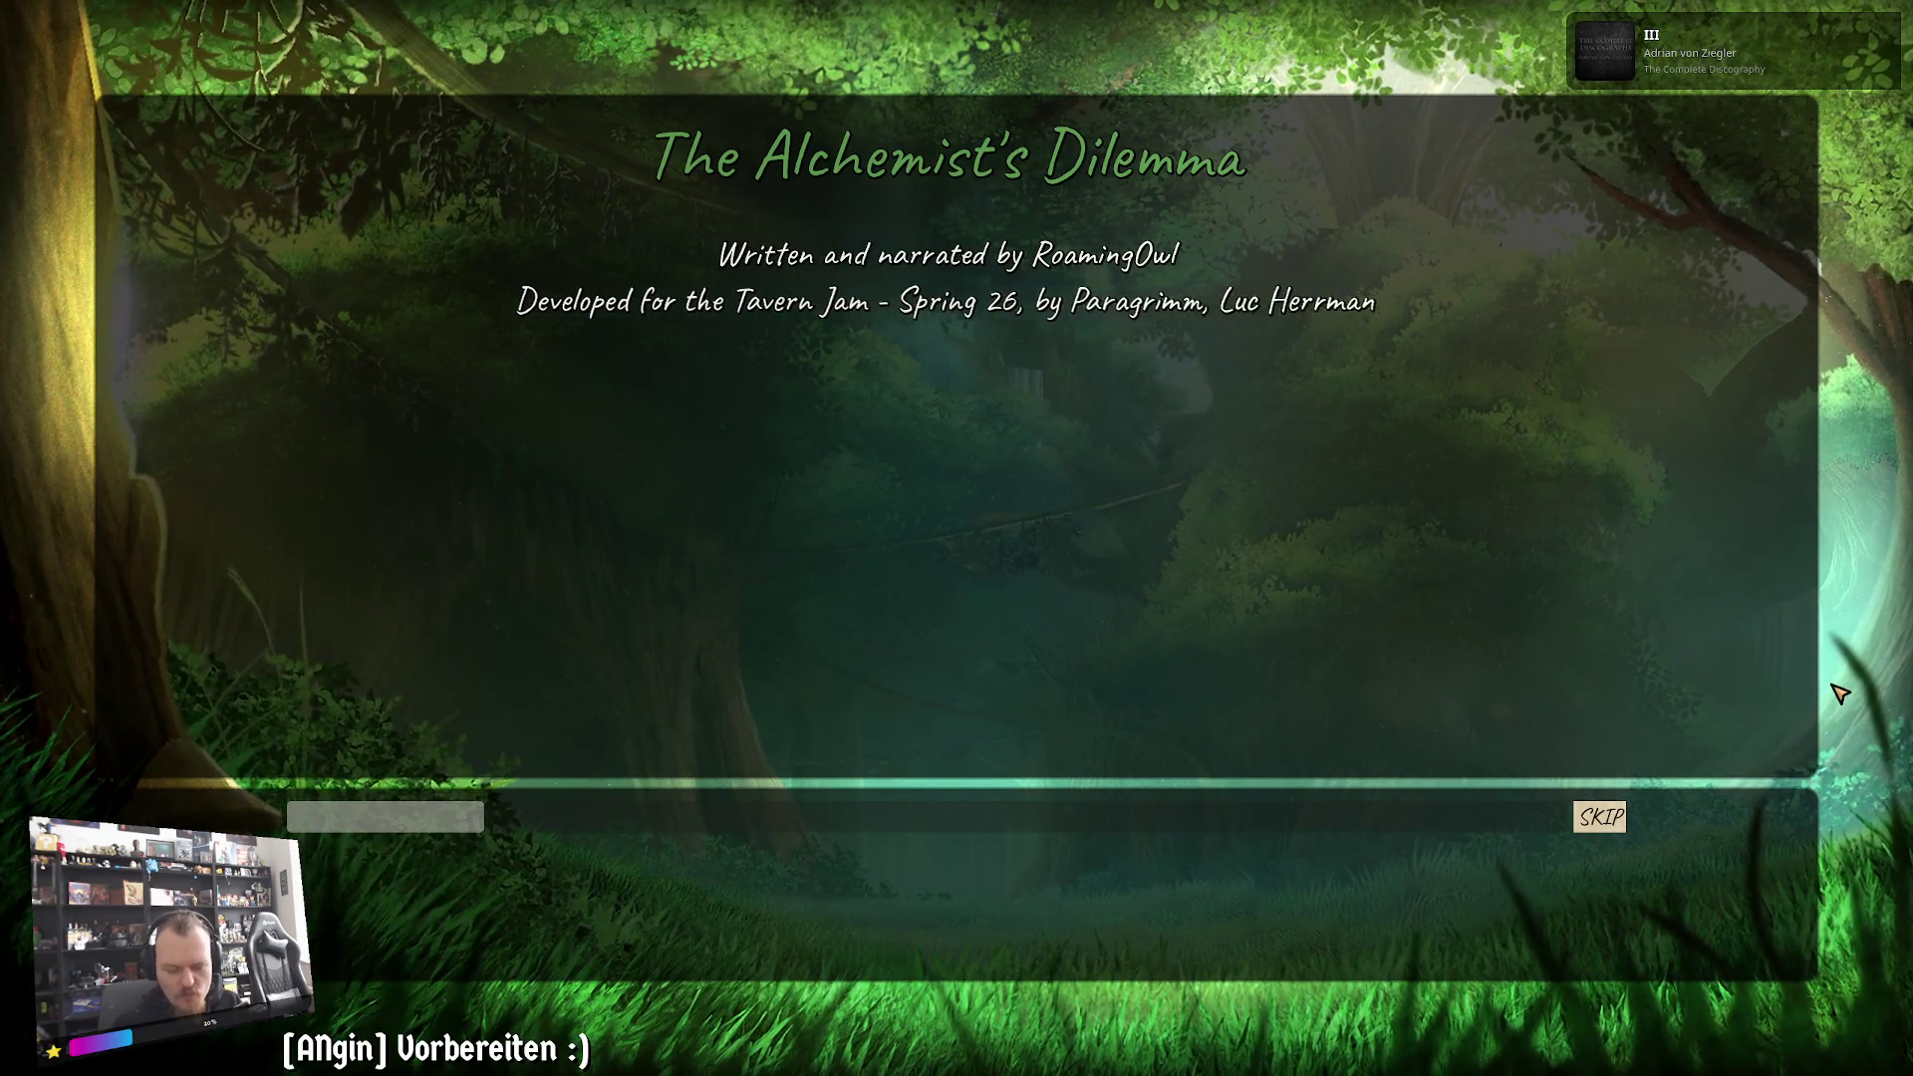
key("alt+F4")
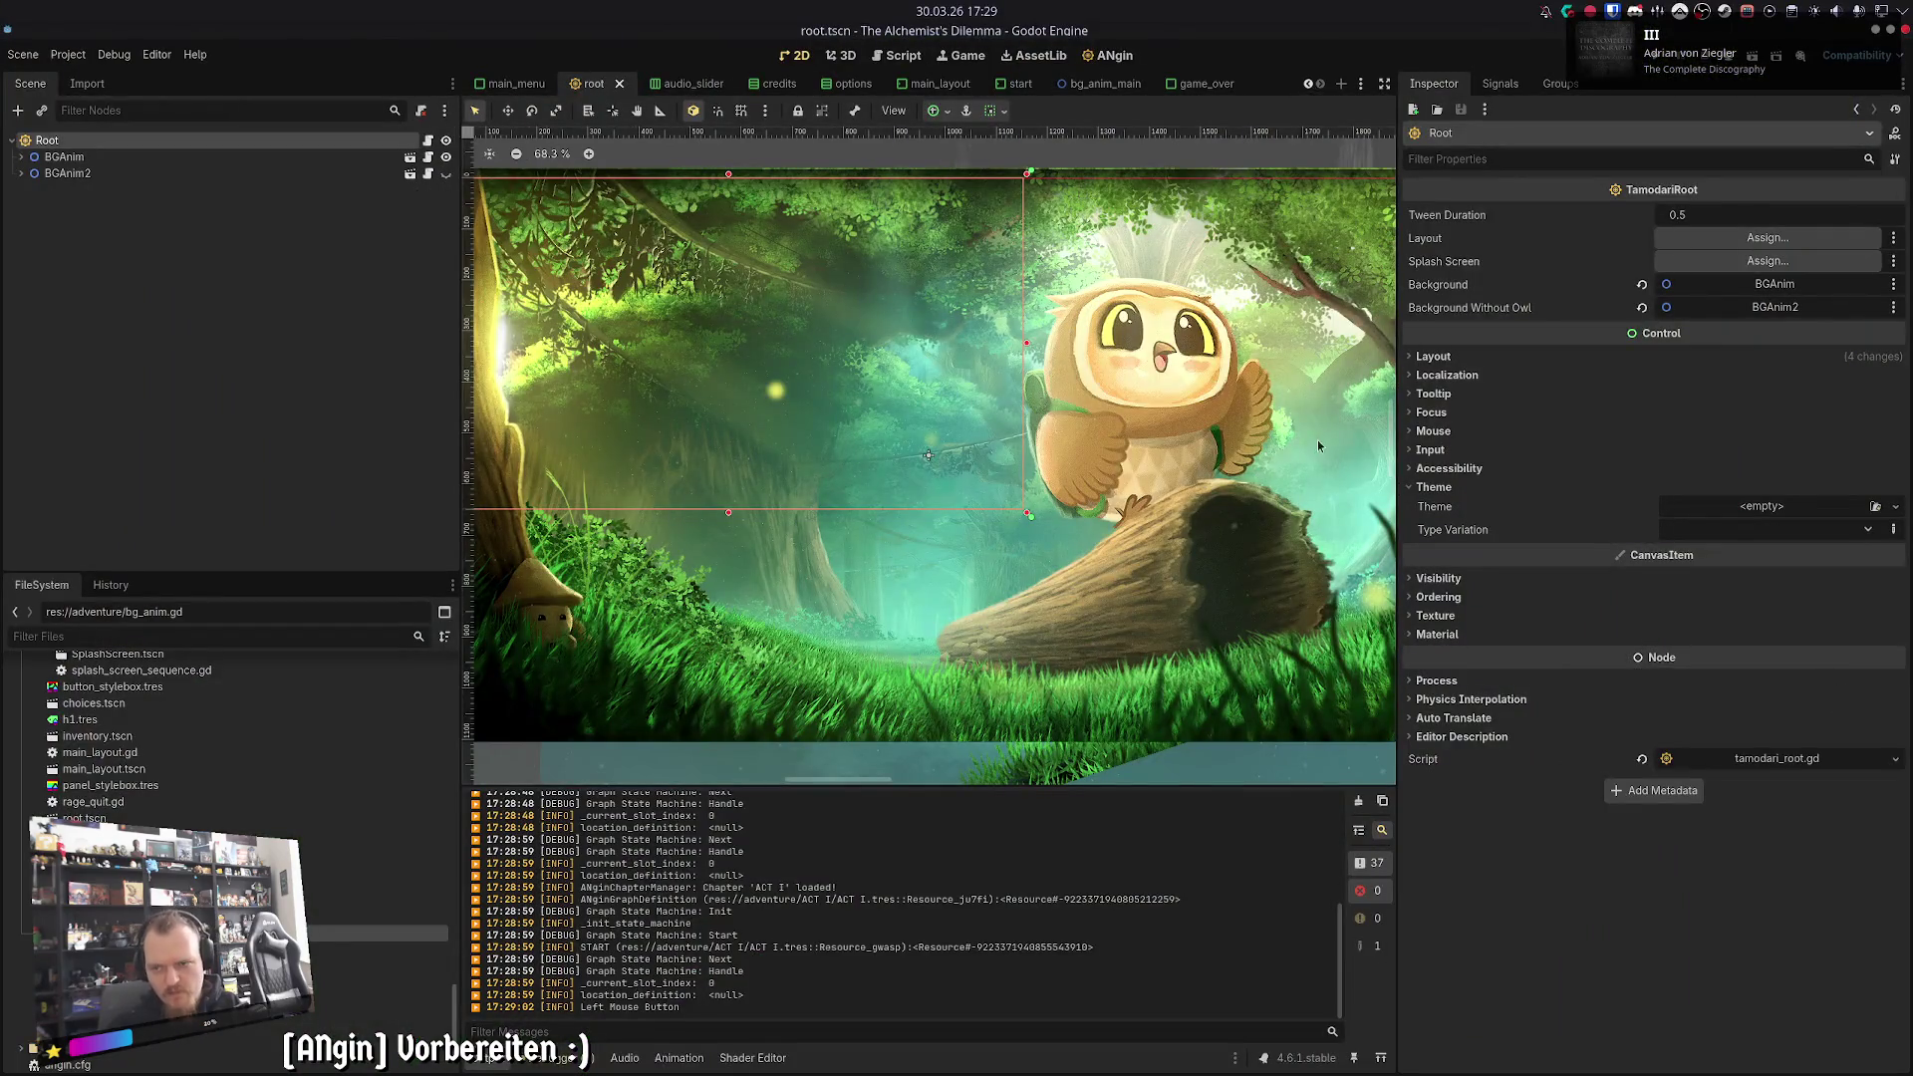
Step: Set Root's Tween Duration to 1.0 in the Inspector and relaunch the game
left_click(1701, 221)
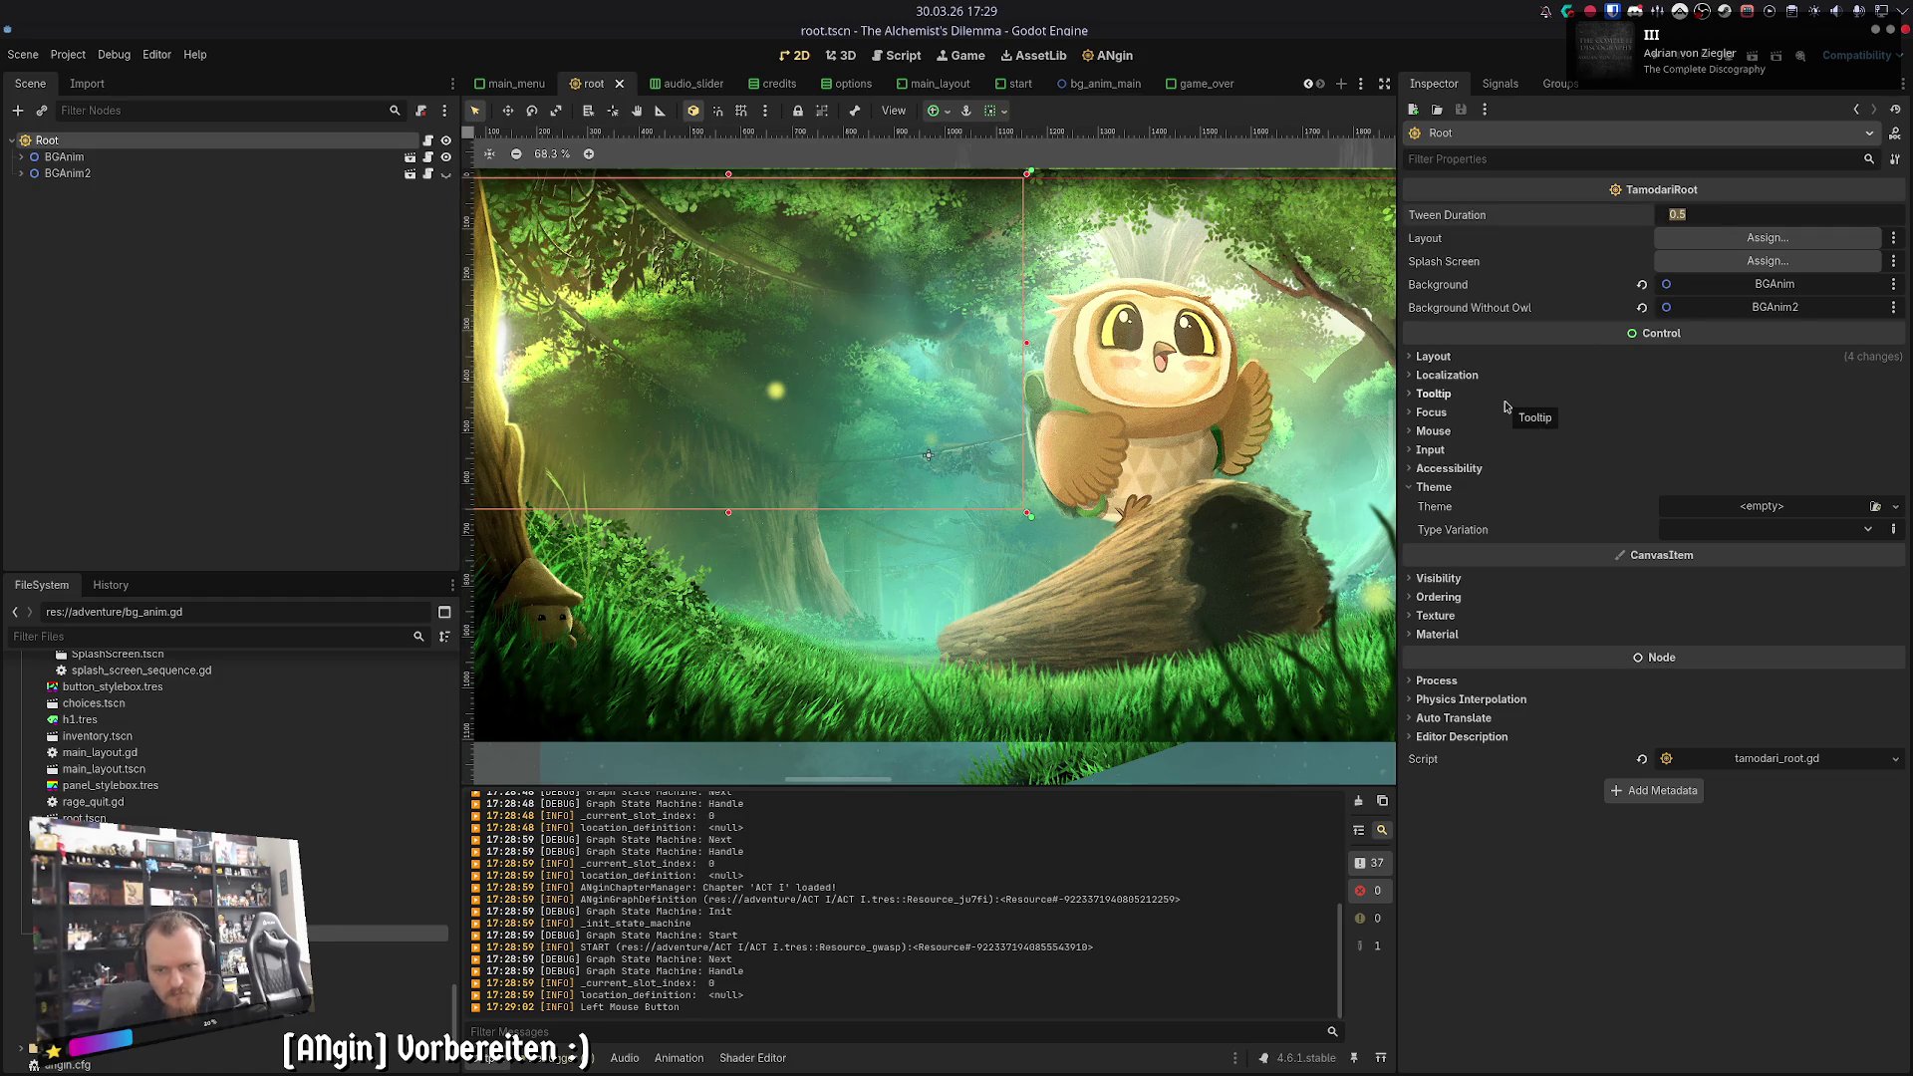
type("1")
key("alt+Tab")
scroll(1055, 558, "up", 4)
scroll(1055, 605, "down", 4)
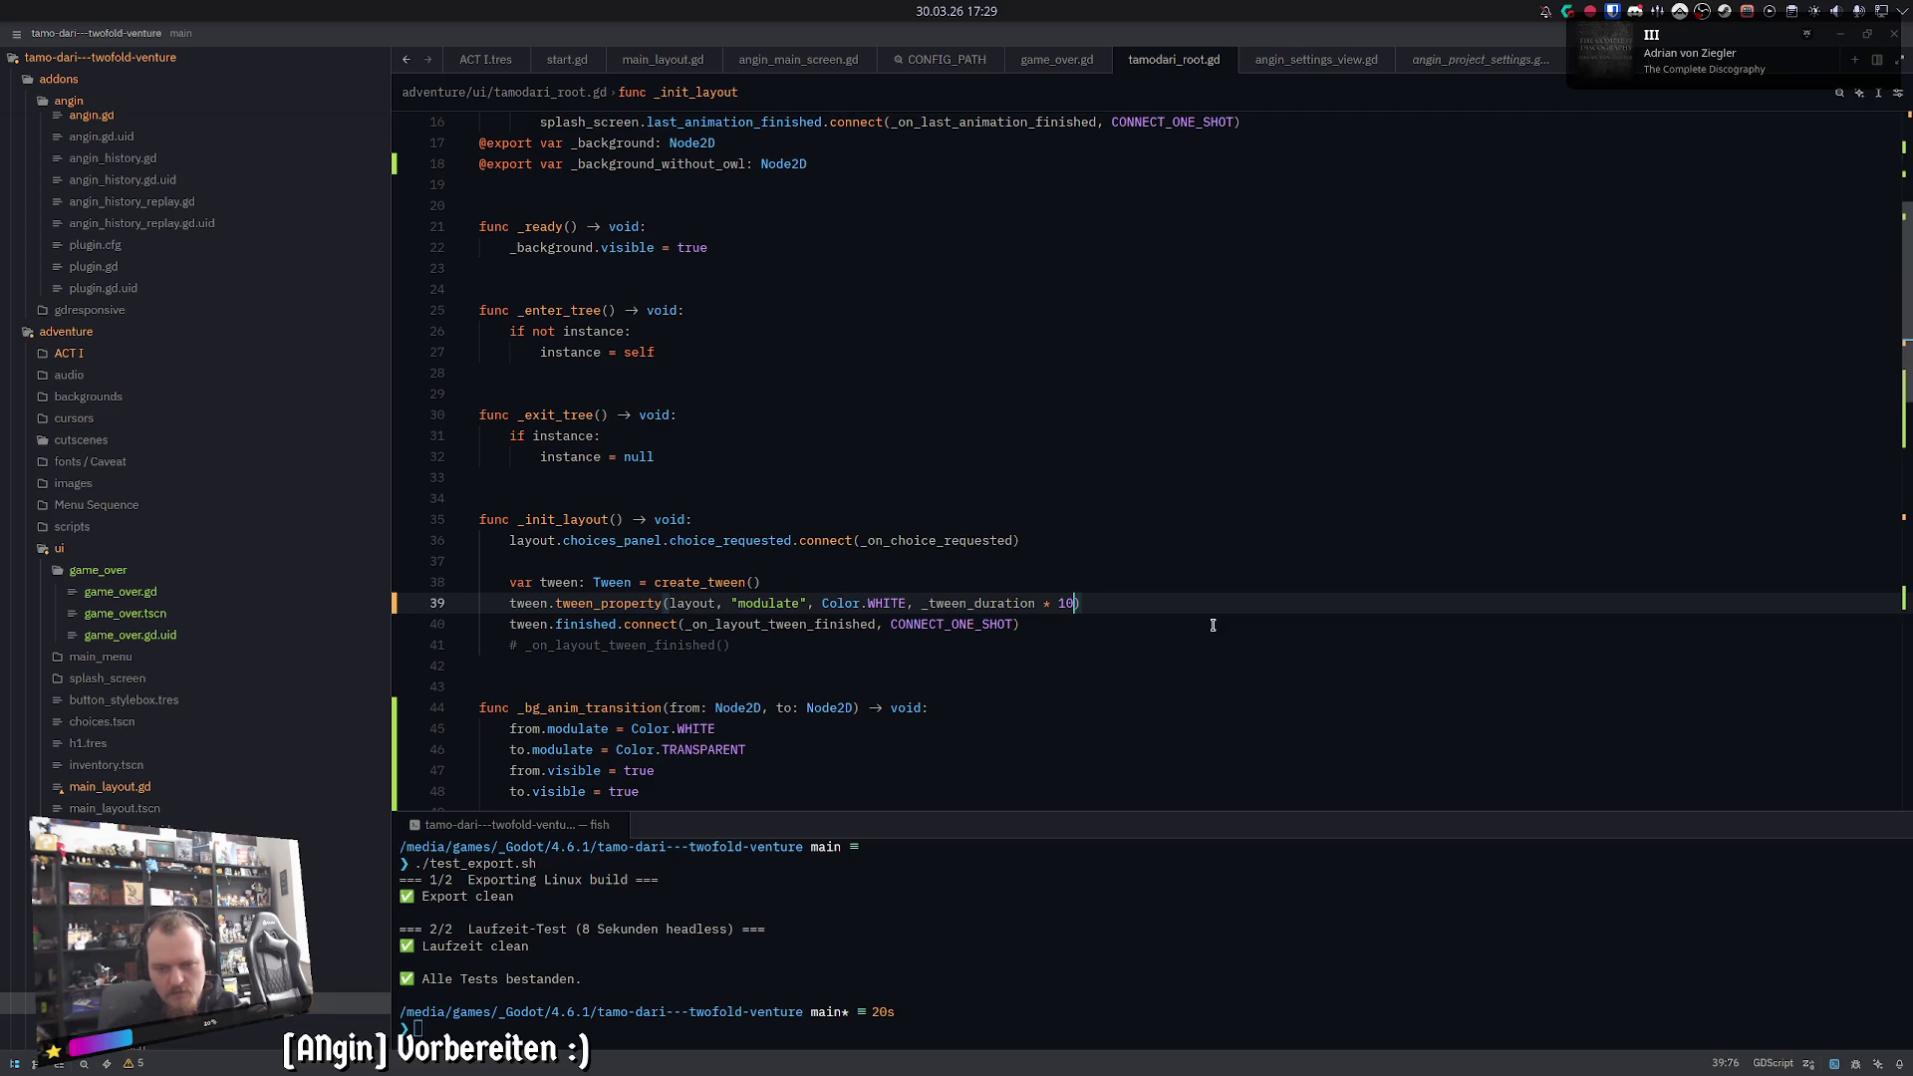
key("alt+Tab")
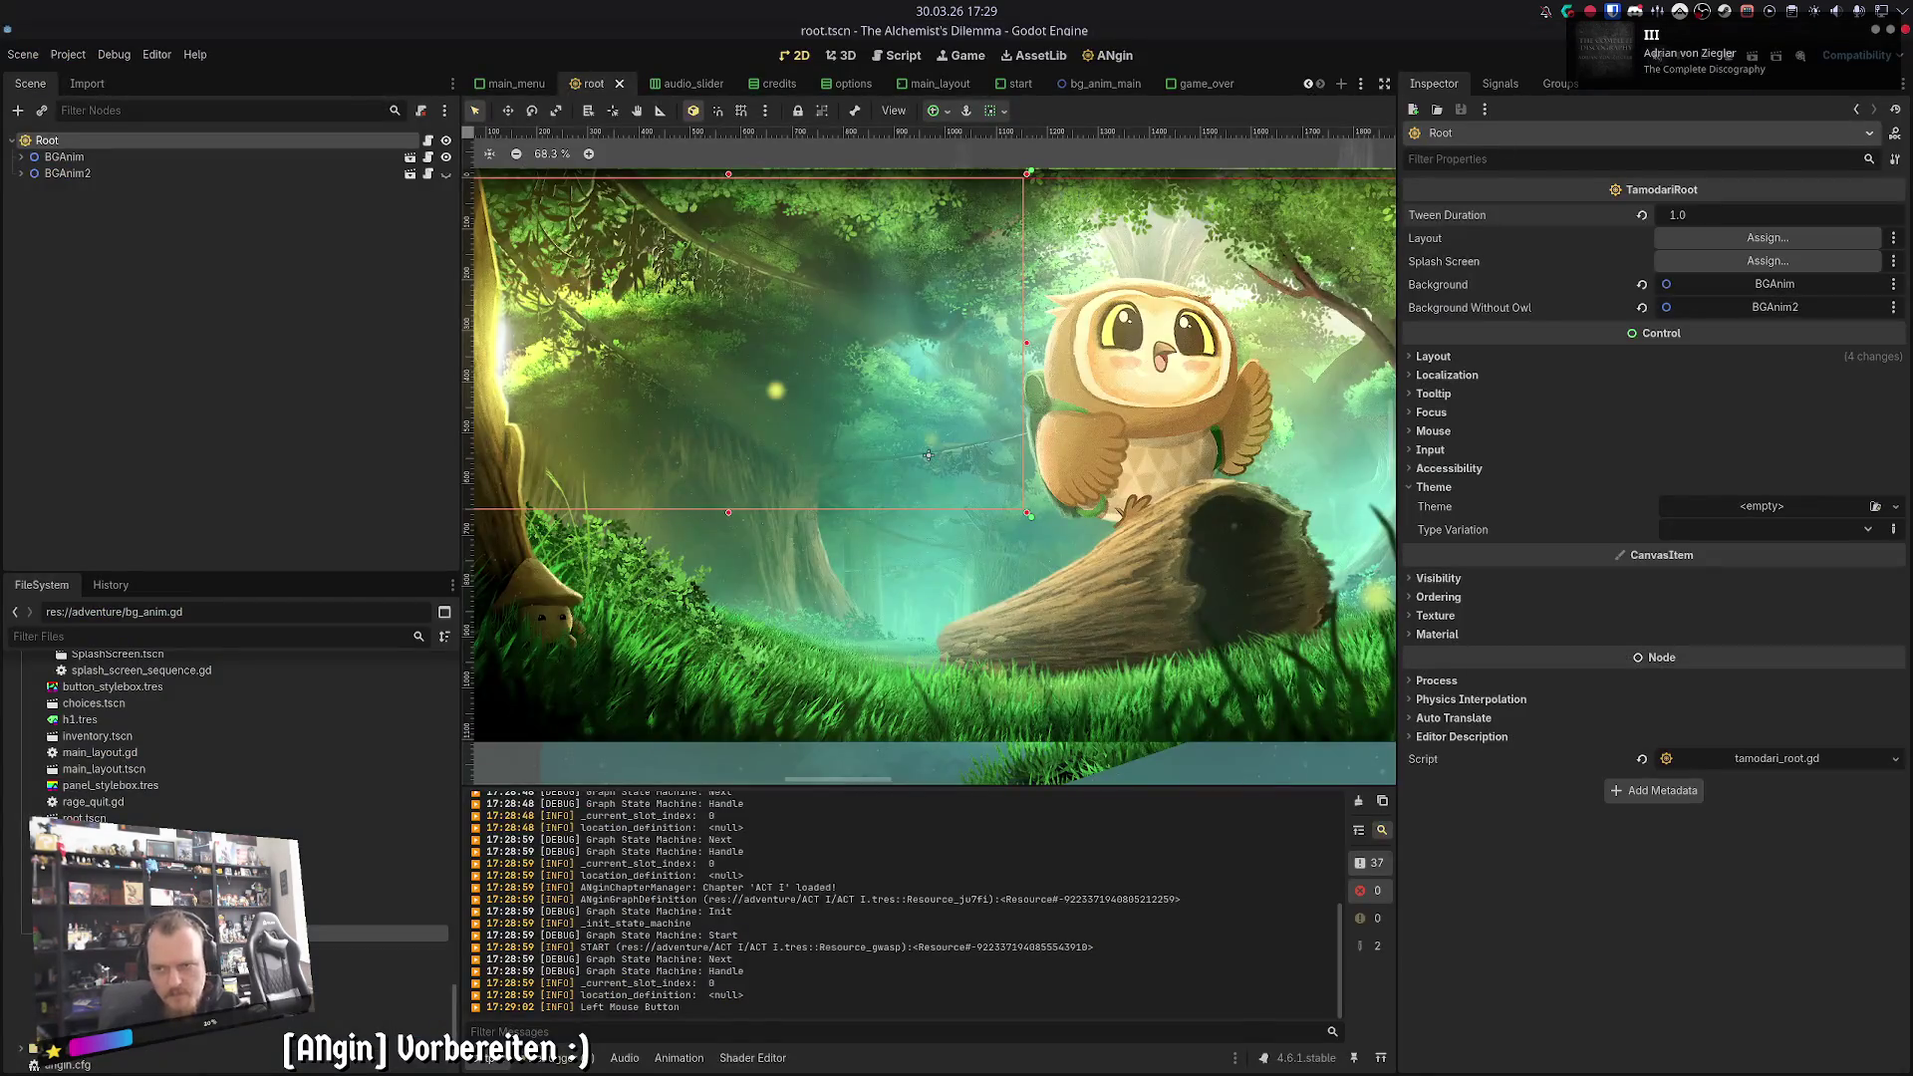
key("F5")
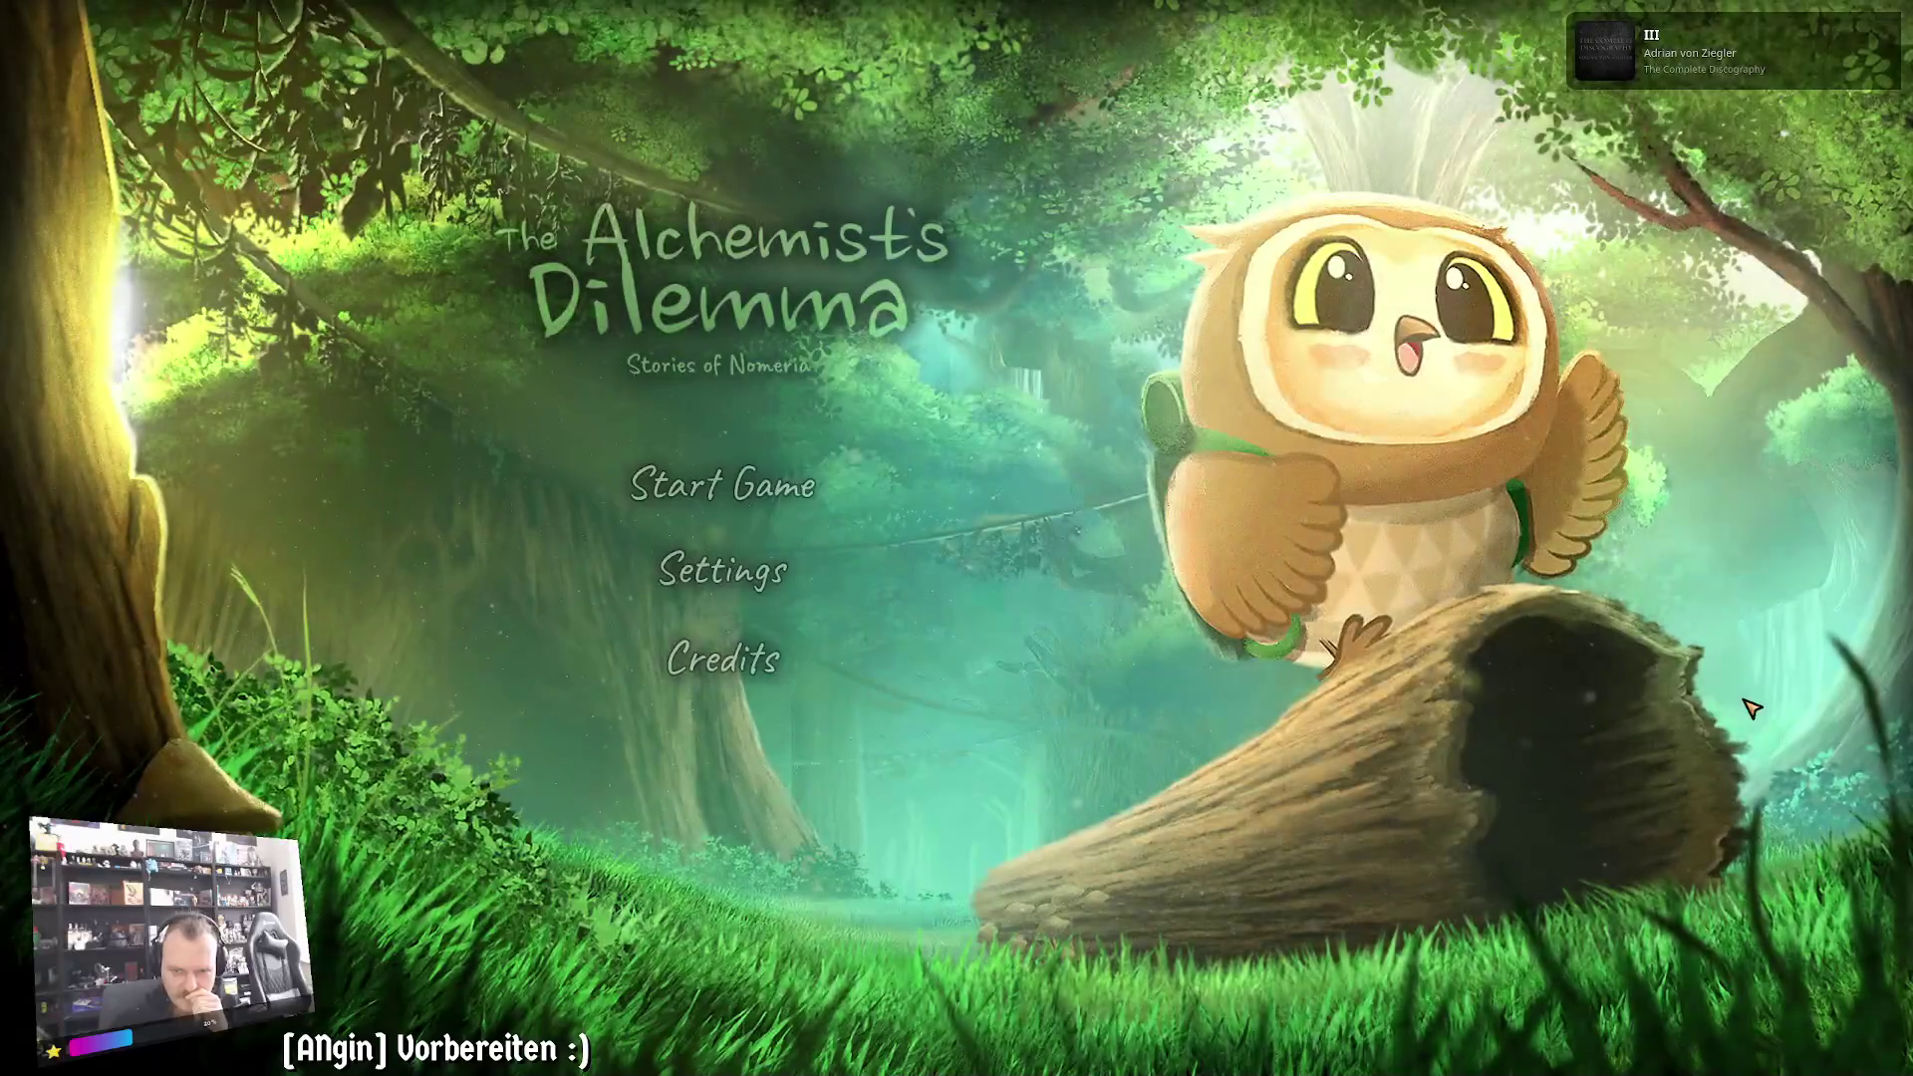
Step: Click Start Game, watch the intro credits fade in, then close the game
left_click(773, 505)
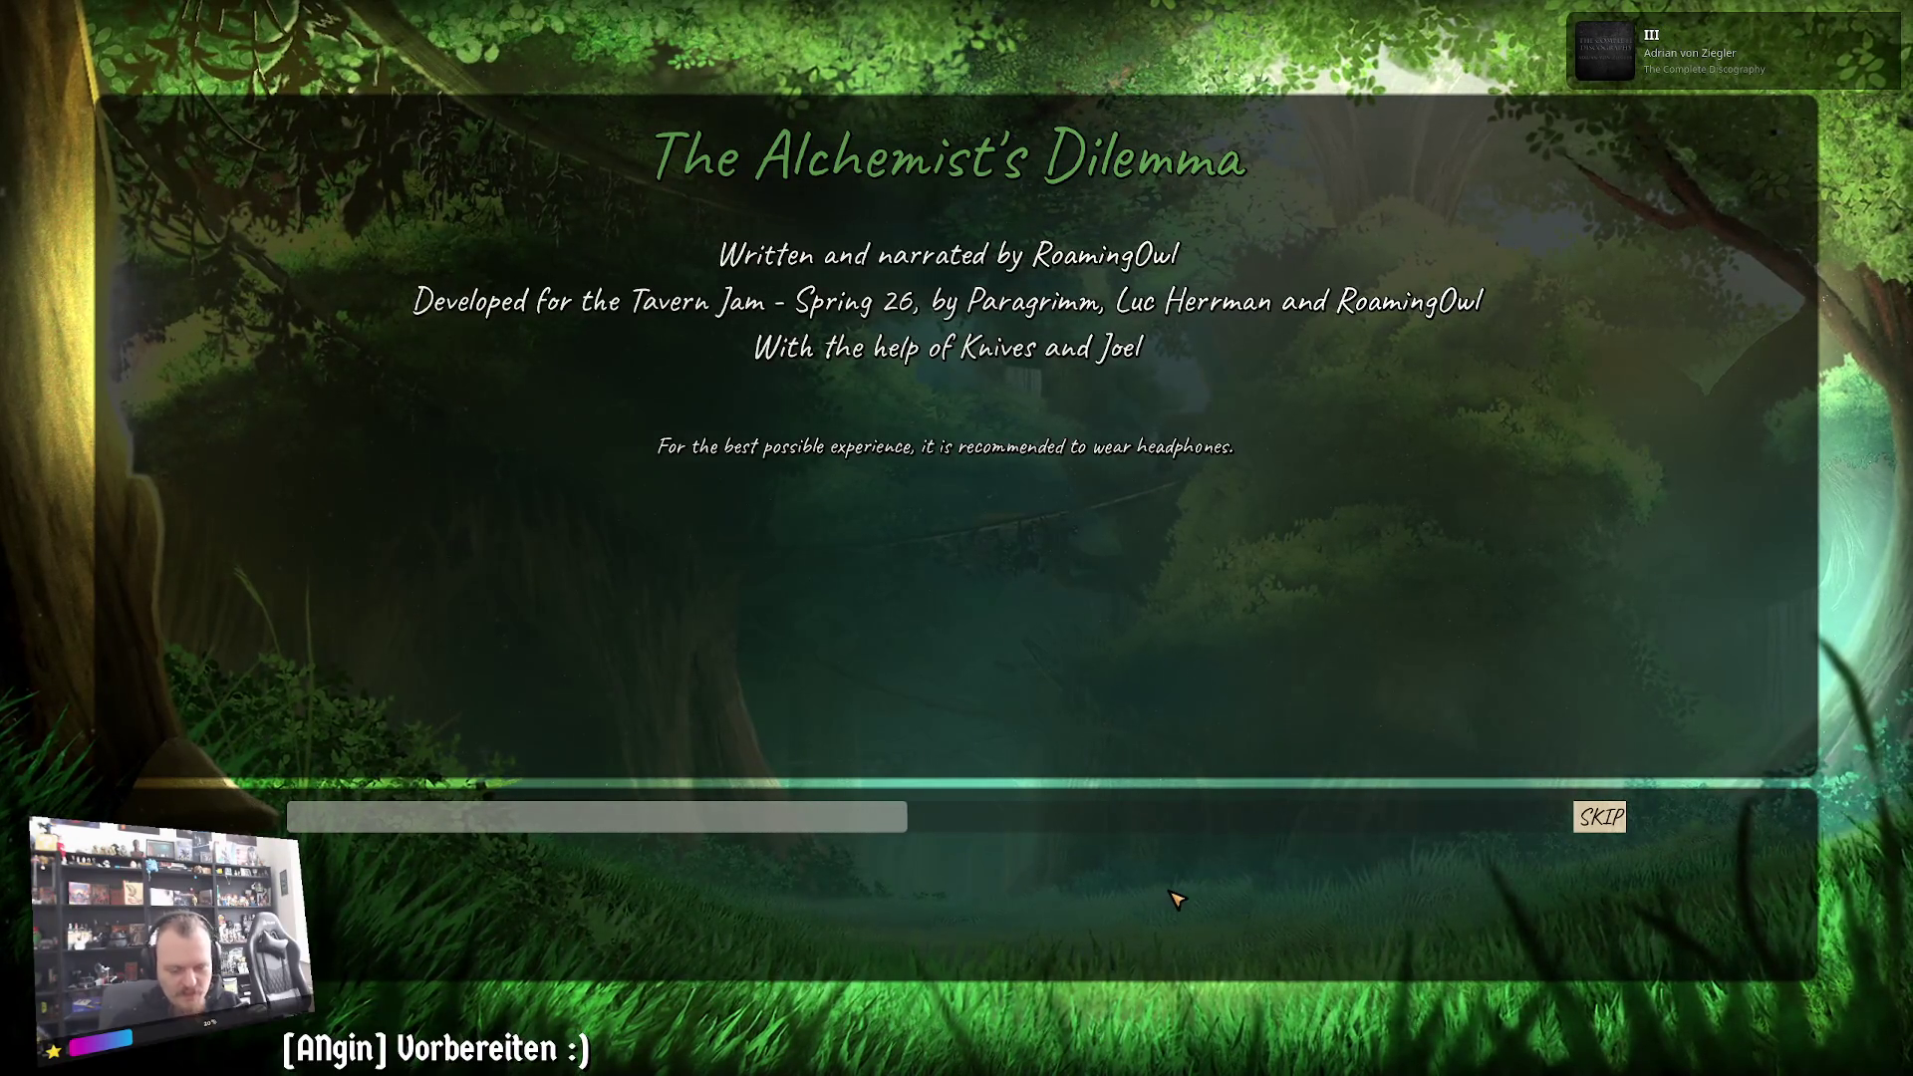
key("F8")
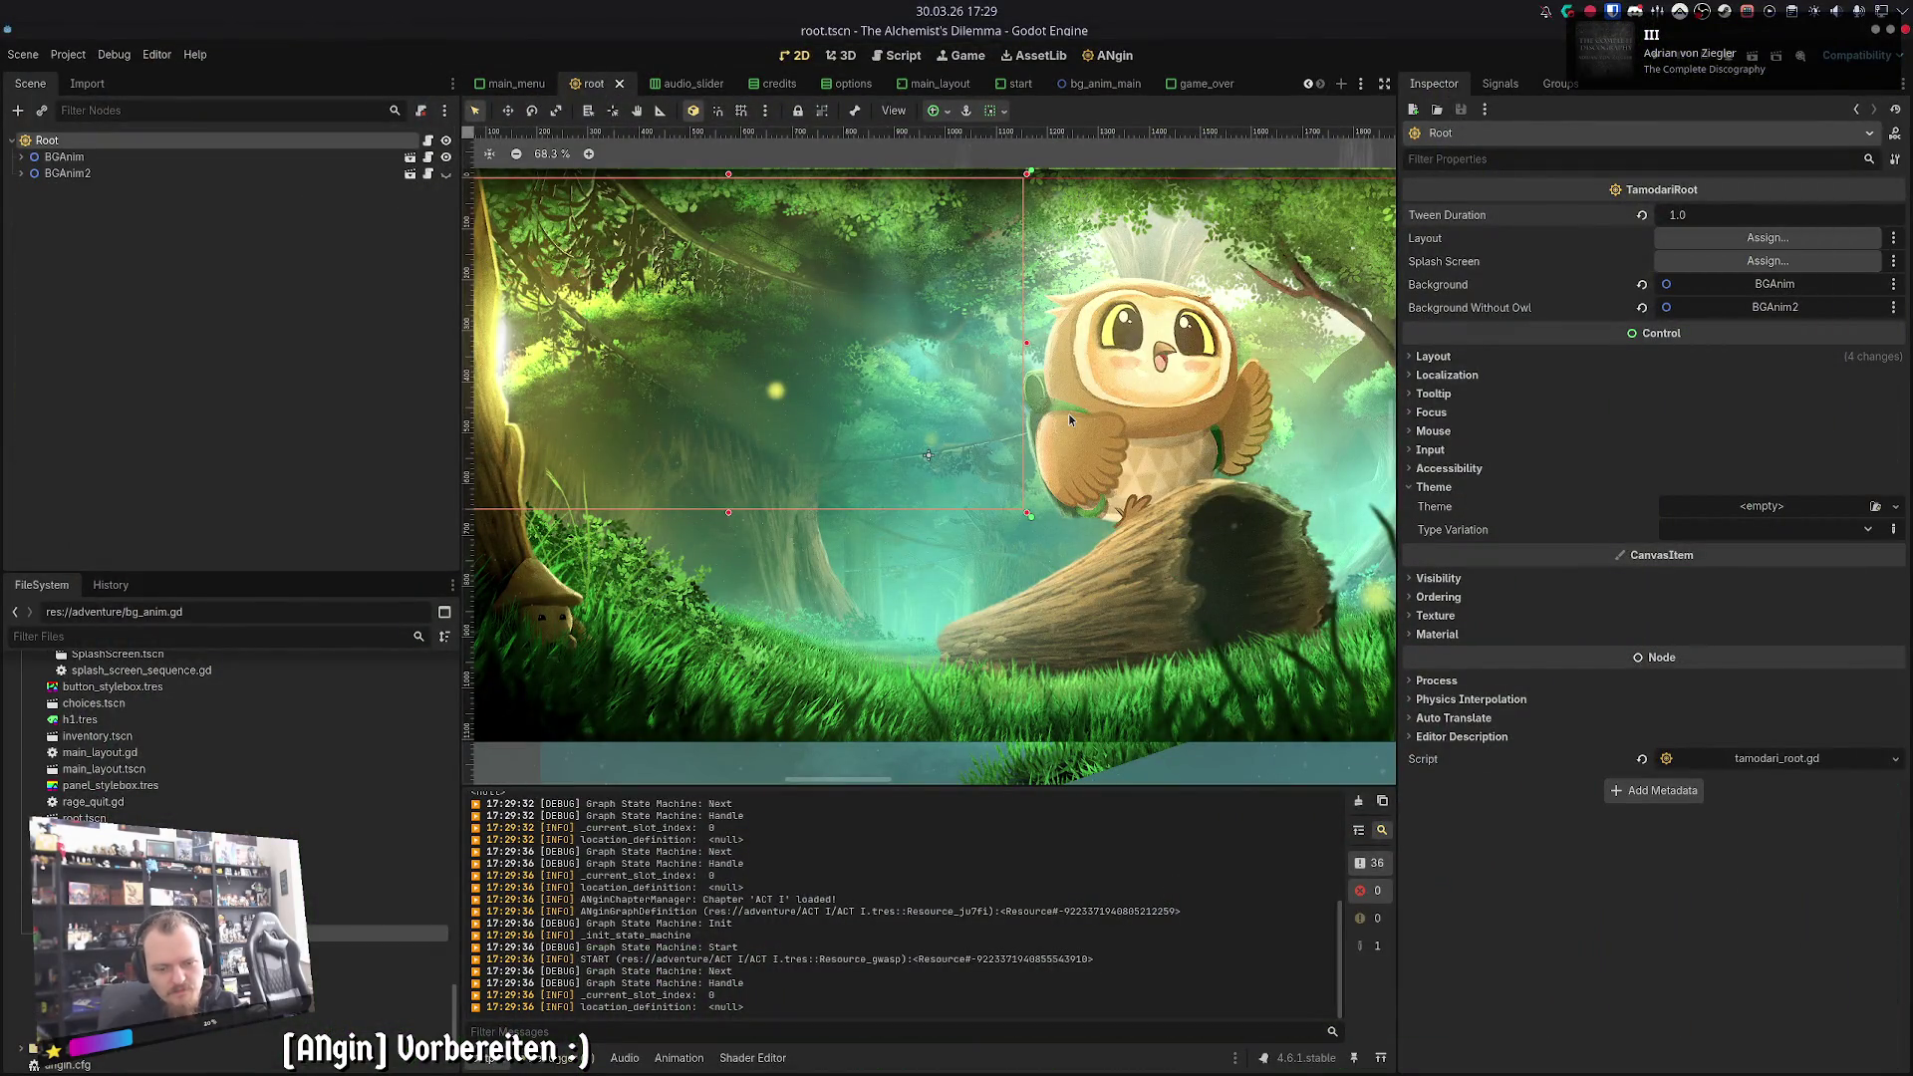
Step: Change line 39's layout fade to _tween_duration * 2.5, then return to Godot's start scene
key("alt+Tab")
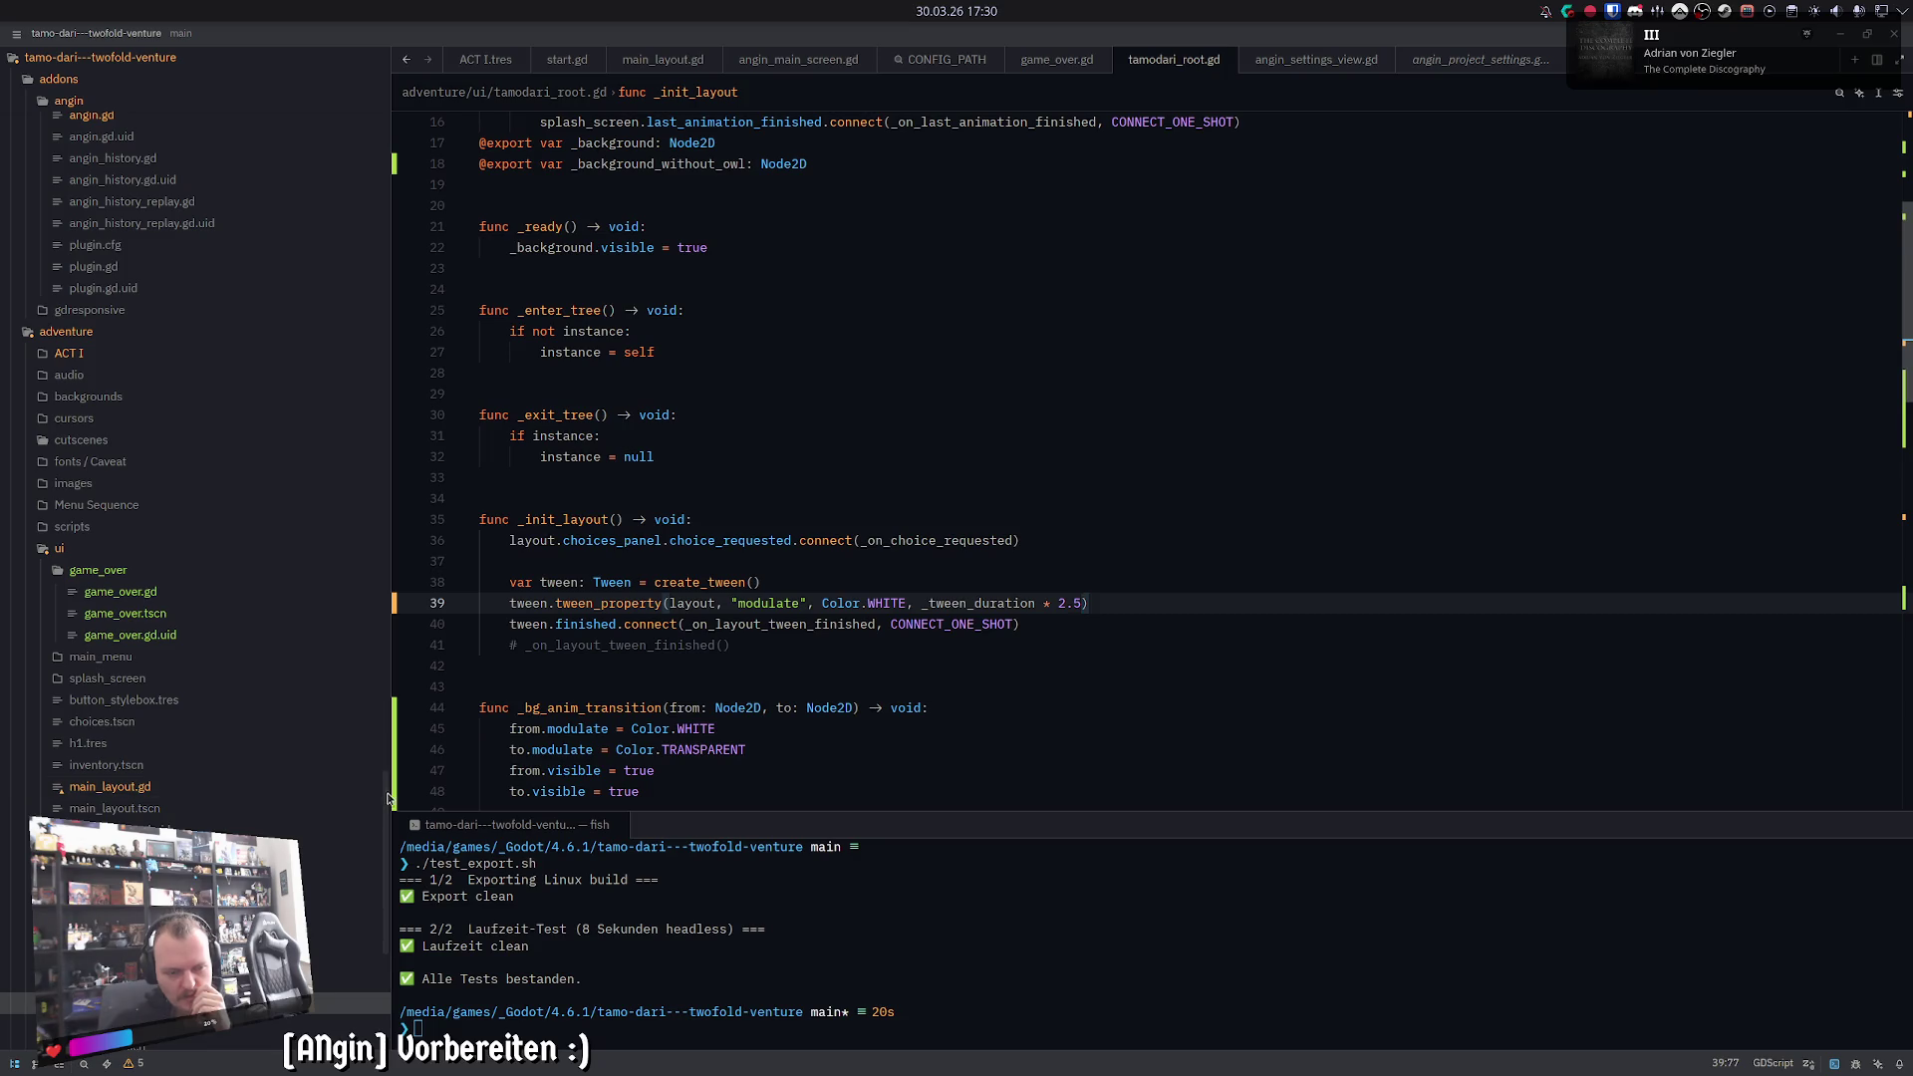
left_click(962, 1066)
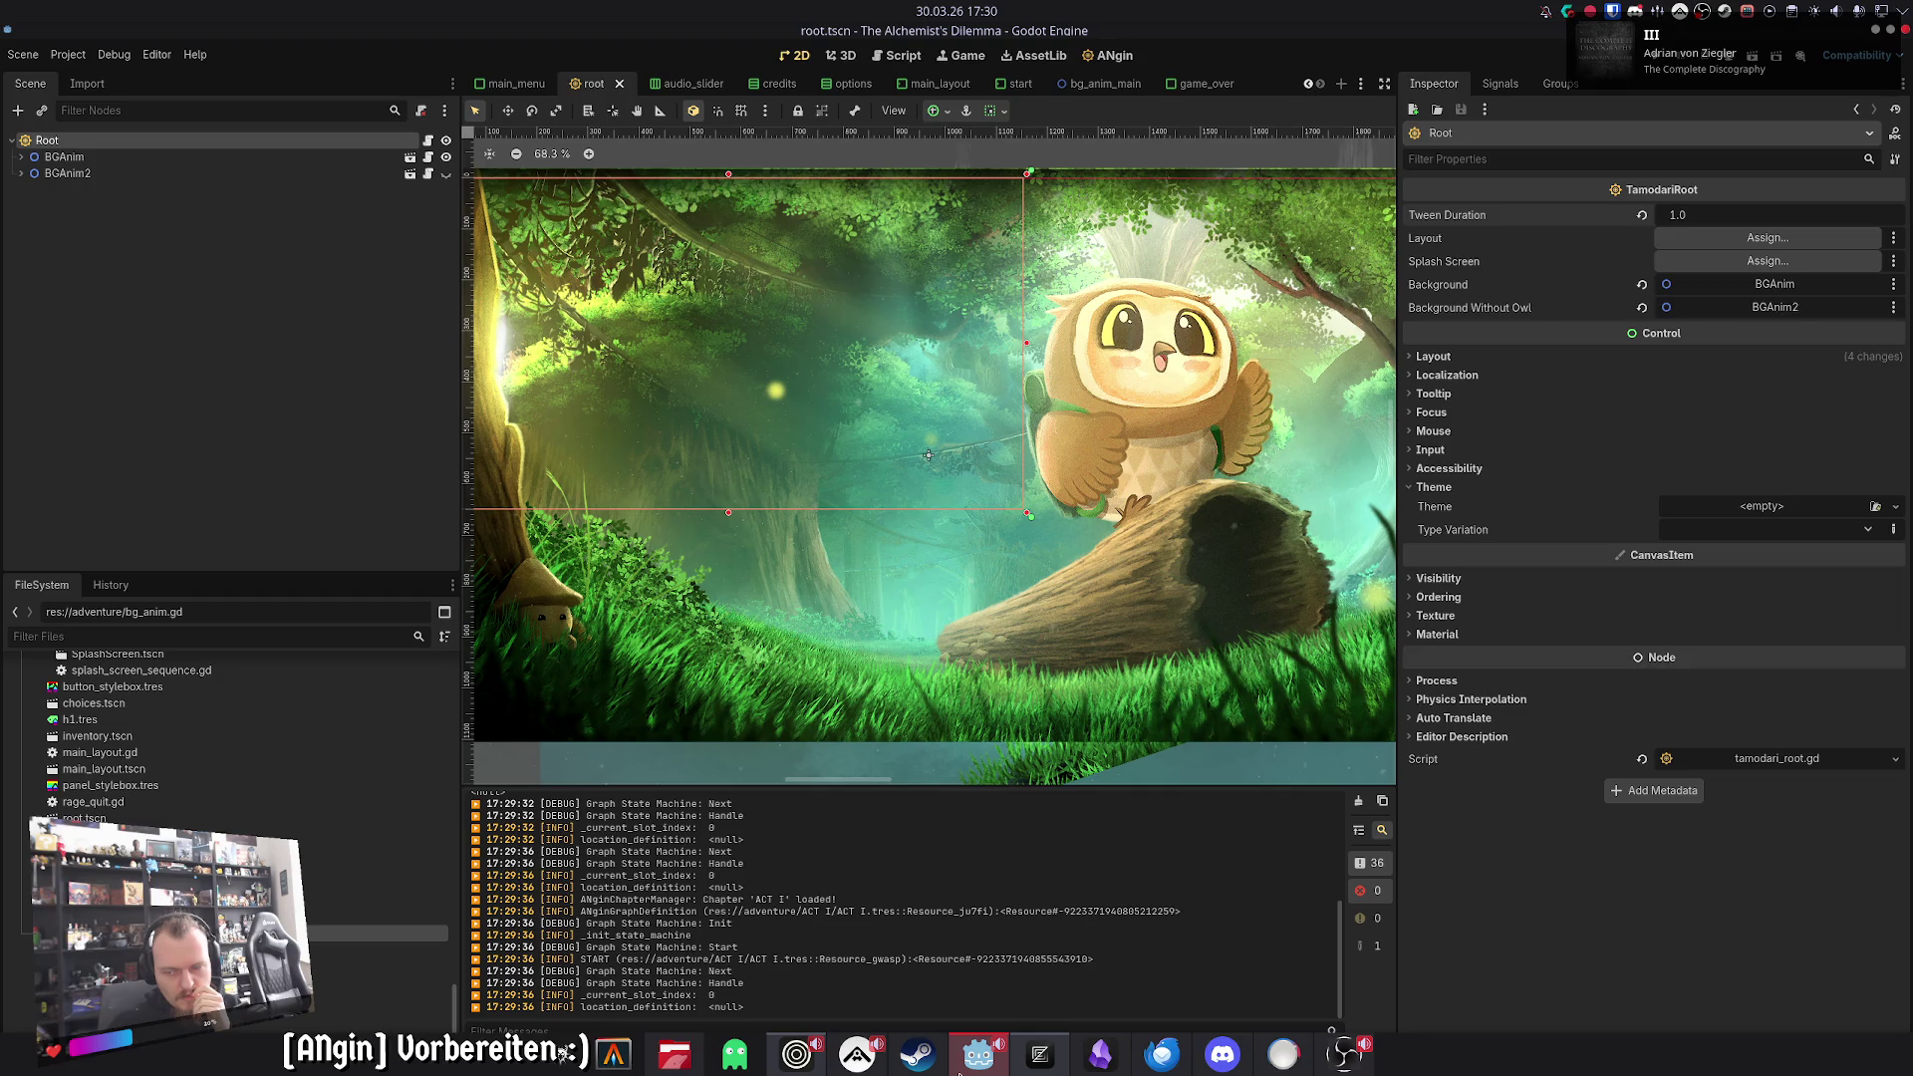
left_click(1000, 88)
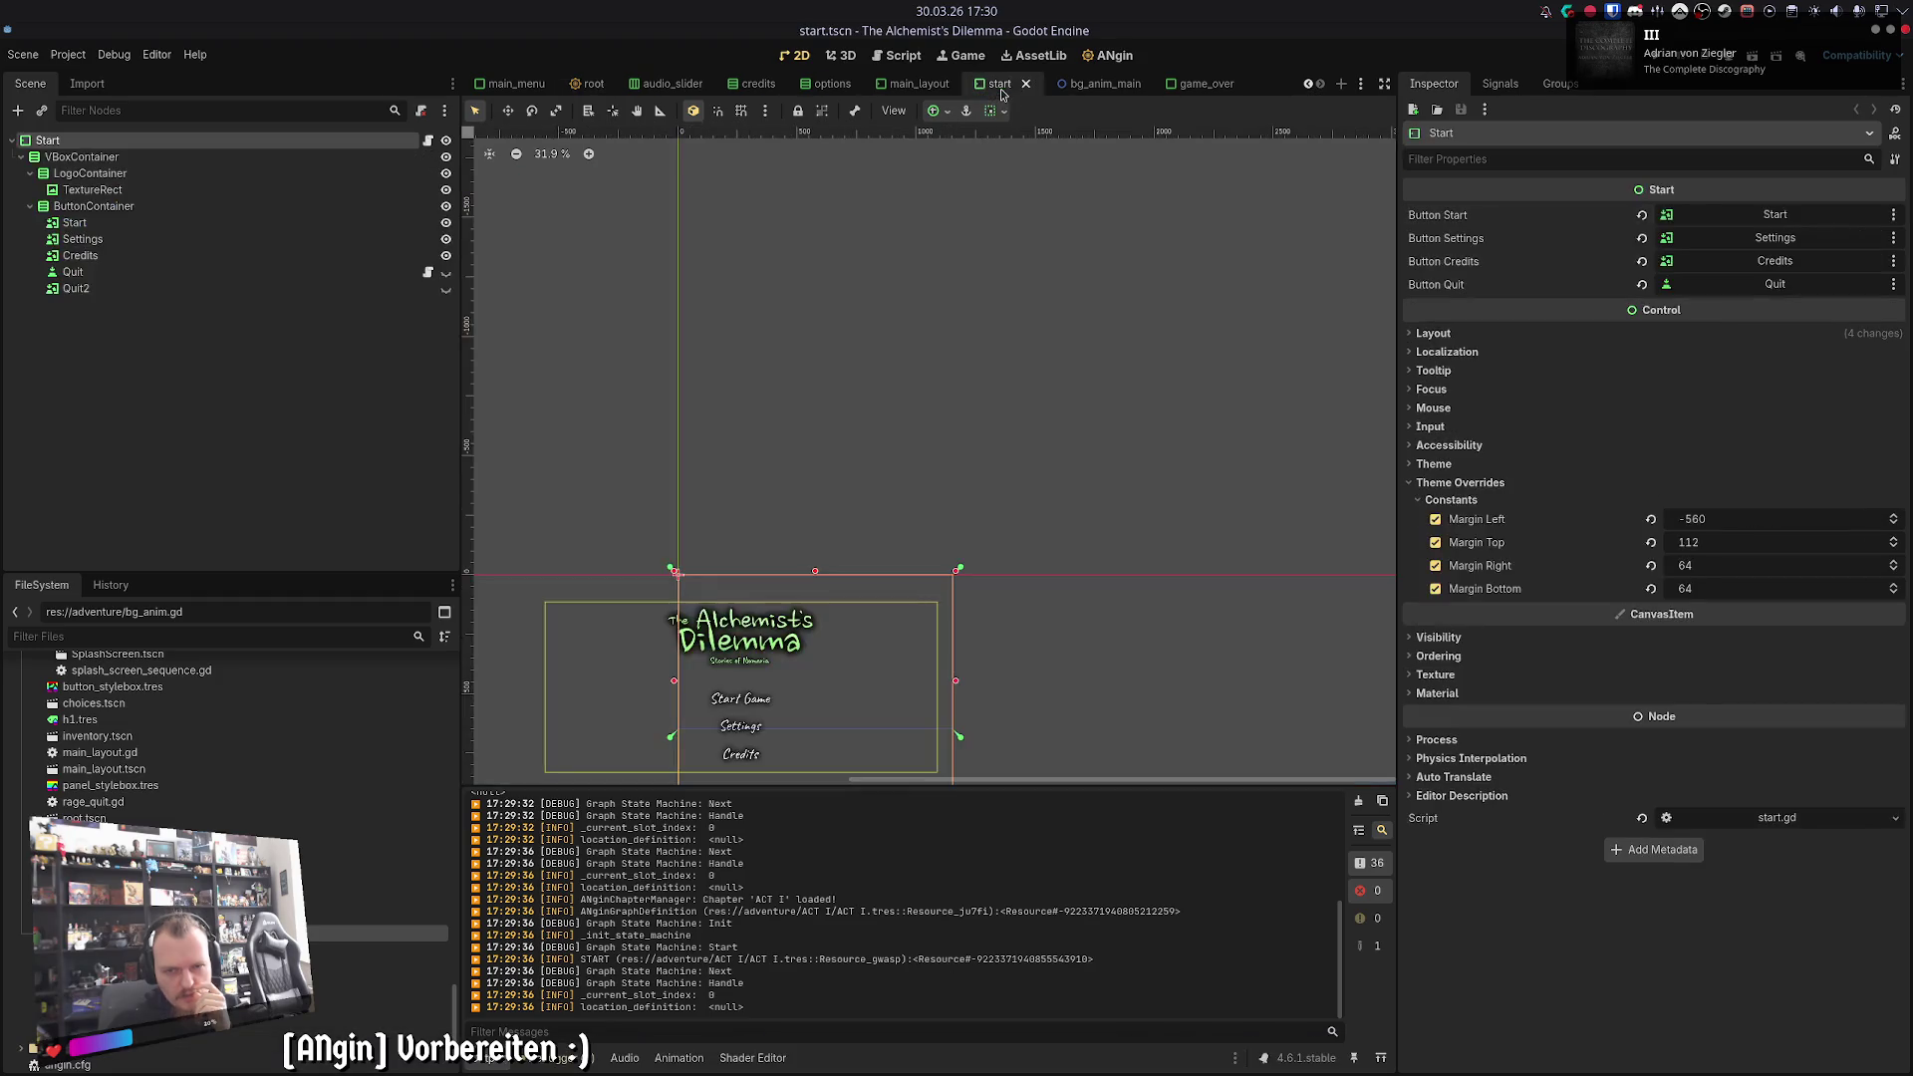
Step: Step through the main_layout, TextFeed and choices scenes, then open the game_over scene
left_click(926, 89)
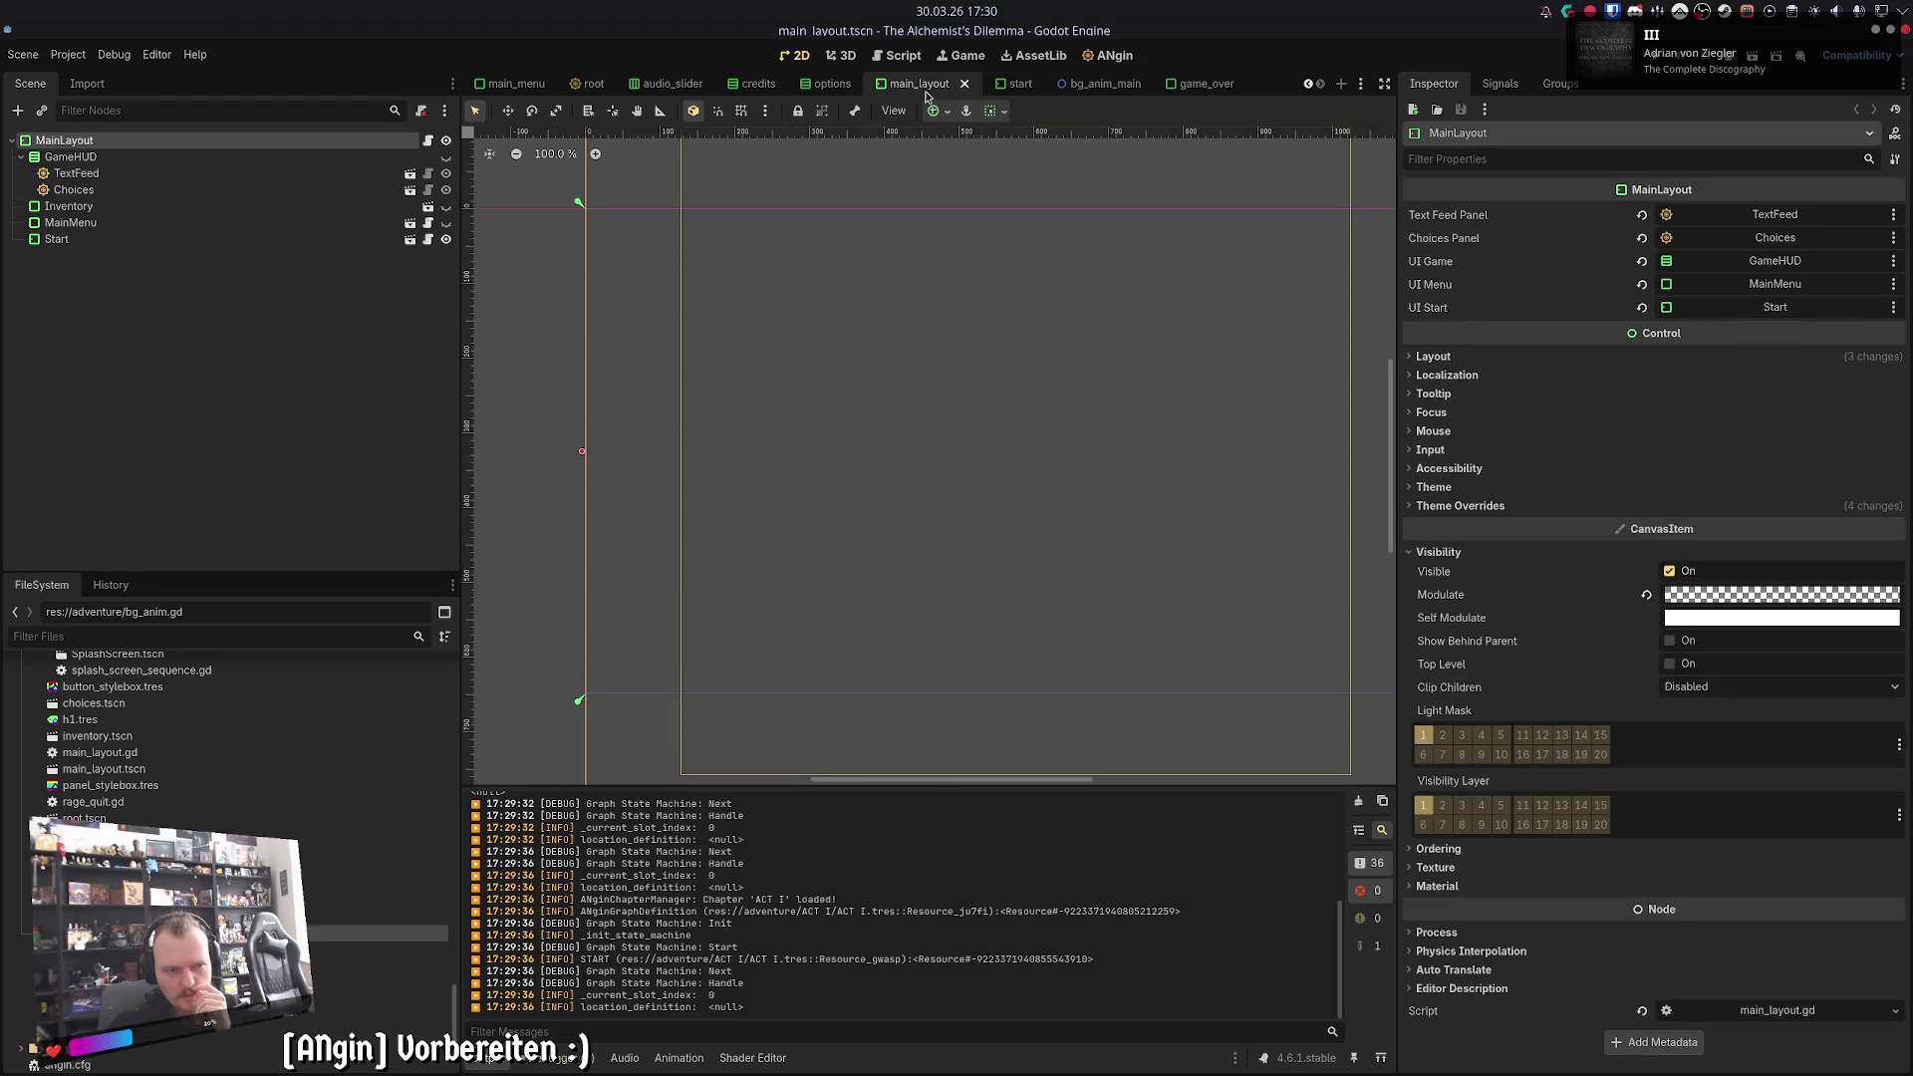
left_click(410, 175)
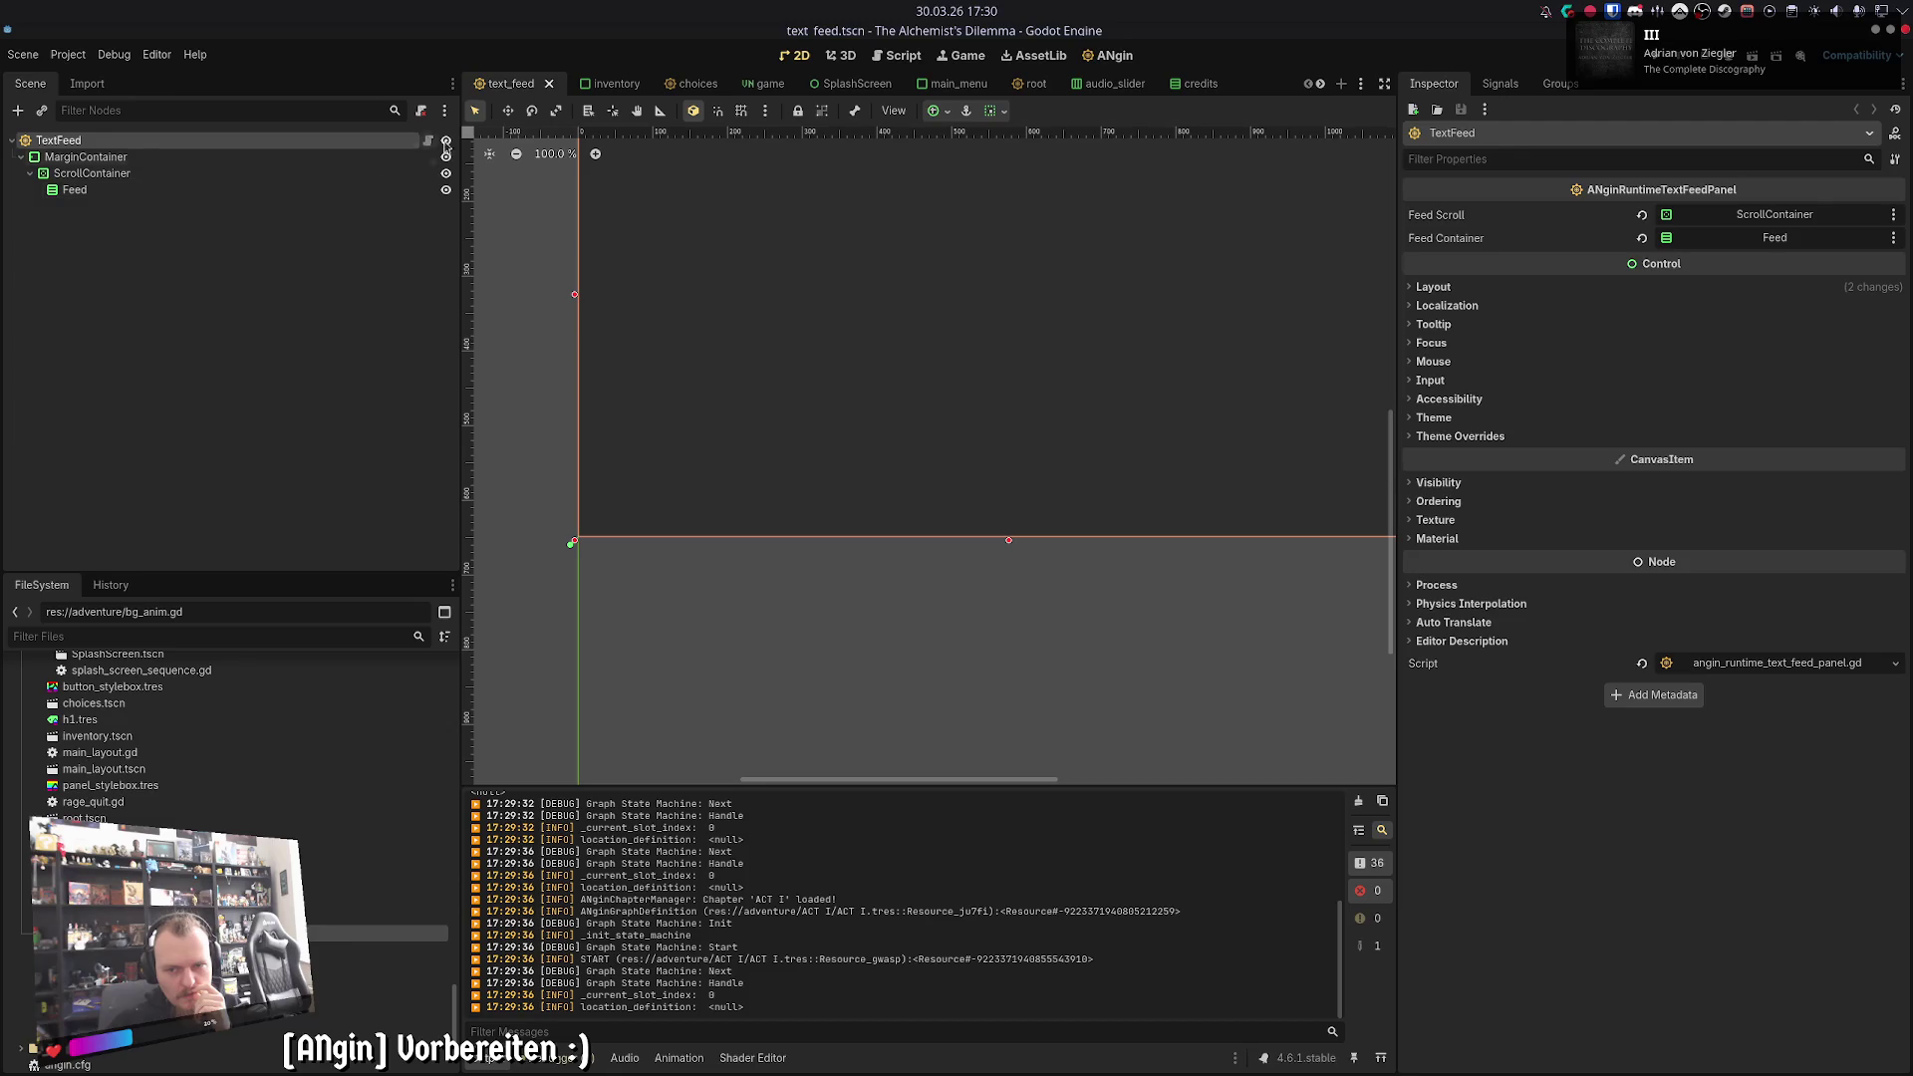
left_click(679, 86)
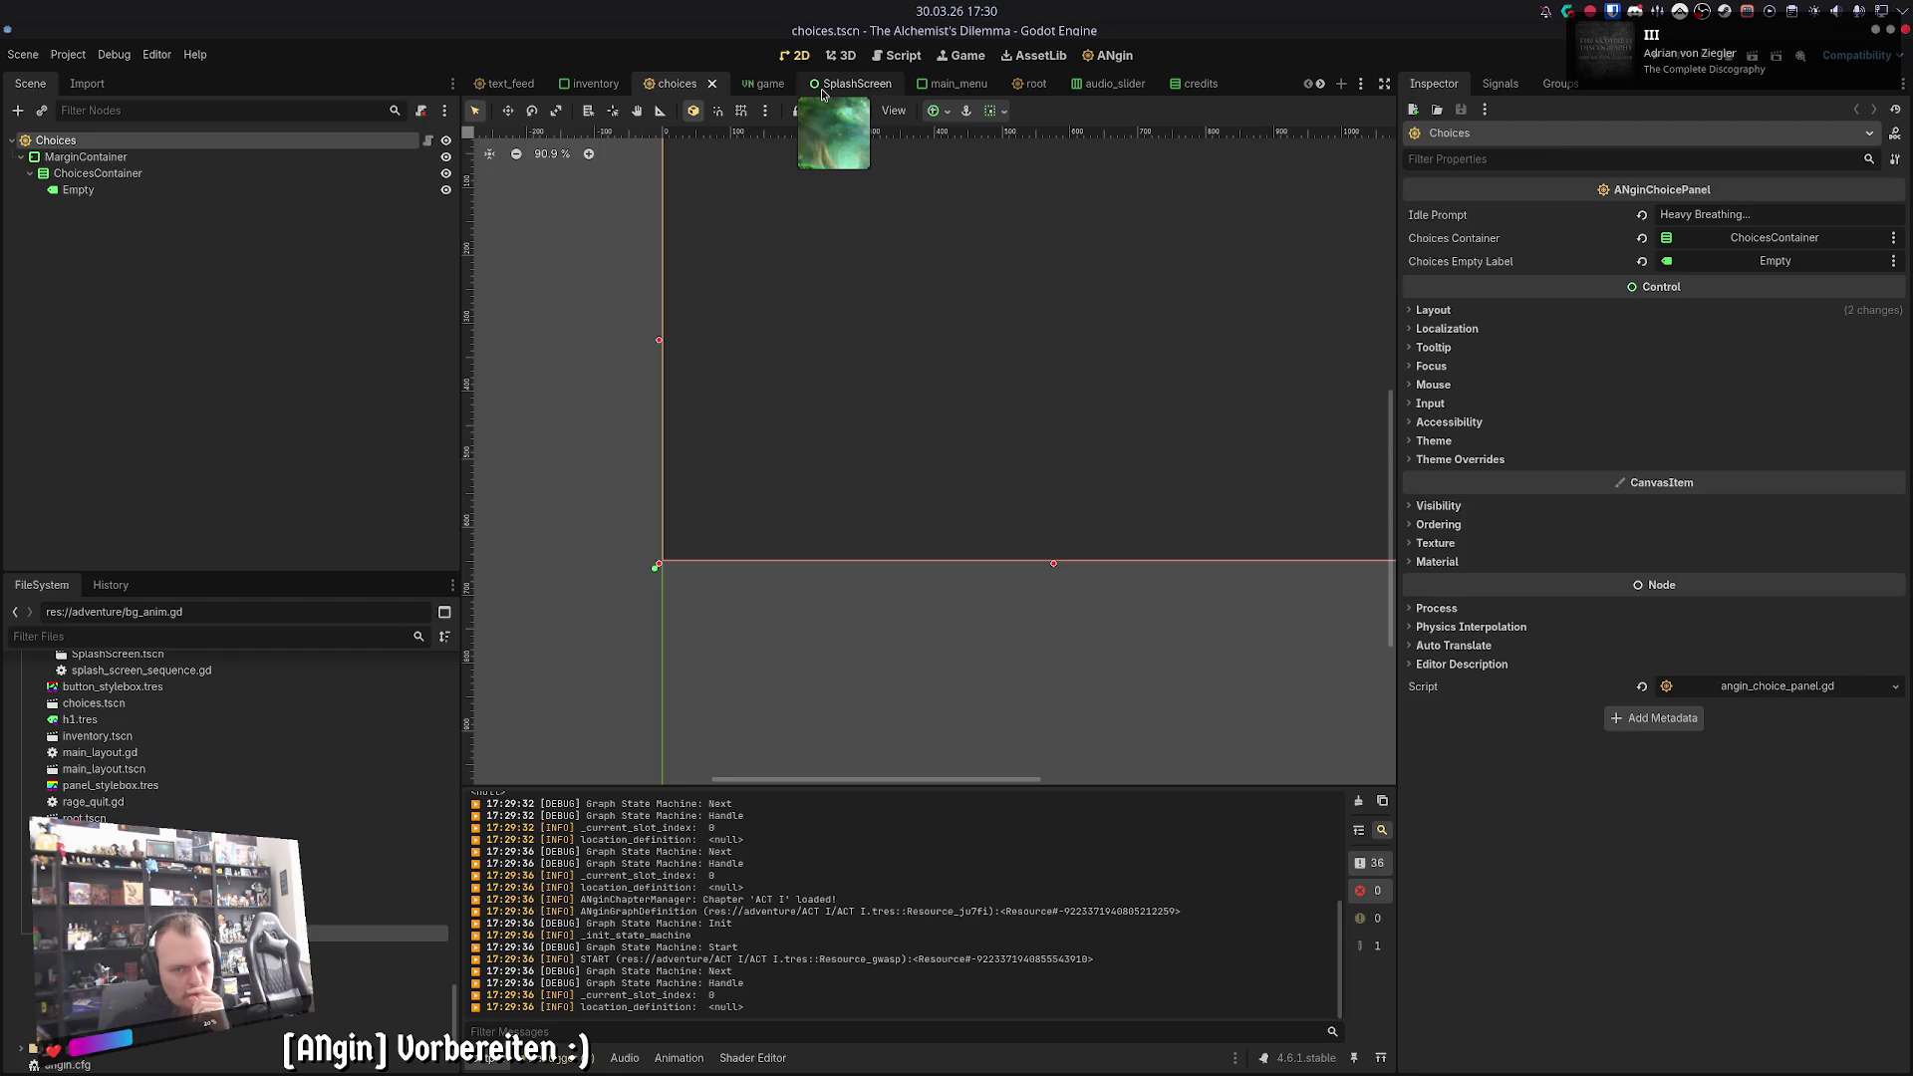
scroll(823, 88, "down", 5)
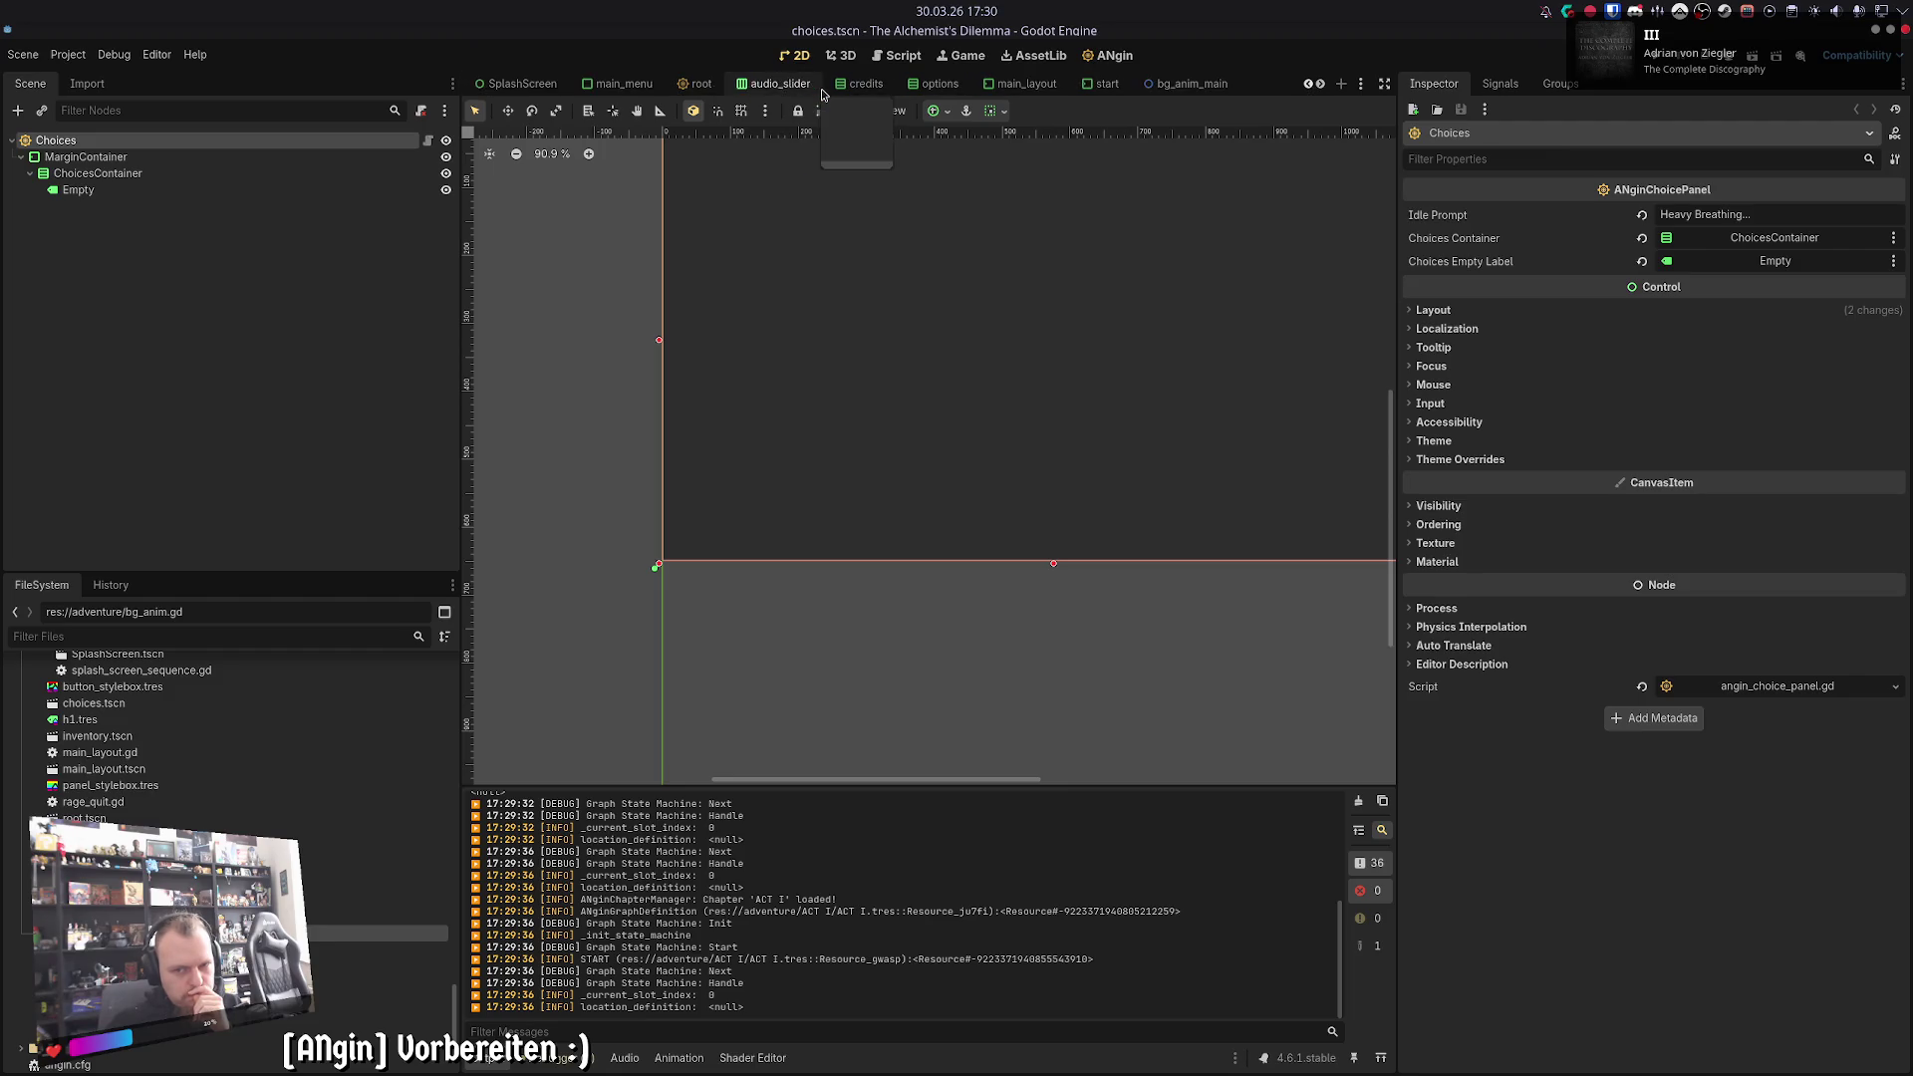
left_click(1176, 86)
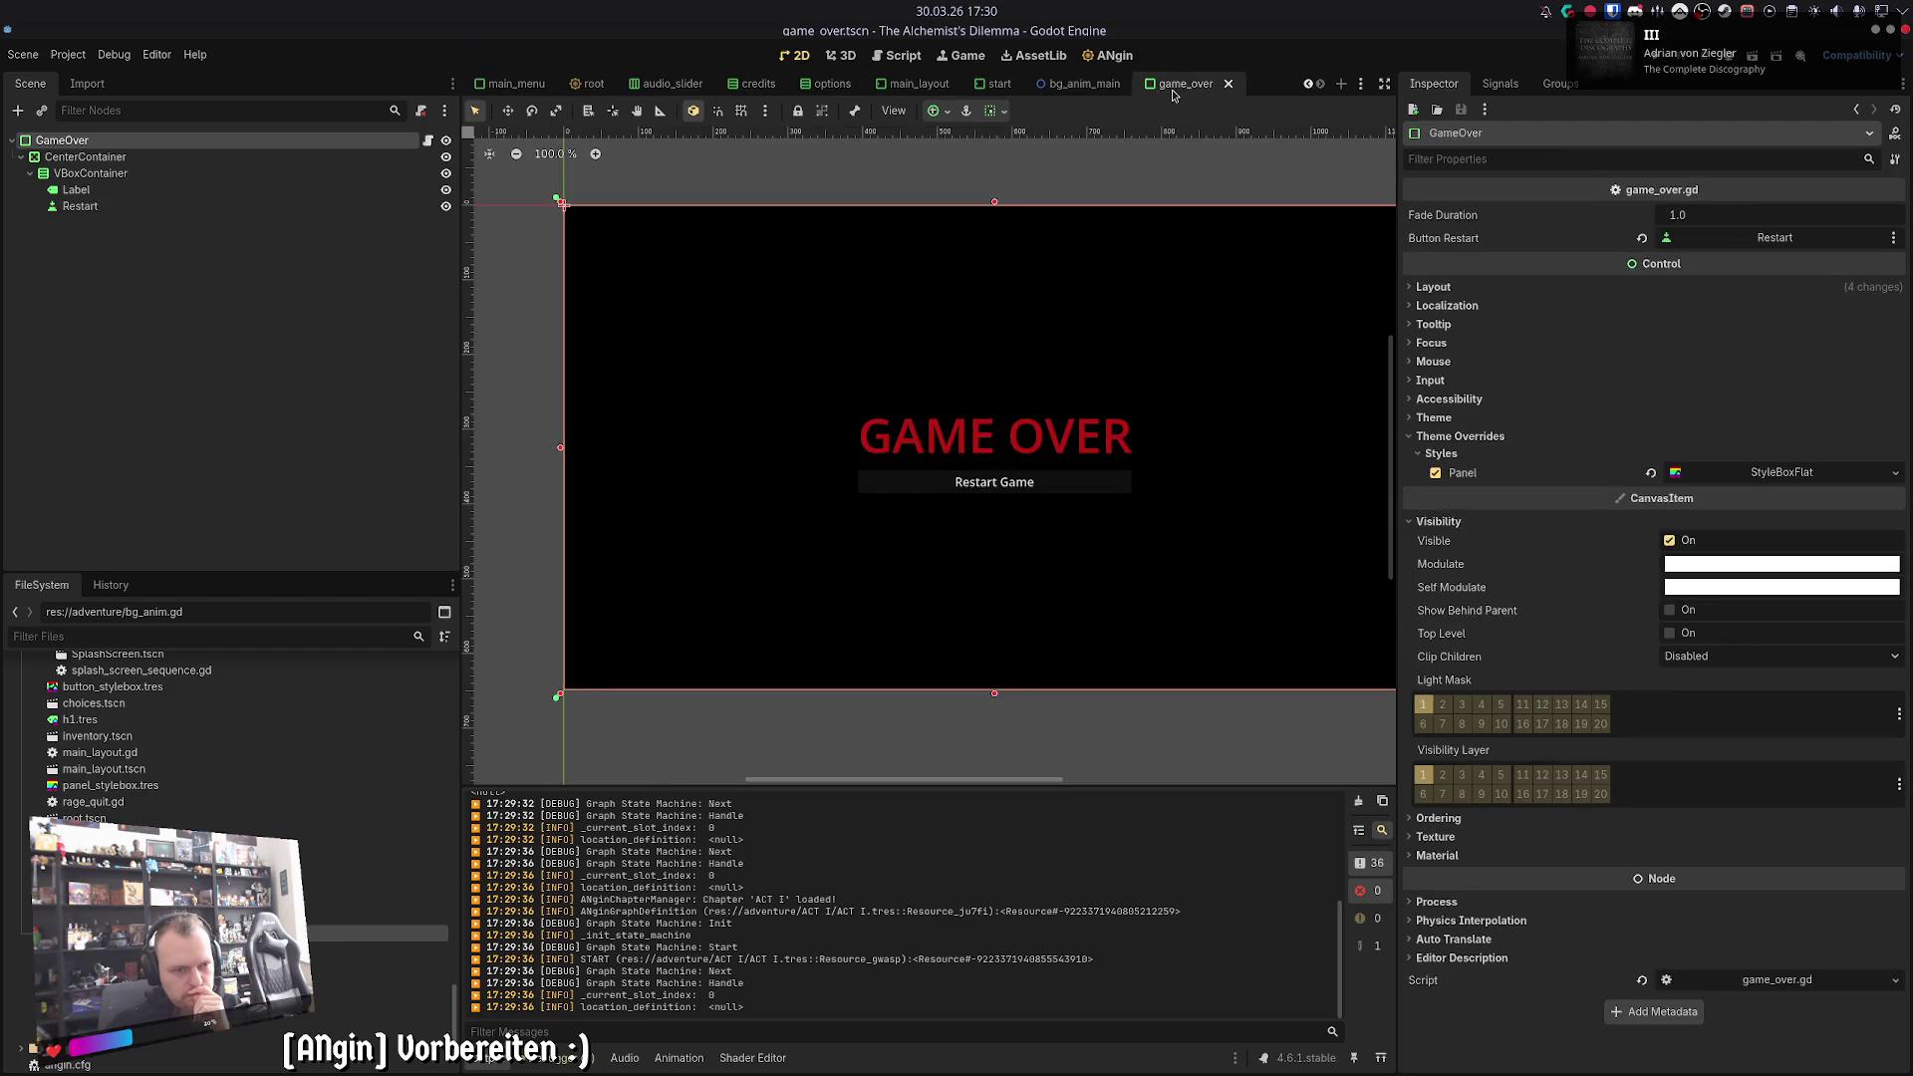
Step: Add a test RichTextLabel as a child of VBoxContainer in game_over
right_click(62, 175)
left_click(92, 192)
type("richte")
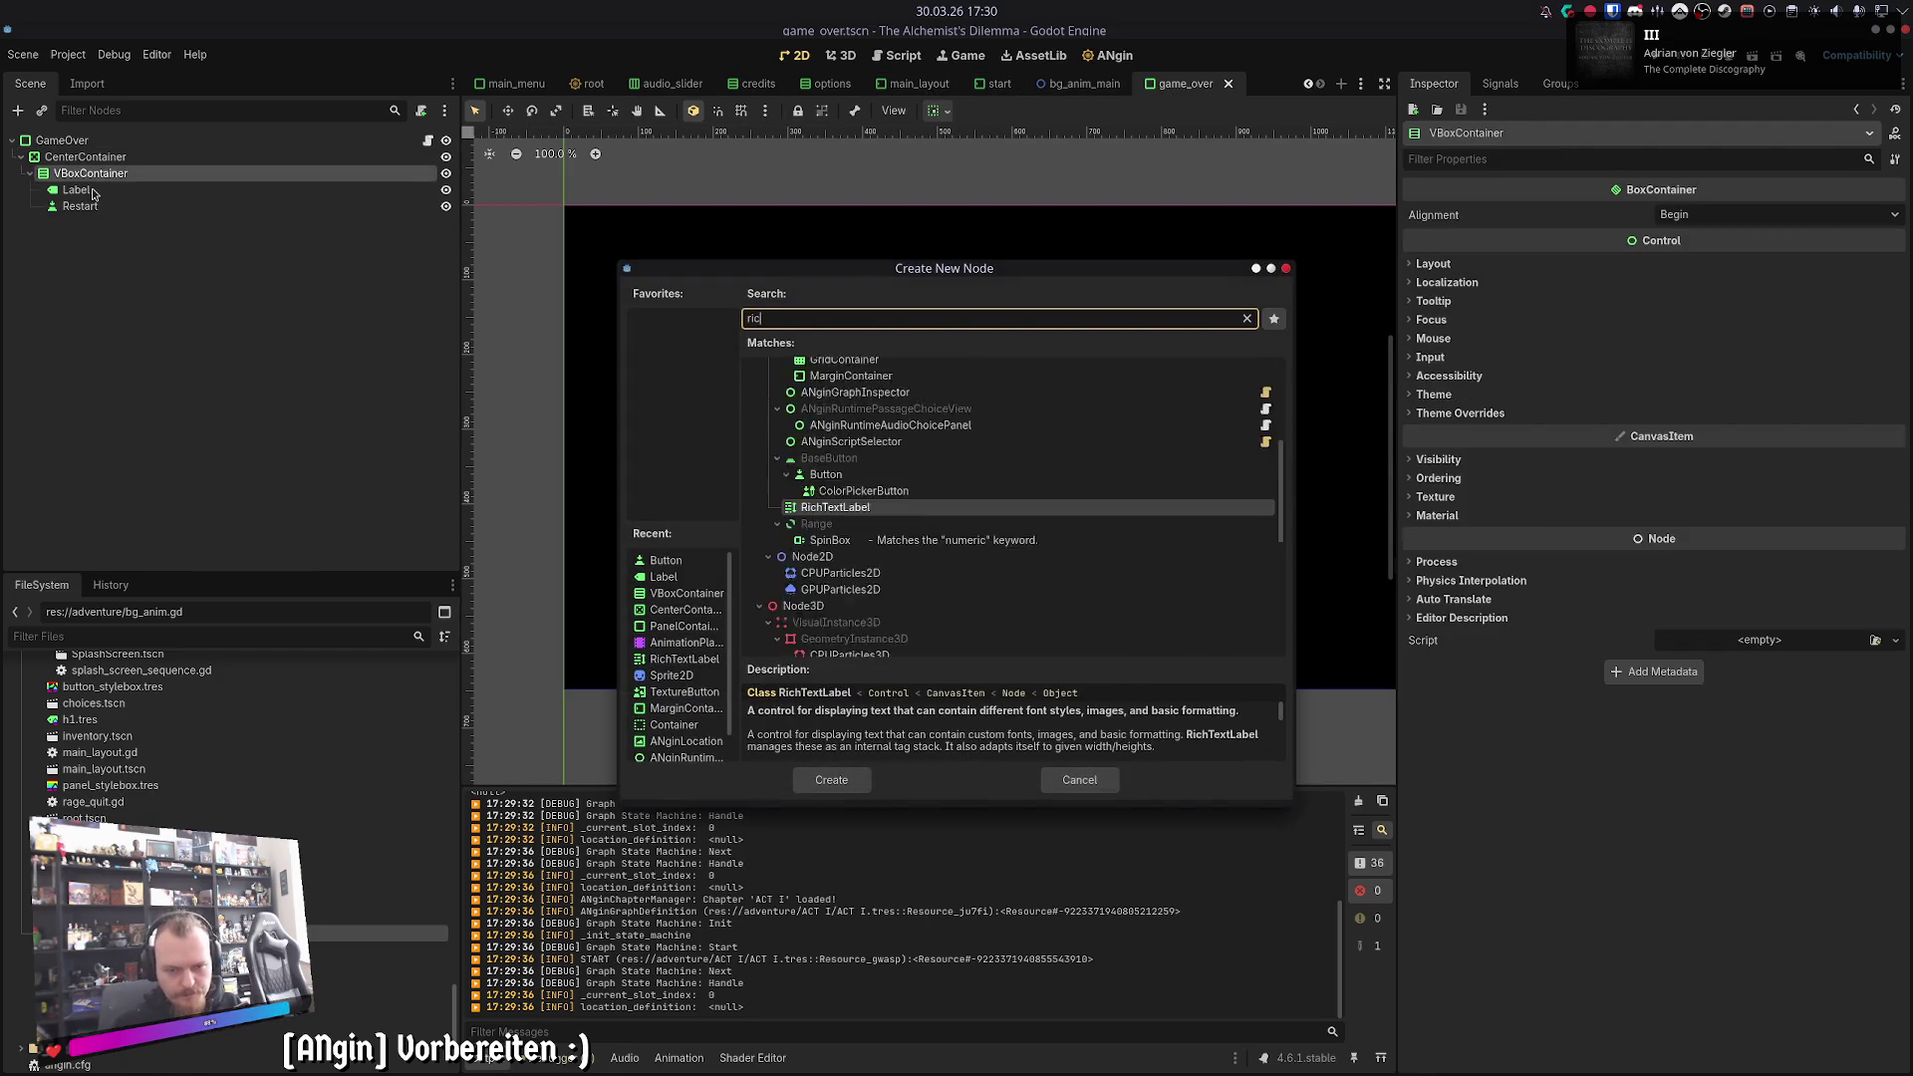
key("Return")
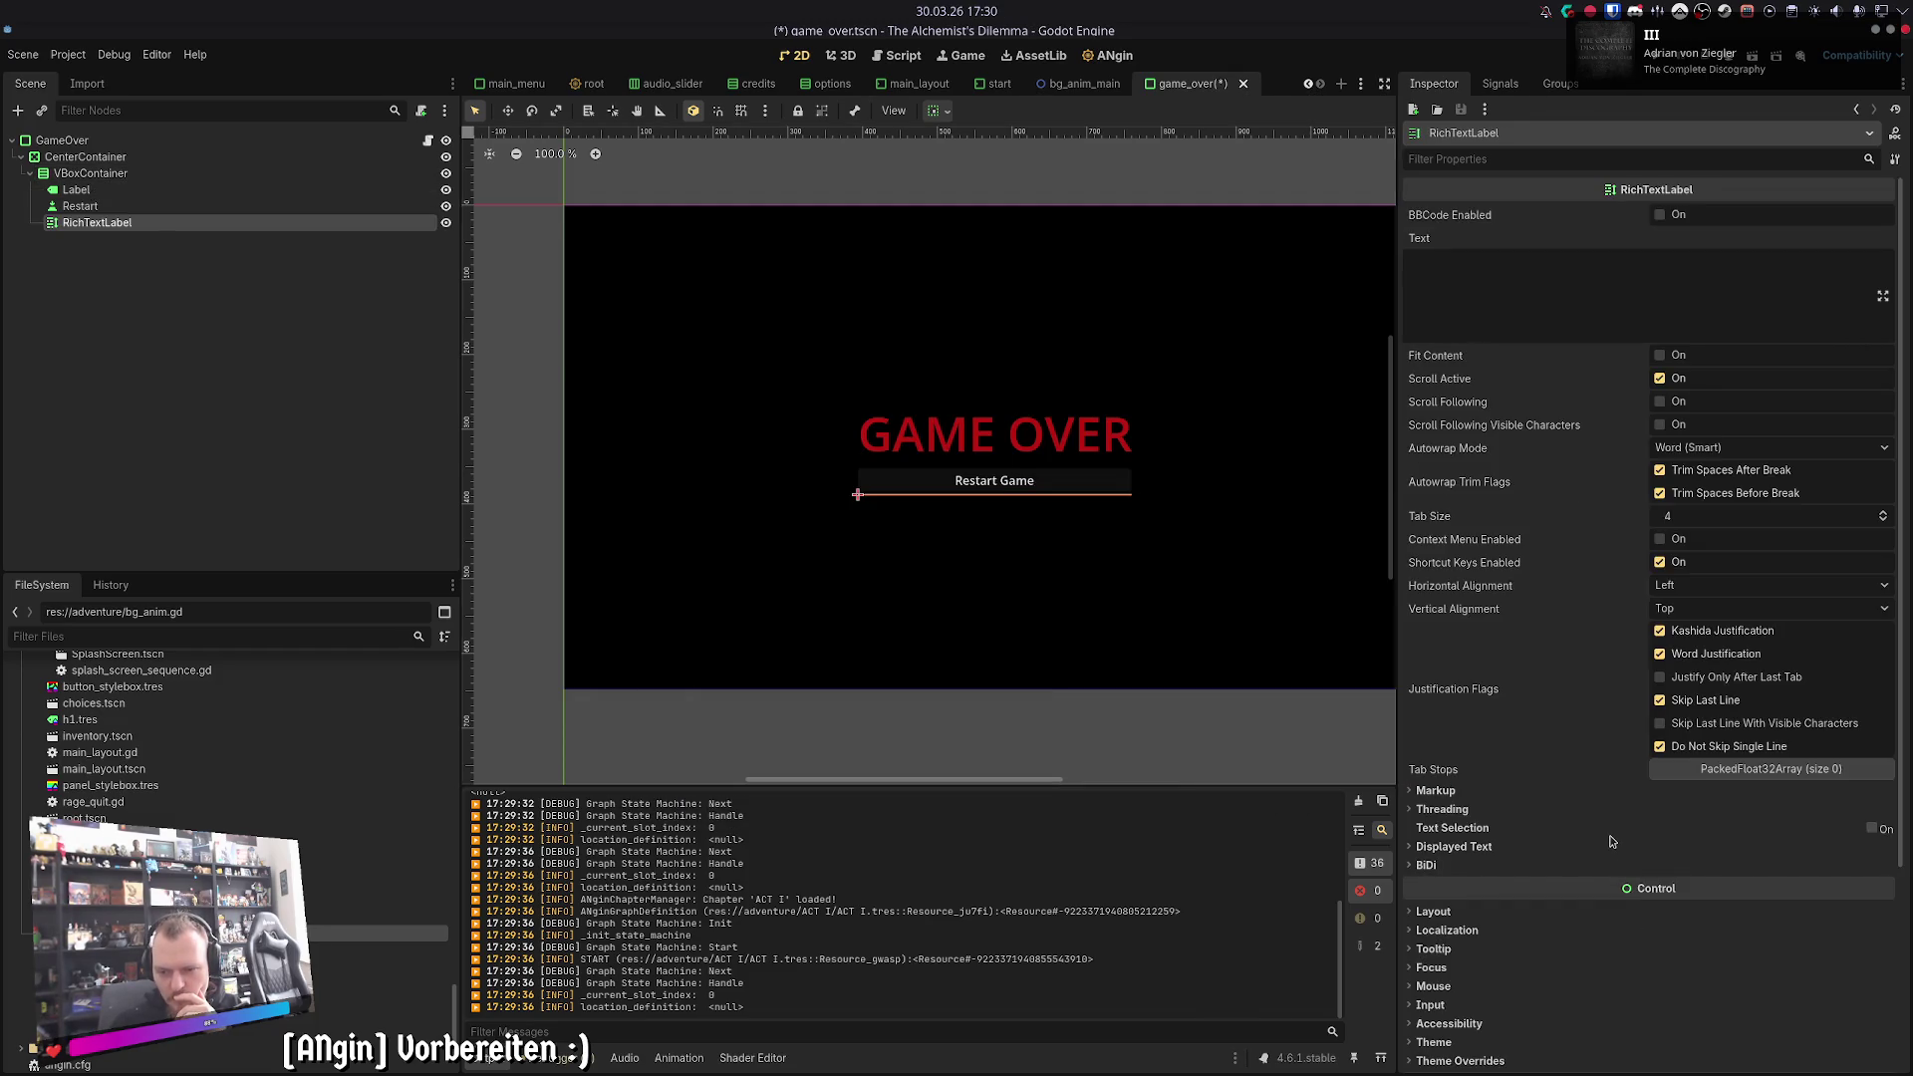
Step: Inspect the label's Markup, Custom Effects and Displayed Text properties
scroll(1611, 842, "down", 3)
scroll(1611, 842, "down", 3)
left_click(1486, 570)
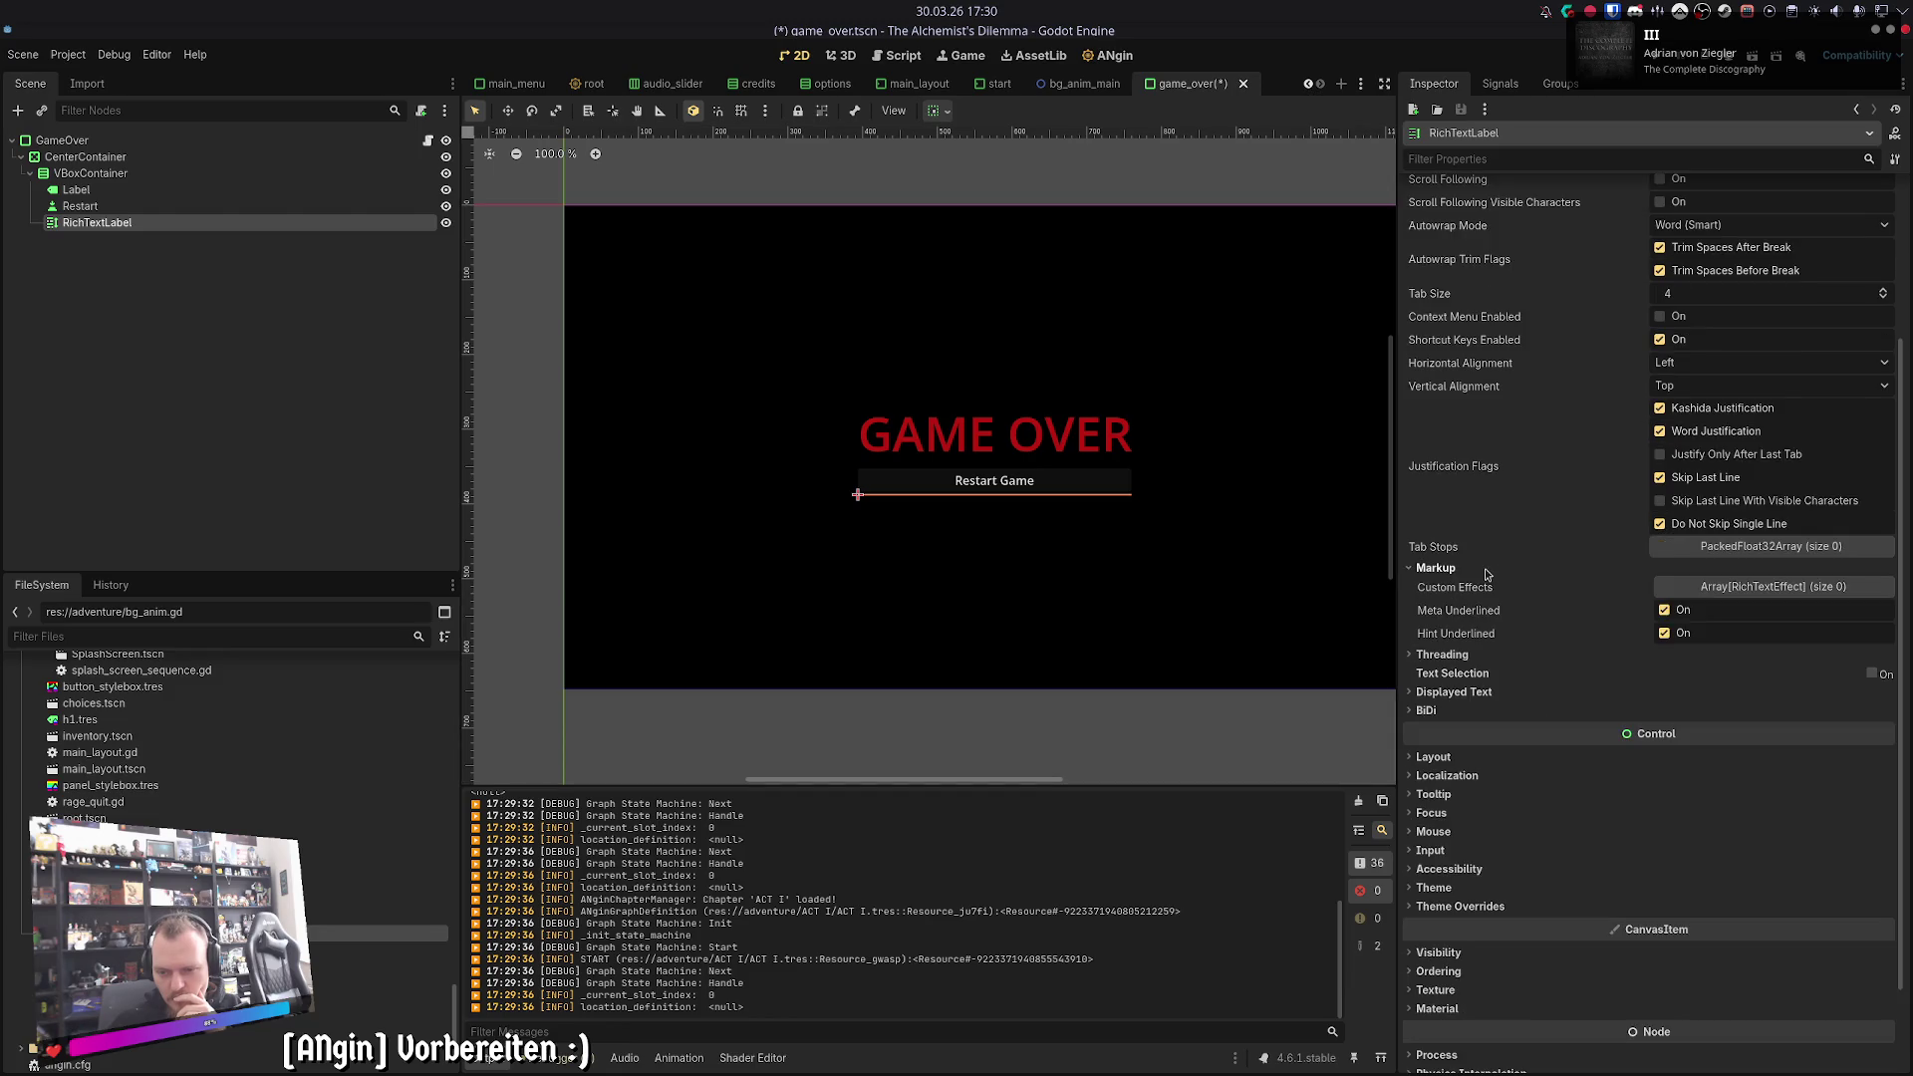
left_click(1704, 594)
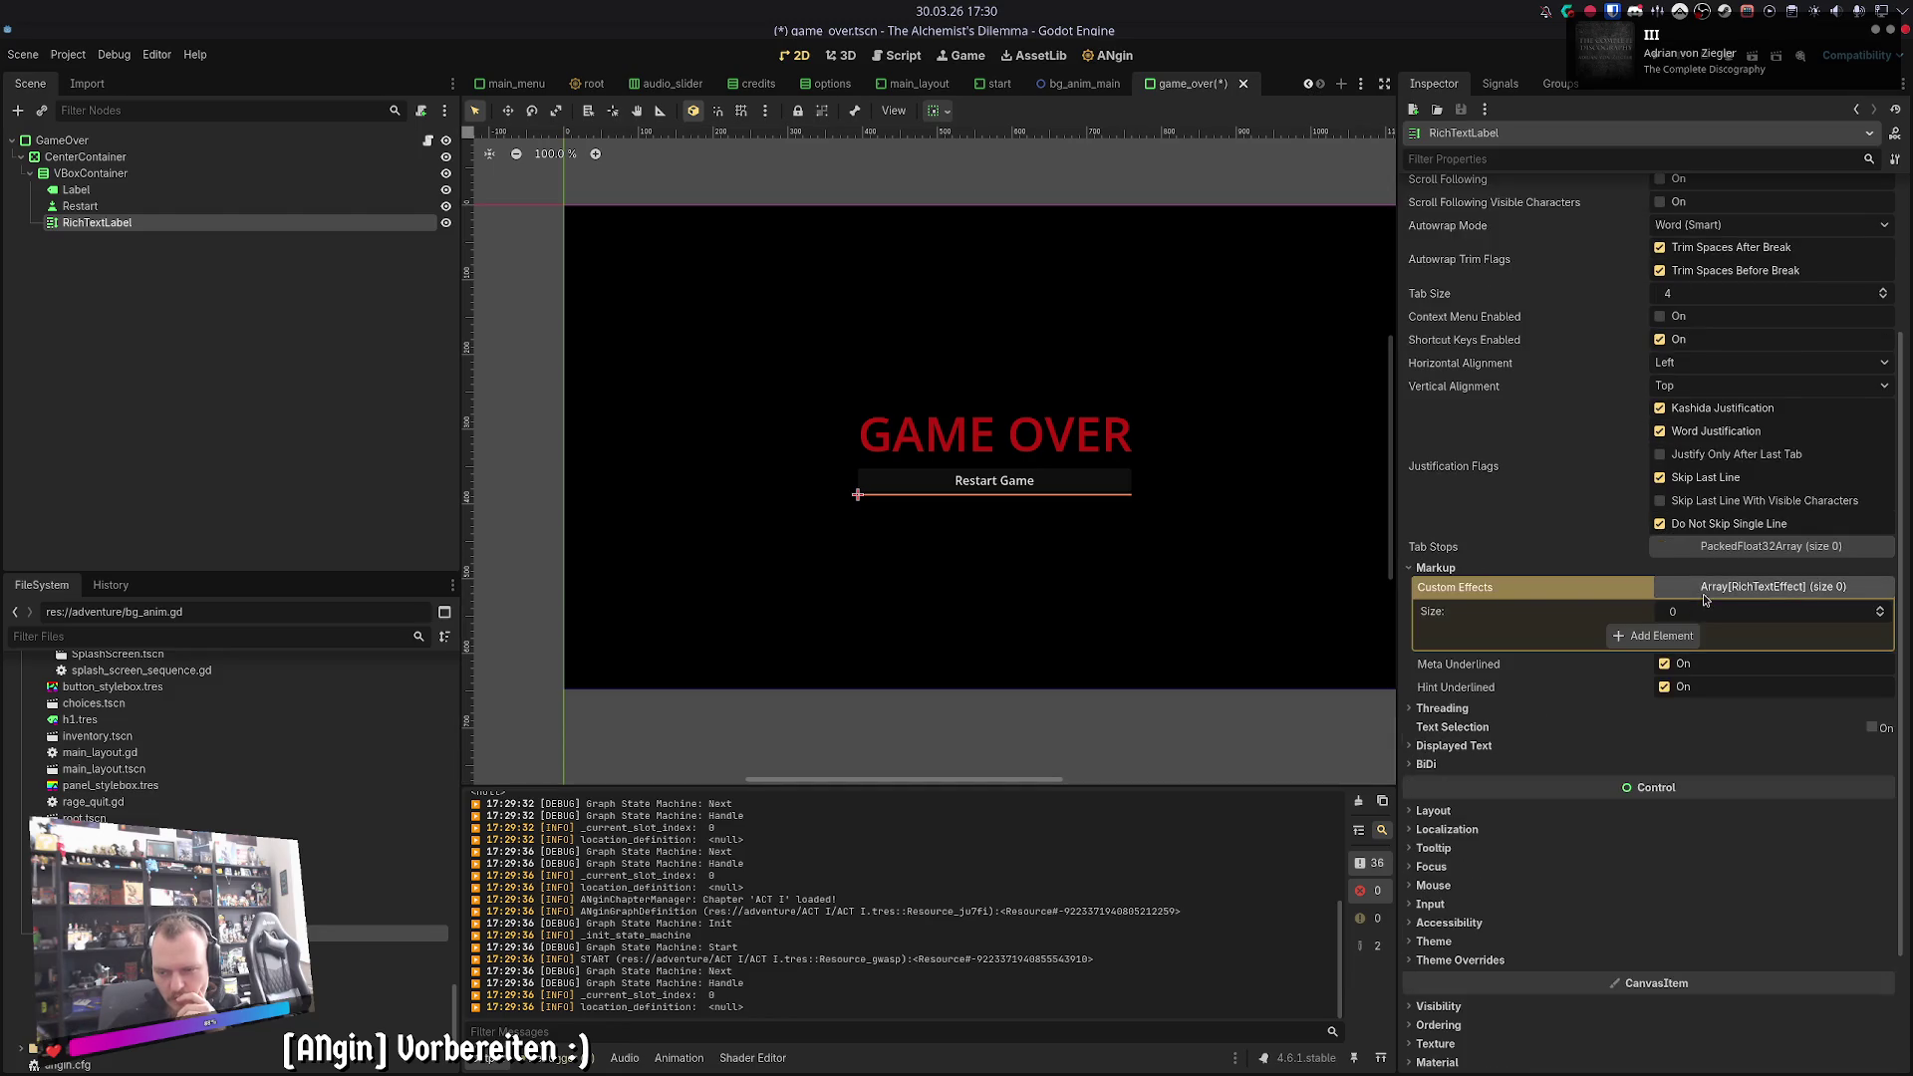
left_click(1719, 588)
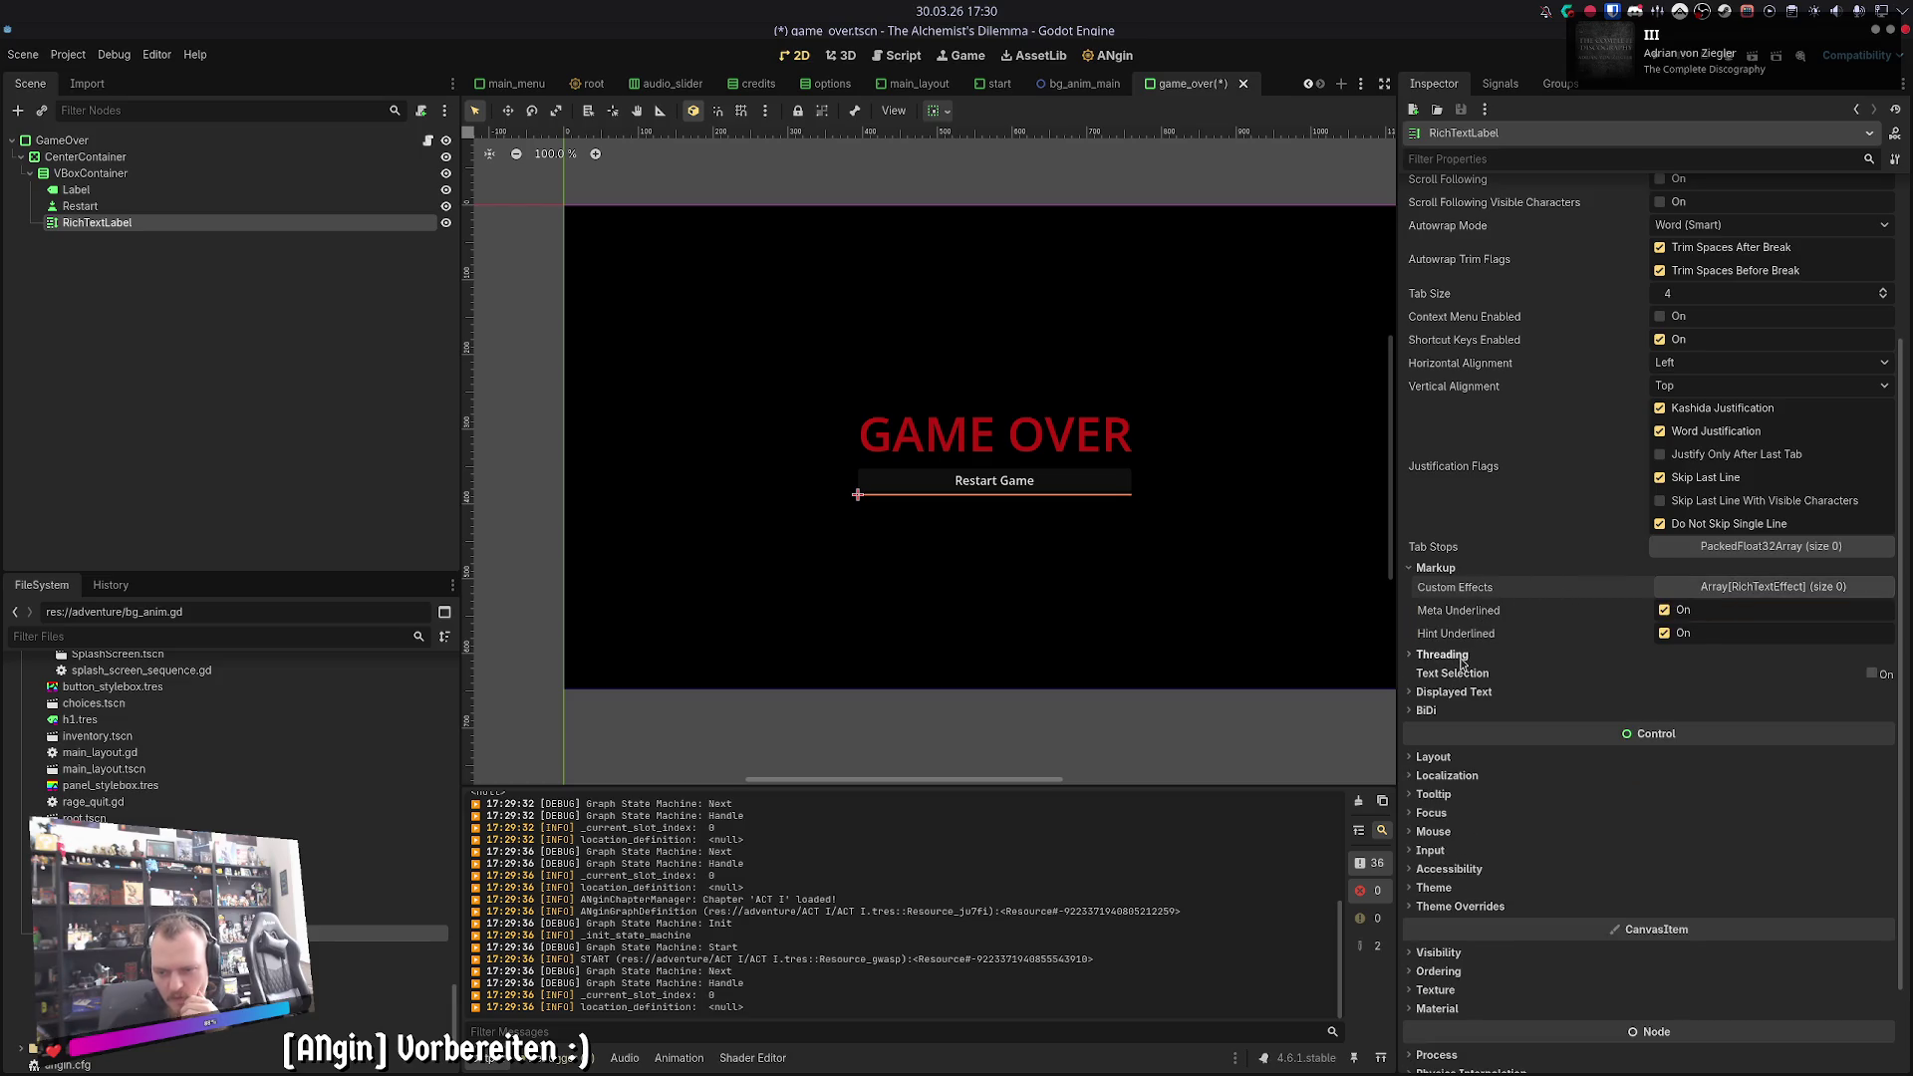
scroll(1467, 683, "down", 3)
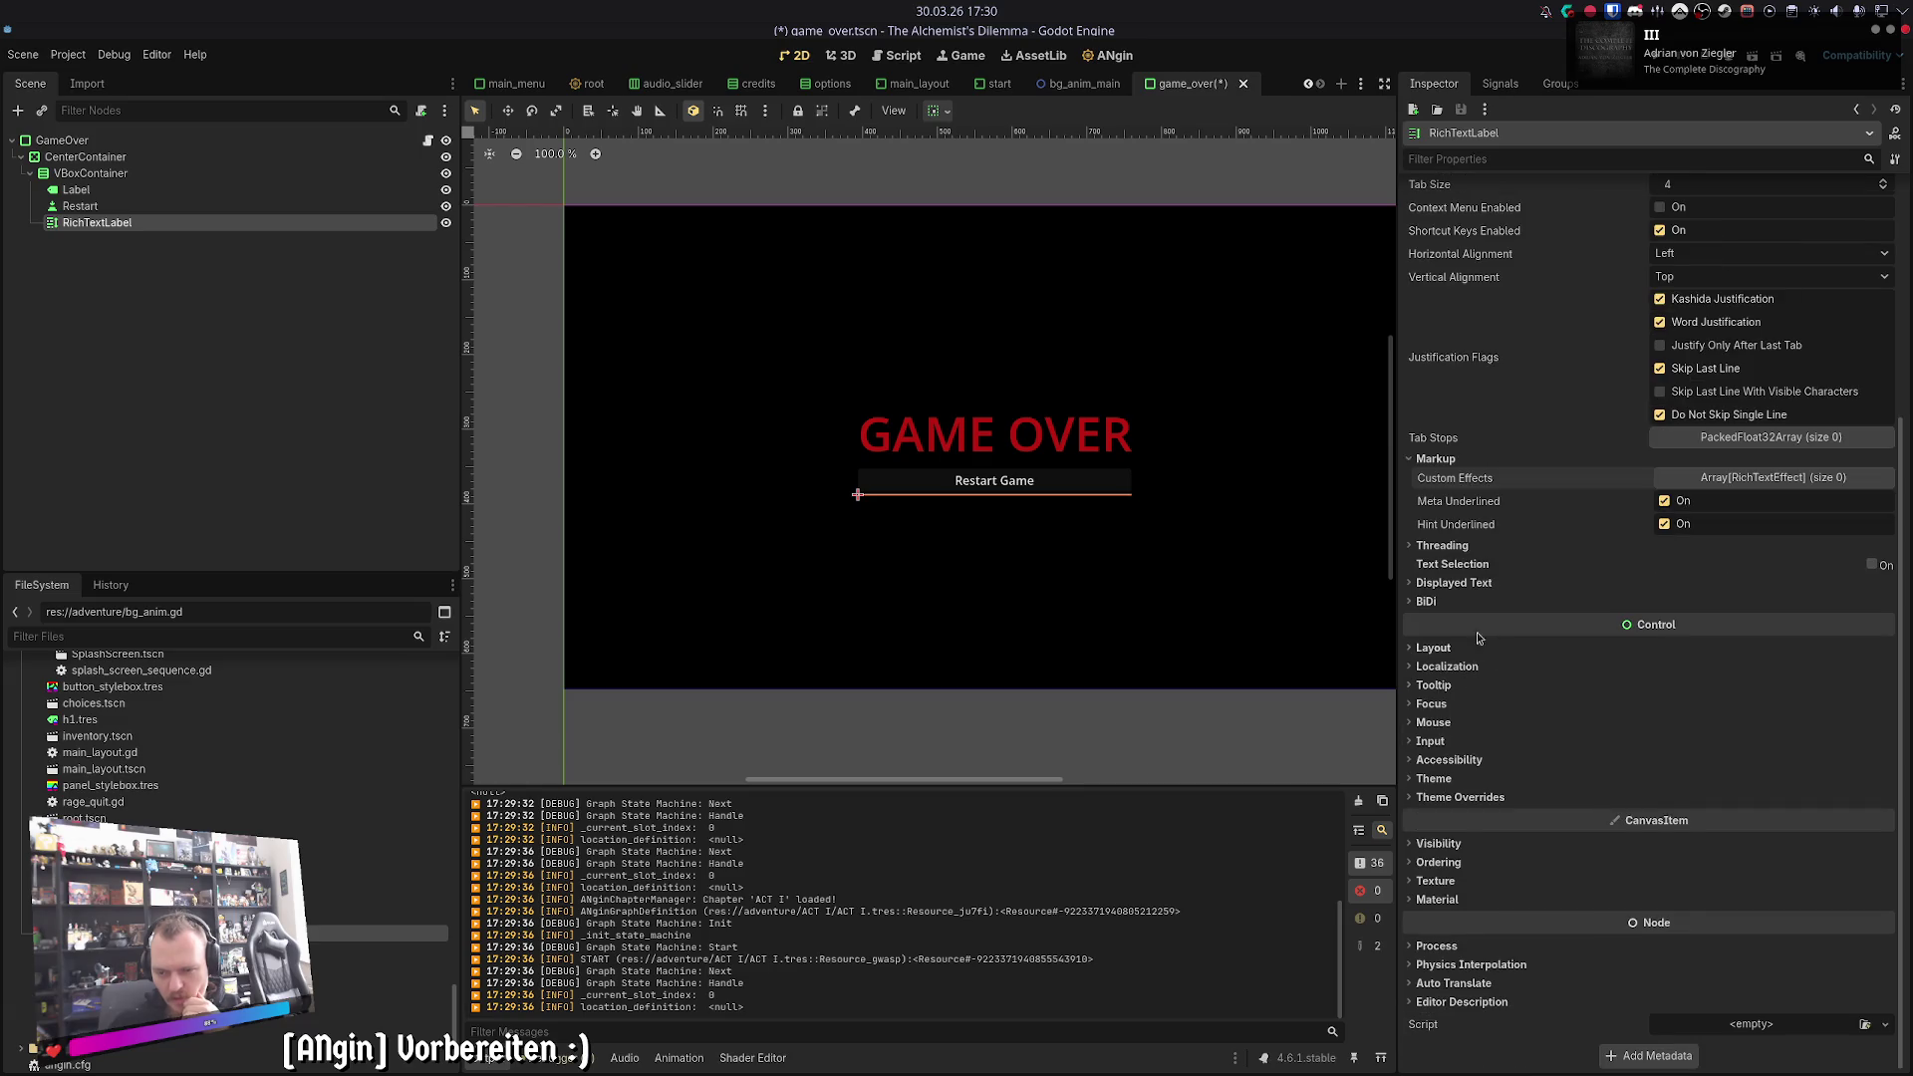
left_click(1478, 583)
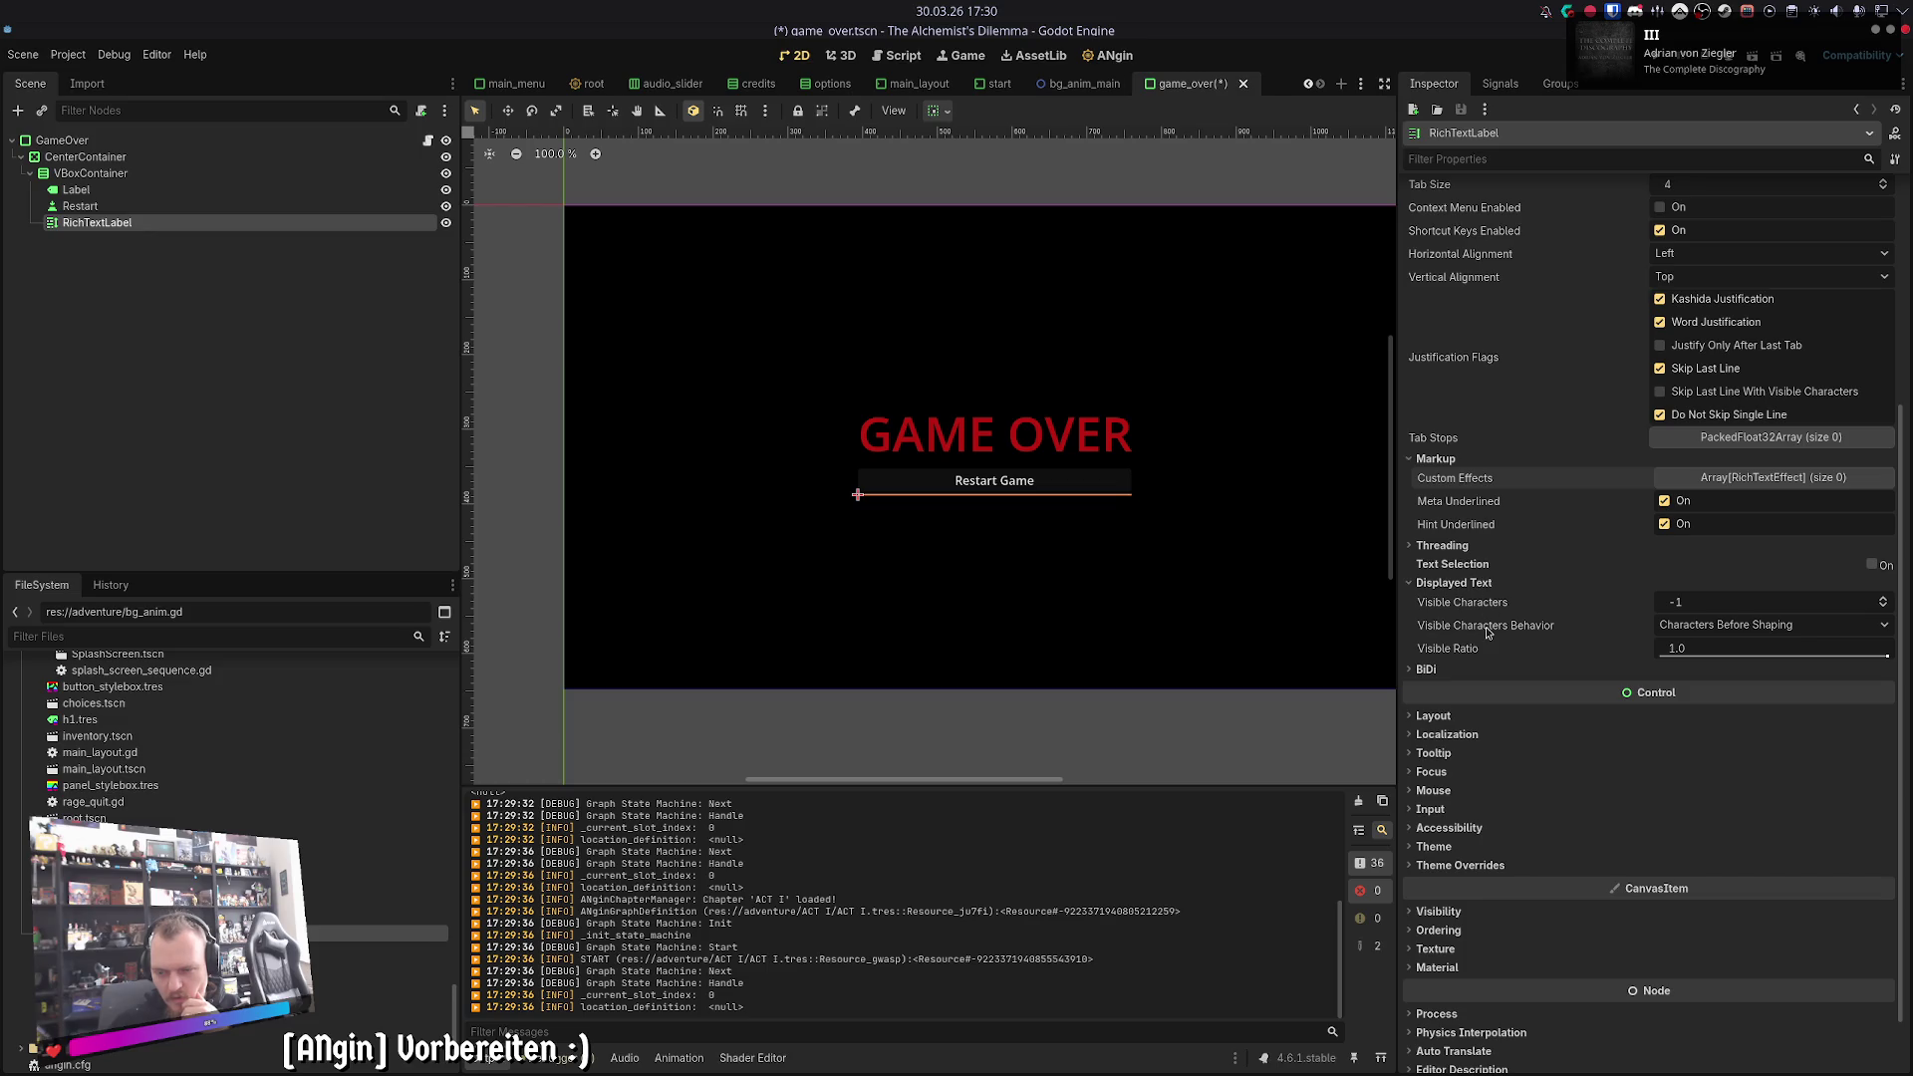
mouse_move(1486, 632)
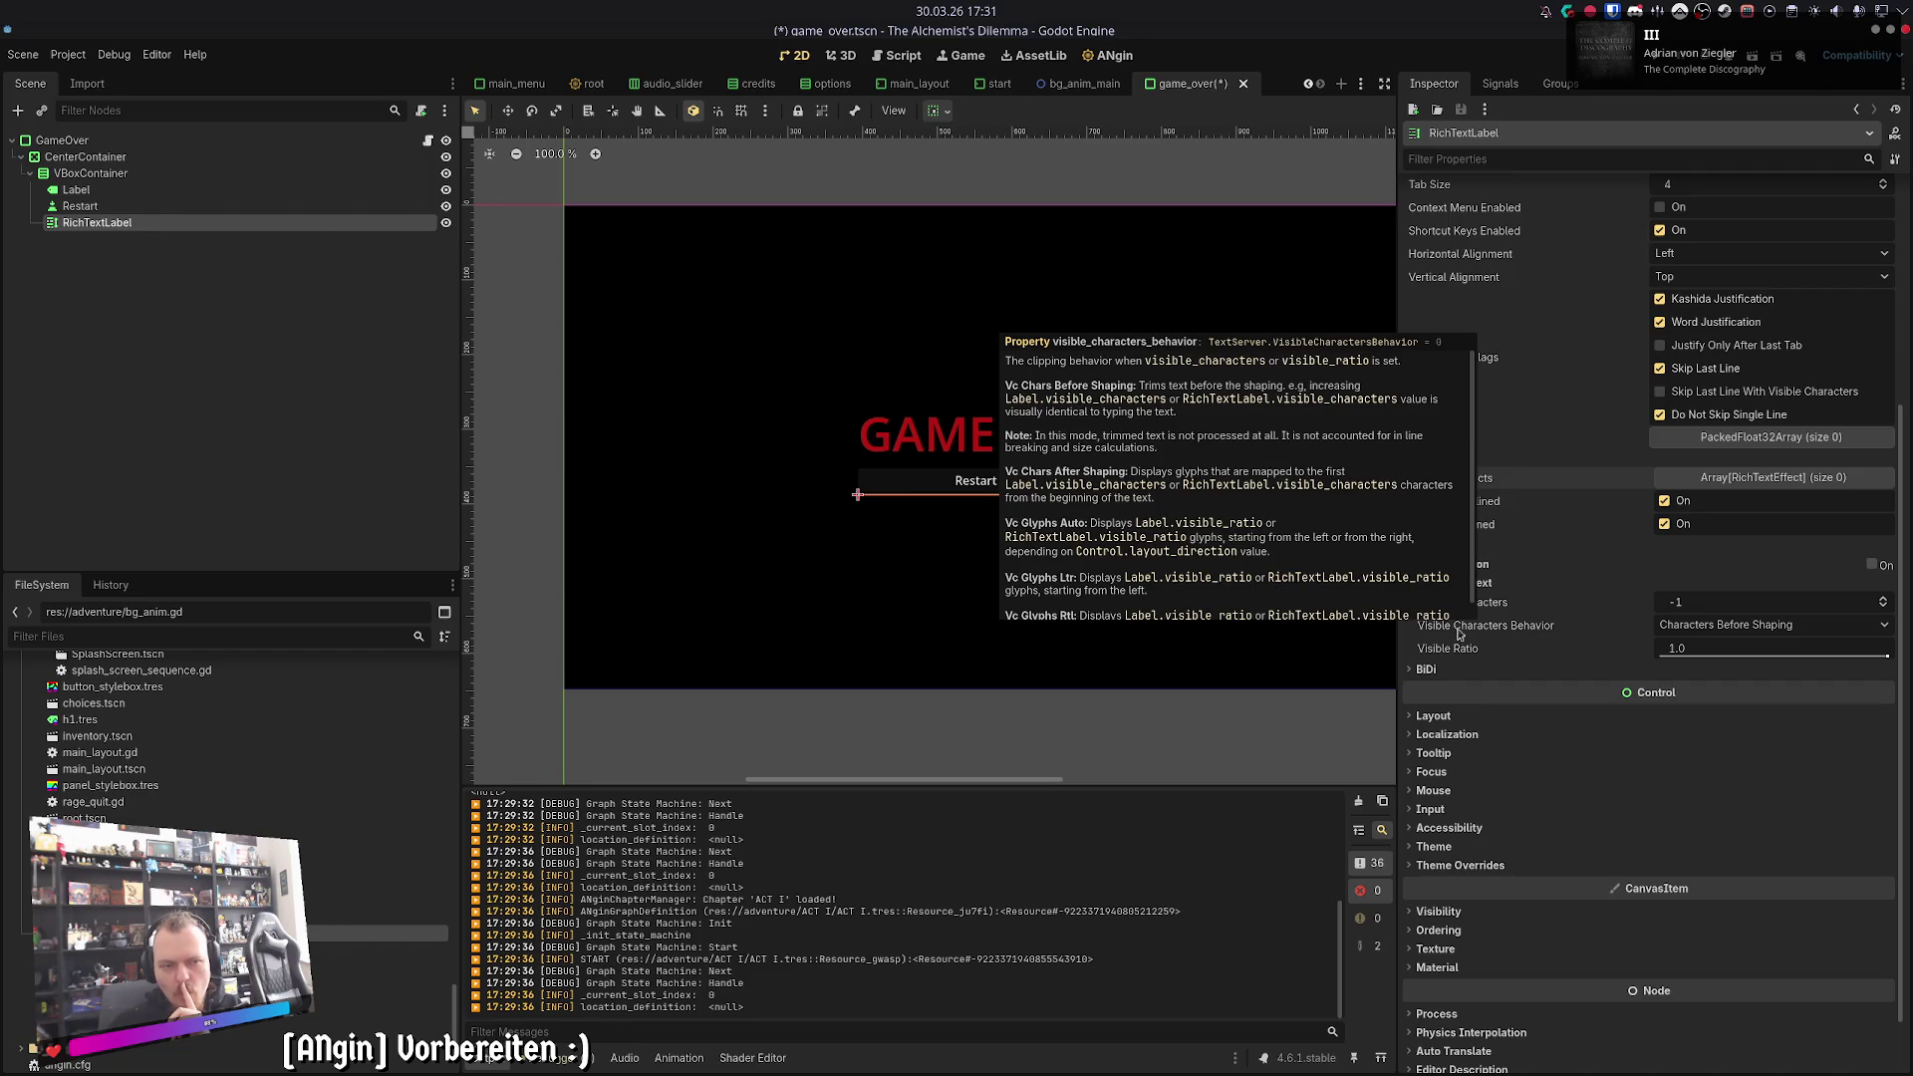
Step: Delete the test RichTextLabel, then move through the scene tabs to text_feed
right_click(185, 222)
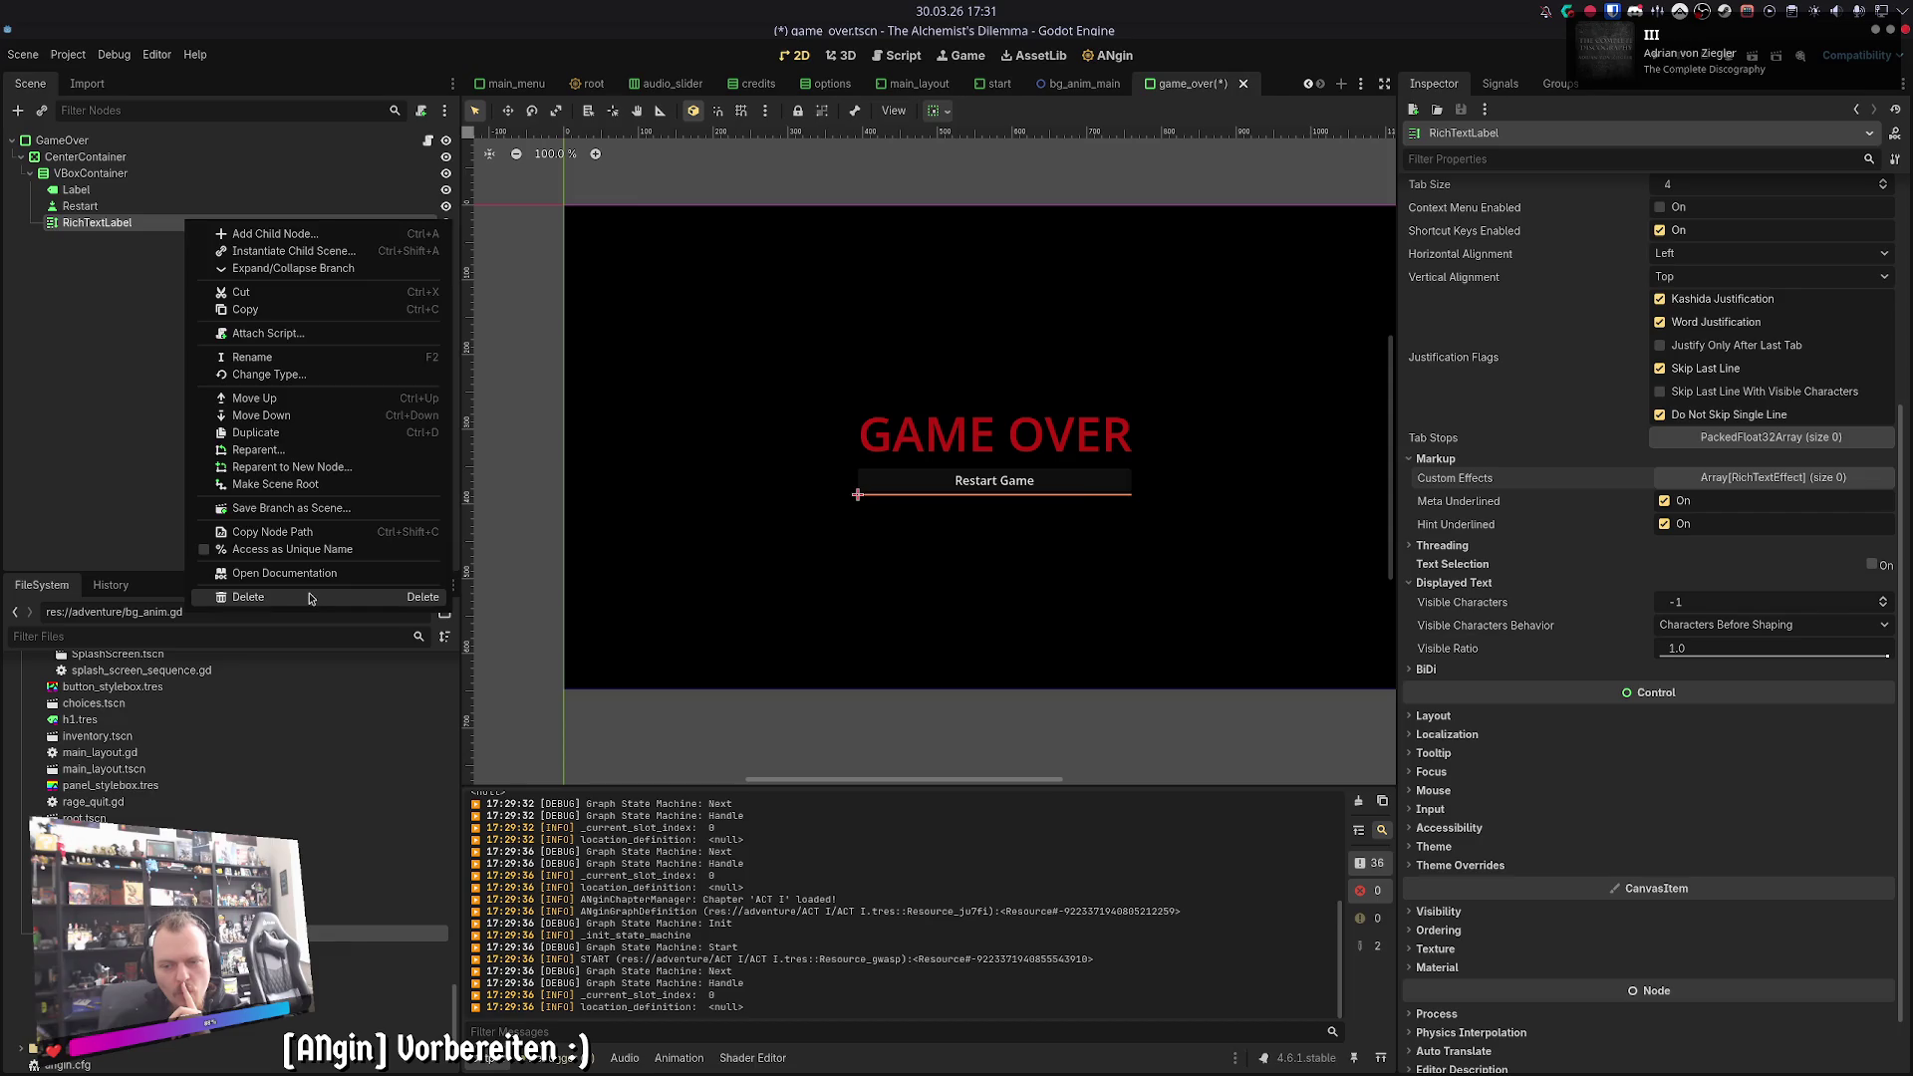
left_click(308, 597)
left_click(897, 554)
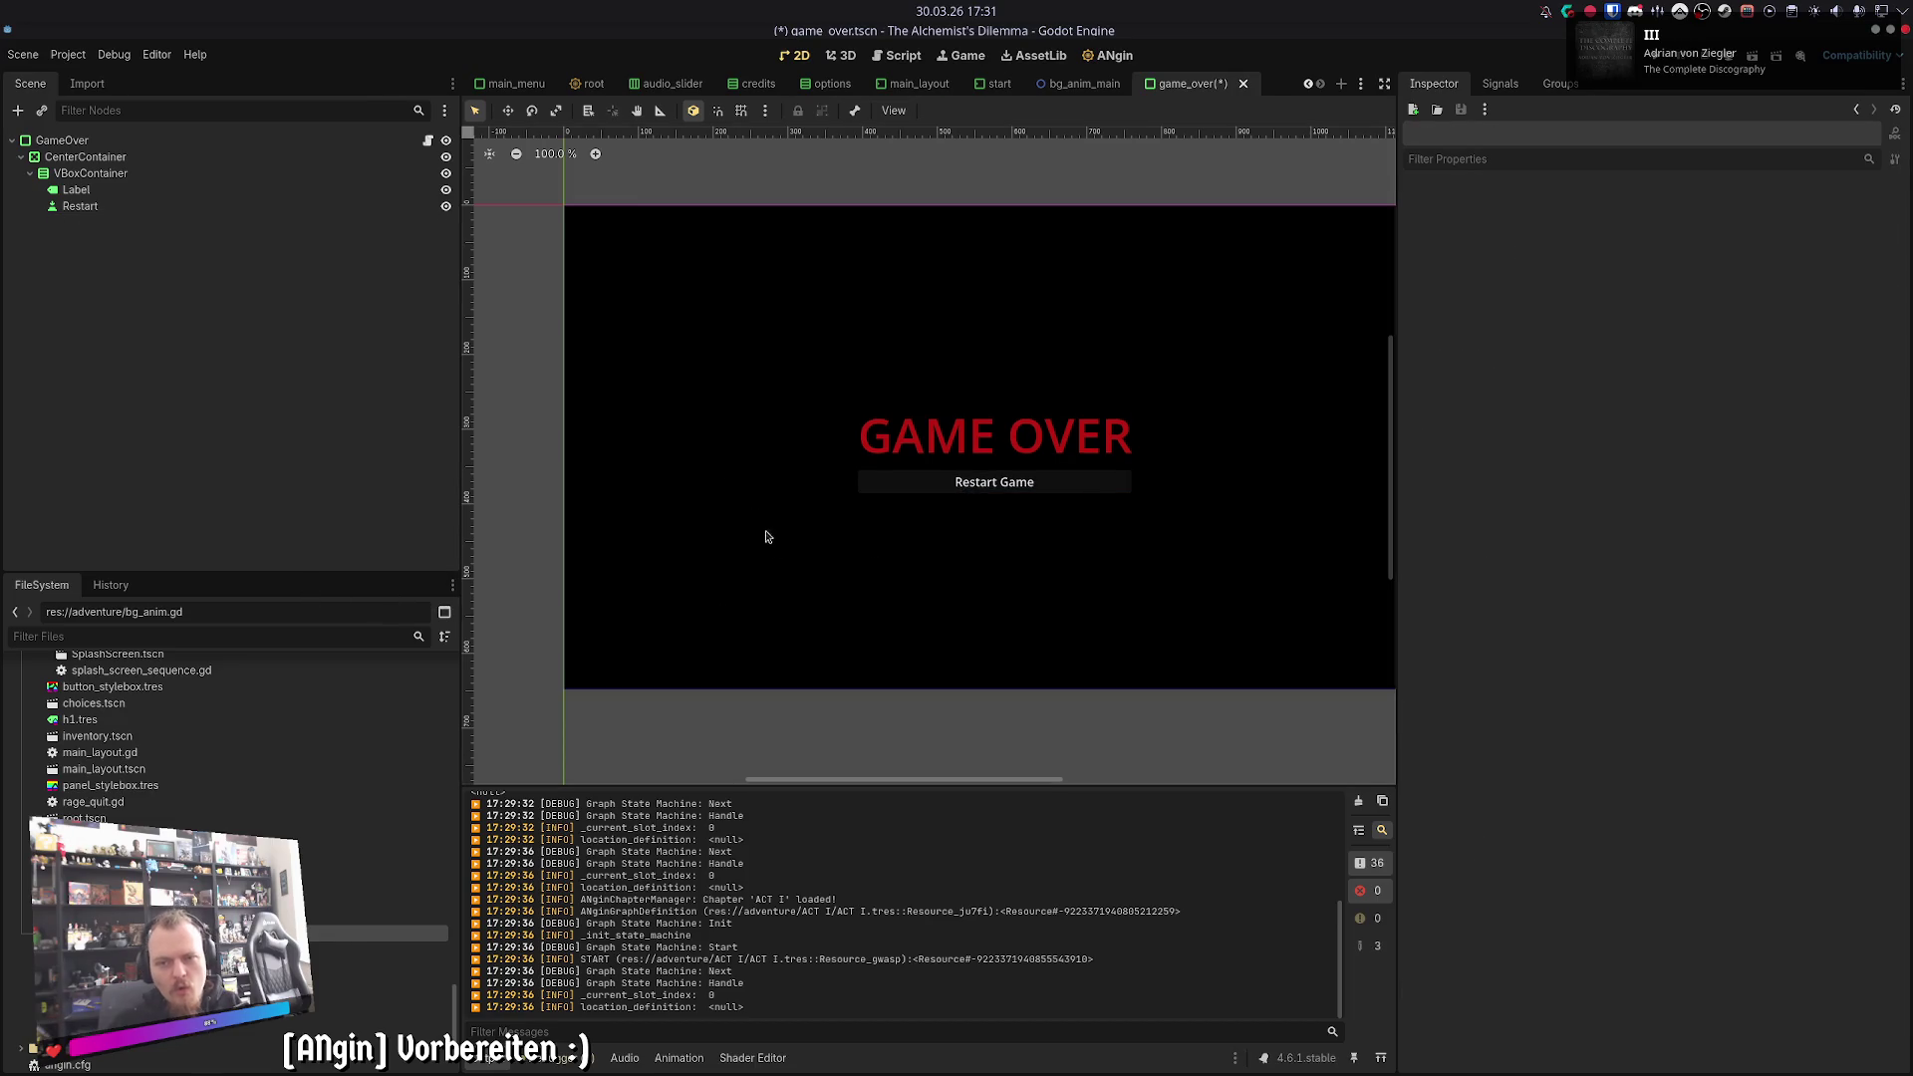
left_click(588, 86)
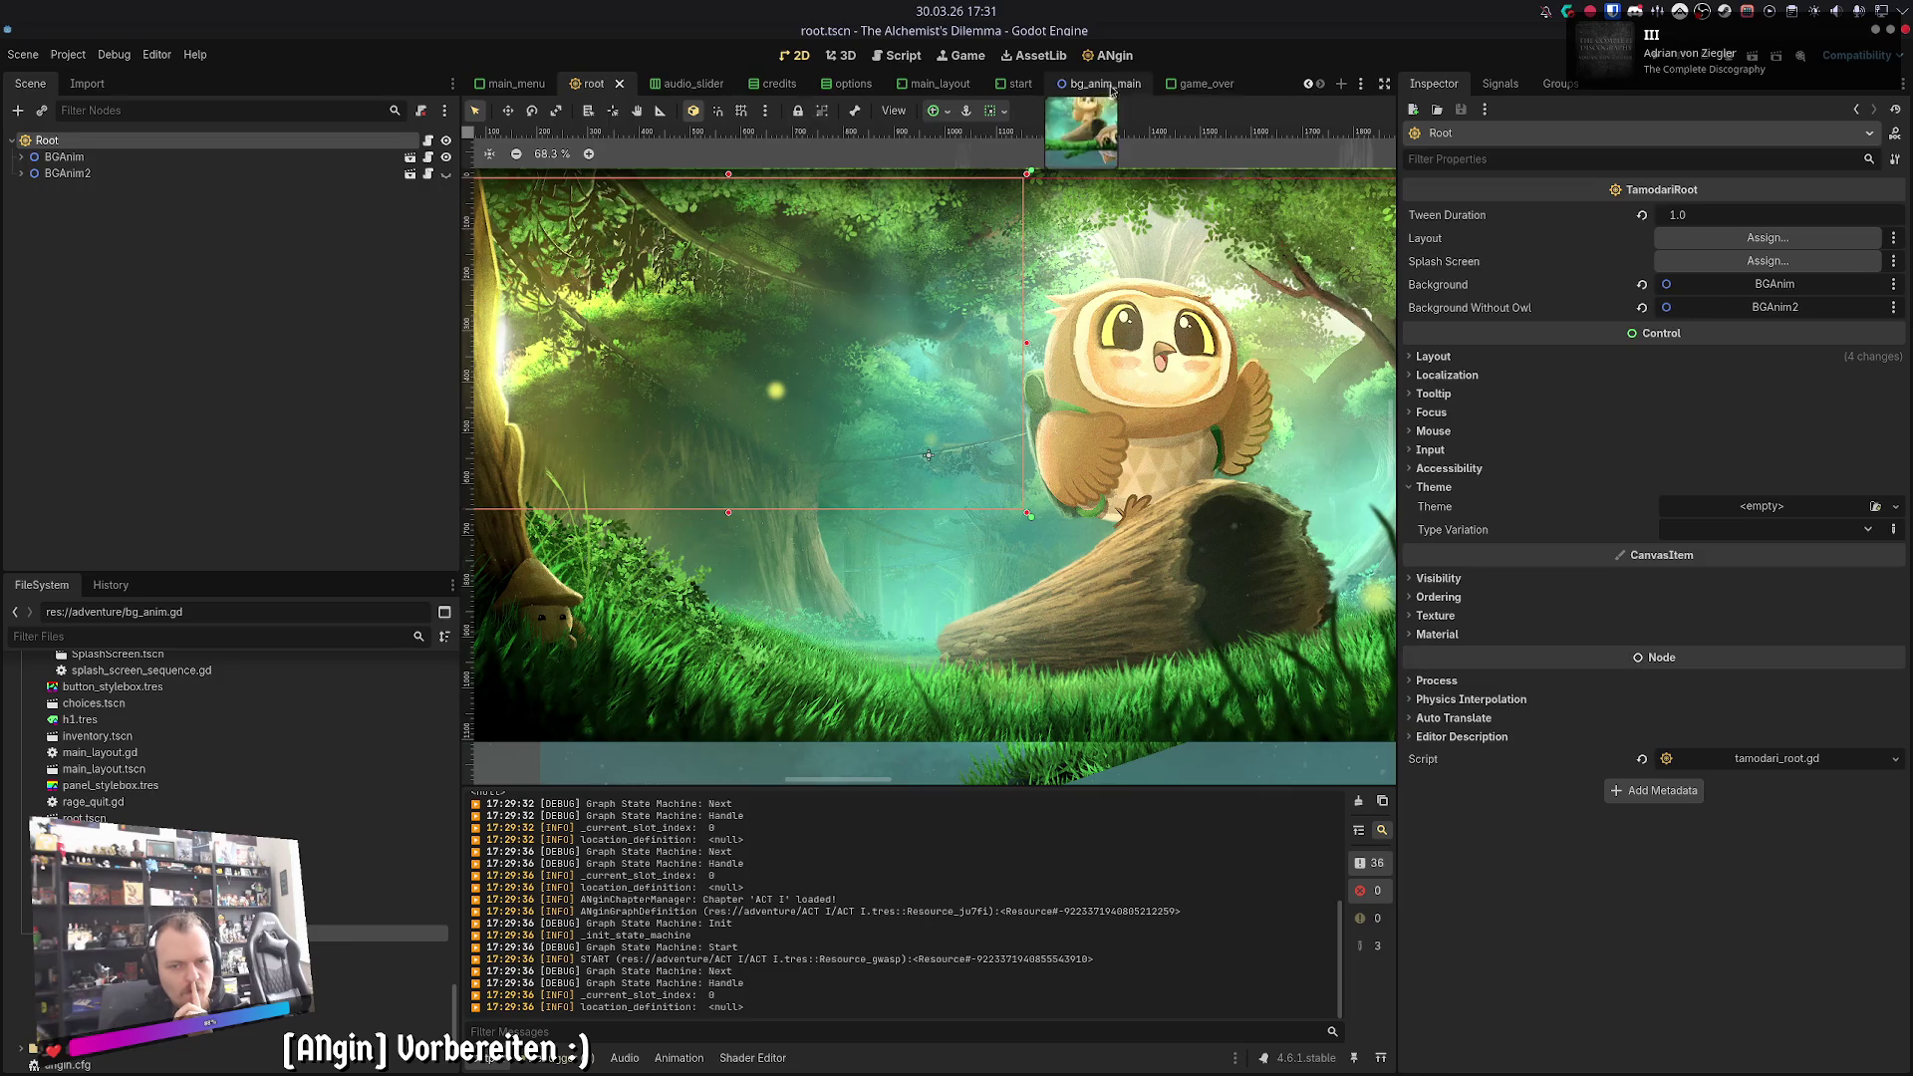
left_click(1200, 85)
left_click(996, 90)
left_click(917, 90)
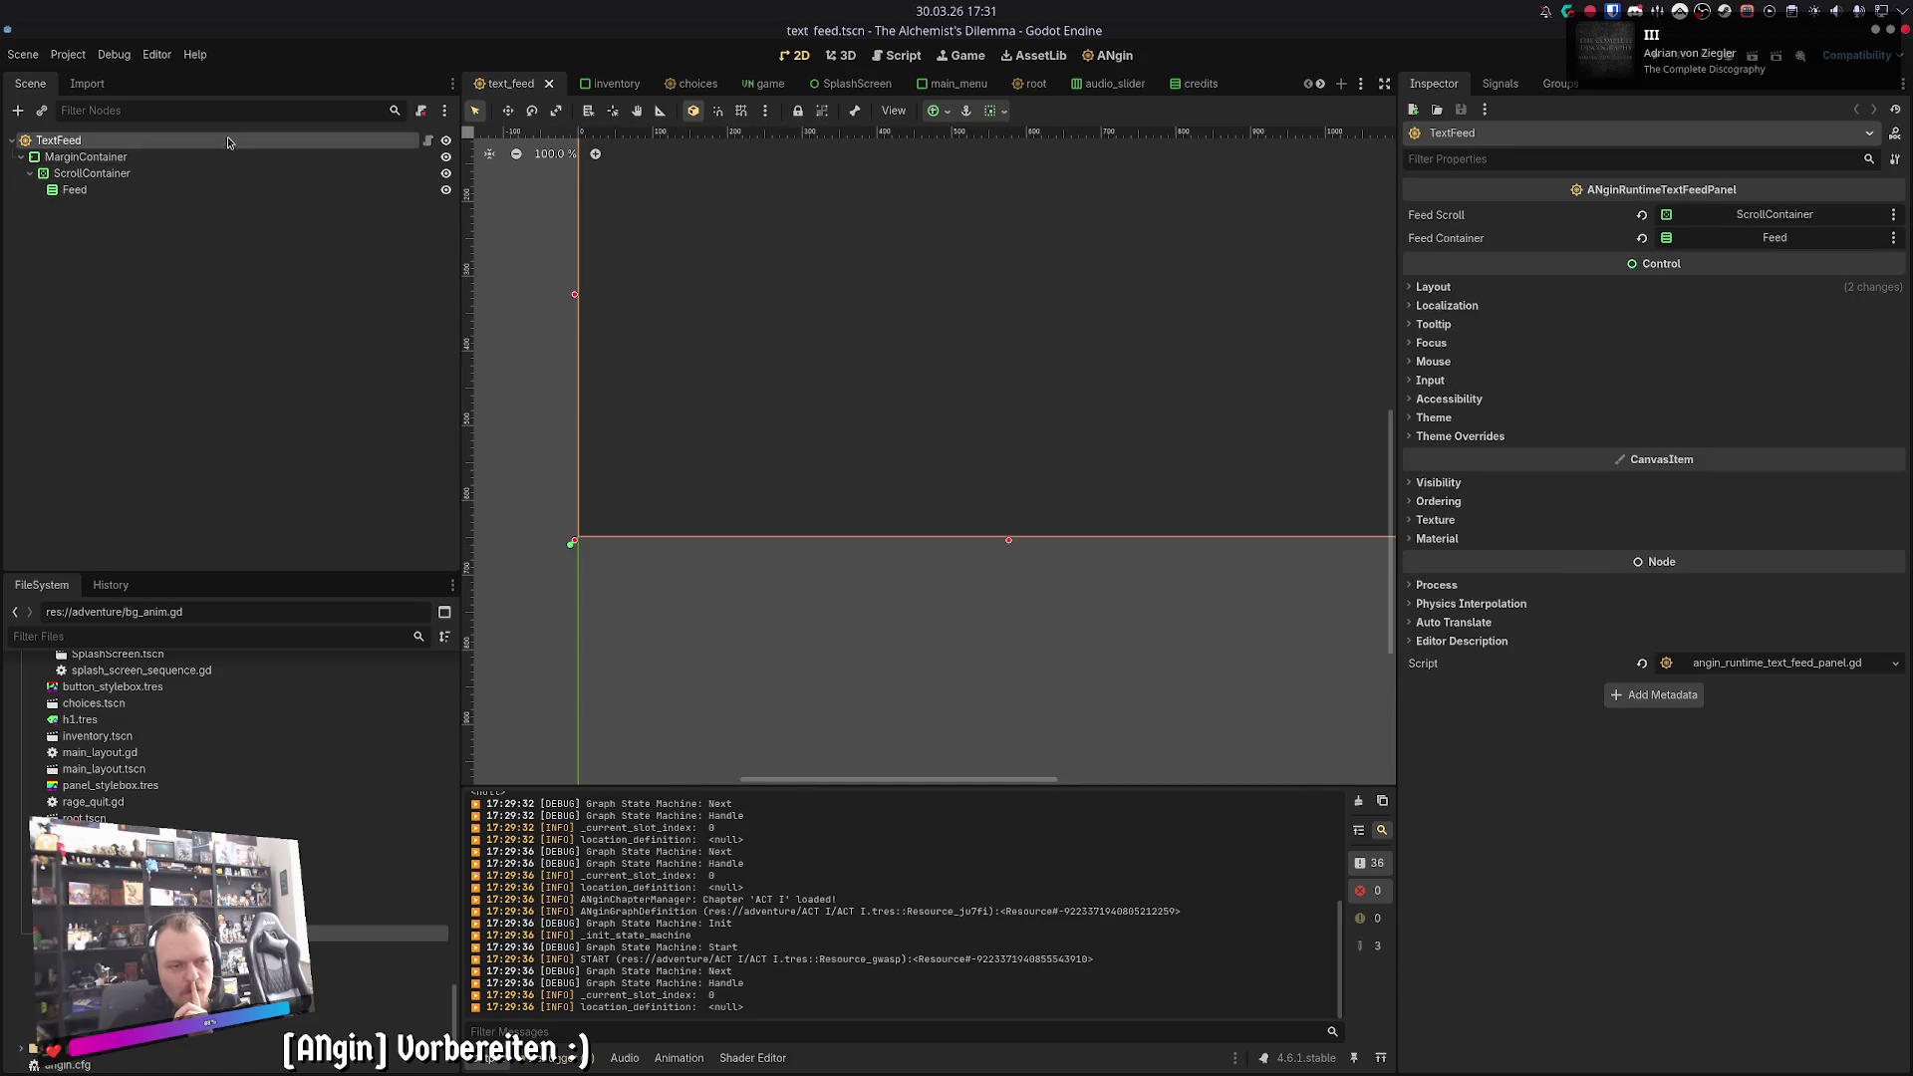
Step: In the text feed panel script, locate the _create_feed_entry function
left_click(429, 144)
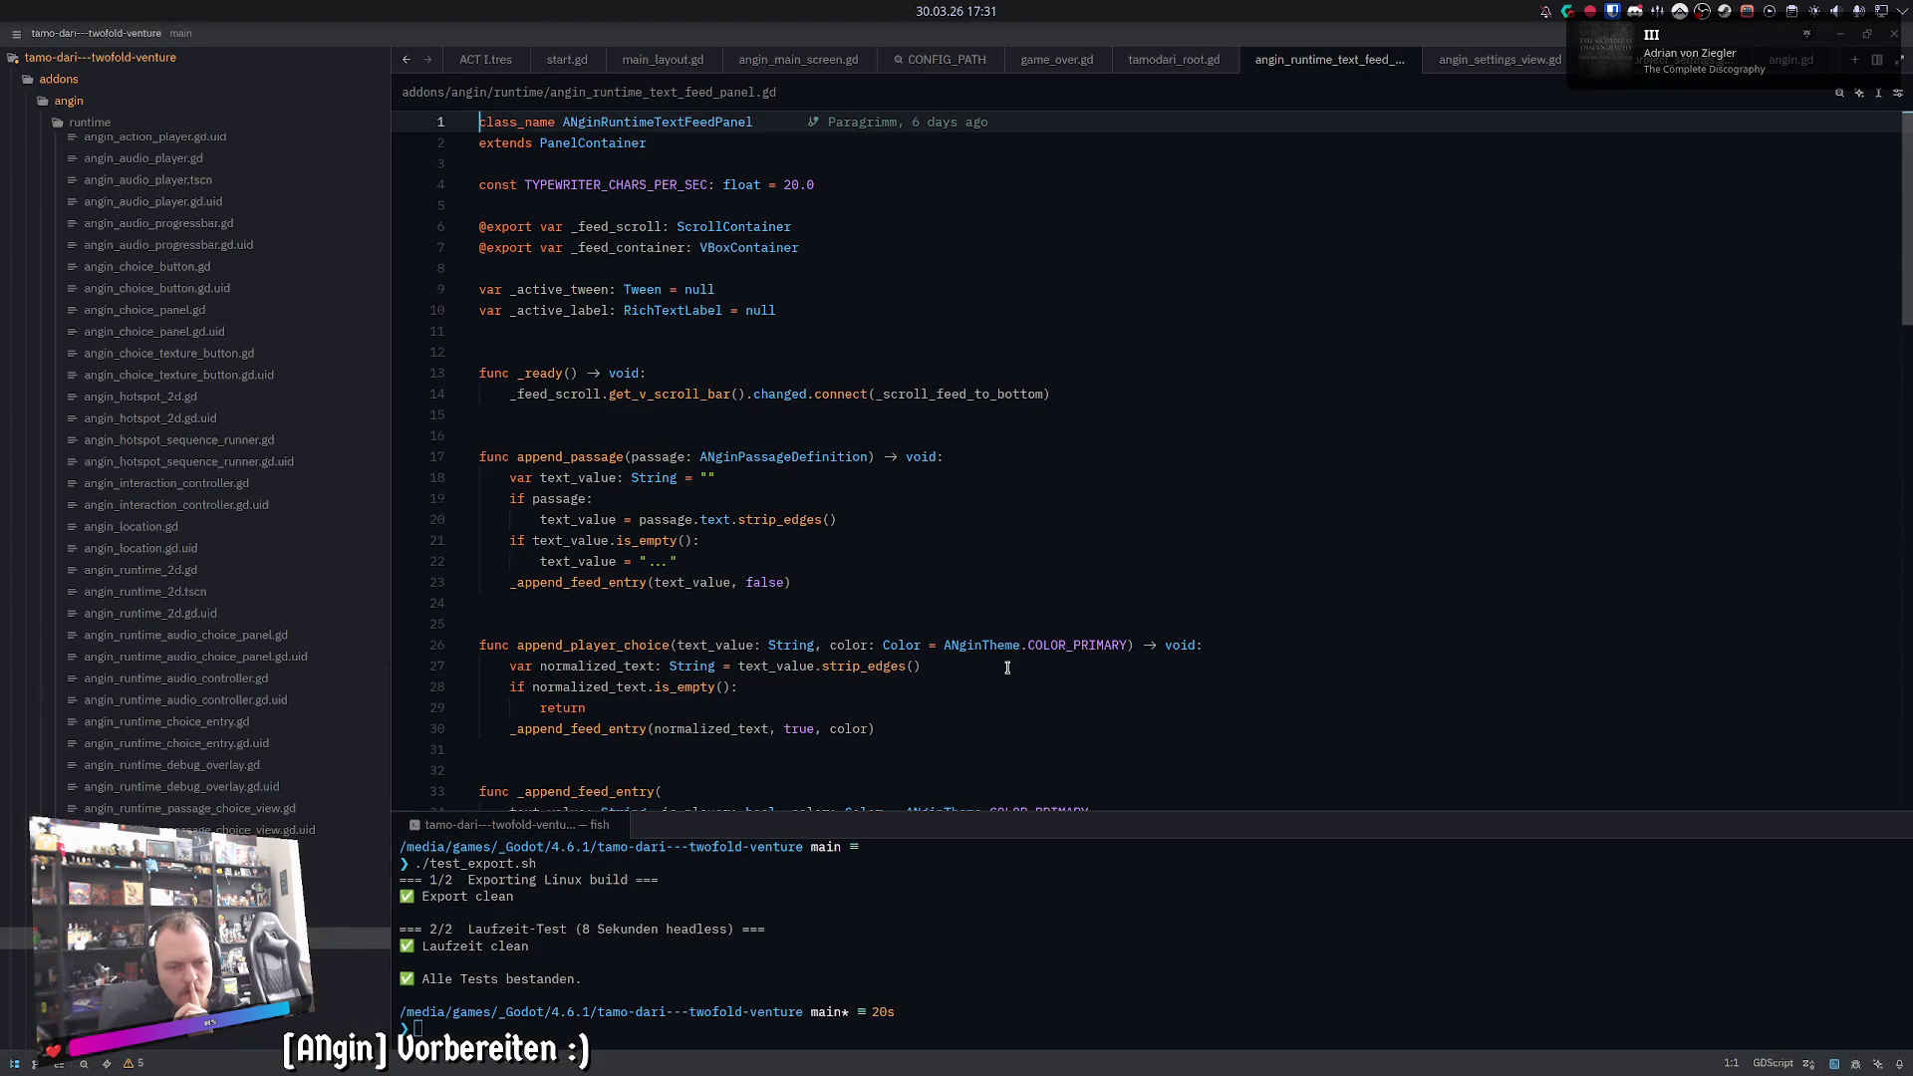
double_click(617, 247)
scroll(849, 654, "down", 5)
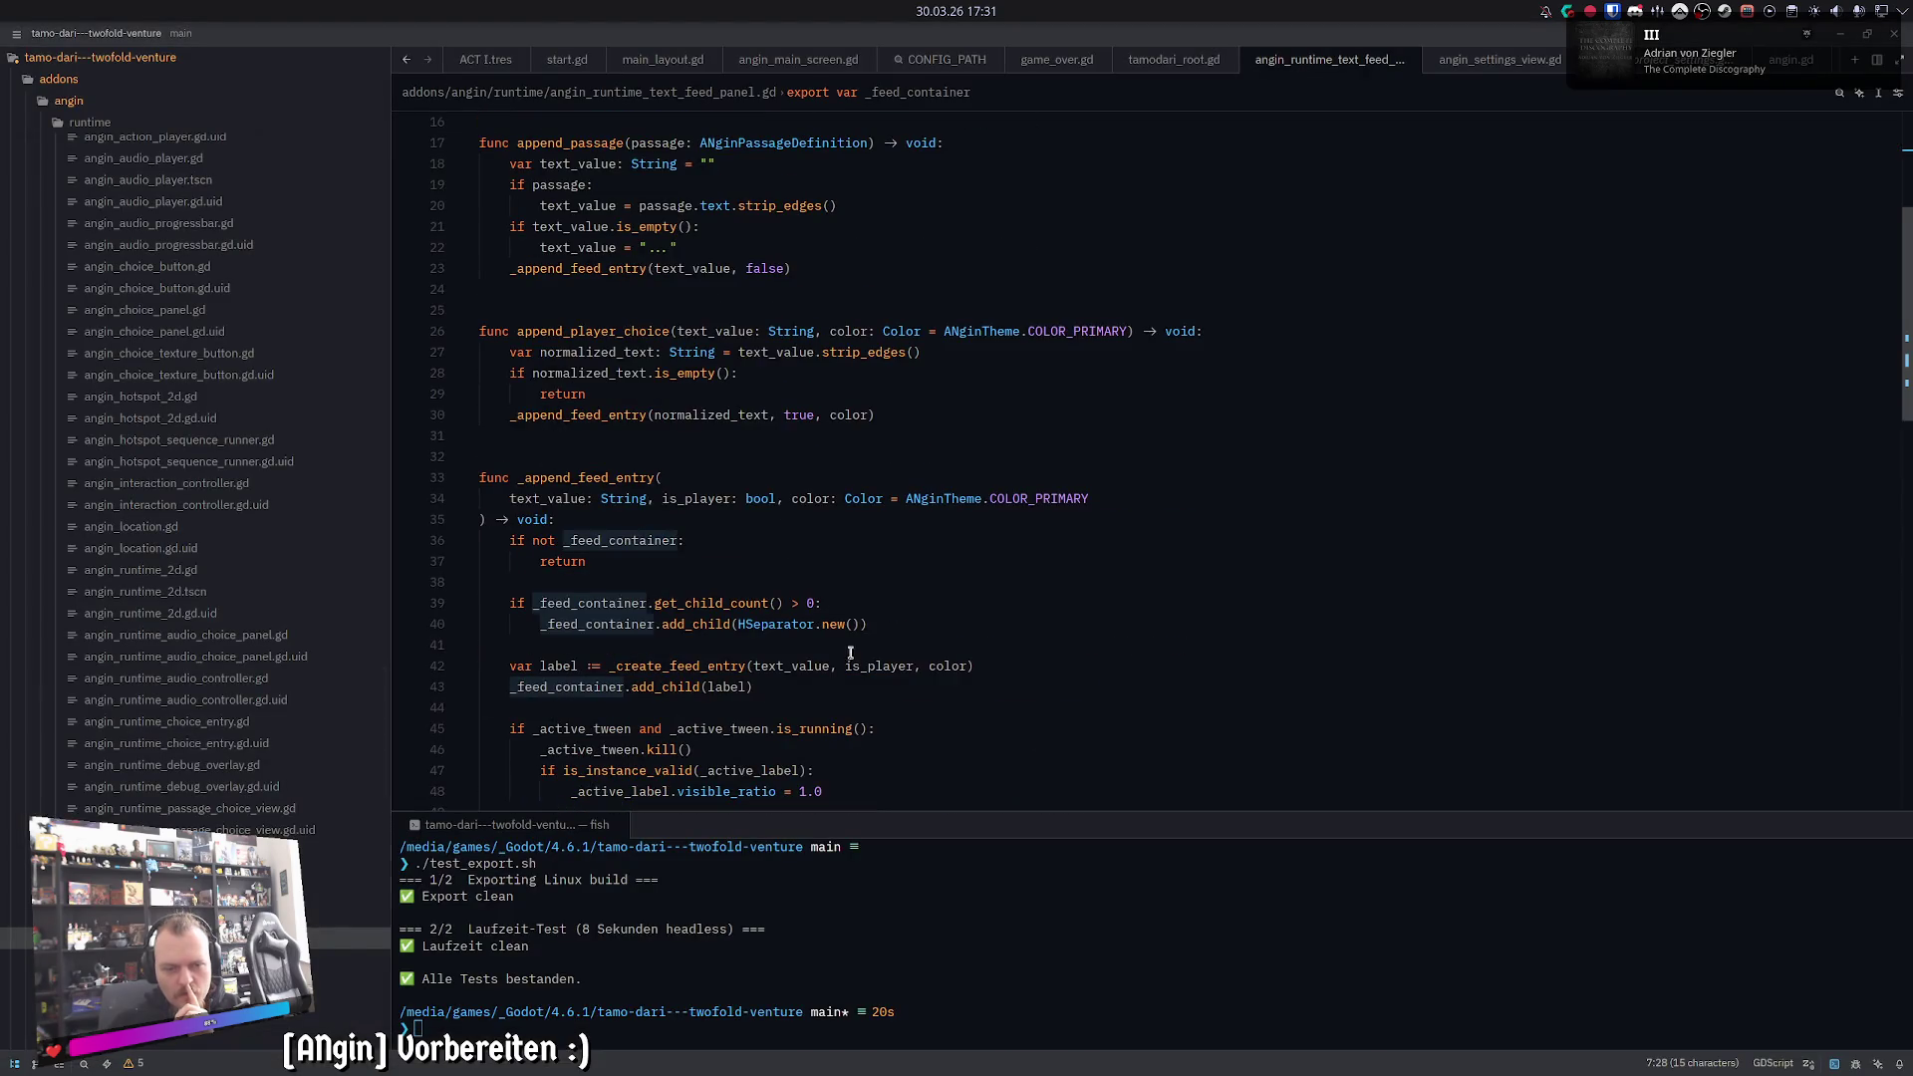
scroll(1004, 688, "down", 1)
scroll(1003, 689, "down", 1)
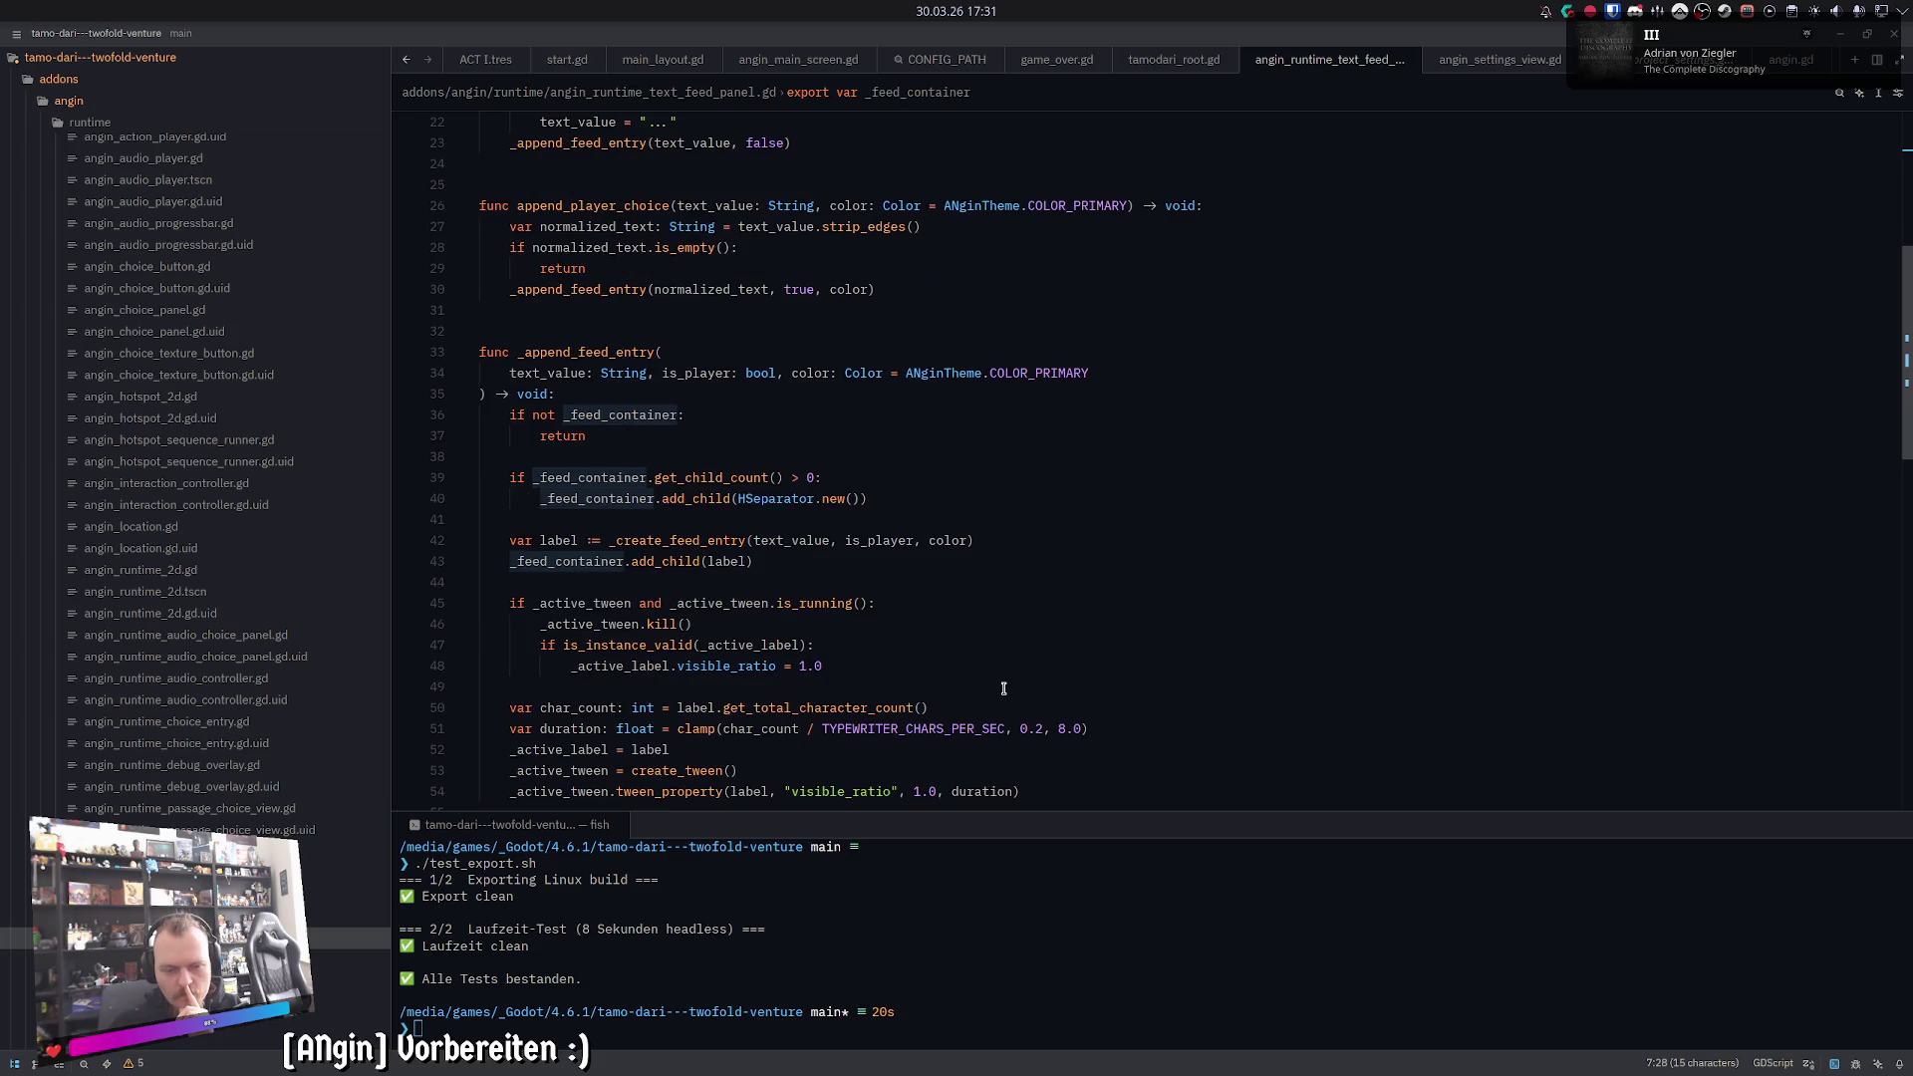
double_click(702, 539)
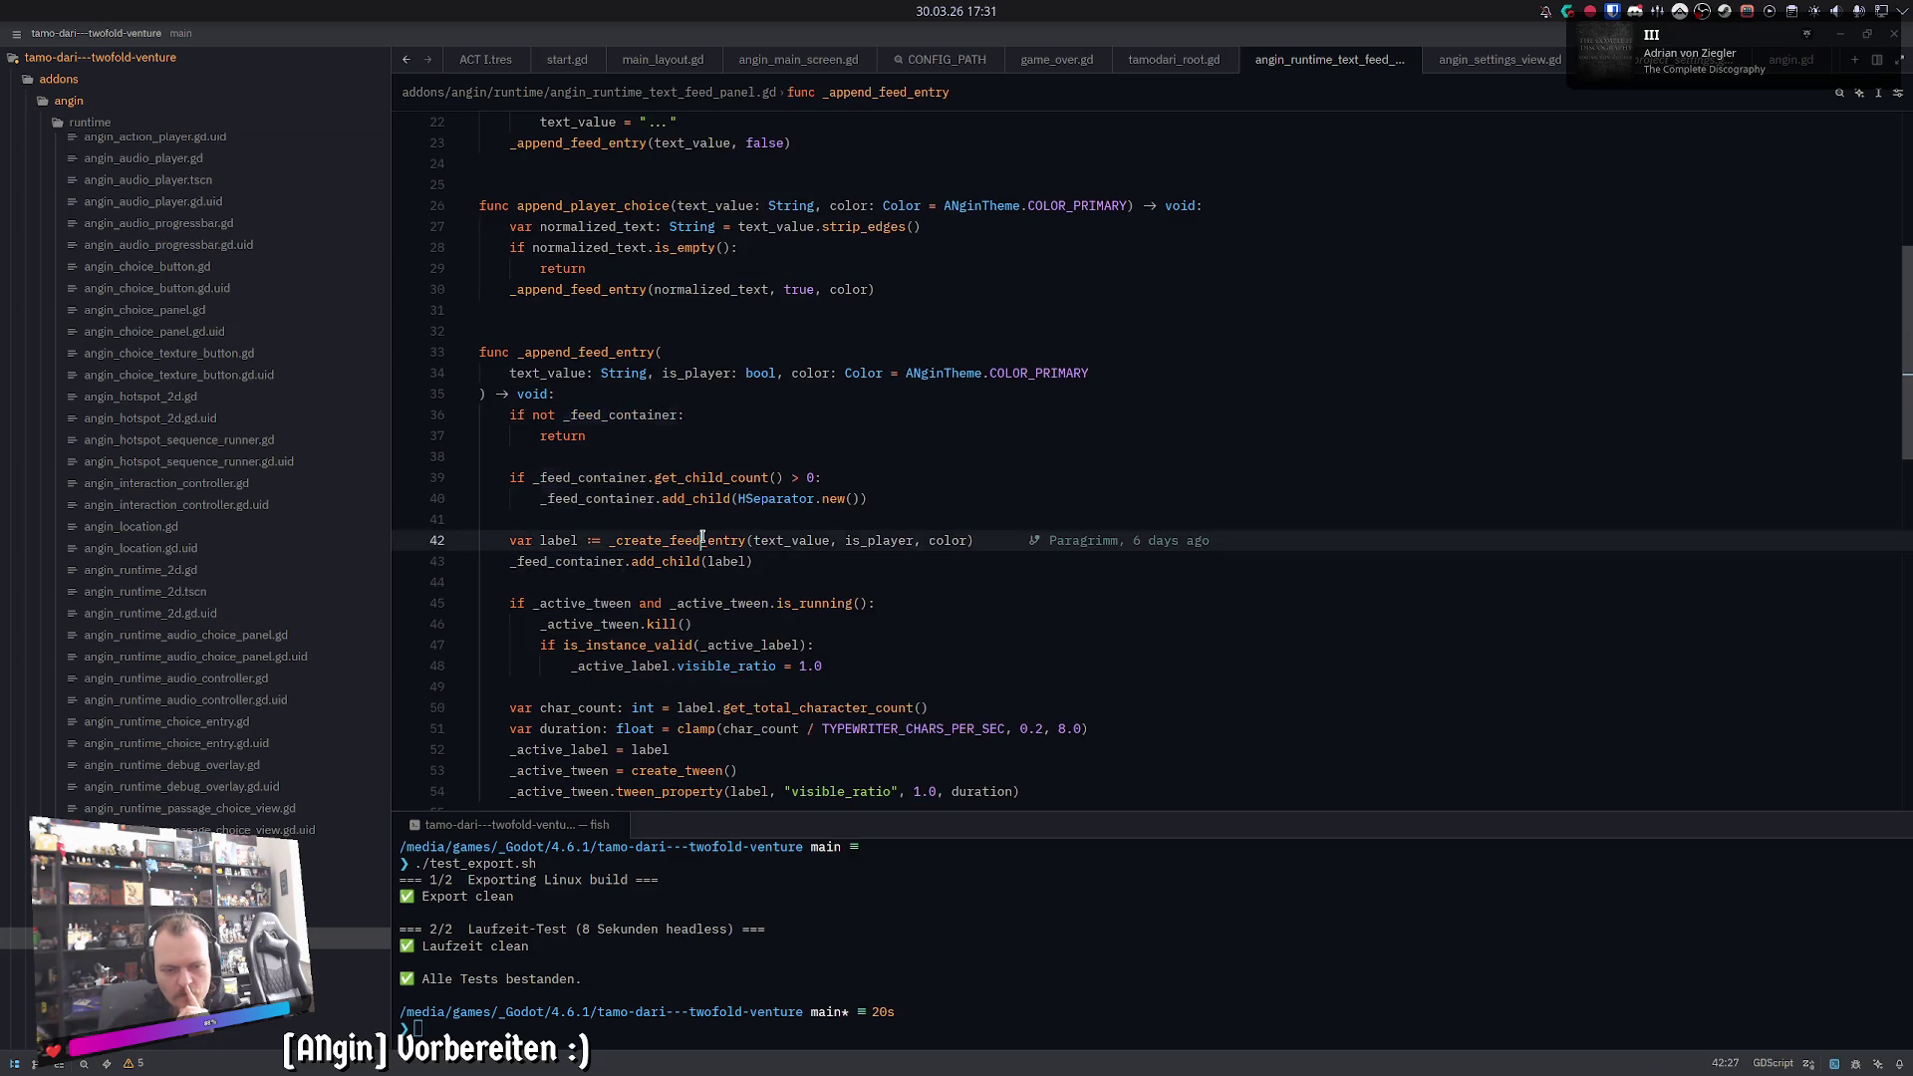
scroll(876, 658, "down", 9)
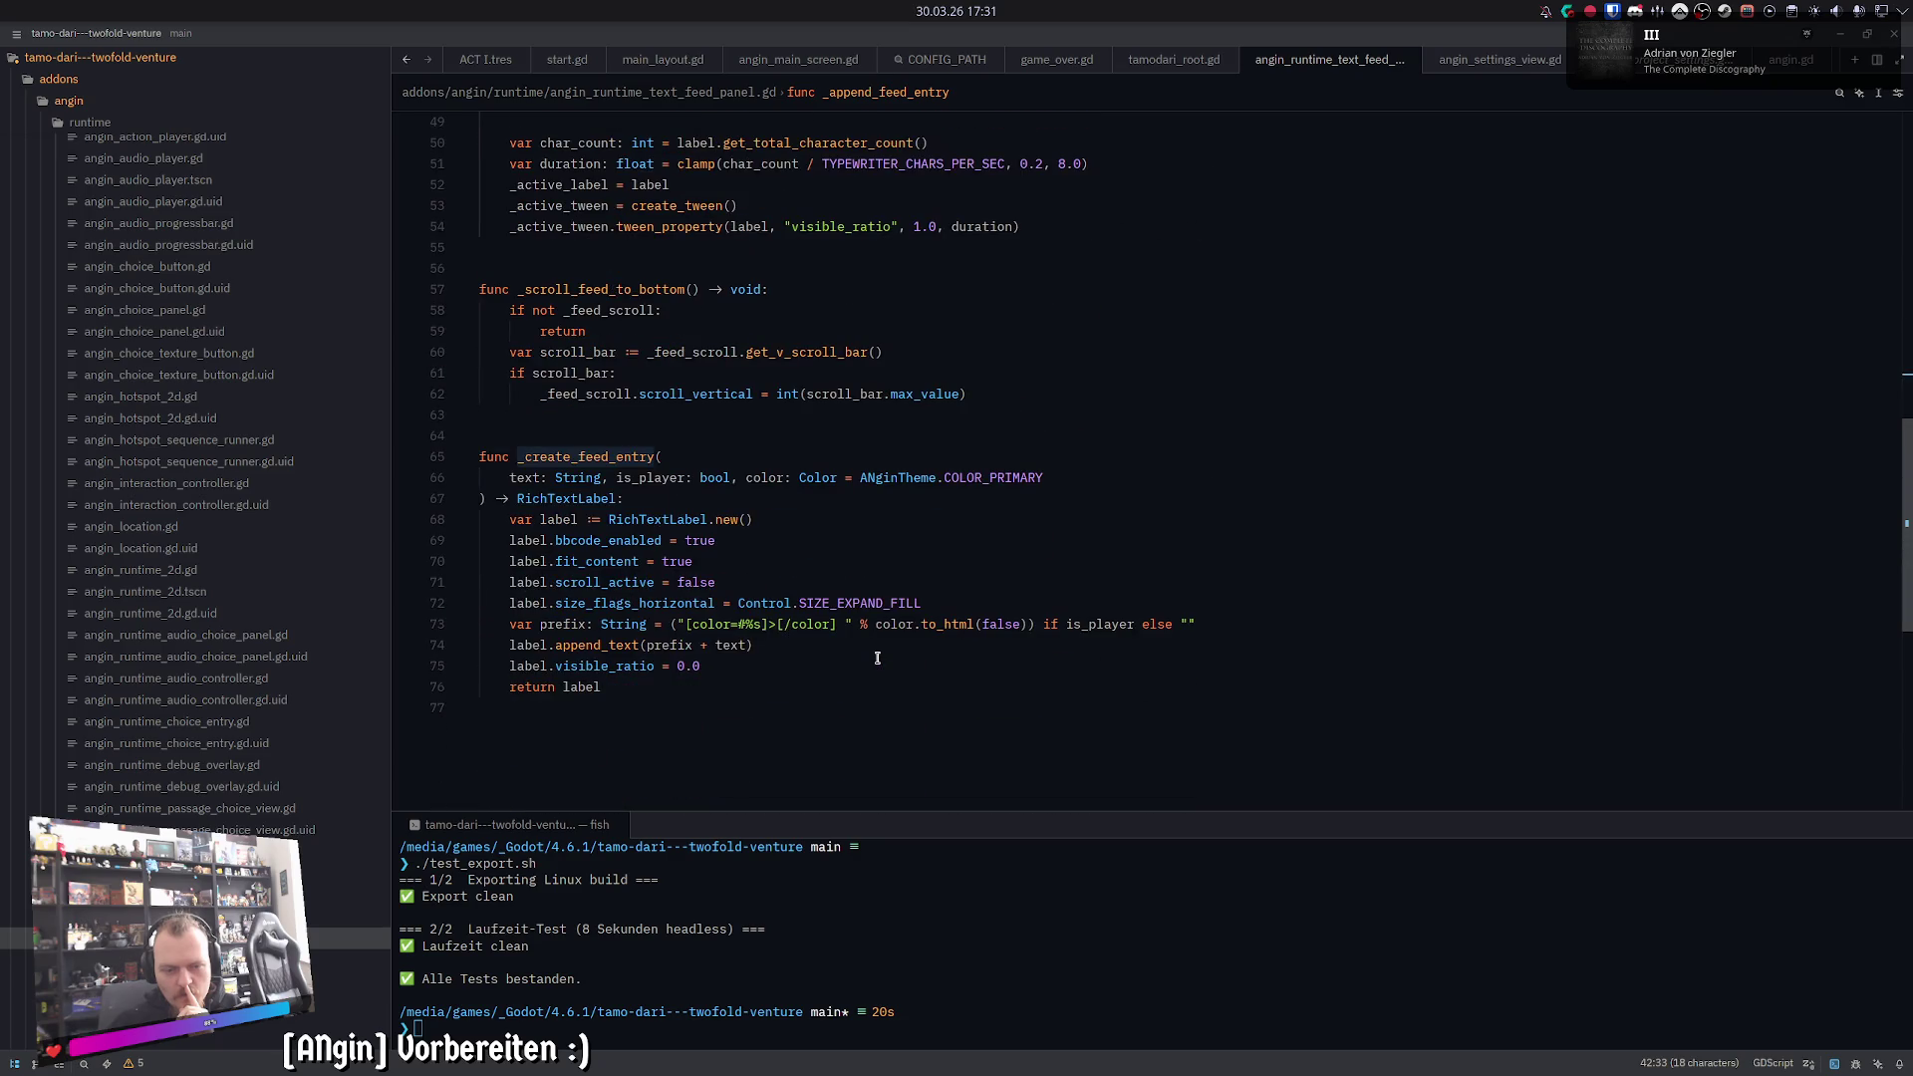
Step: Add a new line 73 starting label.visible_characters_behavior in _create_feed_entry
left_click(954, 608)
key("Return")
type("label.")
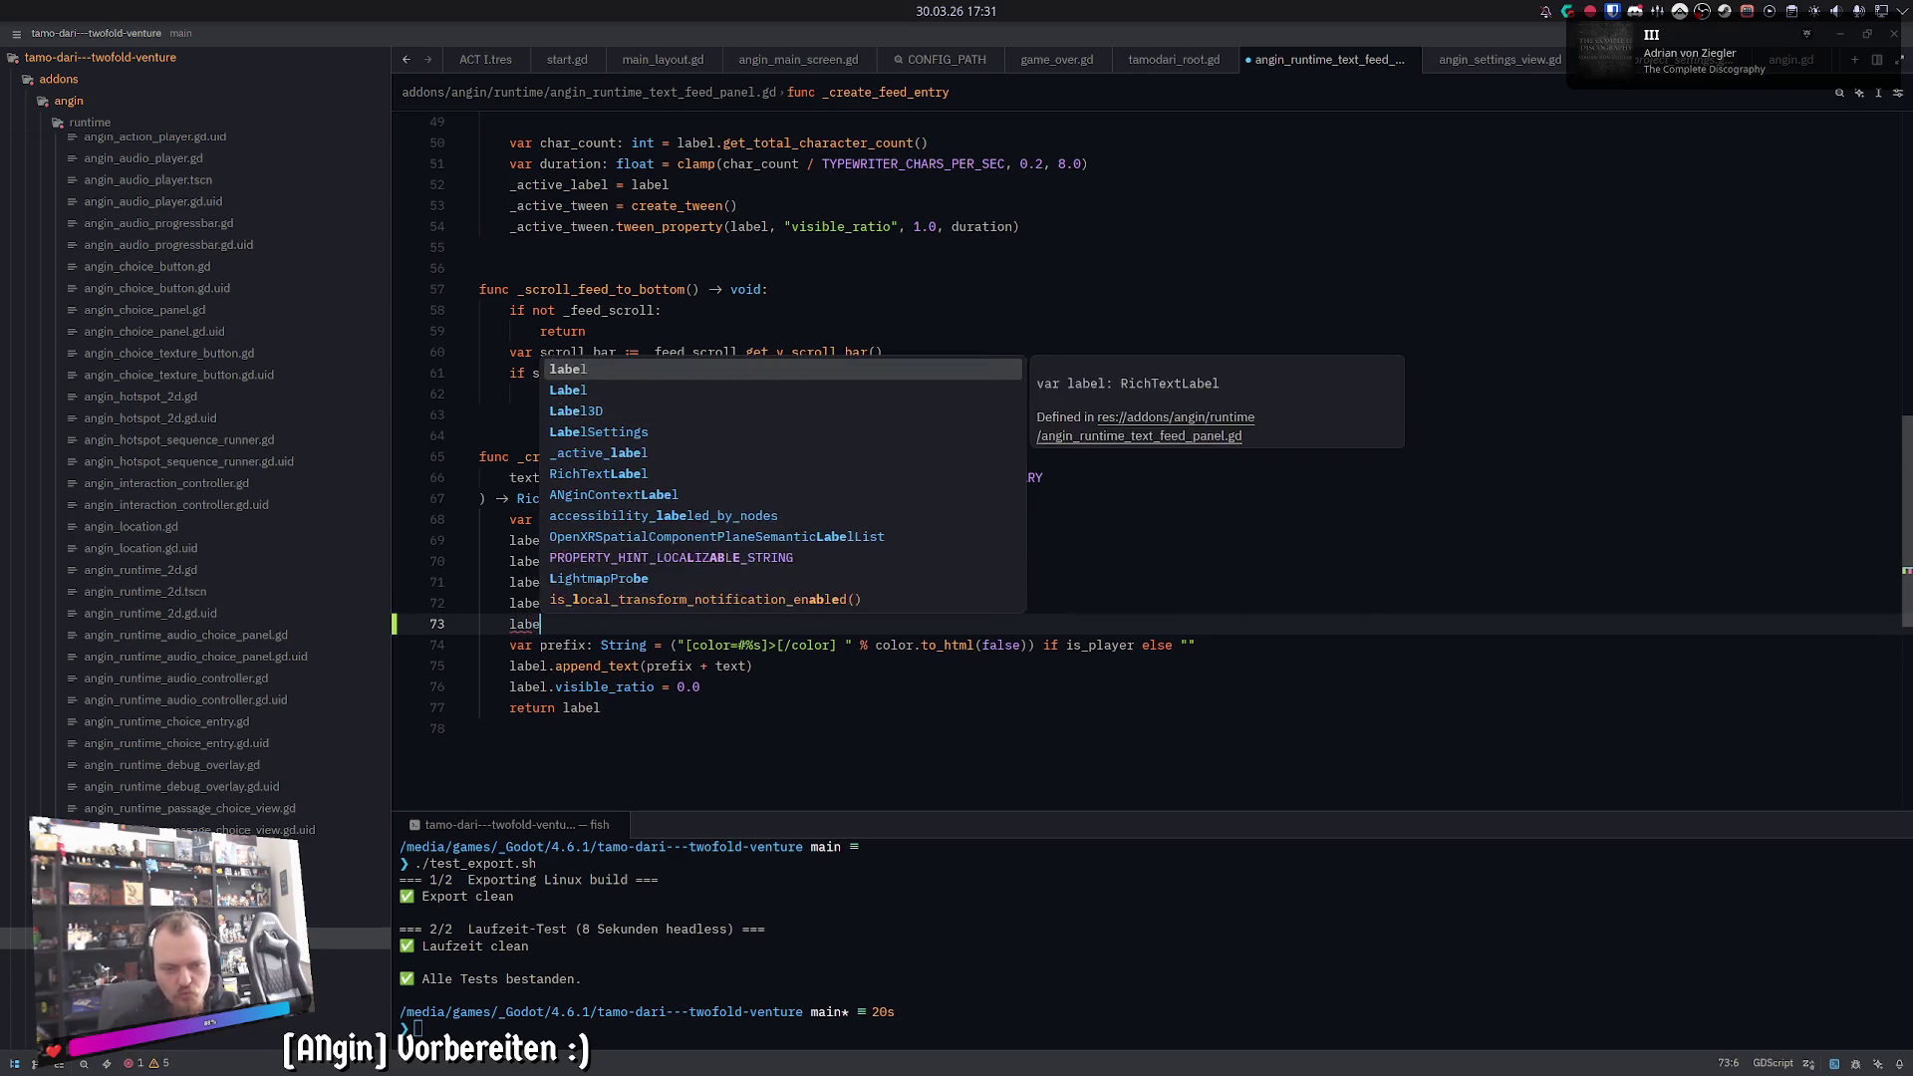
key("Escape")
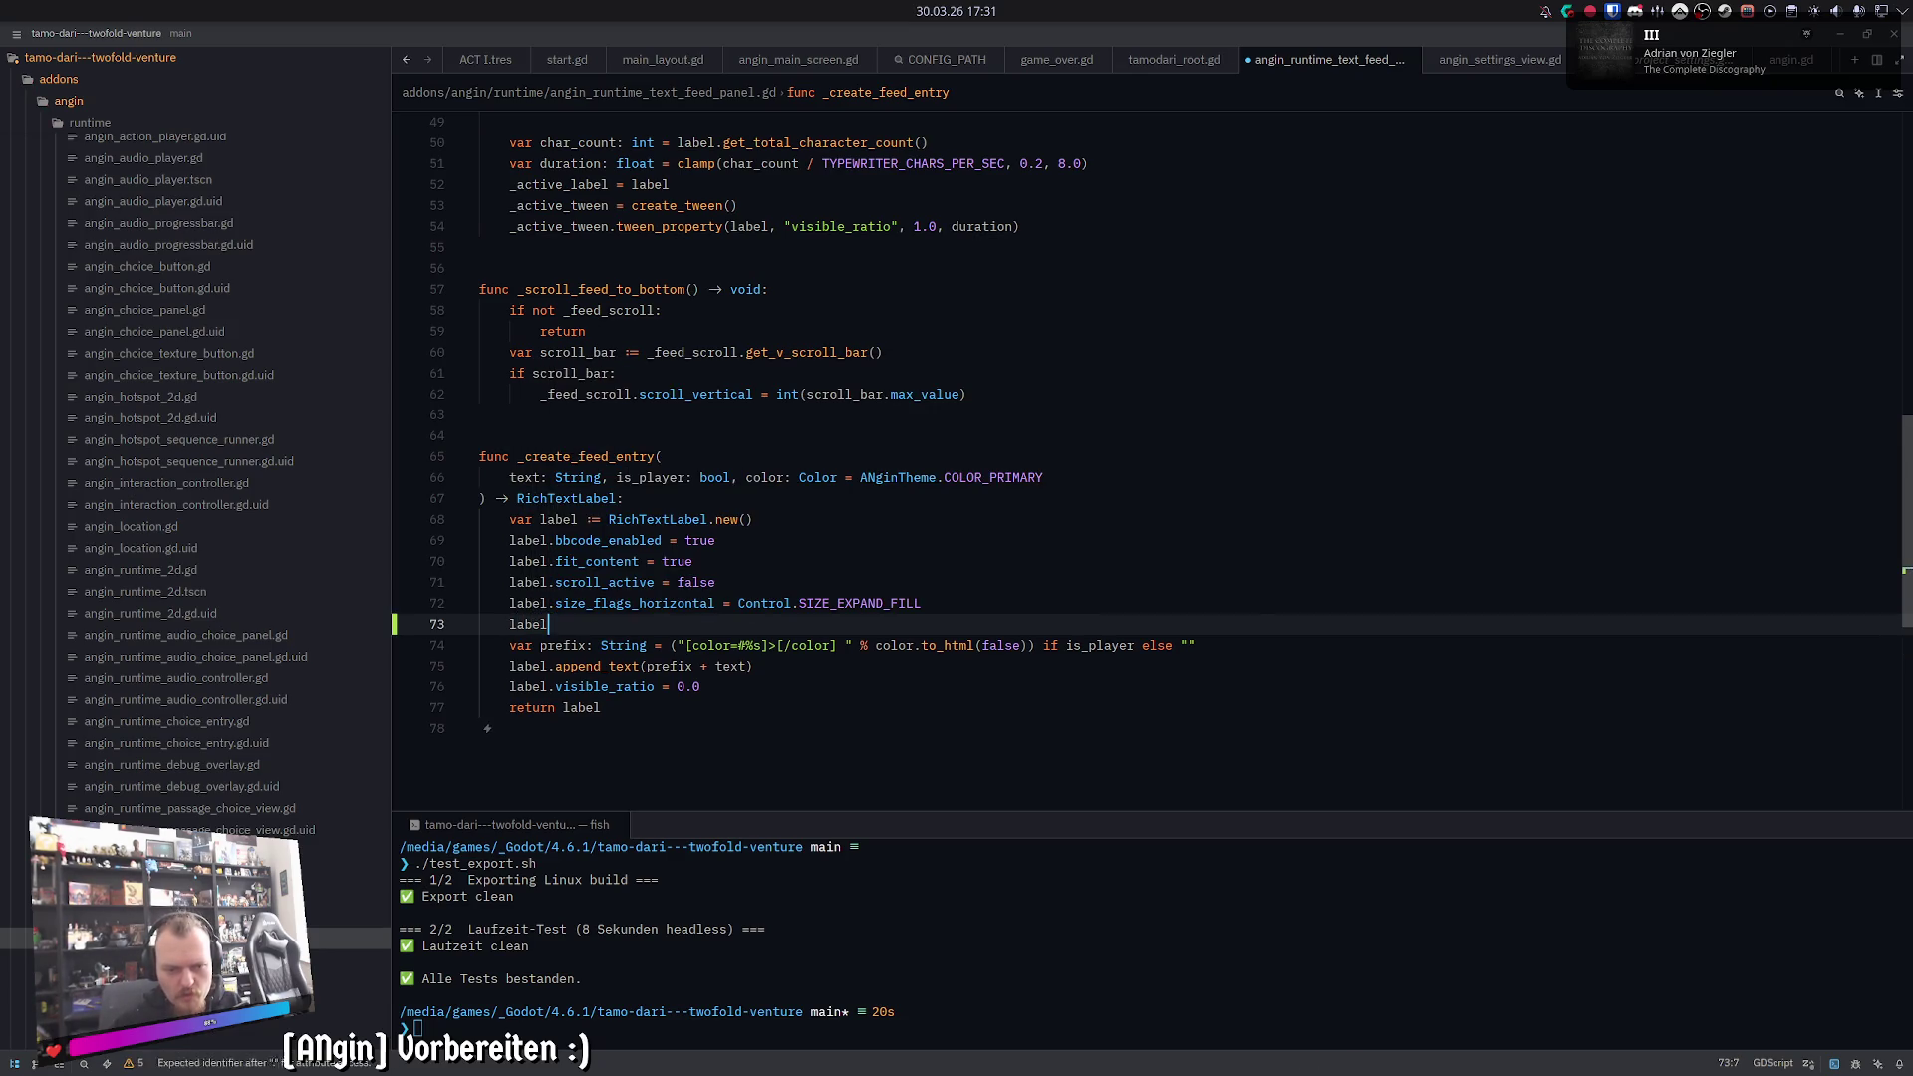
type(".visible")
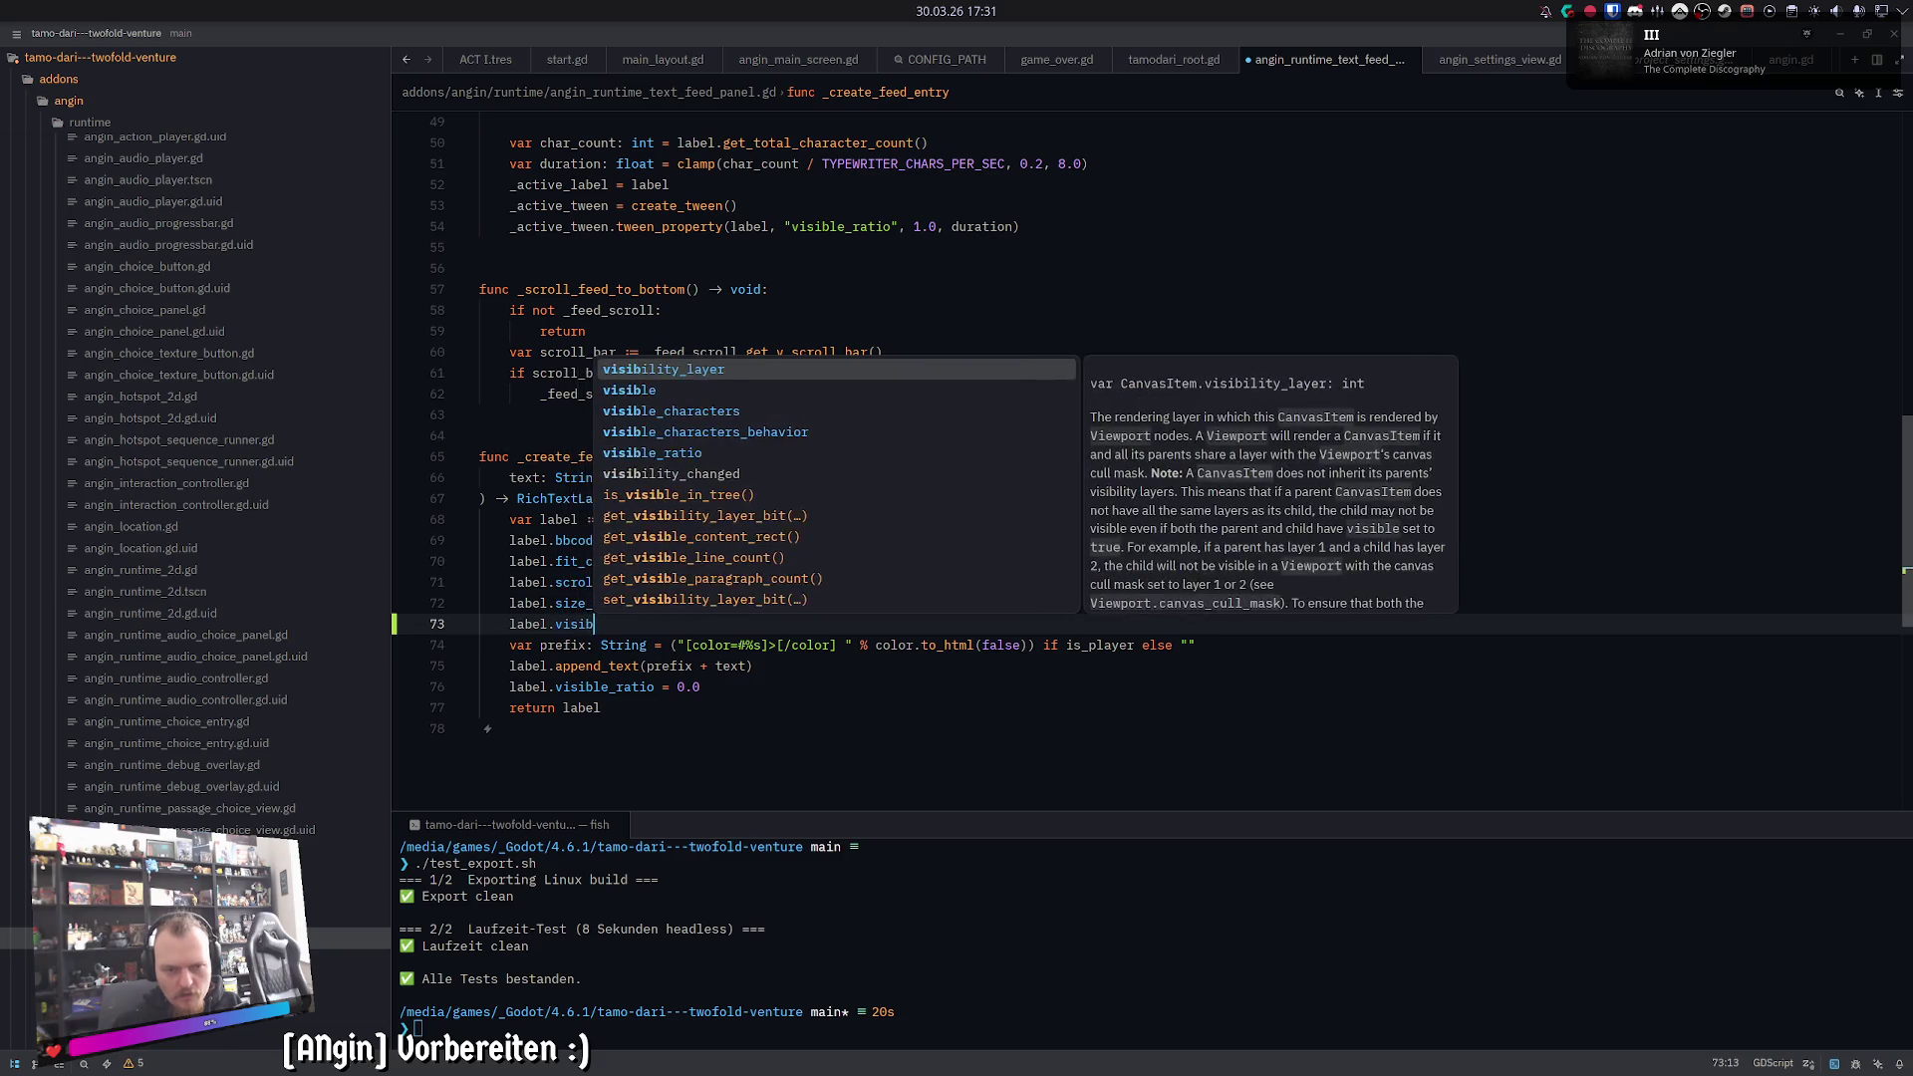
key("Down")
key("Down")
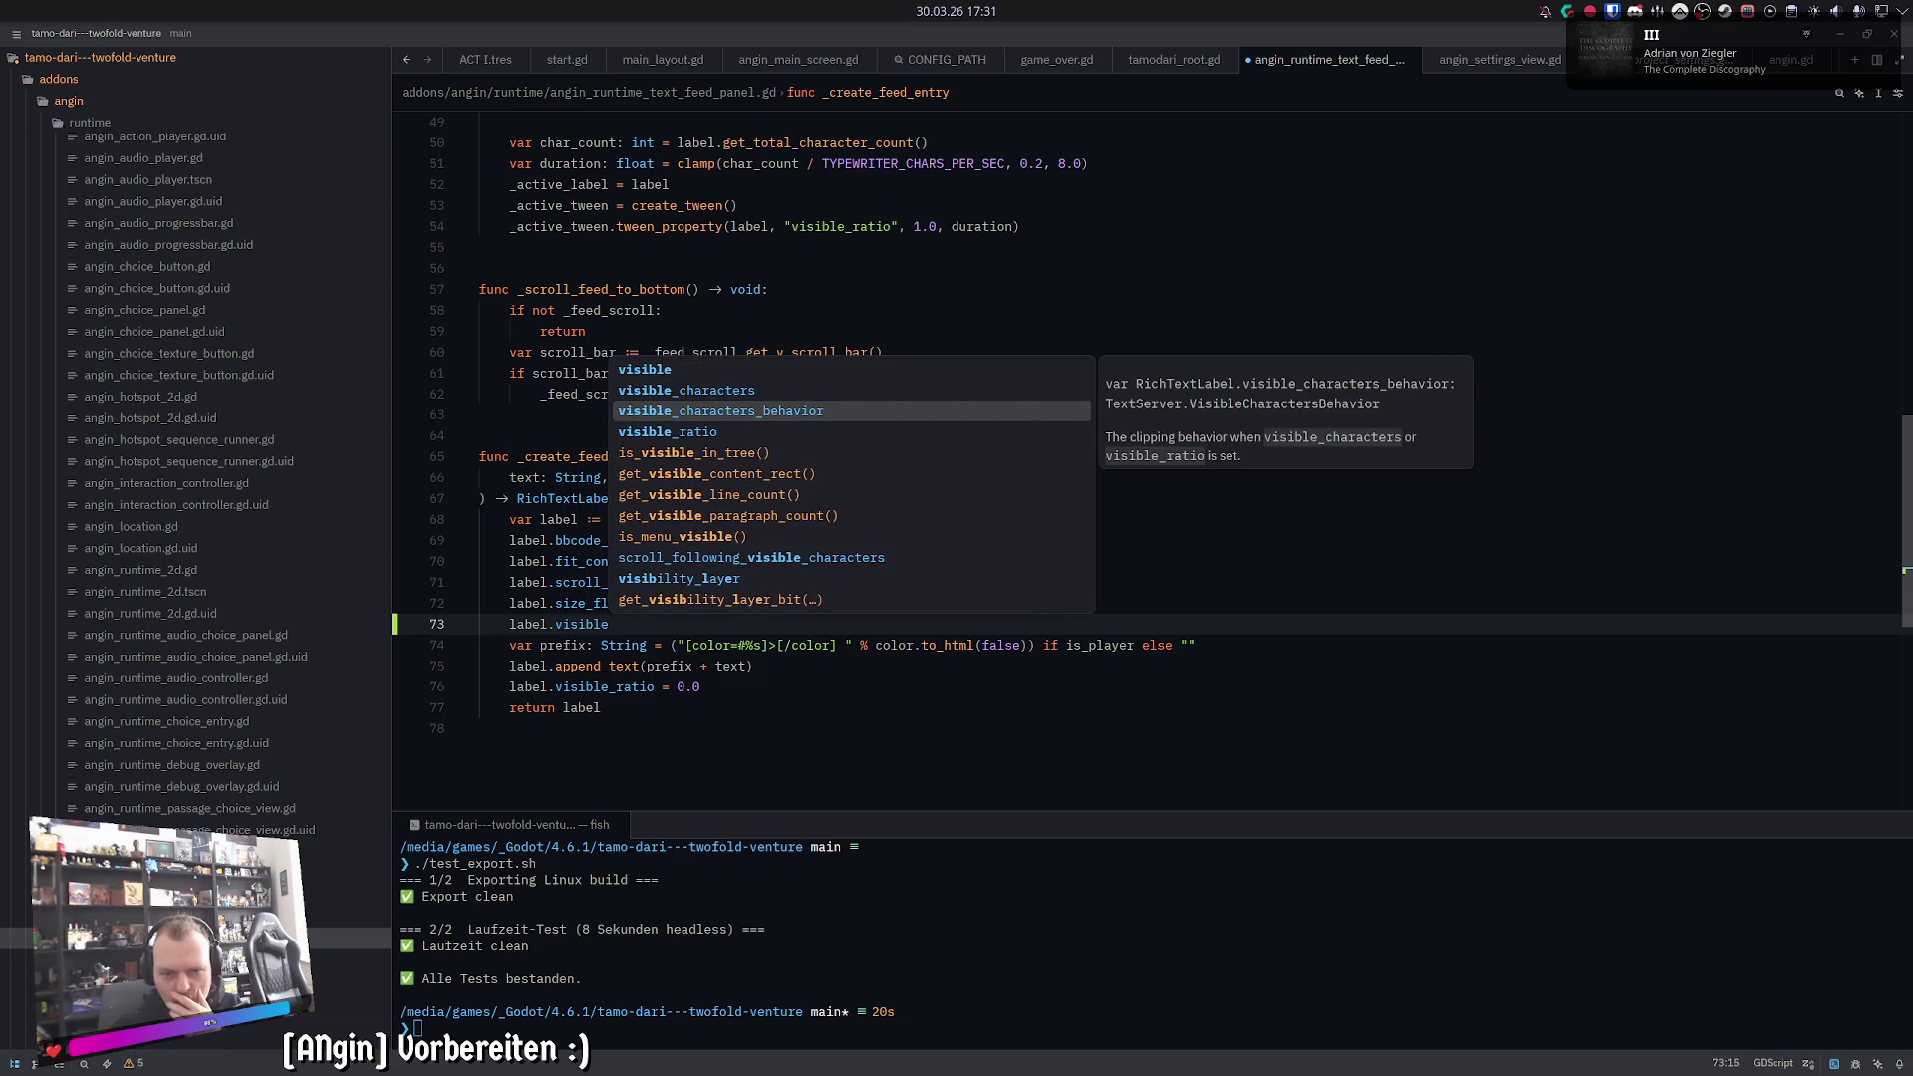
key("Return")
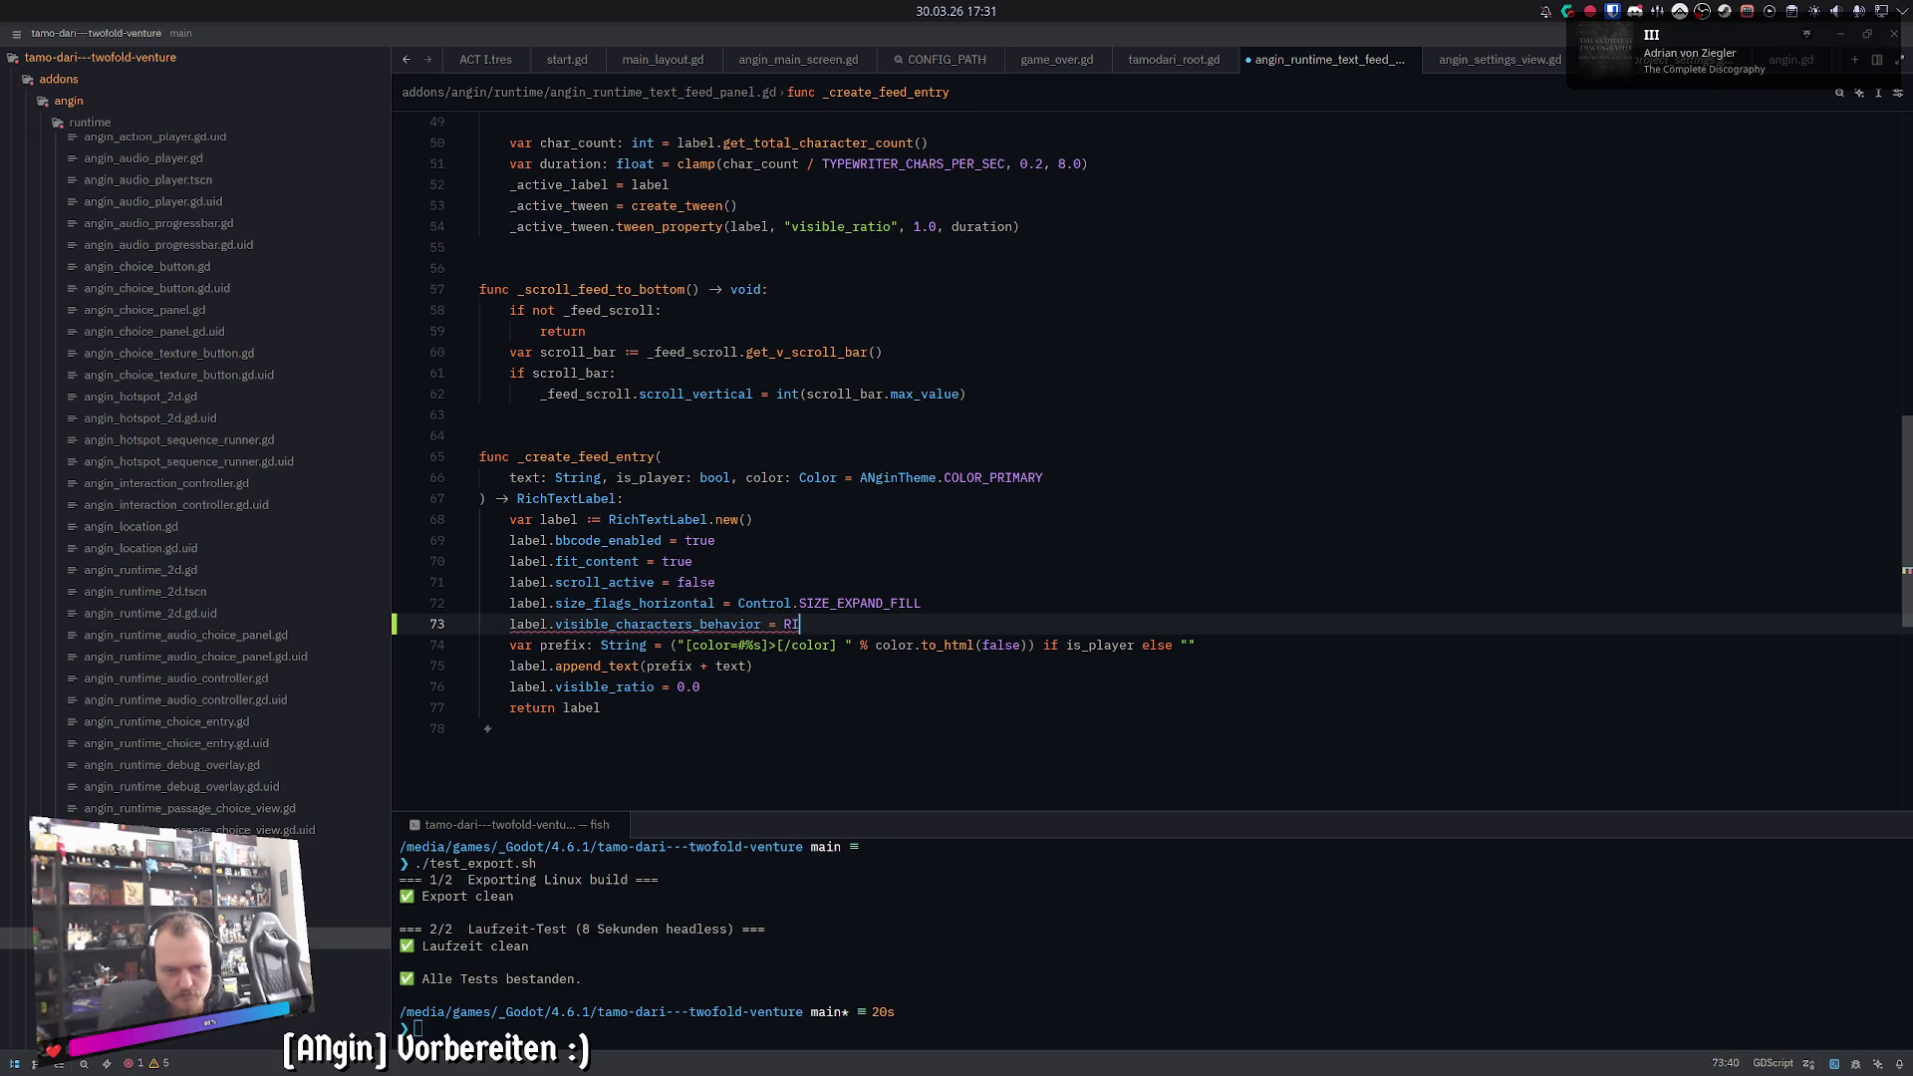
Step: Assign TextServer.VC_CHARS_BEFORE_SHAPING to it and run the project in Godot
key("BackSpace")
key("BackSpace")
type("ichTe")
key("BackSpace")
key("BackSpace")
key("BackSpace")
key("Down")
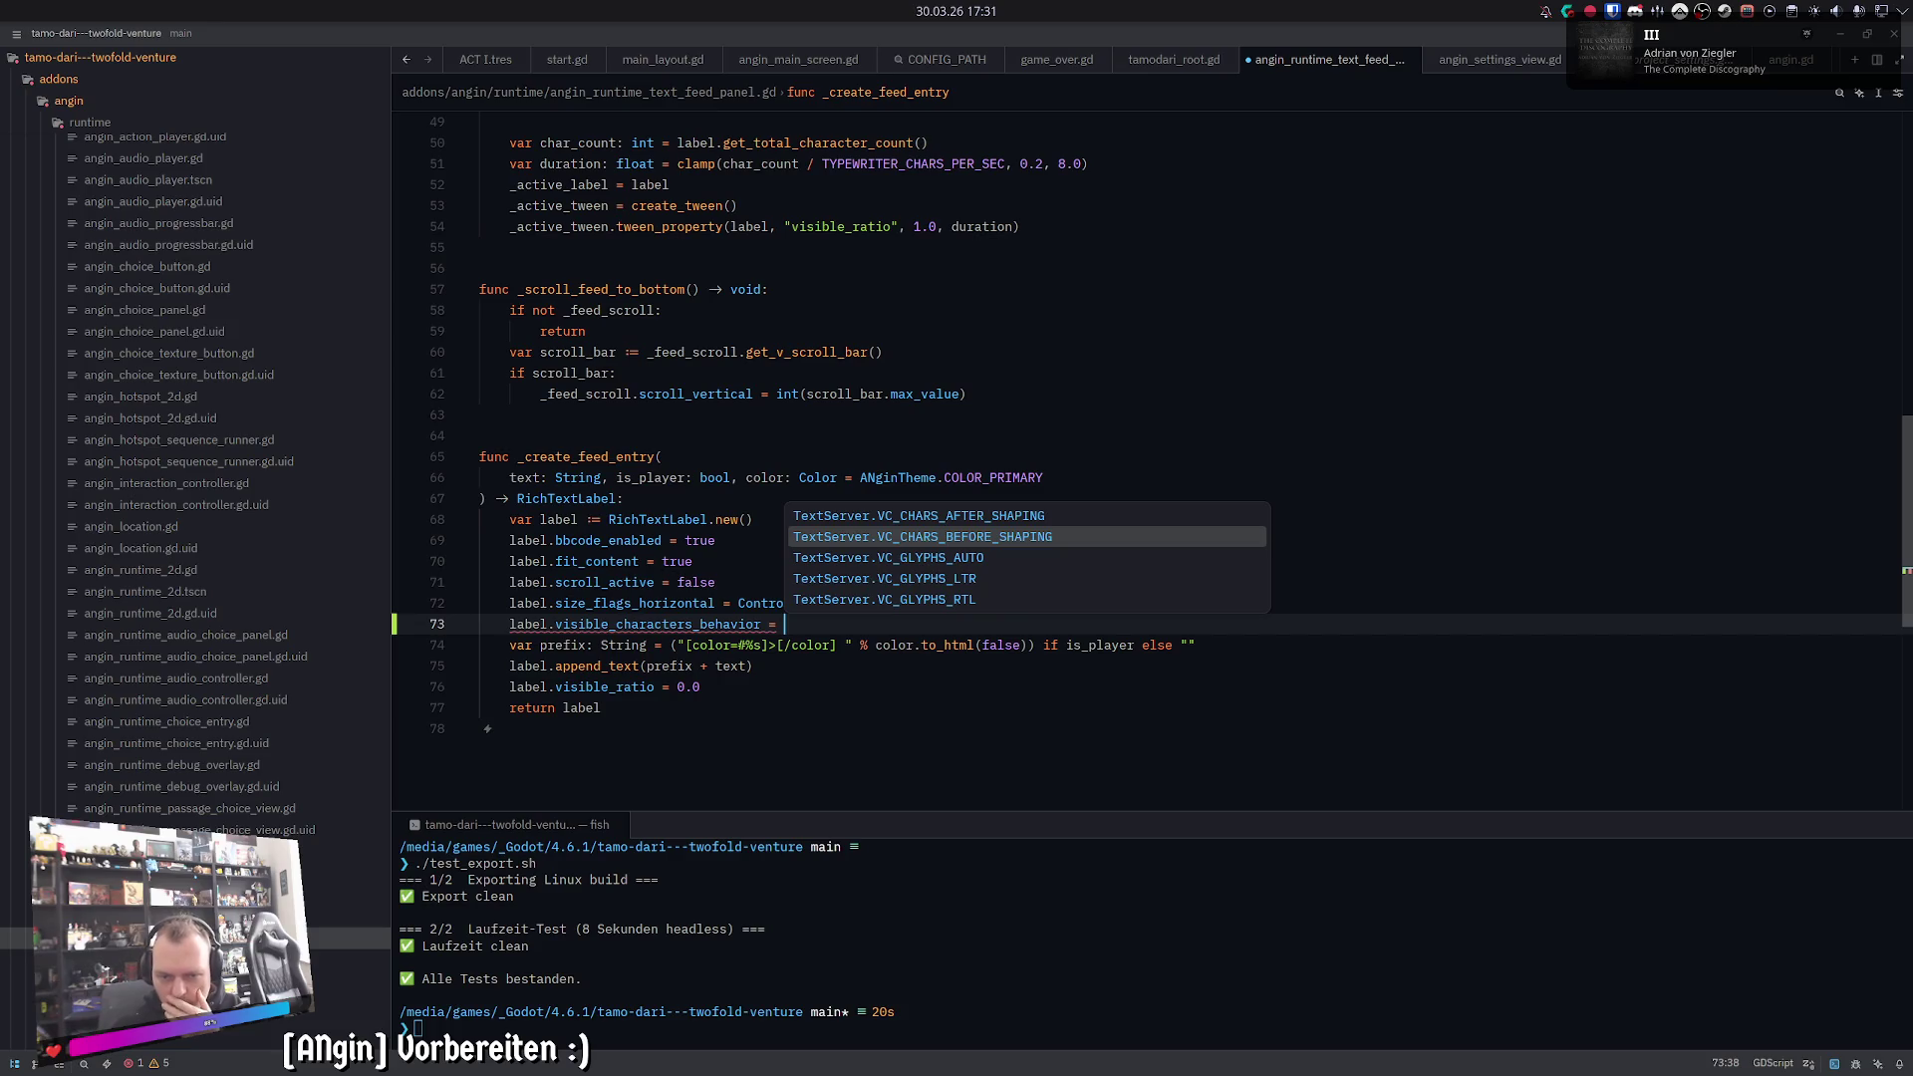
key("Up")
key("Down")
key("Return")
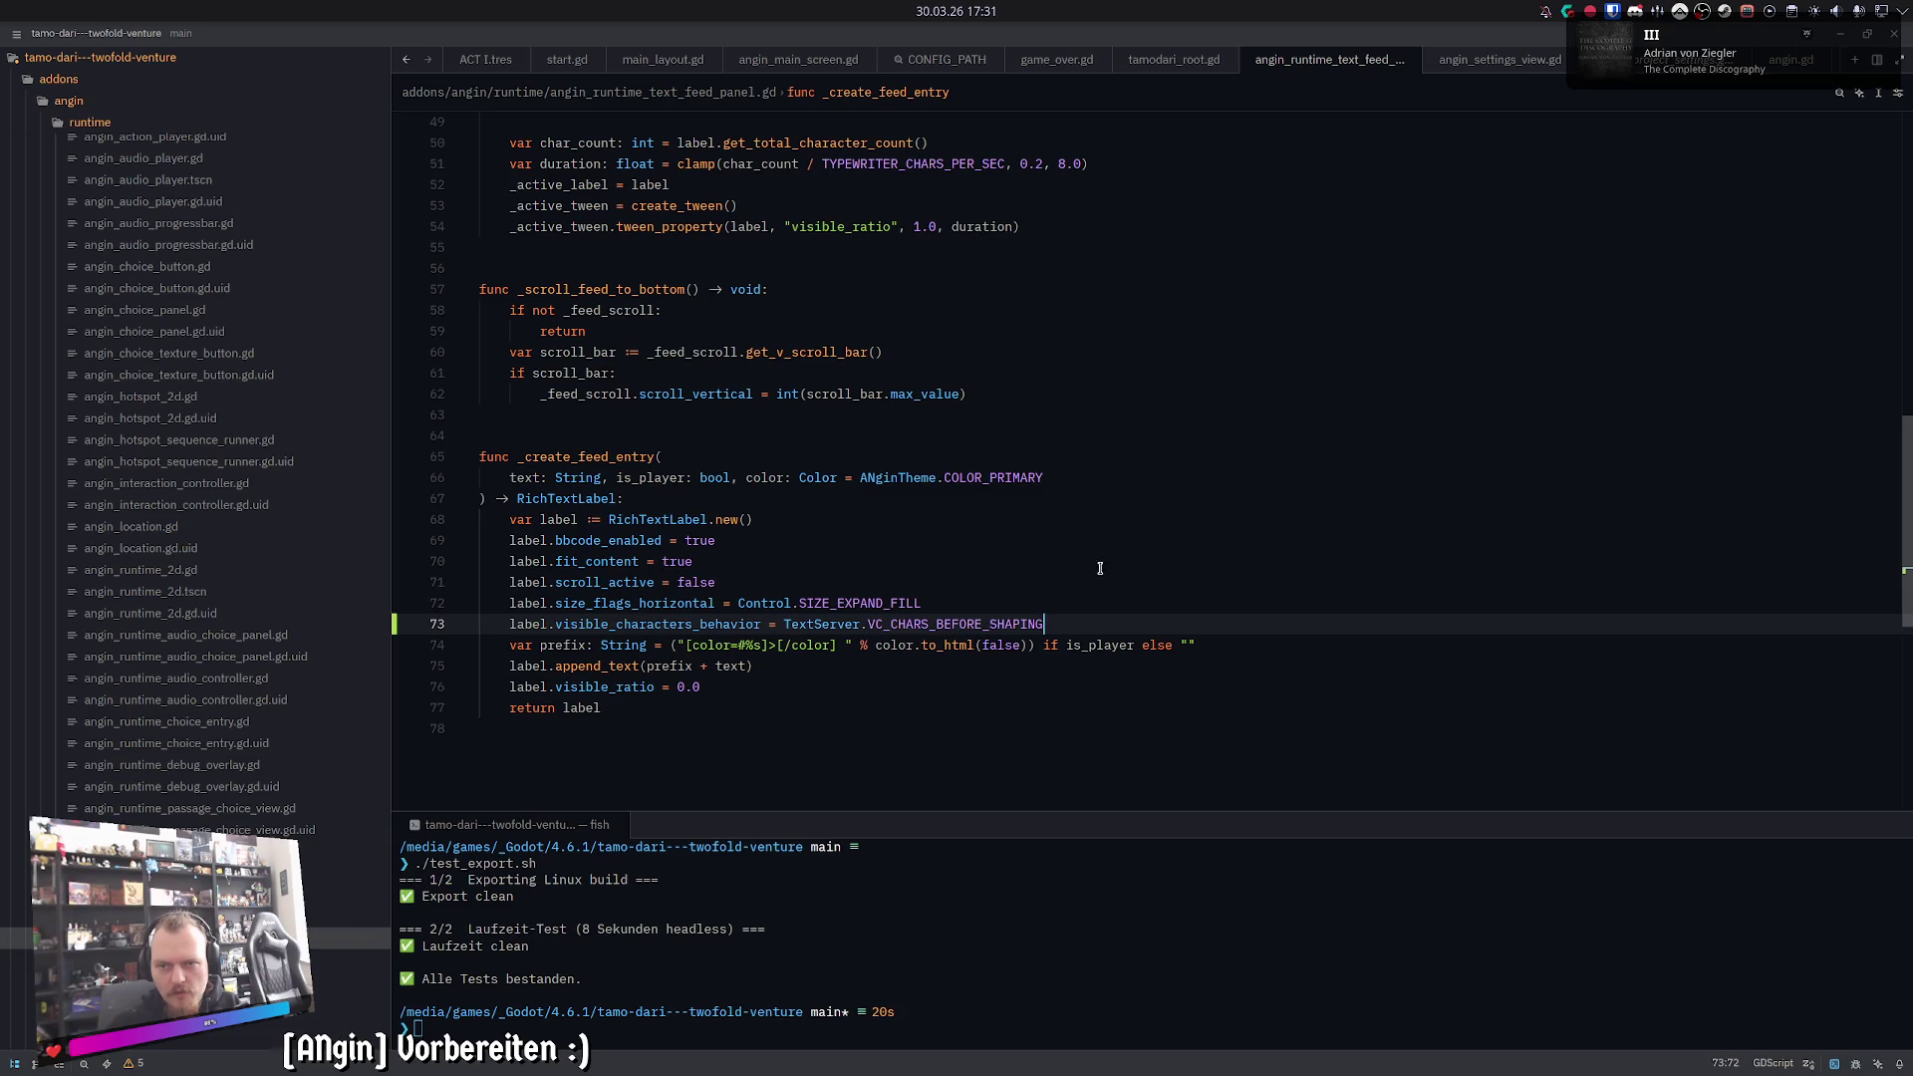
key("alt+Tab")
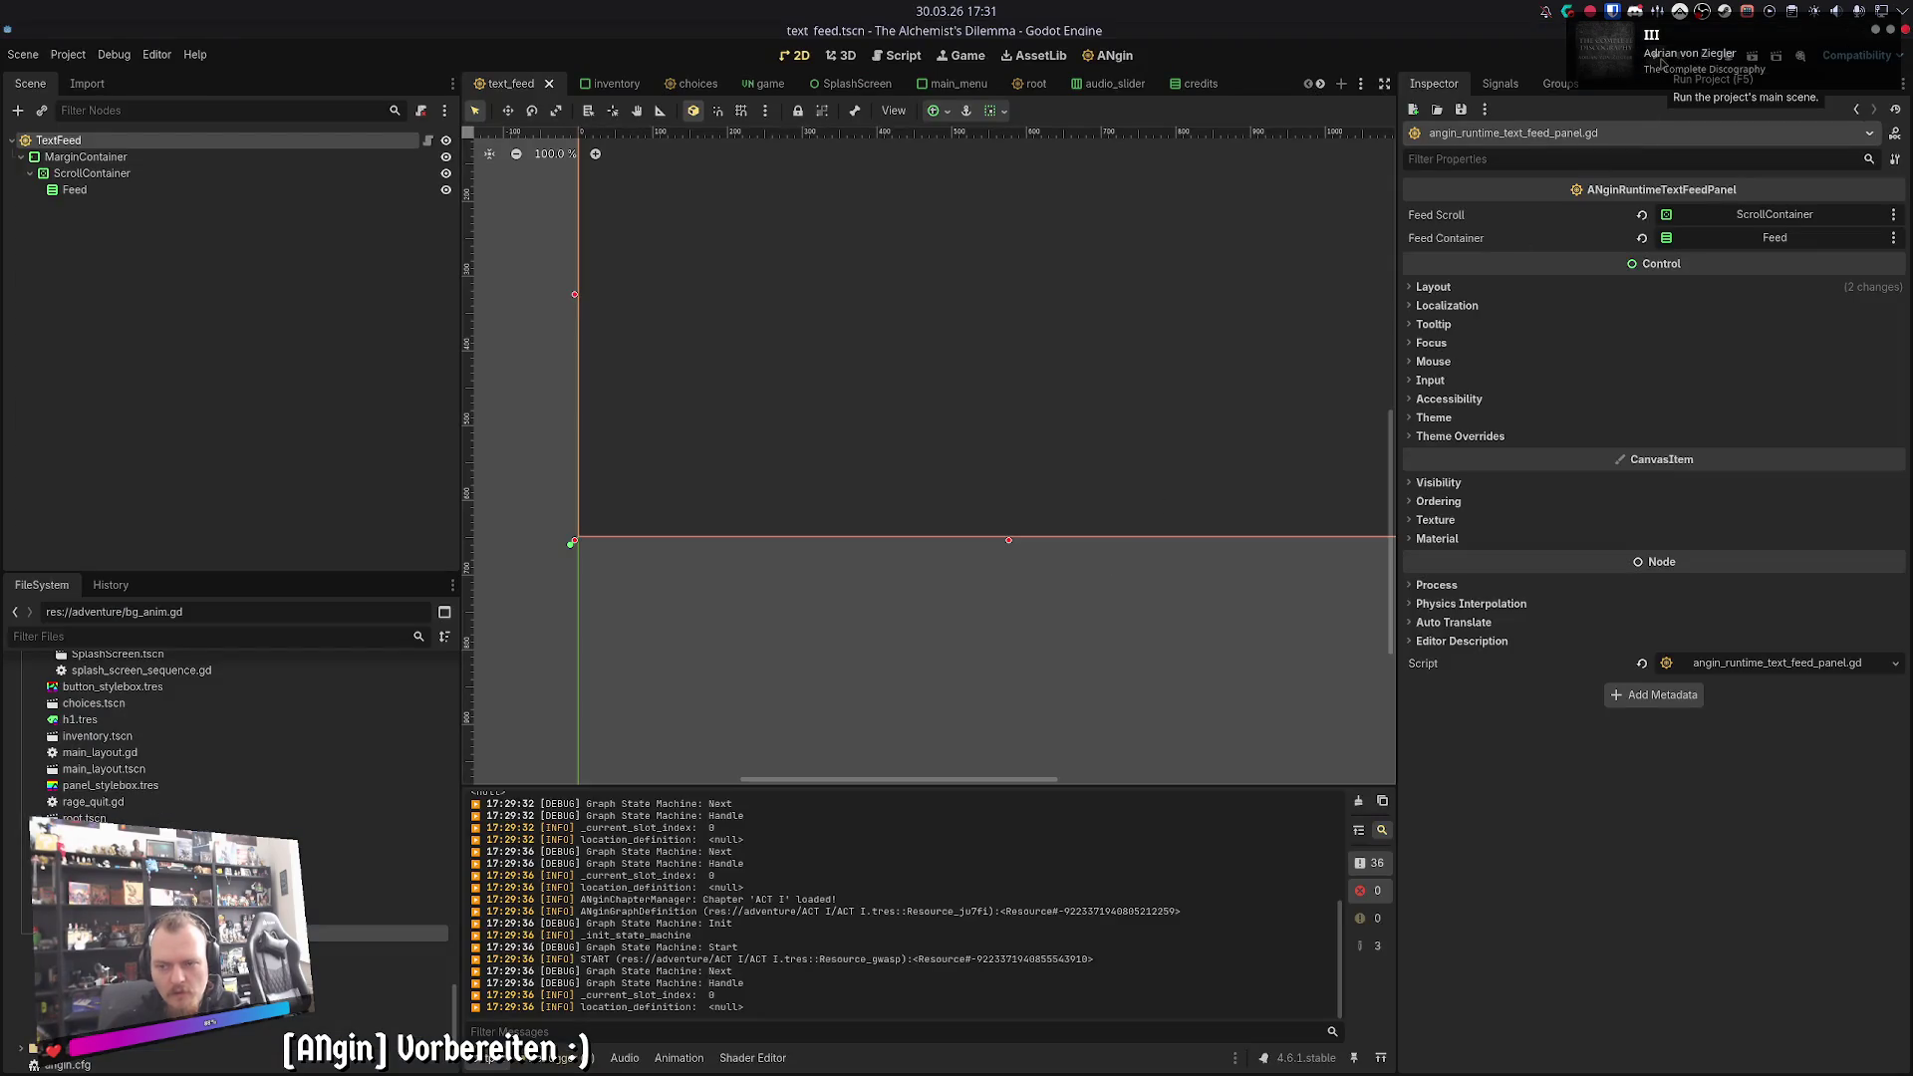
left_click(1660, 64)
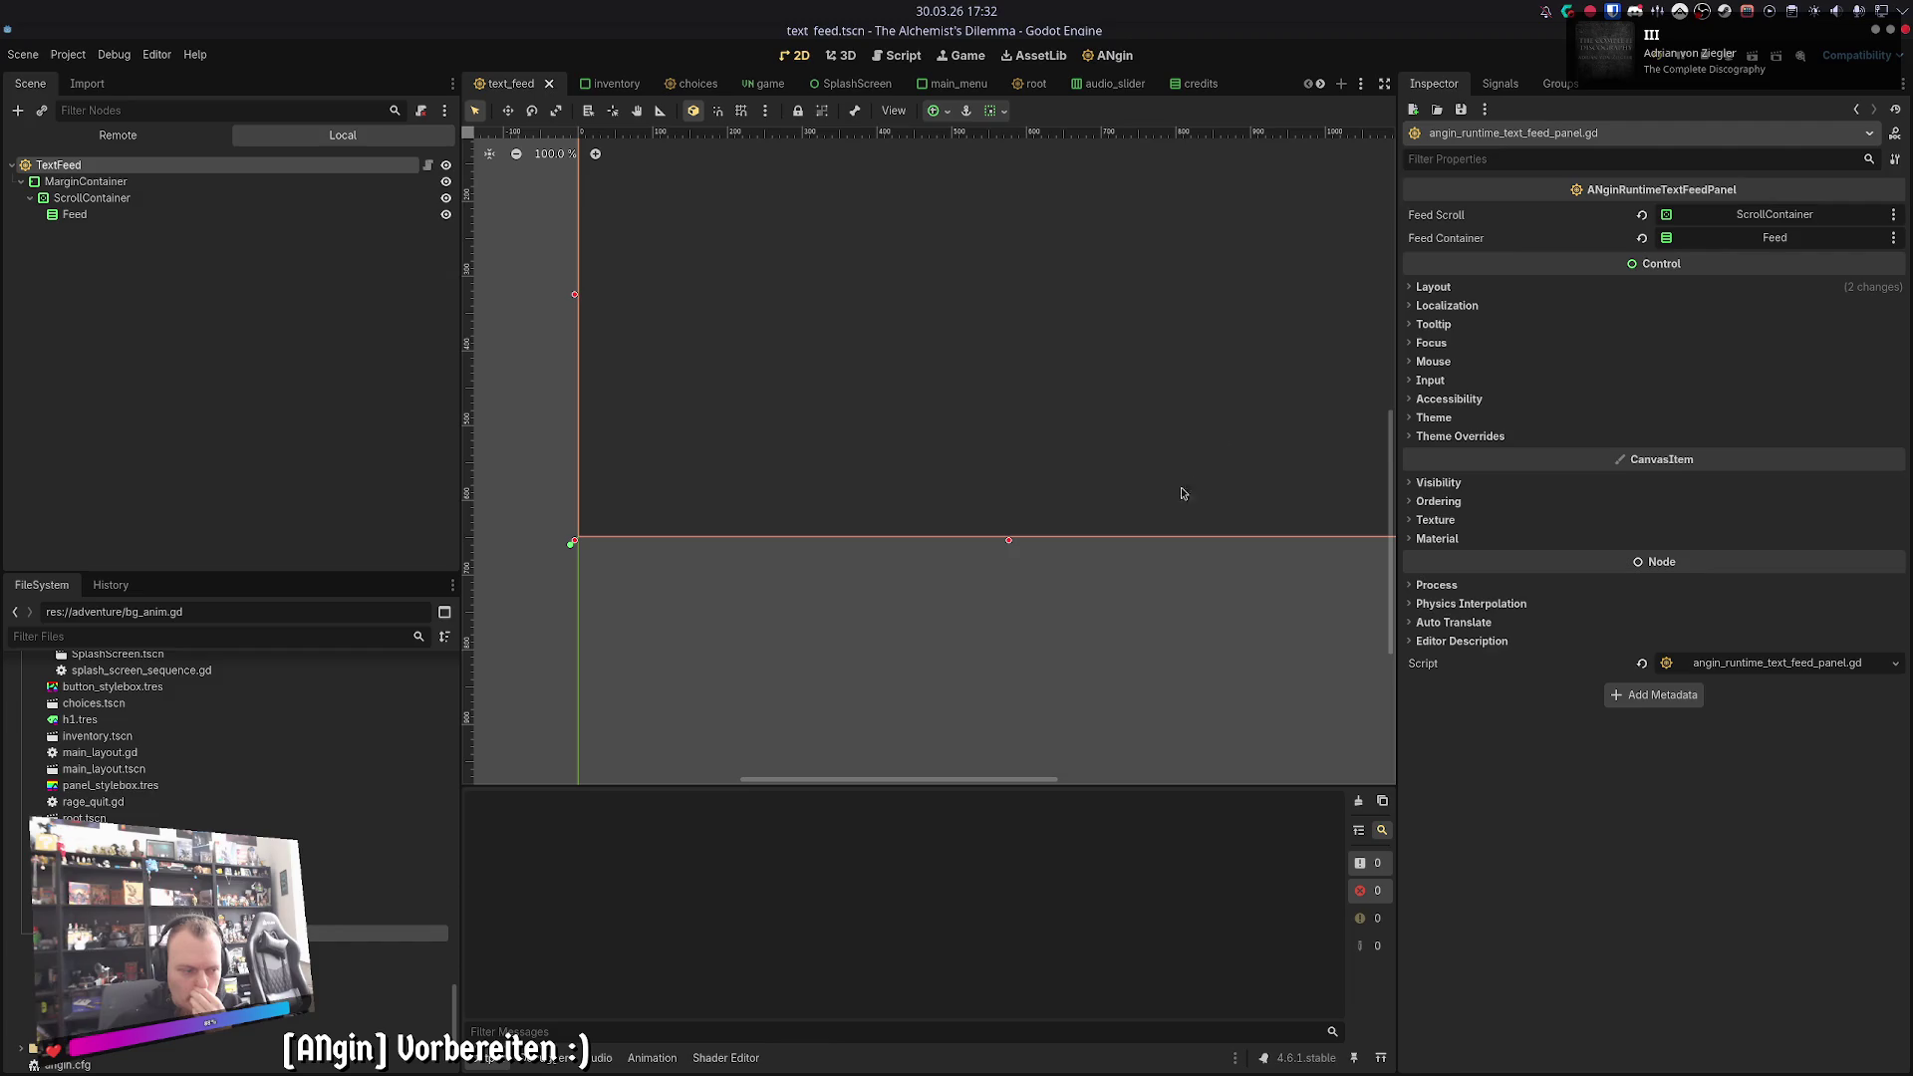
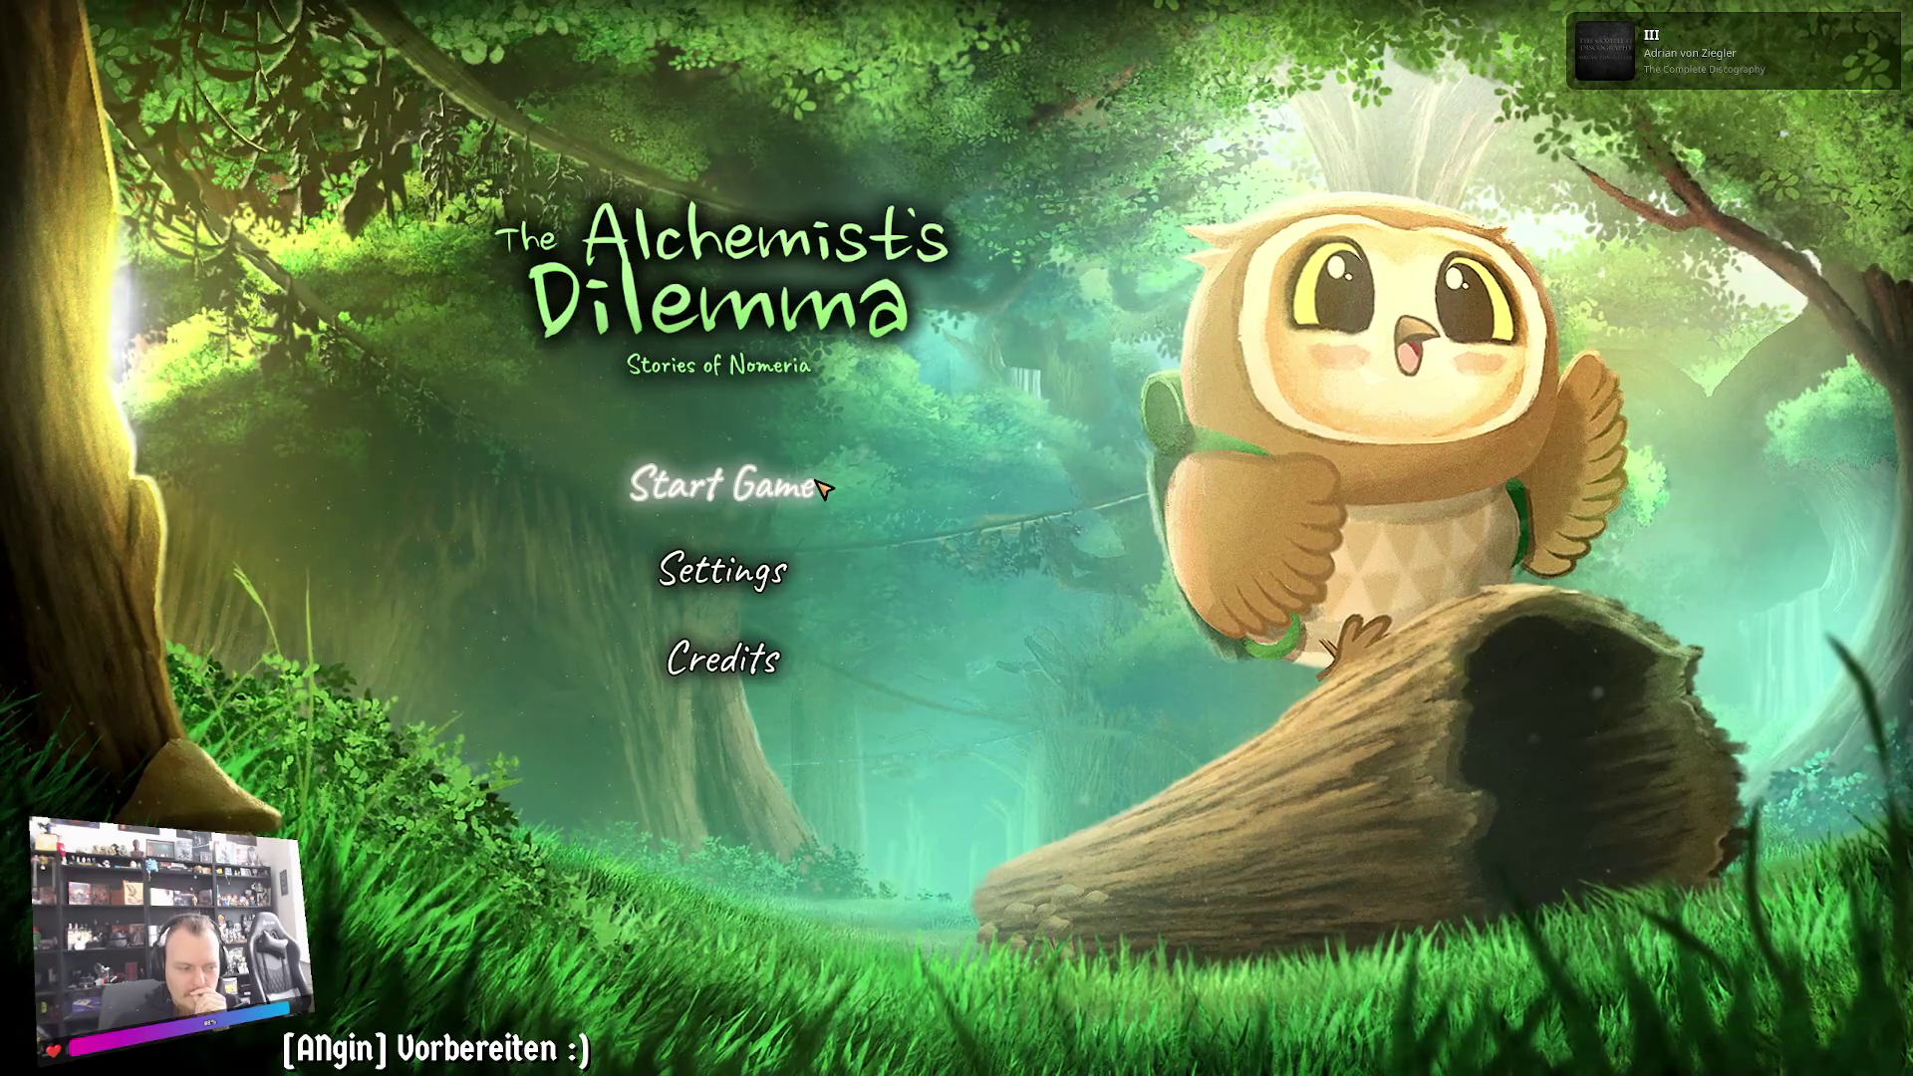
Step: Start a new game and skip the credits to the first choice, then select the line-73 behaviour constant
left_click(822, 488)
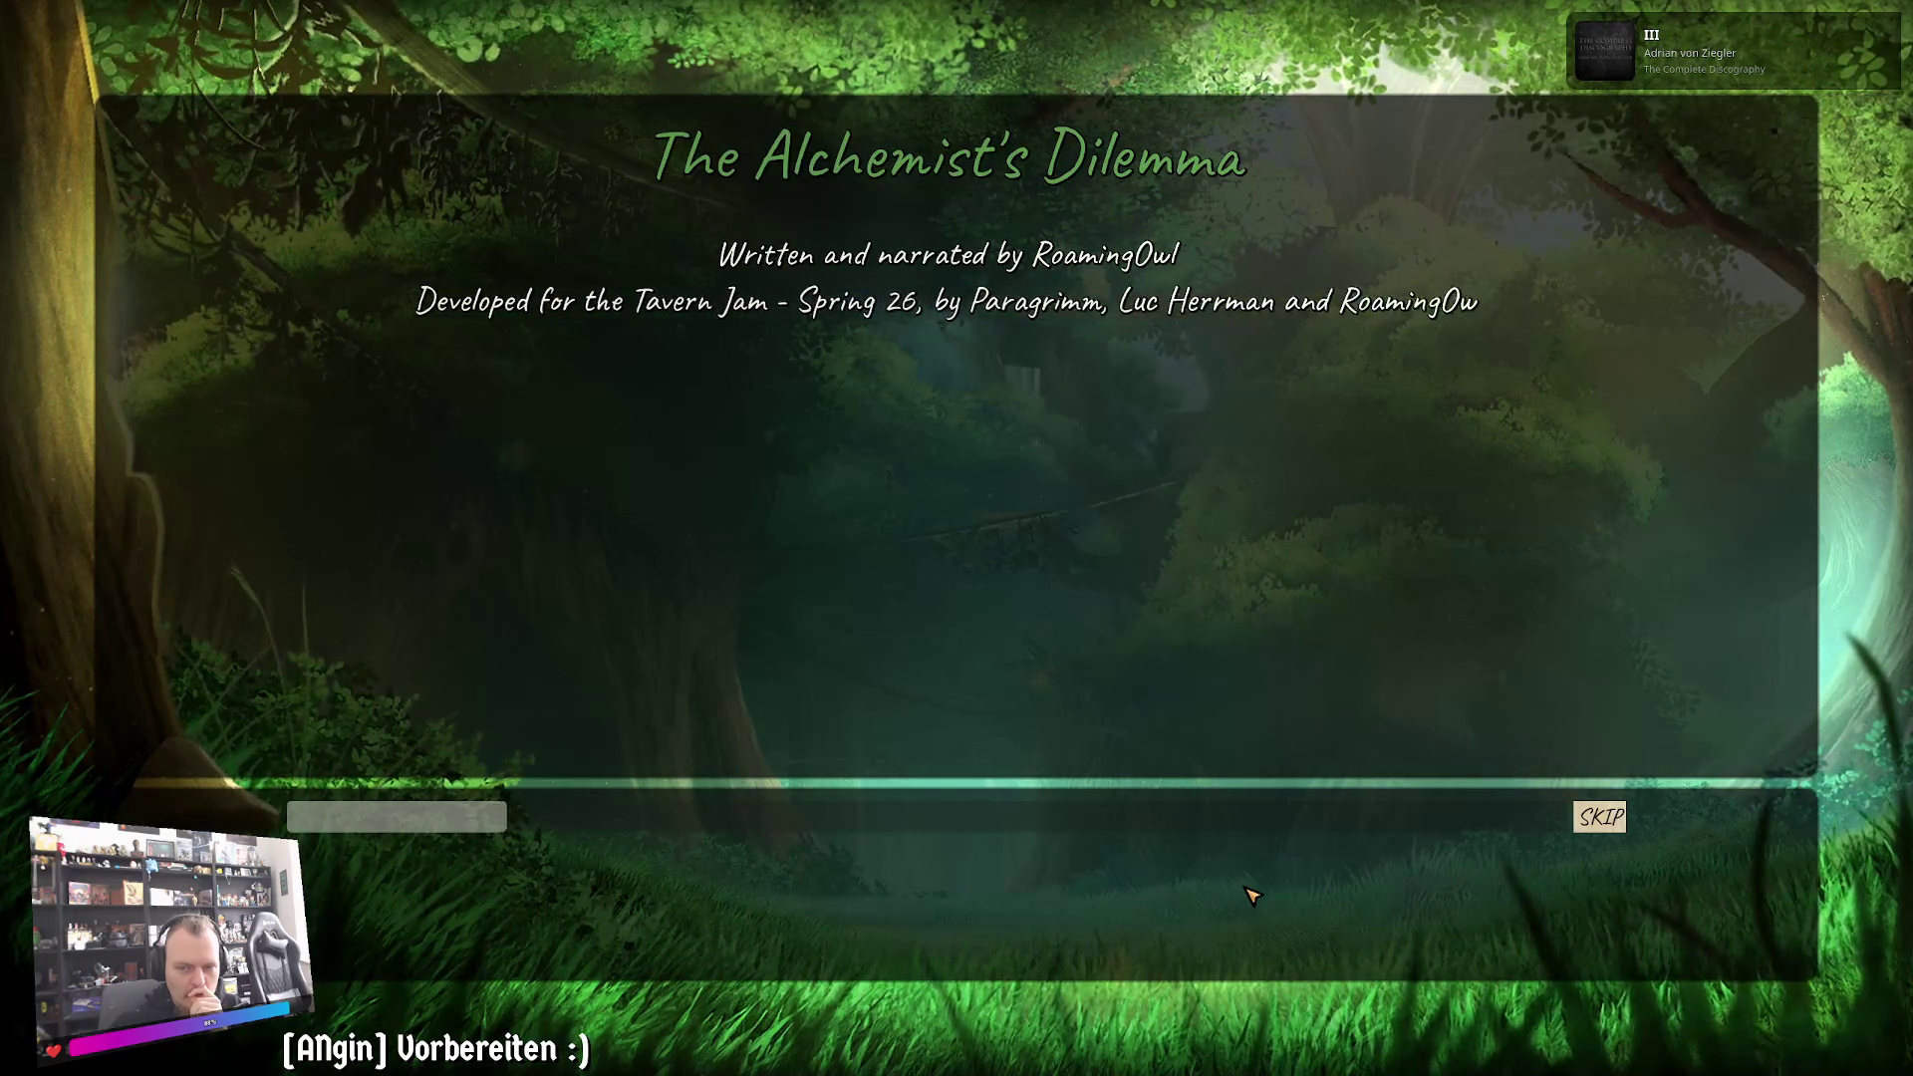
left_click(1599, 817)
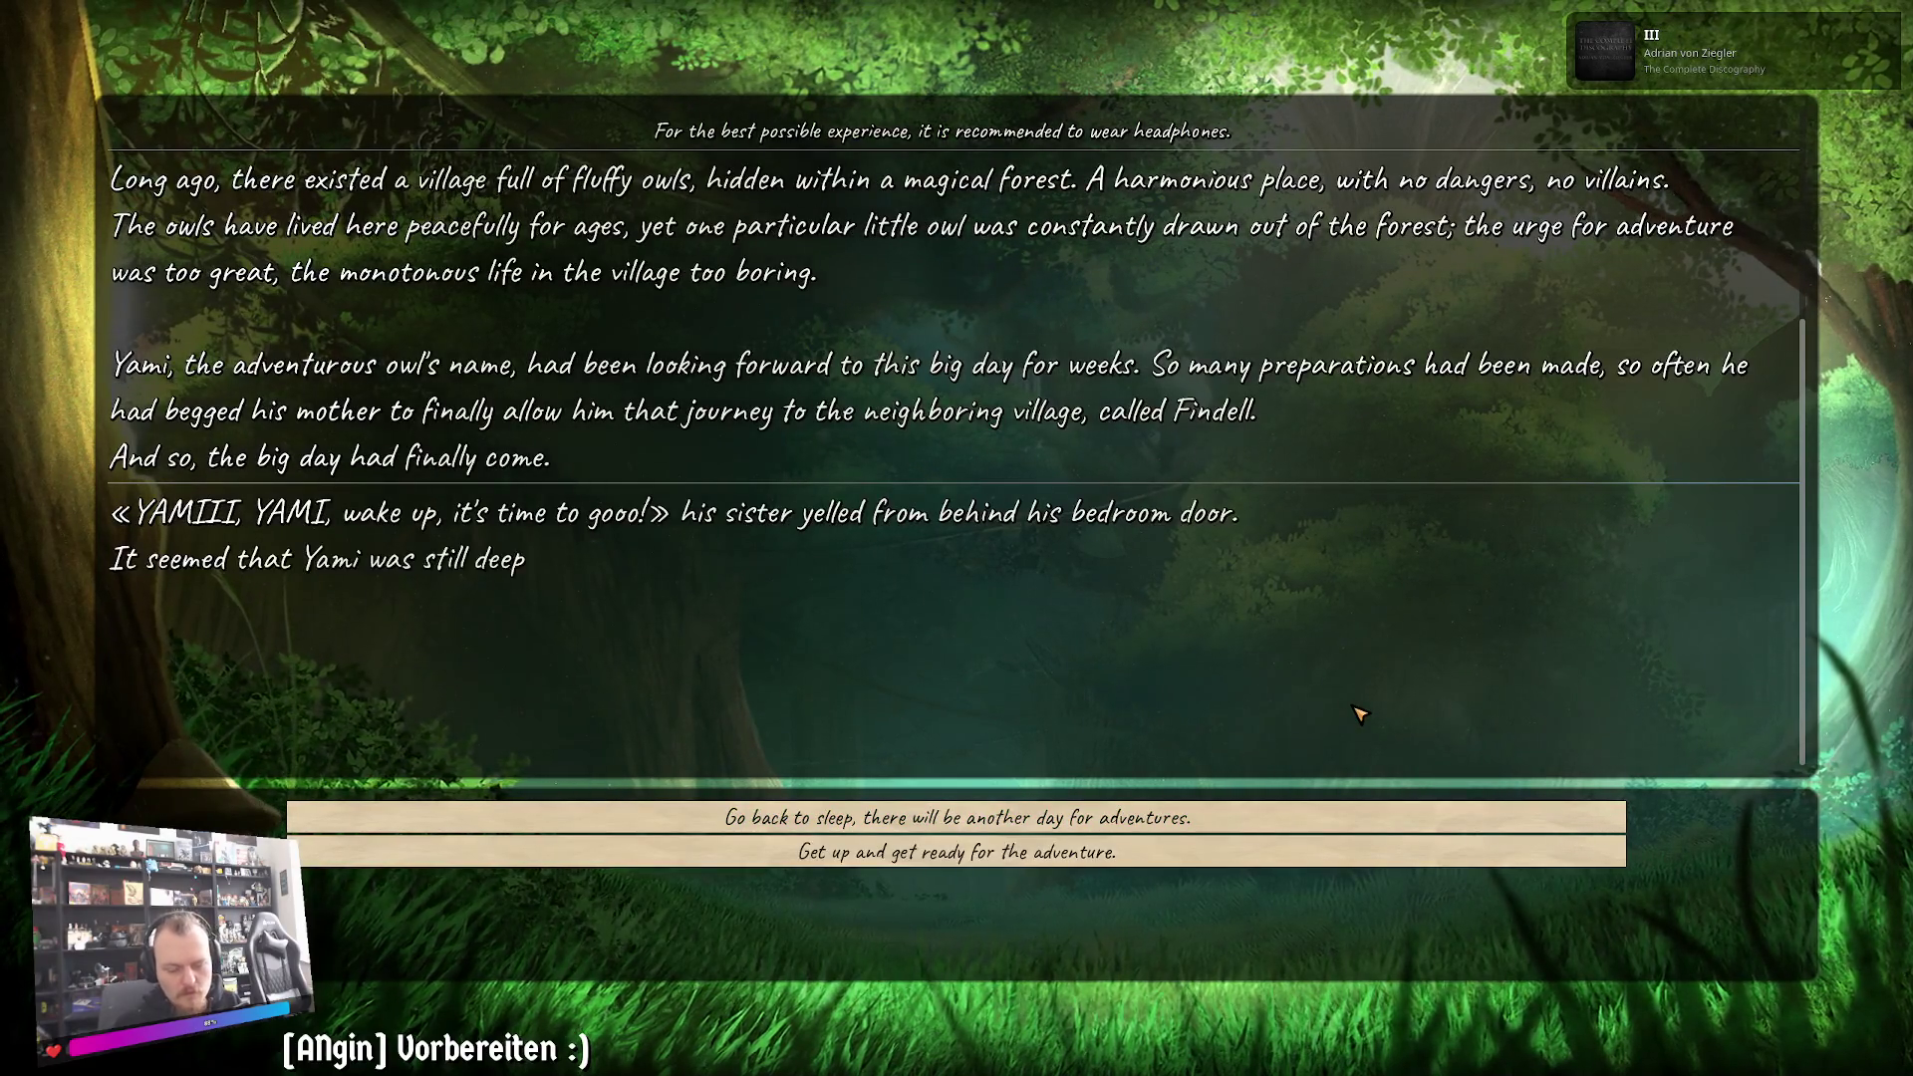
key("alt+Tab")
double_click(944, 624)
Step: Replace the constant by typing VC, compare the suggestions, and accept VC_CHARS_AFTER_SHAPING, then return to Godot
key("BackSpace")
type("VC")
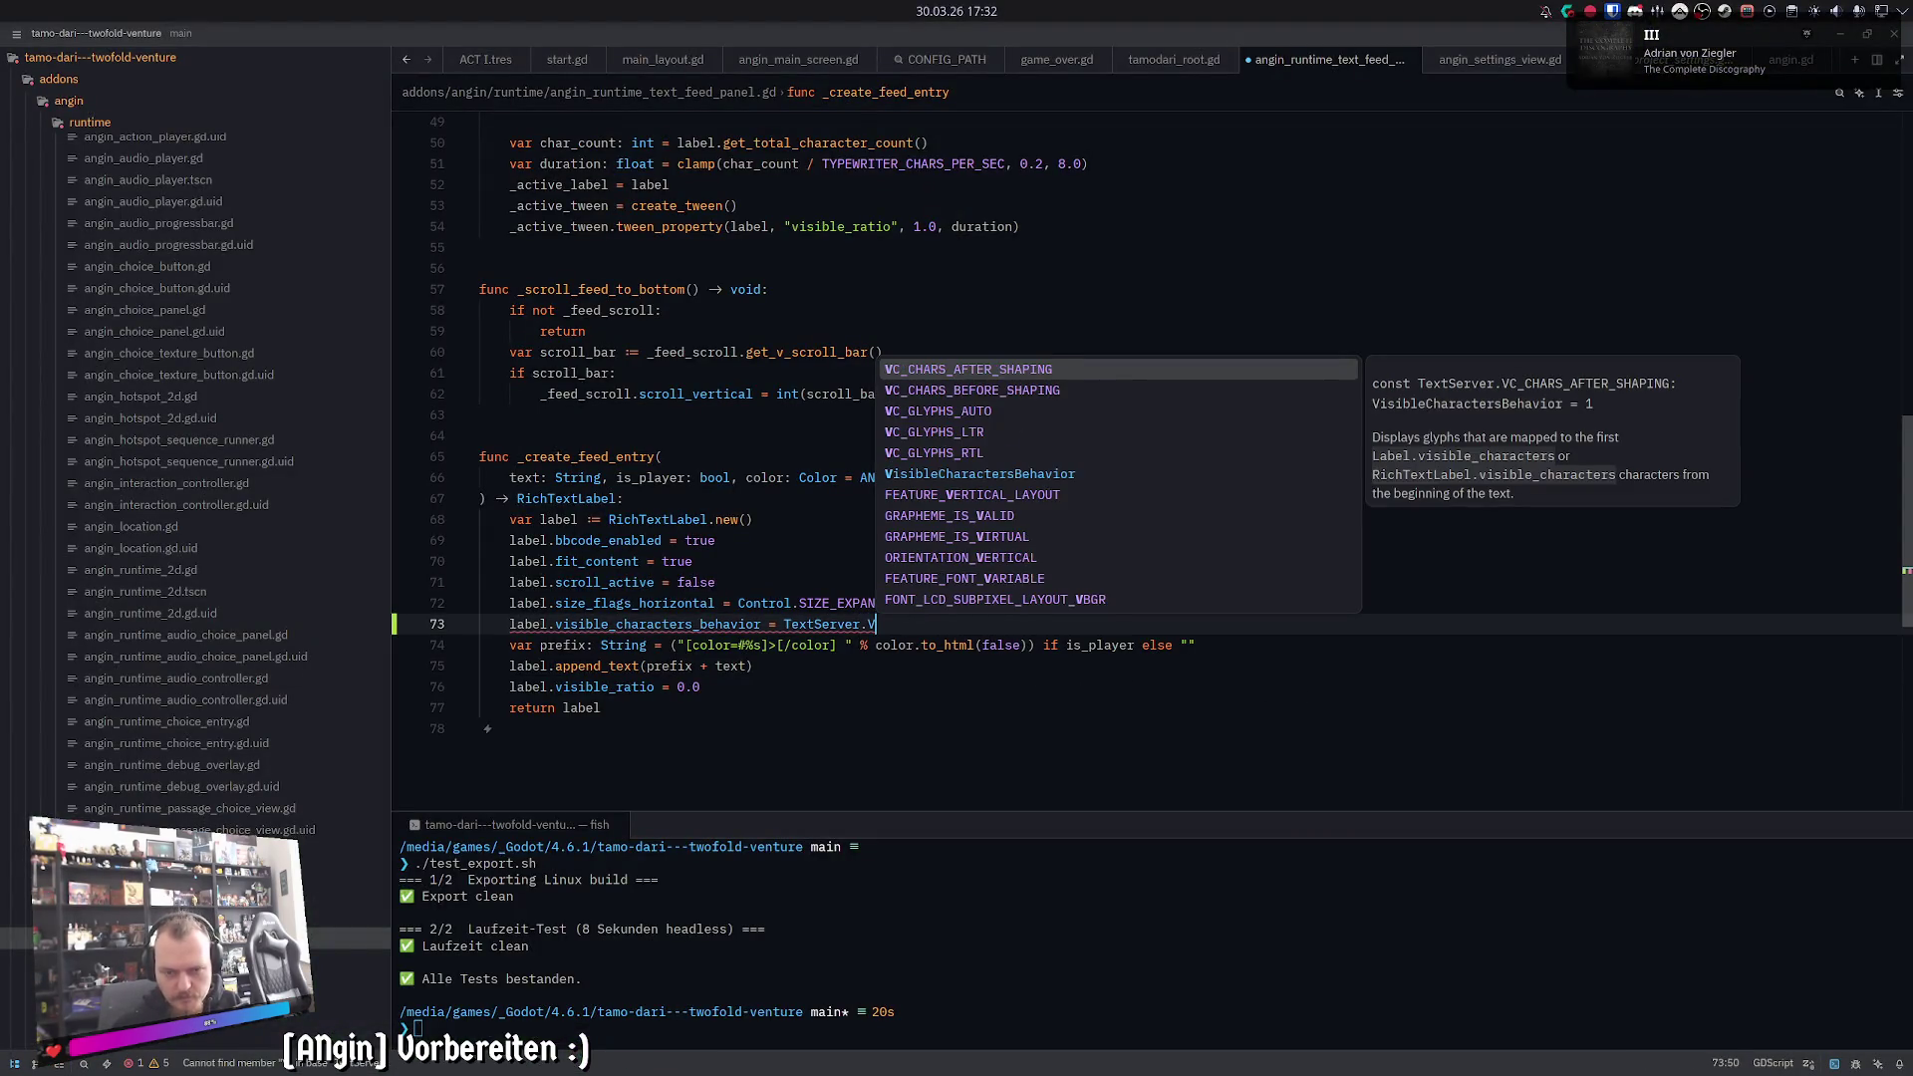
key("Down")
key("Up")
key("Down")
key("Down")
key("Up")
key("Up")
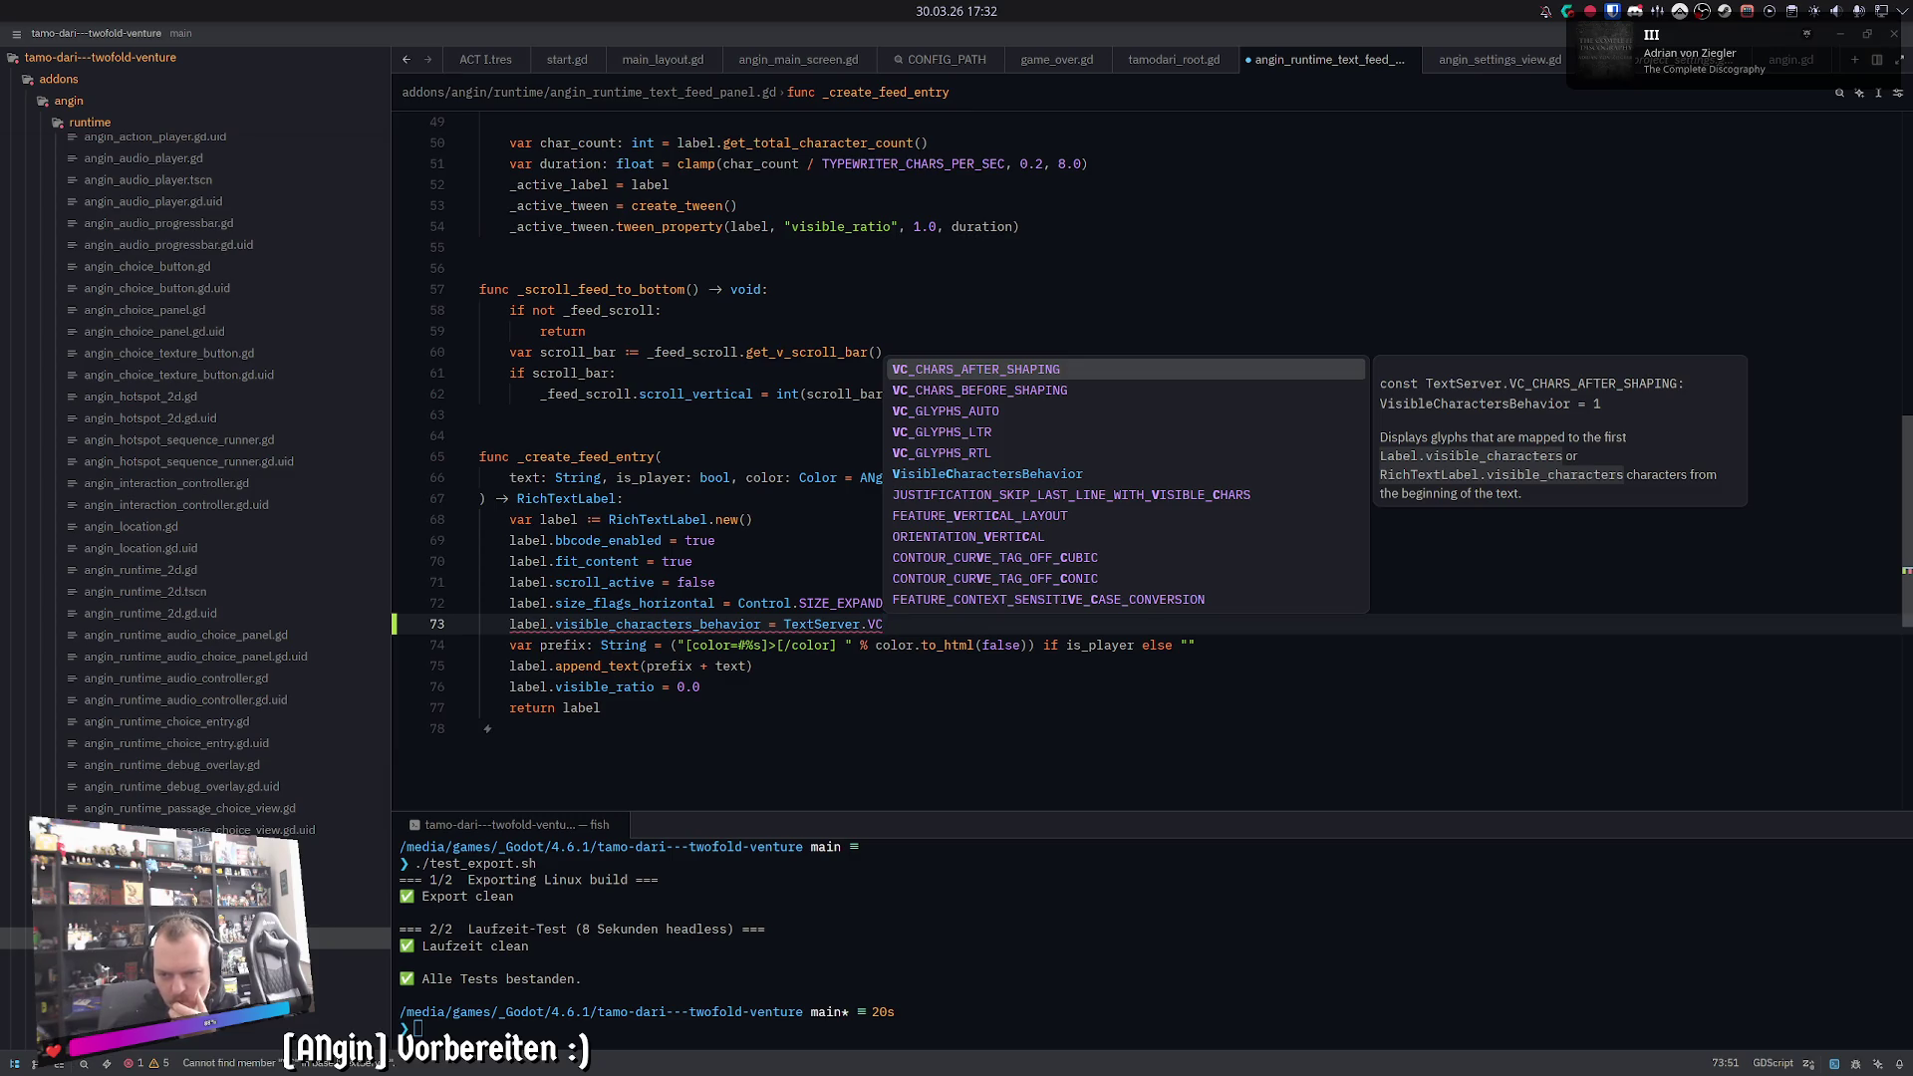
key("Down")
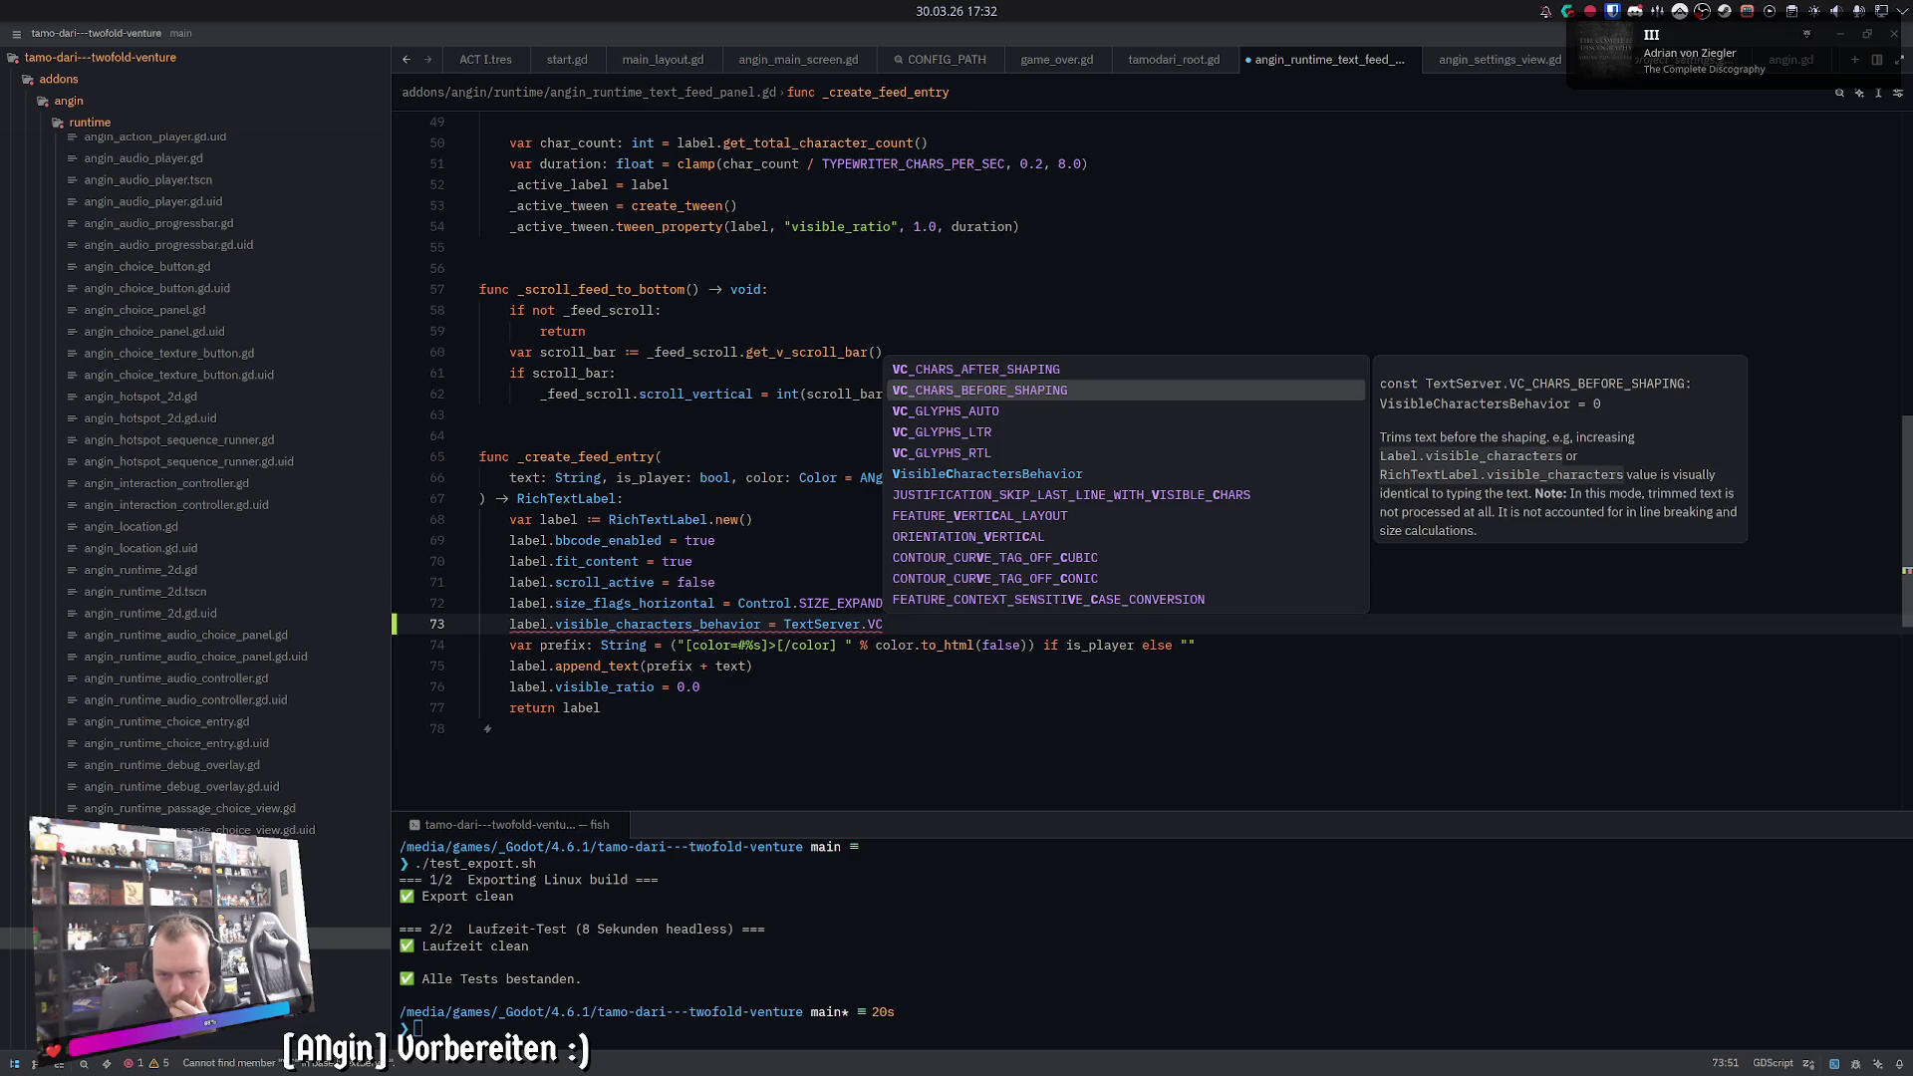
key("Down")
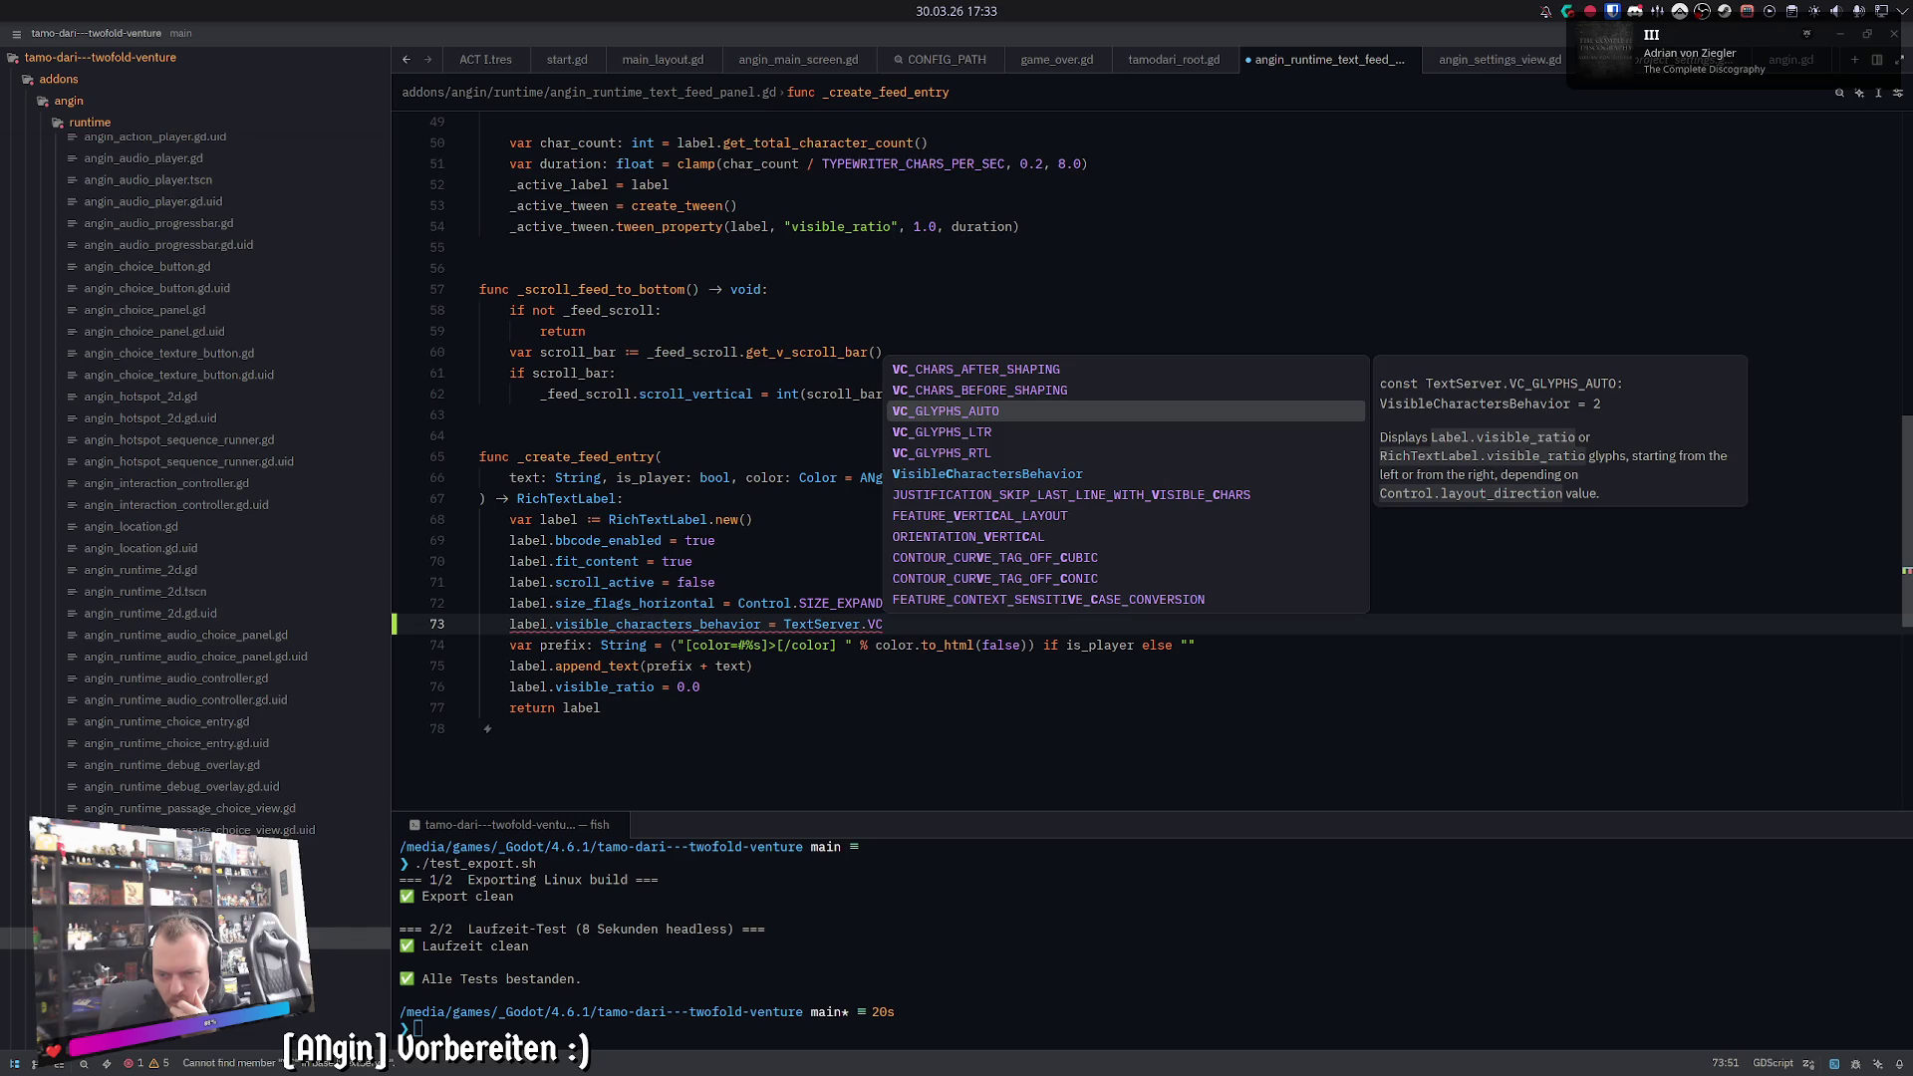
key("Down")
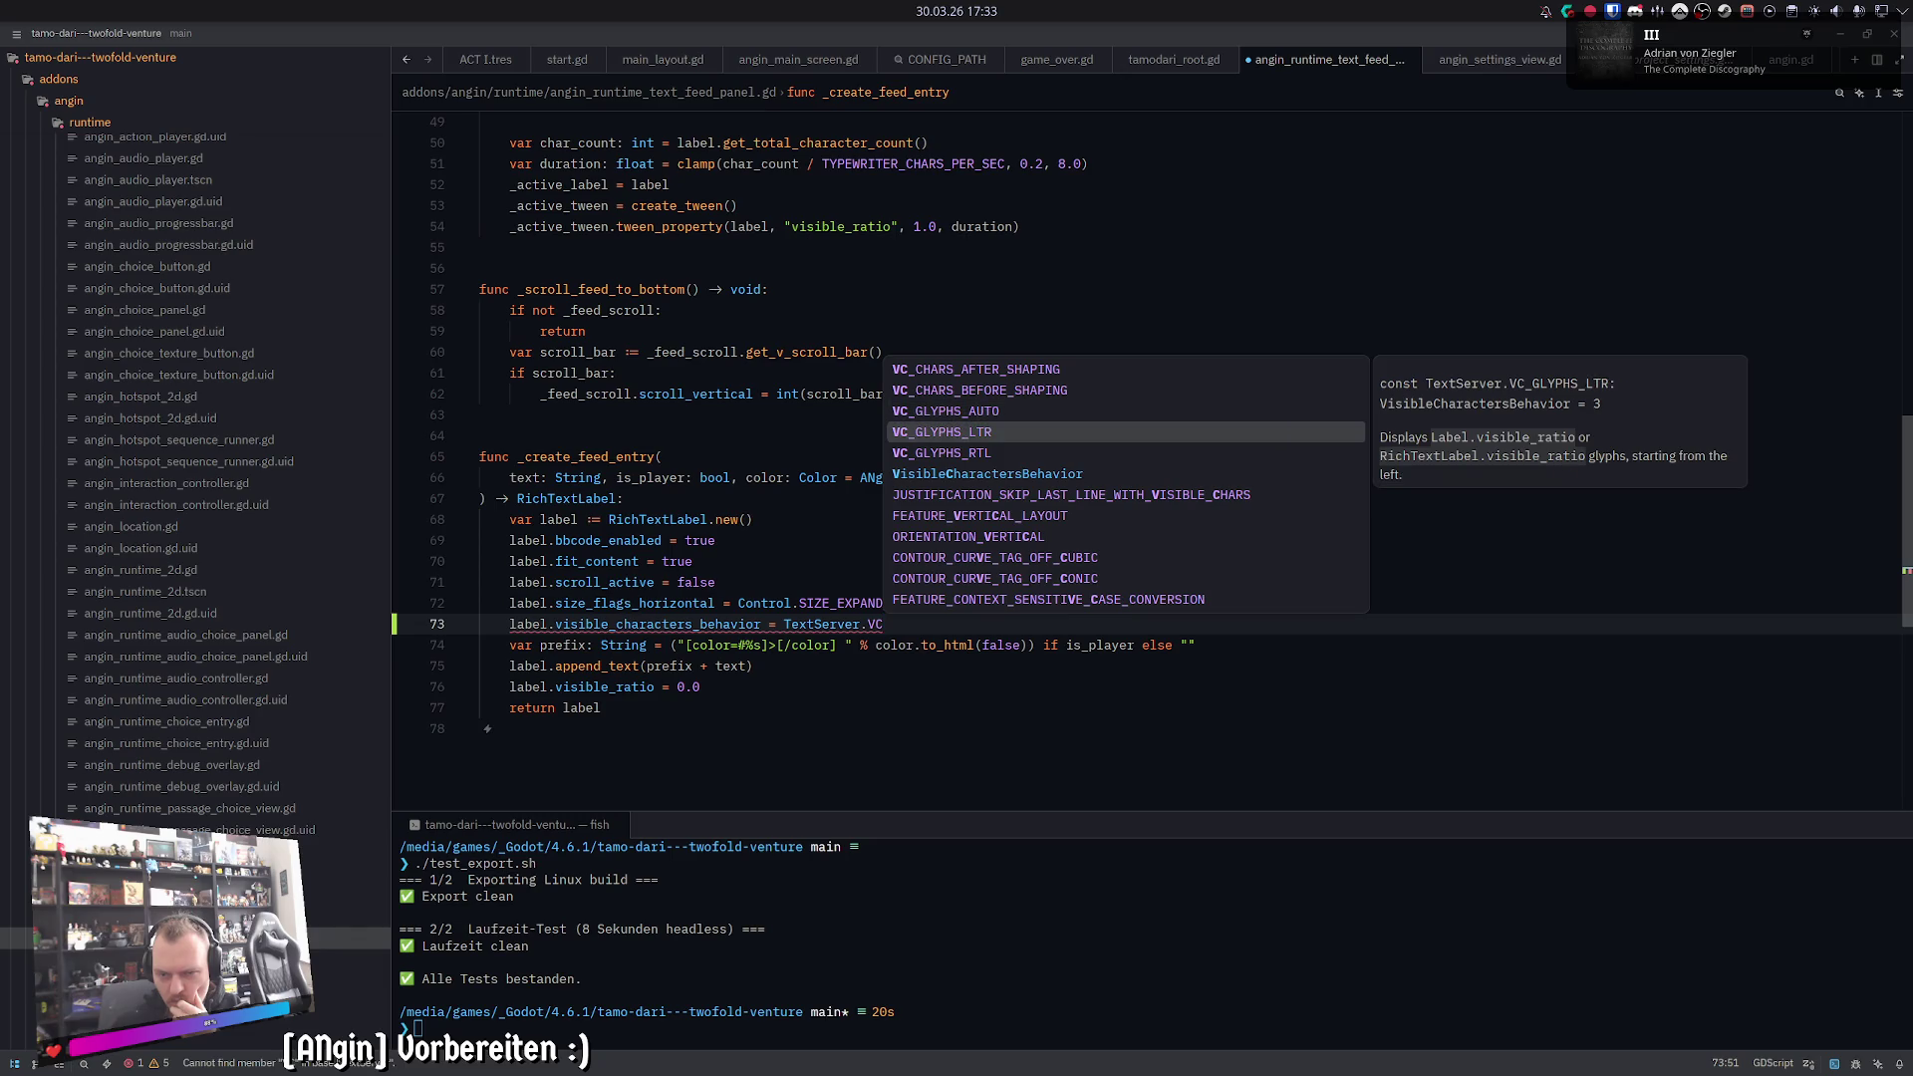
key("Up")
key("Up")
key("Up")
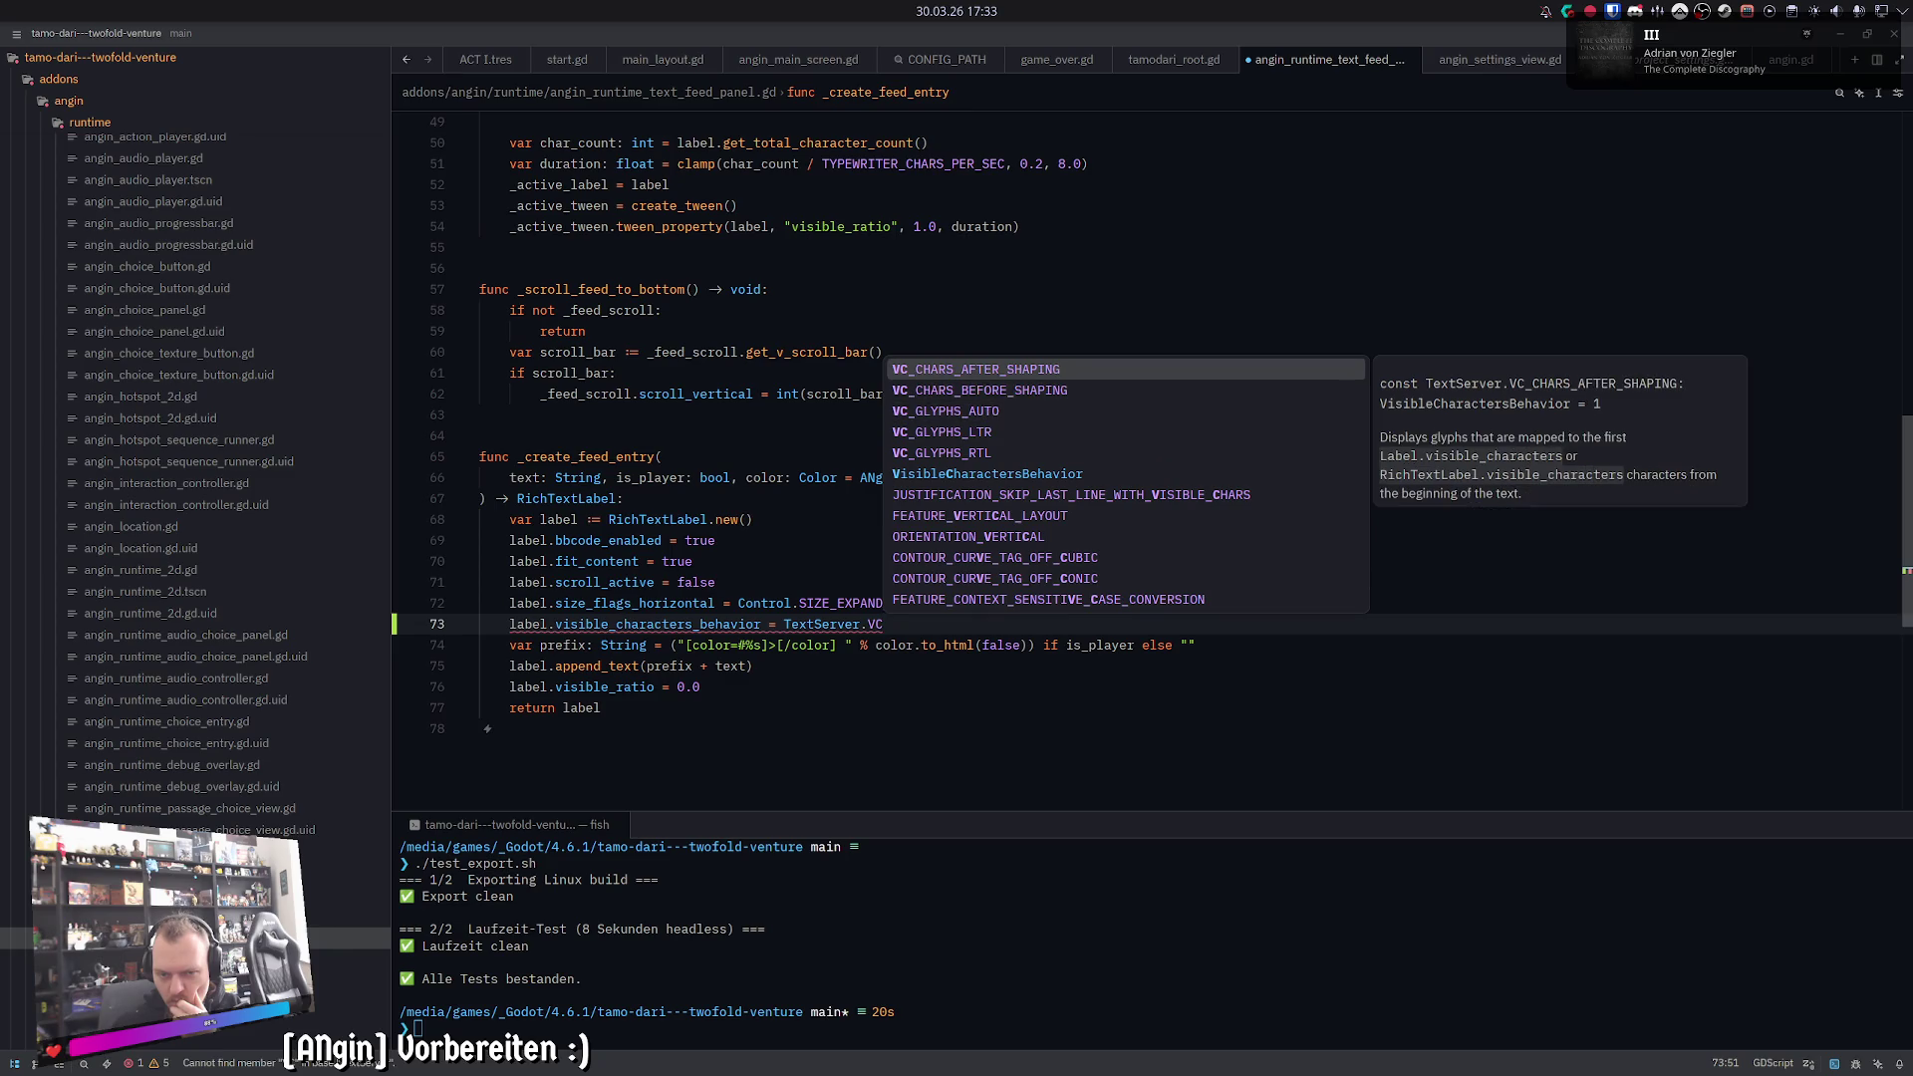
key("Return")
key("alt+Tab")
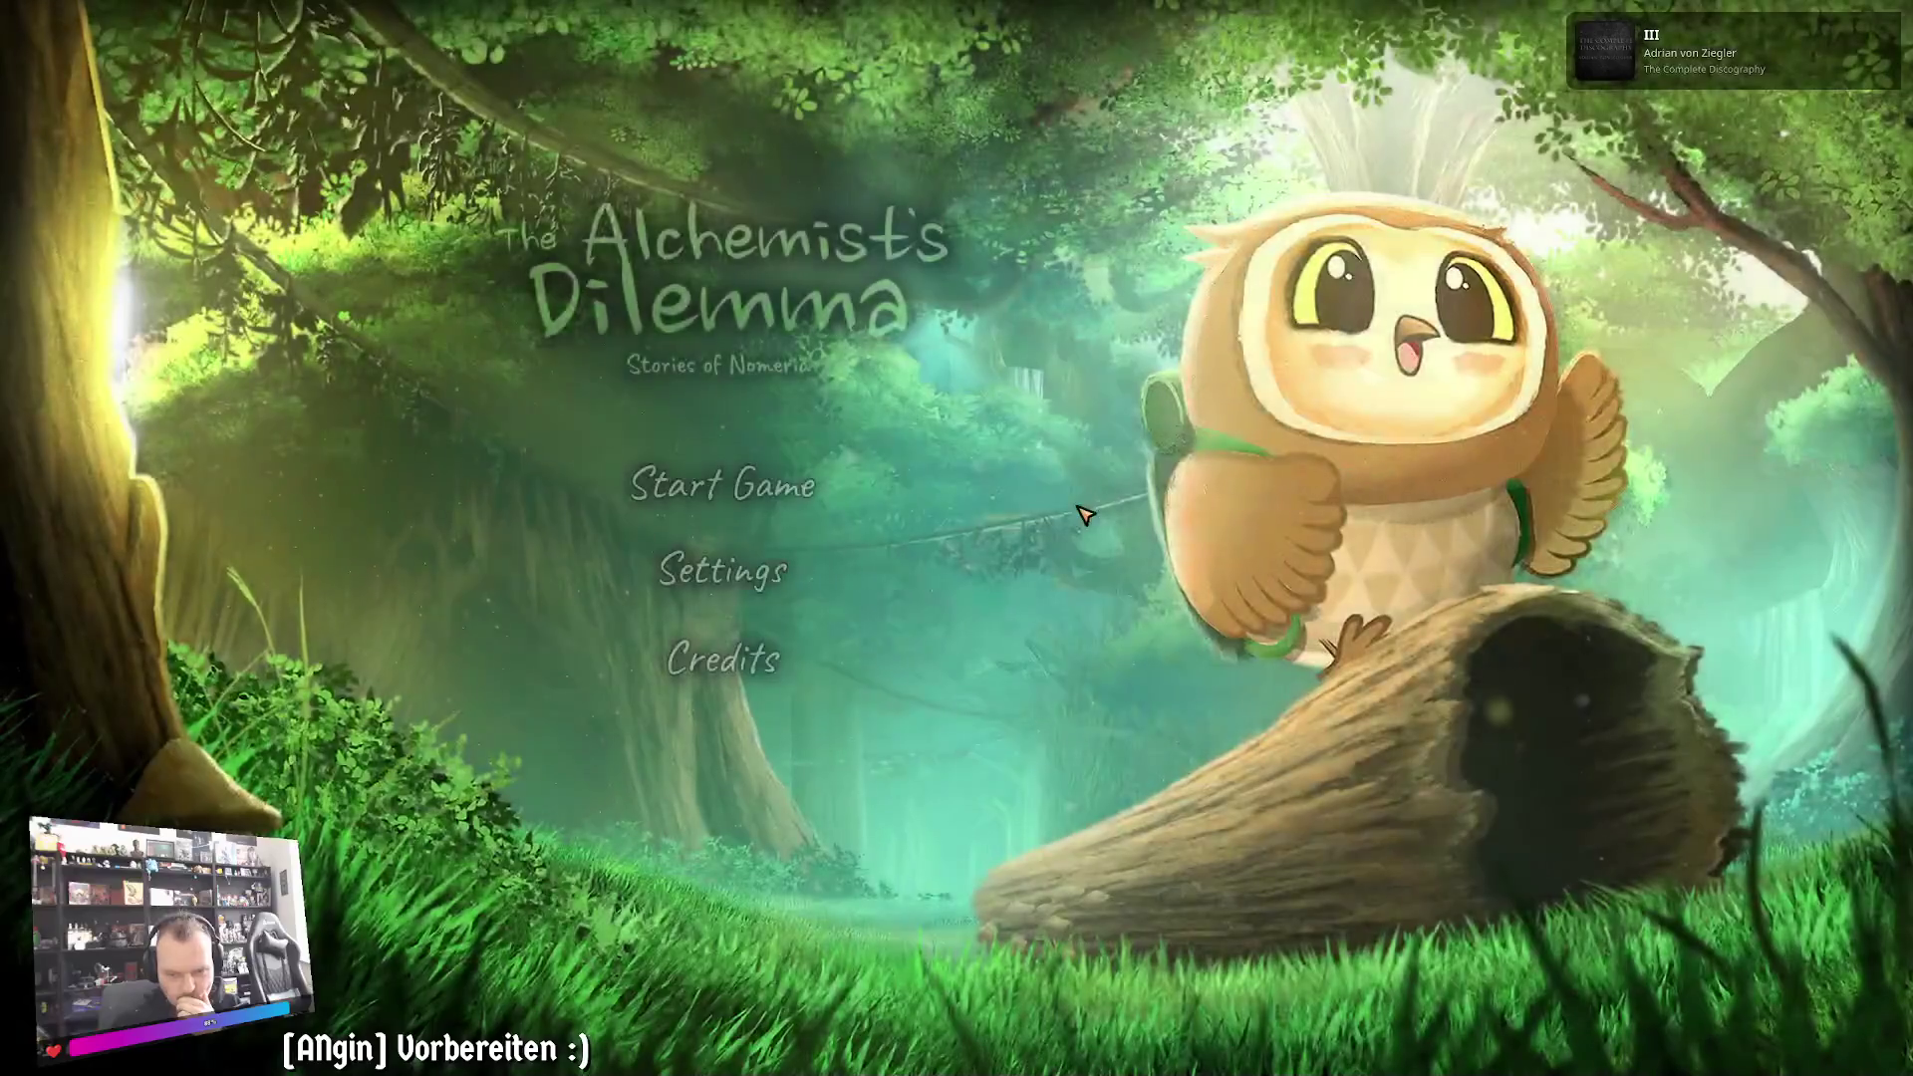
Step: Start the game and skip the credits to watch the narration type out, then close it with Alt+F4
left_click(713, 474)
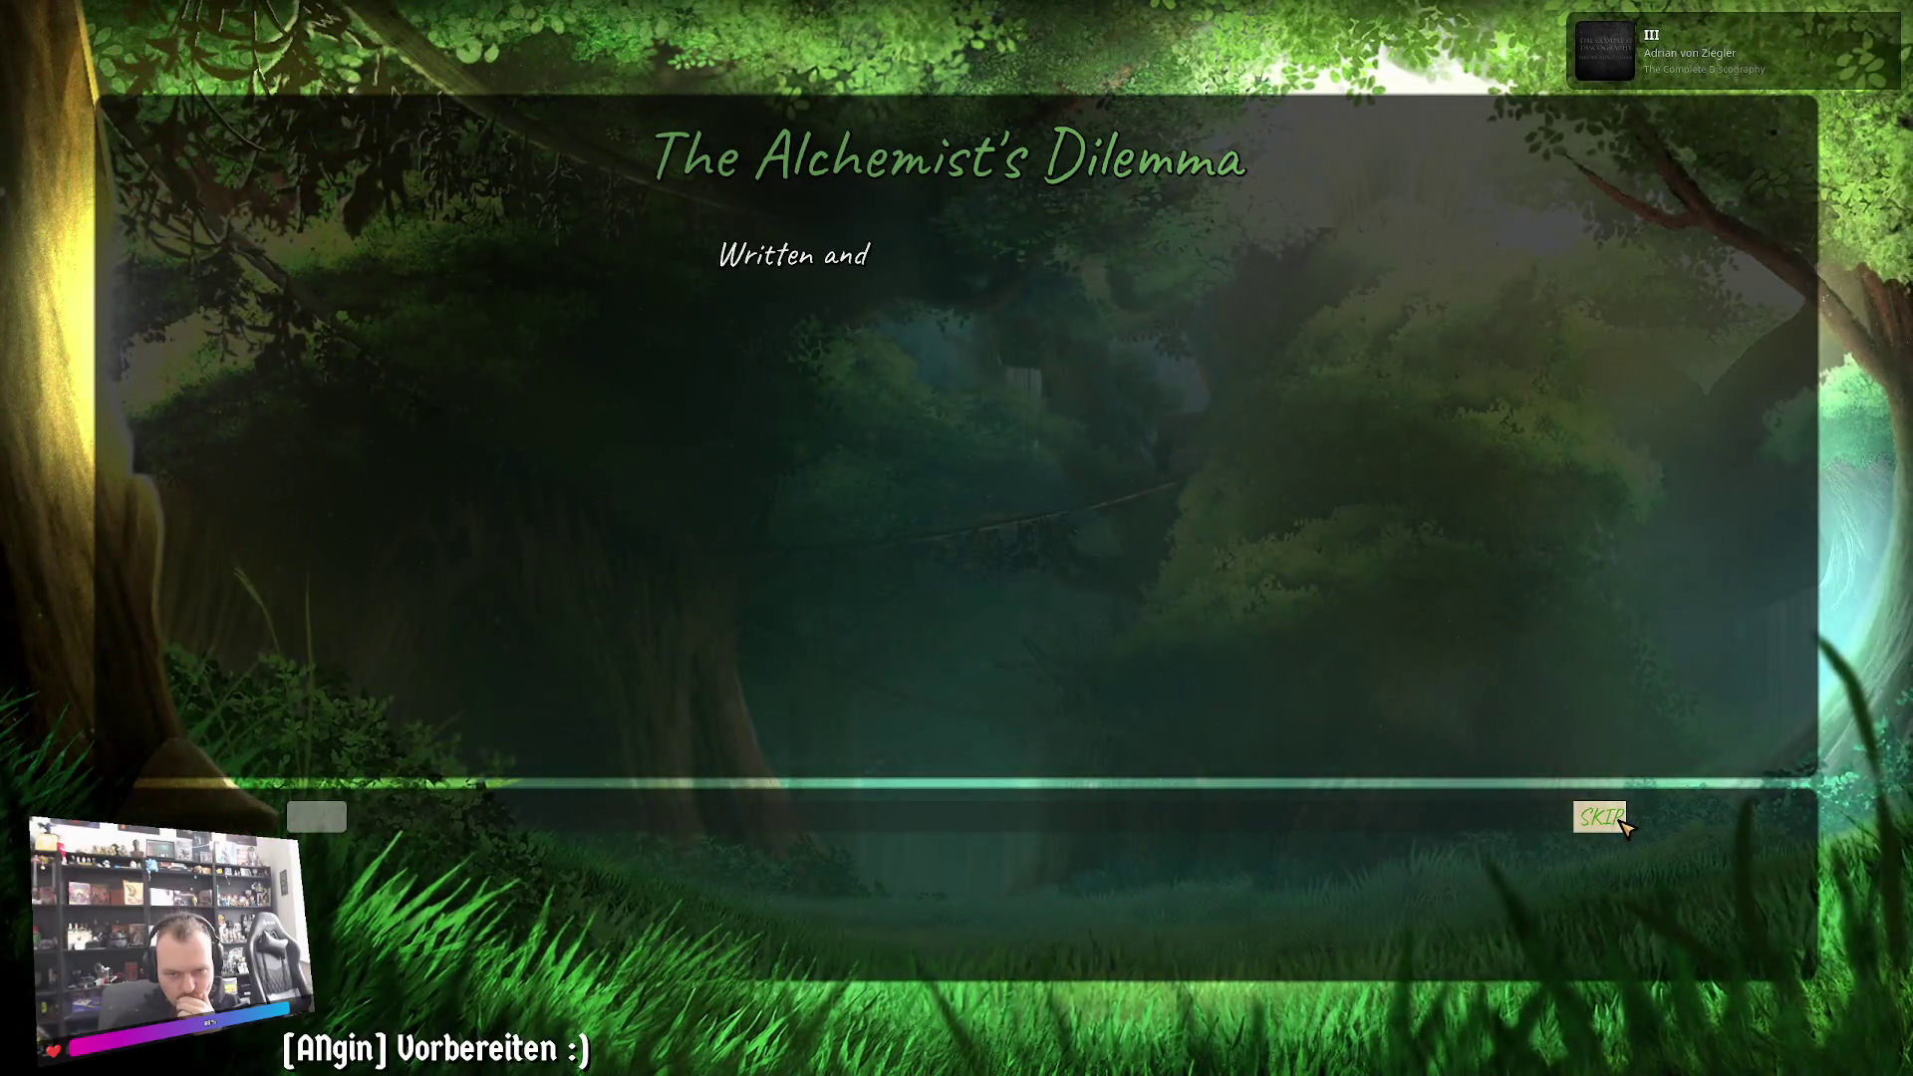
left_click(1602, 817)
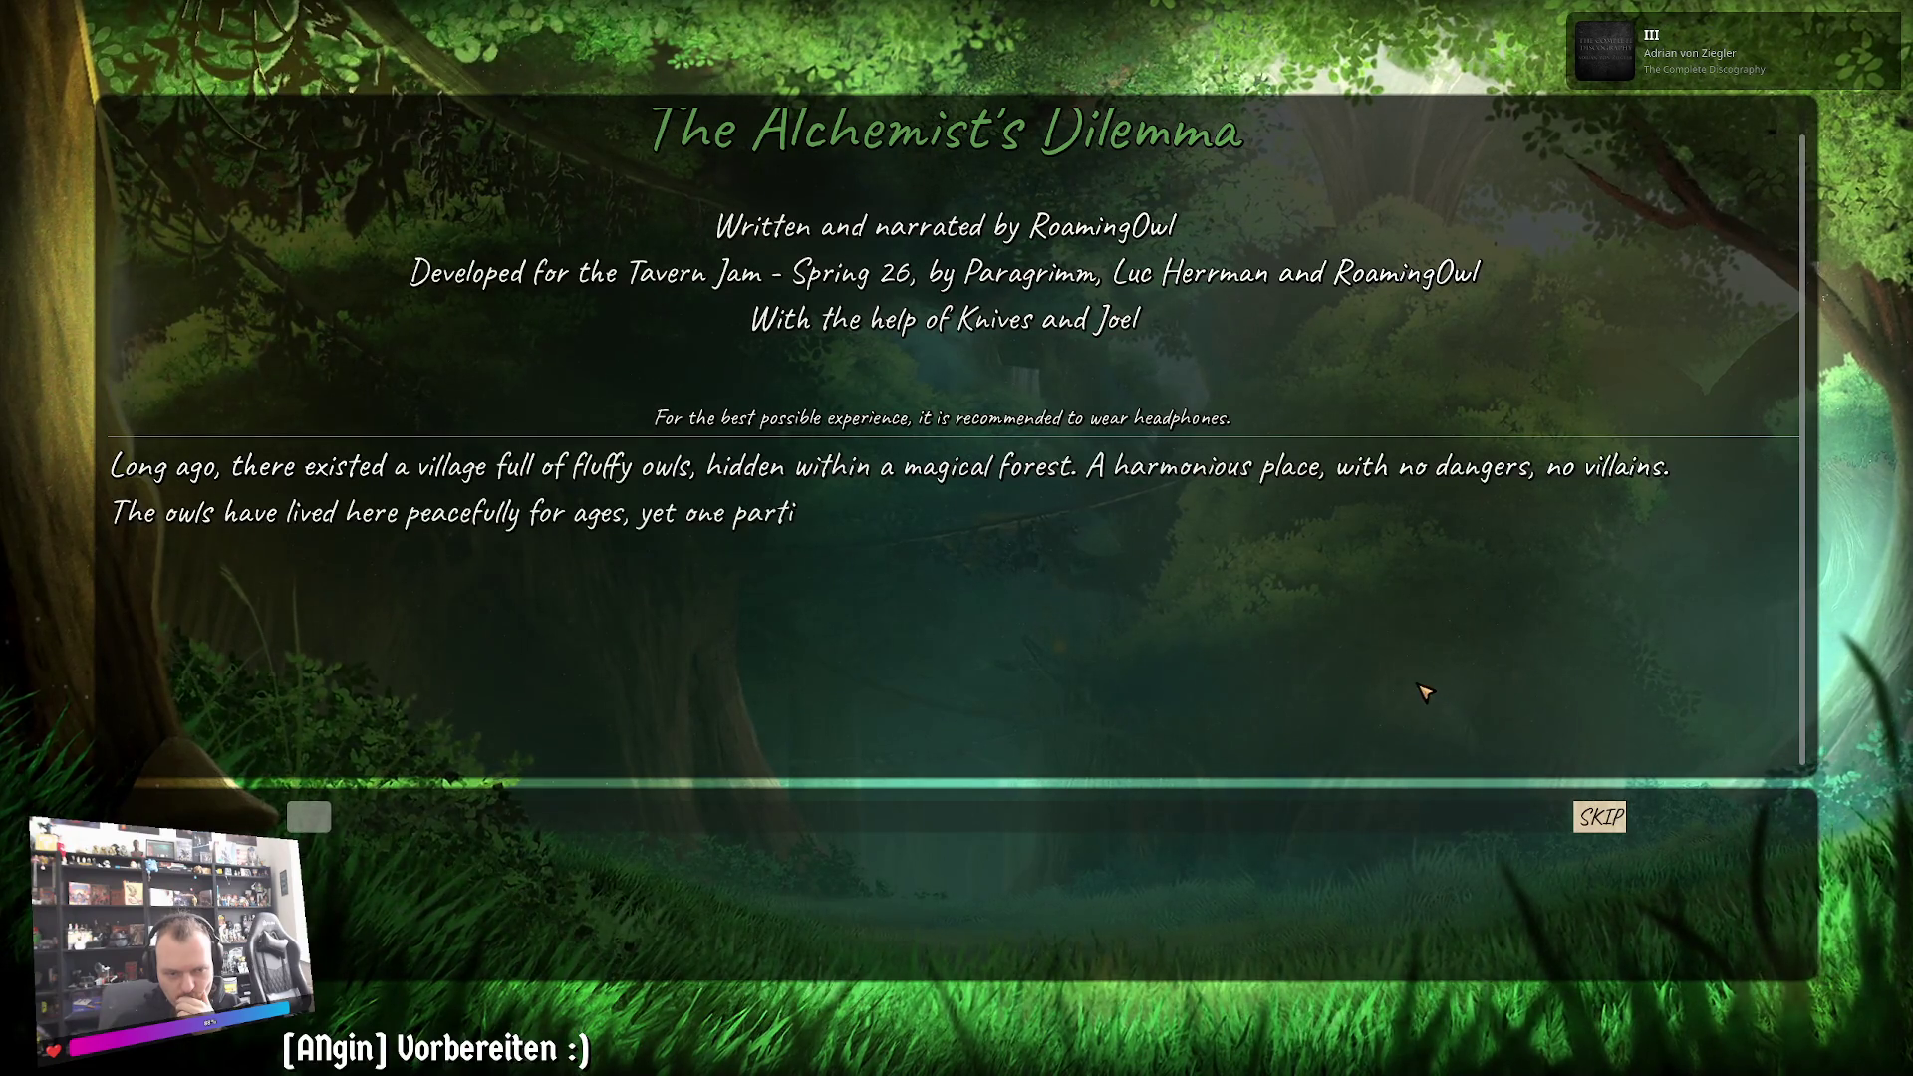
key("alt+F4")
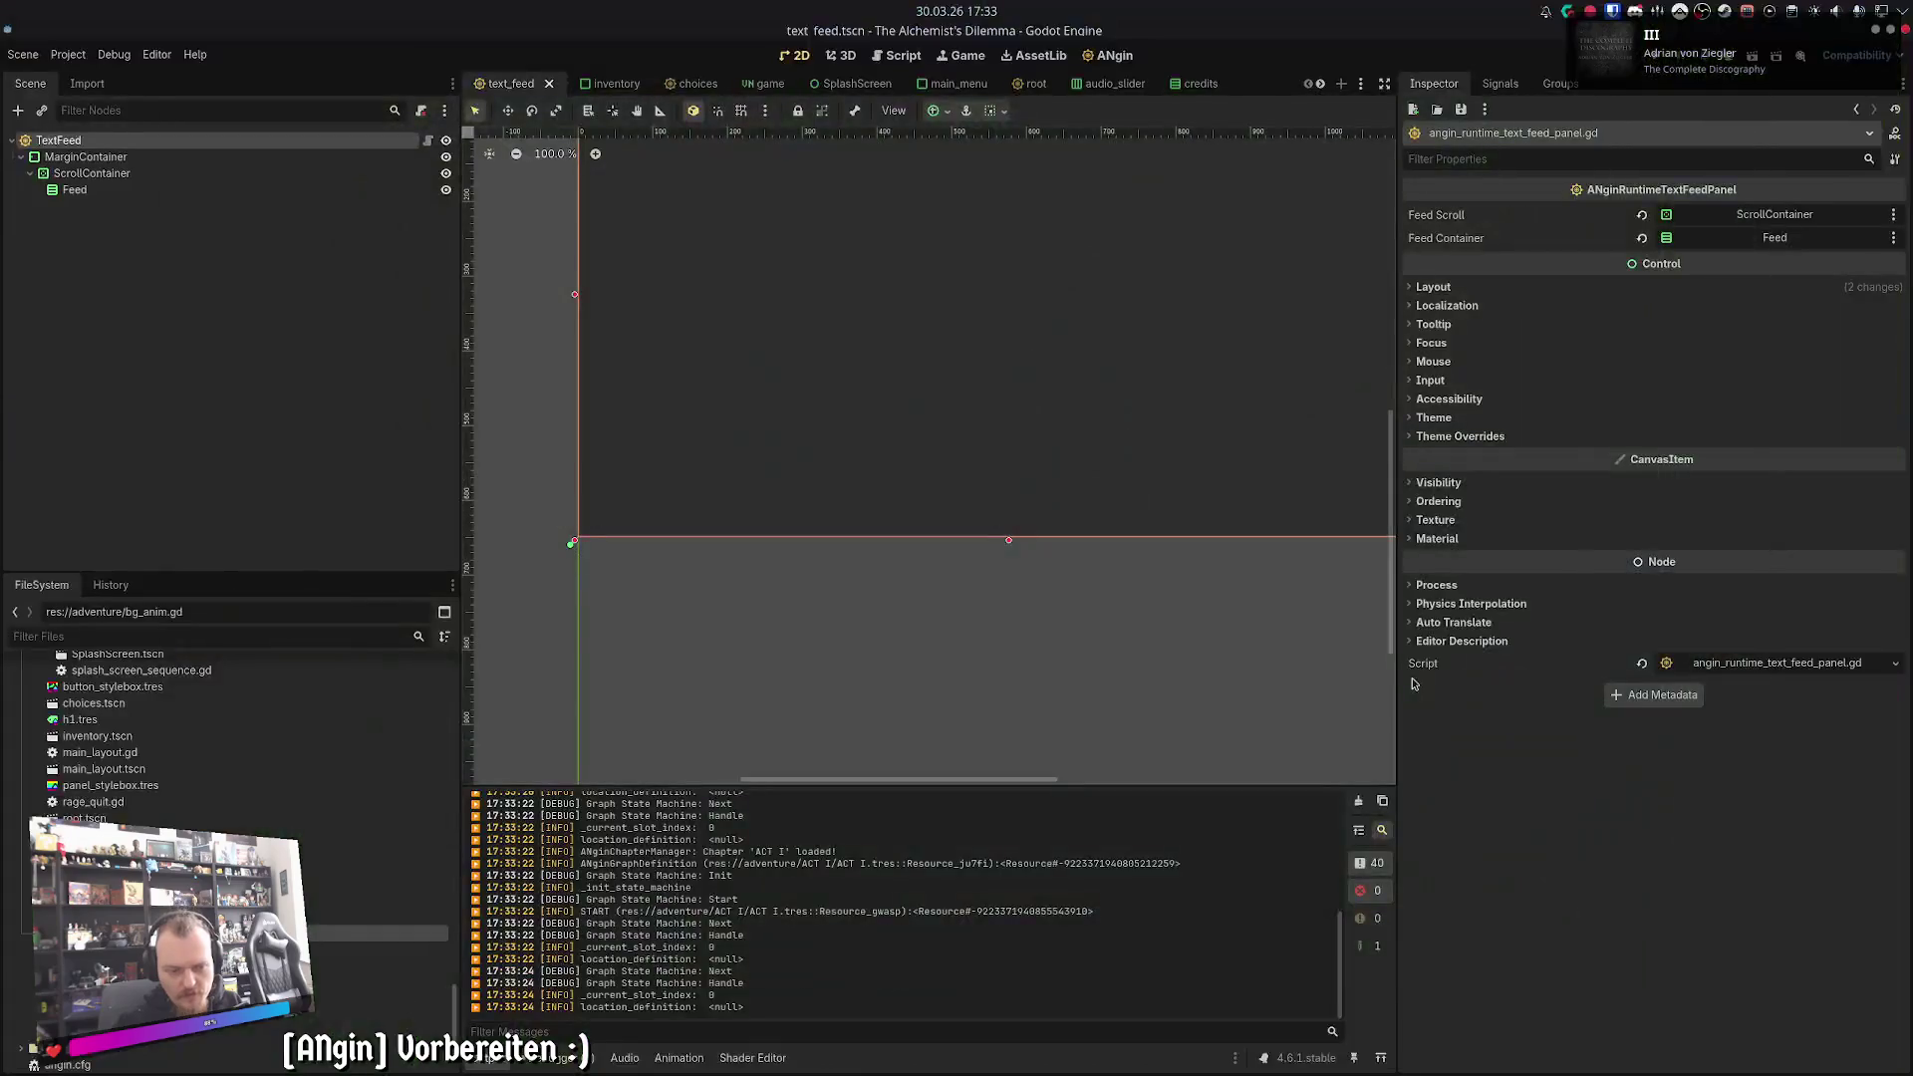
key("alt+Tab")
Step: Swap the line-73 constant for VC_GLYPHS_AUTO and run the project with F5 in Godot
double_click(972, 628)
type("VC")
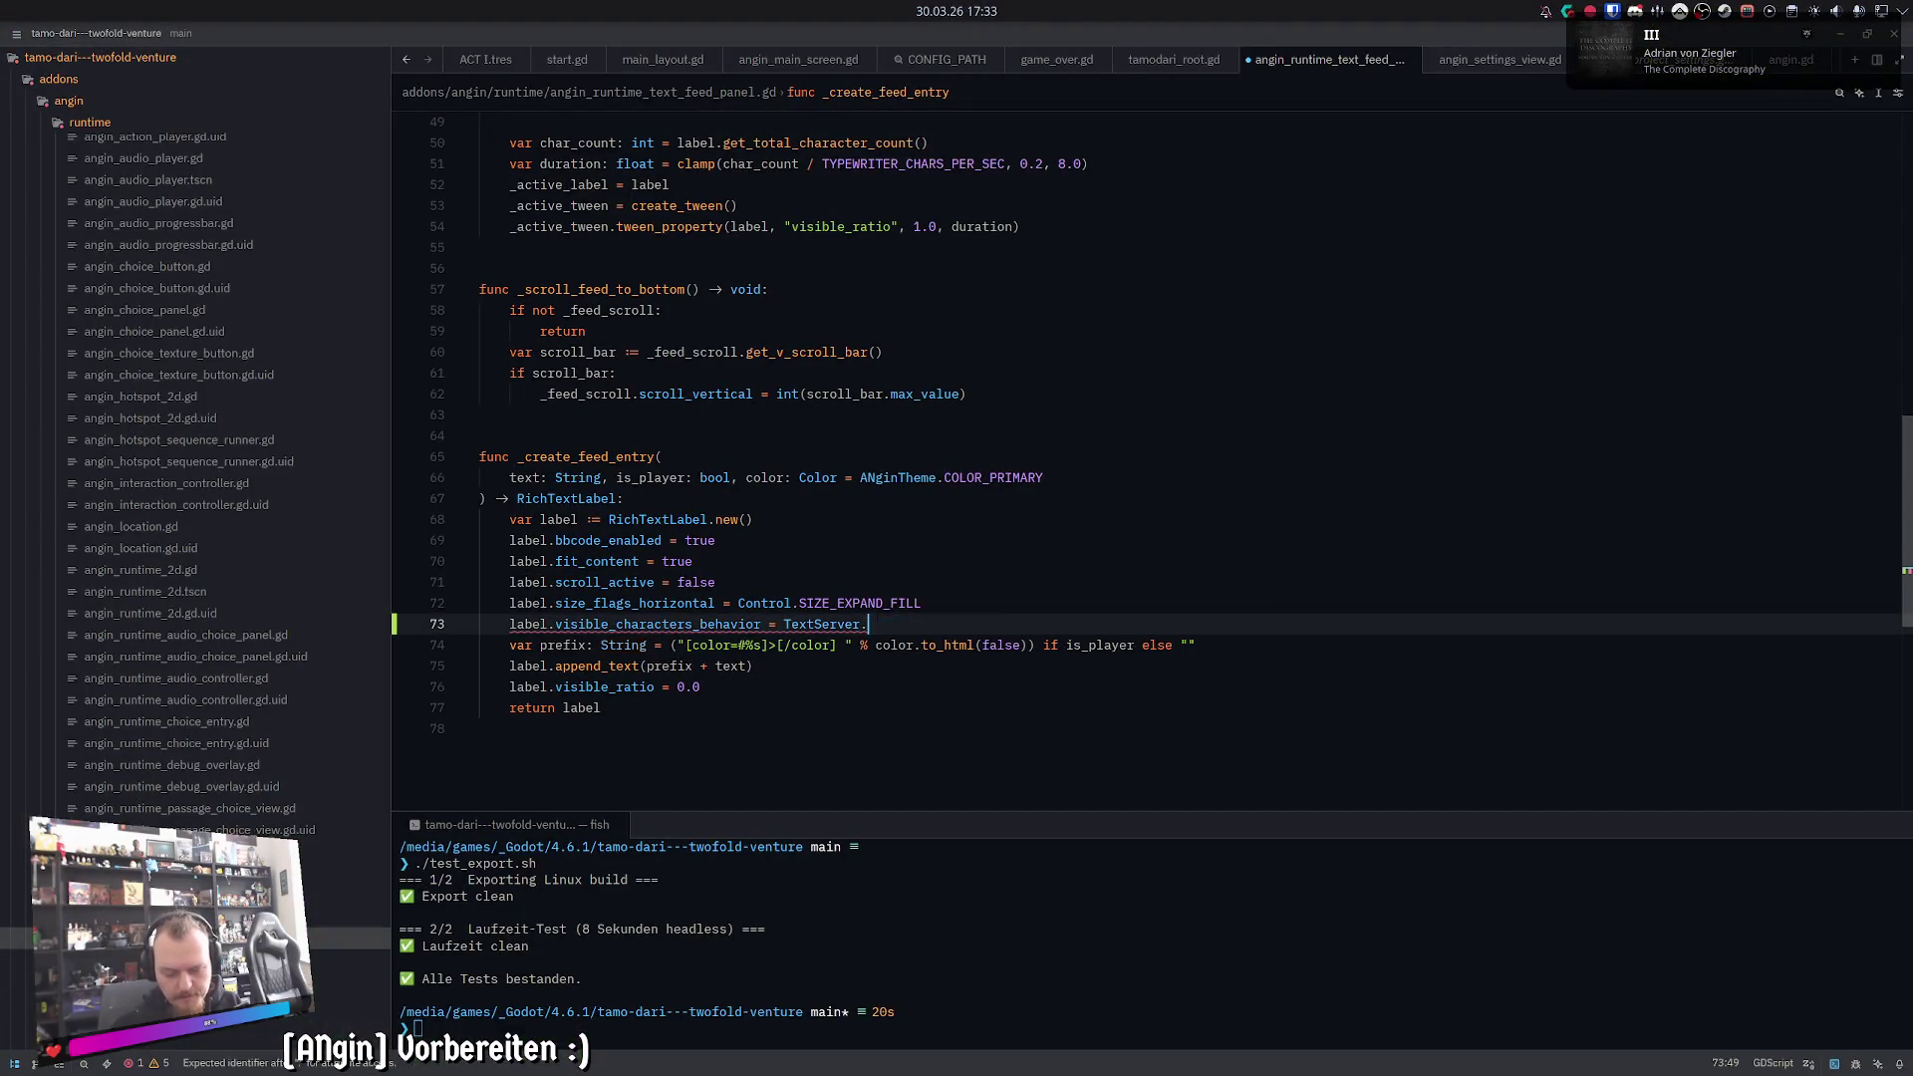
key("Down")
key("Down")
key("Return")
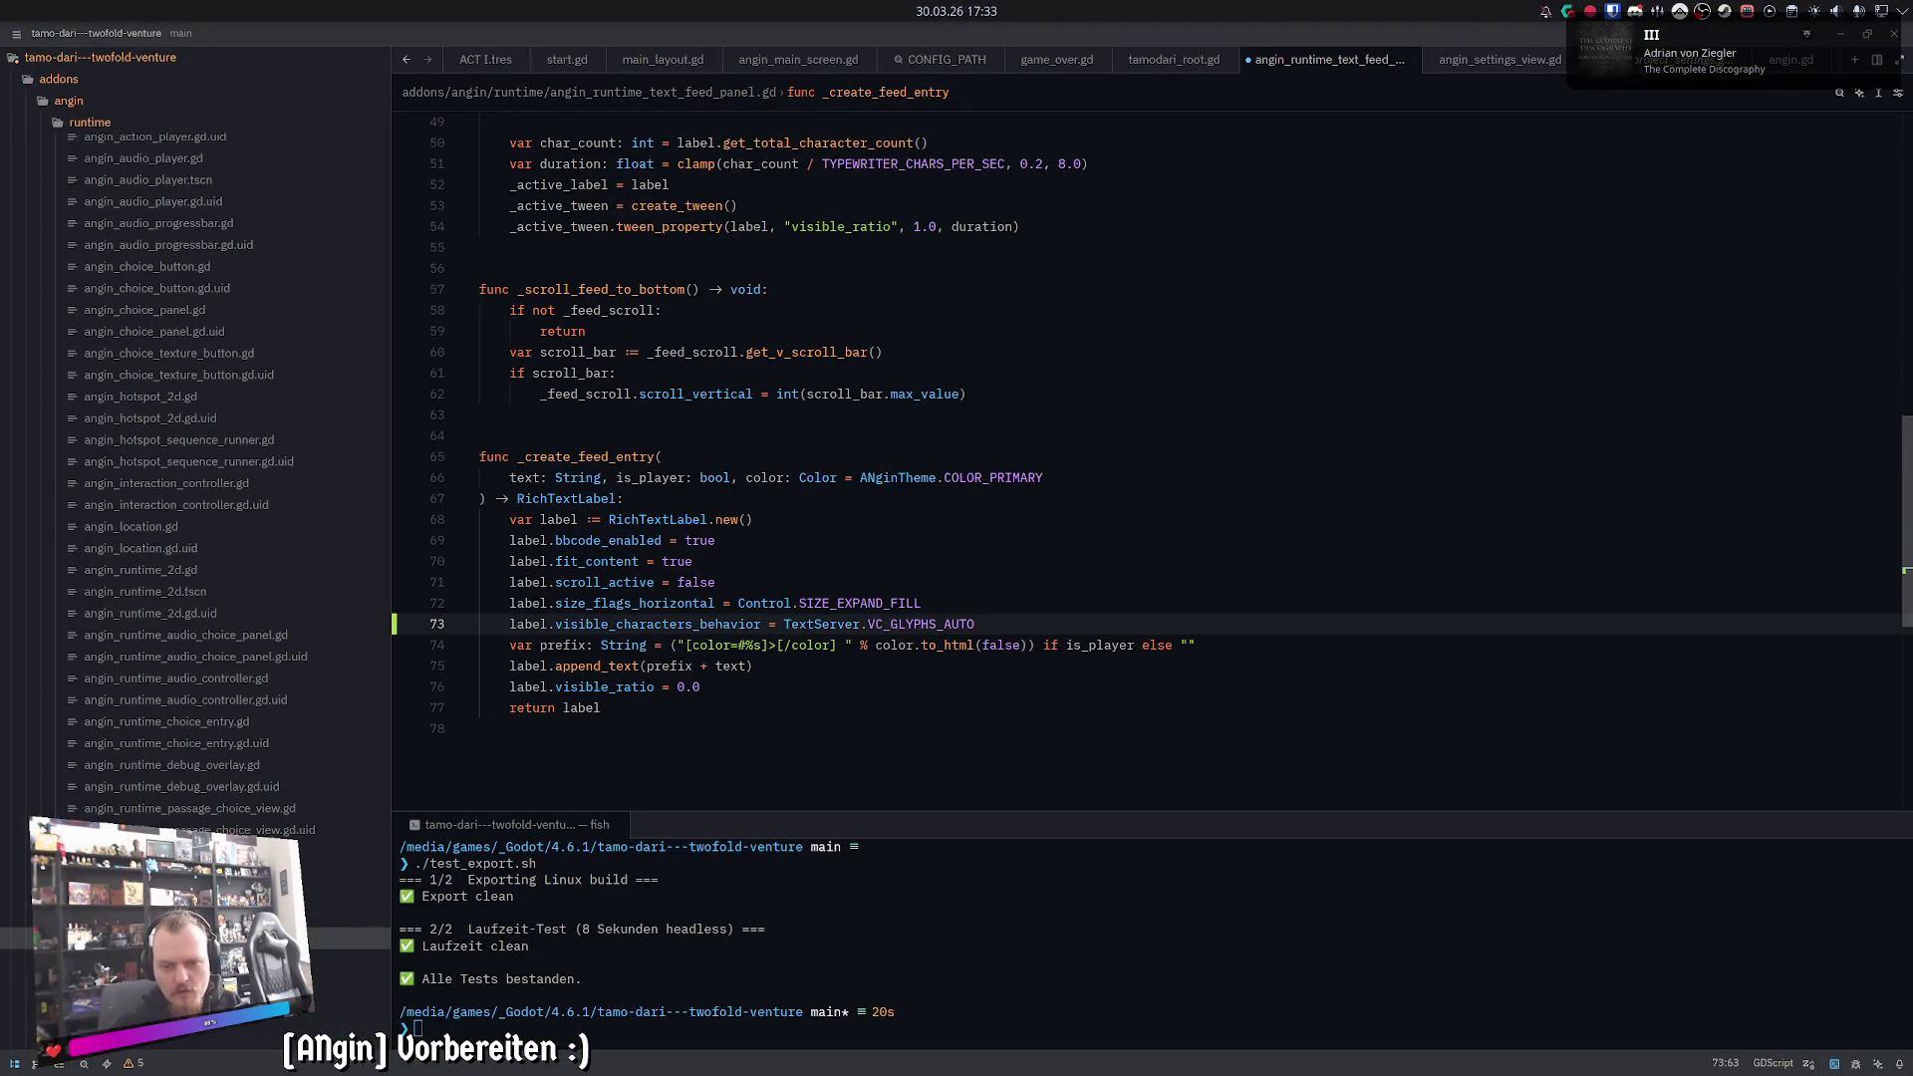
key("alt+Tab")
key("F5")
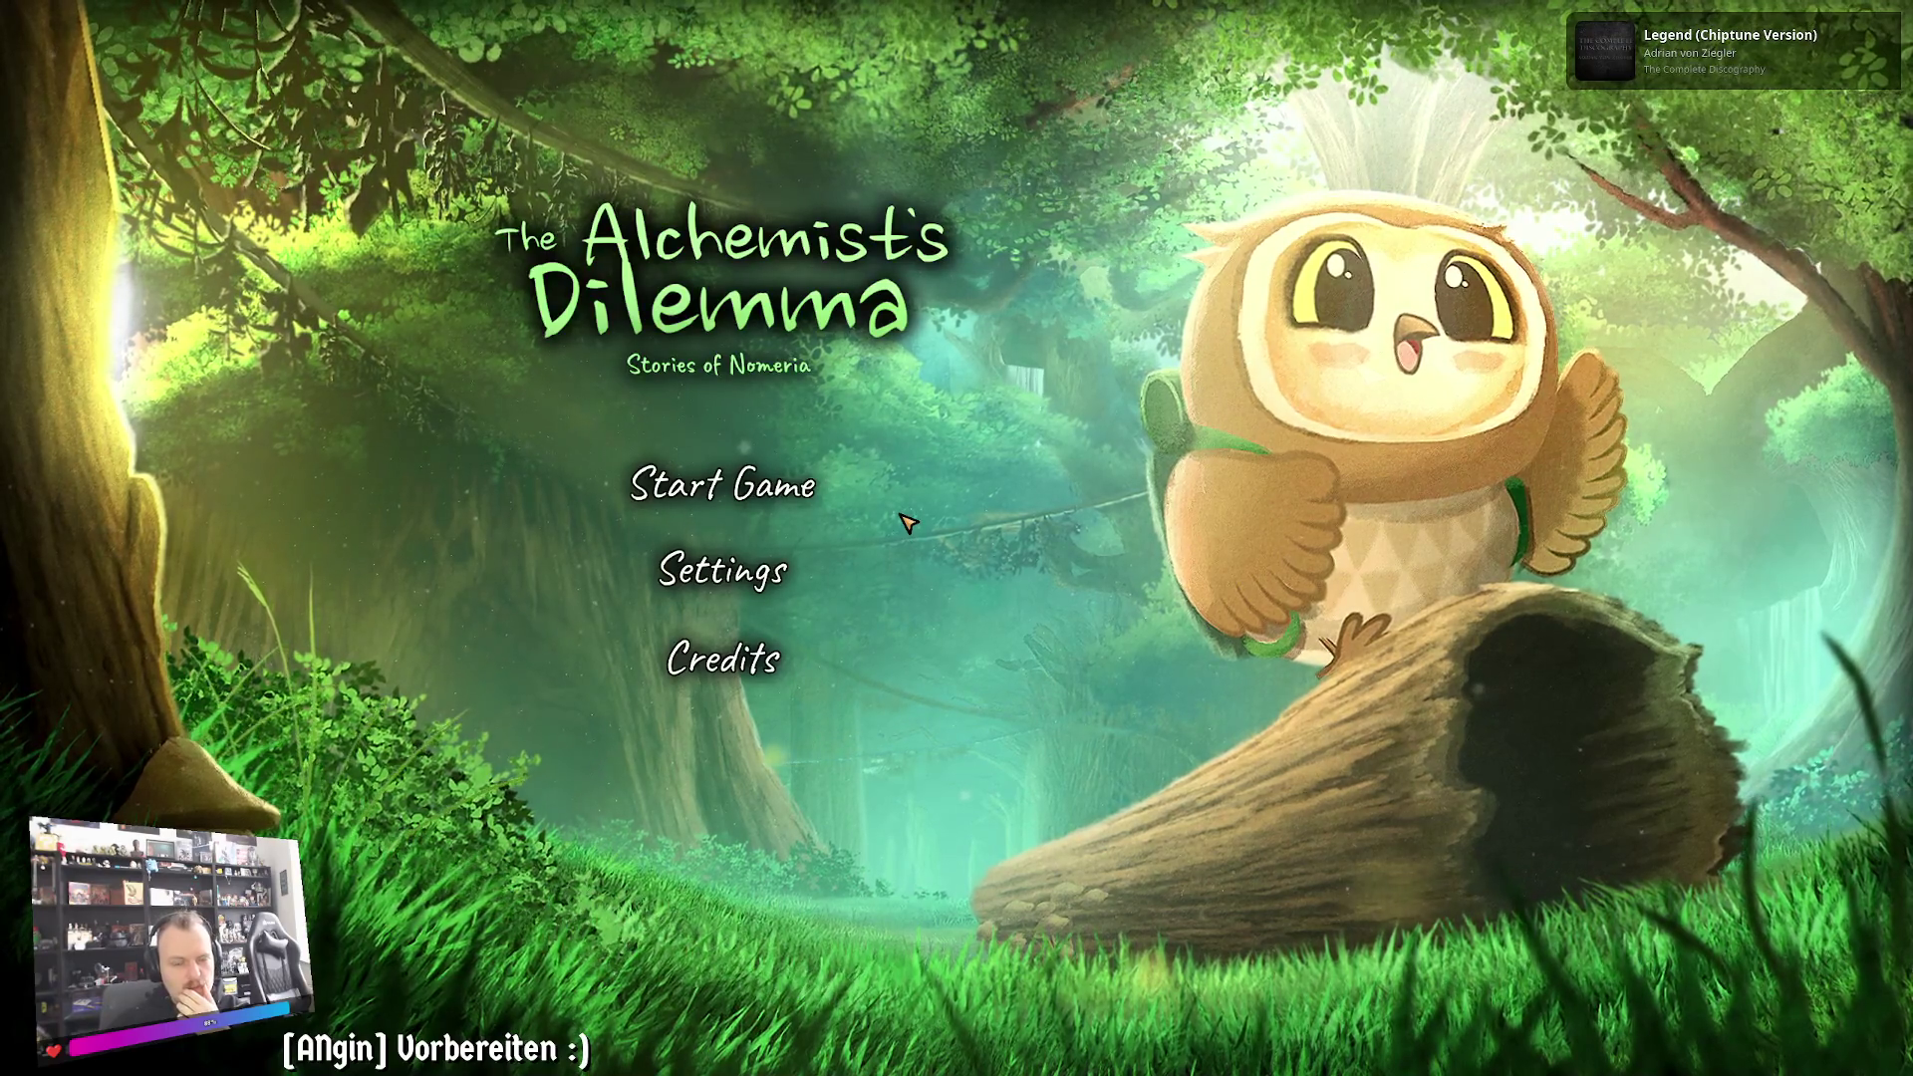
Step: Start the game, skip to the first story choice, stop it with F8, and return to the Godot editor
left_click(775, 495)
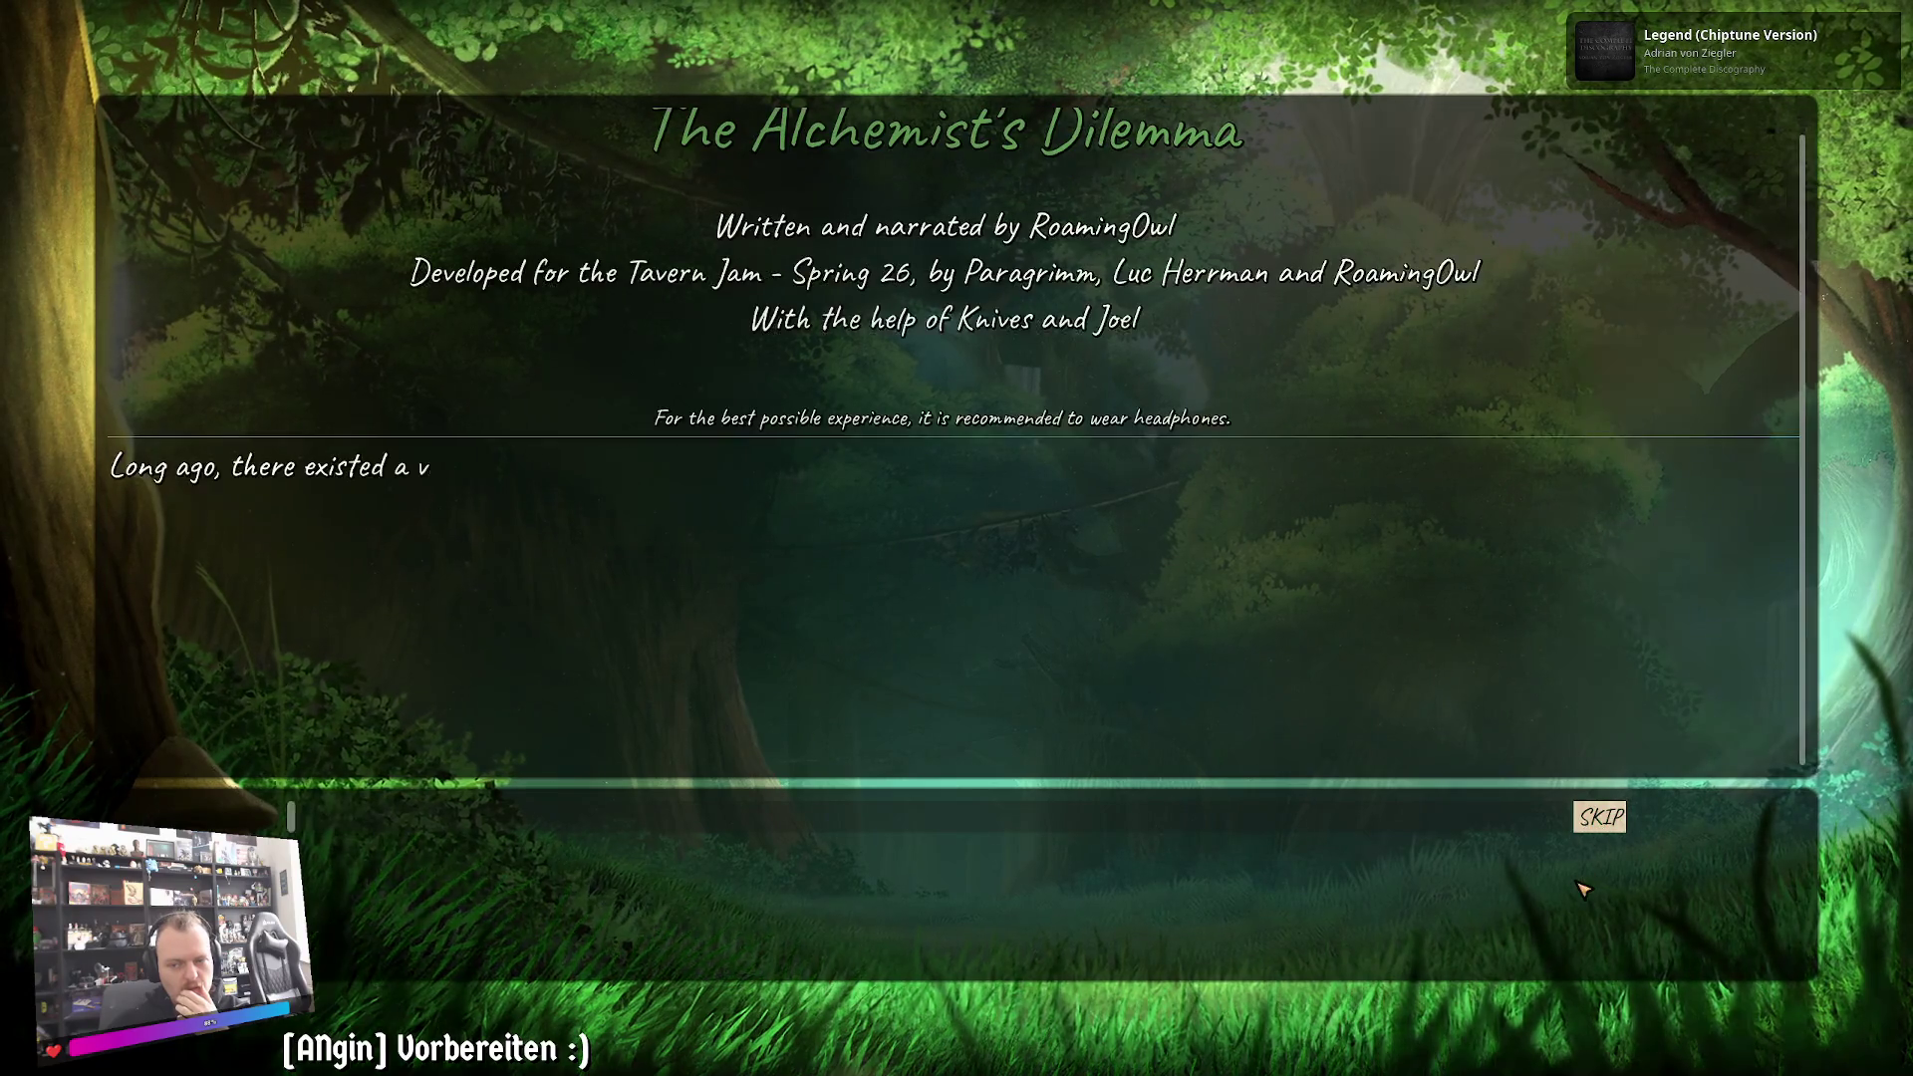
scroll(1465, 720, "up", 1)
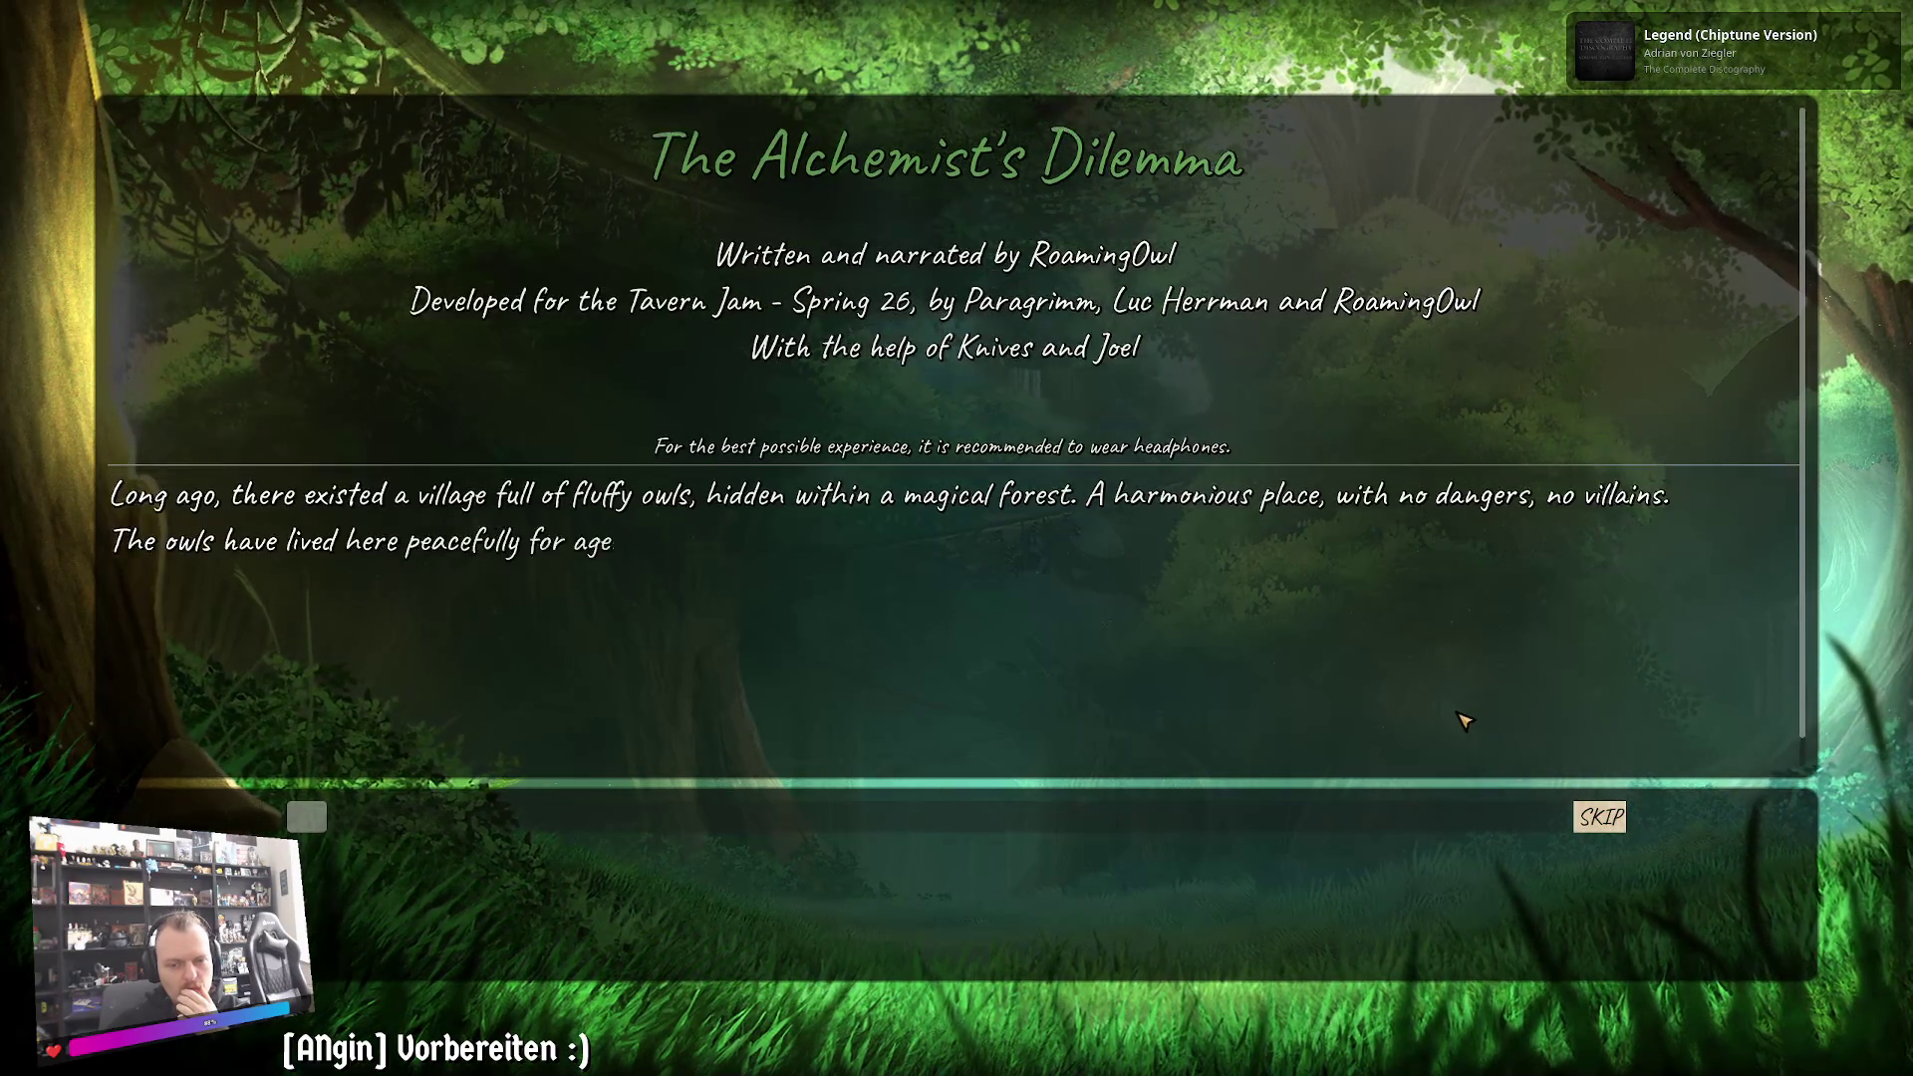
left_click(1594, 815)
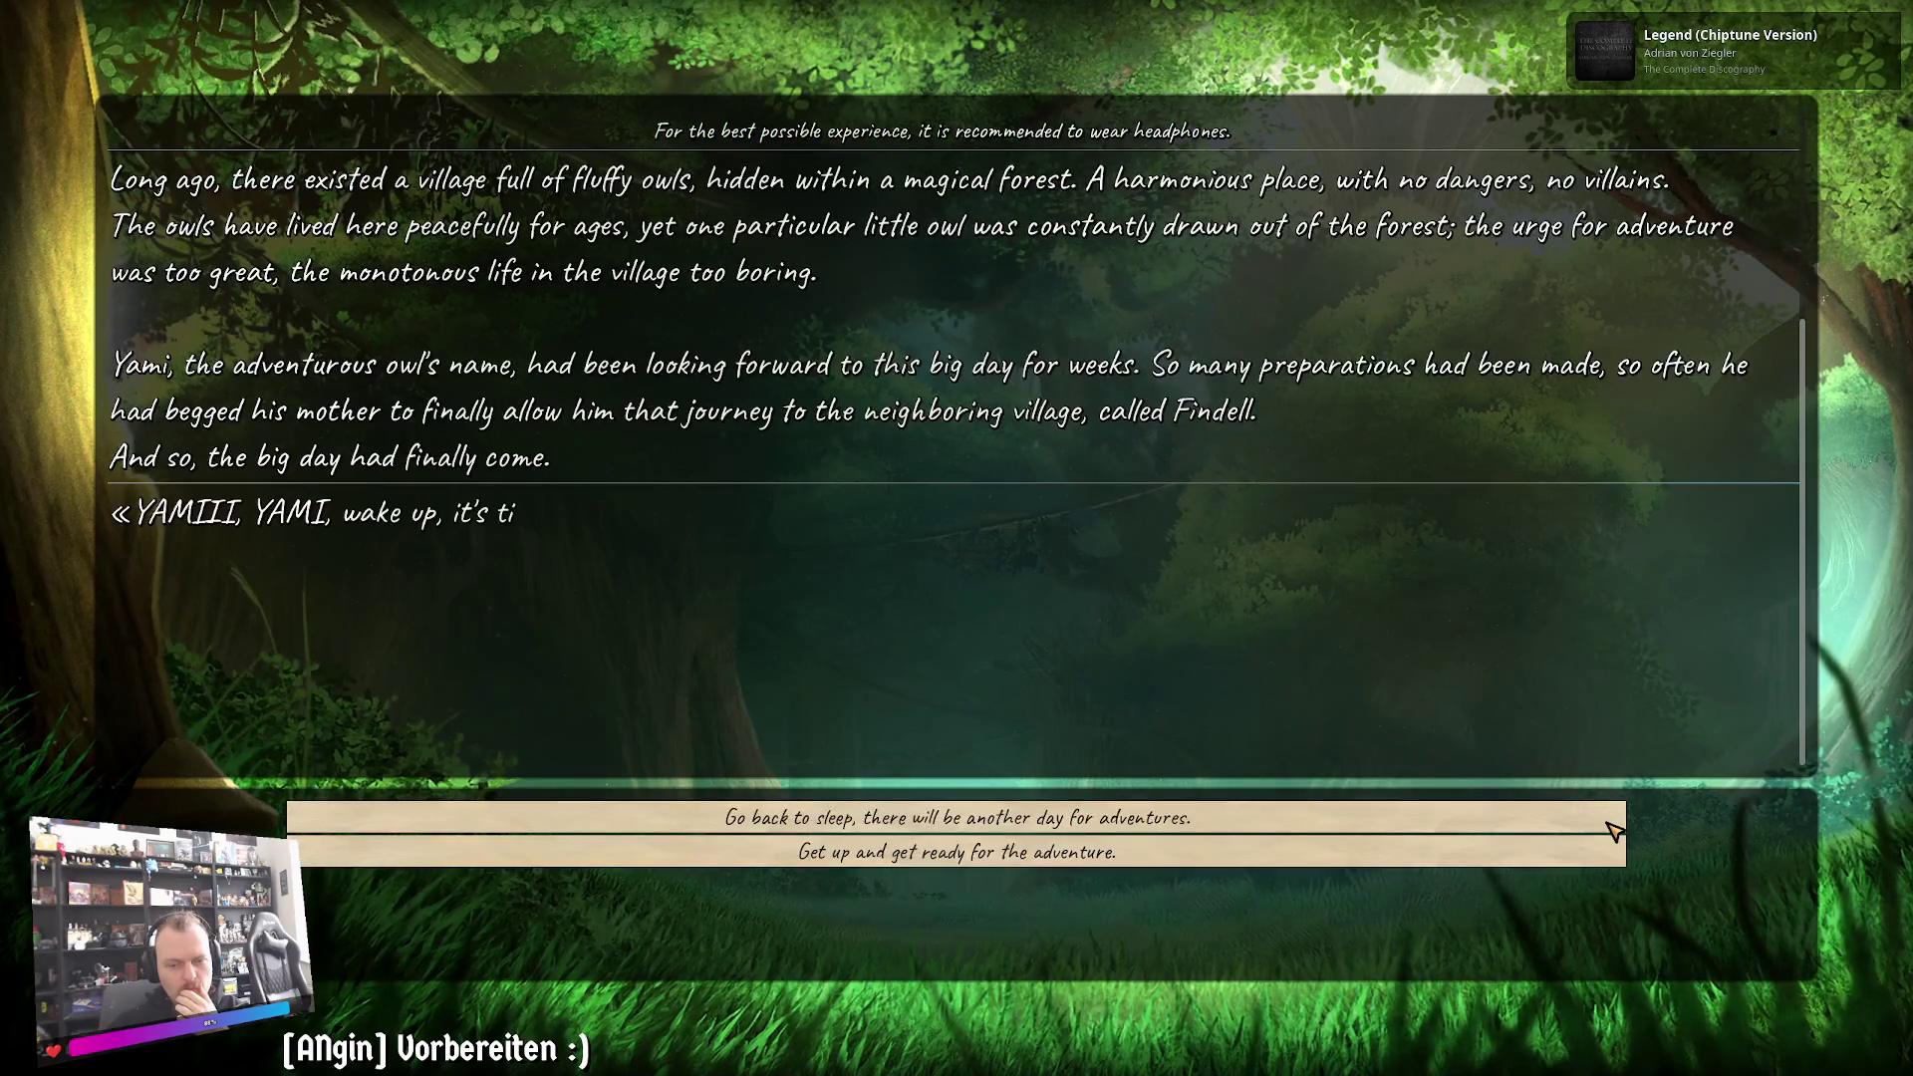
key("F8")
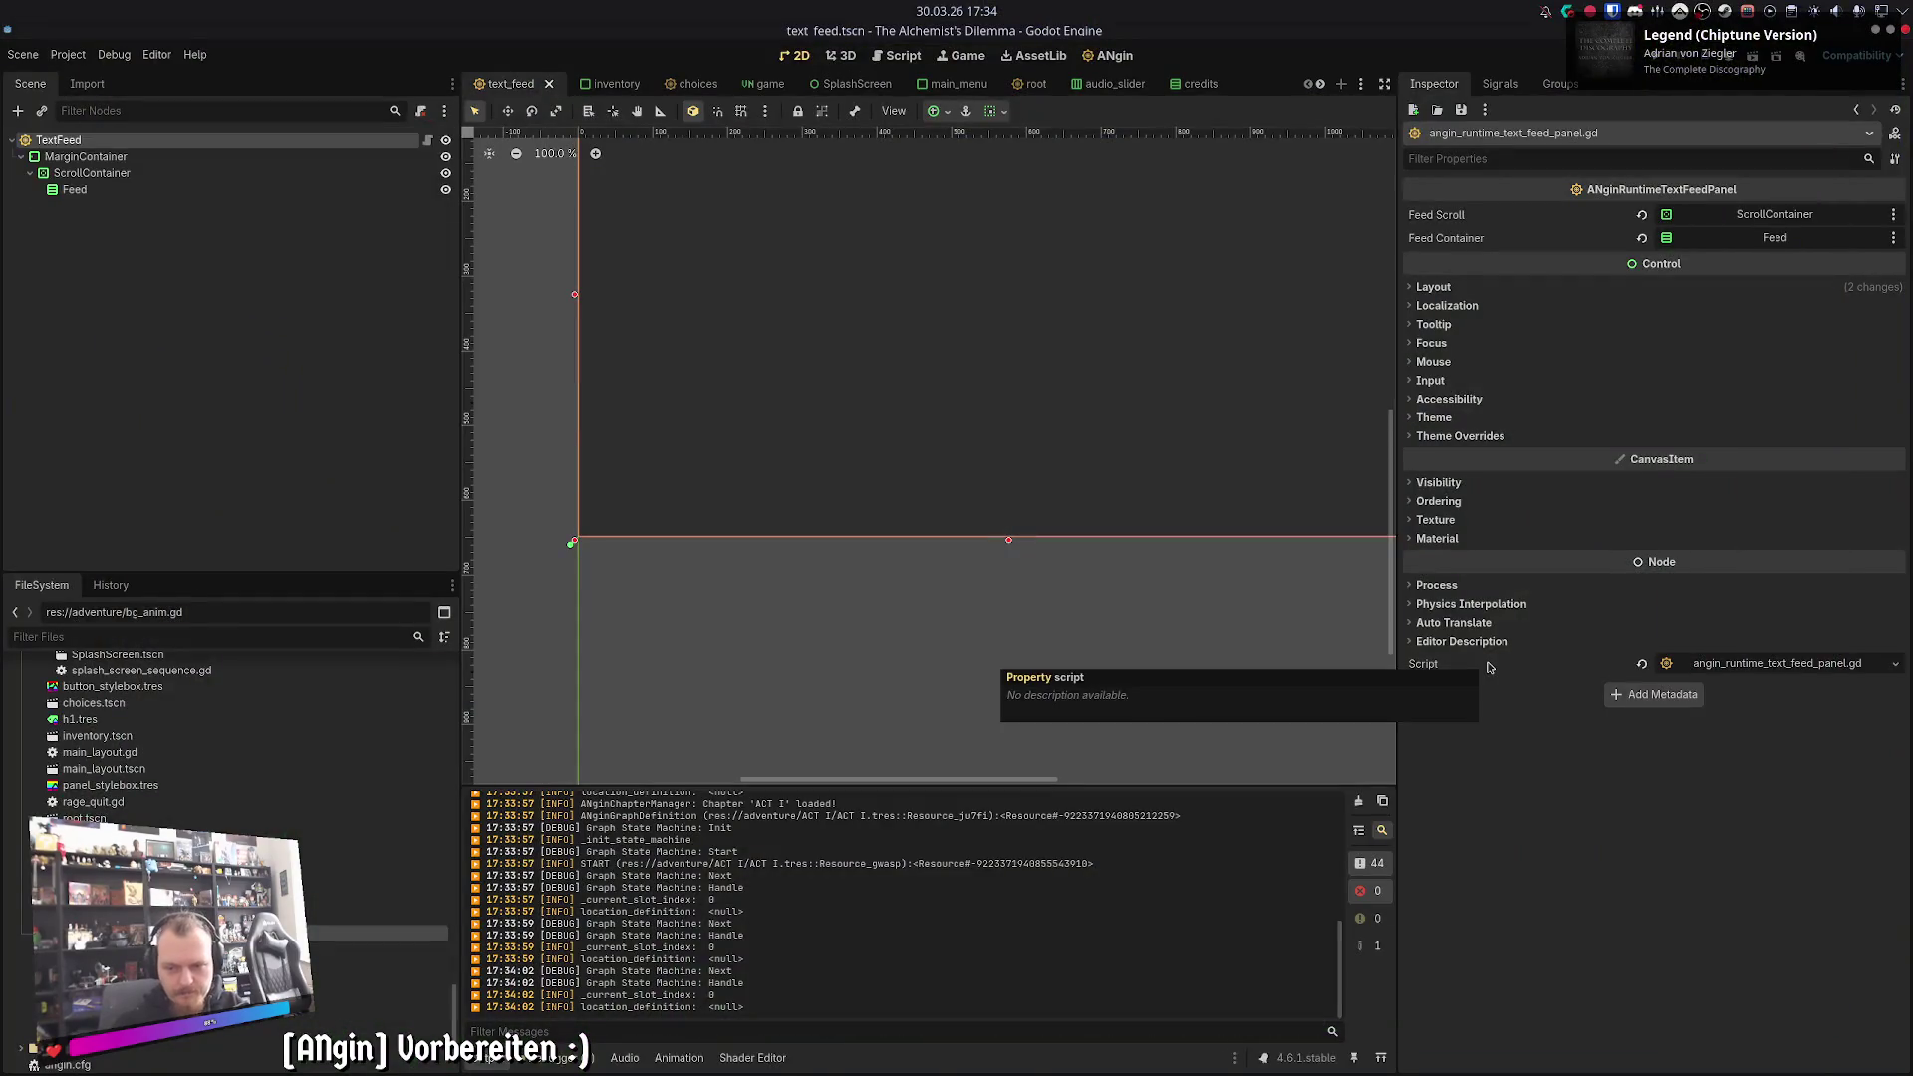
key("alt+Tab")
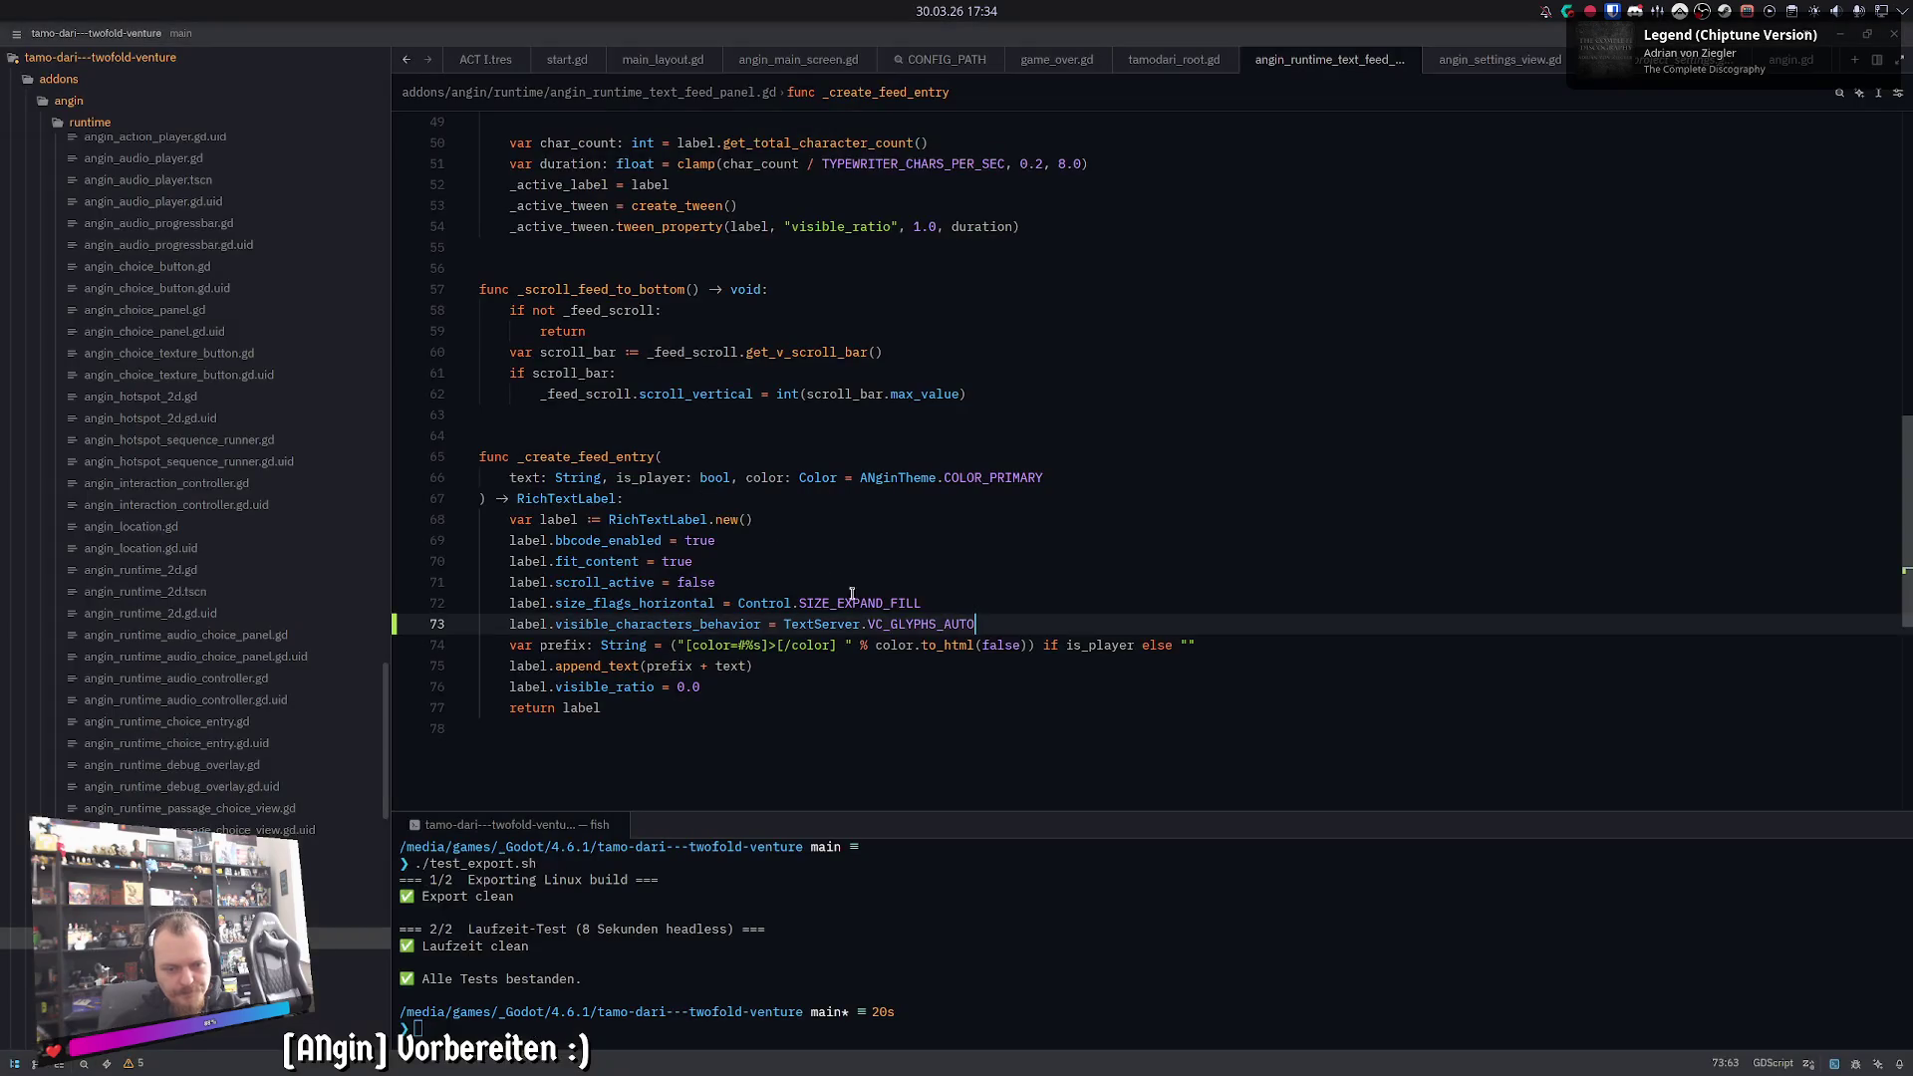
key("alt+Tab")
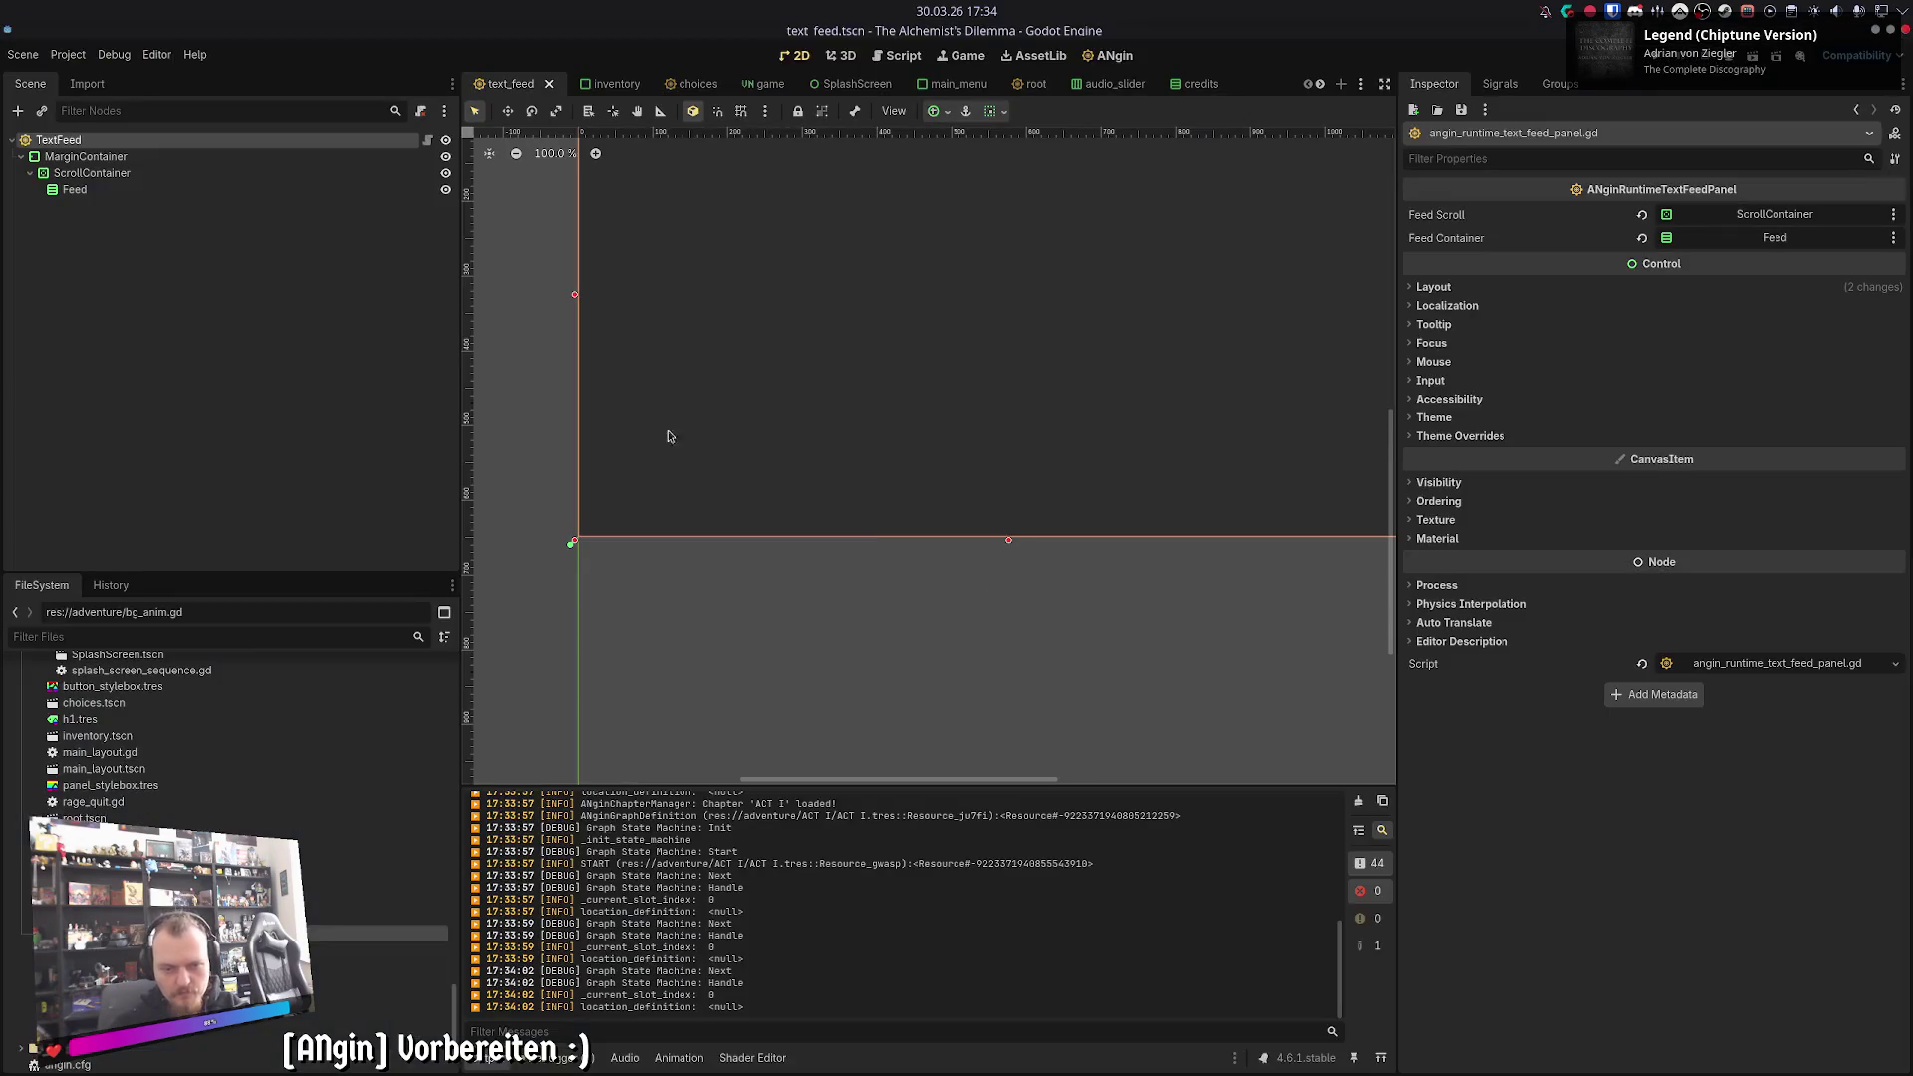
right_click(100, 175)
Step: Add a RichTextLabel child under ScrollContainer and look over its Displayed Text and BiDi properties
left_click(149, 189)
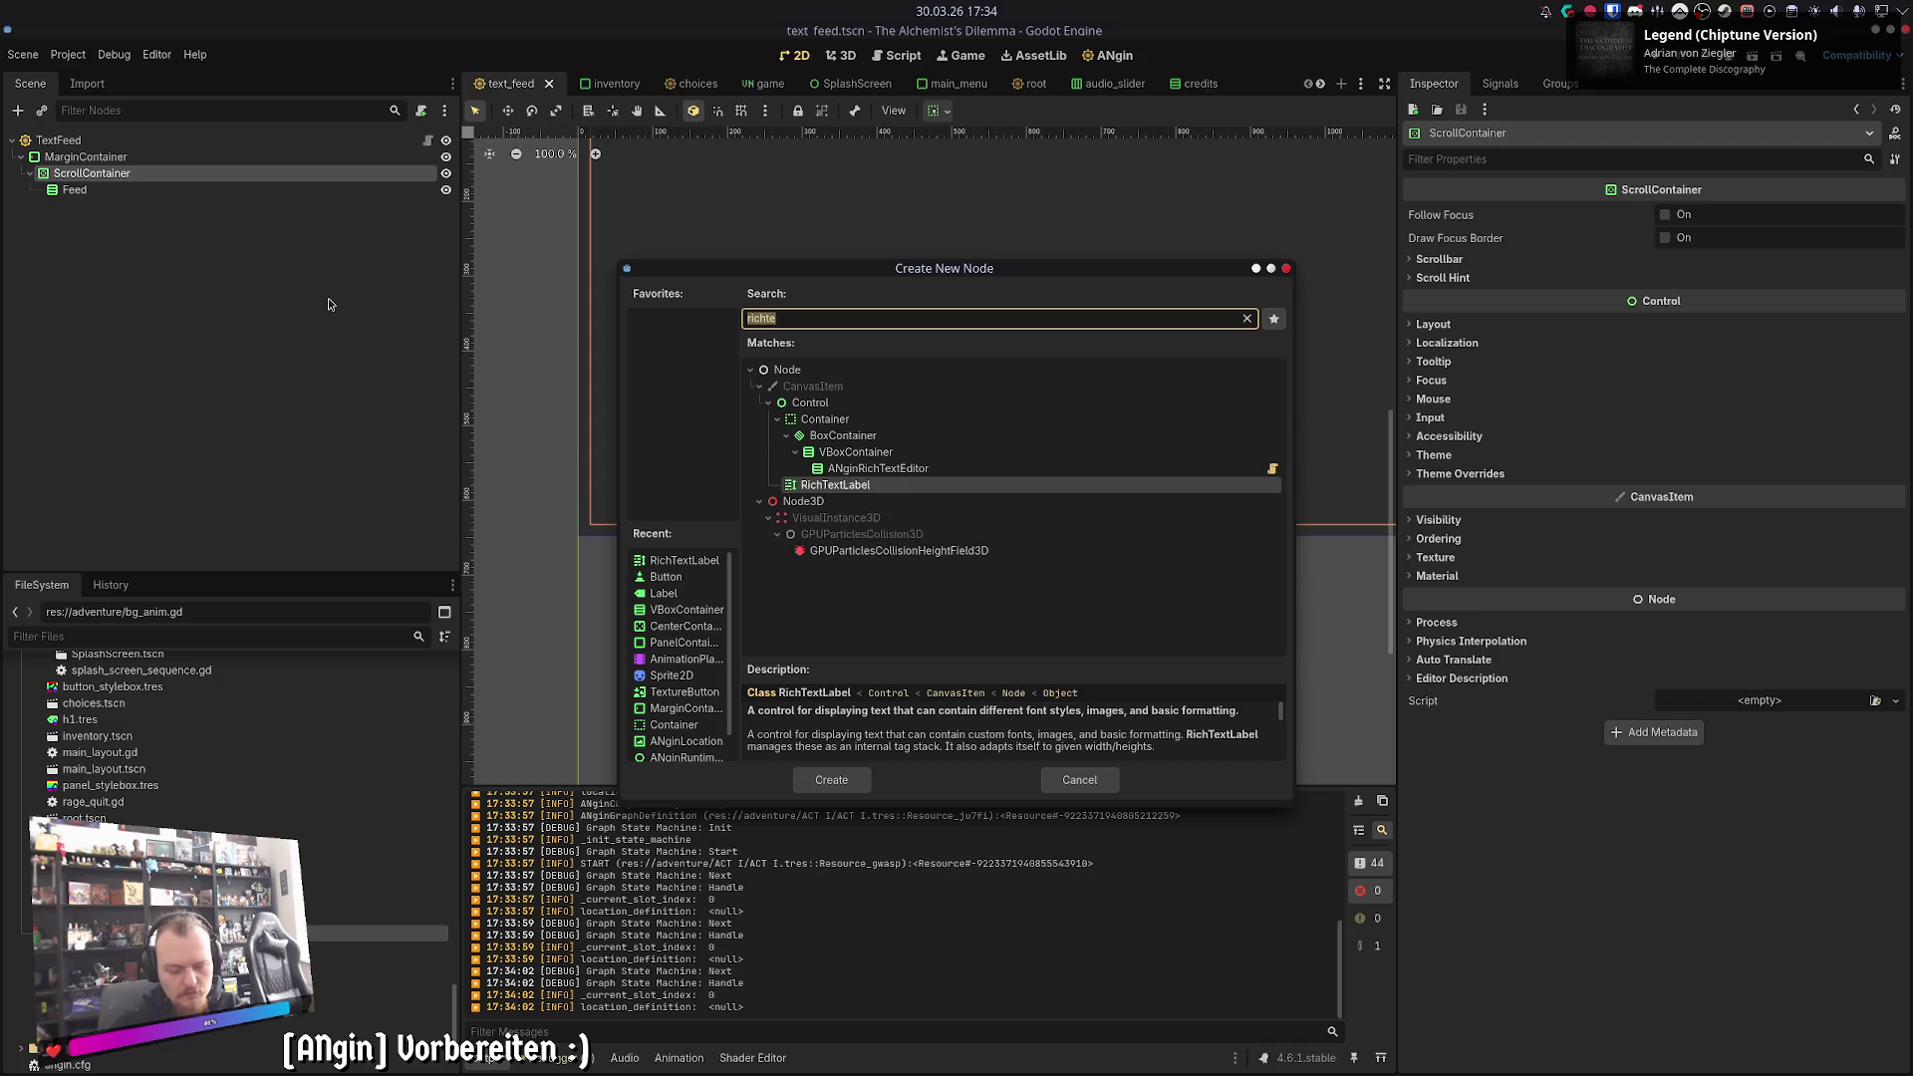
key("Return")
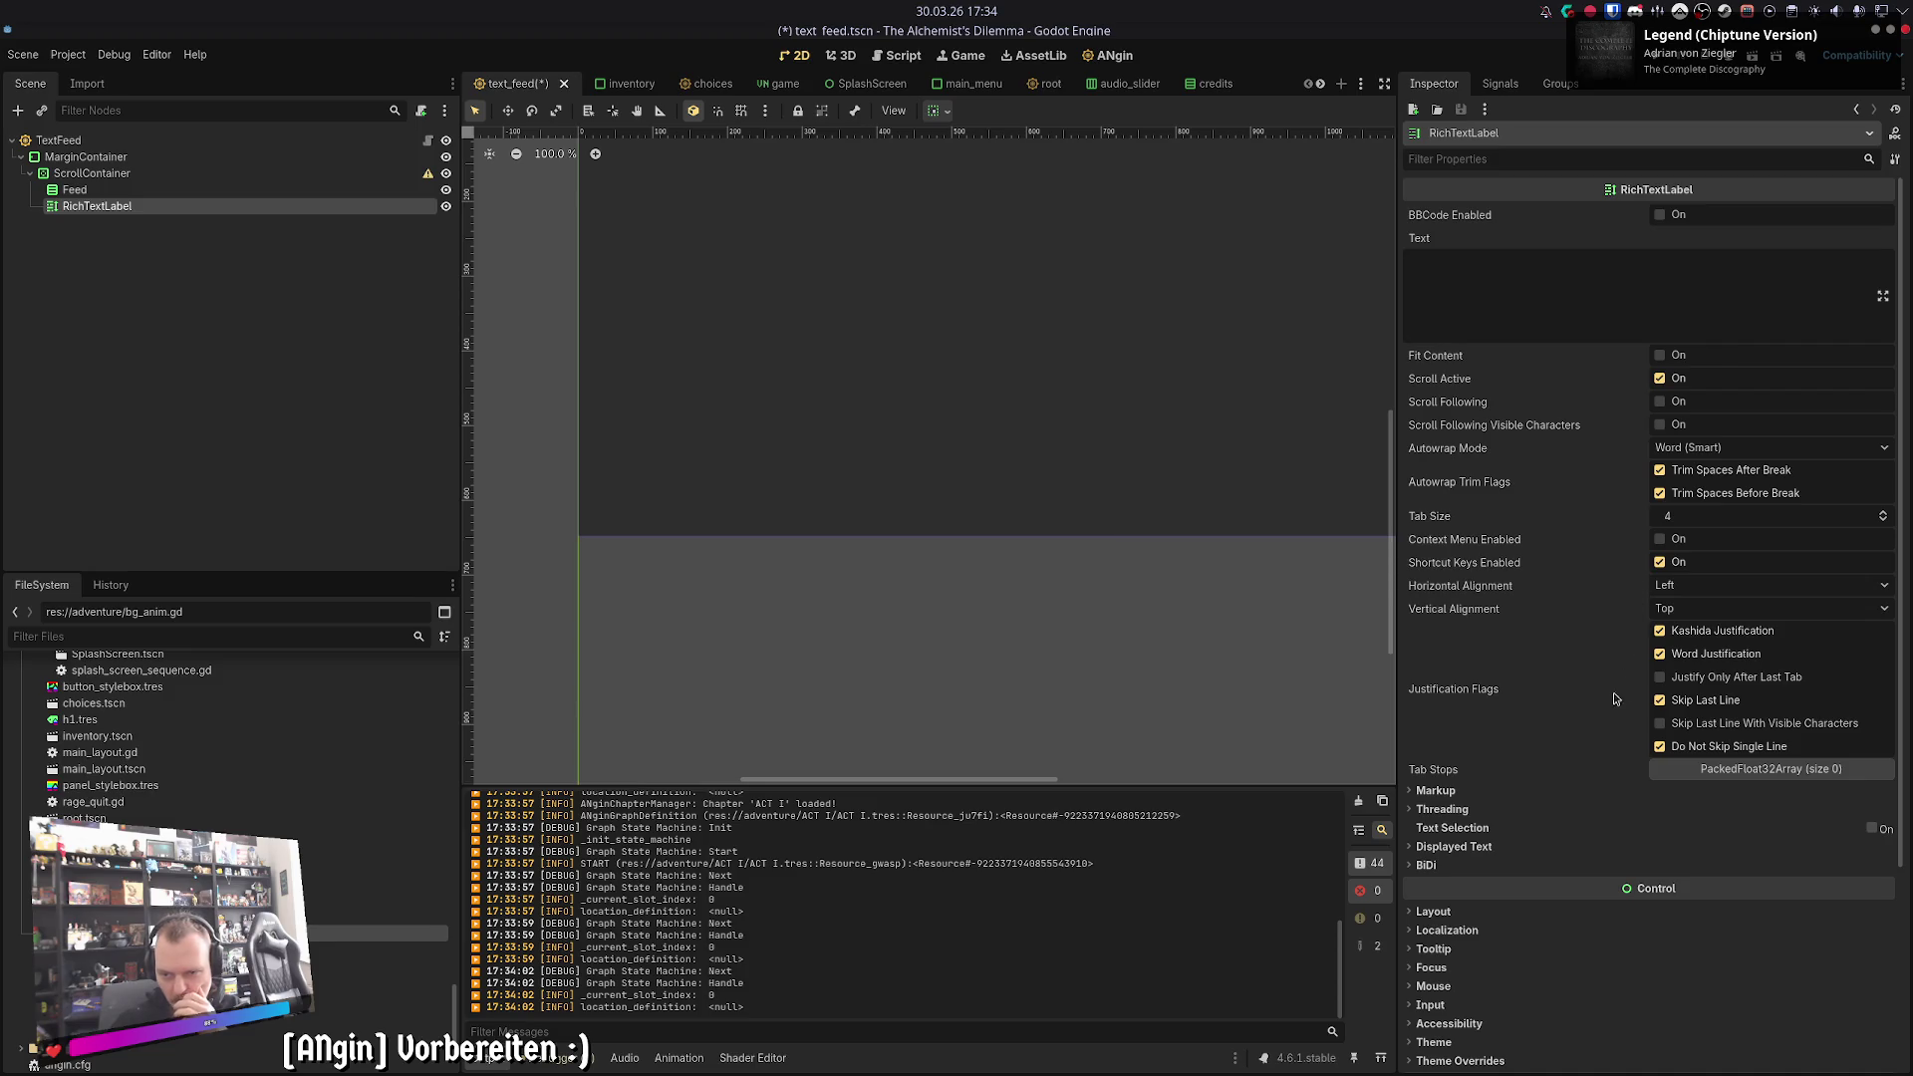
scroll(1594, 712, "down", 3)
left_click(1534, 737)
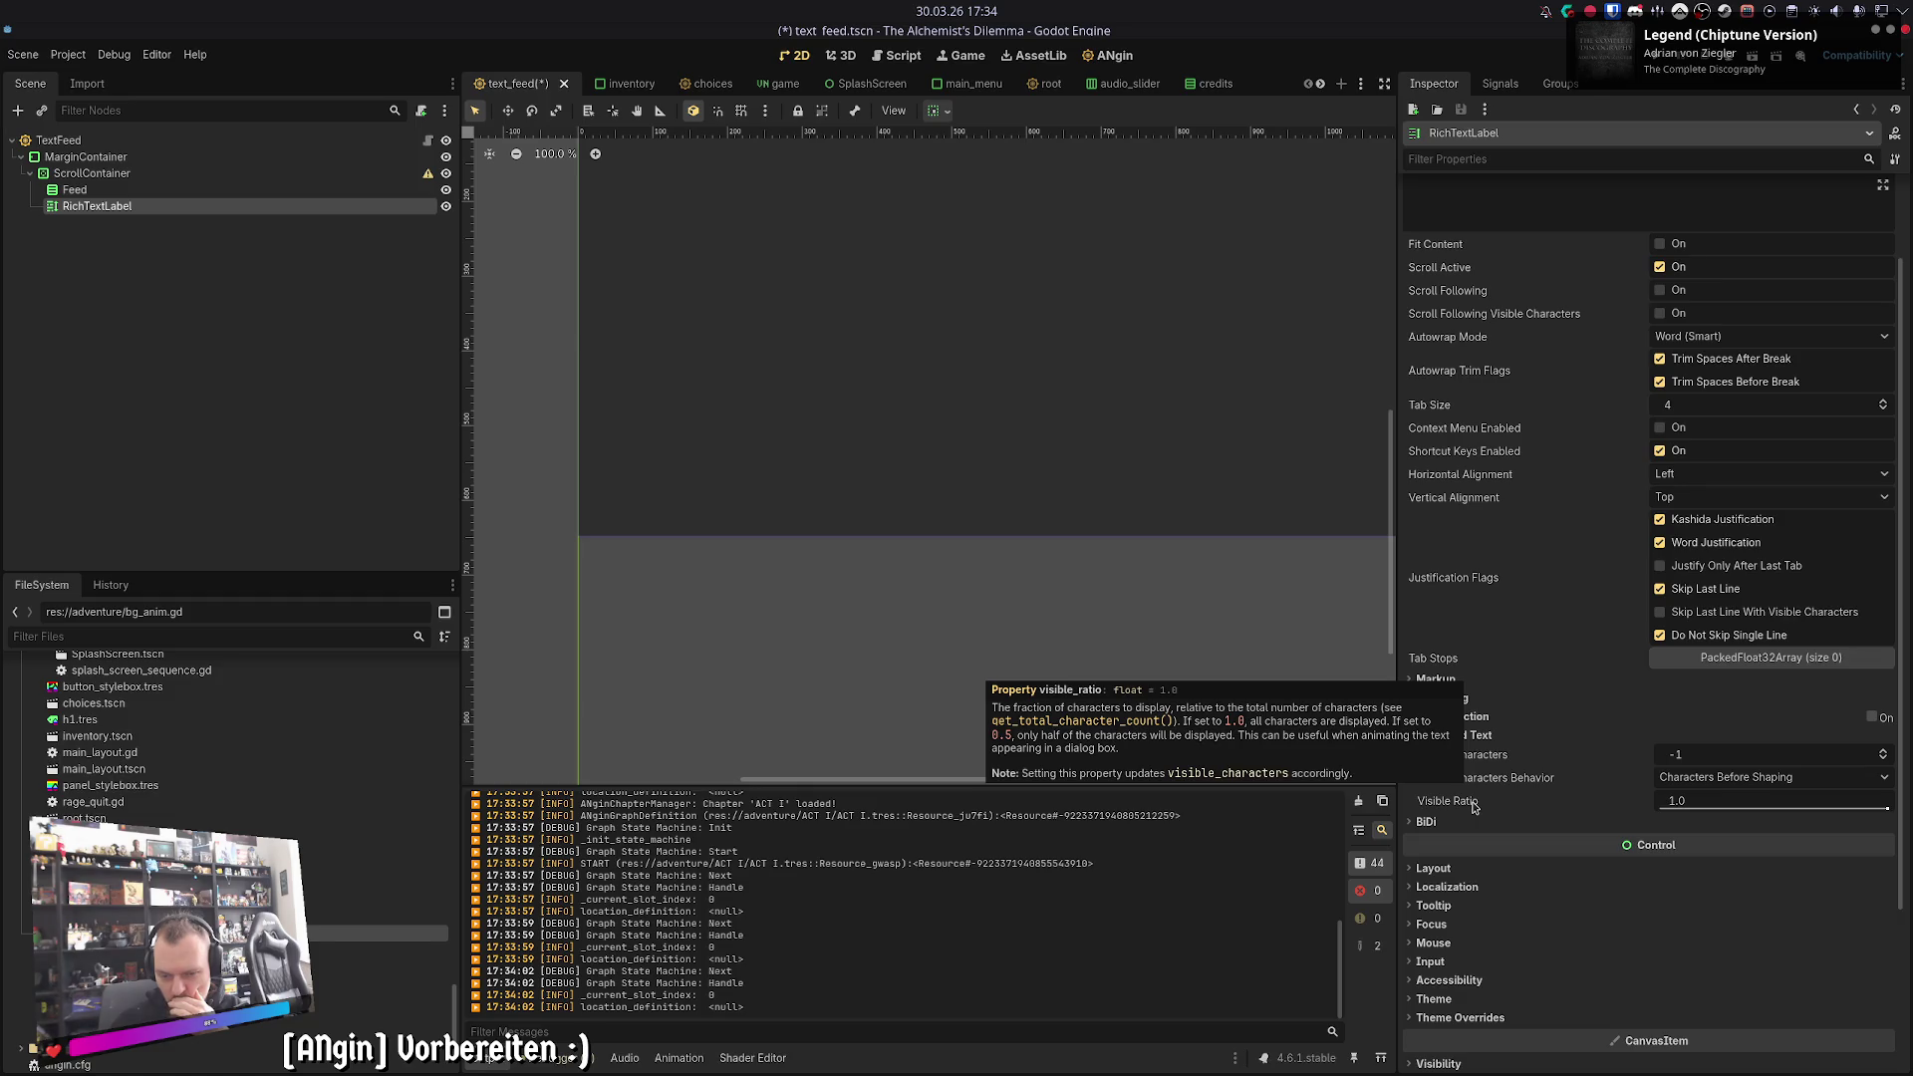
left_click(1470, 821)
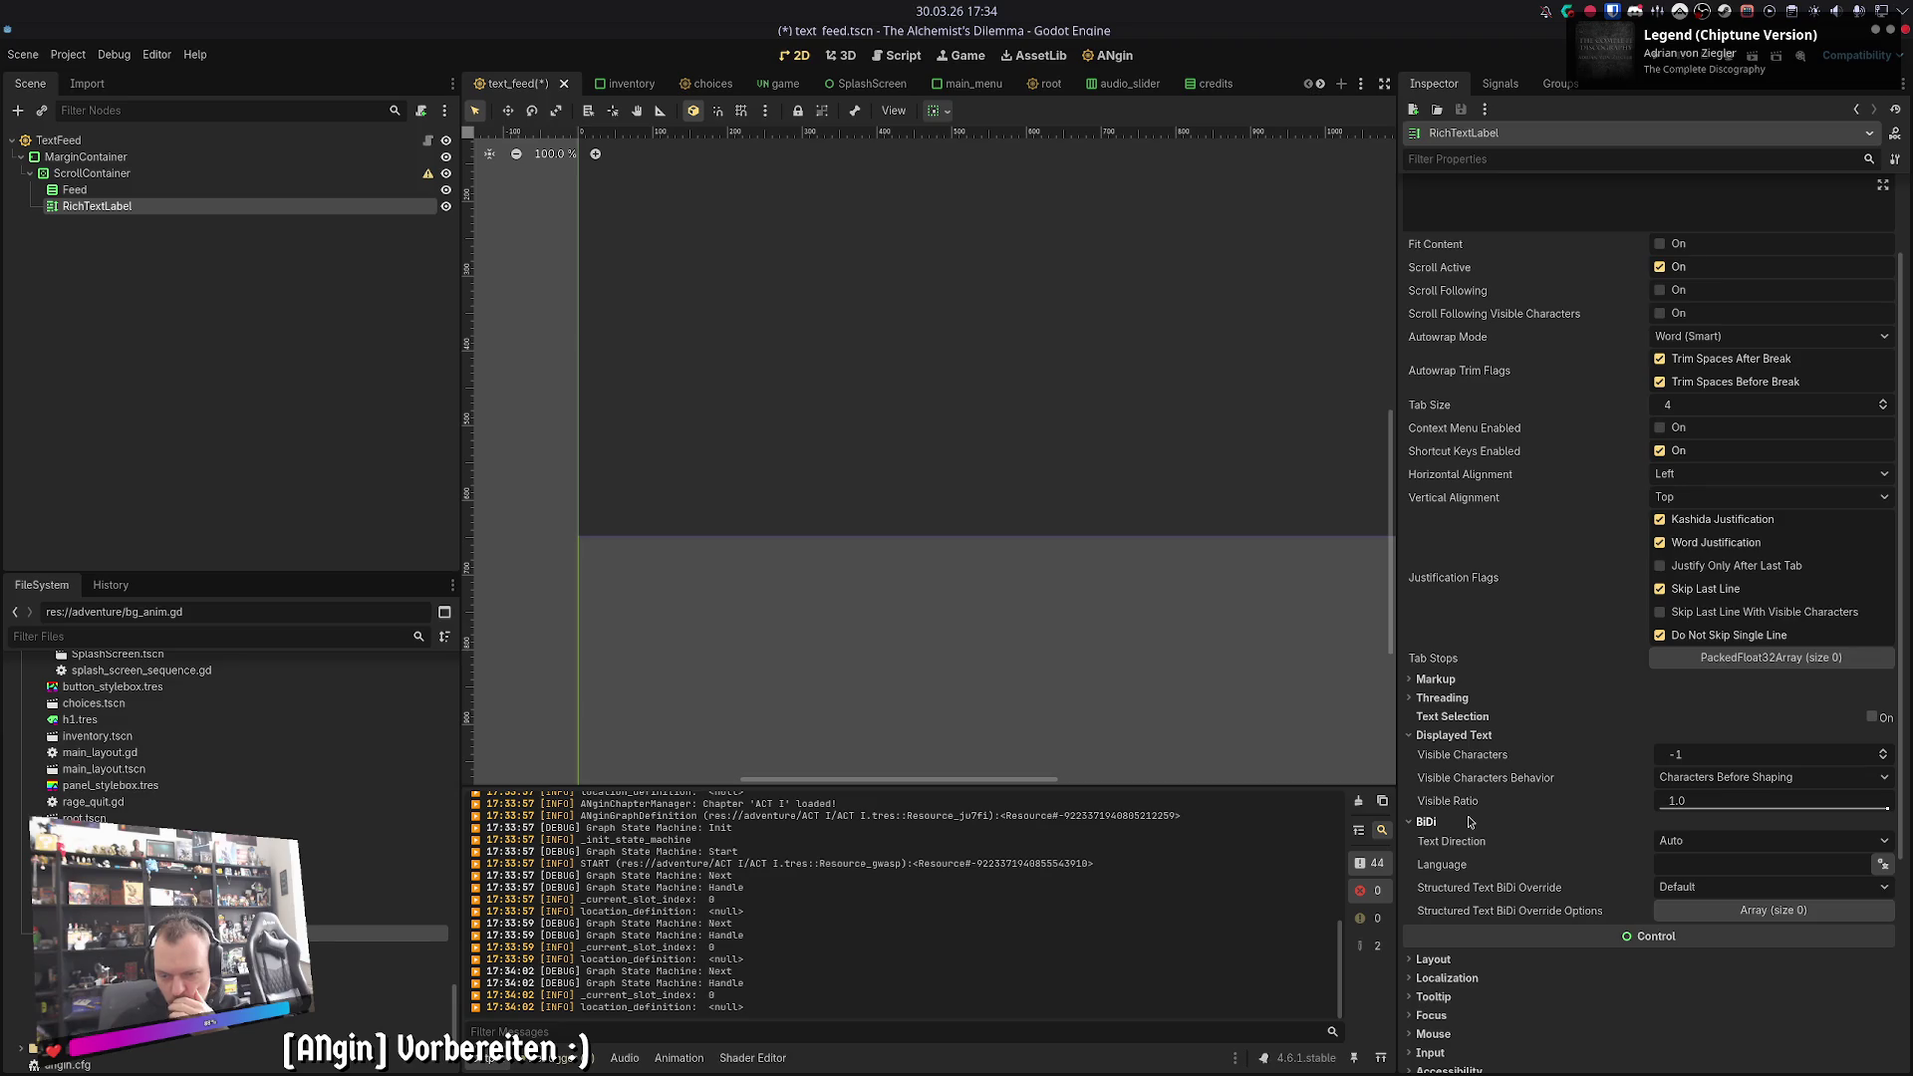
left_click(1469, 823)
Step: Expand and collapse the Theme Overrides, Localization and Layout property groups to review them
scroll(1469, 823, "down", 2)
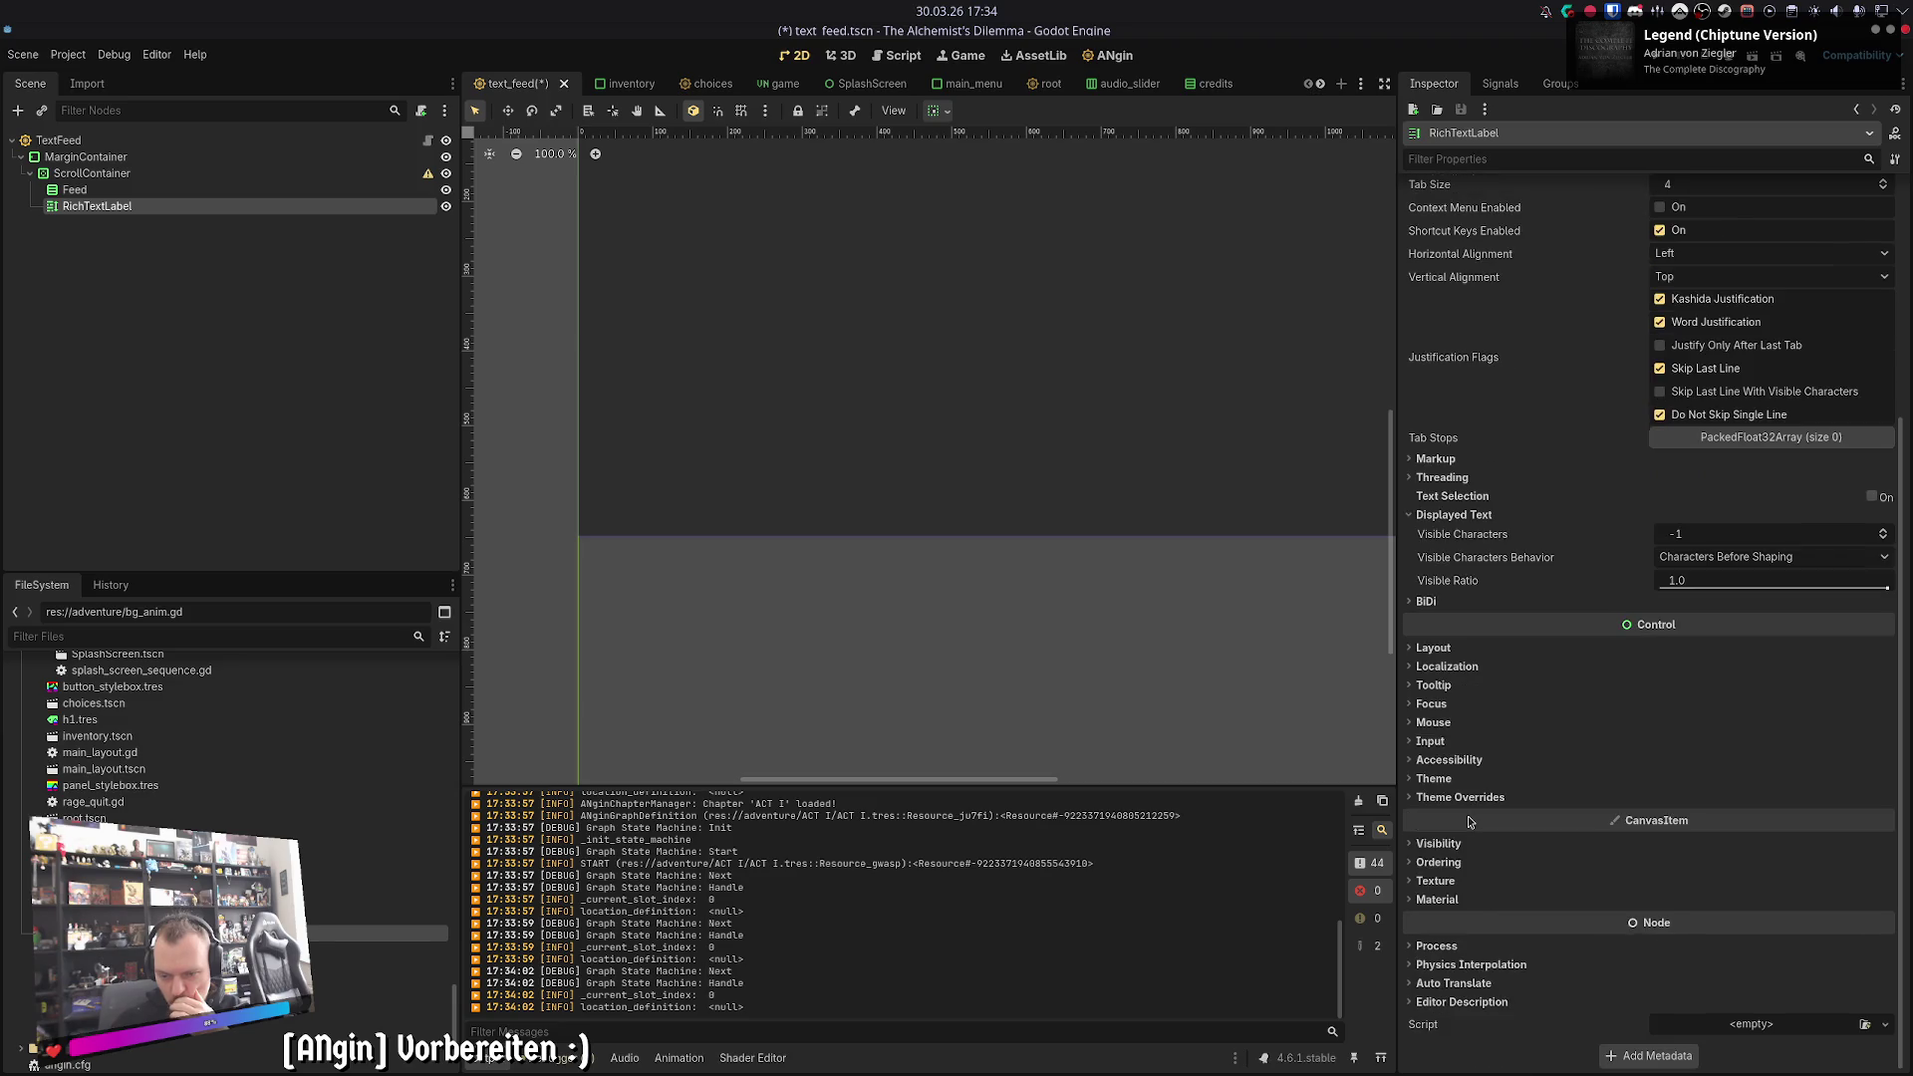
left_click(1467, 798)
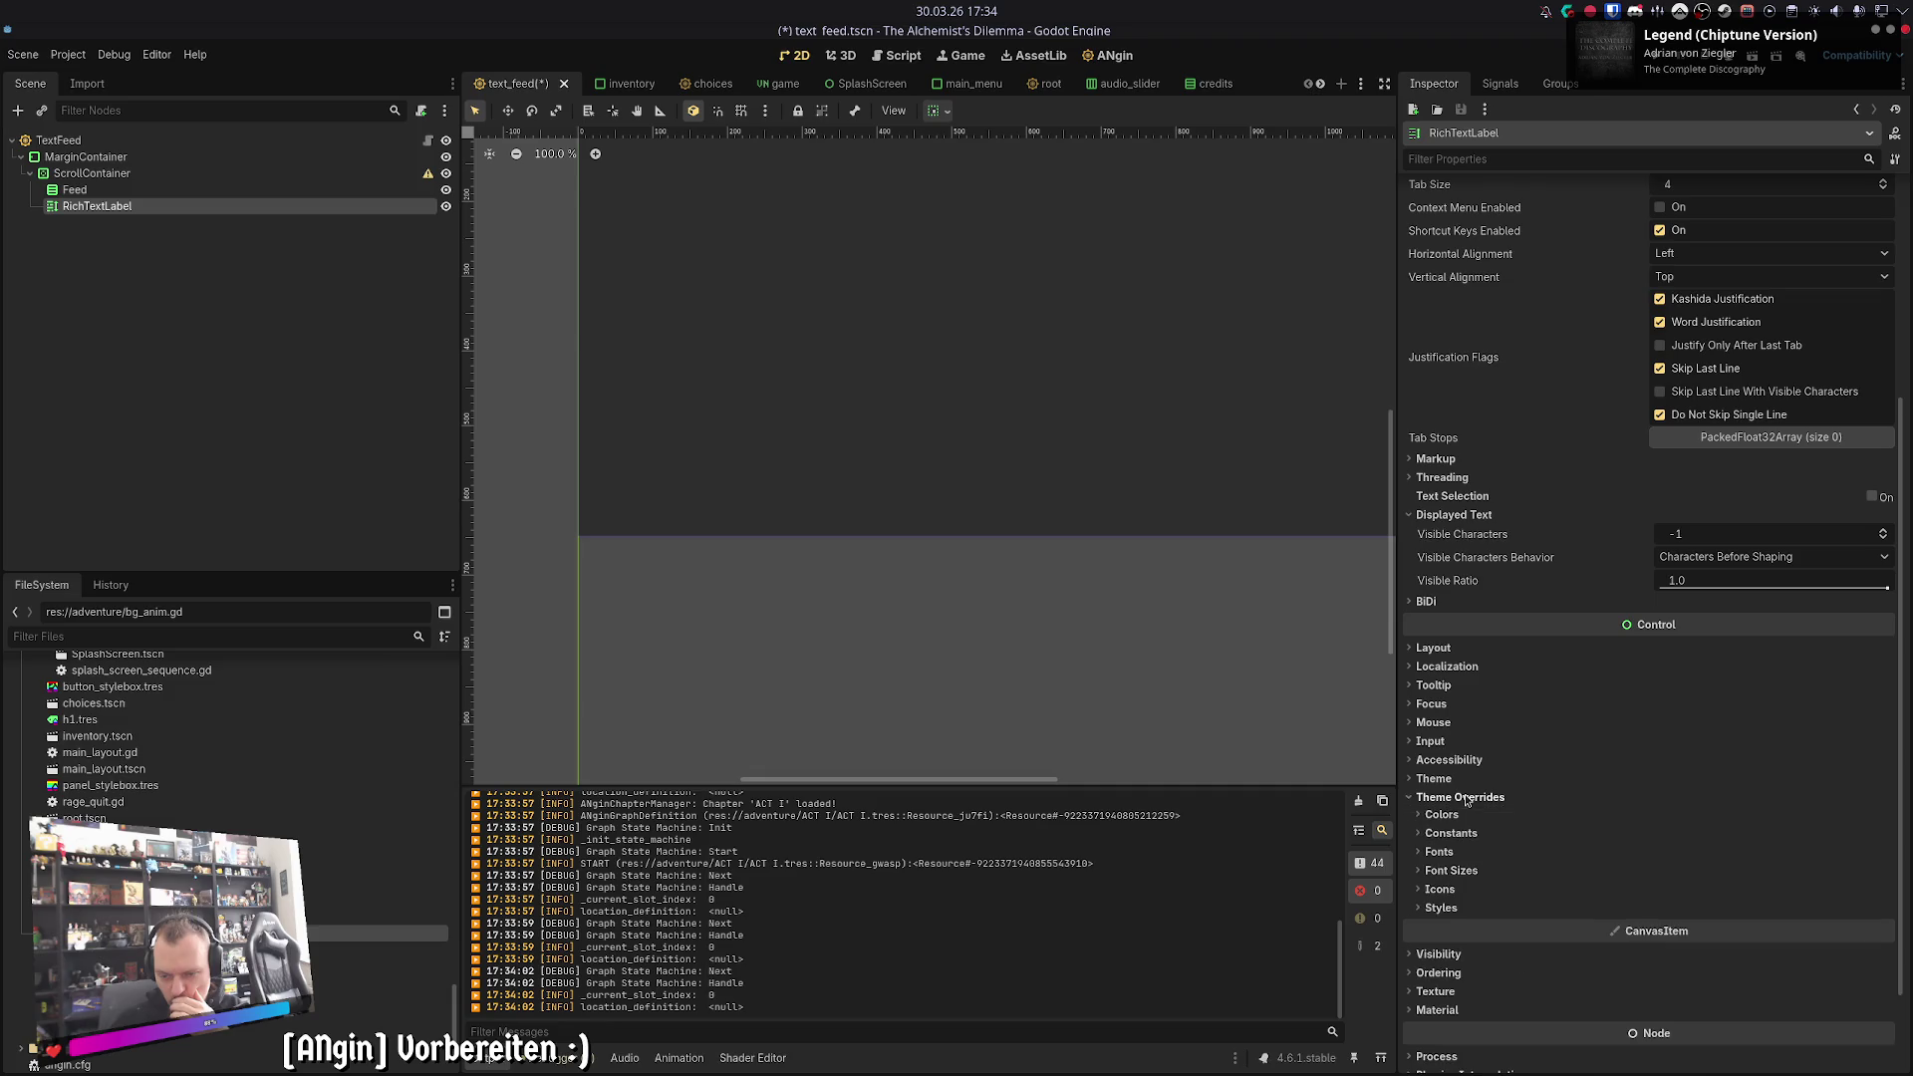
left_click(1460, 833)
scroll(1465, 829, "down", 2)
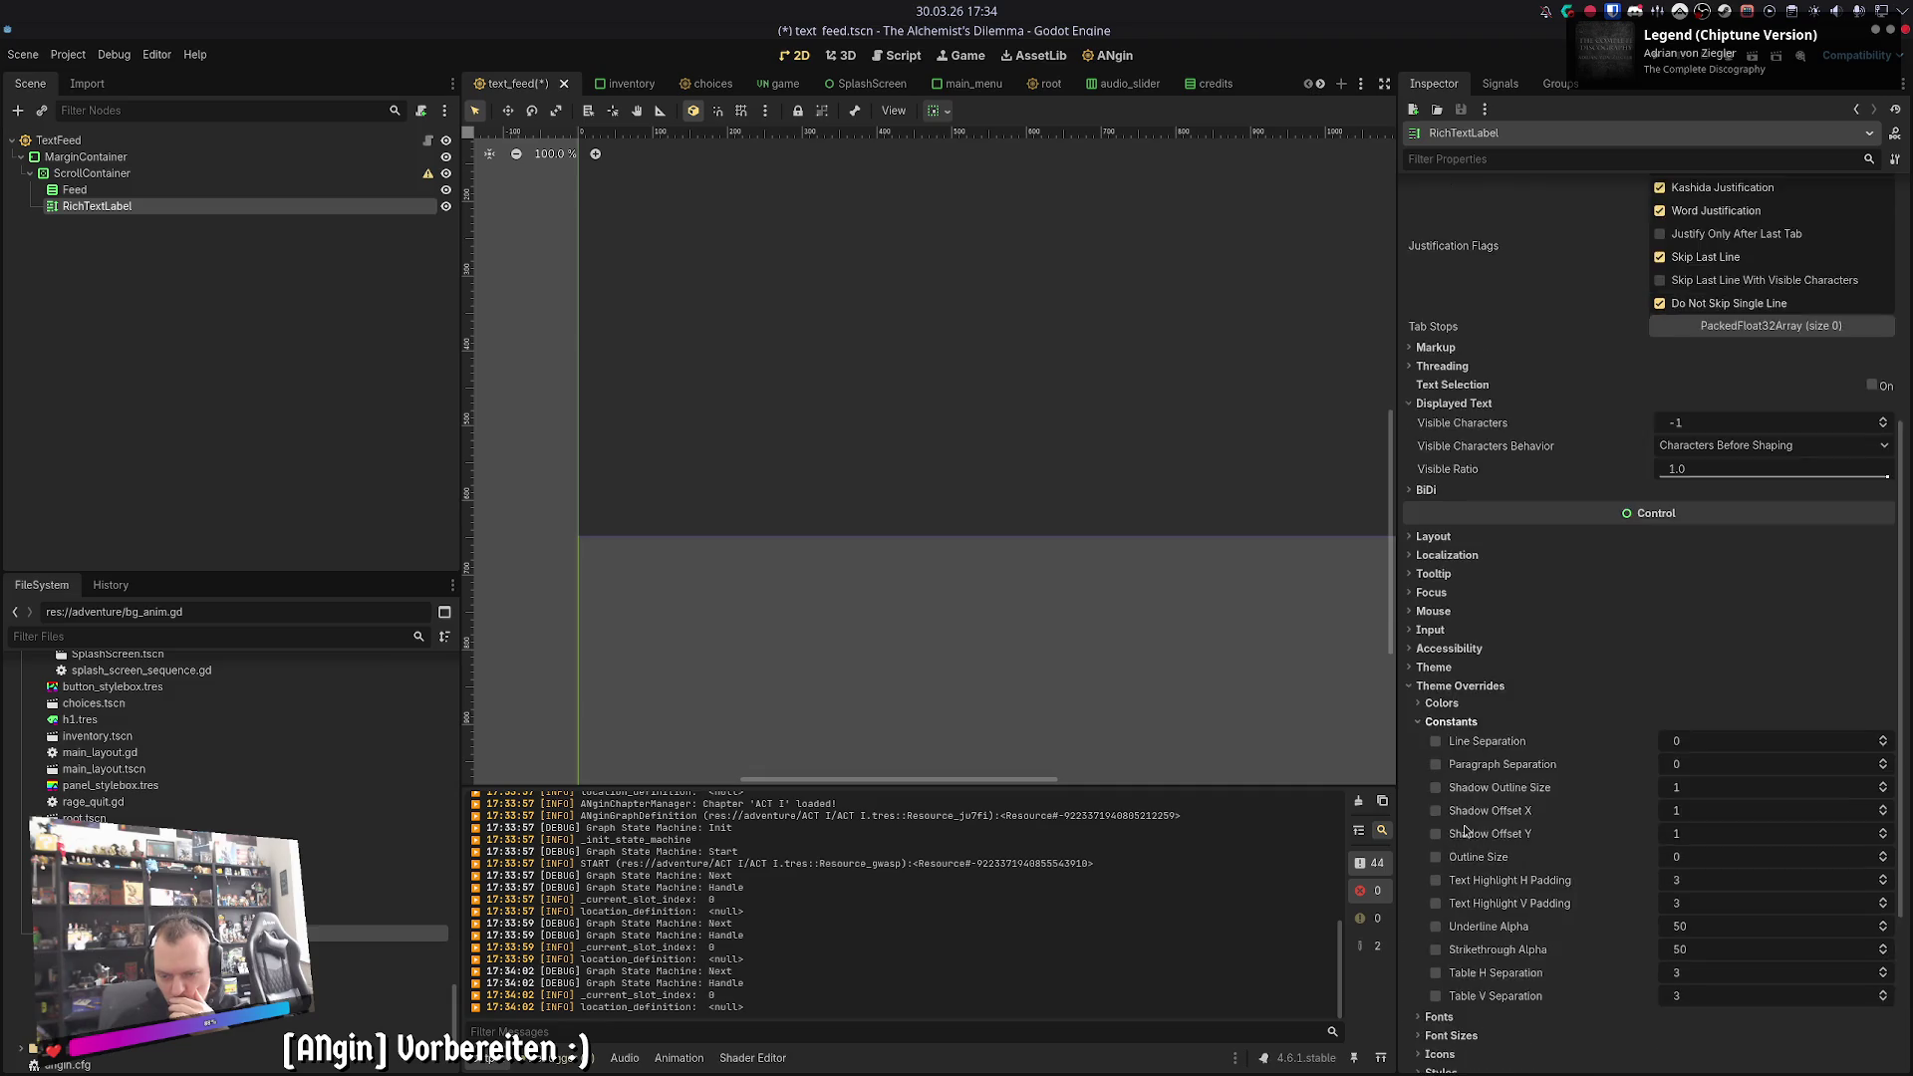
left_click(1463, 612)
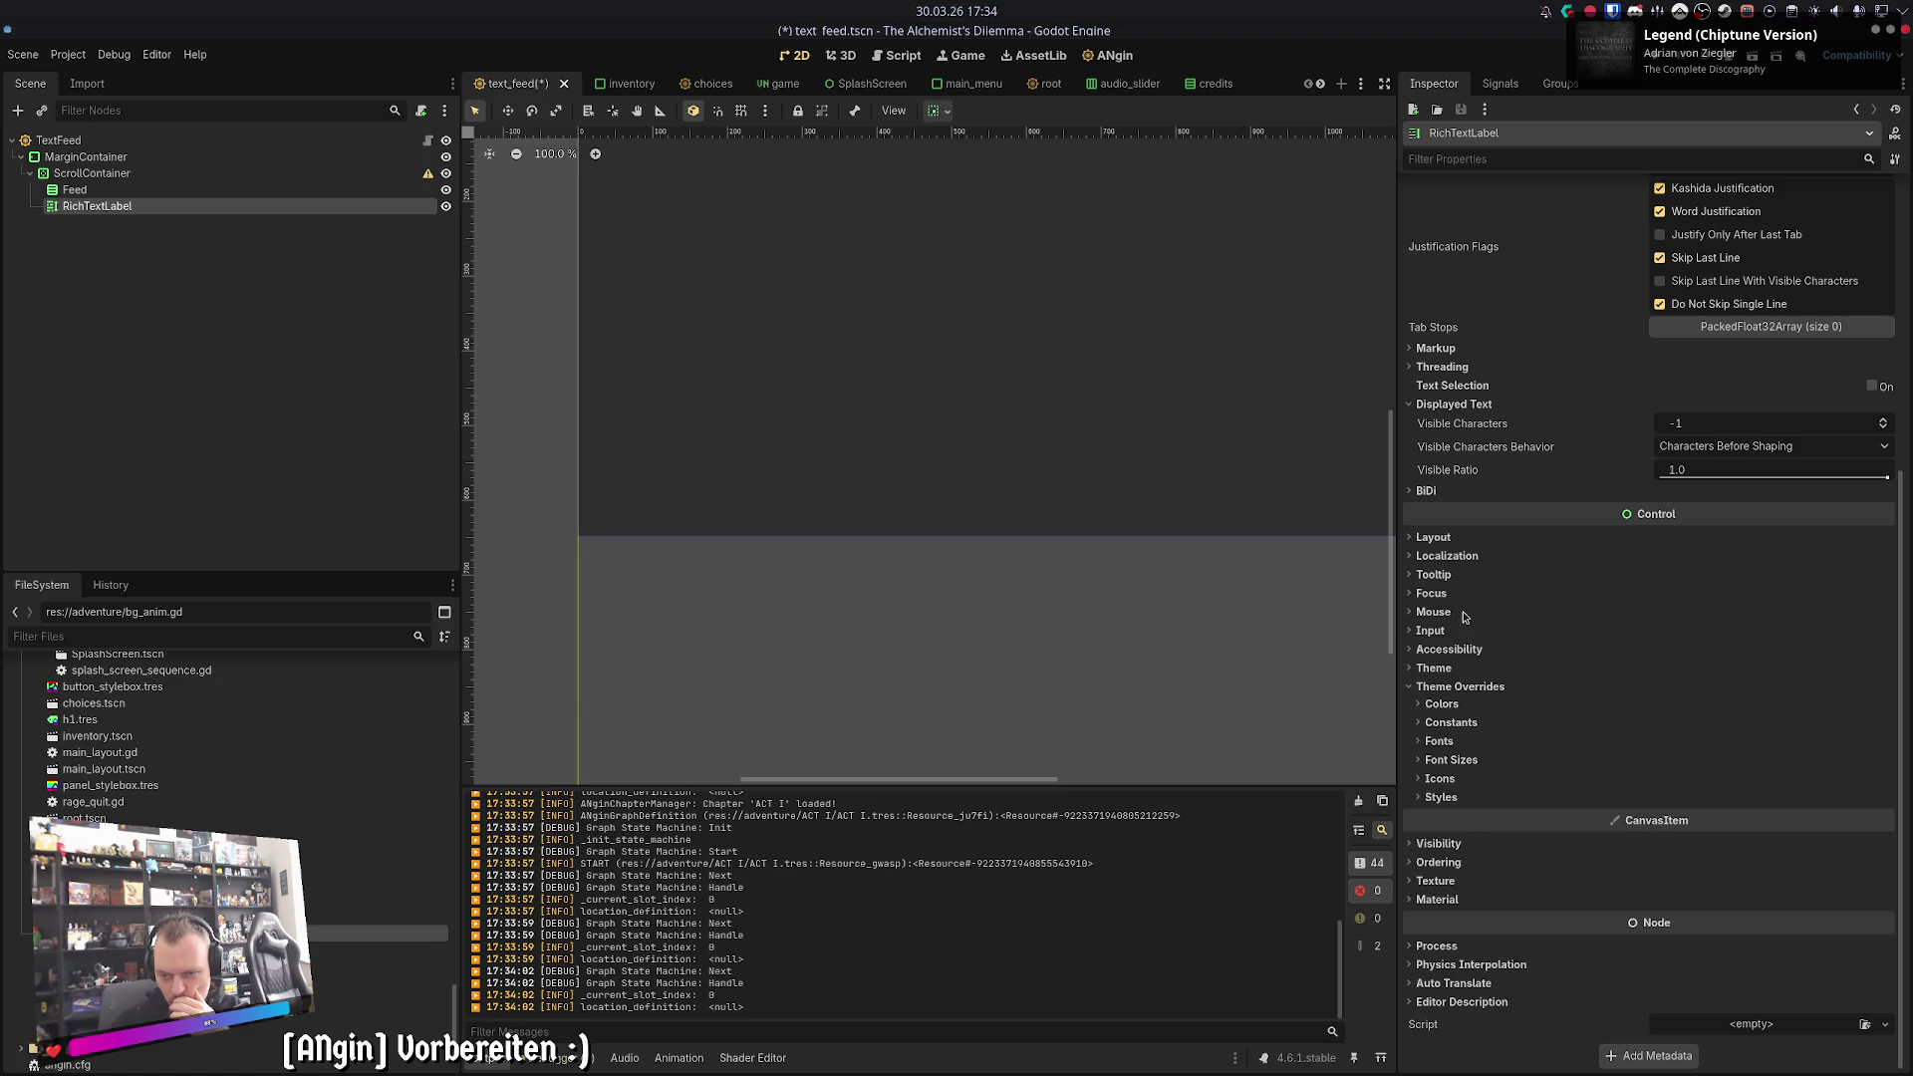
left_click(1434, 574)
left_click(1434, 574)
left_click(1445, 556)
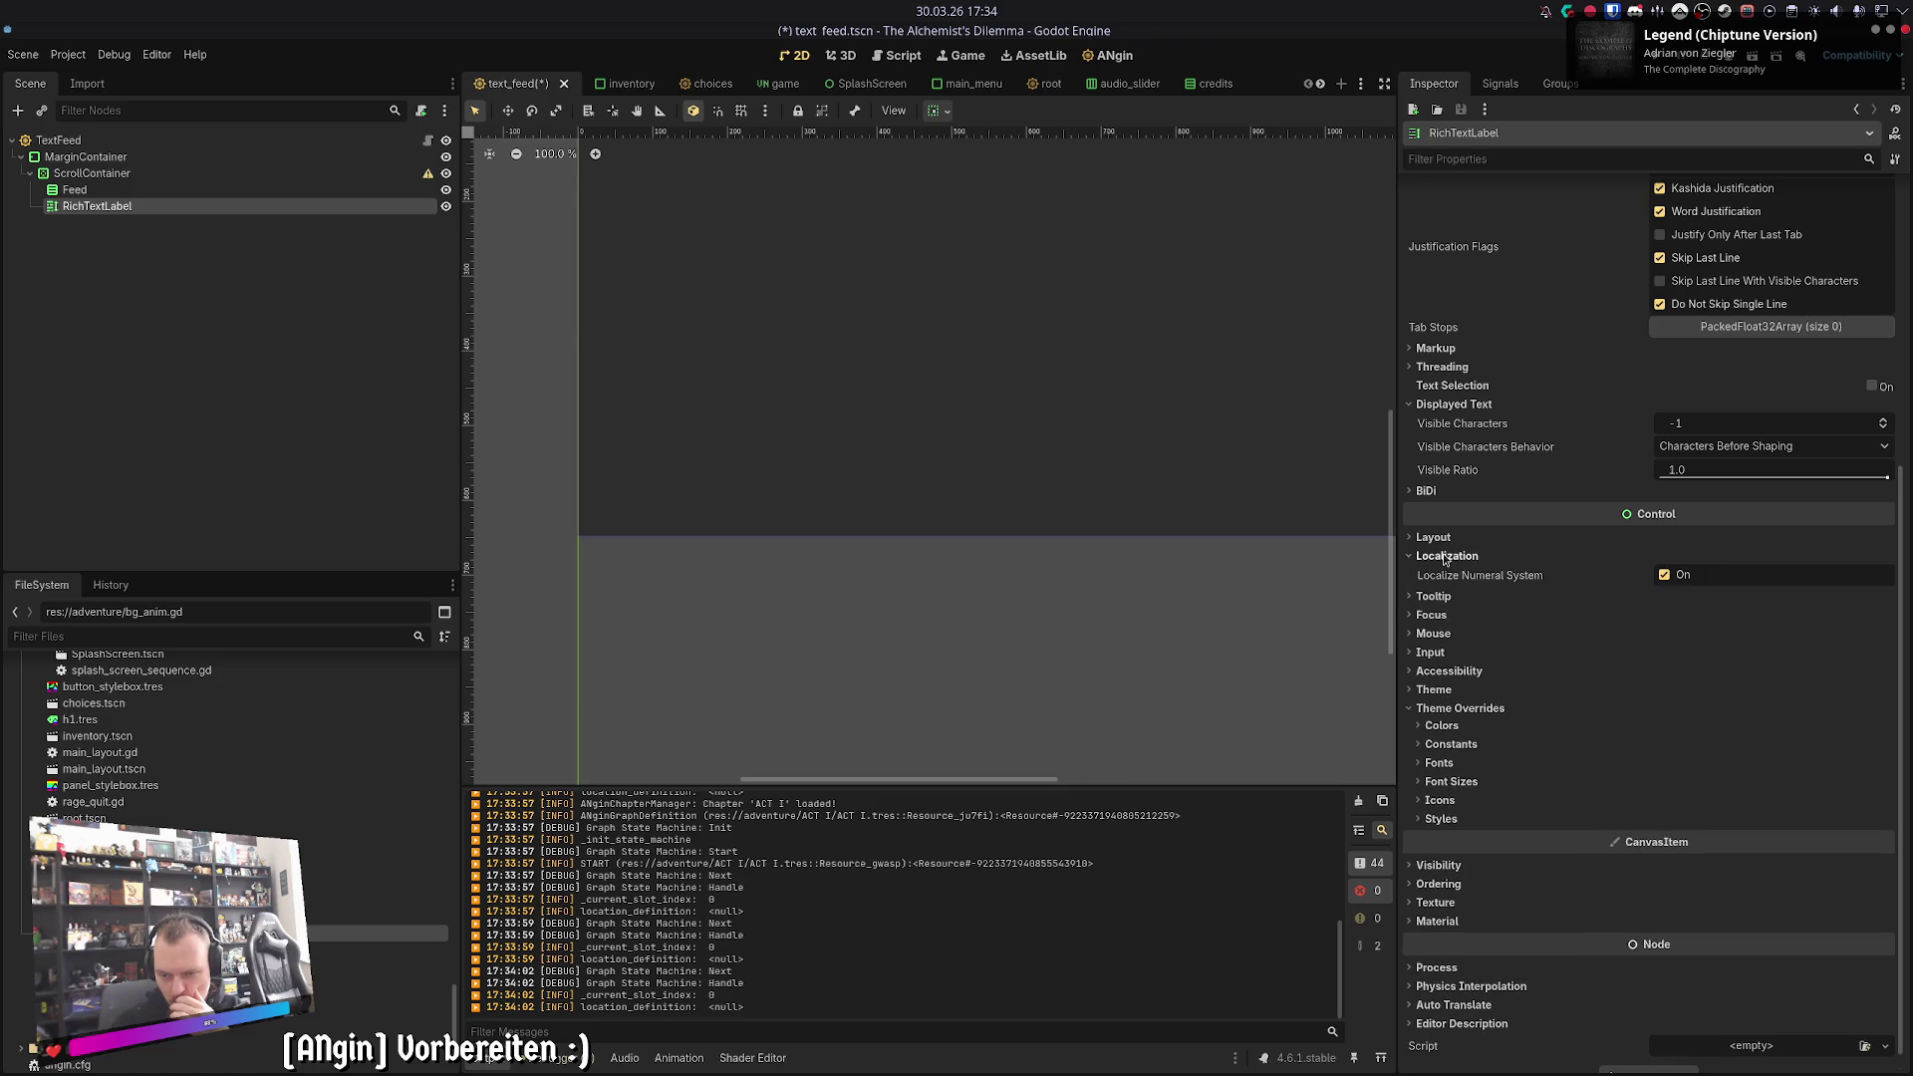
left_click(1444, 556)
left_click(1445, 538)
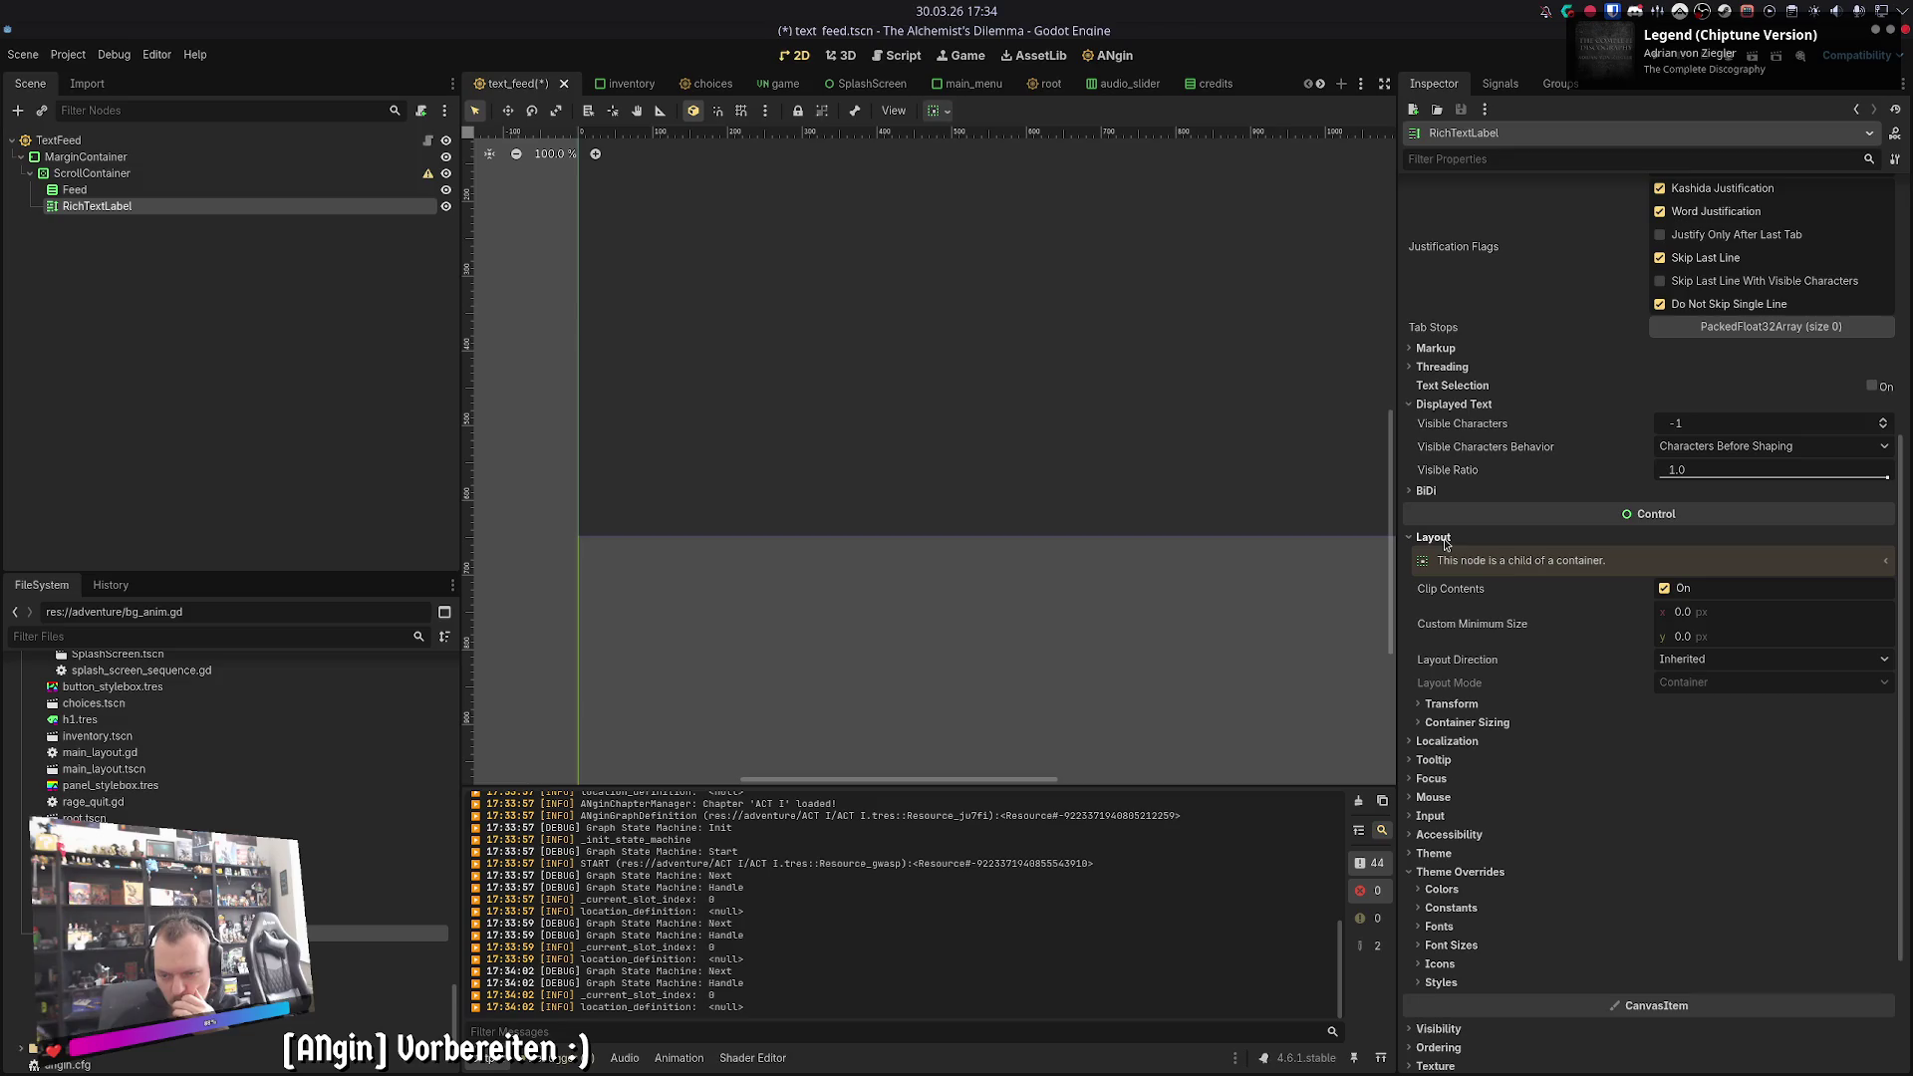
left_click(1446, 538)
Step: Enter placeholder text 'dwadawdwadwawda' in the label's Text property
scroll(1090, 598, "down", 5)
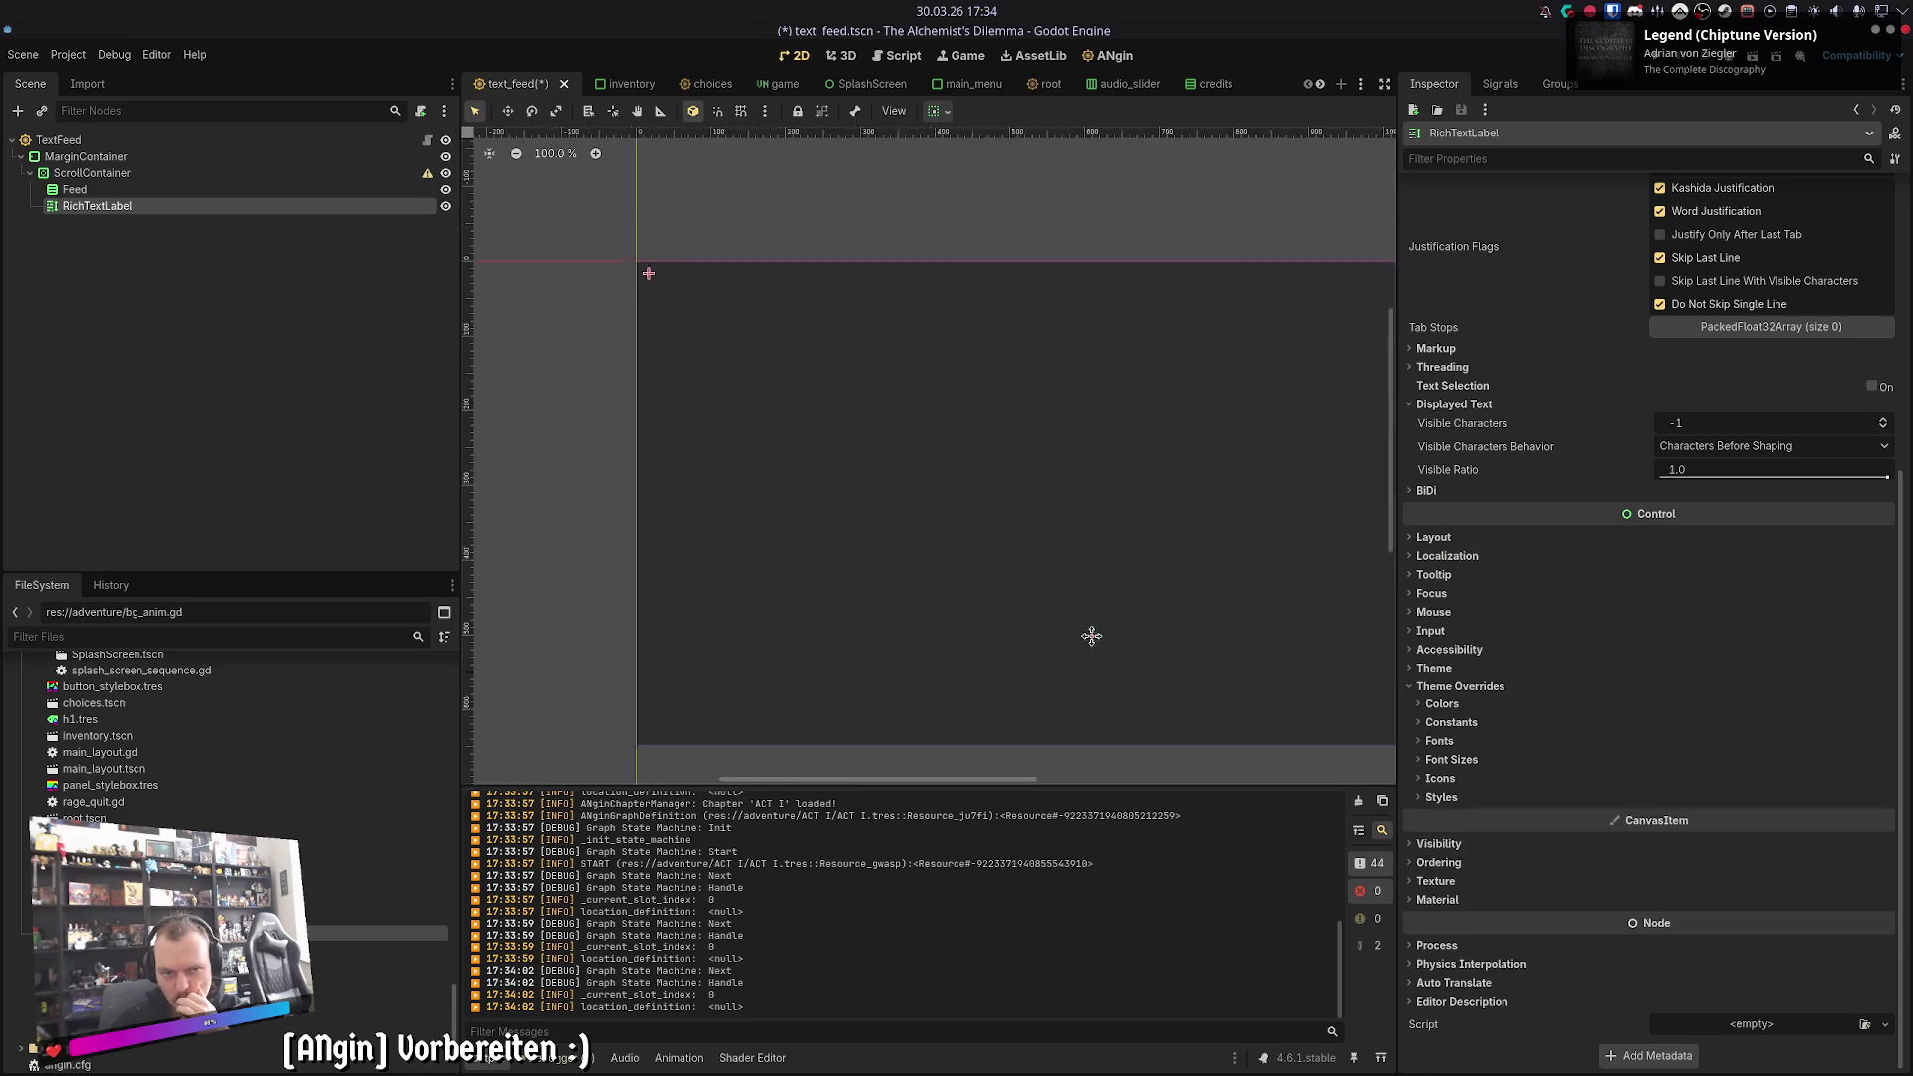
scroll(1497, 301, "up", 5)
left_click(1497, 301)
type("dwadawdwadwawda")
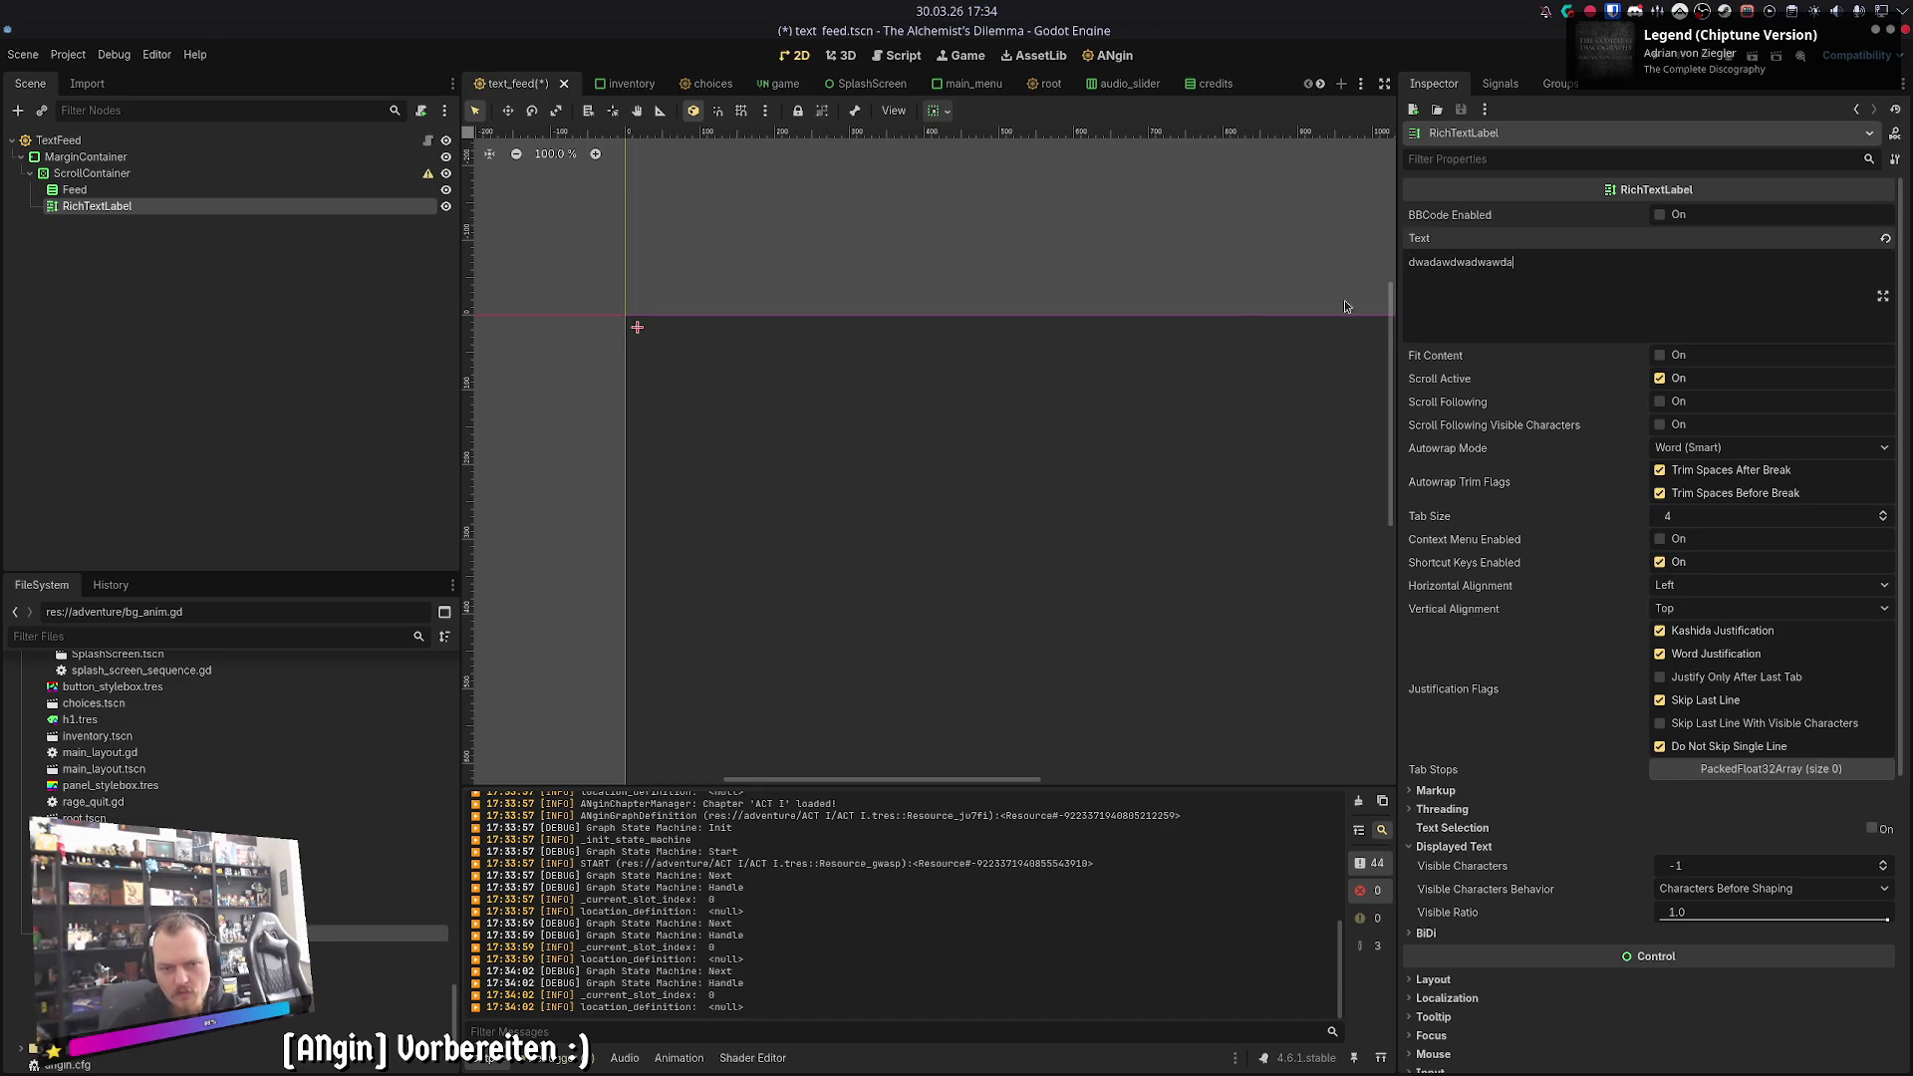
Step: Apply an anchor preset, turn on Fit Content, and append 'dwadwad' to the label text
left_click(946, 112)
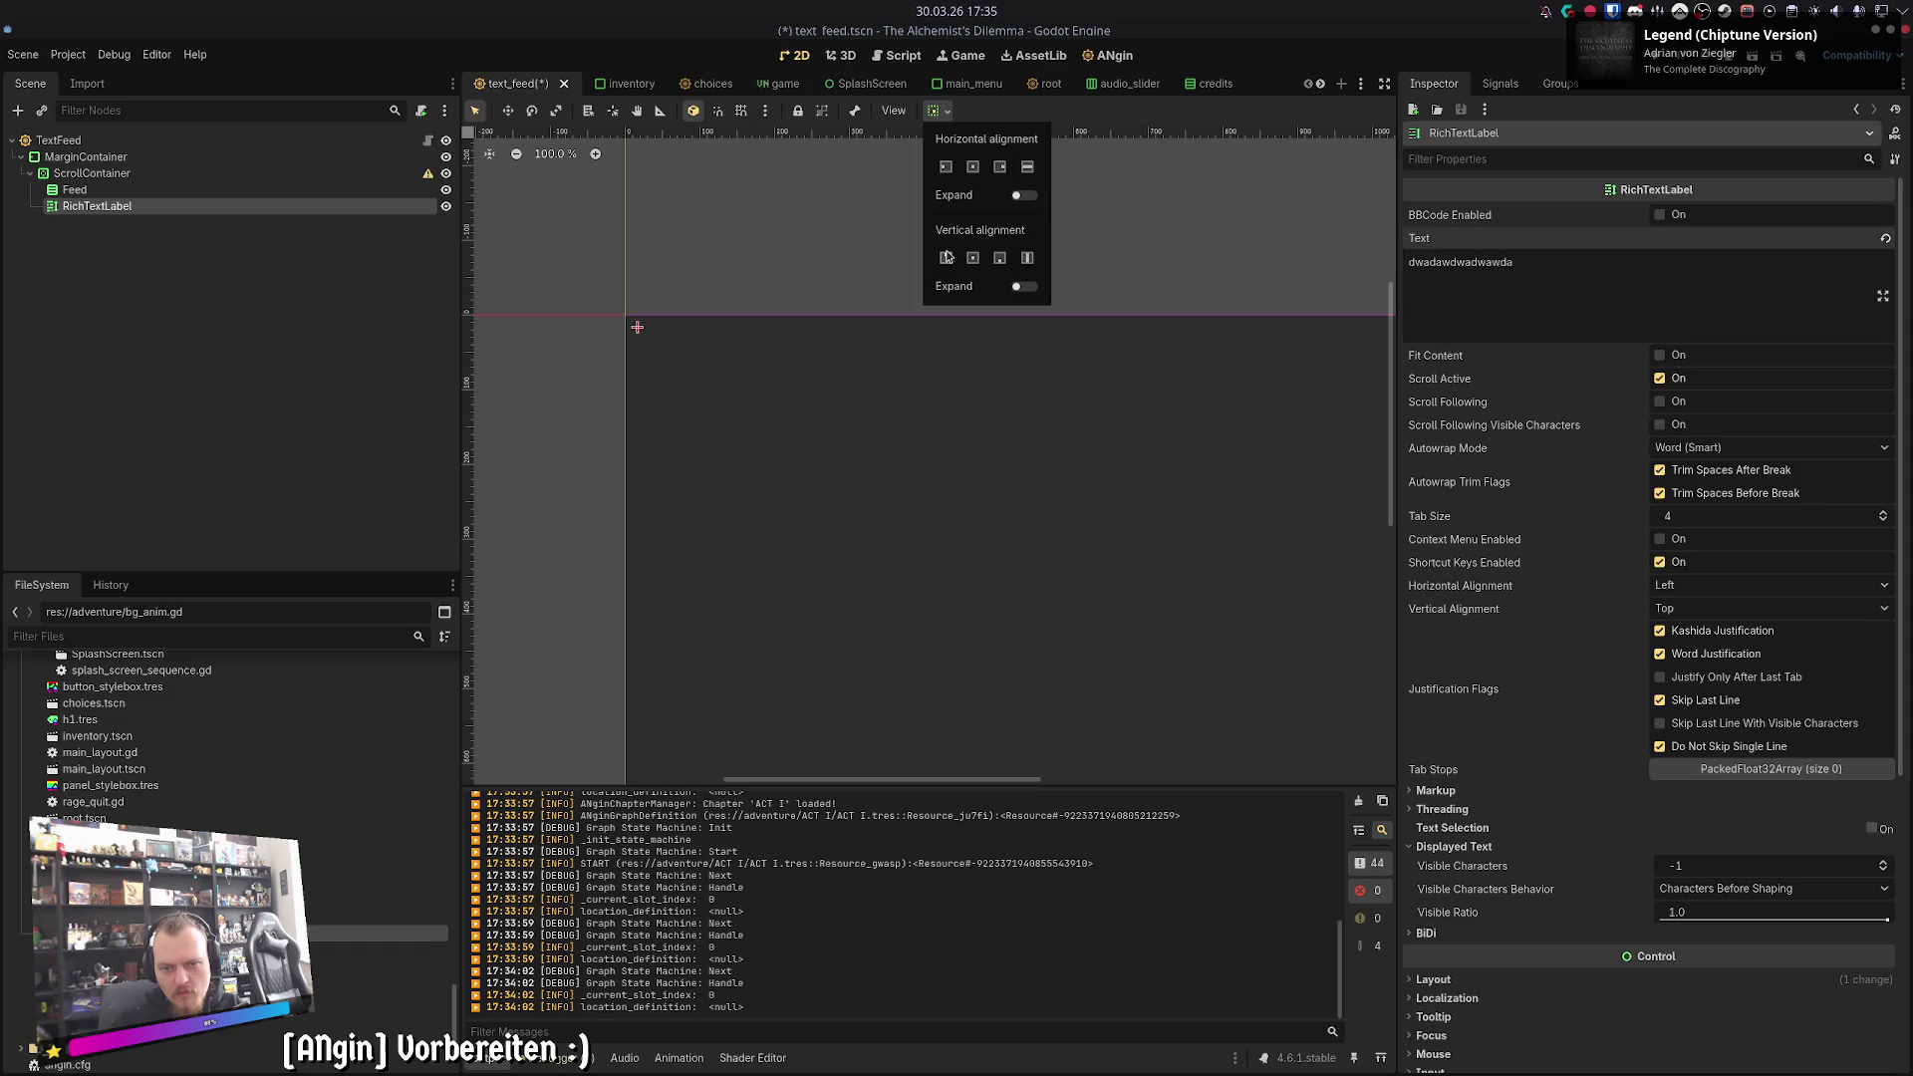
left_click(948, 257)
left_click(1660, 356)
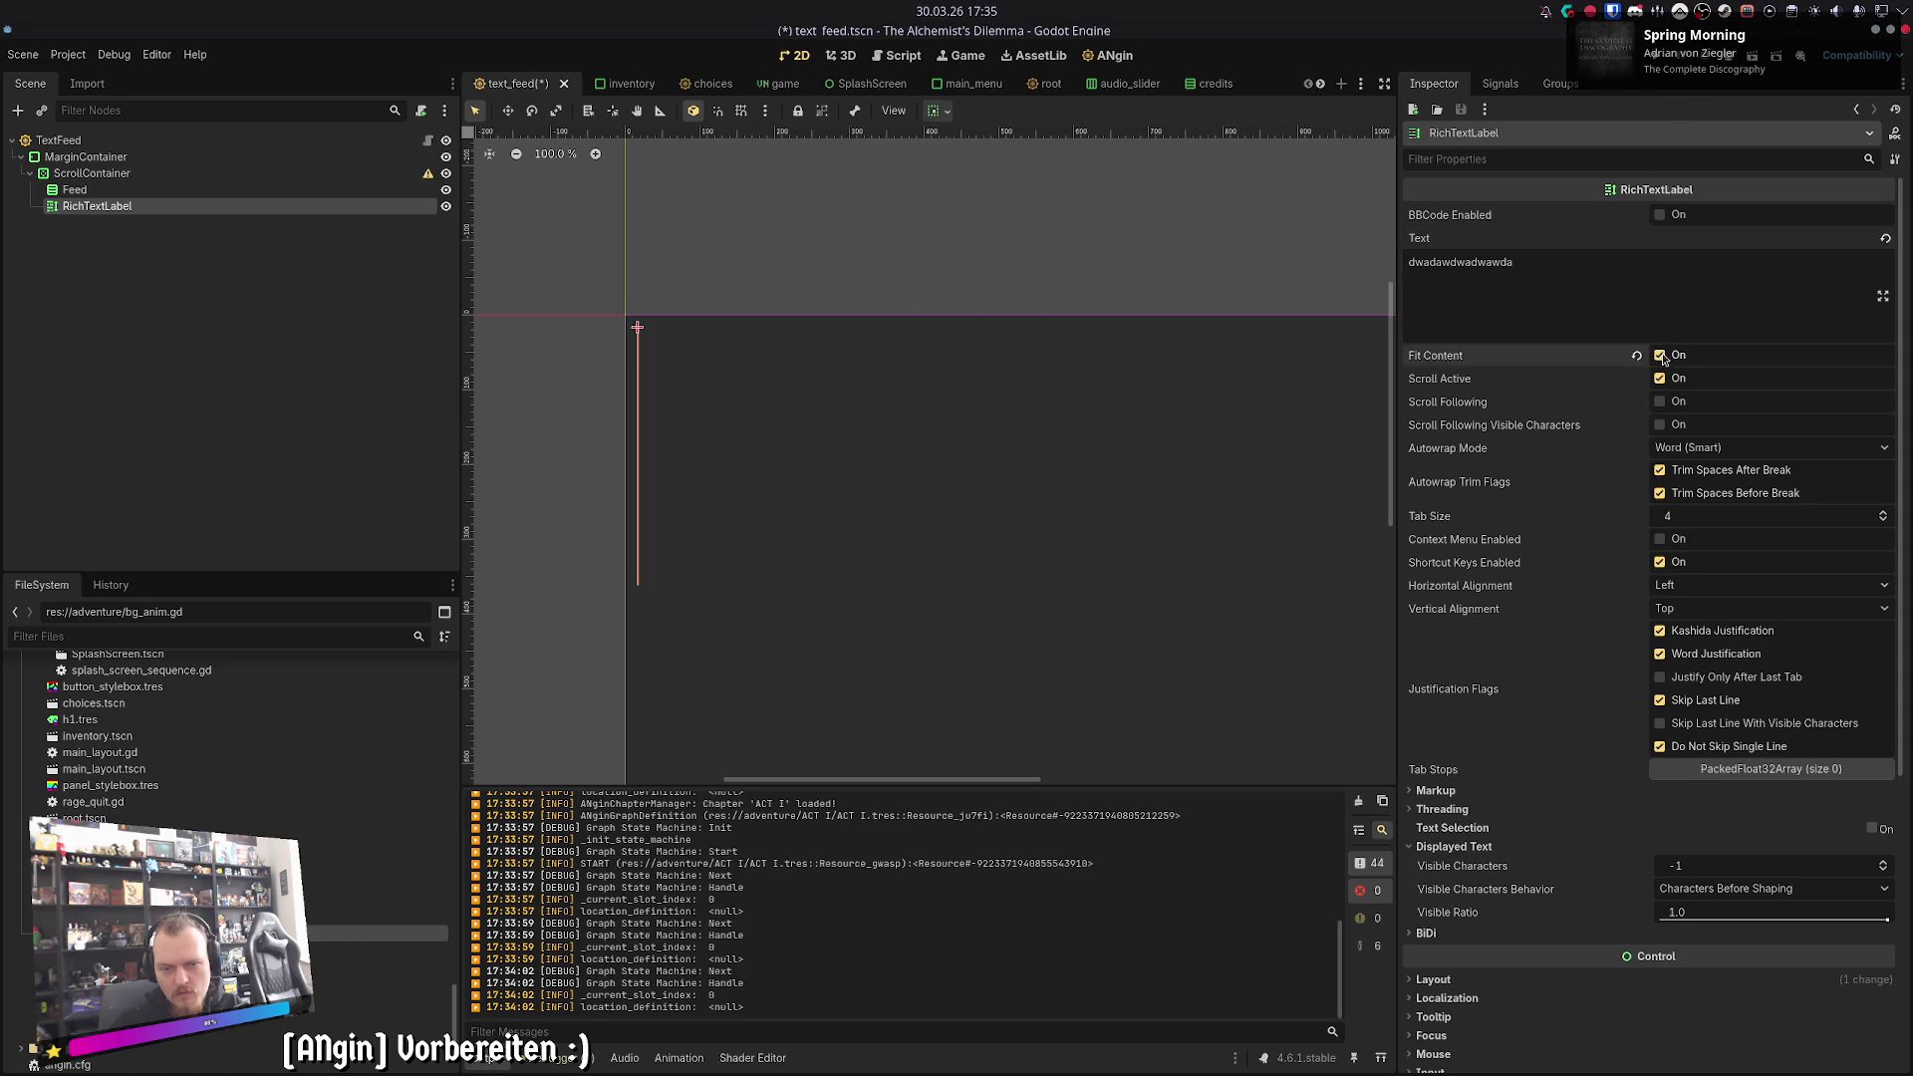
left_click(1543, 290)
type("dwadwad")
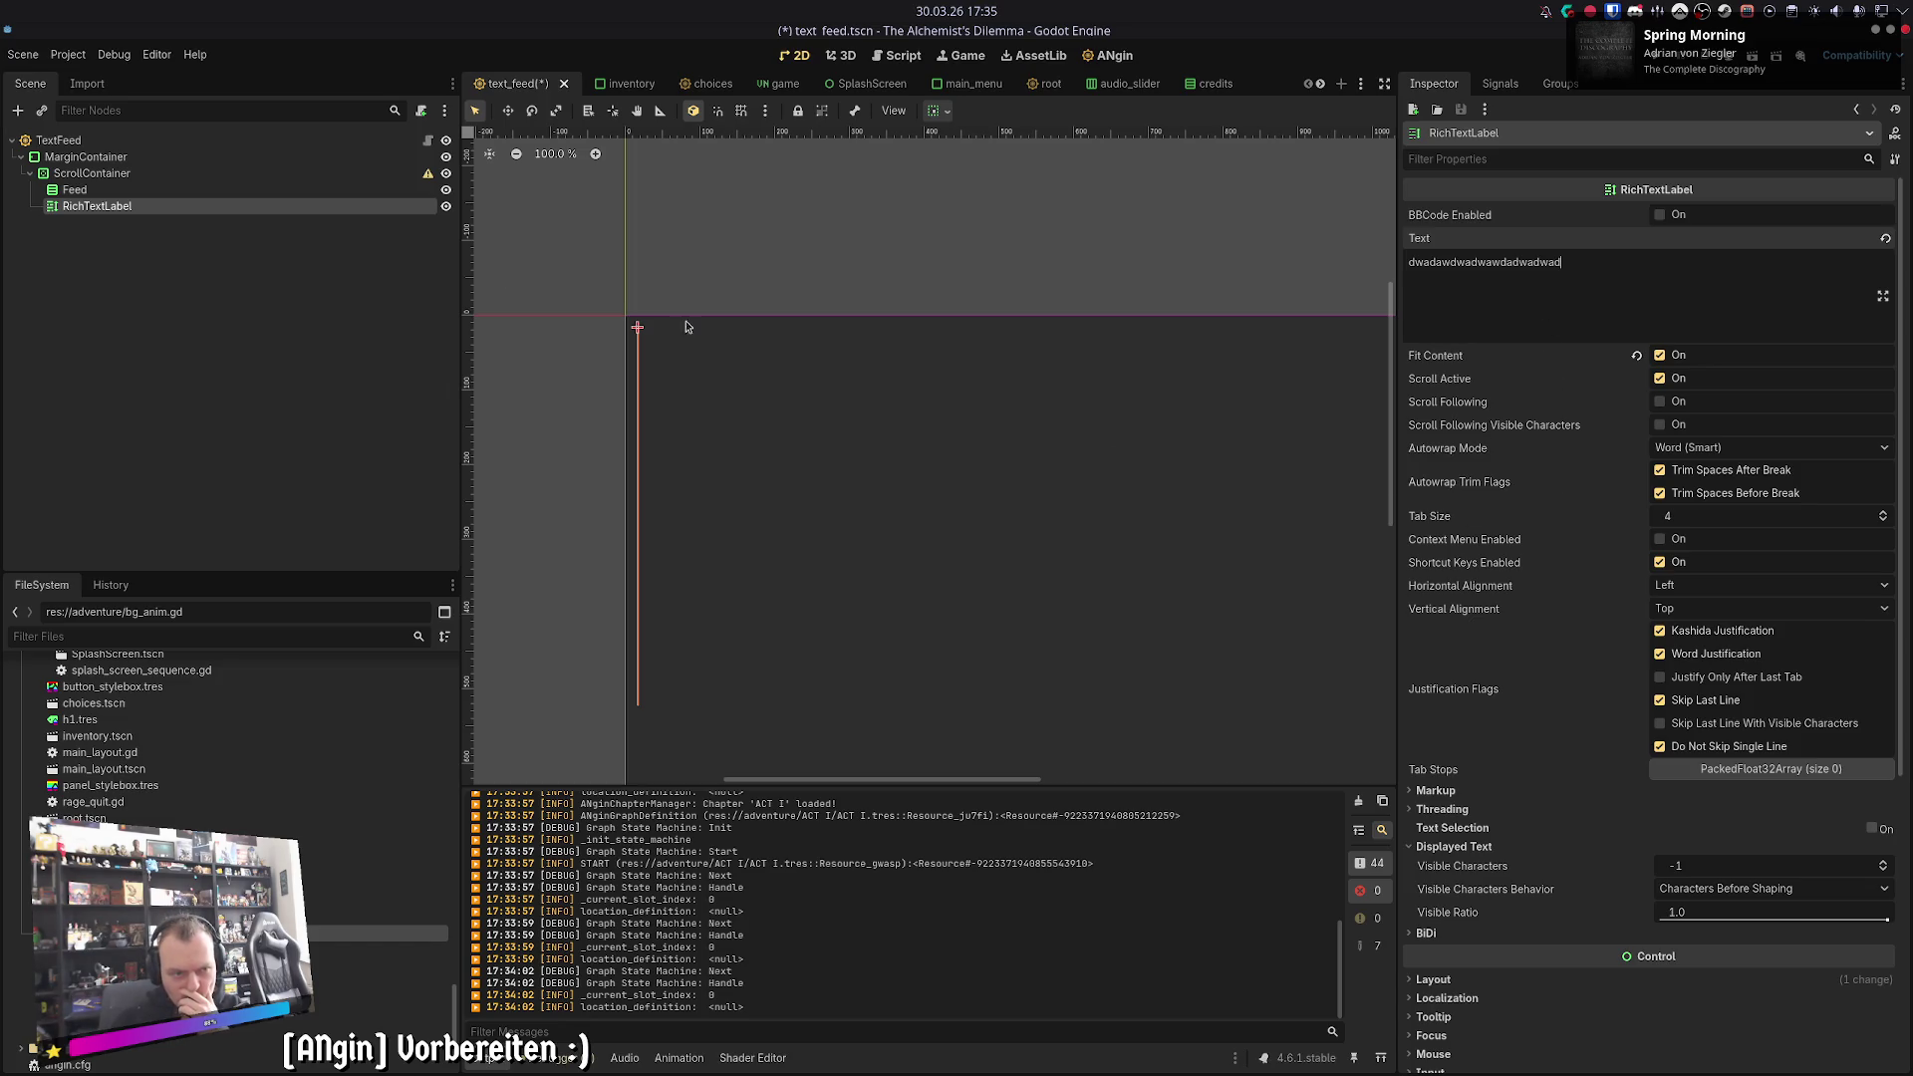
Step: Move the RichTextLabel under Feed and stretch it across the full width
left_click_drag(97, 206, 75, 190)
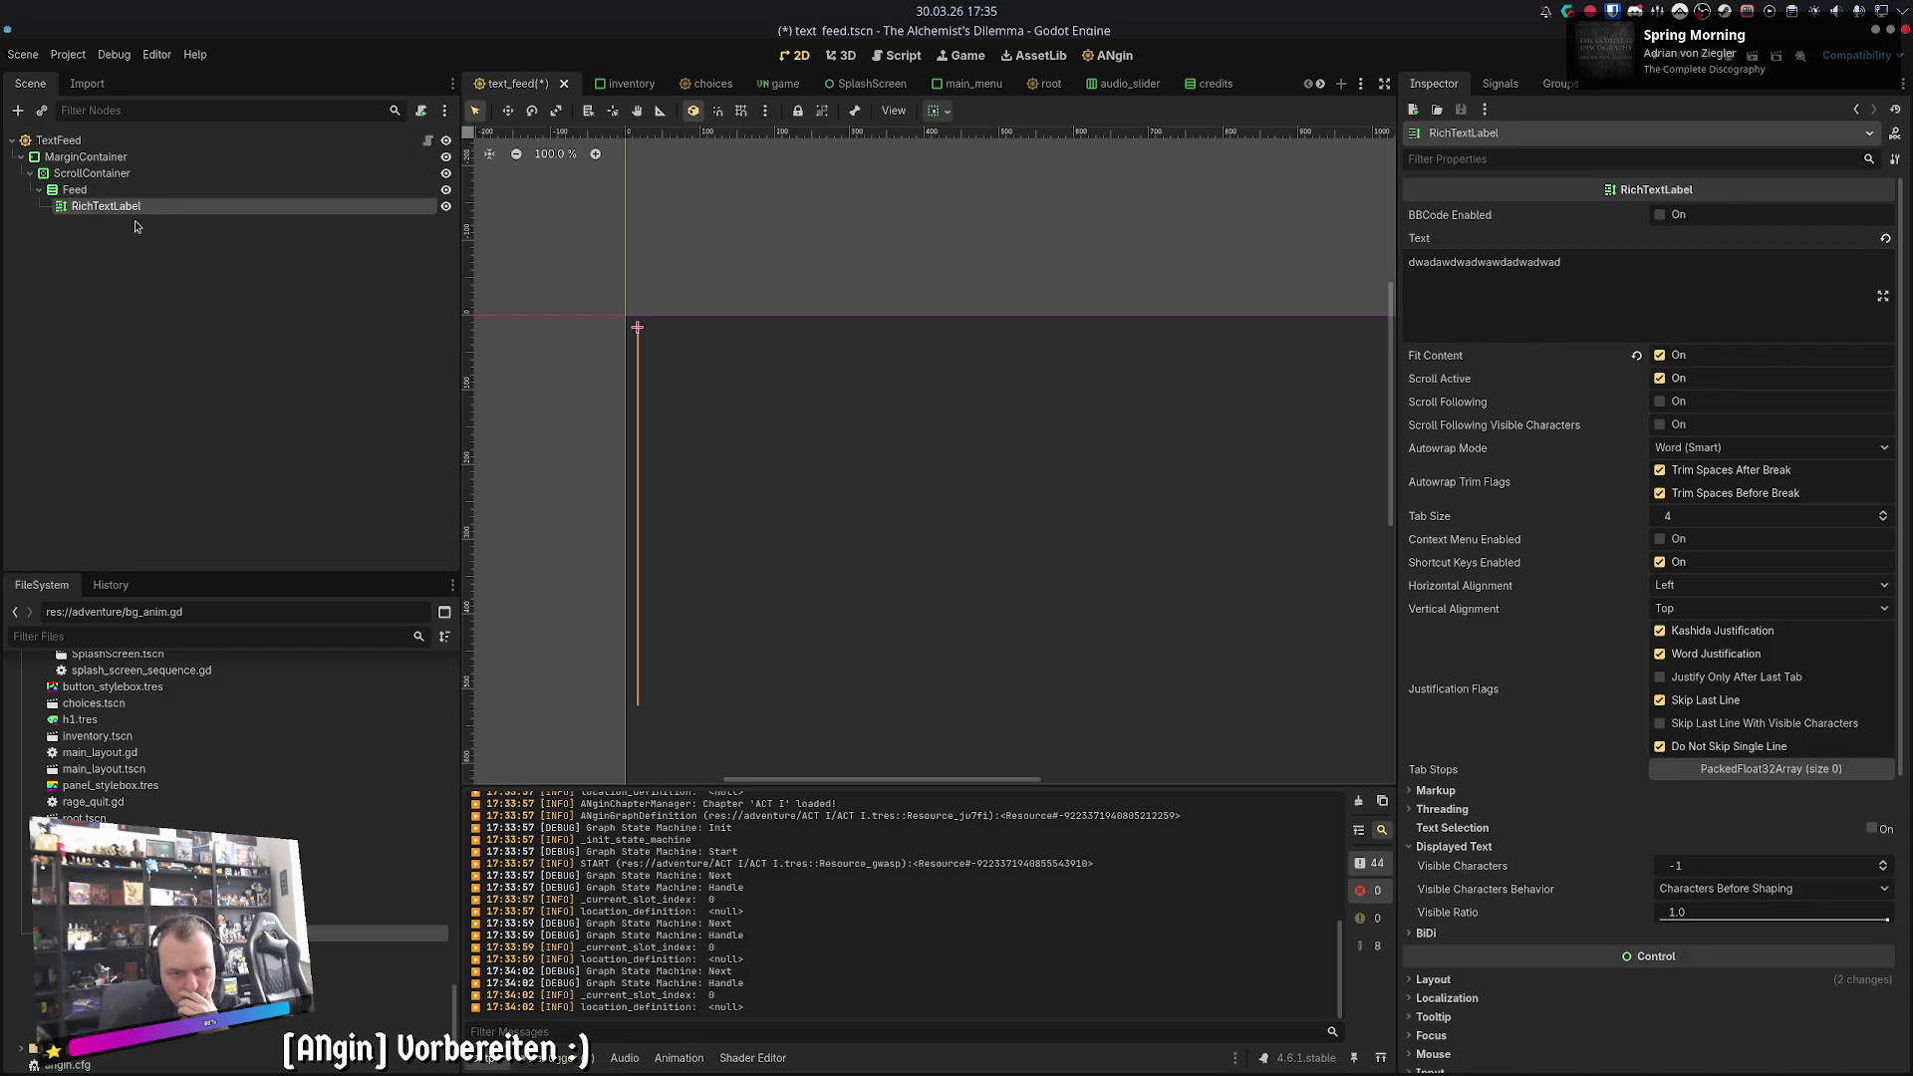
left_click(941, 112)
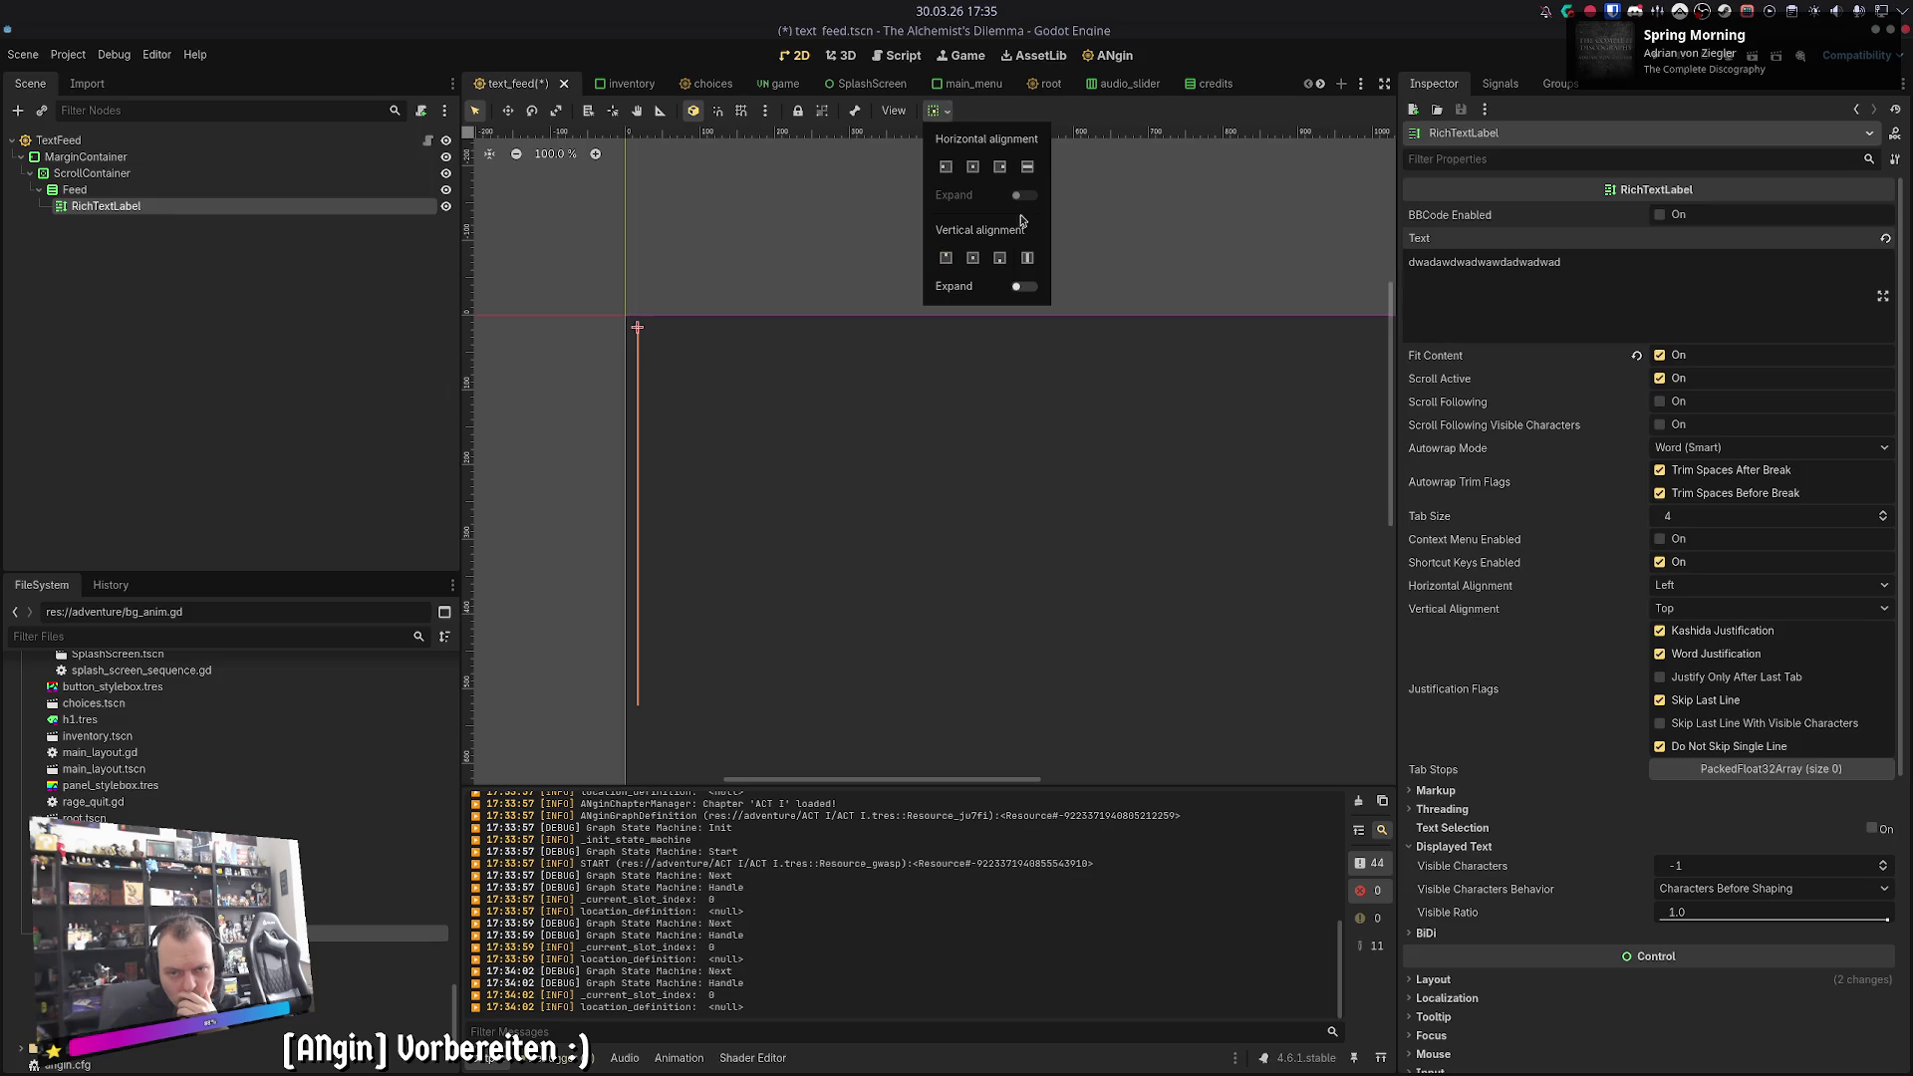
left_click(1027, 166)
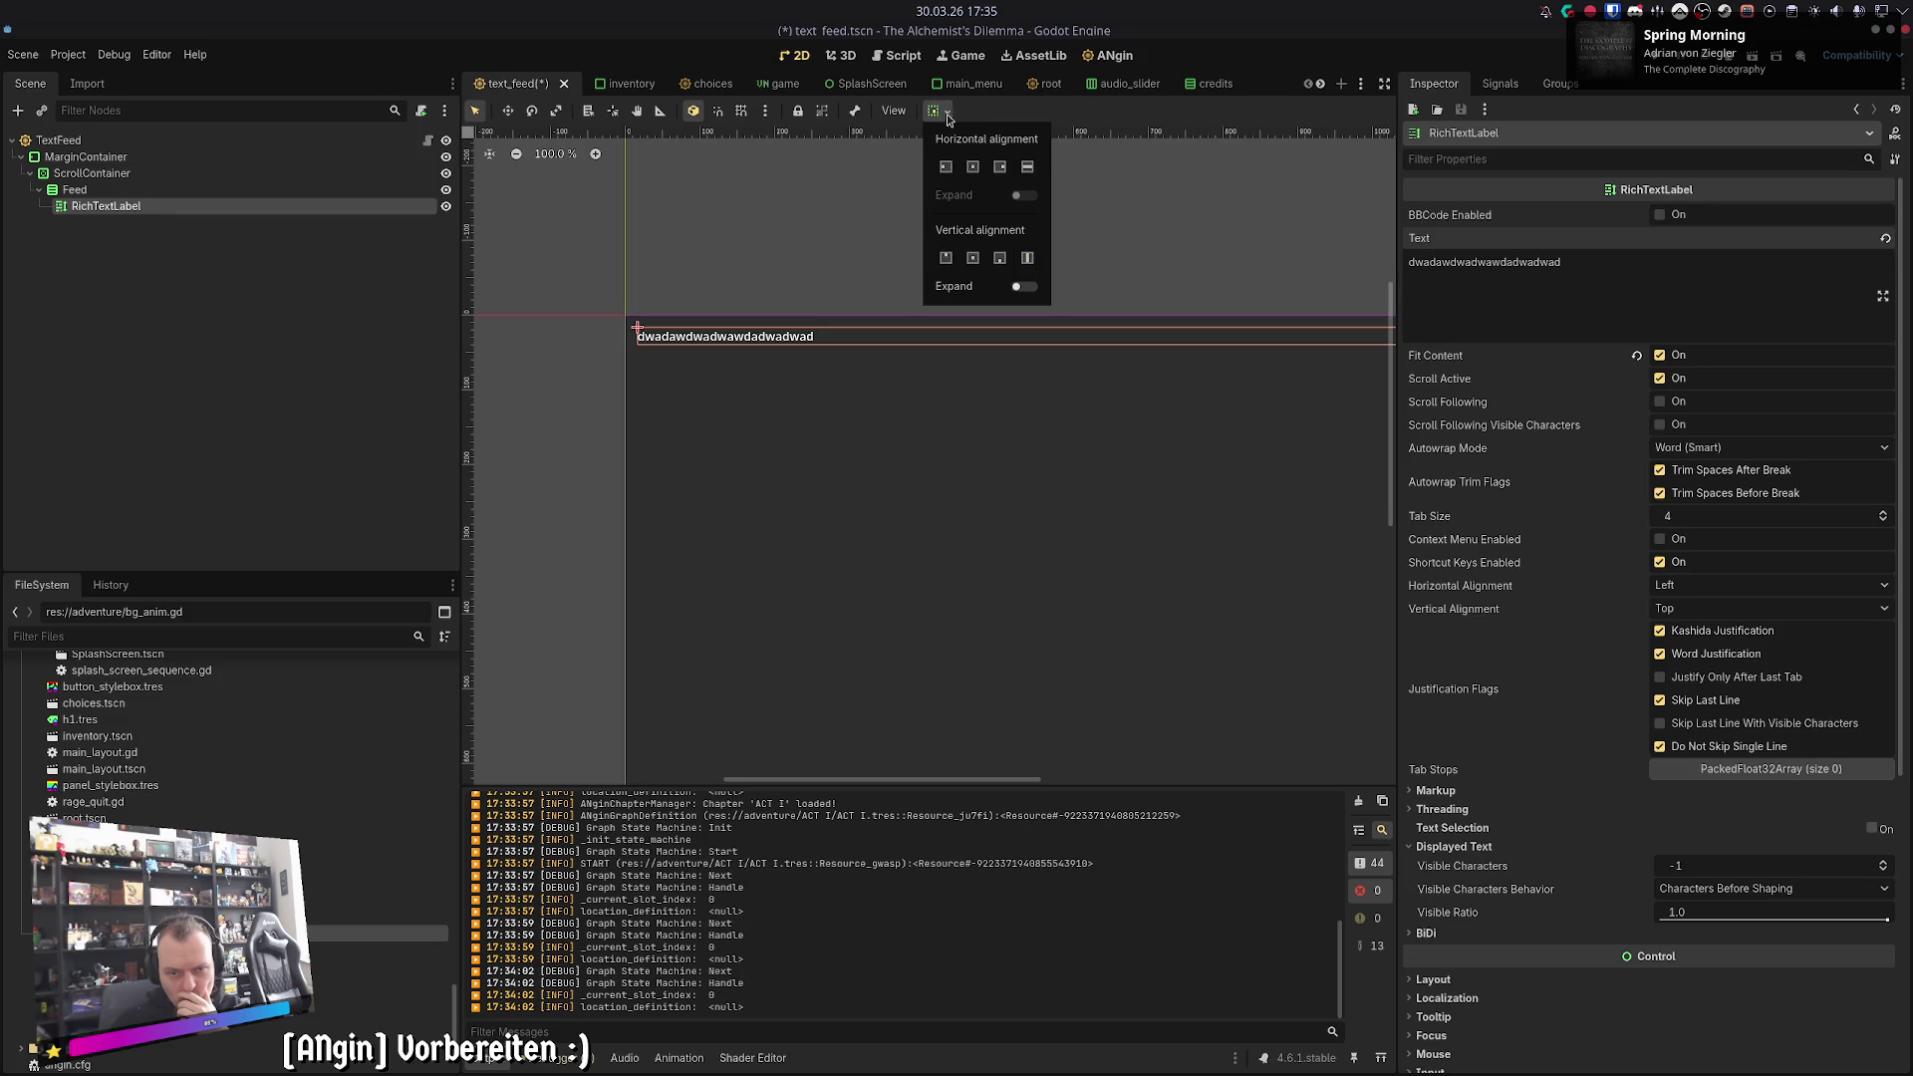
left_click(947, 167)
left_click(1027, 166)
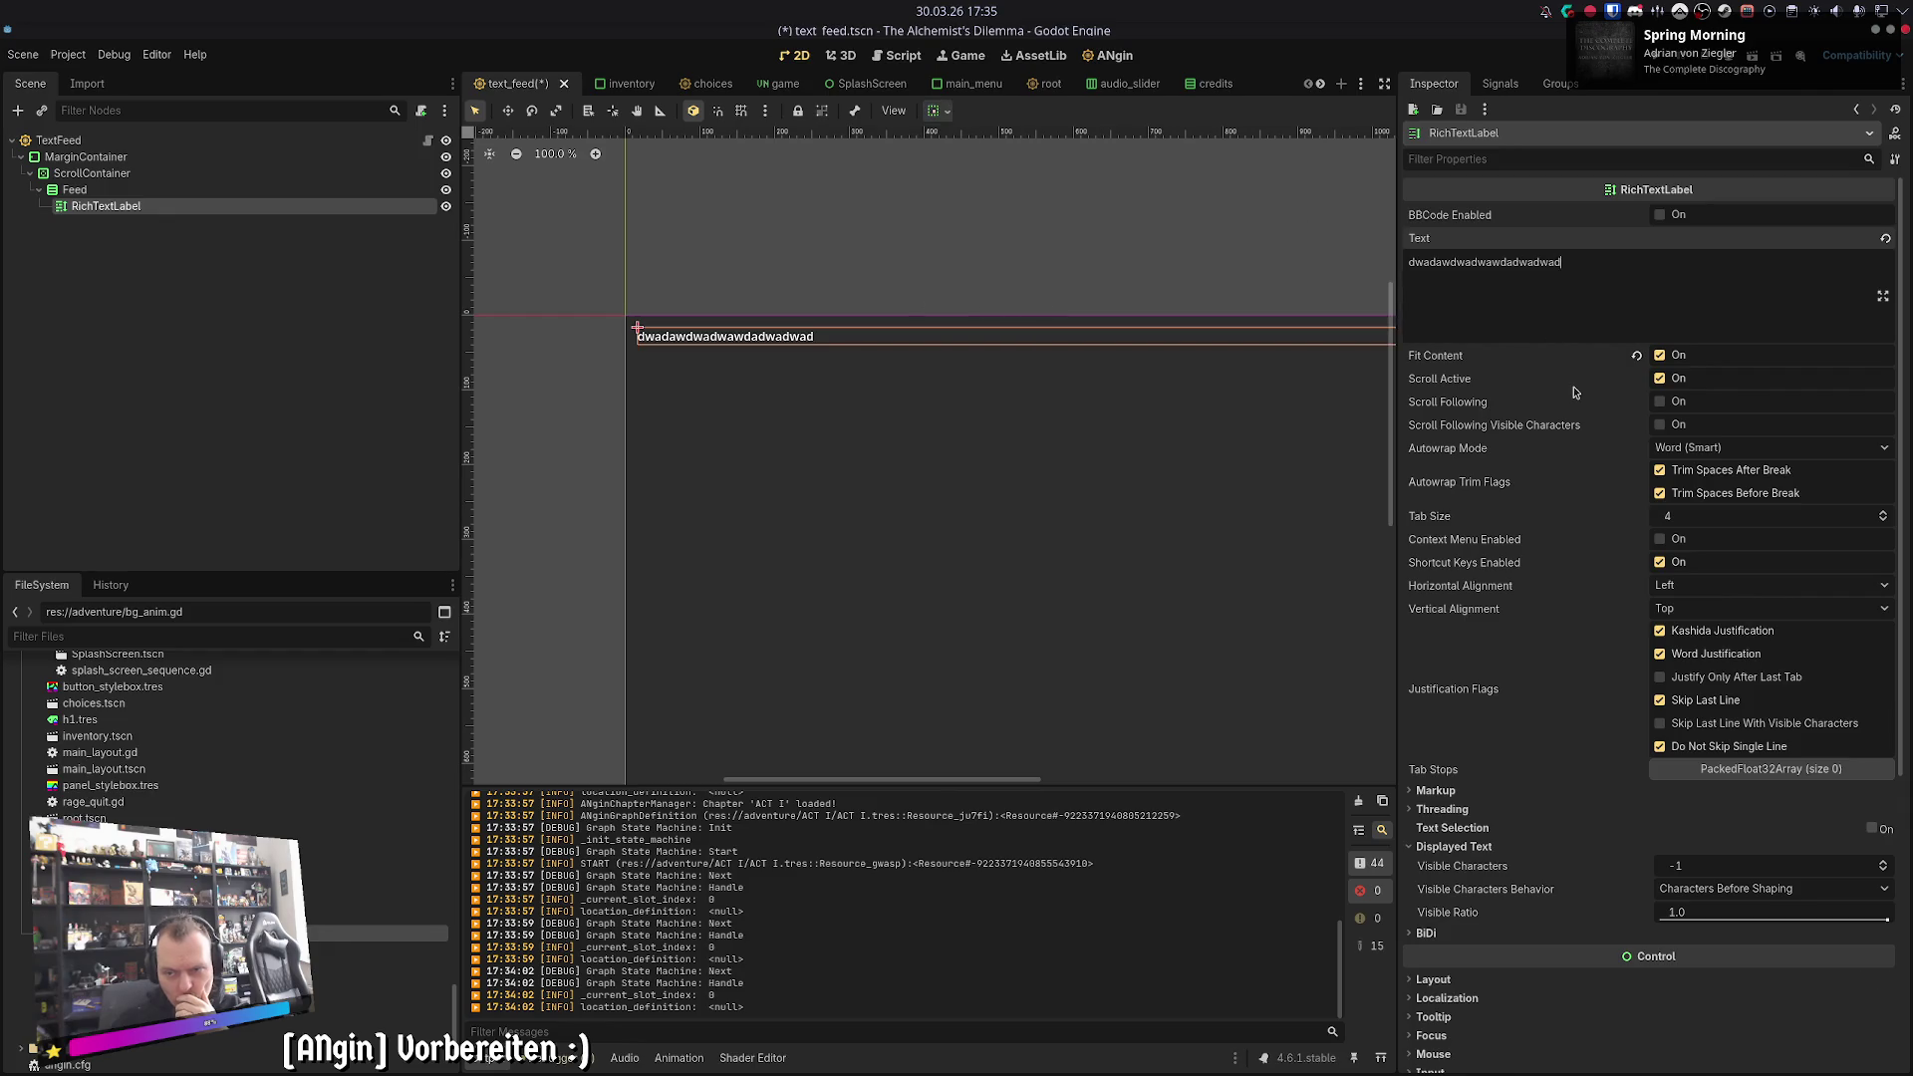
scroll(1571, 646, "down", 4)
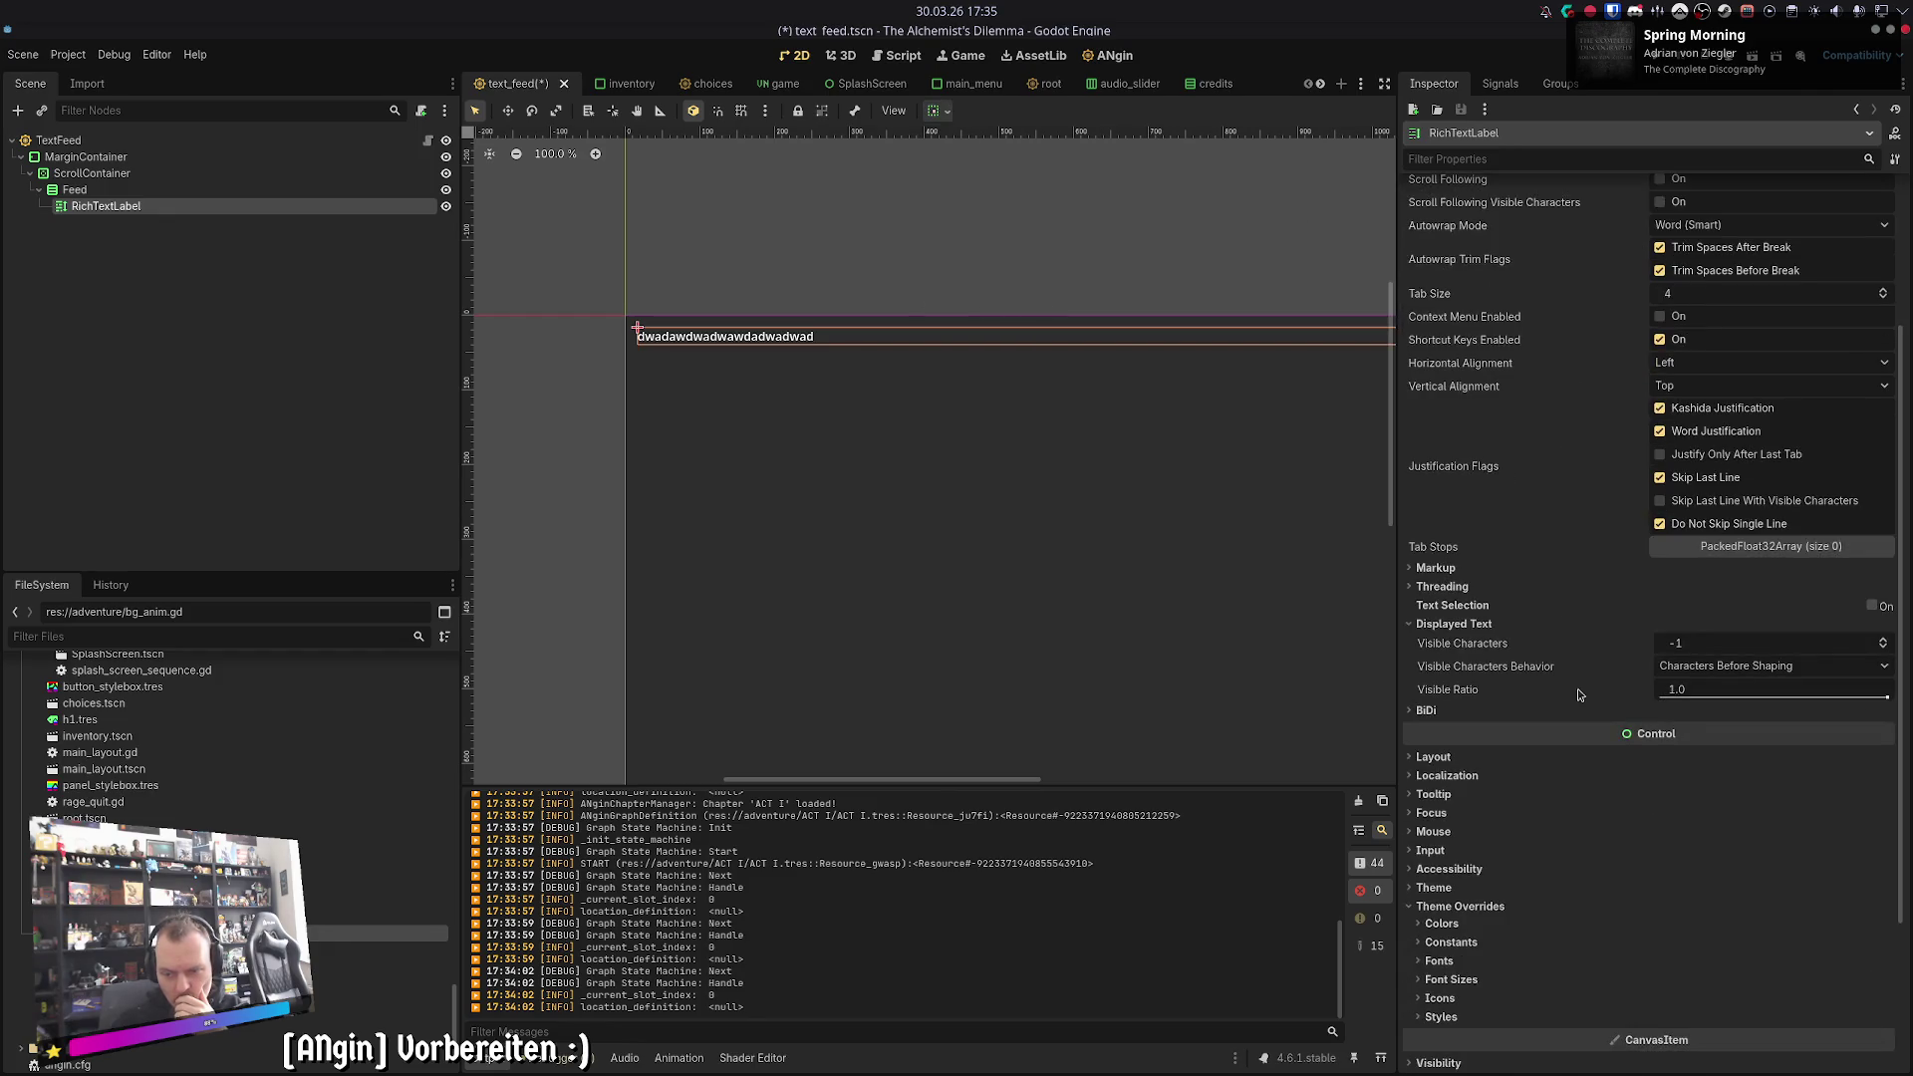
scroll(1571, 647, "up", 4)
Step: Add a second text line 'dwadwa' and lower Visible Ratio to reveal only part of the text
key("Return")
key("Return")
type("dwadwa")
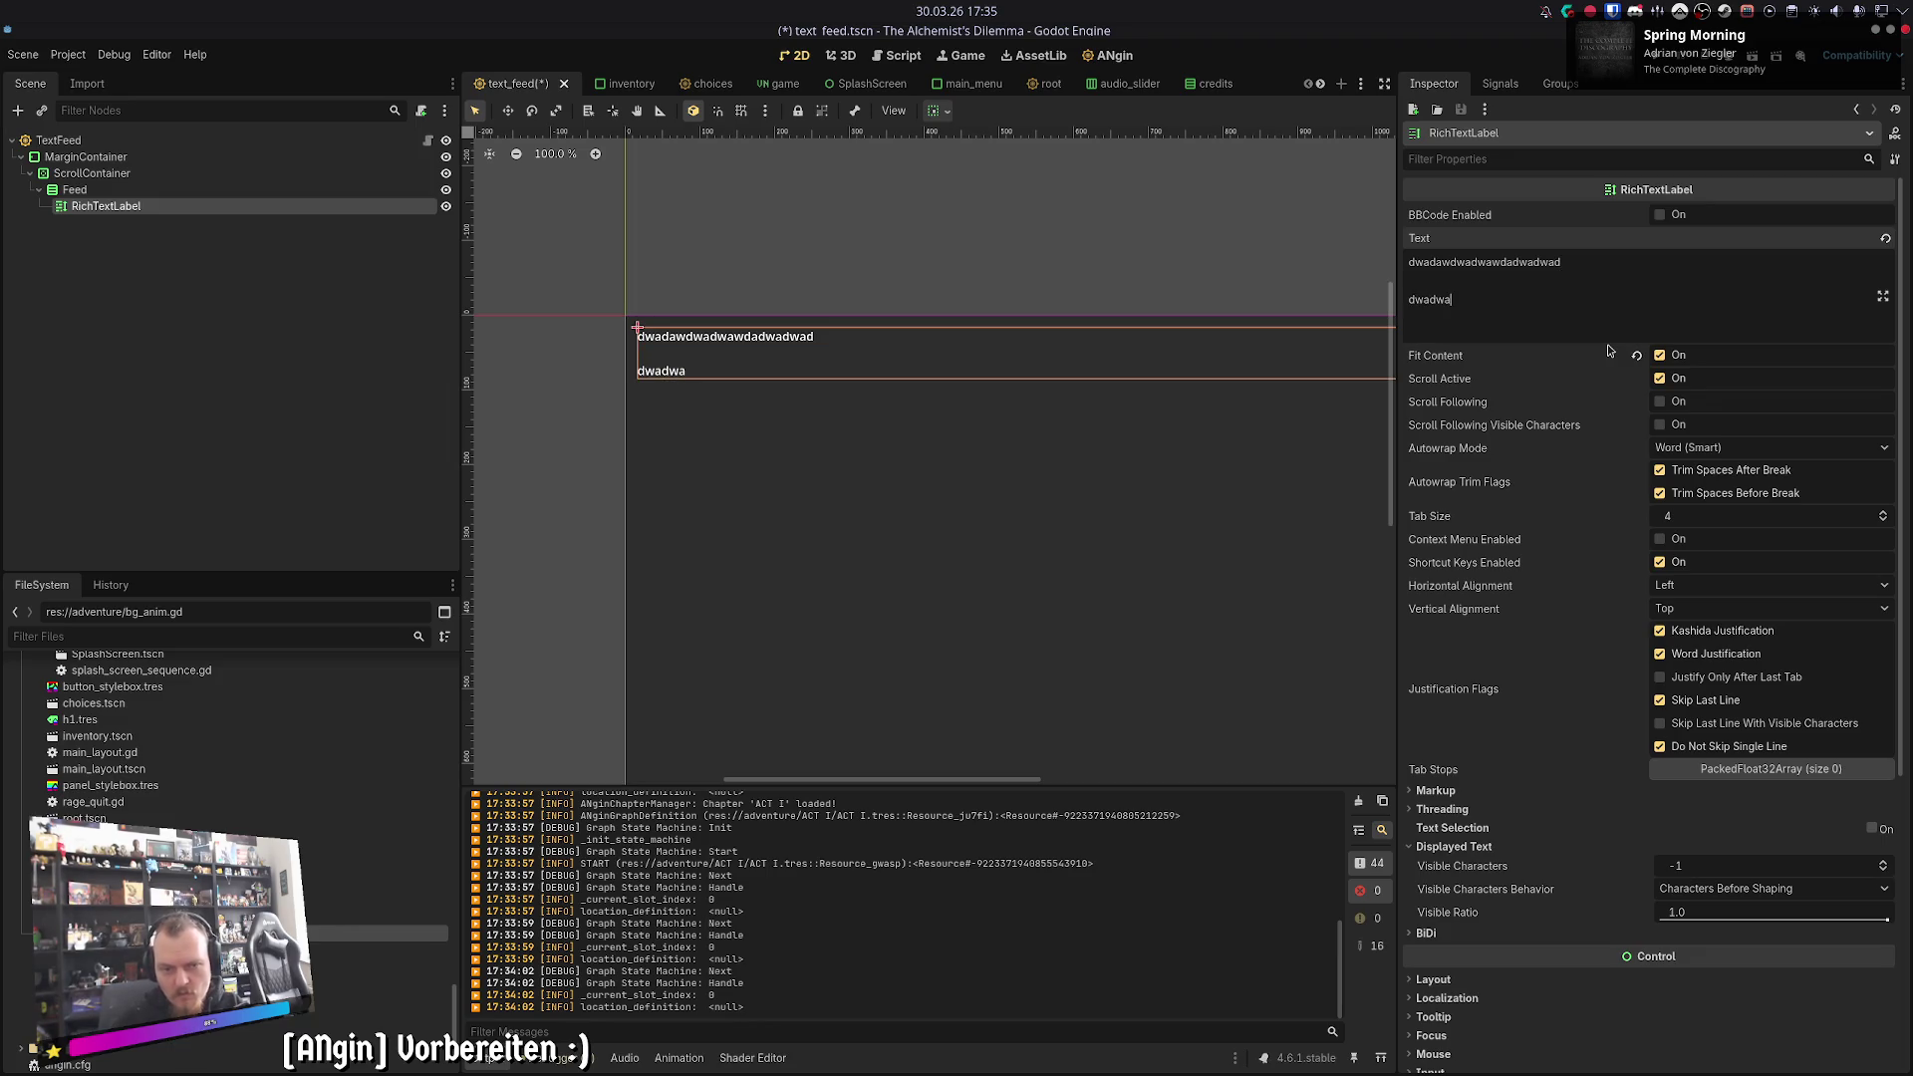
scroll(1698, 686, "down", 3)
left_click_drag(1886, 696, 1793, 703)
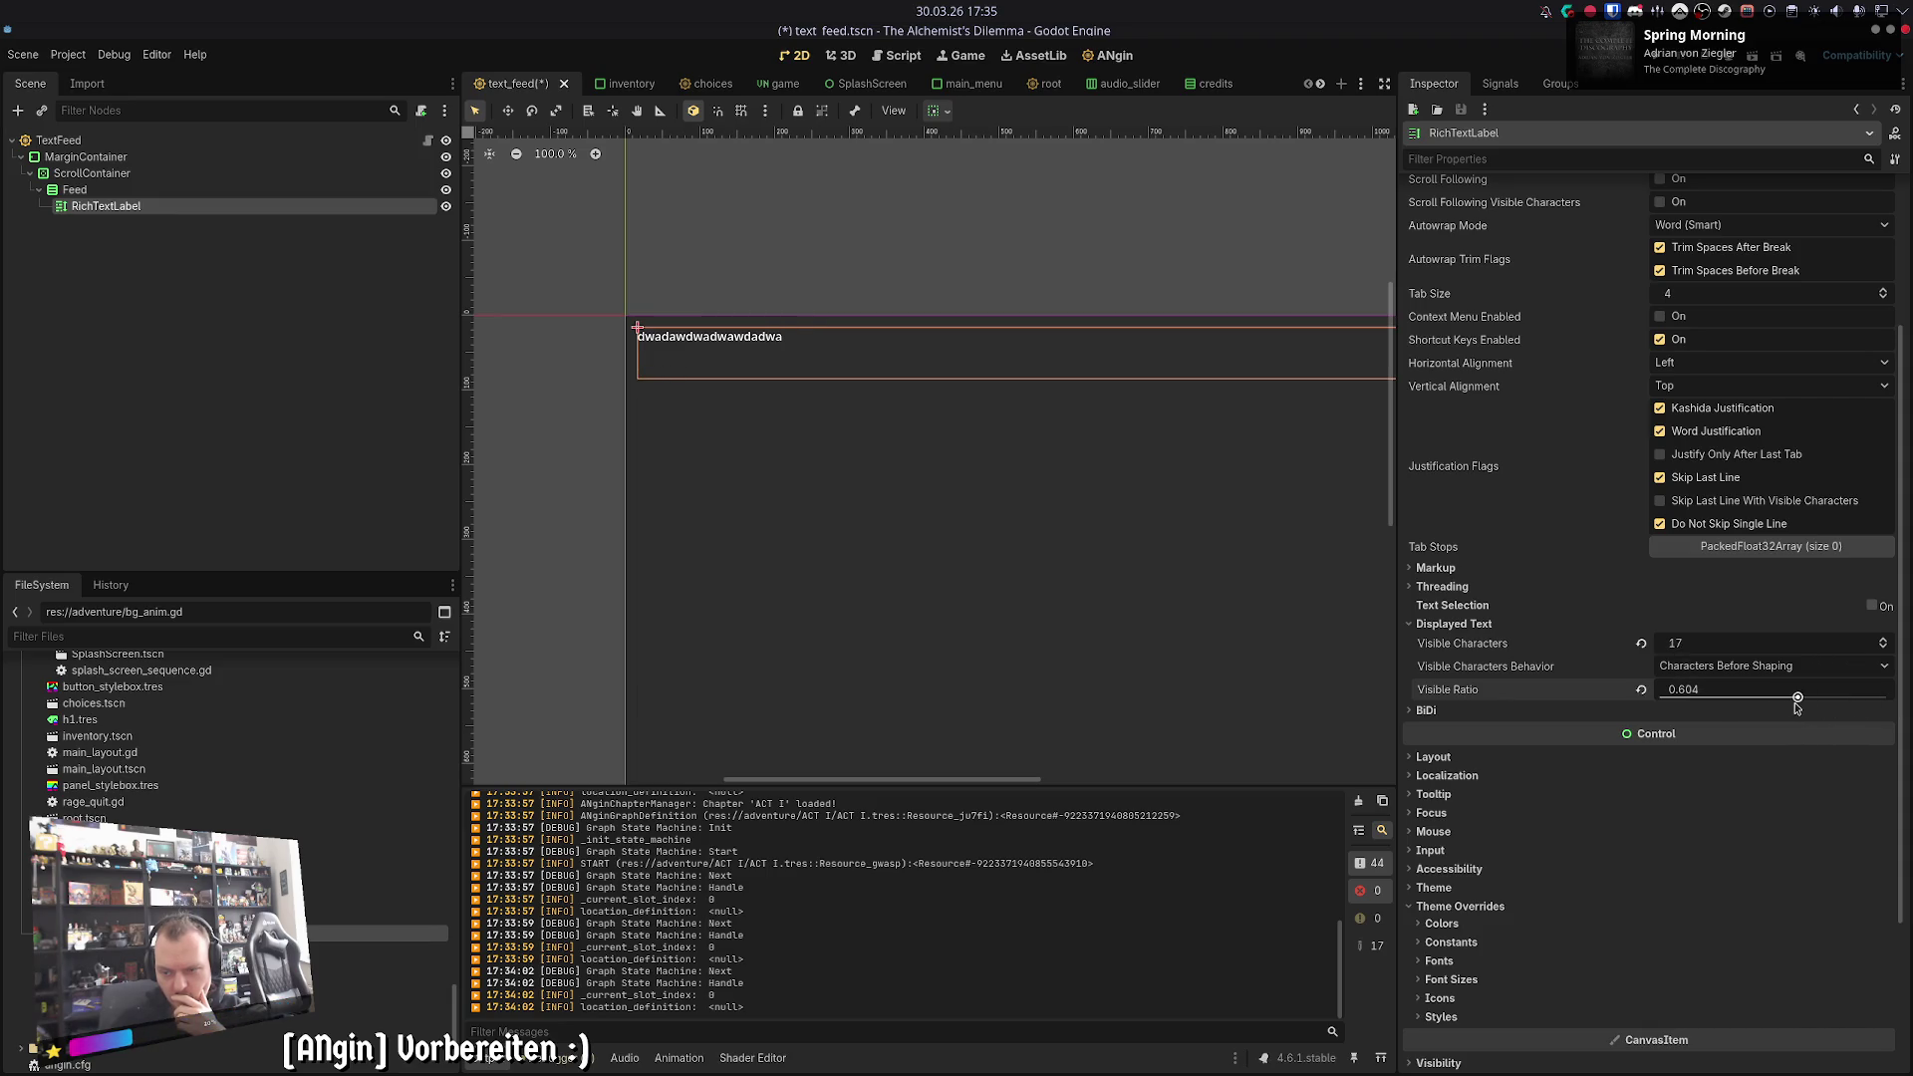
Step: Try each visible characters behavior, keep Characters Before Shaping, and set Visible Ratio to 0.815
left_click(1769, 665)
left_click(1745, 708)
left_click(1751, 666)
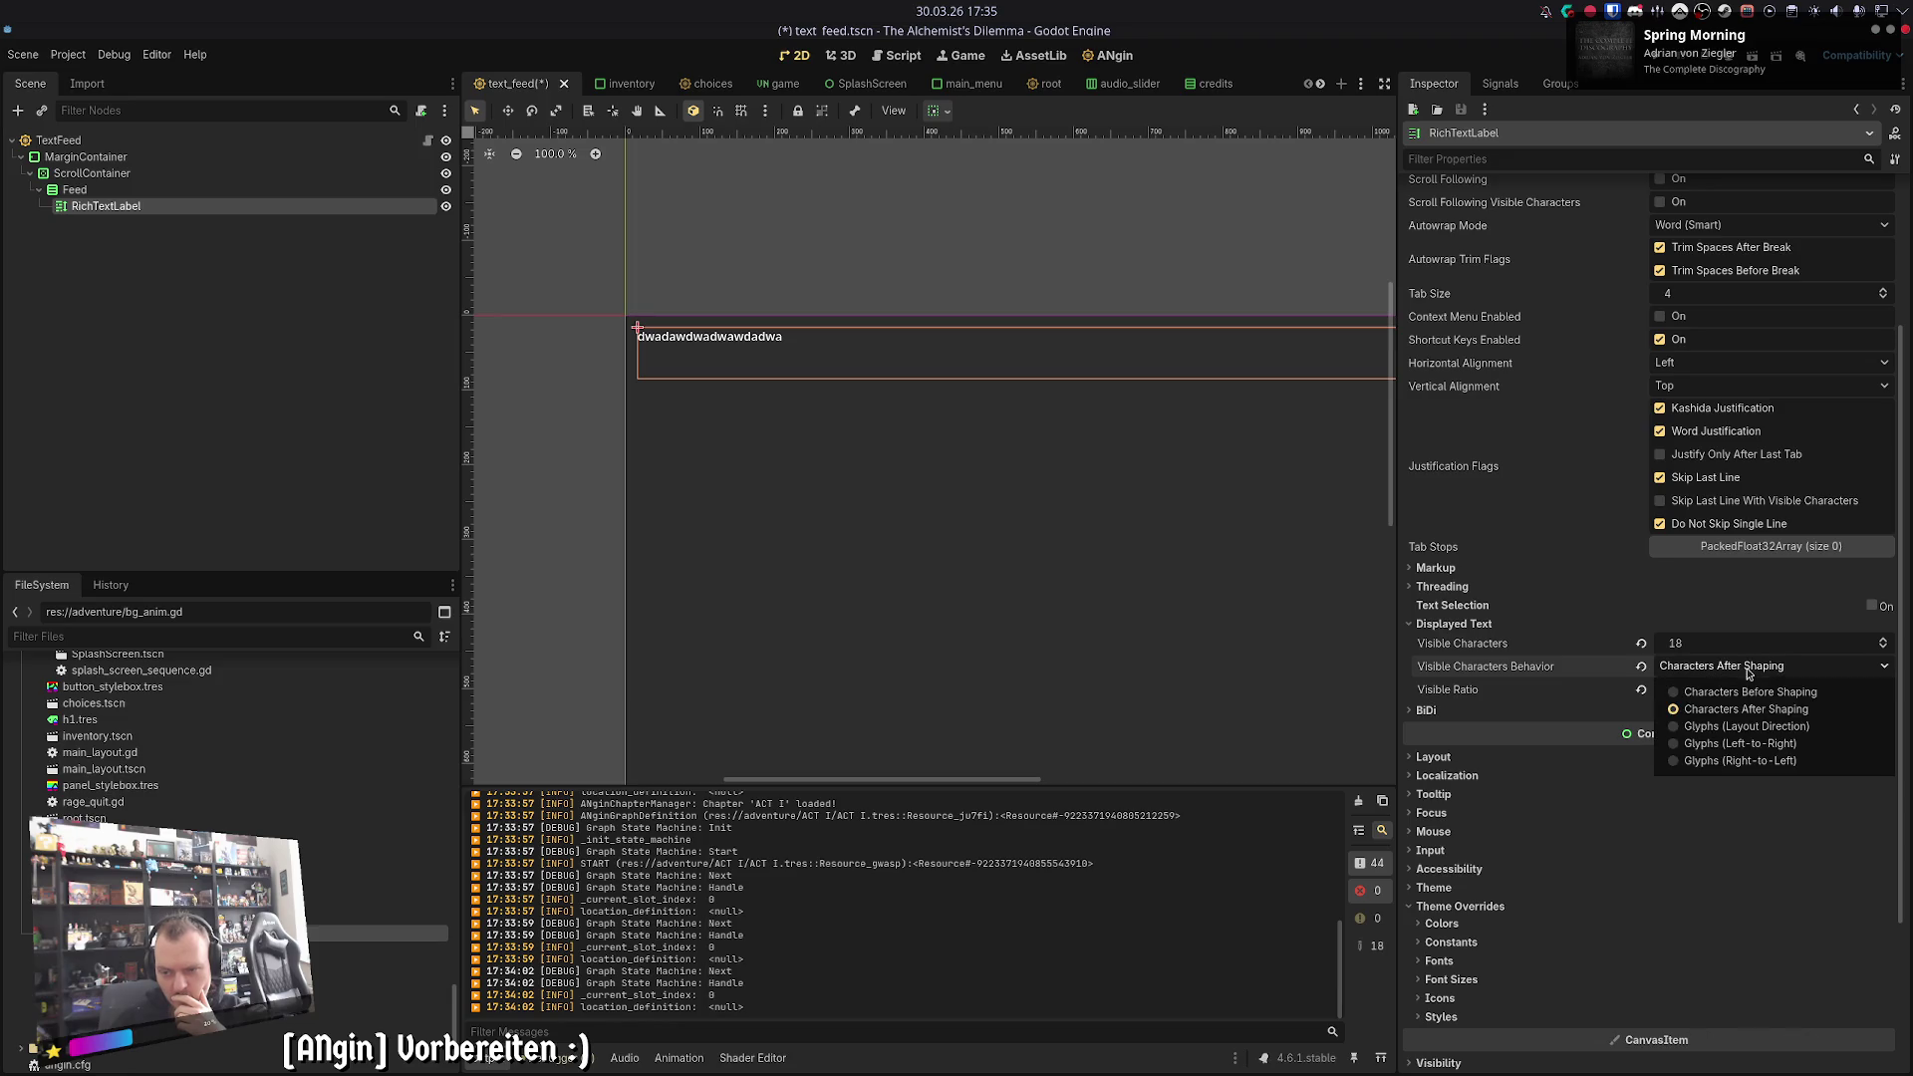
left_click(1747, 726)
left_click(1734, 666)
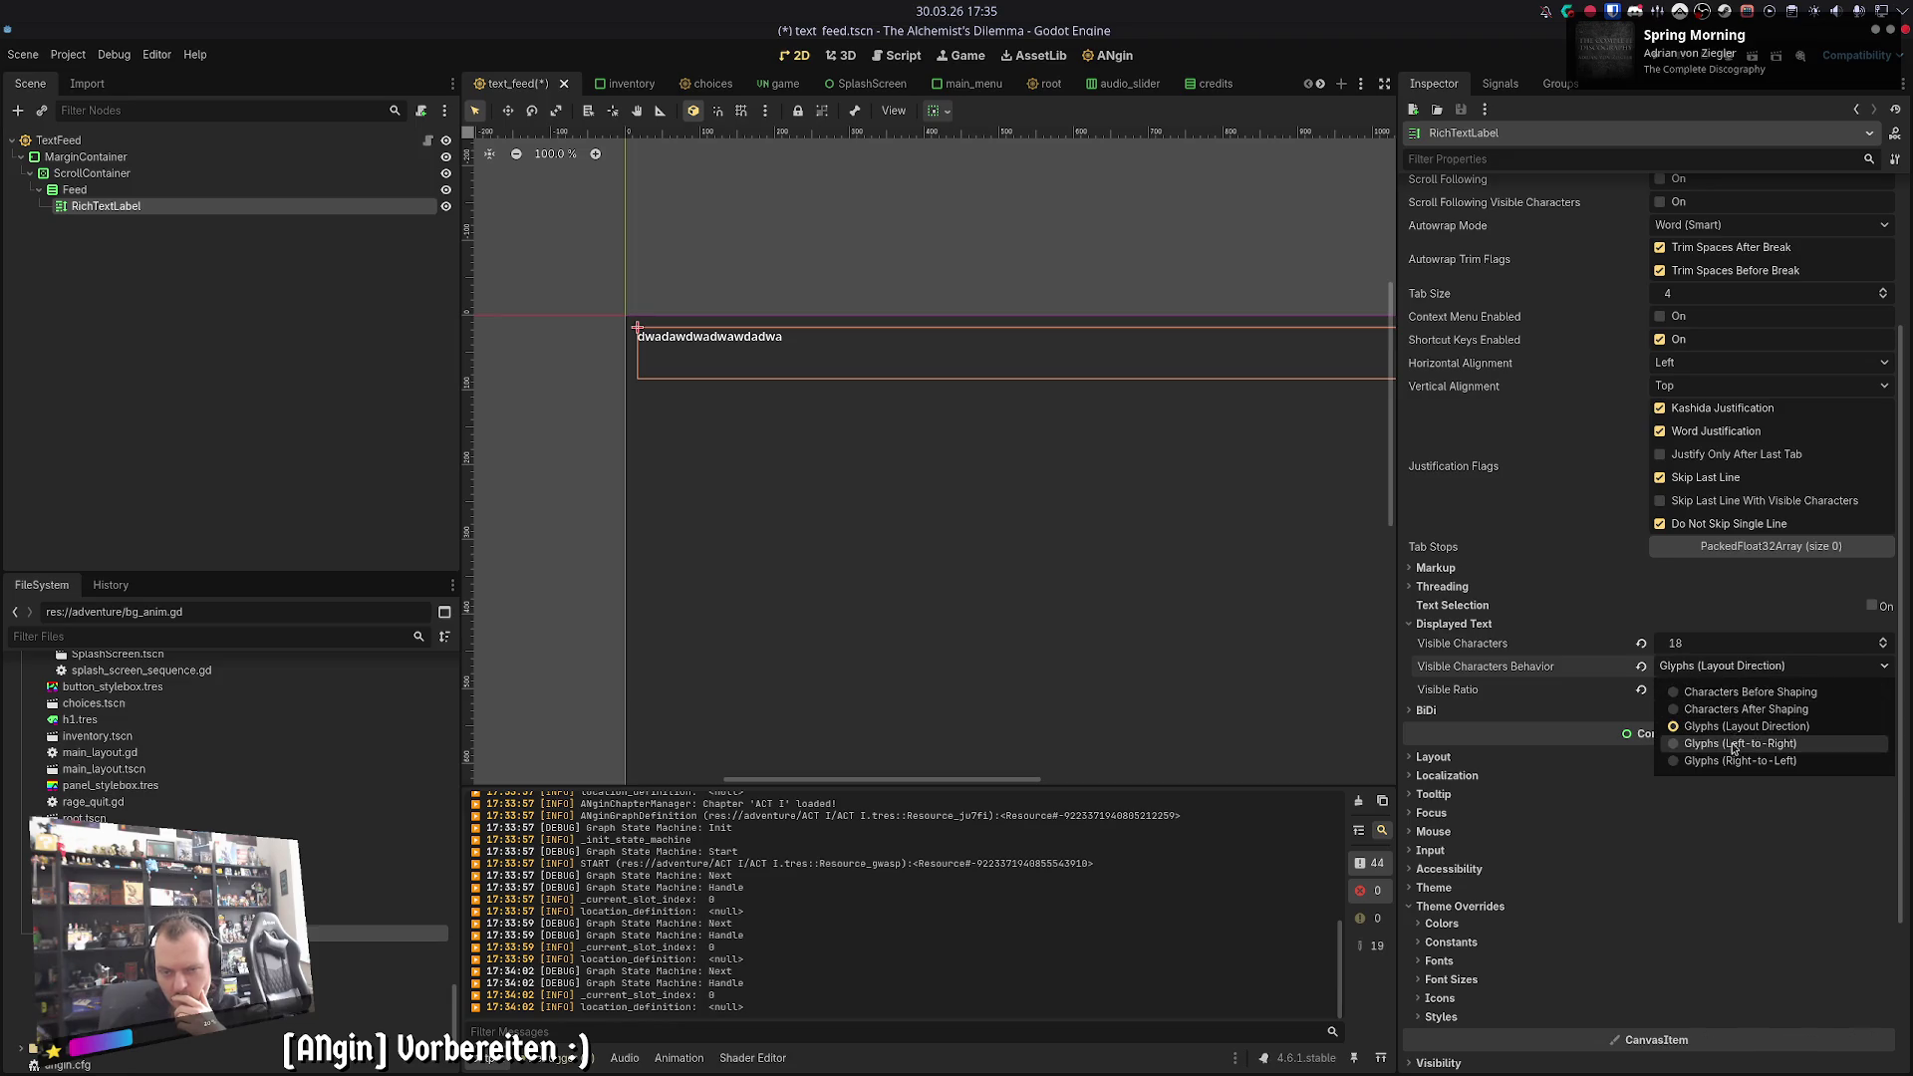
left_click(1740, 744)
left_click(1740, 667)
left_click(1737, 760)
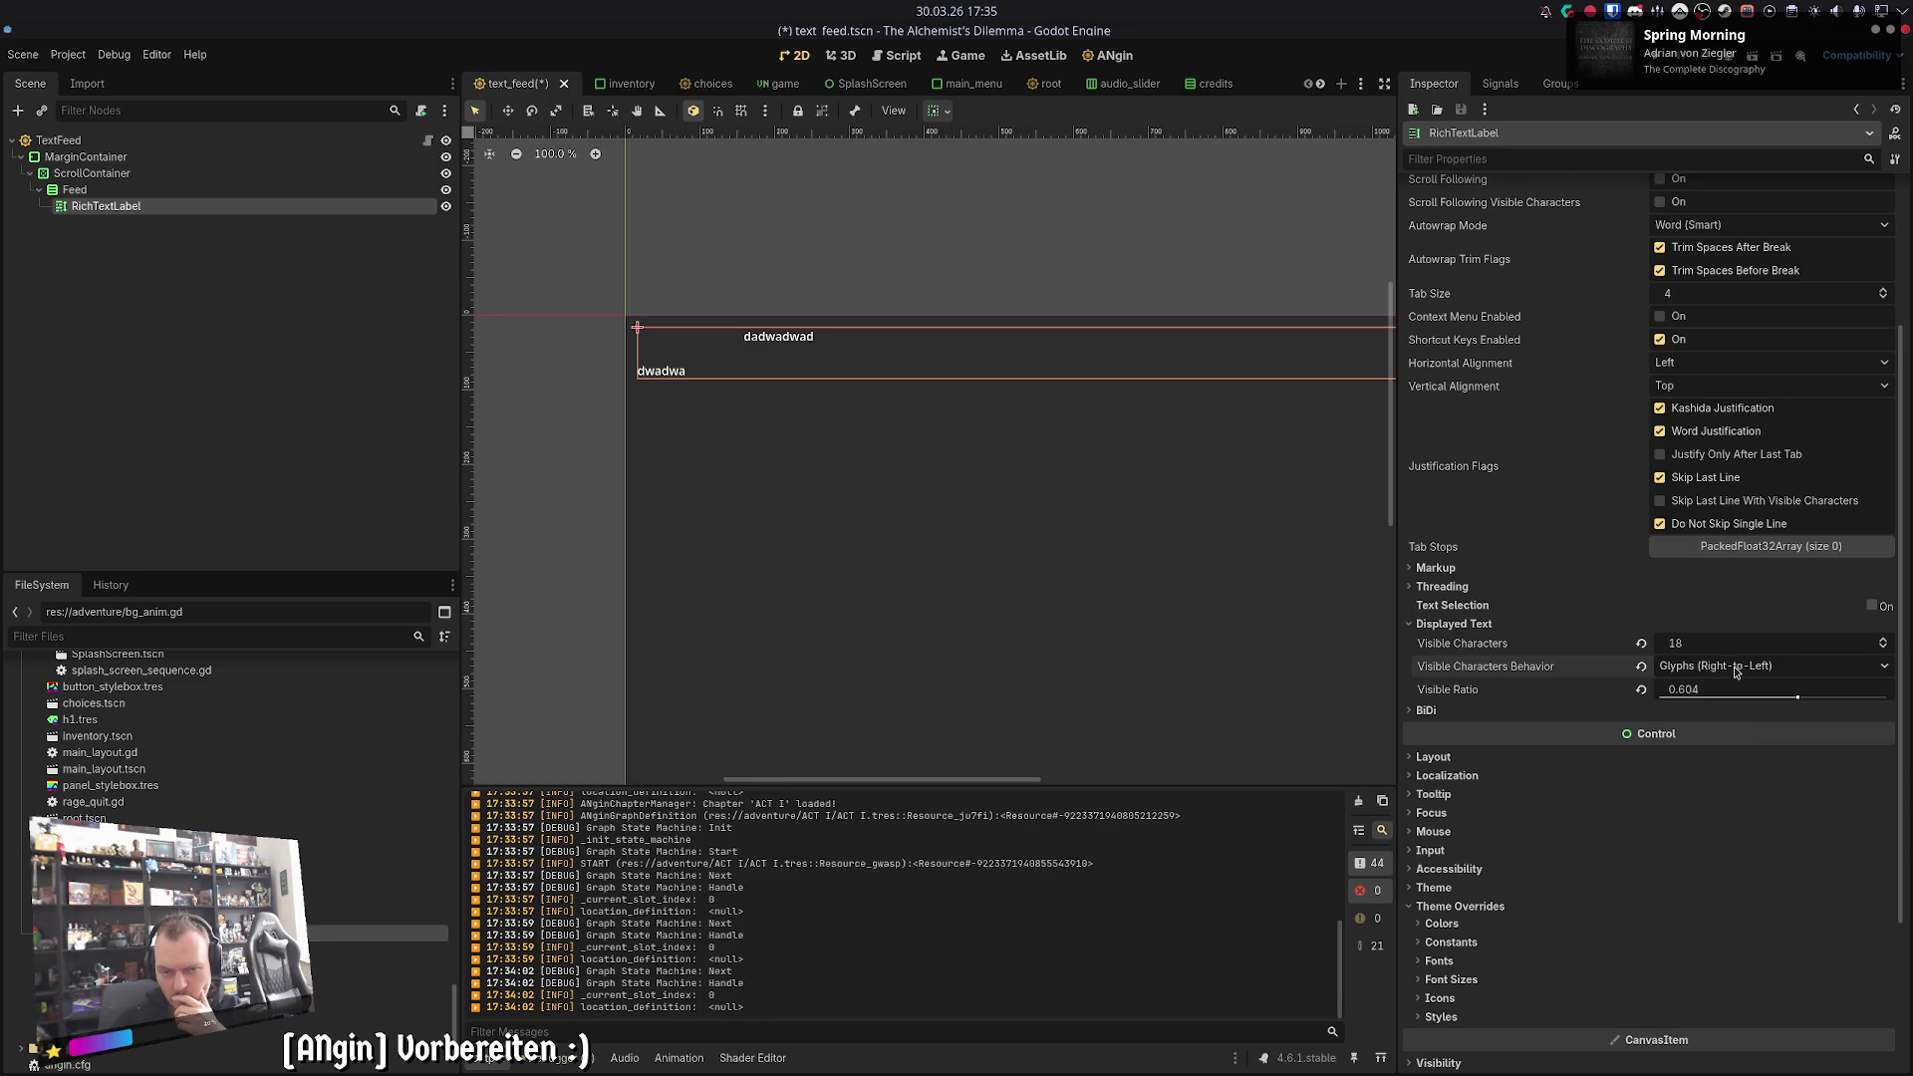
left_click(1734, 671)
left_click(1726, 694)
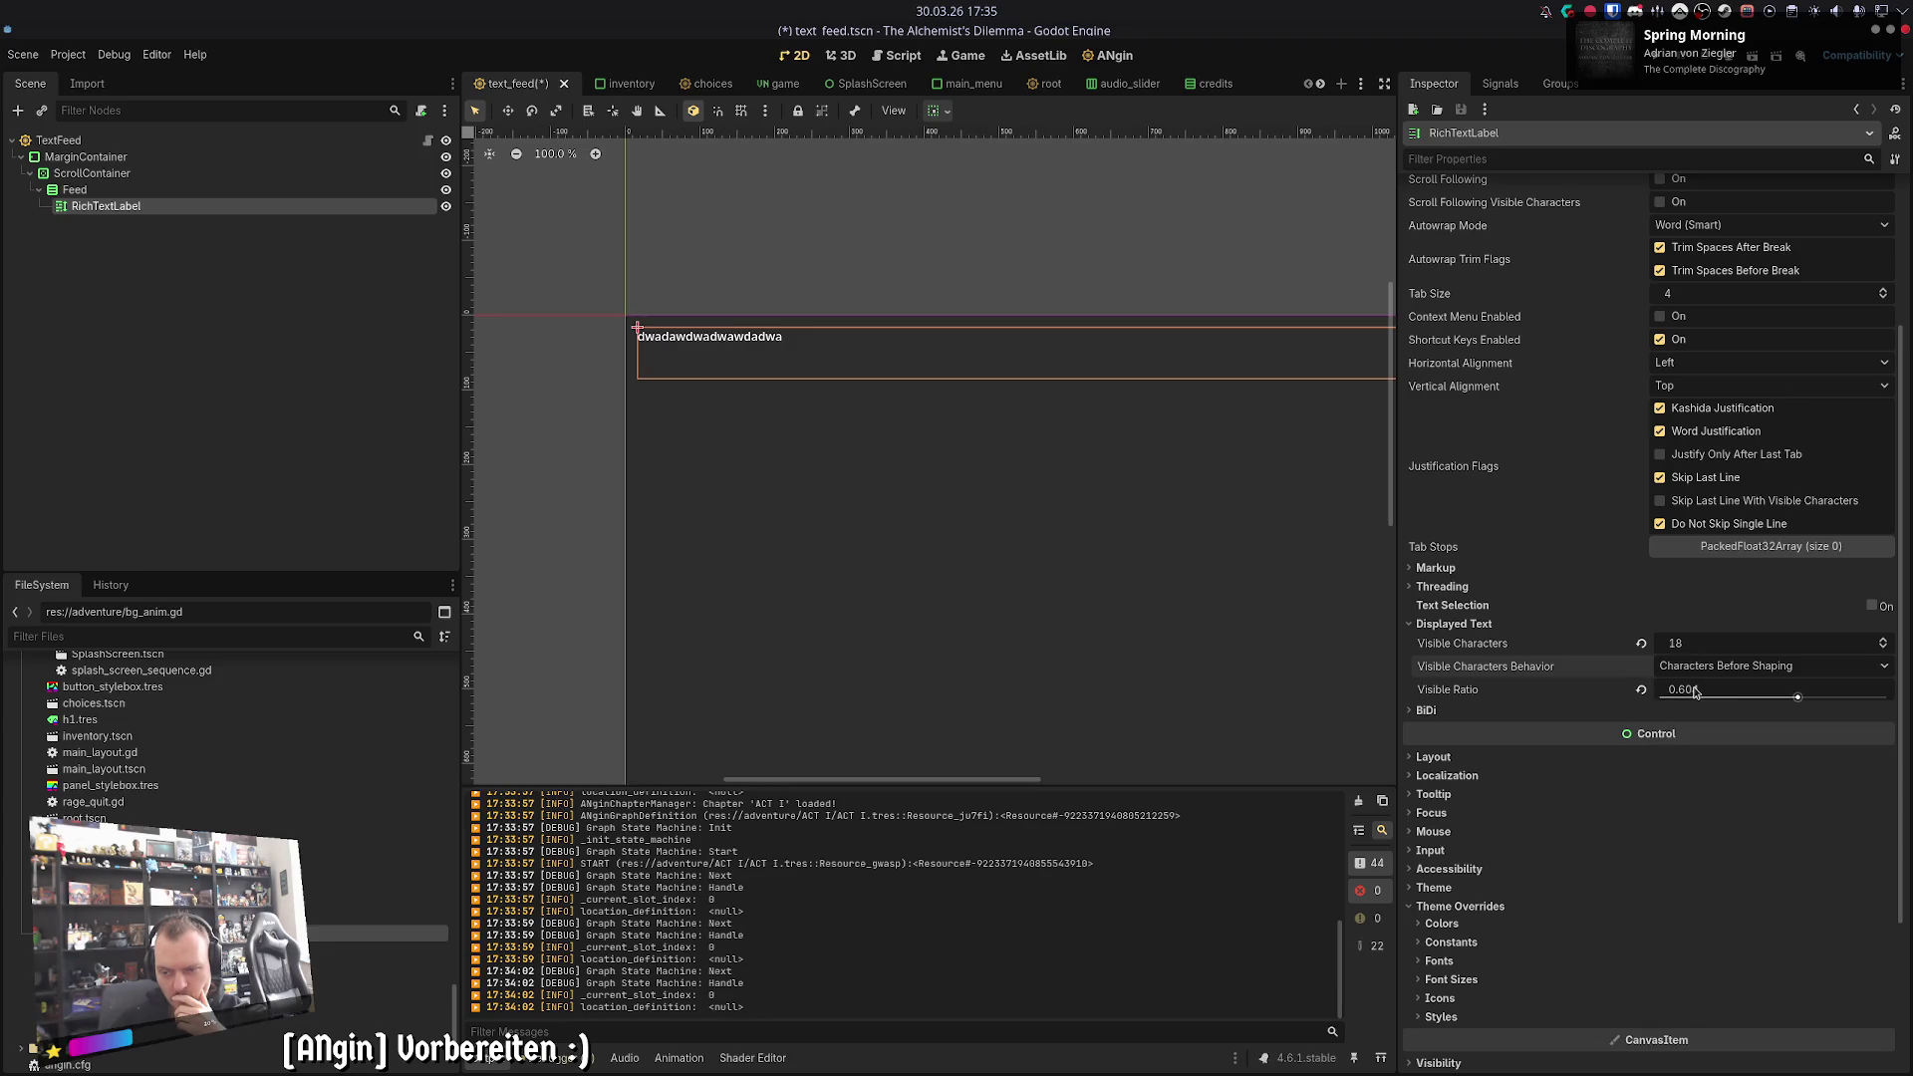
mouse_move(1797, 698)
left_mouse_down()
mouse_move(1738, 704)
mouse_move(1891, 704)
mouse_move(1793, 701)
mouse_move(1883, 699)
mouse_move(1828, 698)
mouse_move(1848, 697)
left_mouse_up()
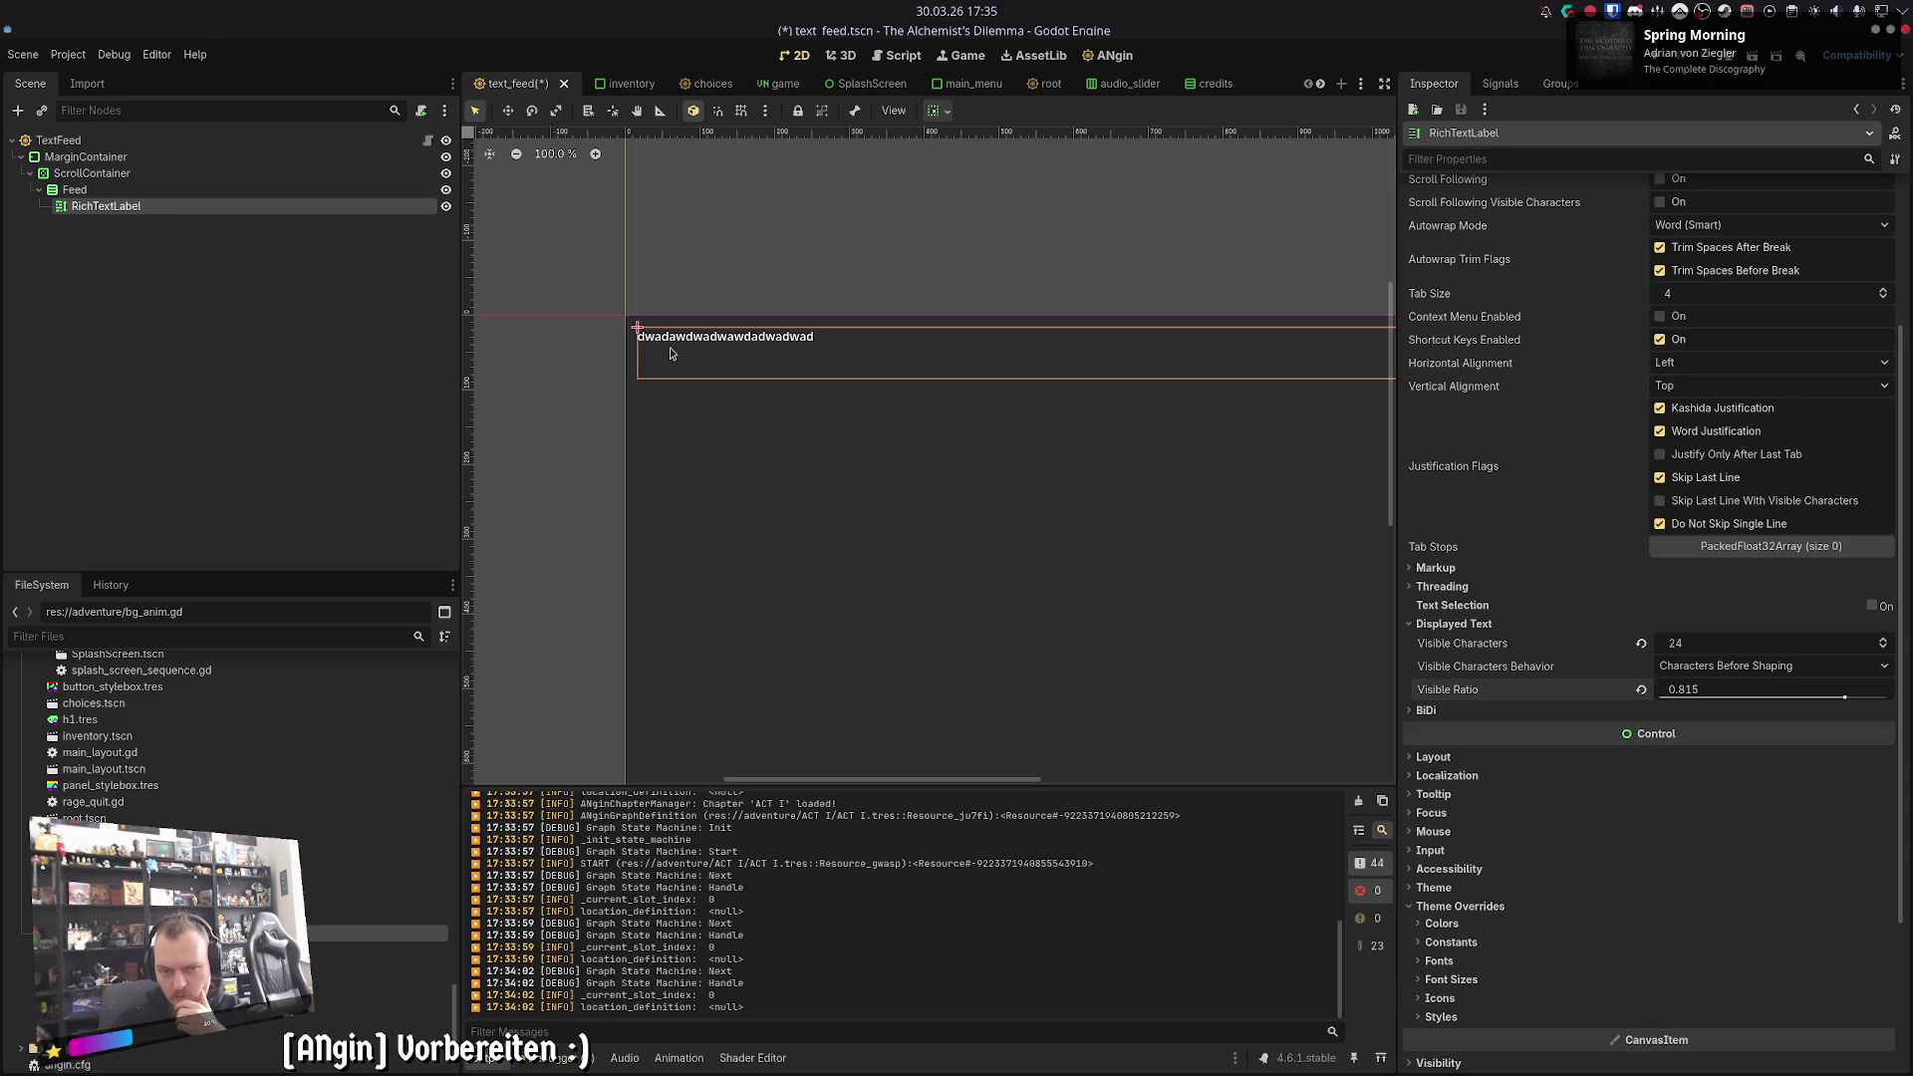
Step: Expand and collapse the BiDi, Threading and Markup property groups to review them
left_click(1518, 714)
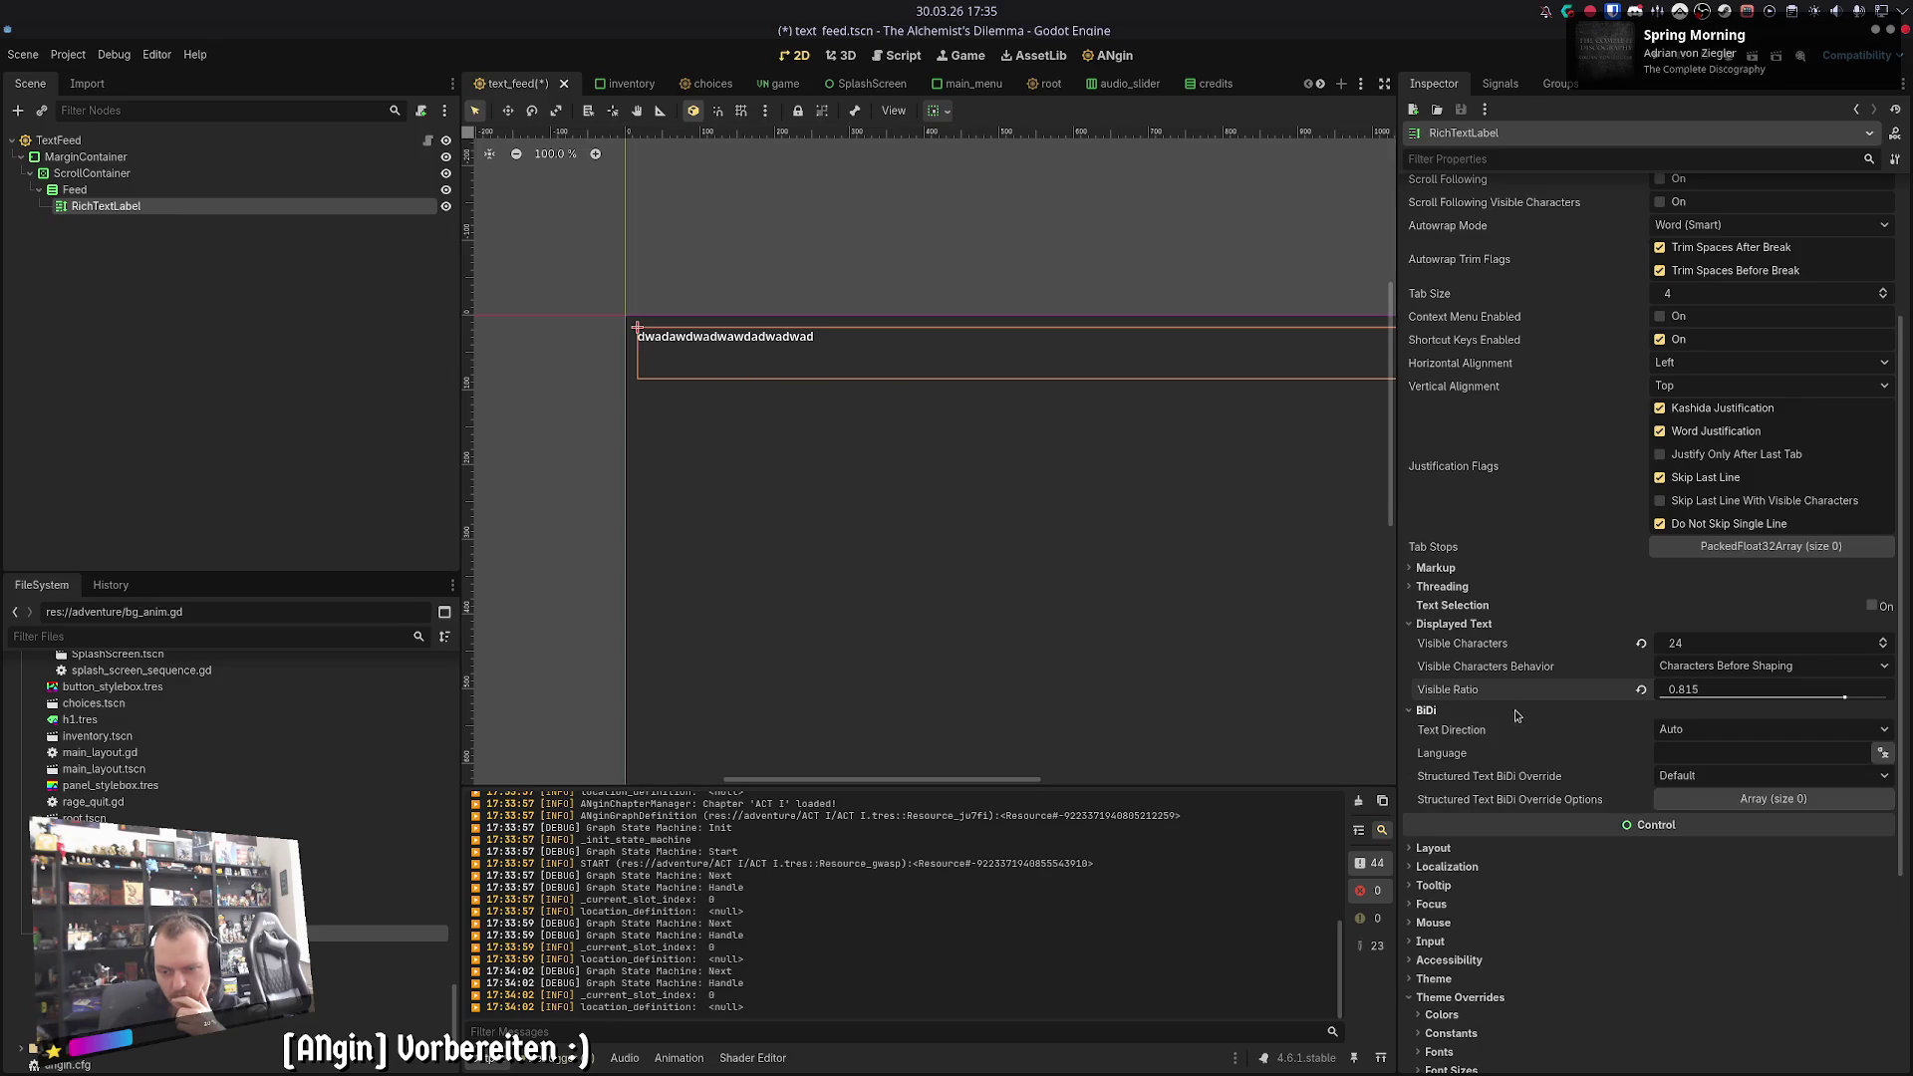
left_click(1512, 714)
left_click(1513, 713)
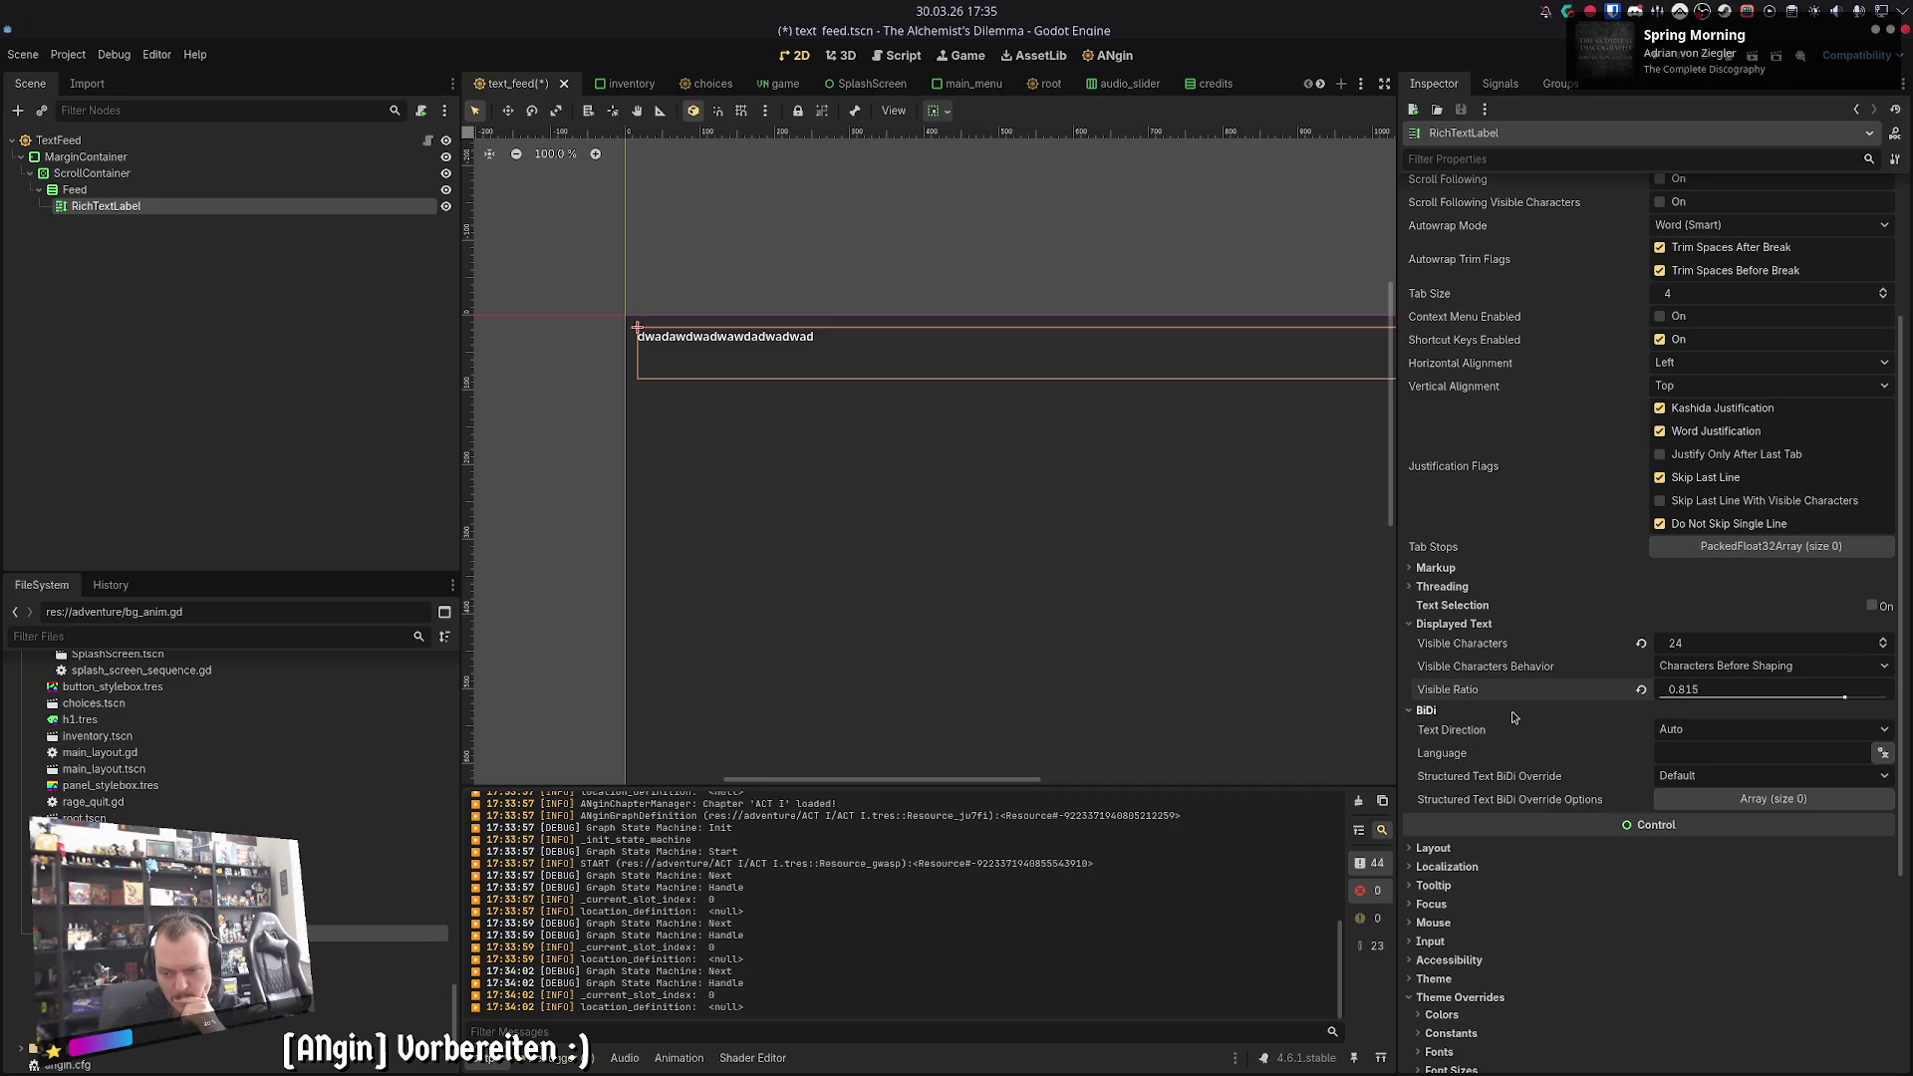
left_click(1513, 713)
left_click(1463, 587)
left_click(1463, 587)
left_click(1461, 569)
left_click(1461, 569)
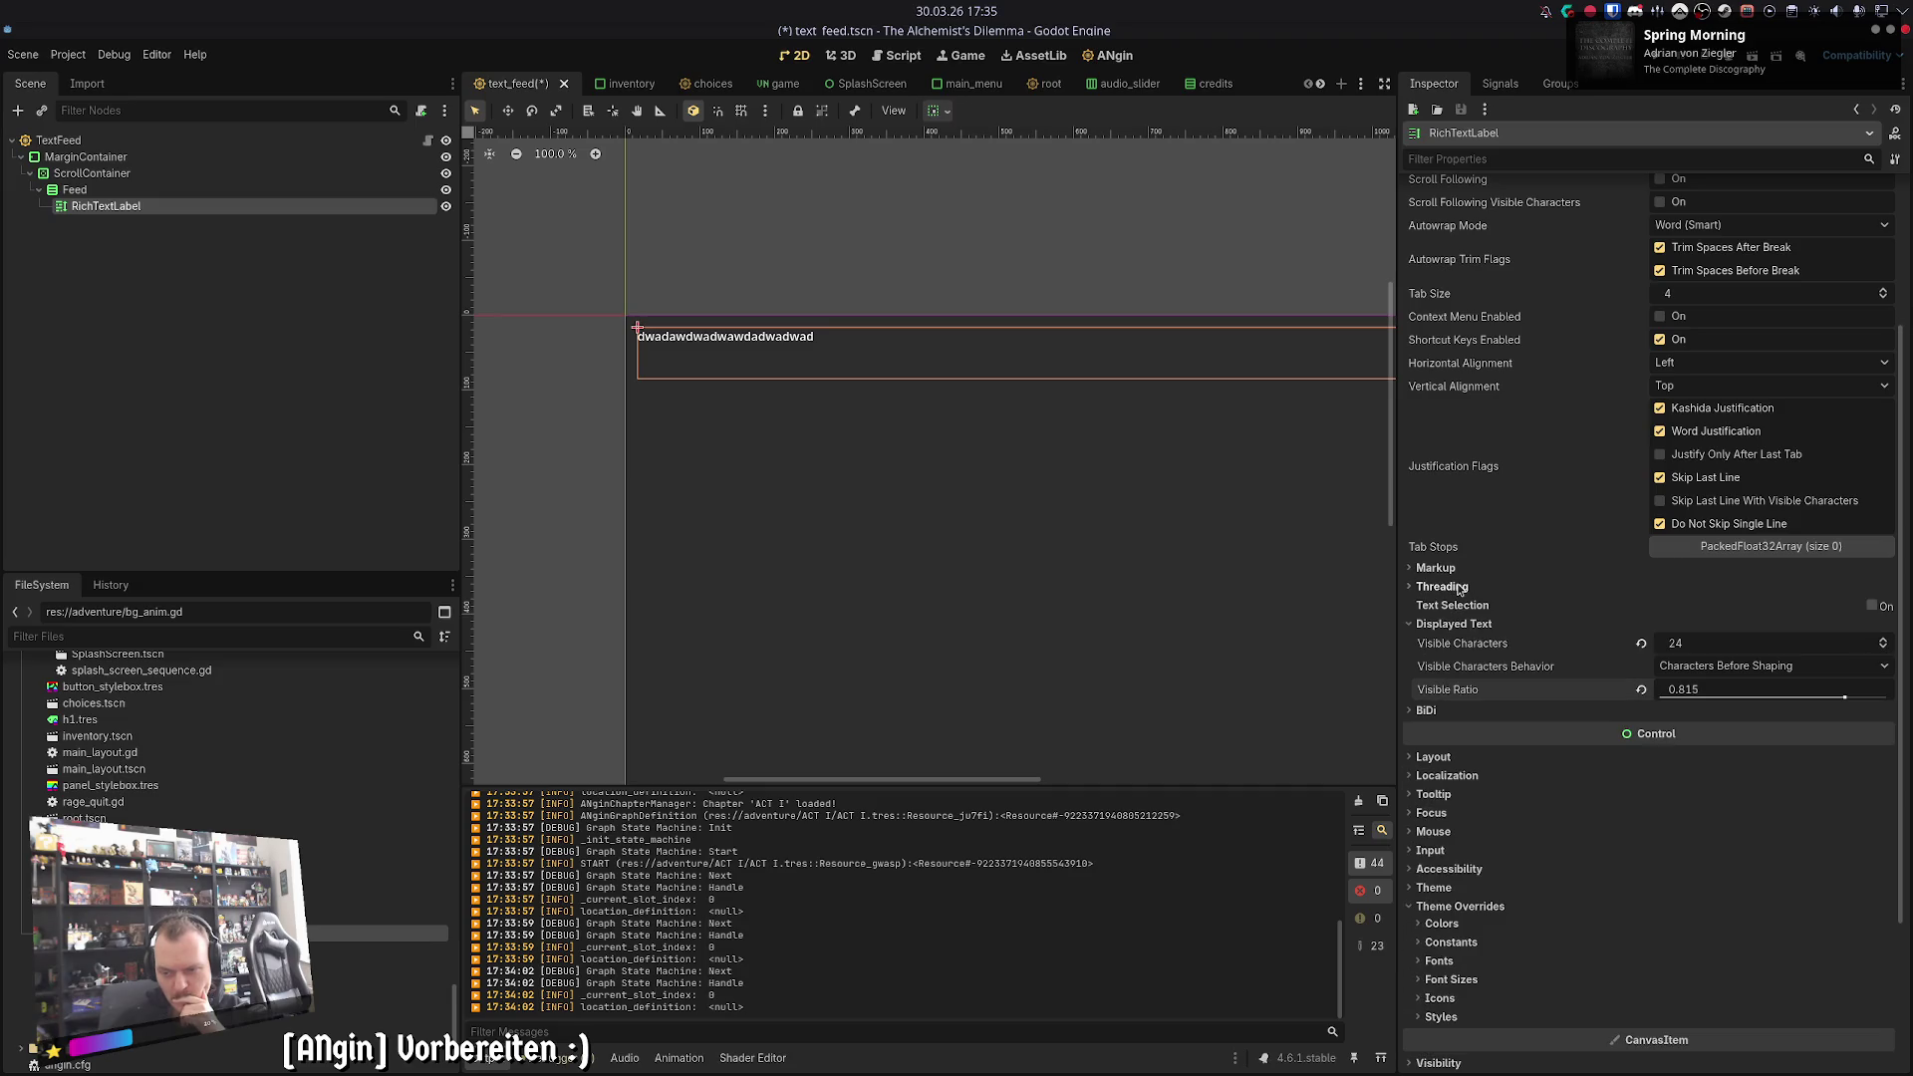
left_click(1459, 569)
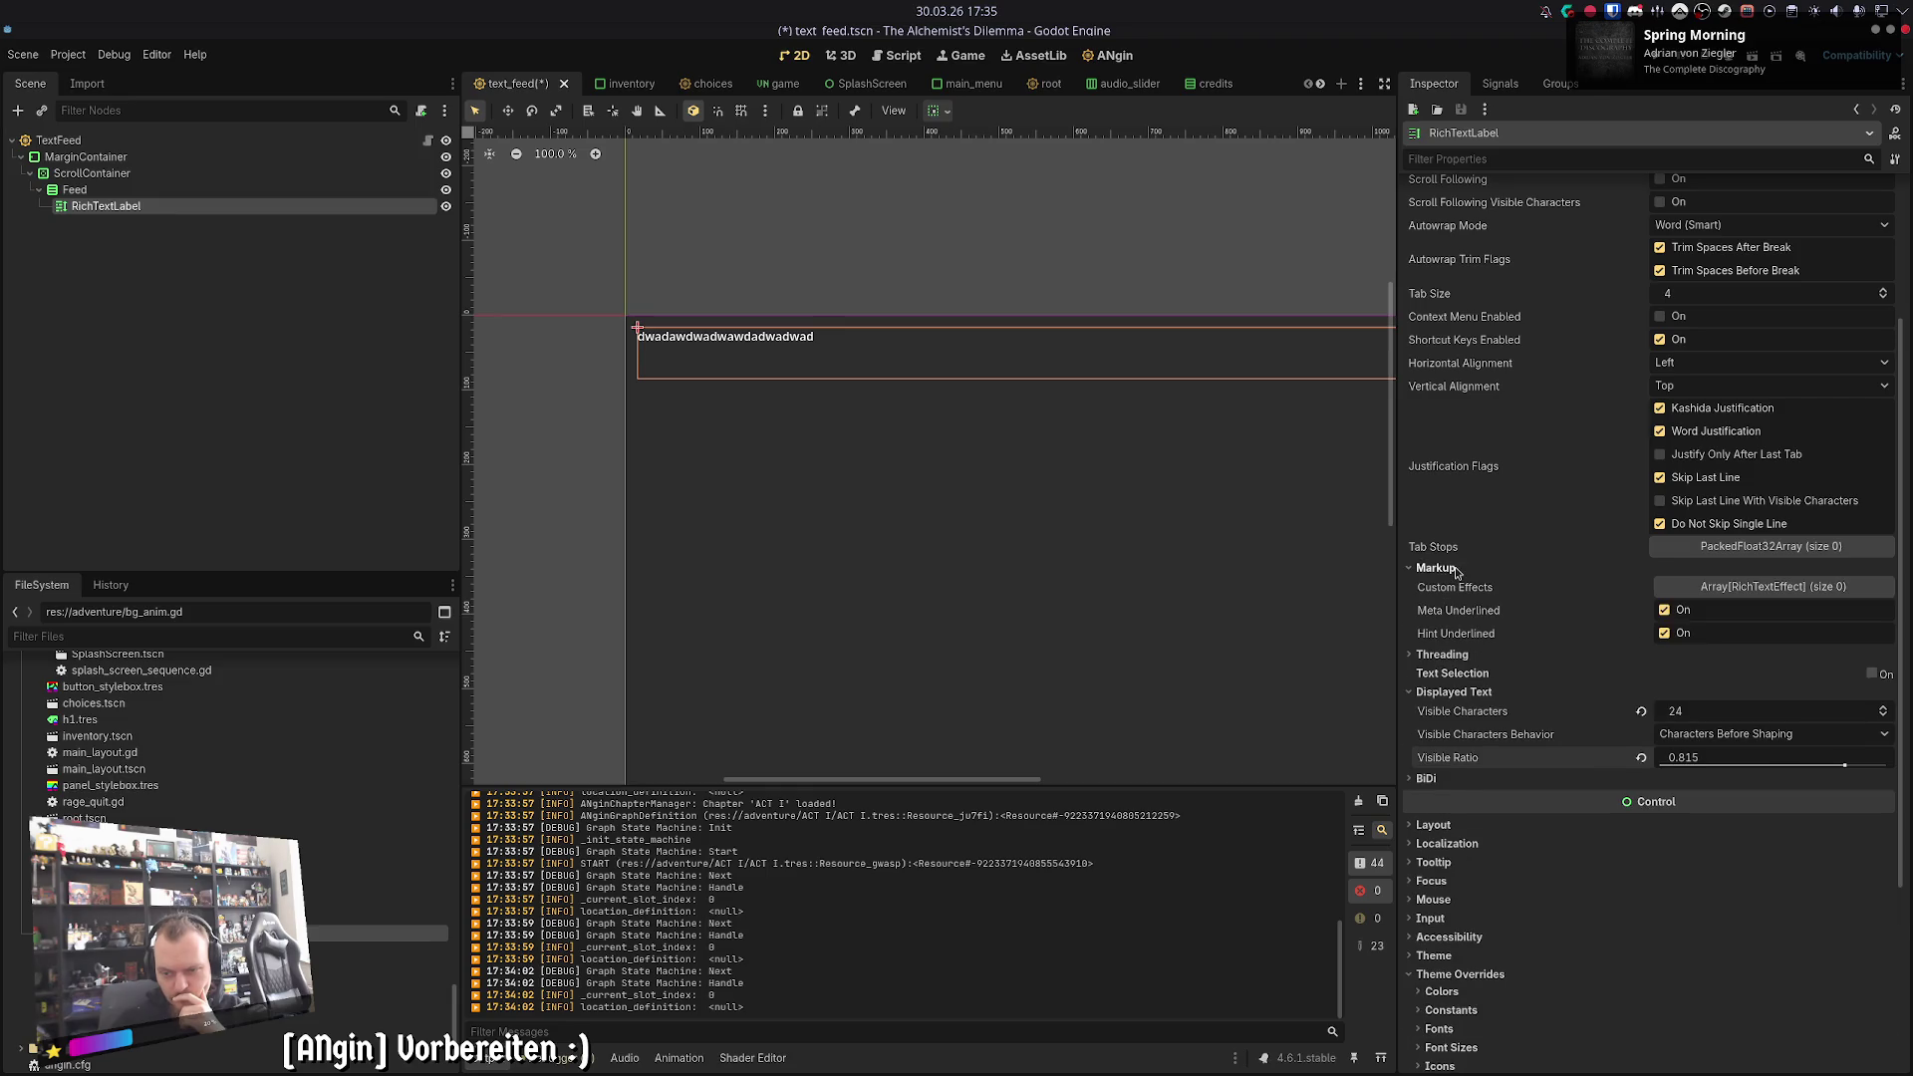
left_click(1456, 569)
scroll(1535, 706, "up", 3)
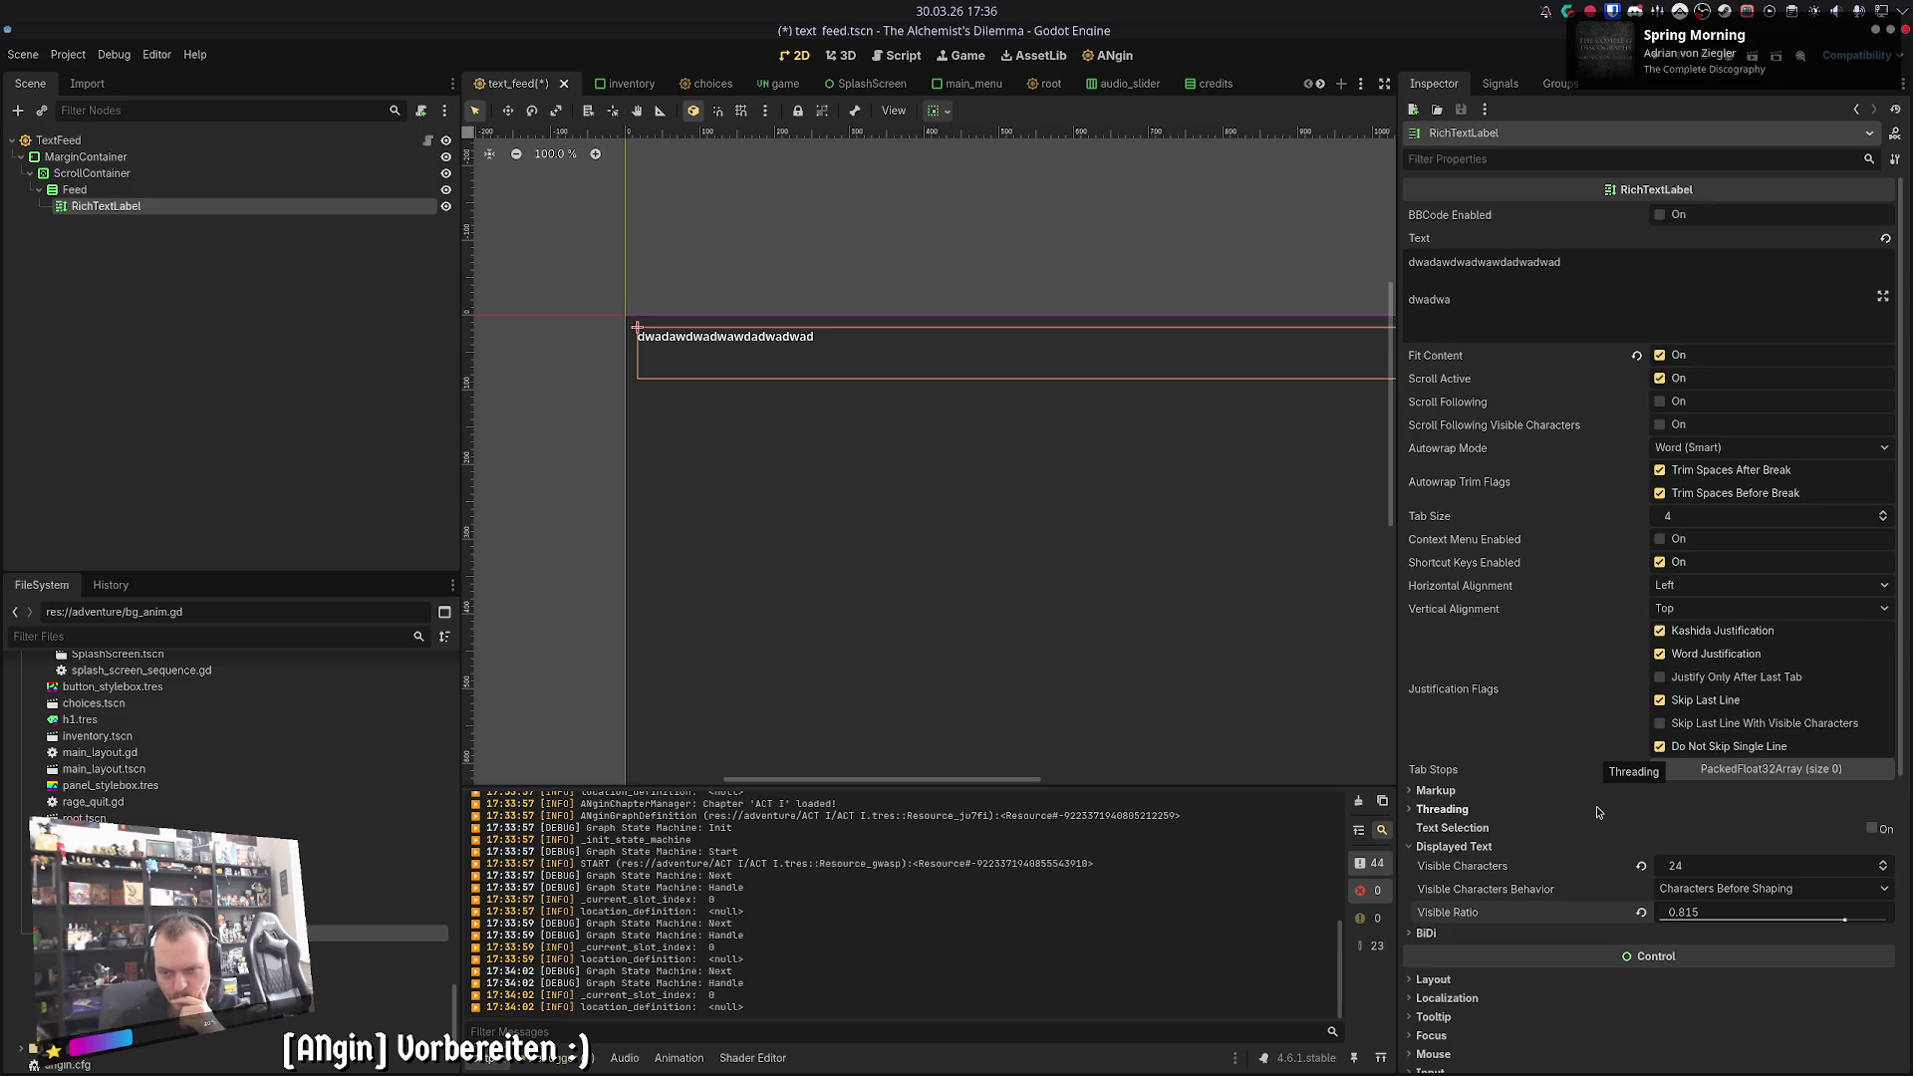
Step: Toggle Fit Content off and back on, then review the Layout container sizing options
left_click(1660, 356)
left_click(1660, 356)
scroll(1549, 718, "down", 5)
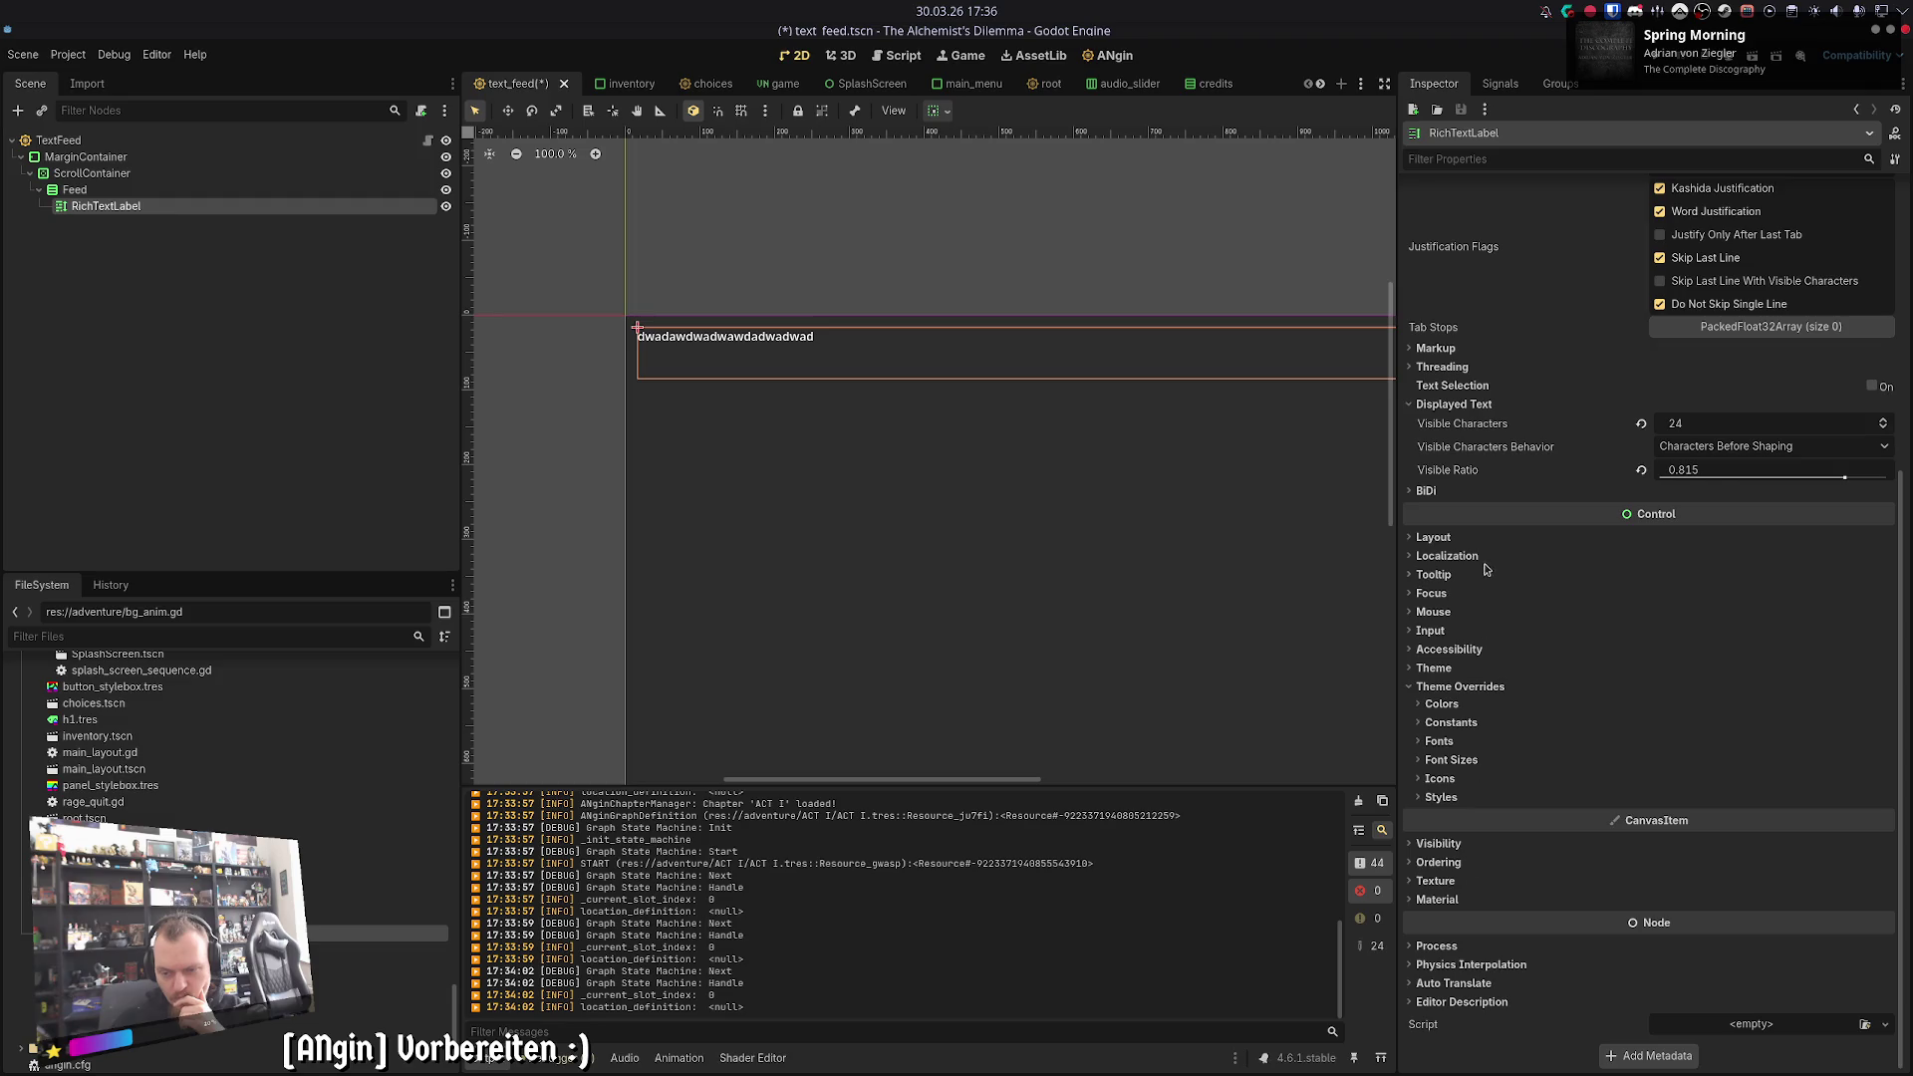
left_click(1434, 537)
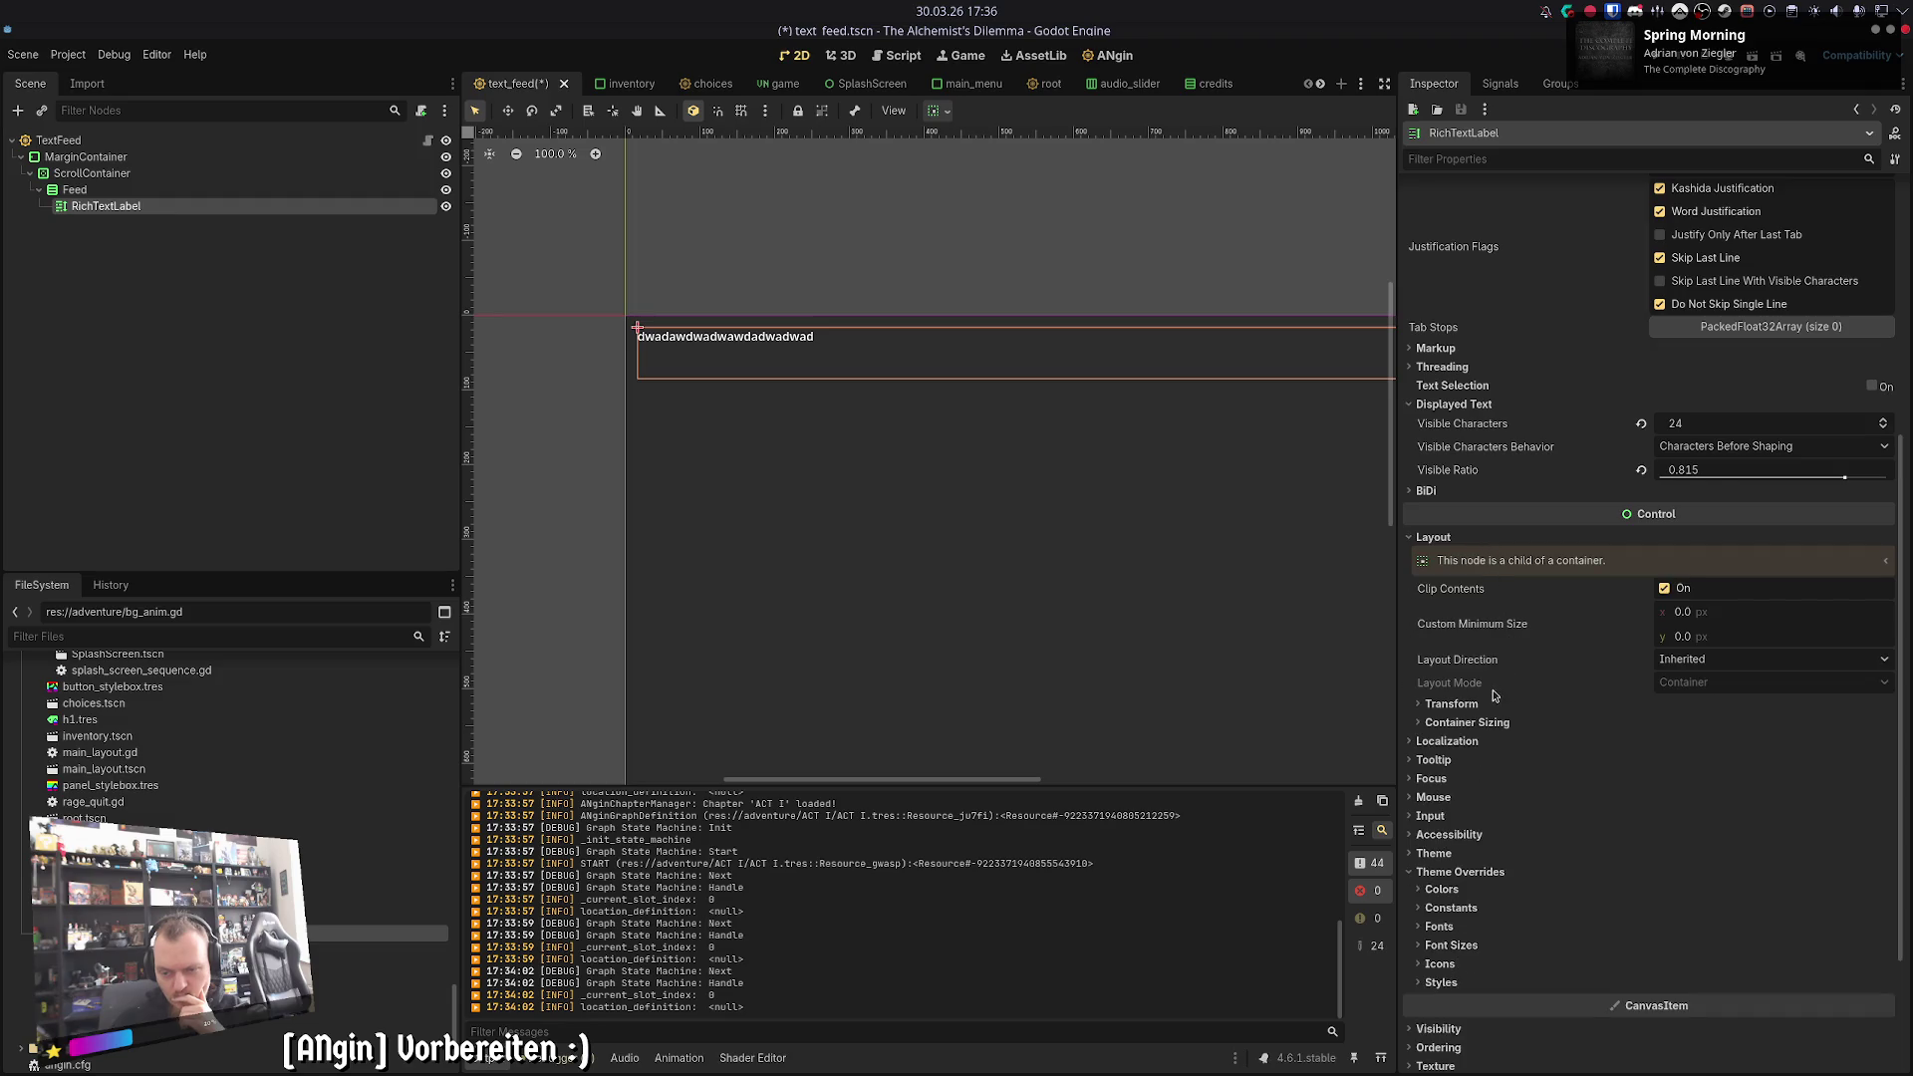
left_click(1498, 723)
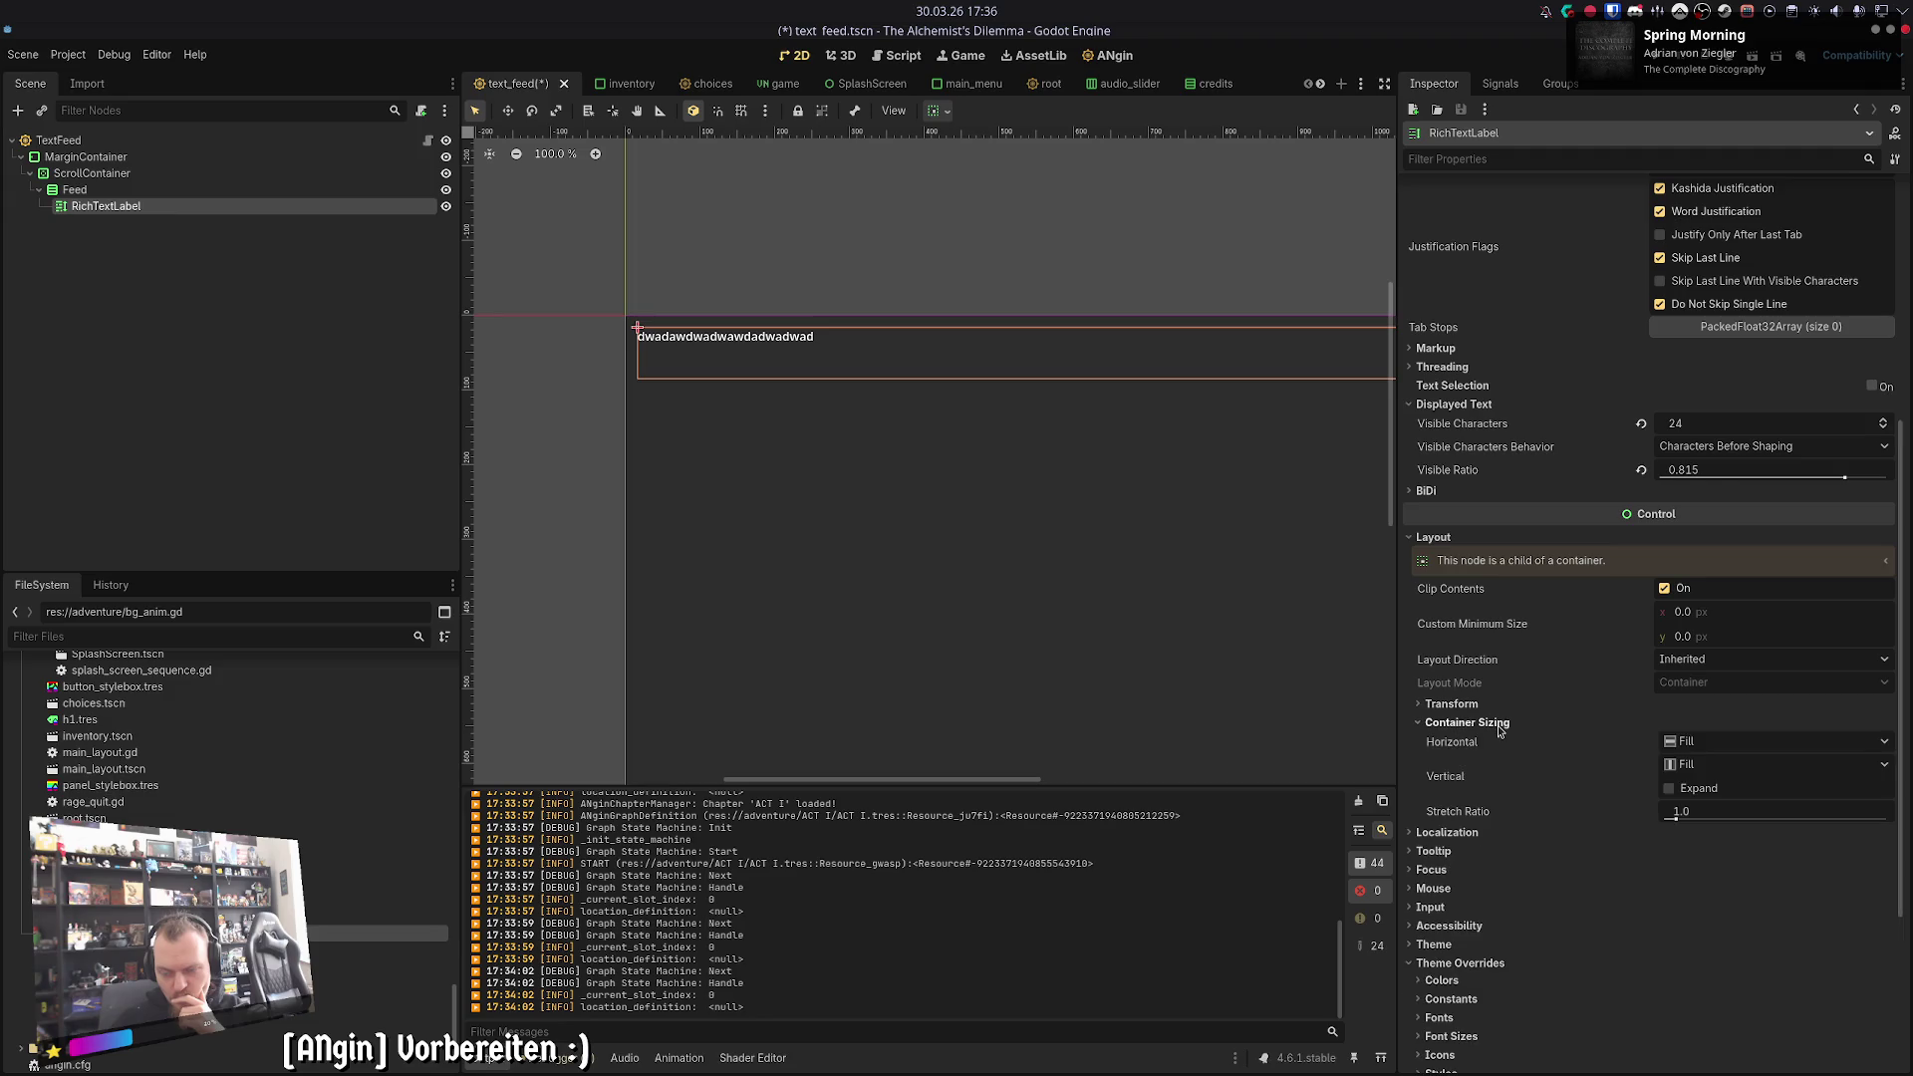
left_click(1497, 724)
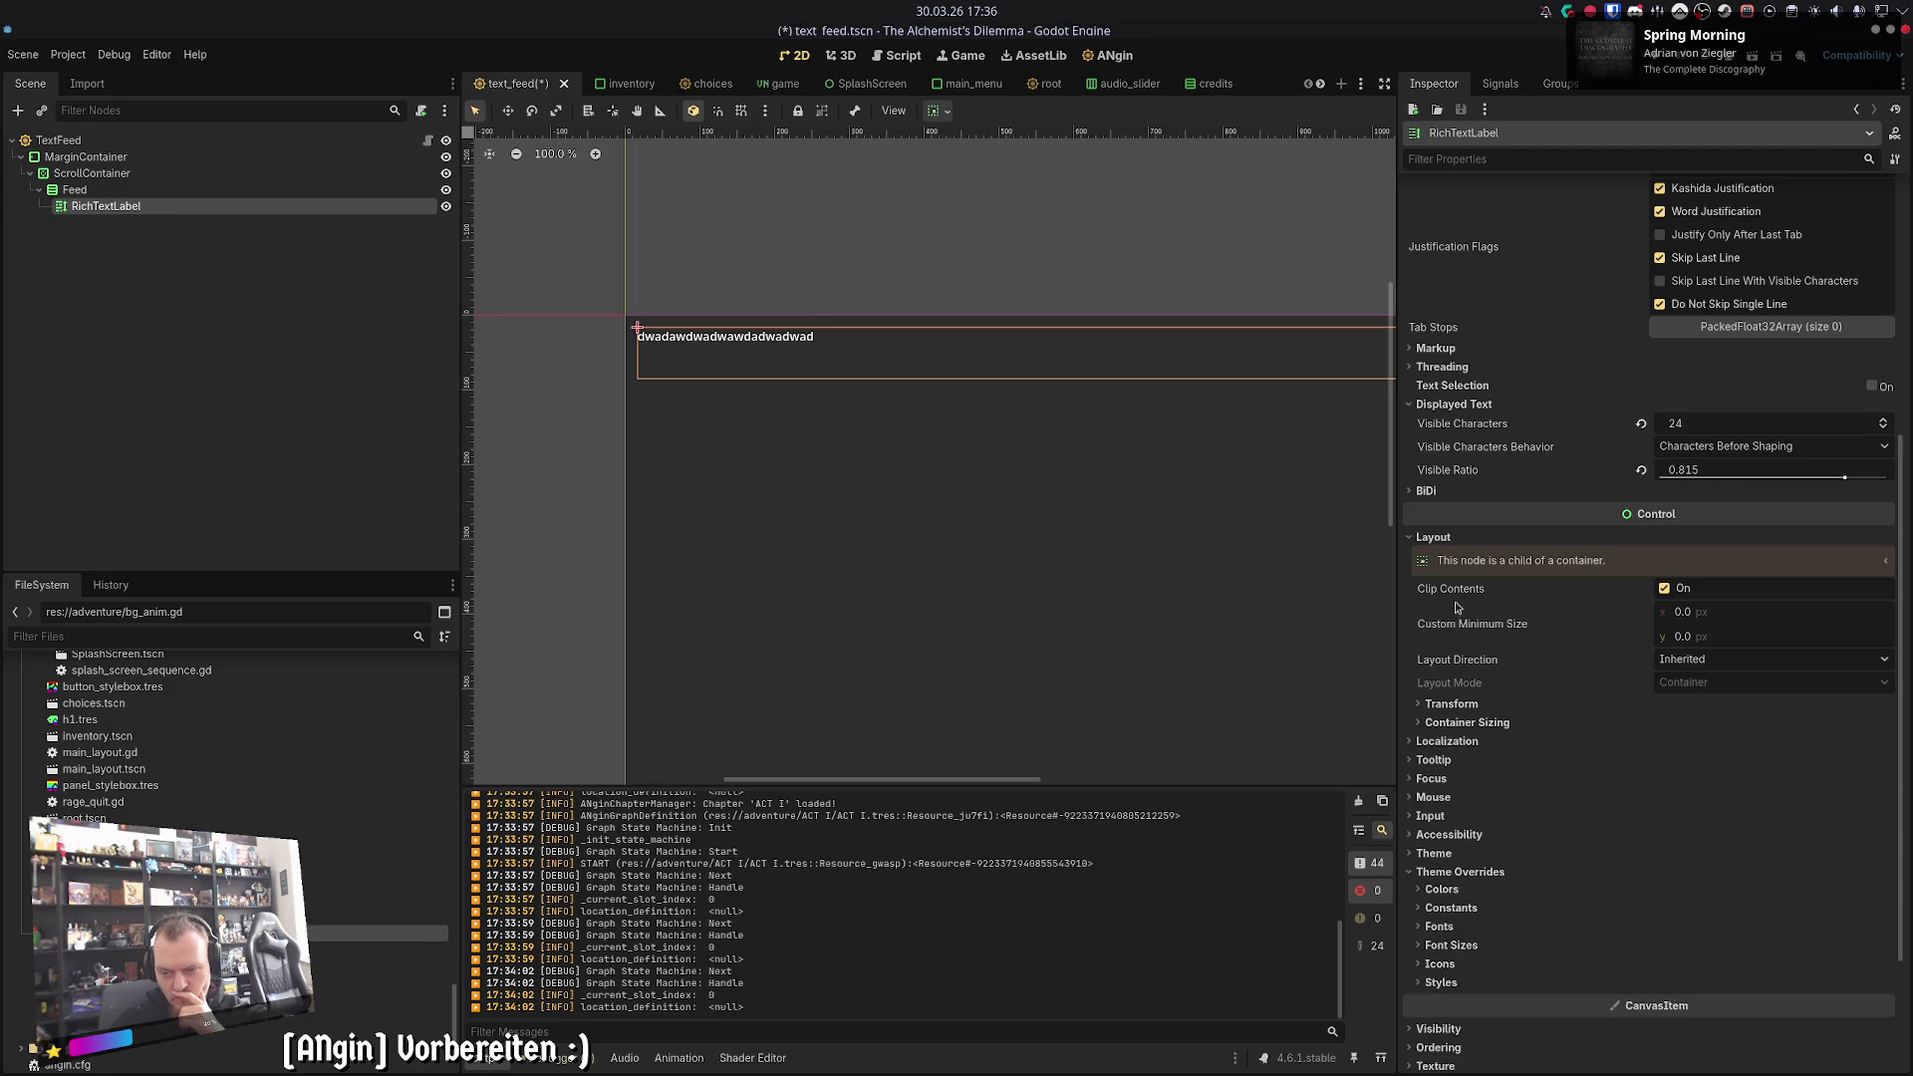
left_click(1435, 538)
scroll(1514, 658, "up", 5)
right_click(143, 211)
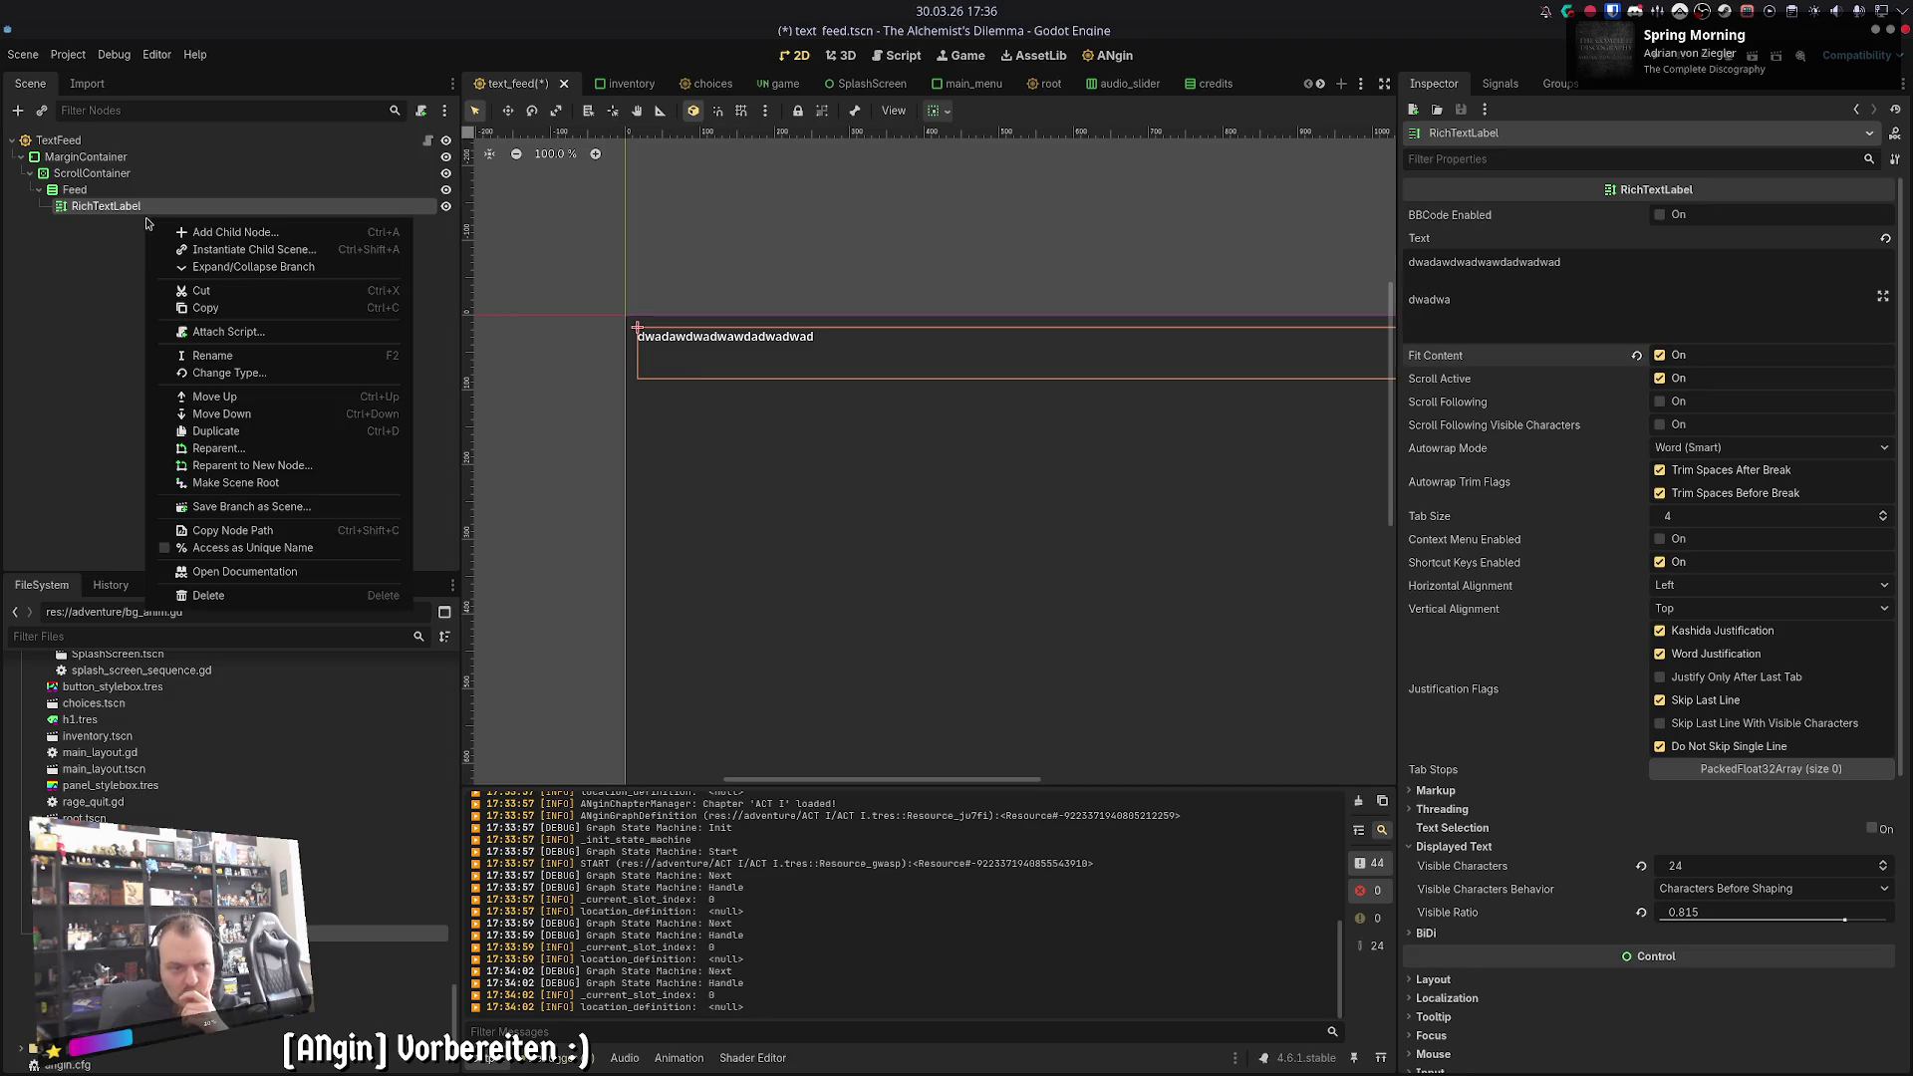
right_click(139, 207)
left_click(199, 584)
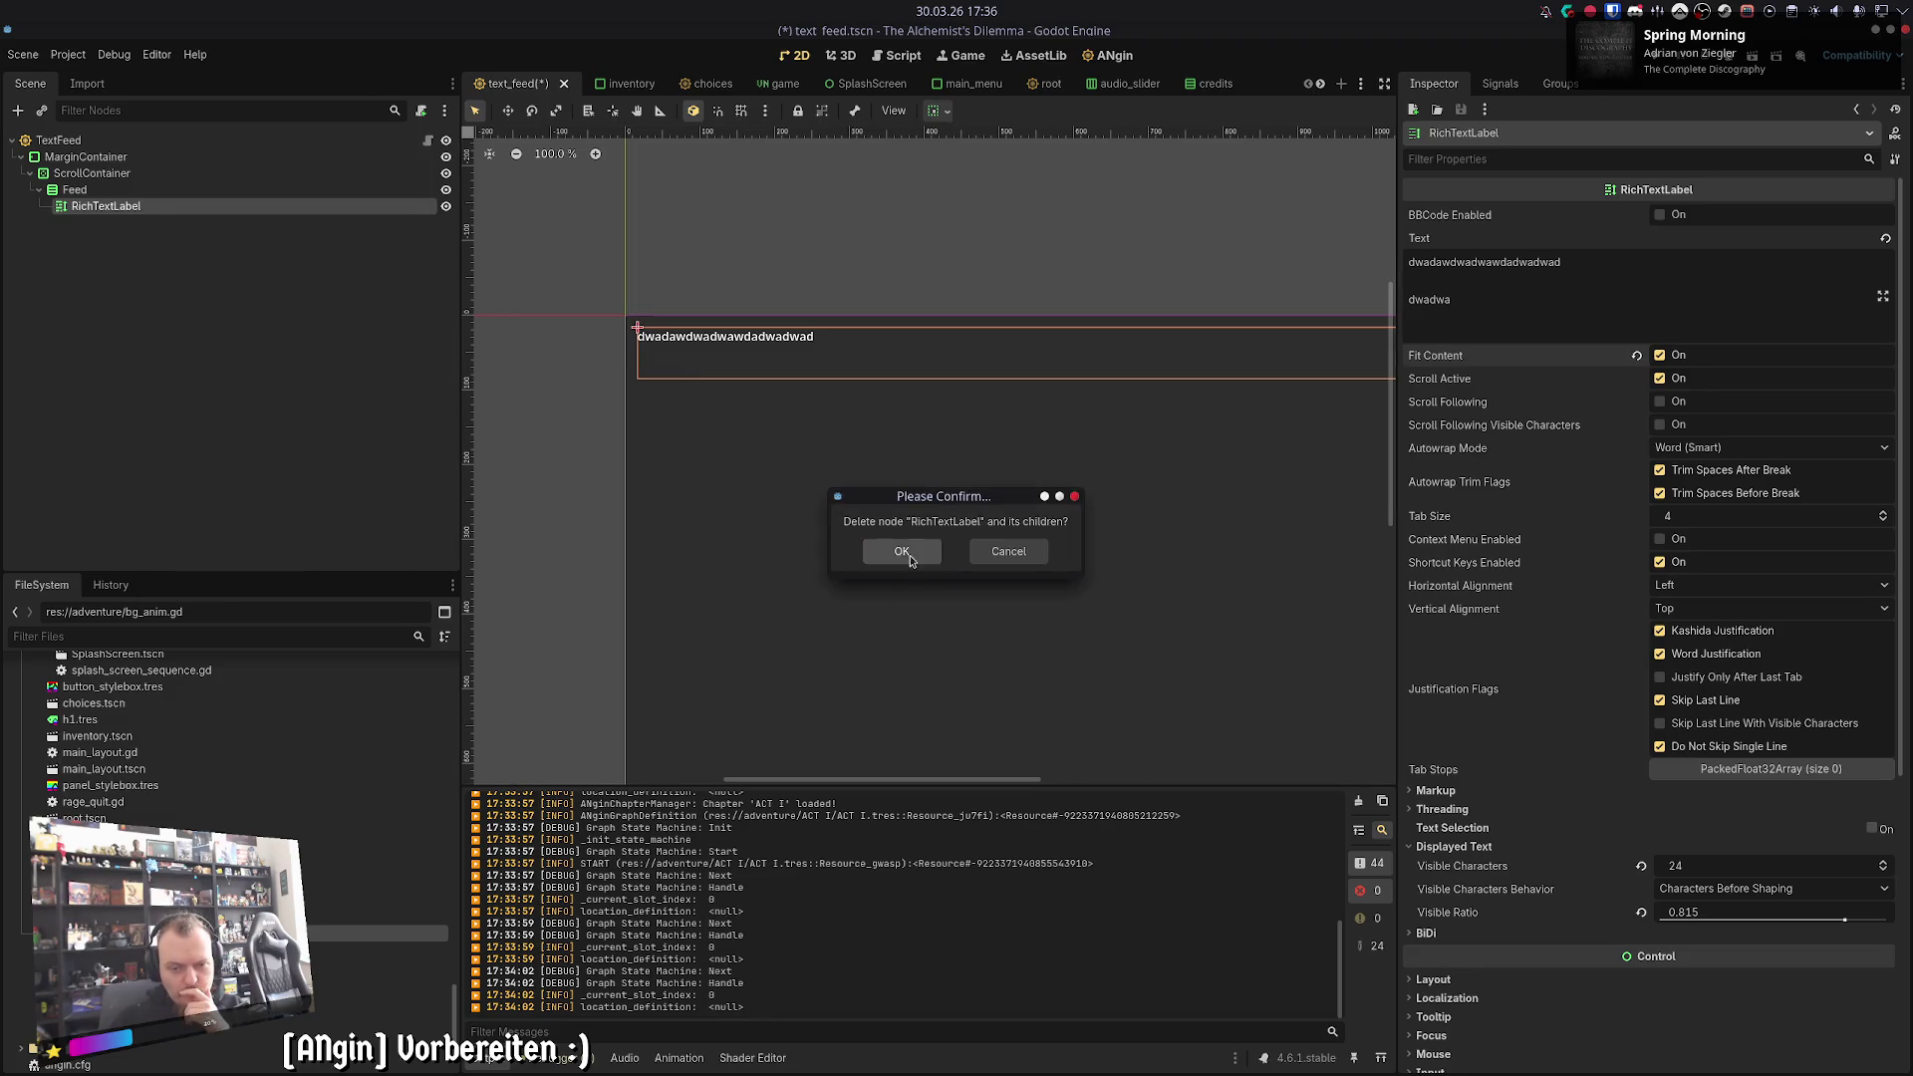
left_click(911, 554)
key("ctrl+s")
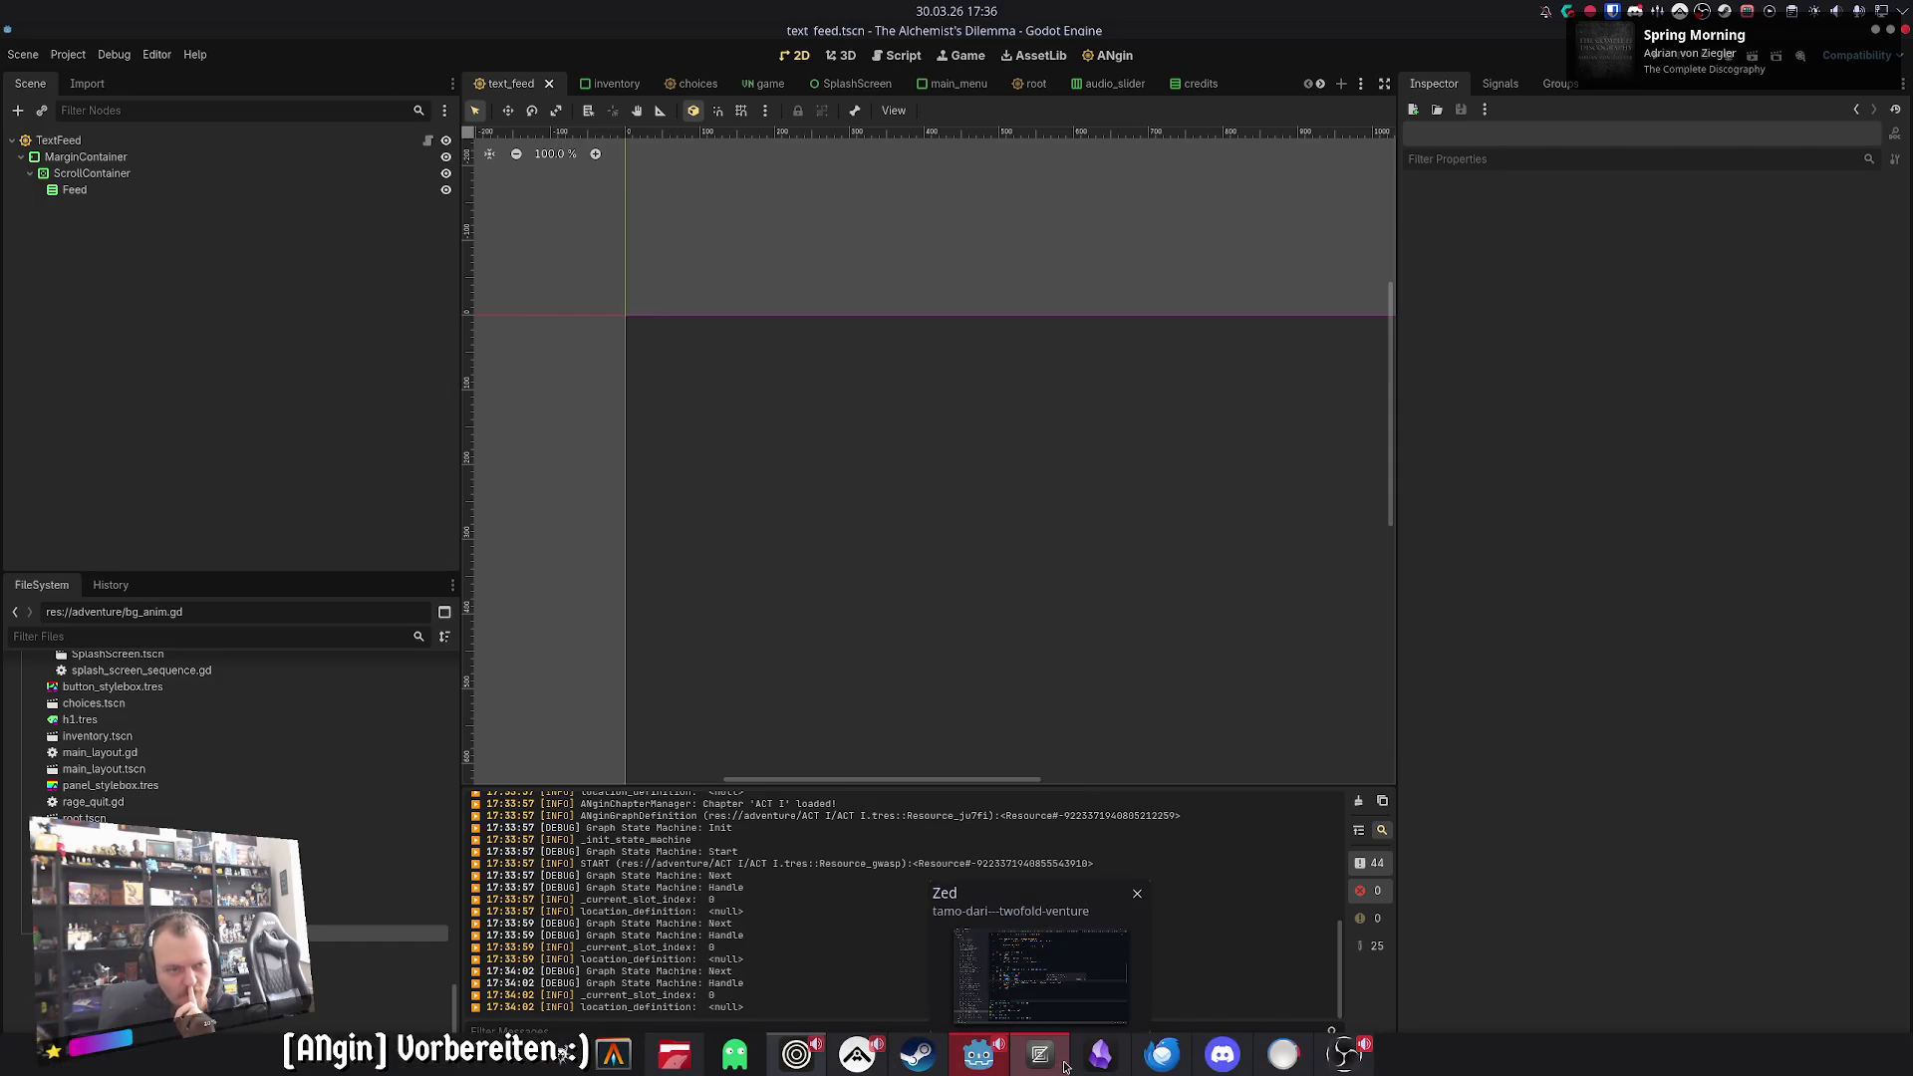
left_click(1062, 1066)
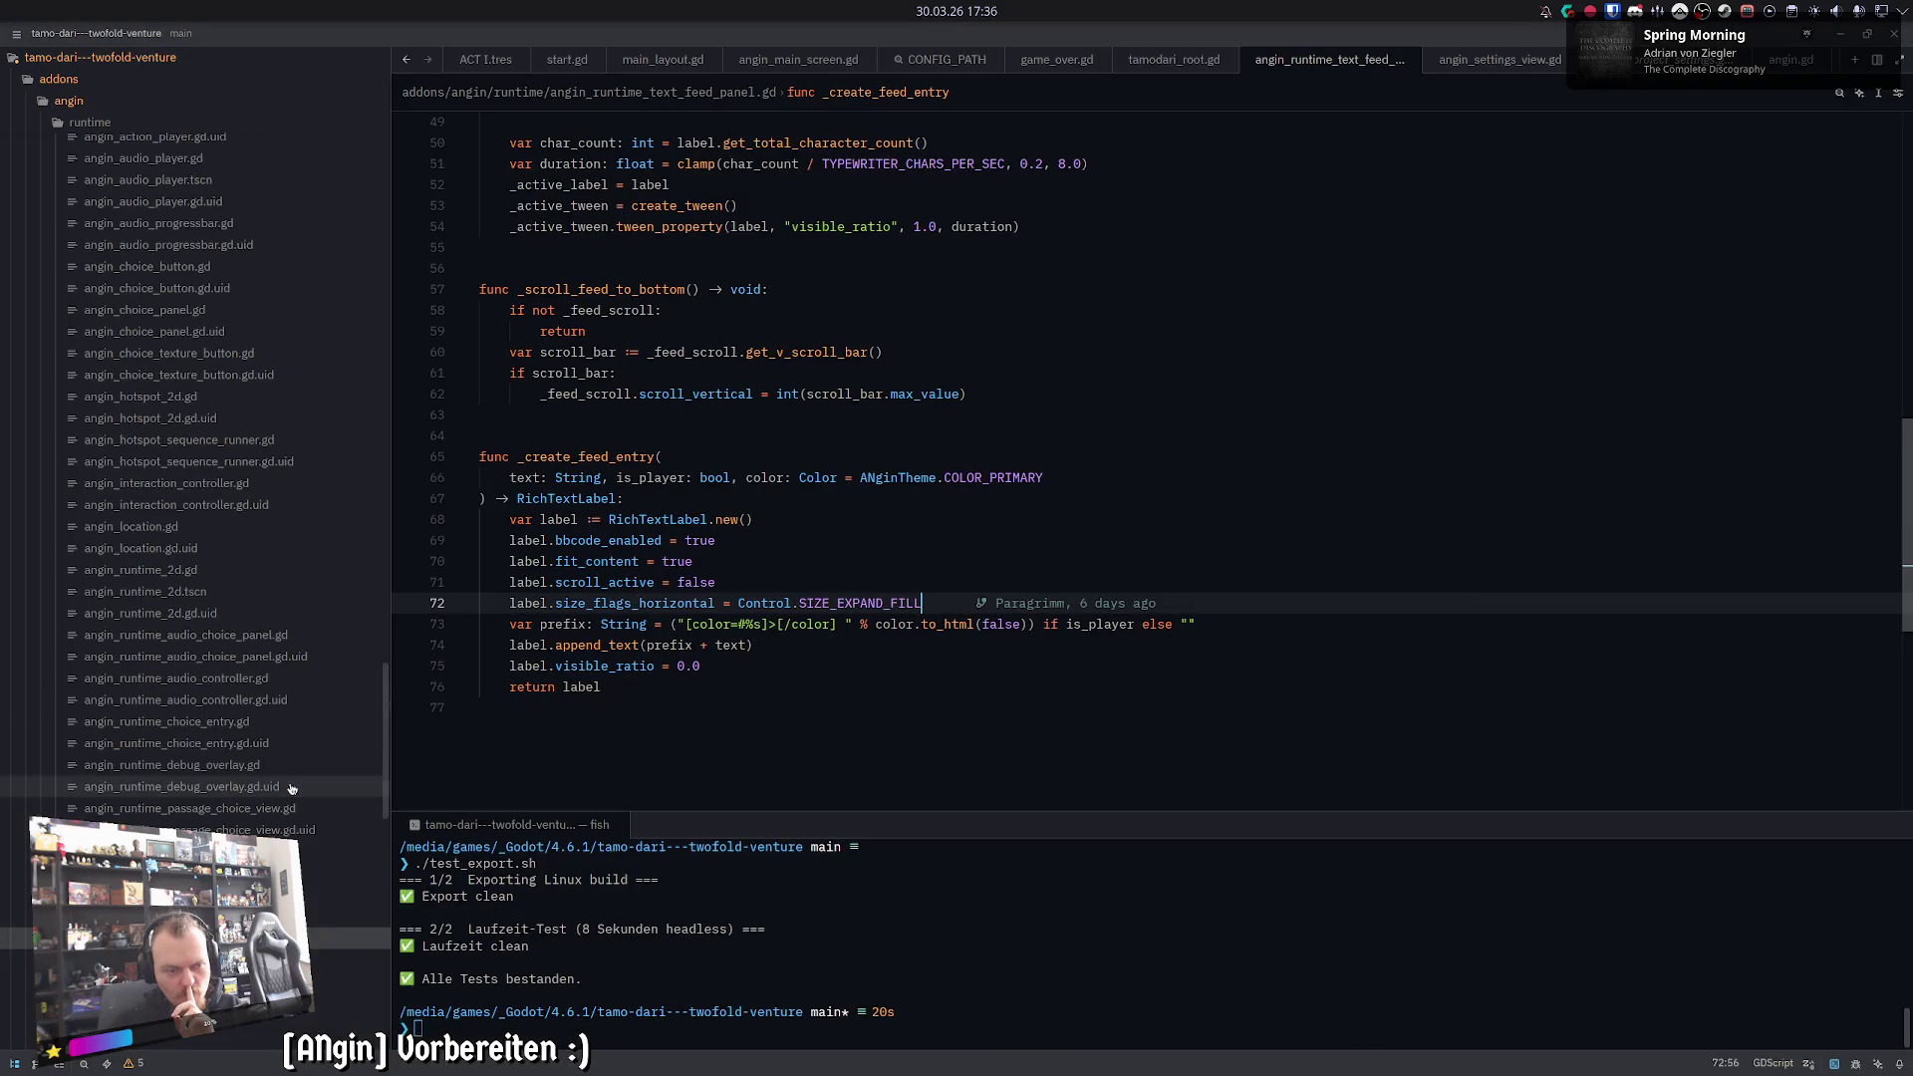
Step: Open Zed's Git panel, inspect the ACT I.tres diff, and stage all 12 changes
left_click_drag(387, 801, 386, 192)
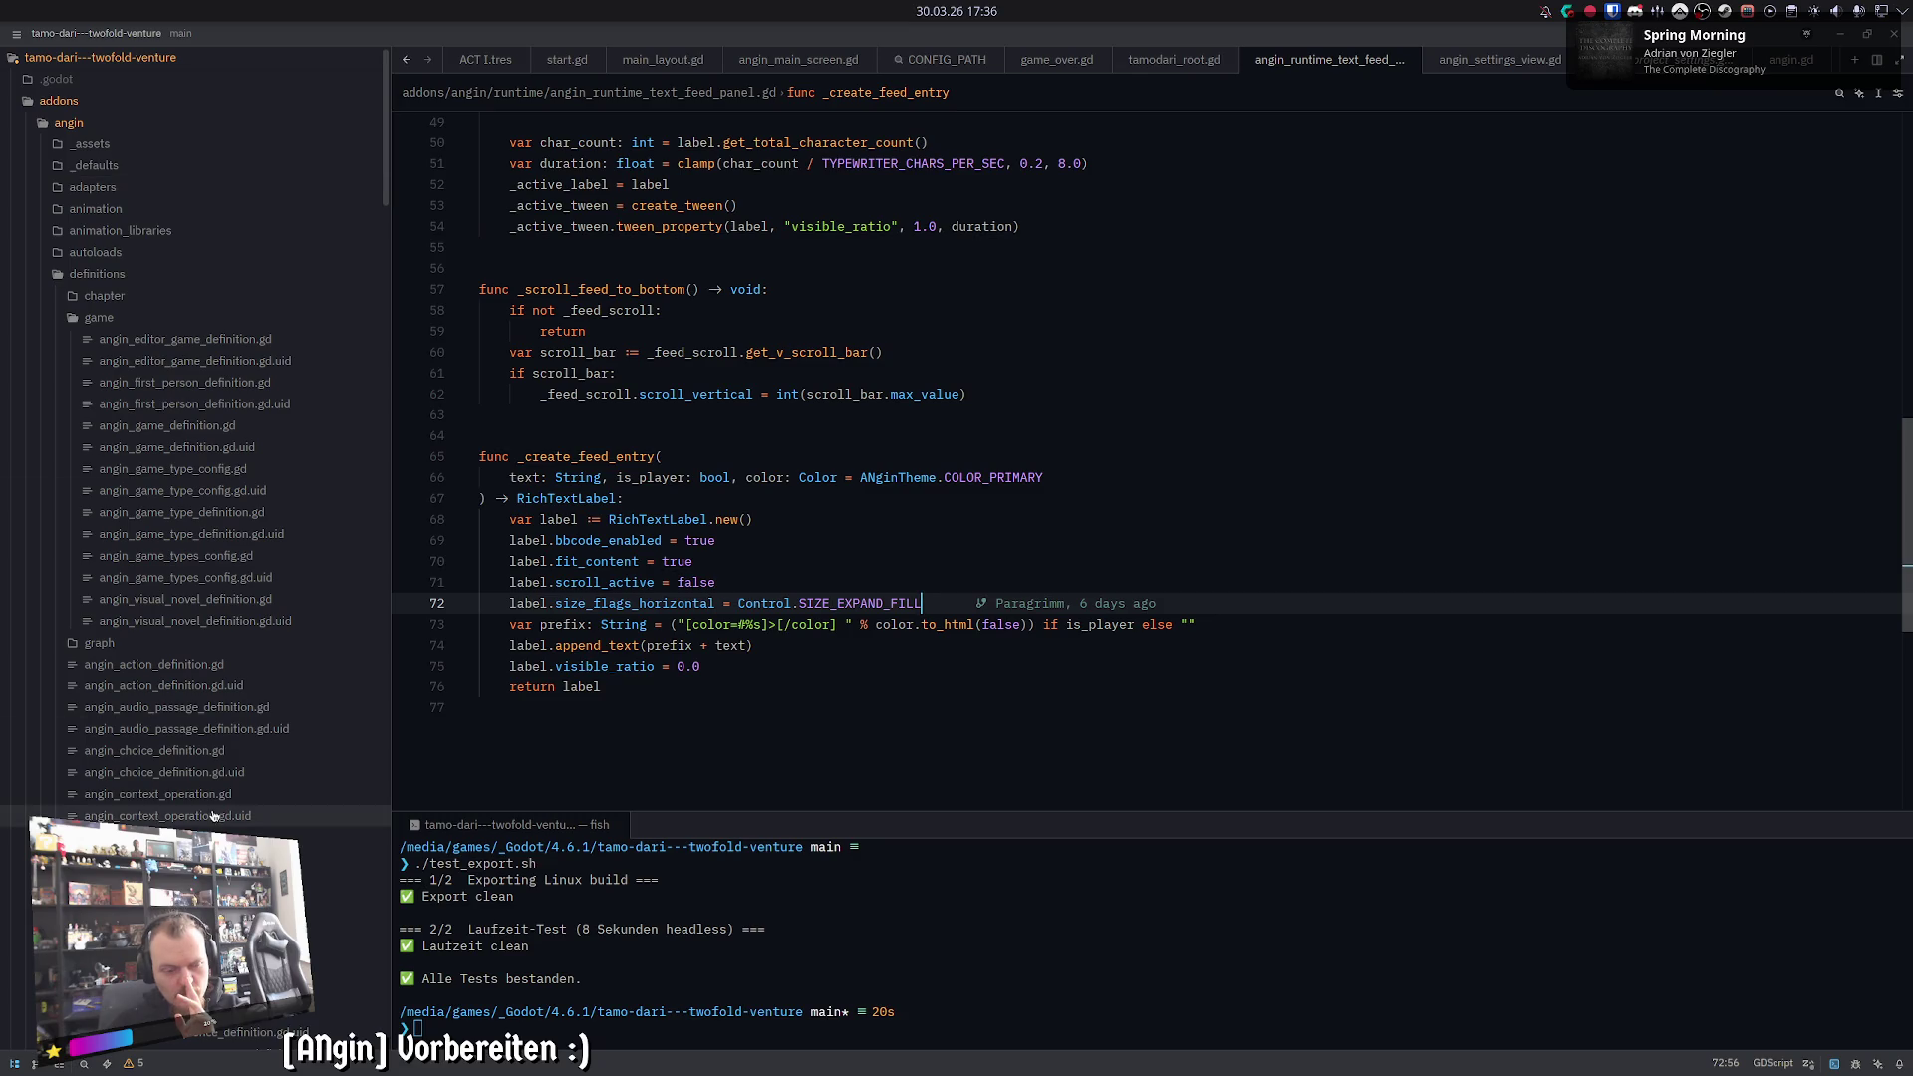
left_click(35, 1063)
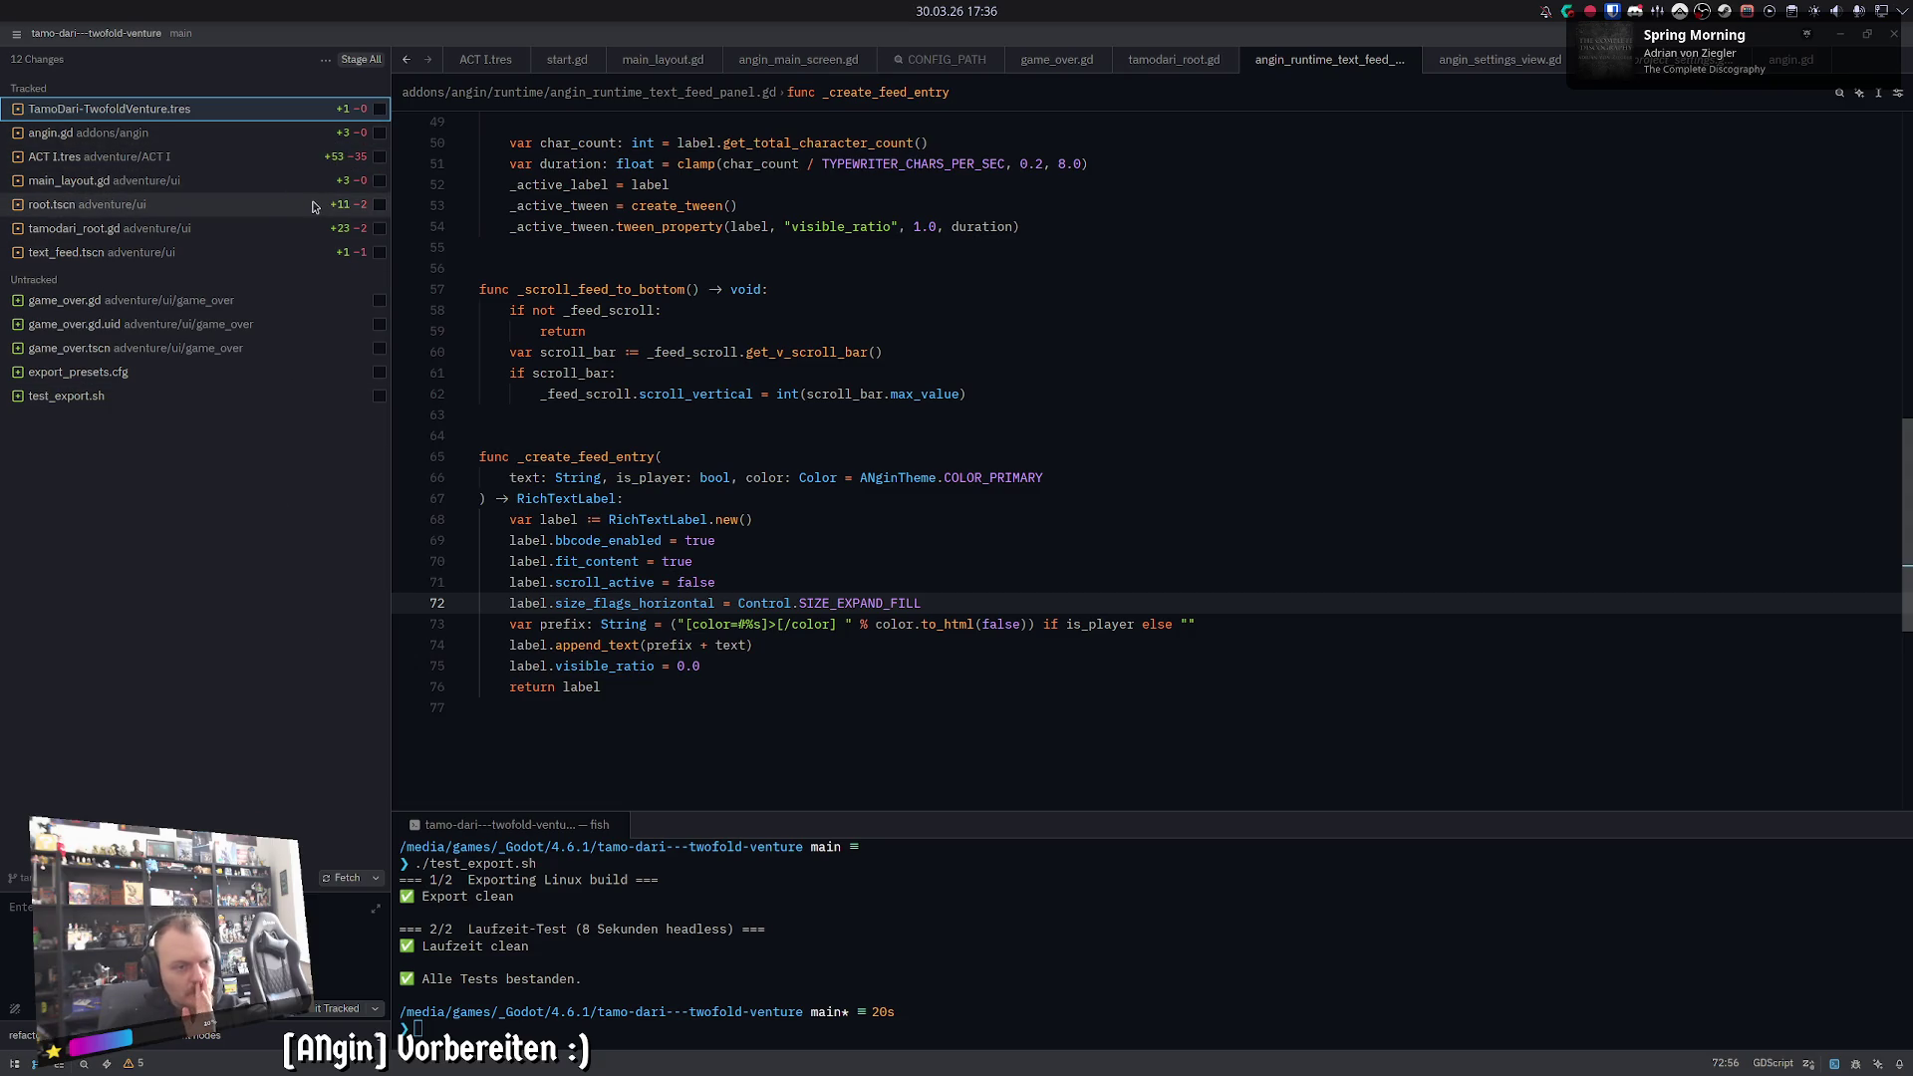
left_click(250, 158)
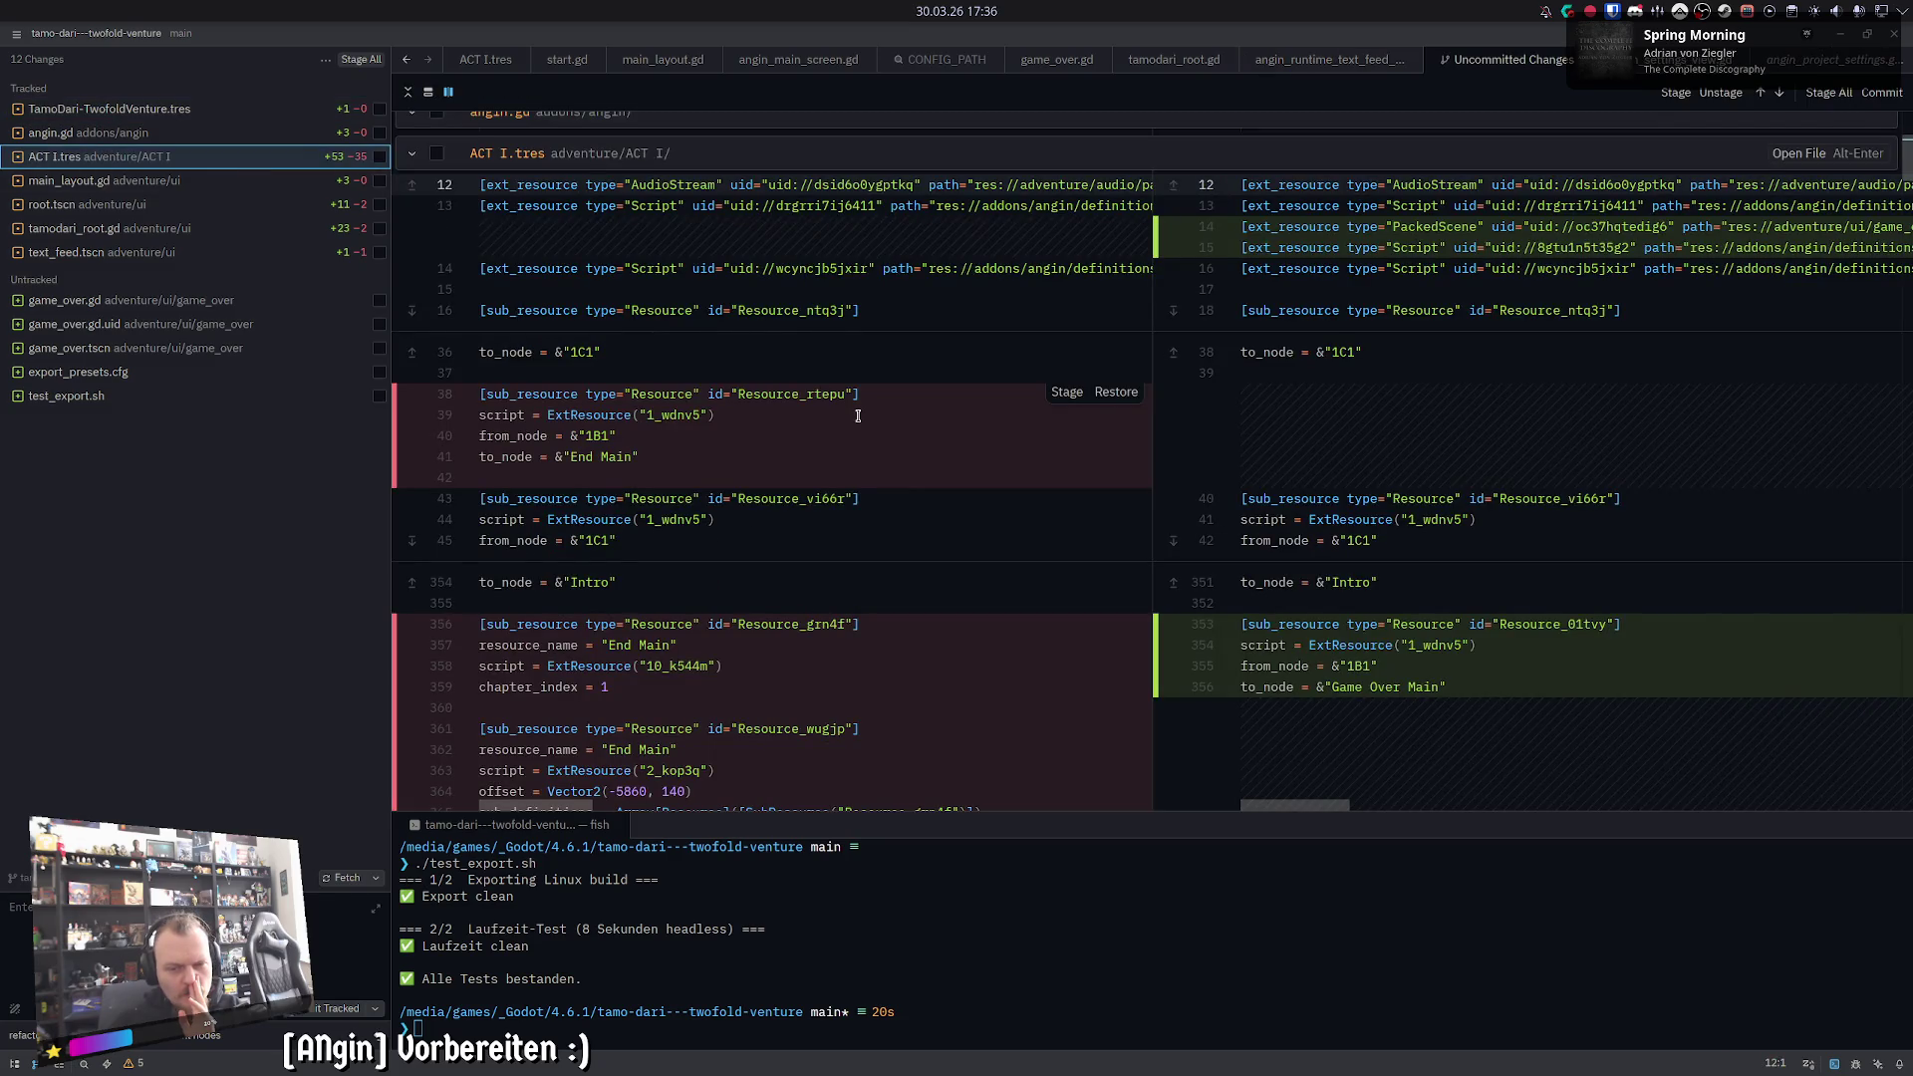
scroll(858, 416, "down", 10)
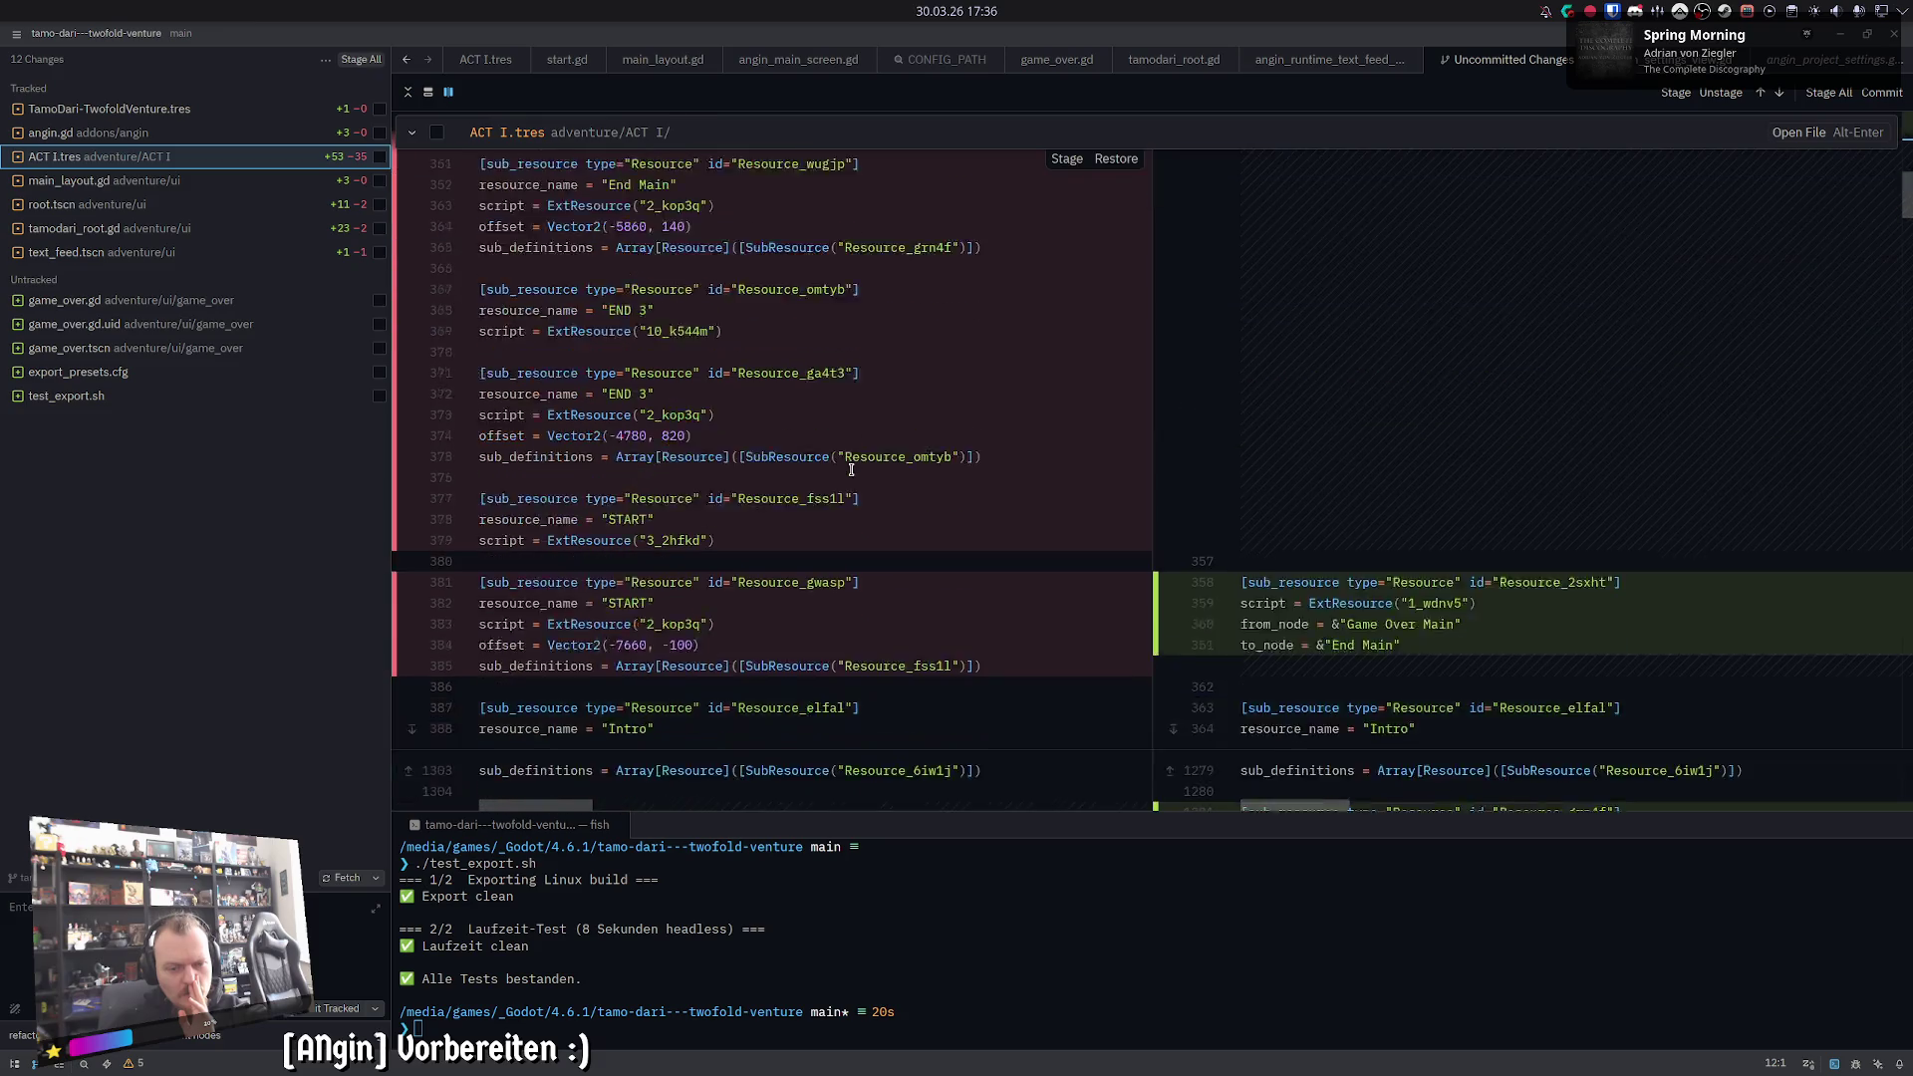
mouse_move(1907, 227)
left_mouse_down()
mouse_move(1908, 797)
mouse_move(1908, 119)
left_mouse_up()
left_click(360, 59)
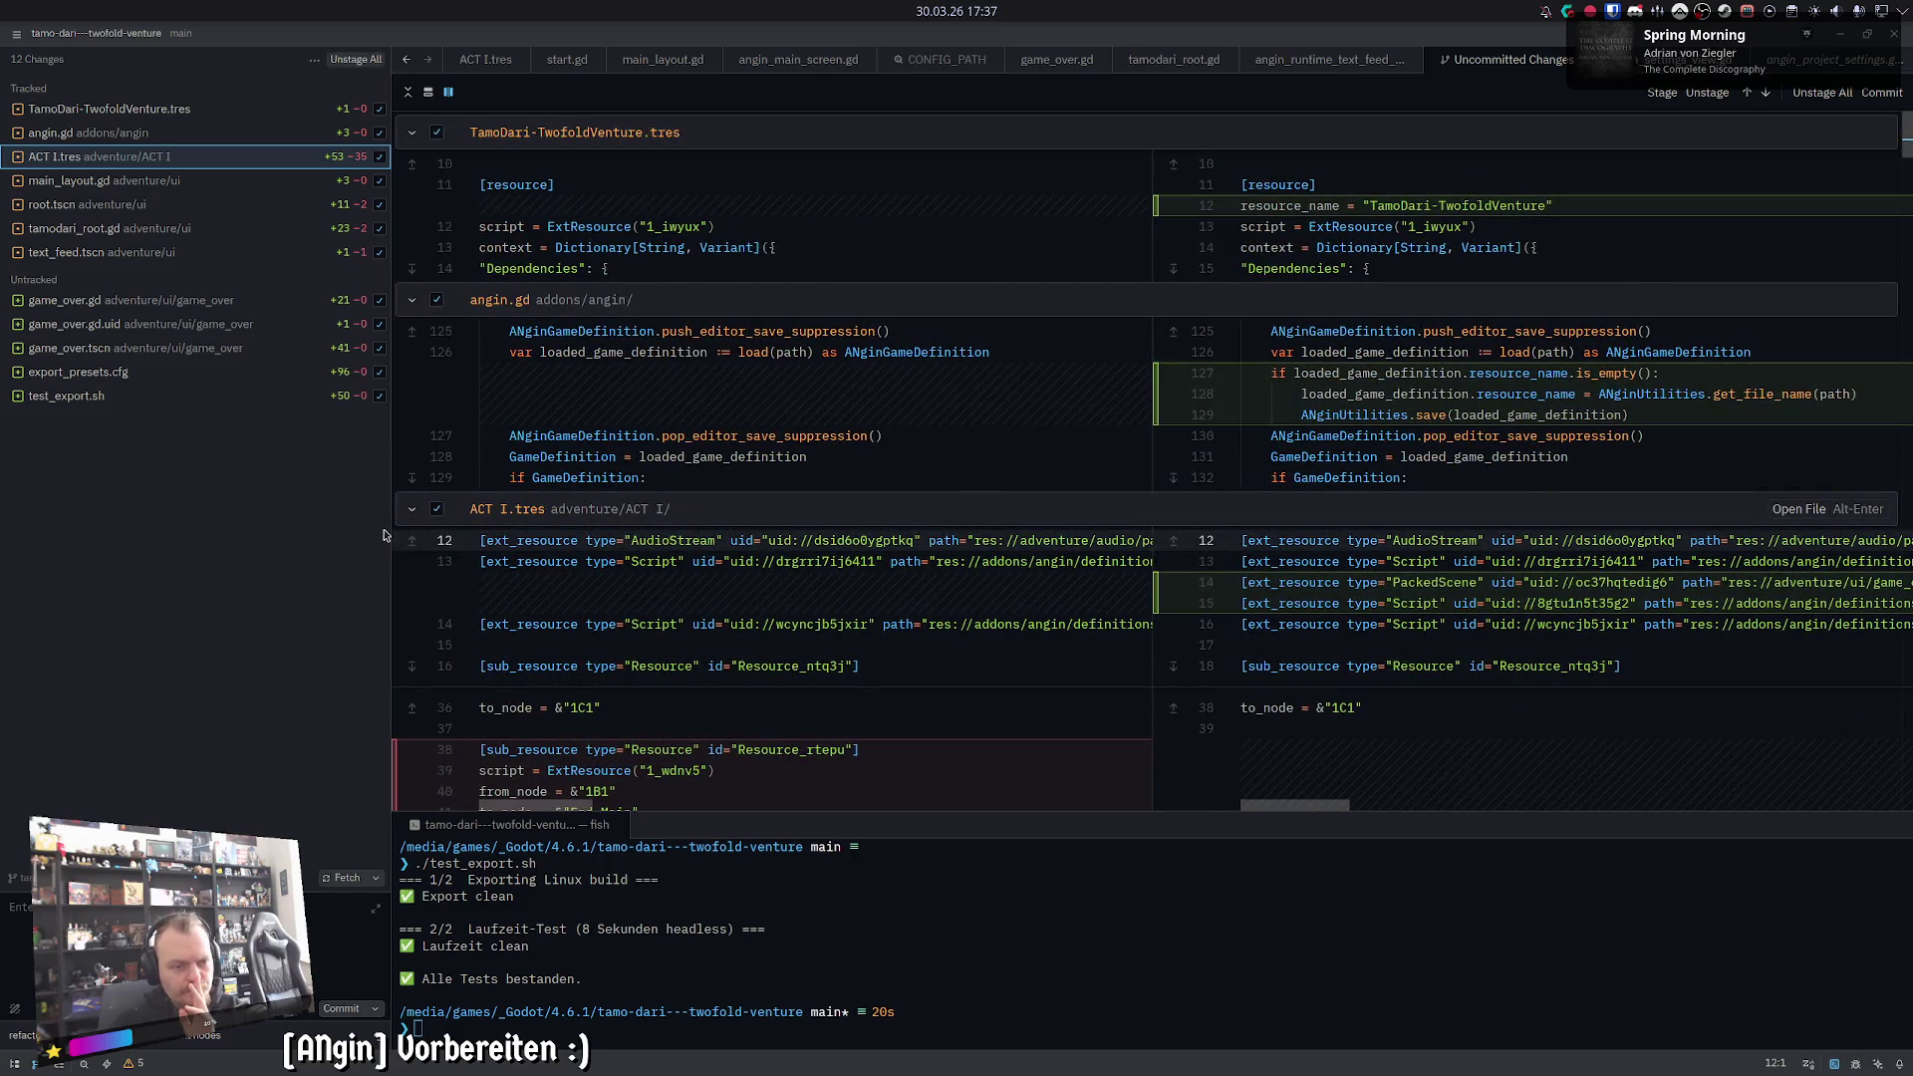
Step: Move the untracked test_export.sh file to the trash
left_click(14, 906)
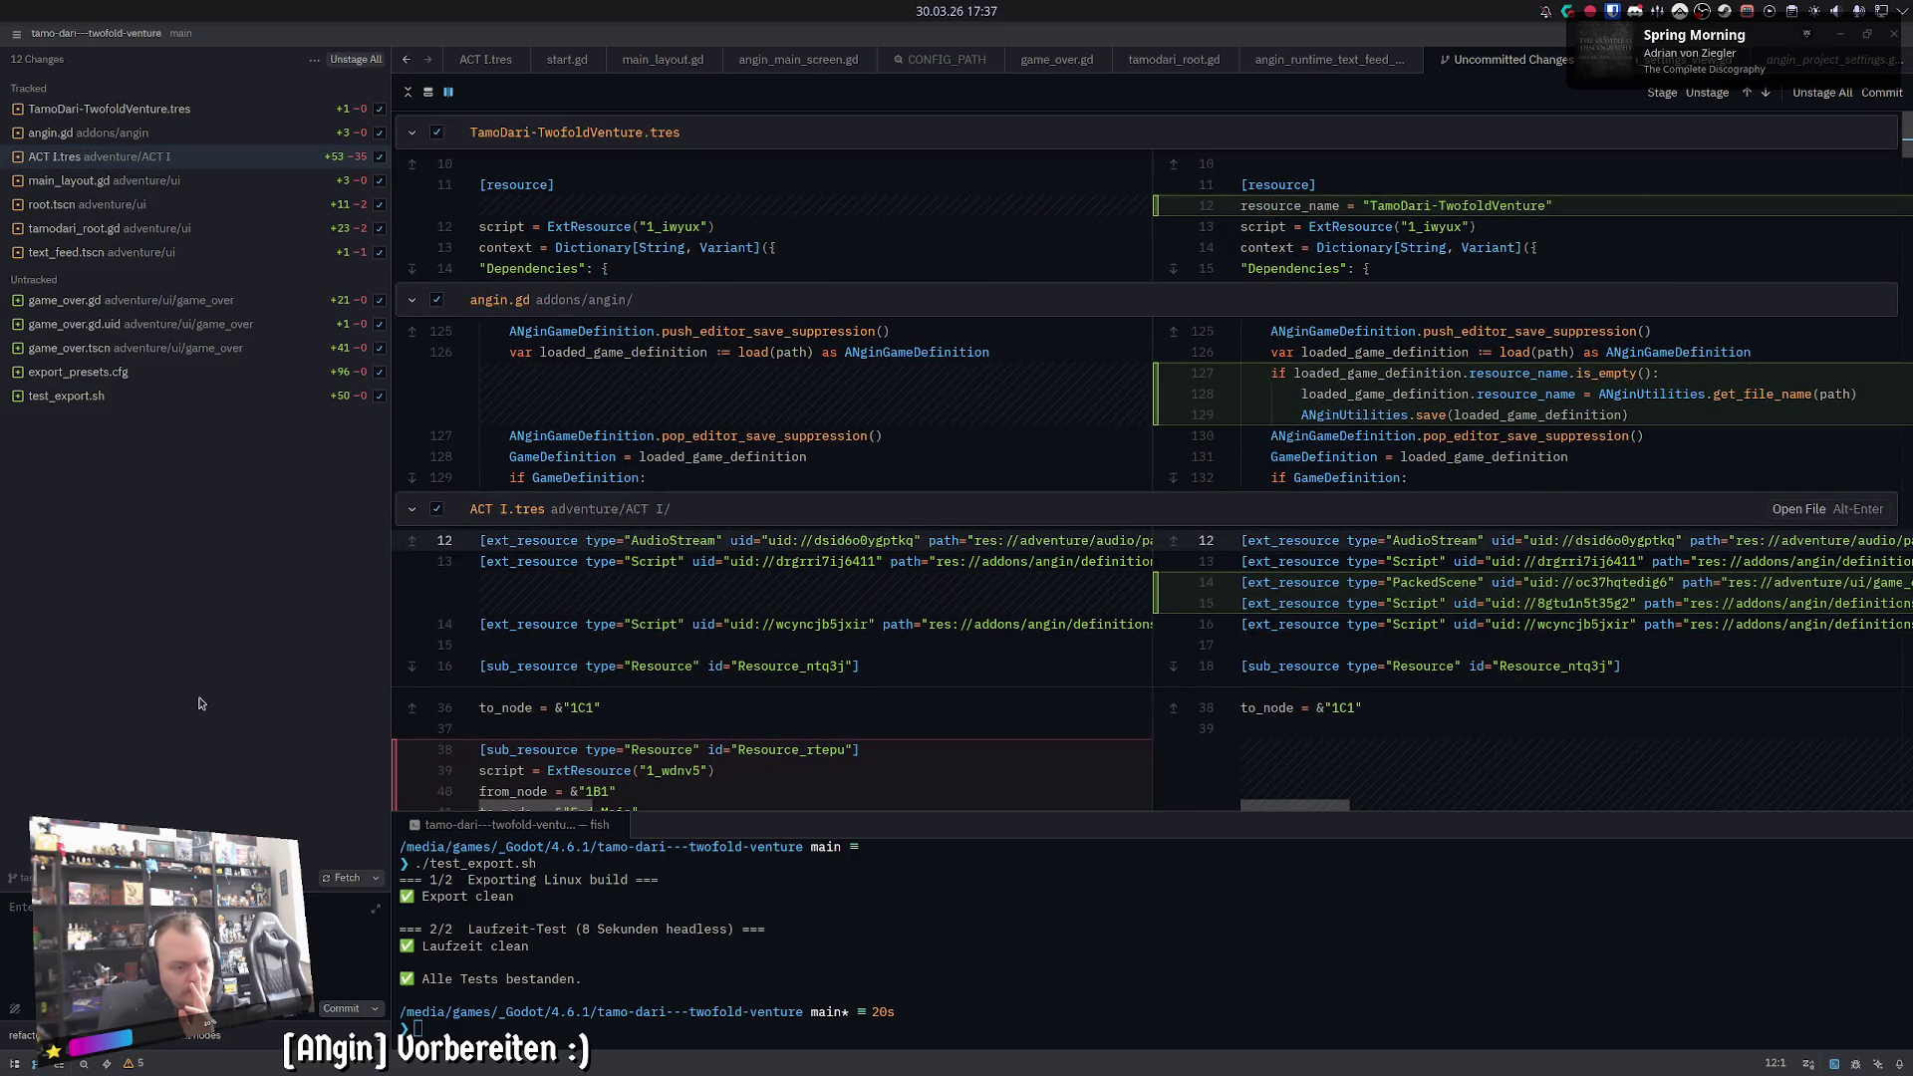
right_click(177, 396)
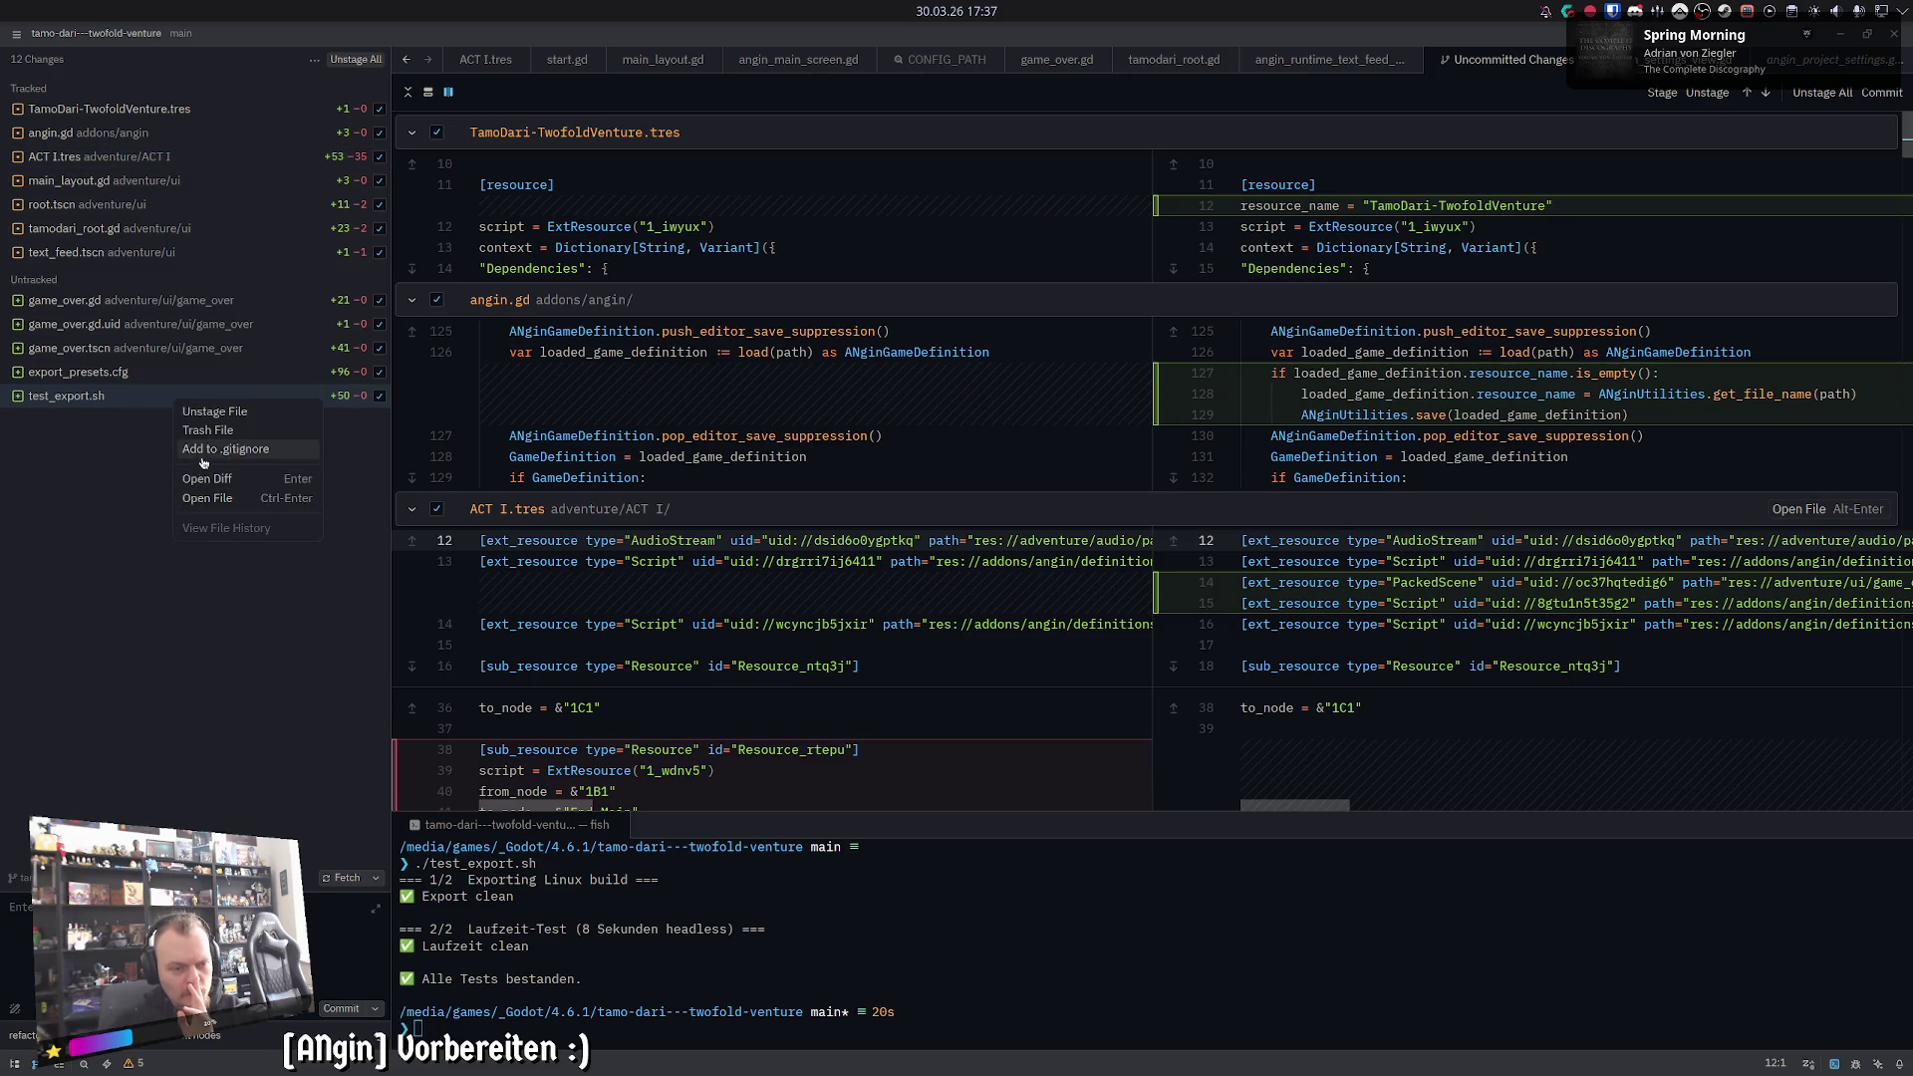
left_click(214, 429)
left_click(967, 596)
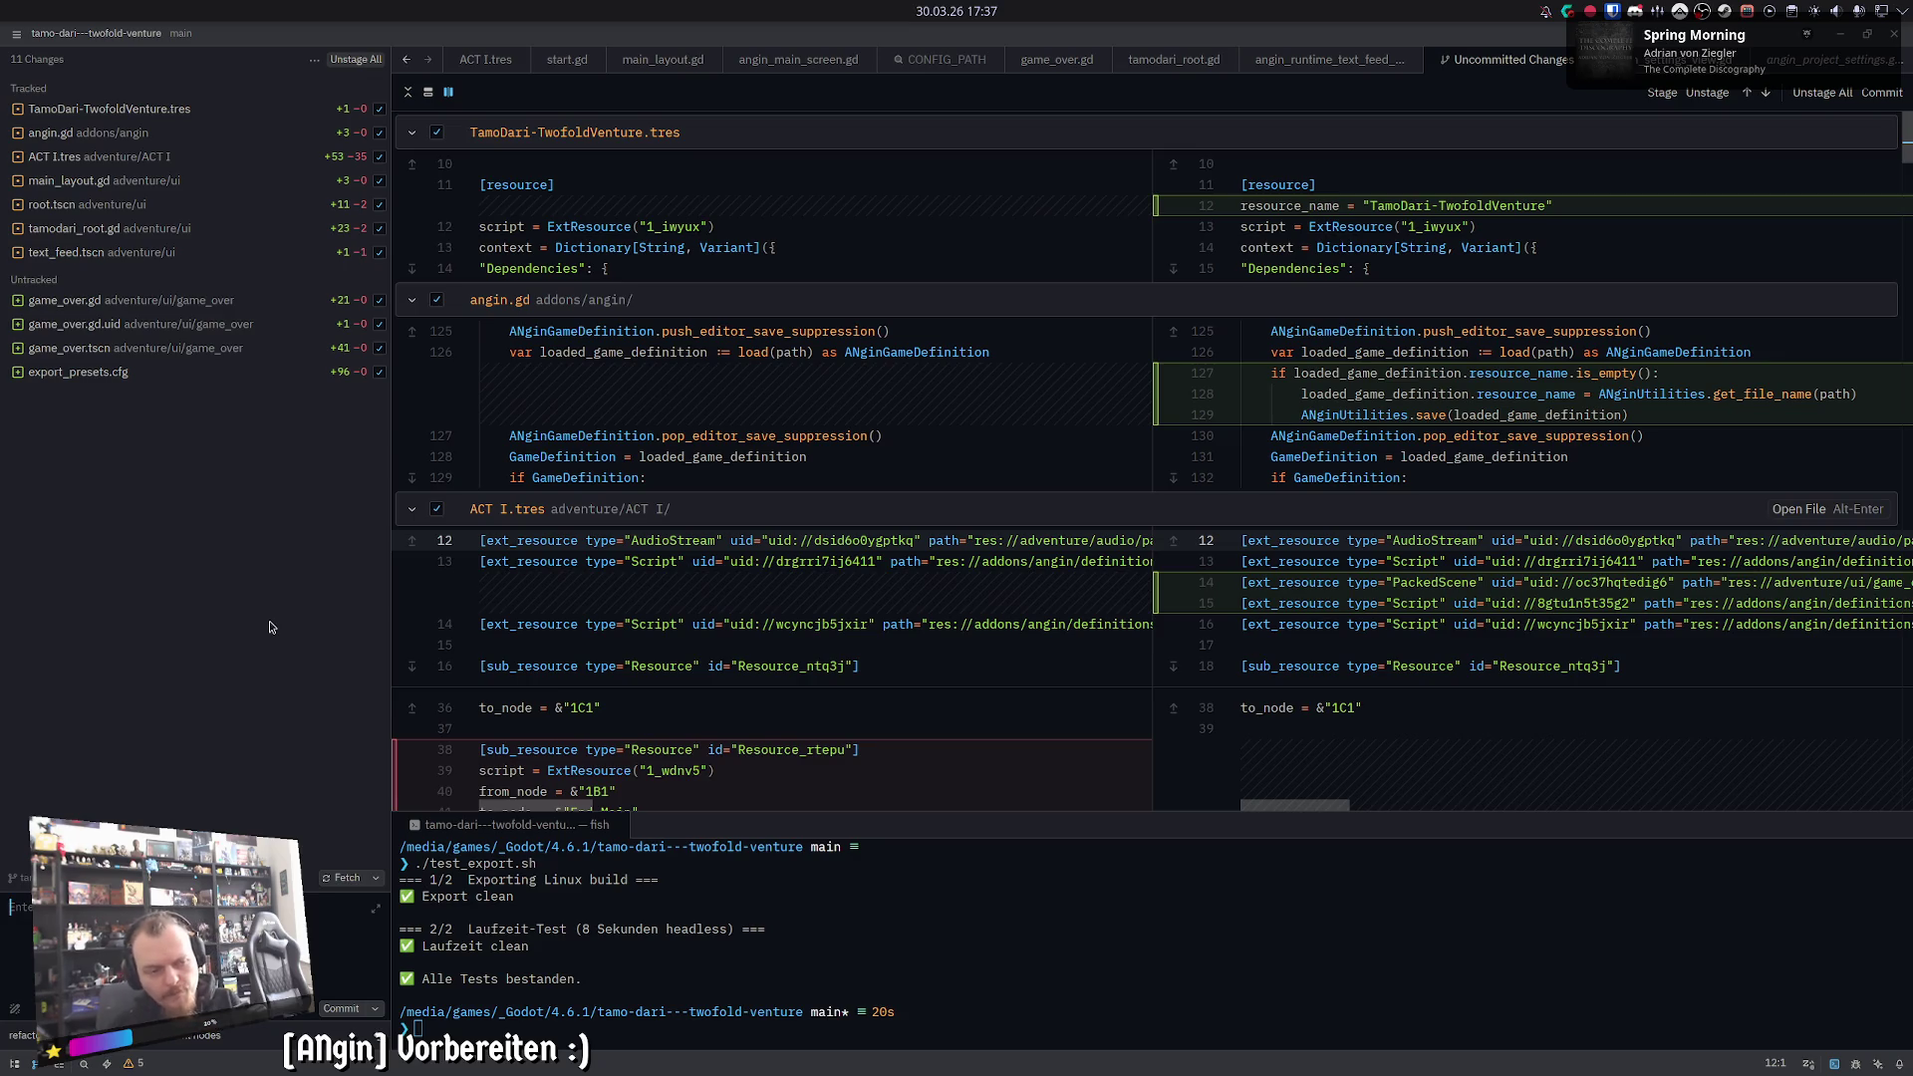
Step: Commit the staged changes with a short message, push main to origin, and return to Godot
type("adde")
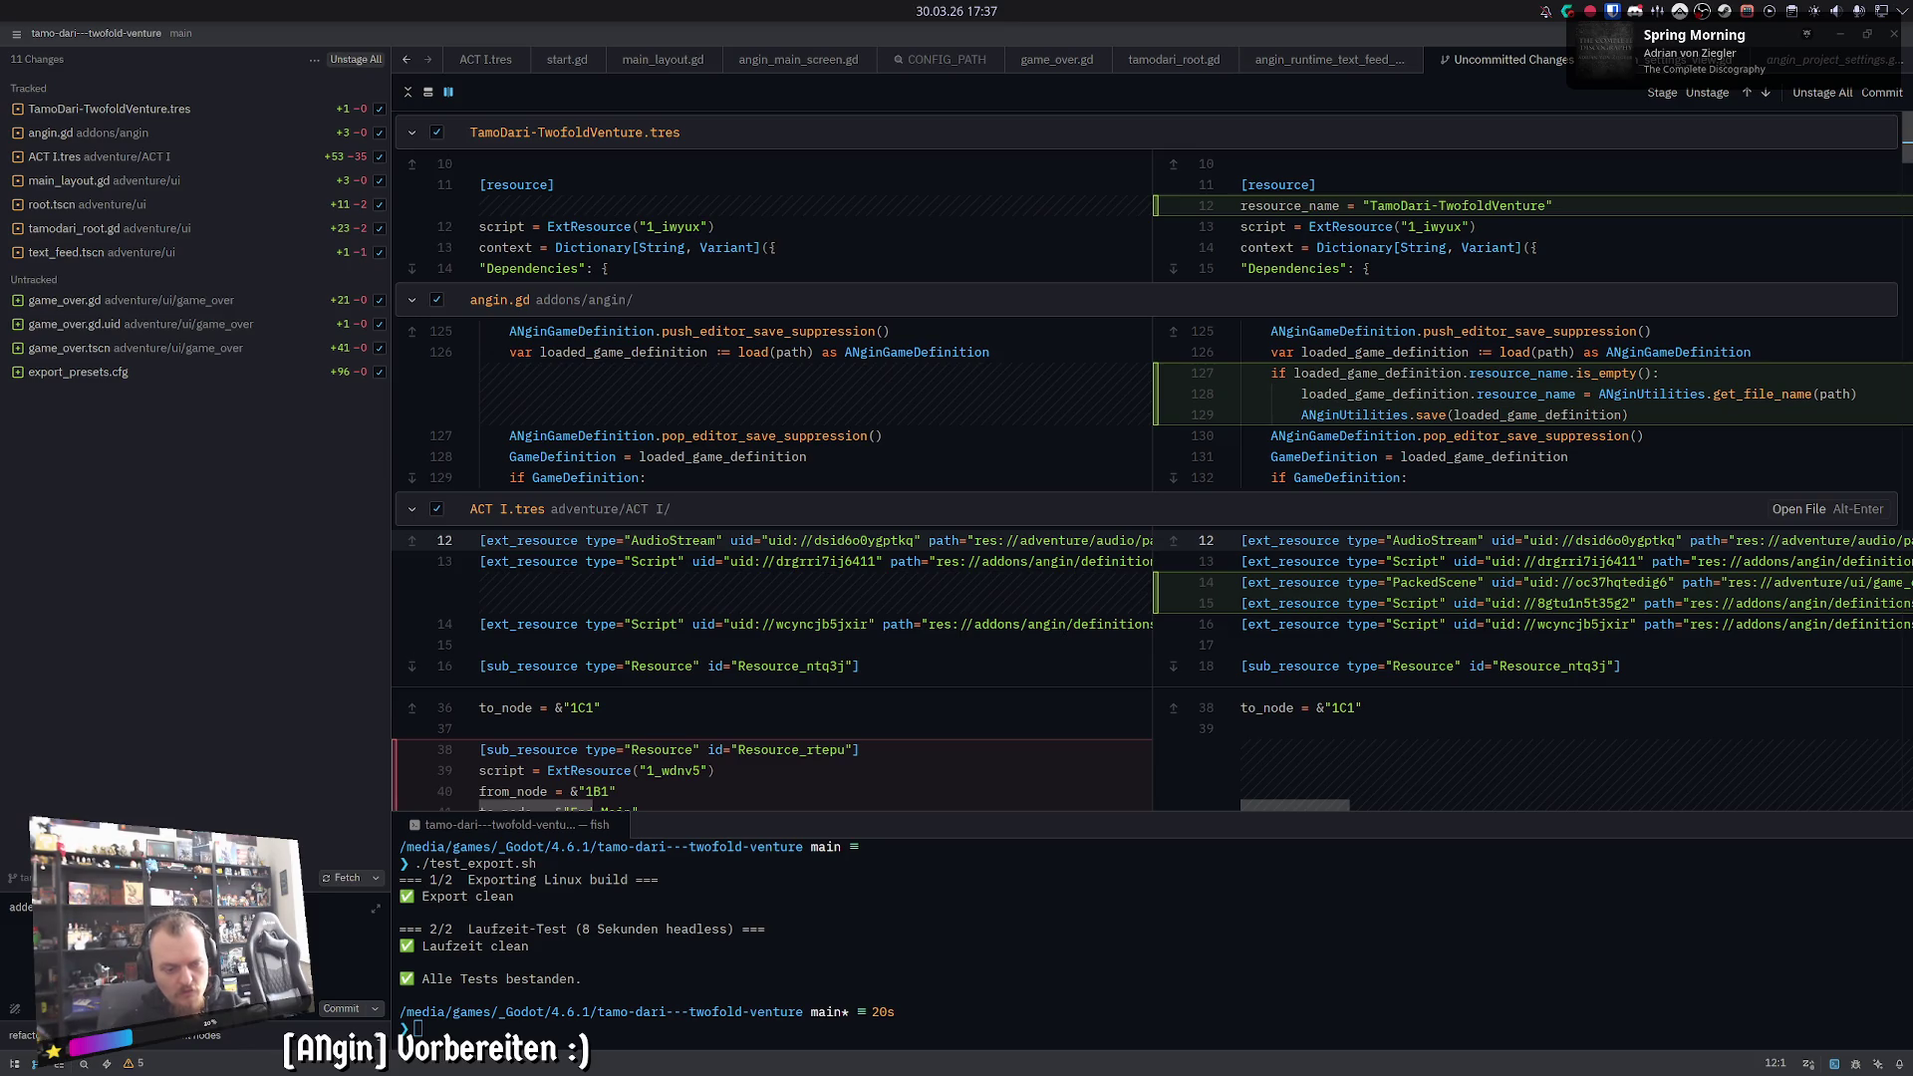
type("nim t")
type("n")
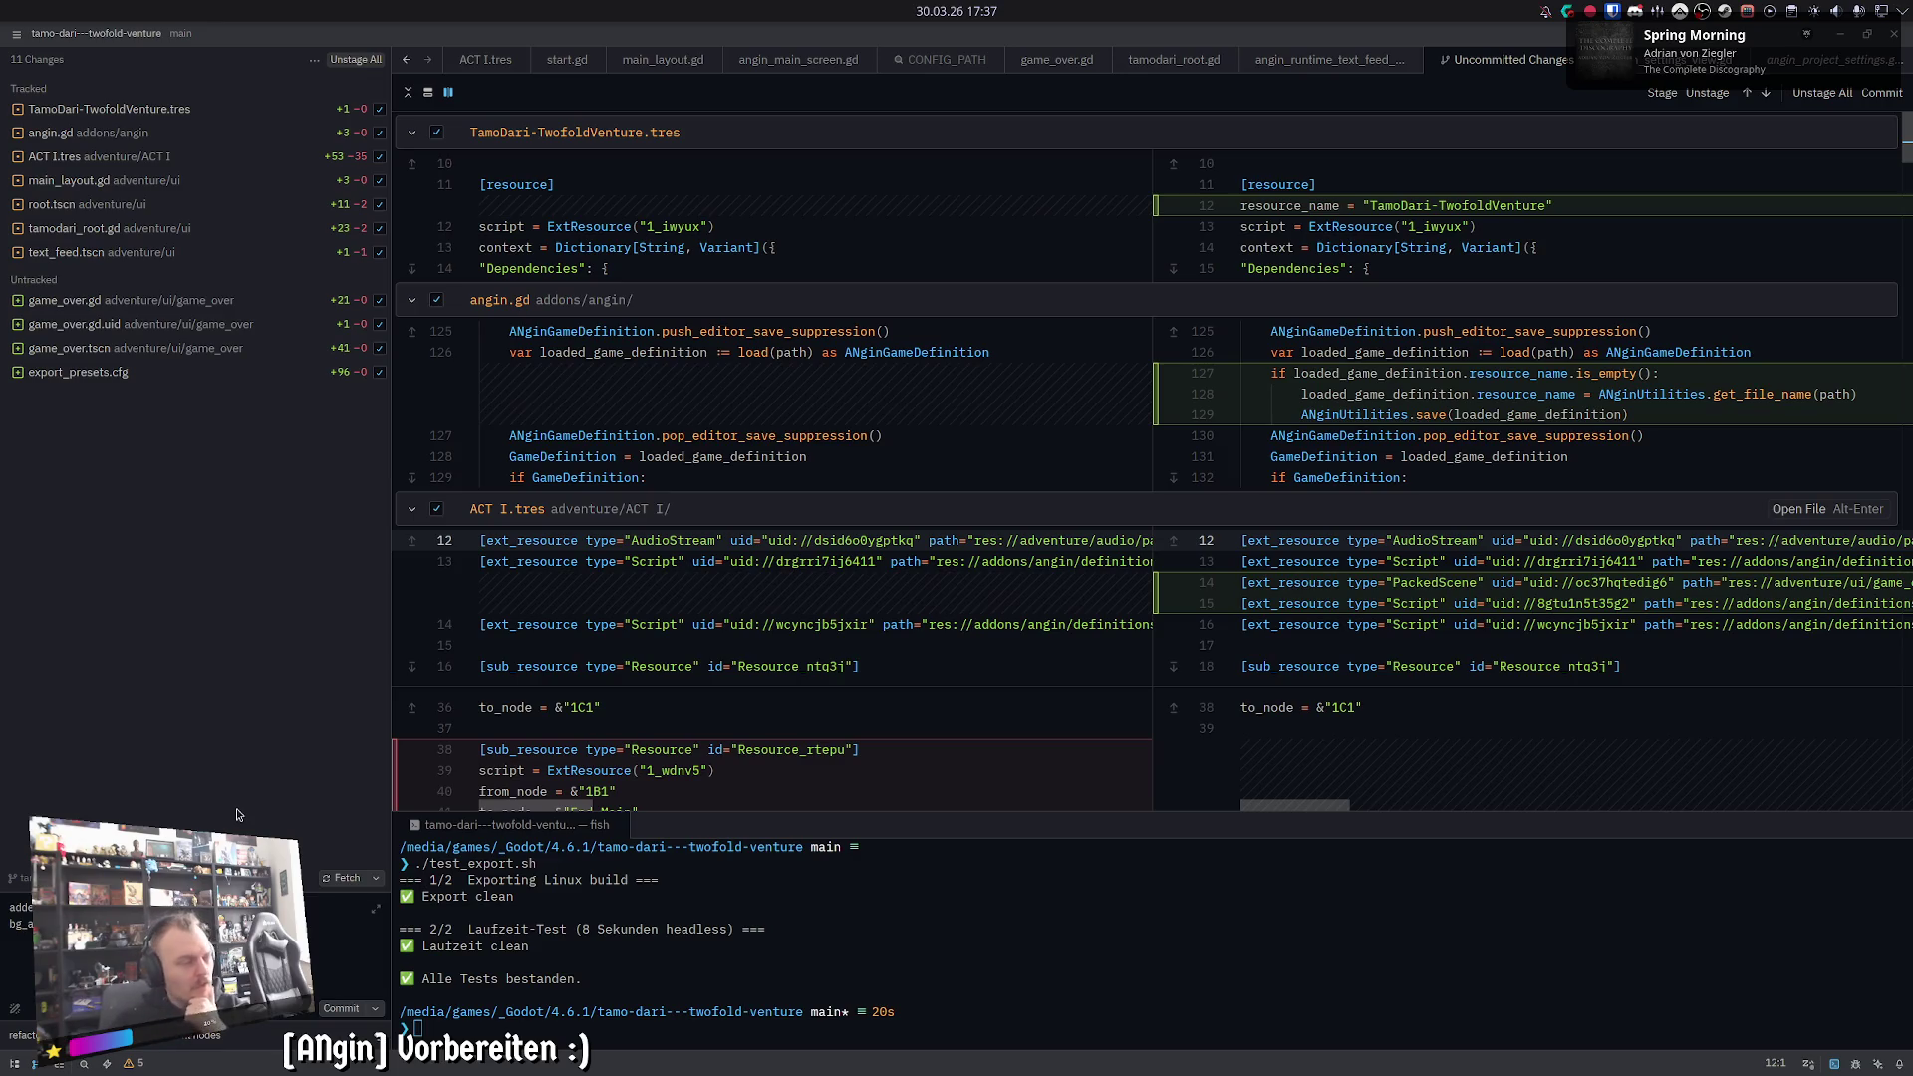
left_click(341, 1008)
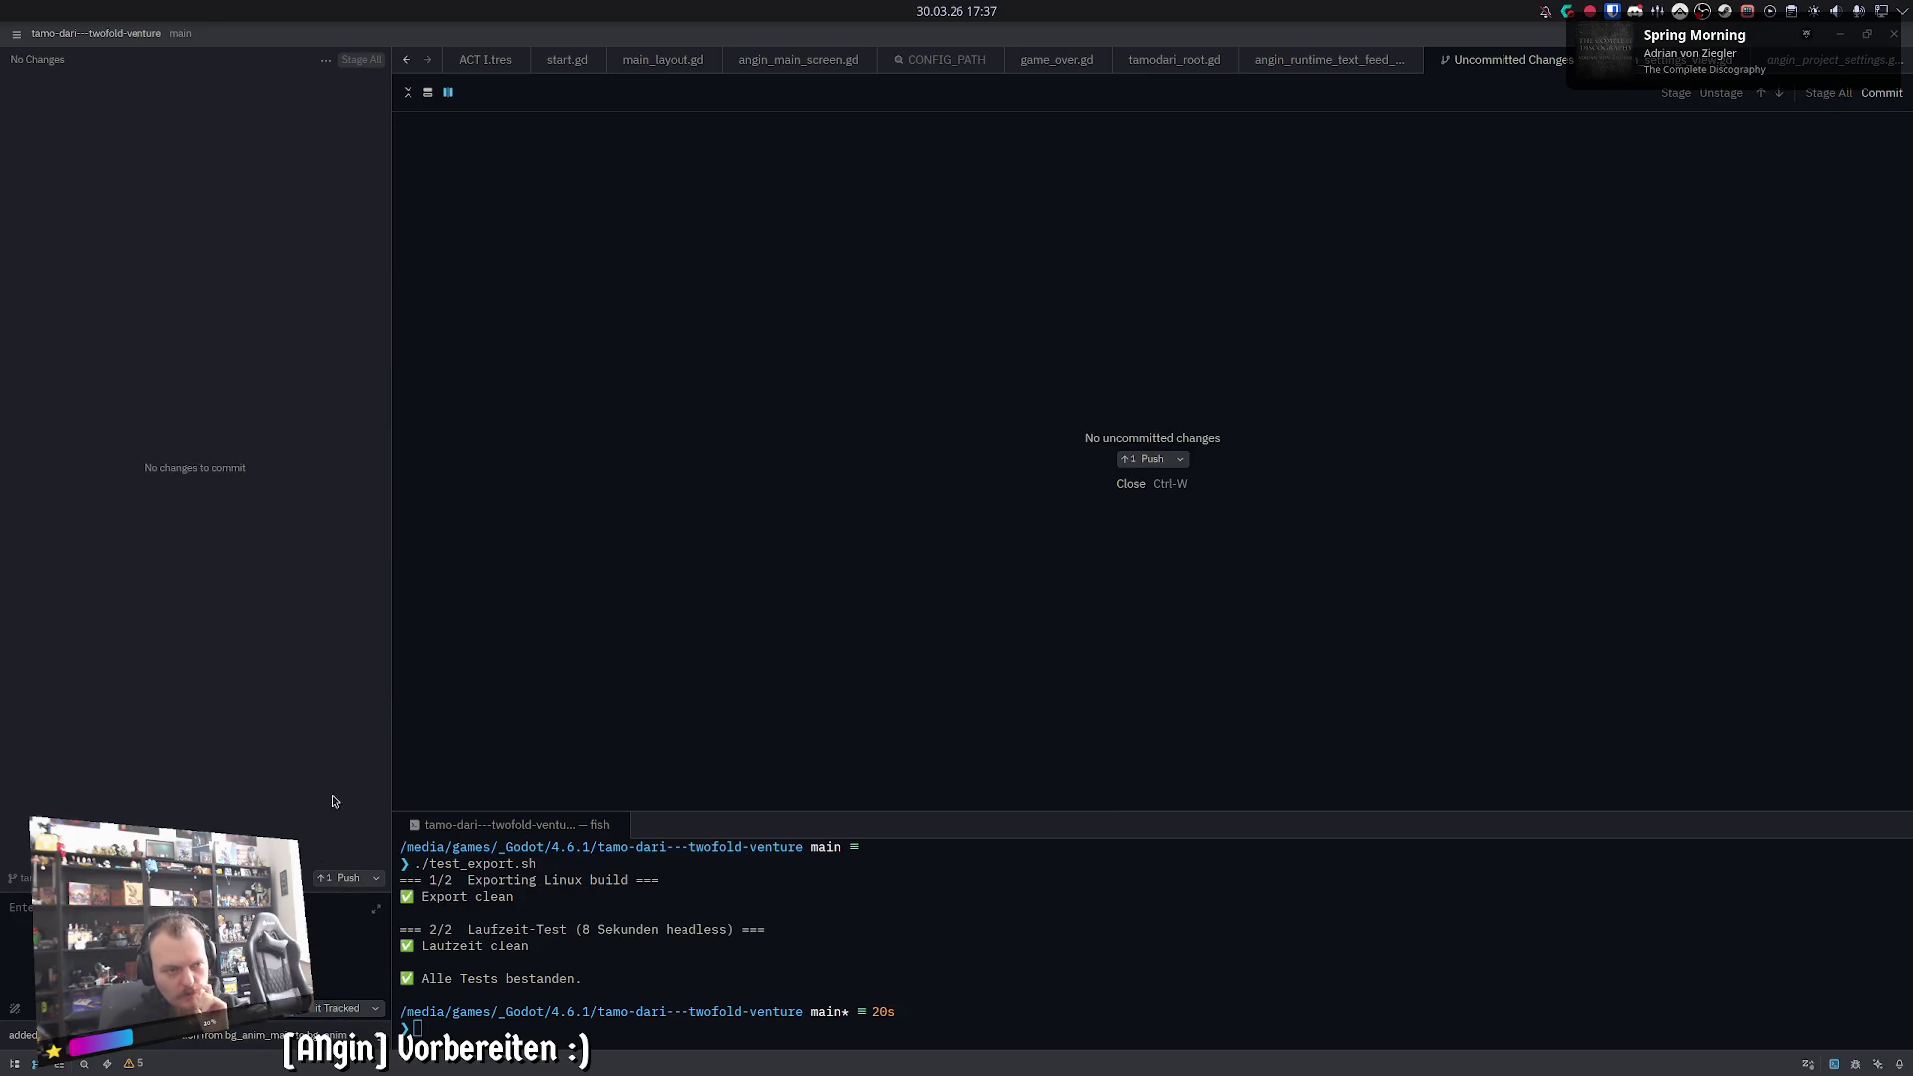
left_click(344, 878)
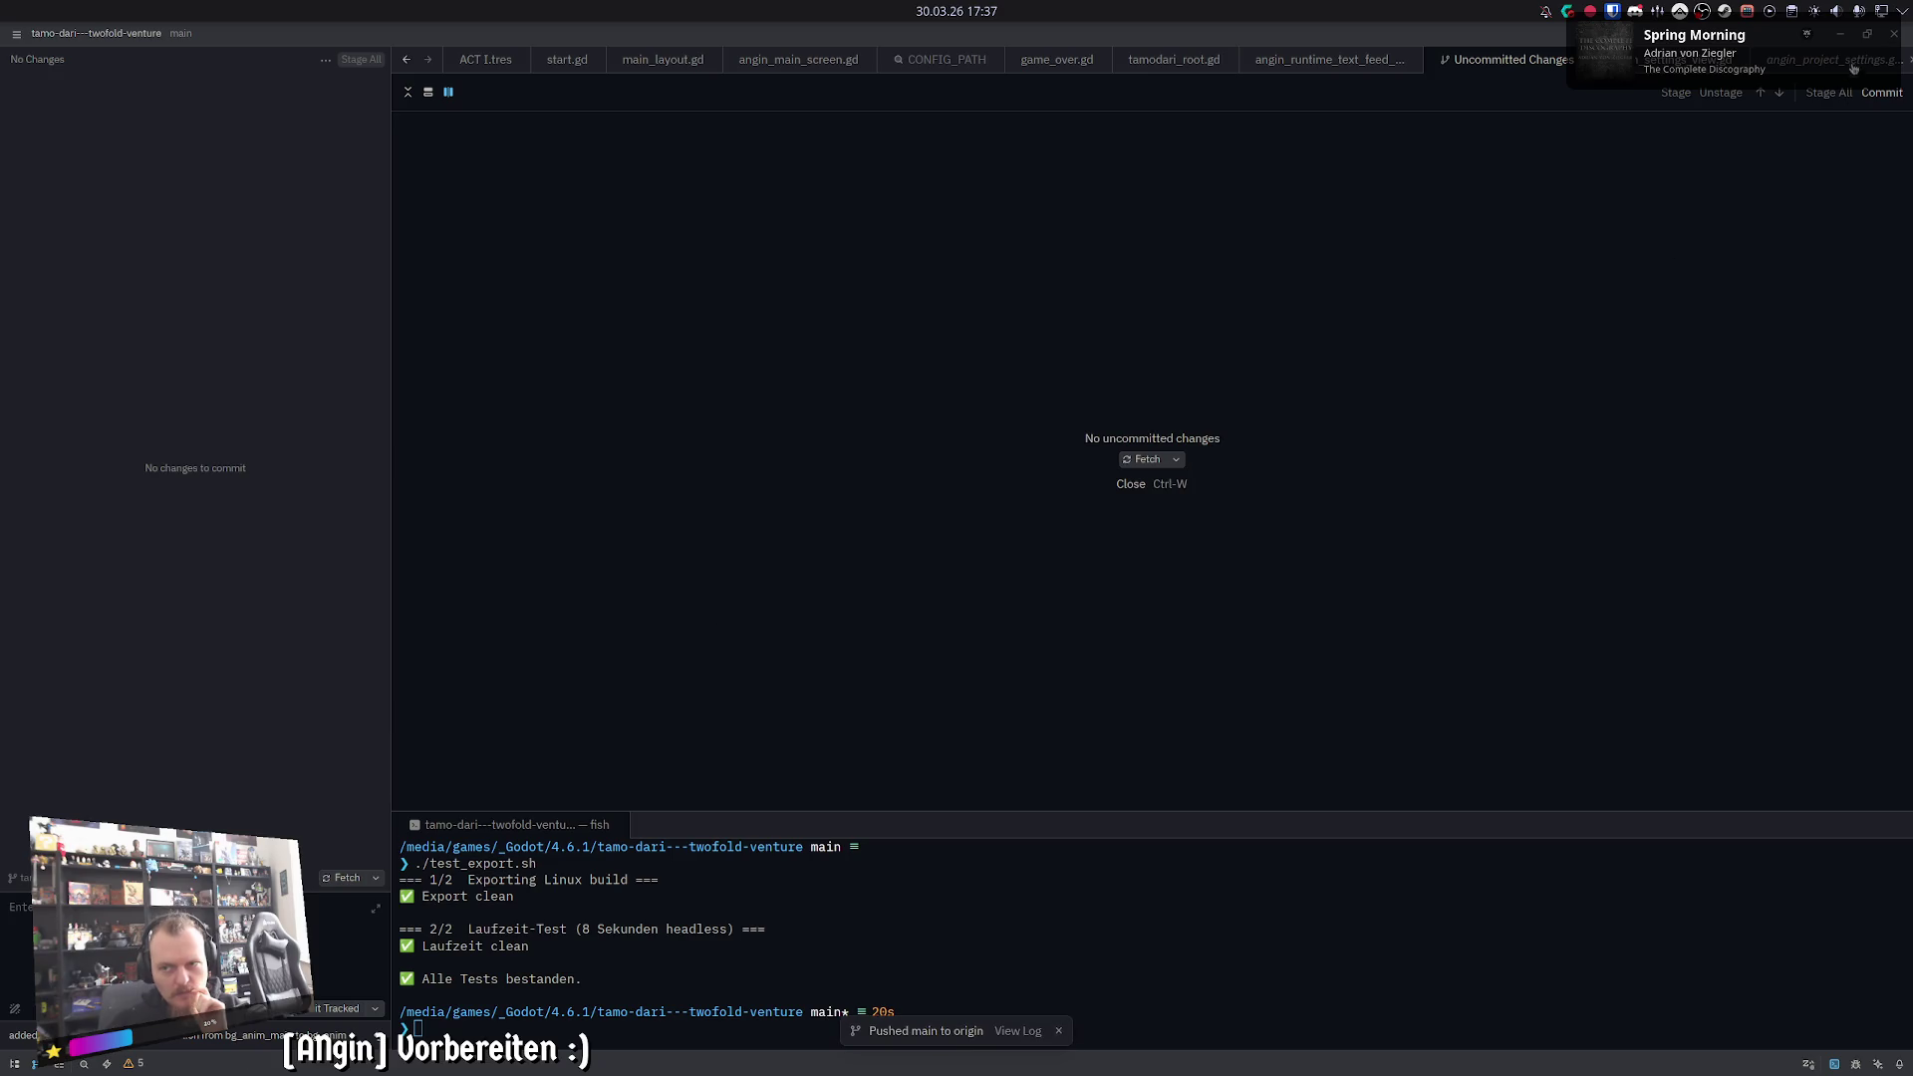
left_click(1842, 35)
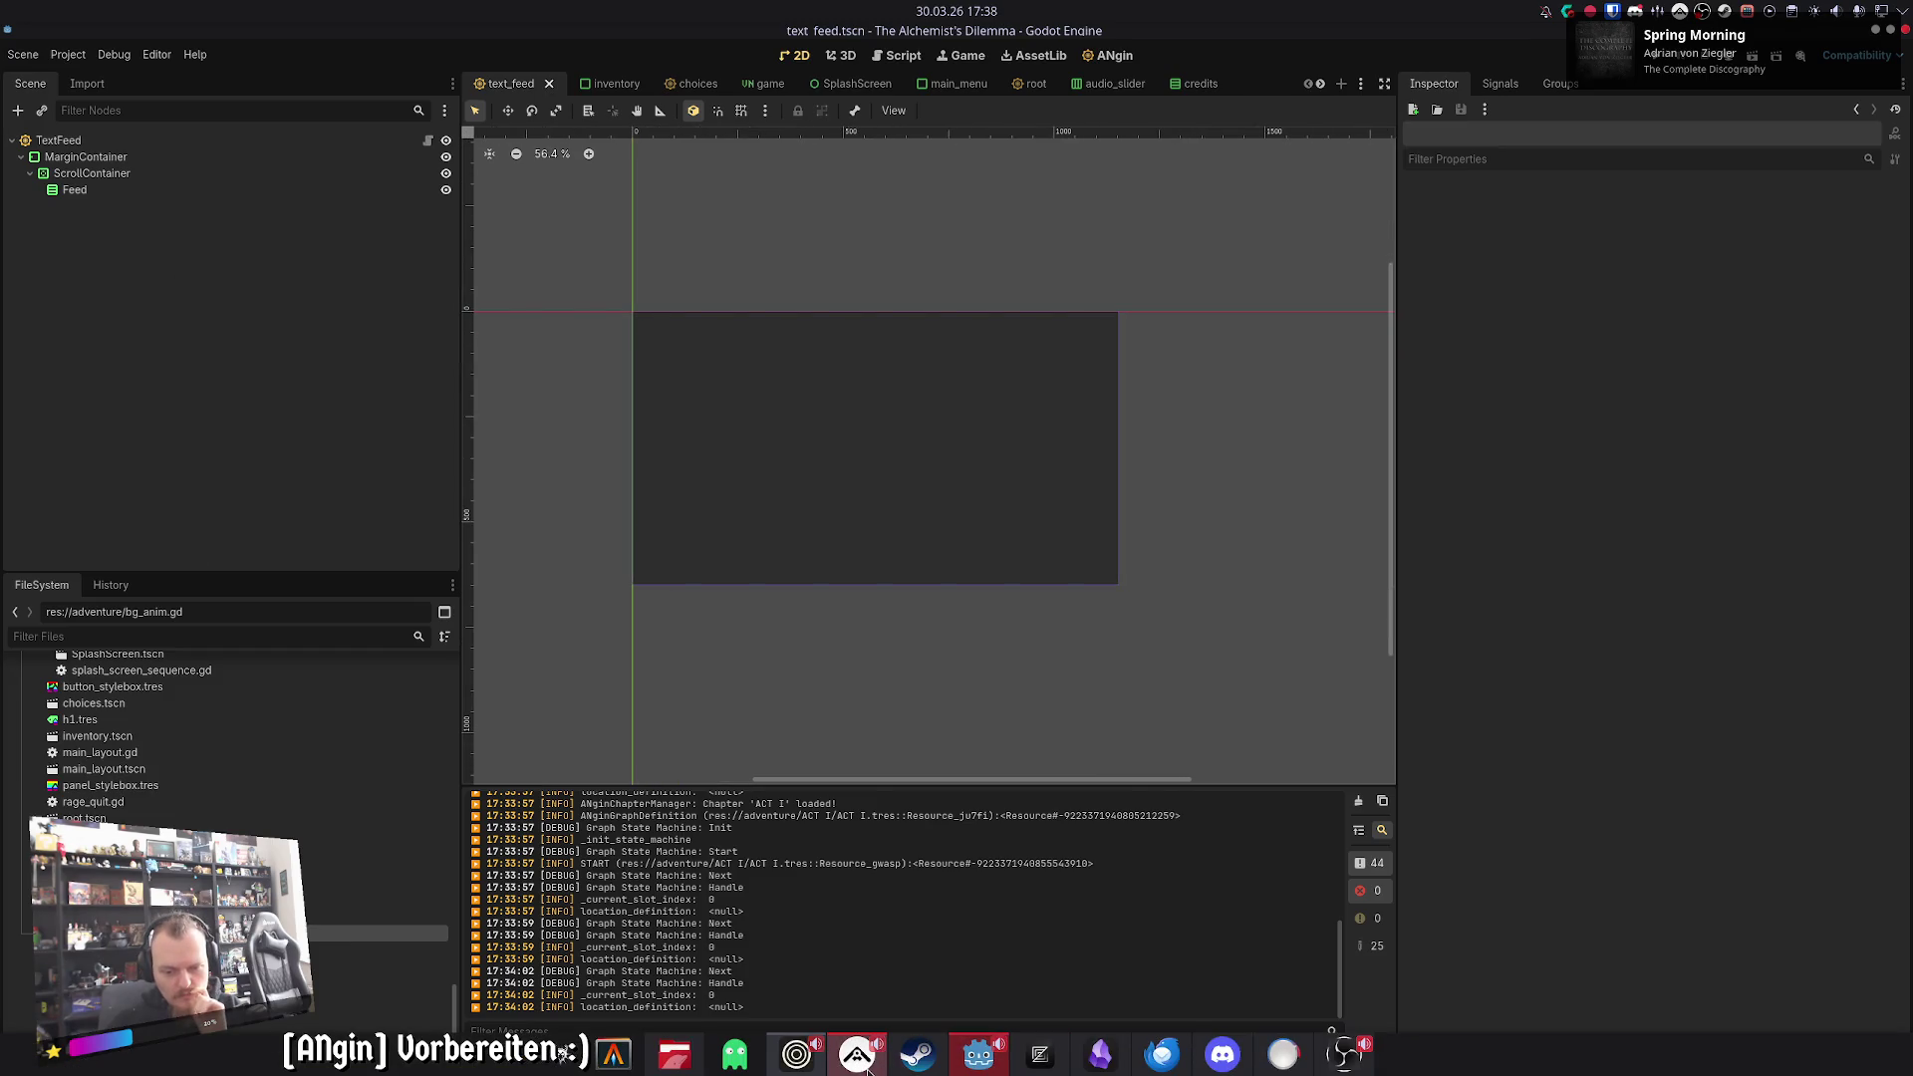
Step: Dismiss the music player menu and open a new browser window from the taskbar
right_click(857, 1053)
left_click(909, 894)
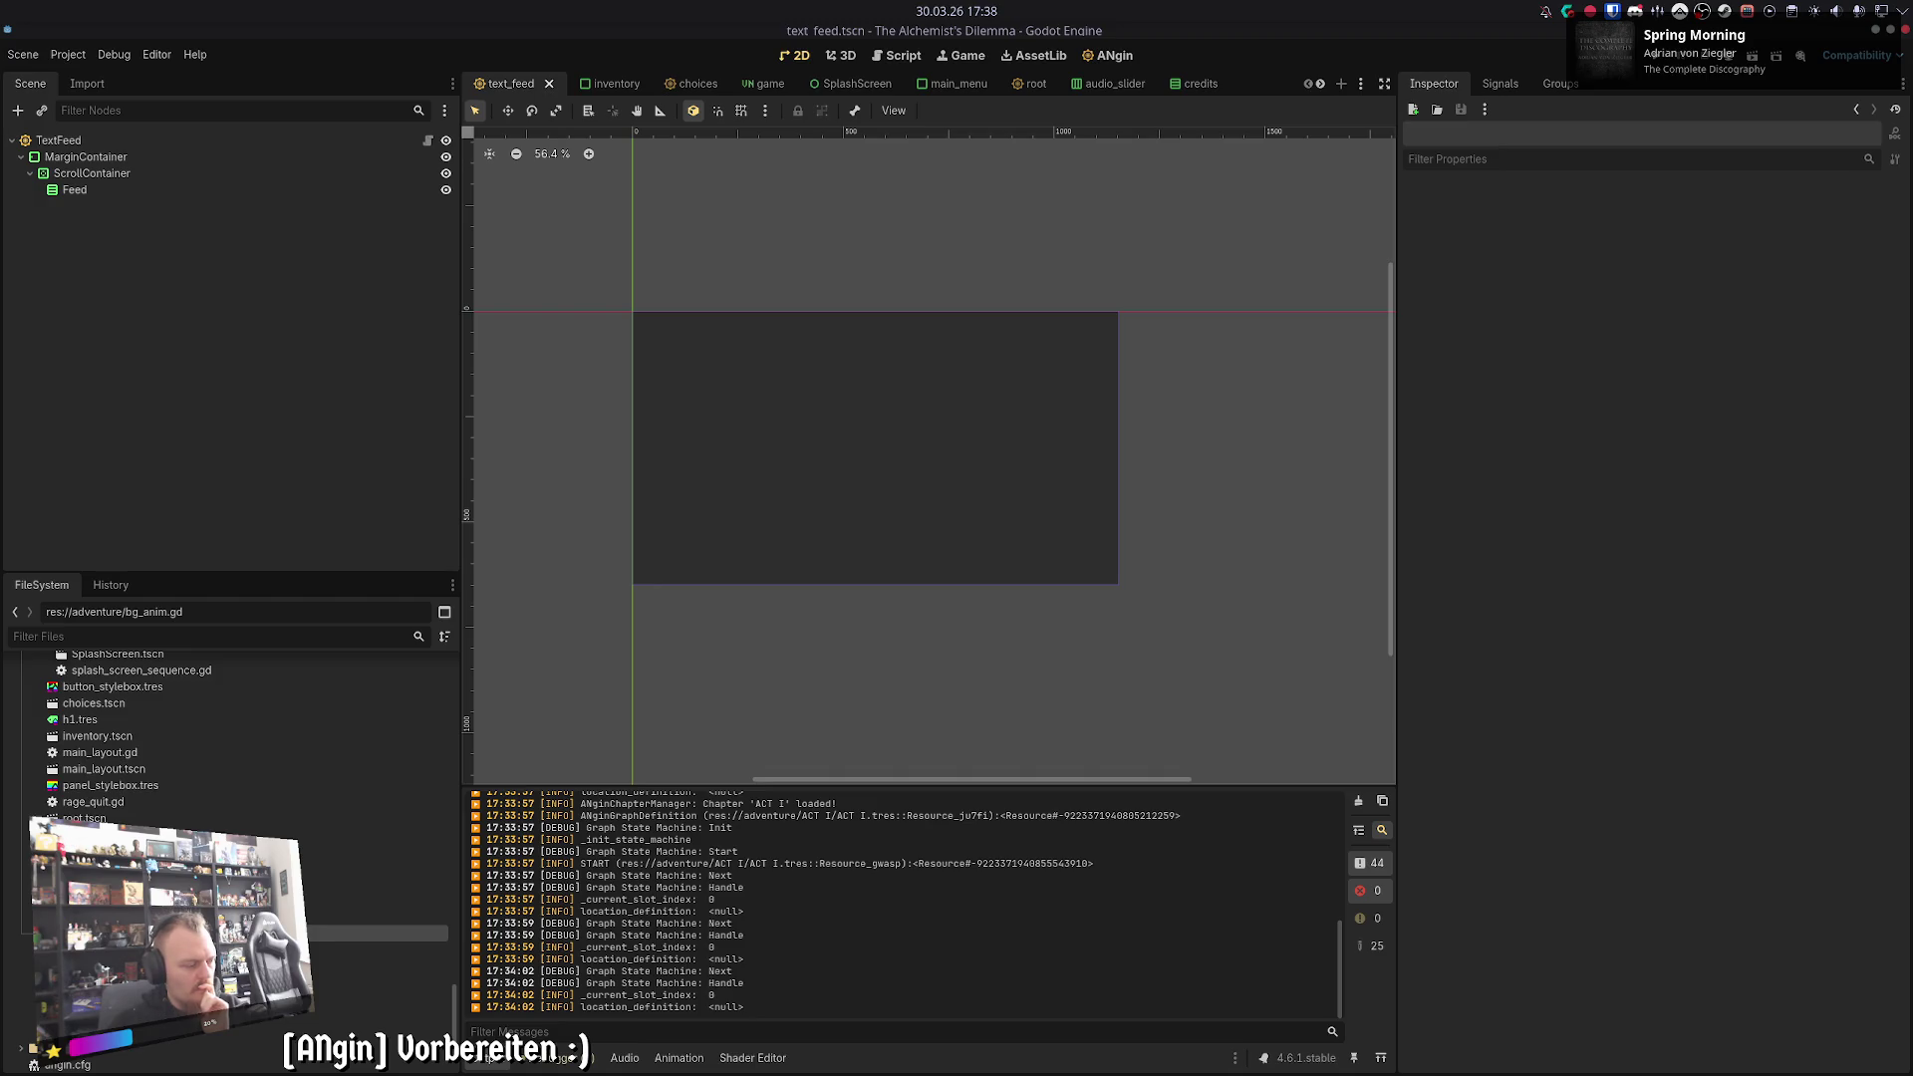
mouse_move(565, 1053)
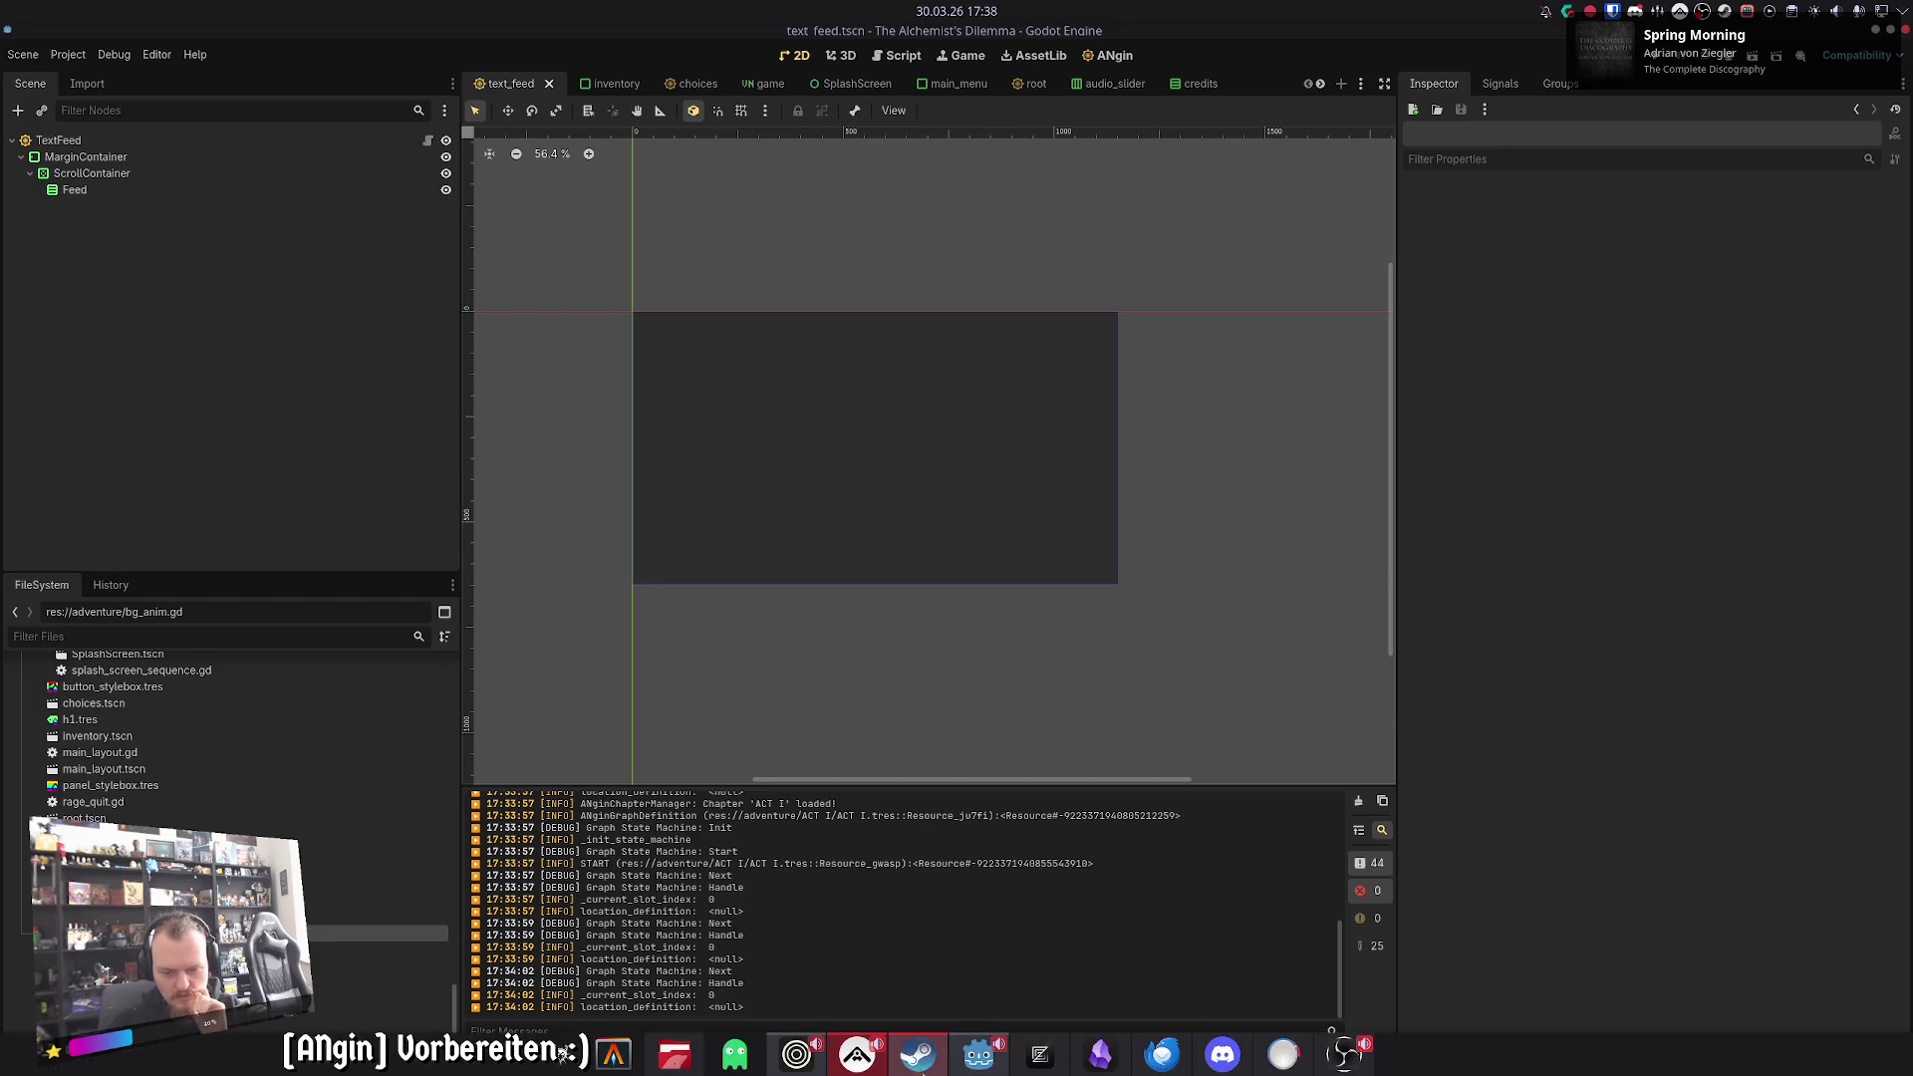
right_click(796, 1053)
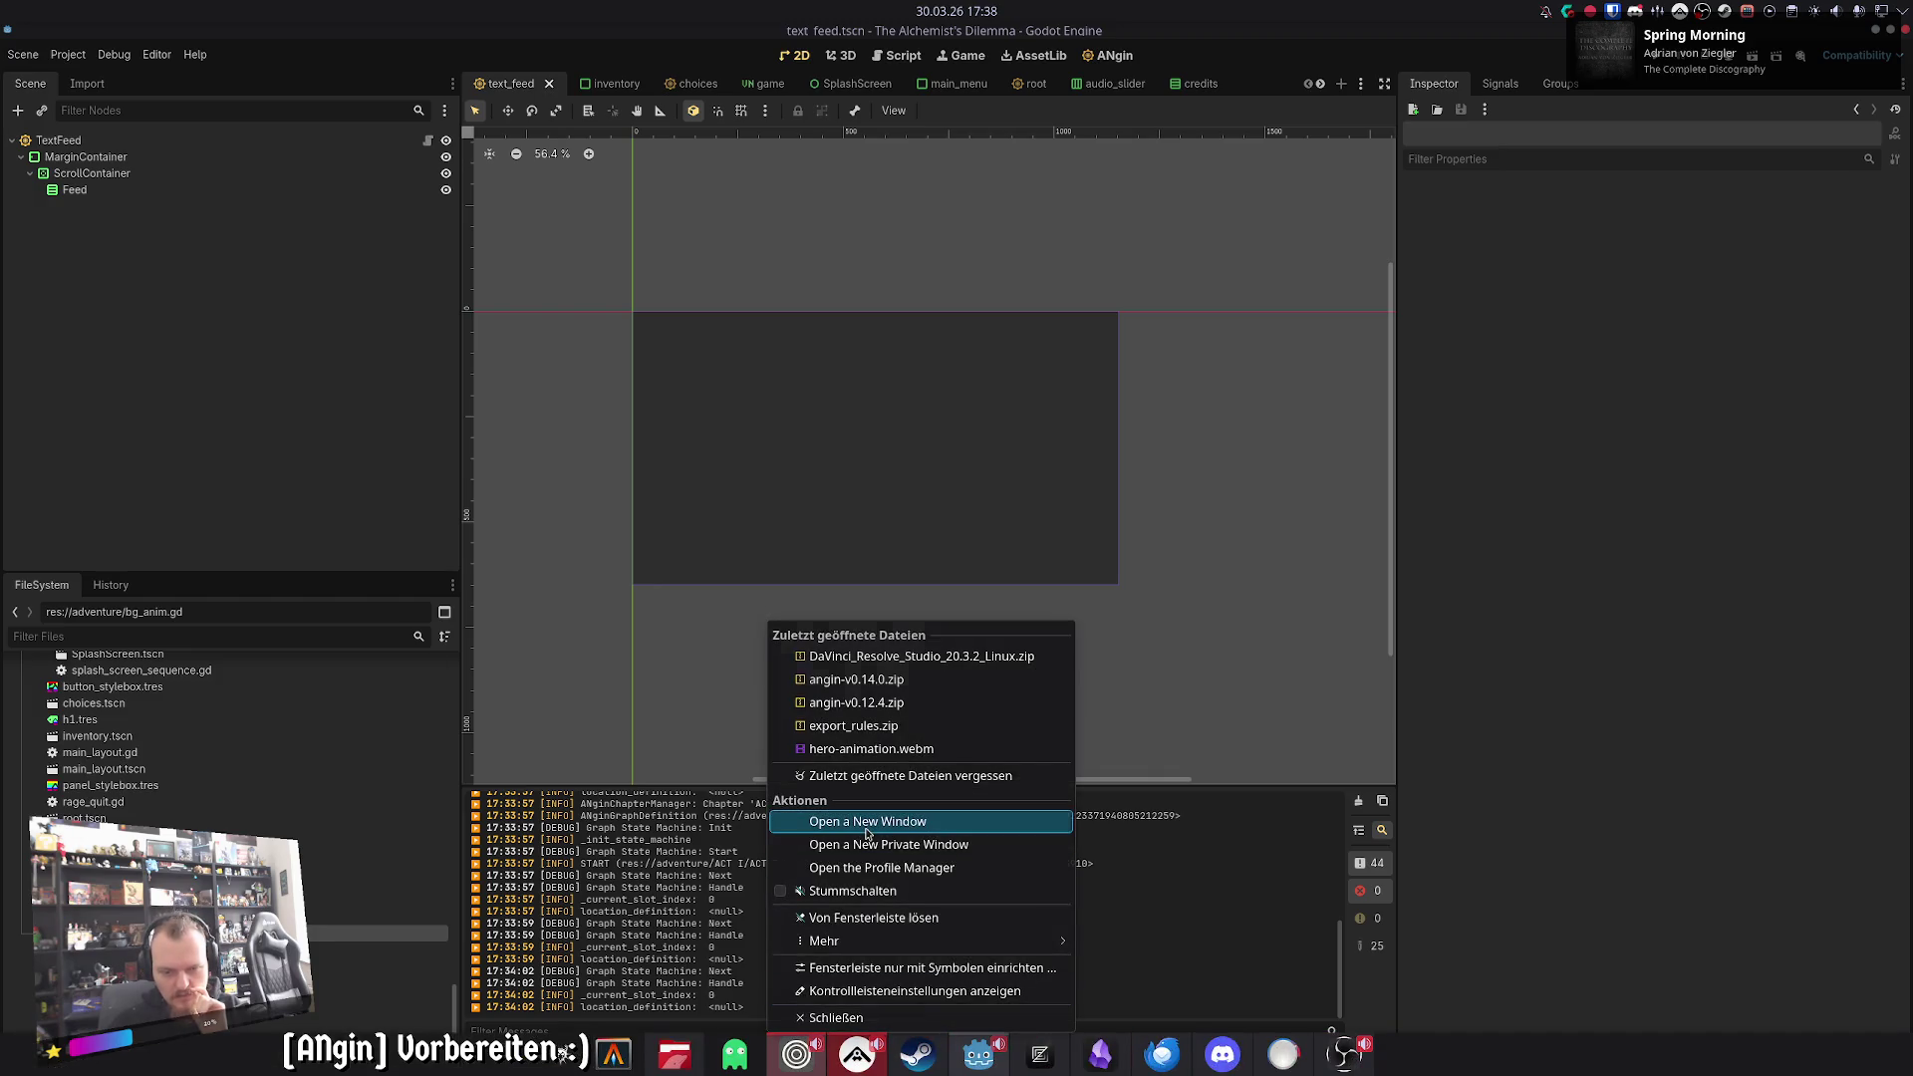
left_click(867, 824)
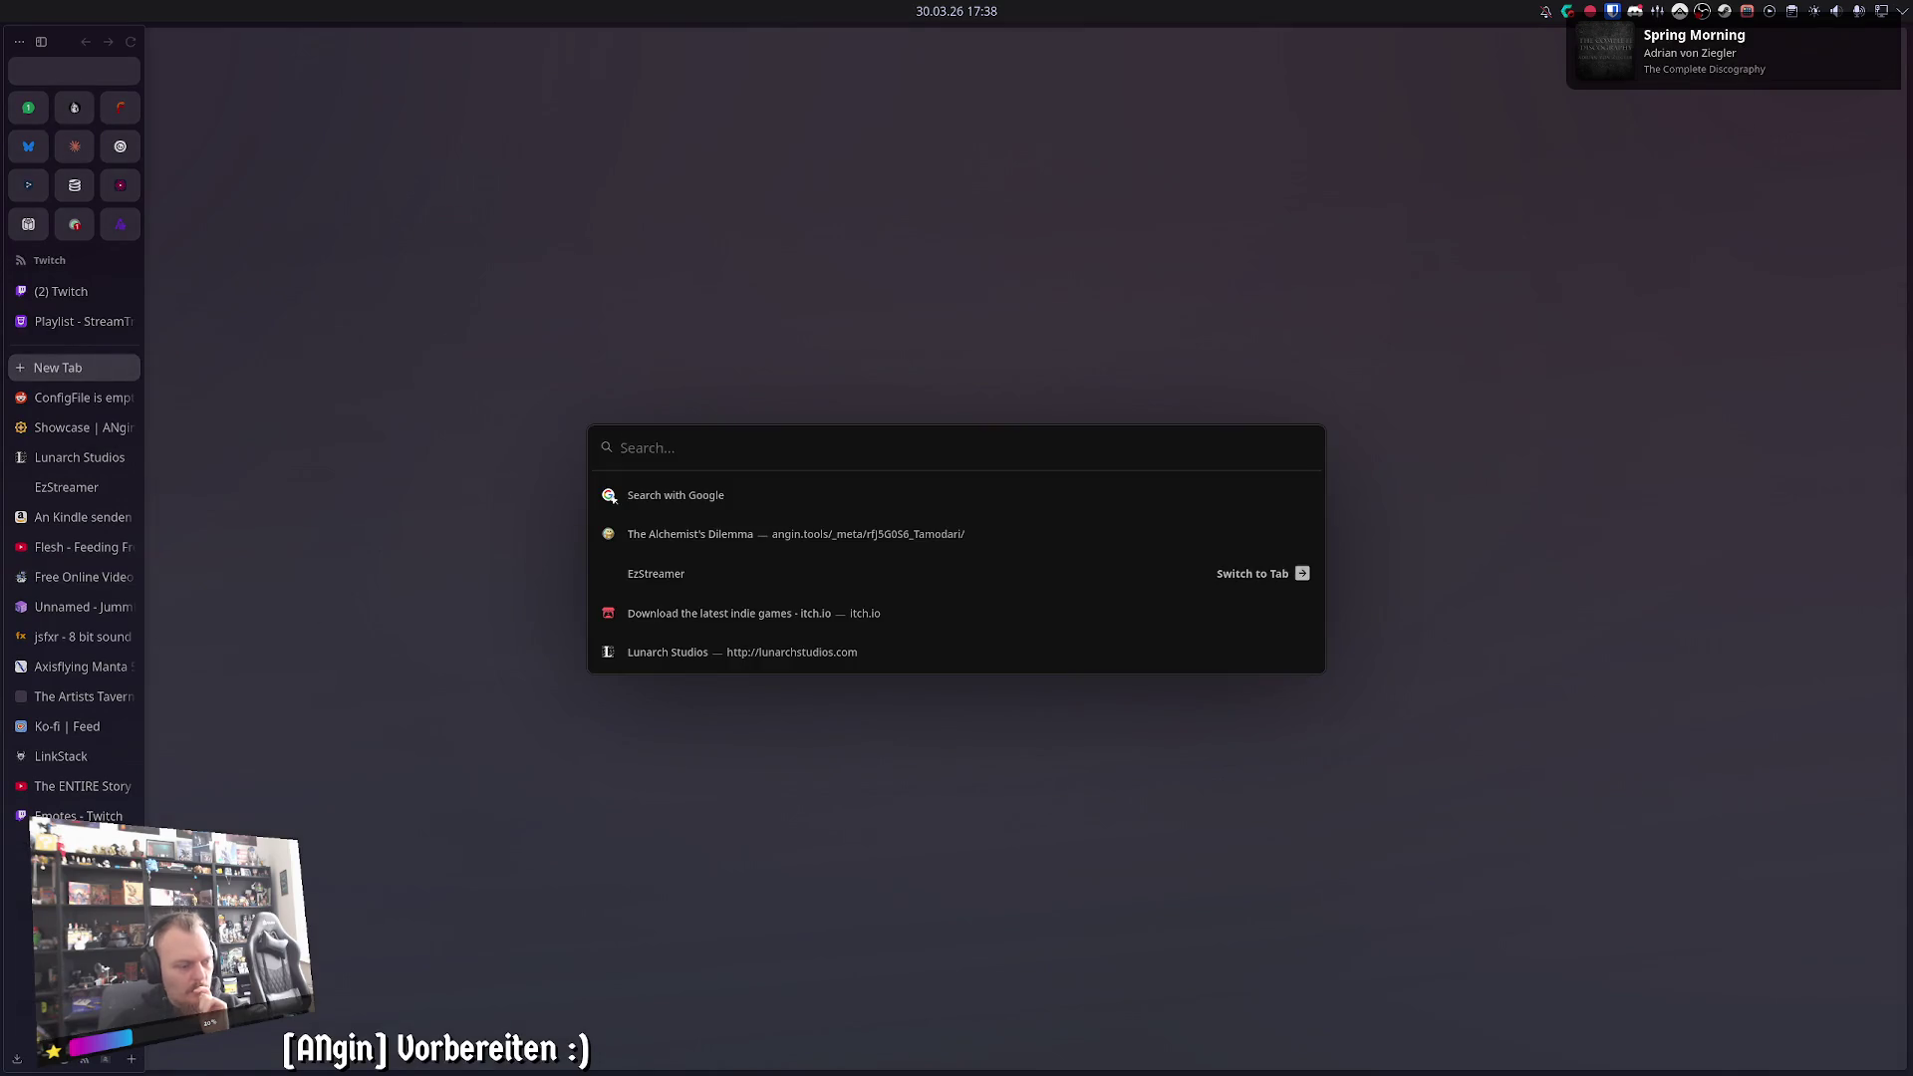
Step: Go from the Forgejo dashboard to the ANgin/Tool Kanban board, zoom in, and start a new issue
left_click(119, 106)
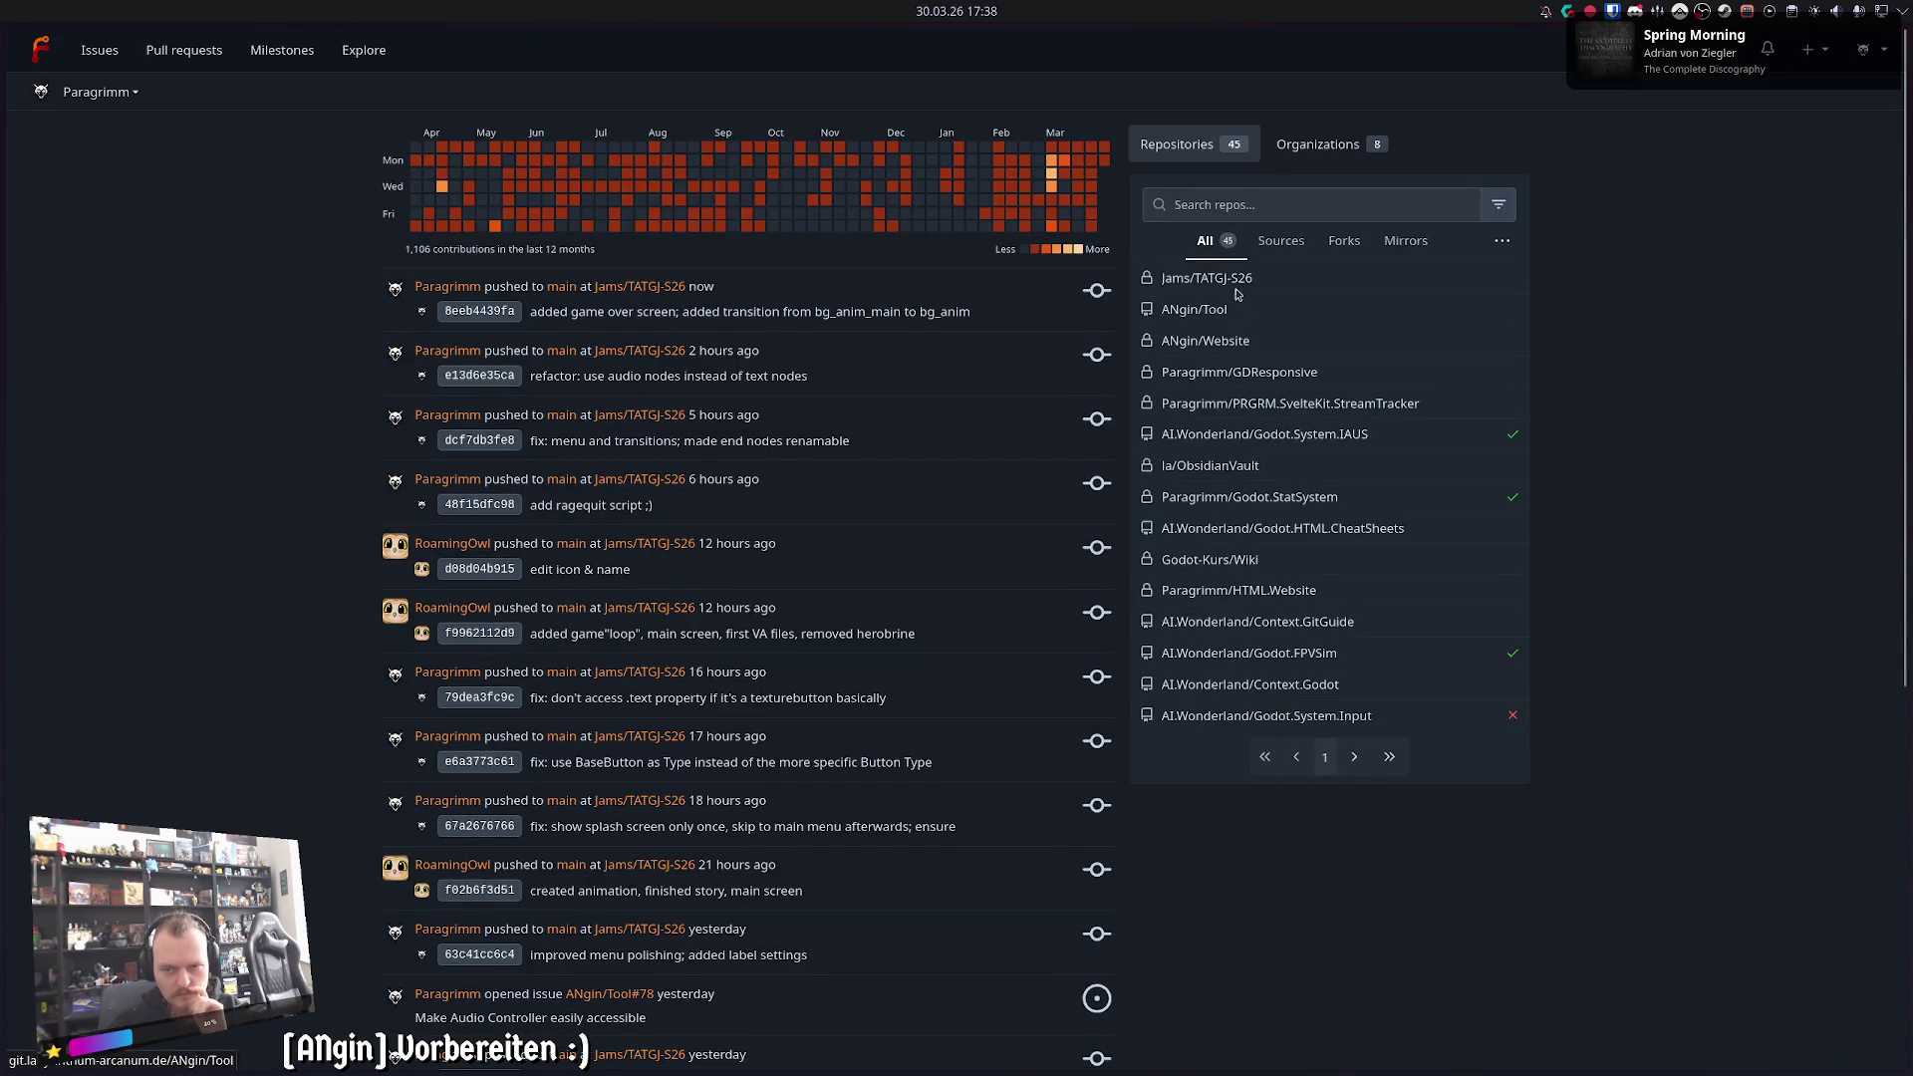
left_click(1153, 326)
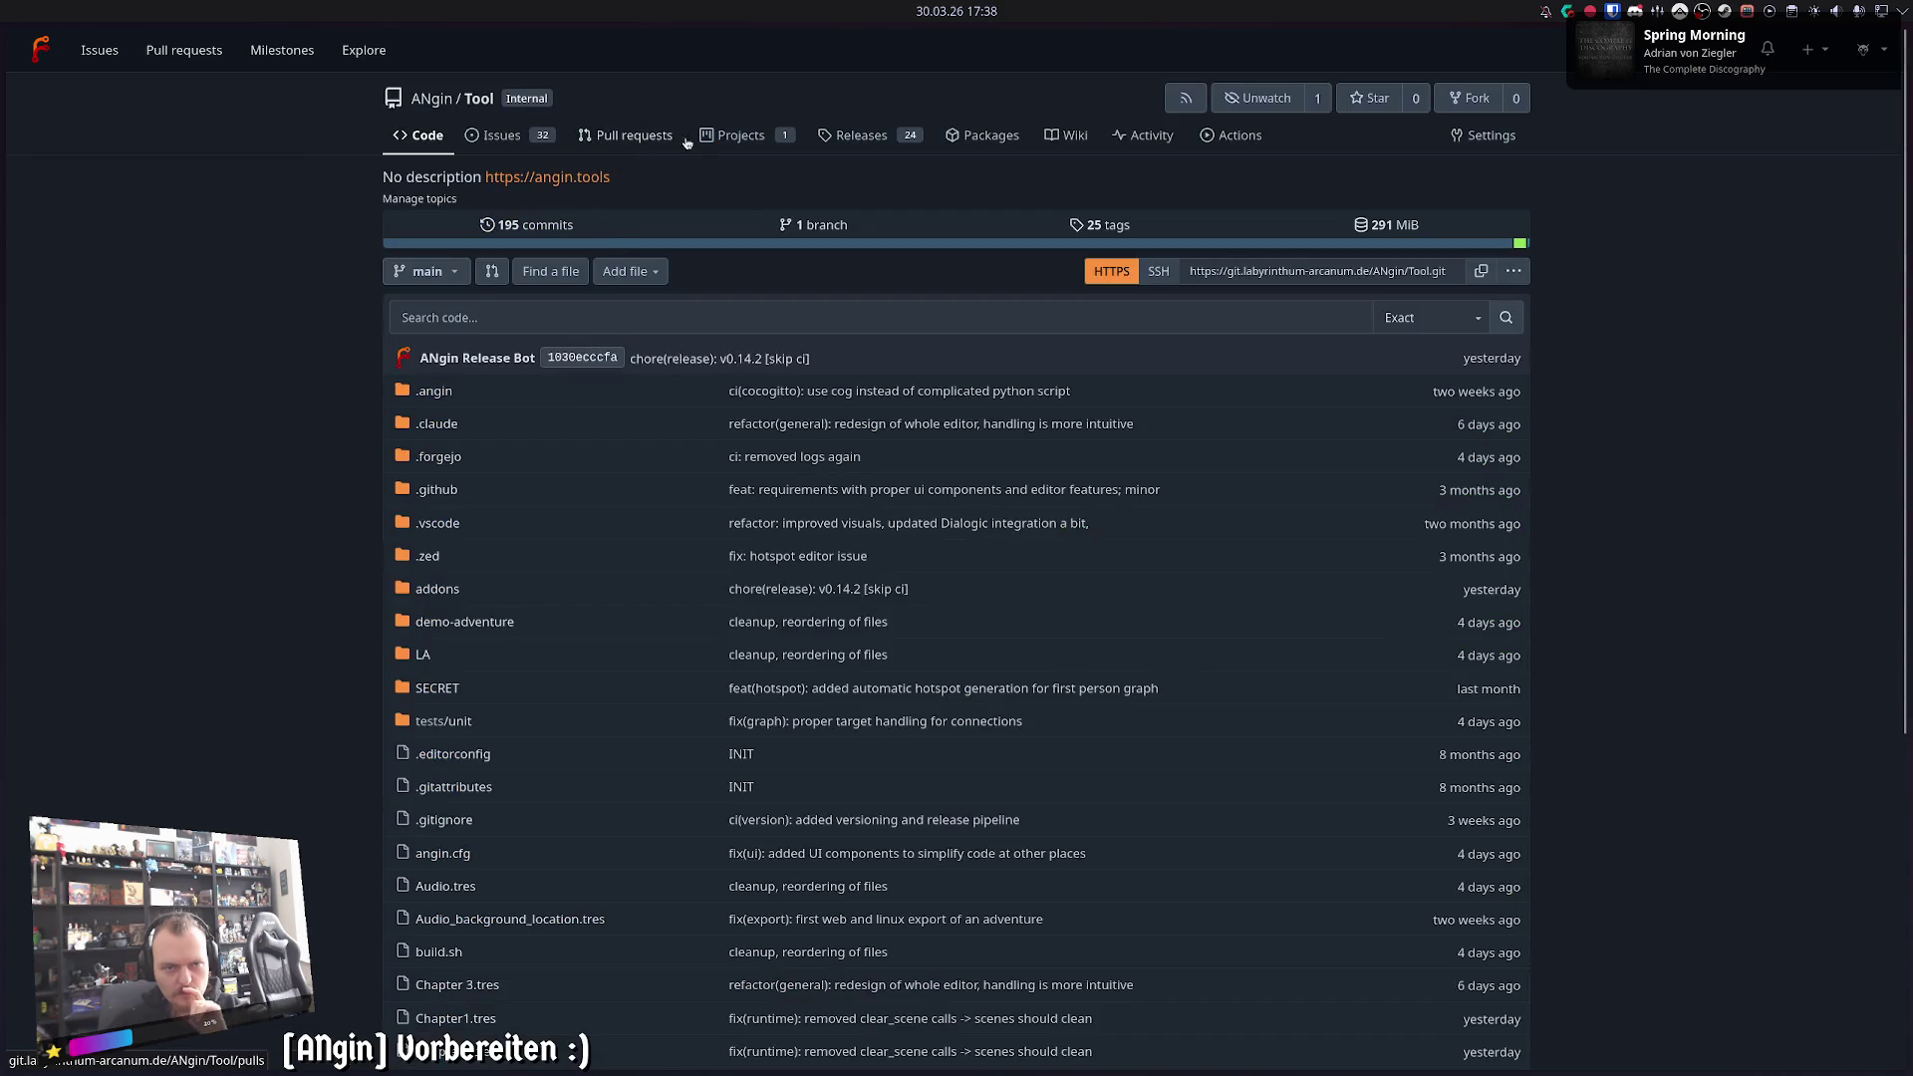
left_click(741, 134)
left_click(425, 263)
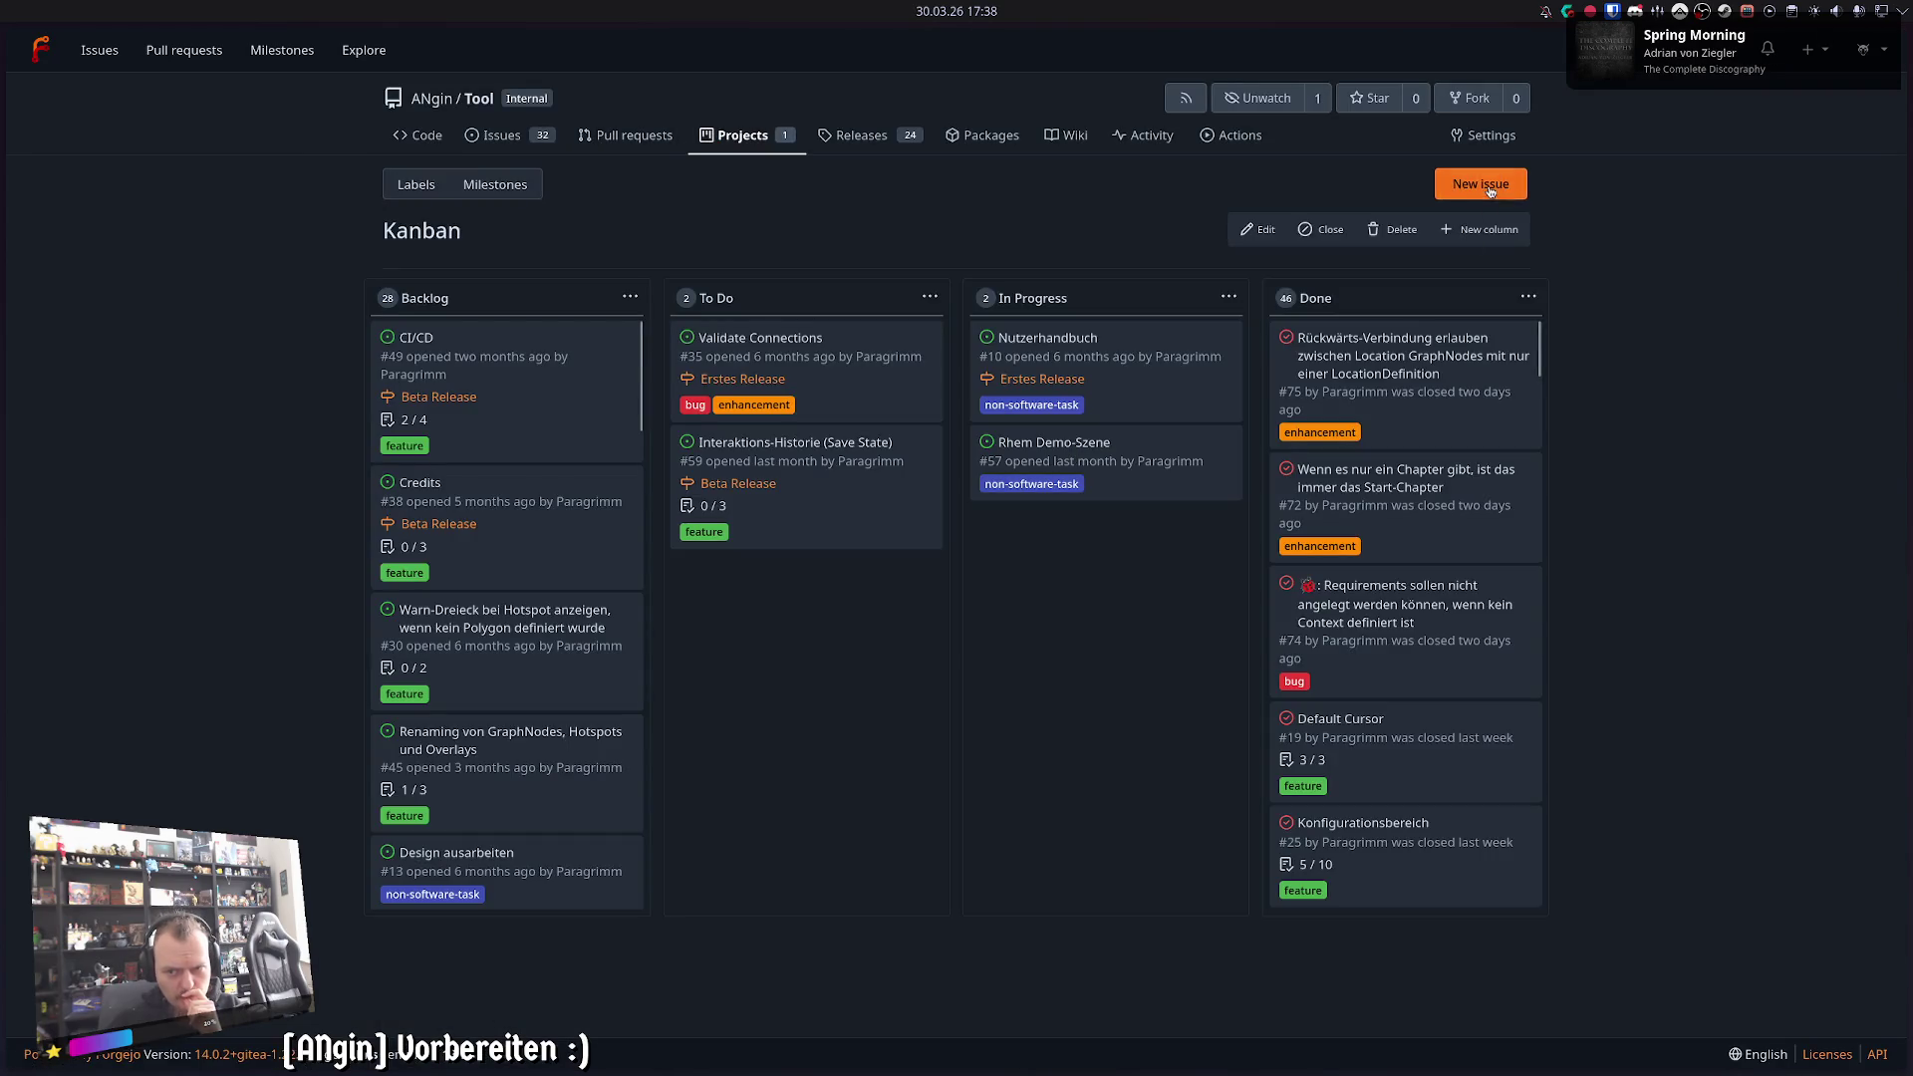
key("ctrl+plus")
key("ctrl+plus")
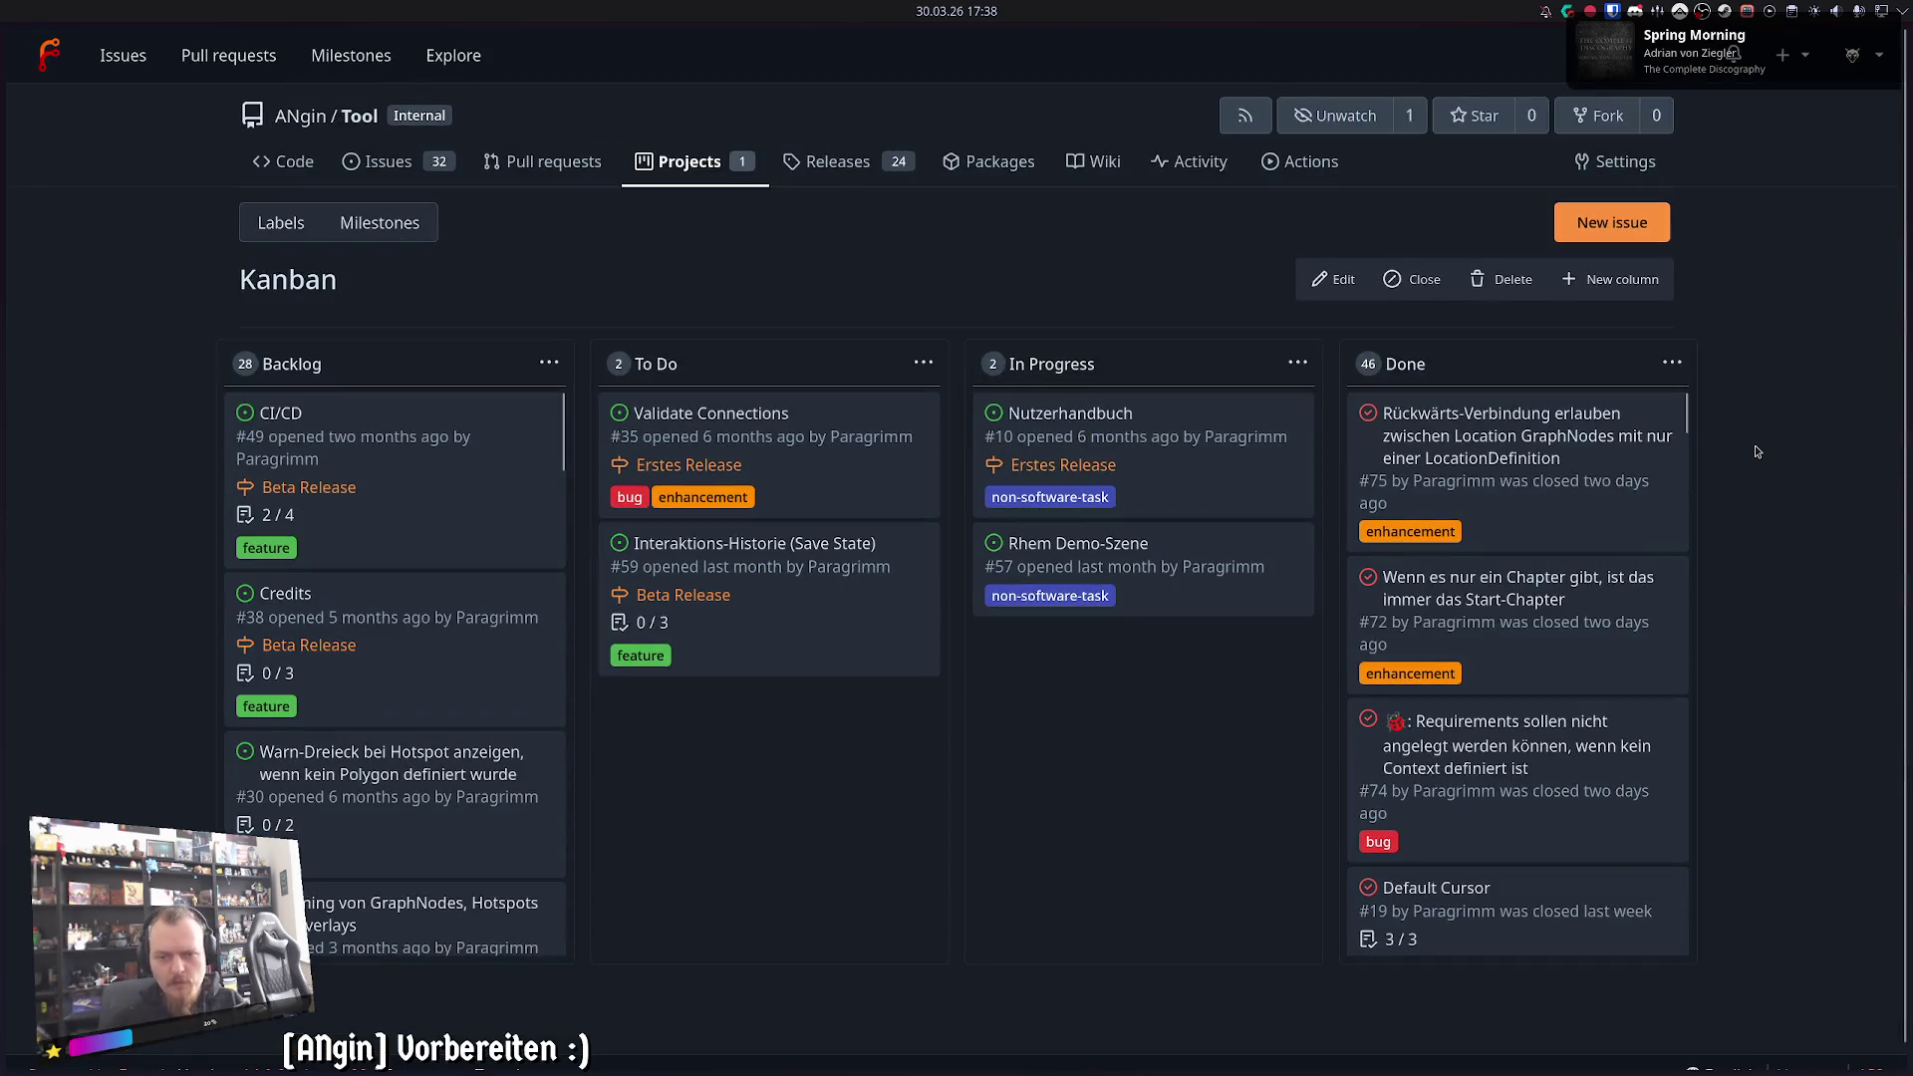
left_click(1640, 222)
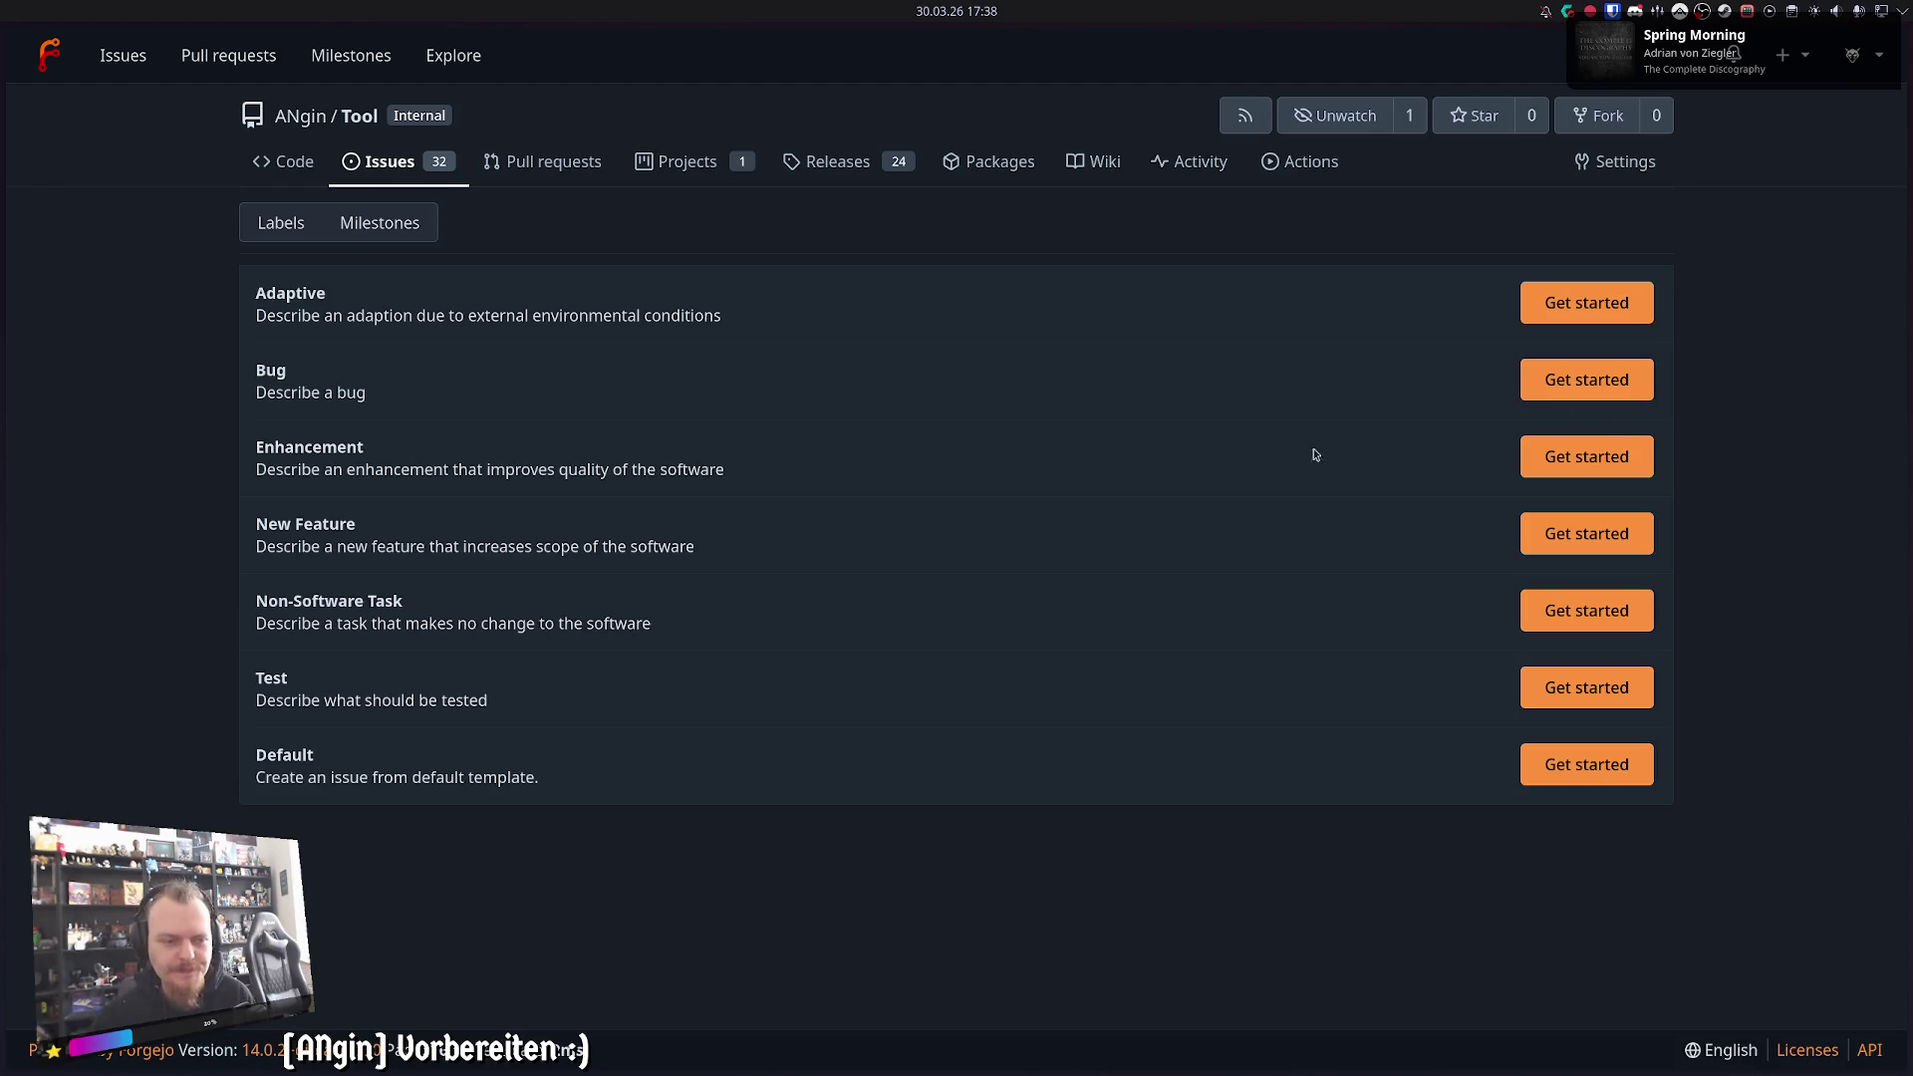
Step: Use the Enhancement template and title it 'ChoiceText im Textfeed von der Größe einstellbar machen'
left_click(1586, 457)
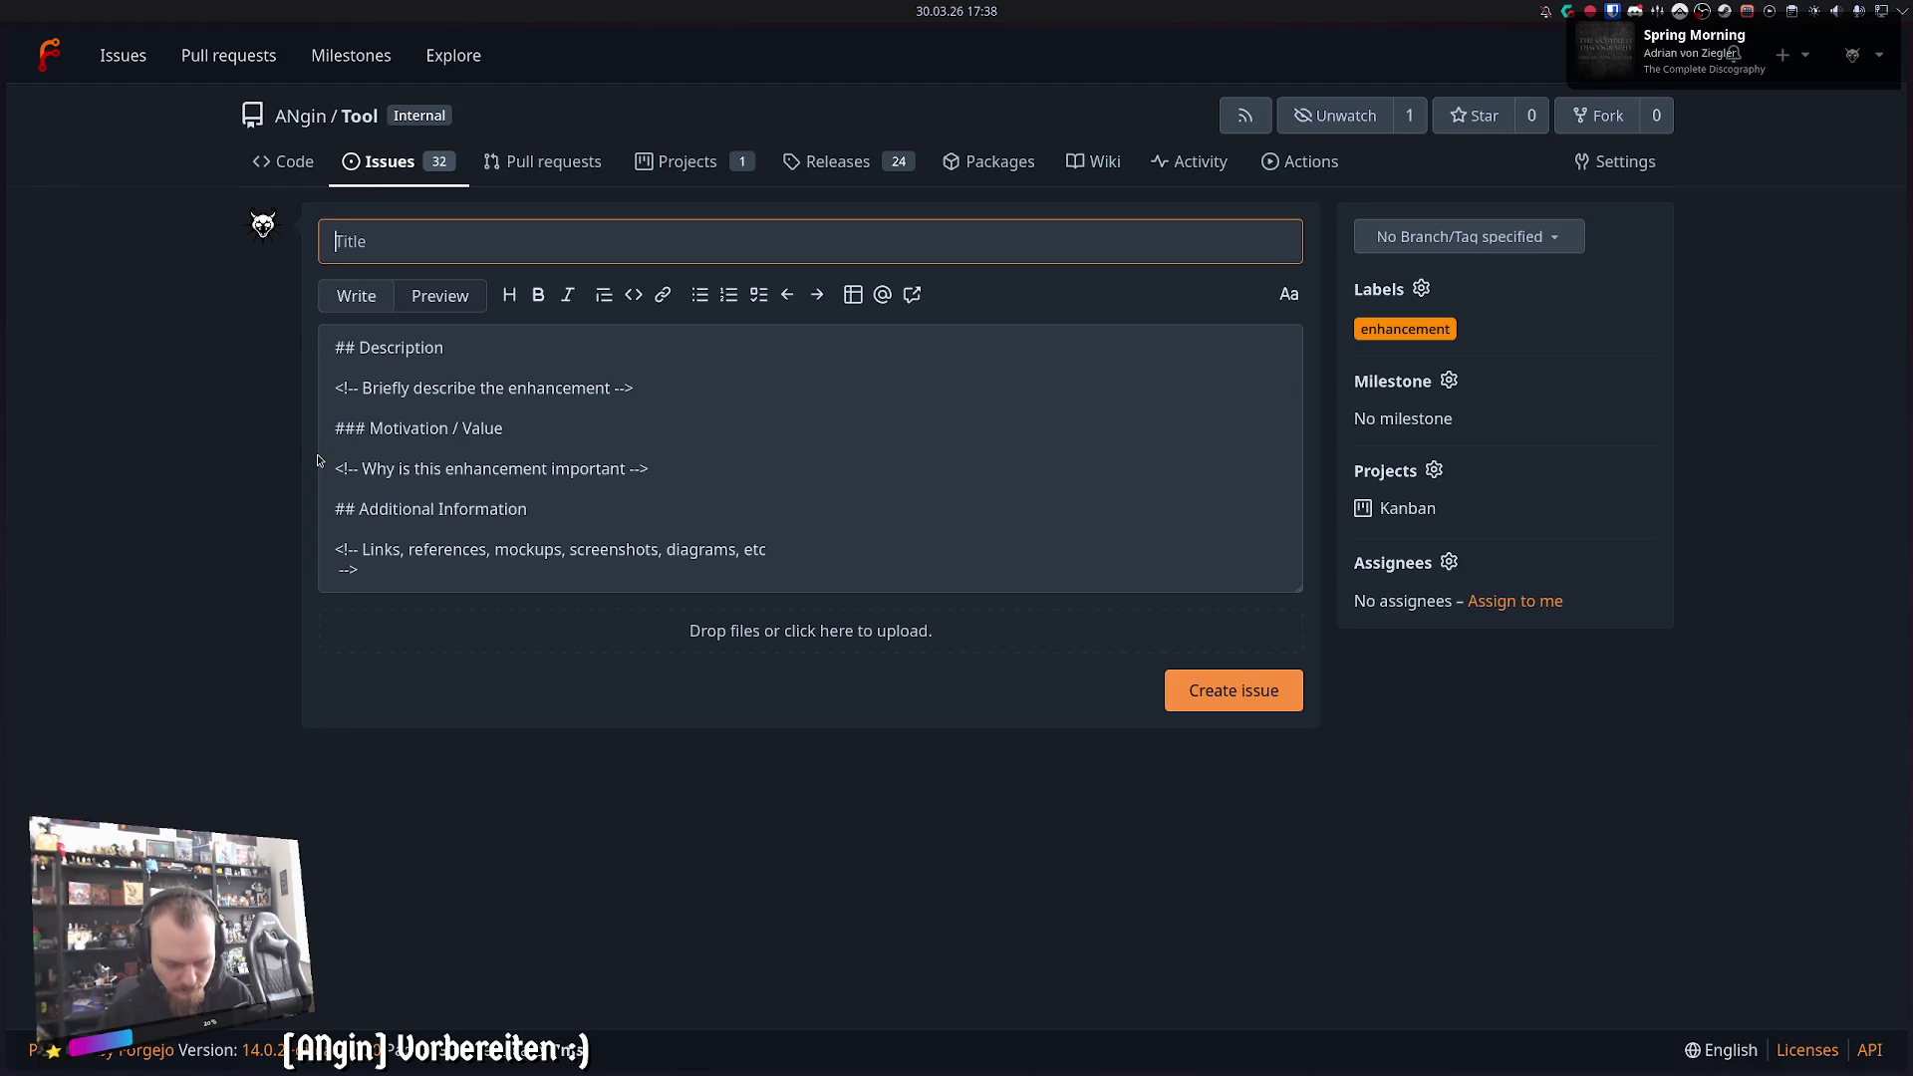
type("Choice")
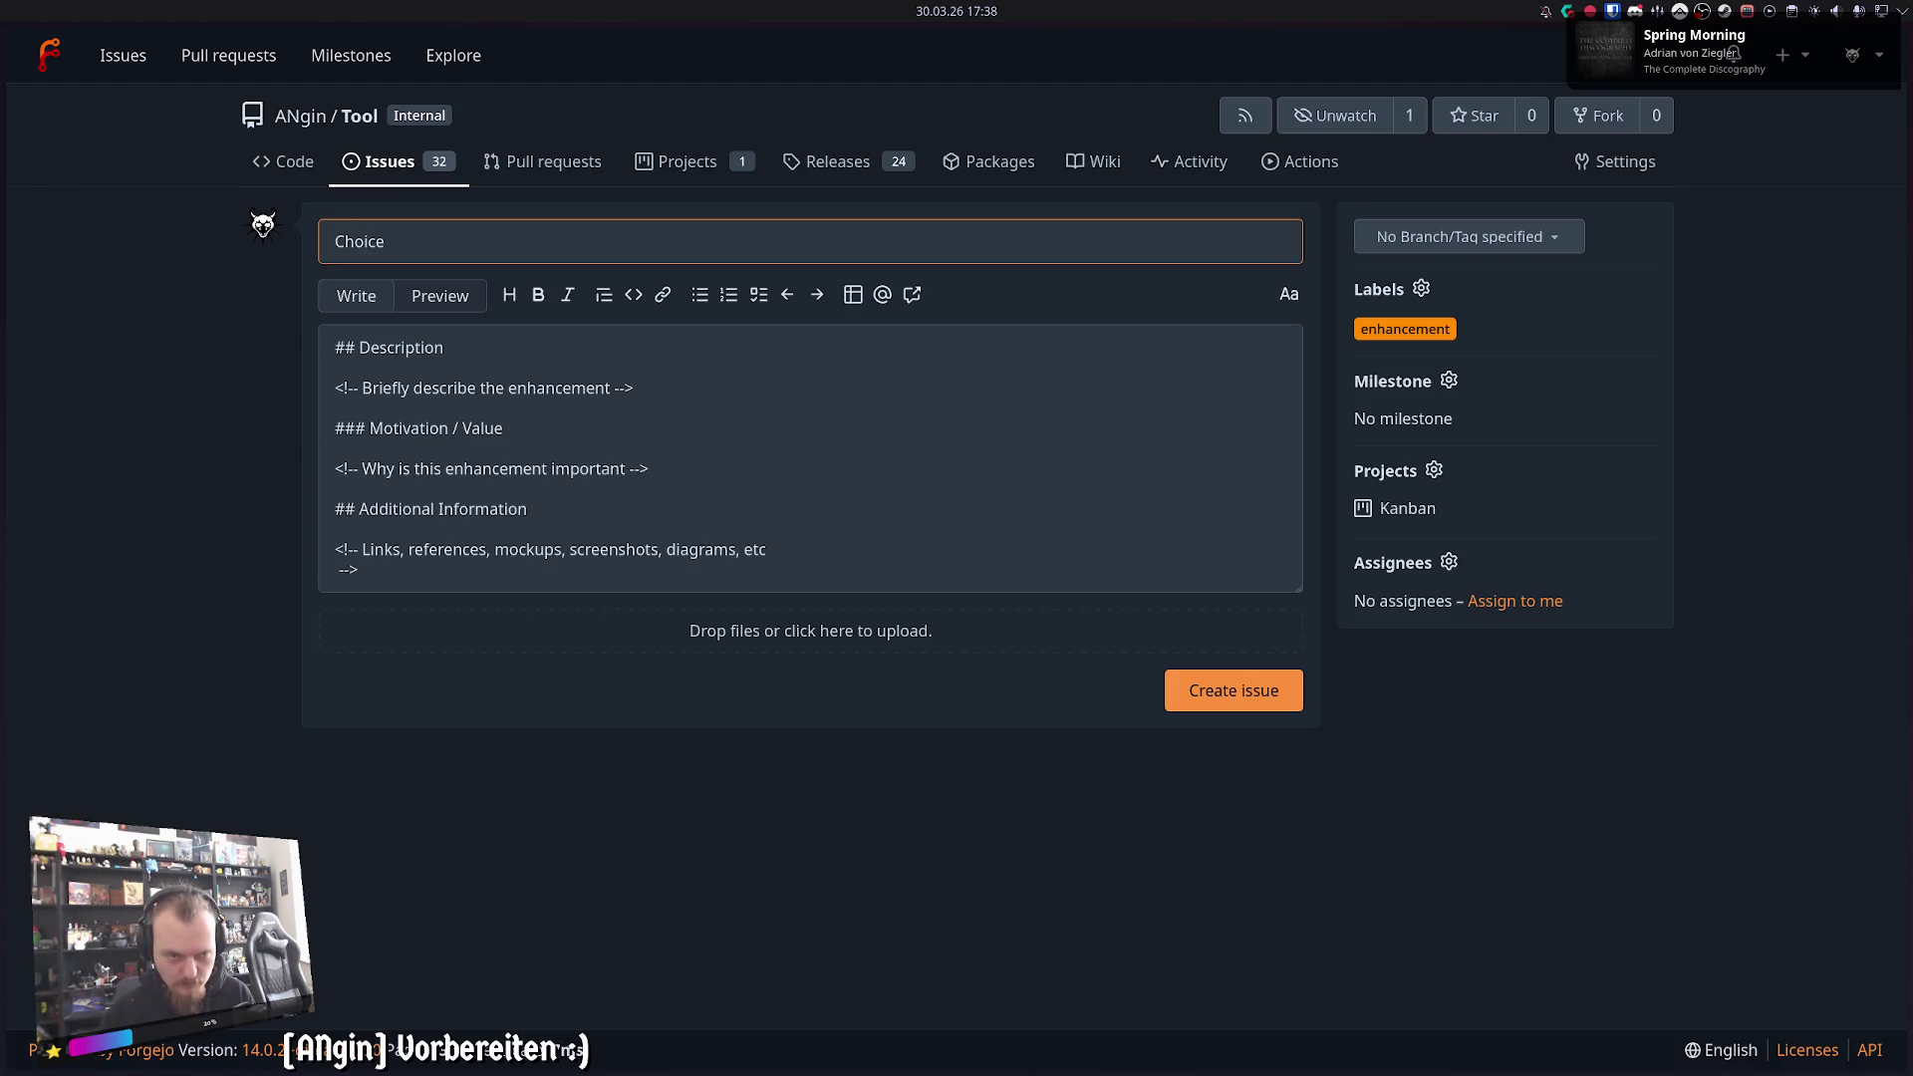
key("BackSpace")
key("BackSpace")
key("BackSpace")
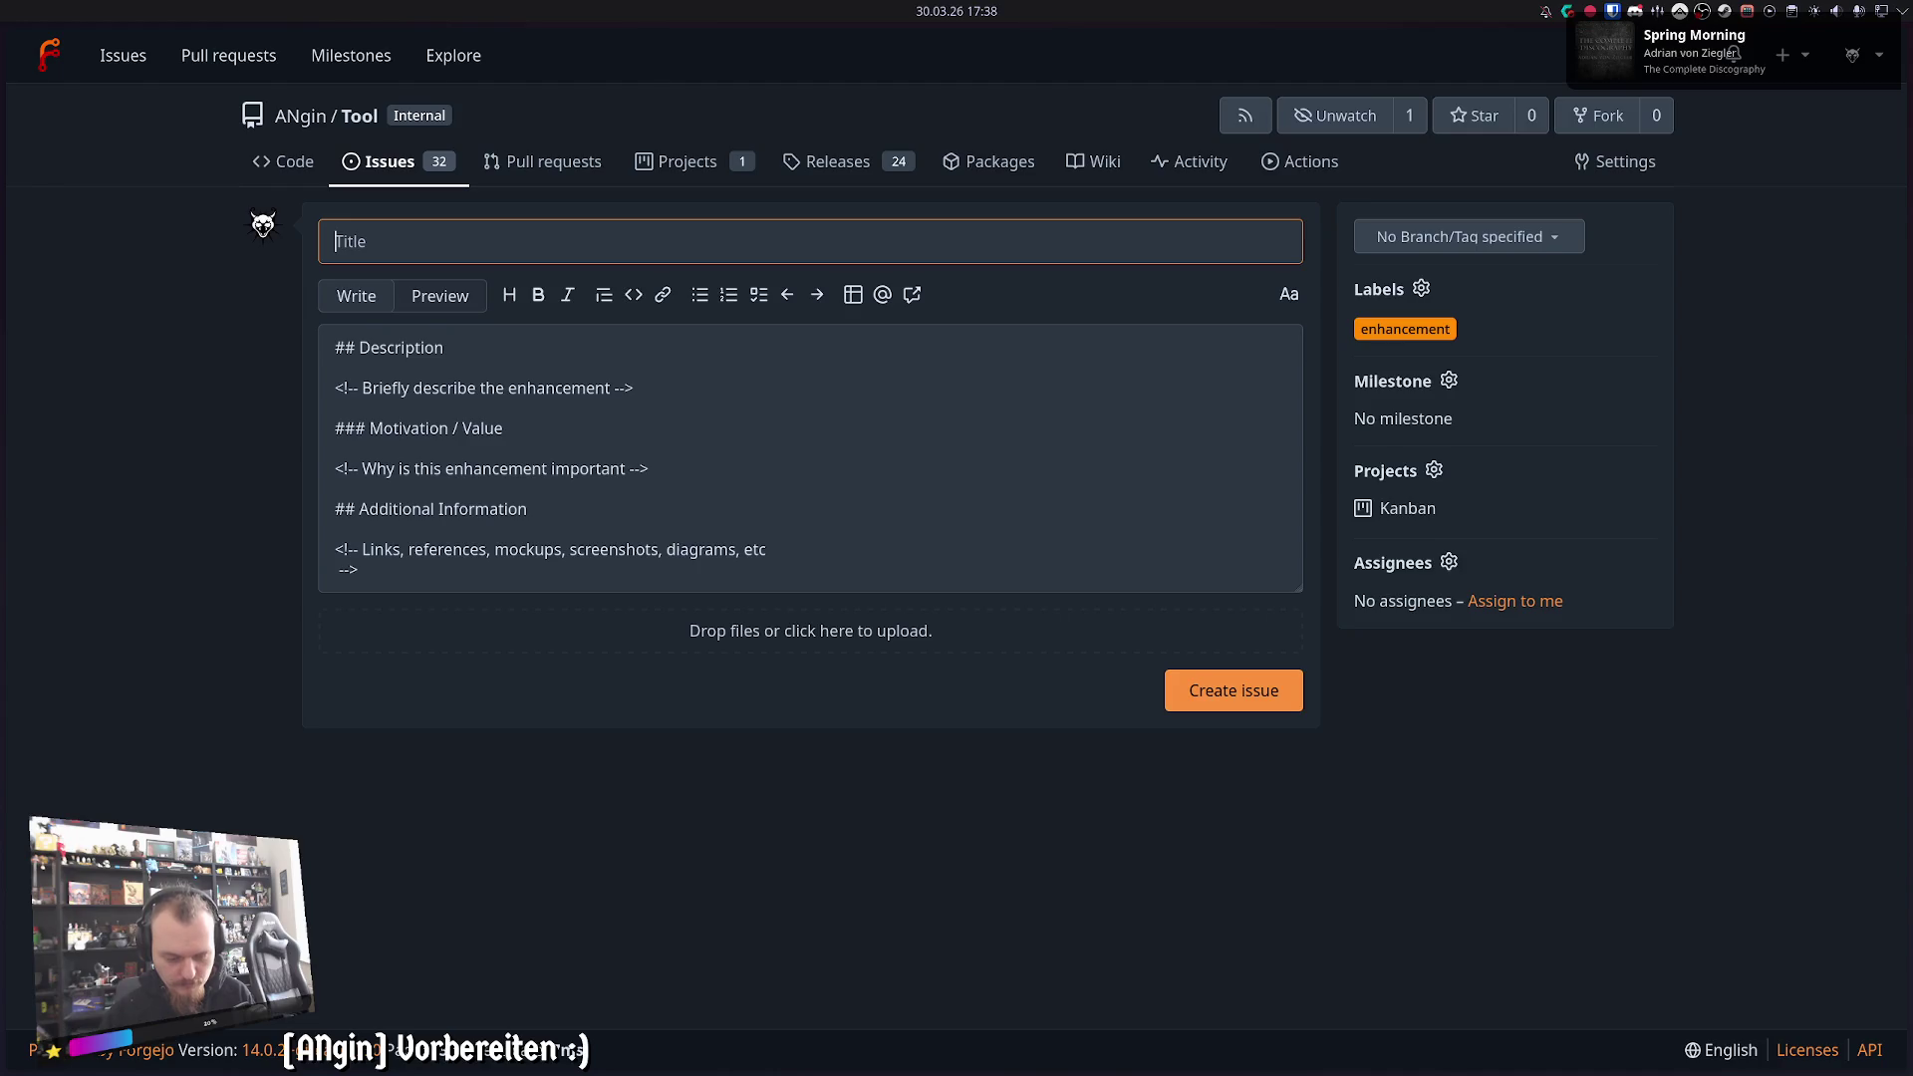
type("ChoiceText im T")
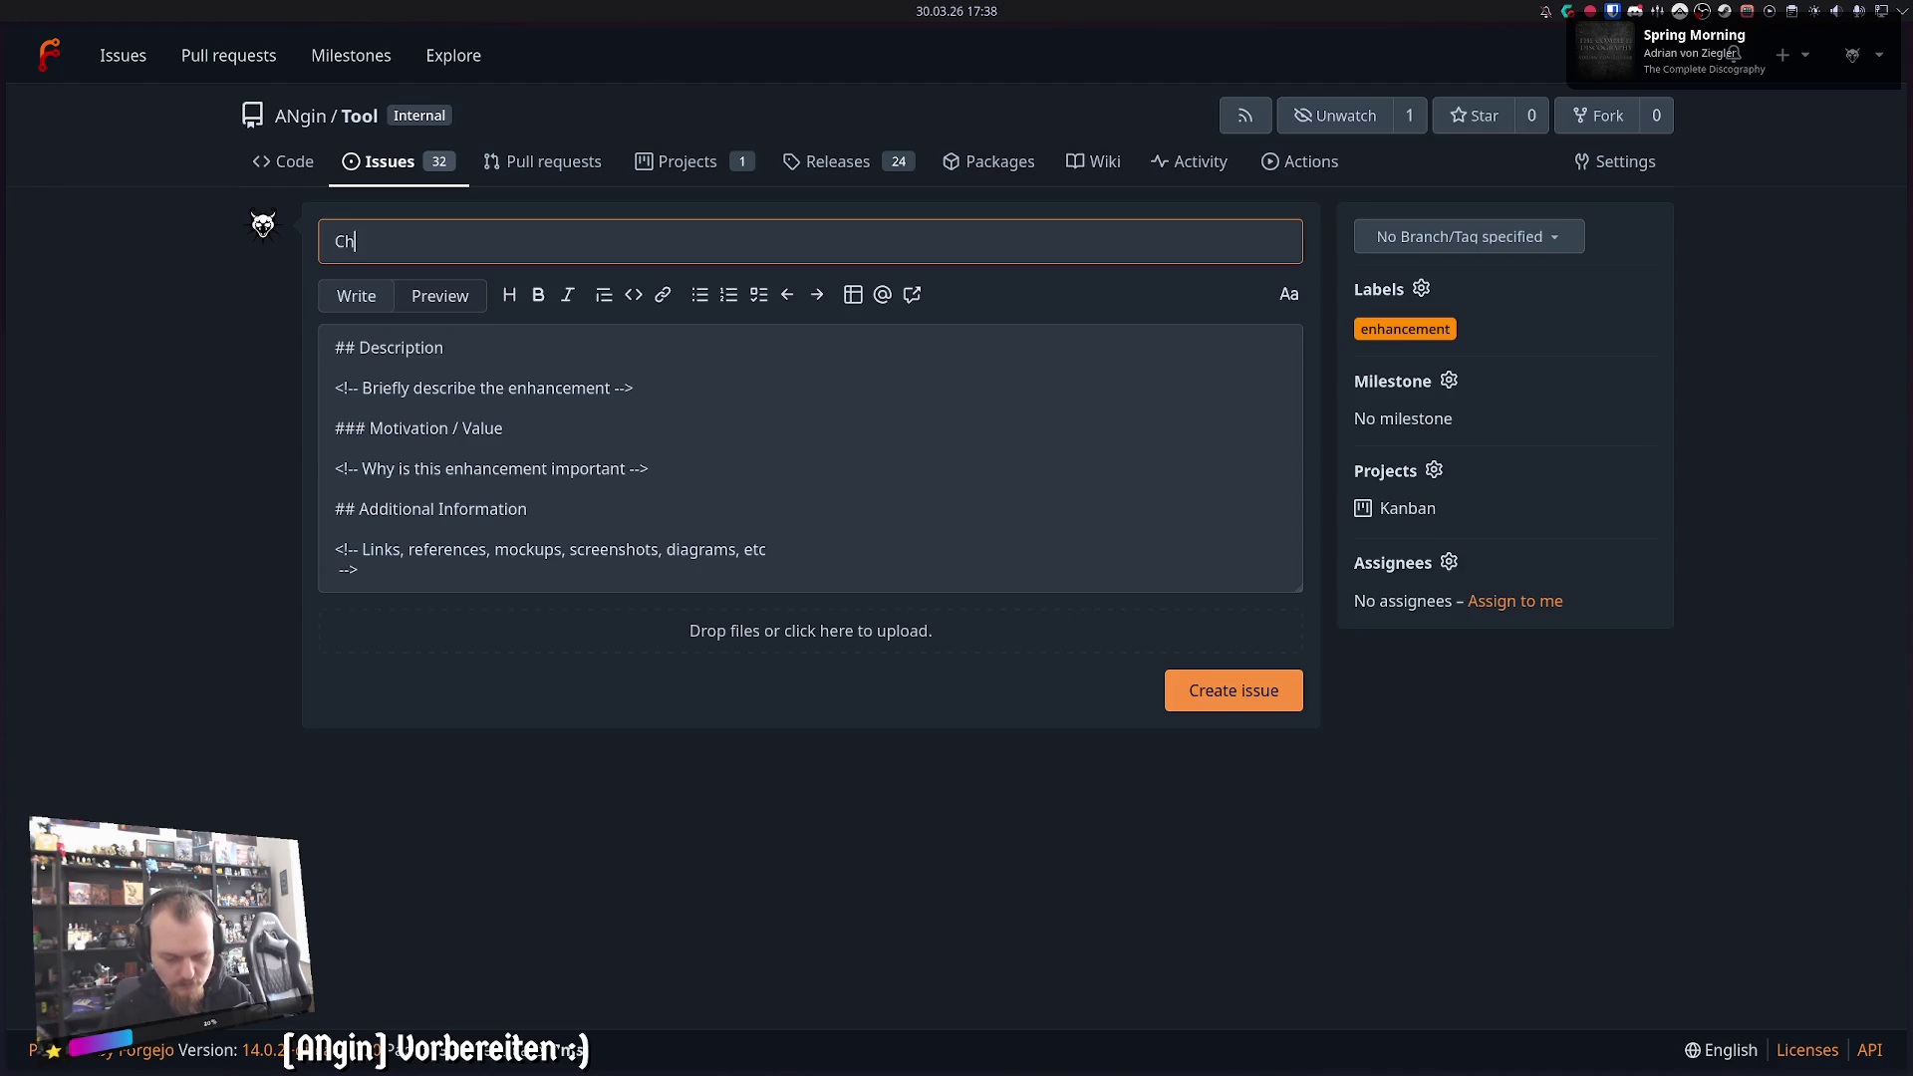
type("extfeed i")
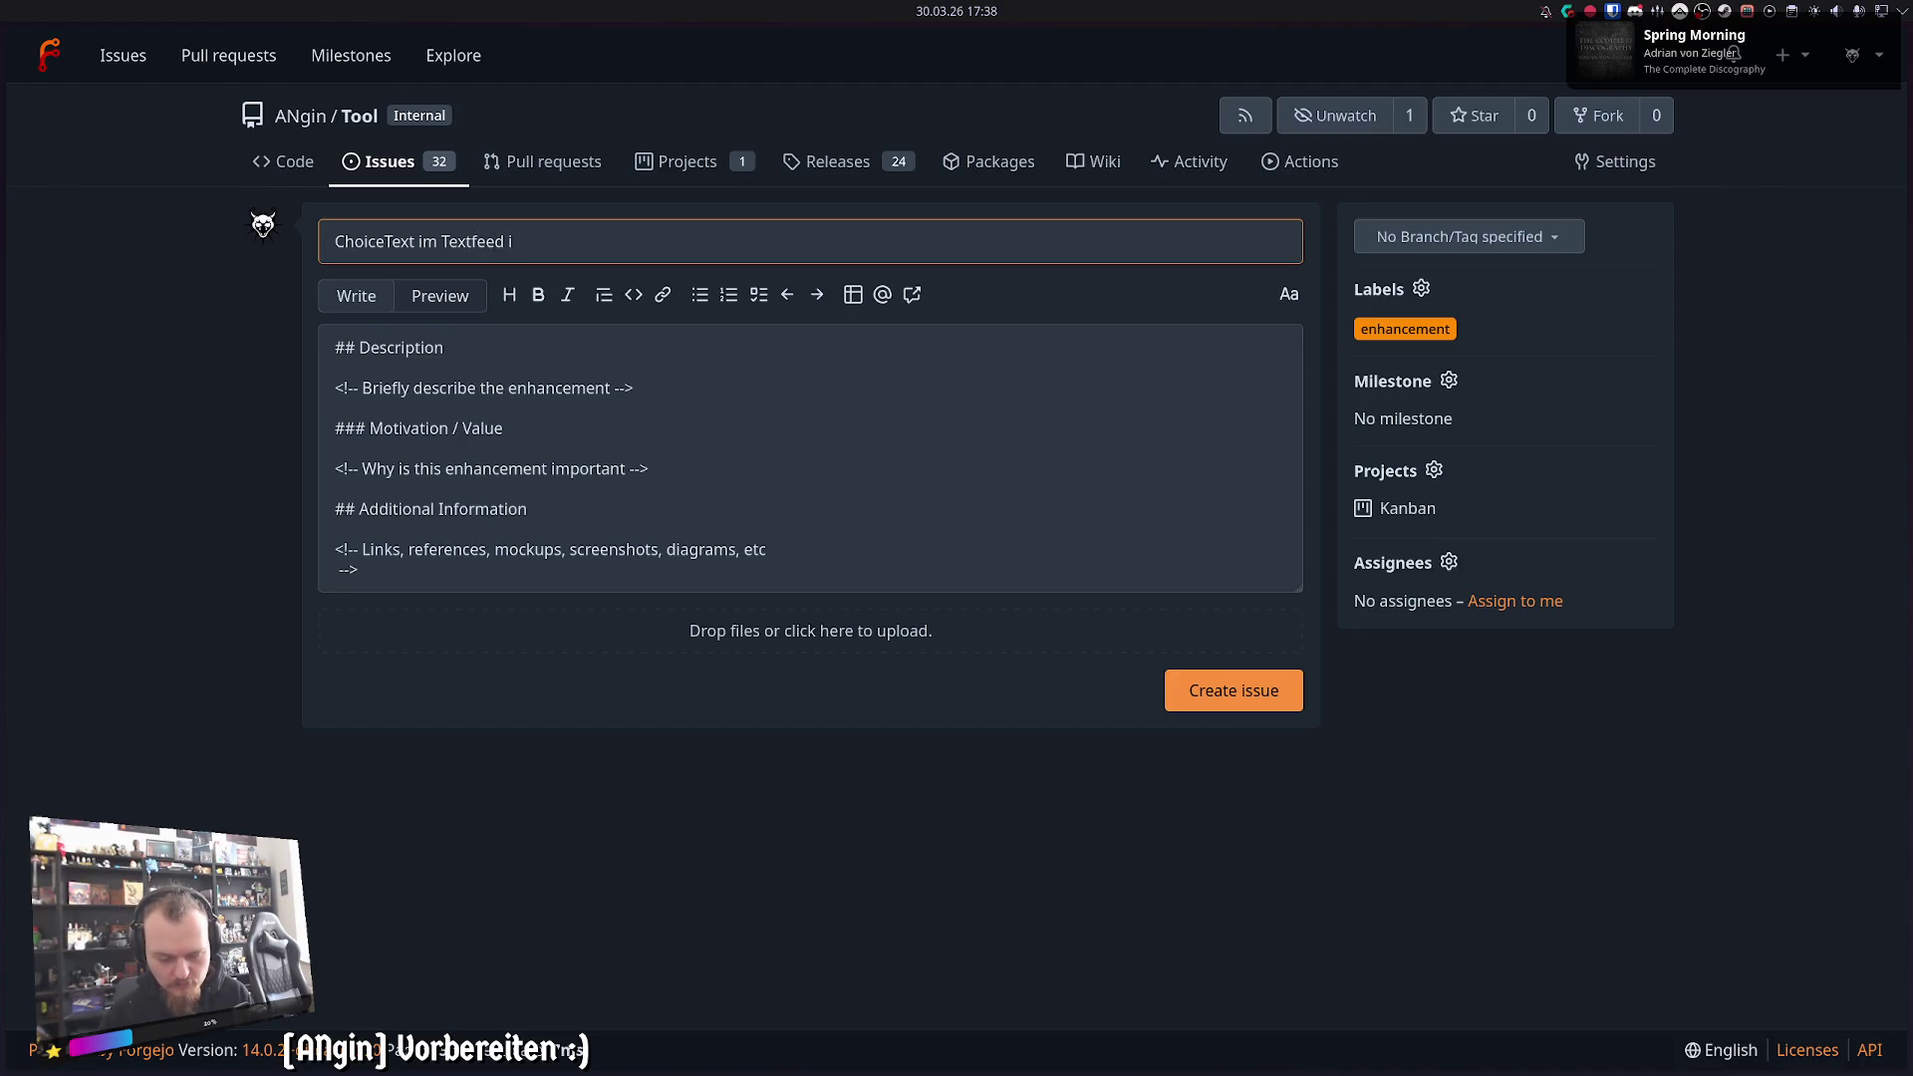
key("BackSpace")
type("von der Größe eins")
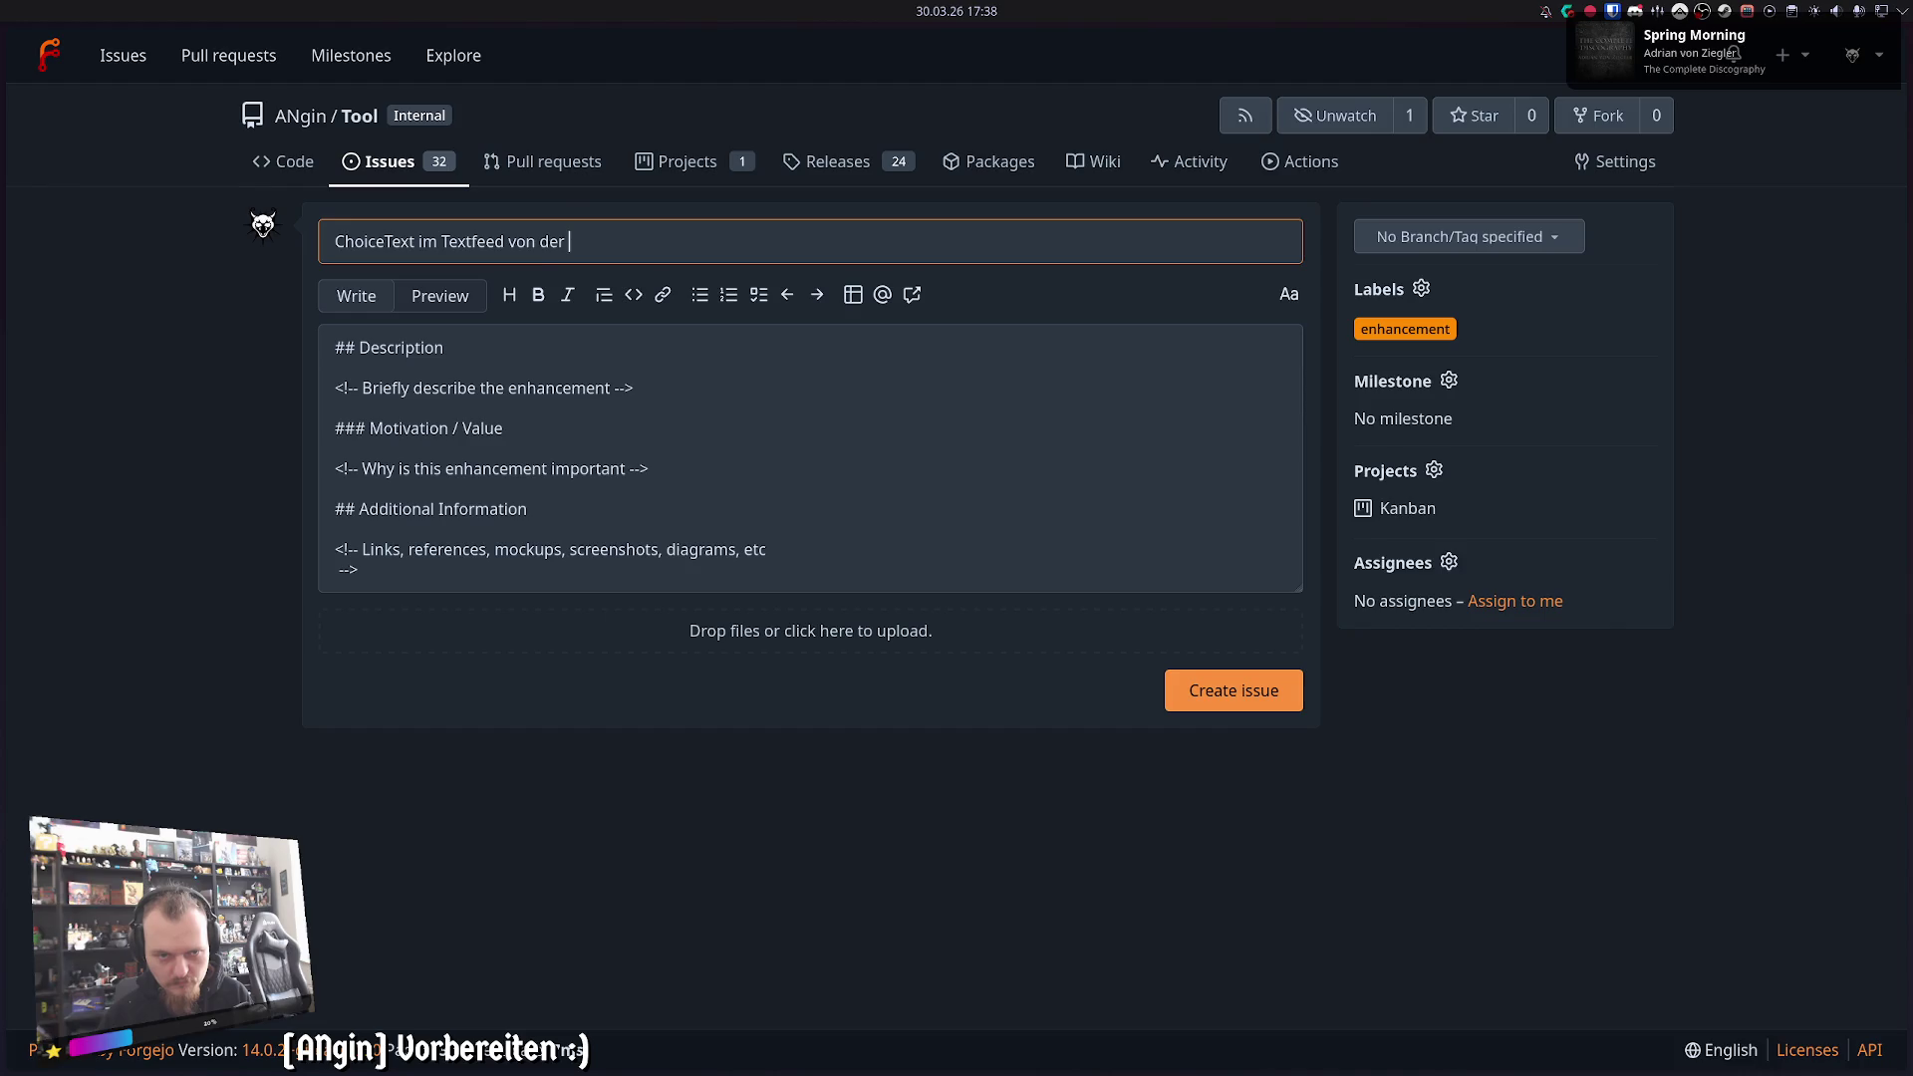
type("tellbar machen")
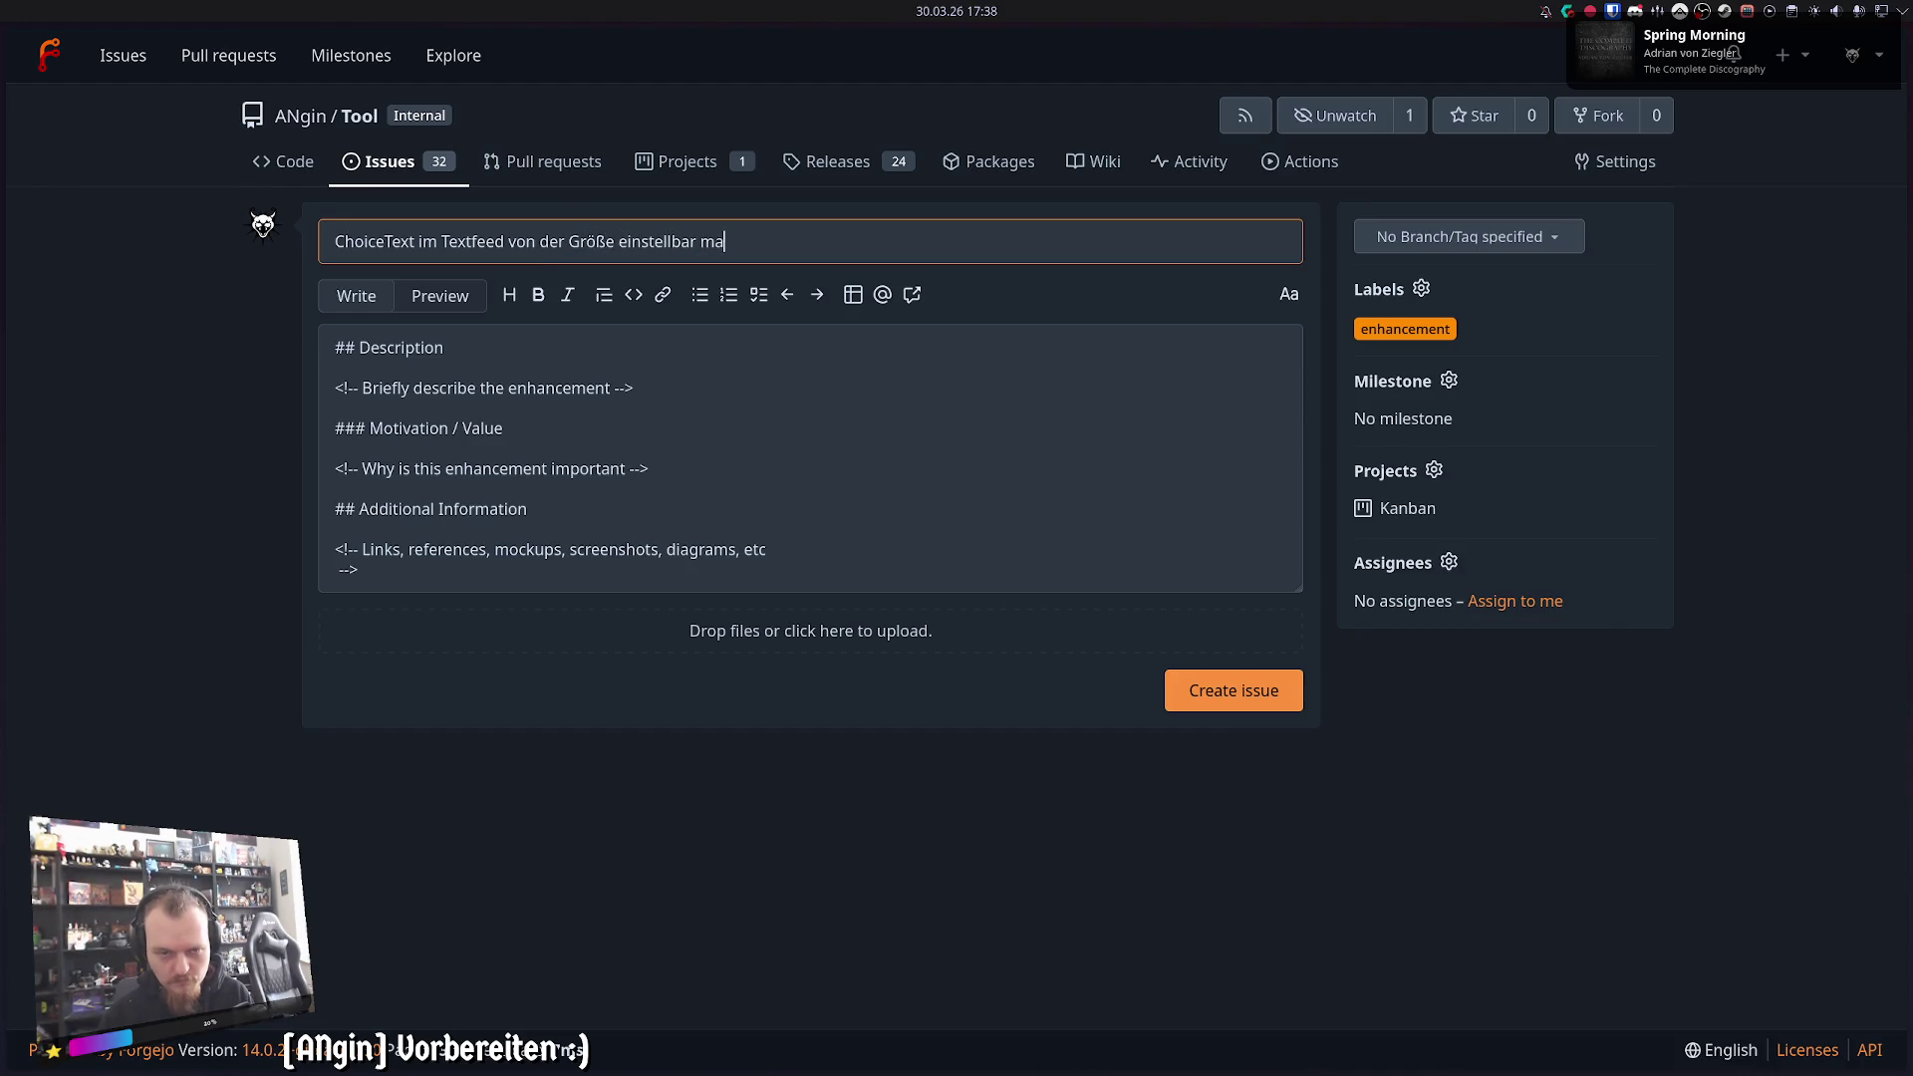
Step: Replace the description placeholder with text about the Spieler-Auswahl in the TextFeed
left_click(716, 389)
key("shift+Home")
key("BackSpace")
type("Aktuell ist es so, da")
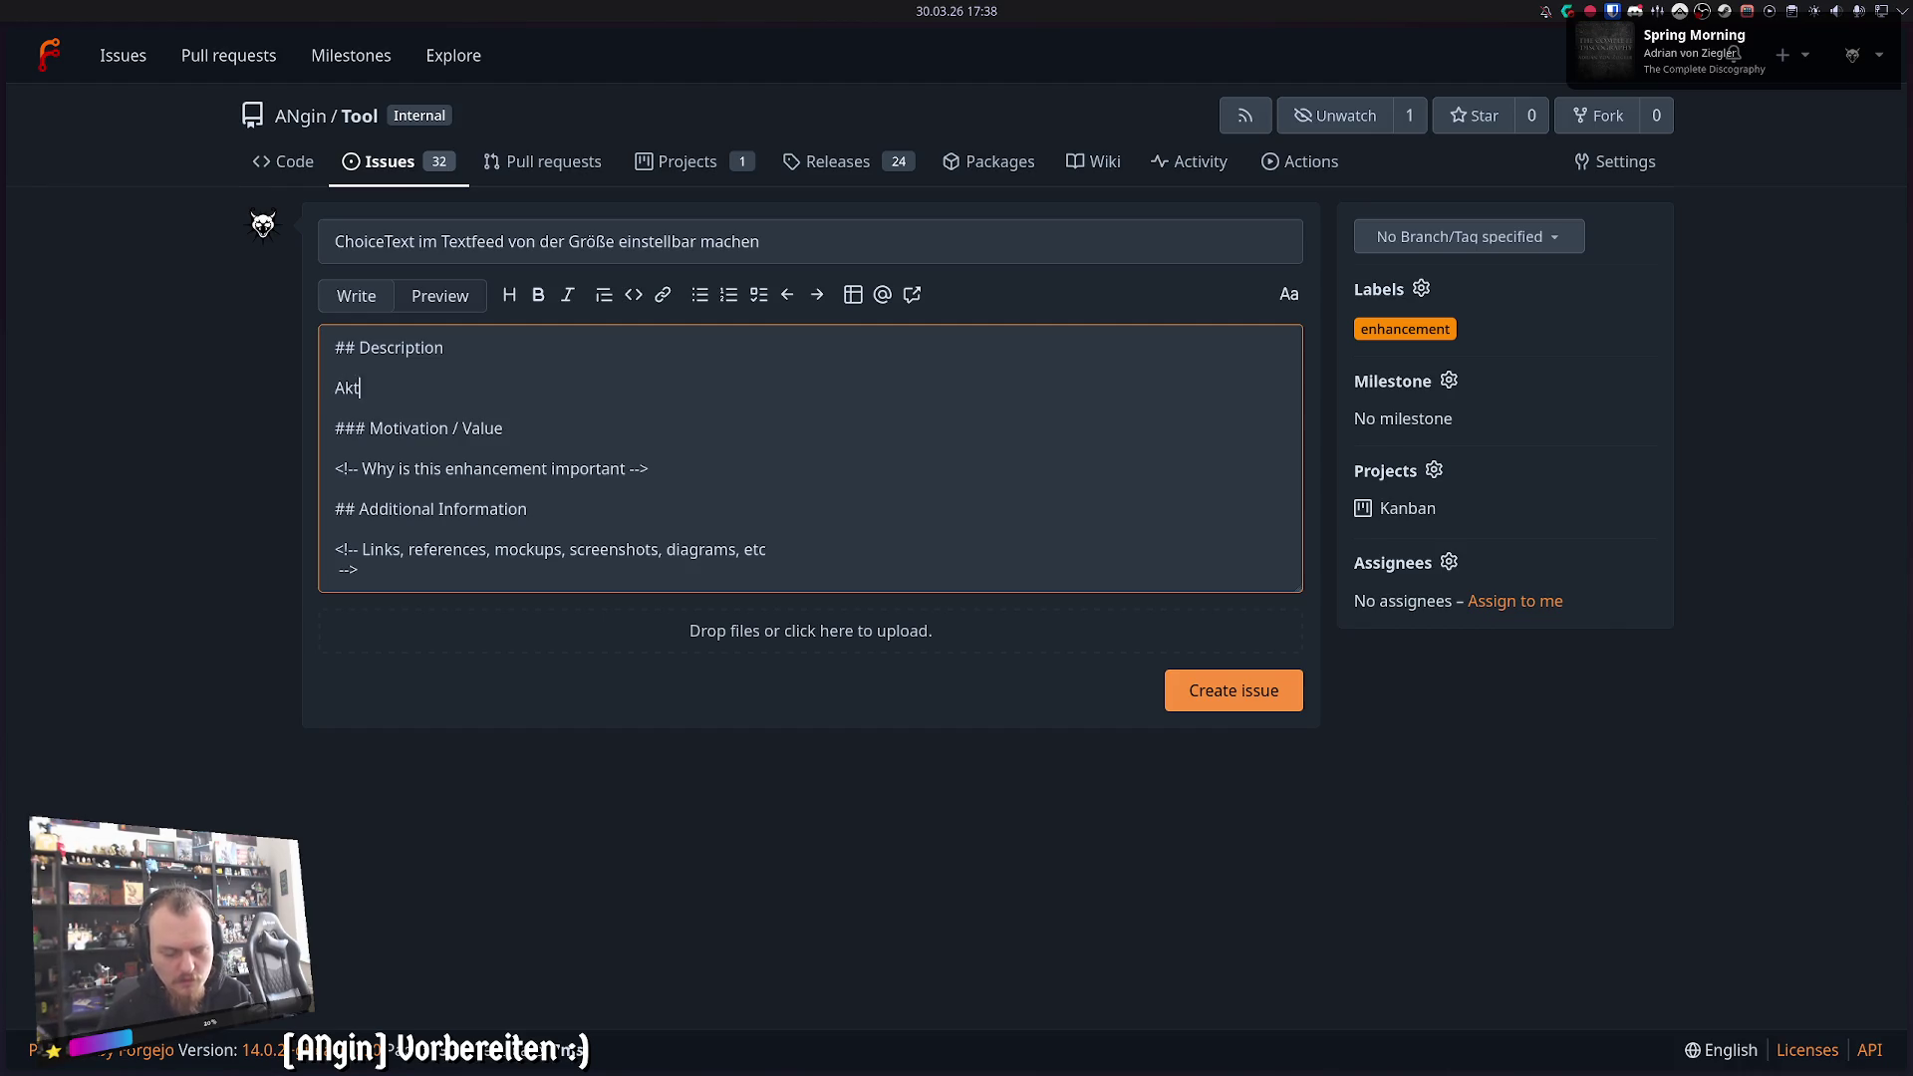
type("ss der C")
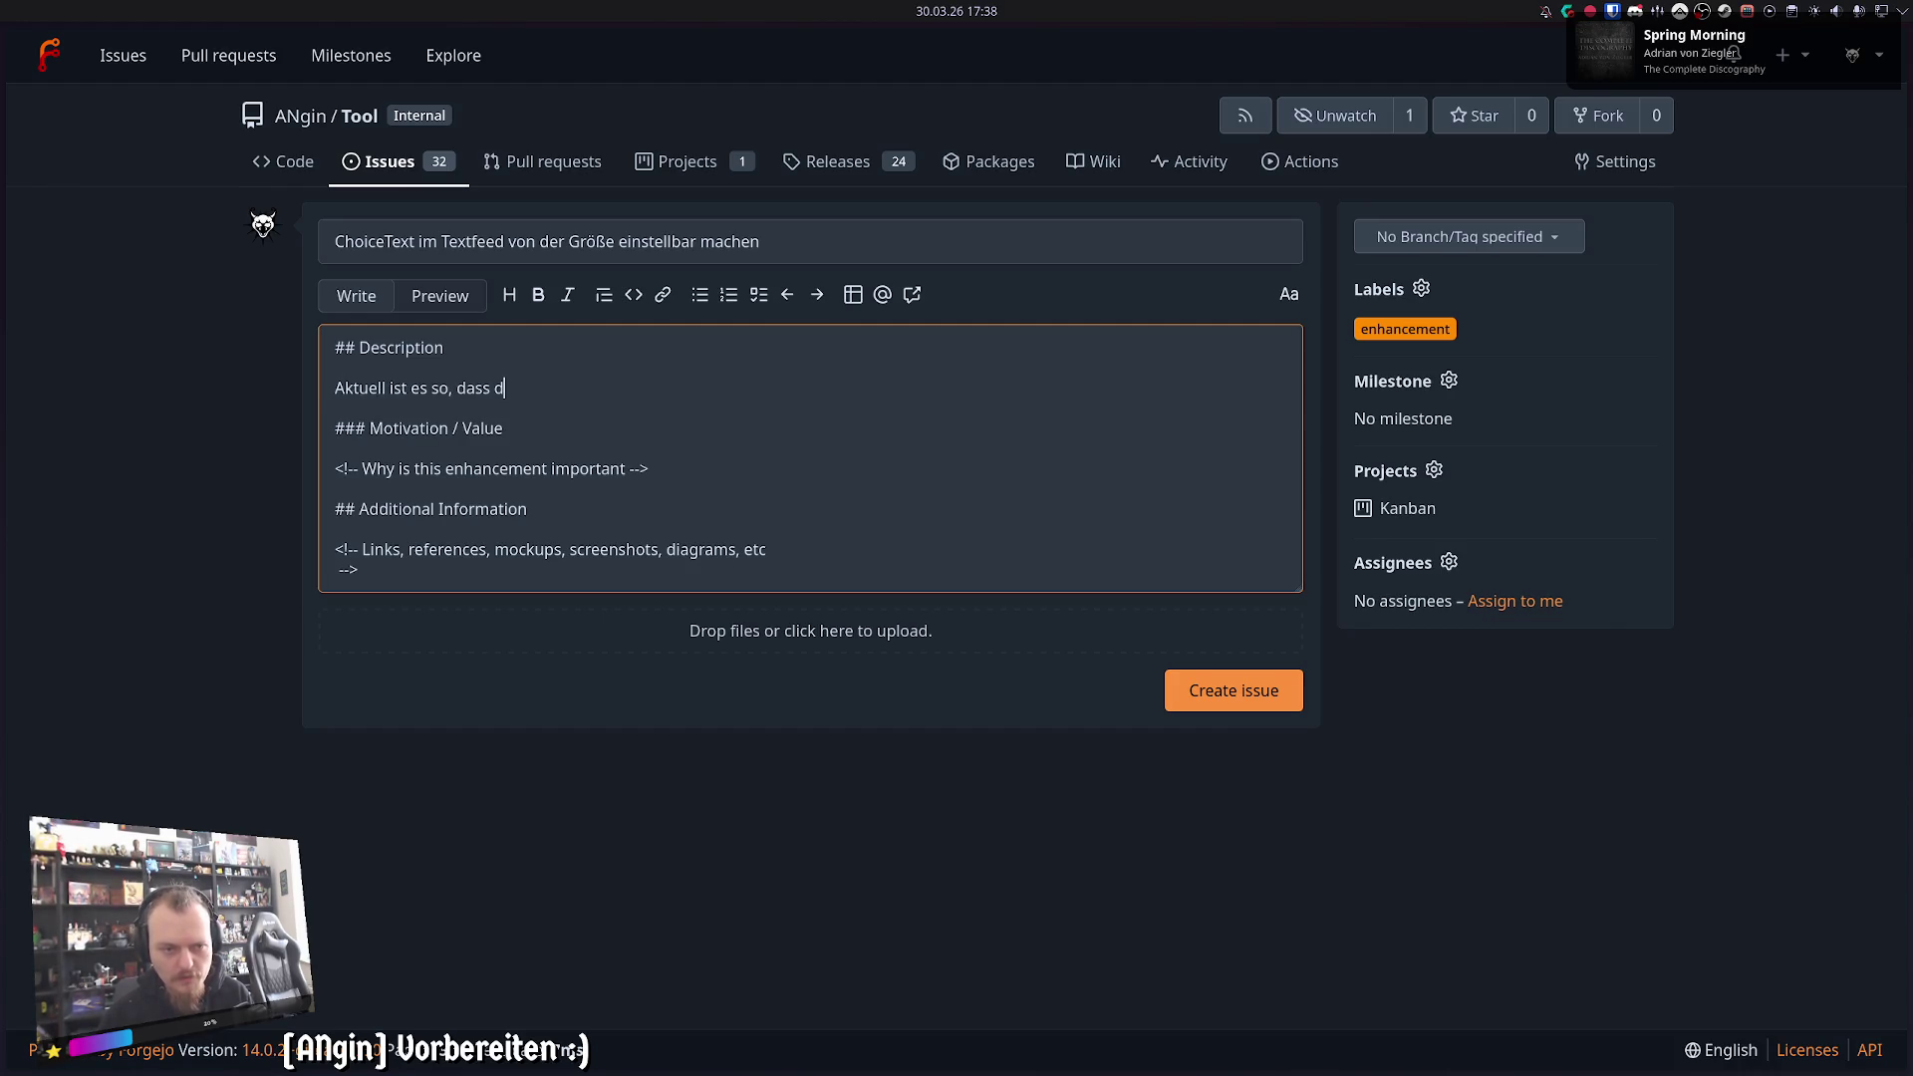
key("BackSpace")
key("BackSpace")
key("BackSpace")
type("in den TextFeed ")
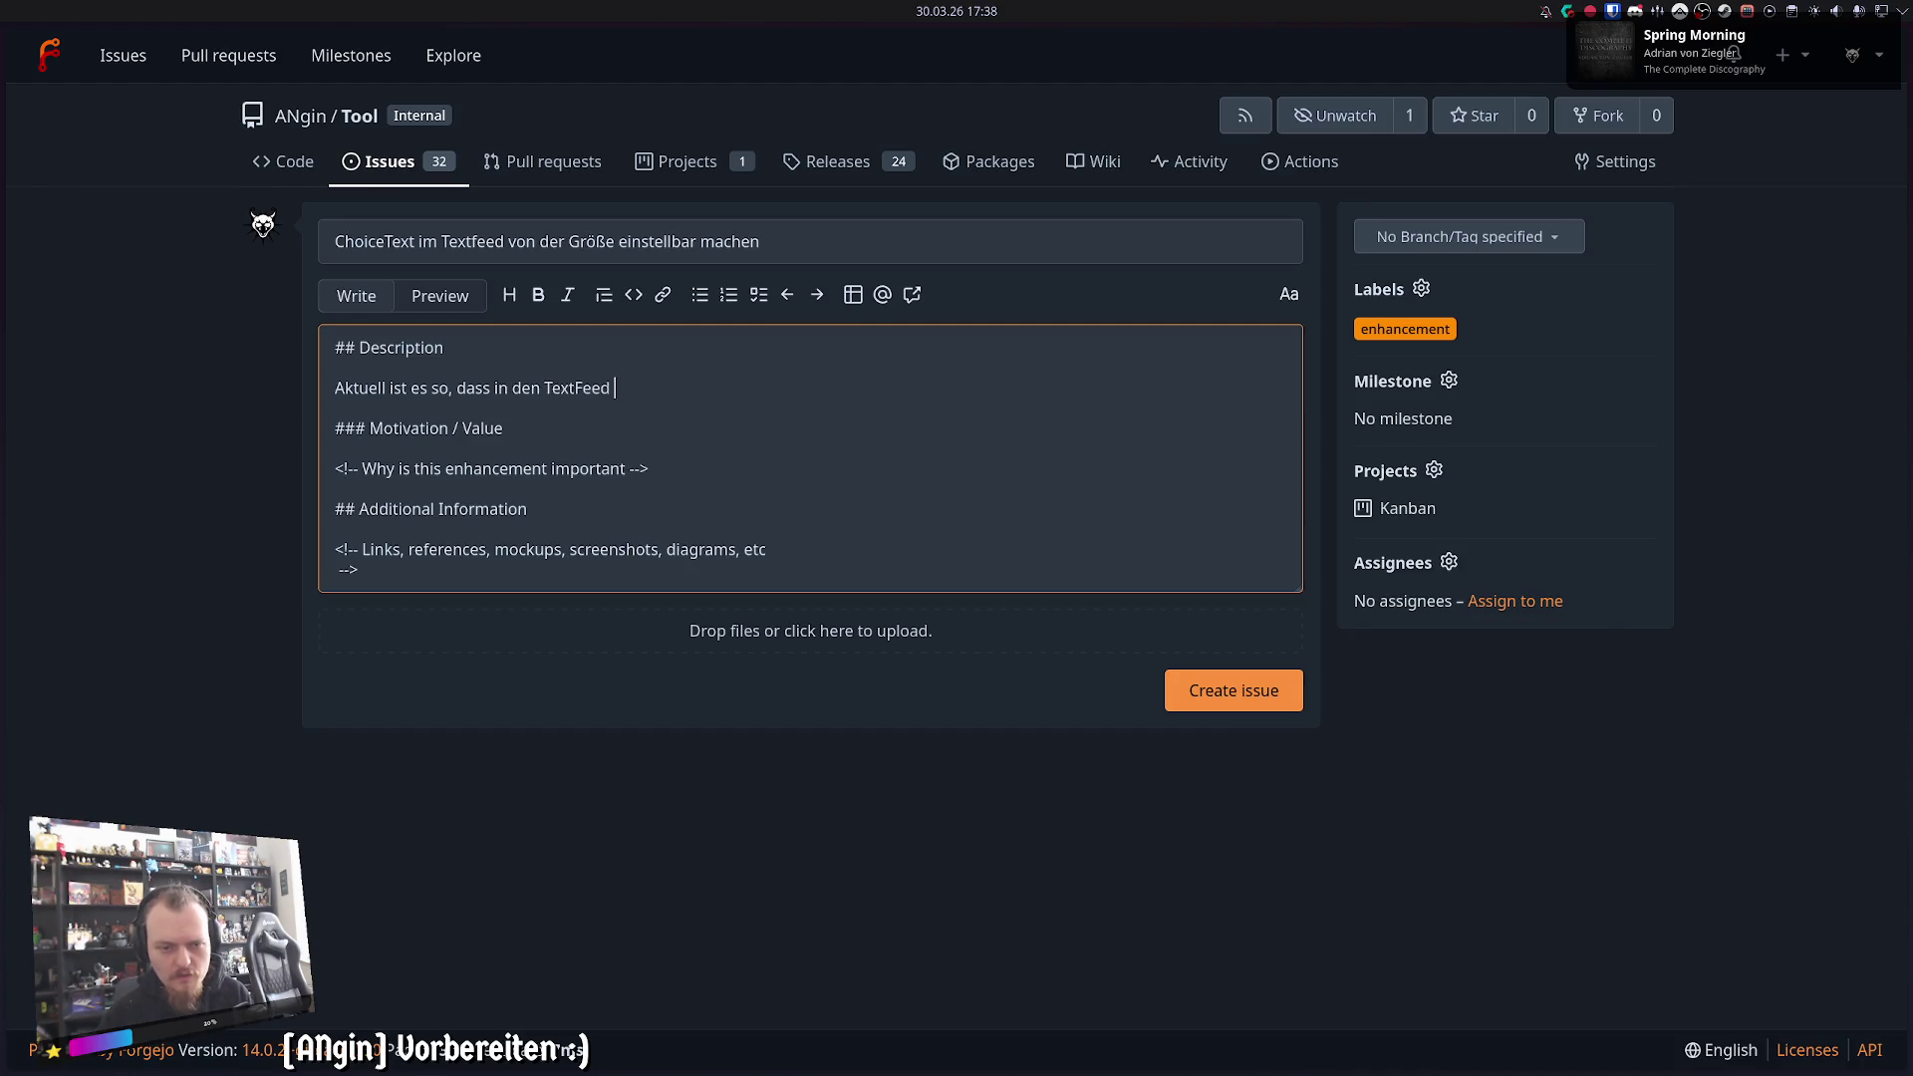
type("Spiele")
key("BackSpace")
key("BackSpace")
key("BackSpace")
type("pieler")
key("BackSpace")
key("BackSpace")
key("BackSpace")
type("ler-AUsw")
key("BackSpace")
key("BackSpace")
type("uswahl")
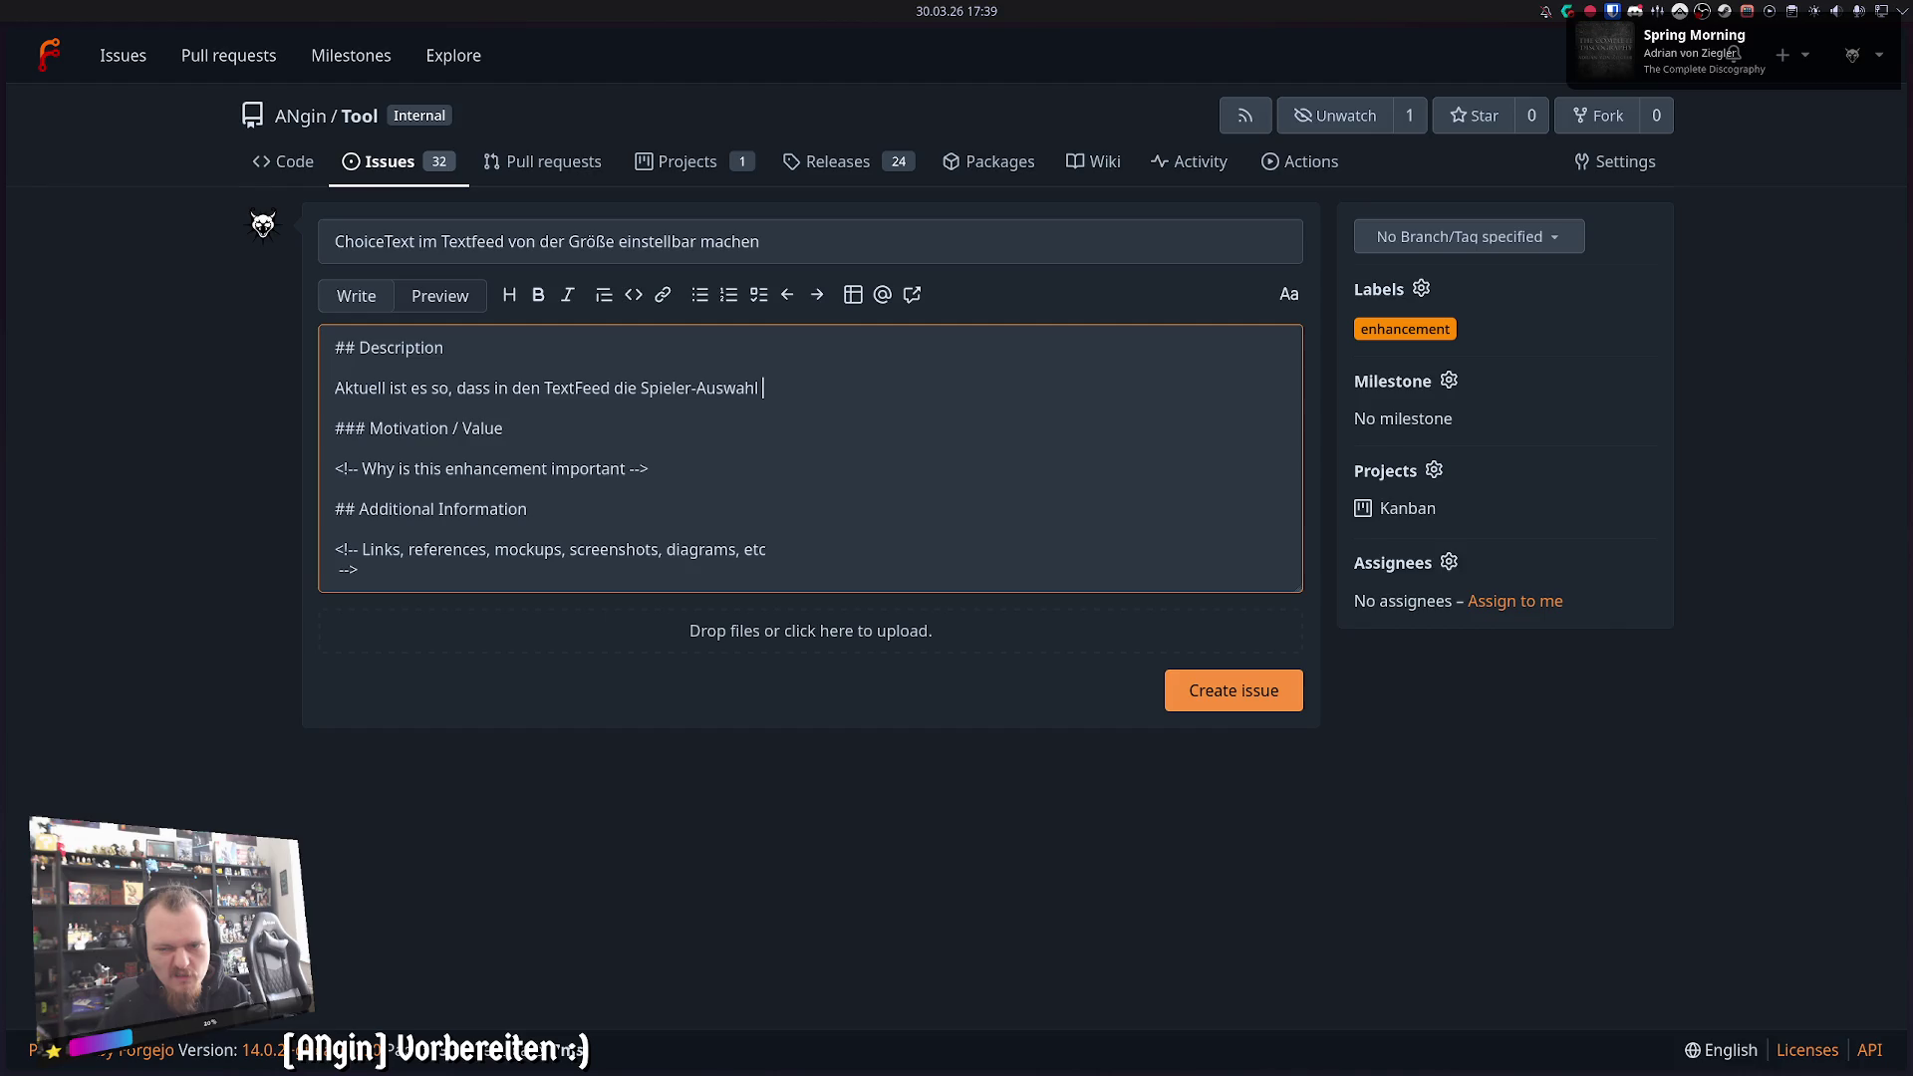
Step: Finish the description: the choice text uses its own default font size, which should be adjustable
left_click(696, 388)
key("ctrl+shift+Left")
key("ctrl+shift+Left")
key("ctrl+shift+Left")
key("BackSpace")
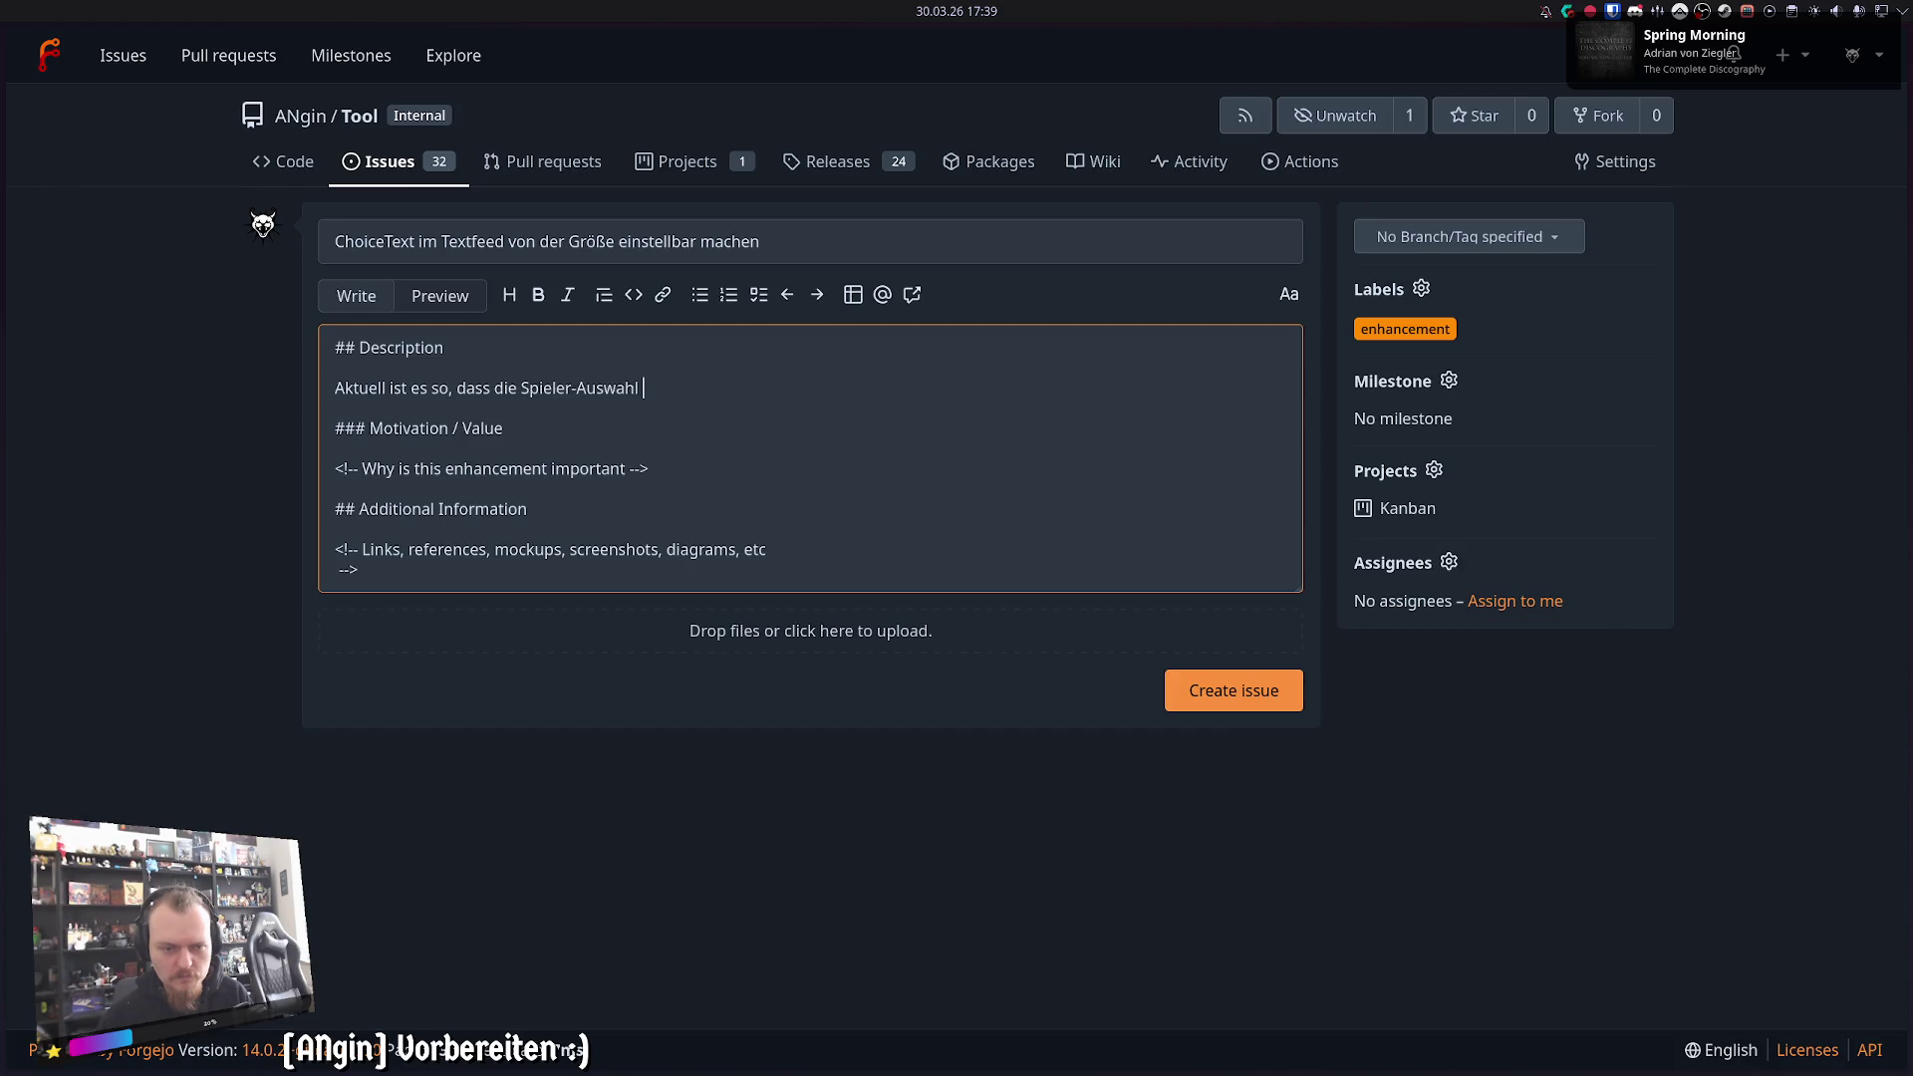
type("in den TextFeee")
key("BackSpace")
type("d übernommen wird. Diese hat aber einen ")
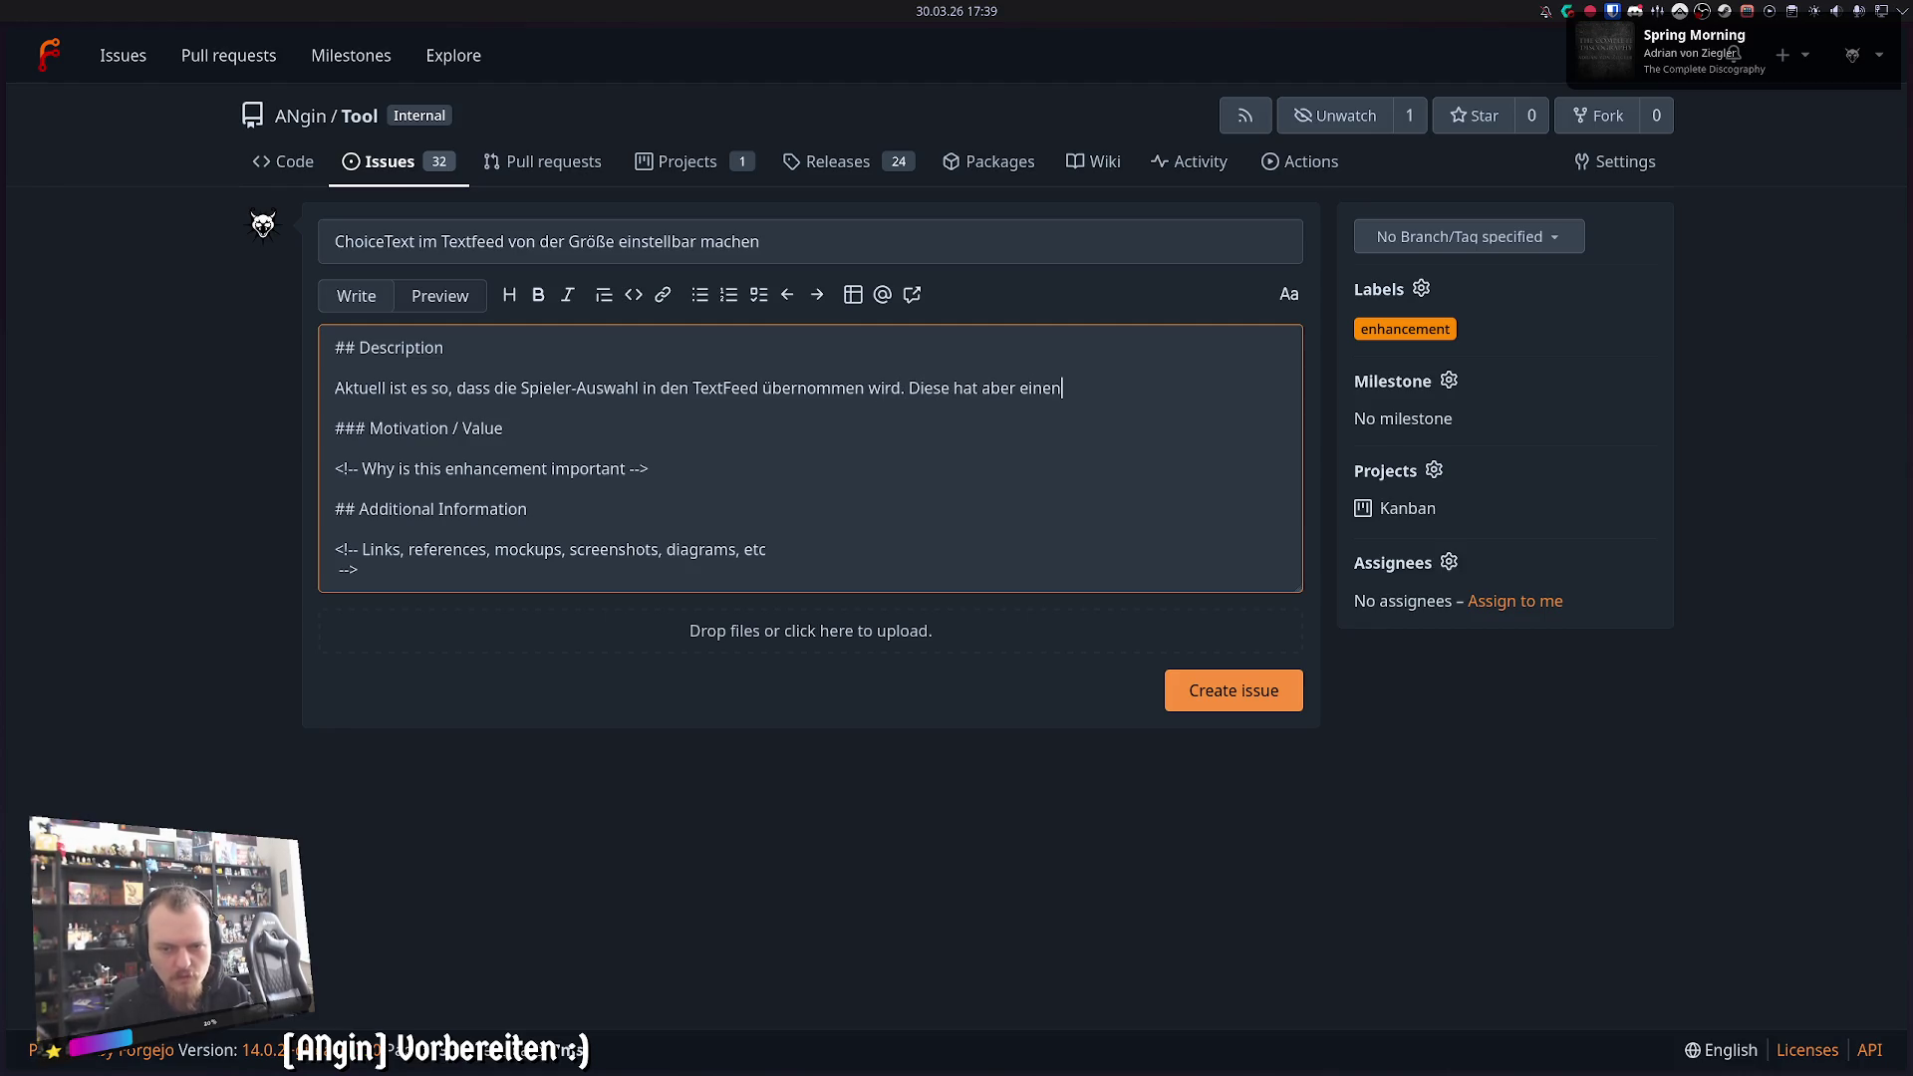
type("sehr")
key("BackSpace")
key("BackSpace")
key("BackSpace")
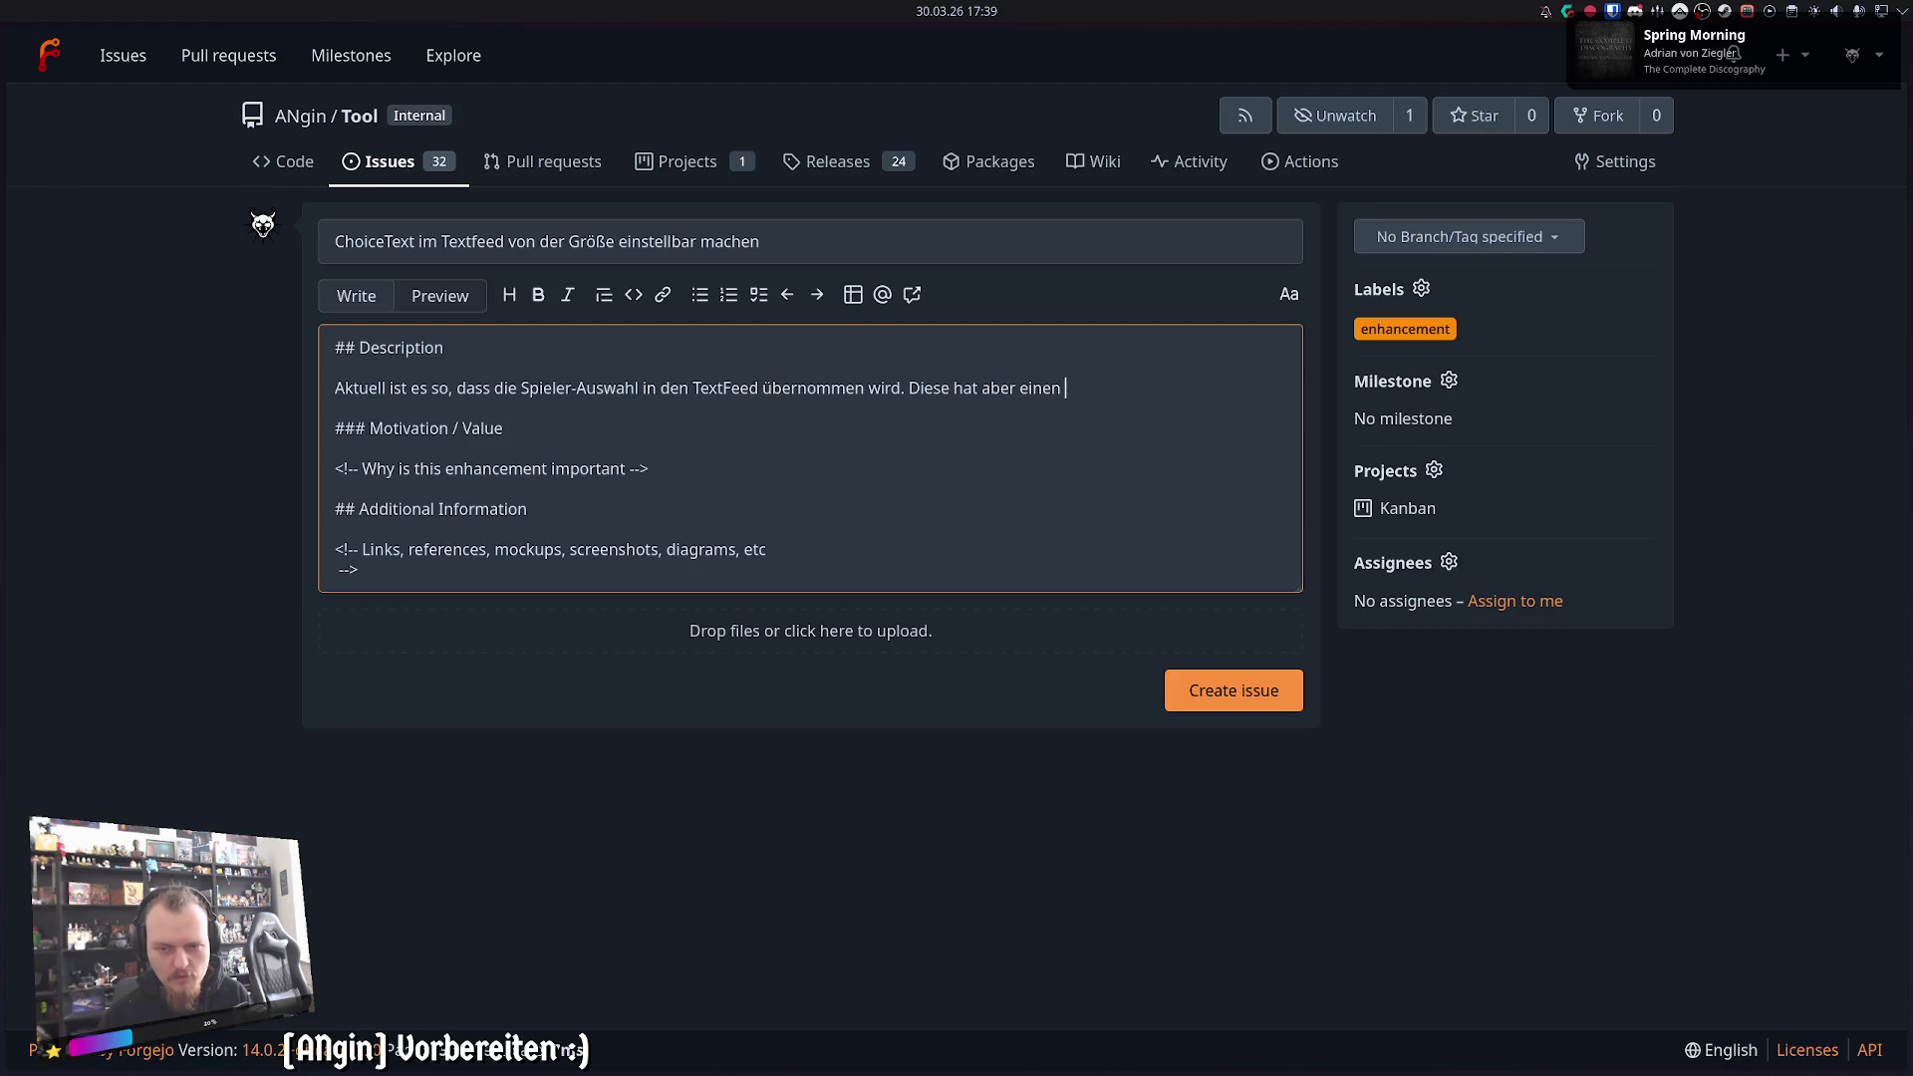
type("e Default Schriftgrö")
type("ße usw.")
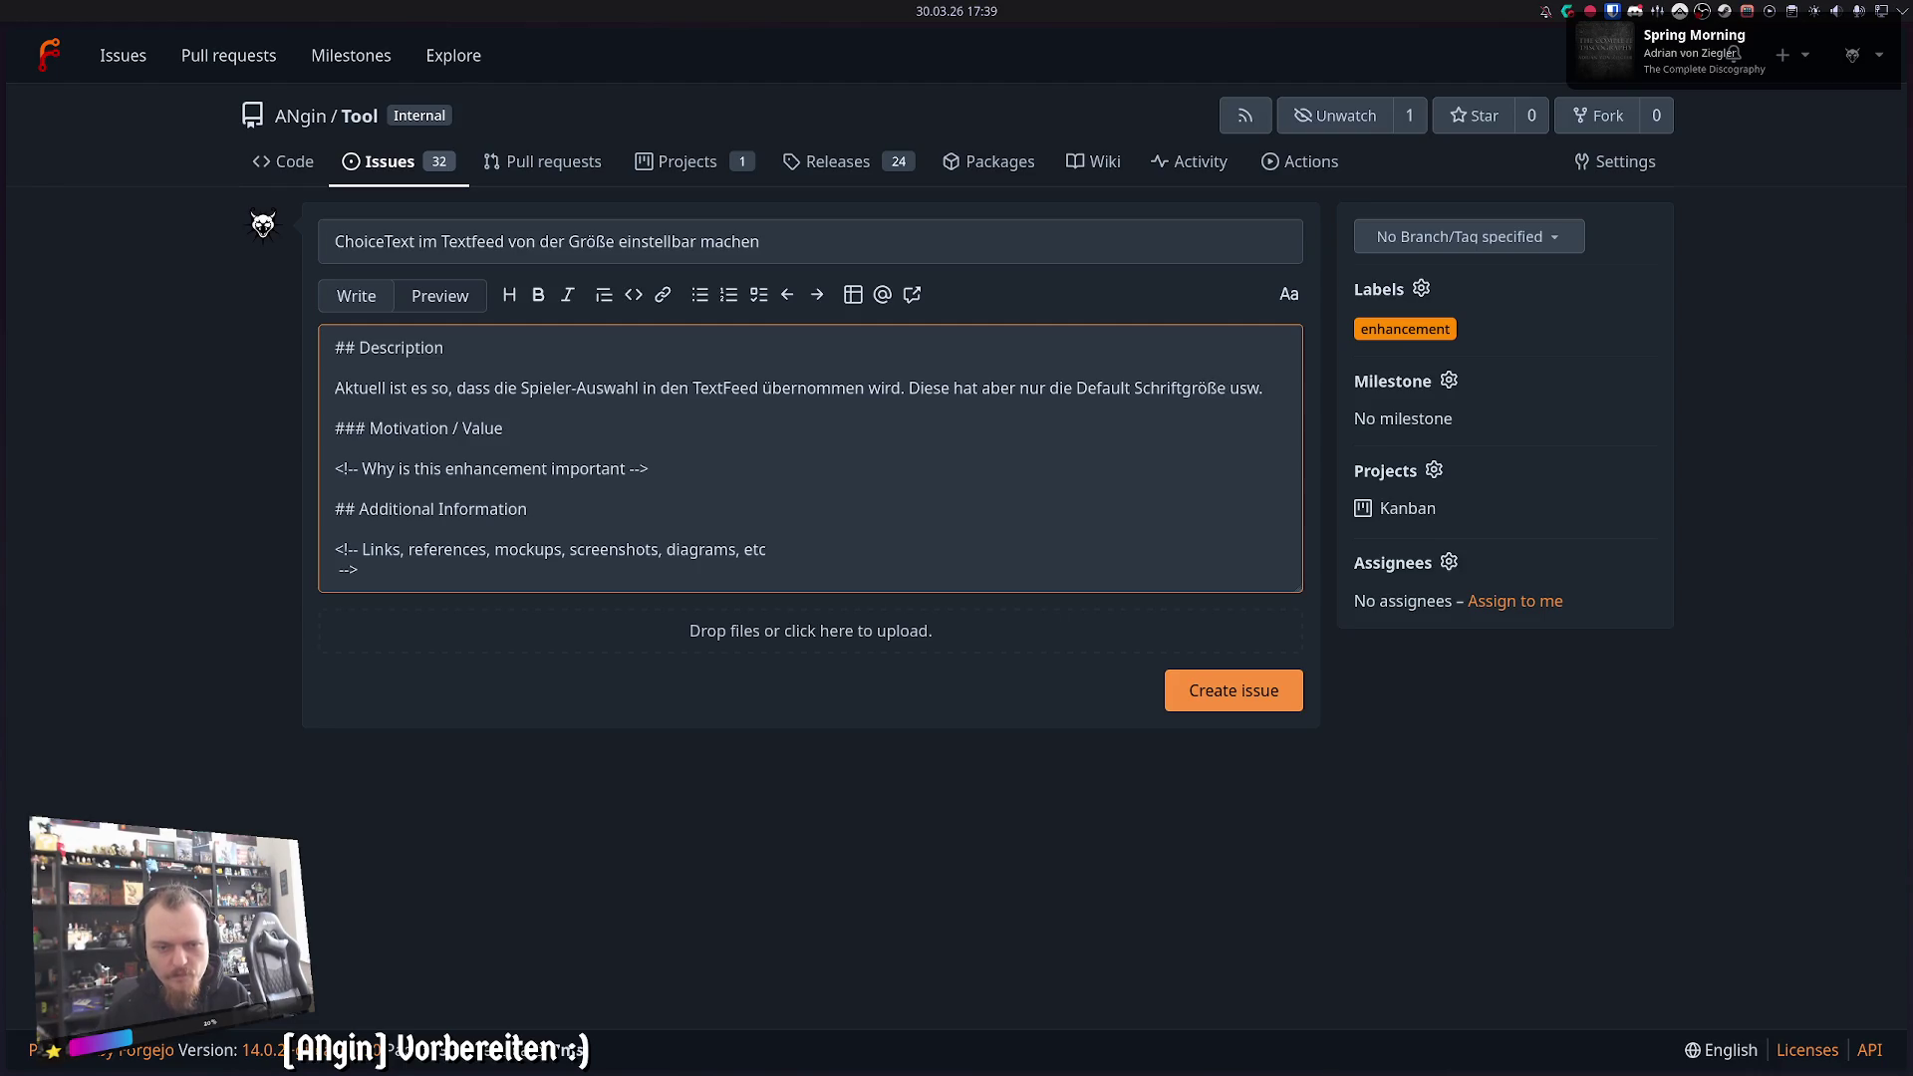
type(" das sollte eins")
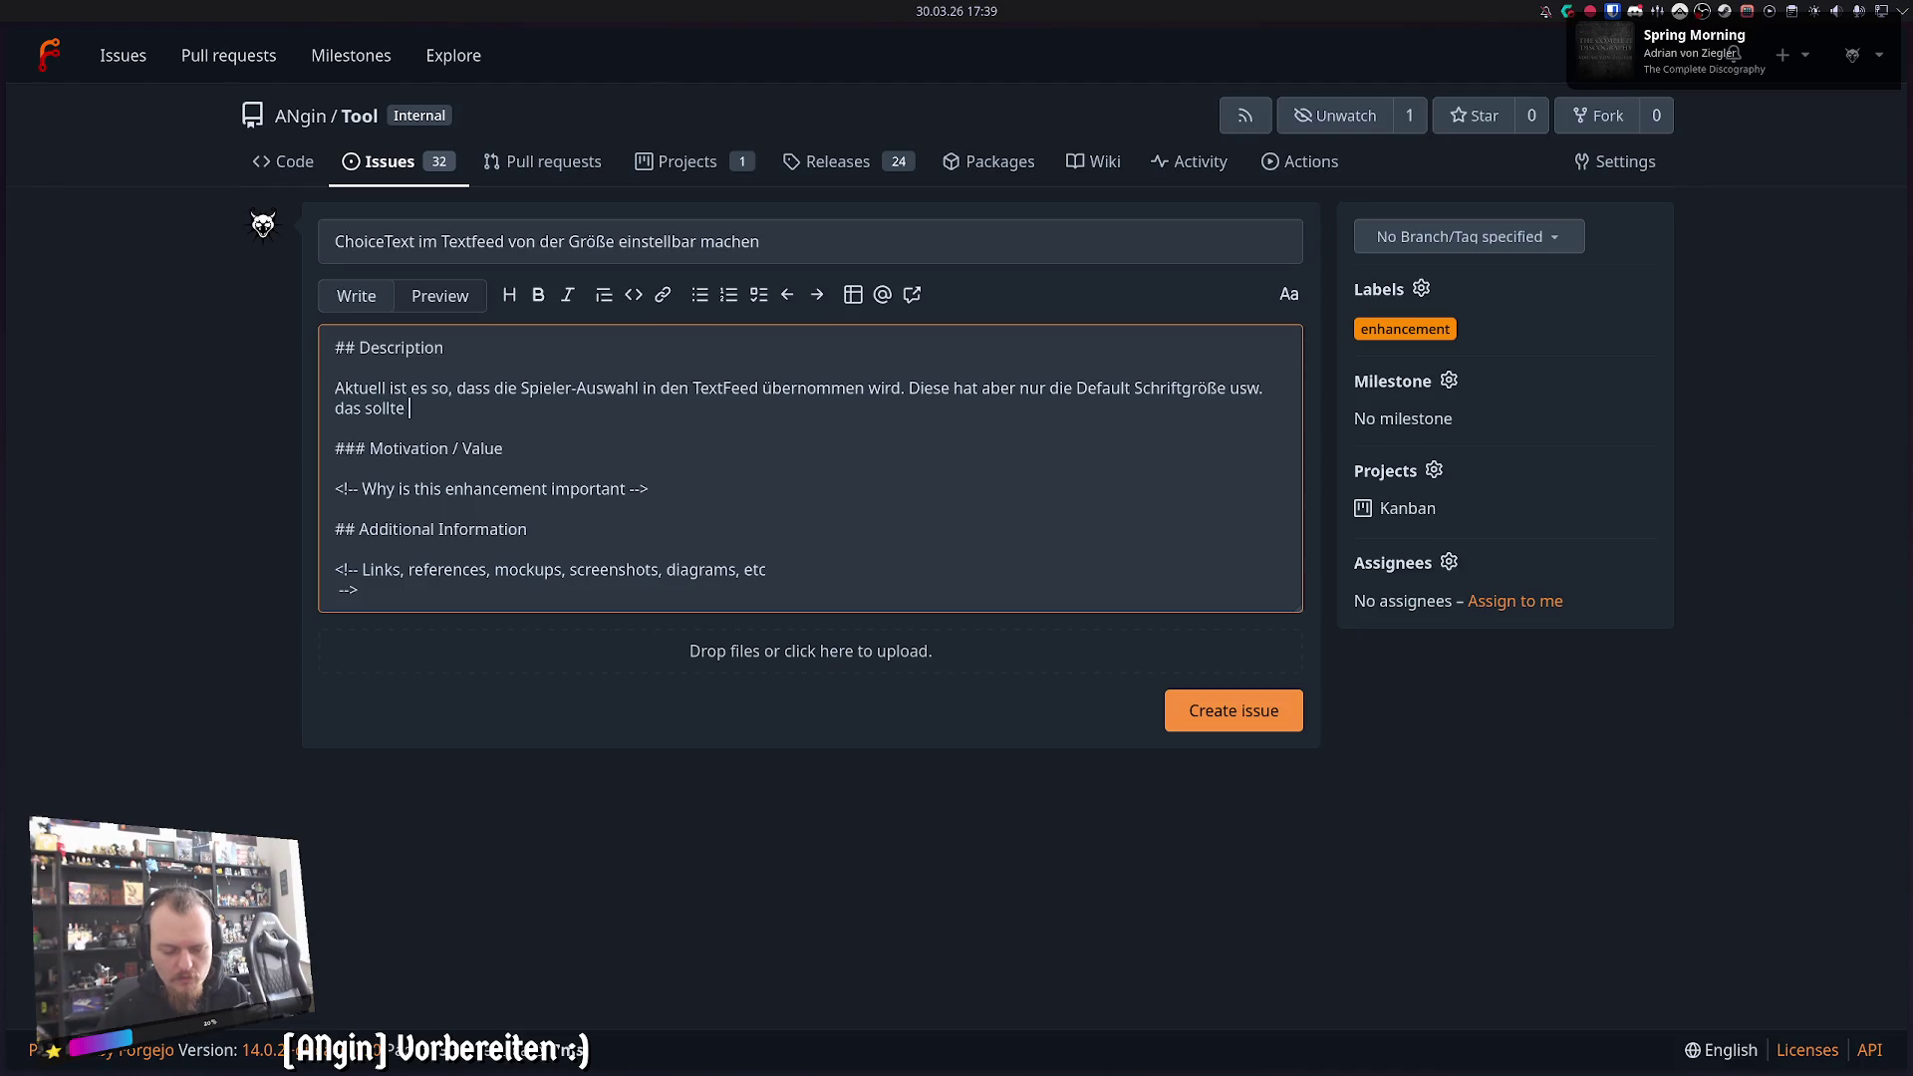
type("tellbar sein.")
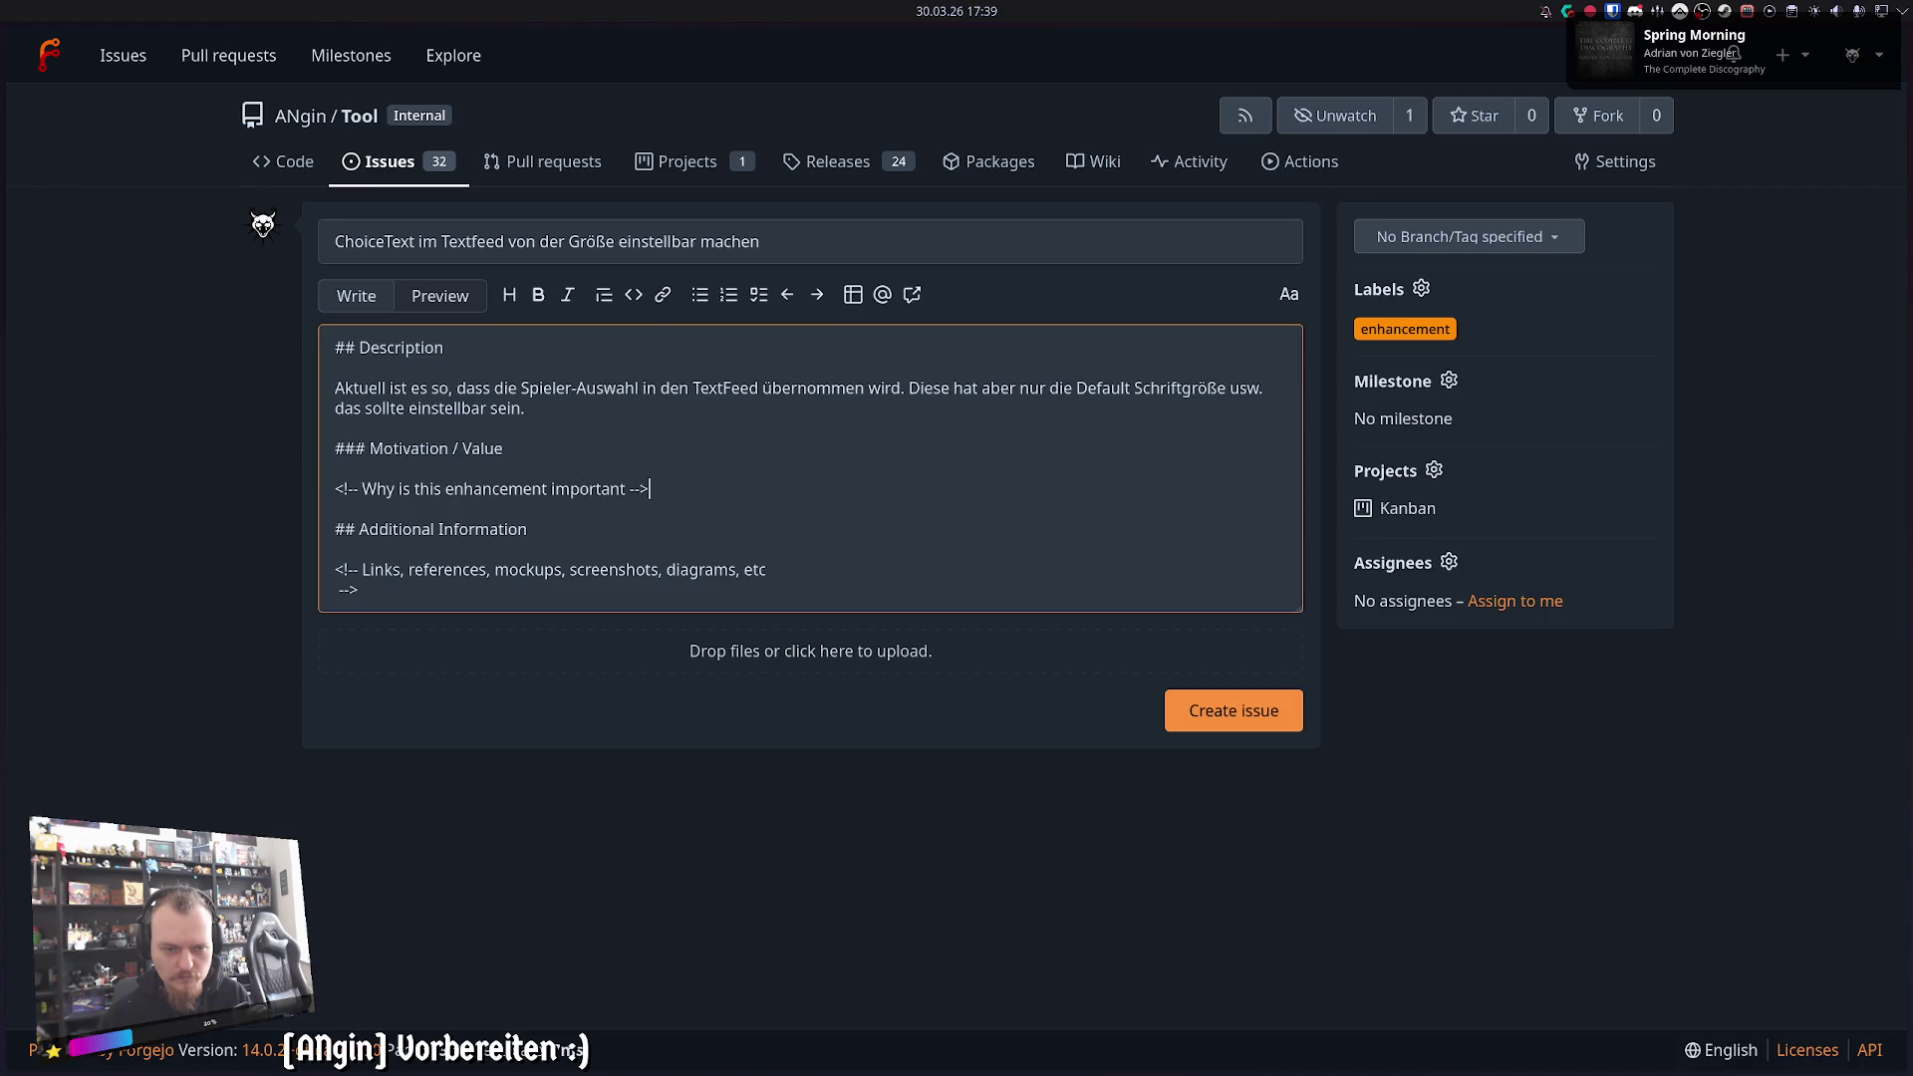
Step: Set the motivation to 'Einheitlichkeit zwischen "normalem" Text und choice texten', submit, and return to Kanban
key("shift+Home")
type("Einheitlichkeit zwischen ")
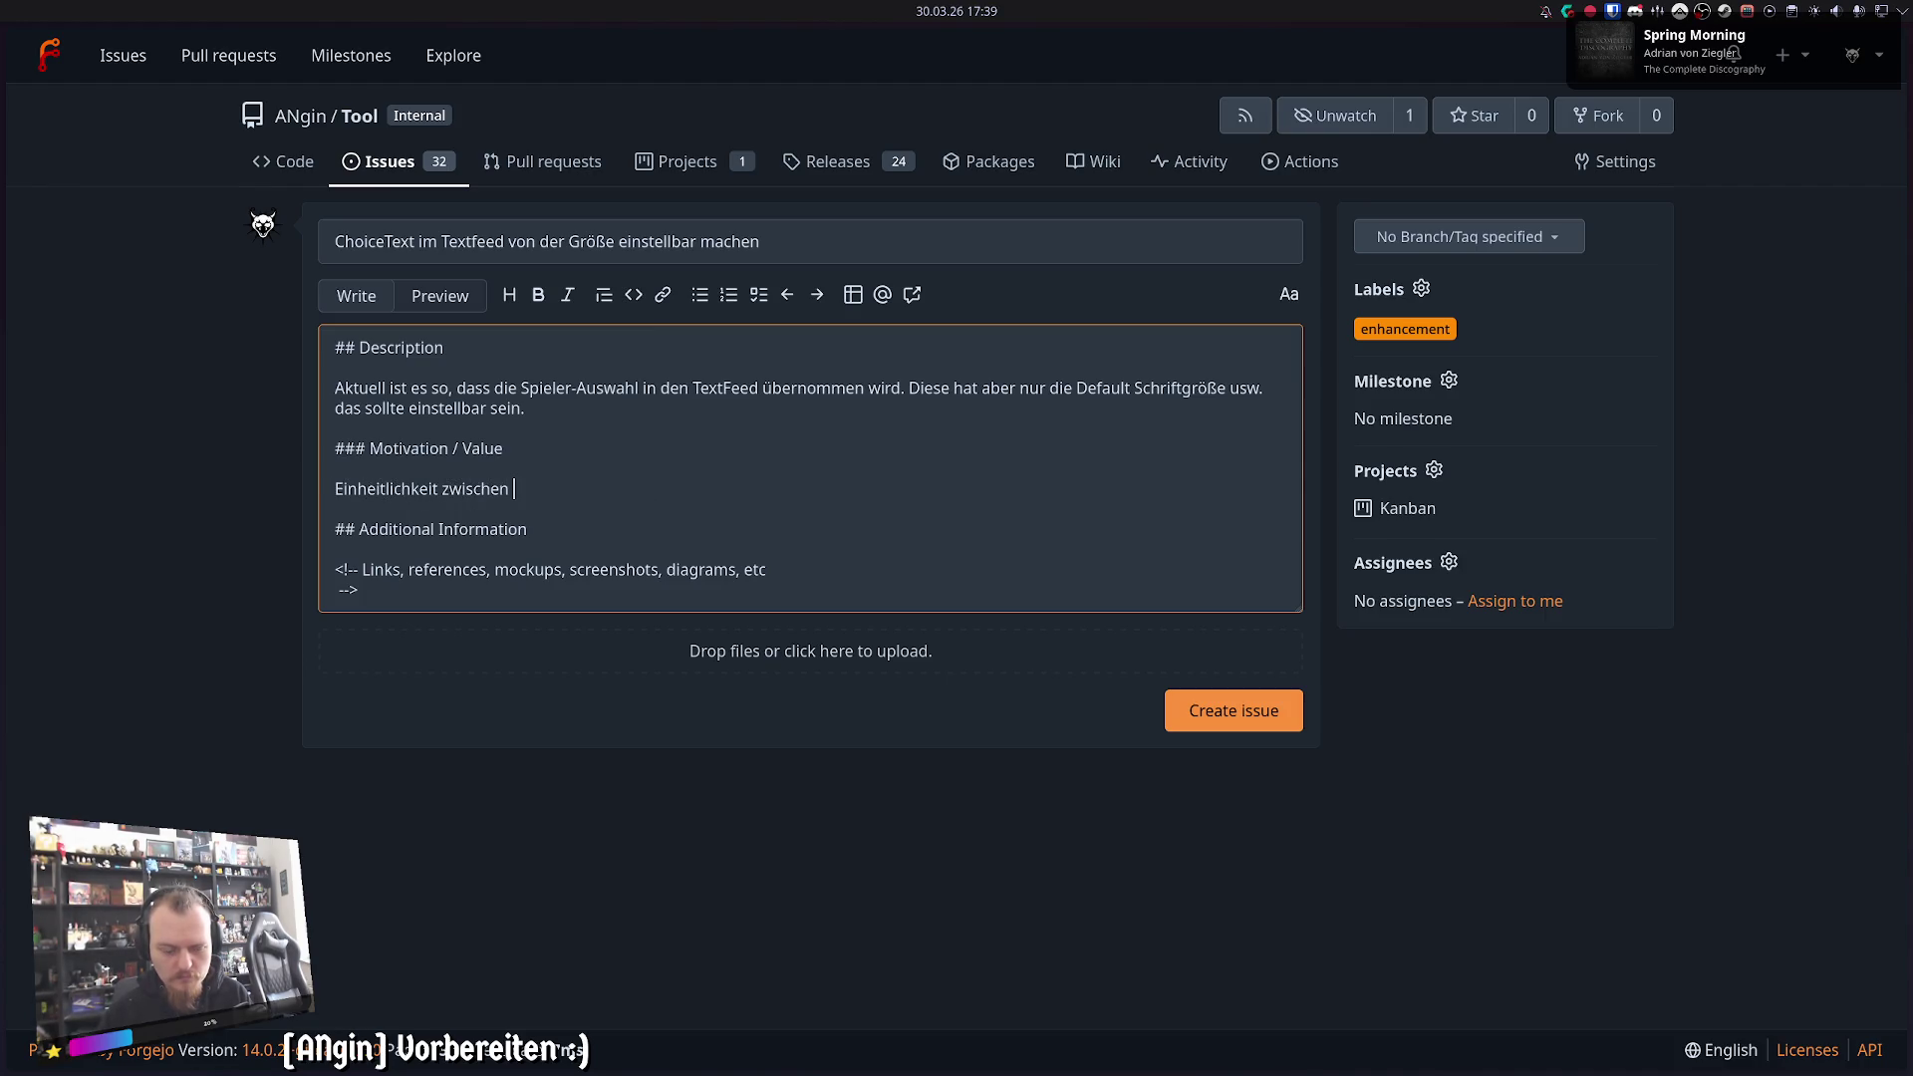
type("\"normalem\" Text")
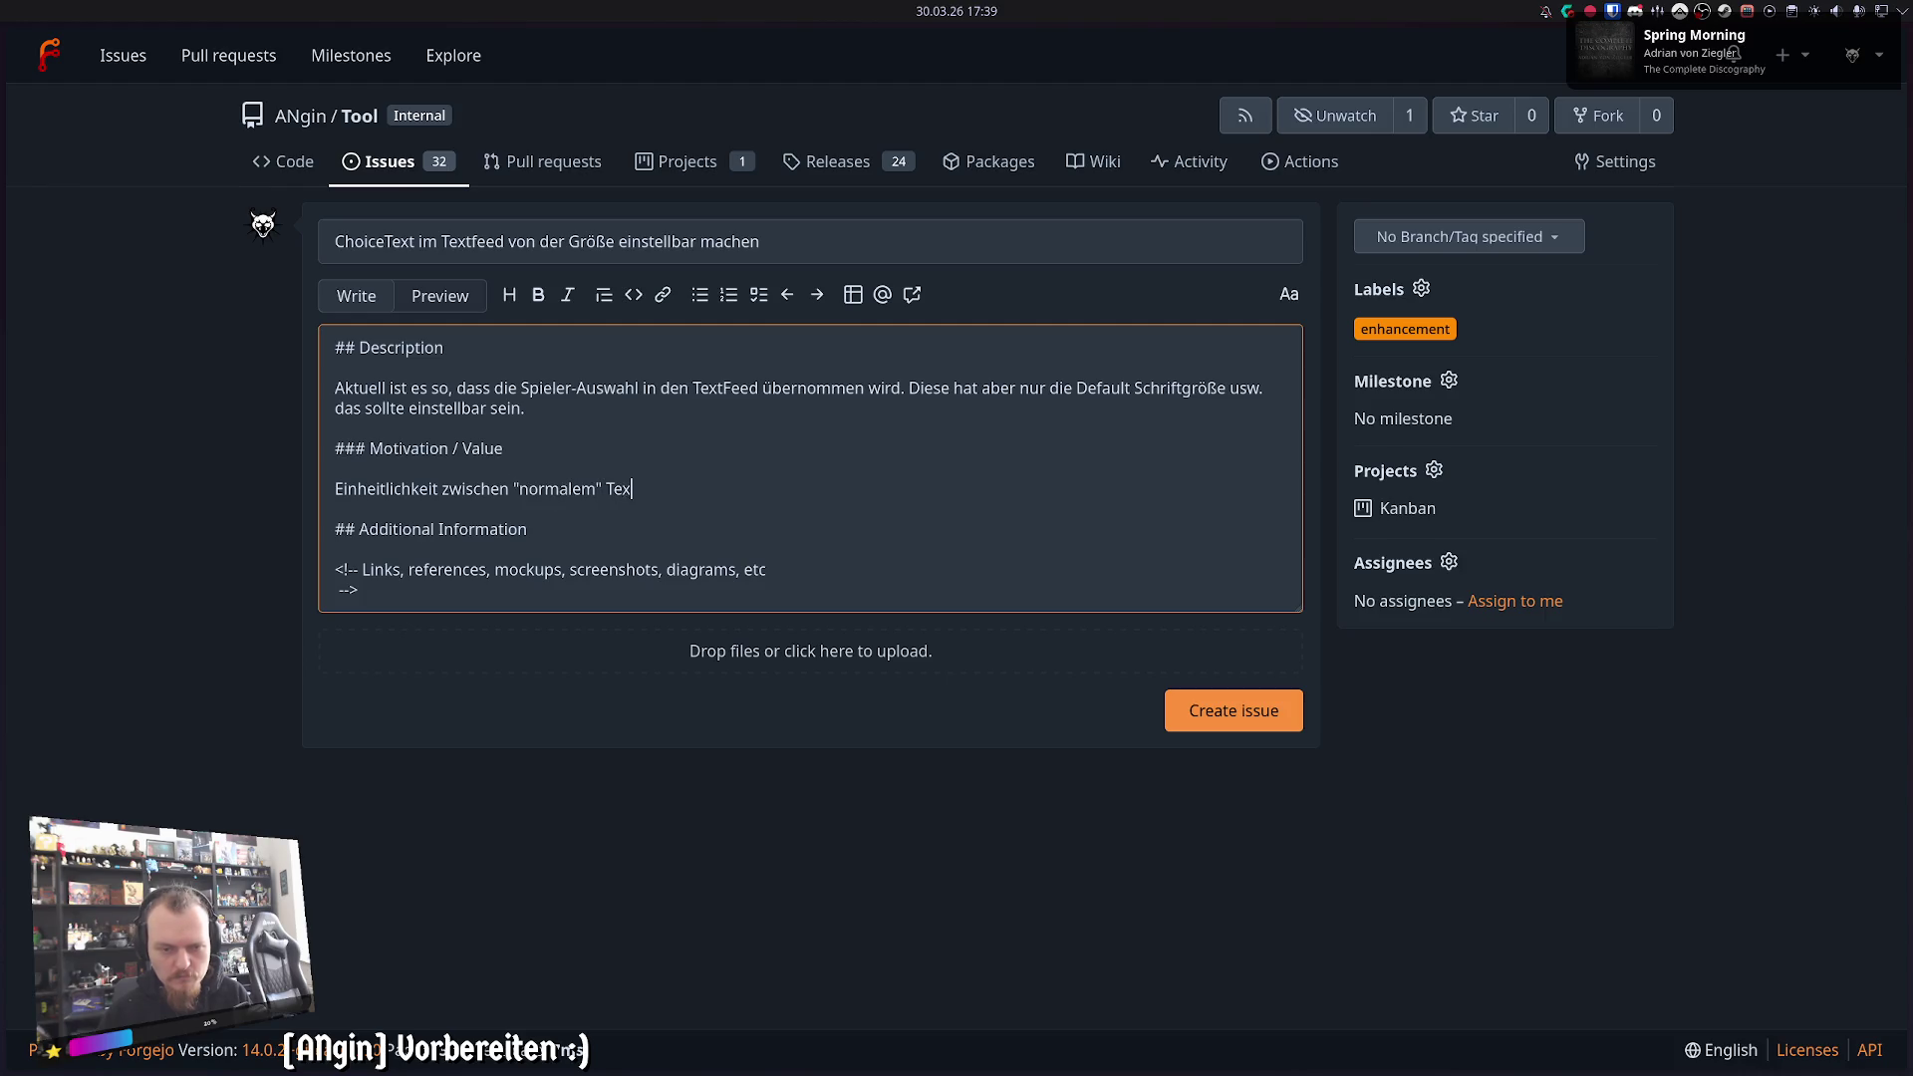
type(" und choice te")
type("xten")
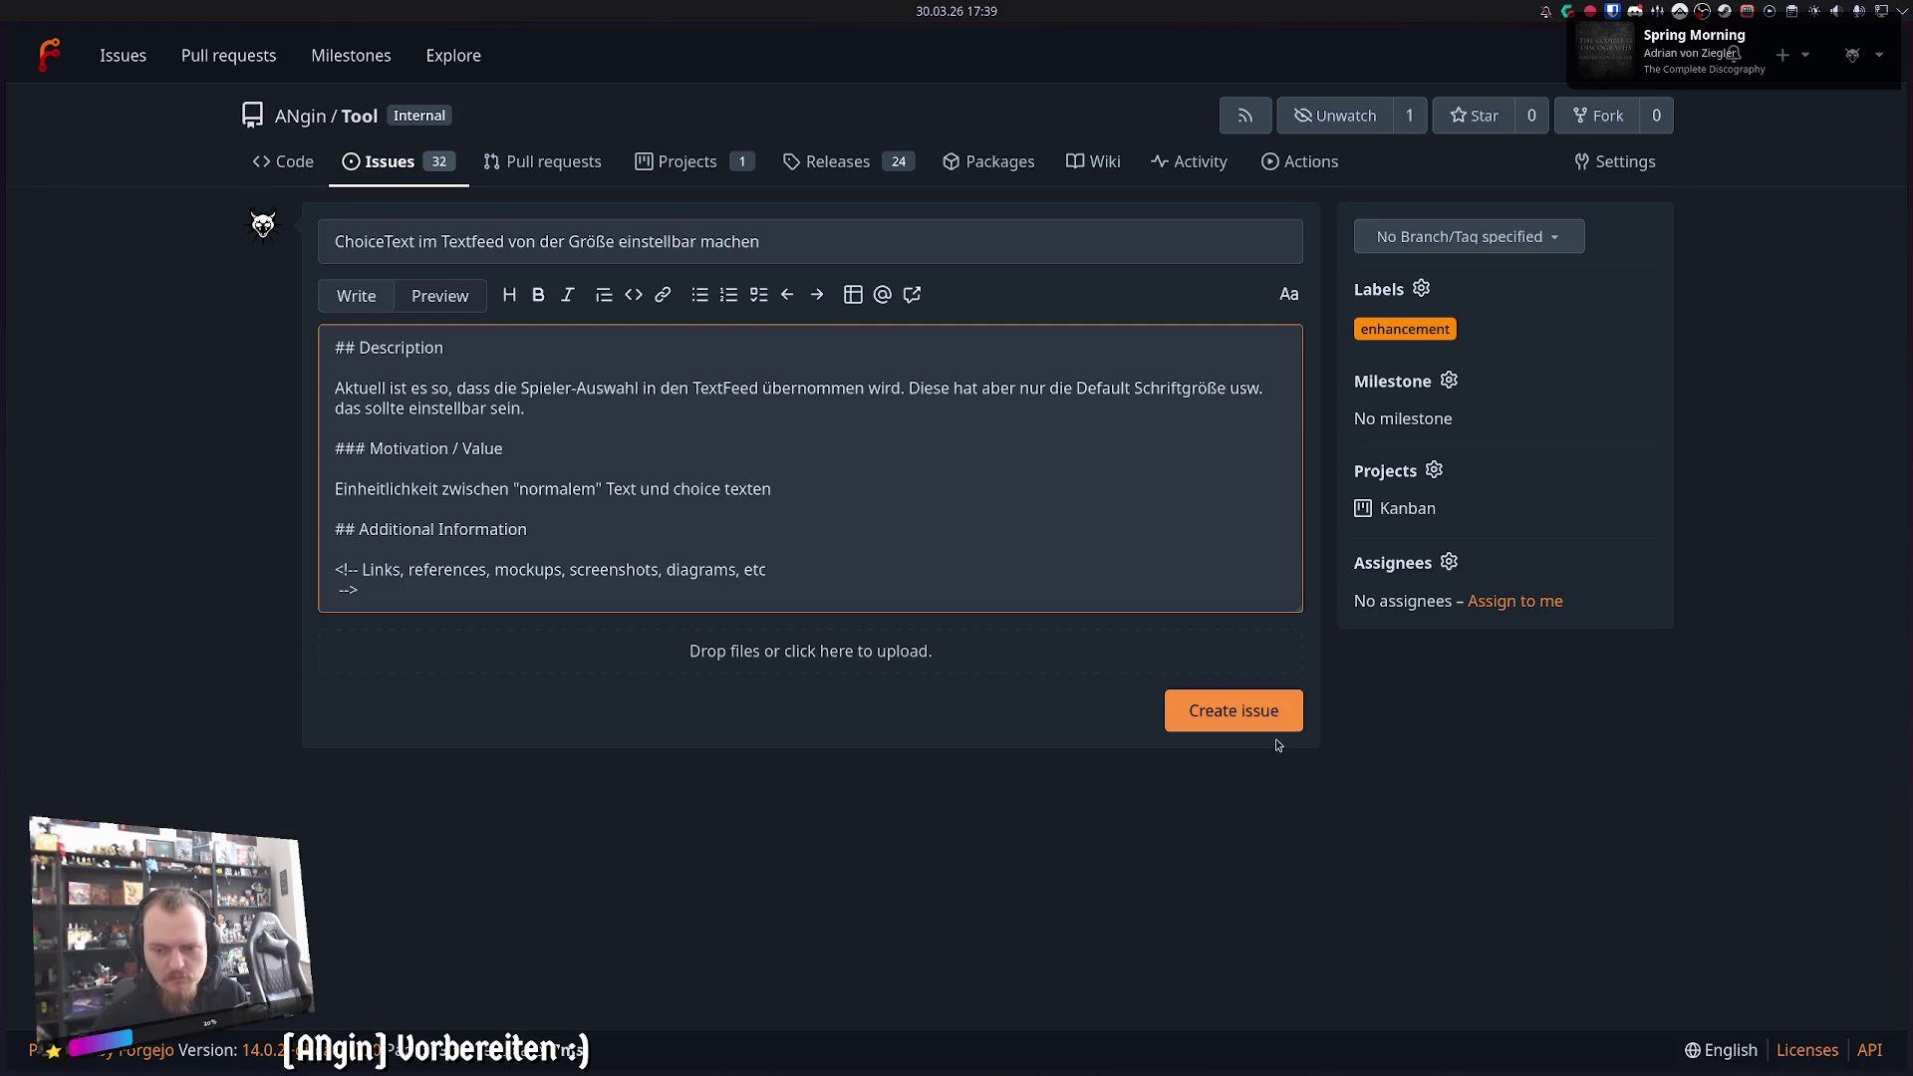
key("ctrl+Return")
left_click(679, 162)
left_click(289, 325)
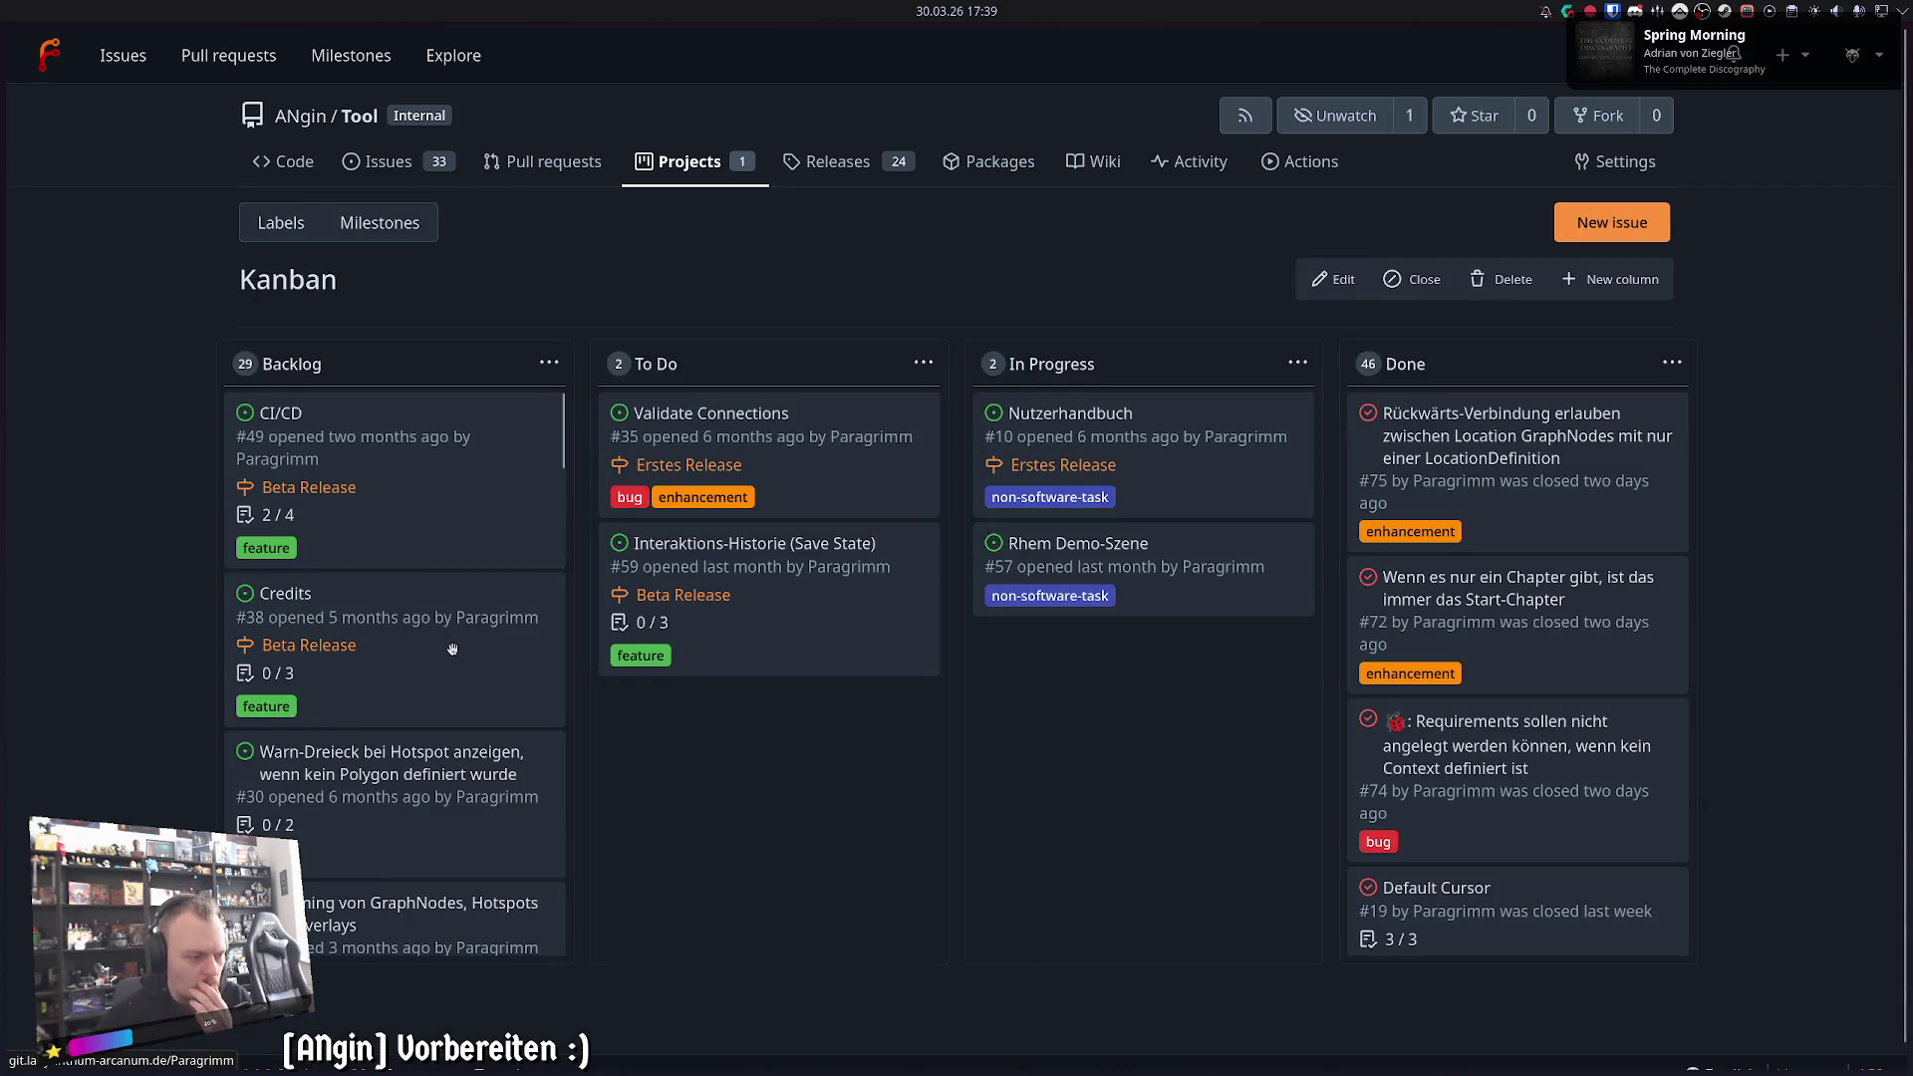
Step: Scroll the Kanban Backlog column to find the new ChoiceText card, then start another issue
scroll(465, 690, "down", 5)
scroll(449, 677, "down", 1)
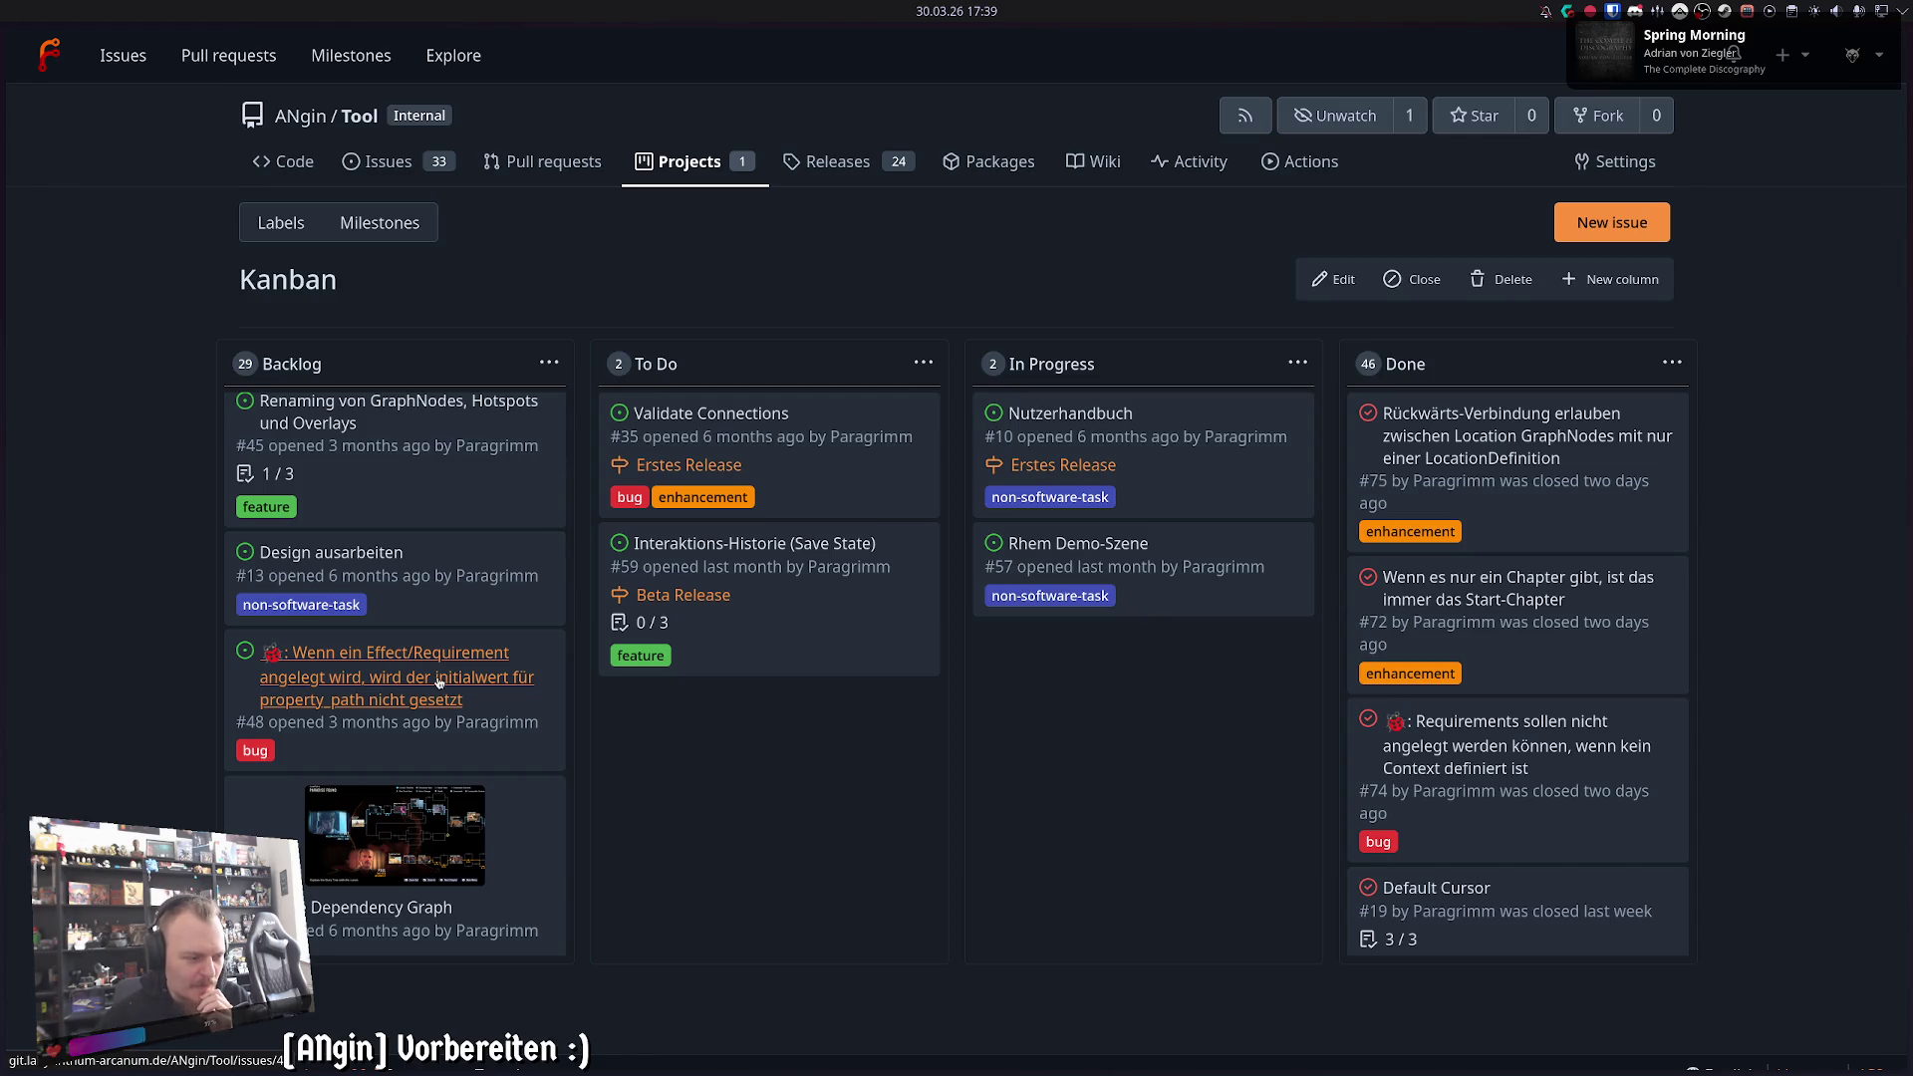
scroll(438, 682, "down", 8)
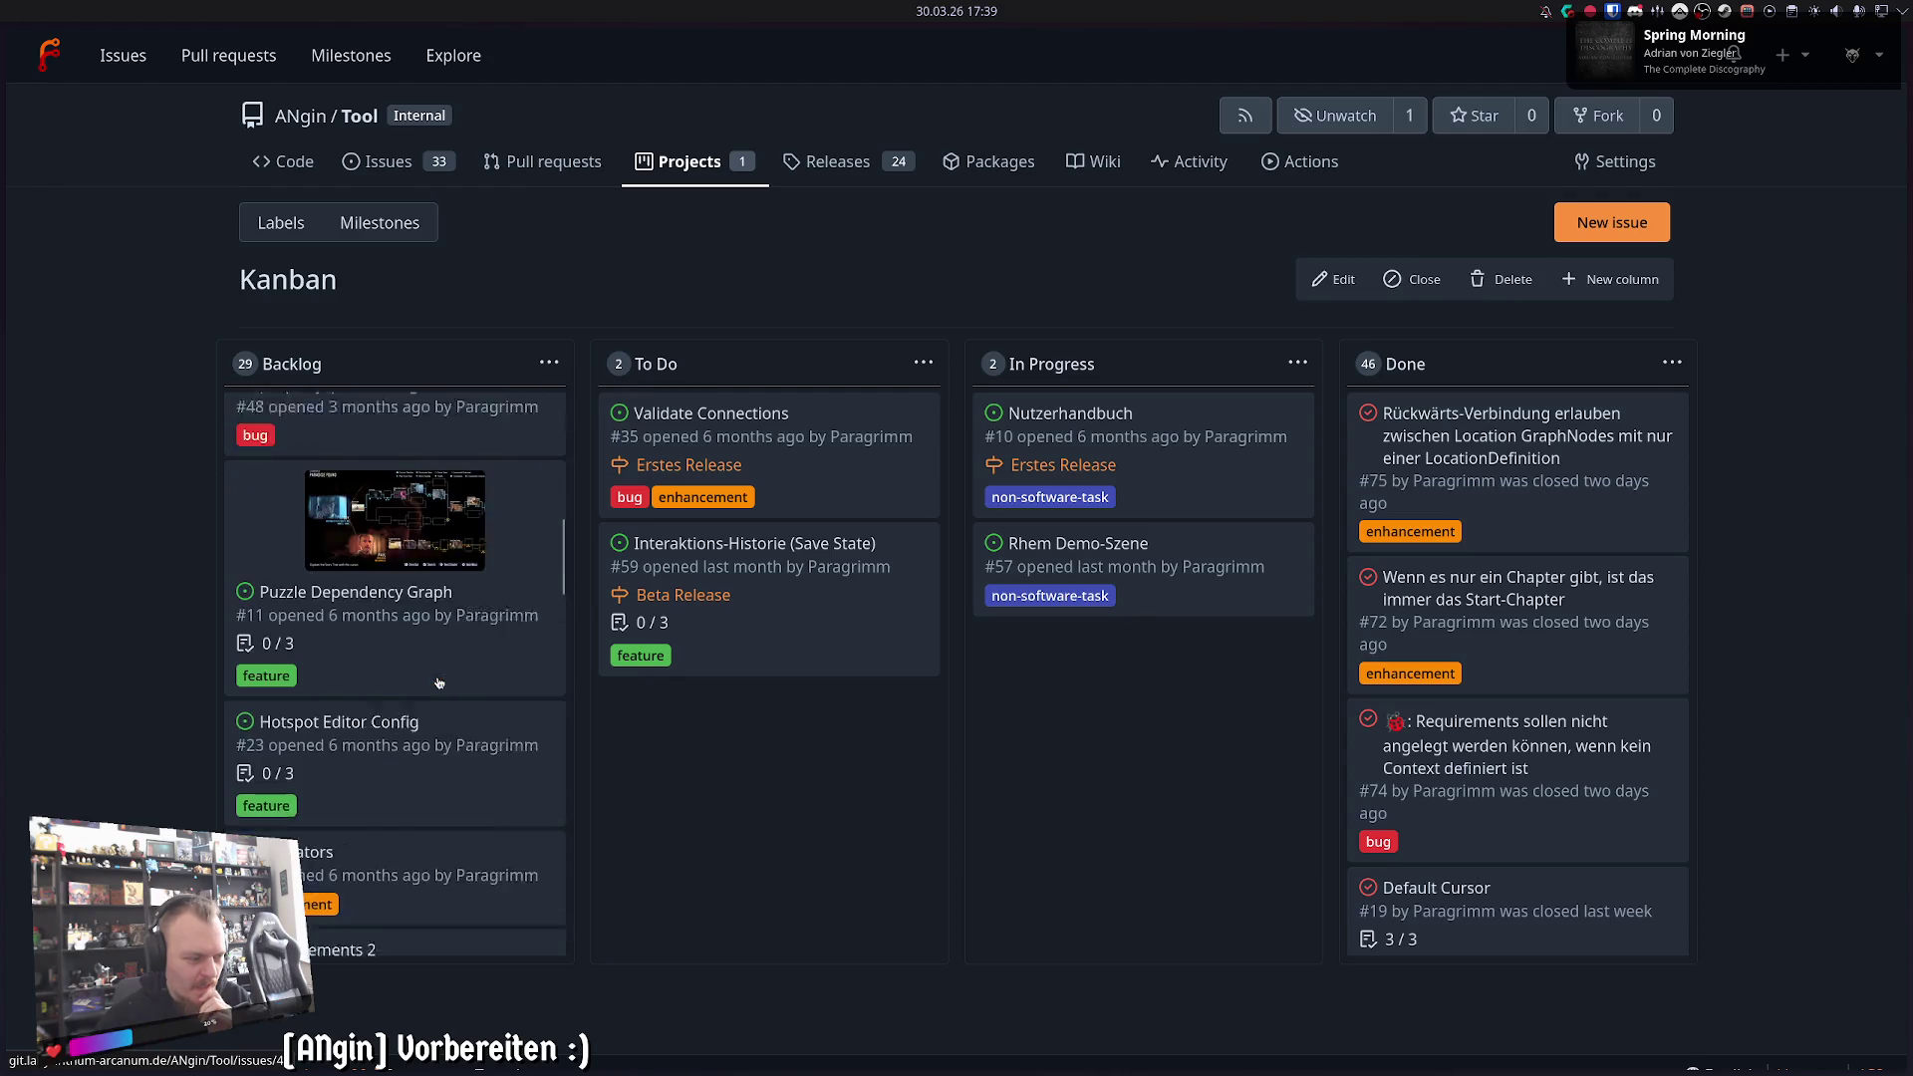
scroll(439, 675, "down", 4)
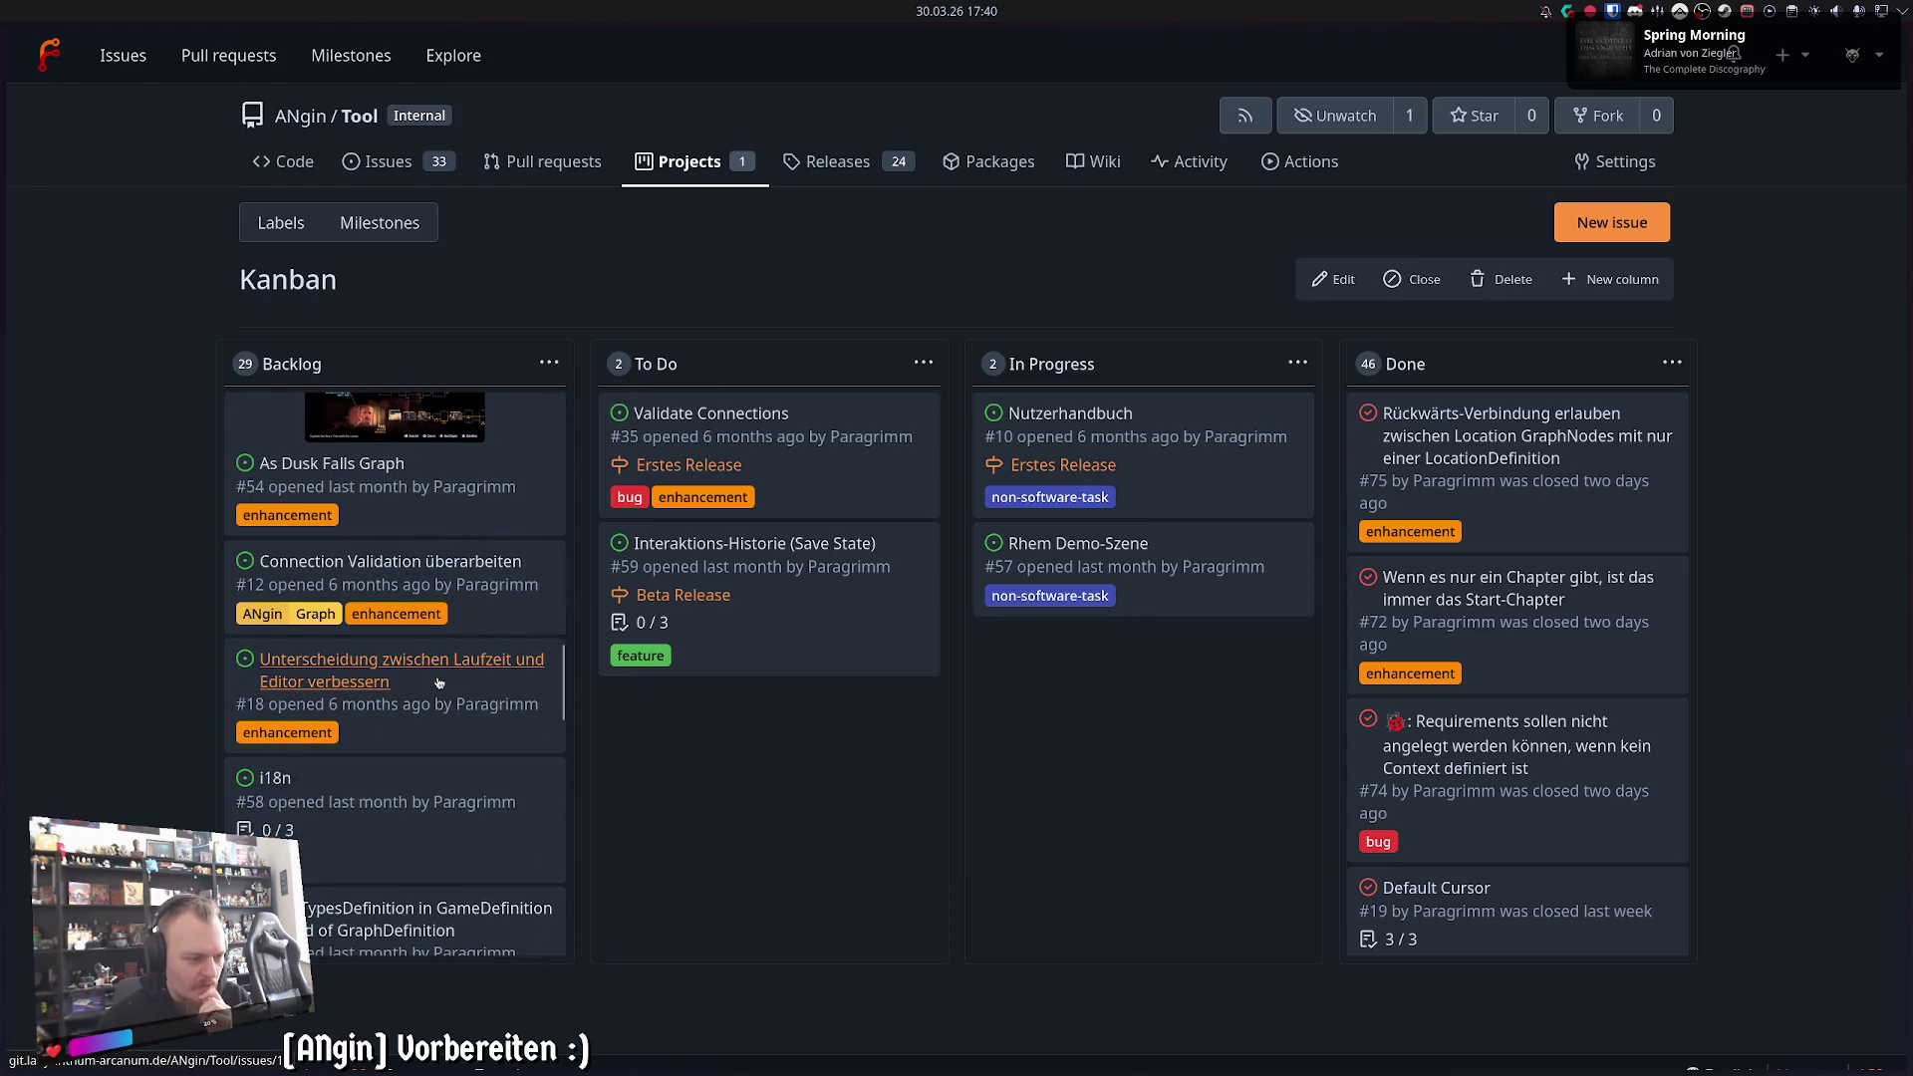
scroll(438, 683, "down", 3)
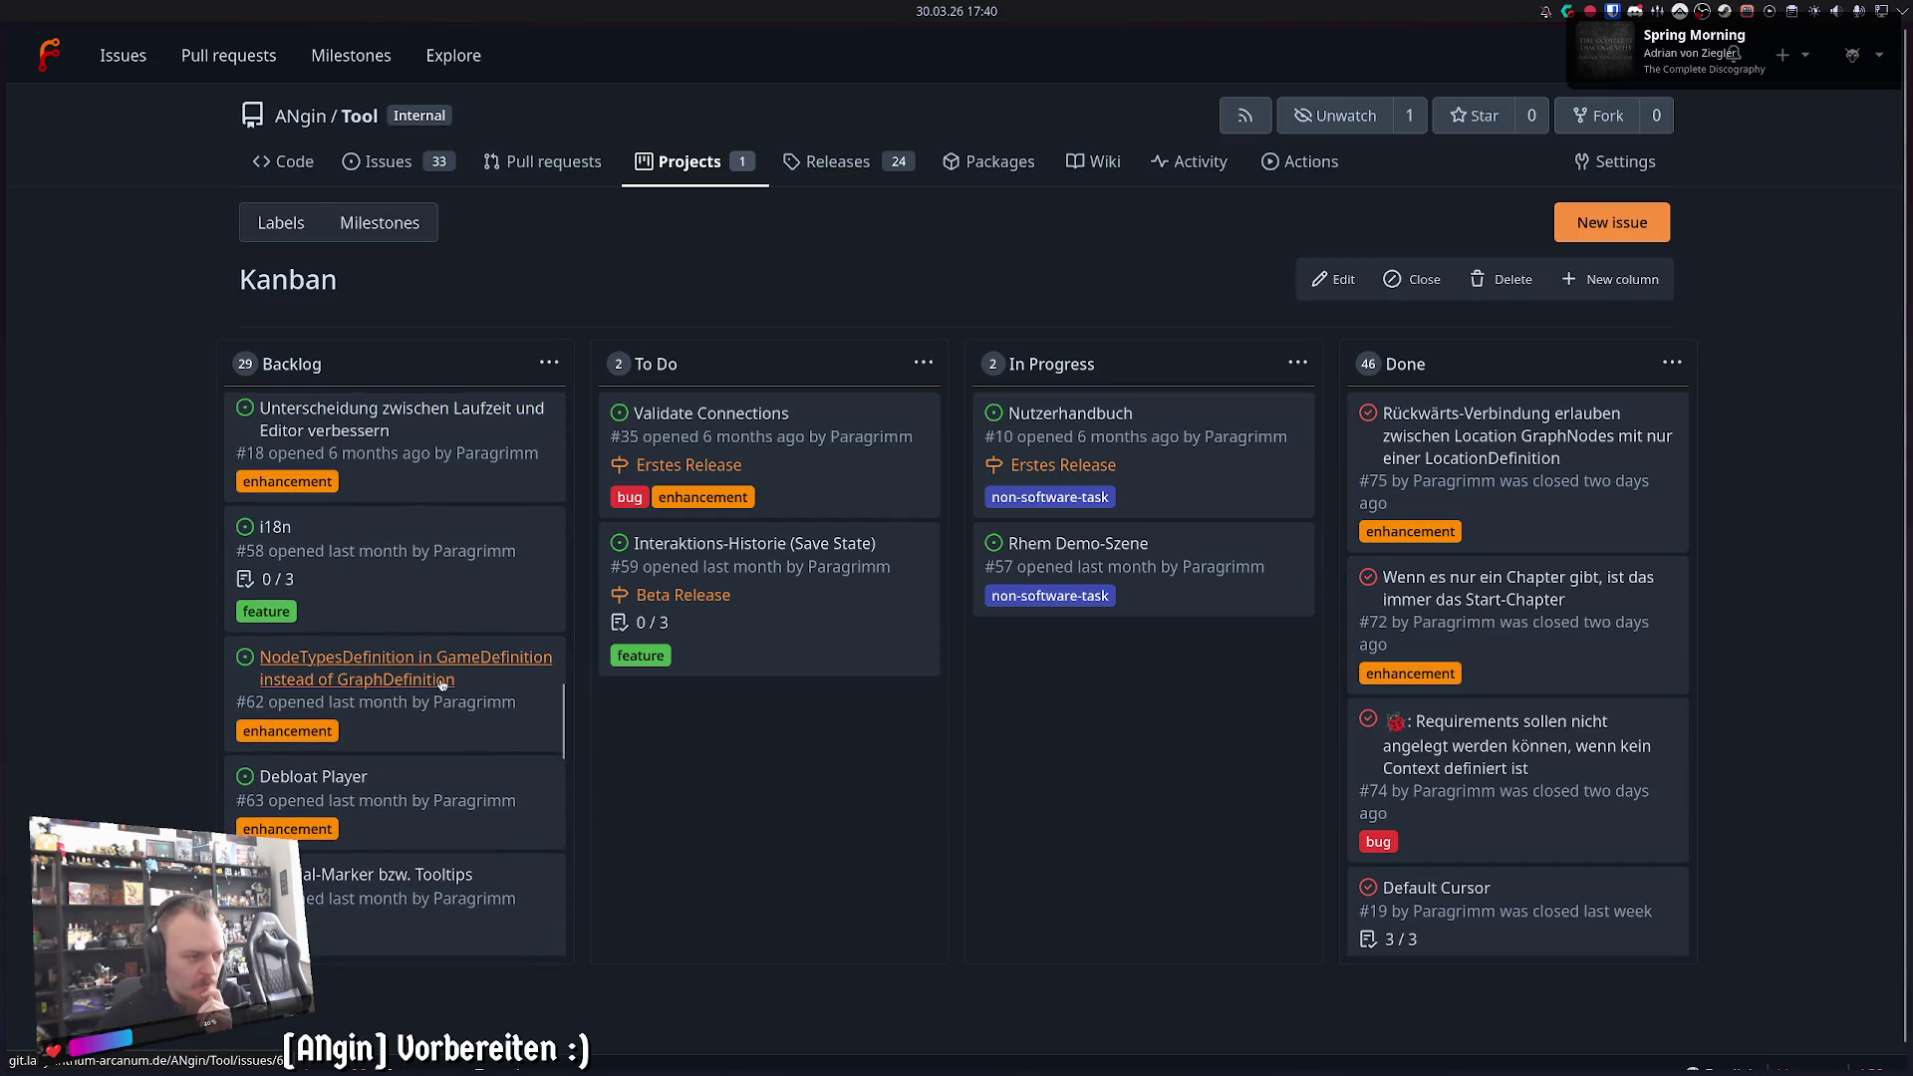
scroll(439, 681, "up", 12)
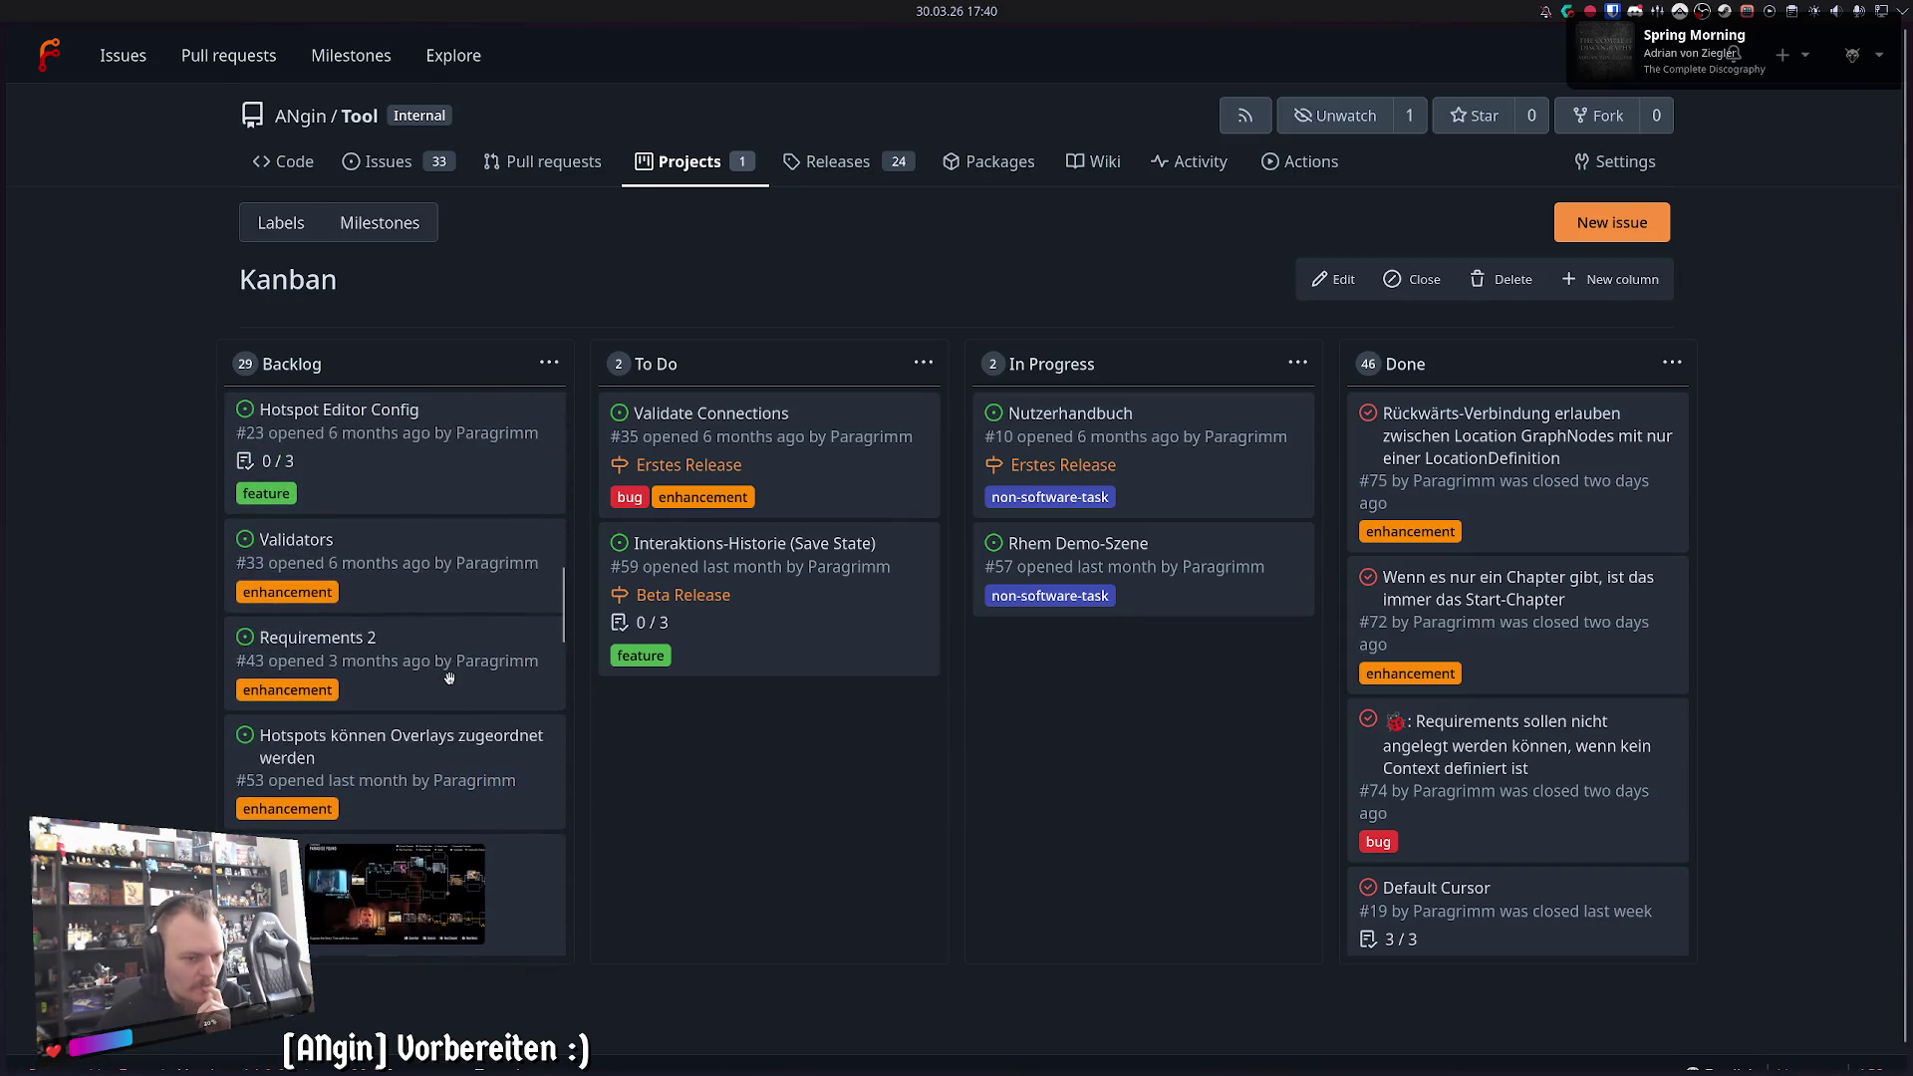
scroll(455, 681, "up", 8)
scroll(454, 687, "down", 6)
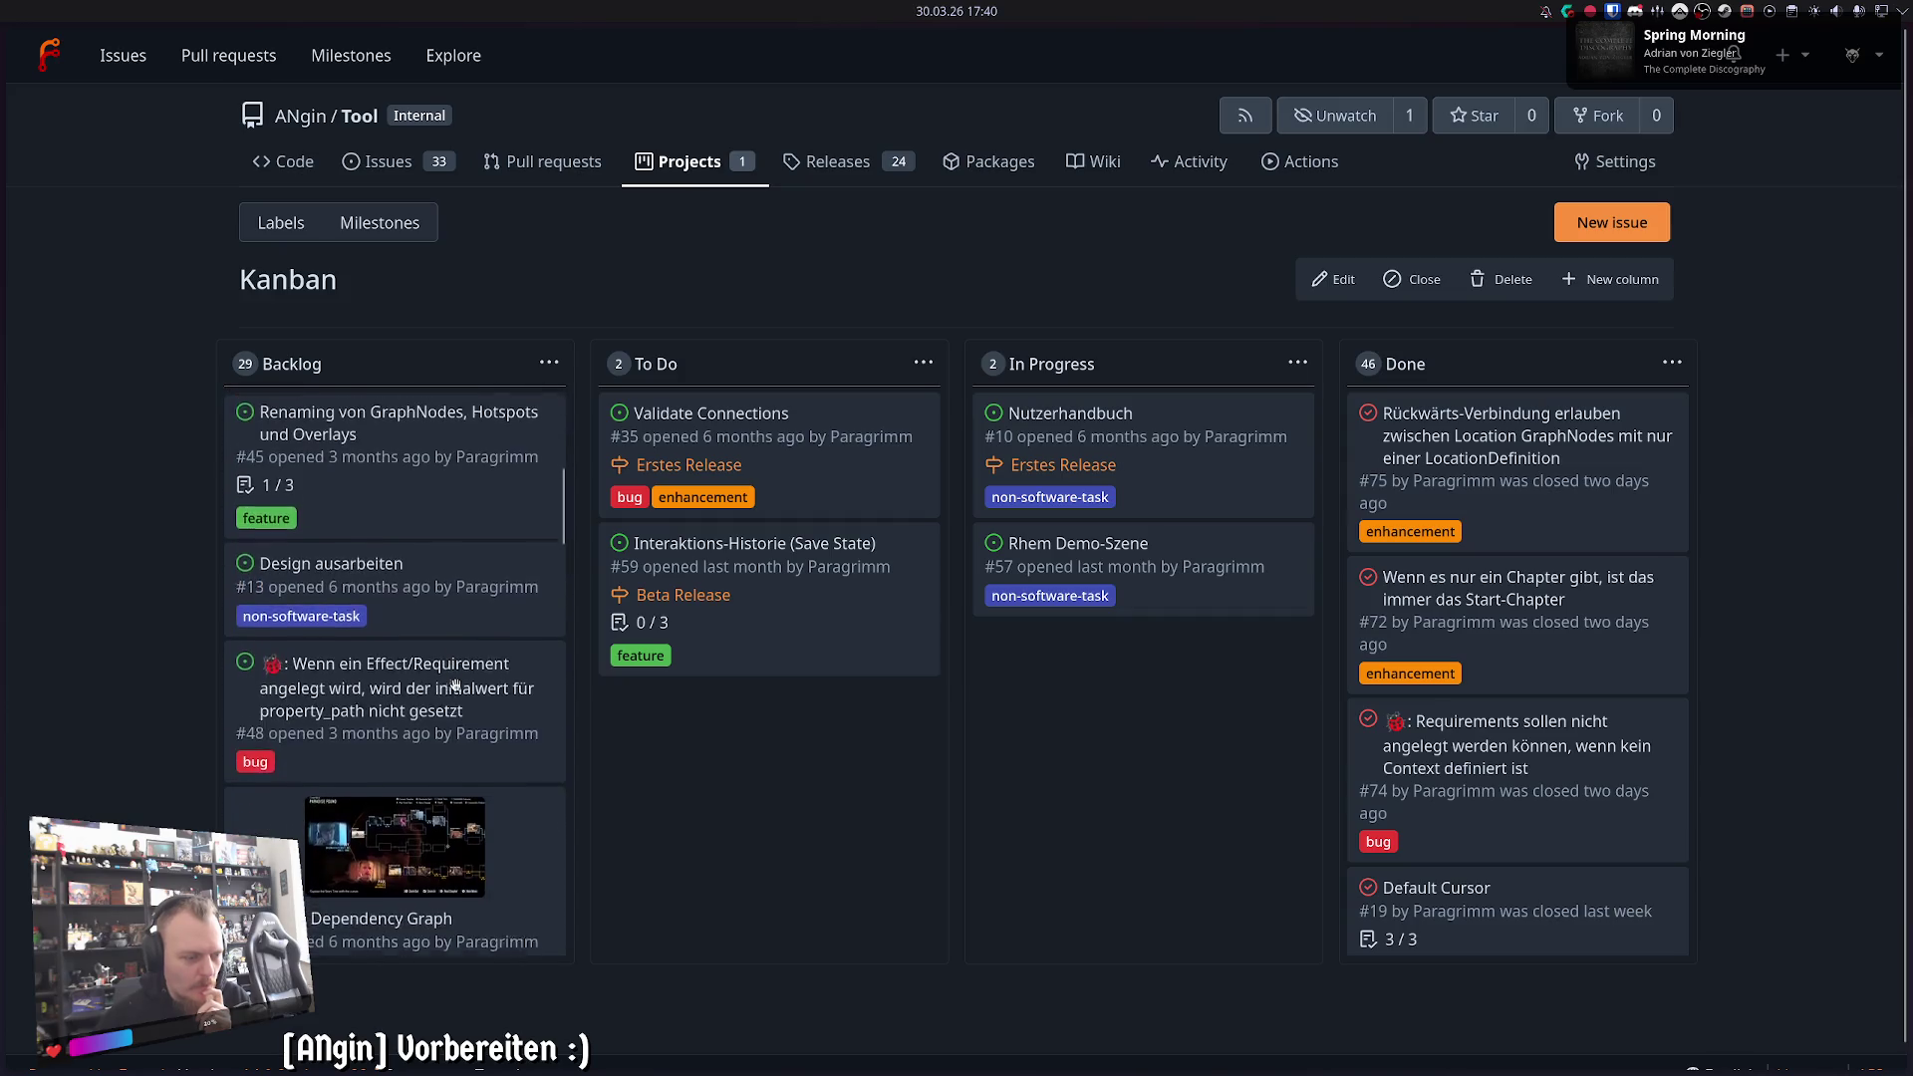
scroll(454, 694, "up", 2)
scroll(455, 695, "up", 3)
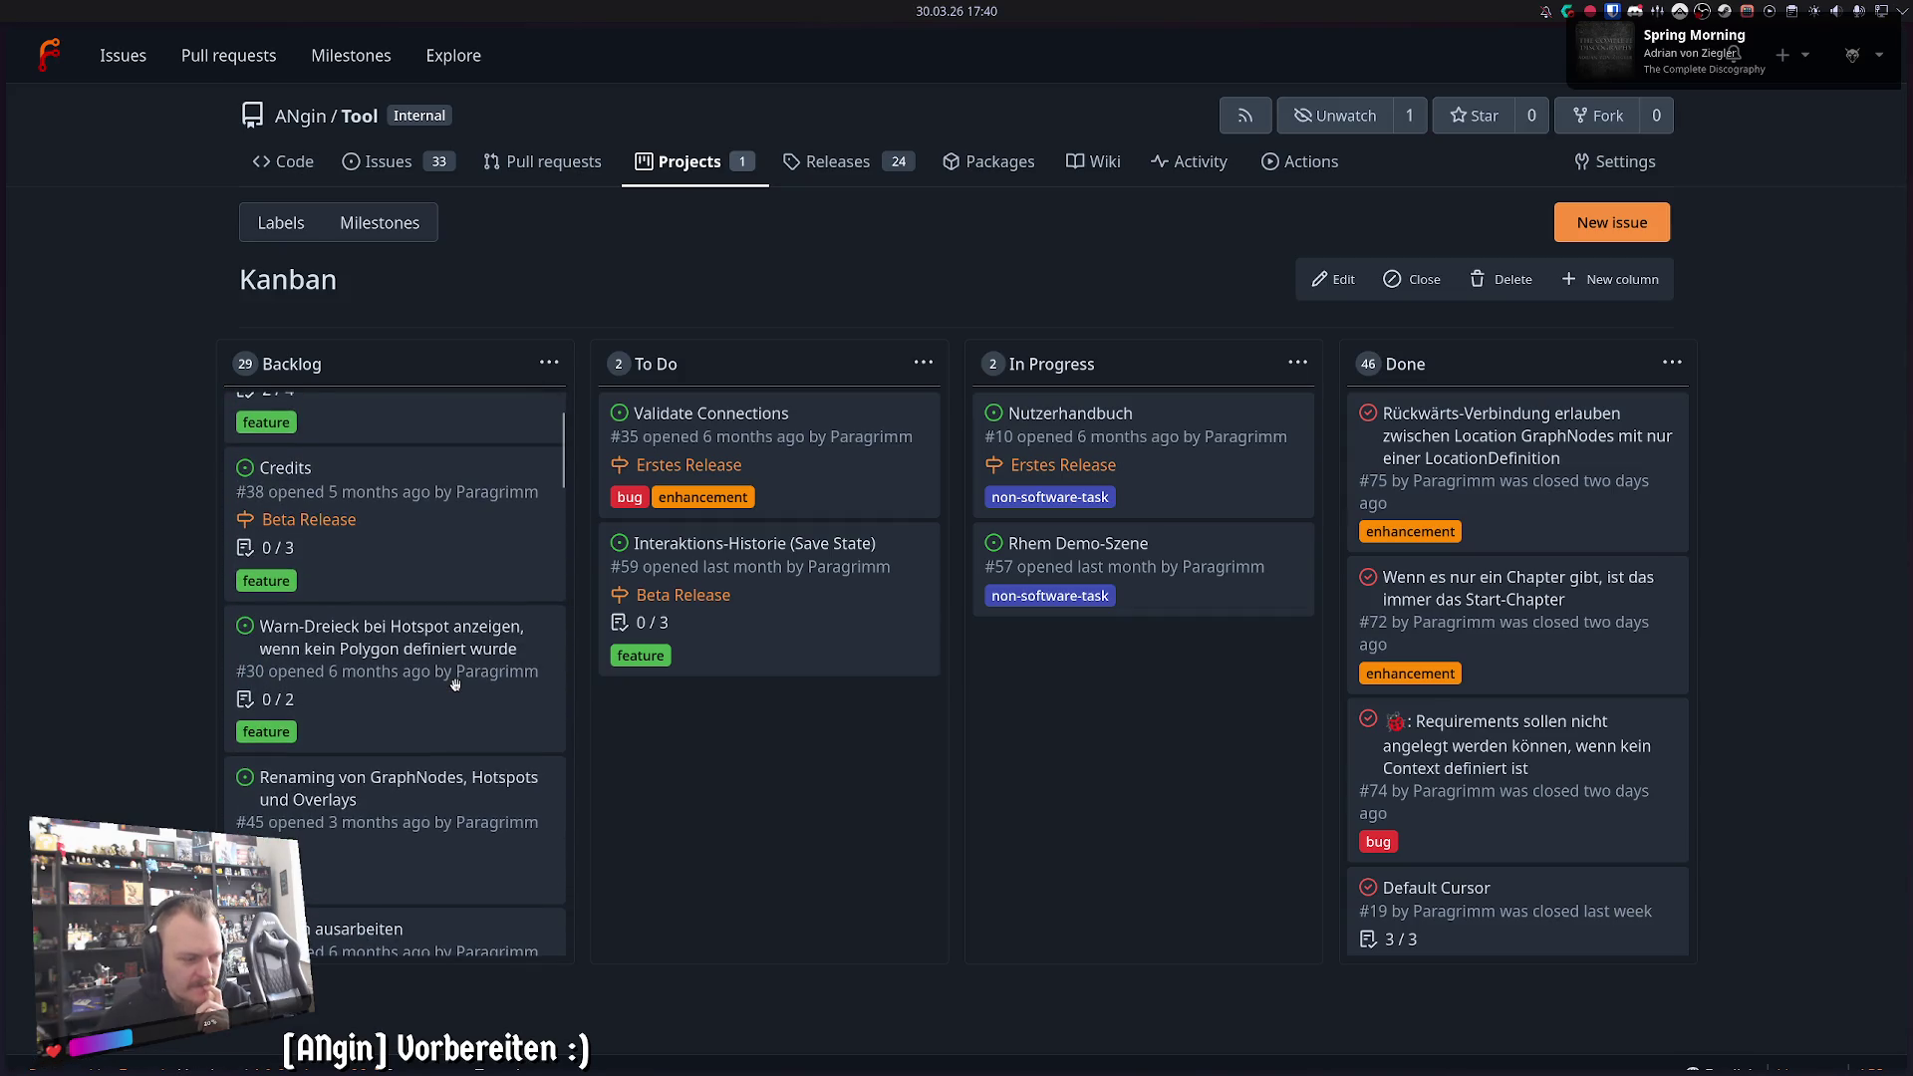
scroll(455, 684, "up", 2)
scroll(455, 683, "down", 10)
scroll(456, 683, "down", 15)
scroll(455, 695, "down", 3)
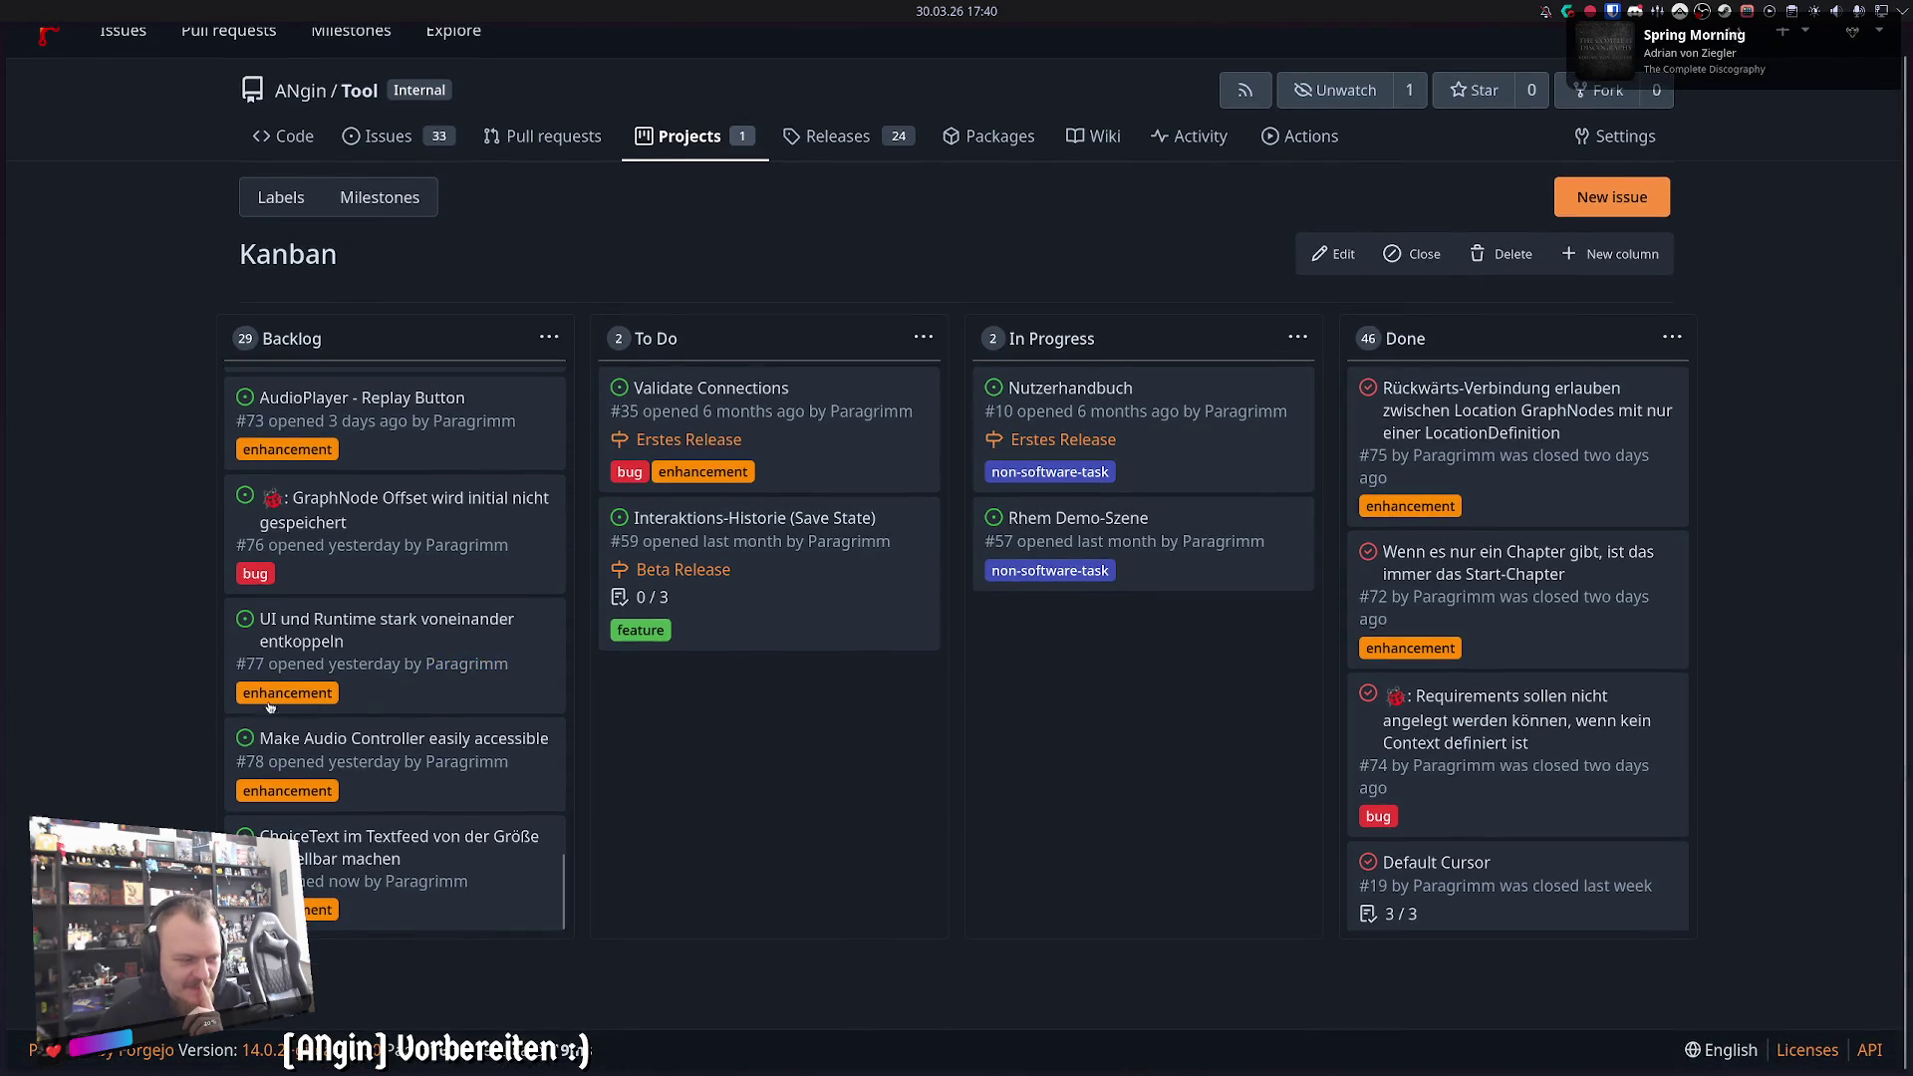
scroll(62, 734, "down", 1)
scroll(62, 734, "up", 1)
scroll(61, 734, "down", 1)
scroll(62, 734, "up", 1)
scroll(62, 734, "down", 1)
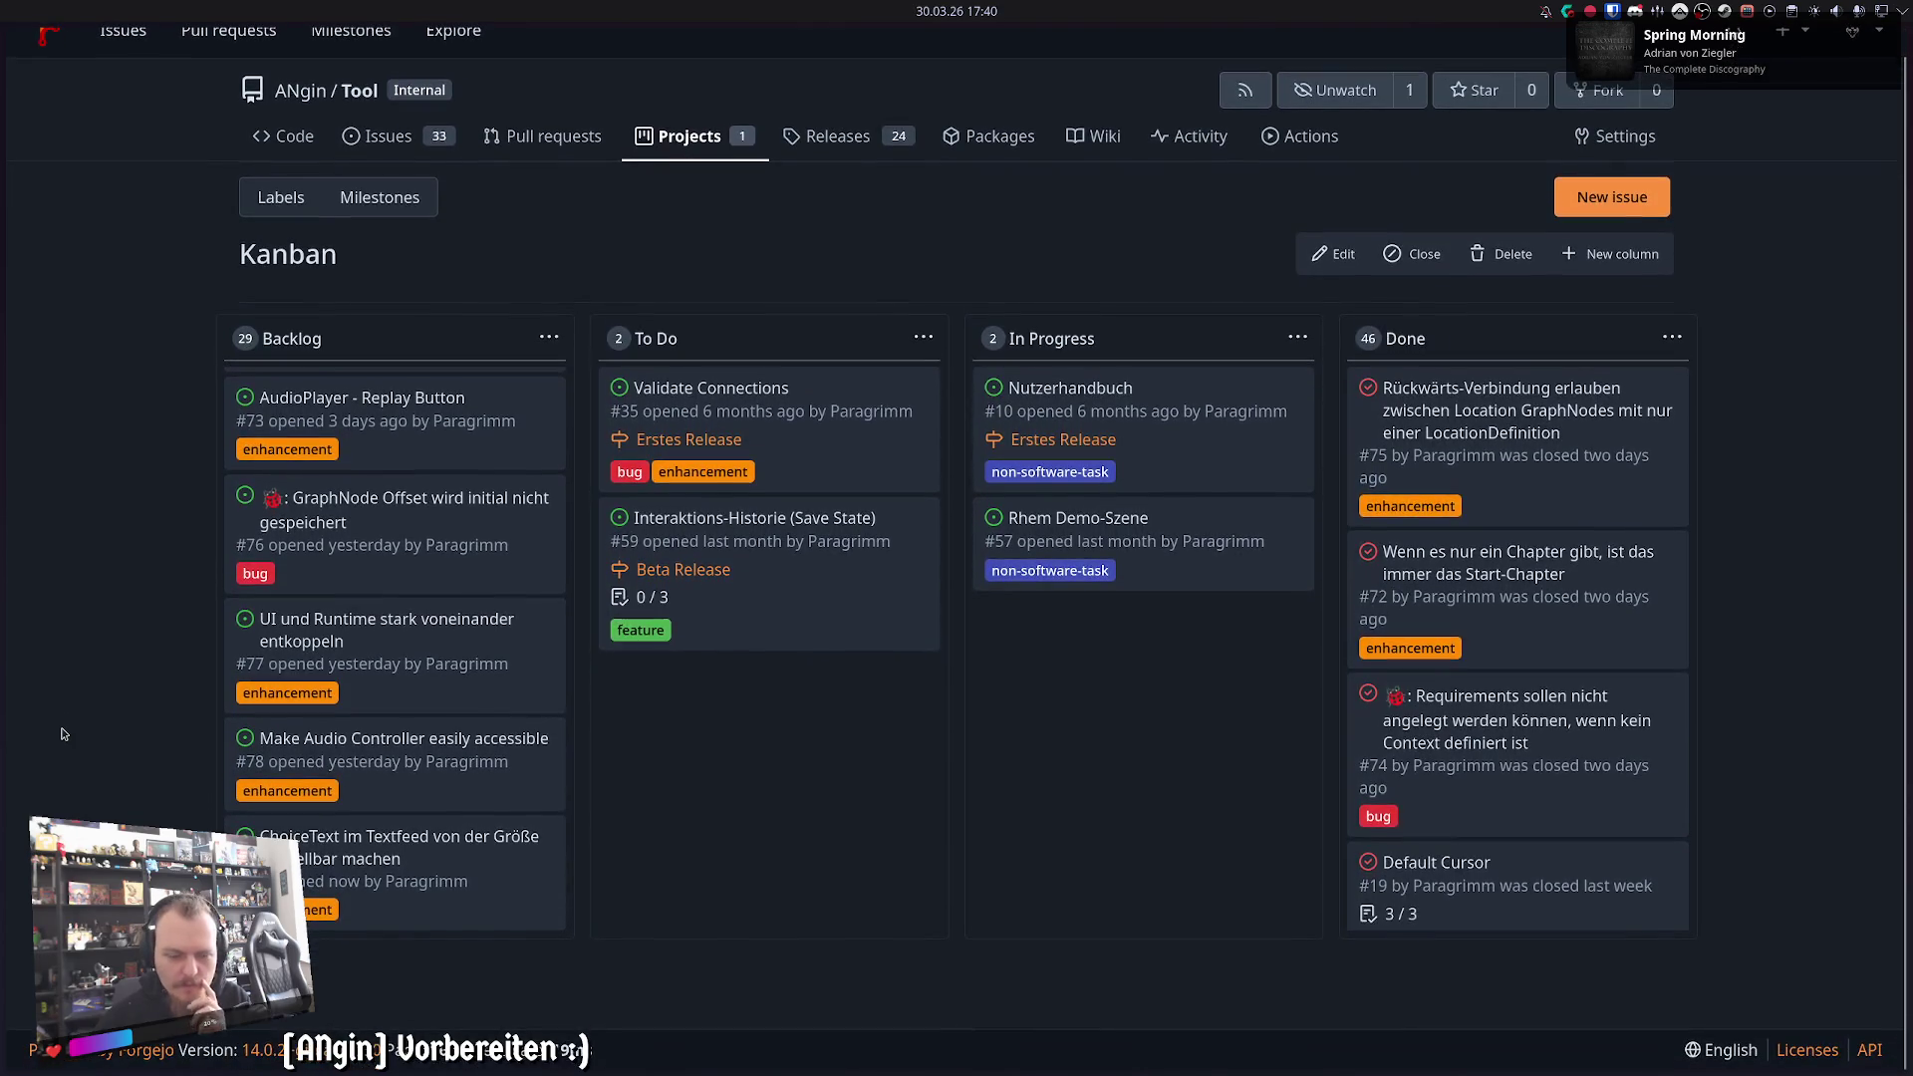
scroll(62, 734, "up", 1)
scroll(84, 737, "down", 1)
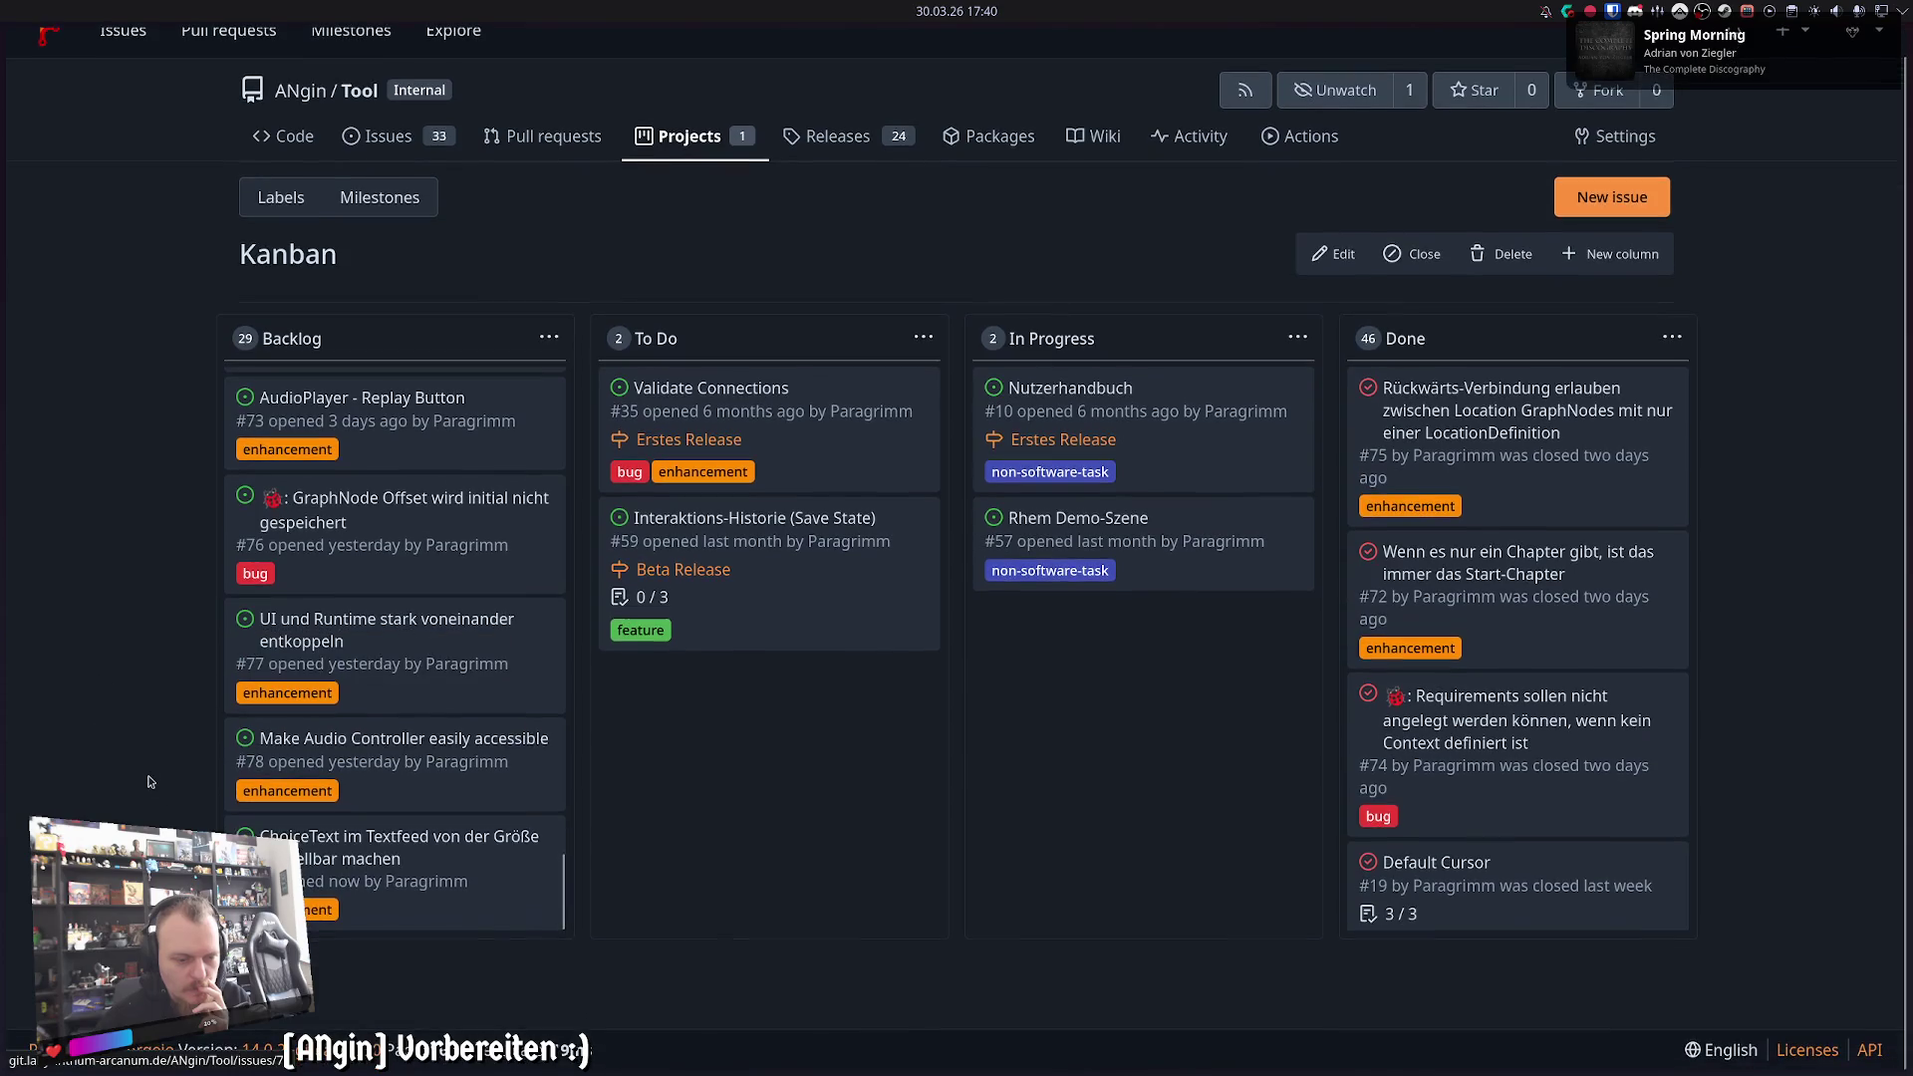
scroll(139, 789, "up", 1)
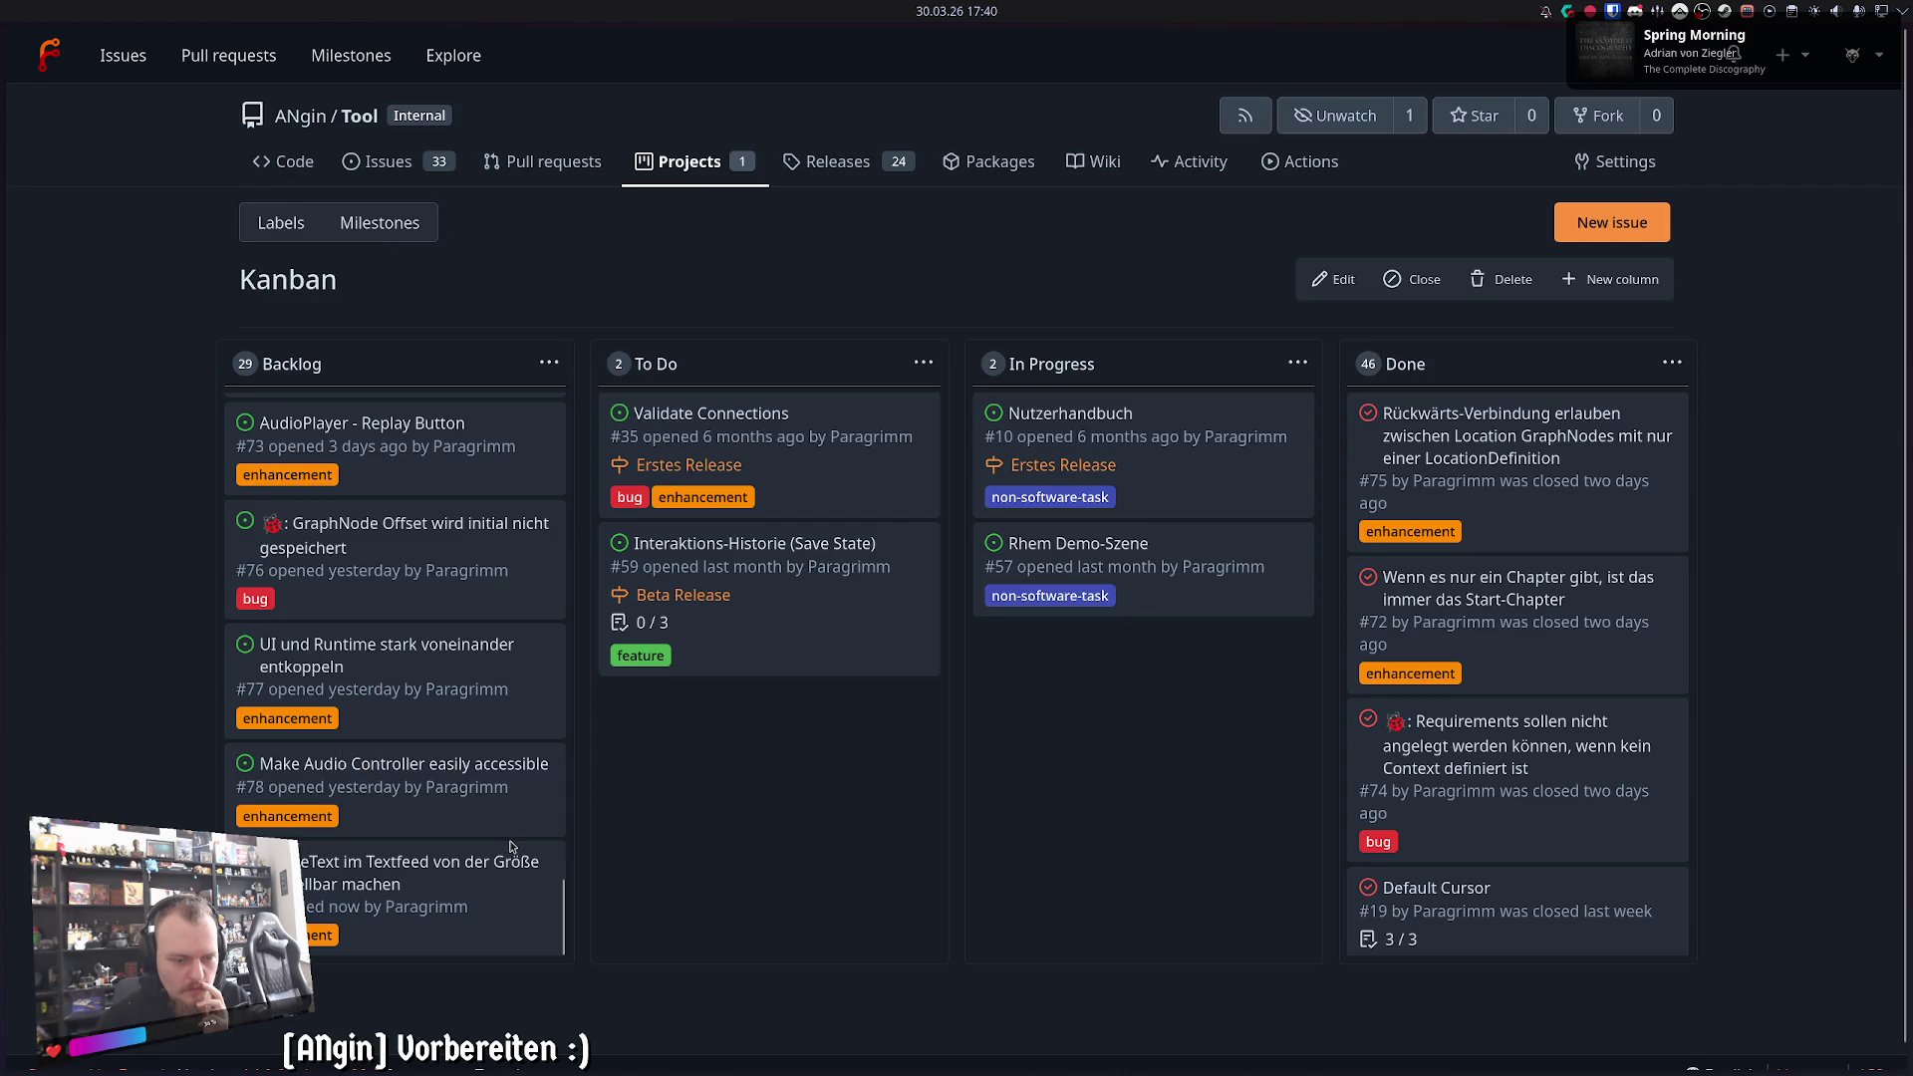
scroll(399, 698, "up", 3)
left_click(1612, 222)
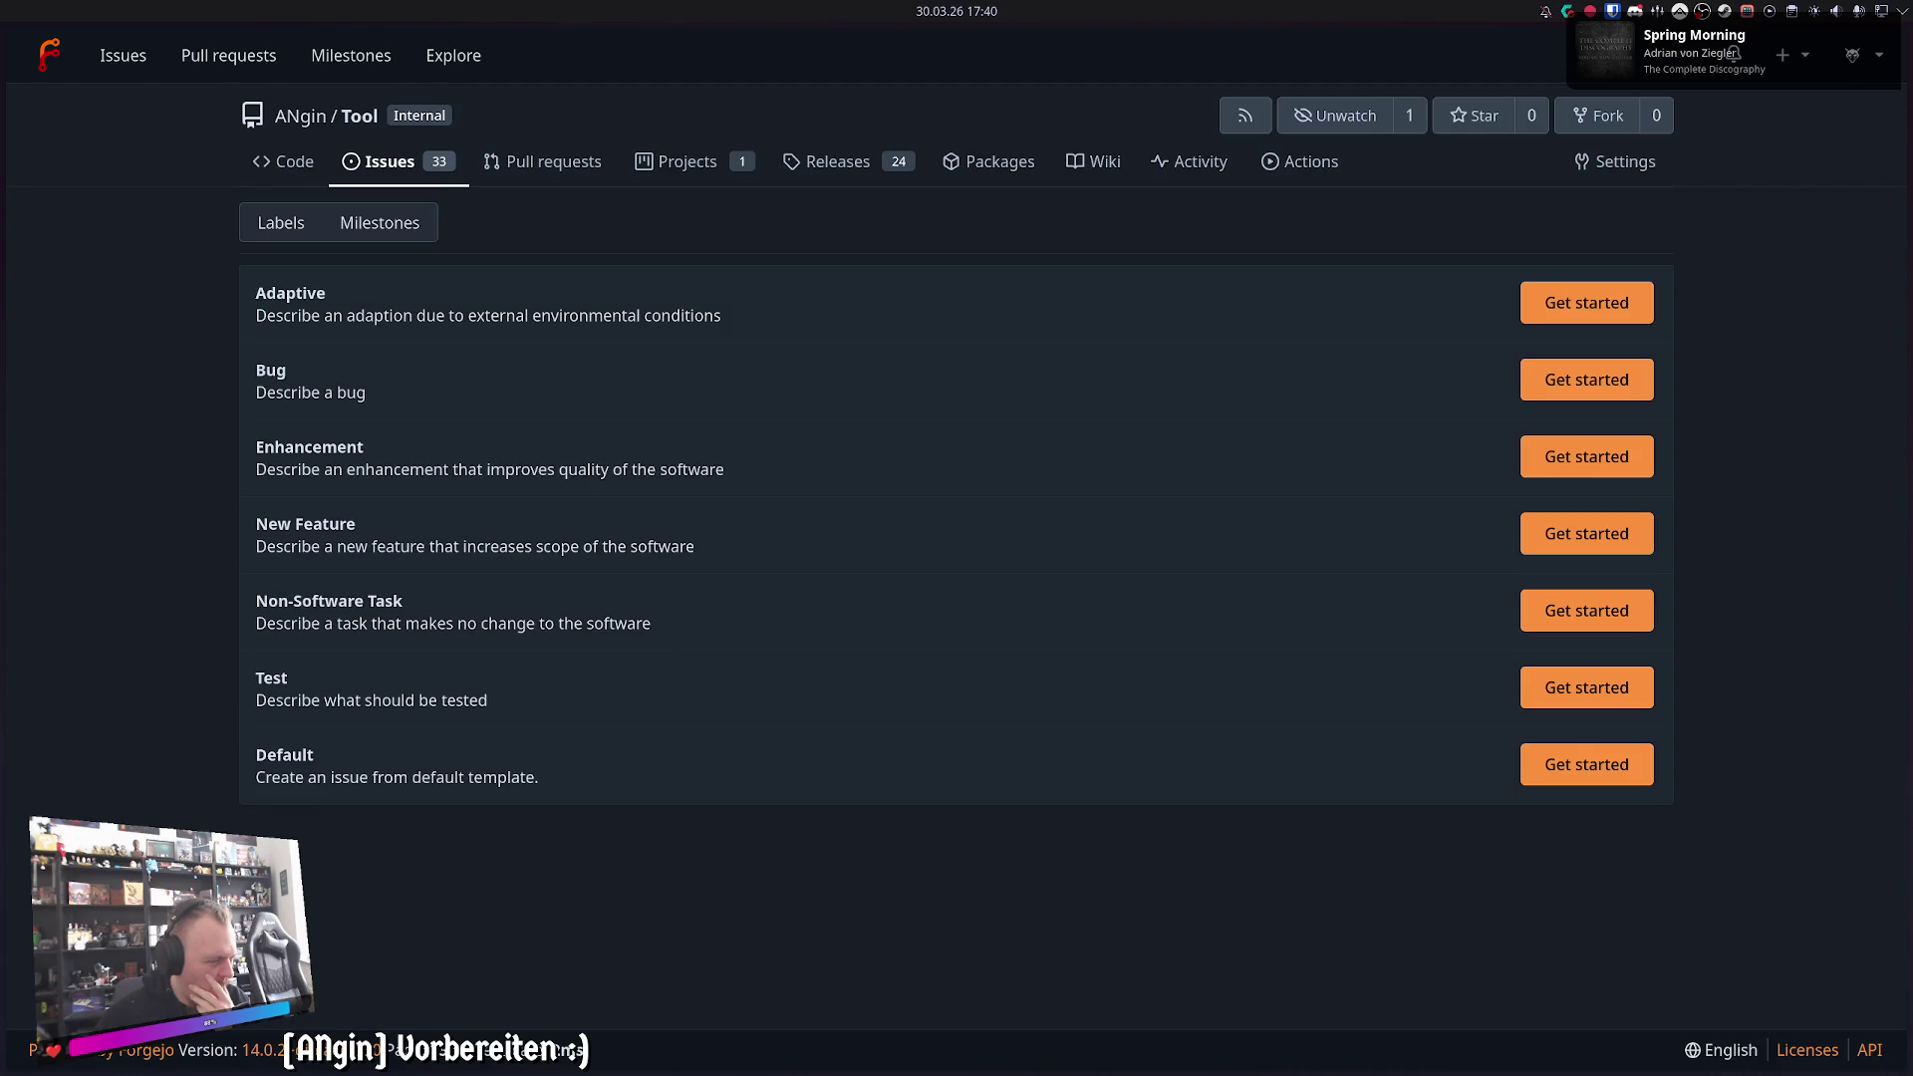
Step: Accept the itch.io game admin invitation and close the game's edit page tab
key("alt+Tab")
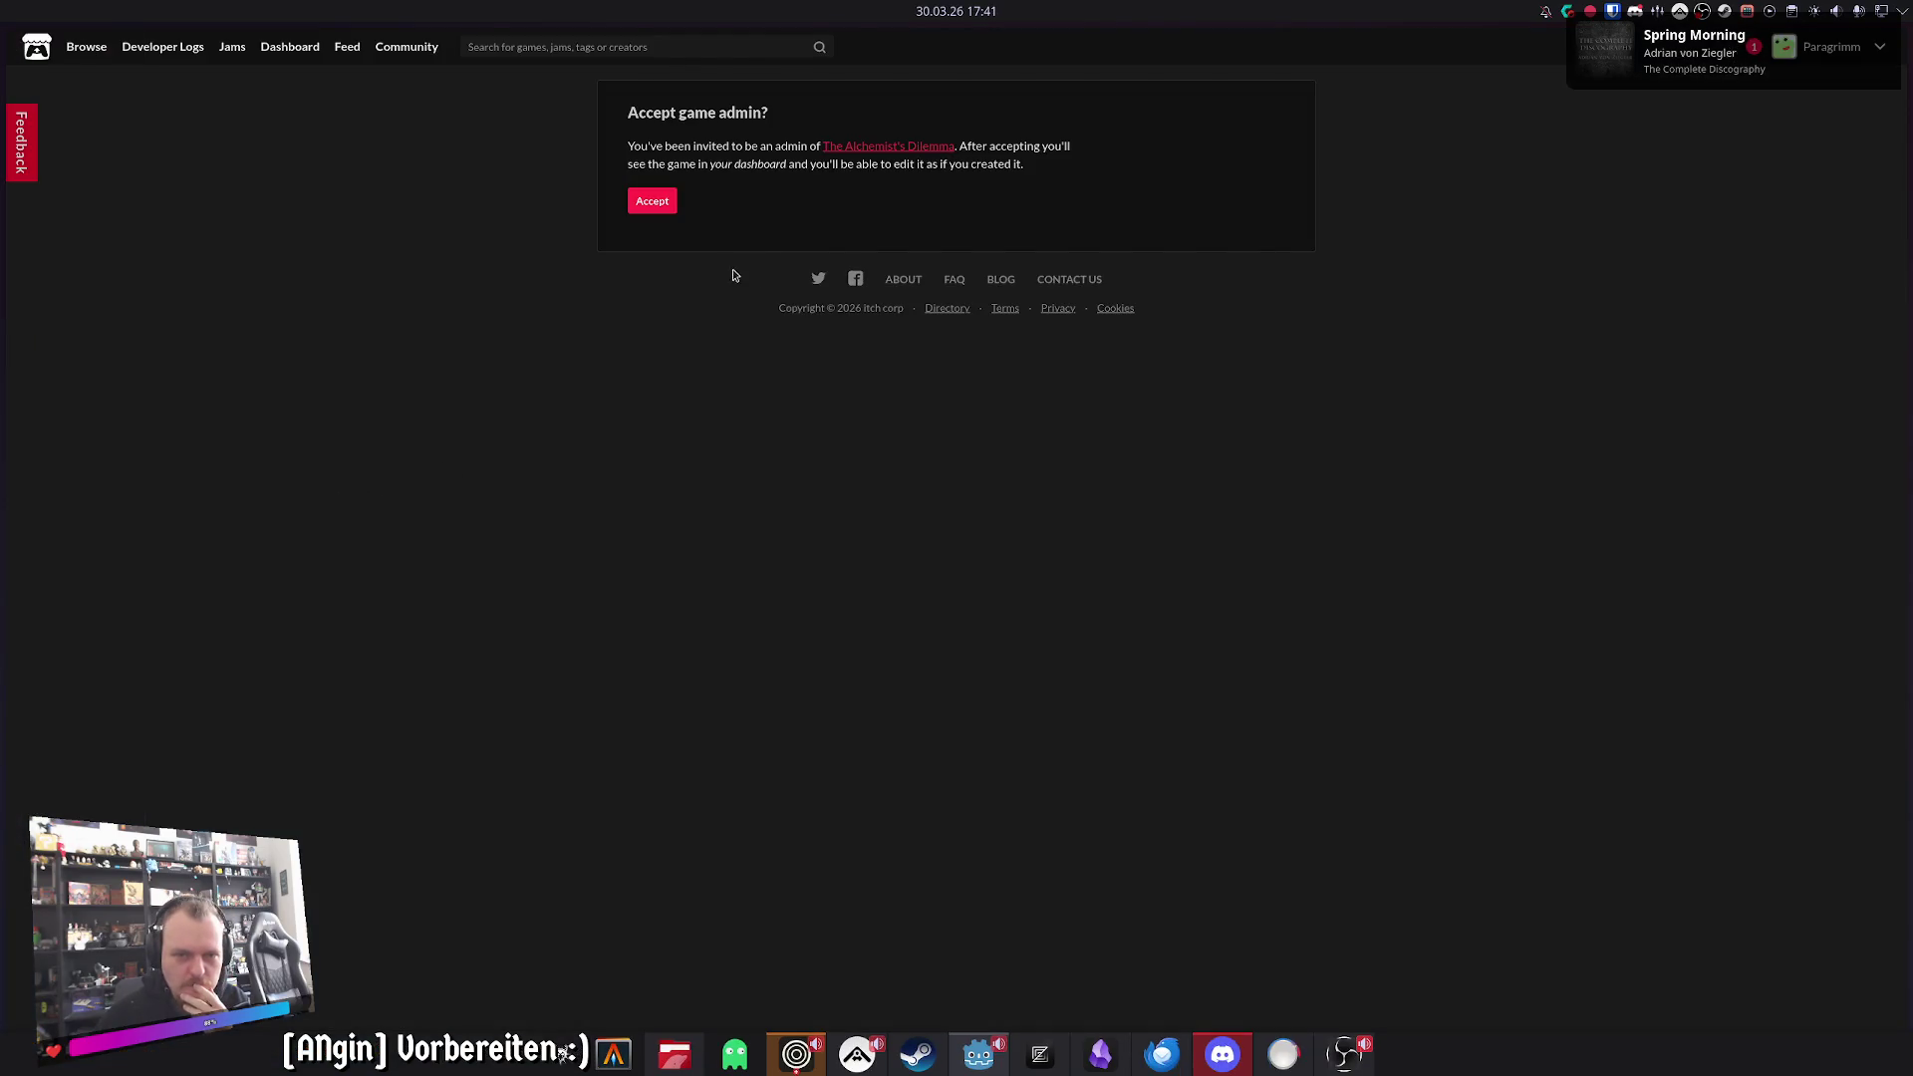
left_click(662, 210)
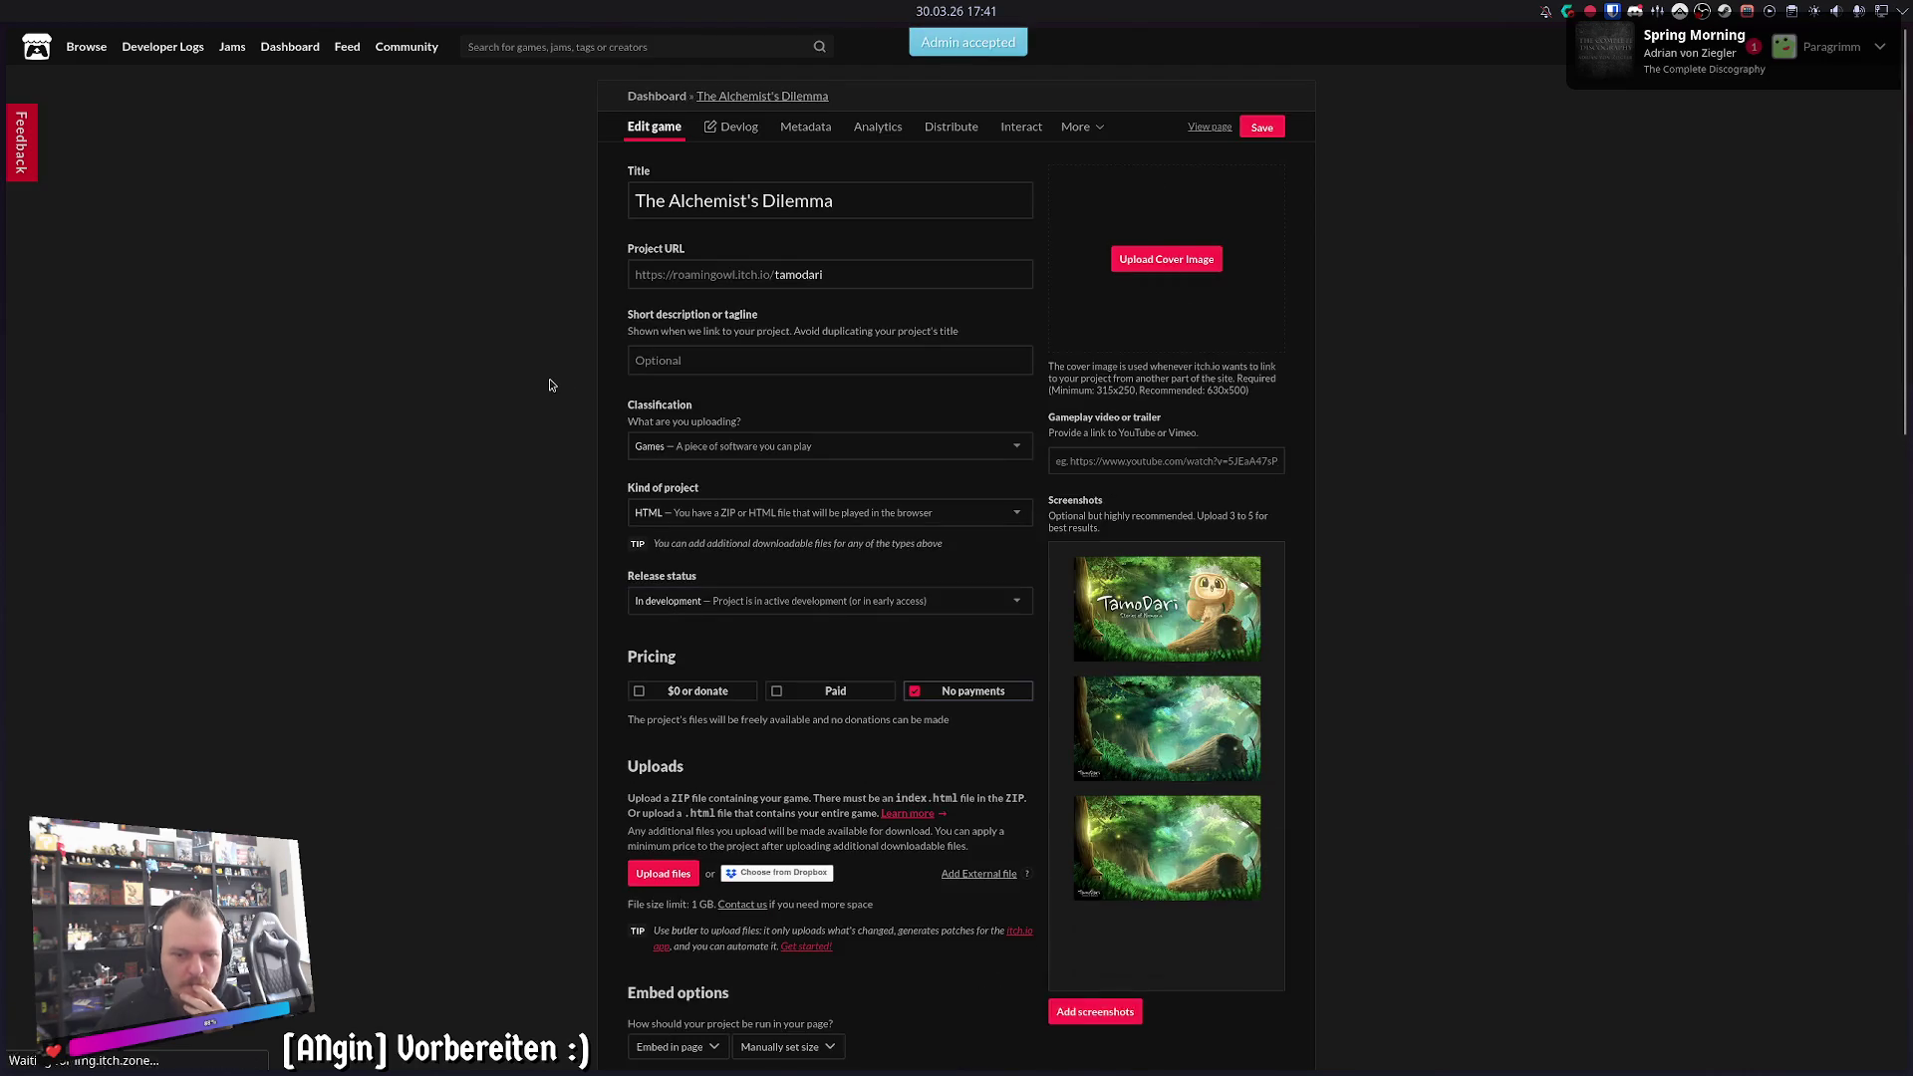
mouse_move(20, 566)
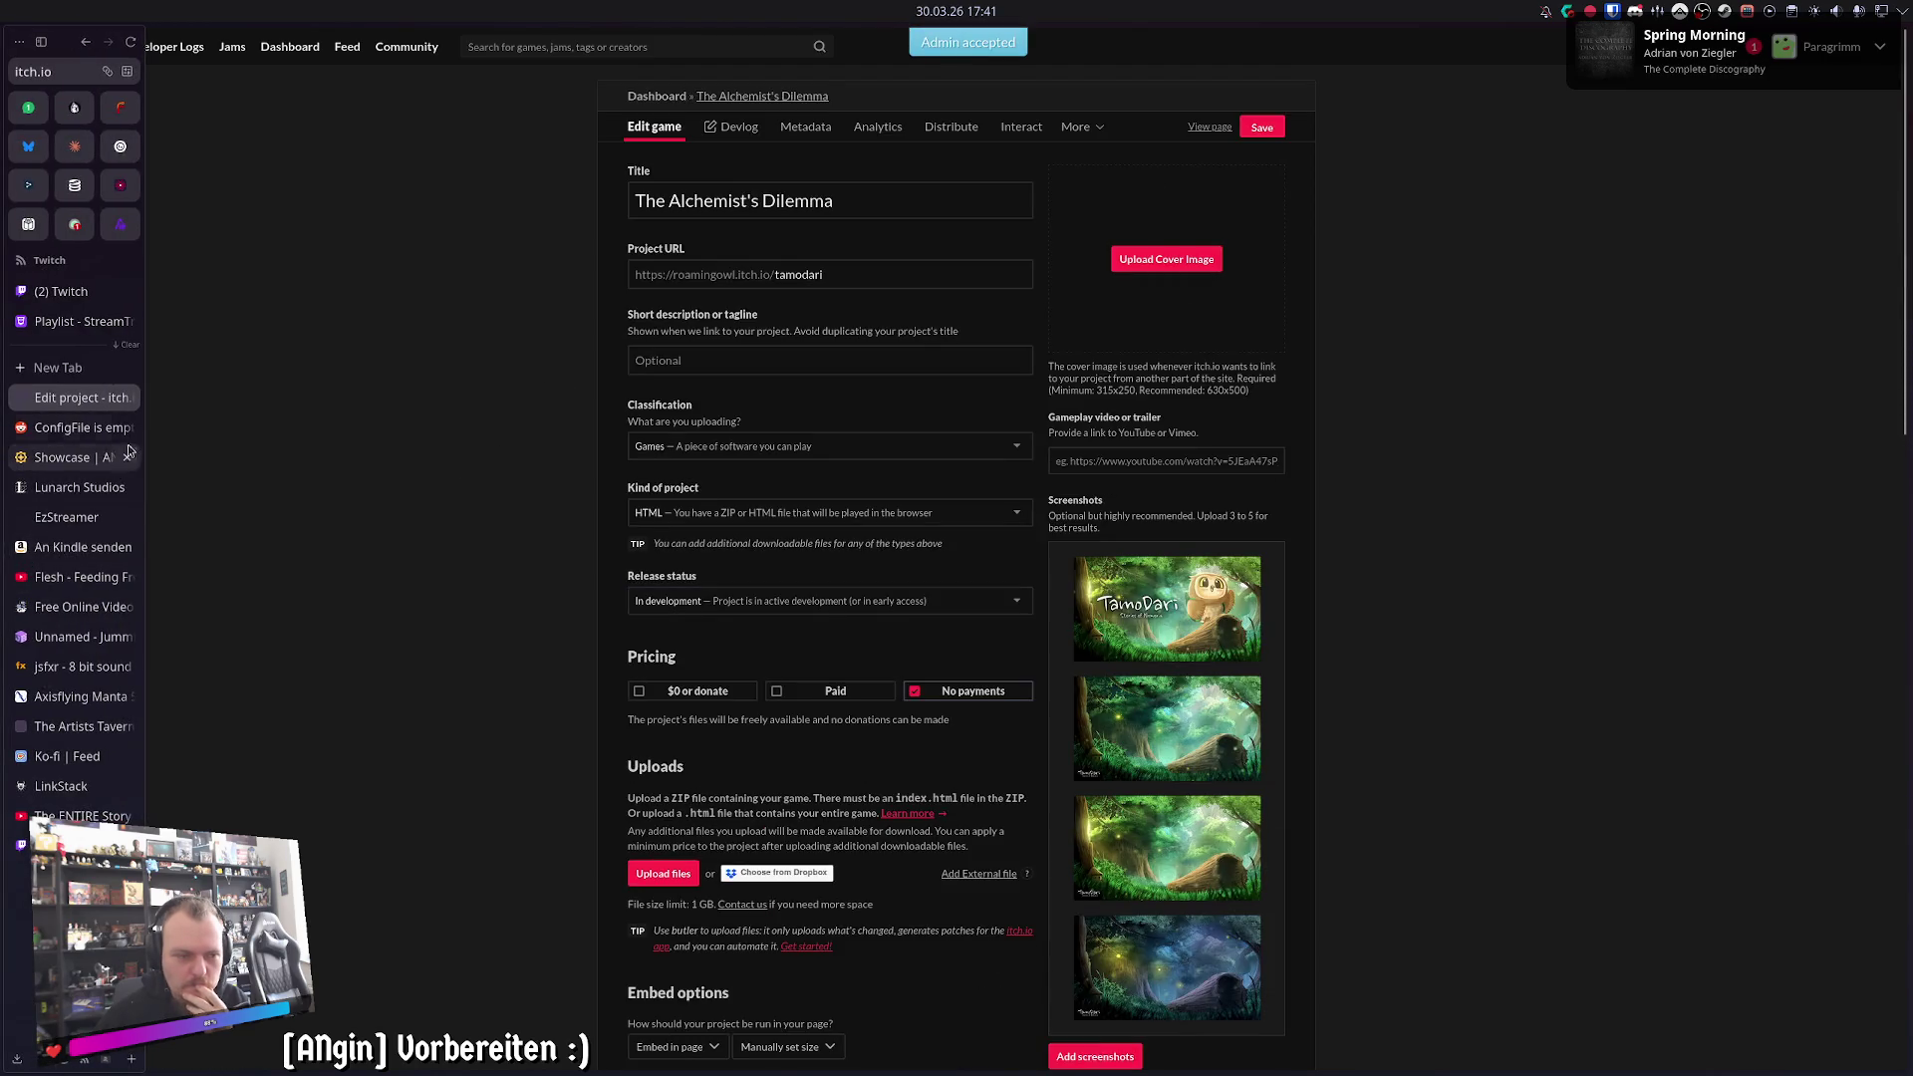
left_click(128, 398)
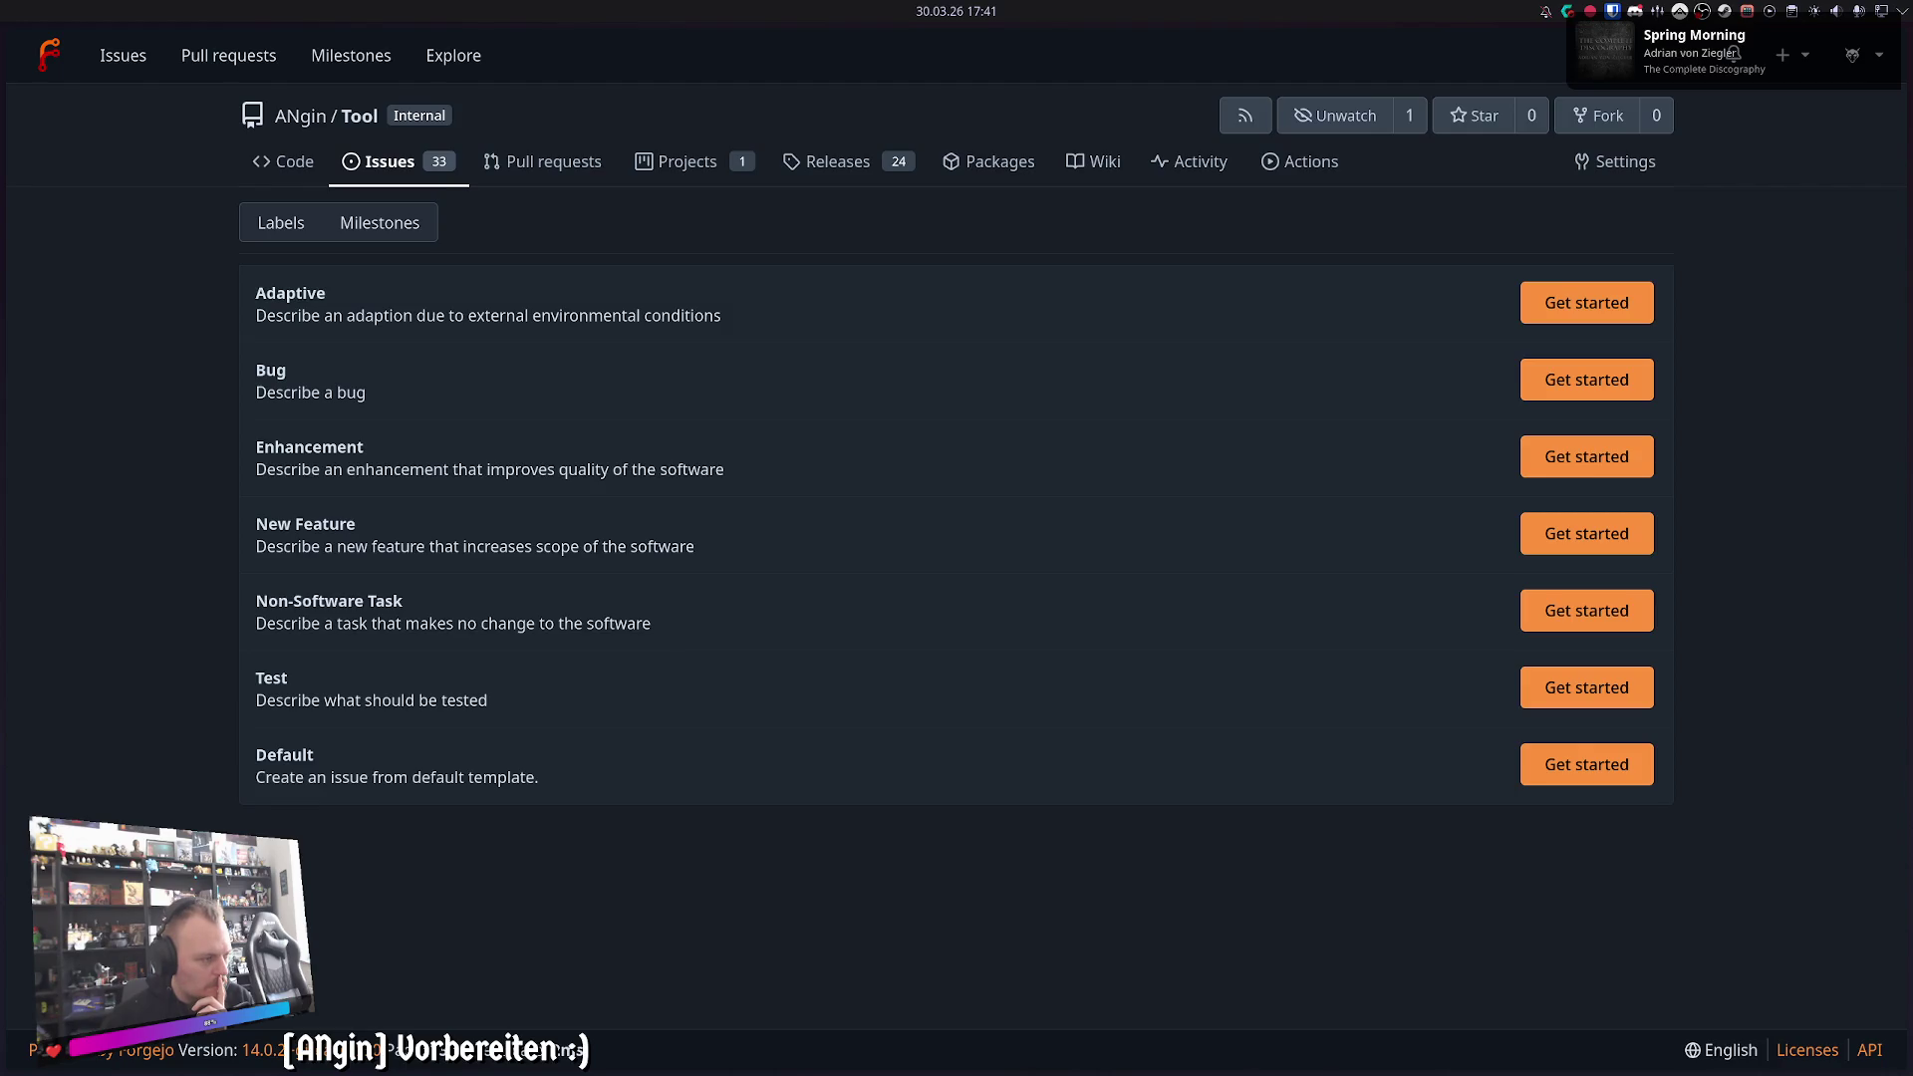
Step: Start a New Feature issue 'Sprite support für Bilder' describing planned Sprite2D support alongside Control nodes
left_click(1574, 534)
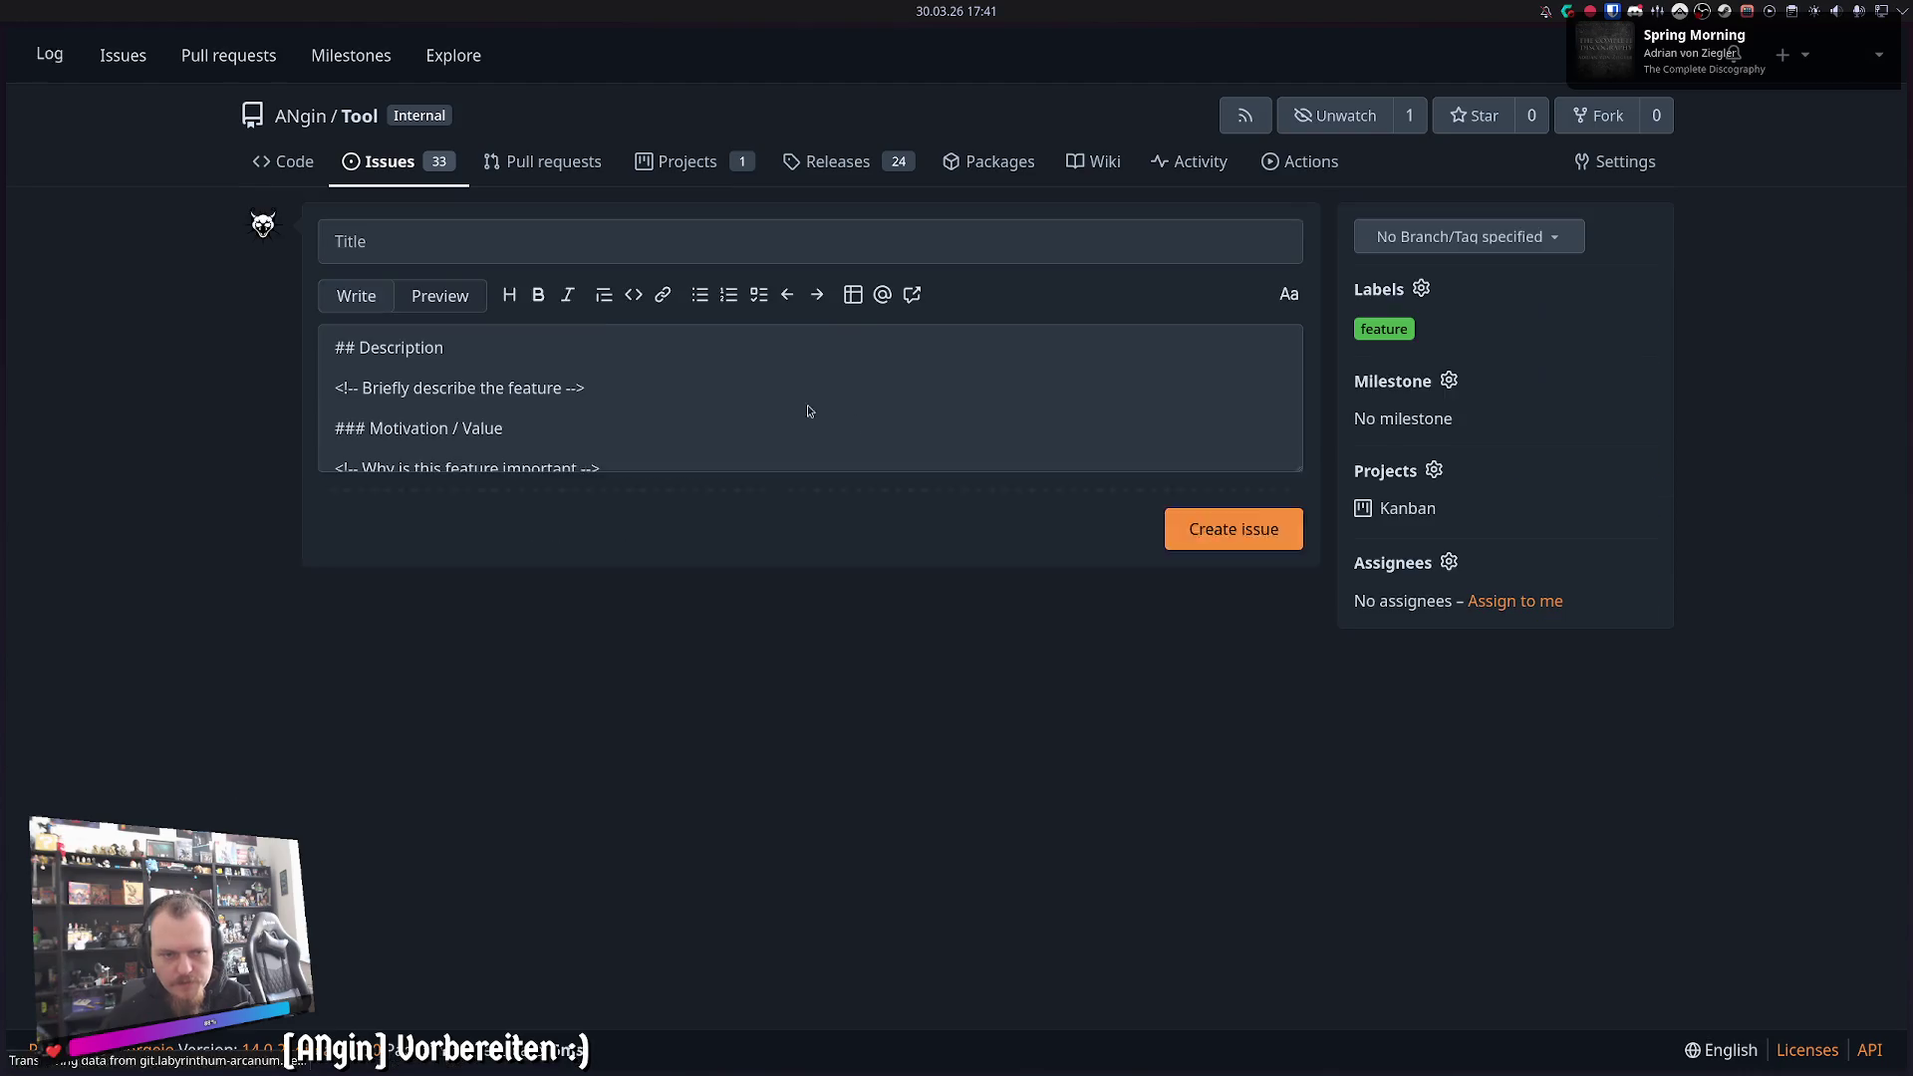
type("Sprite sz")
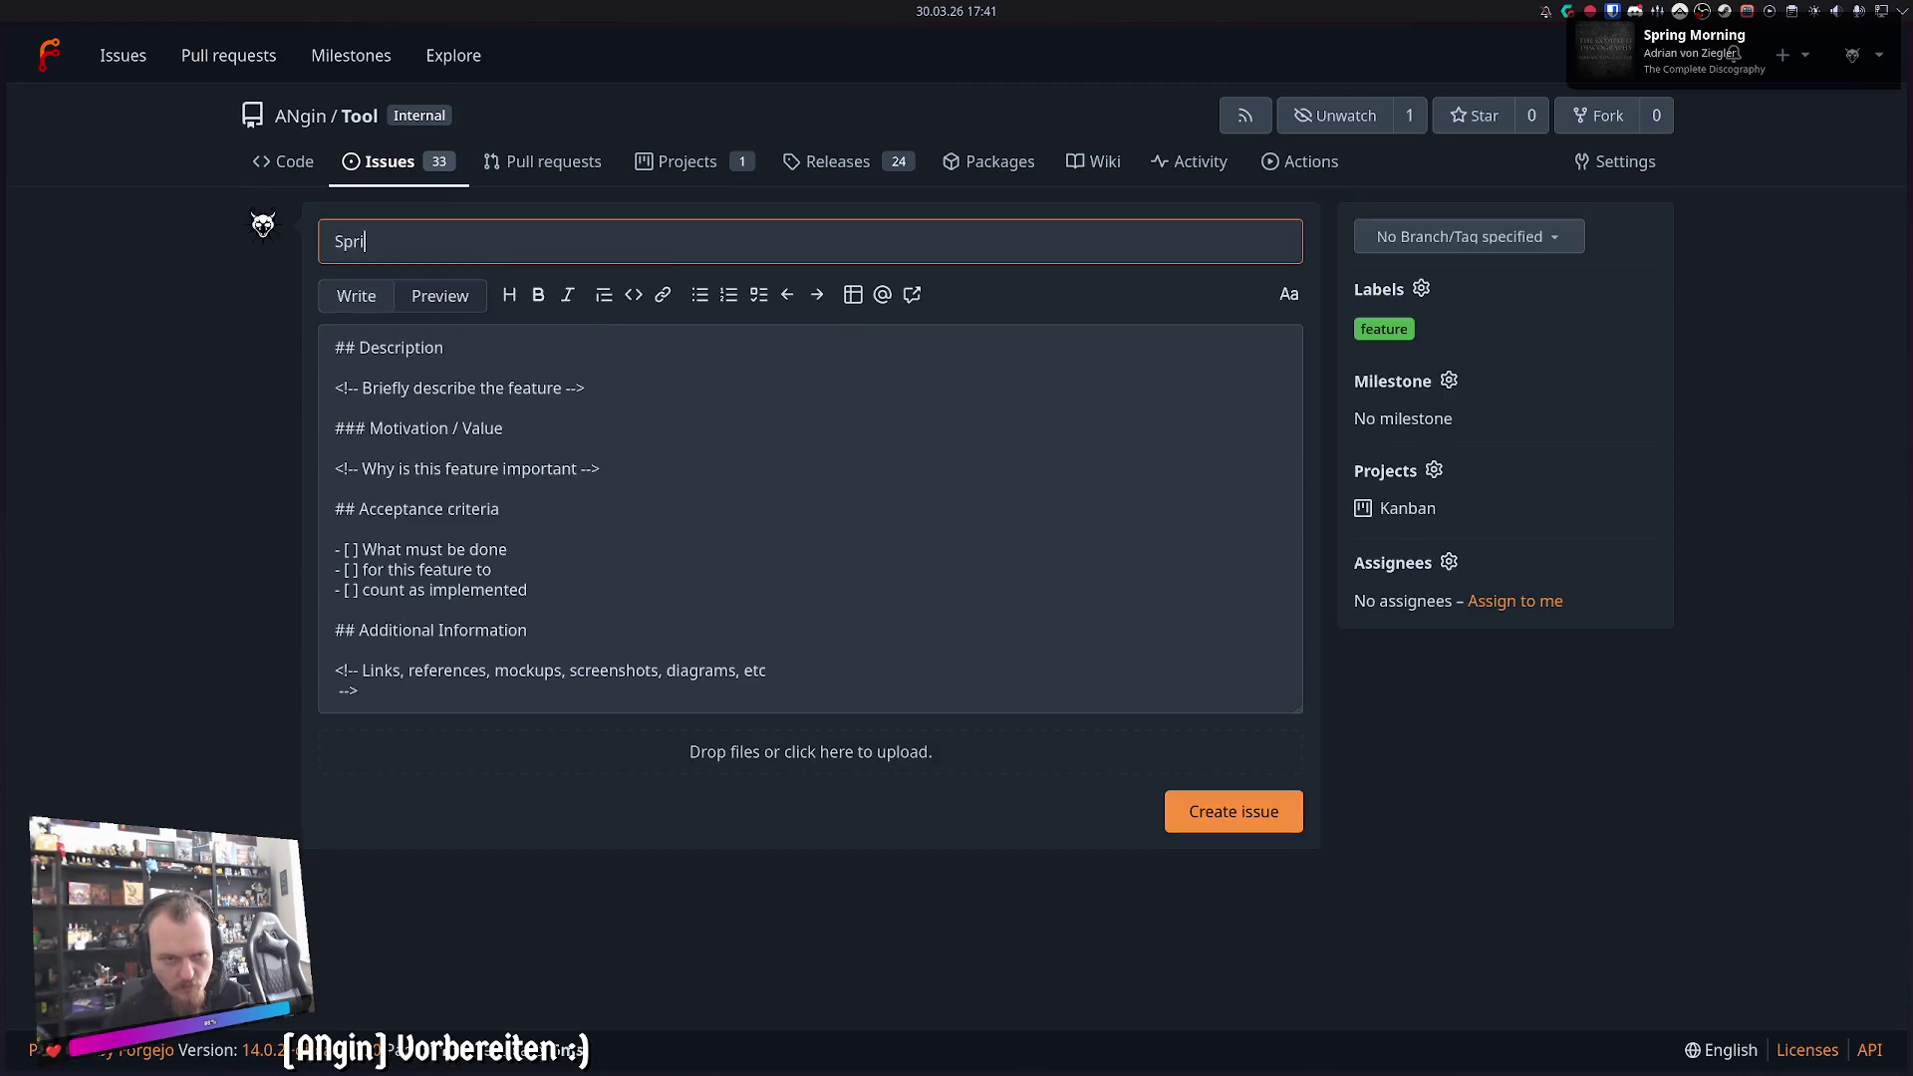
type("pport für Bilder")
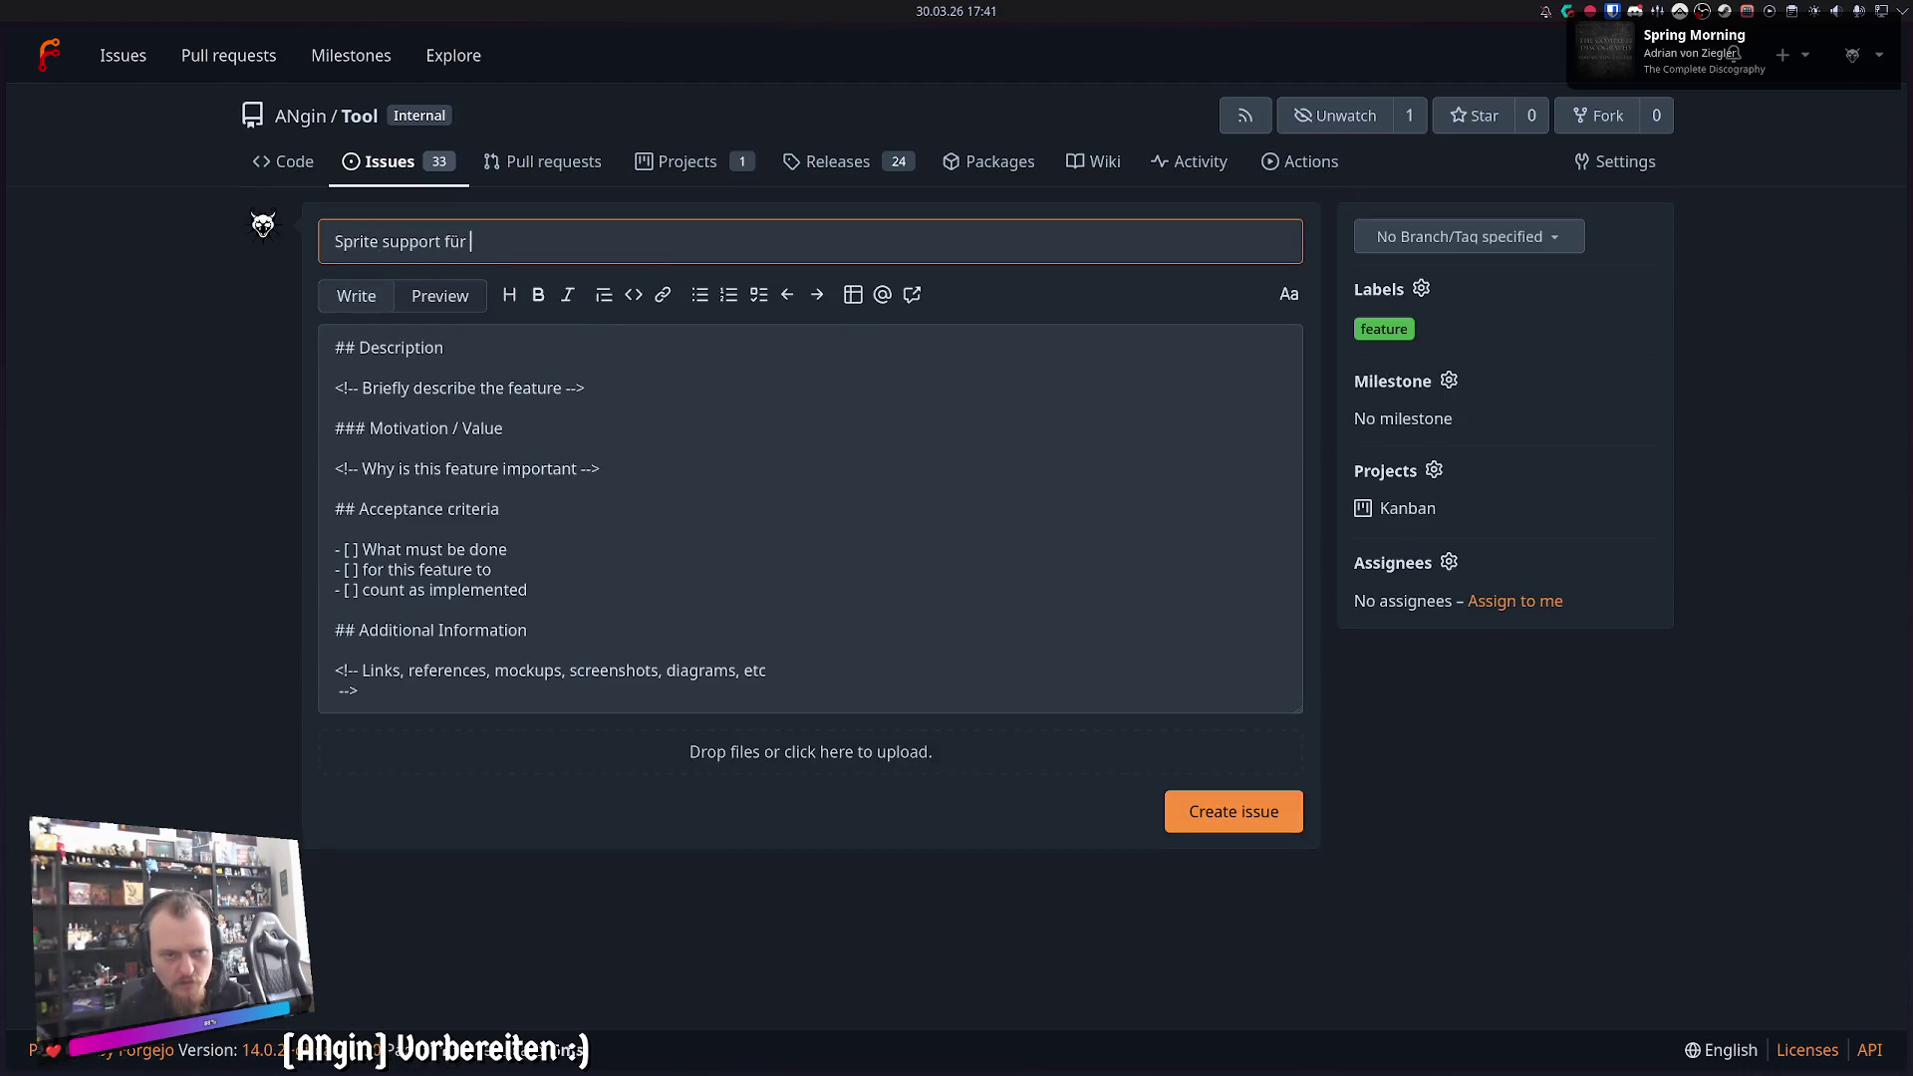
left_click(606, 388)
key("shift+Home")
type("Aktuell kann ANgin primär")
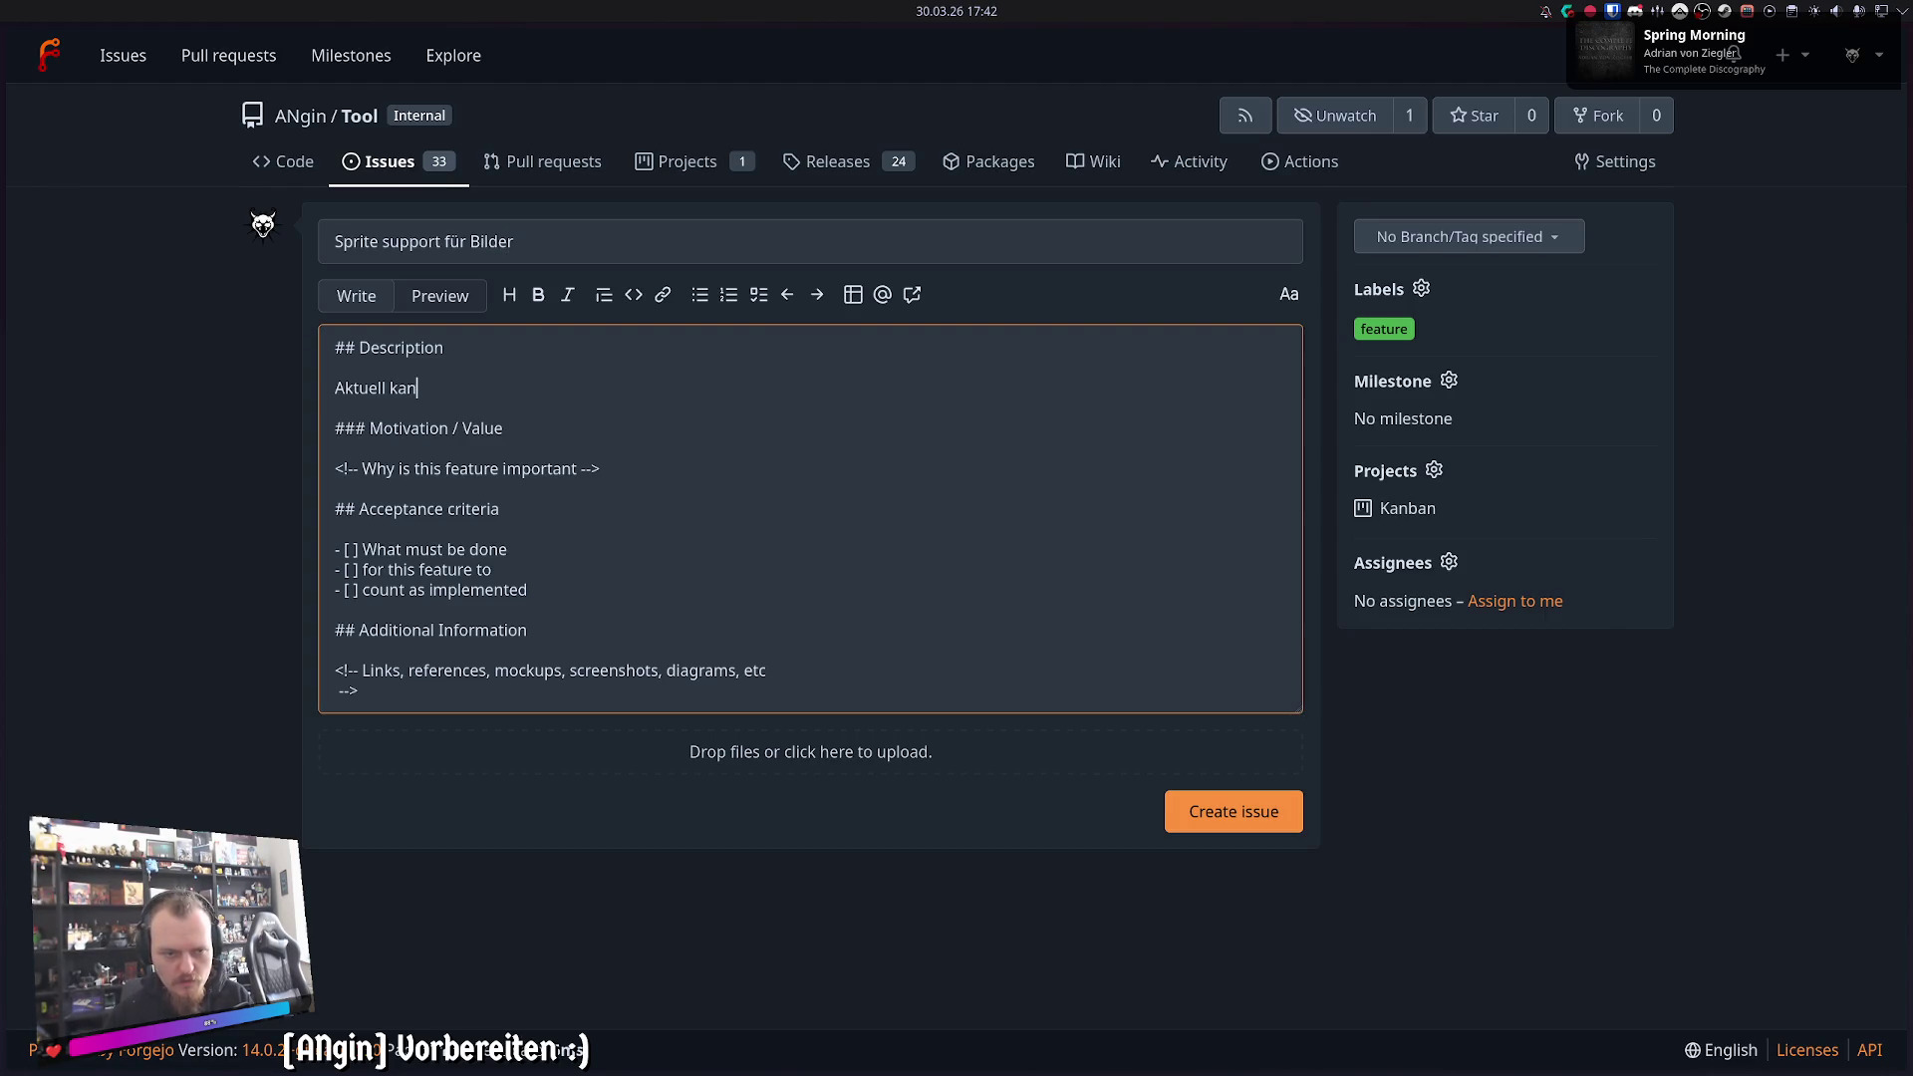
type(" mit ")
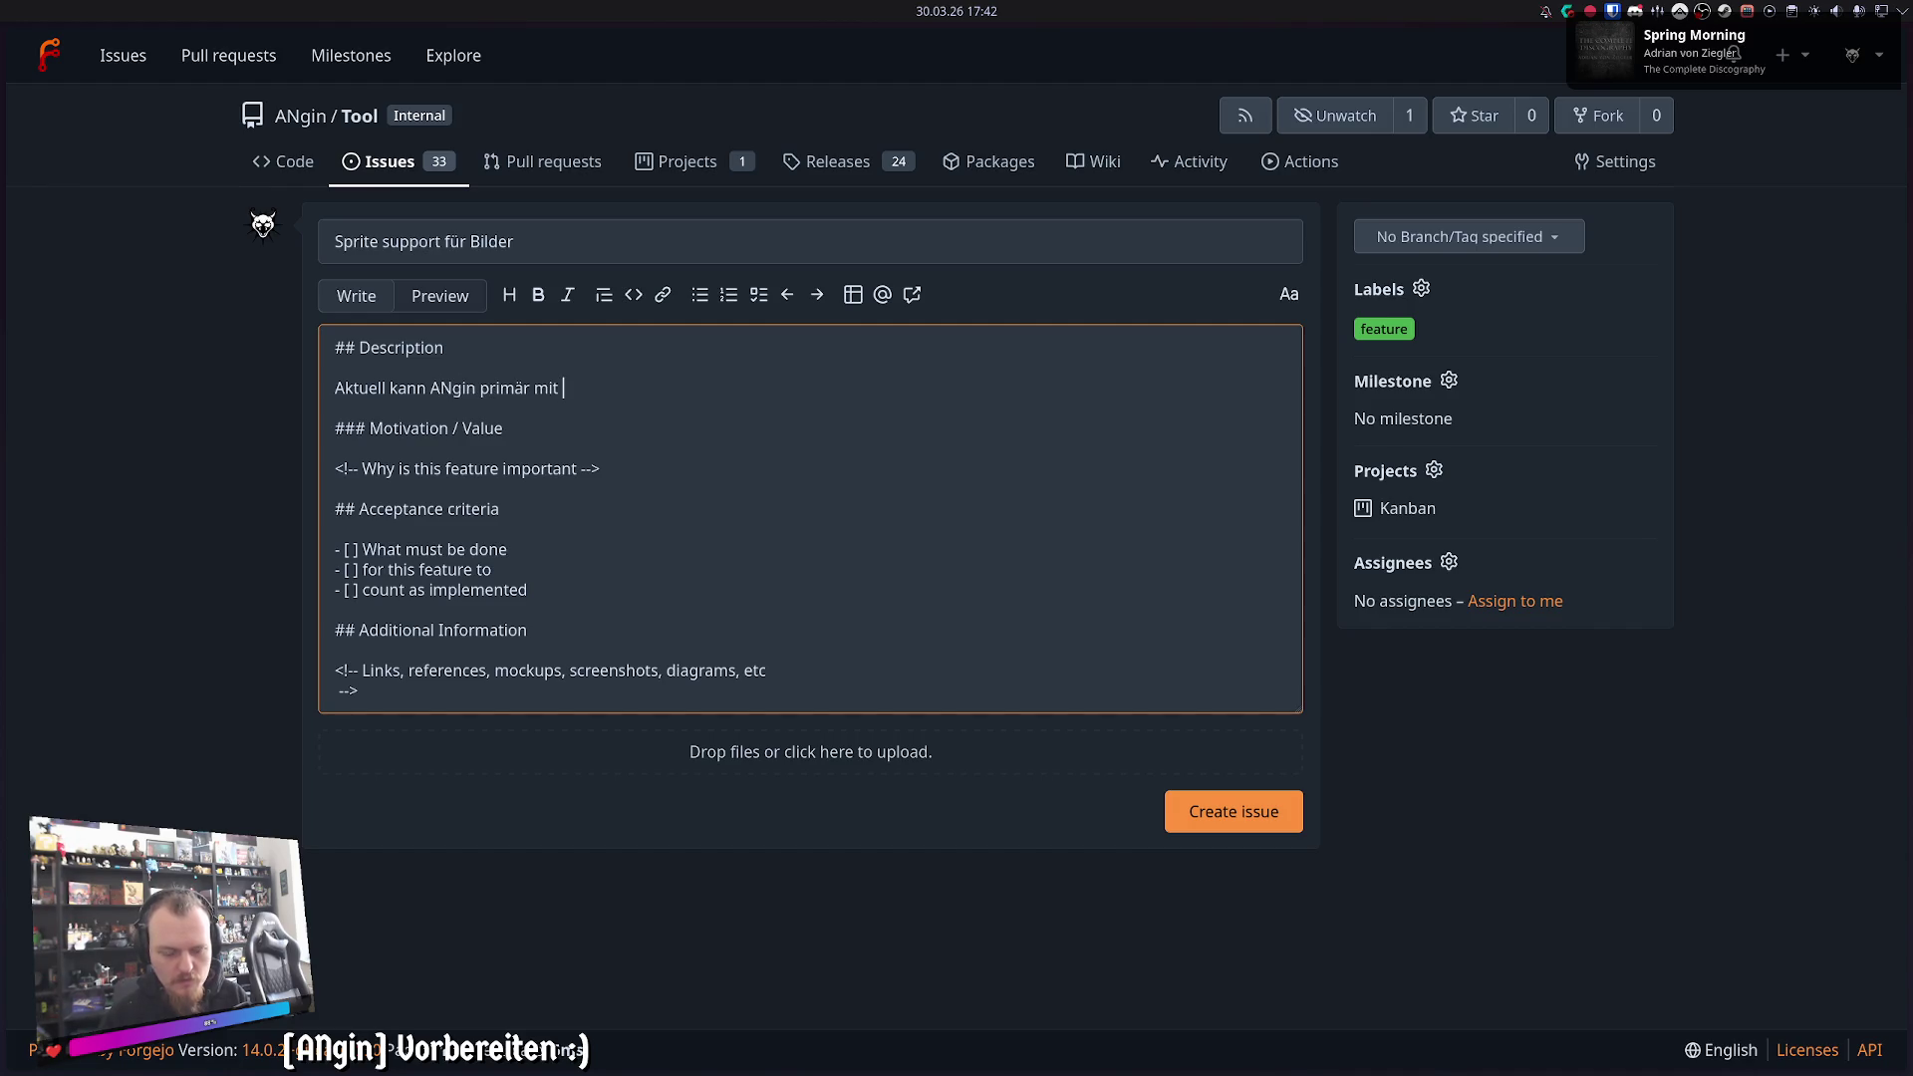
type("Control Nodes um")
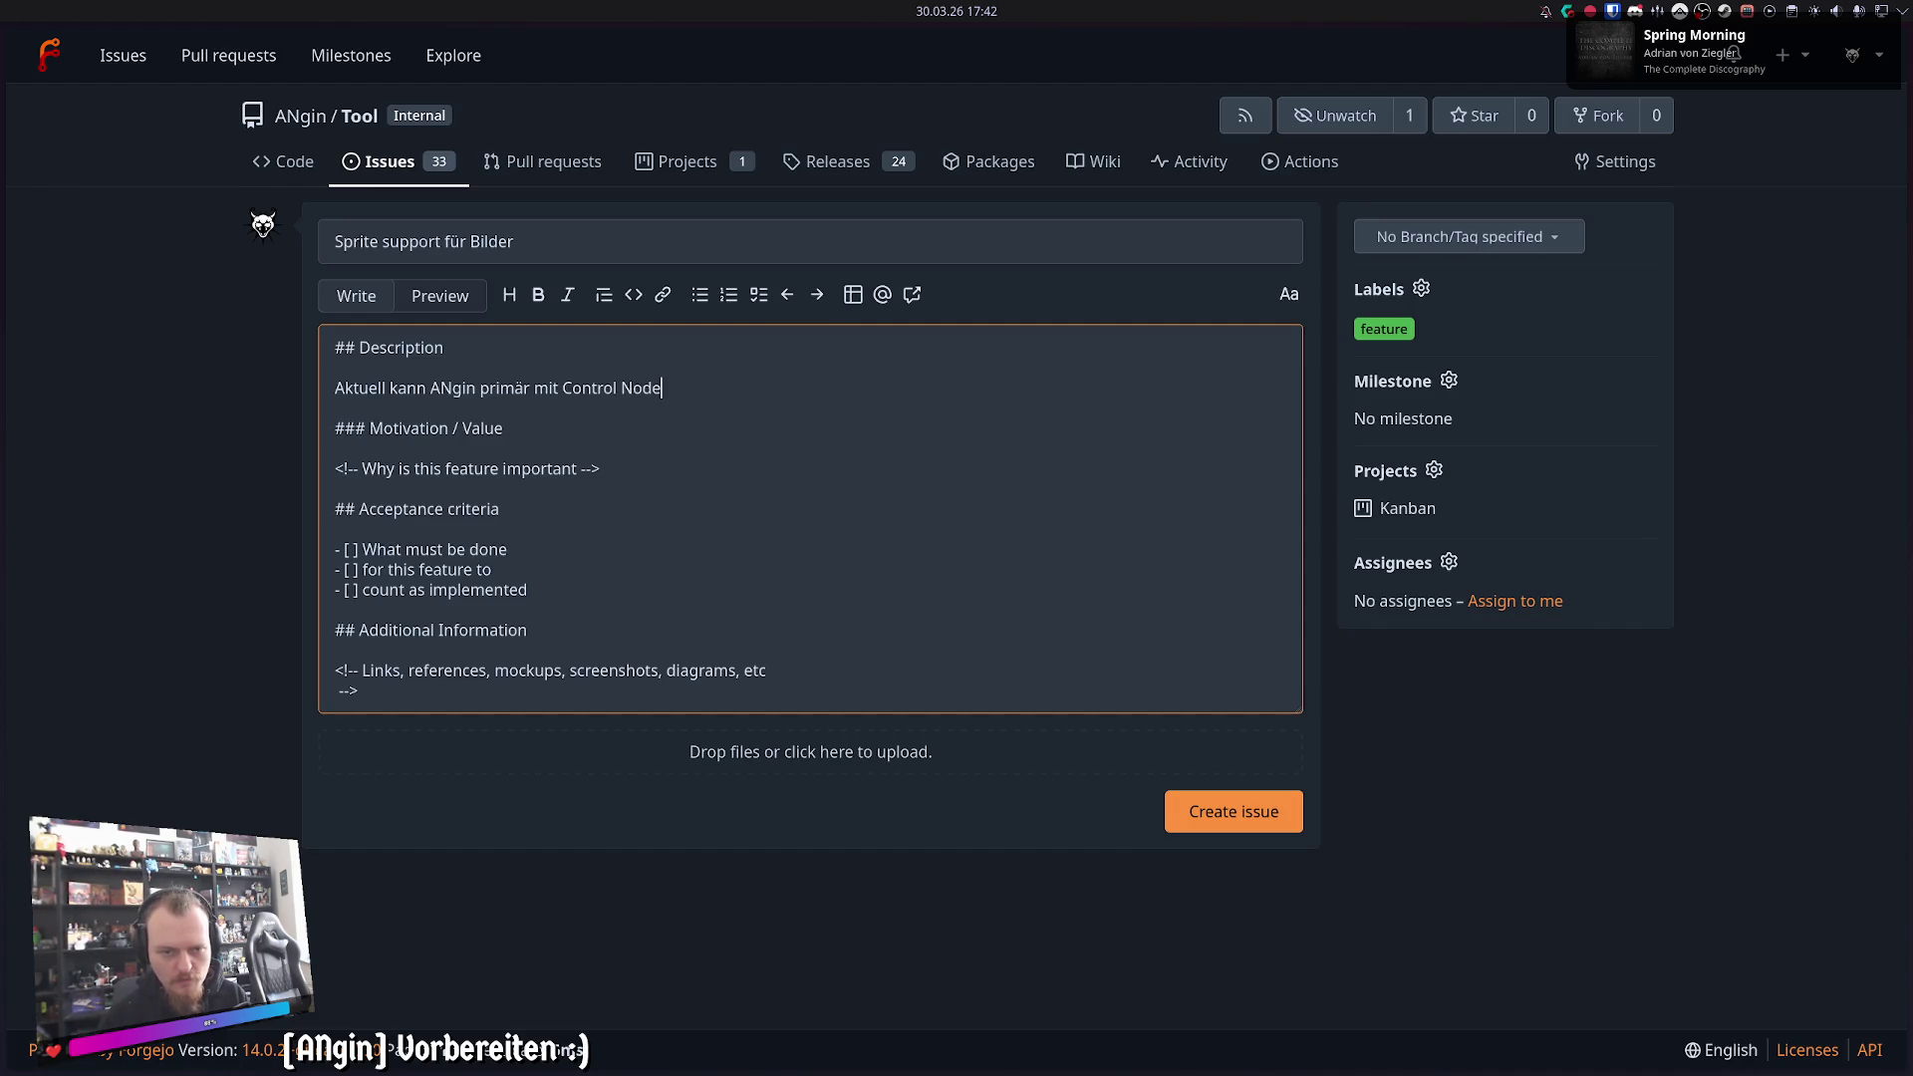
type("gehen (Location Graph ")
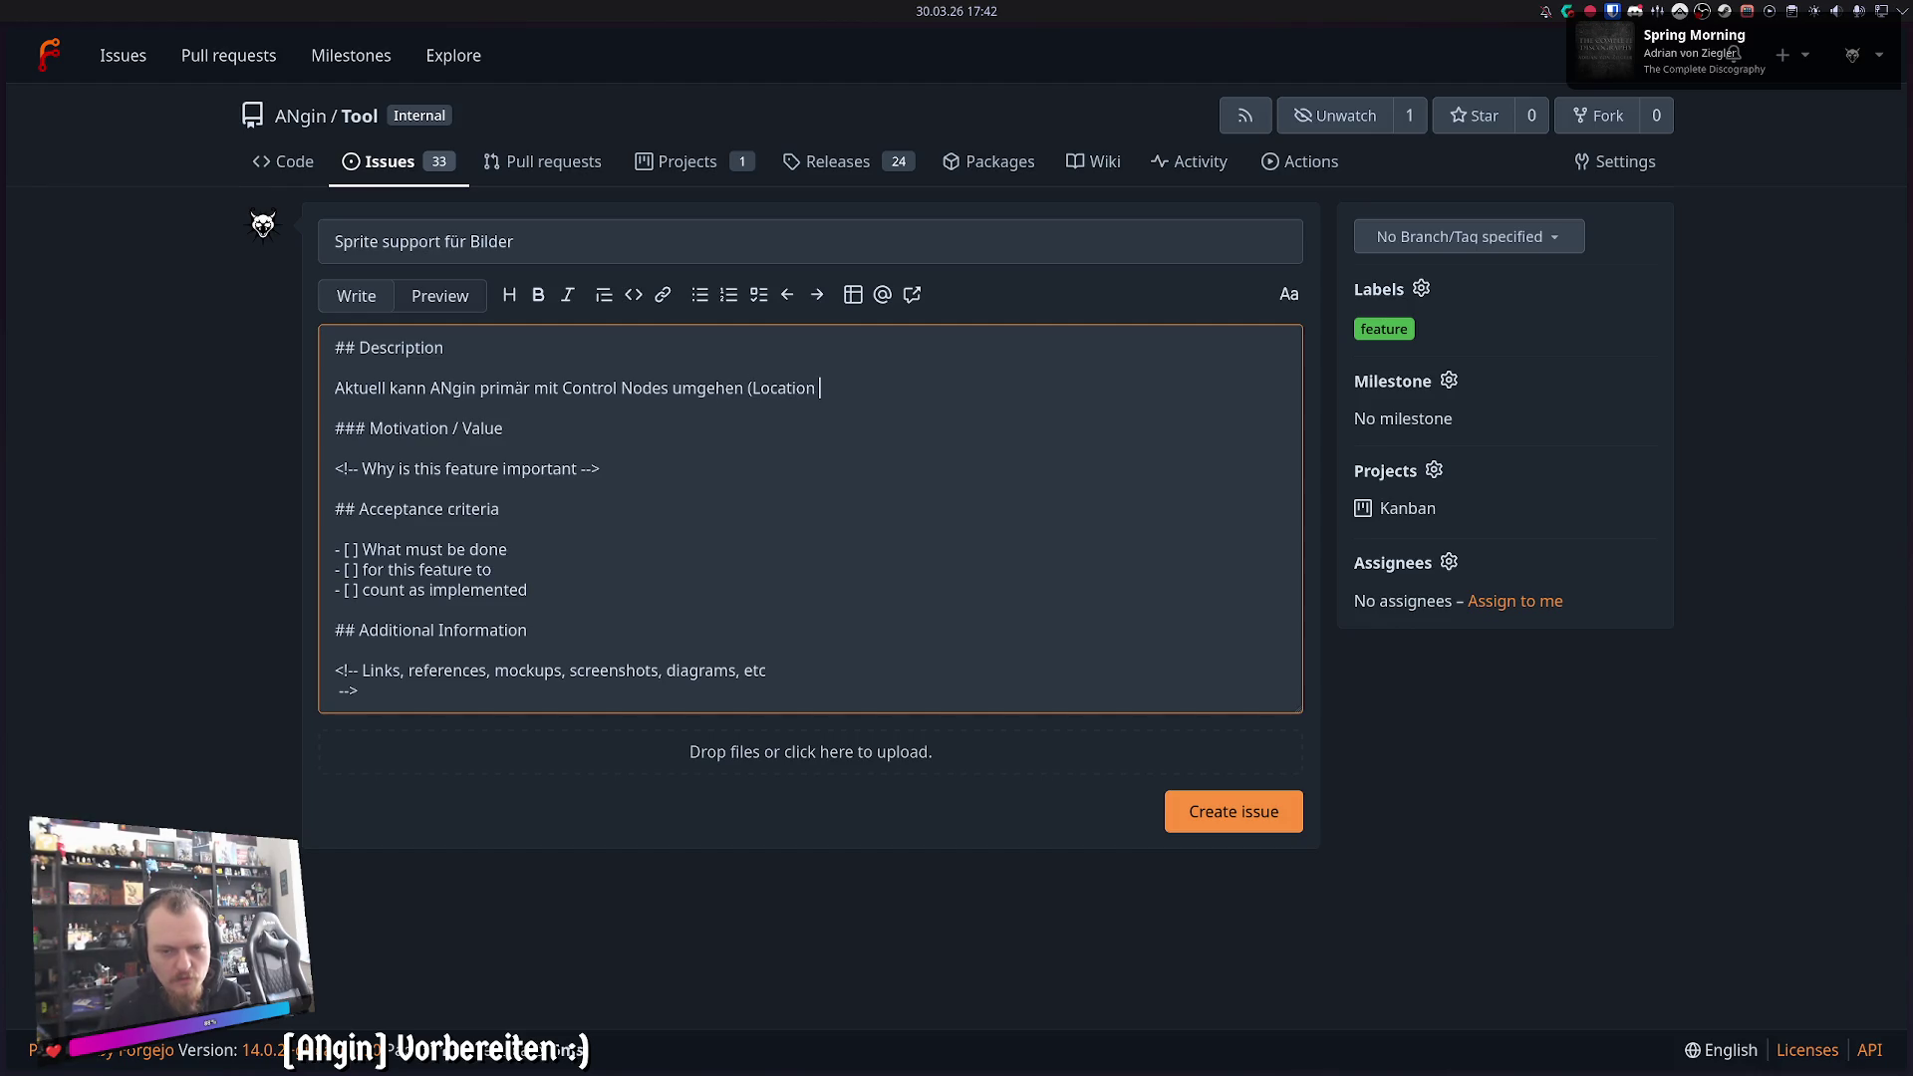
type("No")
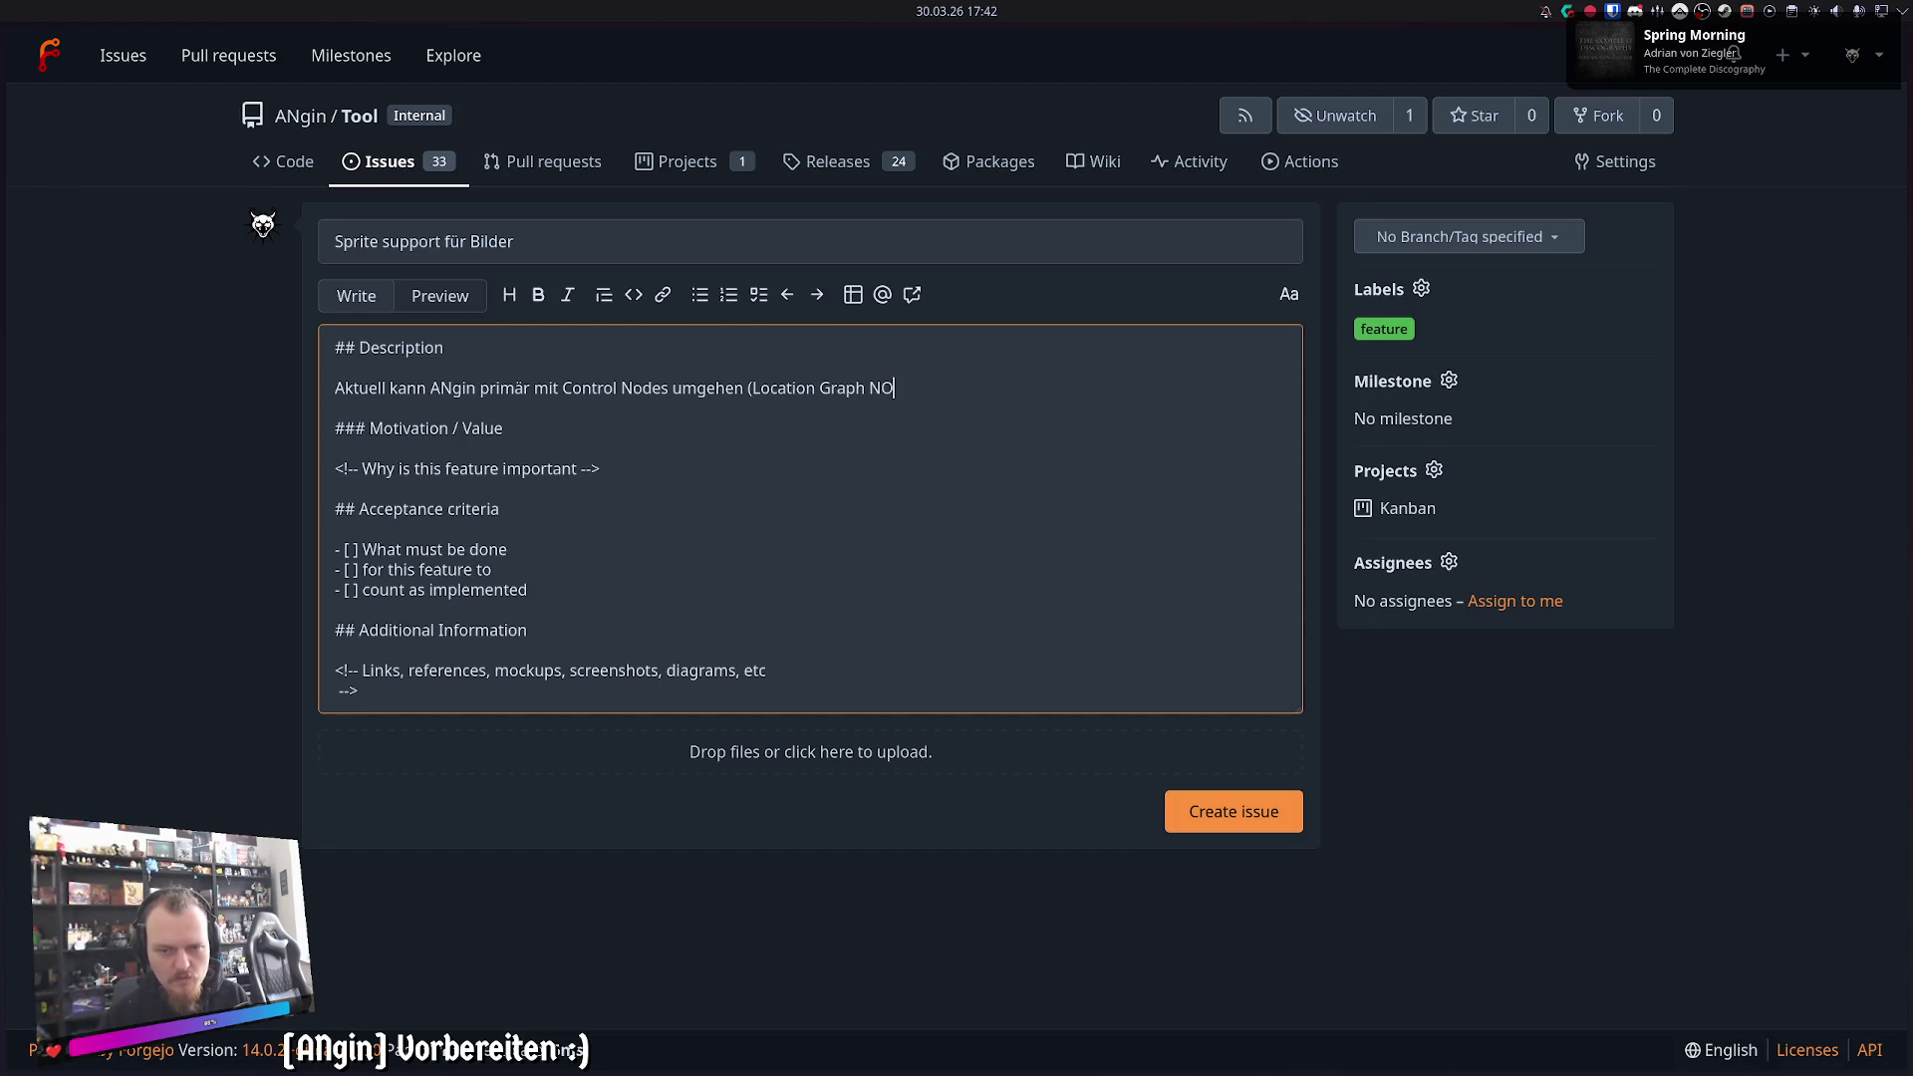
type("de etc.)")
type(" das")
key("BackSpace")
key("BackSpace")
type("hier soll auch eine Mögli")
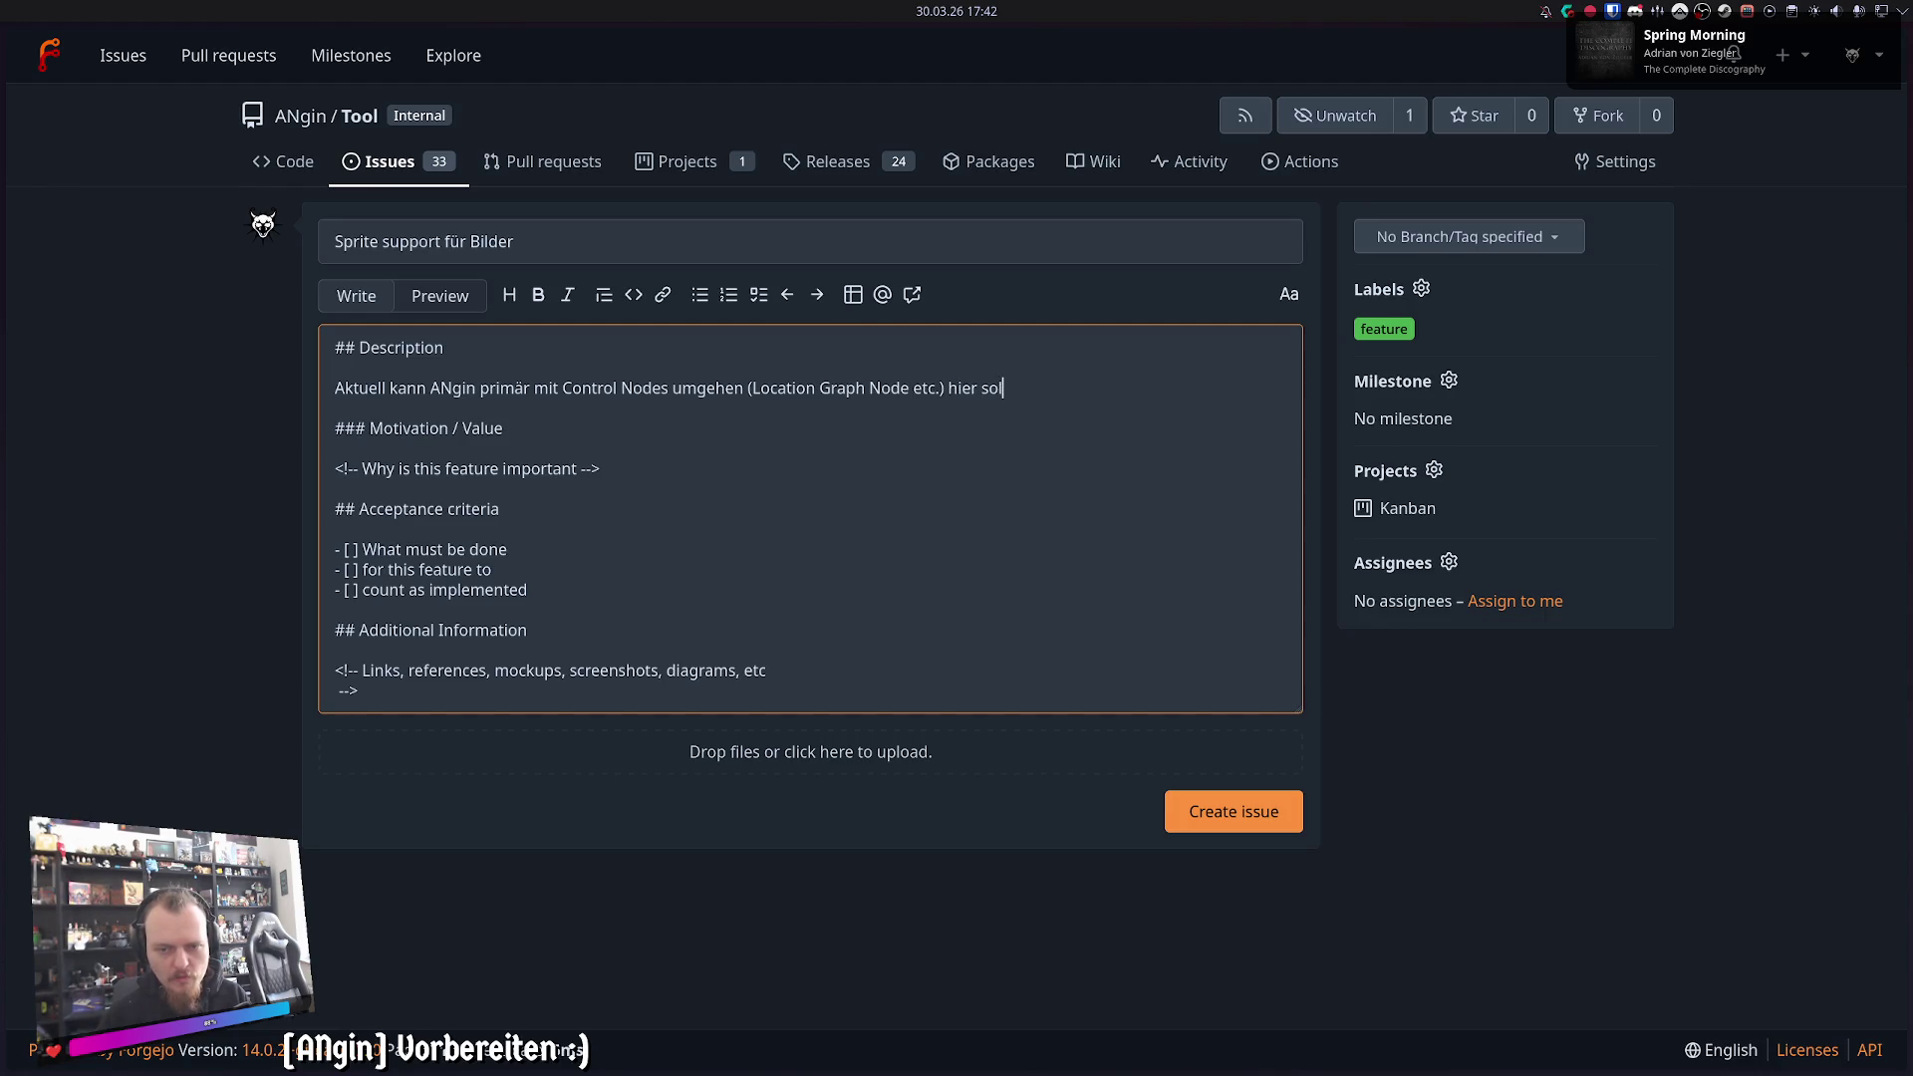
type("chkeit geschaffen wer")
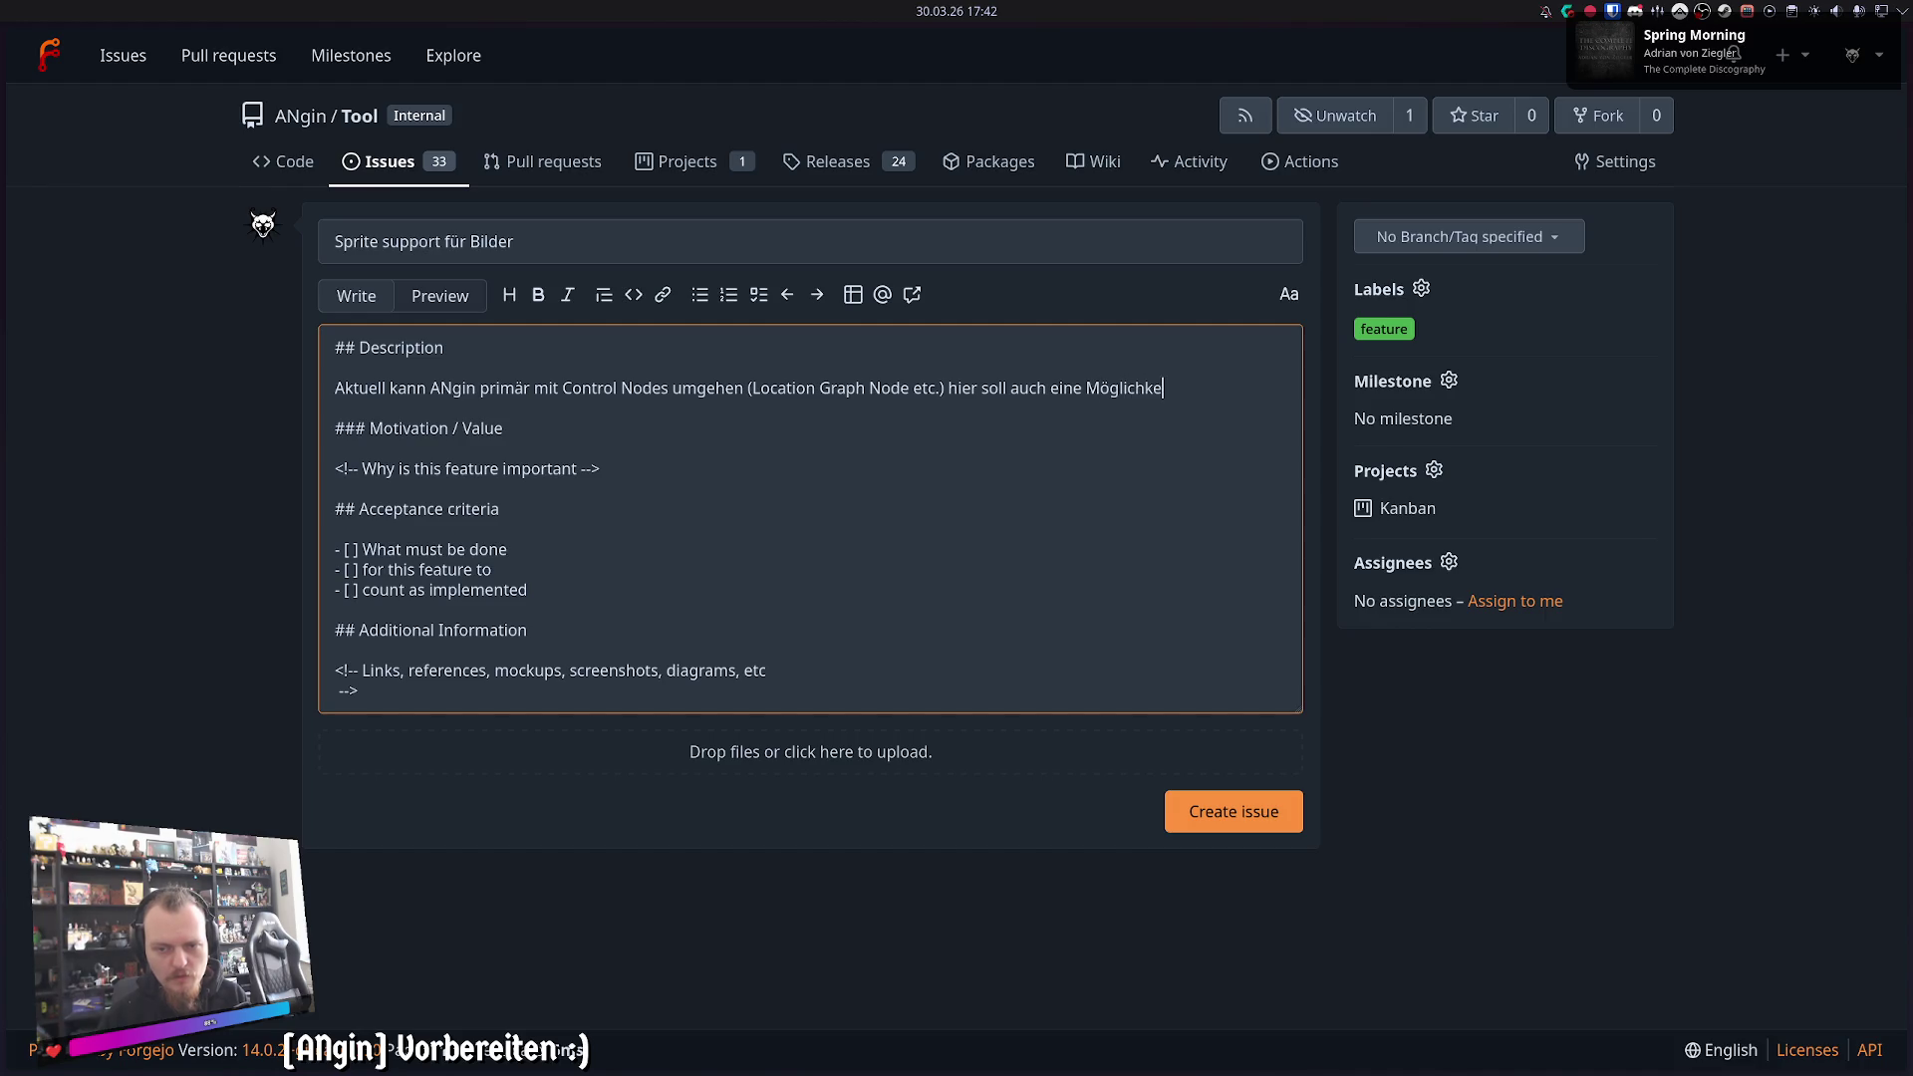
type("den für ")
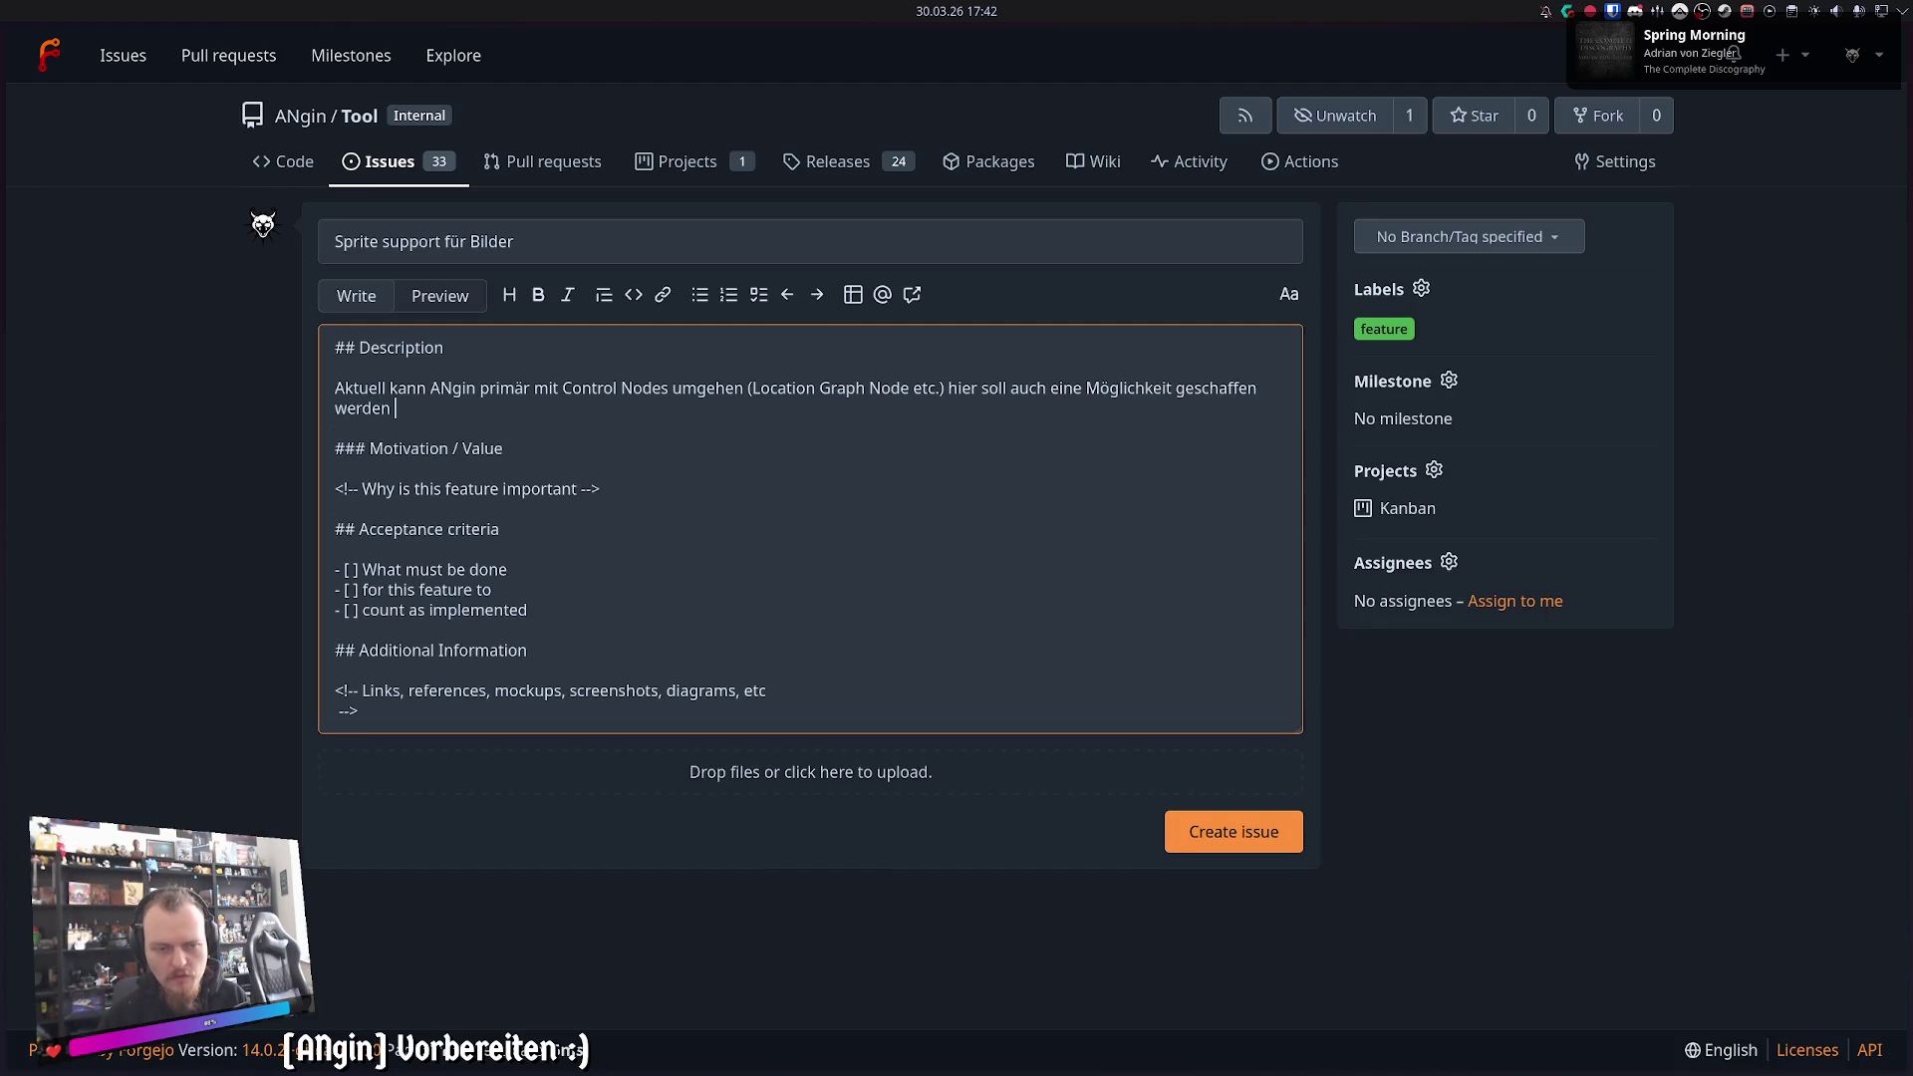
type("Sprite2D")
type(".")
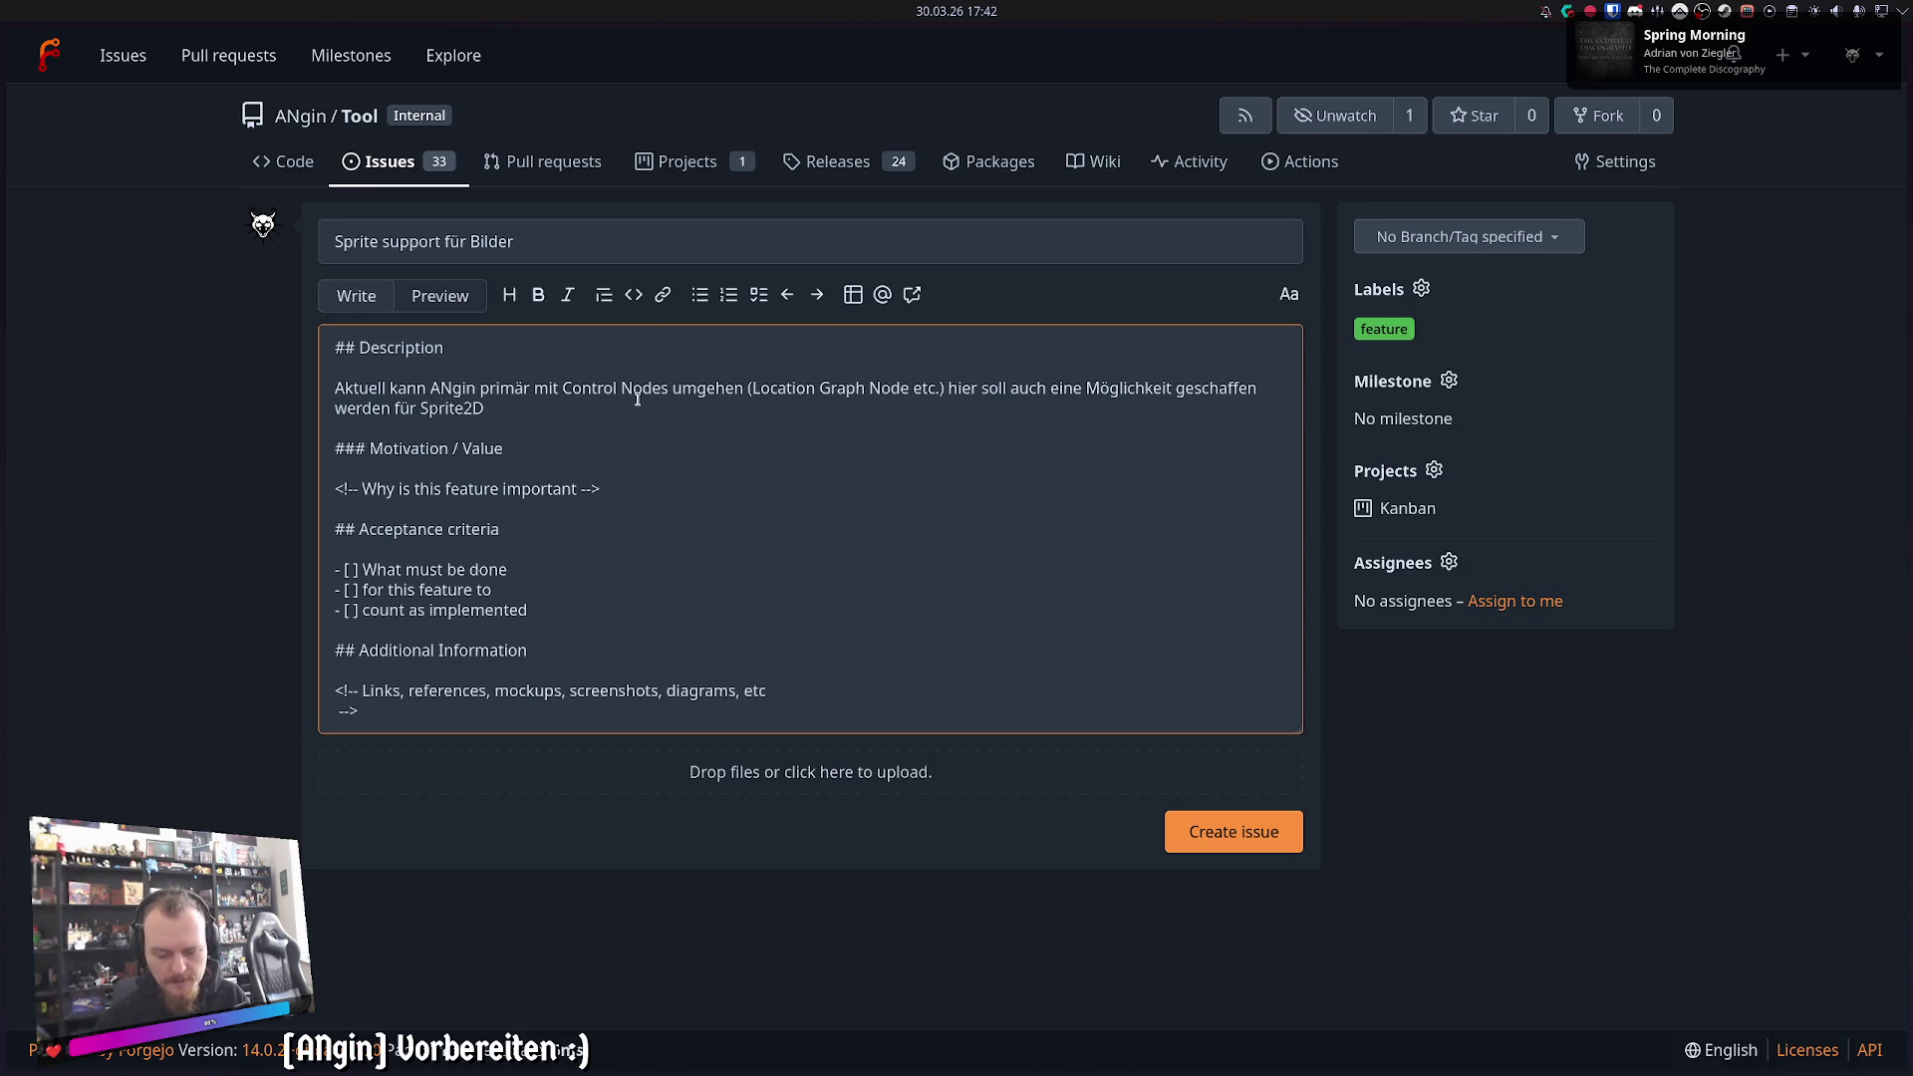
Step: Write the motivation that Sprite2D animates more easily, then create the issue
left_click(623, 487)
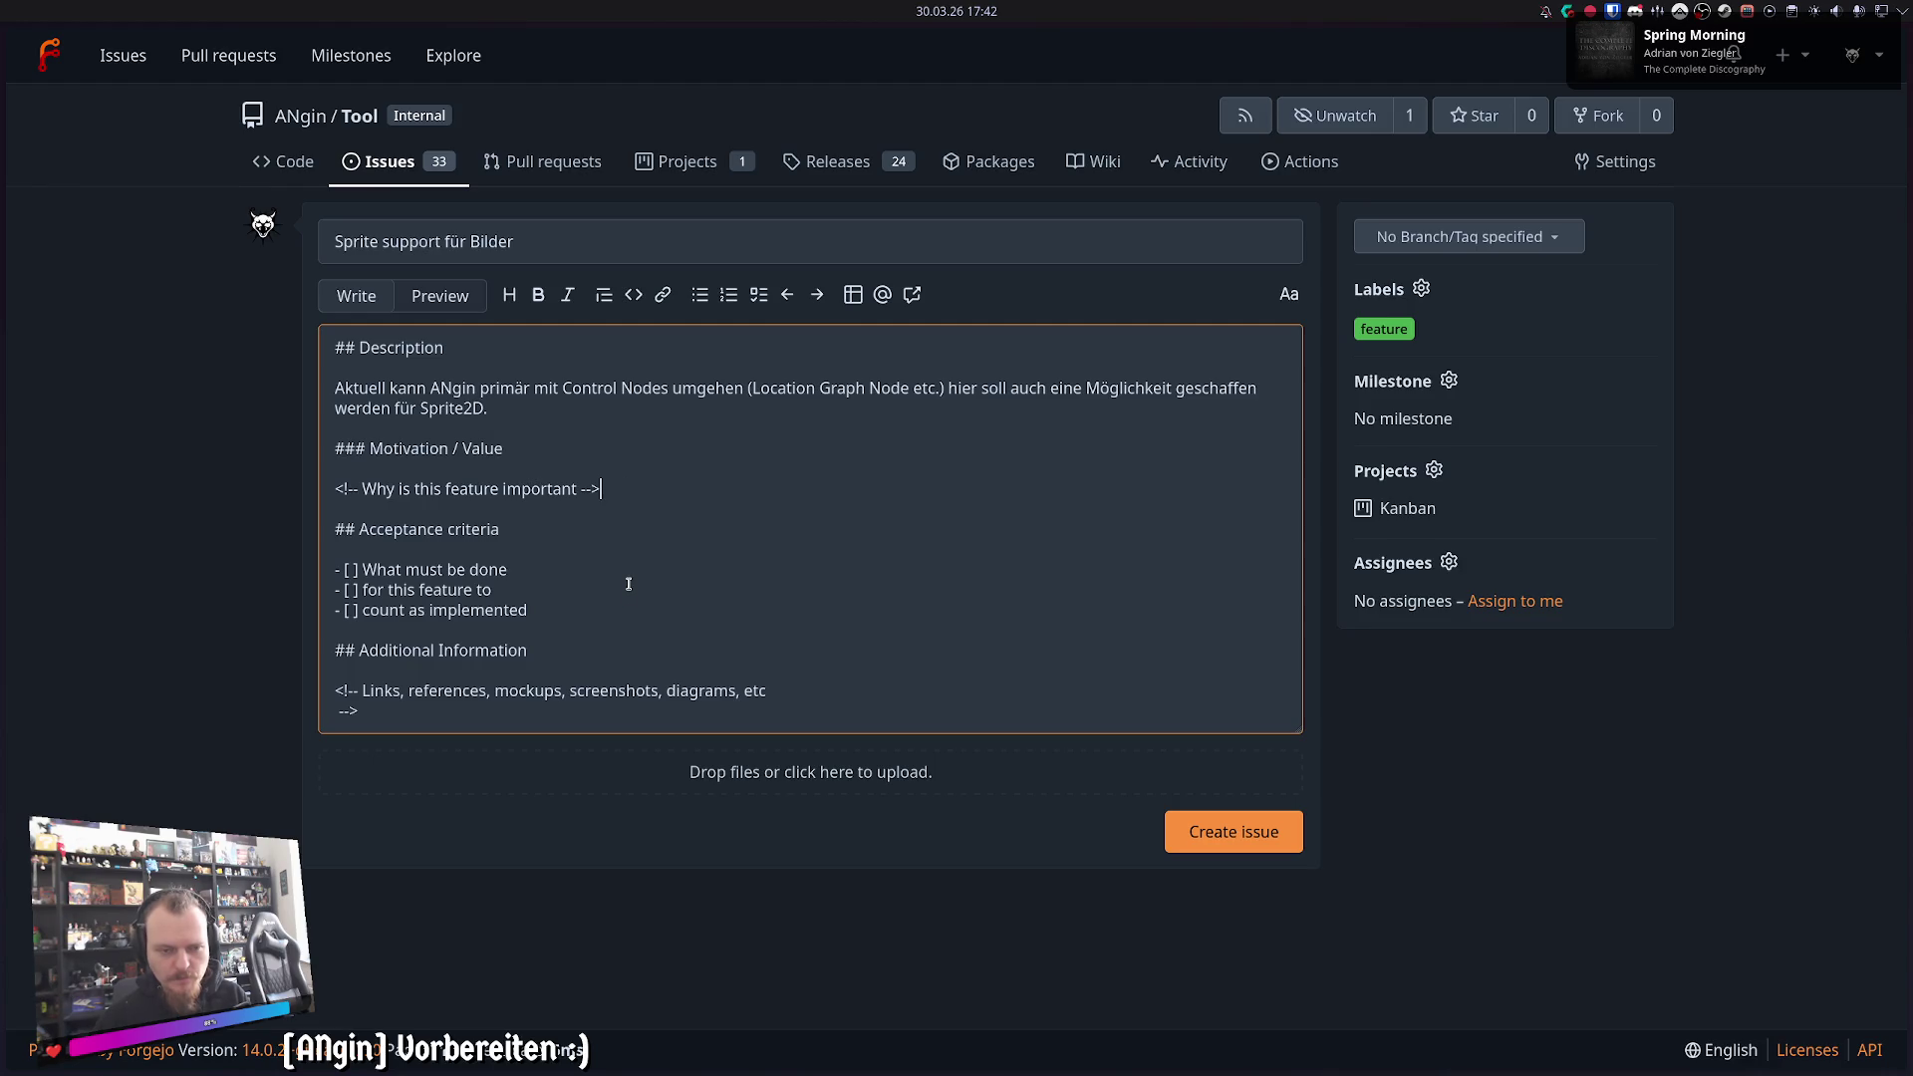
key("shift+Home")
key("BackSpace")
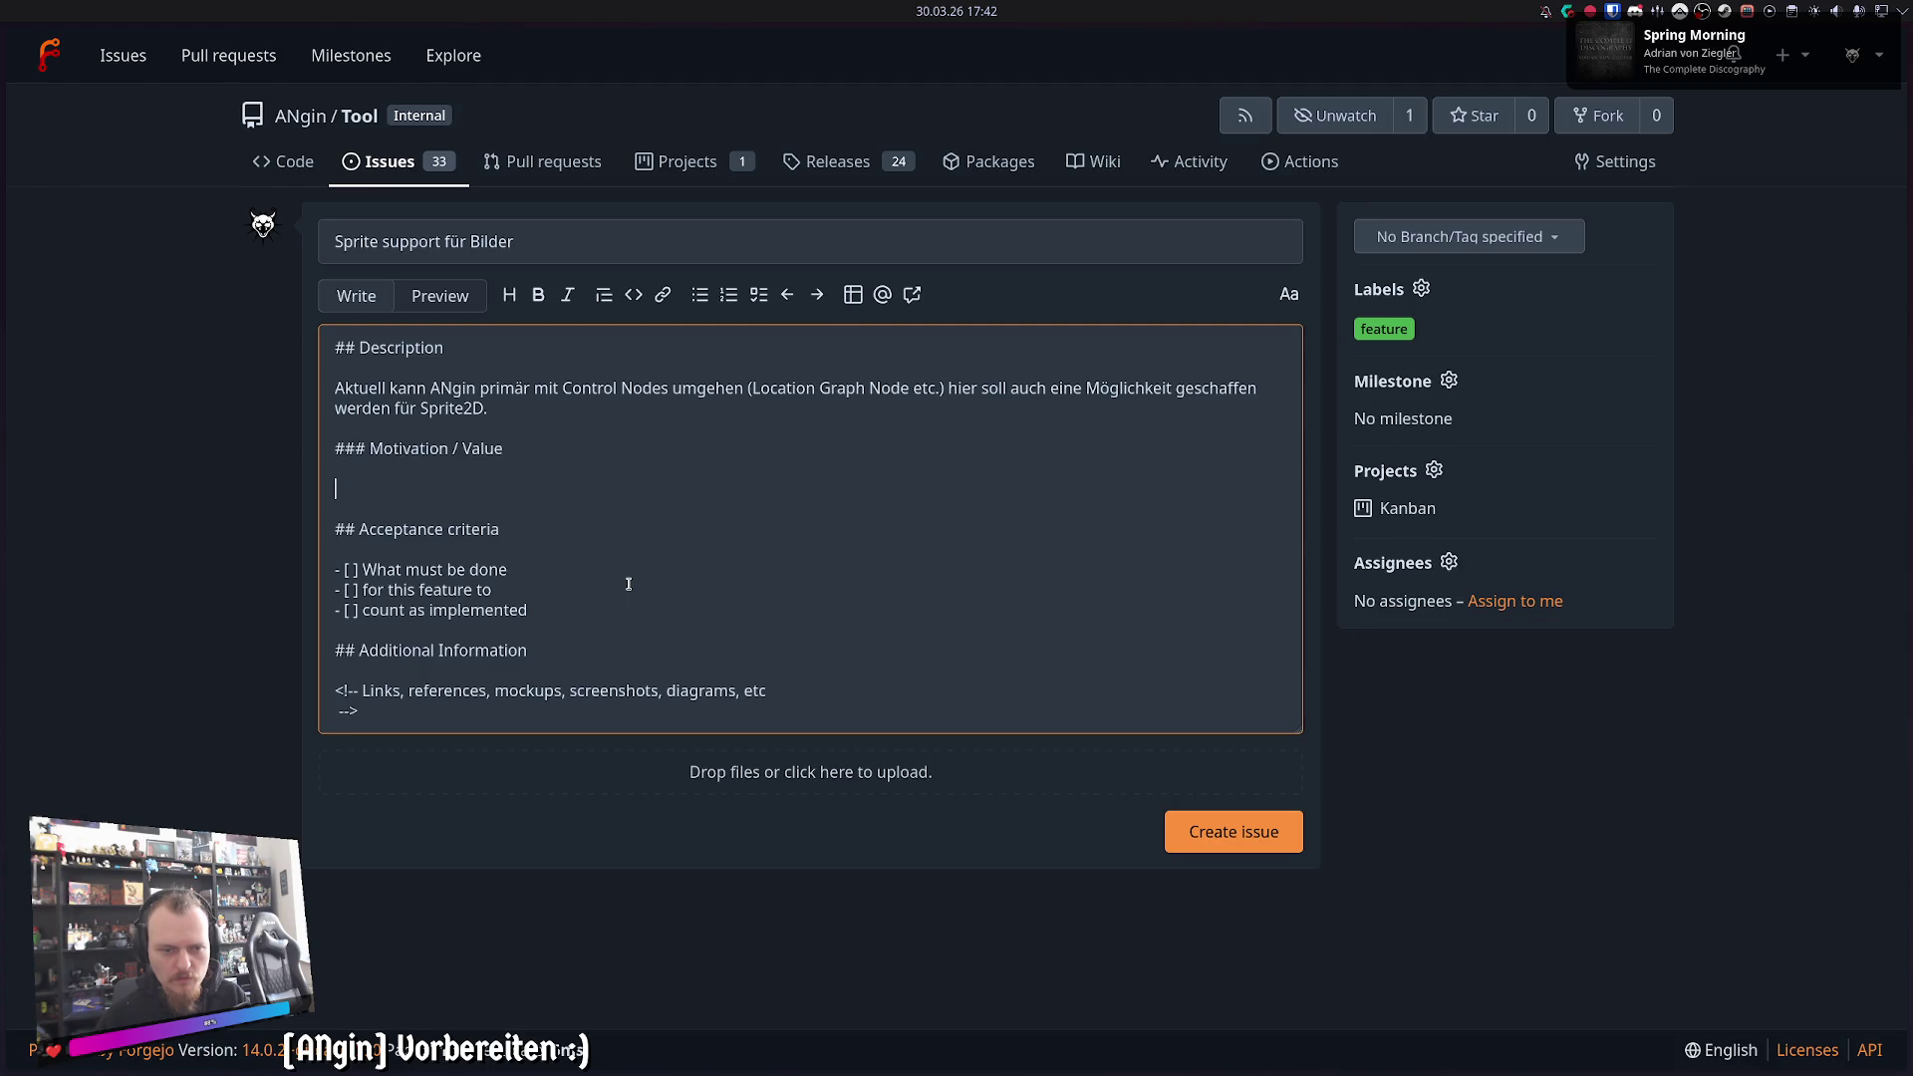
type("Lässt sich einfacher animieren, daher ist Sprite2D oft die bessere Wahl und es wäre auch eine")
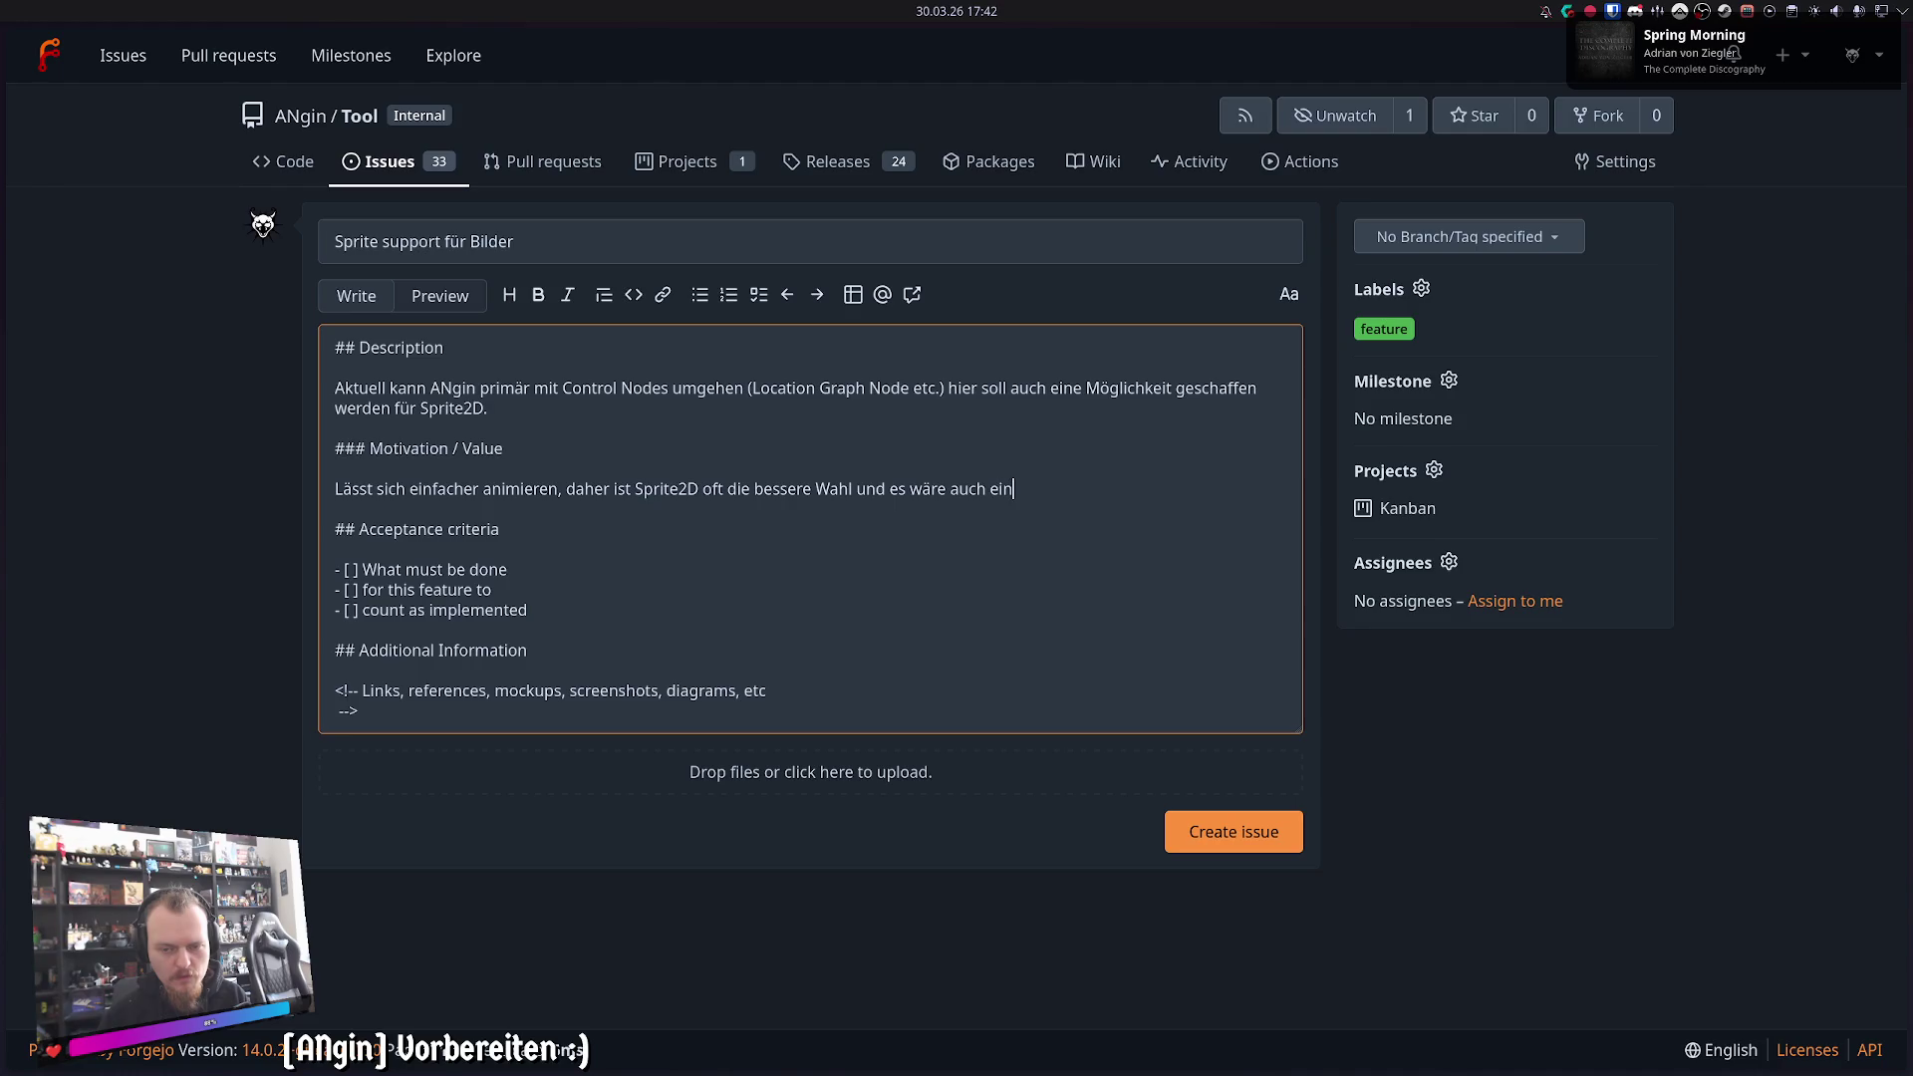
type(" Brücke für spätere ")
type("Point & Click ")
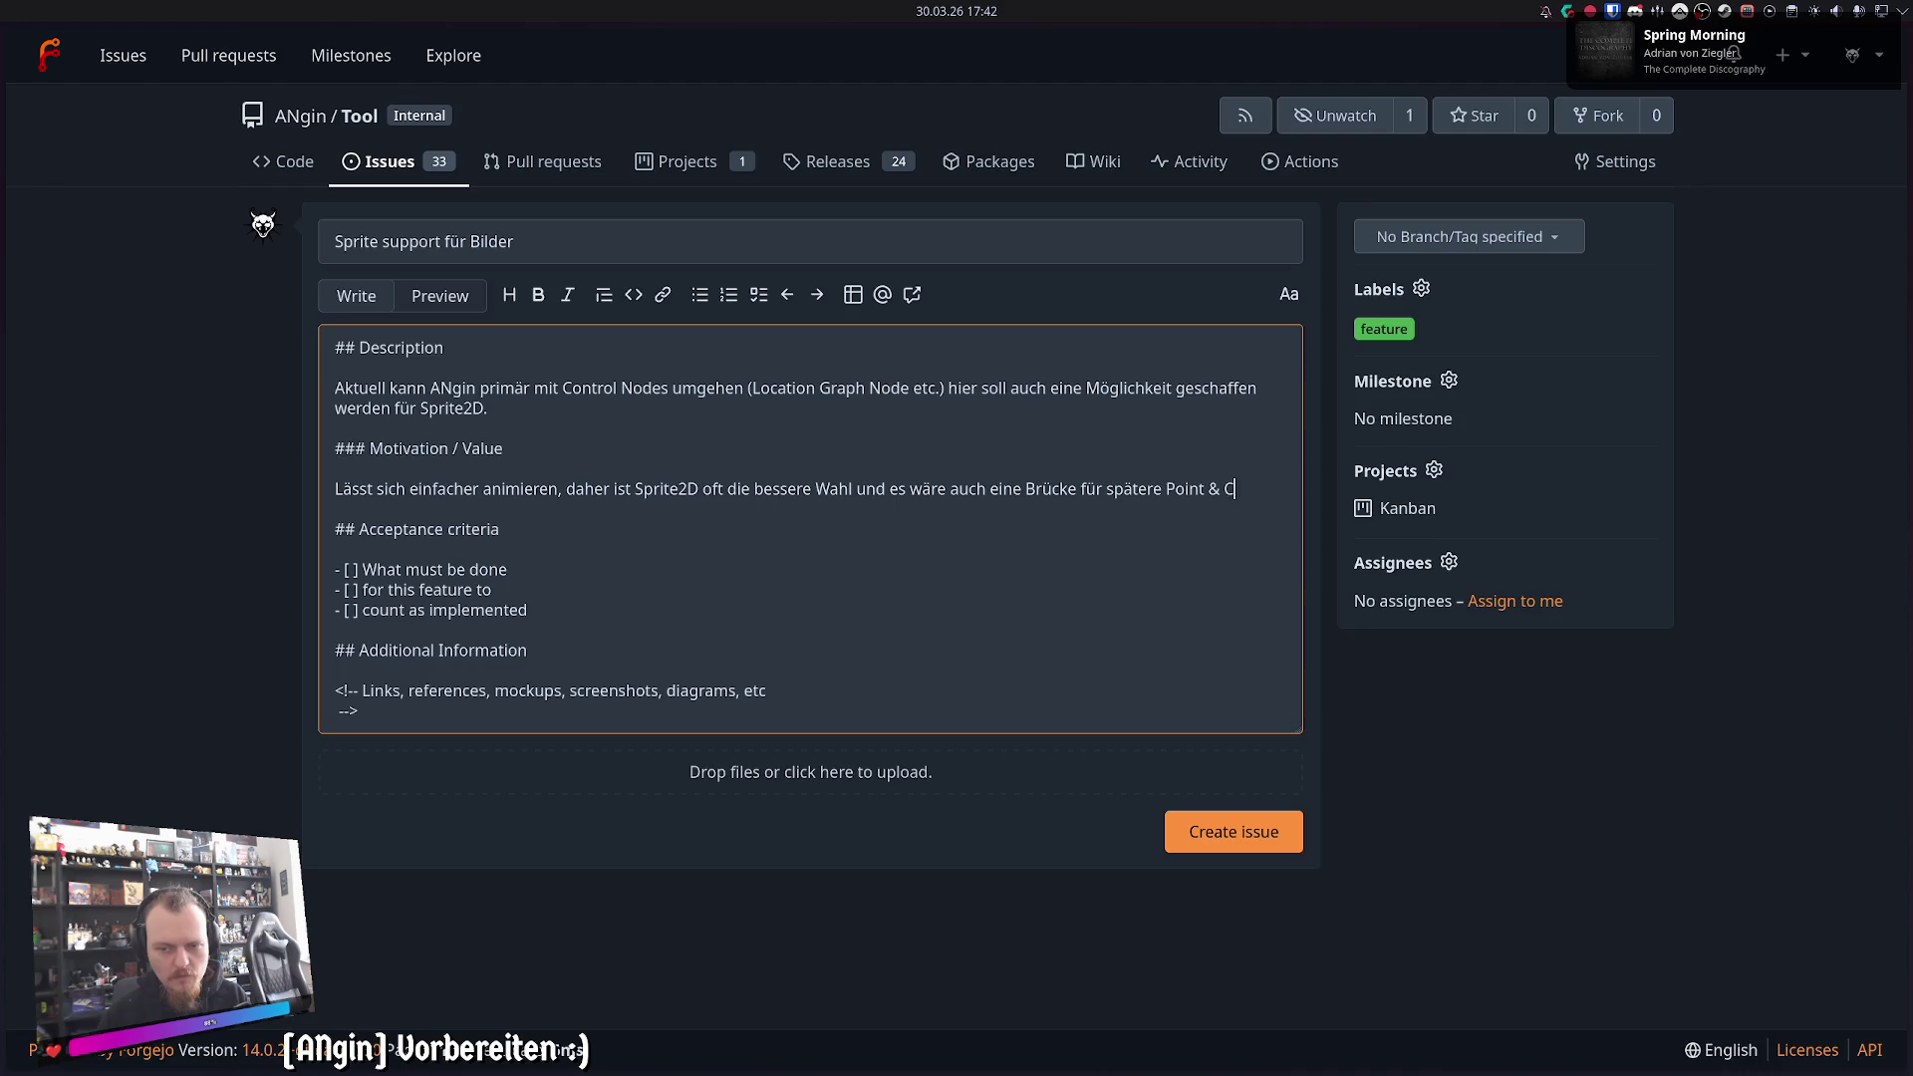
type("Adventures.")
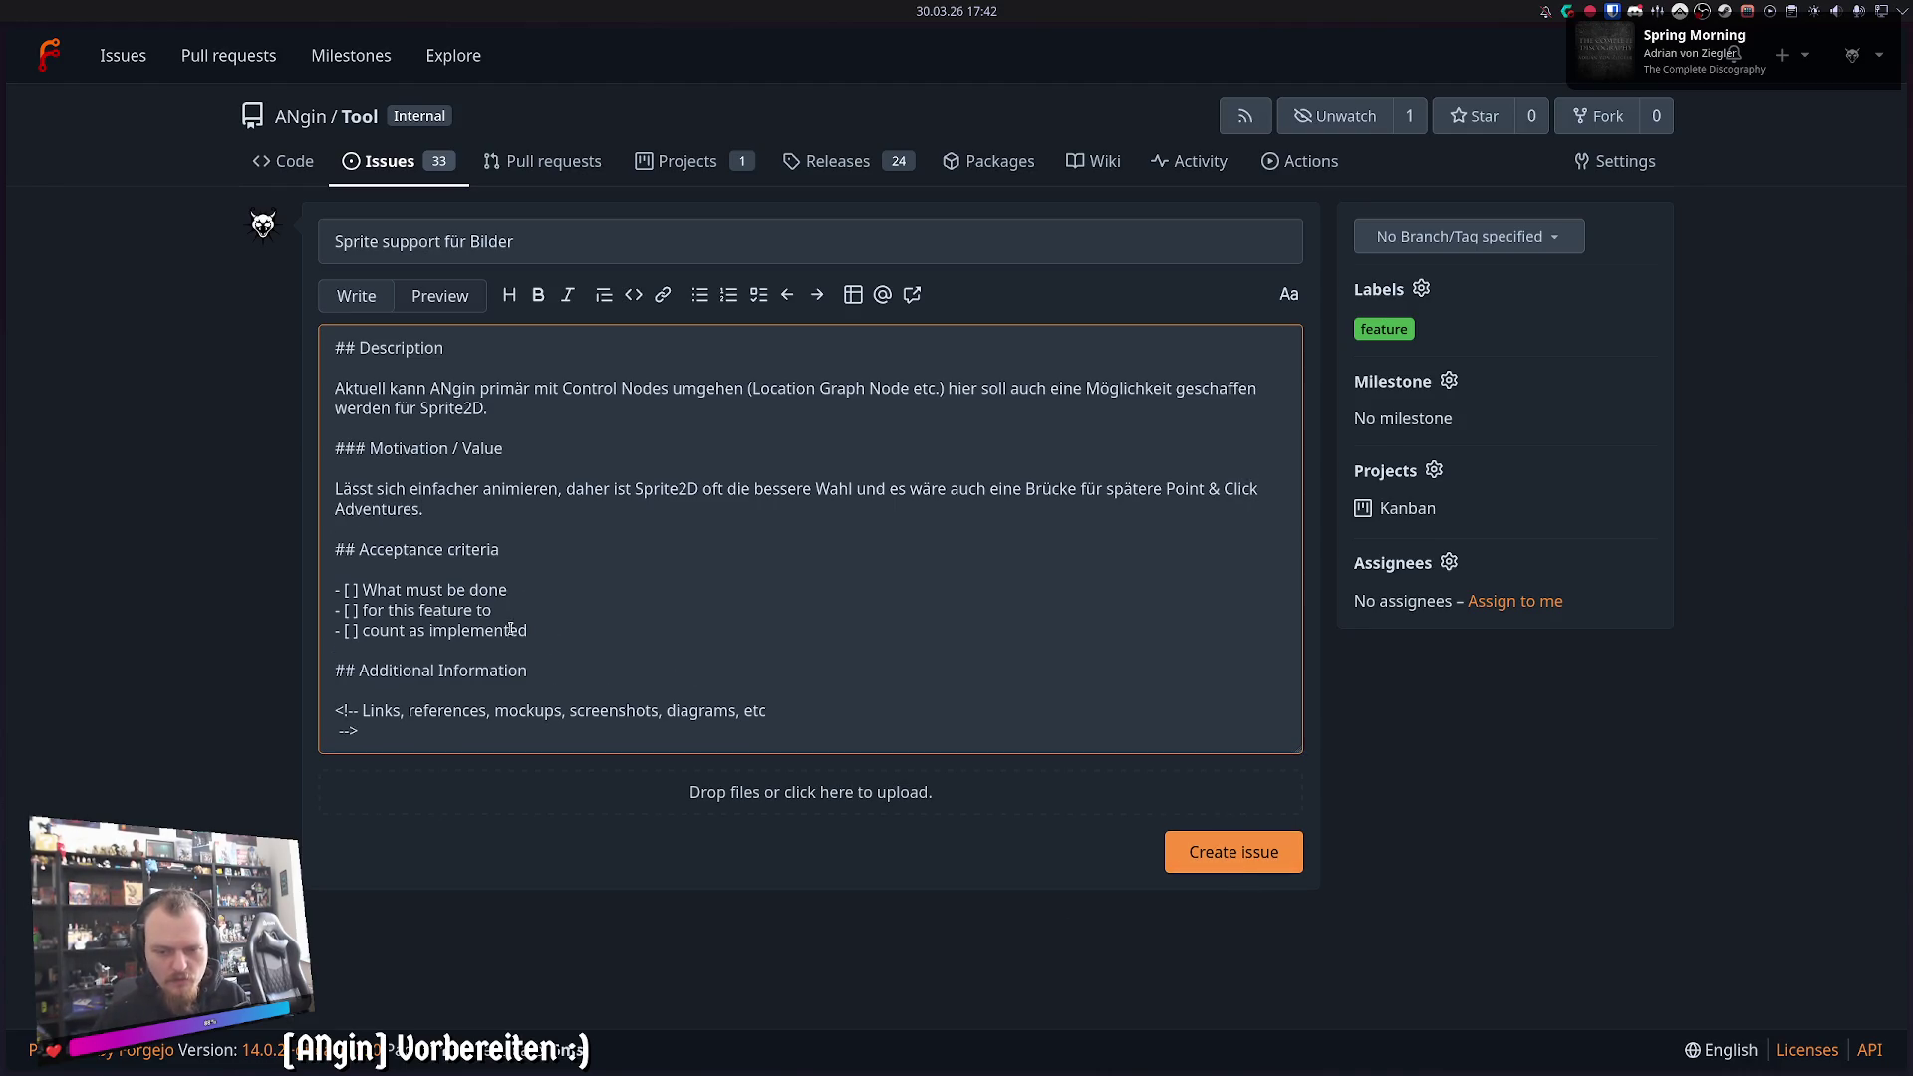
left_click(1233, 852)
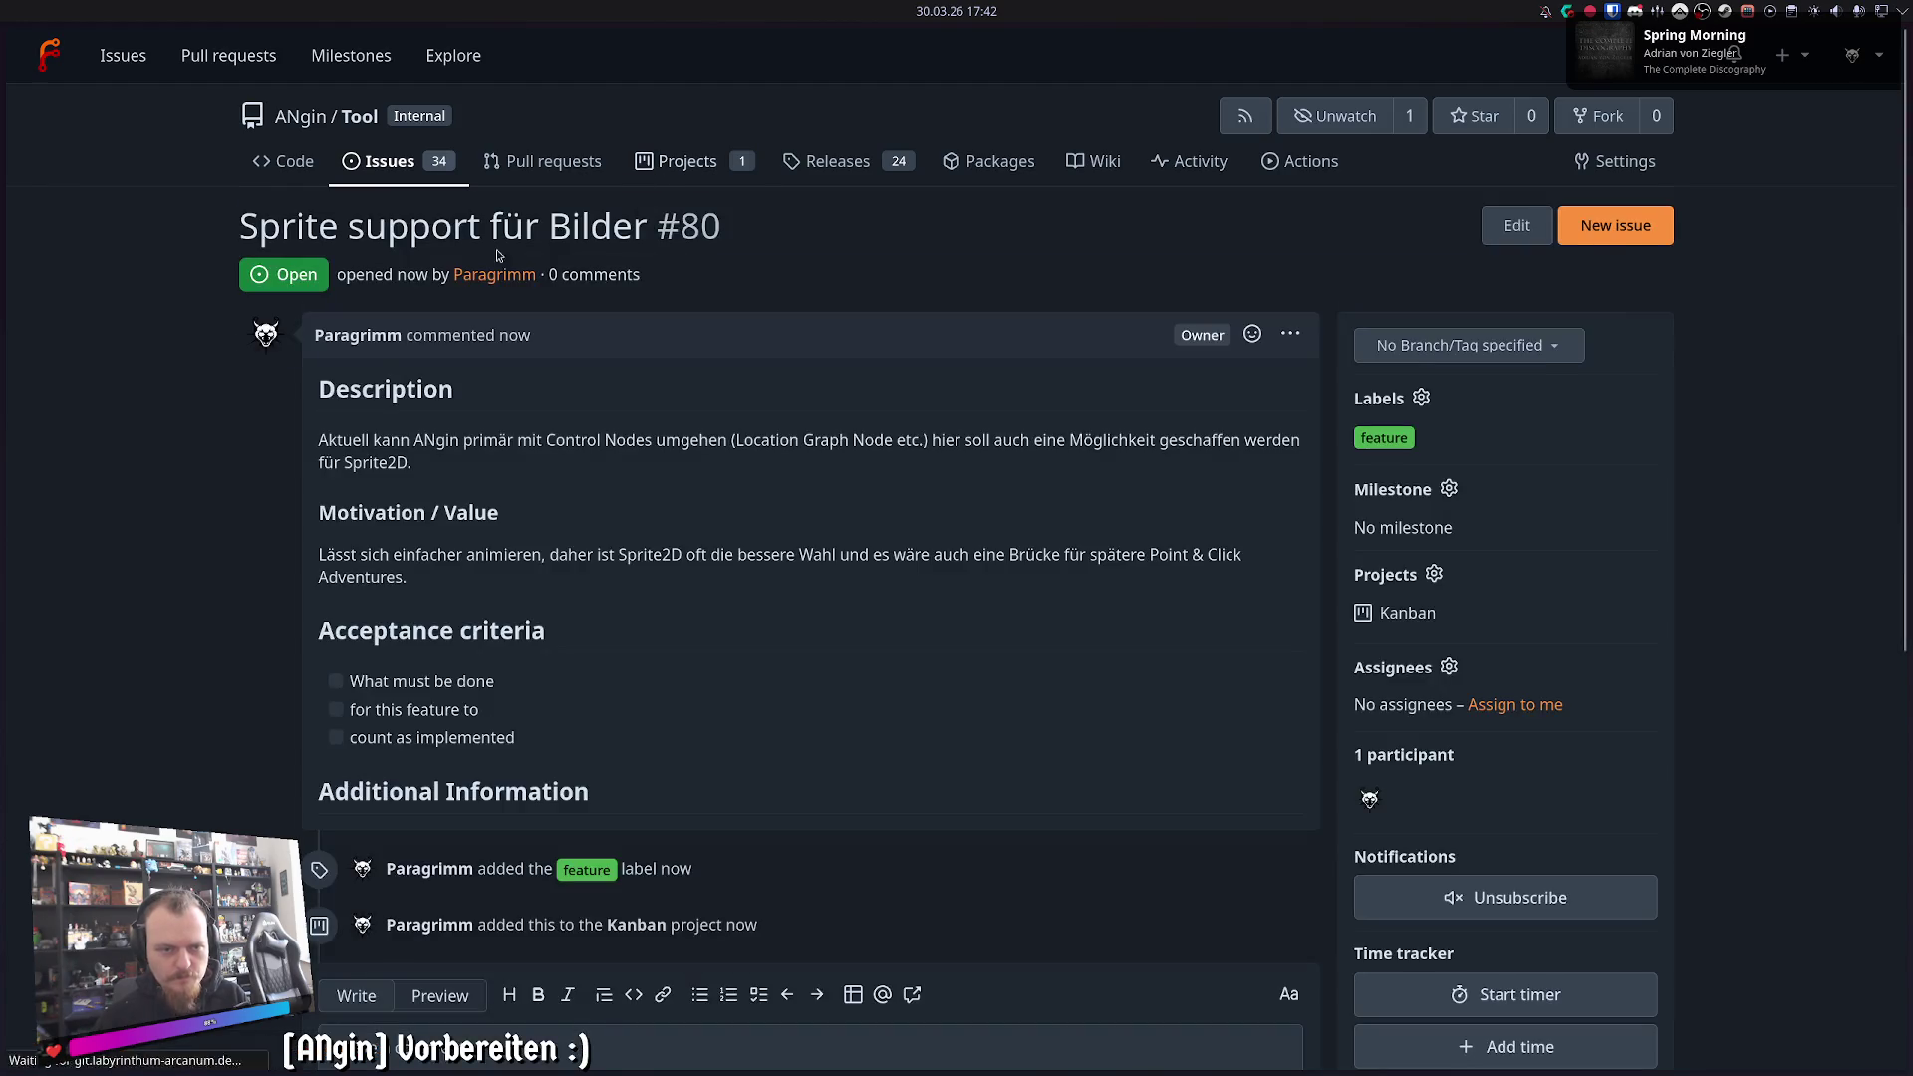
Step: Start an Enhancement issue titled 'Typewriter-Effect soll nur aktuelle Höhe reservieren, statt die vom kompletten text'
left_click(687, 161)
left_click(299, 325)
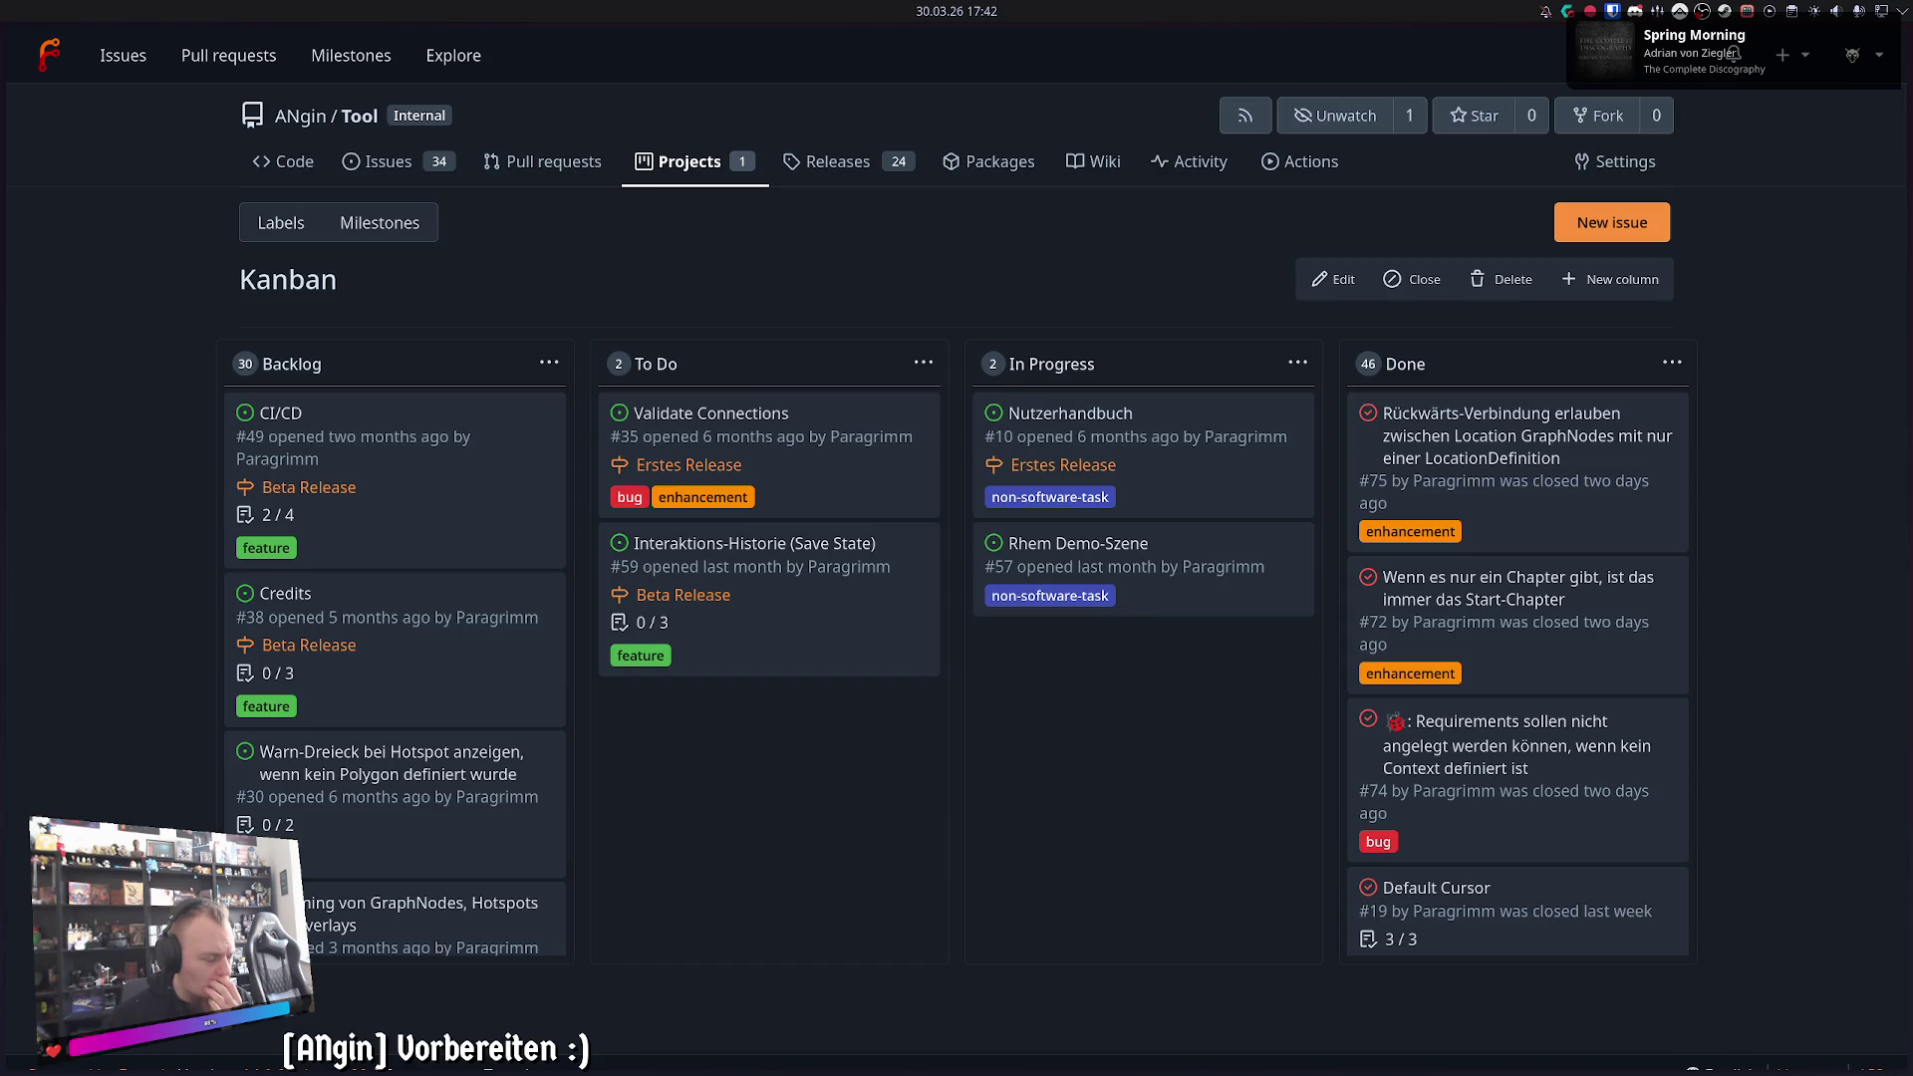
left_click(1612, 222)
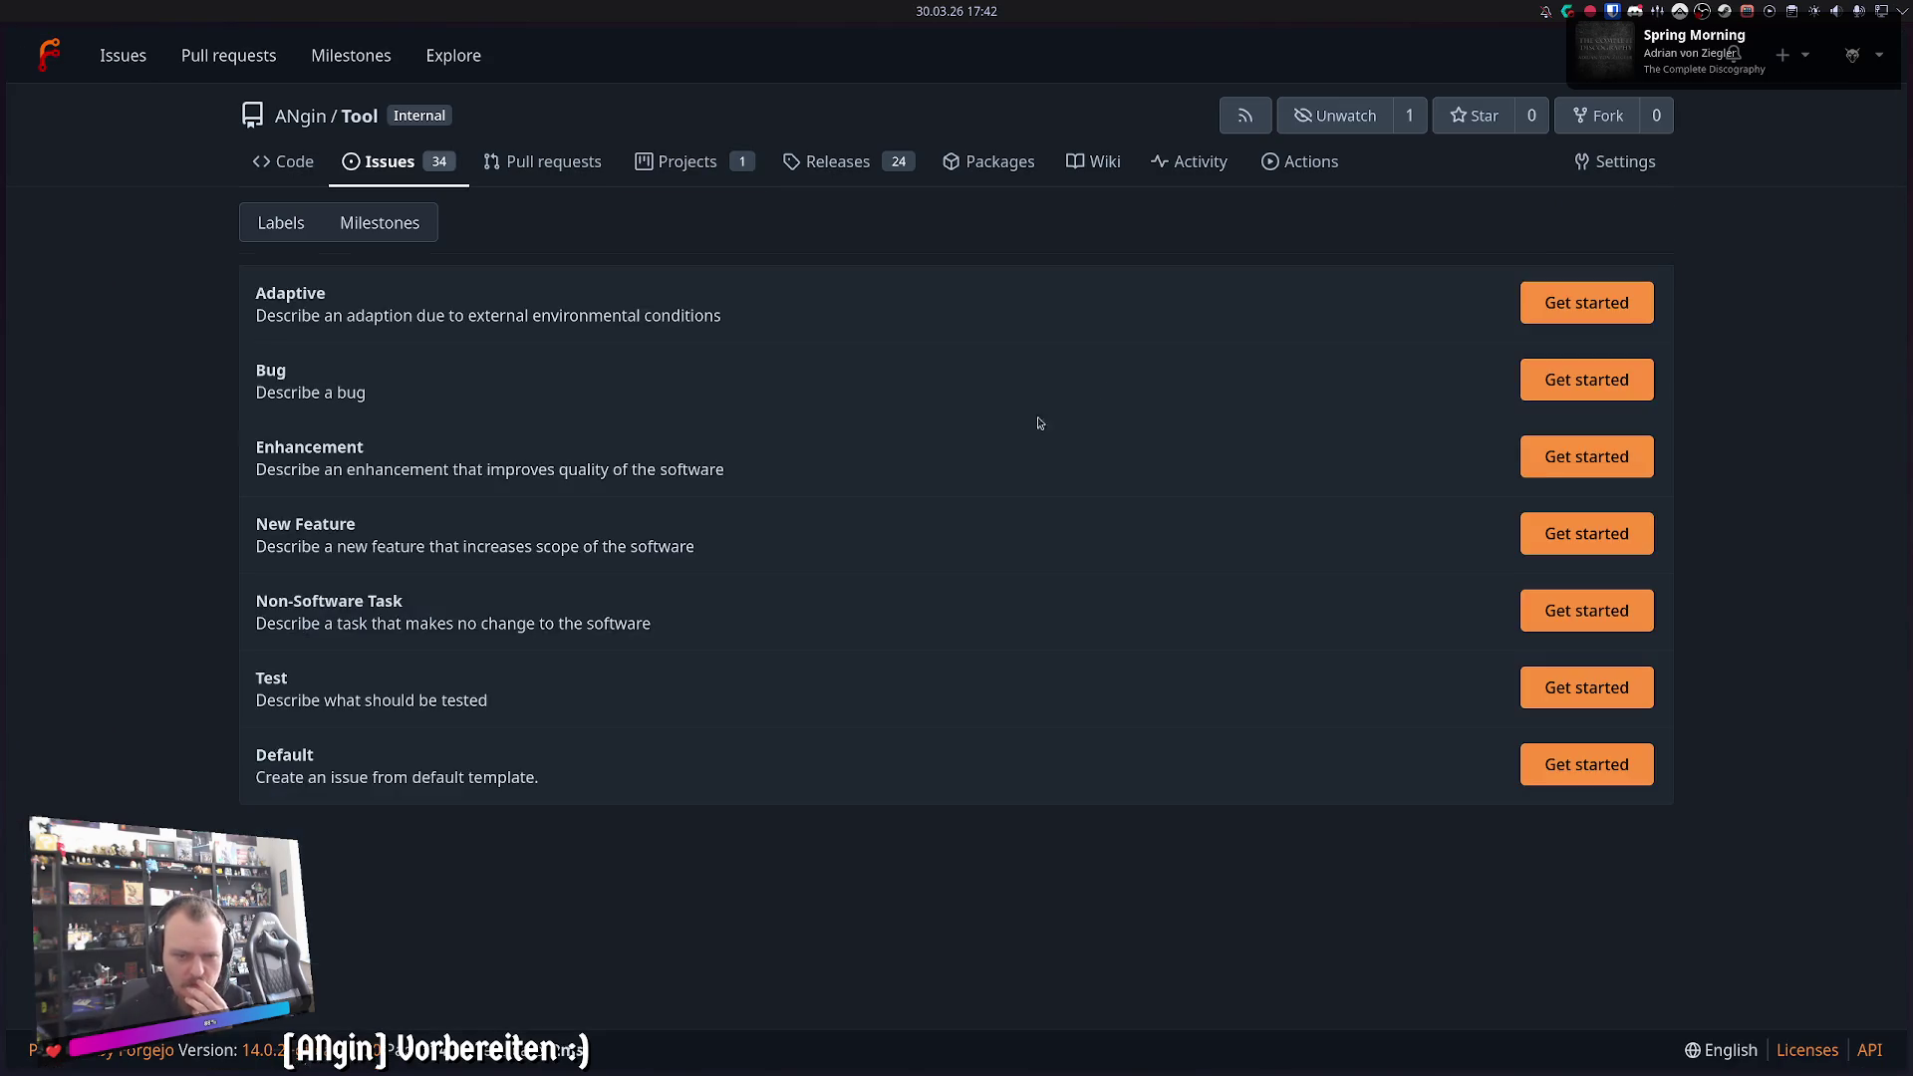
left_click(1586, 457)
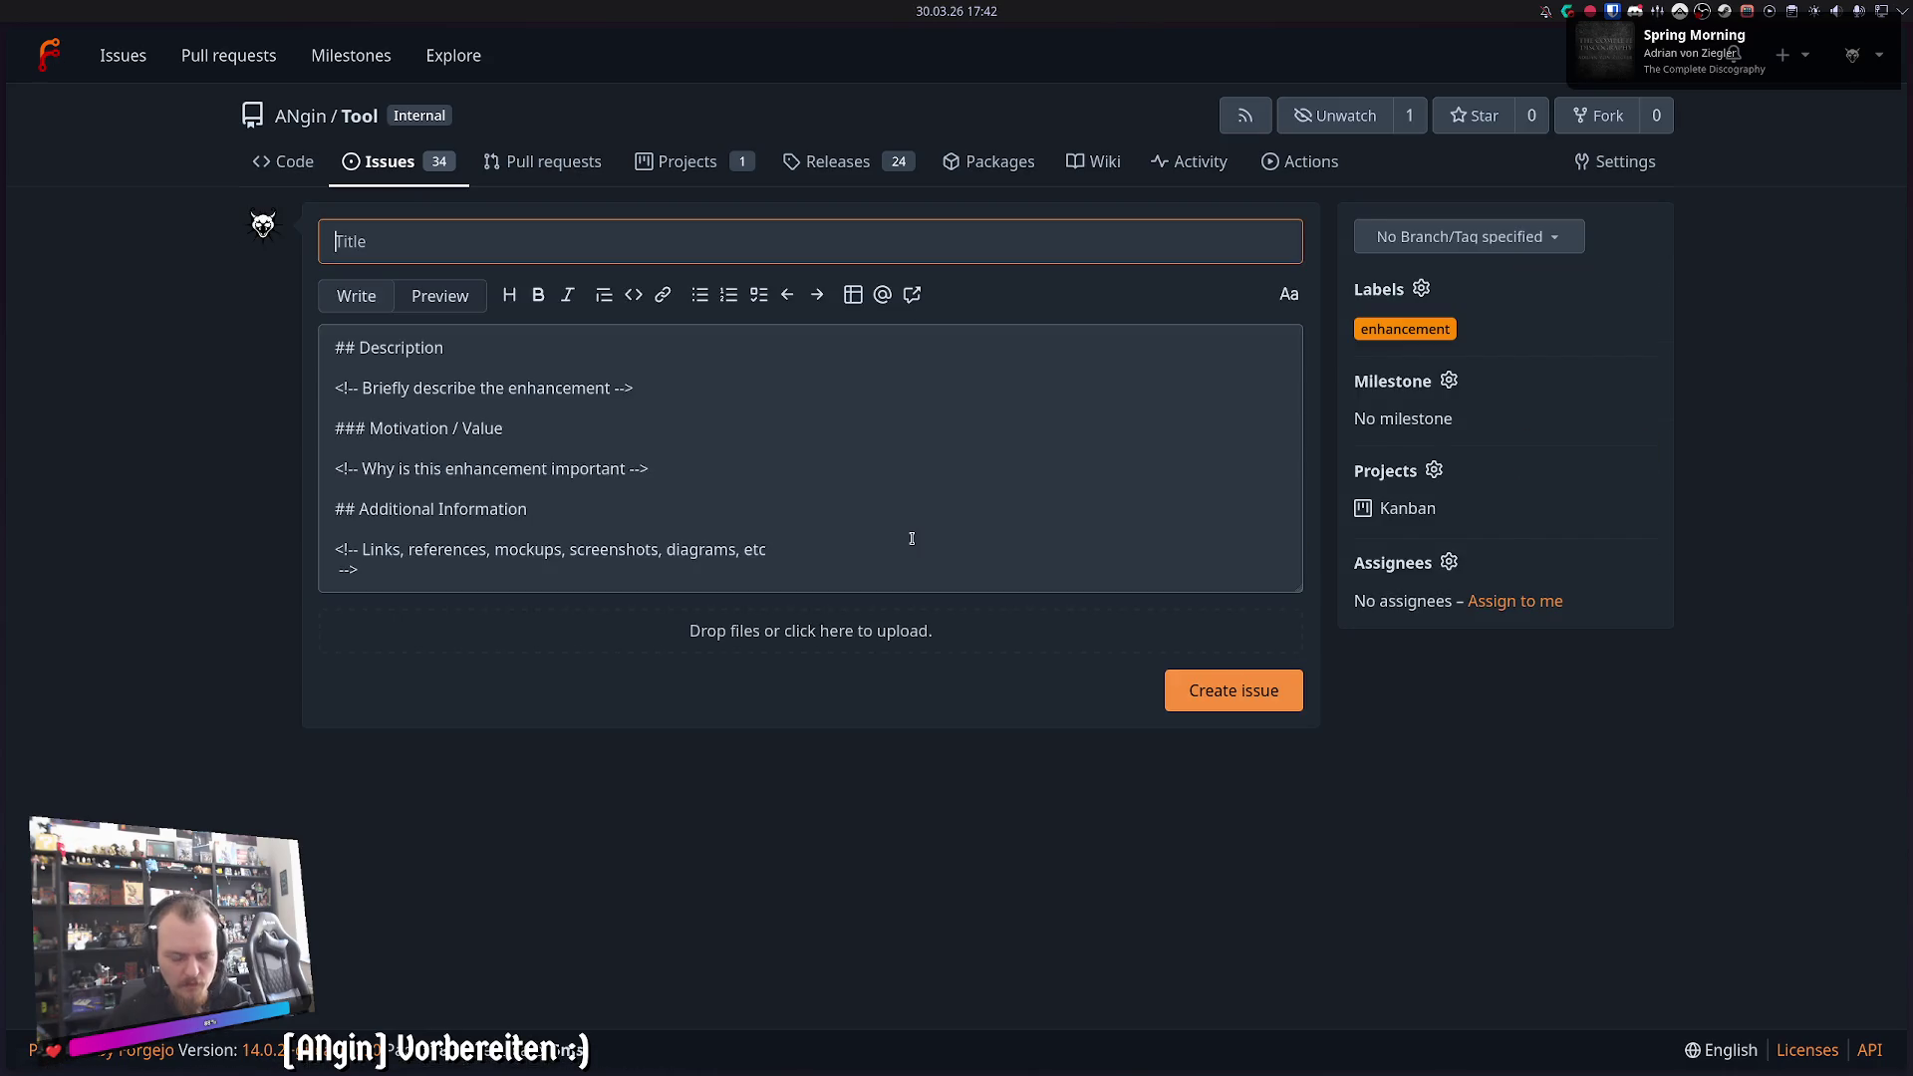
type("Typewriter")
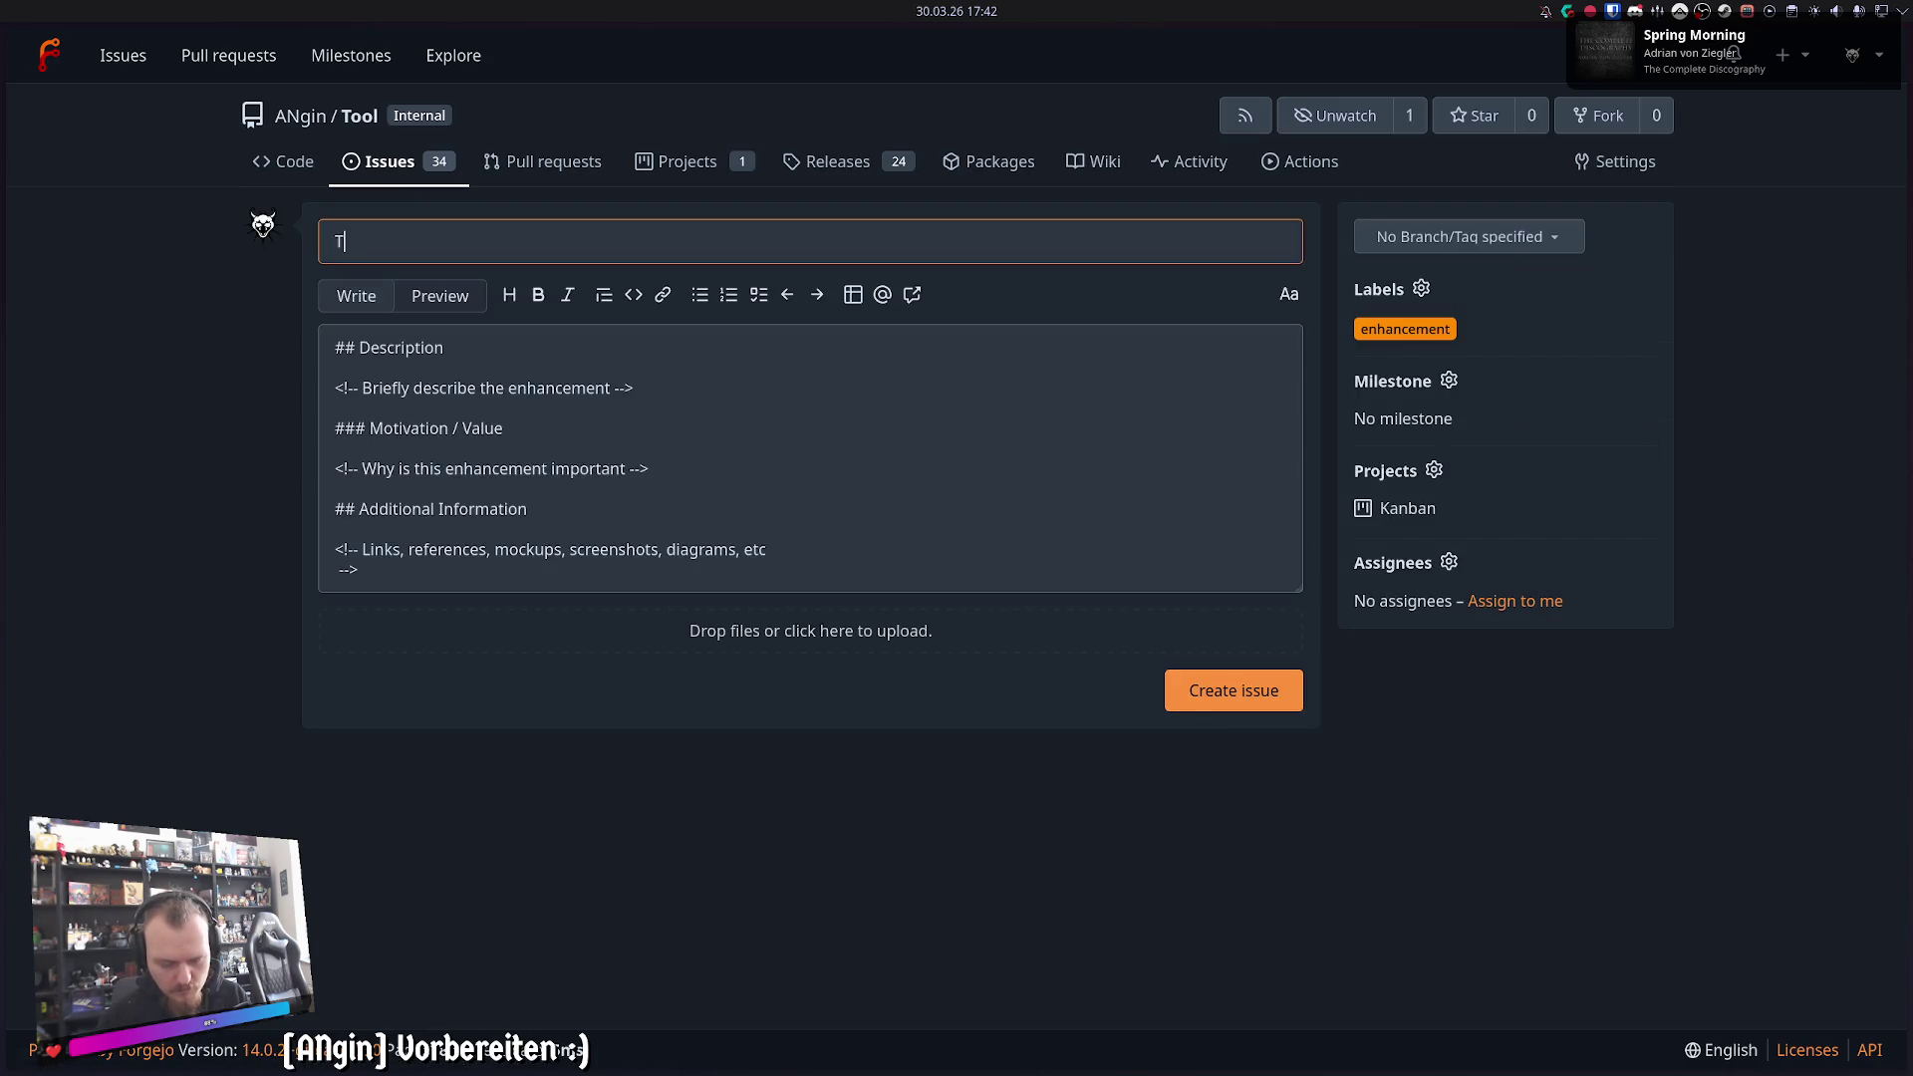
type("-Effect ")
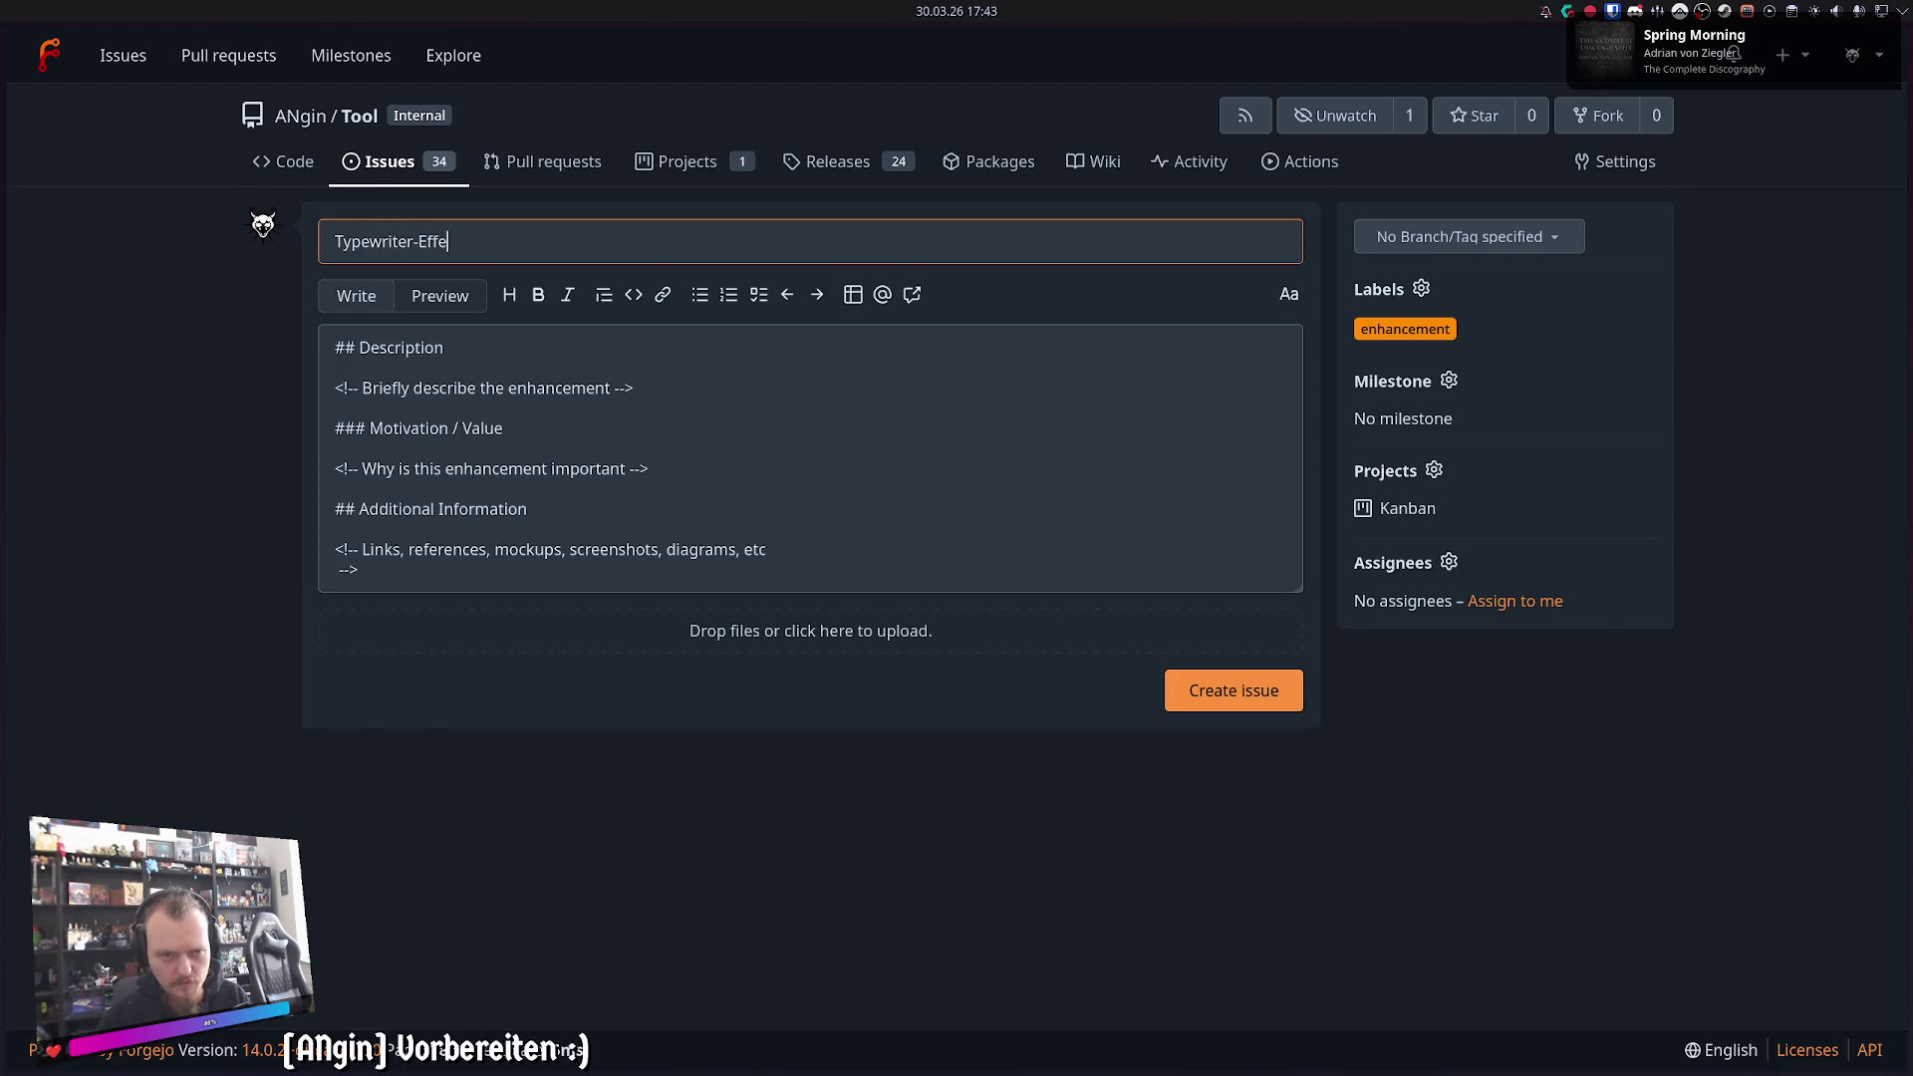
type("soll nur ")
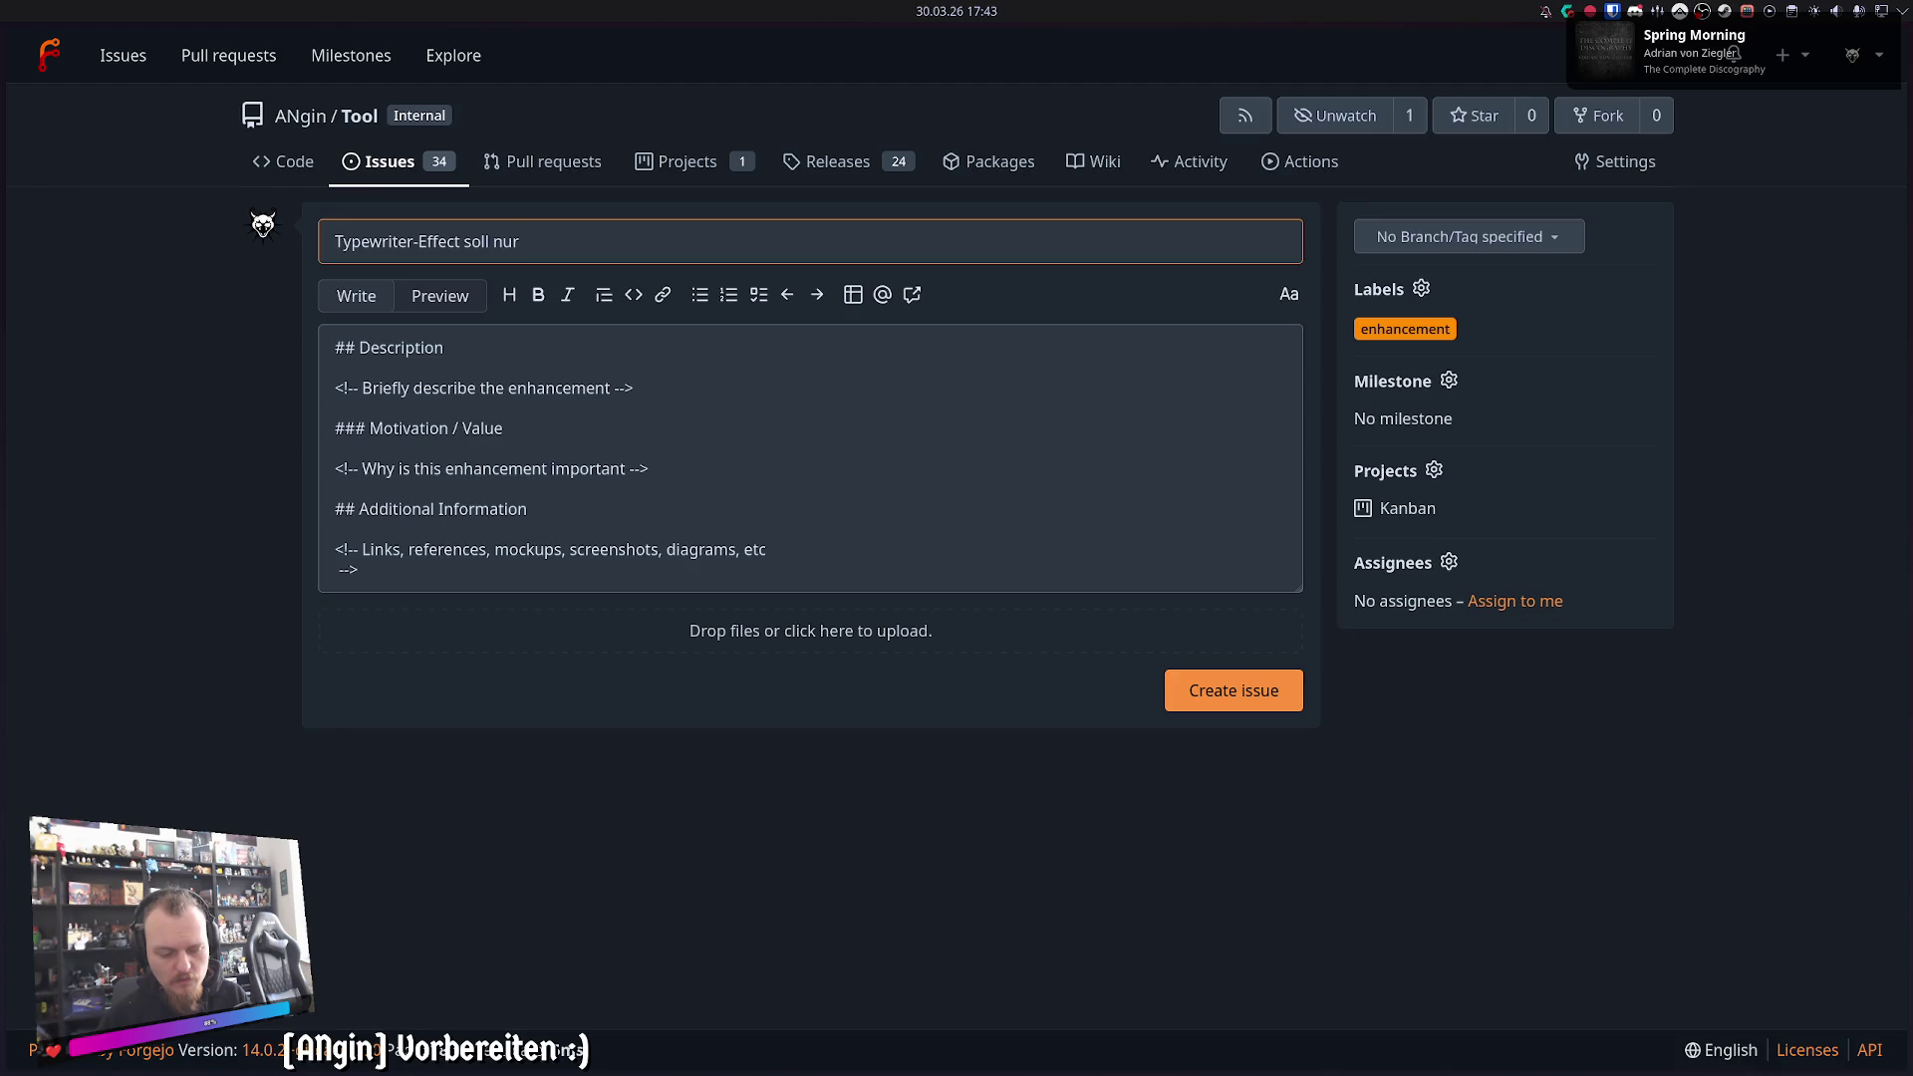
type("aktuelle Höhe reserv")
type("ieren, statt ")
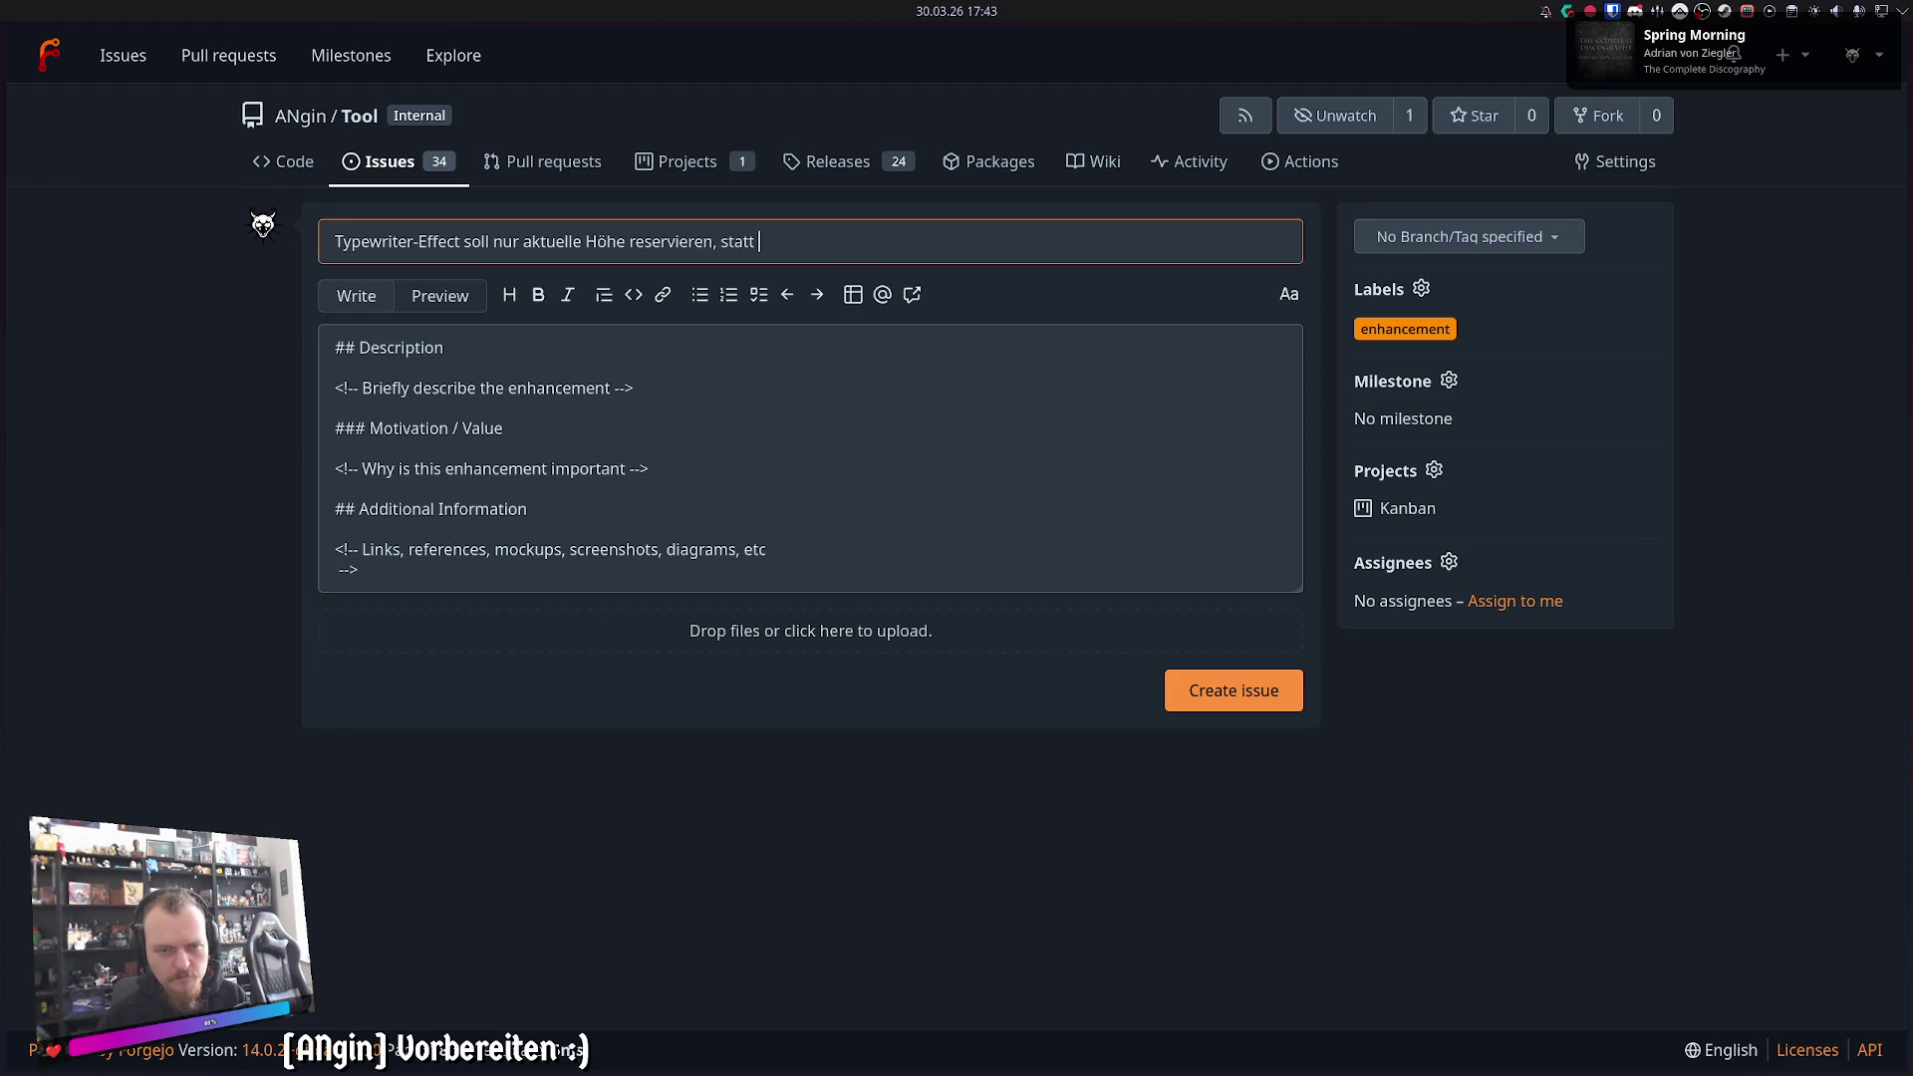
type("die vom kompletten")
type(" text")
Step: Set description 'Siehe Titel' and motivation that long text otherwise shows nothing for a while, then submit
left_click(667, 388)
key("shift+Home")
type("Siehe Ti")
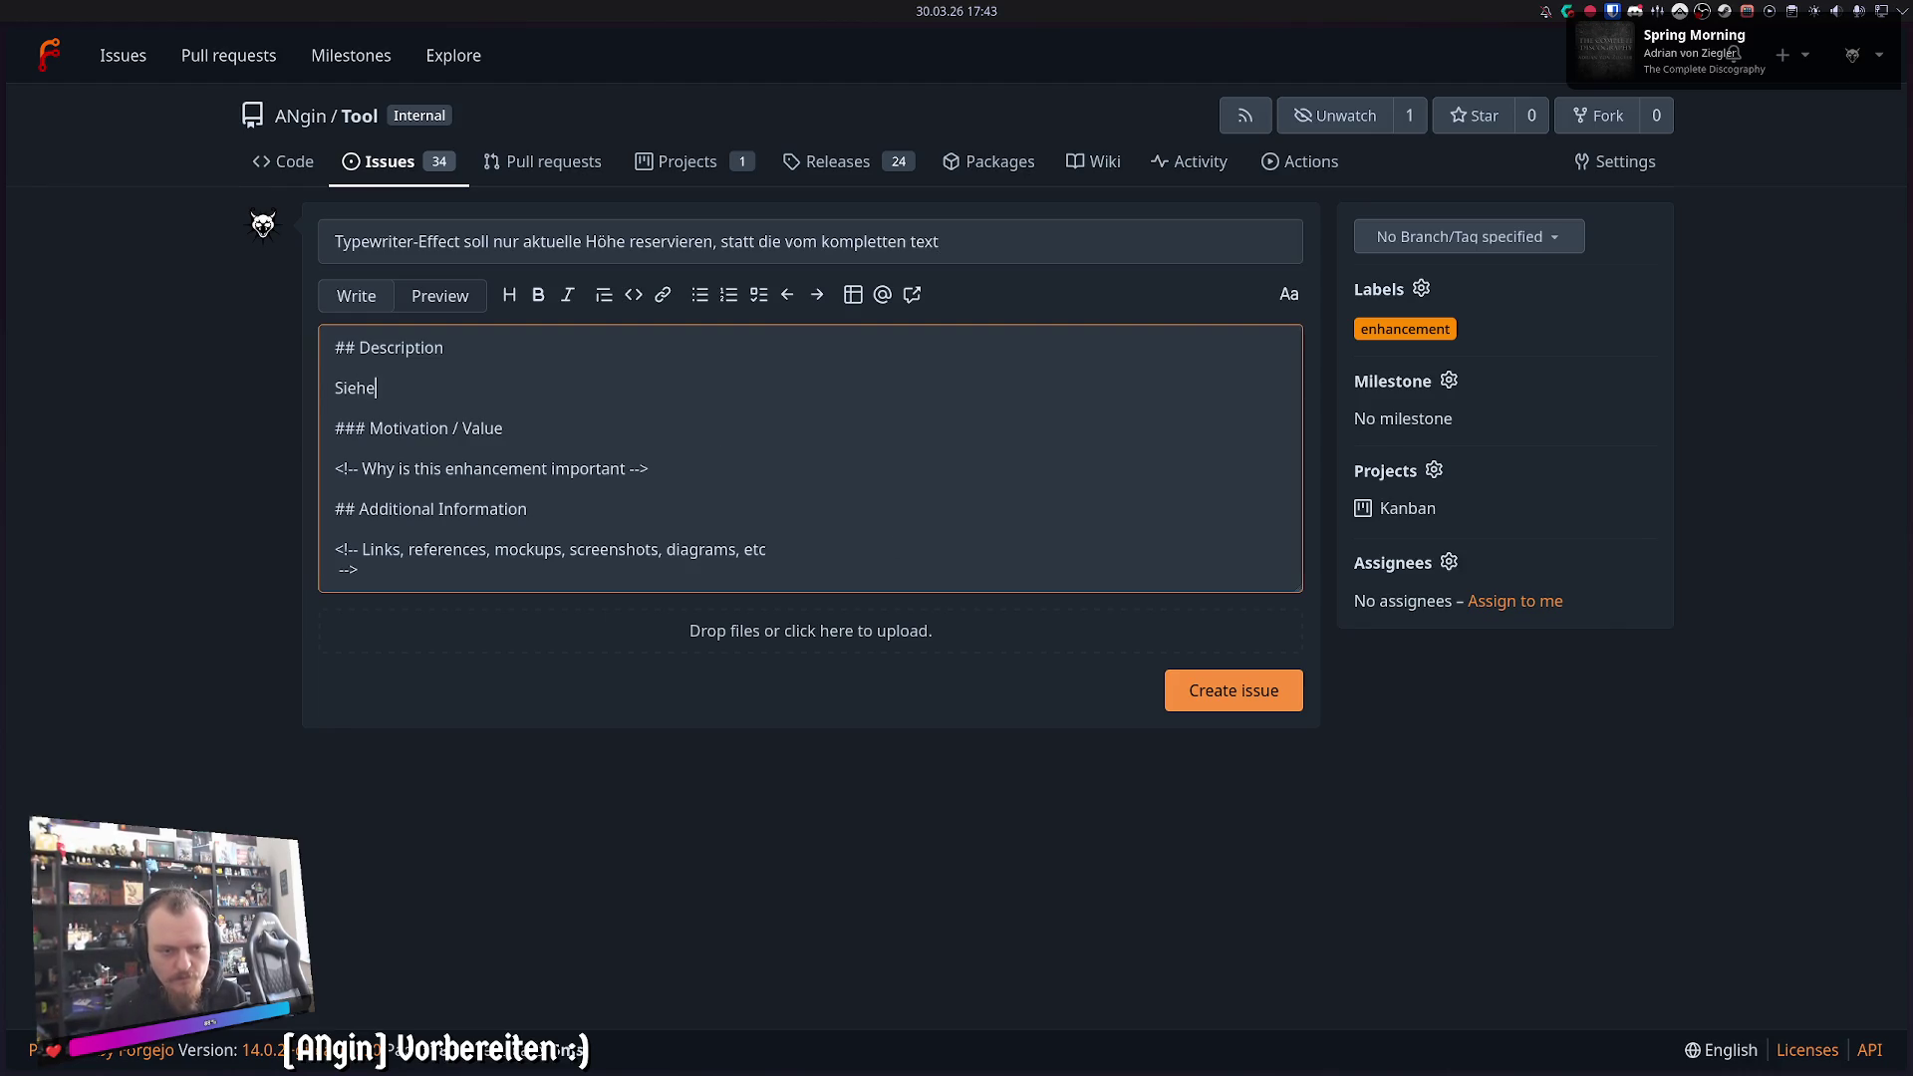
type("tel")
key("Down")
key("Down")
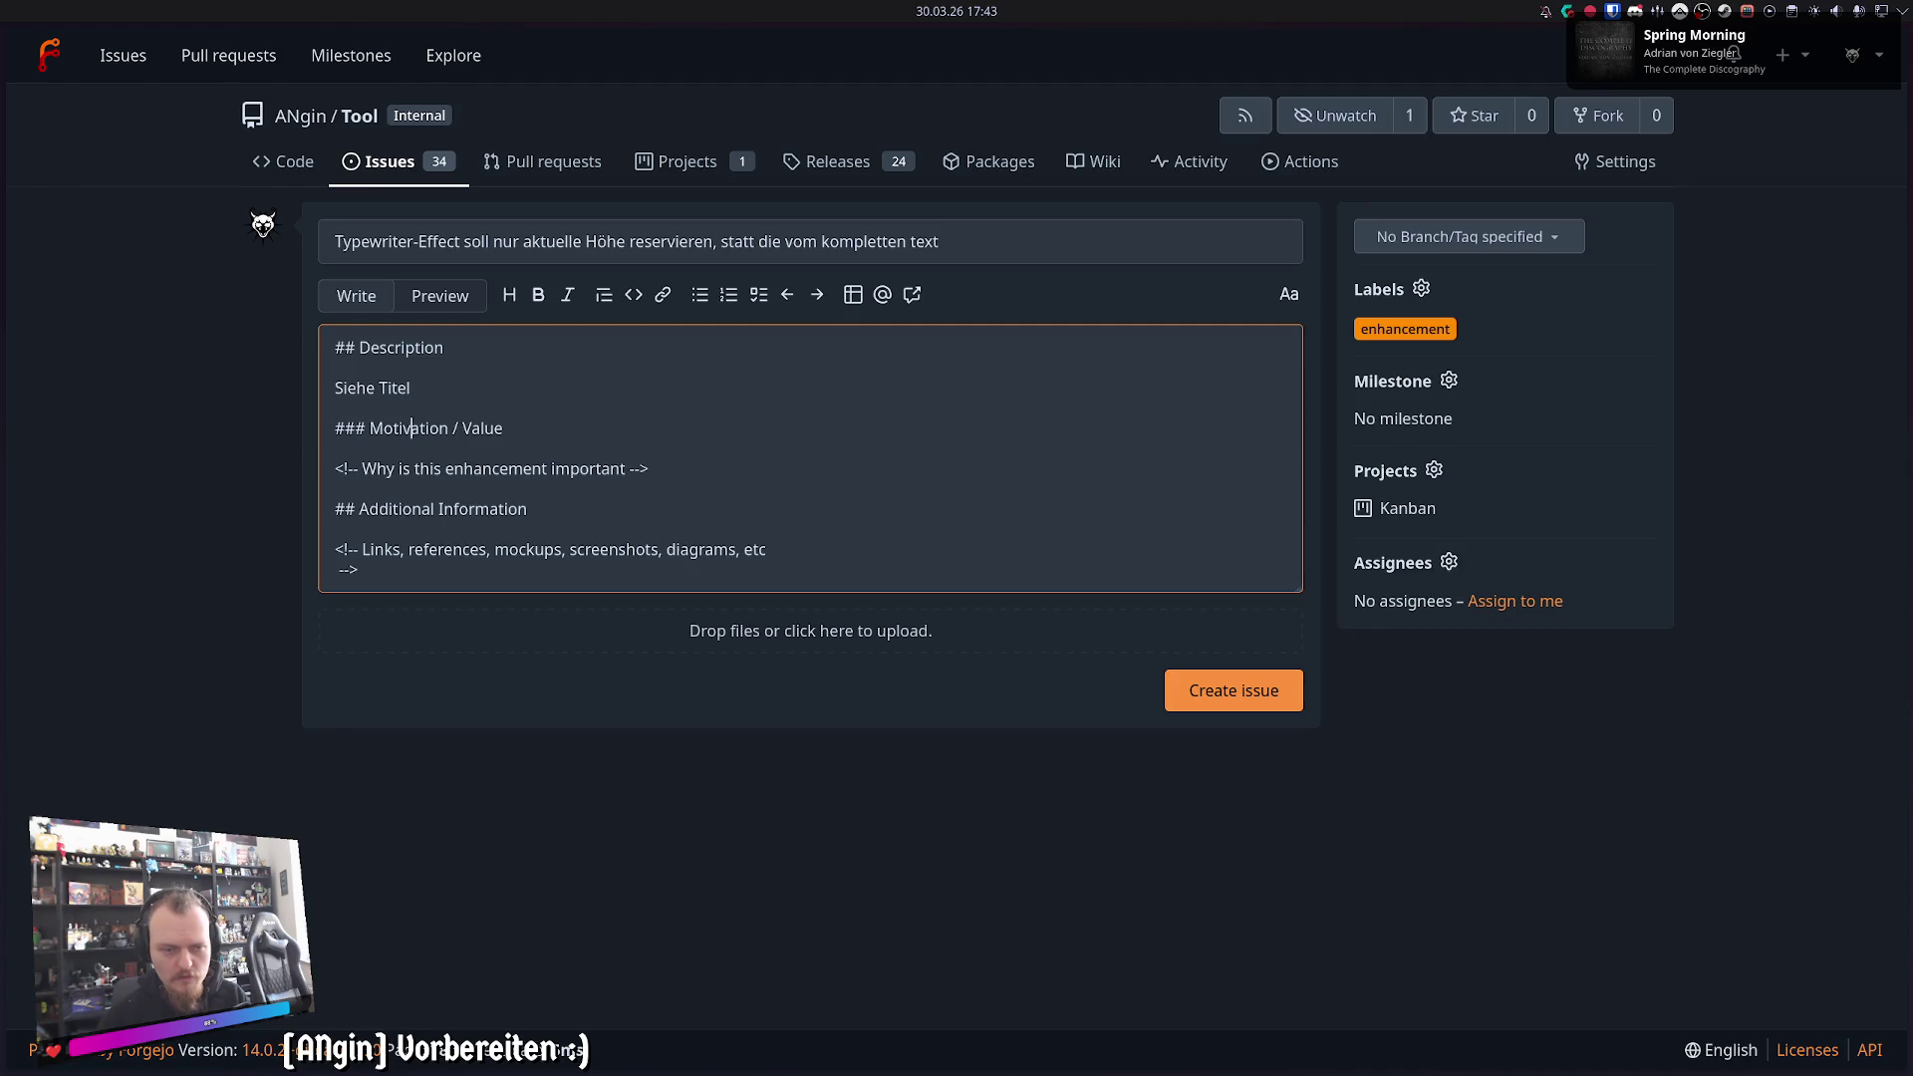
key("shift+Home")
type("Sieht ebi")
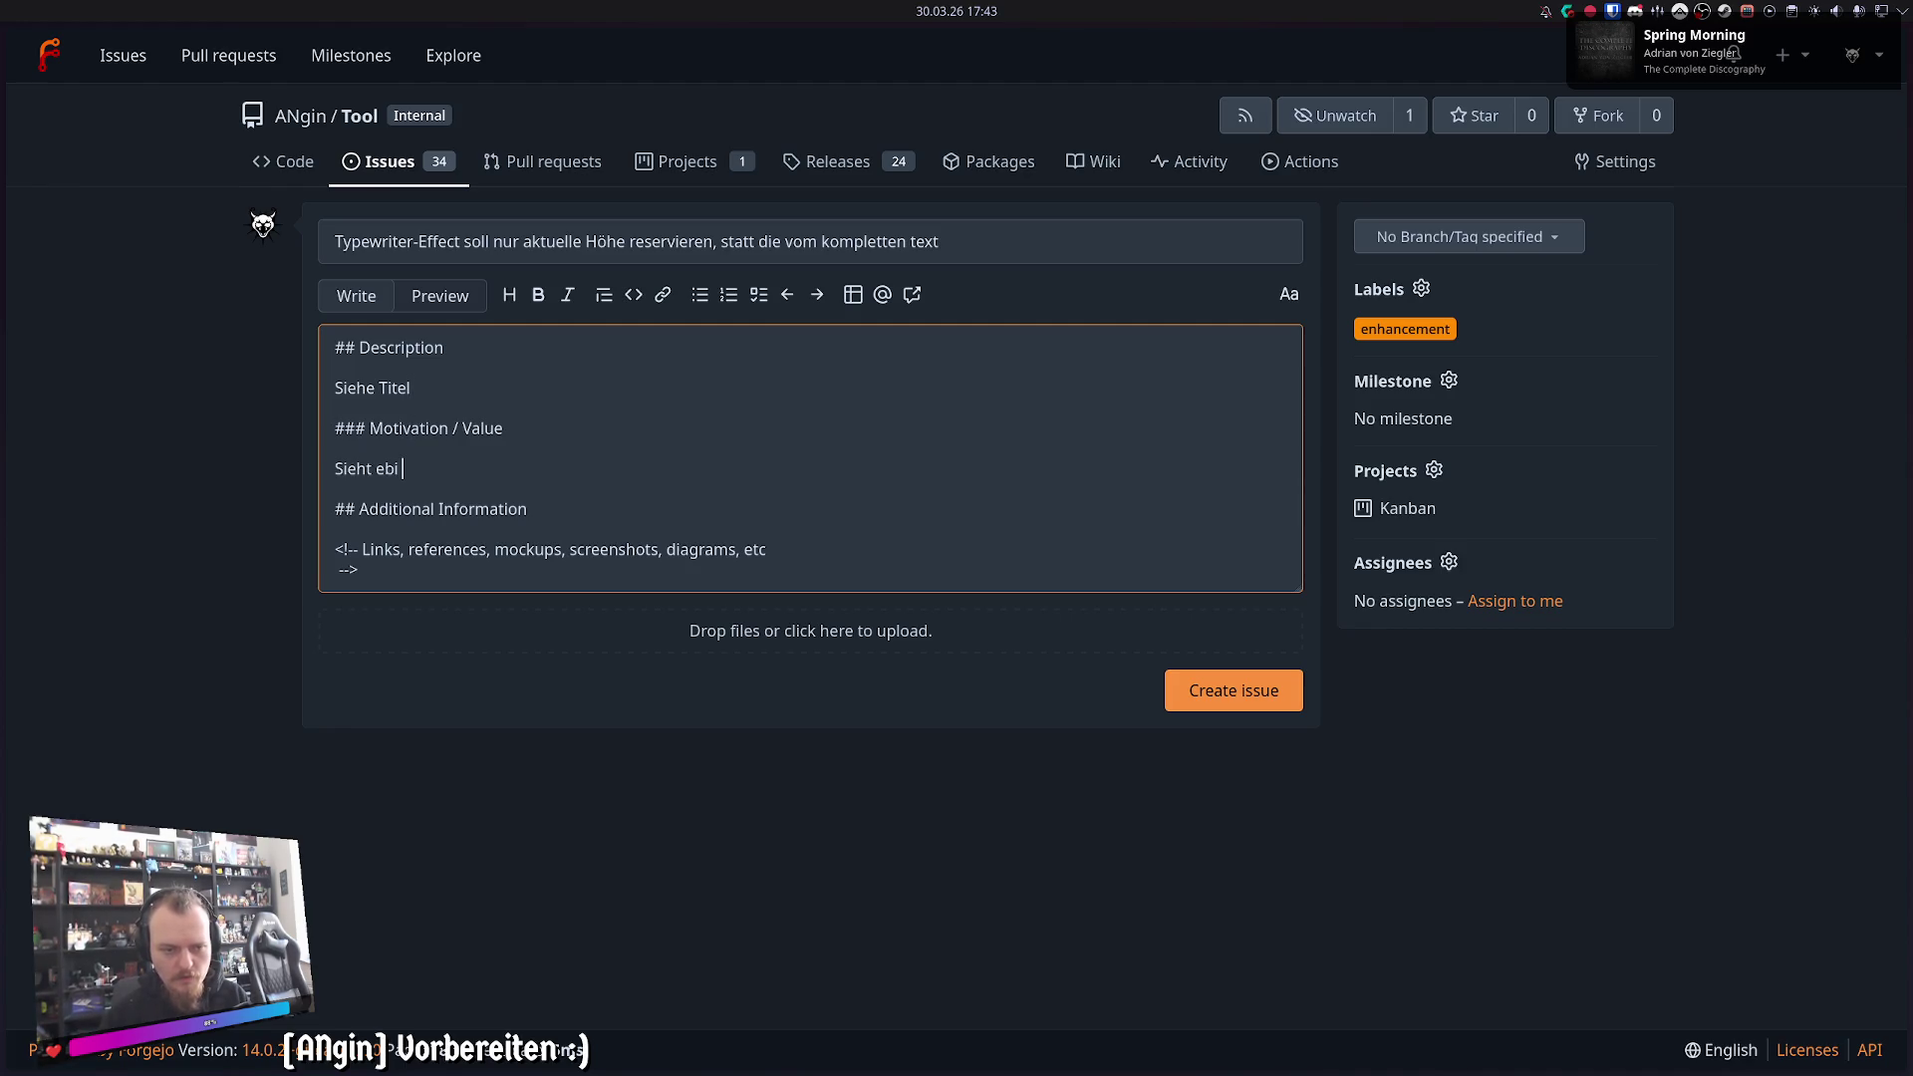
key("BackSpace")
type("bei langem Text noc")
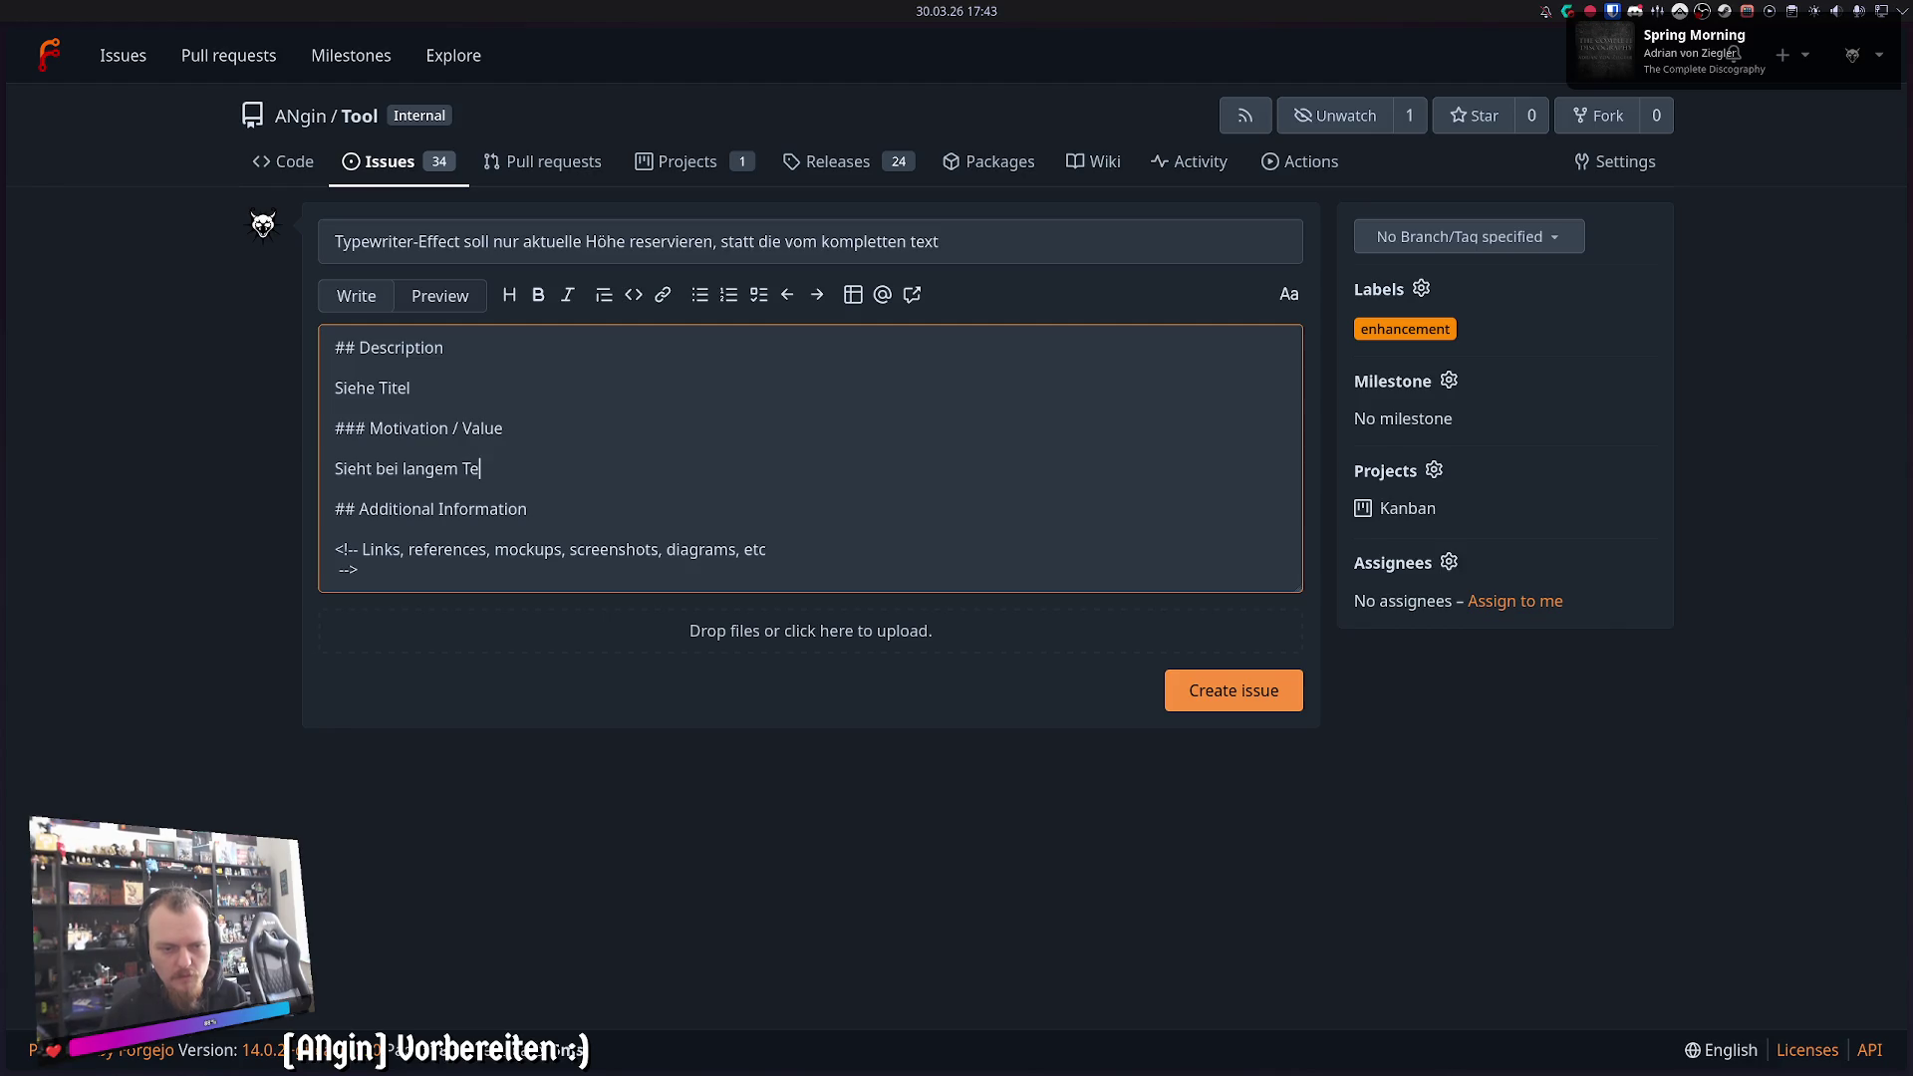
type("h")
key("BackSpace")
key("BackSpace")
key("BackSpace")
type("sonst un")
type("misch aus,")
type(" weil lange kein Text")
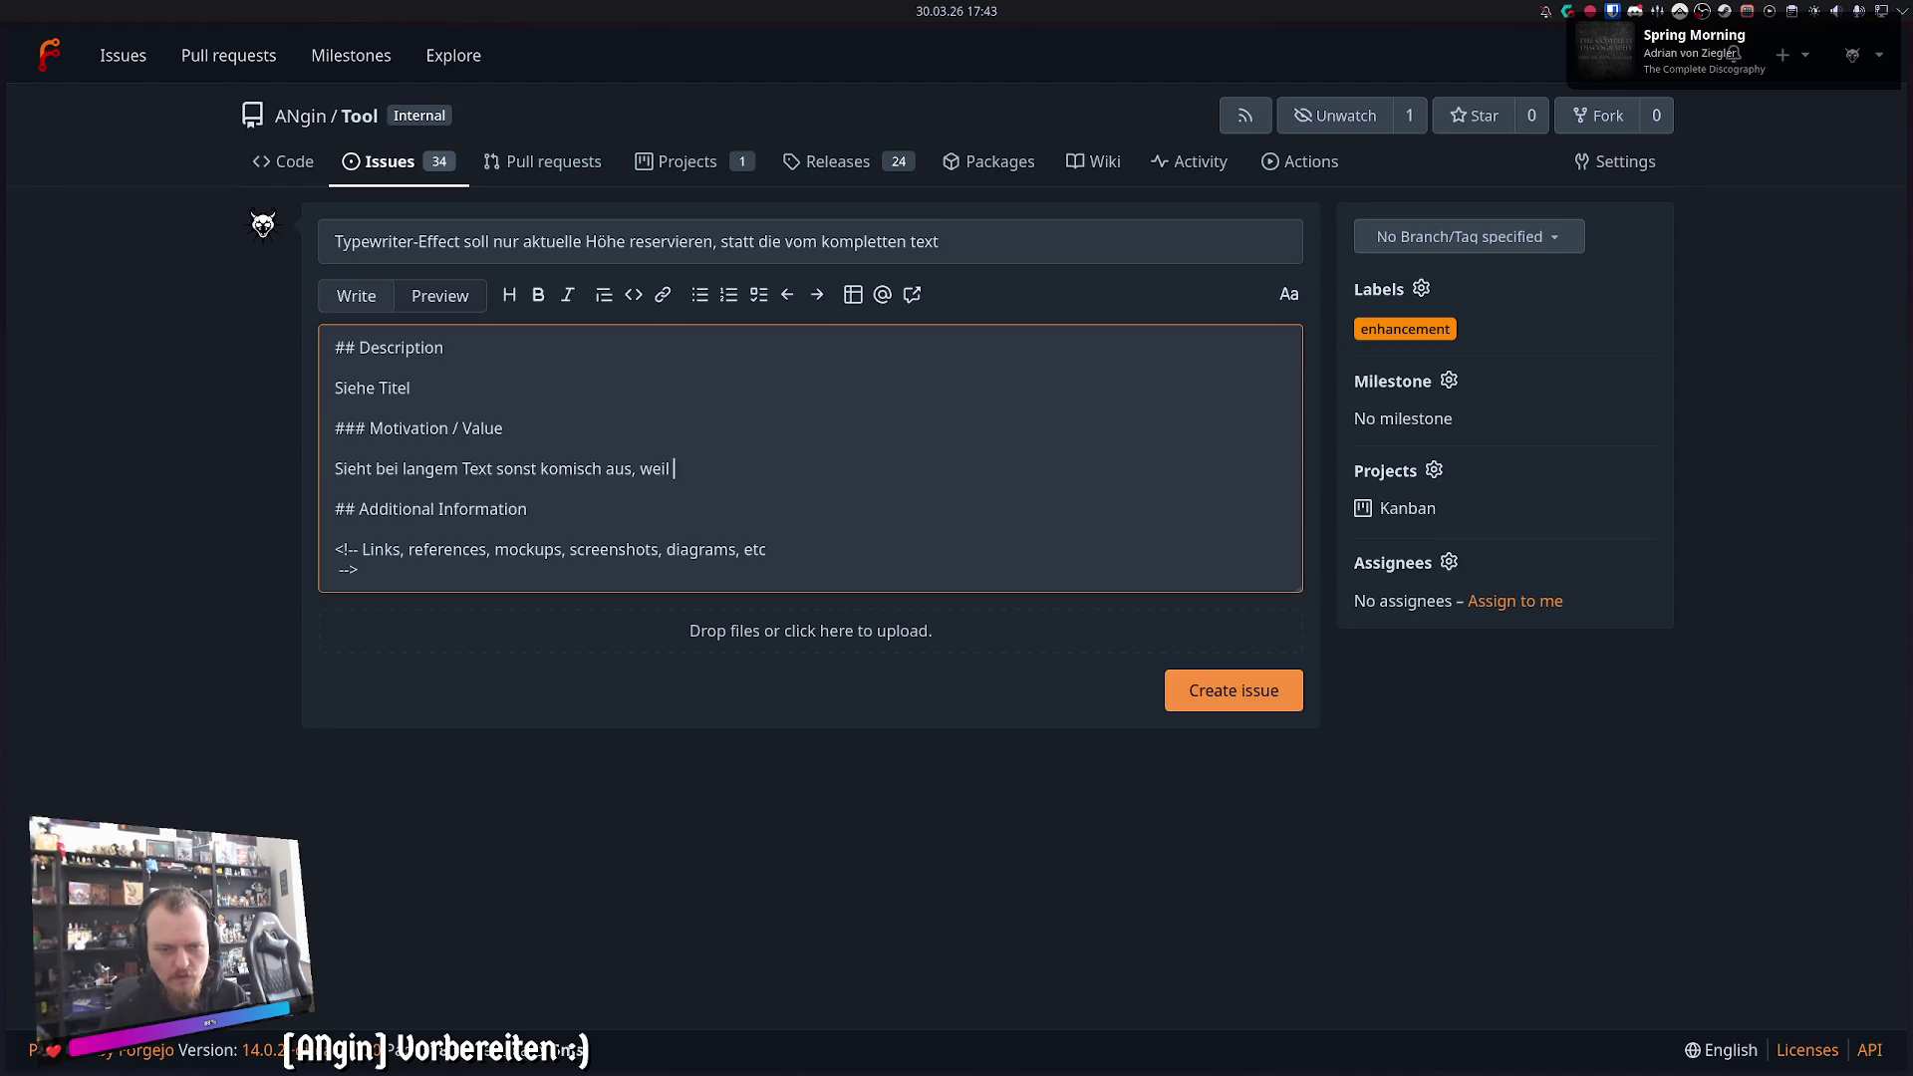
type(" zu sehen ist.")
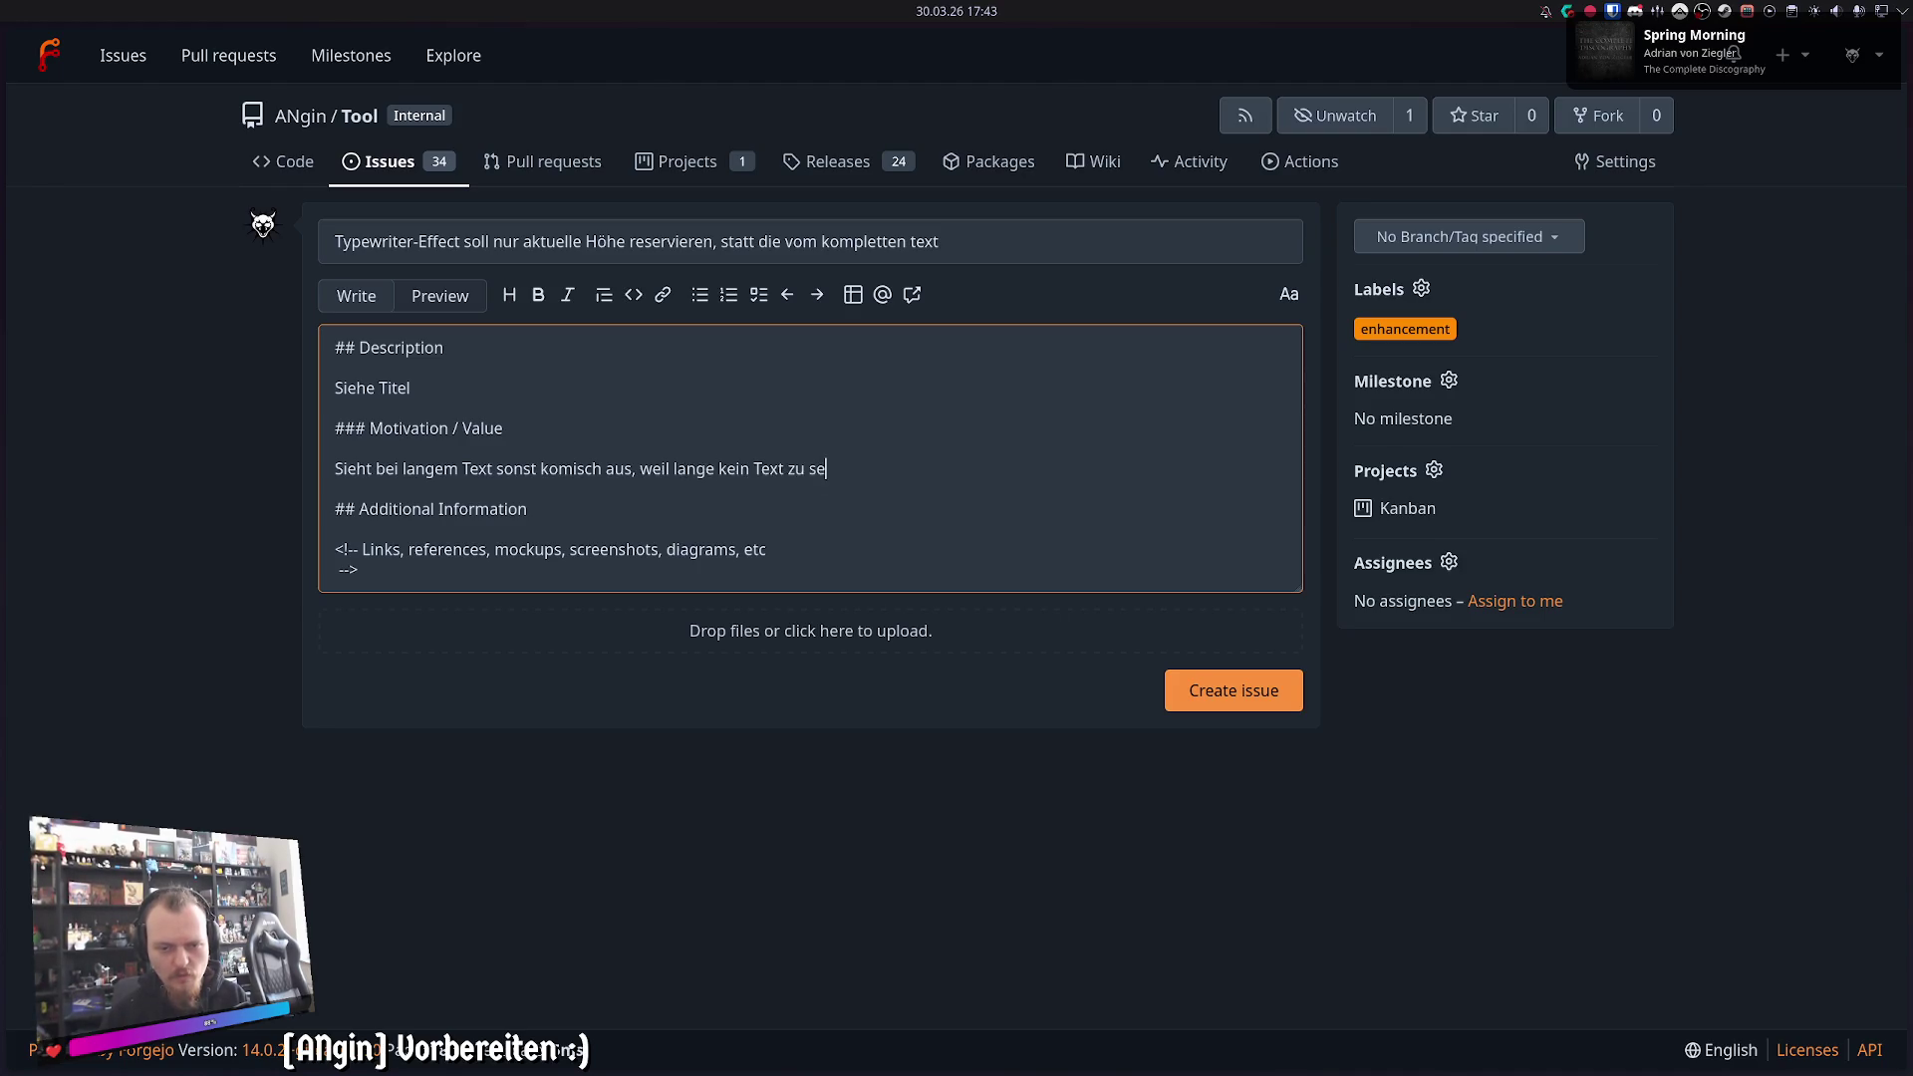
left_click(1265, 691)
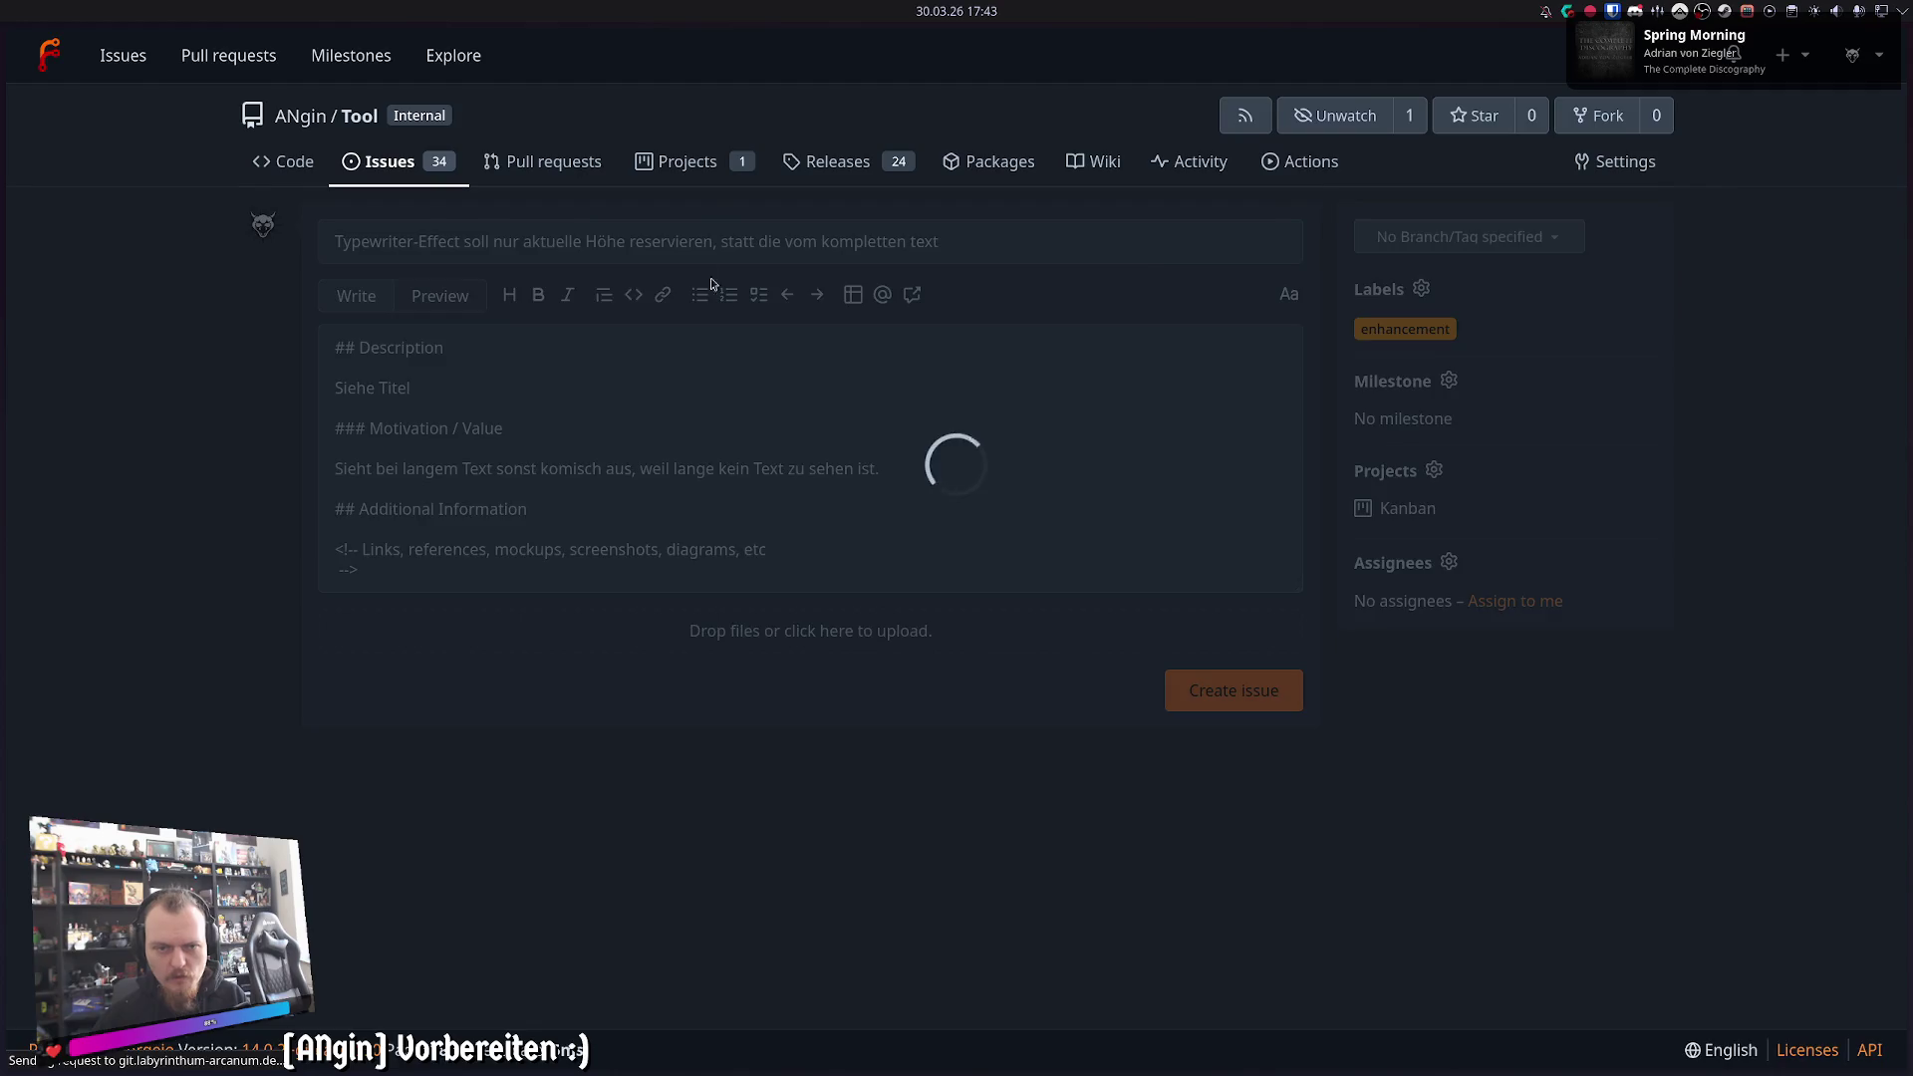
left_click(688, 162)
Step: Open the Kanban board and start a new issue from it
left_click(299, 324)
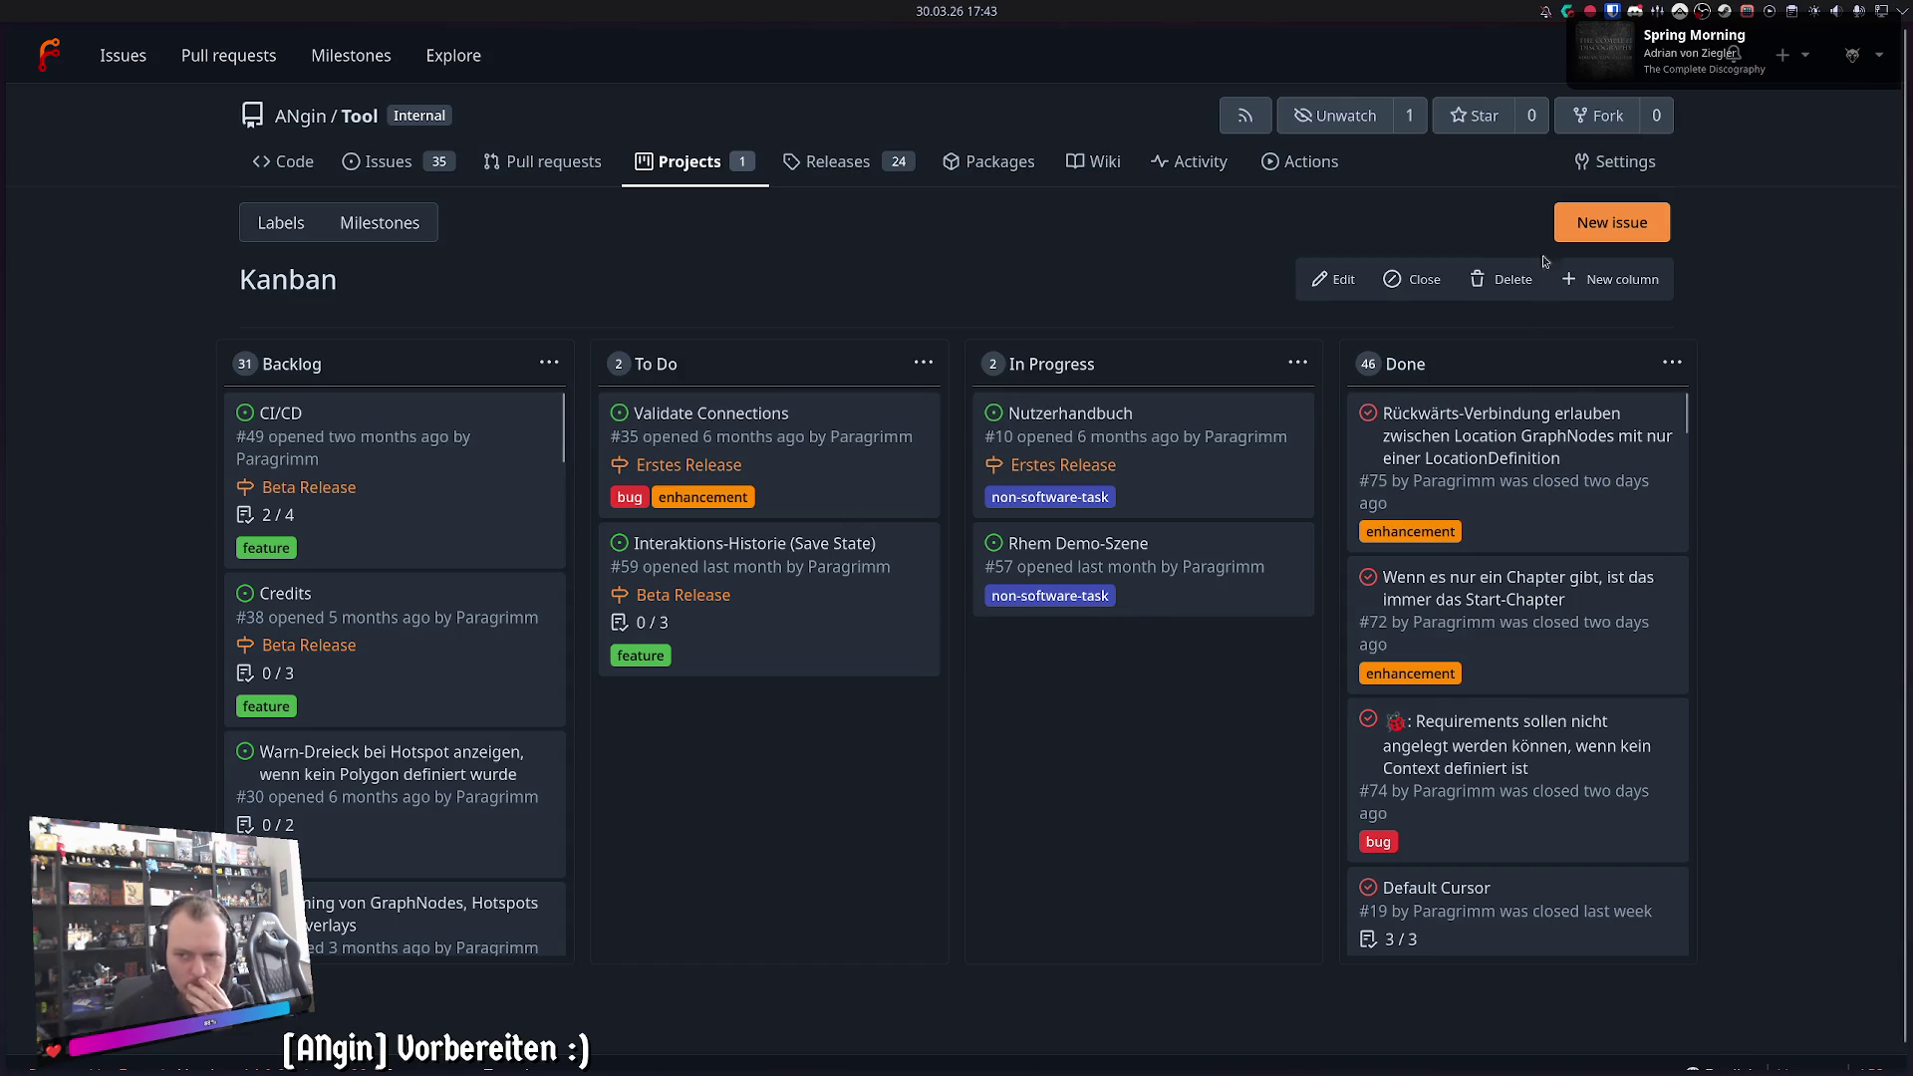
left_click(1613, 223)
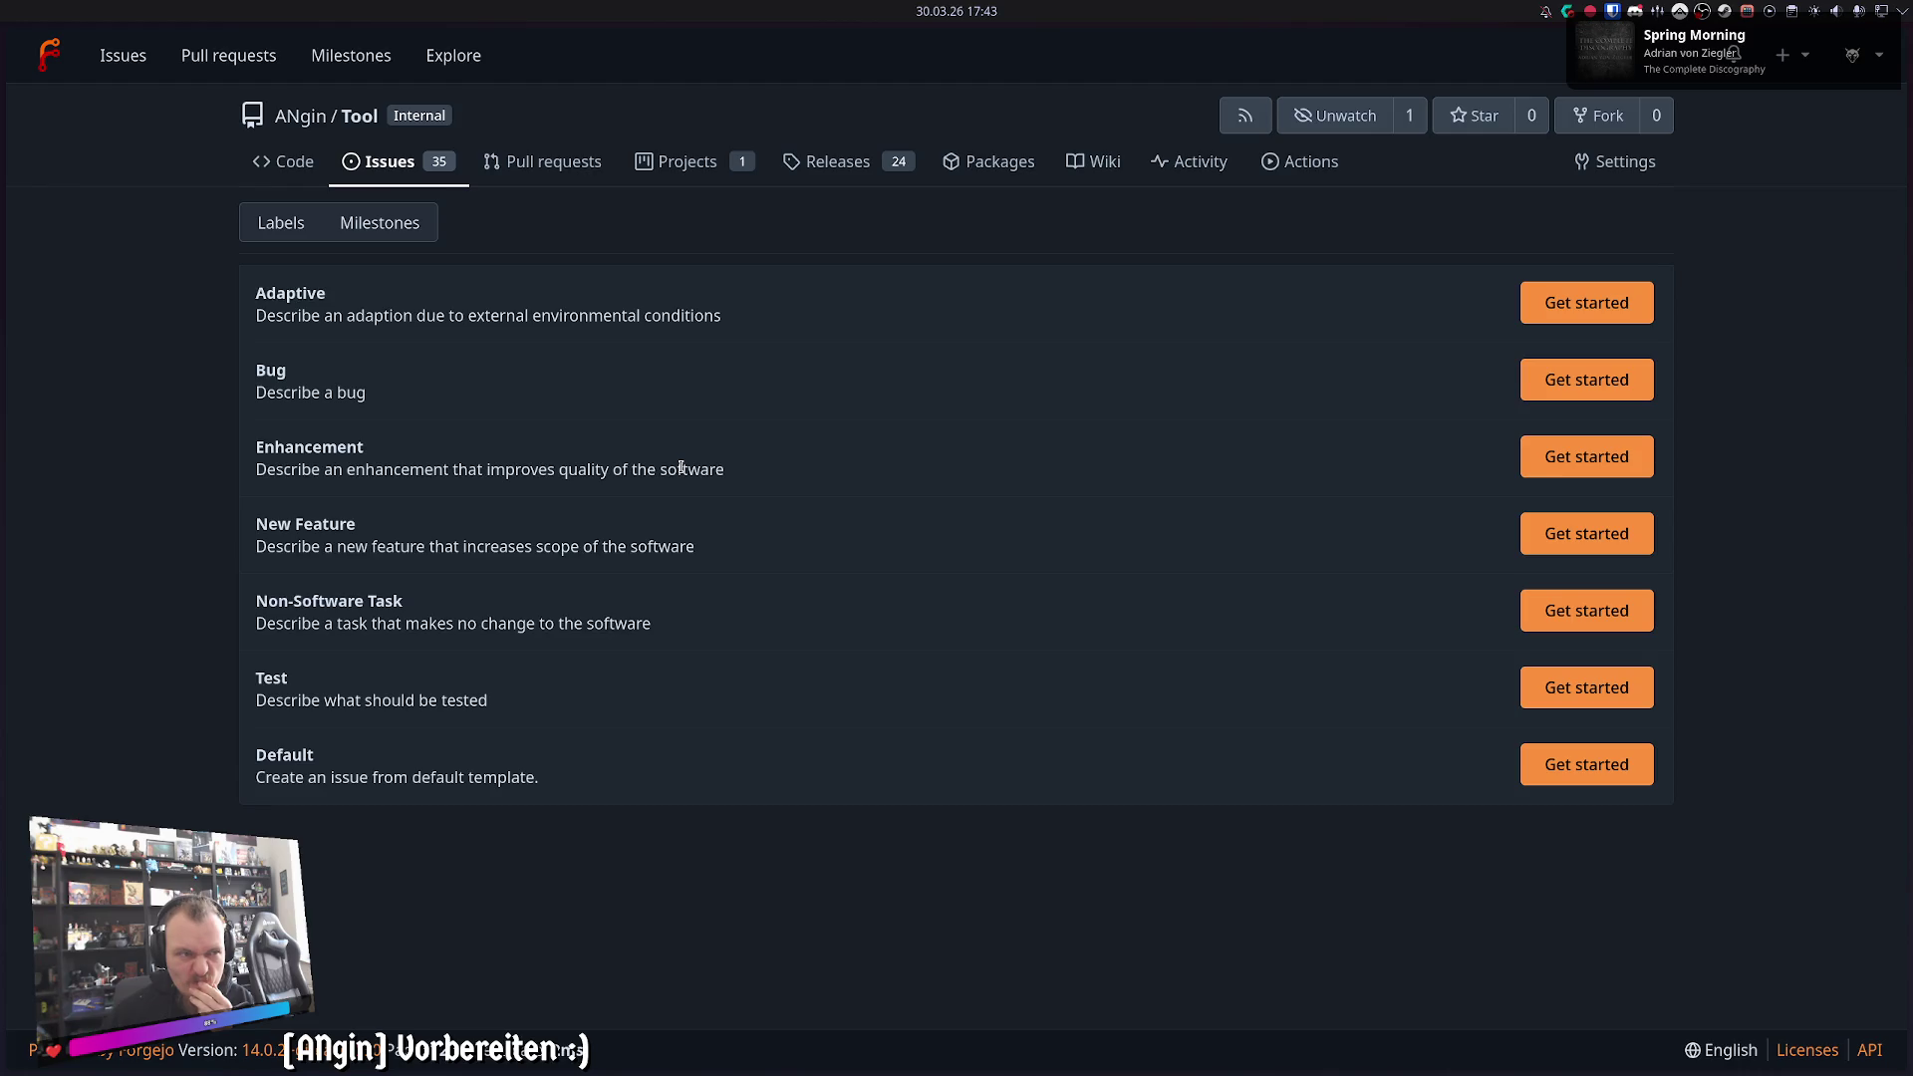
Step: File New Feature 'Hilfe: Für Export *.cfg Filter setzen', explaining angin.cfg export needs the *.cfg filter
left_click(1555, 538)
type("Hilfe: ")
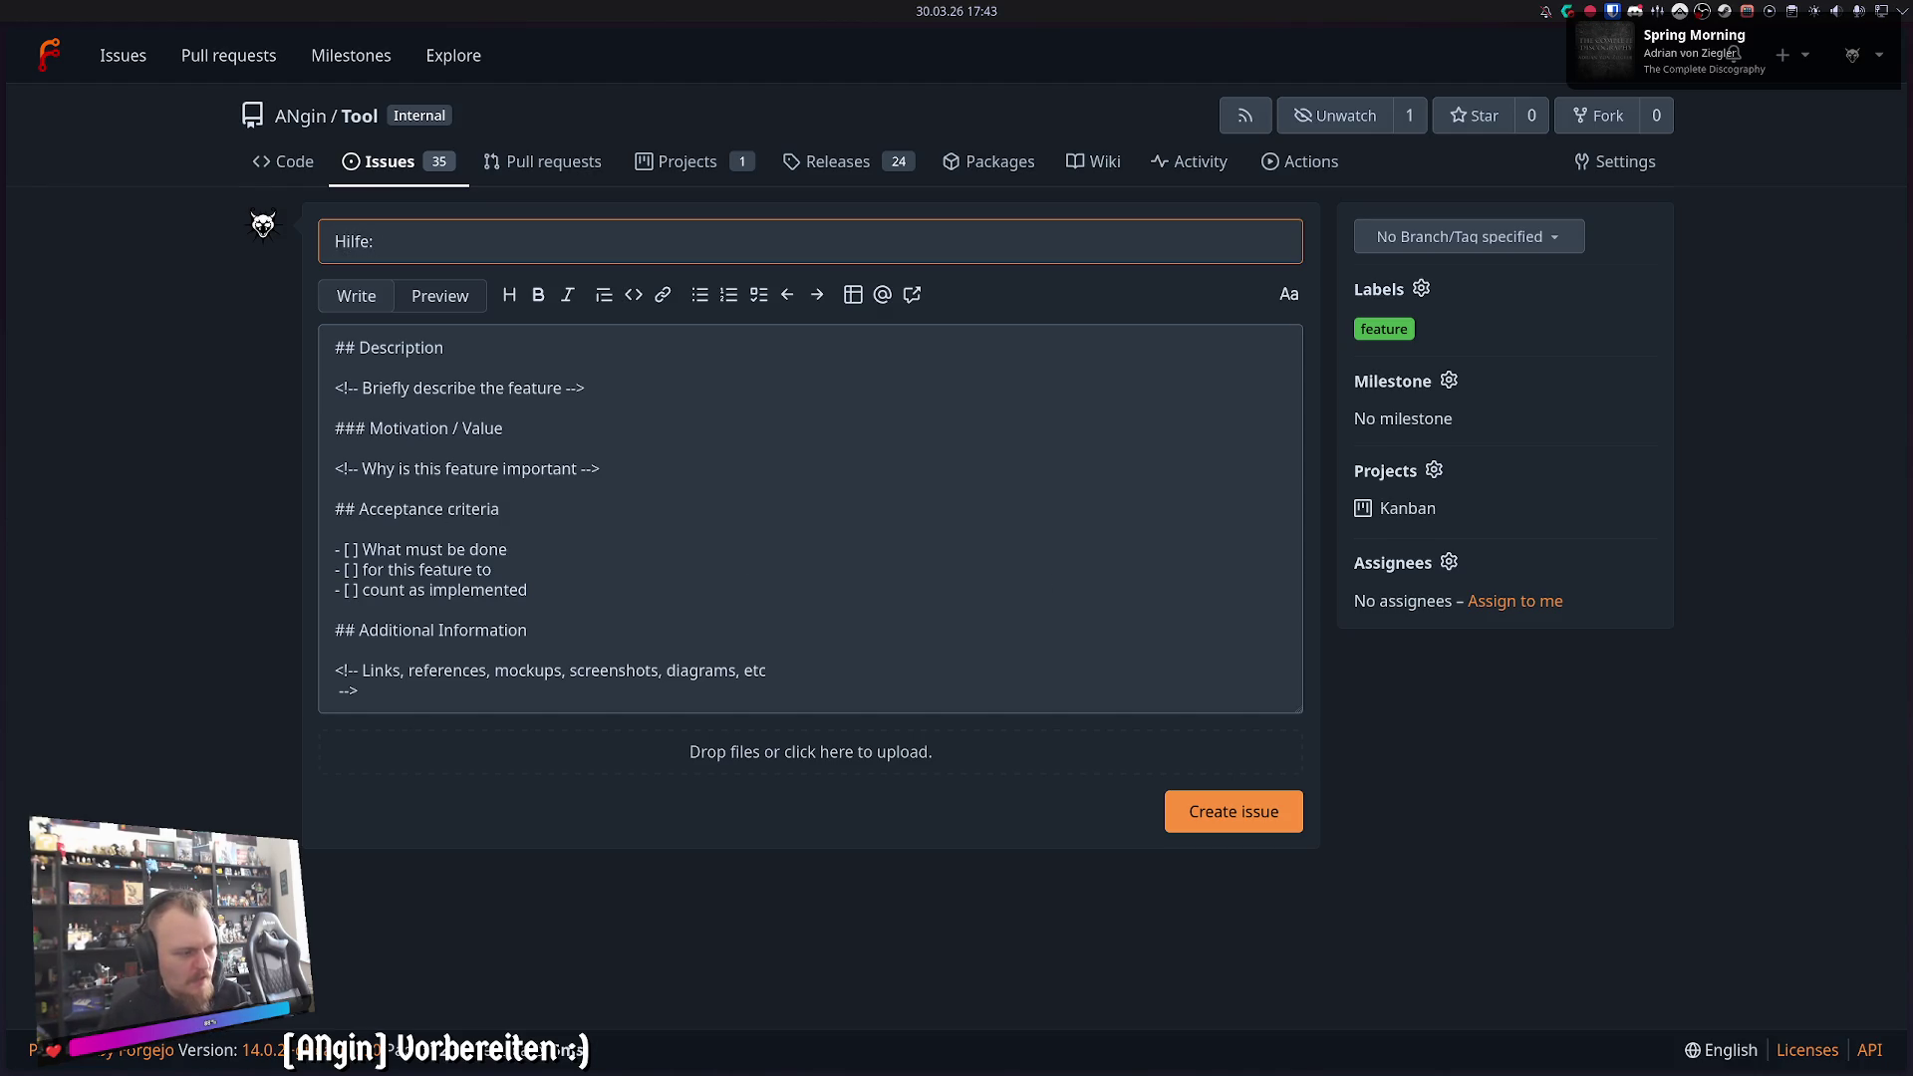
type("Für Export ")
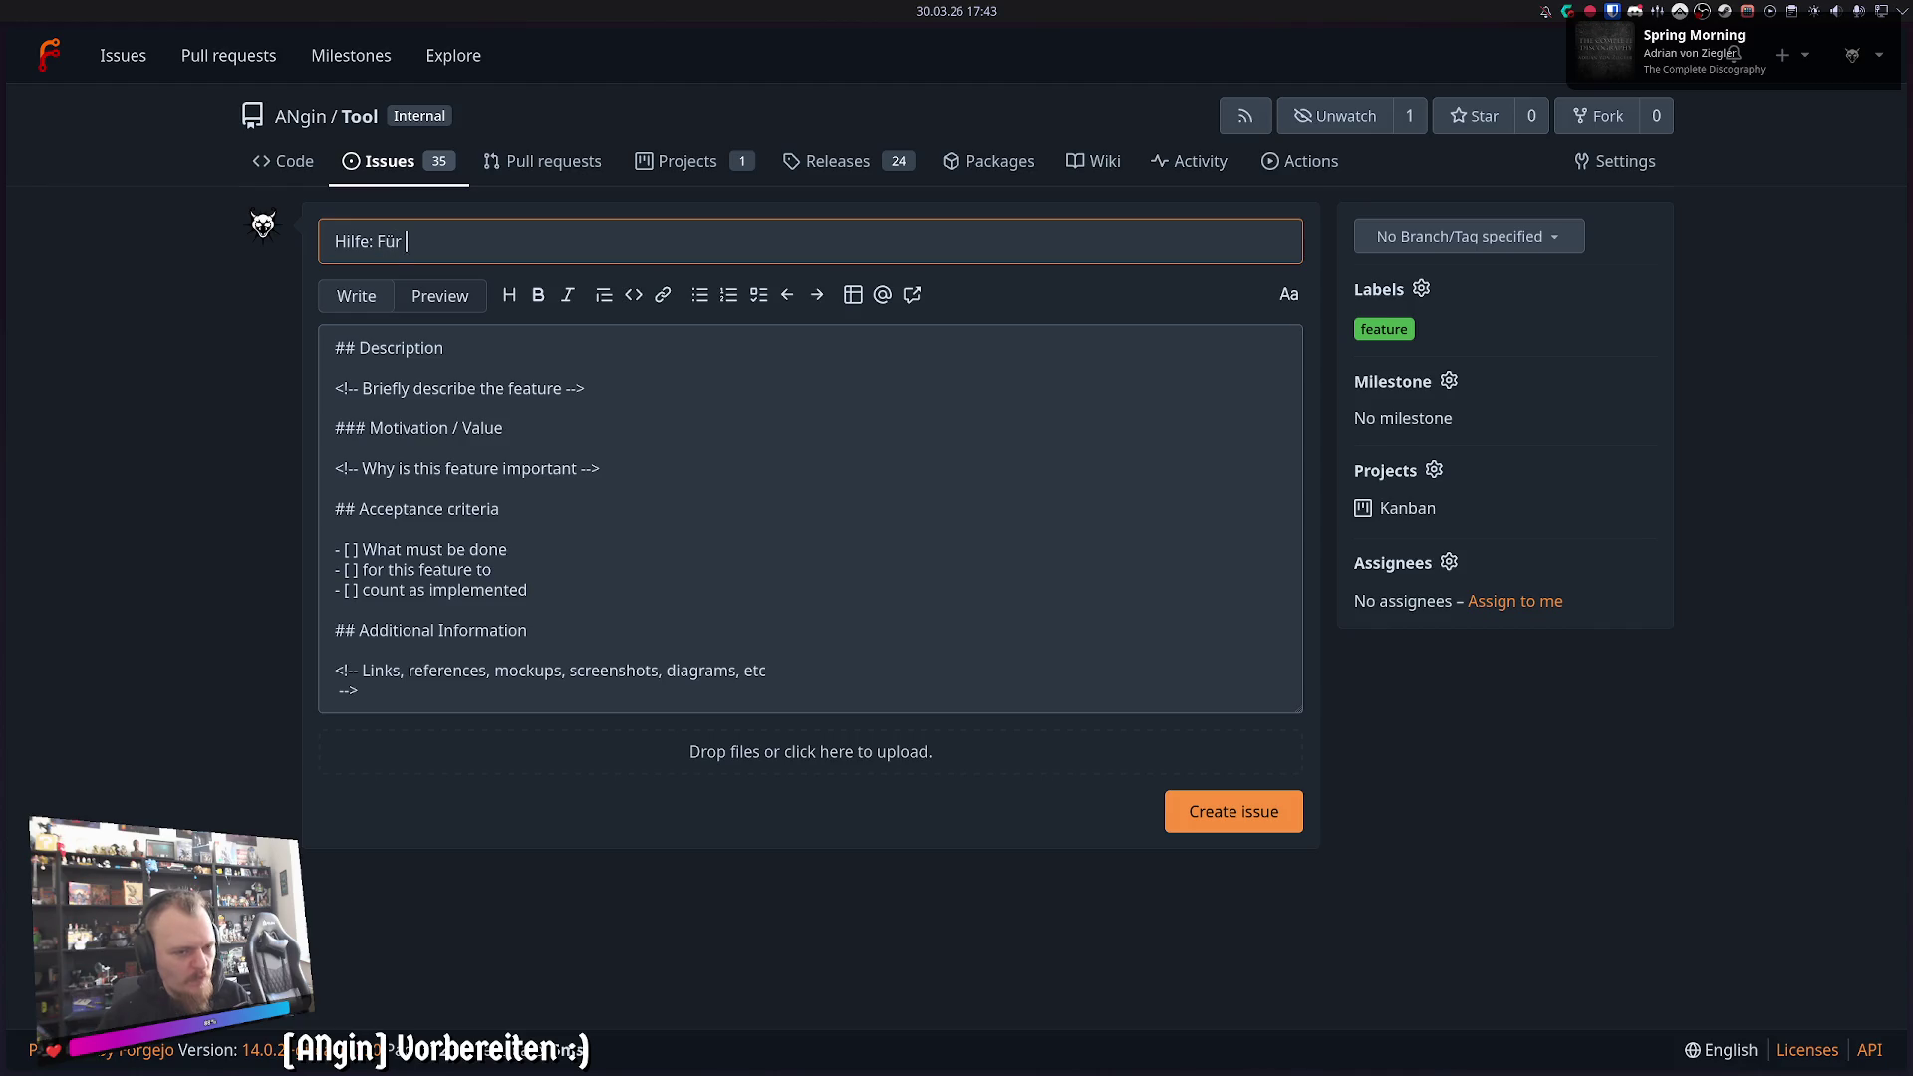
type("*.cfg Filter ")
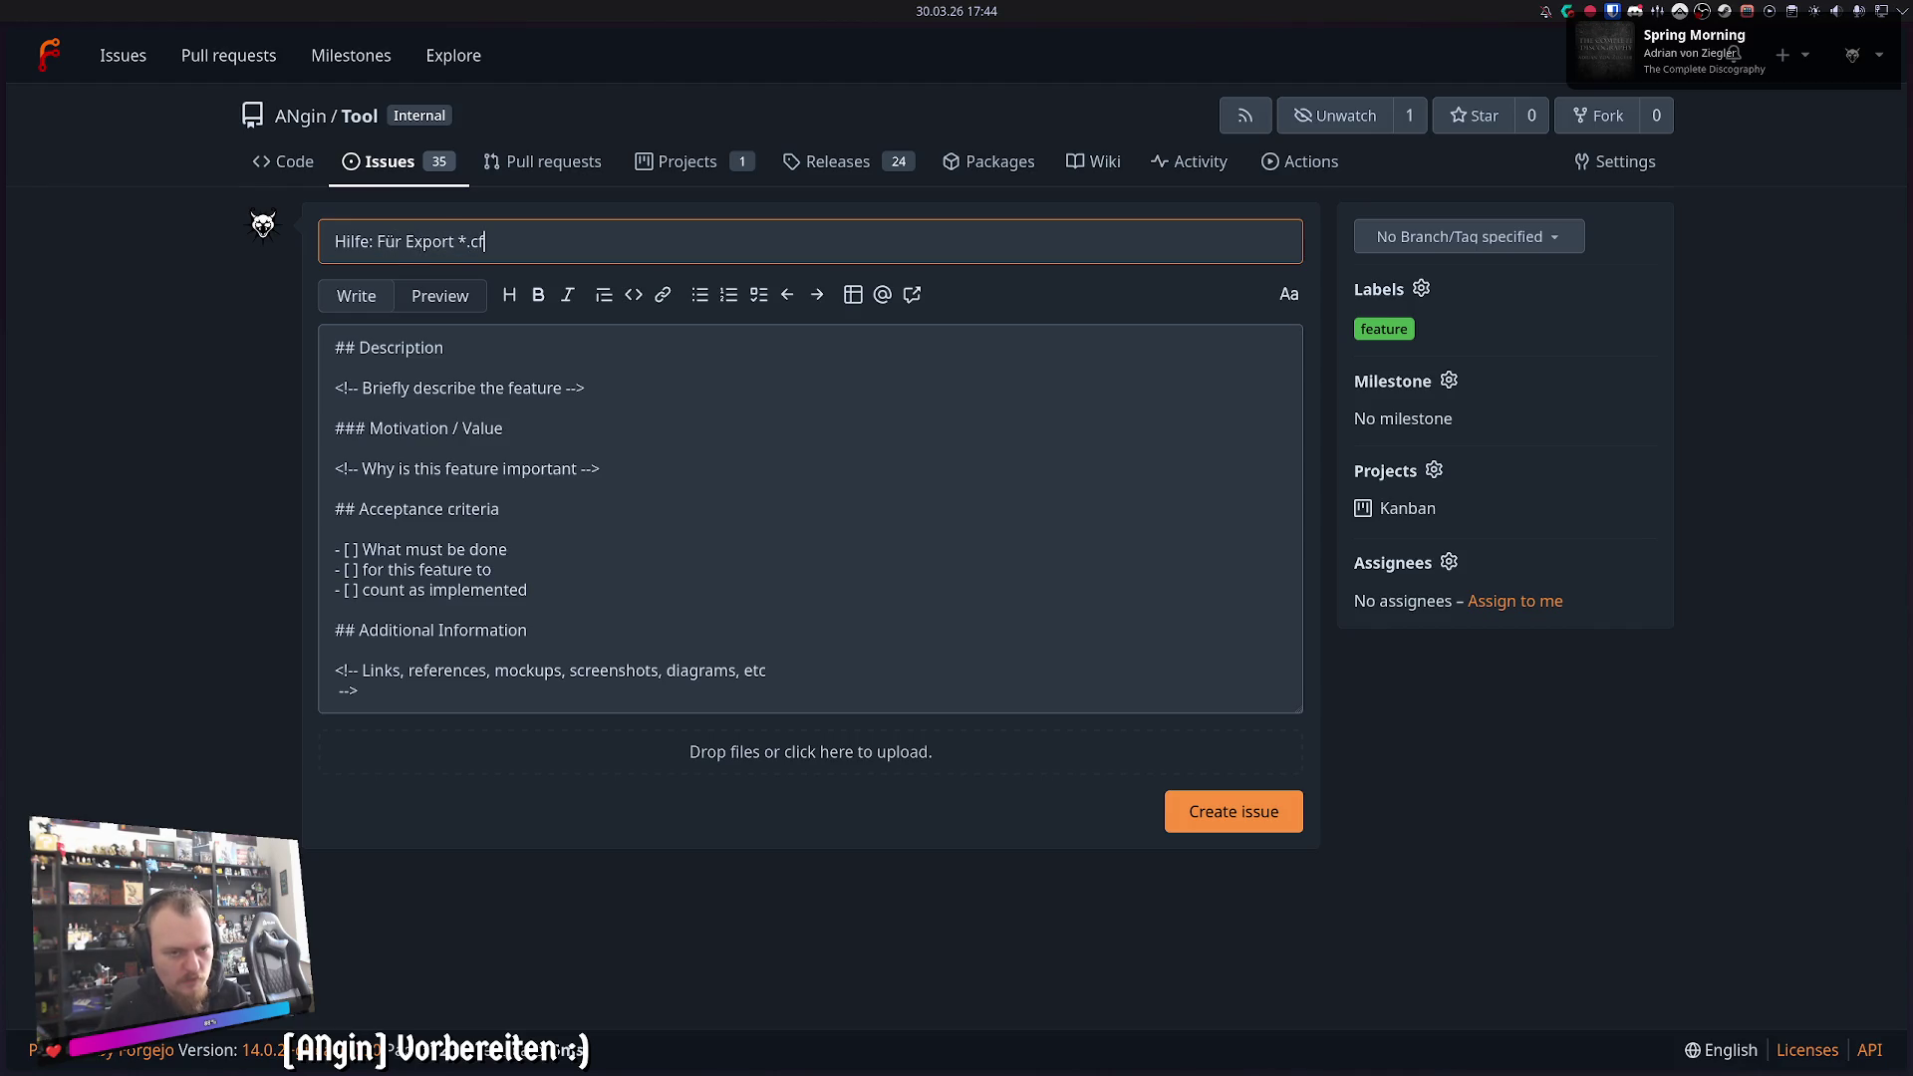
type("setzen")
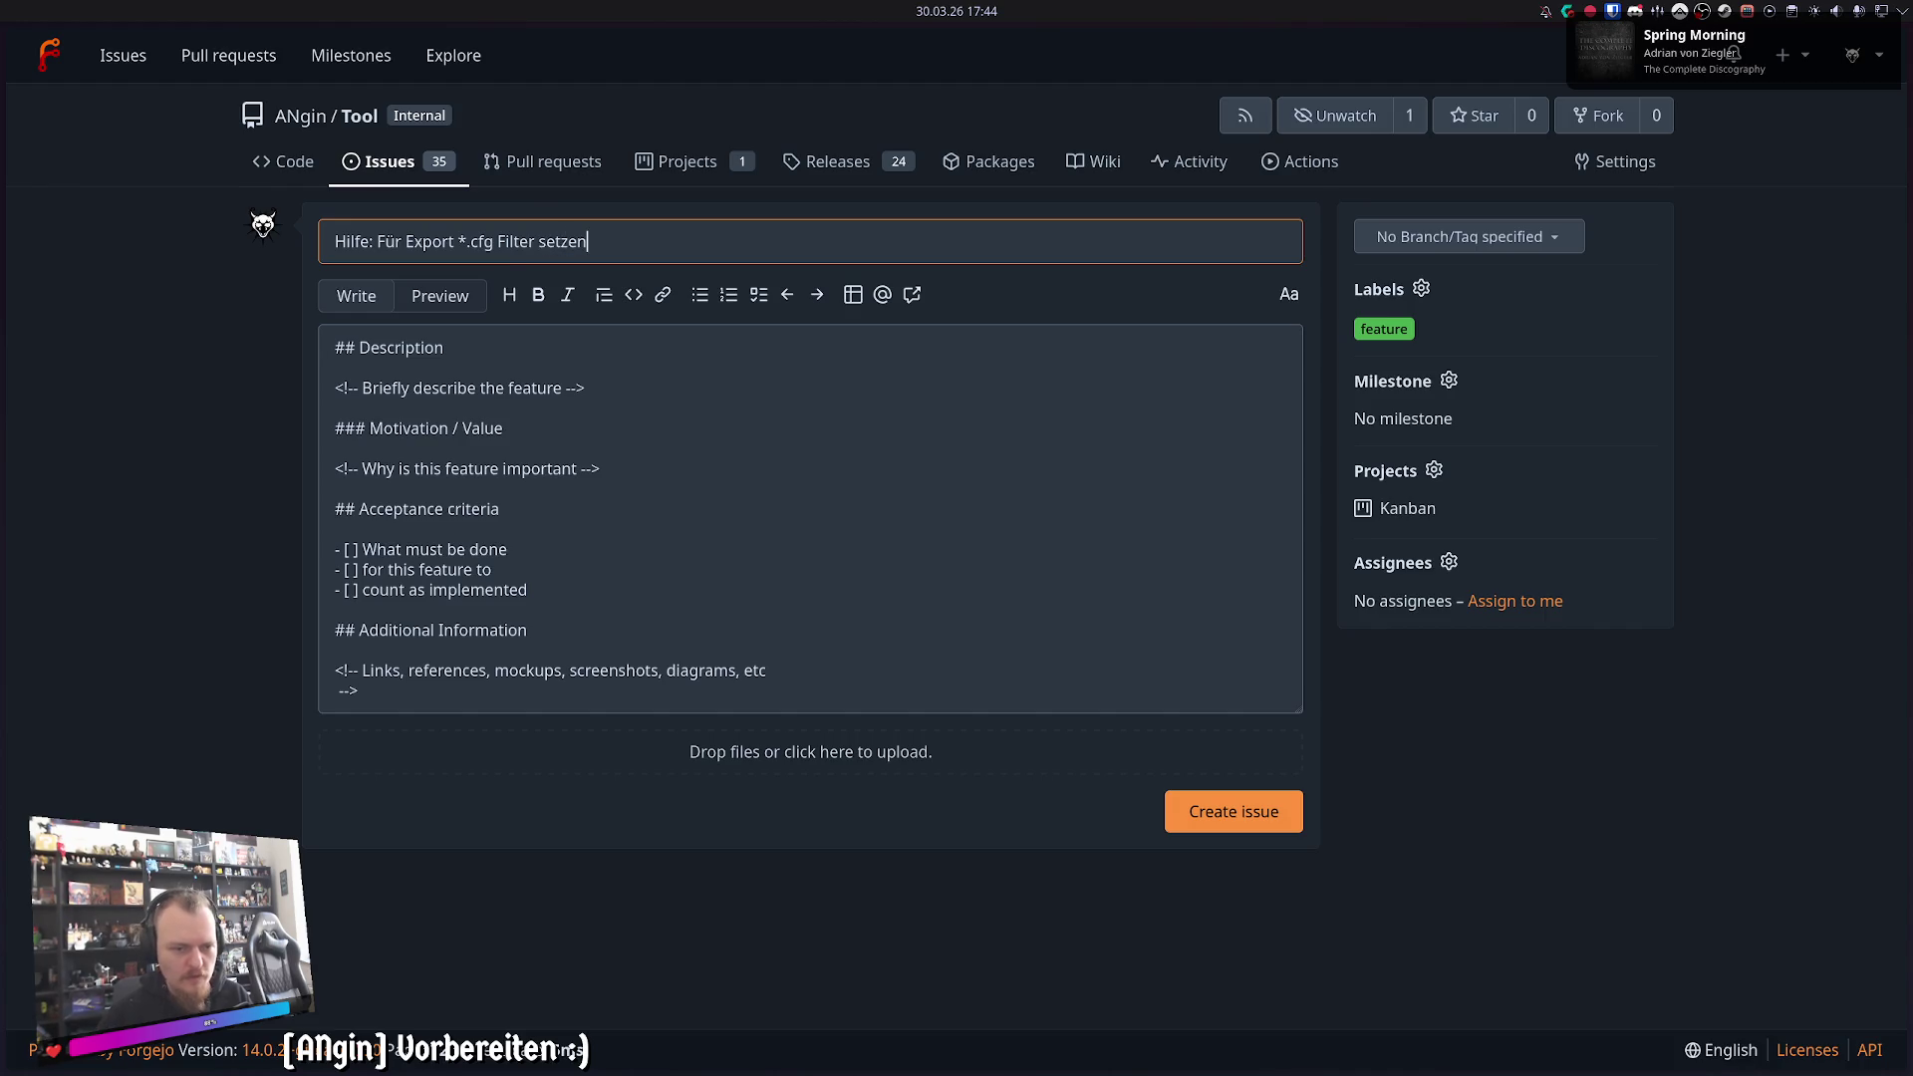
left_click(637, 388)
key("shift+Home")
type("Damit angin.")
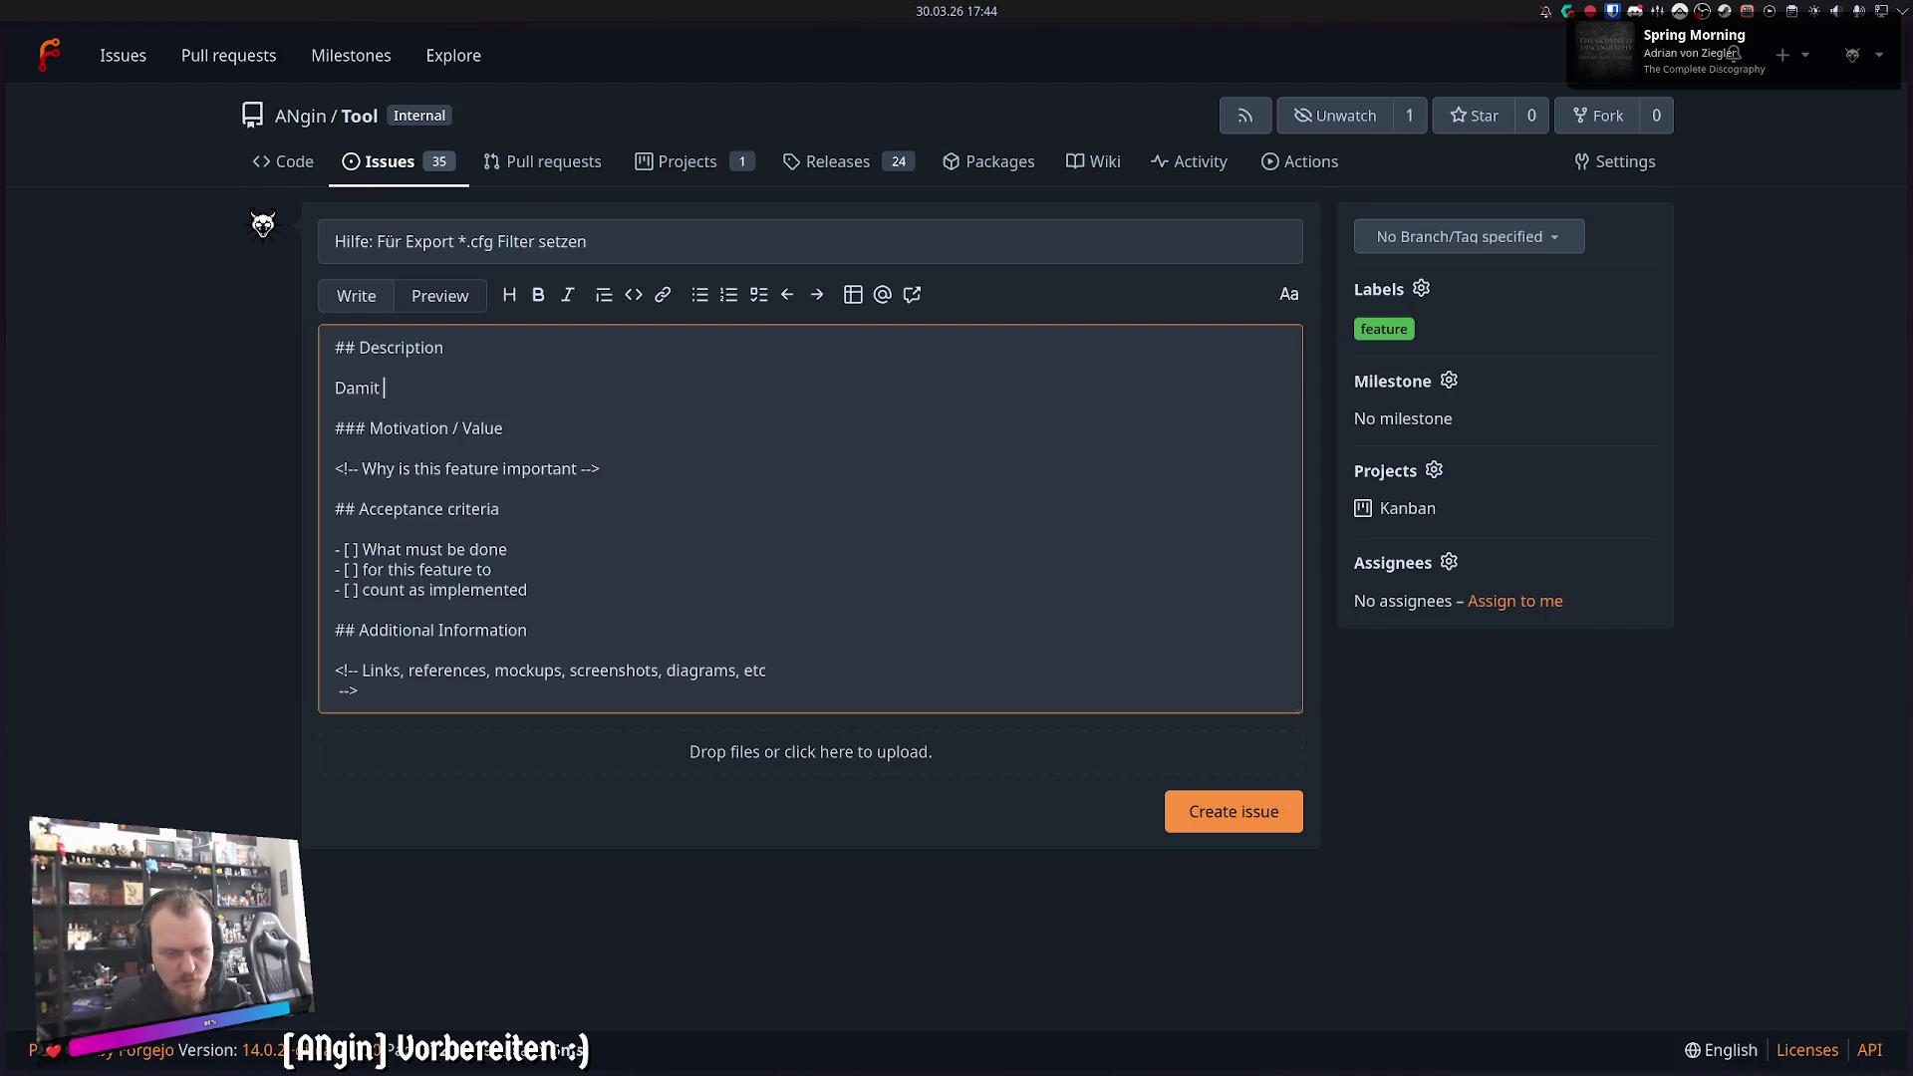
type("cfg")
type(" exportie")
type("wird, muss in den export")
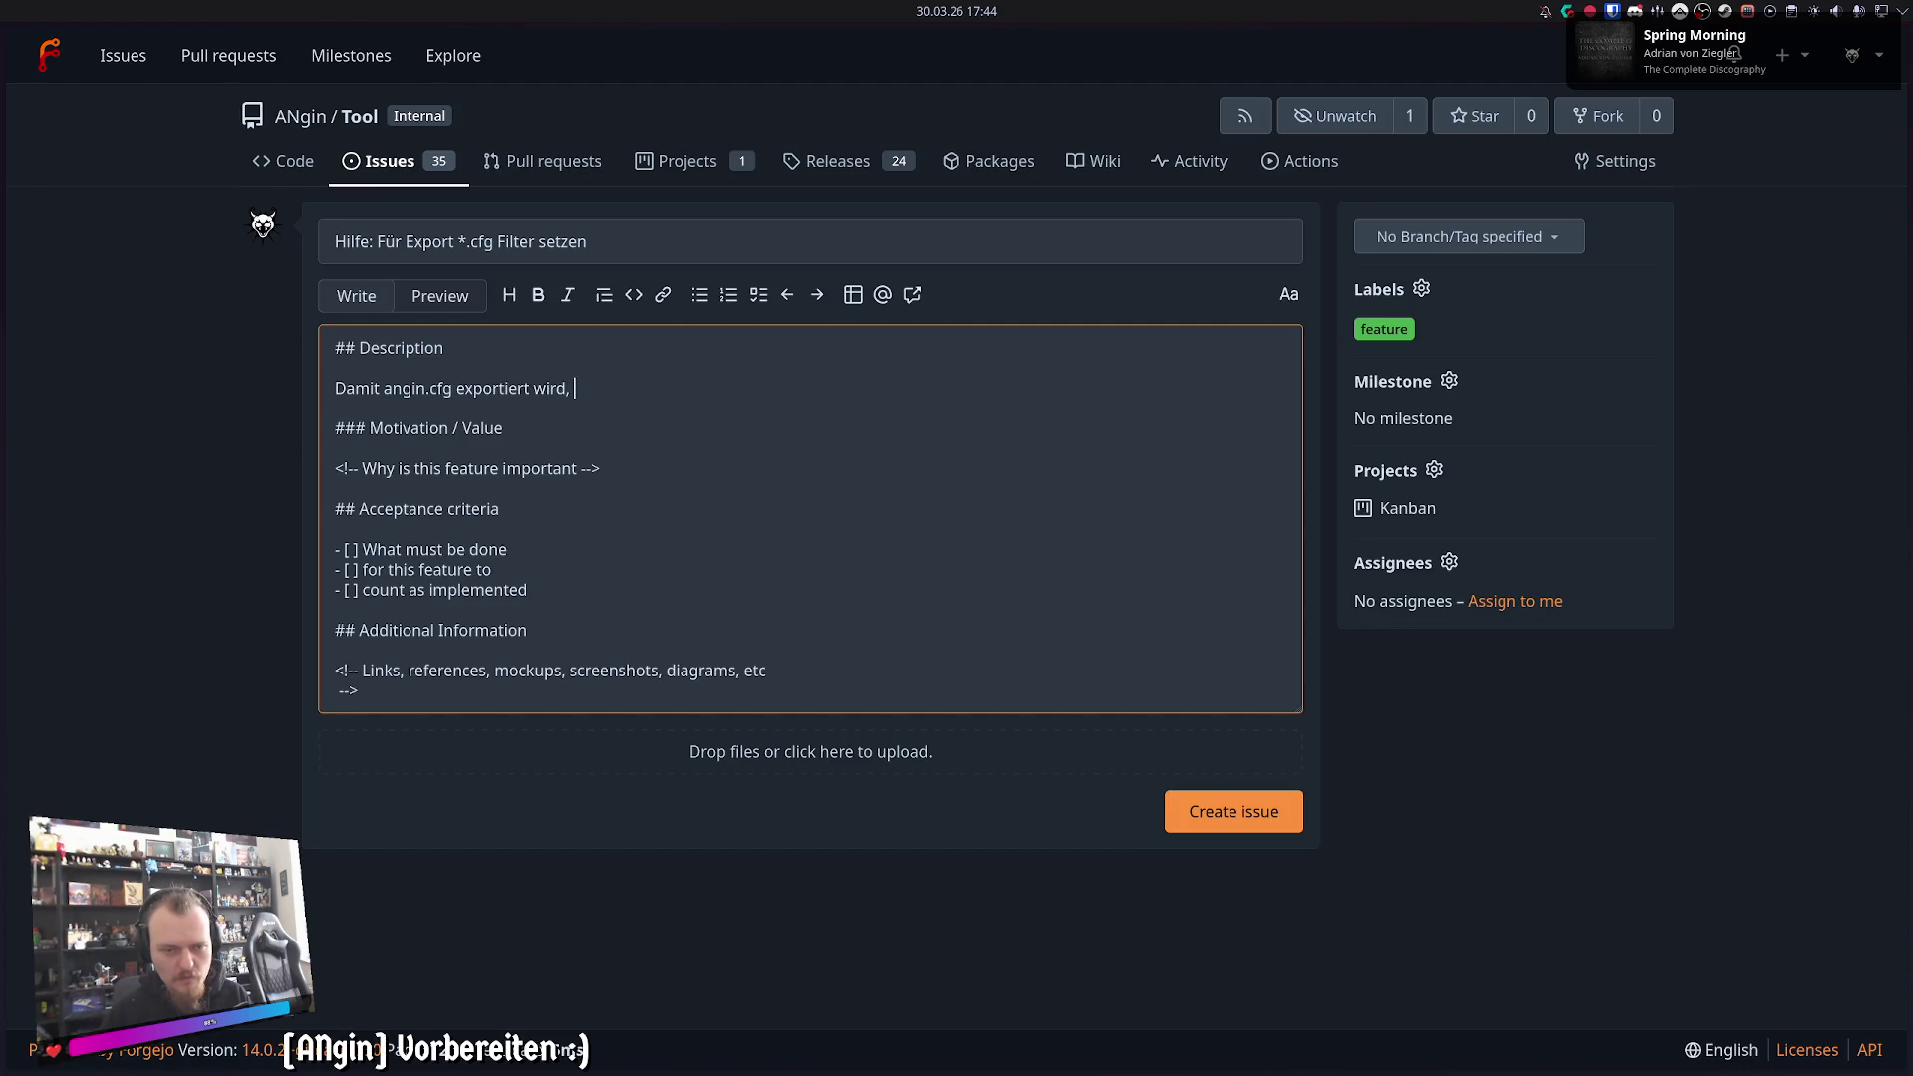
type("-einstellungen etw")
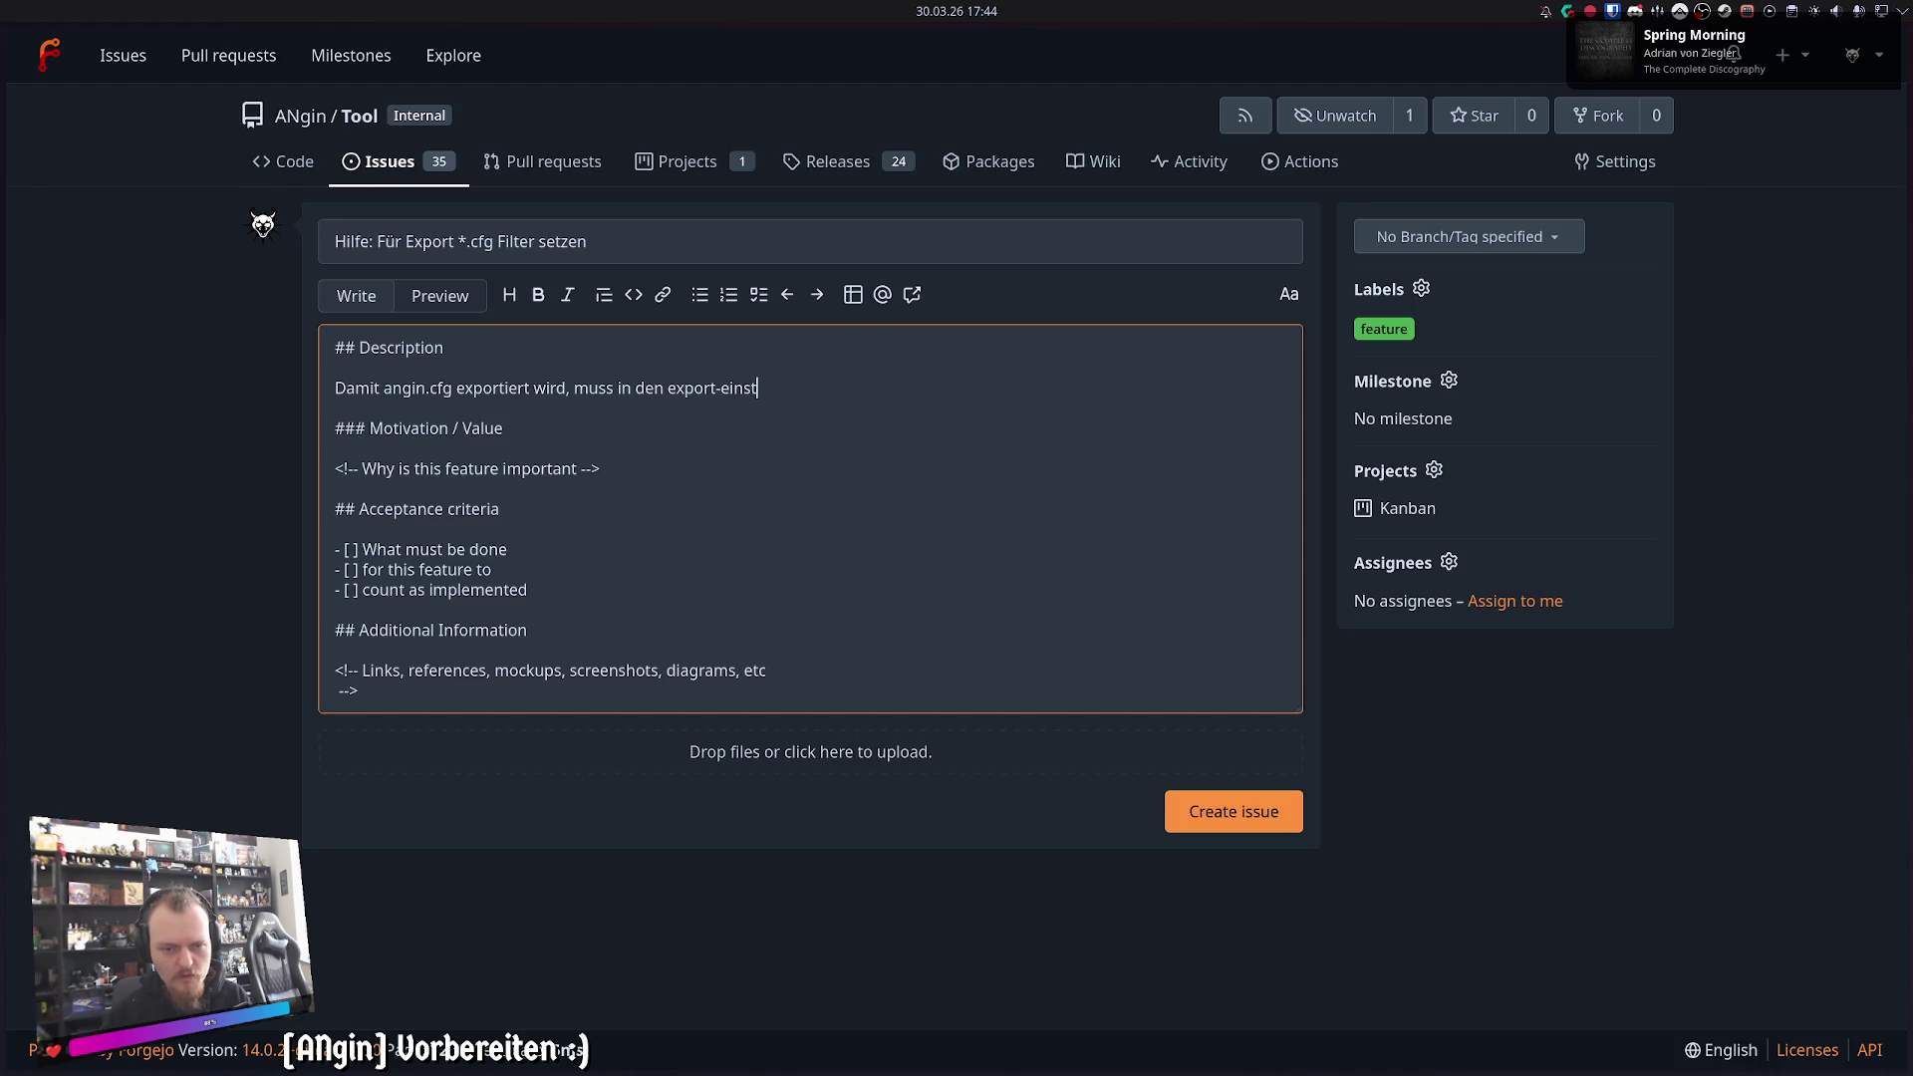
type("as")
key("BackSpace")
key("BackSpace")
key("BackSpace")
type("der *.cfg Filter gesetzt ")
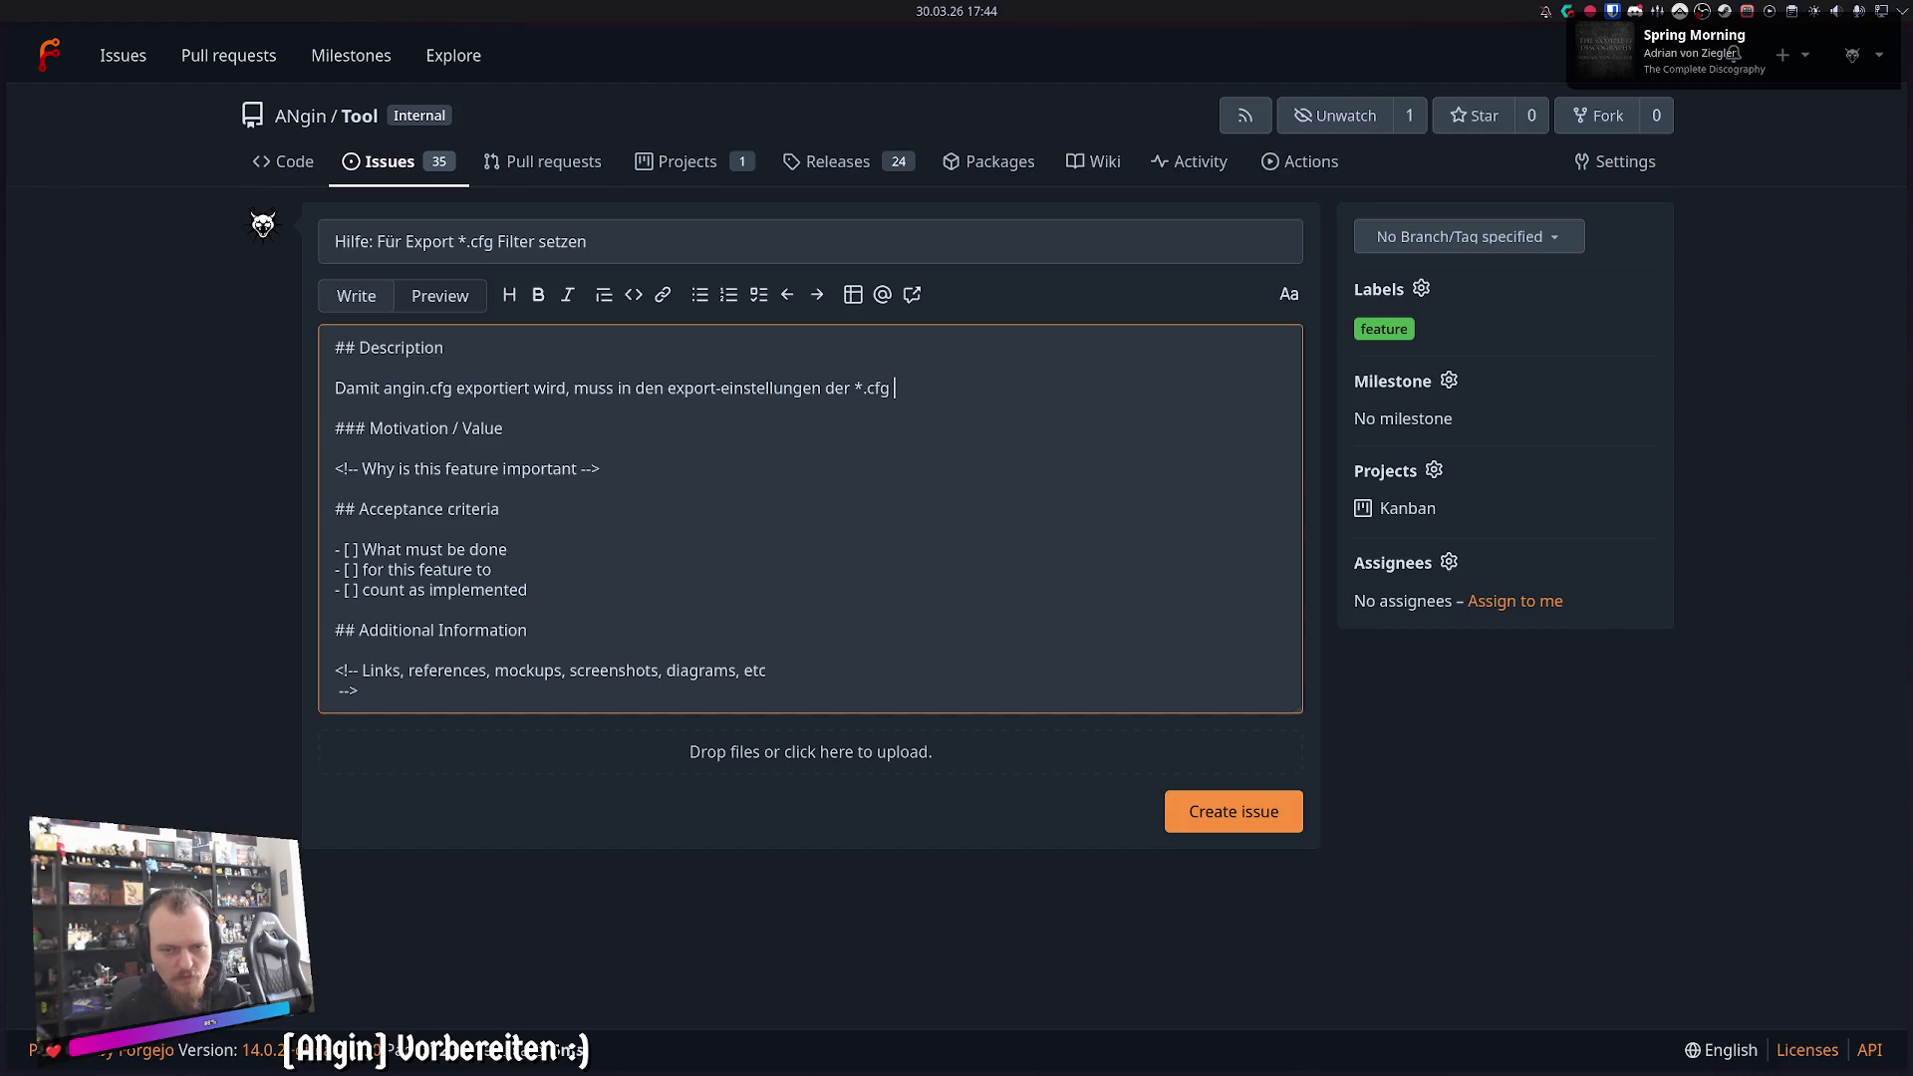
type("werden. Das soll entw")
type("eder automatisch bei")
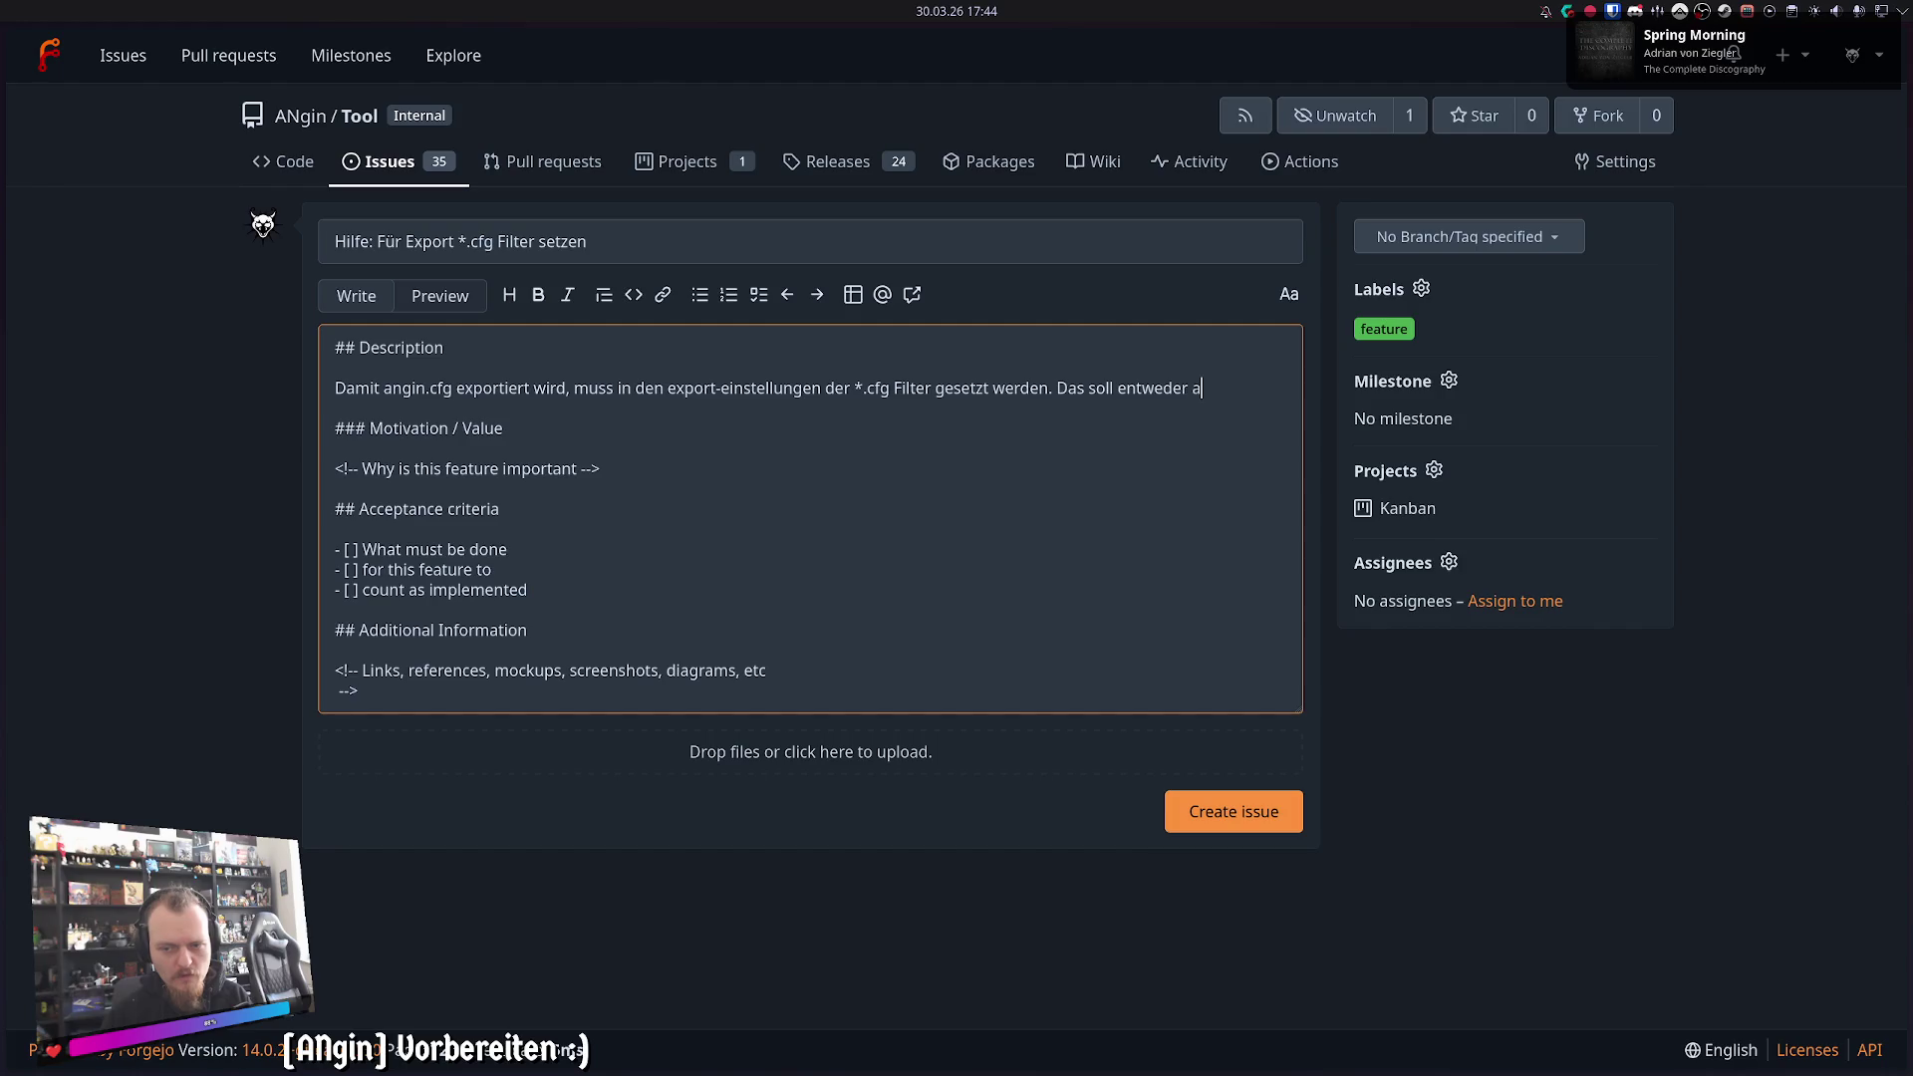
type(" Installation von ANgi")
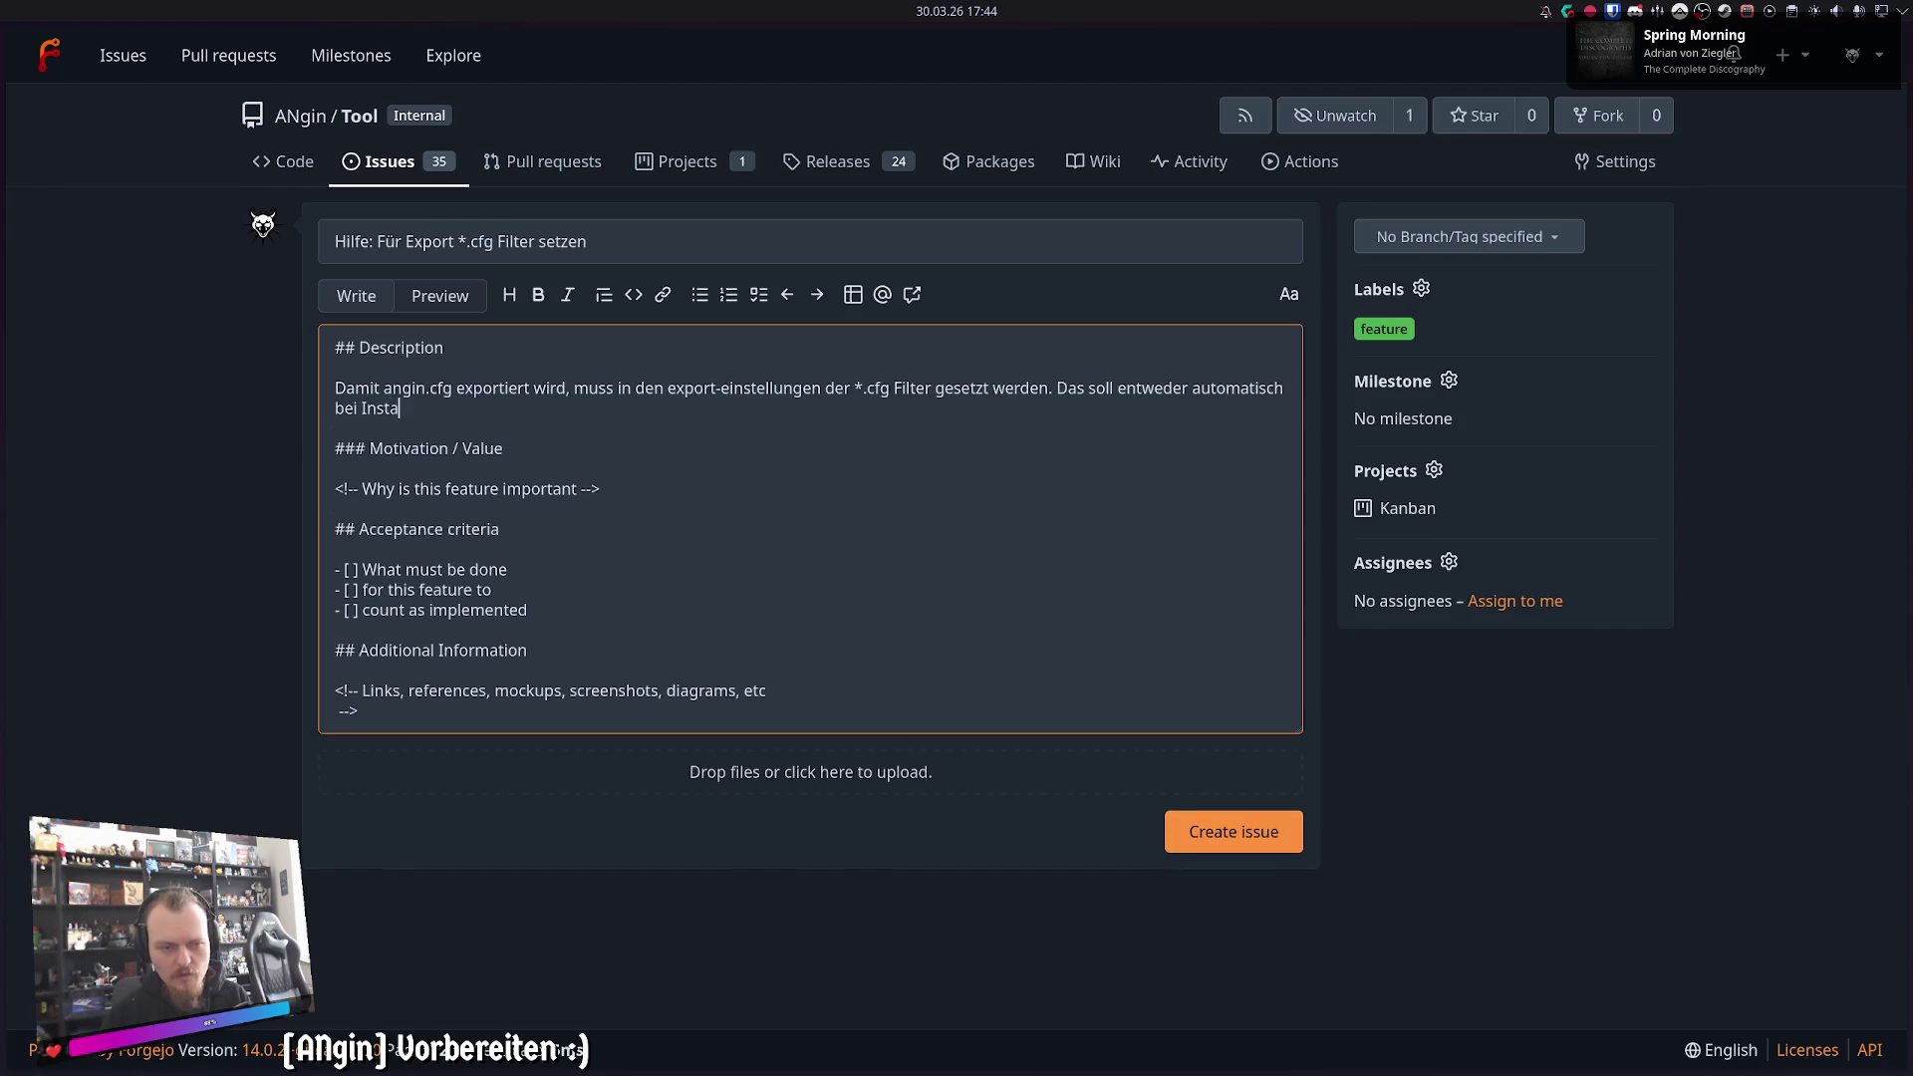
type("n passieren oder ")
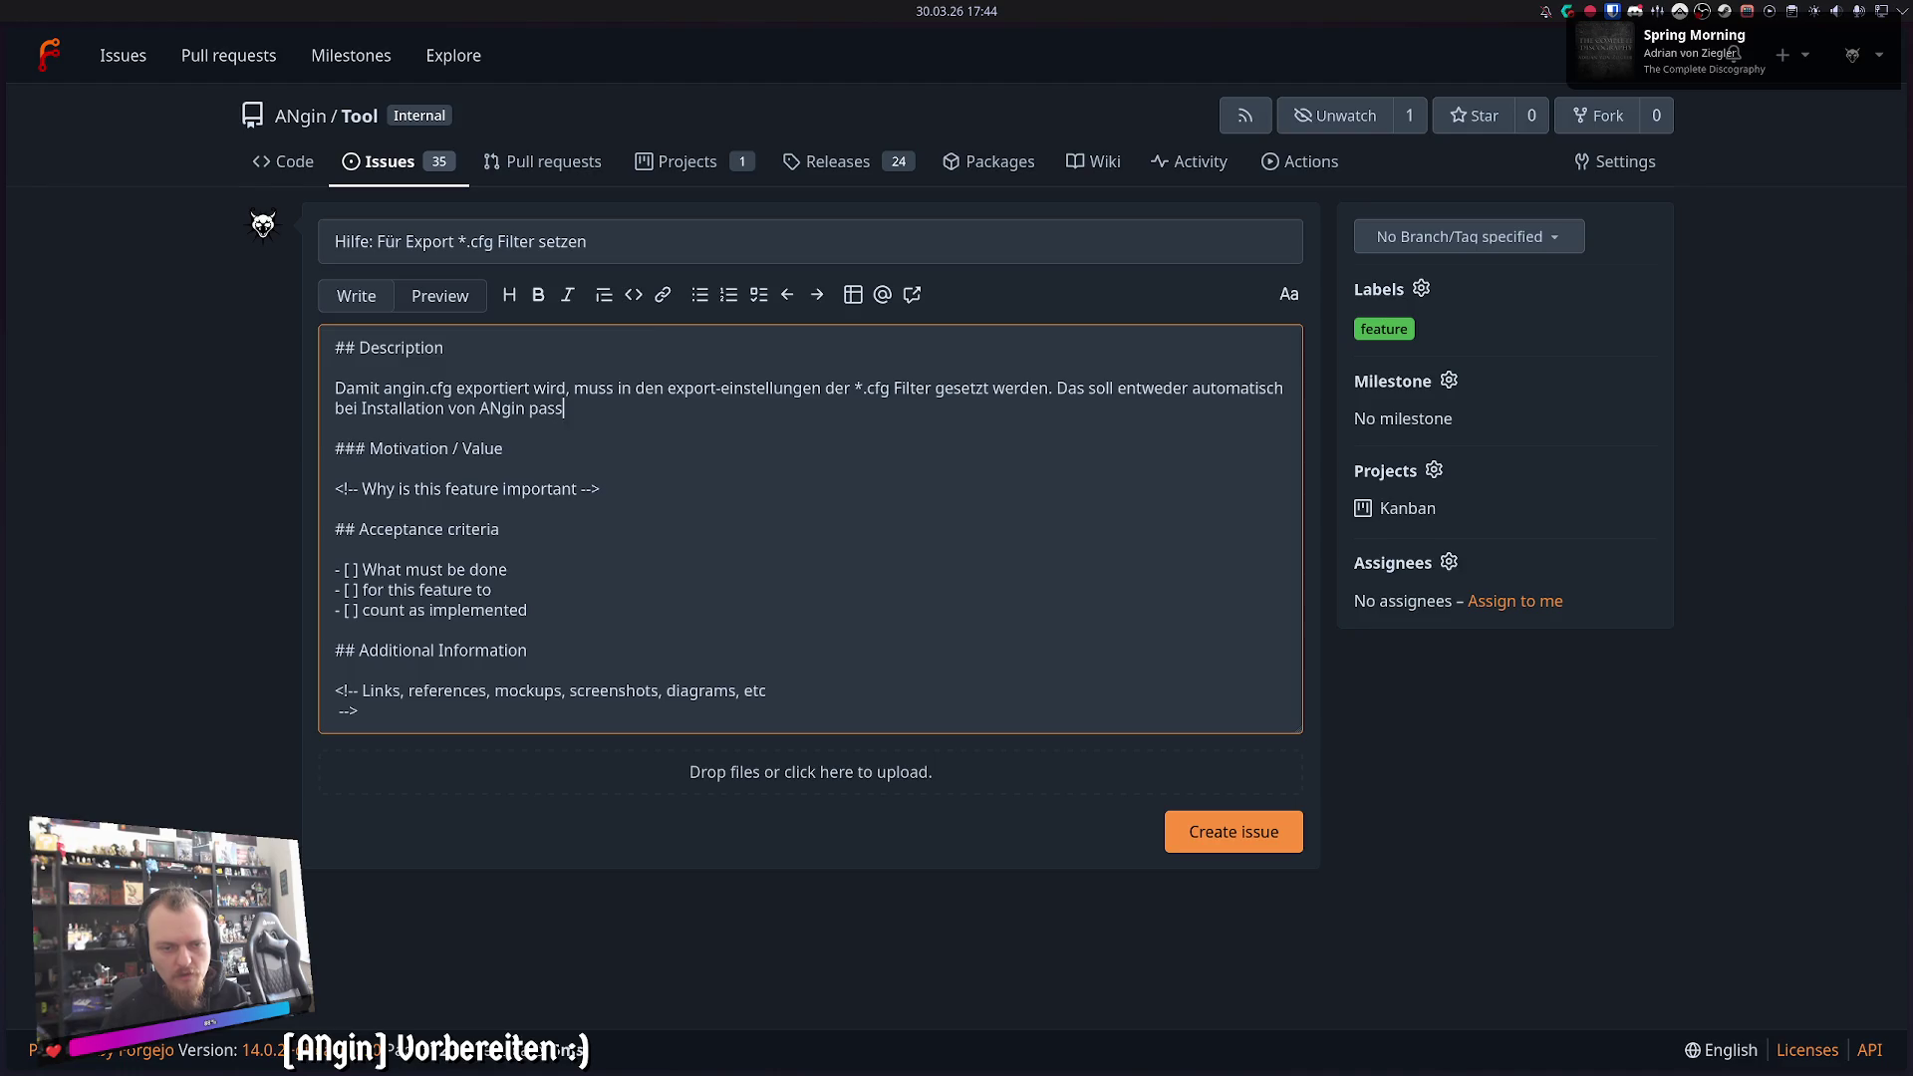
type("einntellbar sen")
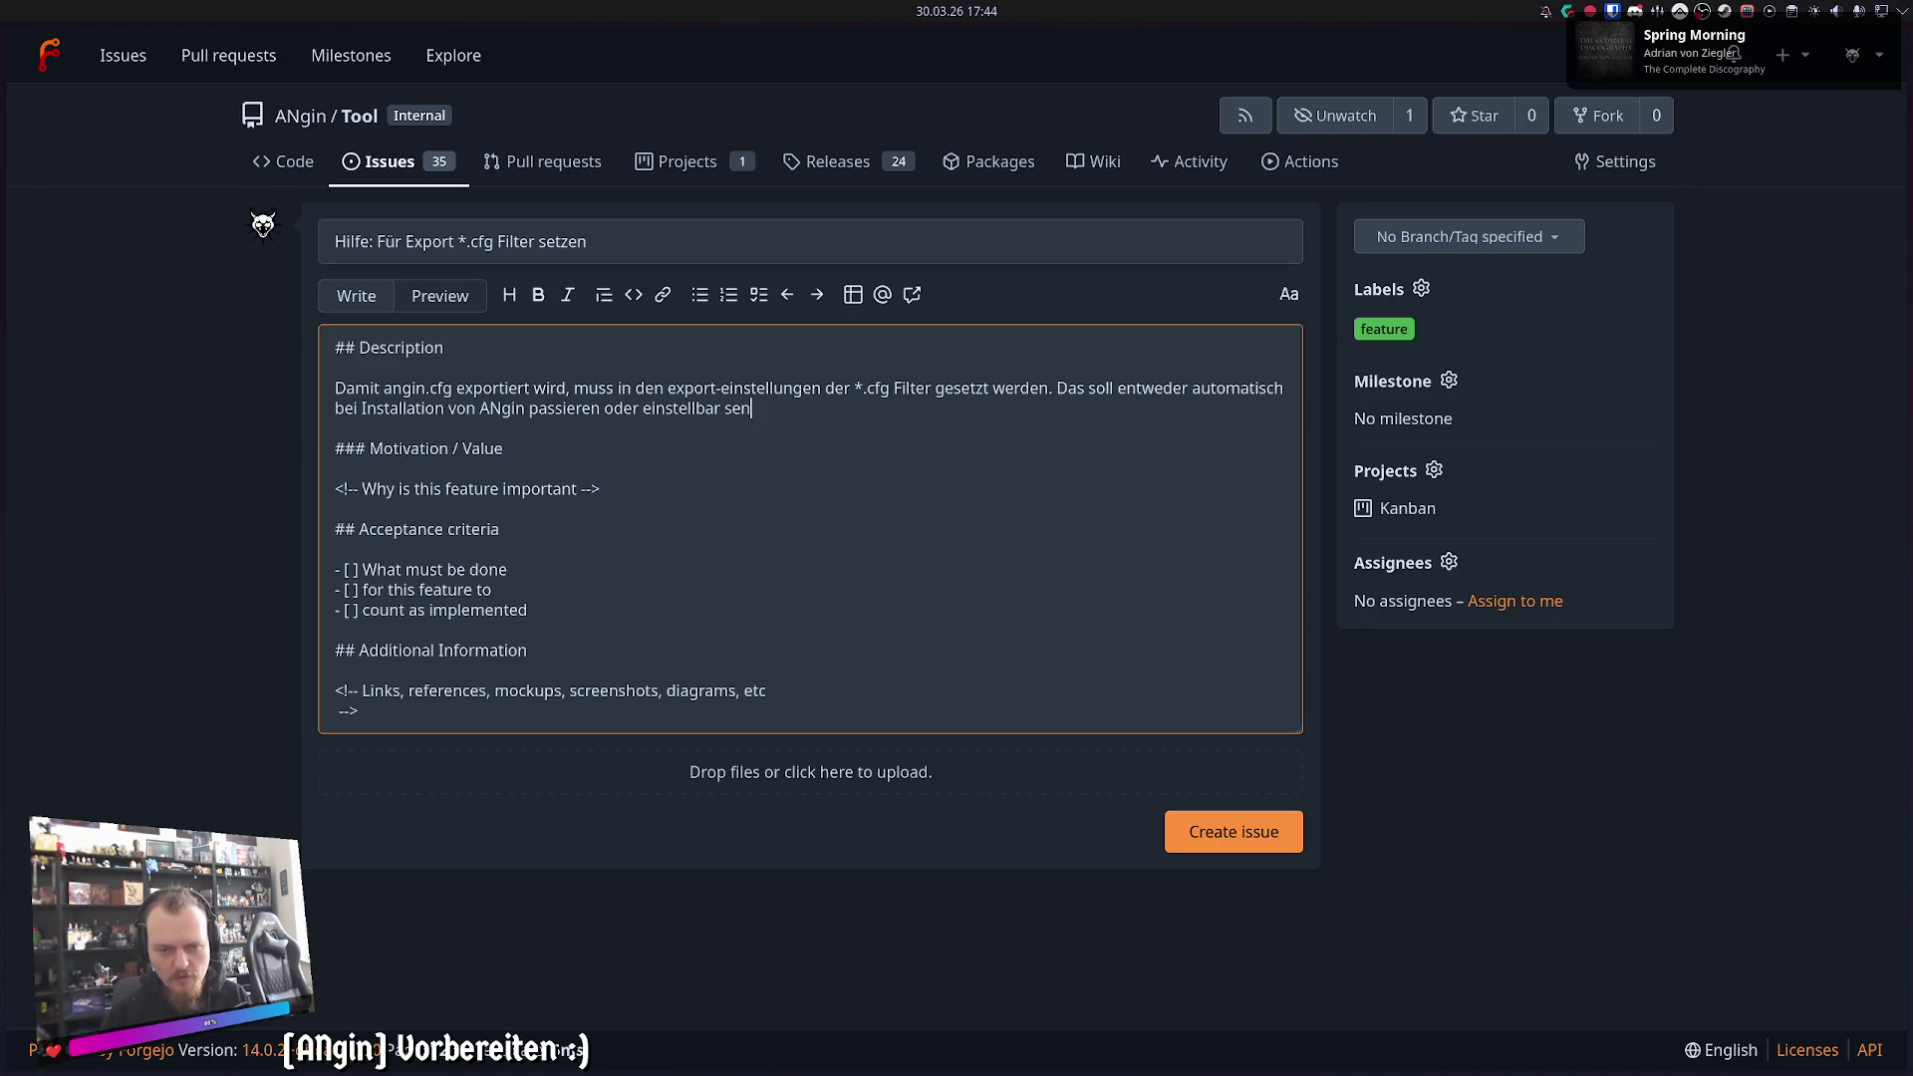
key("BackSpace")
type("in etc.")
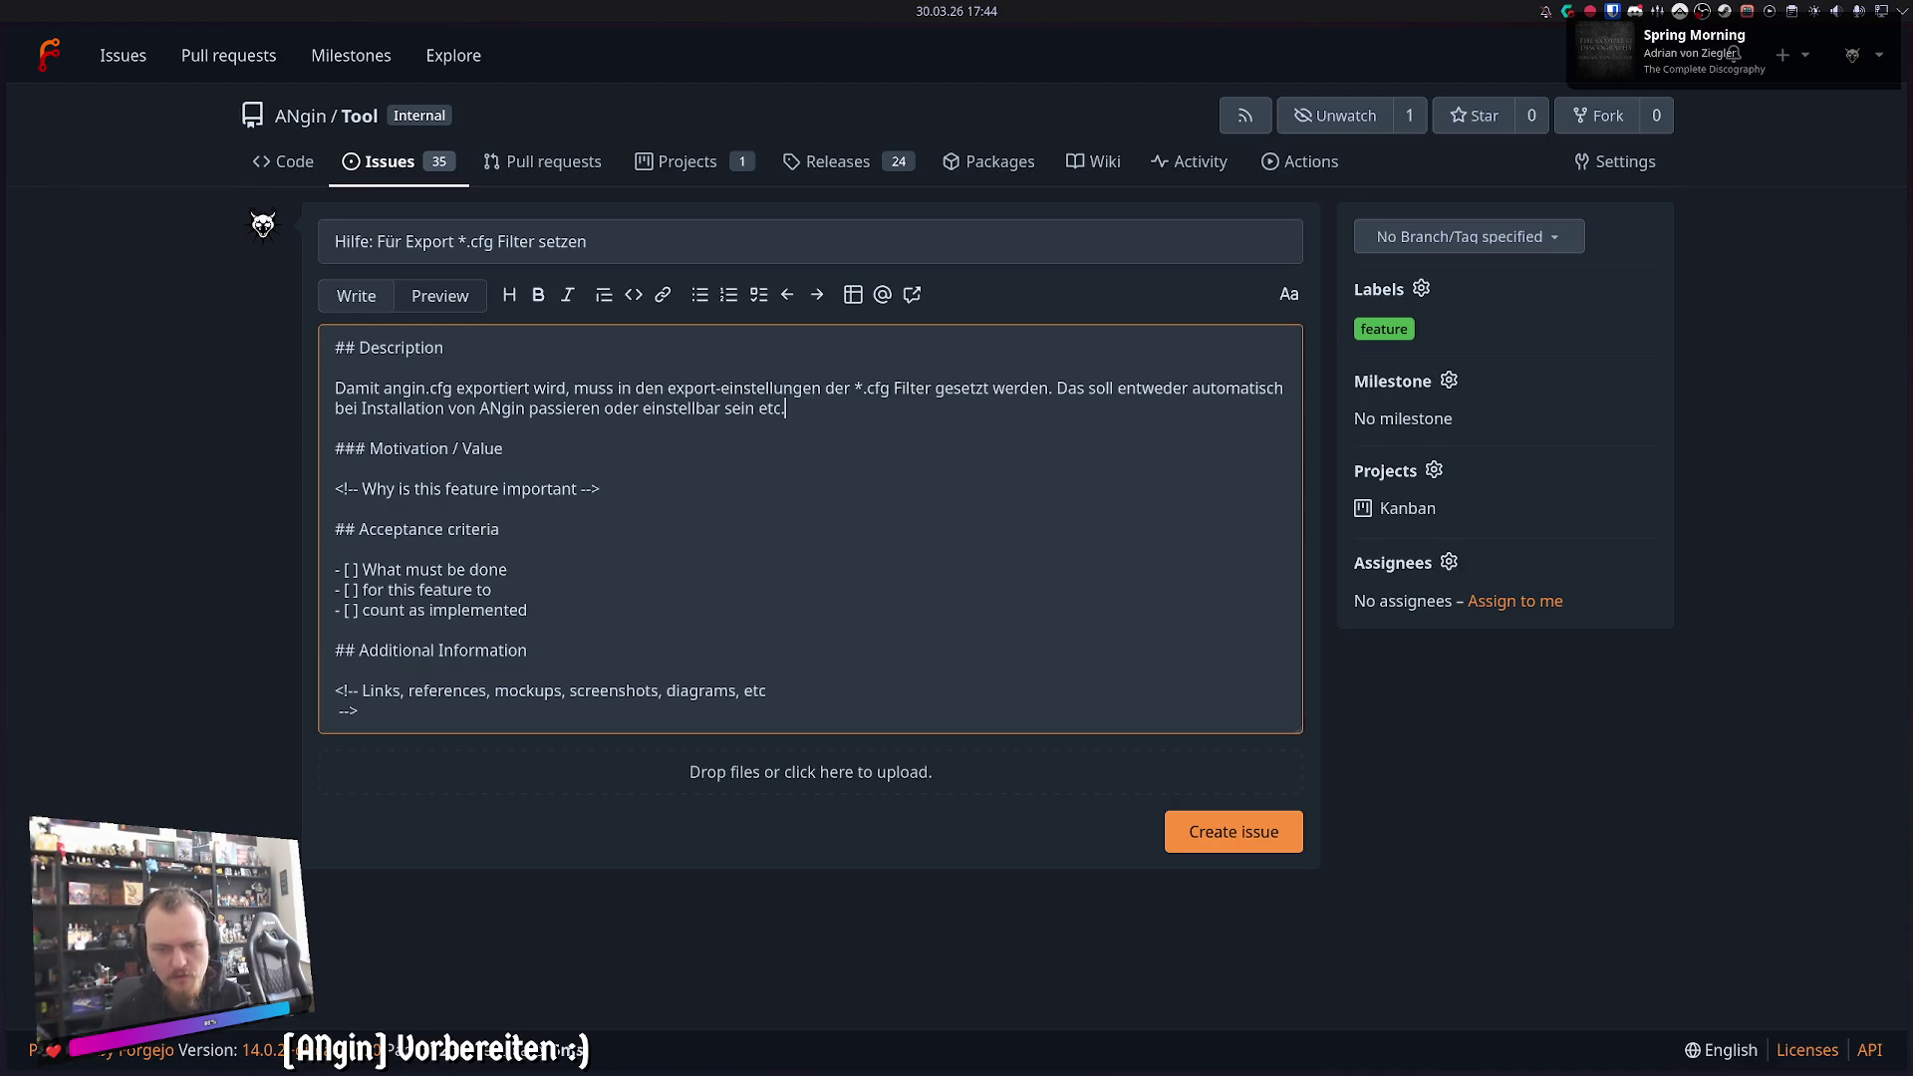
left_click(1233, 831)
left_click(688, 161)
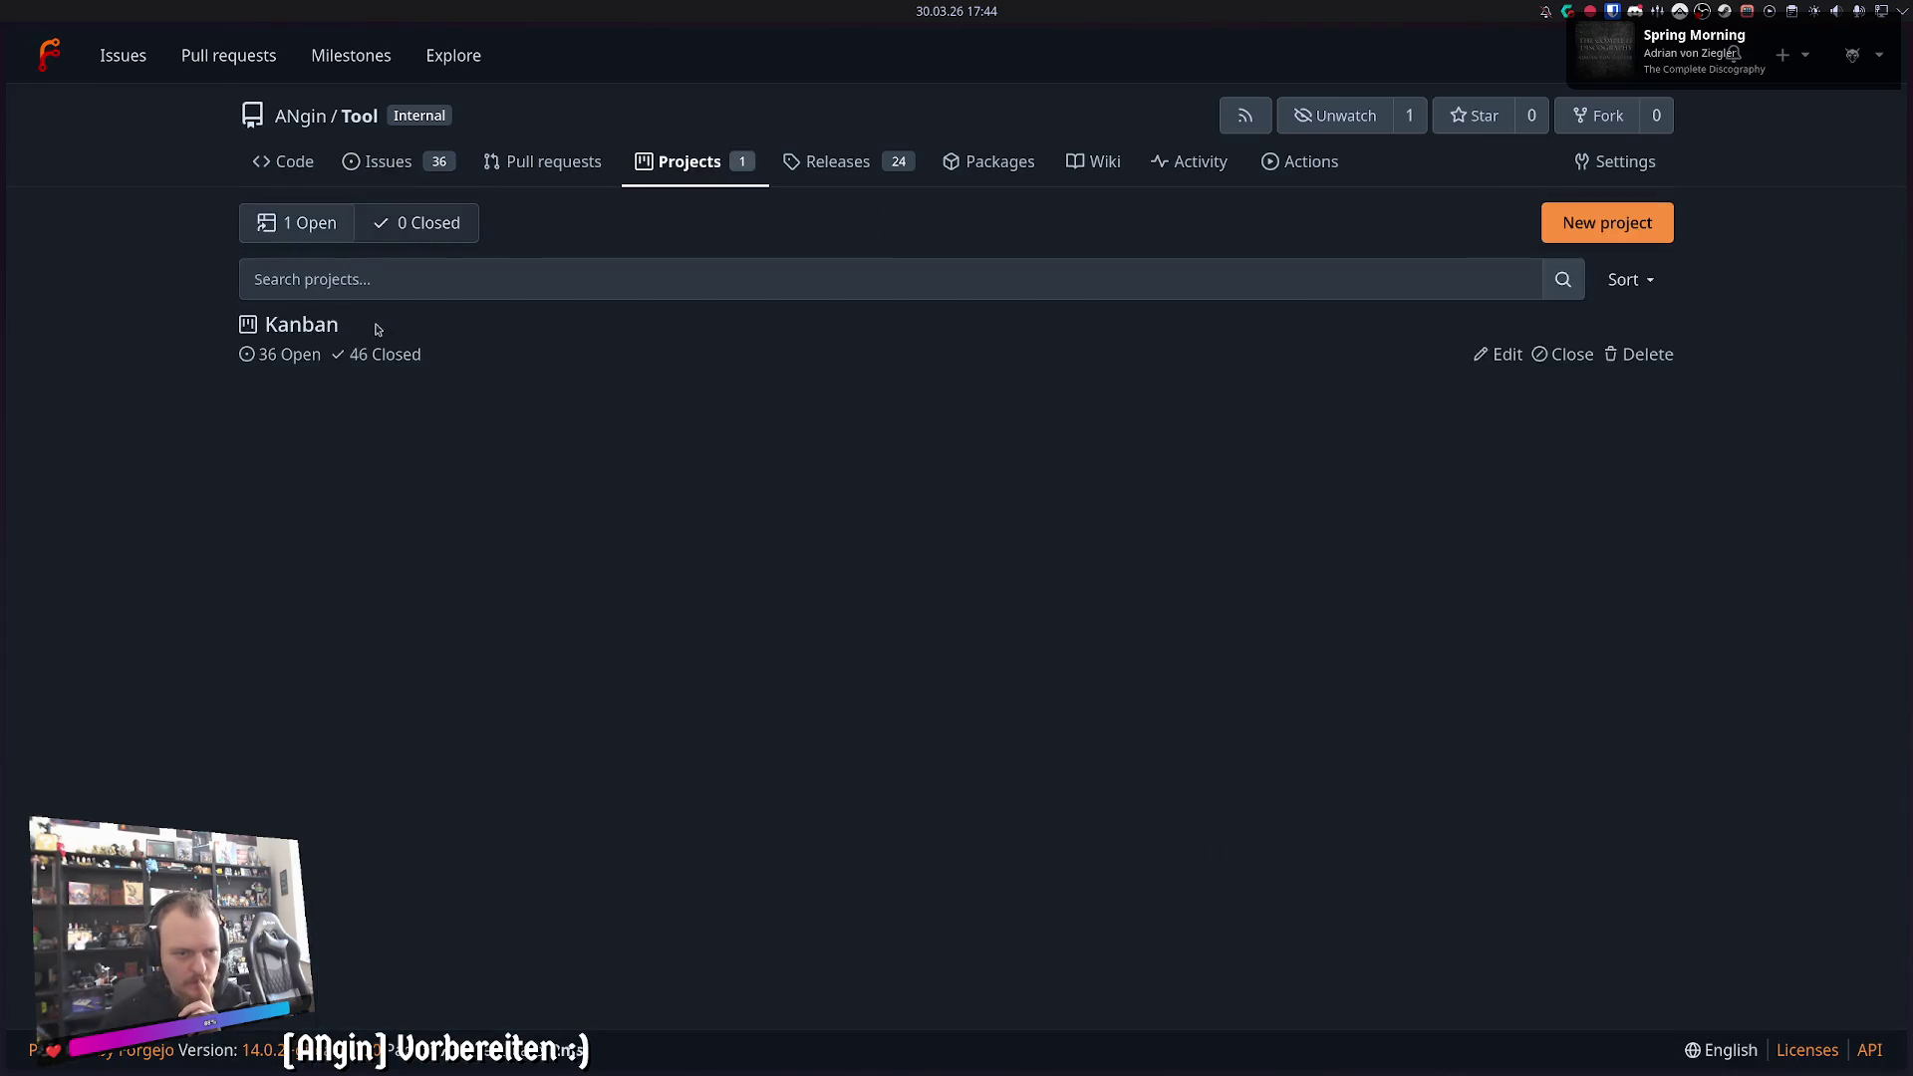
Step: Open the Kanban project board, now showing 32 Backlog cards
left_click(301, 324)
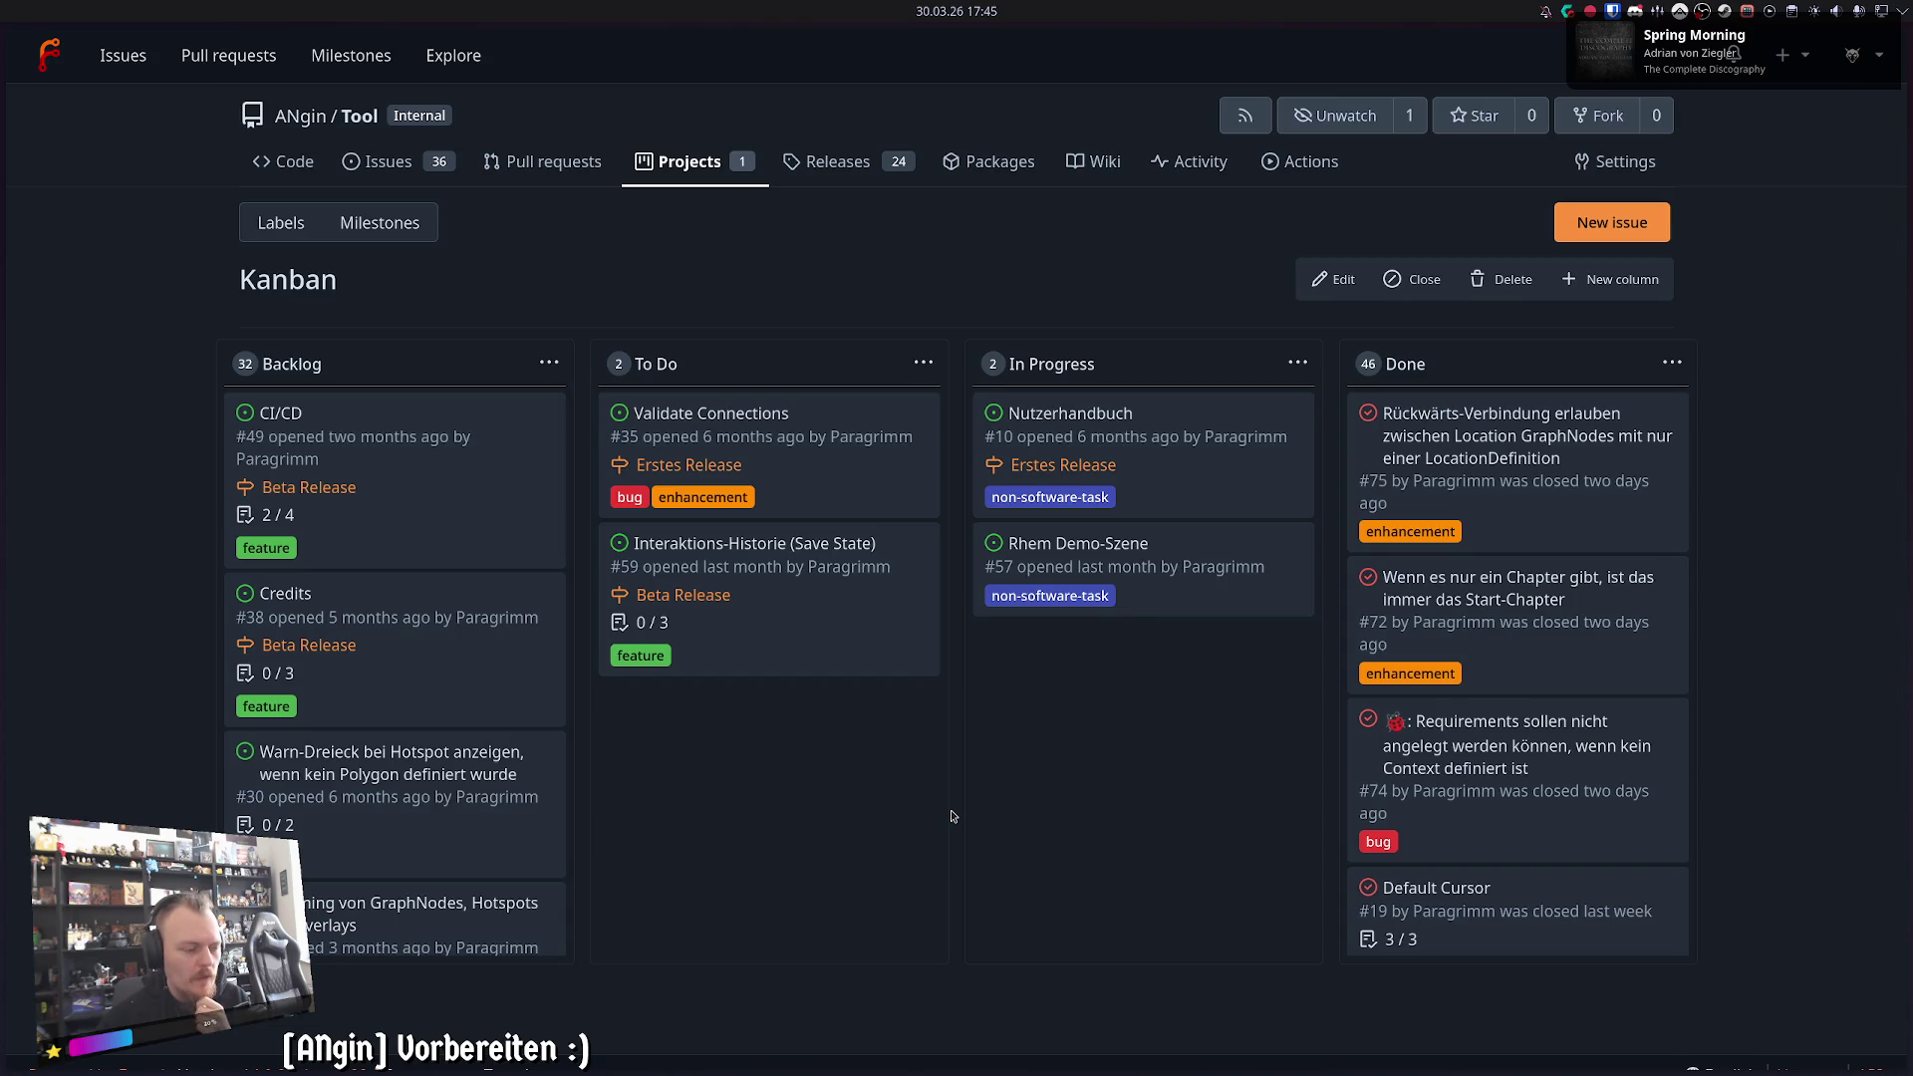
mouse_move(2, 618)
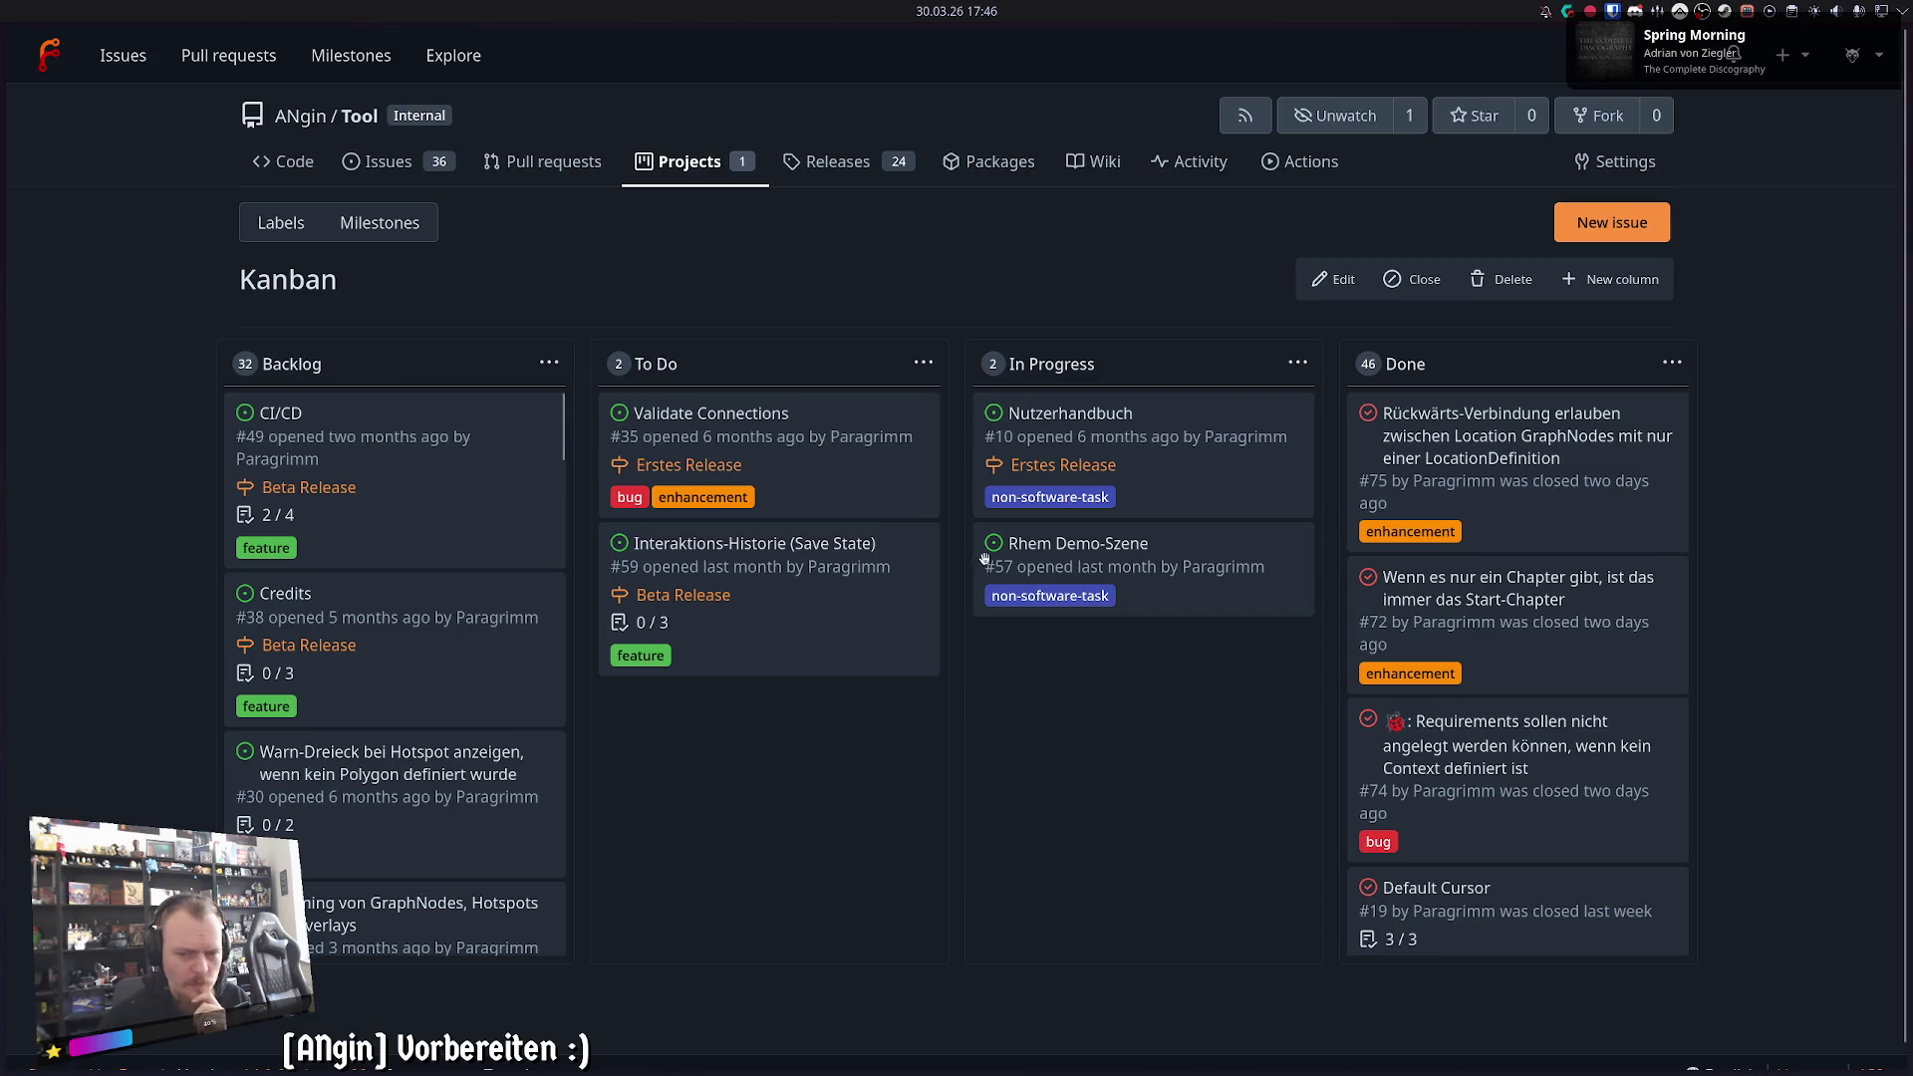
left_click(1613, 223)
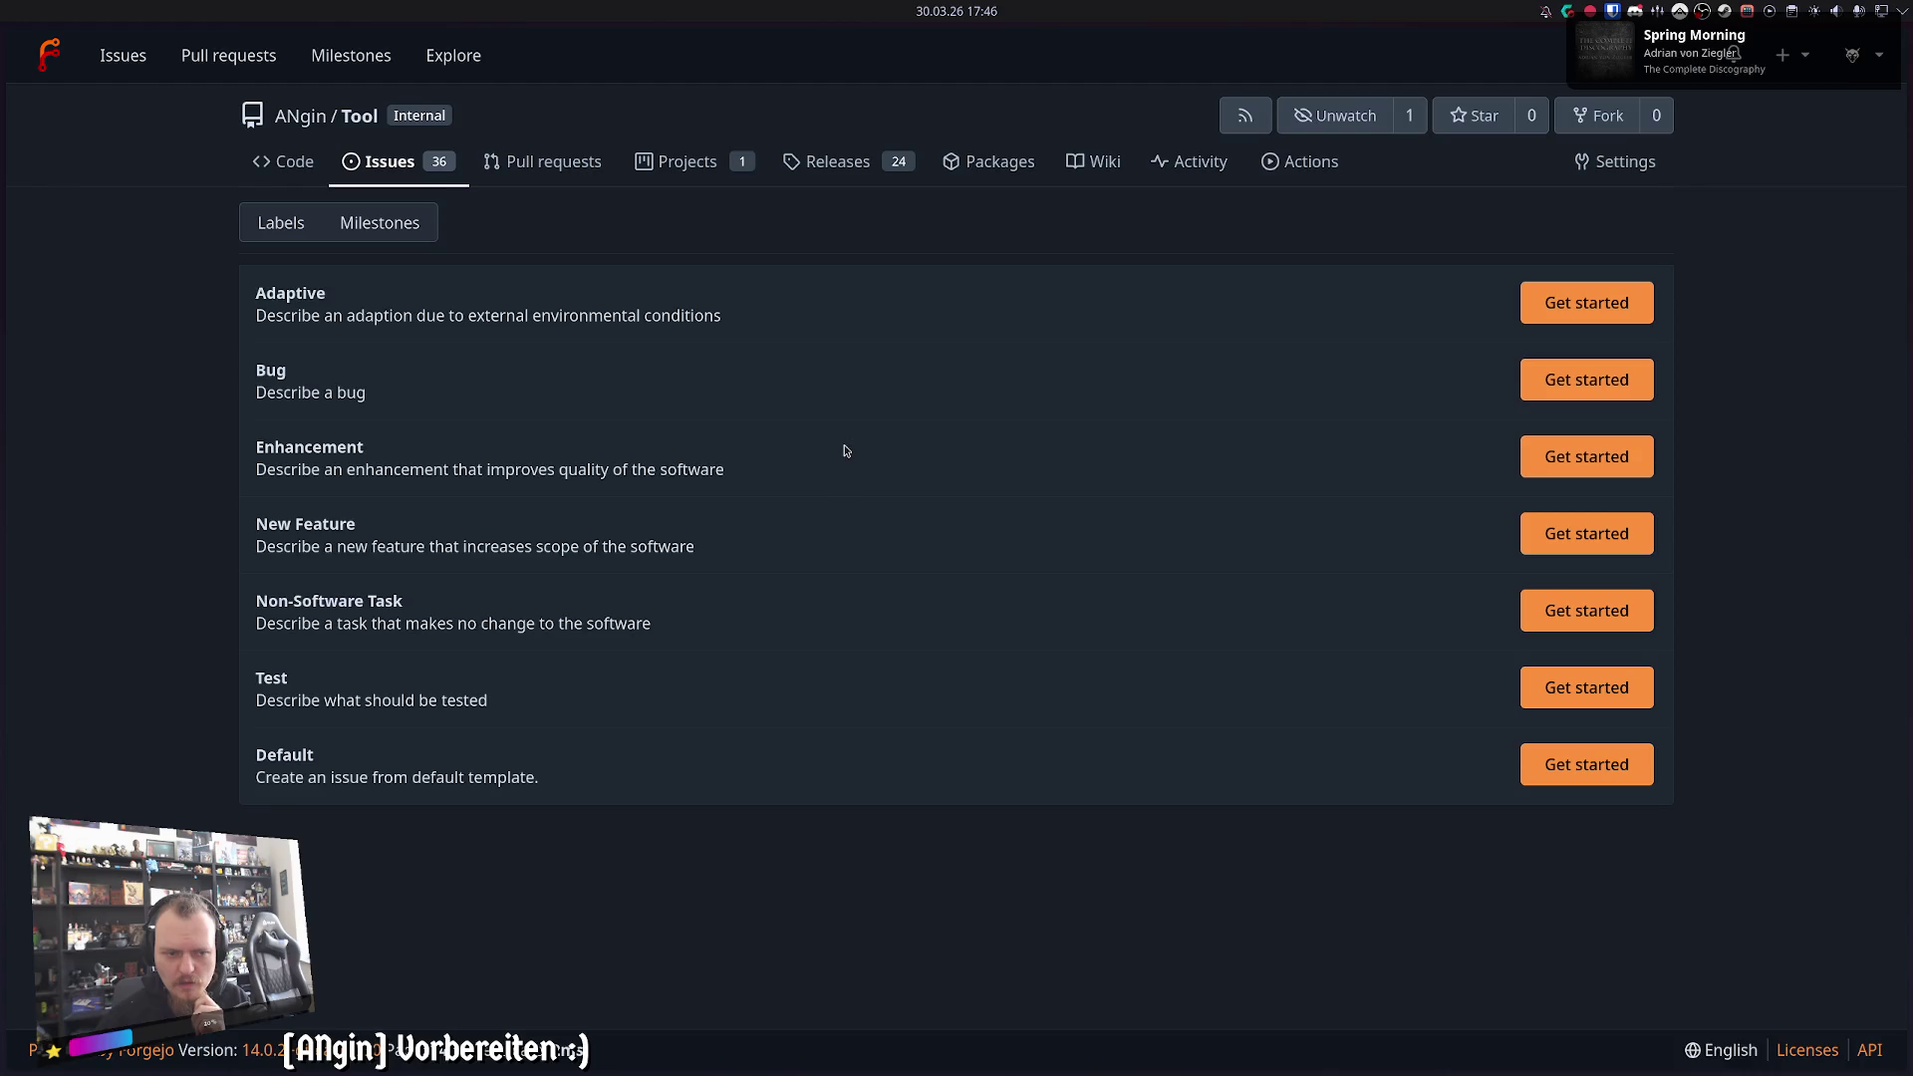
Step: Start Enhancement issue 'Textumbruch im Text Editor', describing the editor's endless width needing automatic wrapping
left_click(1554, 460)
type("Textumbruch im Text Edi")
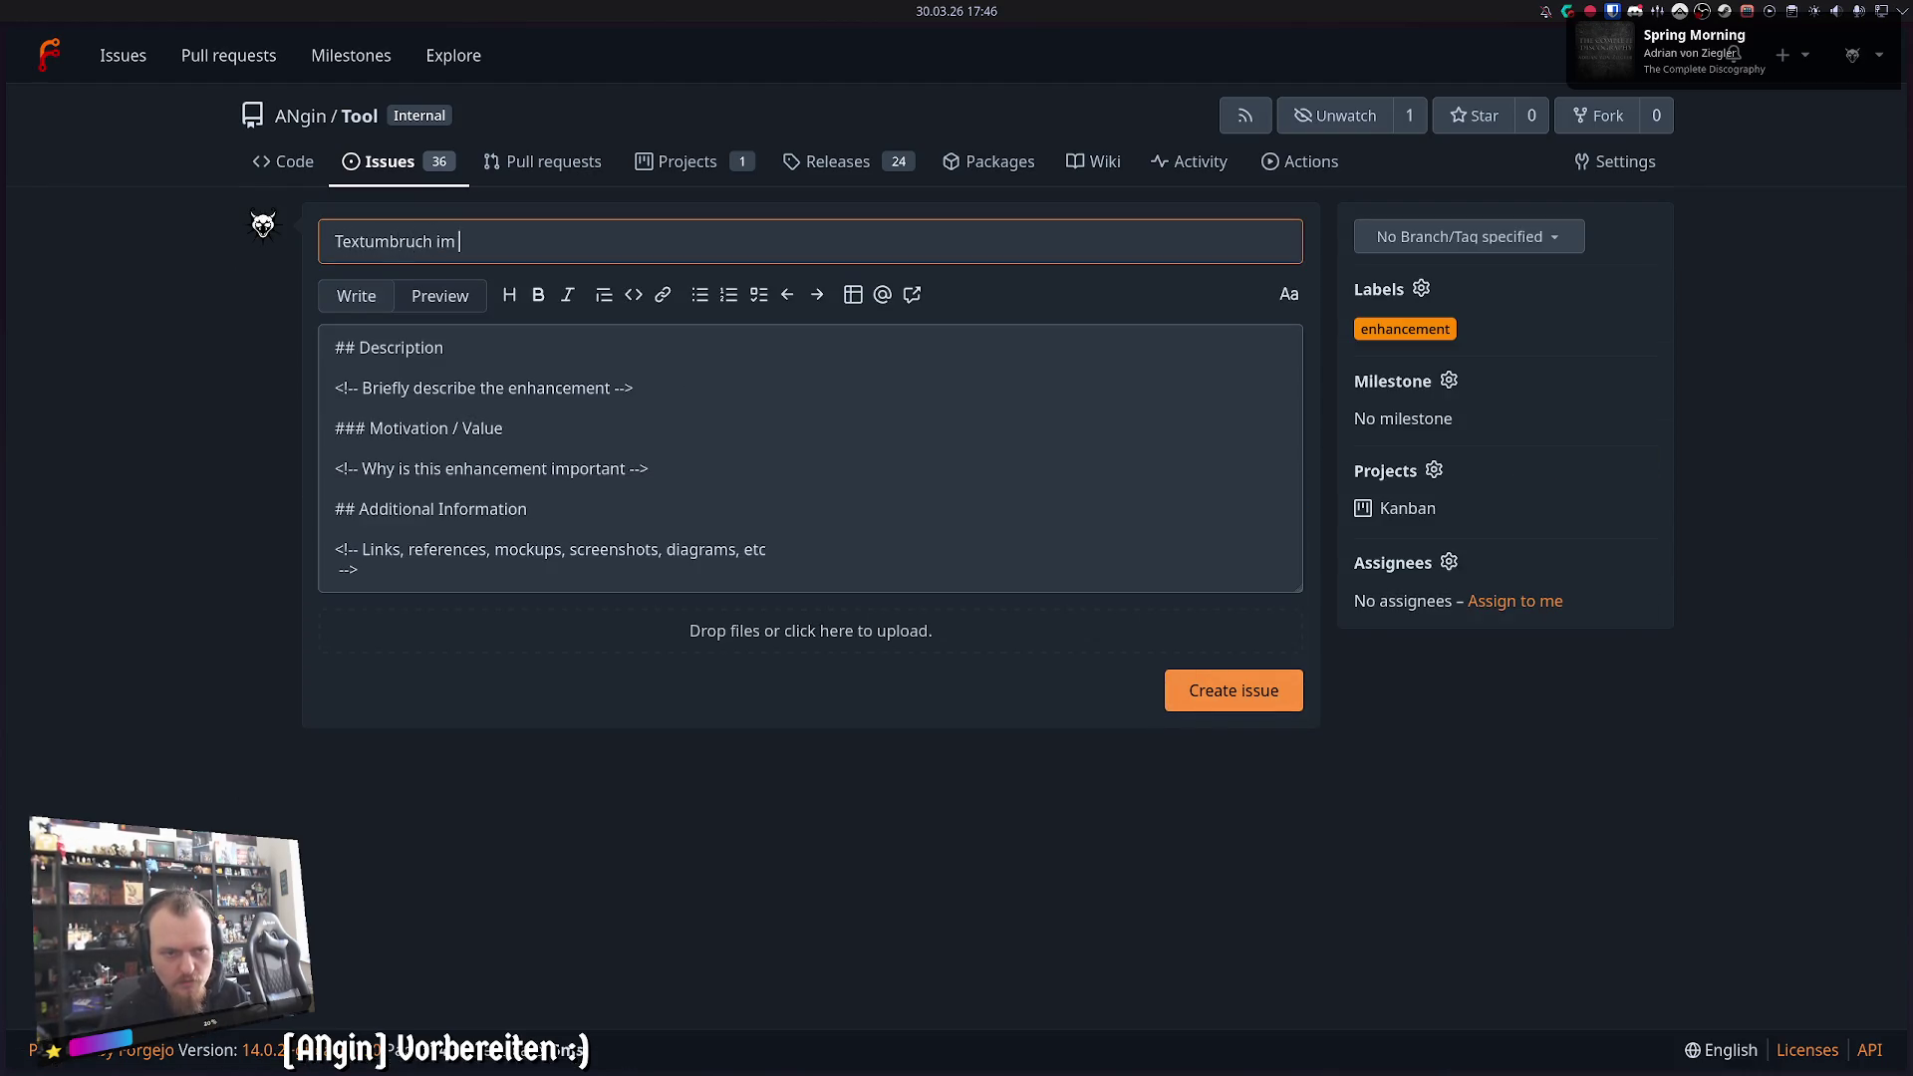
type("tor")
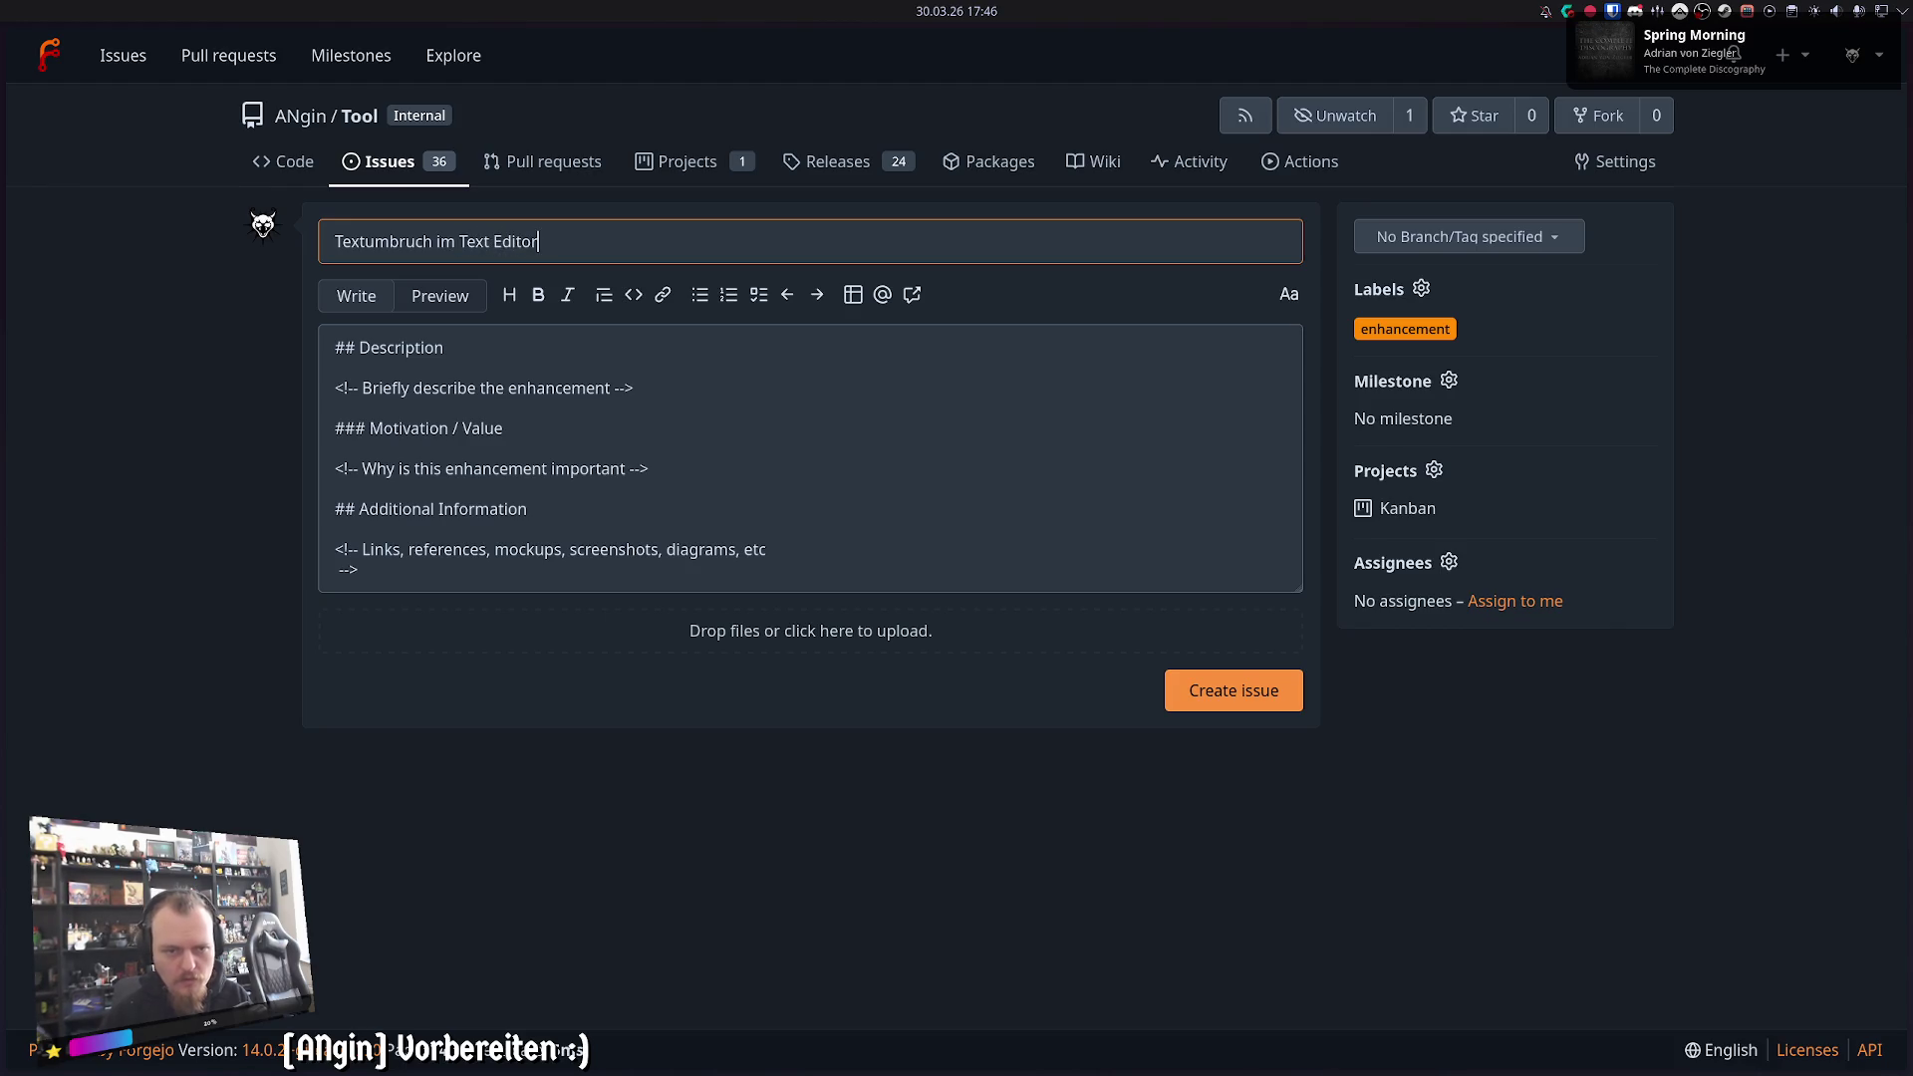
left_click(792, 393)
key("shift+Home")
key("BackSpace")
type("Text Editor geht unendlich in die BReit")
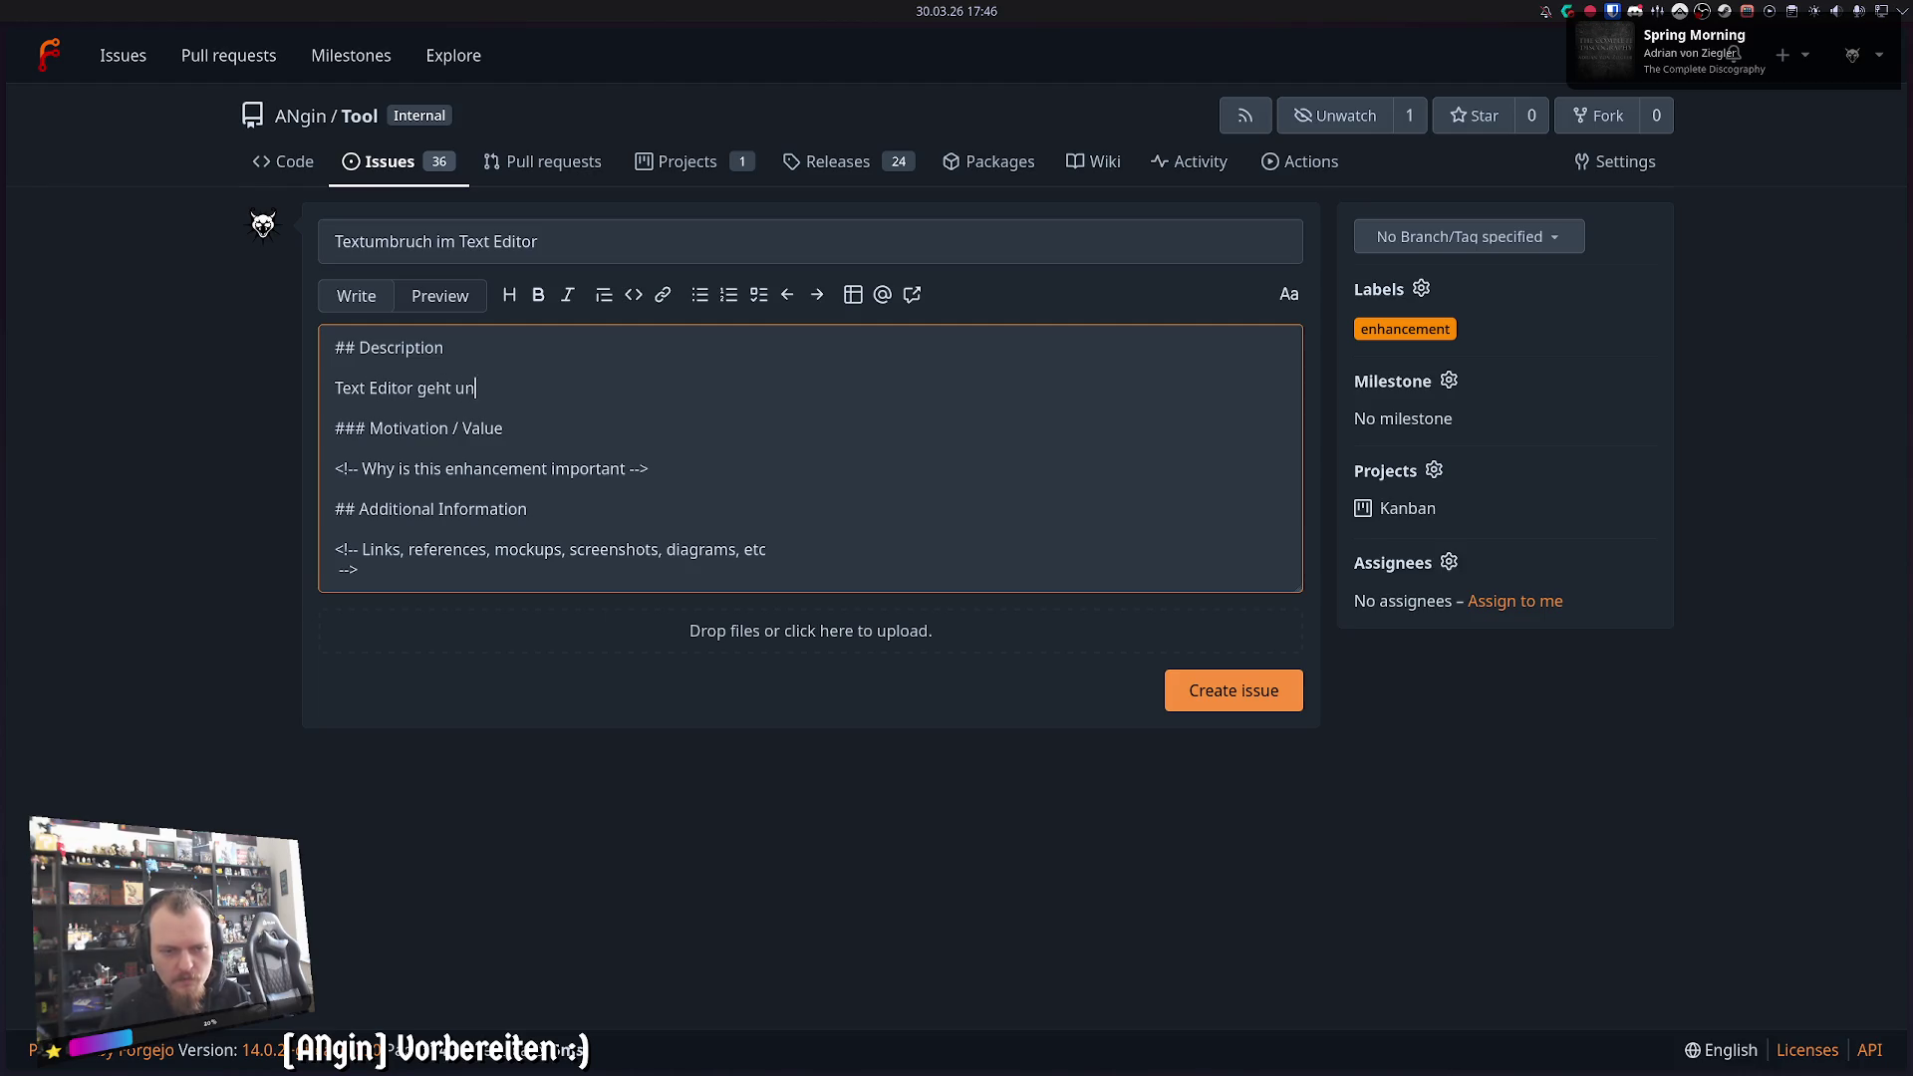
key("BackSpace")
key("BackSpace")
key("BackSpace")
type("reite, hier soll ein automatisch")
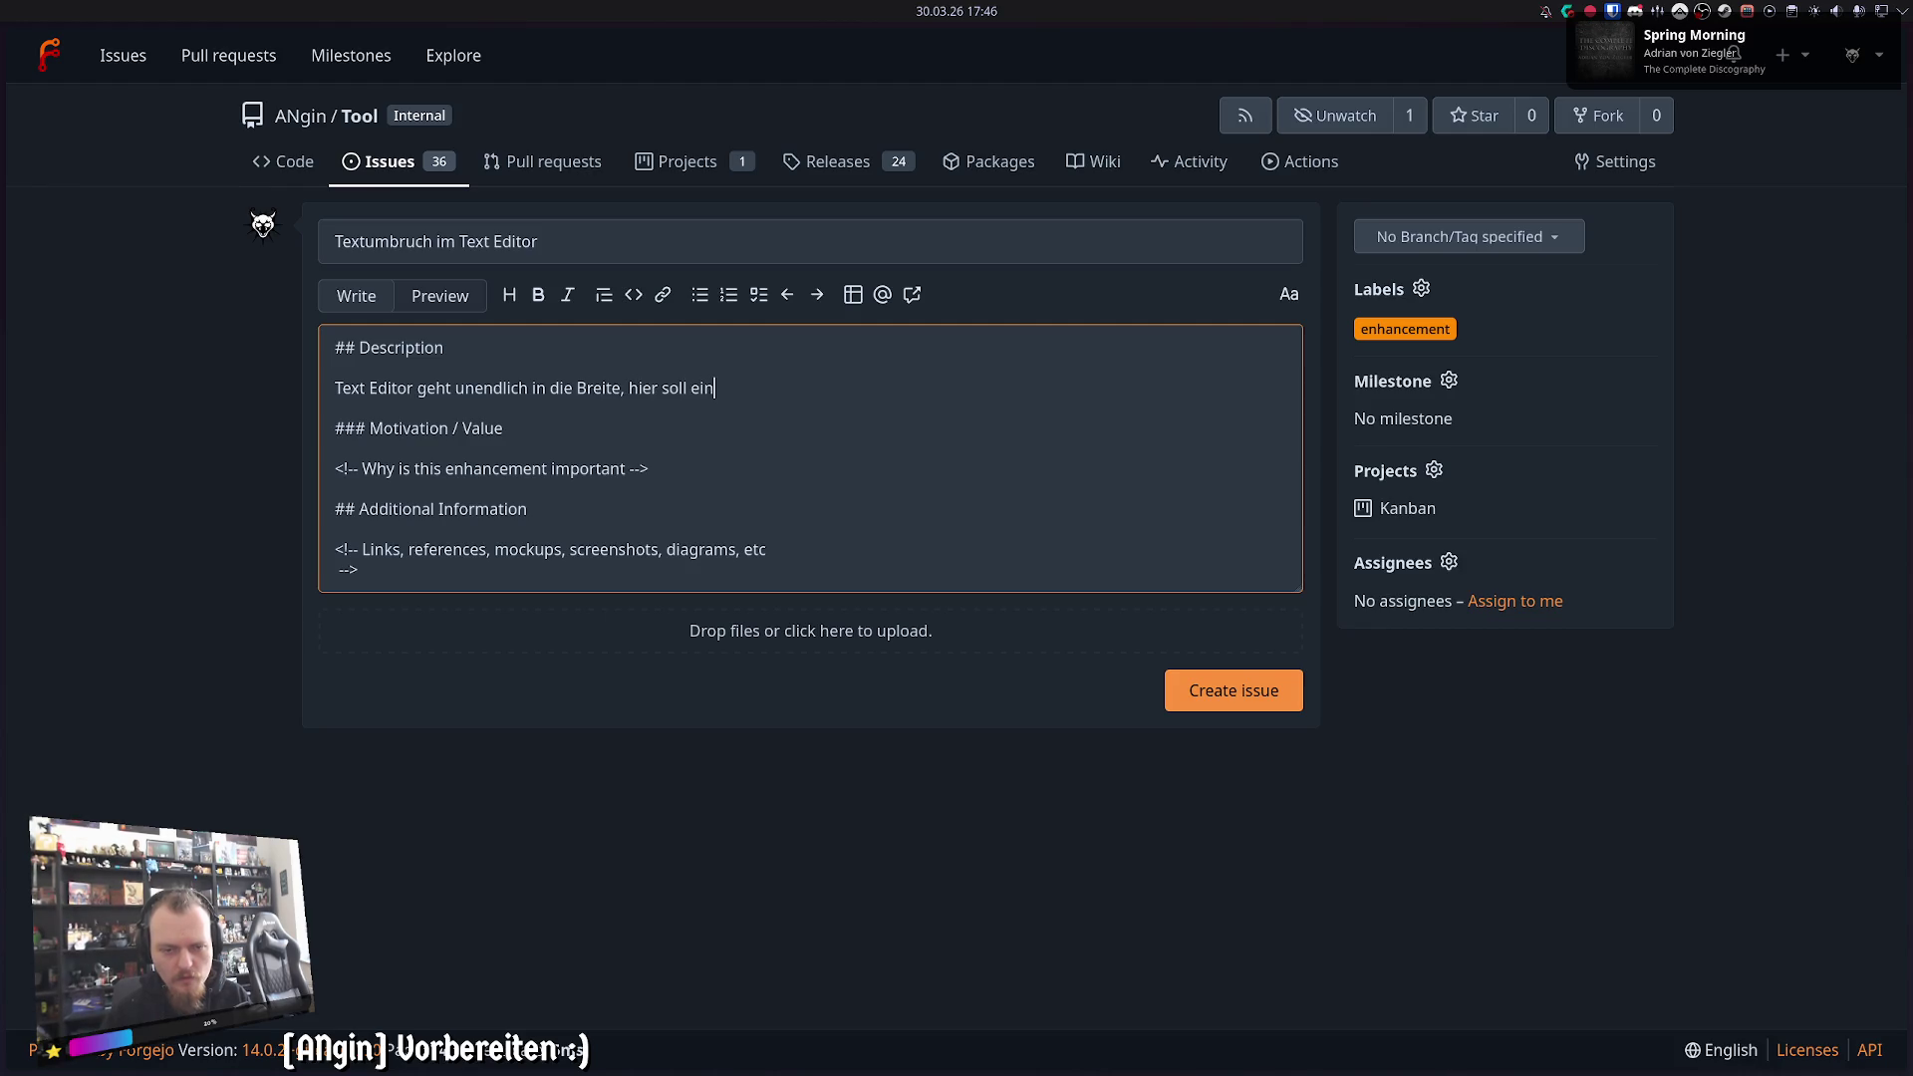
type("er Umbruch passi")
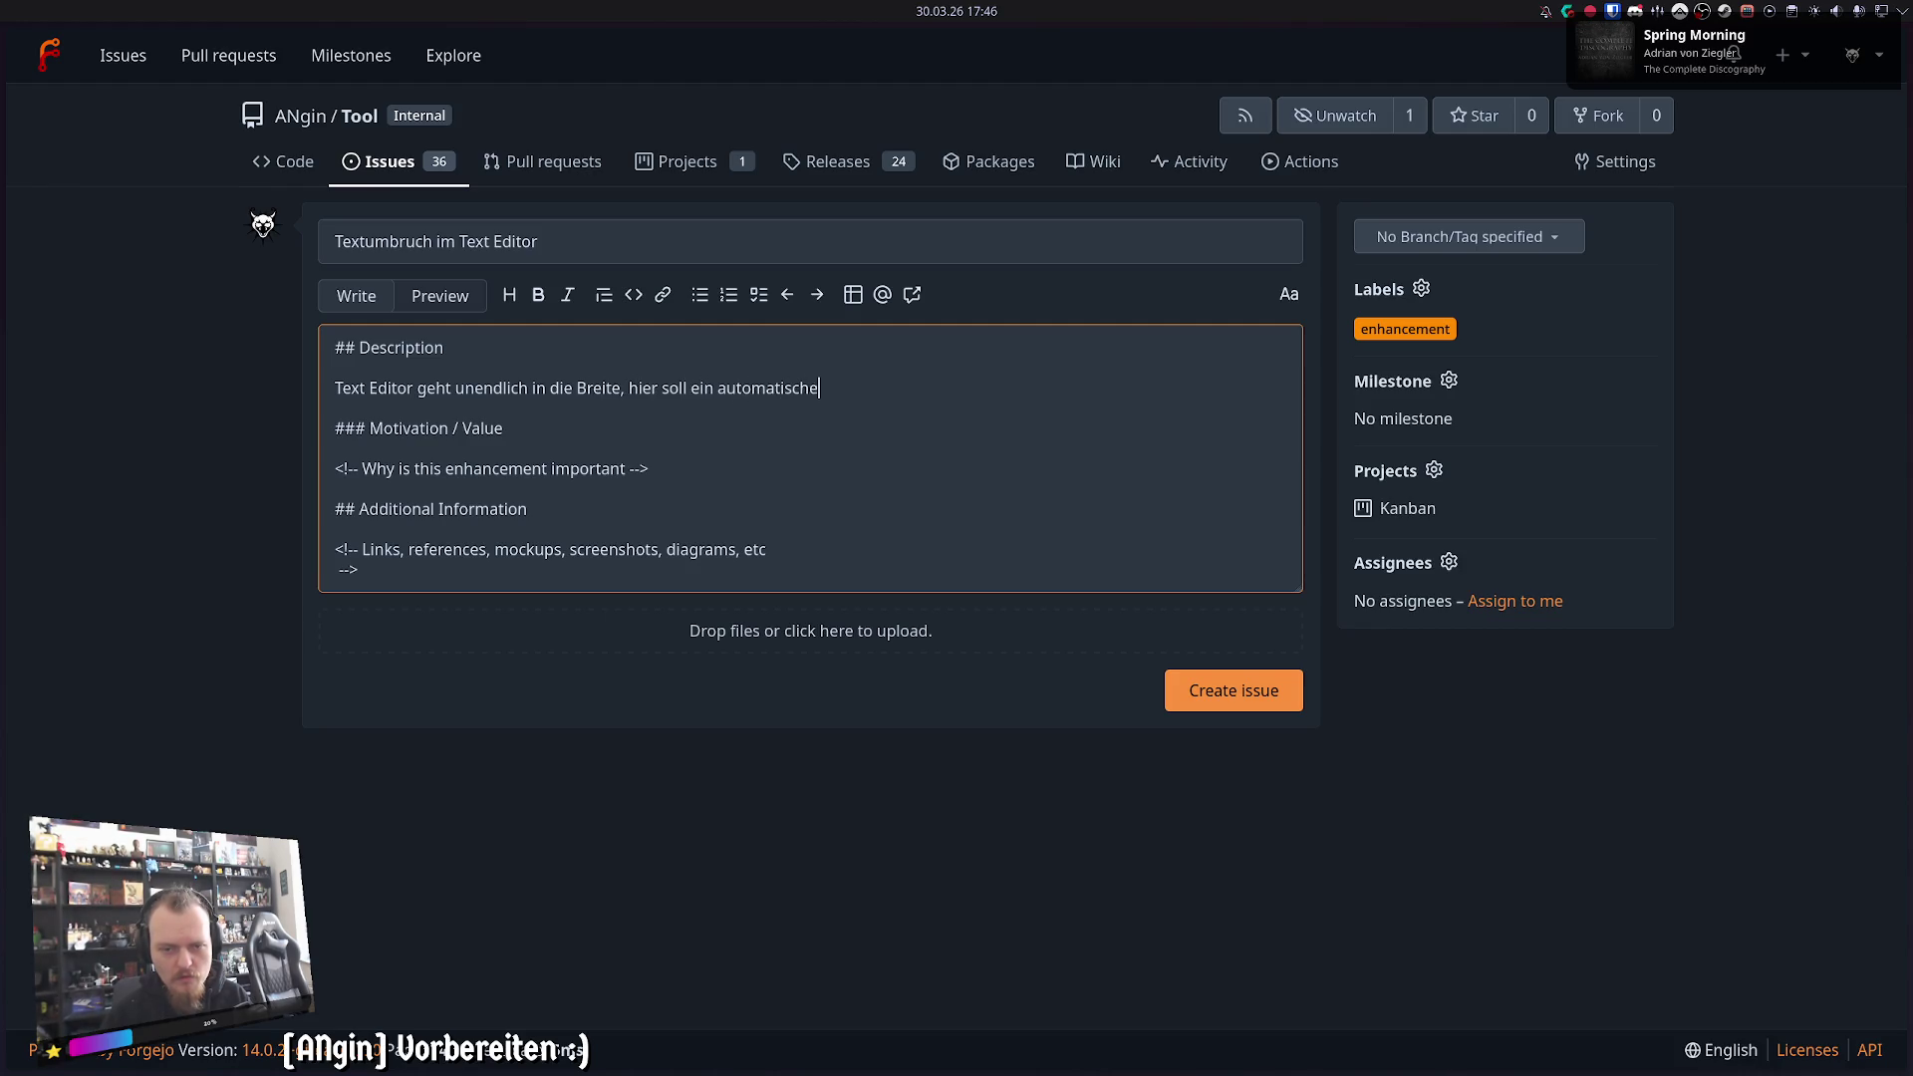
type("eren.")
Step: Set the motivation to 'Dadurch lässt sich der Text Editor intuitiver bedienen' and create the issue
left_click(714, 469)
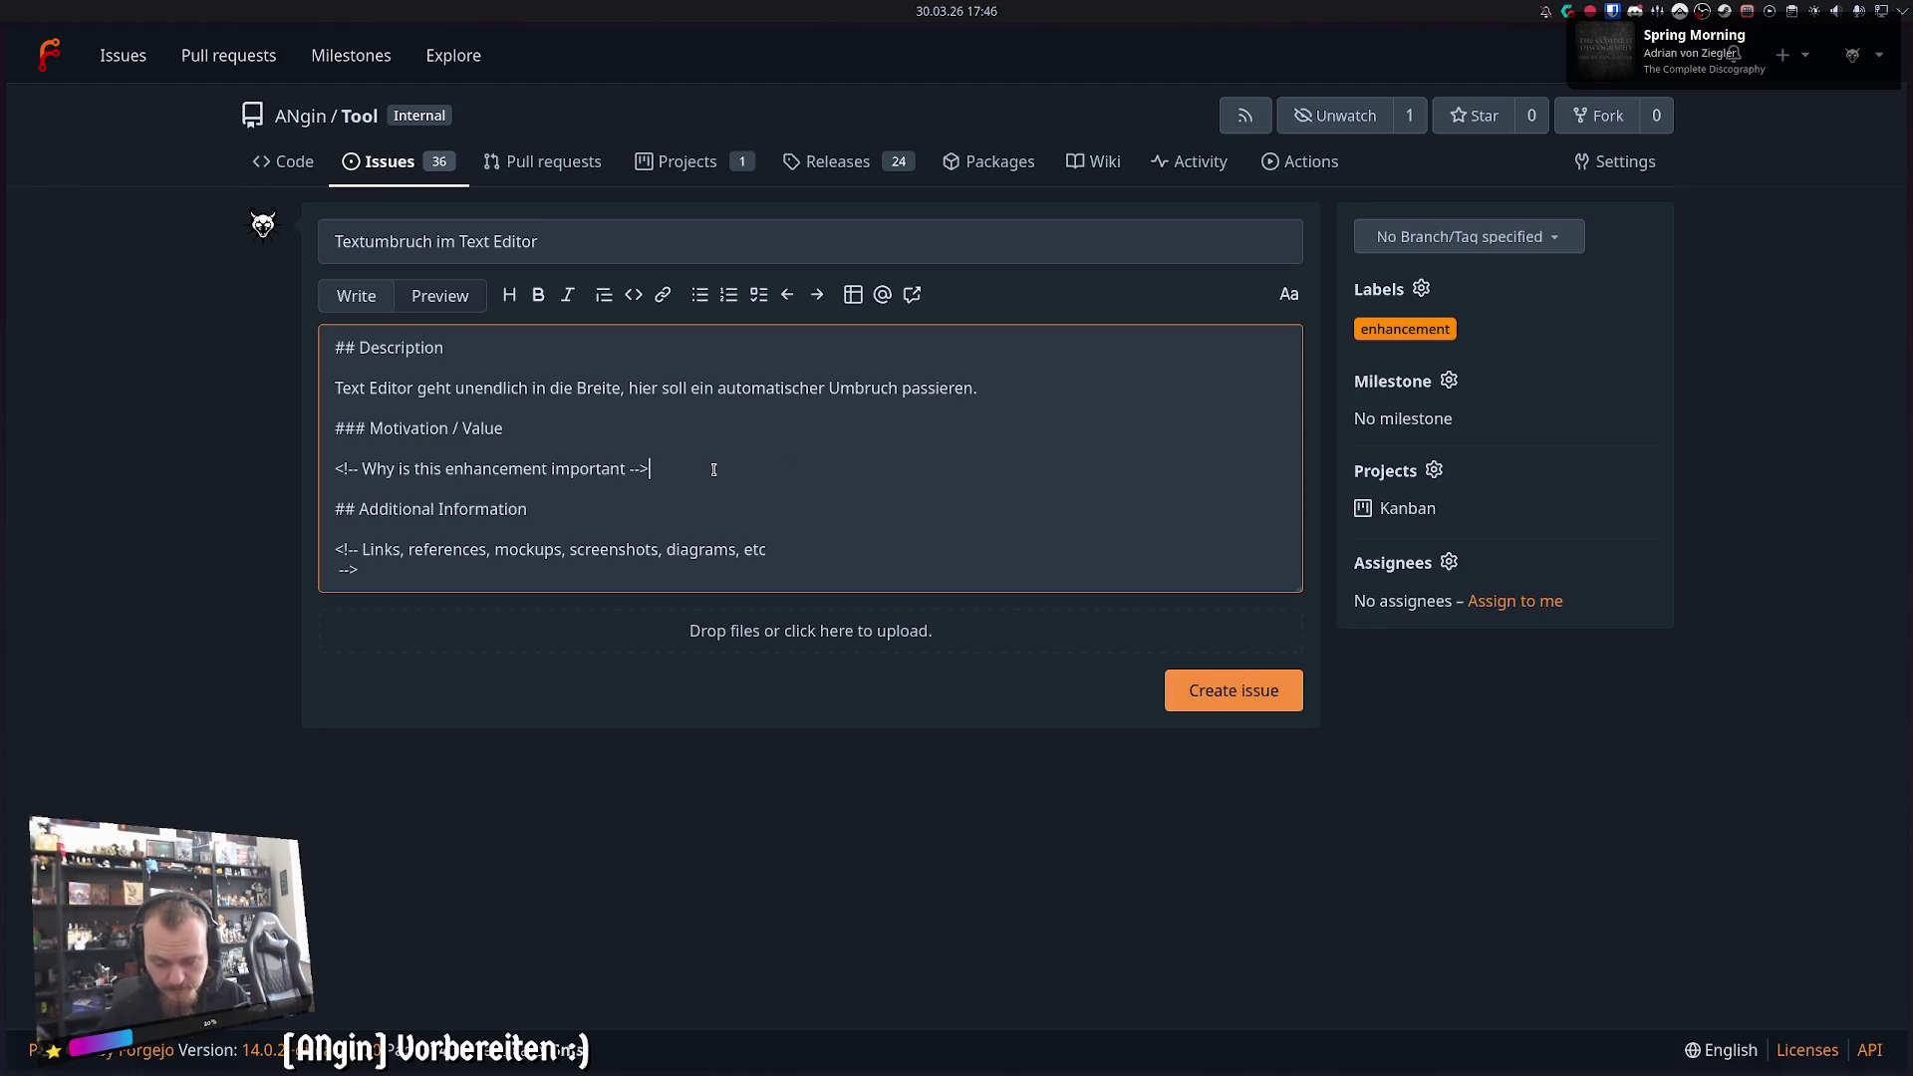
key("shift+Home")
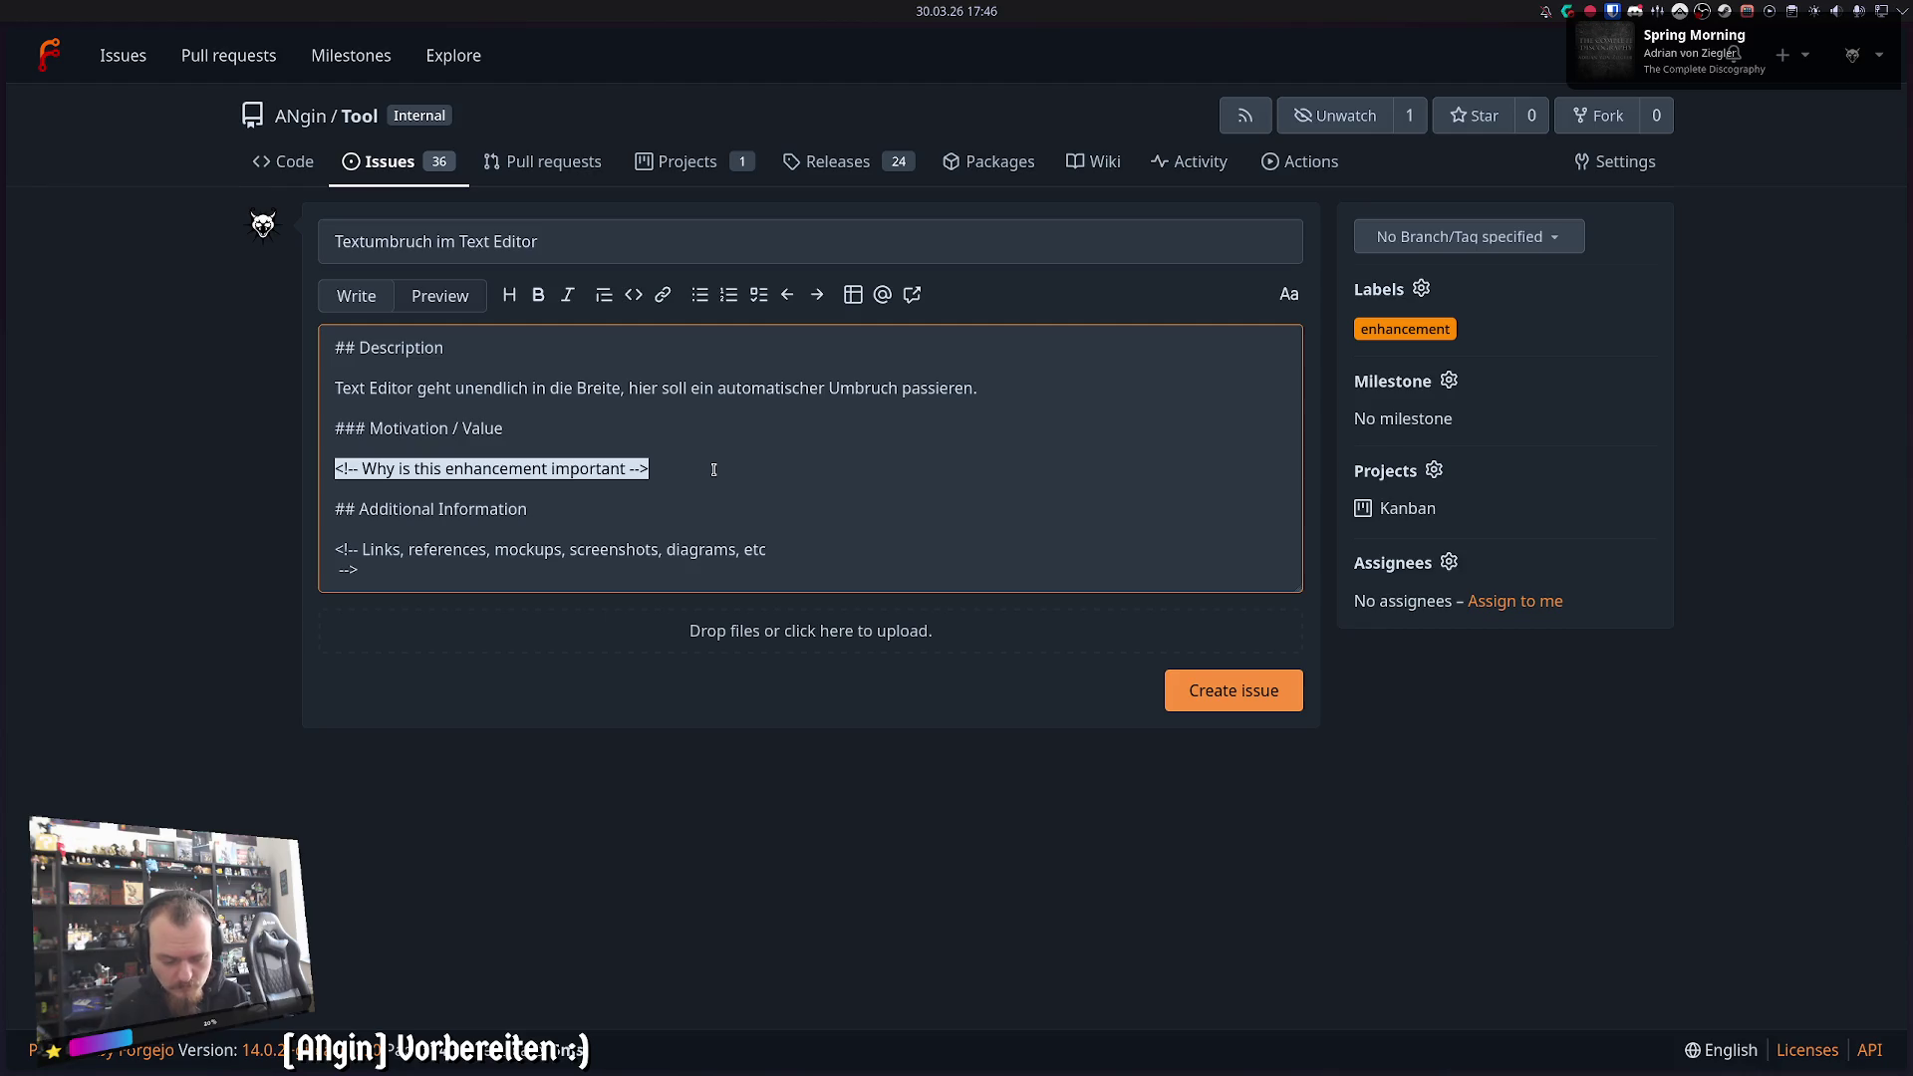
type("Dadurch lässt sich der ")
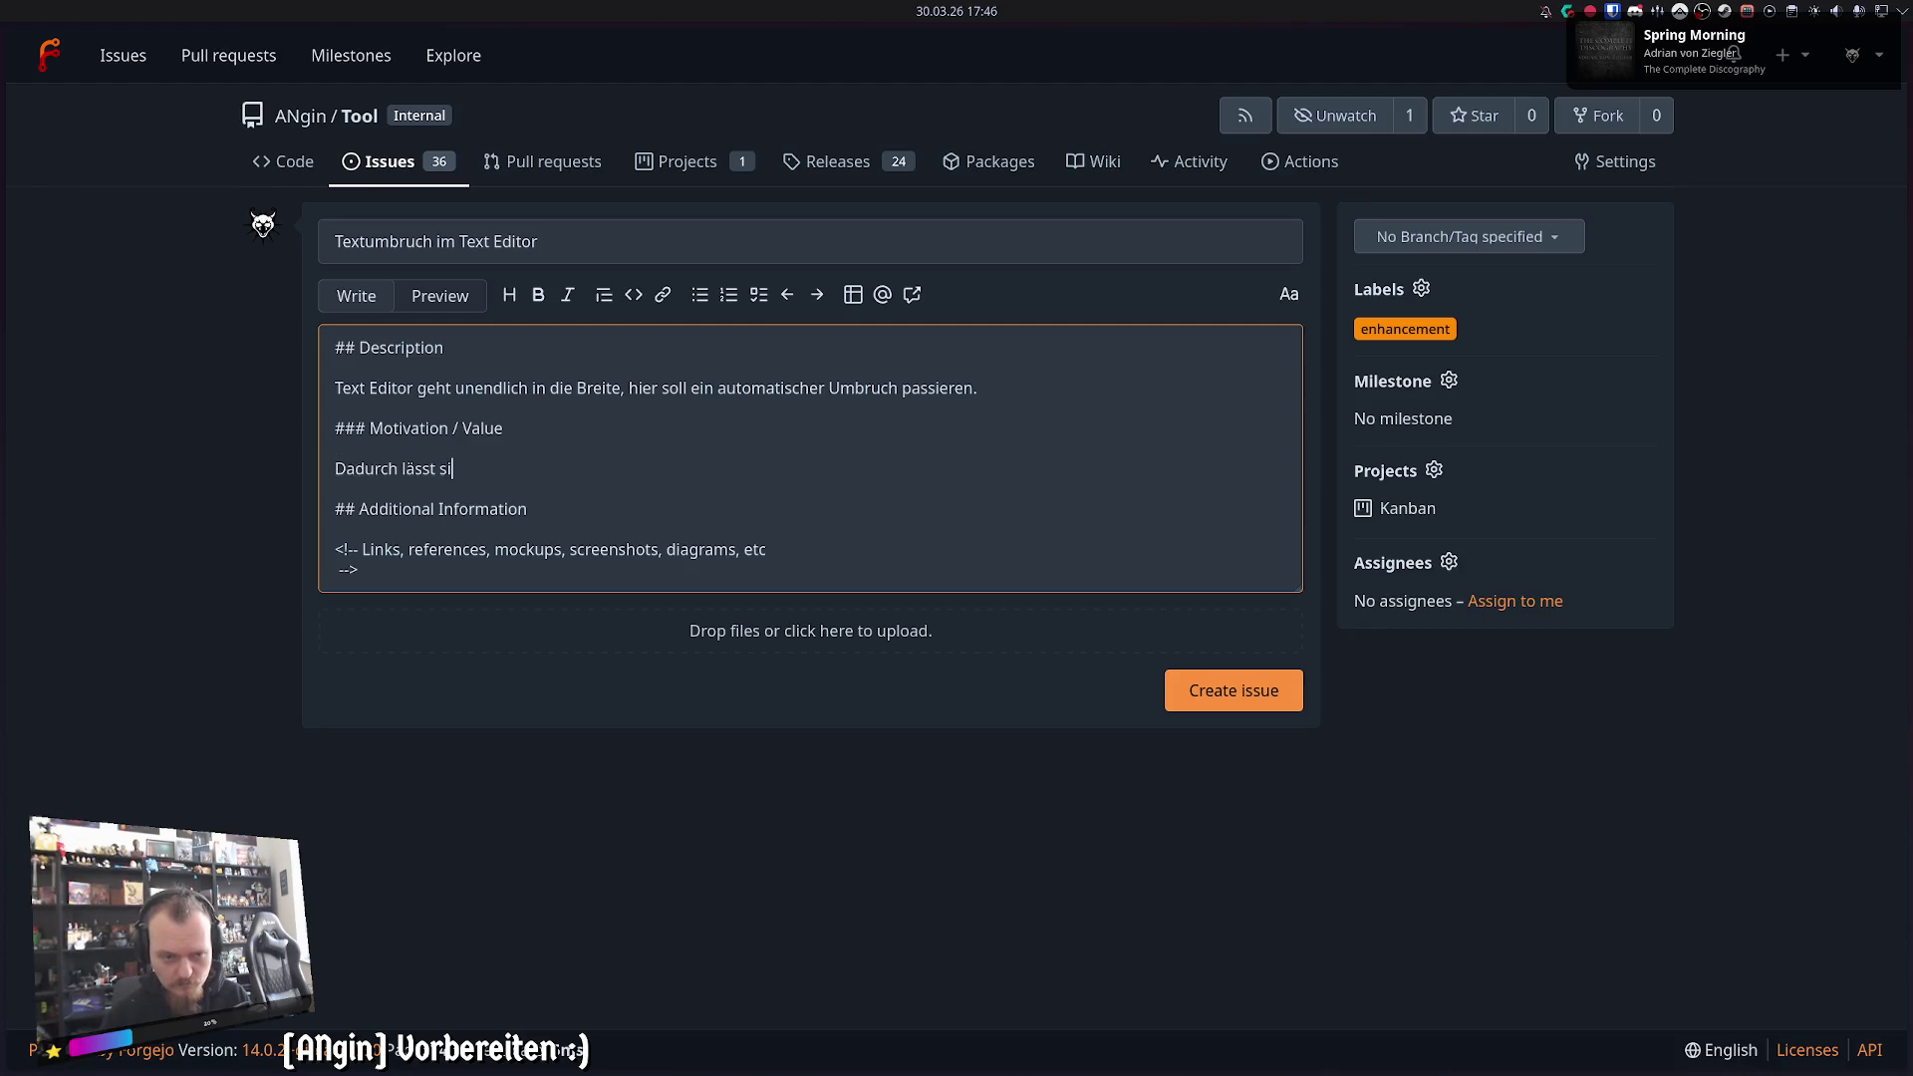
type("Text Editor intuit")
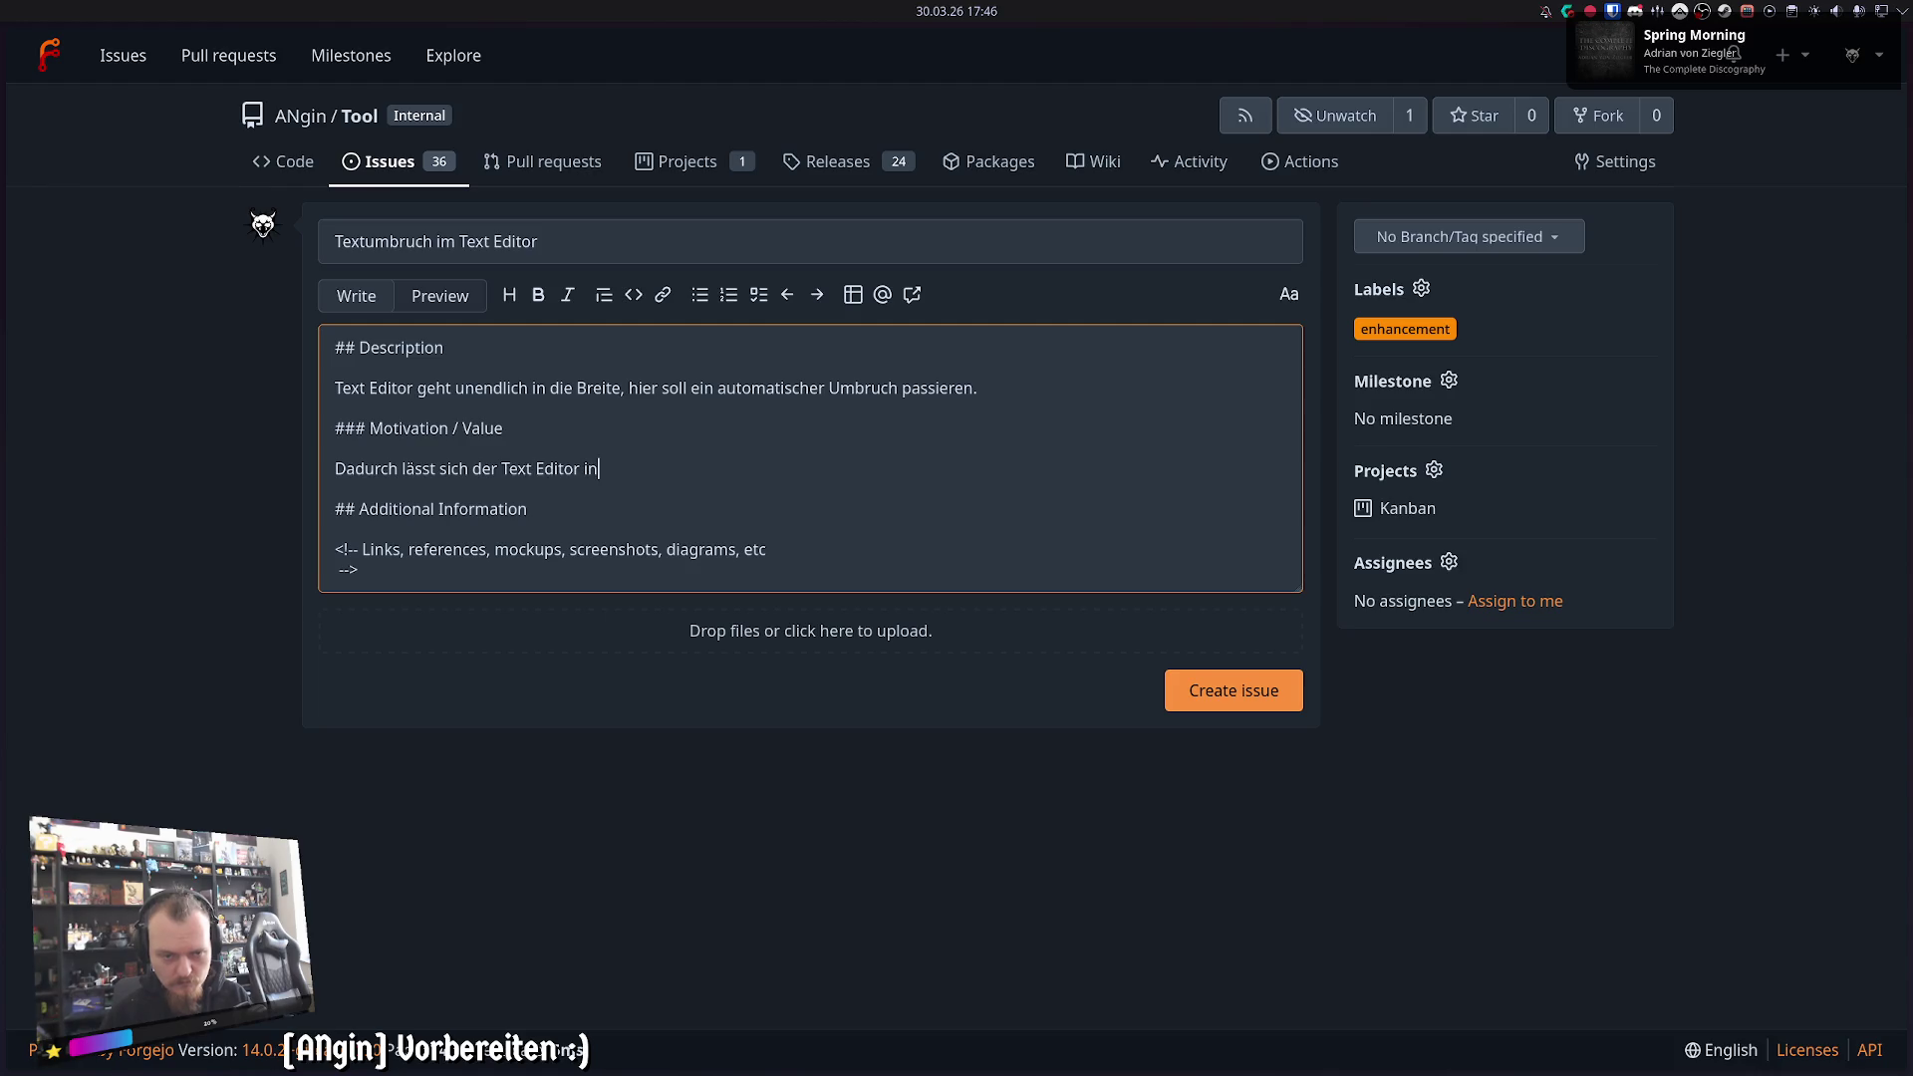
type("iver bedienen")
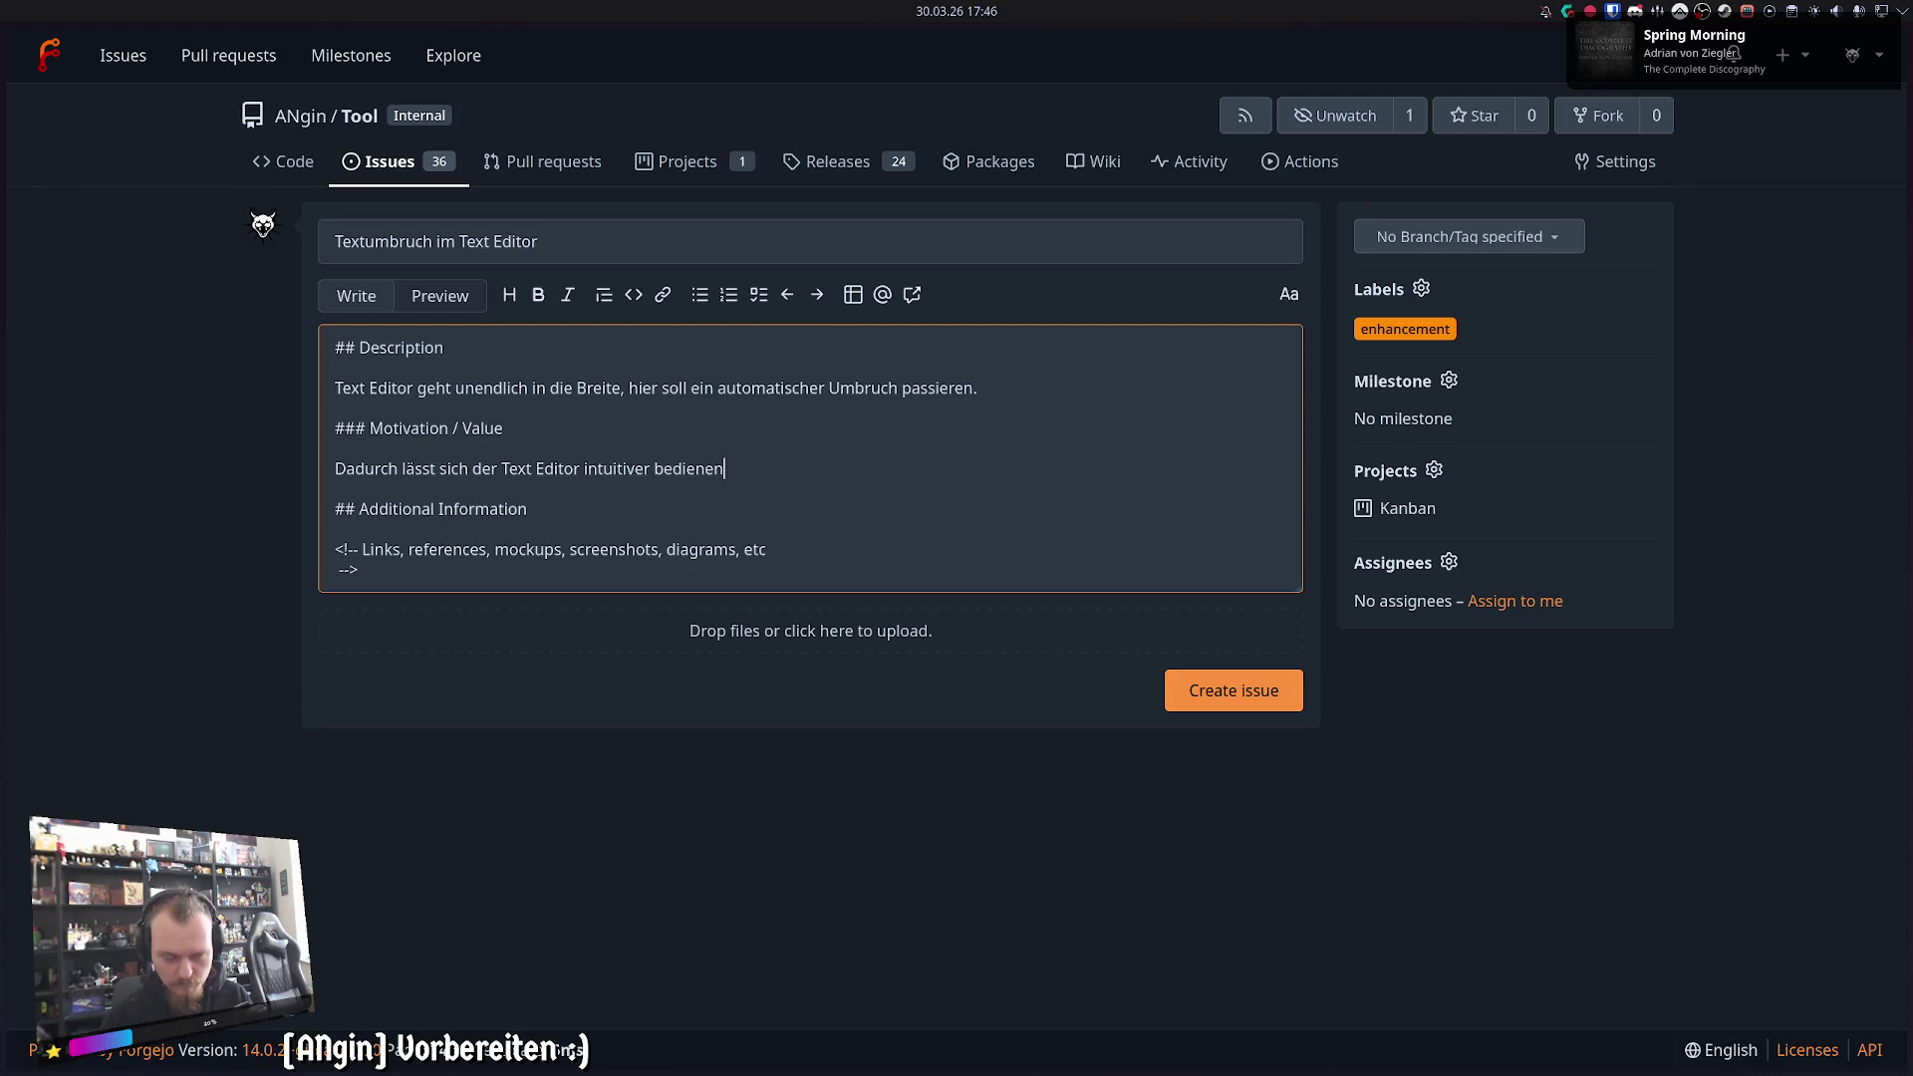
left_click(1233, 690)
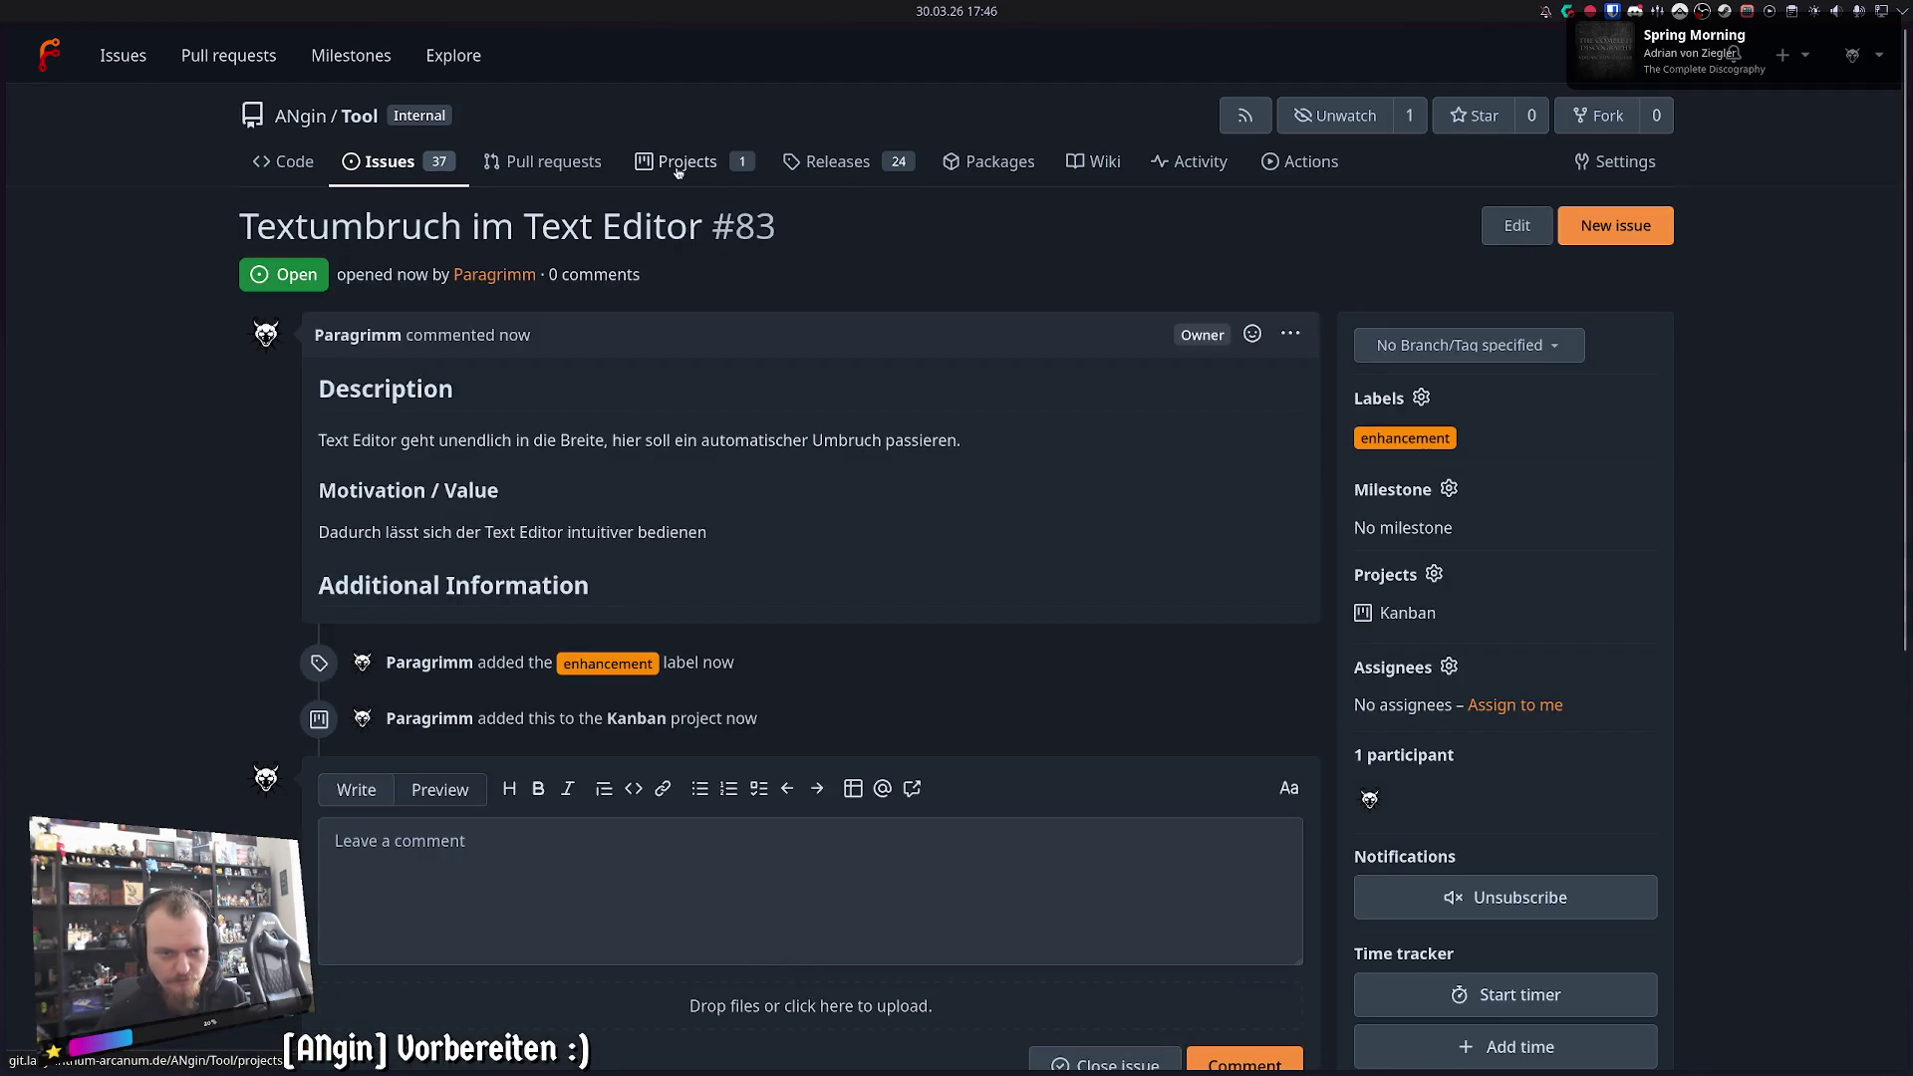
left_click(687, 161)
Step: Open the Tool repository's Kanban board and start a new issue to see the templates
left_click(299, 325)
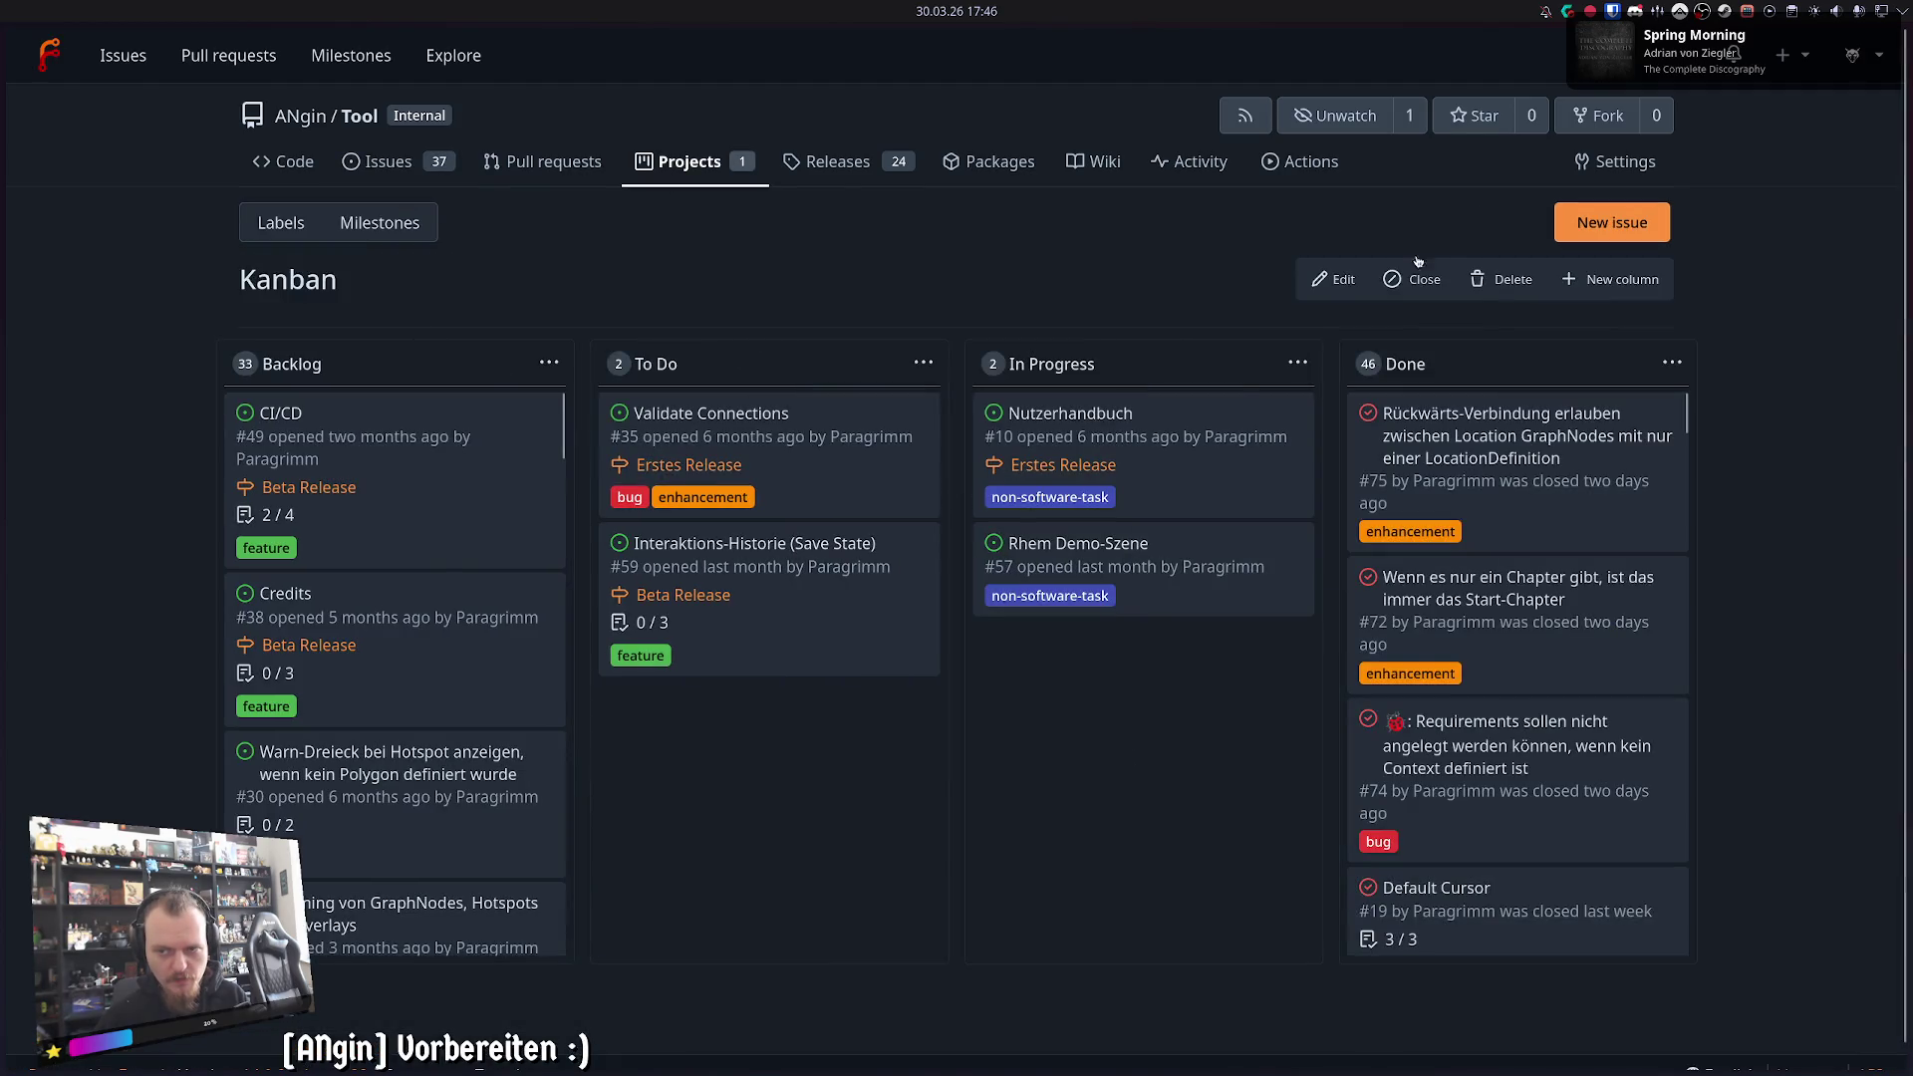
left_click(1588, 216)
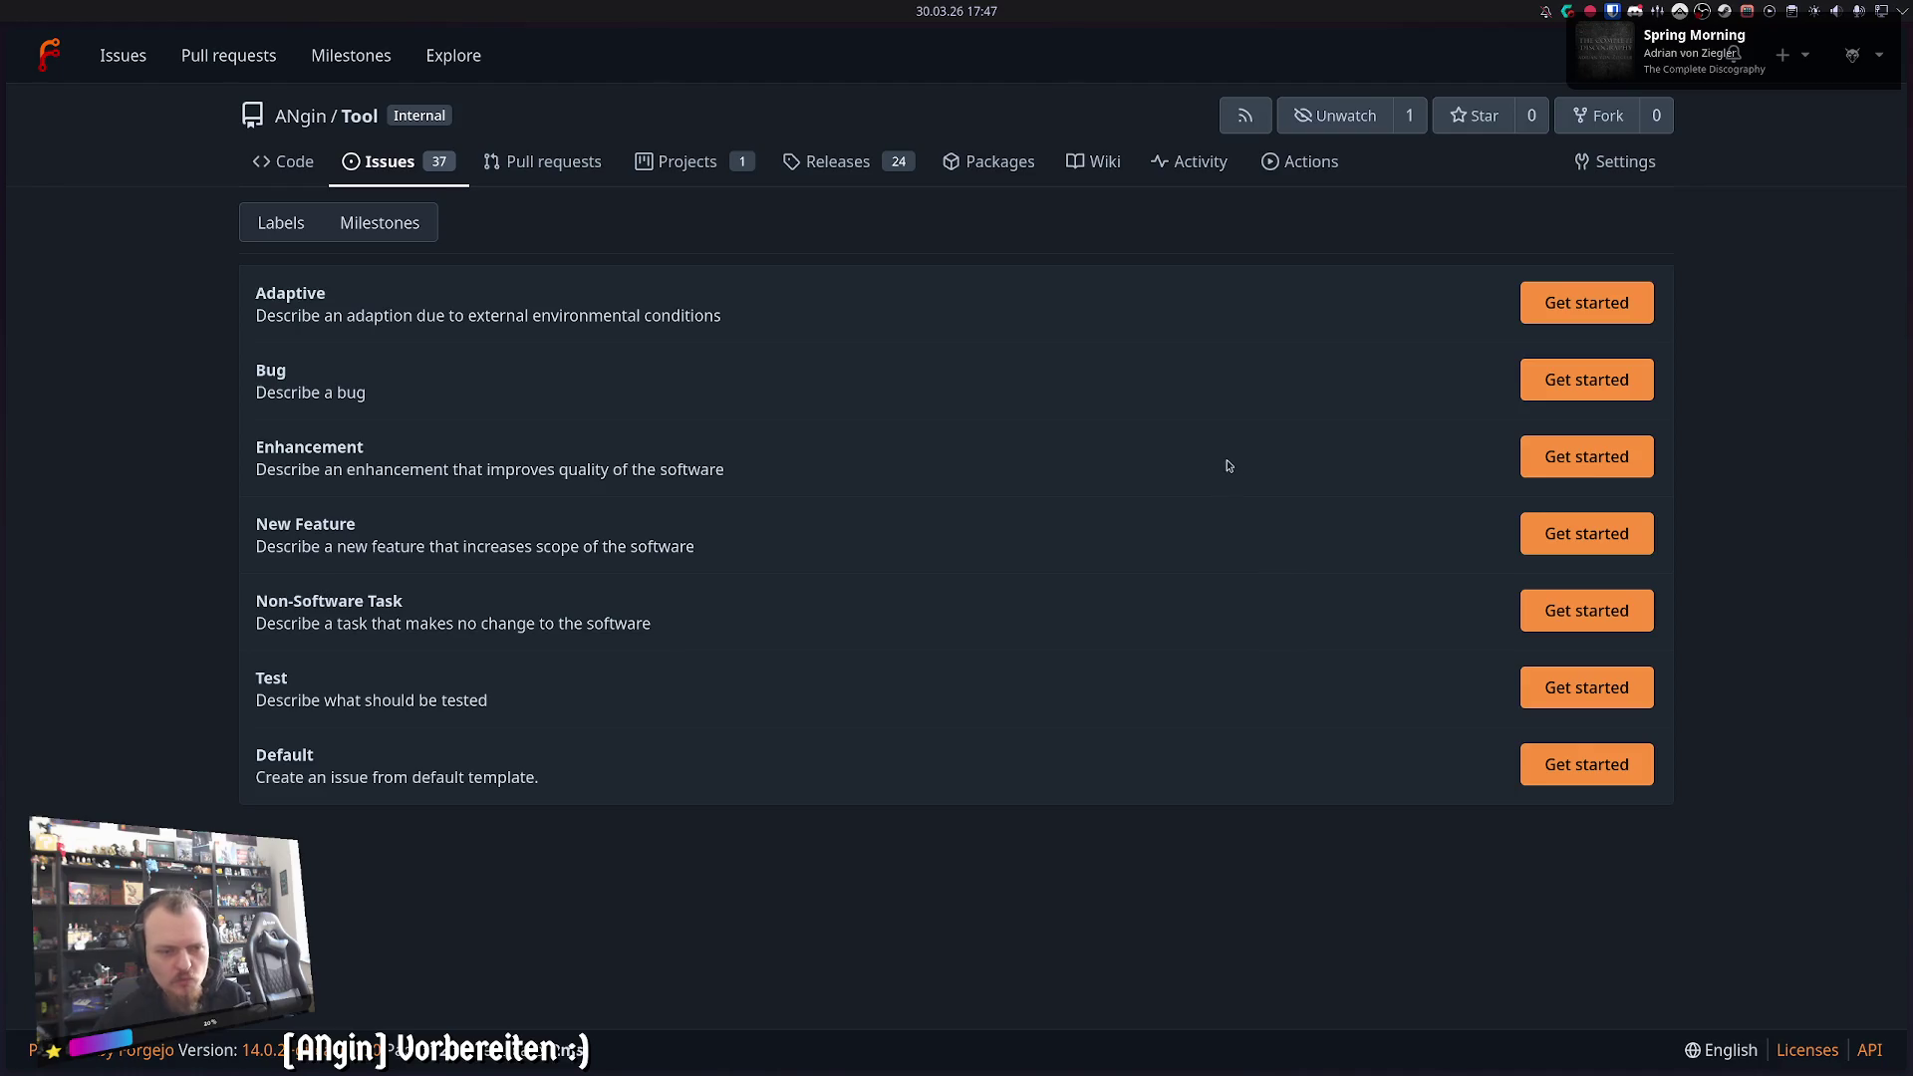
Step: Start a New Feature issue titled 'Copy&Paste von GraphNodes'
left_click(1545, 556)
type("Copy")
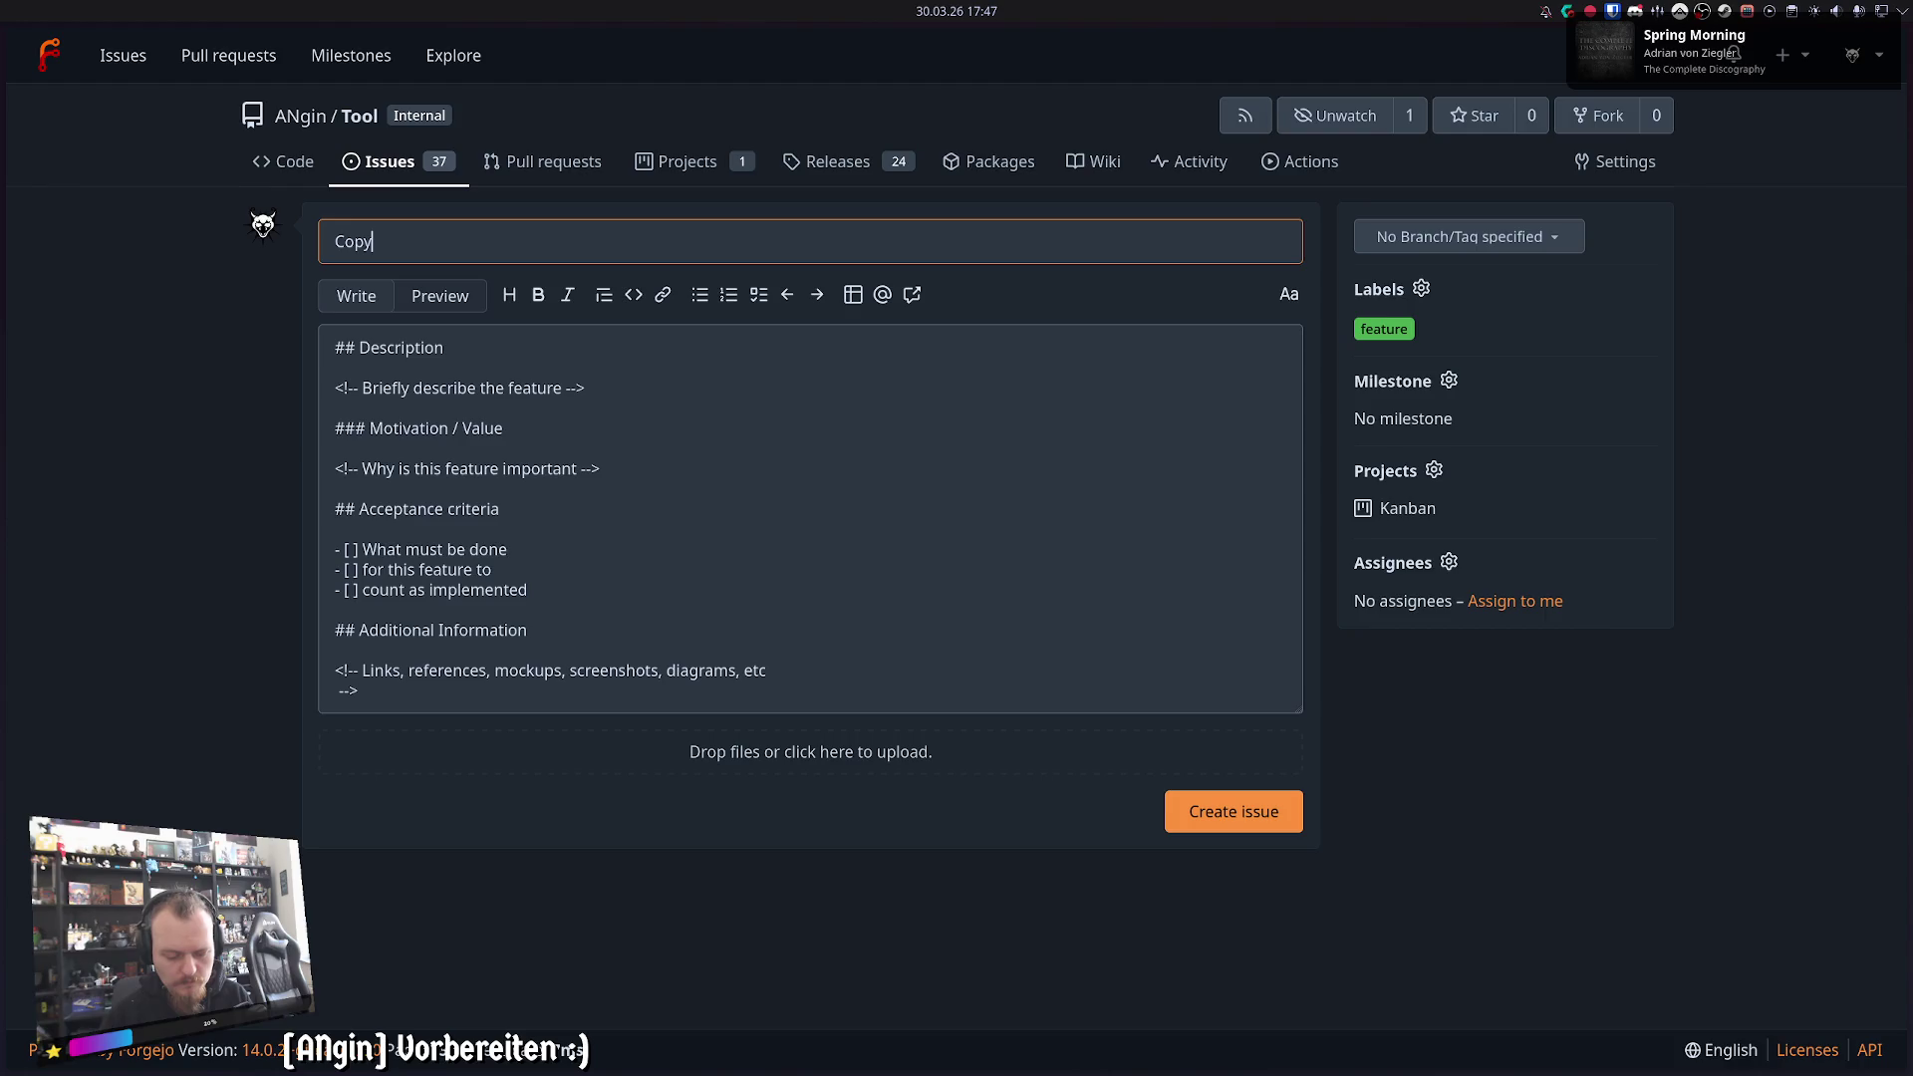
type("&Paste von GraphN")
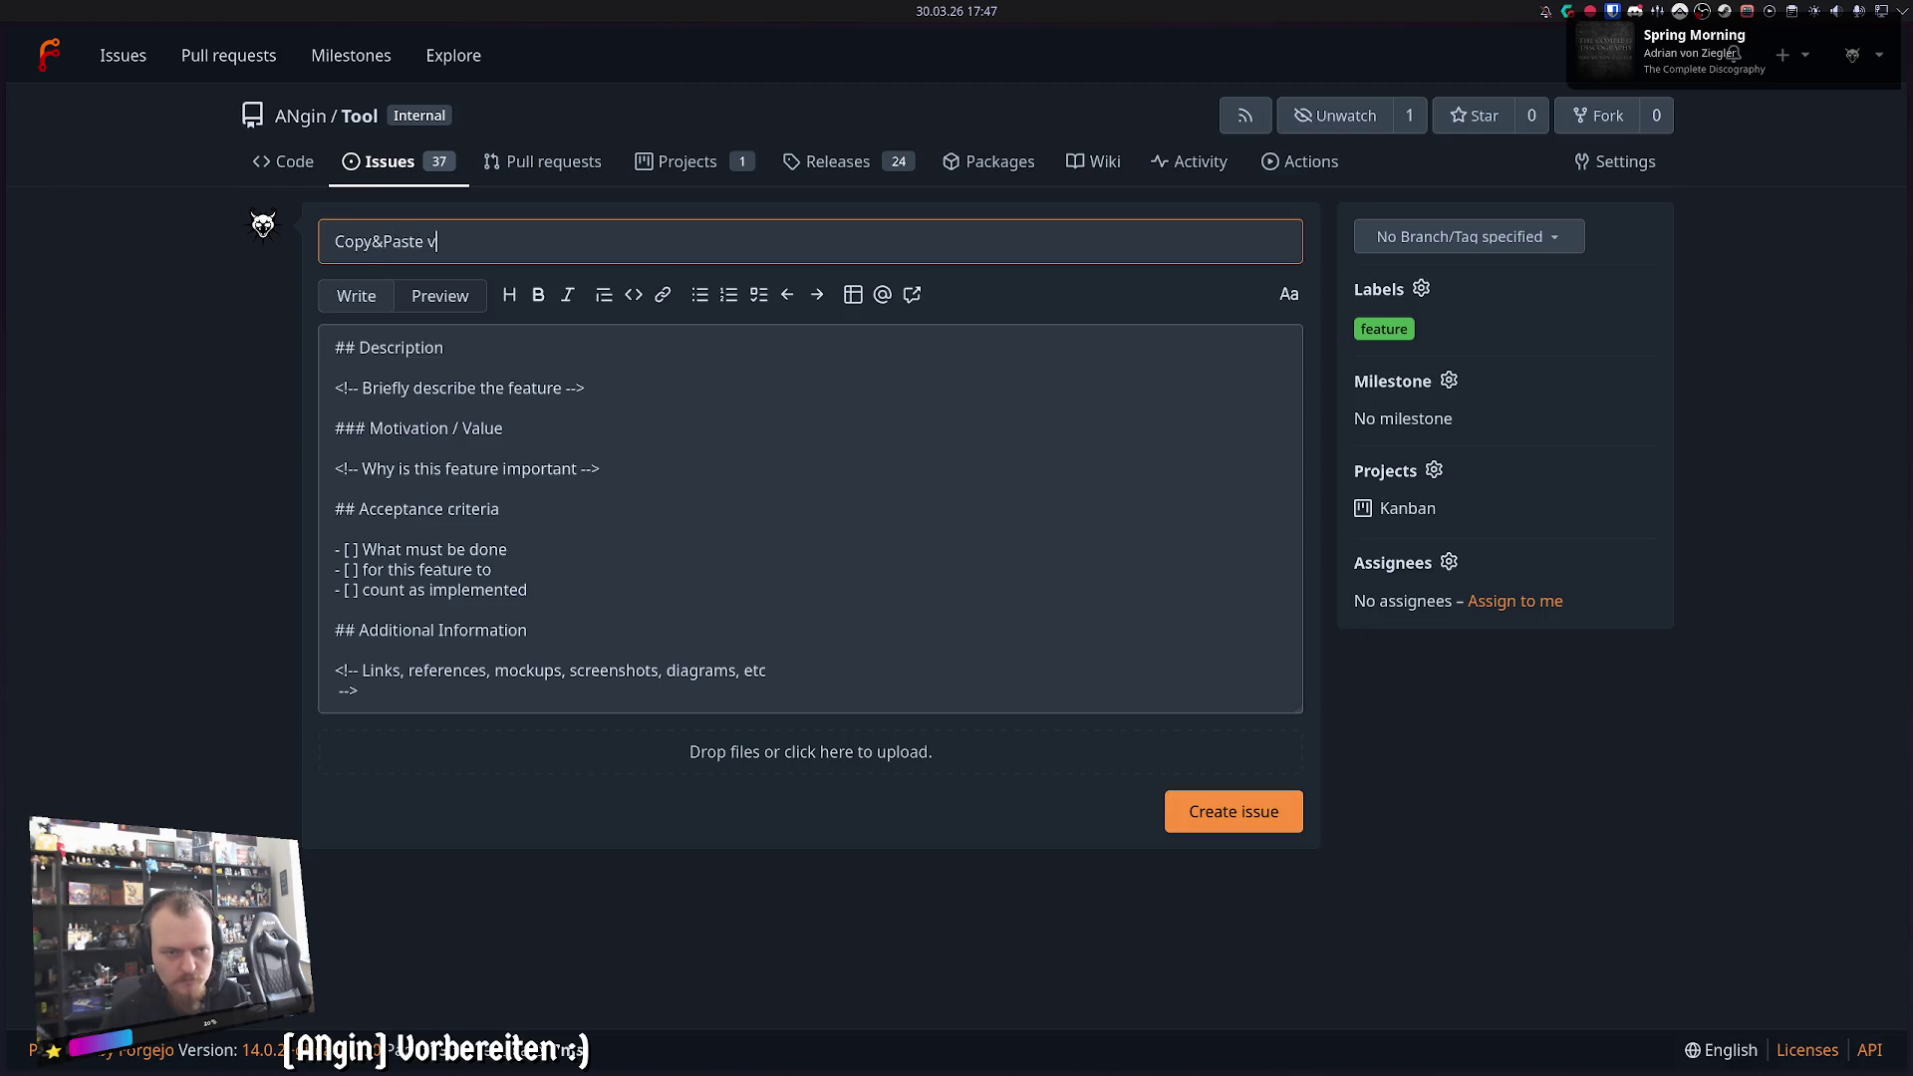
type("odes")
key("Tab")
Step: Describe copying nodes via STRG+C or context menu, keeping tree links intact, and create the issue
key("shift+Home")
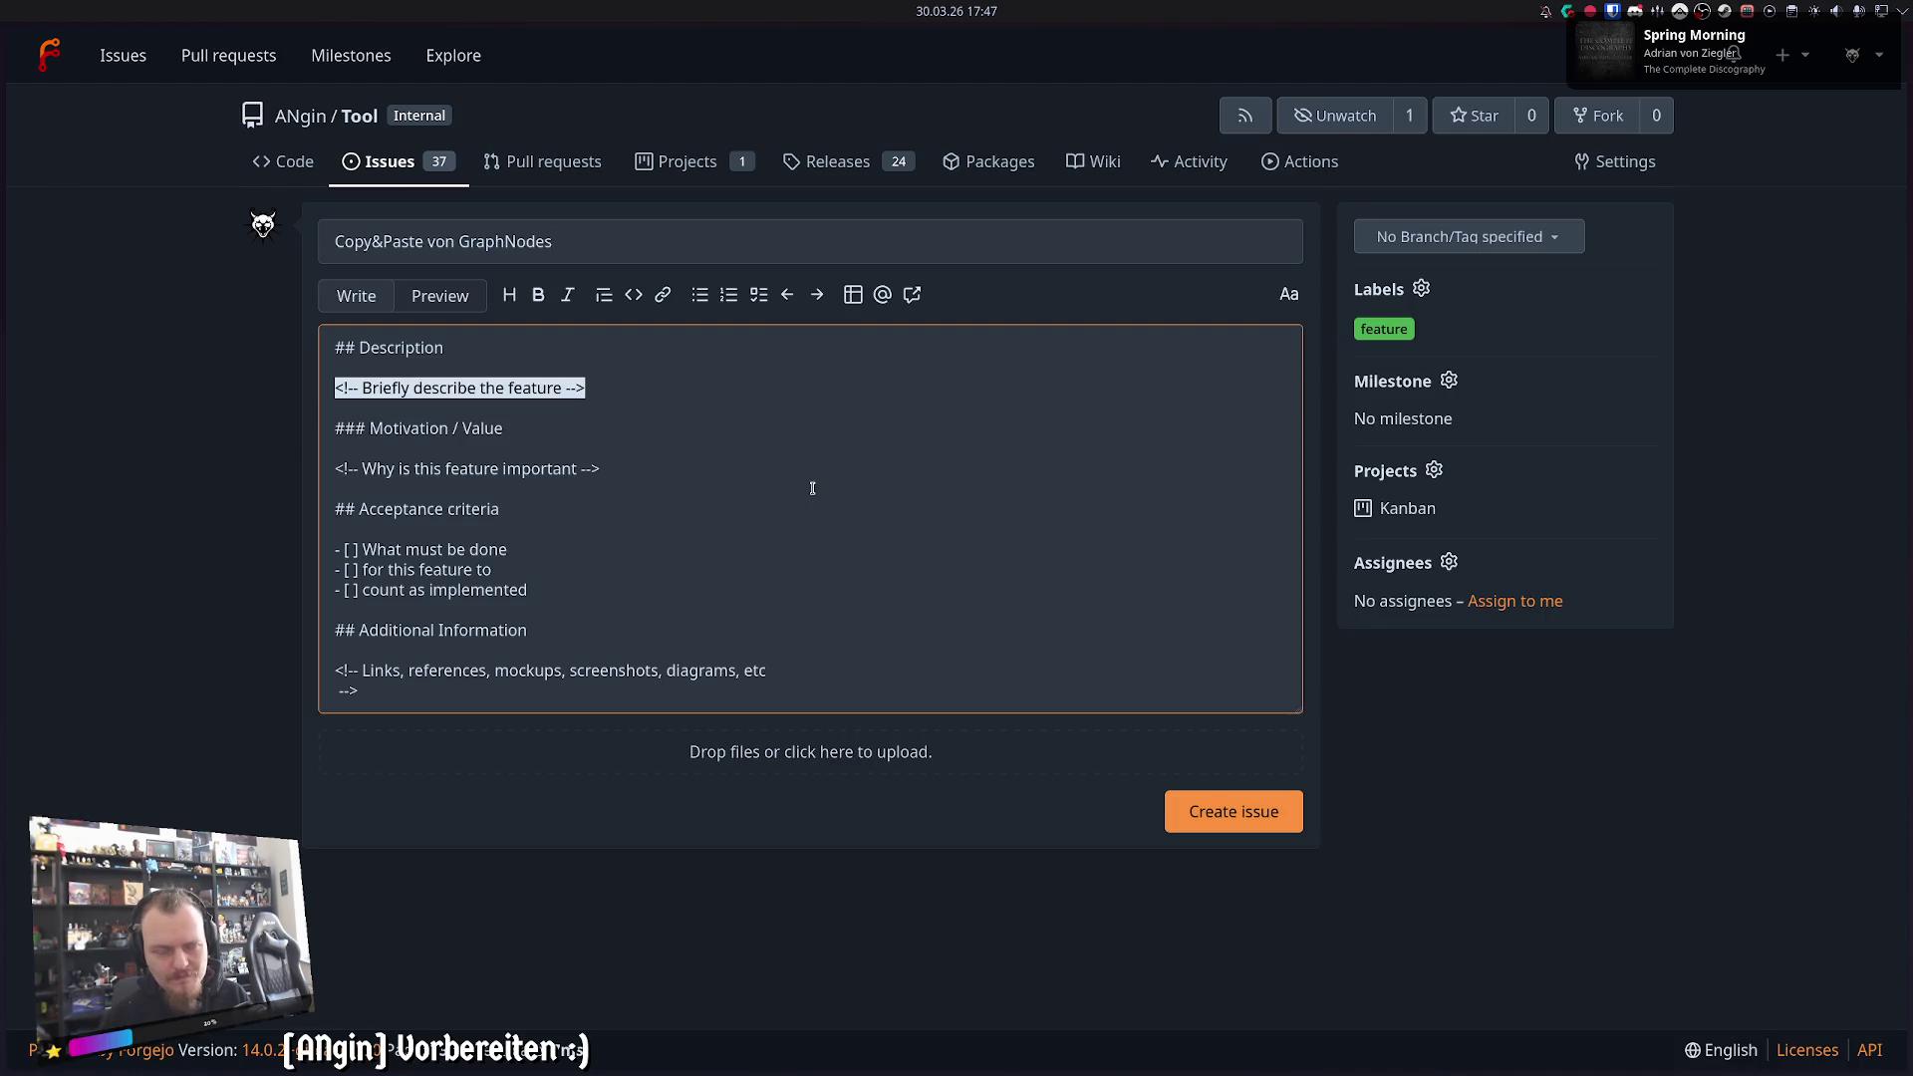
type("Per STRG+")
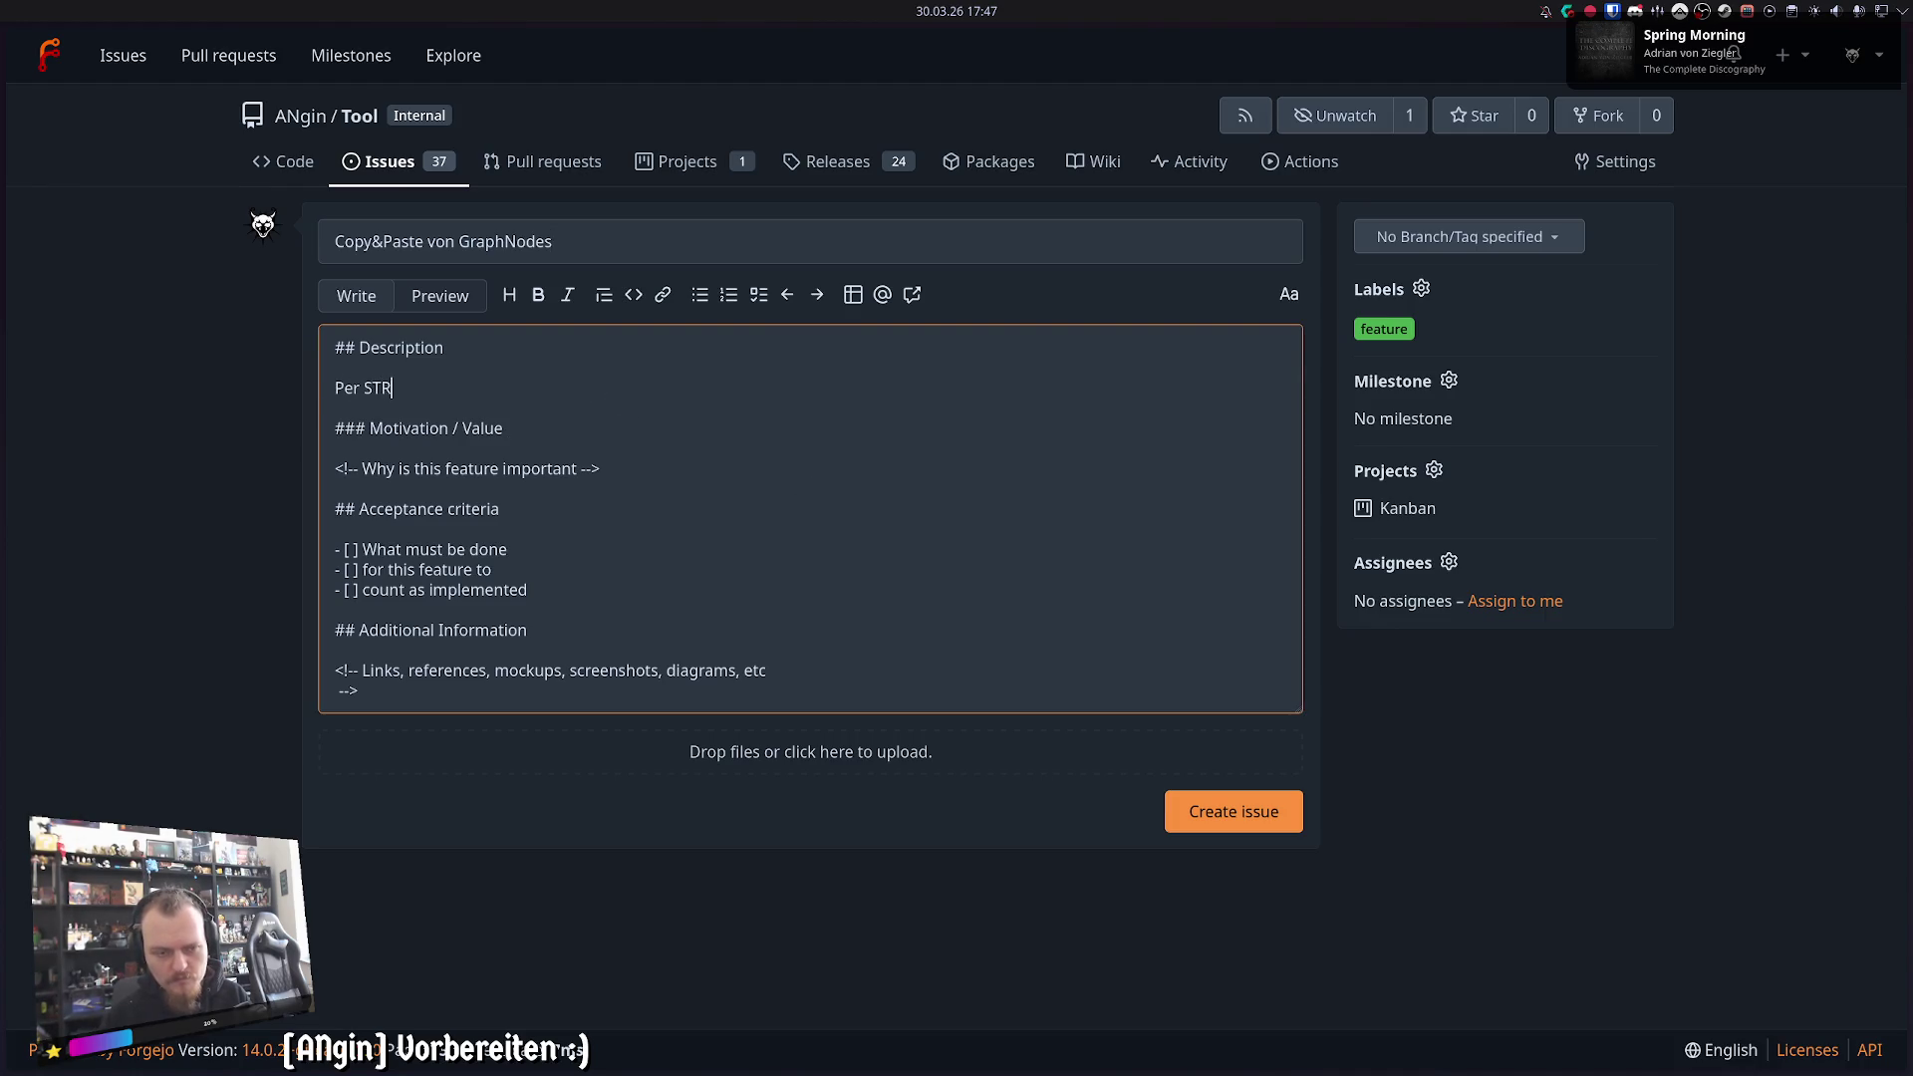
type("C oder Re")
key("BackSpace")
key("BackSpace")
type("Kontext-Menü e")
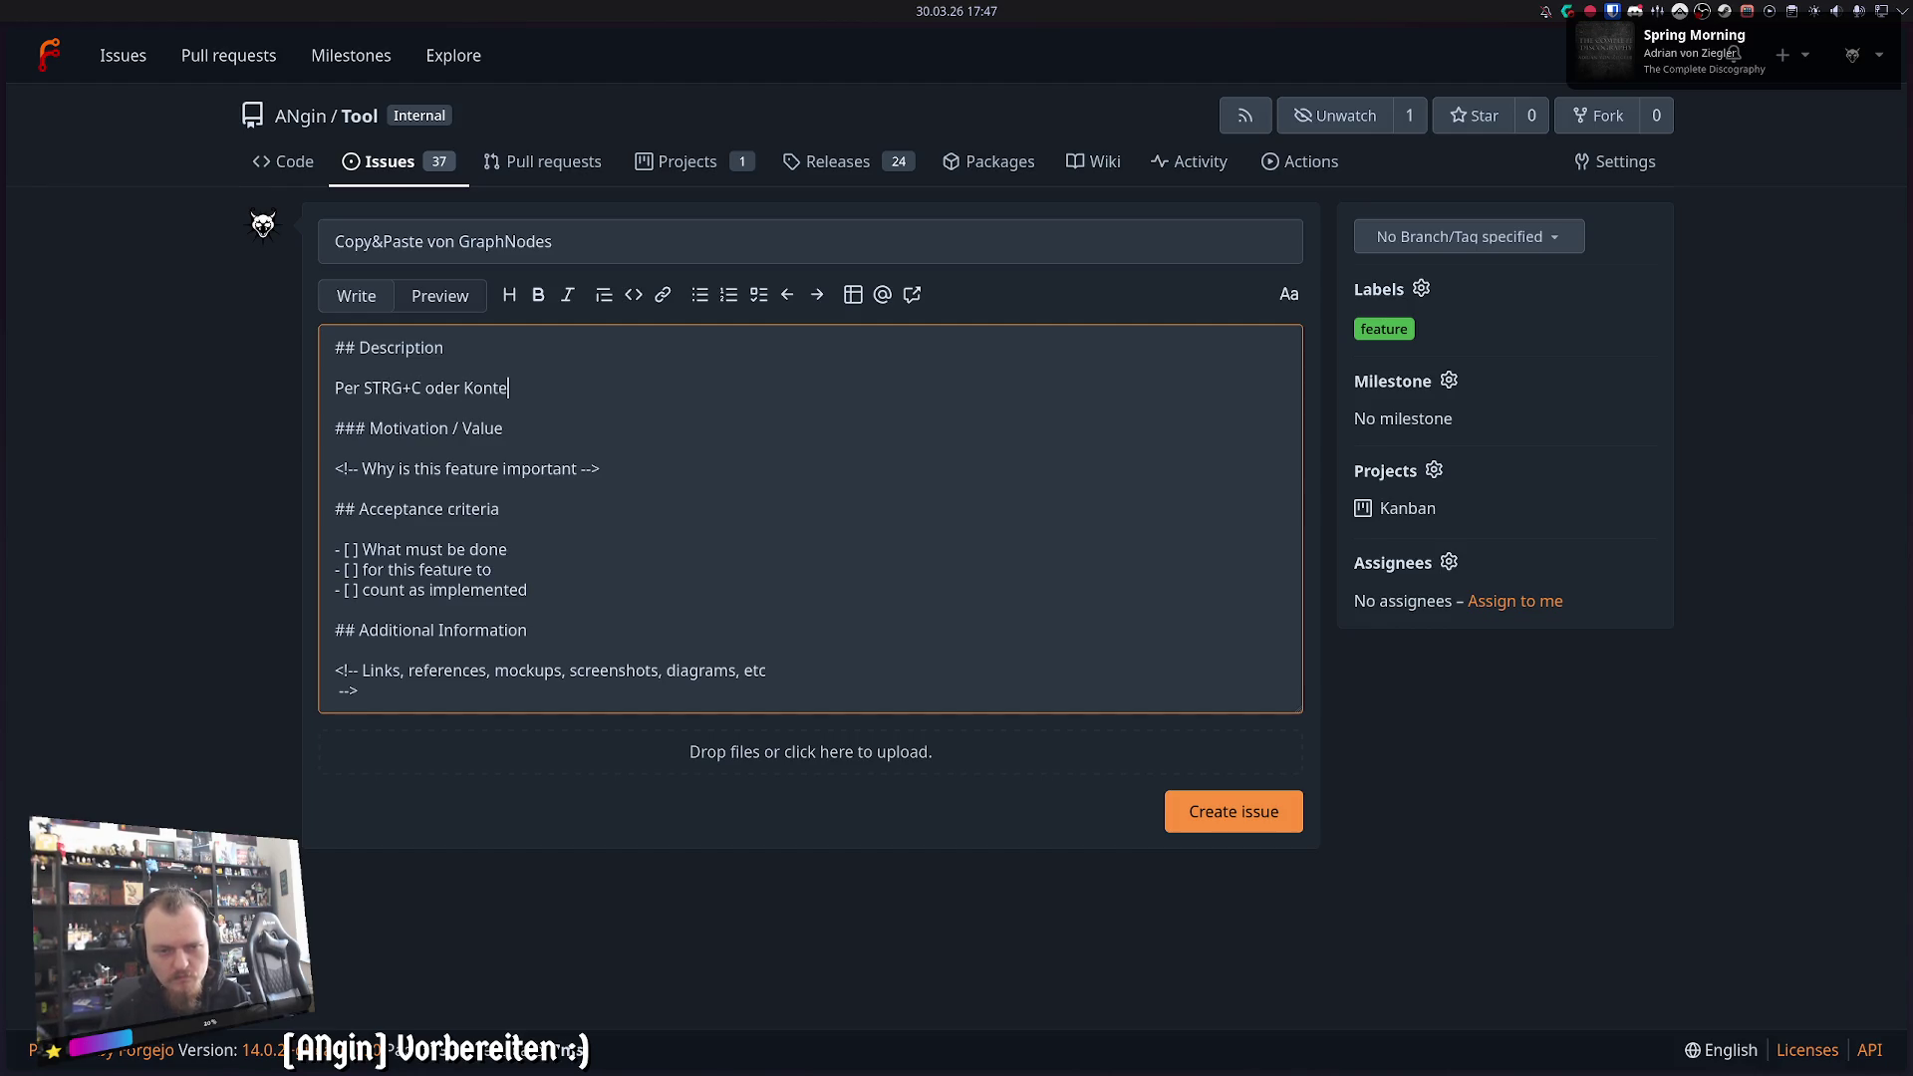
type("tc.")
type(" Nodes kopi")
type("eren und wieder einfüg")
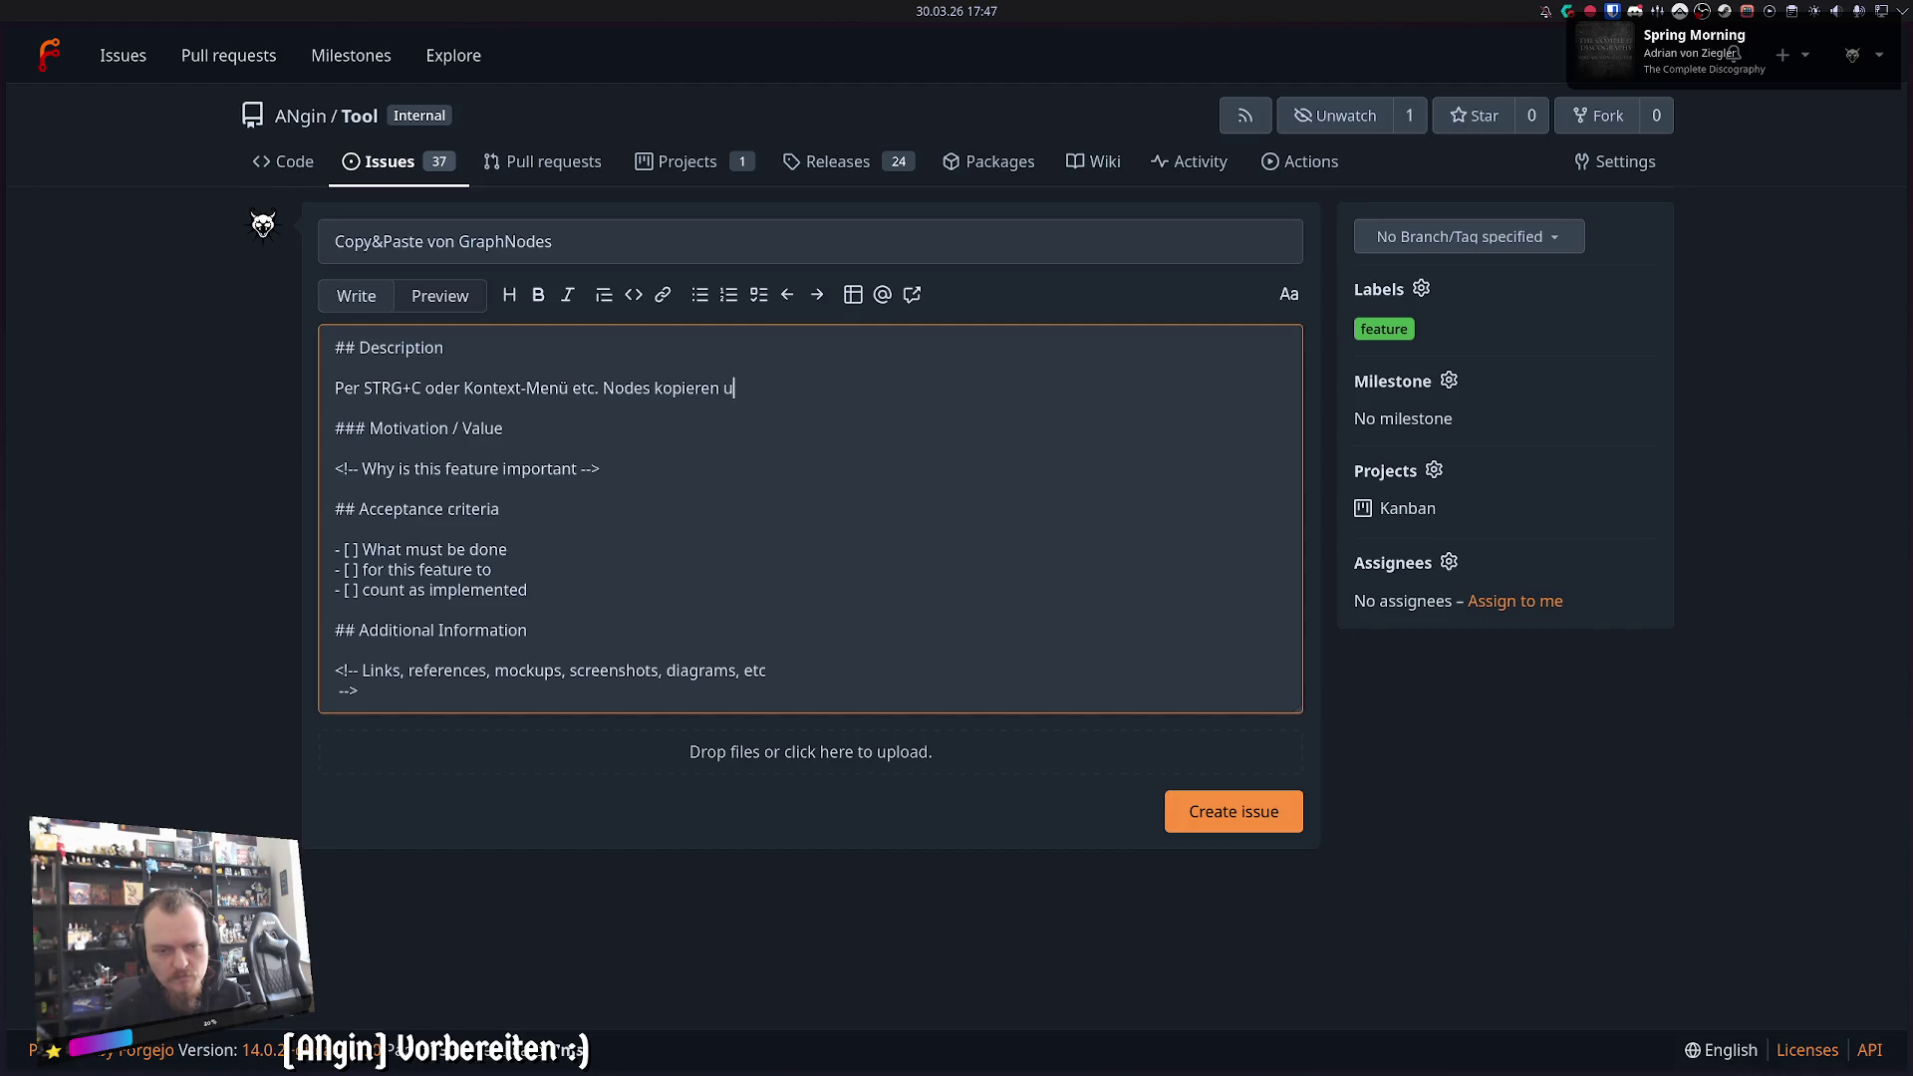
type("en können")
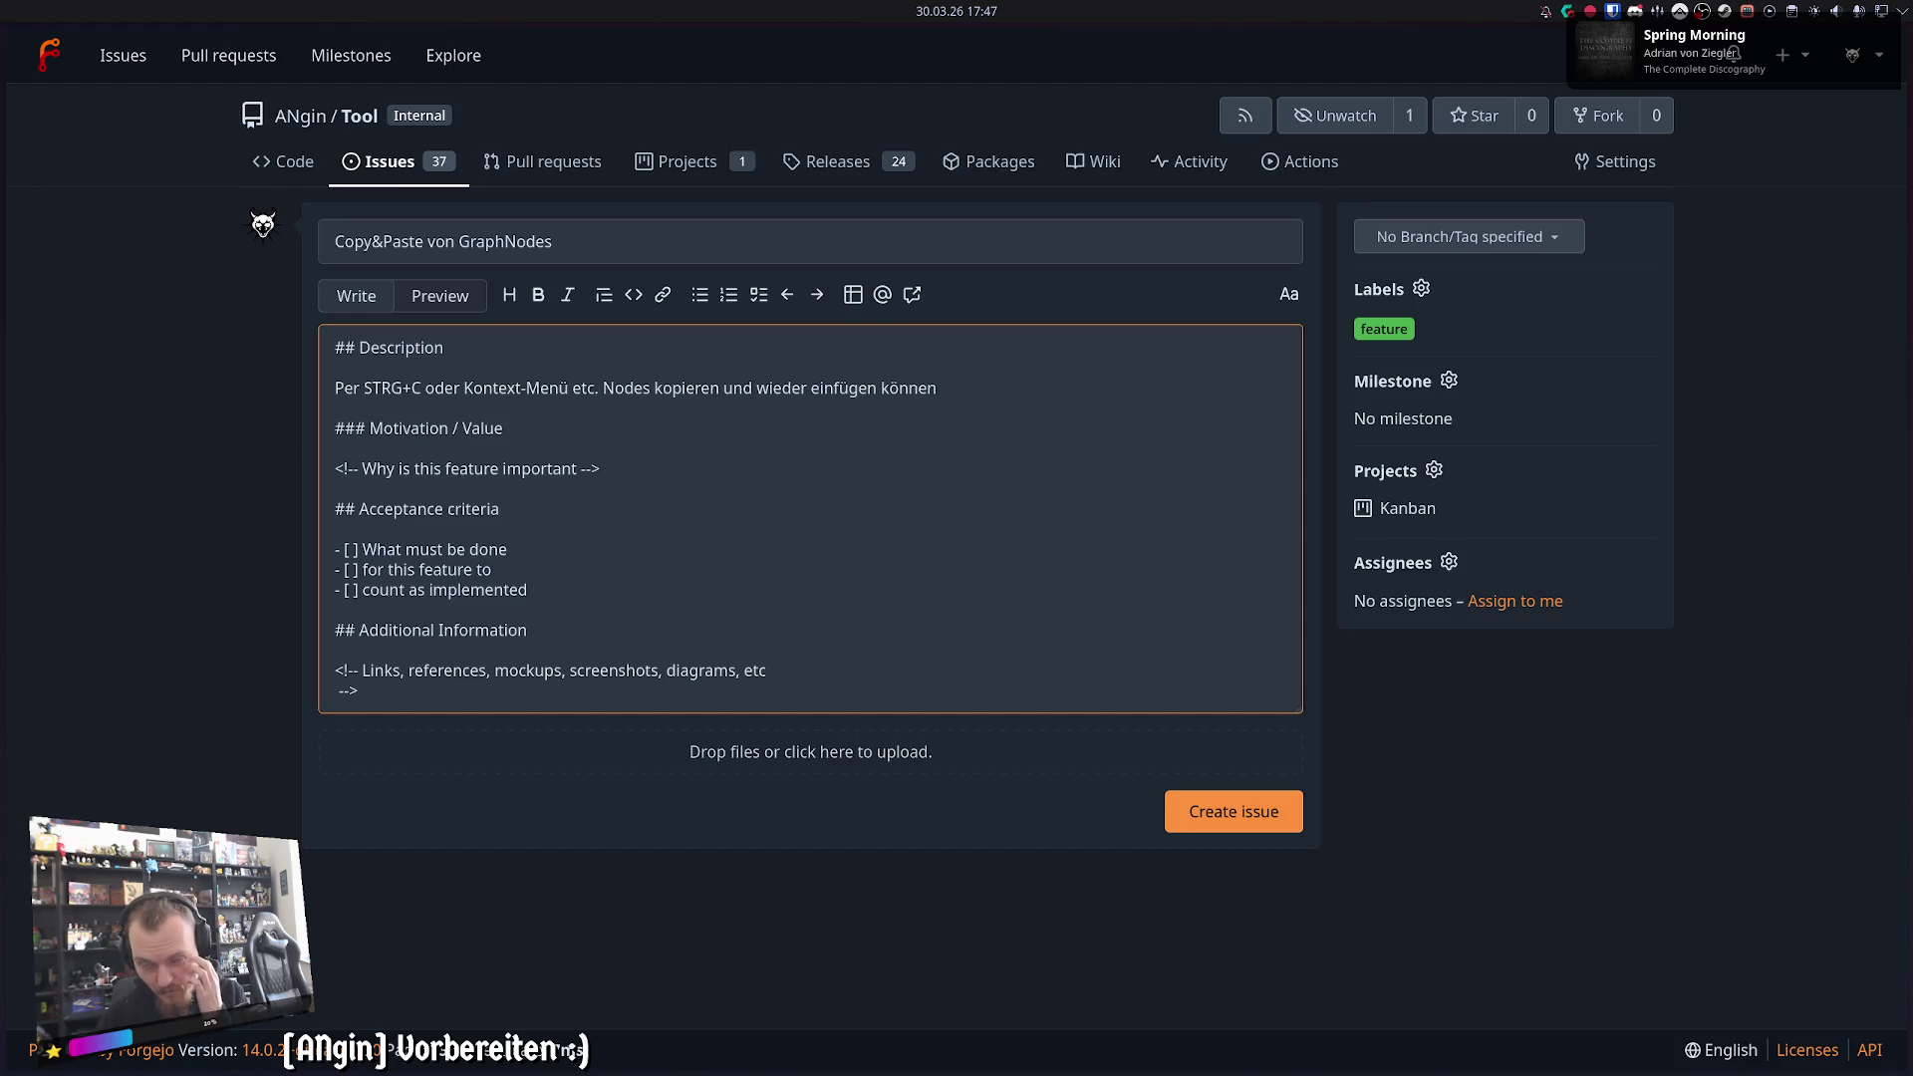
type(".")
key("Return")
key("Return")
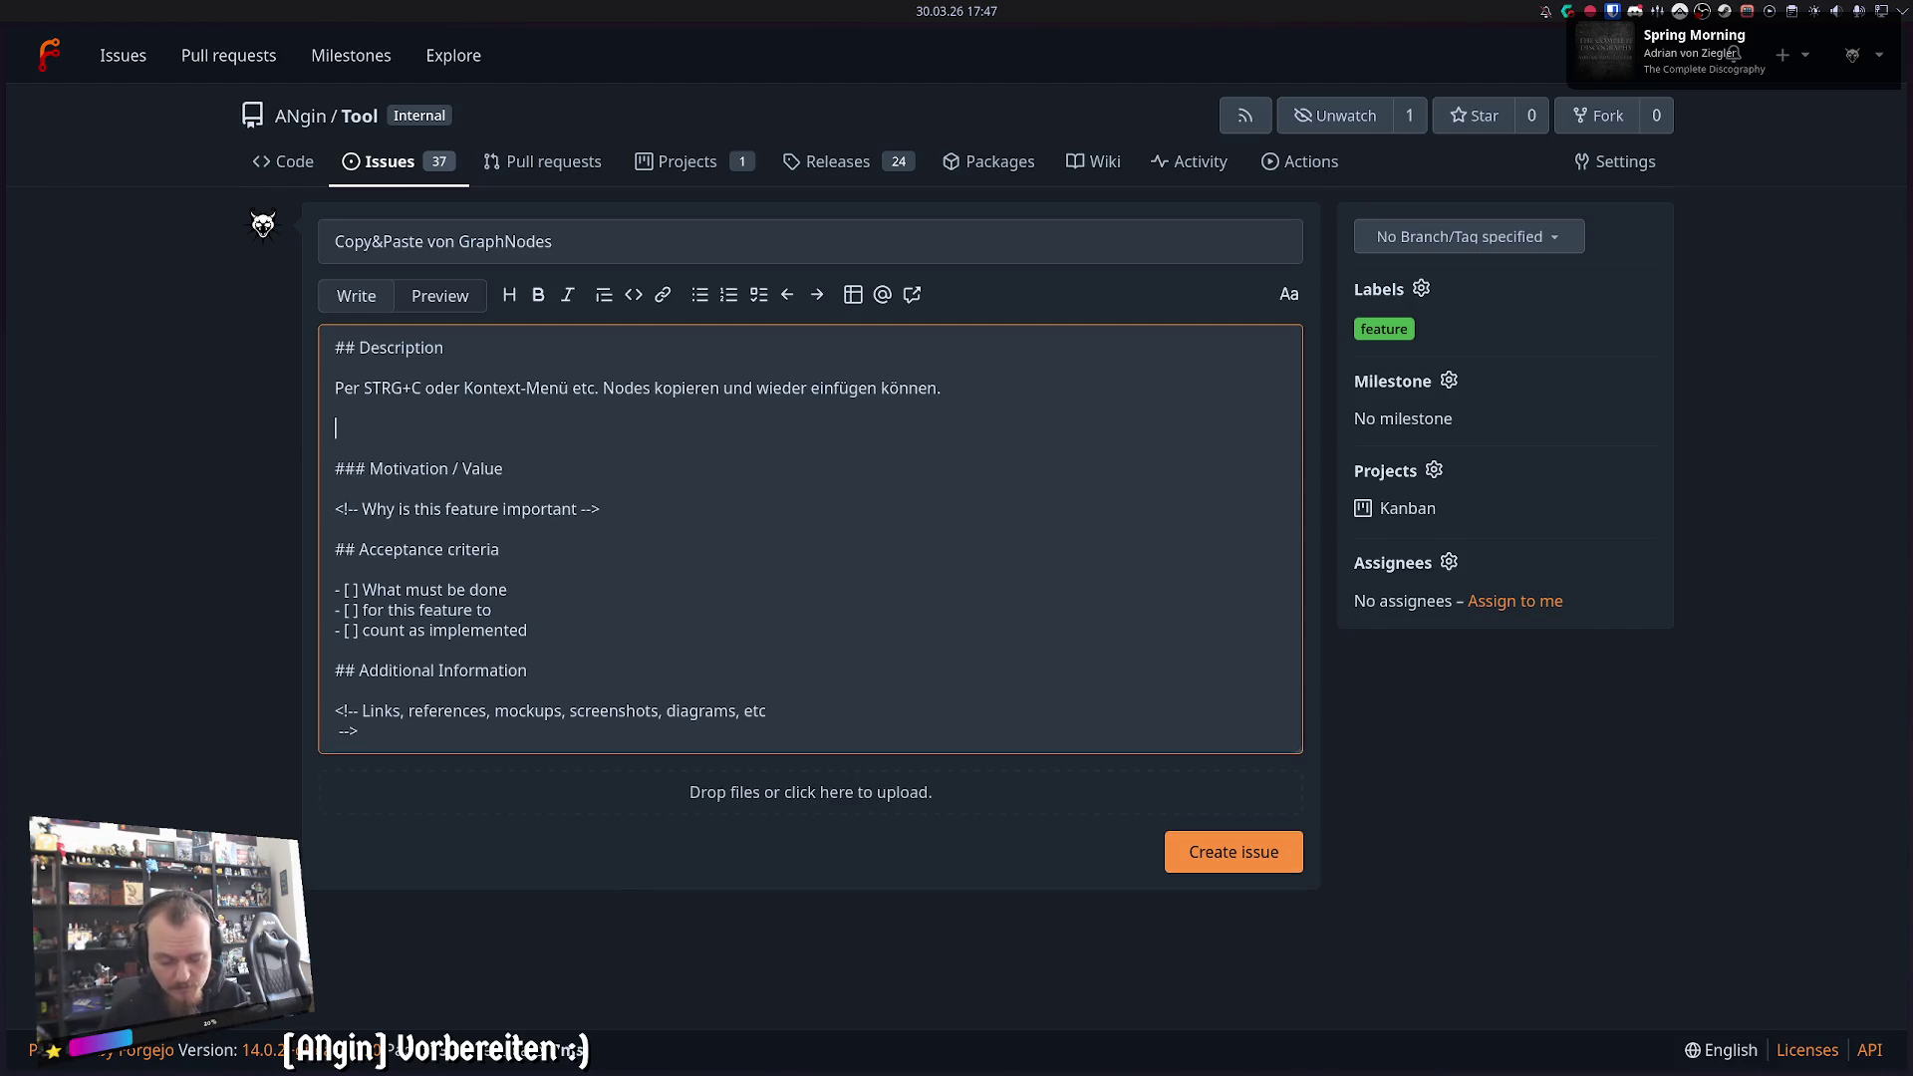
type("Links im Baum berücksichti")
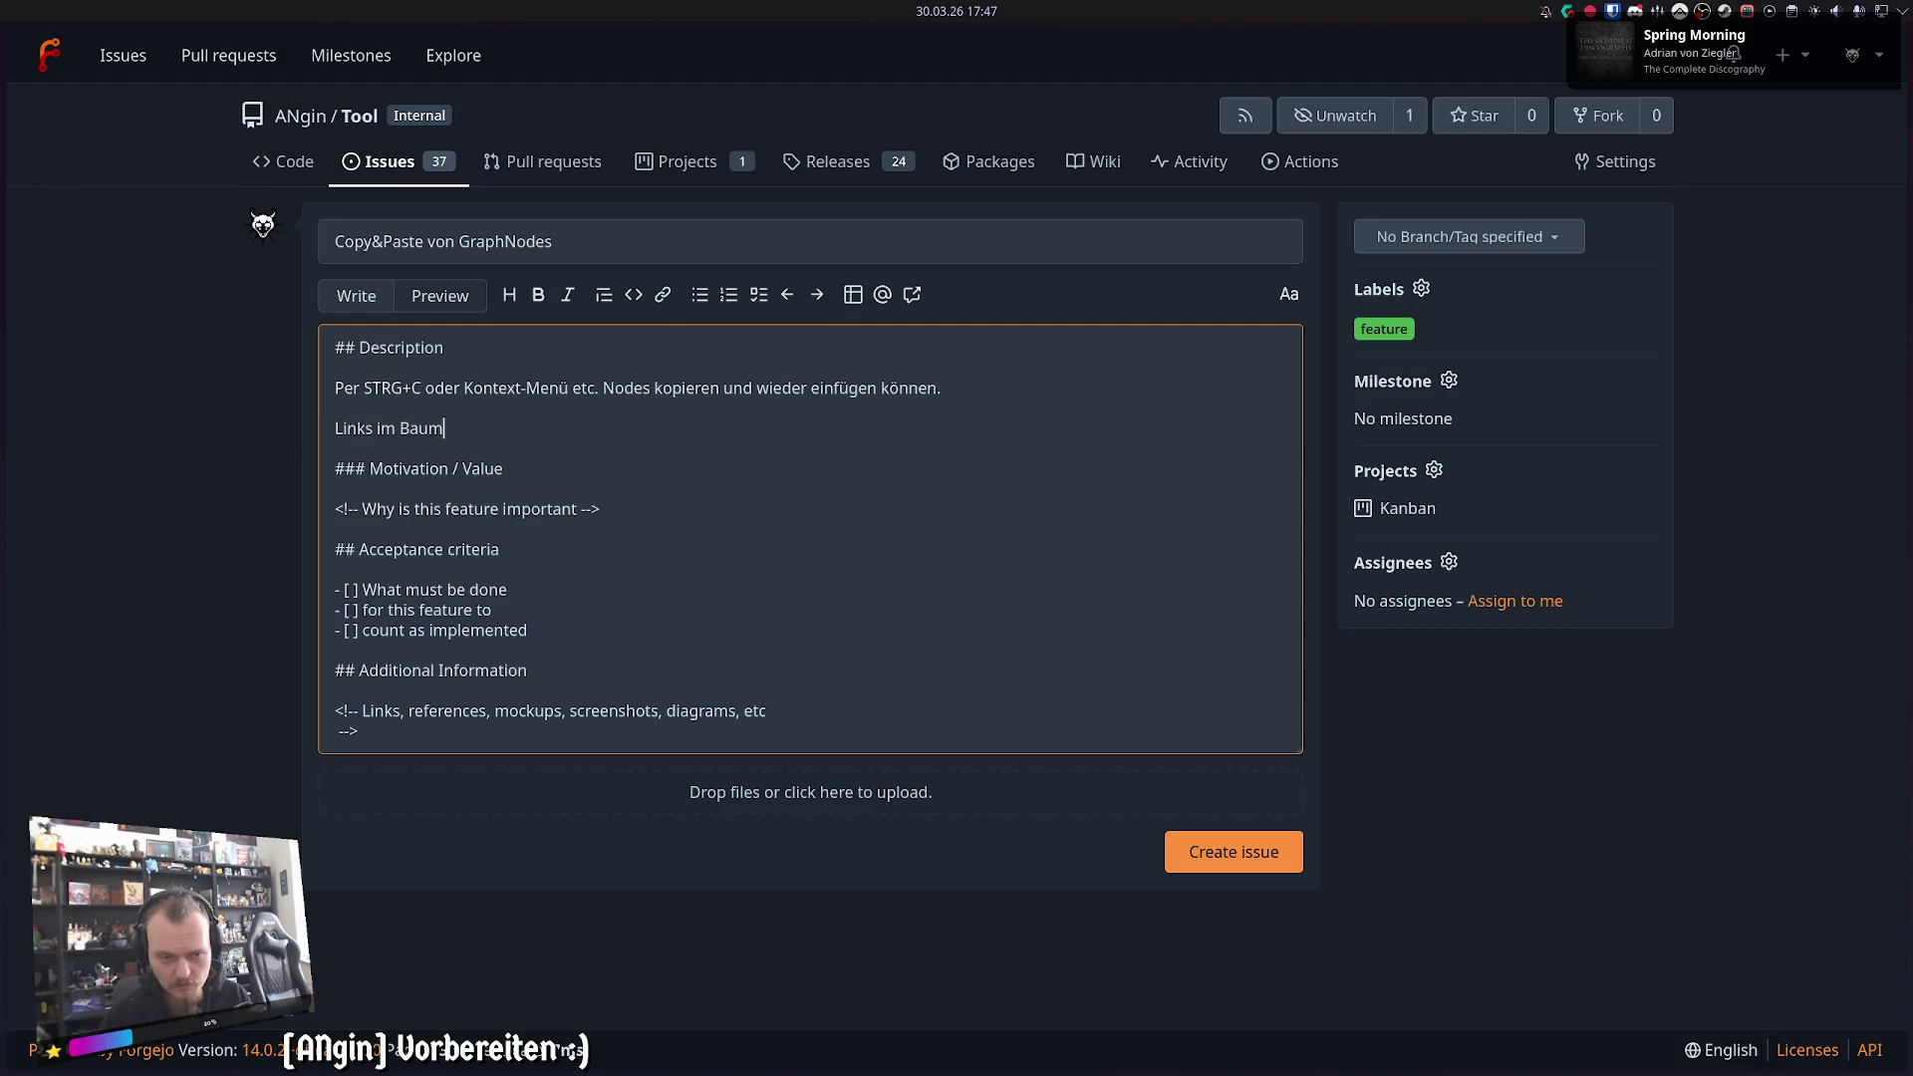
type("gen")
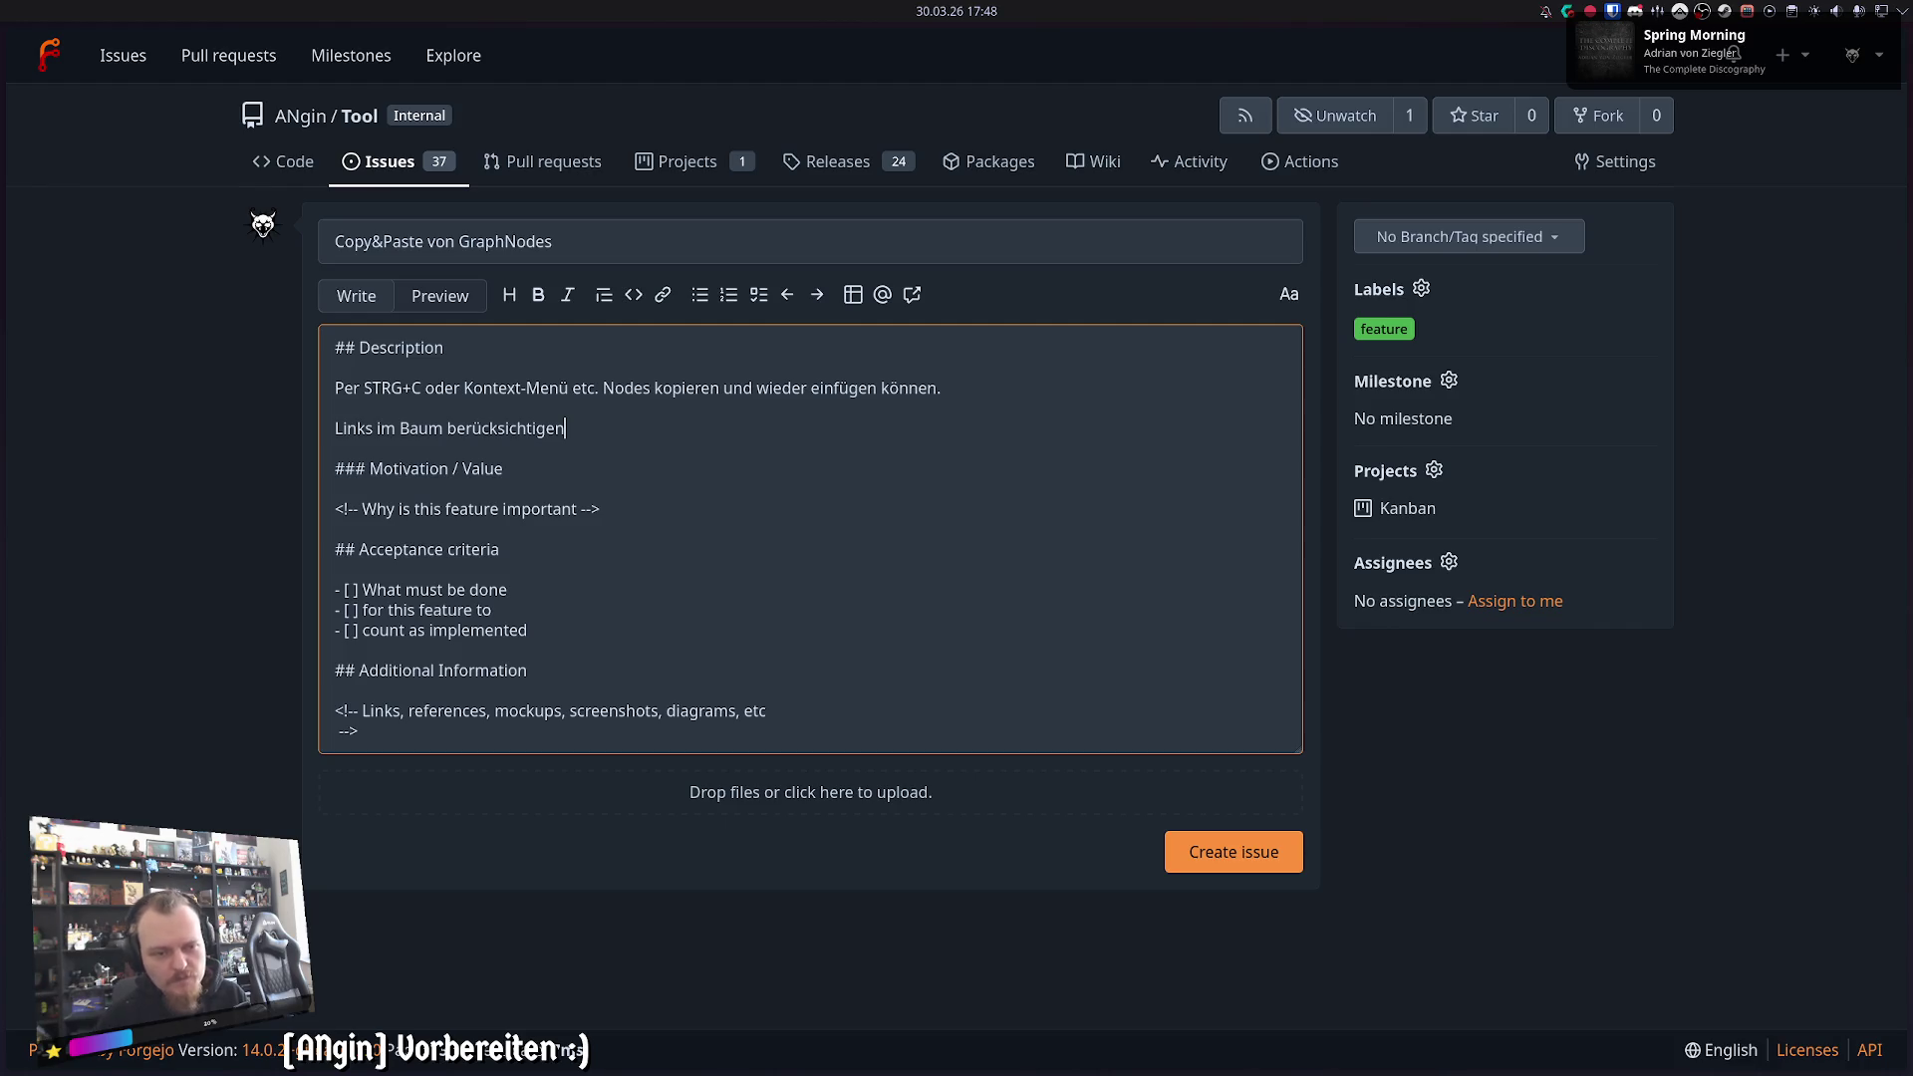
left_click(1247, 845)
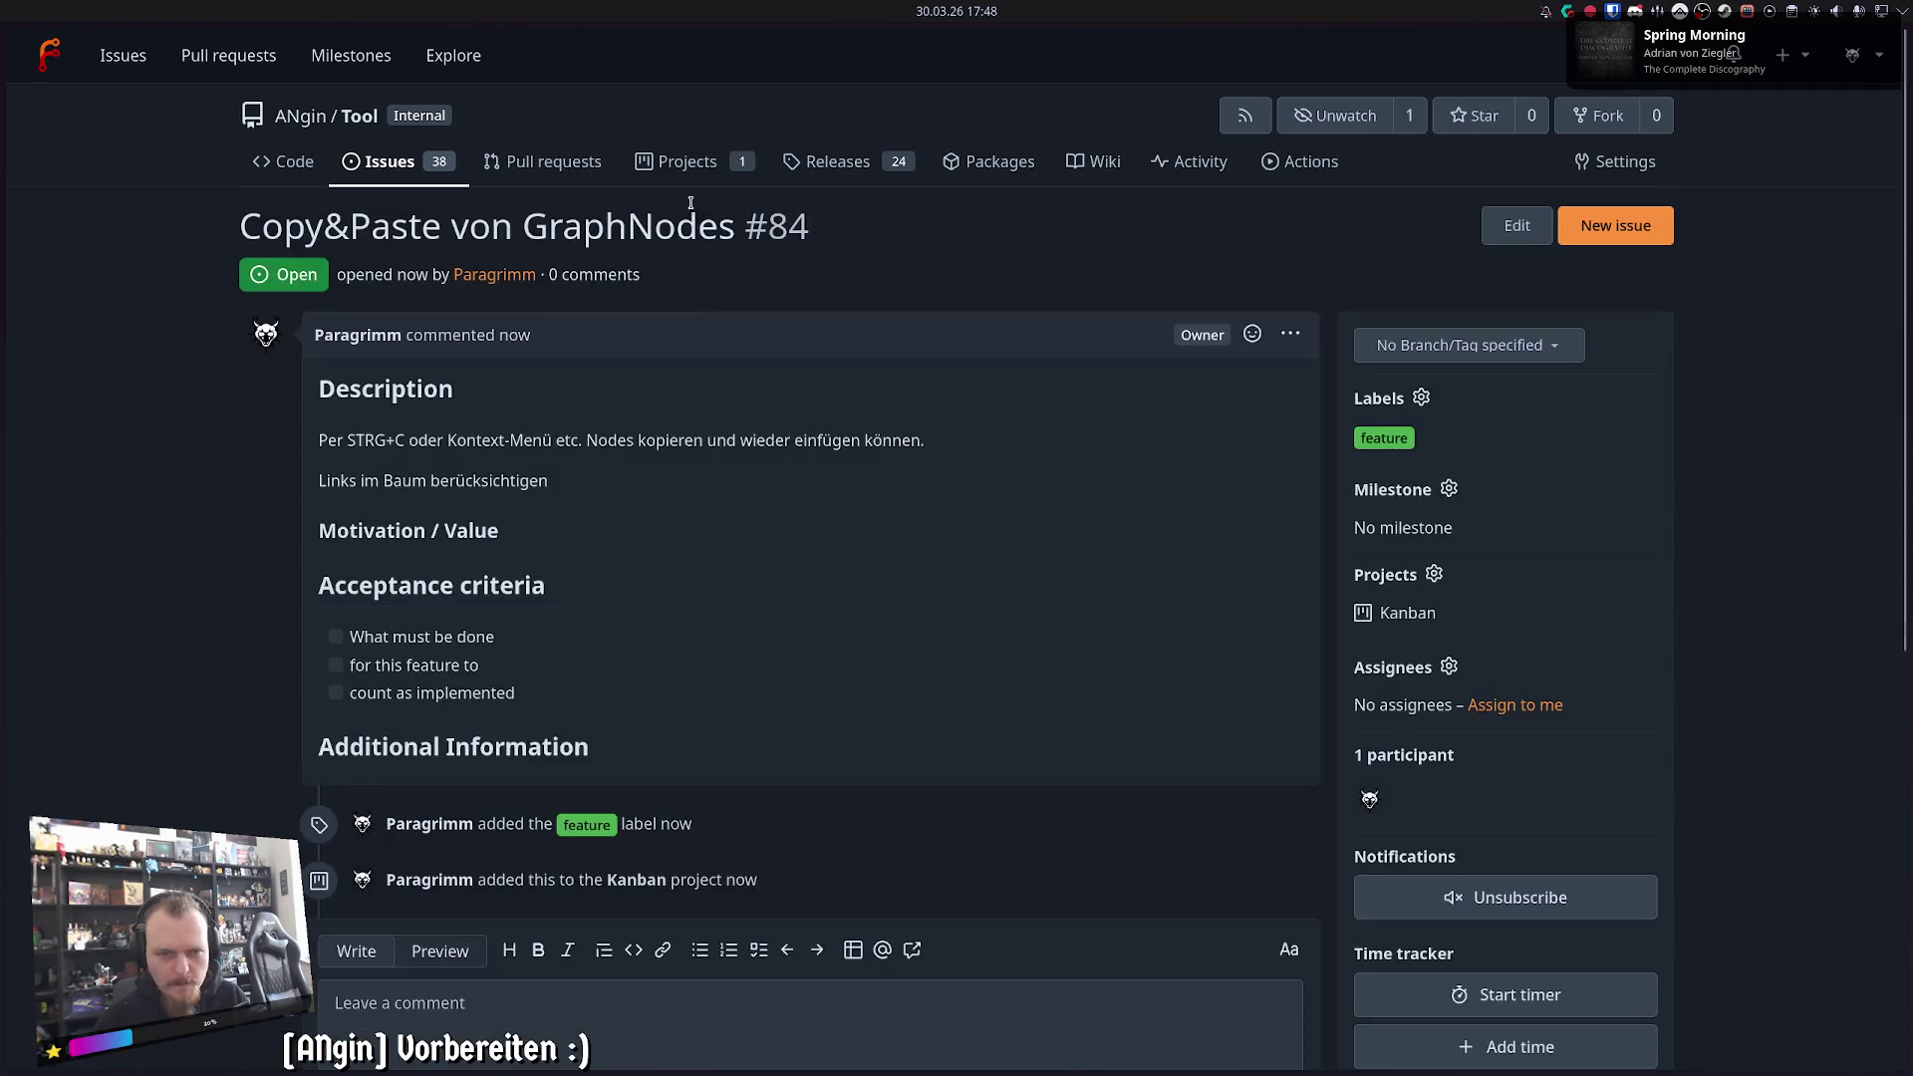
Step: From the Kanban board, start an Enhancement issue titled 'GraphNode per Icon/Button löschen'
left_click(687, 161)
left_click(299, 329)
left_click(1597, 229)
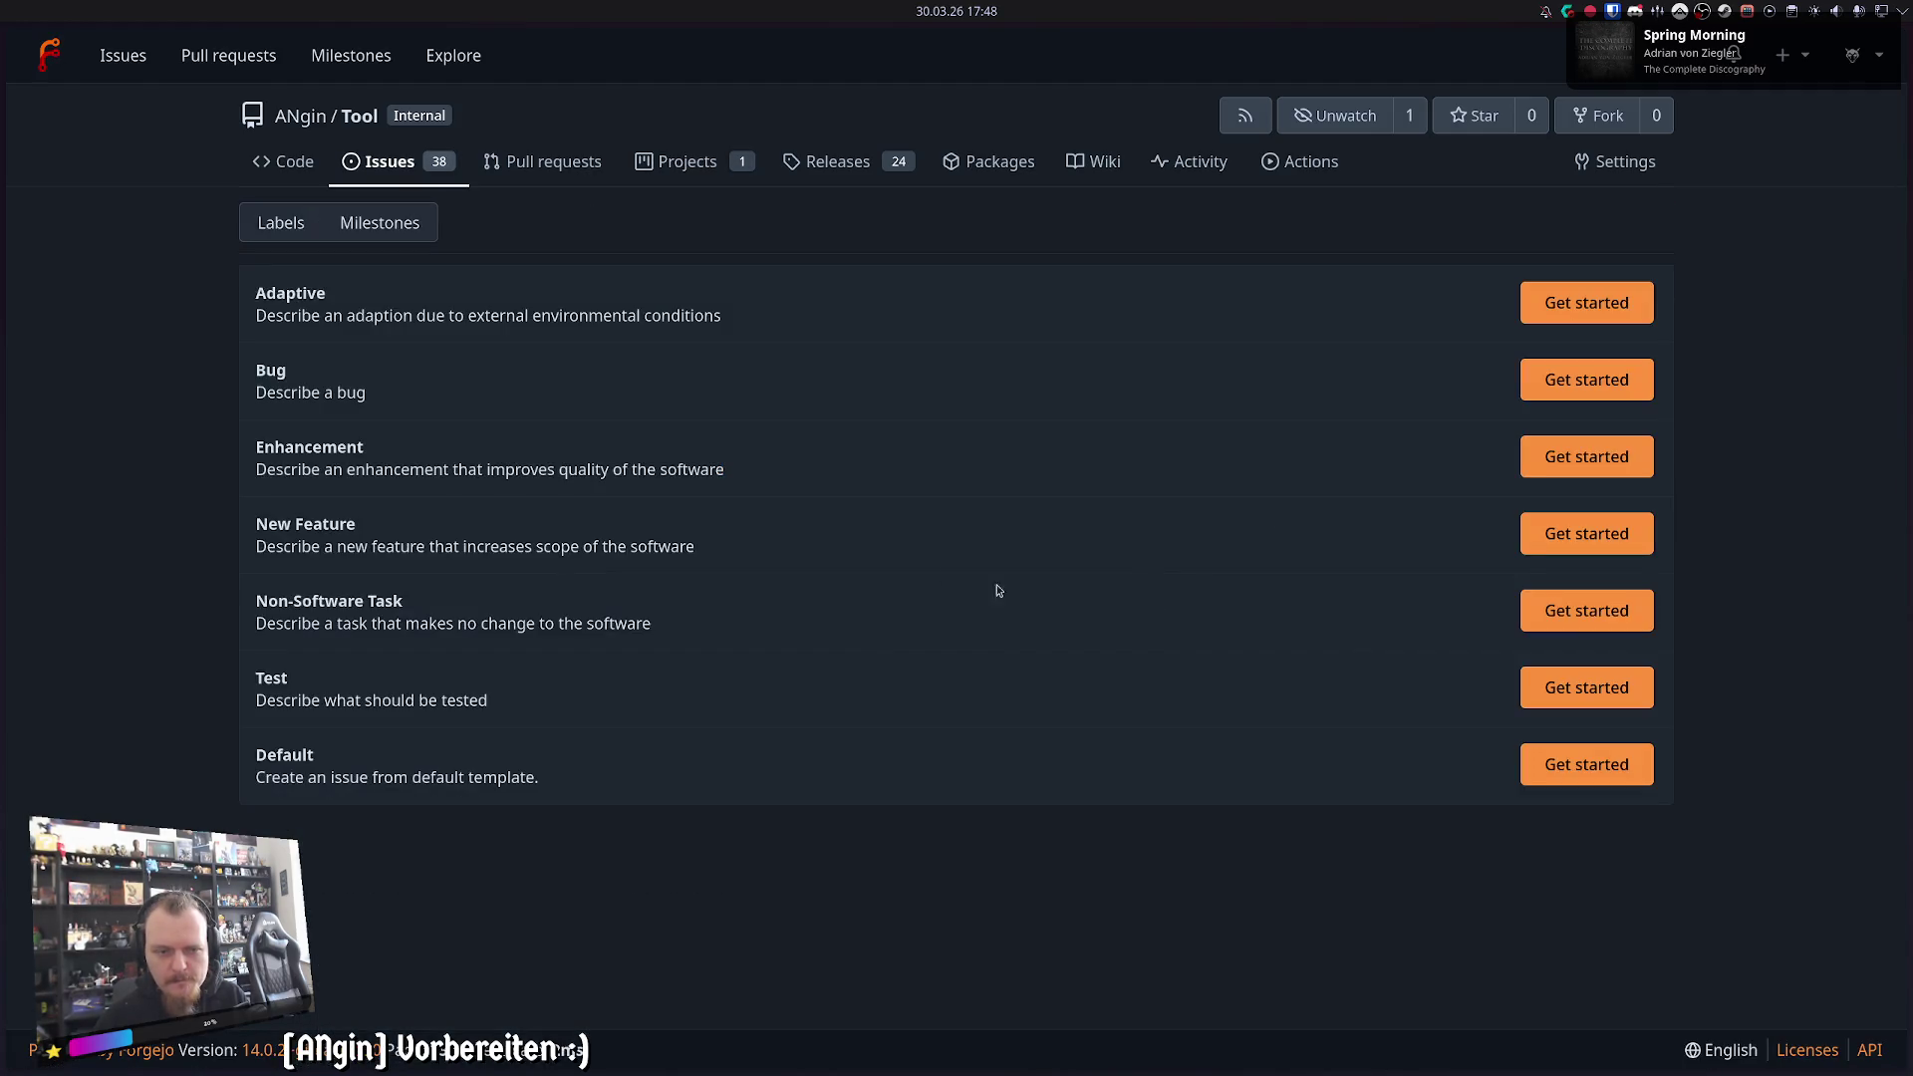
left_click(1549, 458)
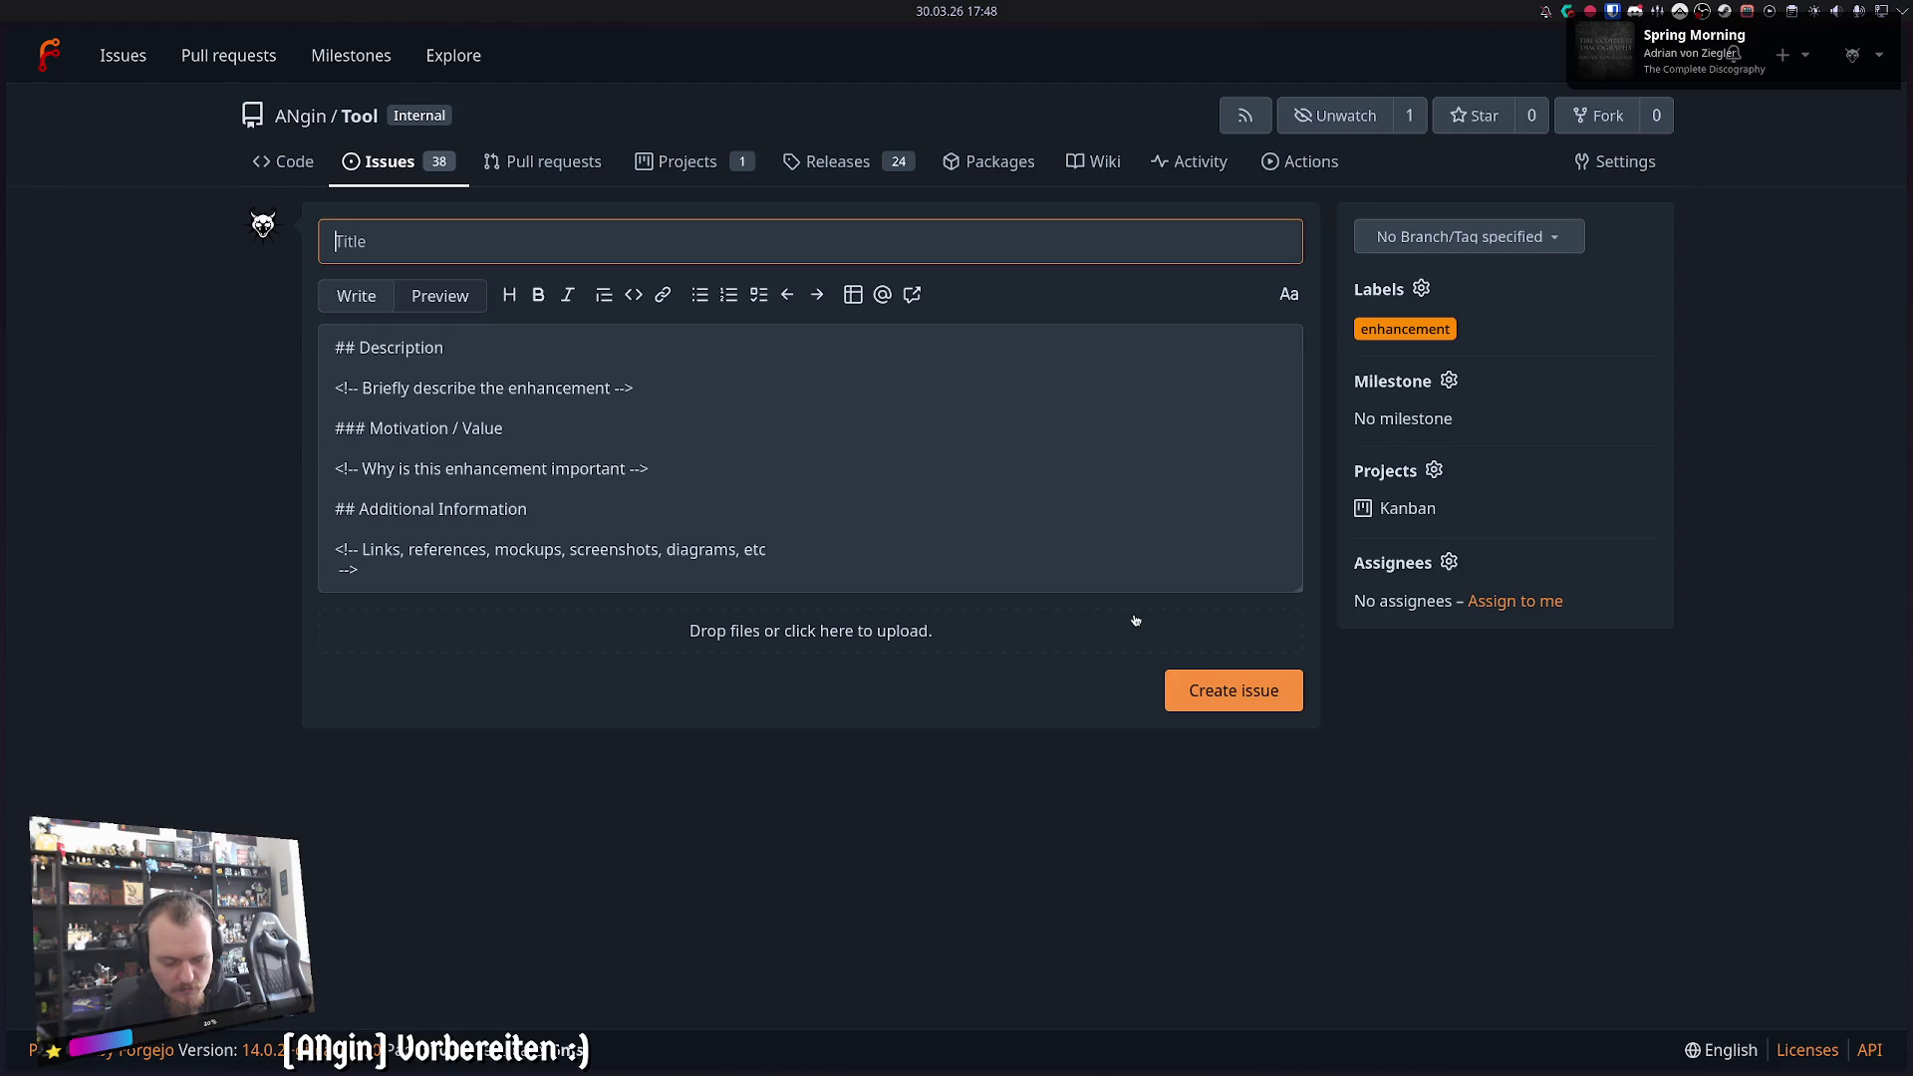
type("GraphNode per Ico")
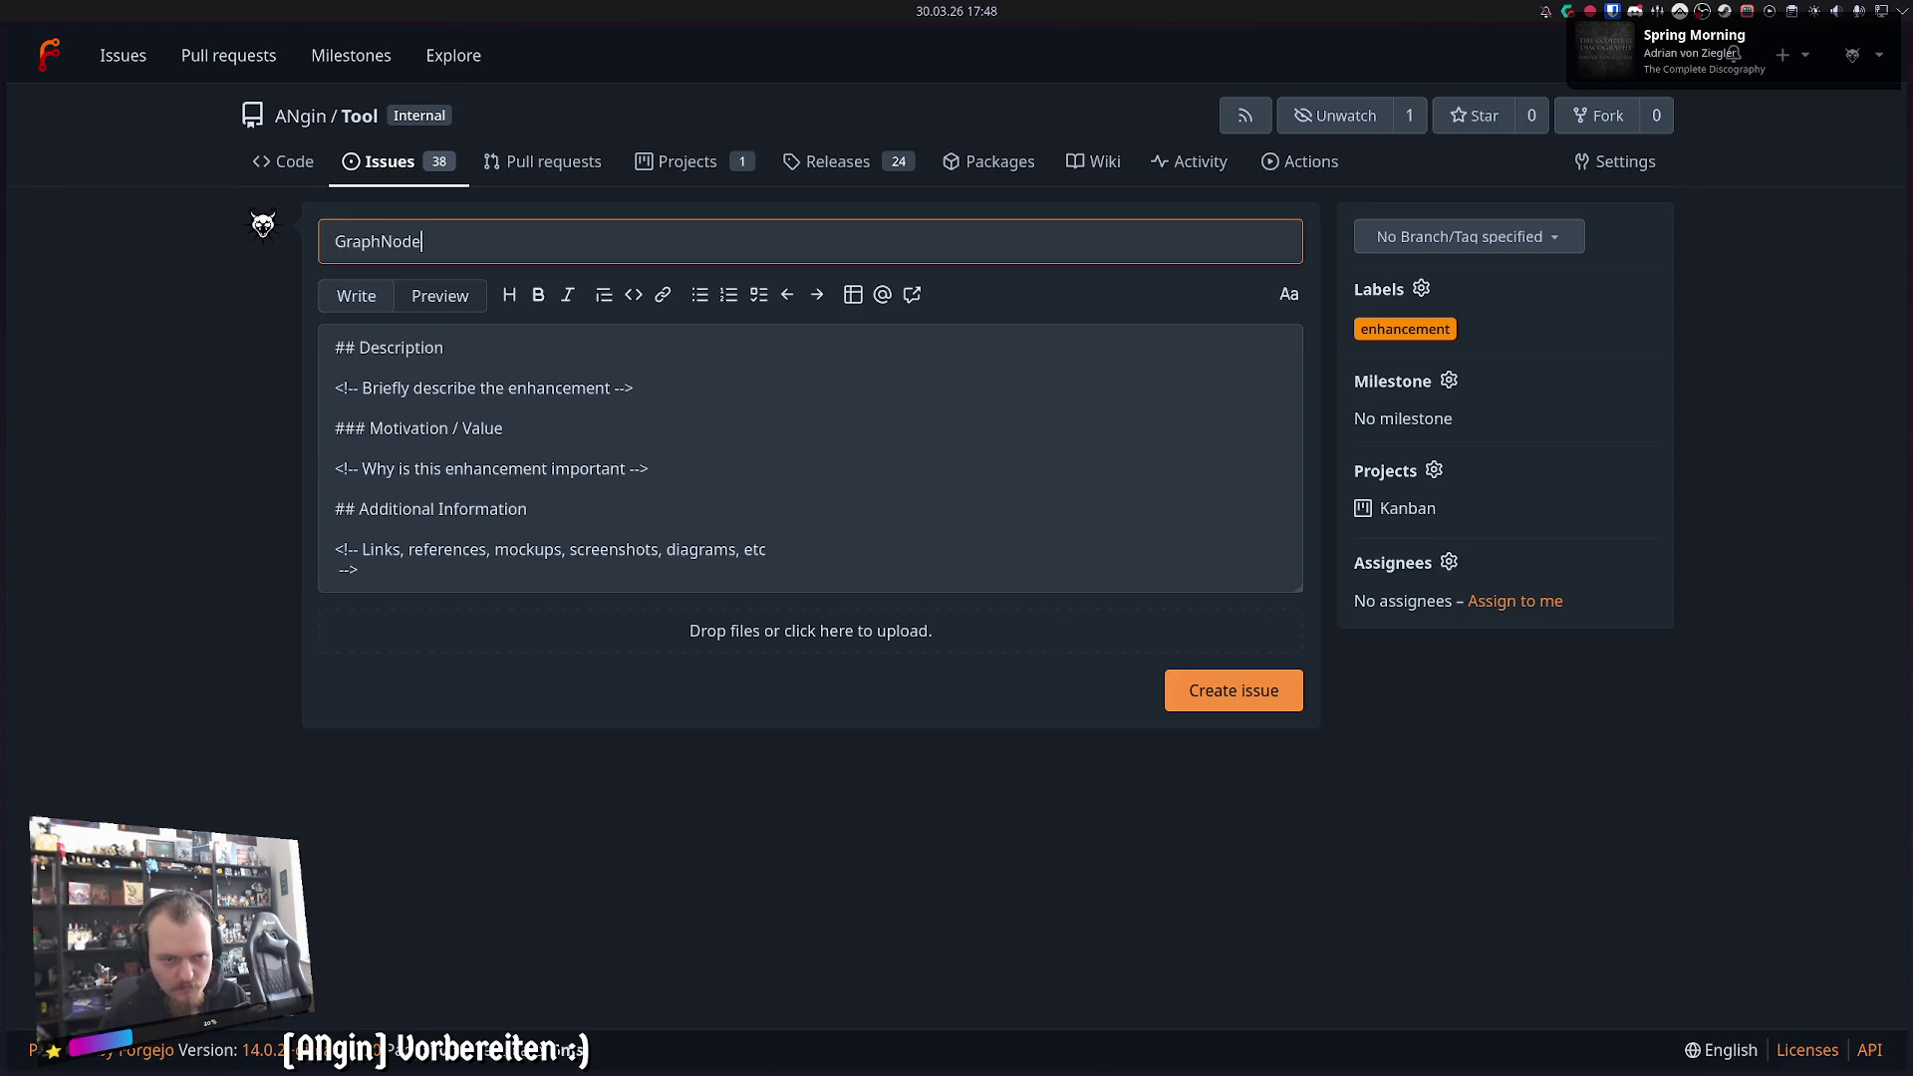
type("n/Button löschen")
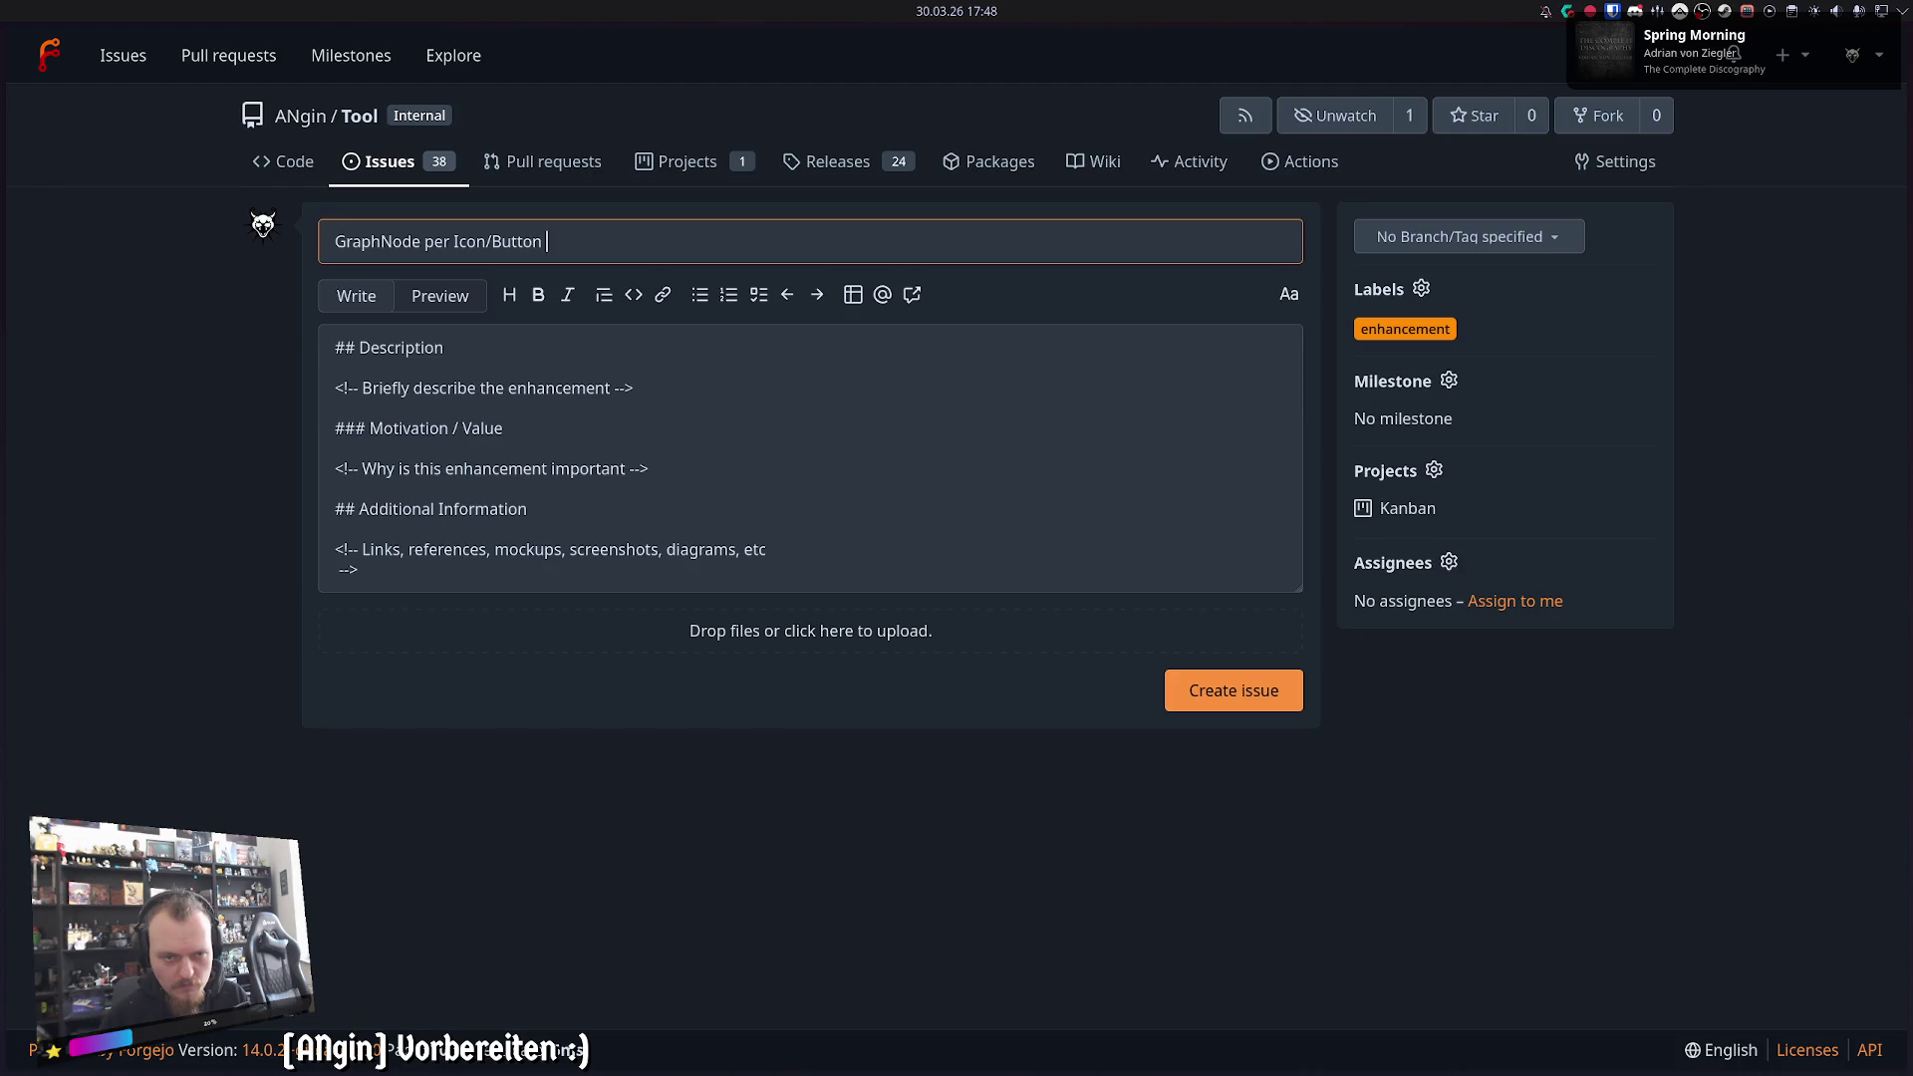
Step: Replace the description placeholder with 'Klickbares Lösch-Icon in der GraphNode um die Node zu löschen'
left_click(691, 405)
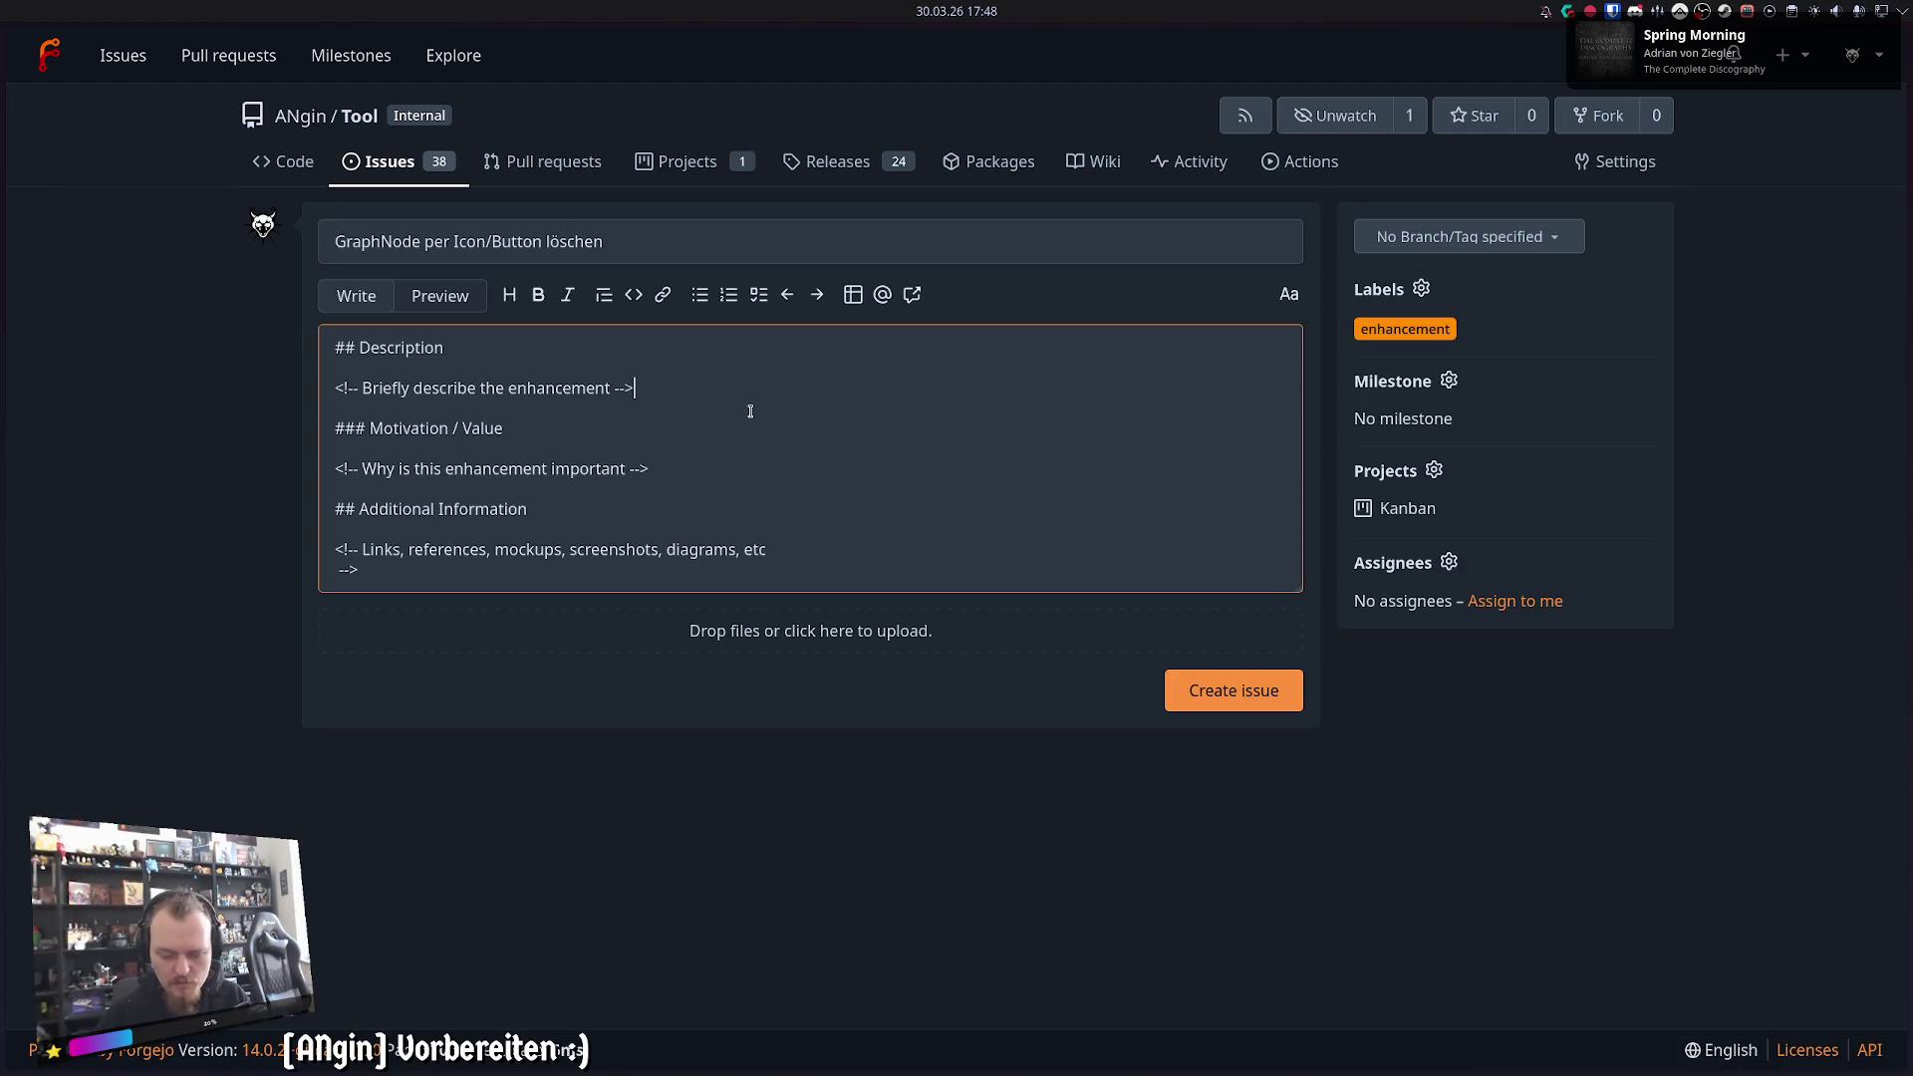
triple_click(750, 410)
type("Lösch-Icon")
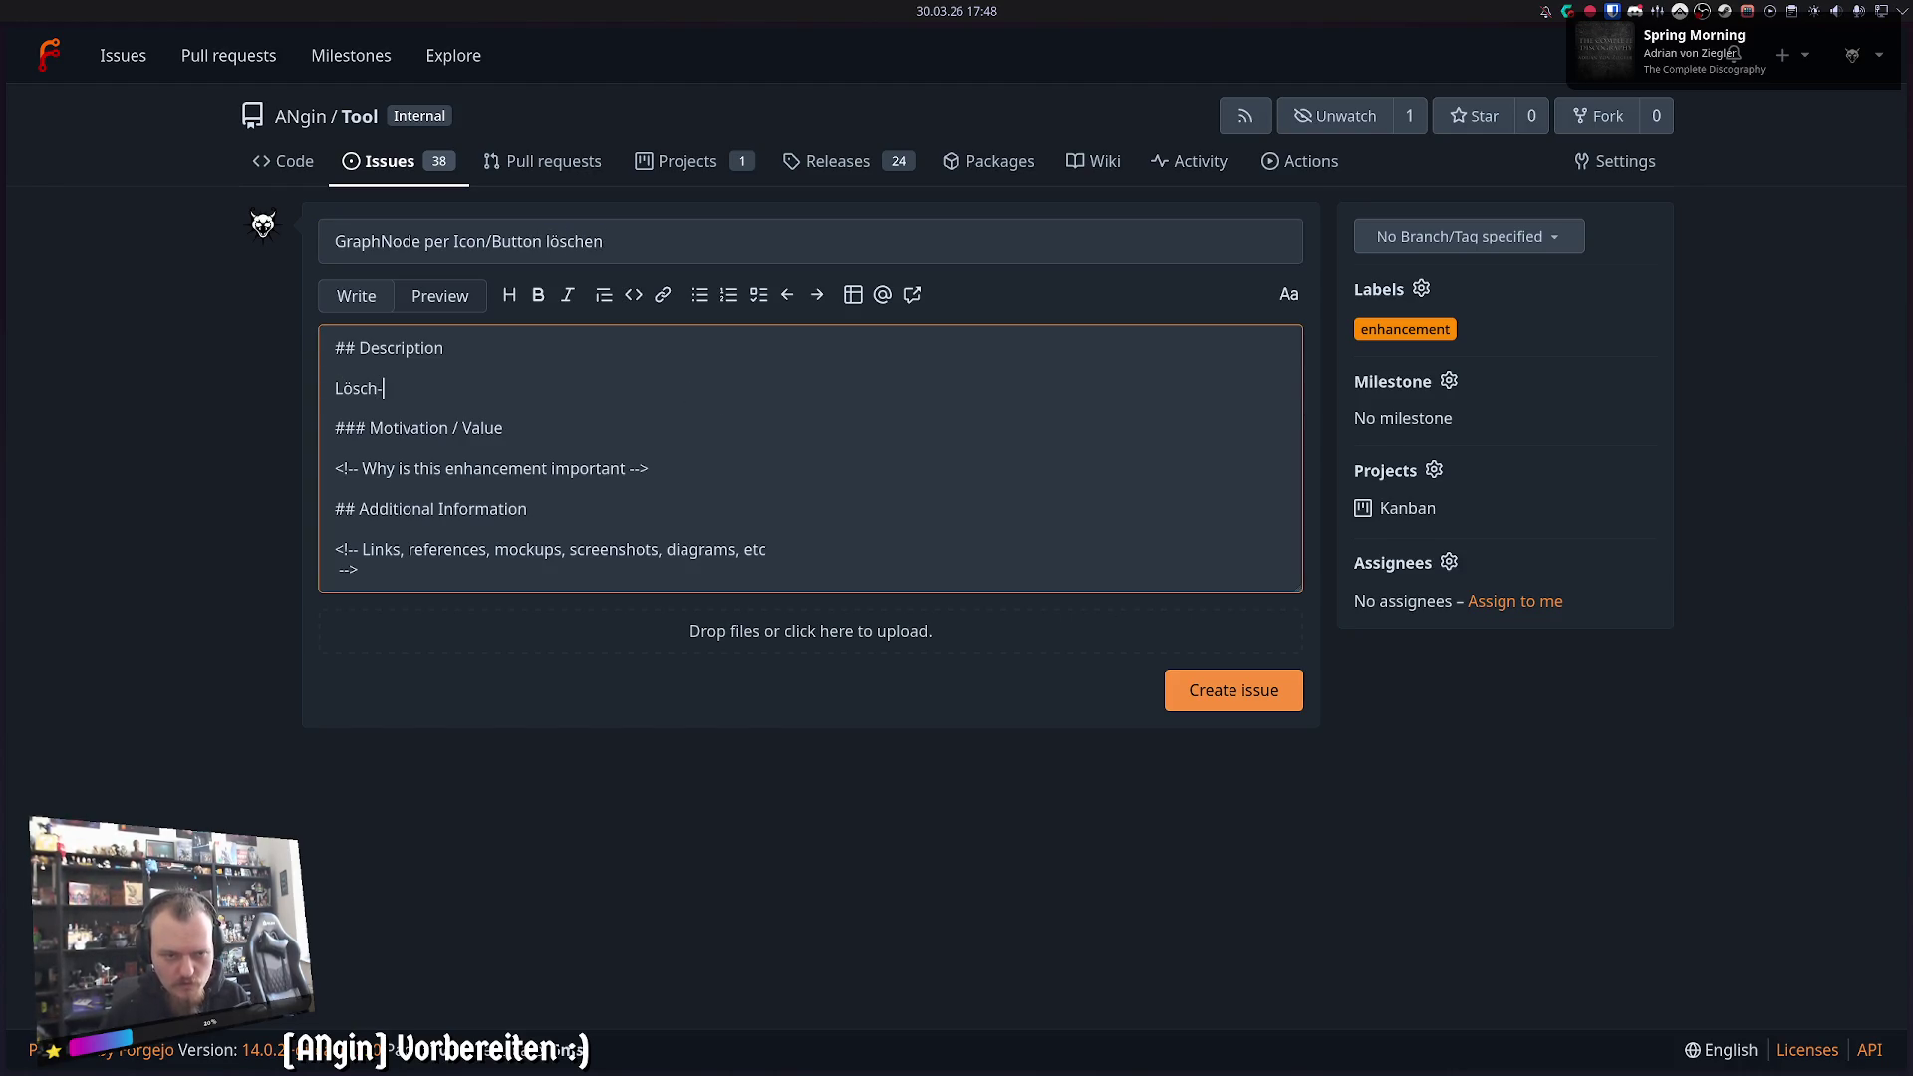
key("Home")
type("K")
type("lickbare")
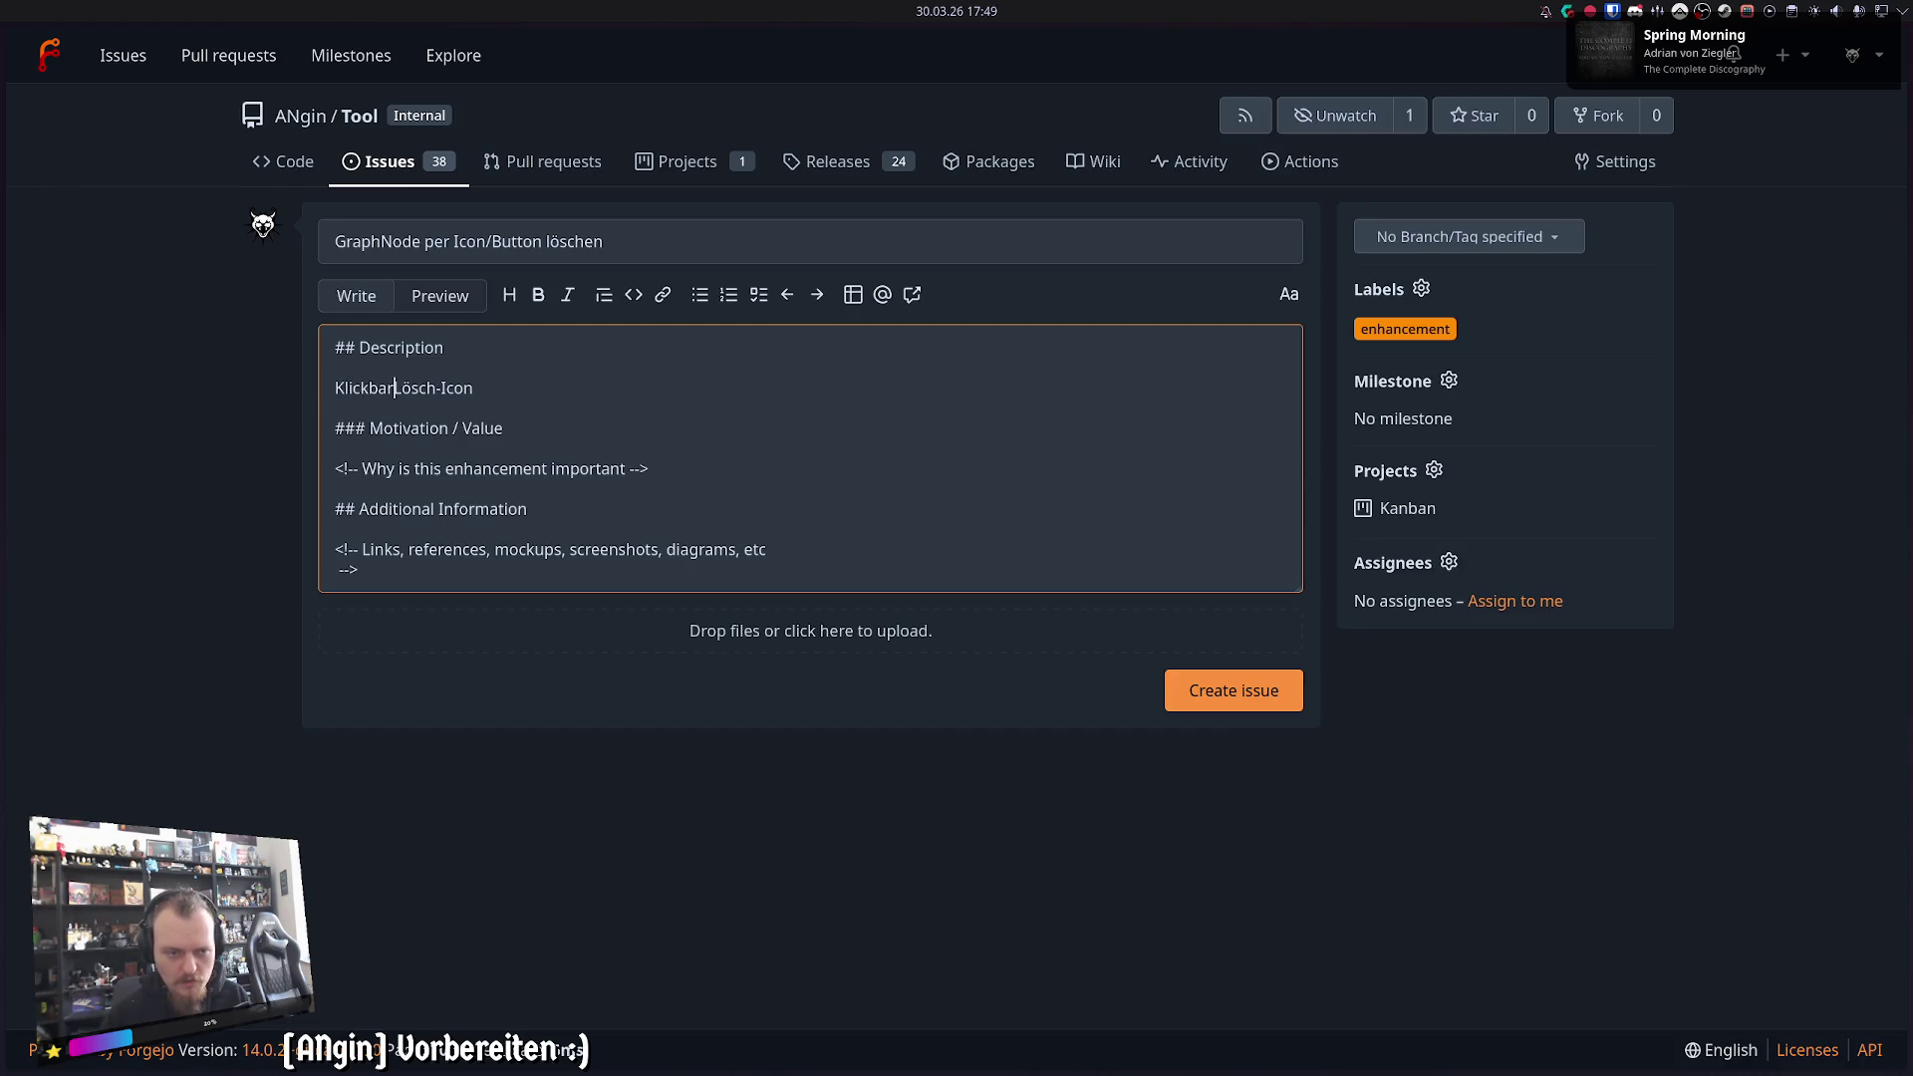
type("s Lösch-Icon ")
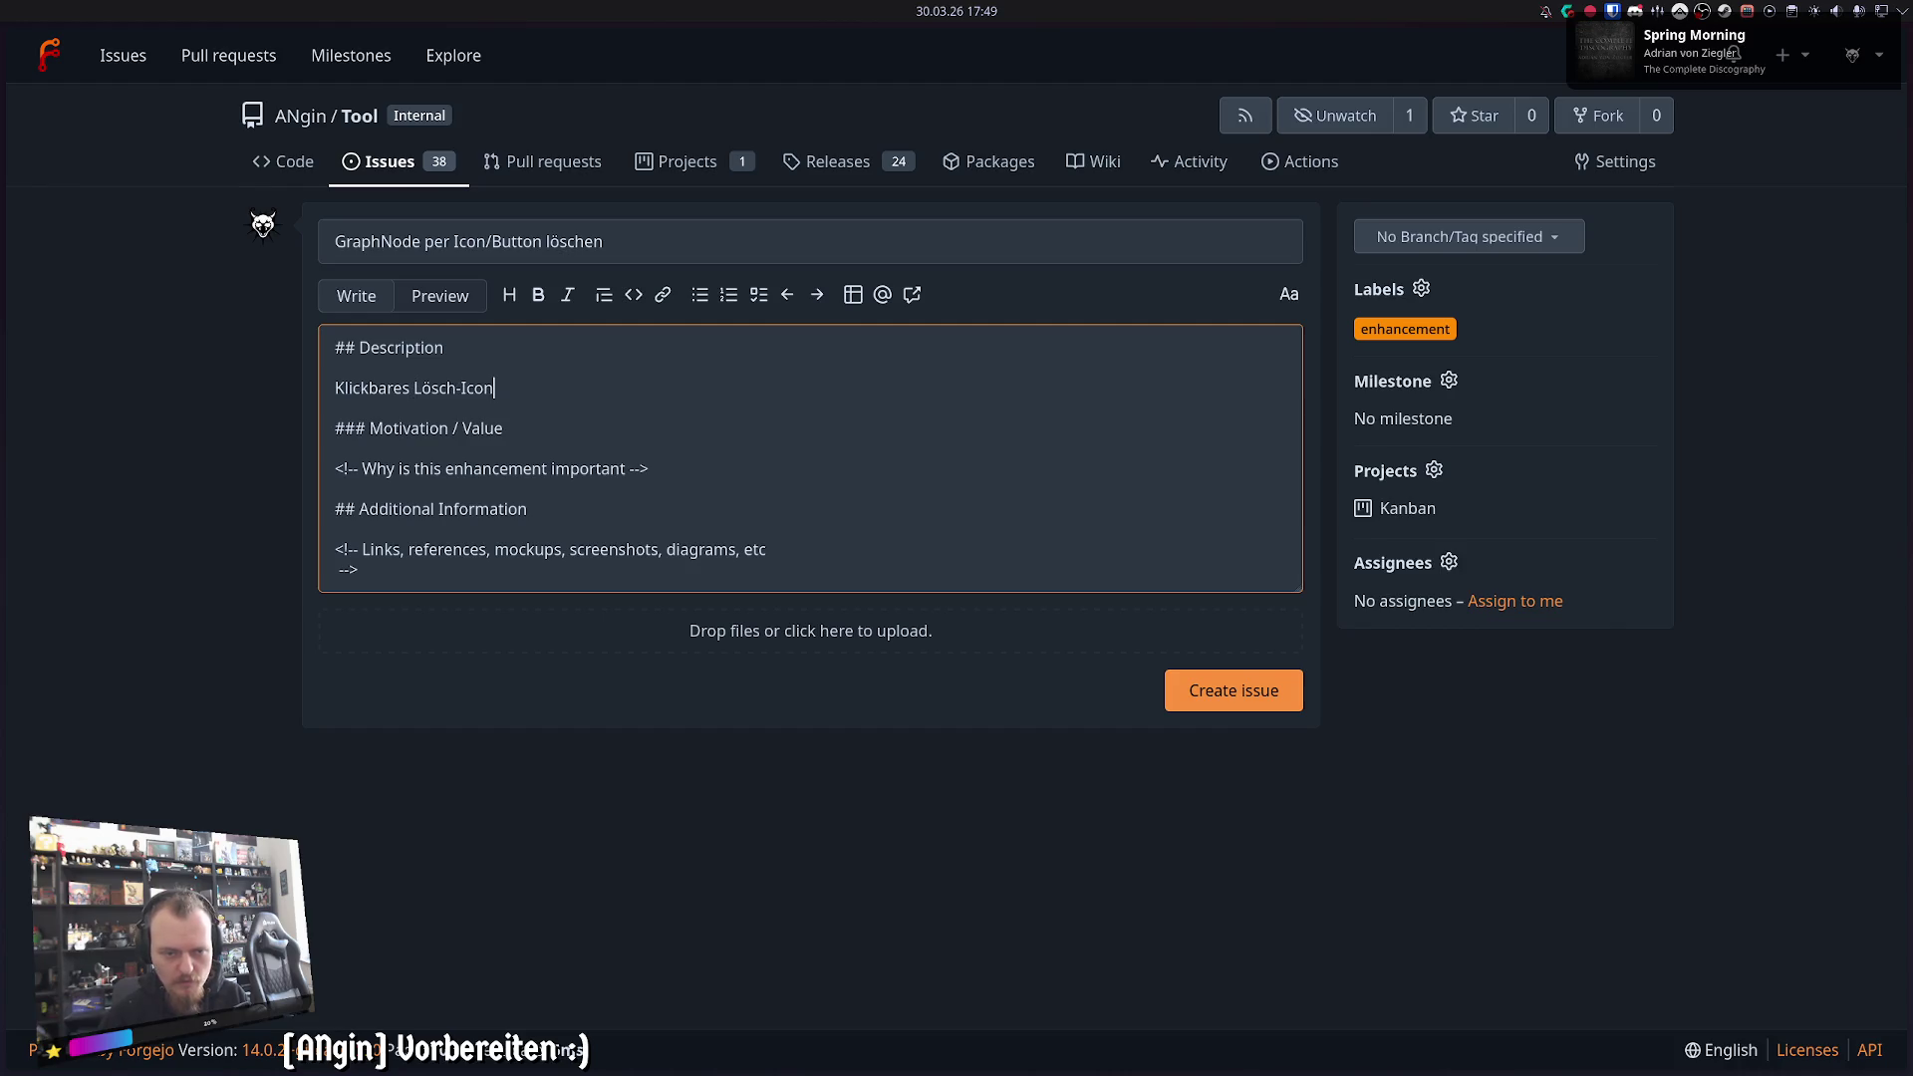
type("in der GraphNode")
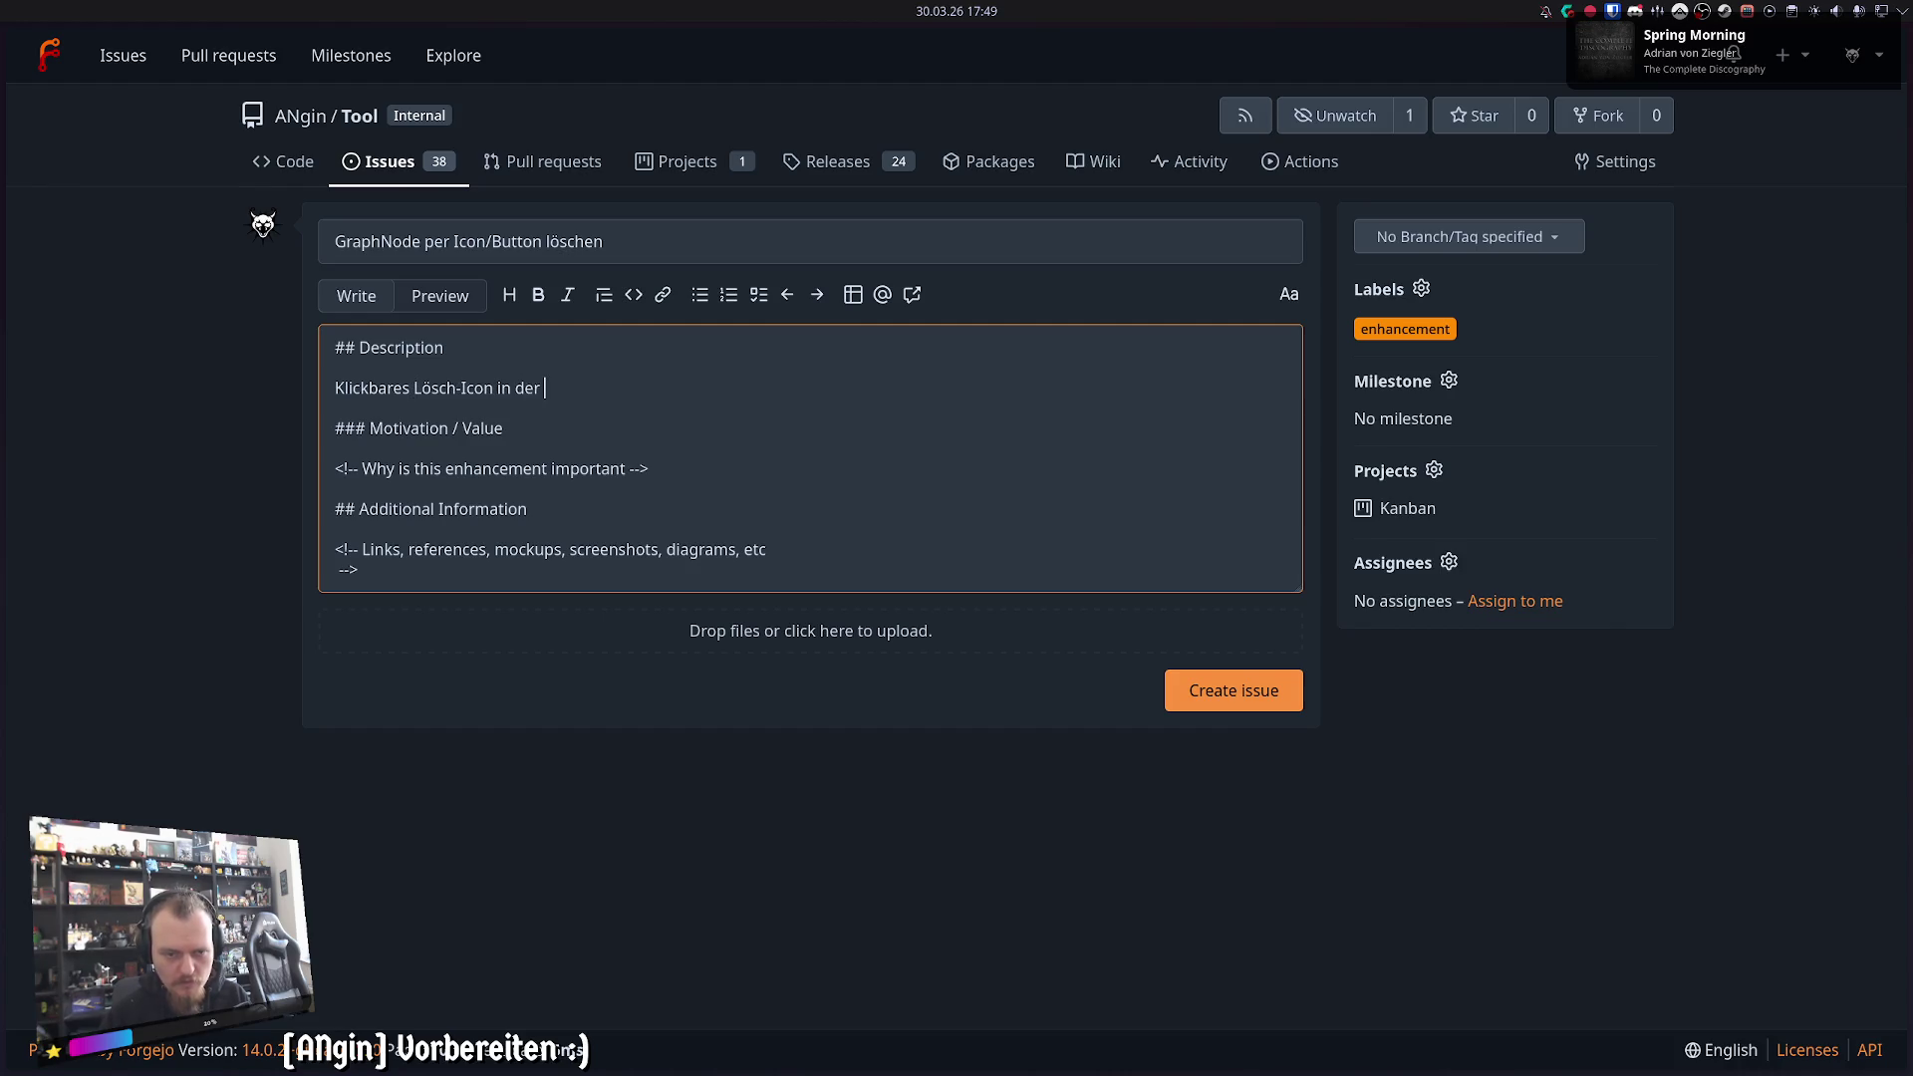
type(" um ")
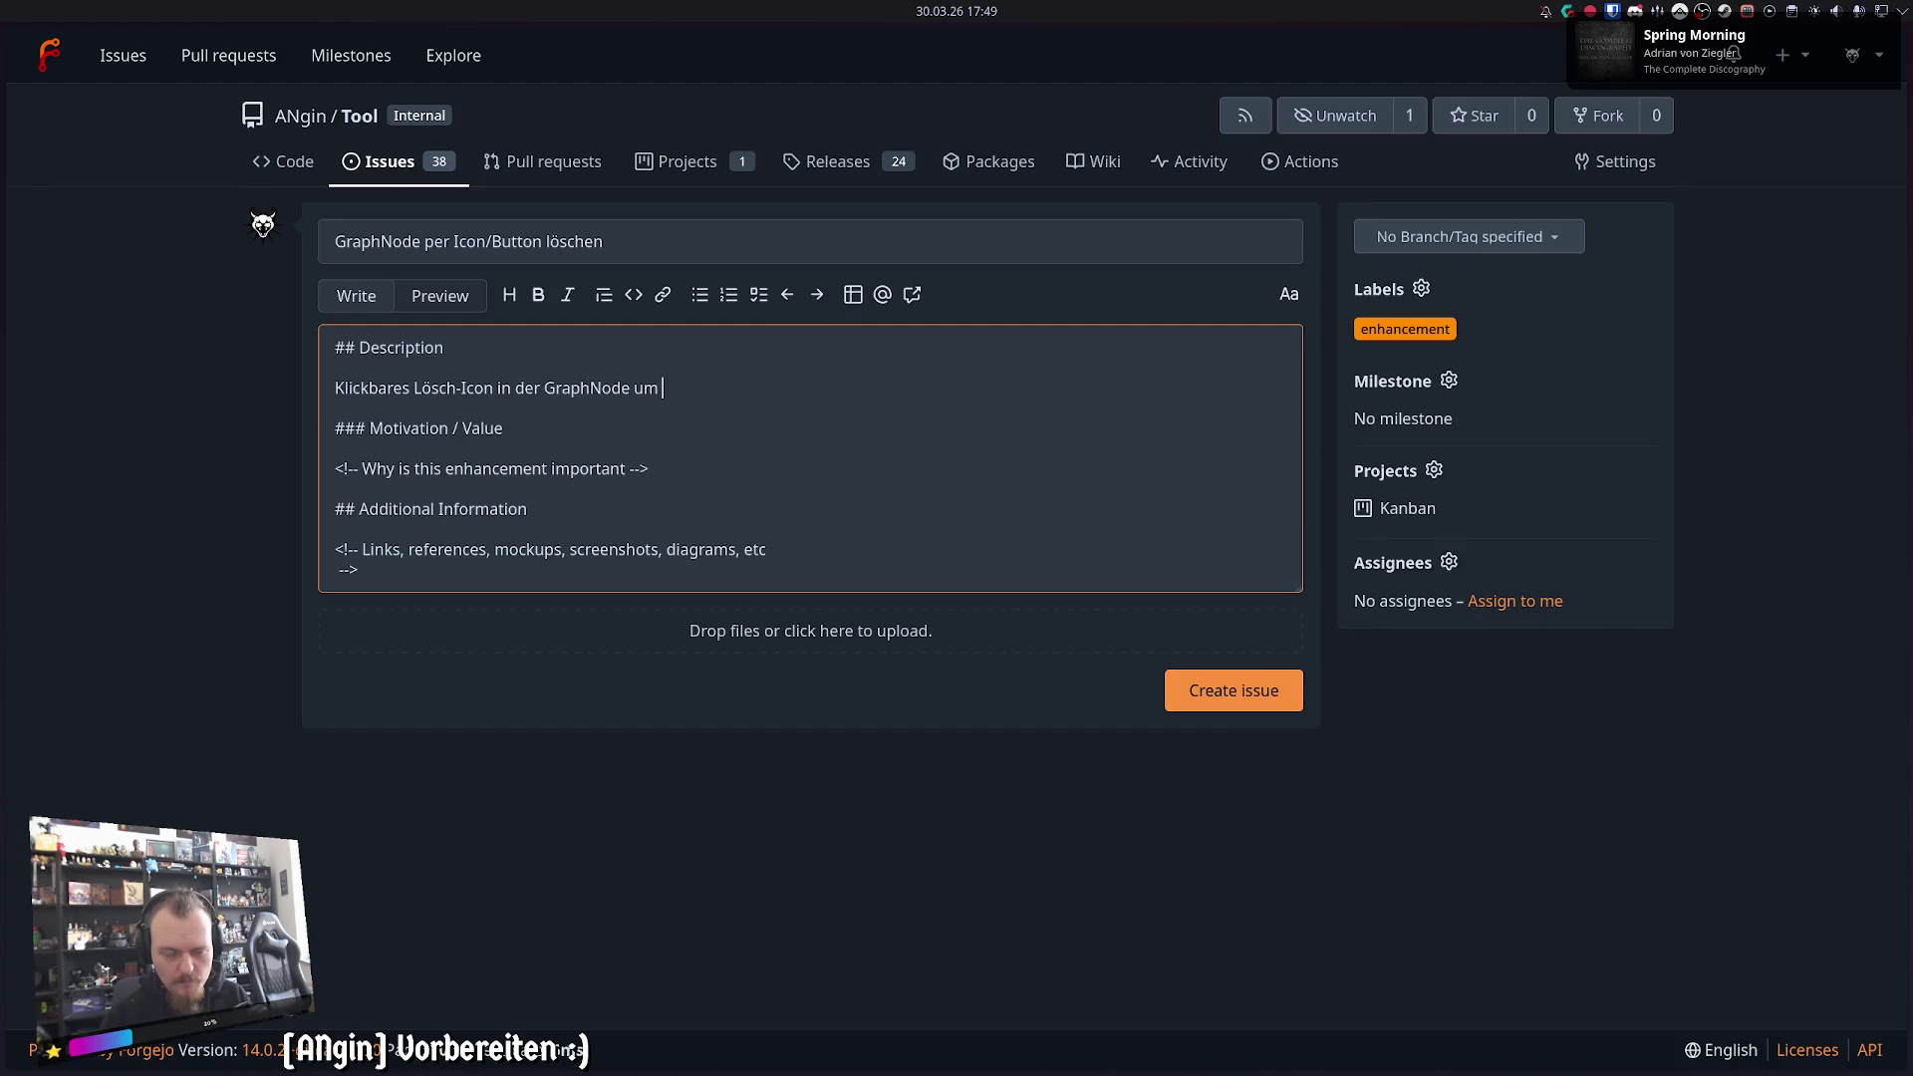
type("die ")
type("Node zu löschen")
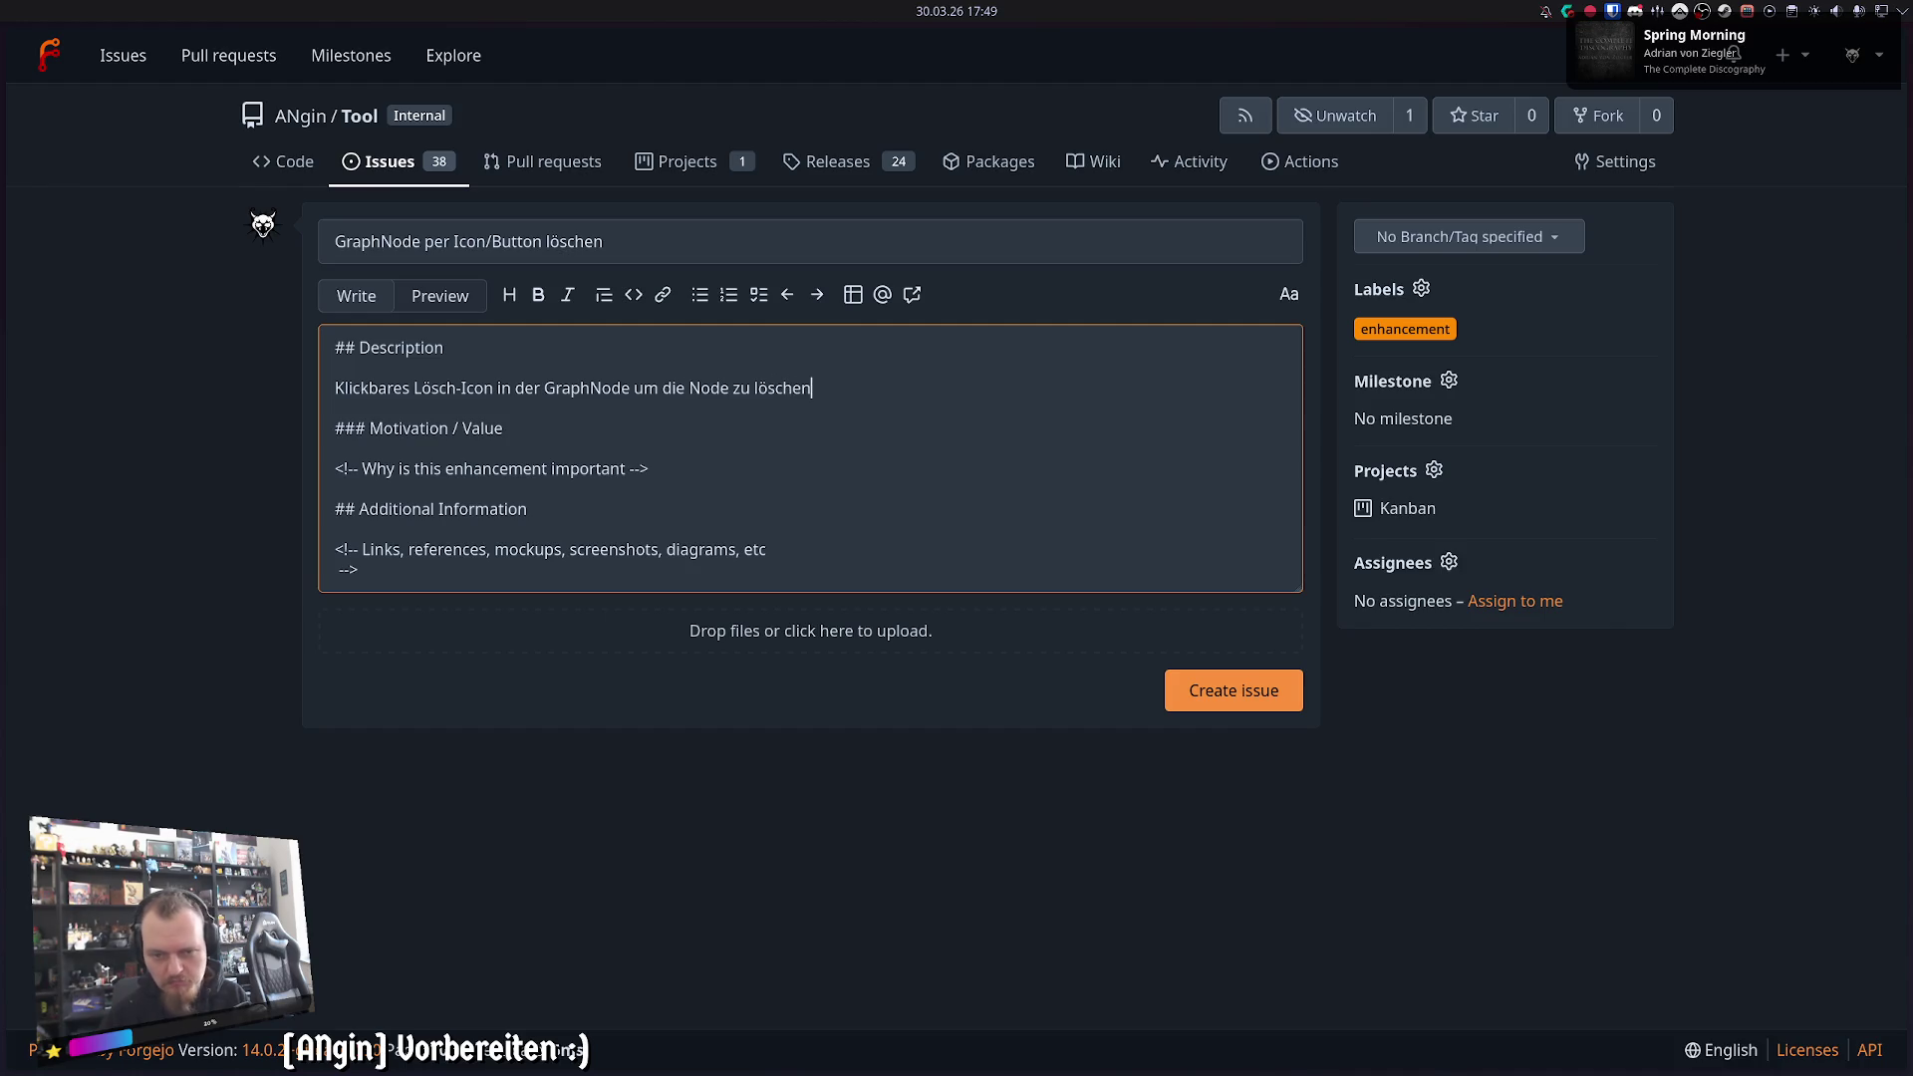
Step: Replace the additional-information placeholder with the icon placement notes and create the issue
key("Down")
key("Down")
key("Down")
key("Down")
key("Home")
key("shift+Down")
key("shift+End")
type("Wo am besten hinplatzieren")
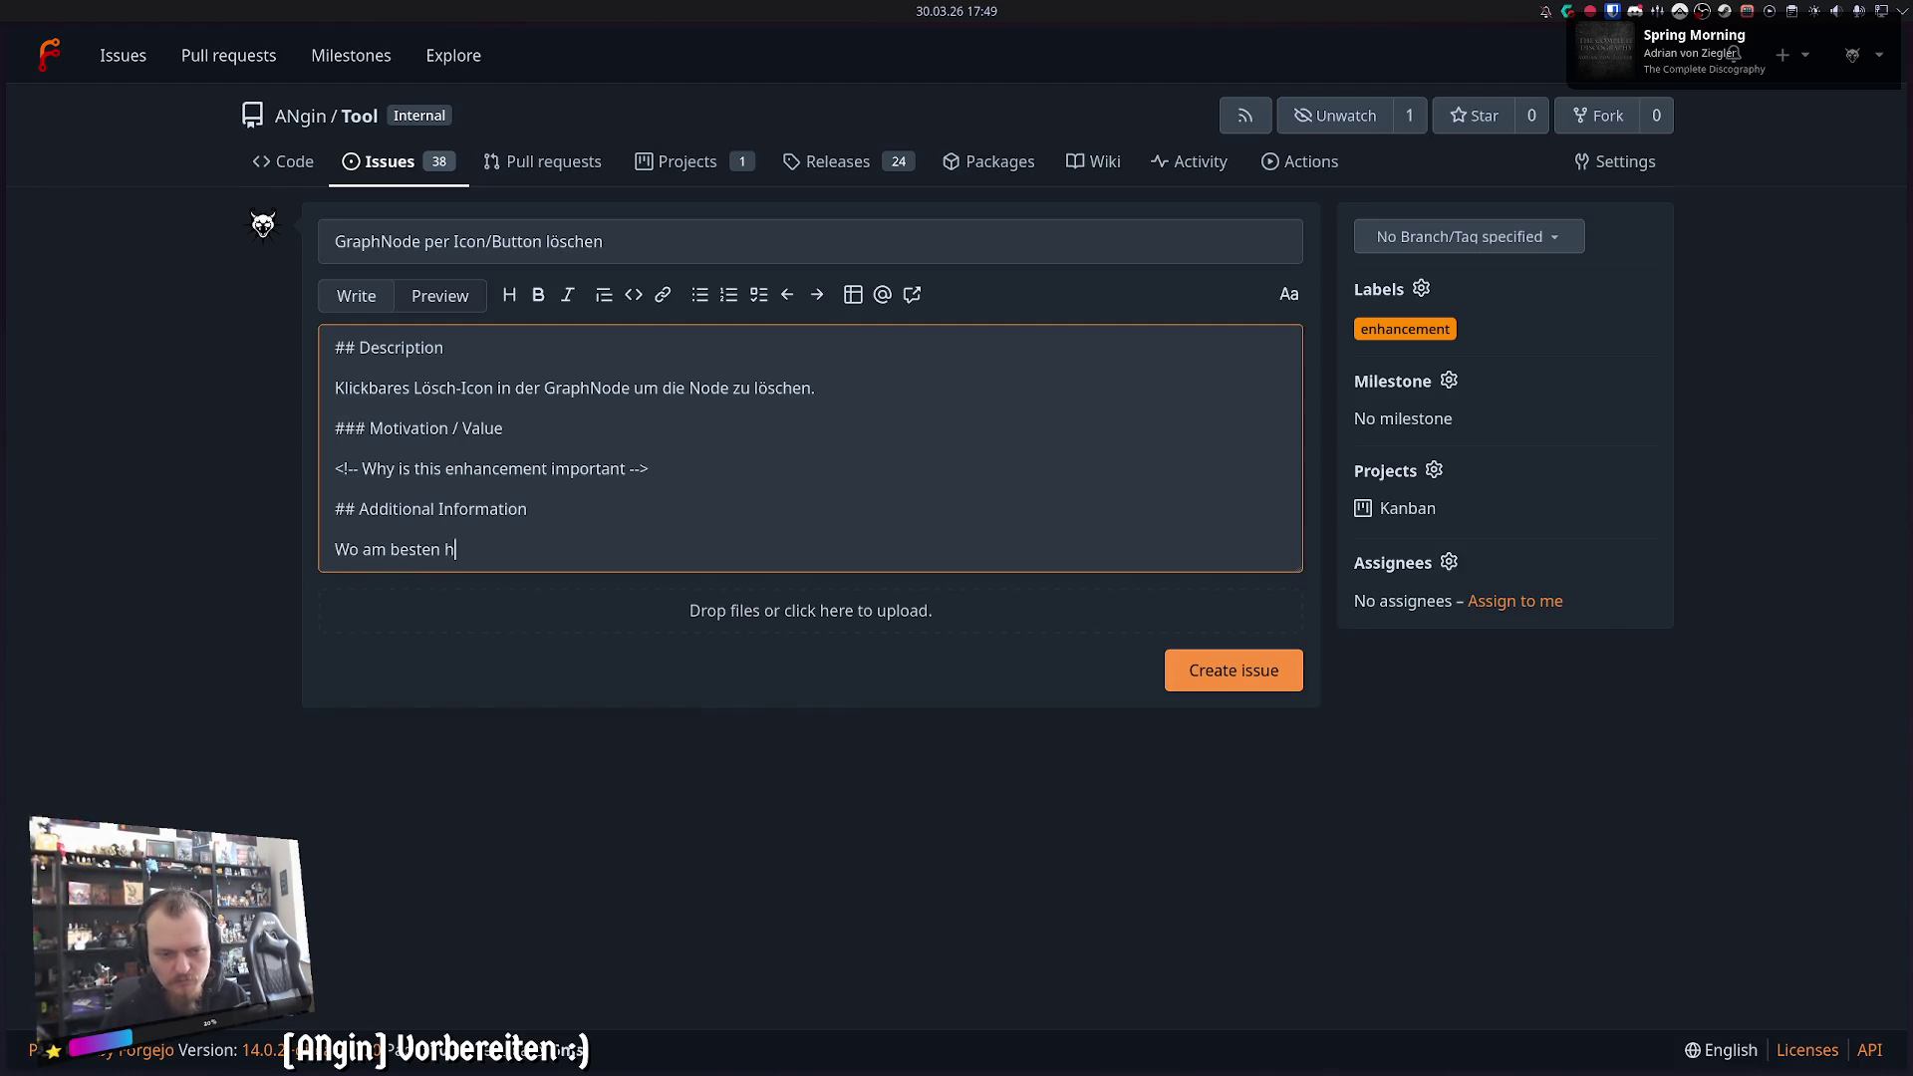
type("? Oben rechts find")
type("e ich unglück")
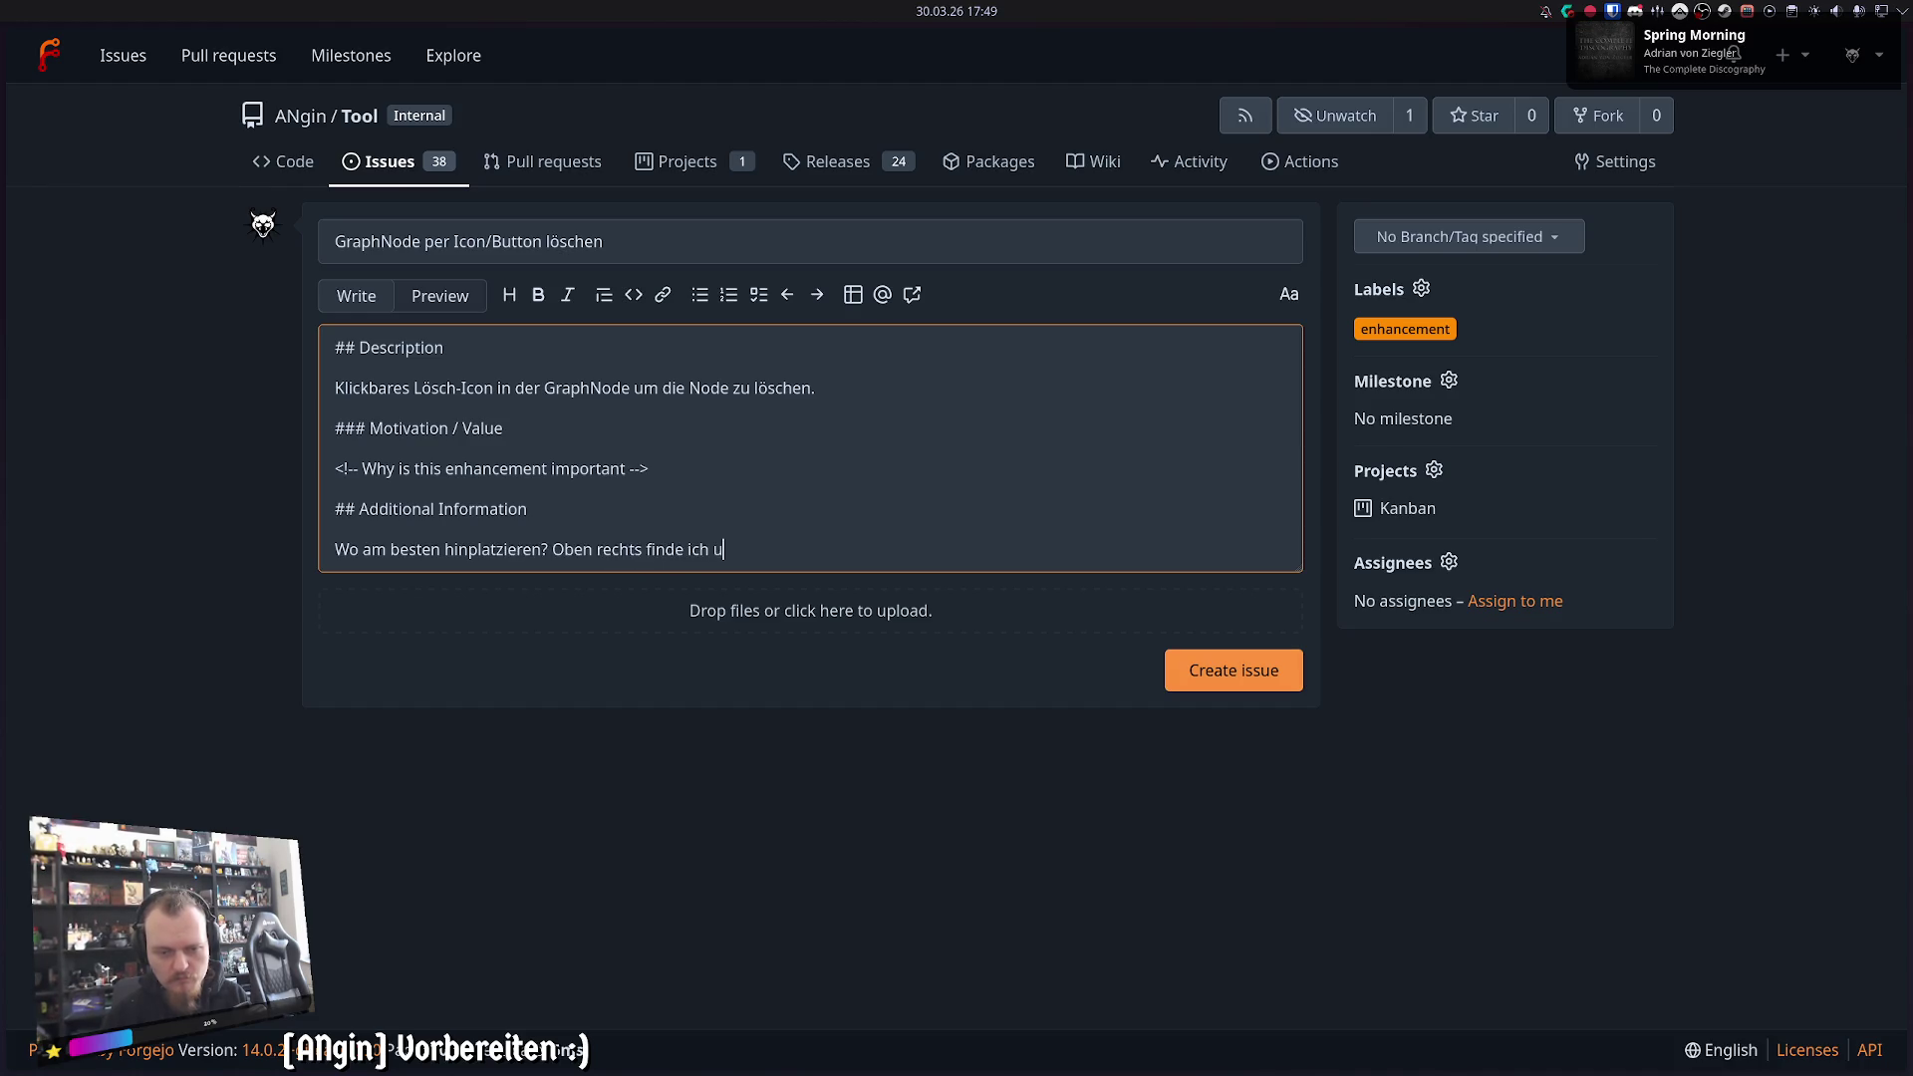
type("lich, ggf. 3 Icons ")
type("nebeneinander, lei")
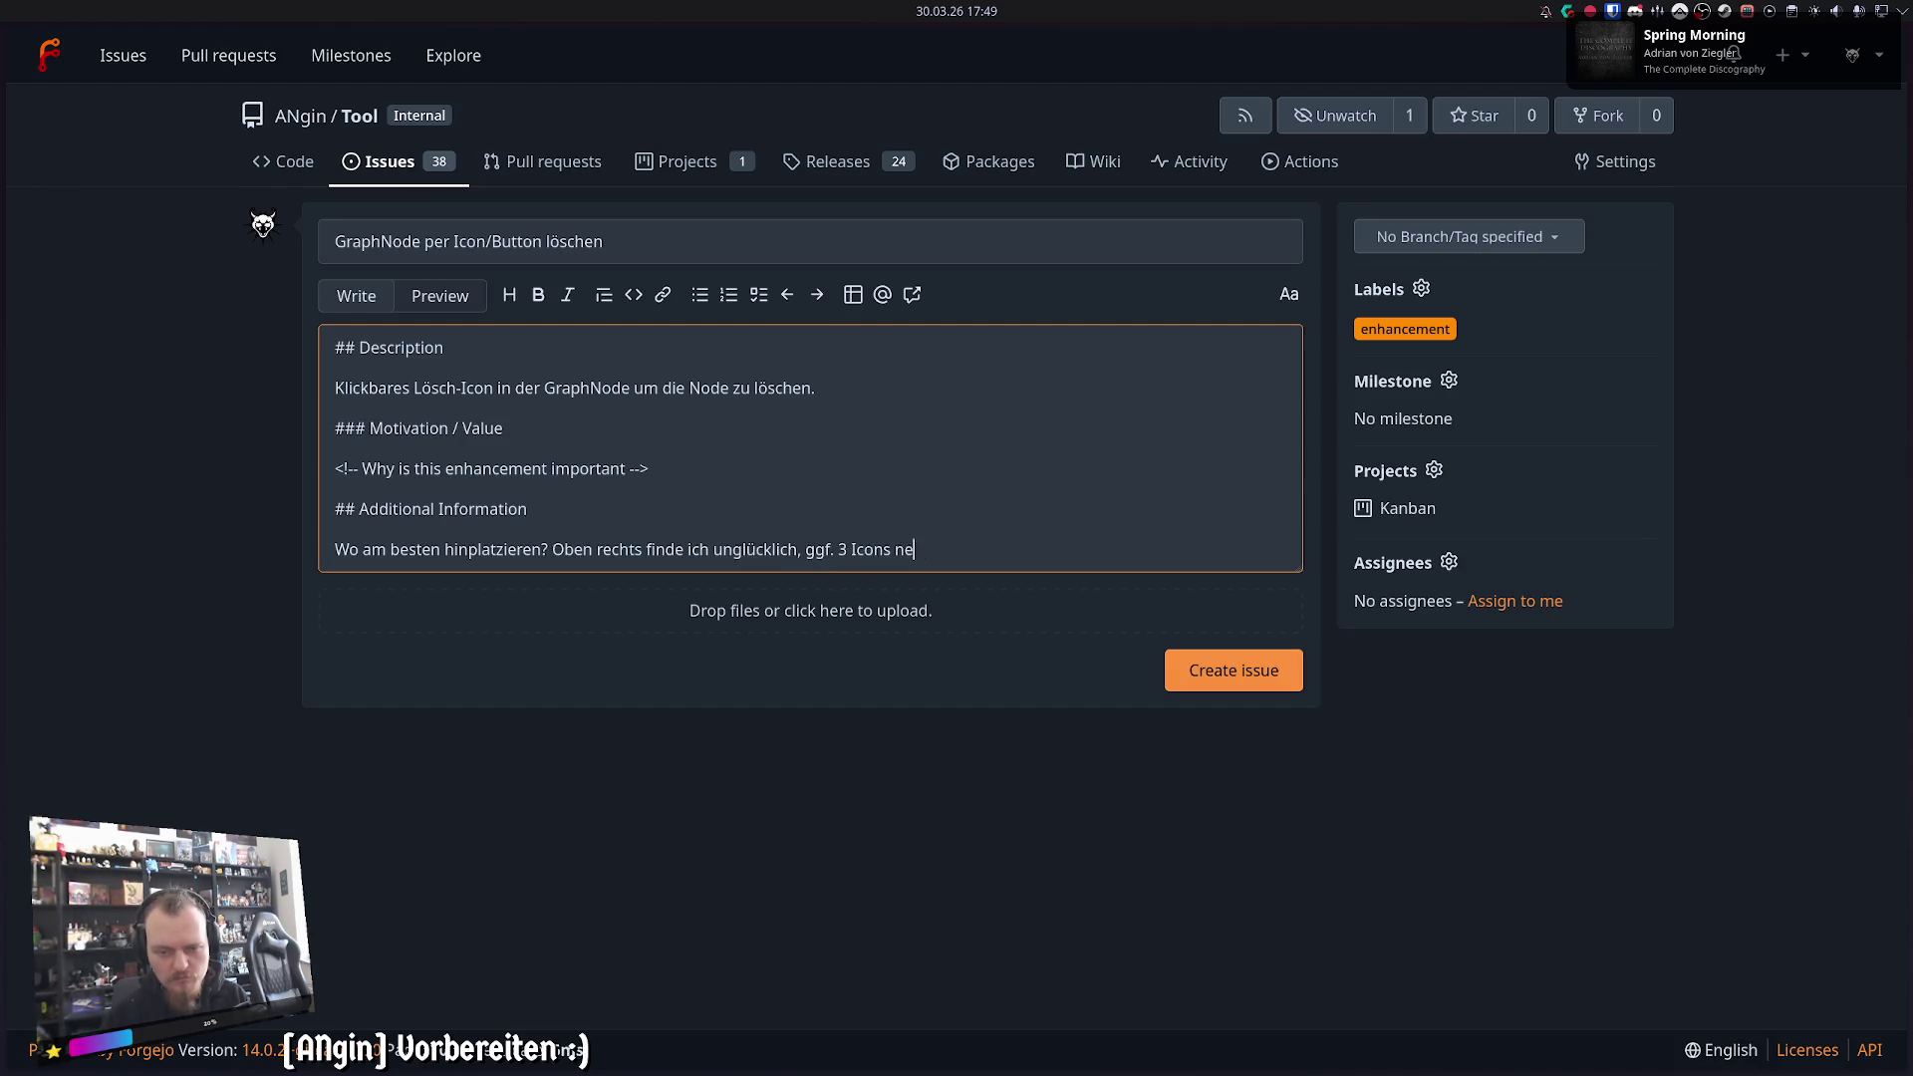
type("chtes verklick-po")
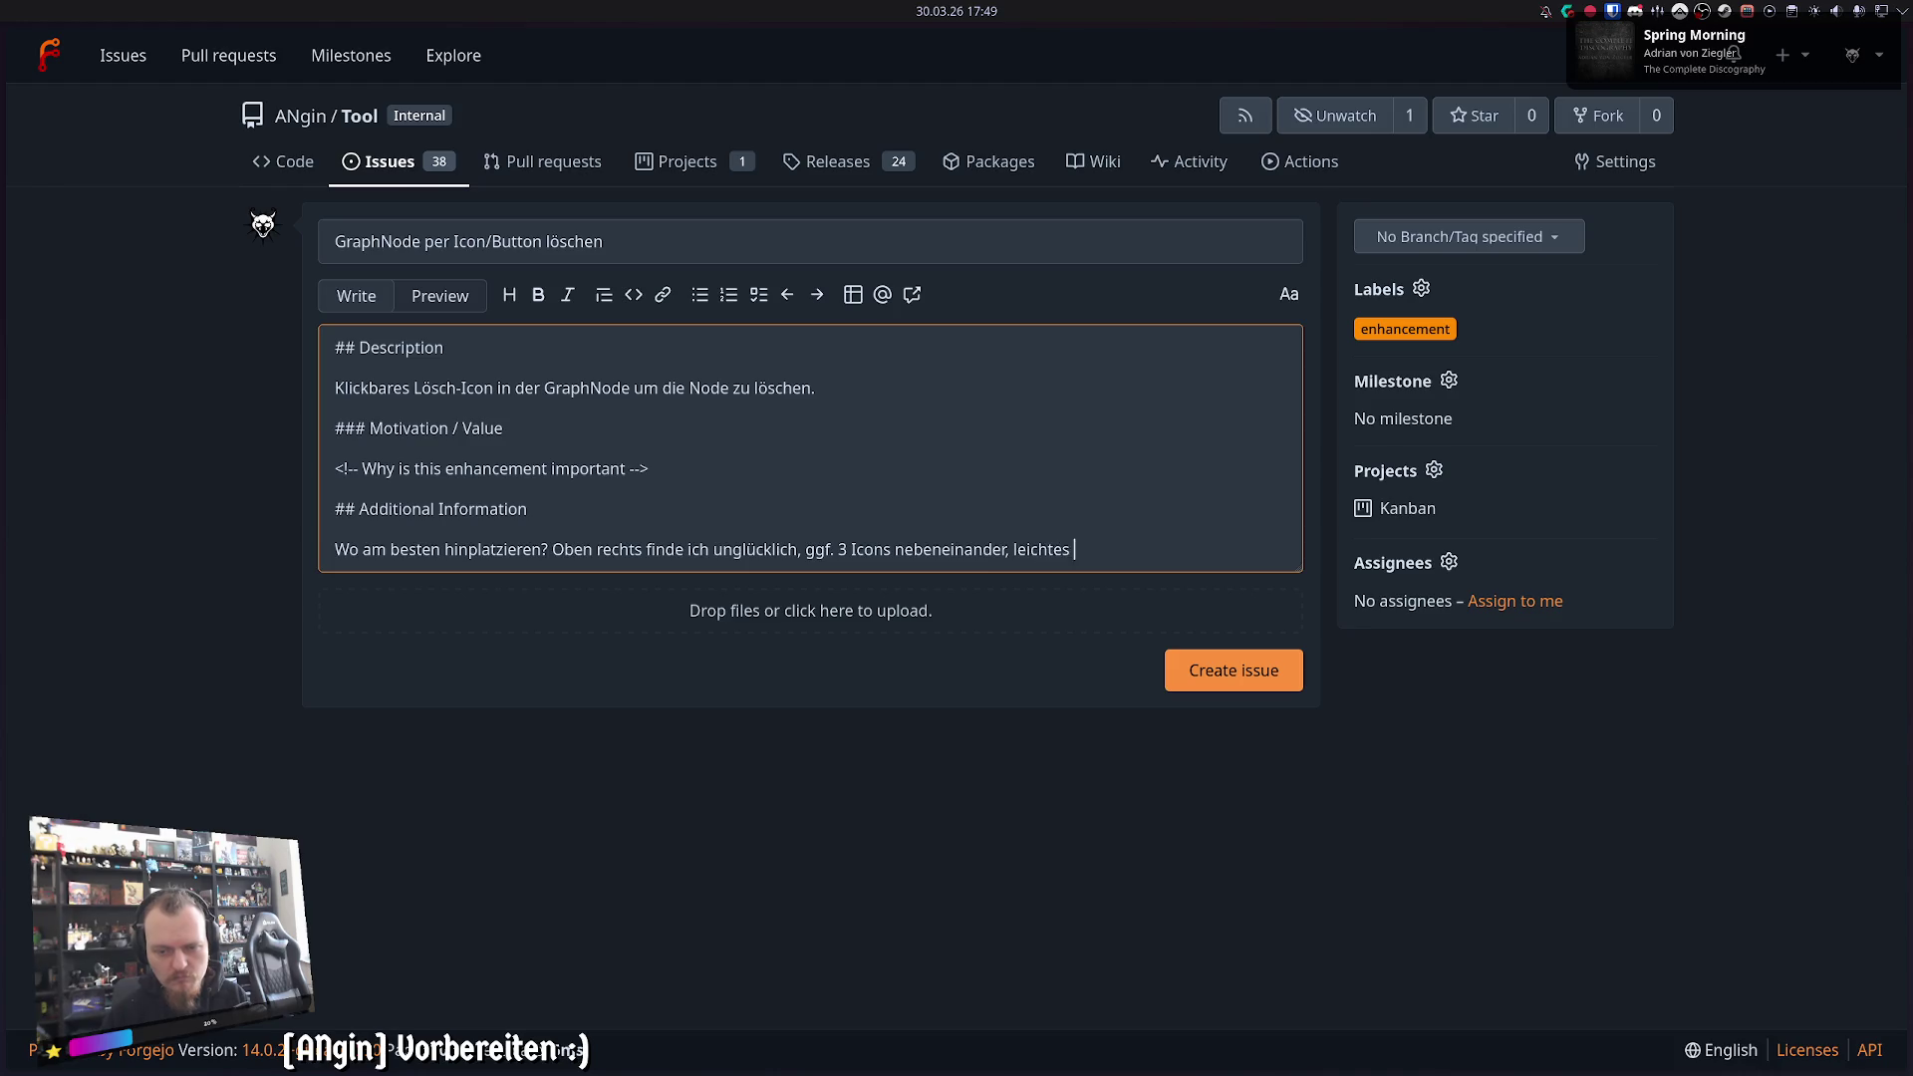
type("tenzial")
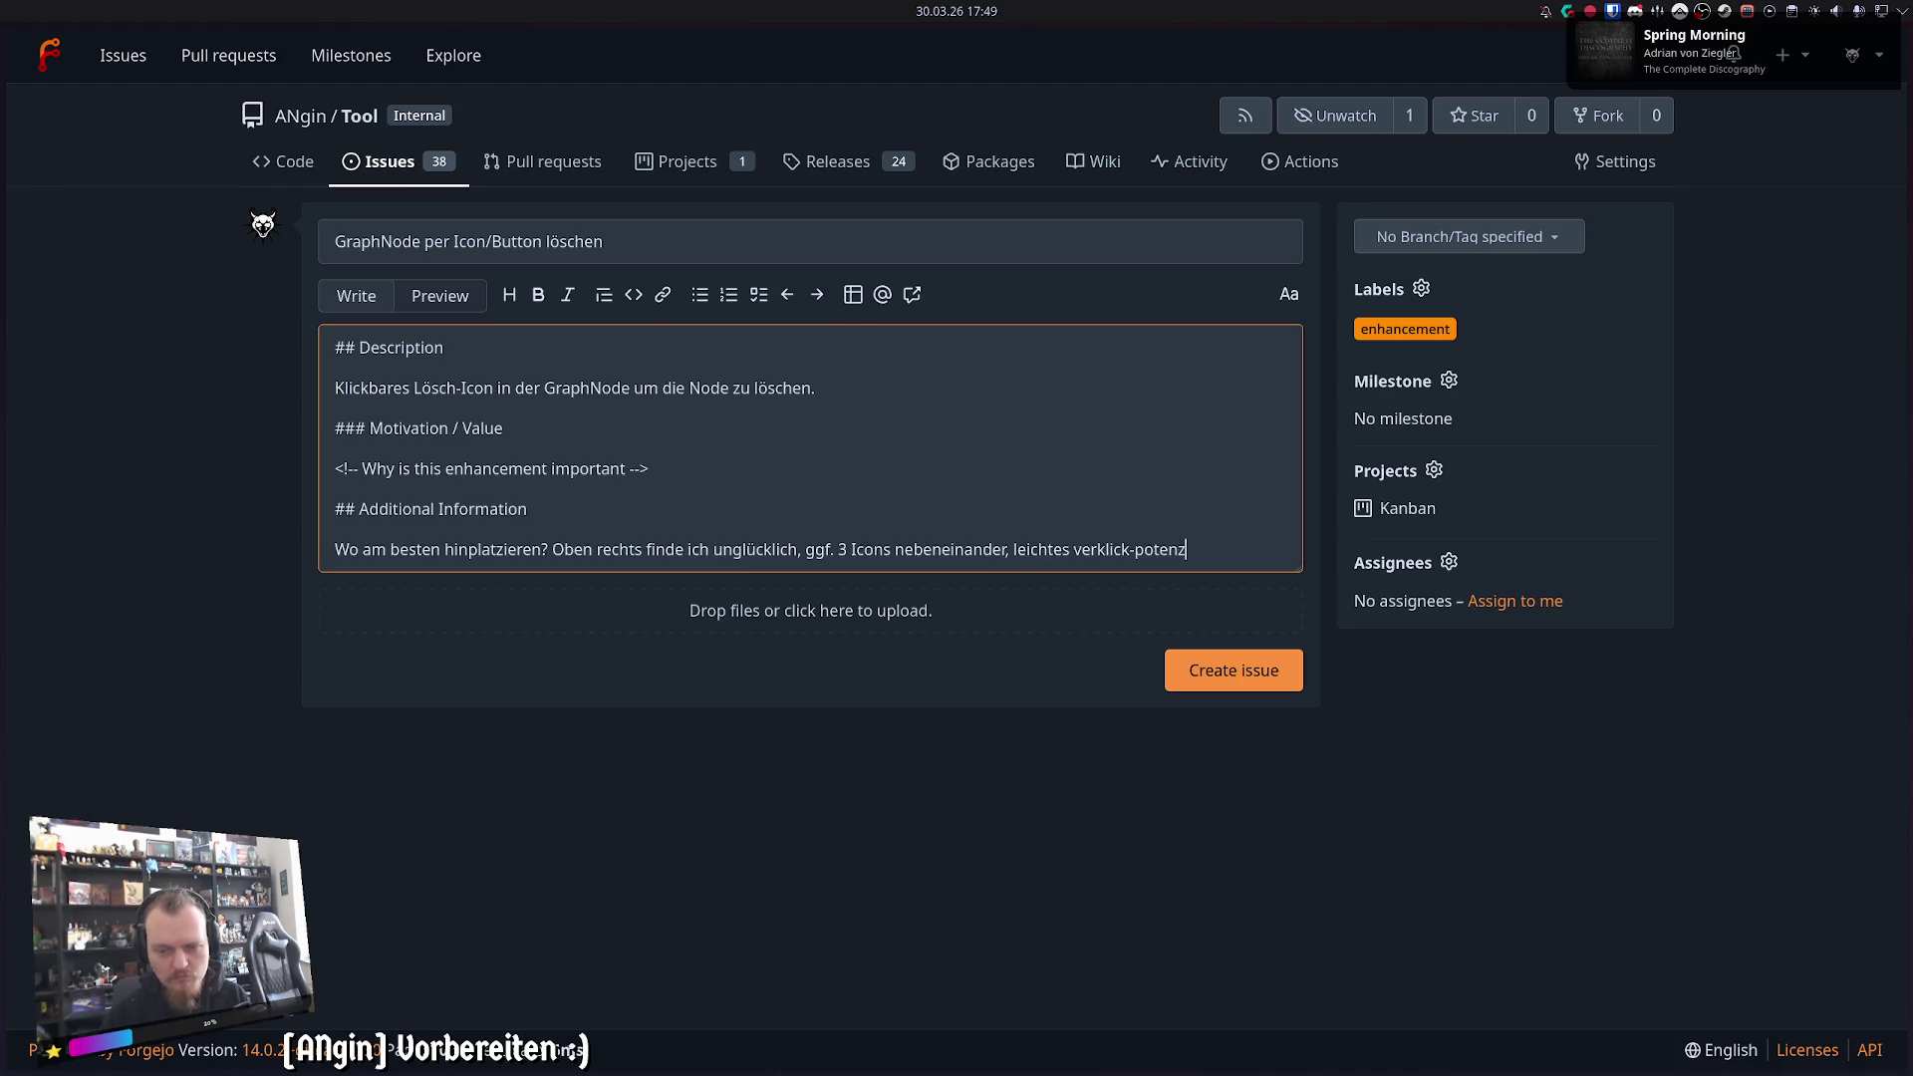
left_click(1225, 681)
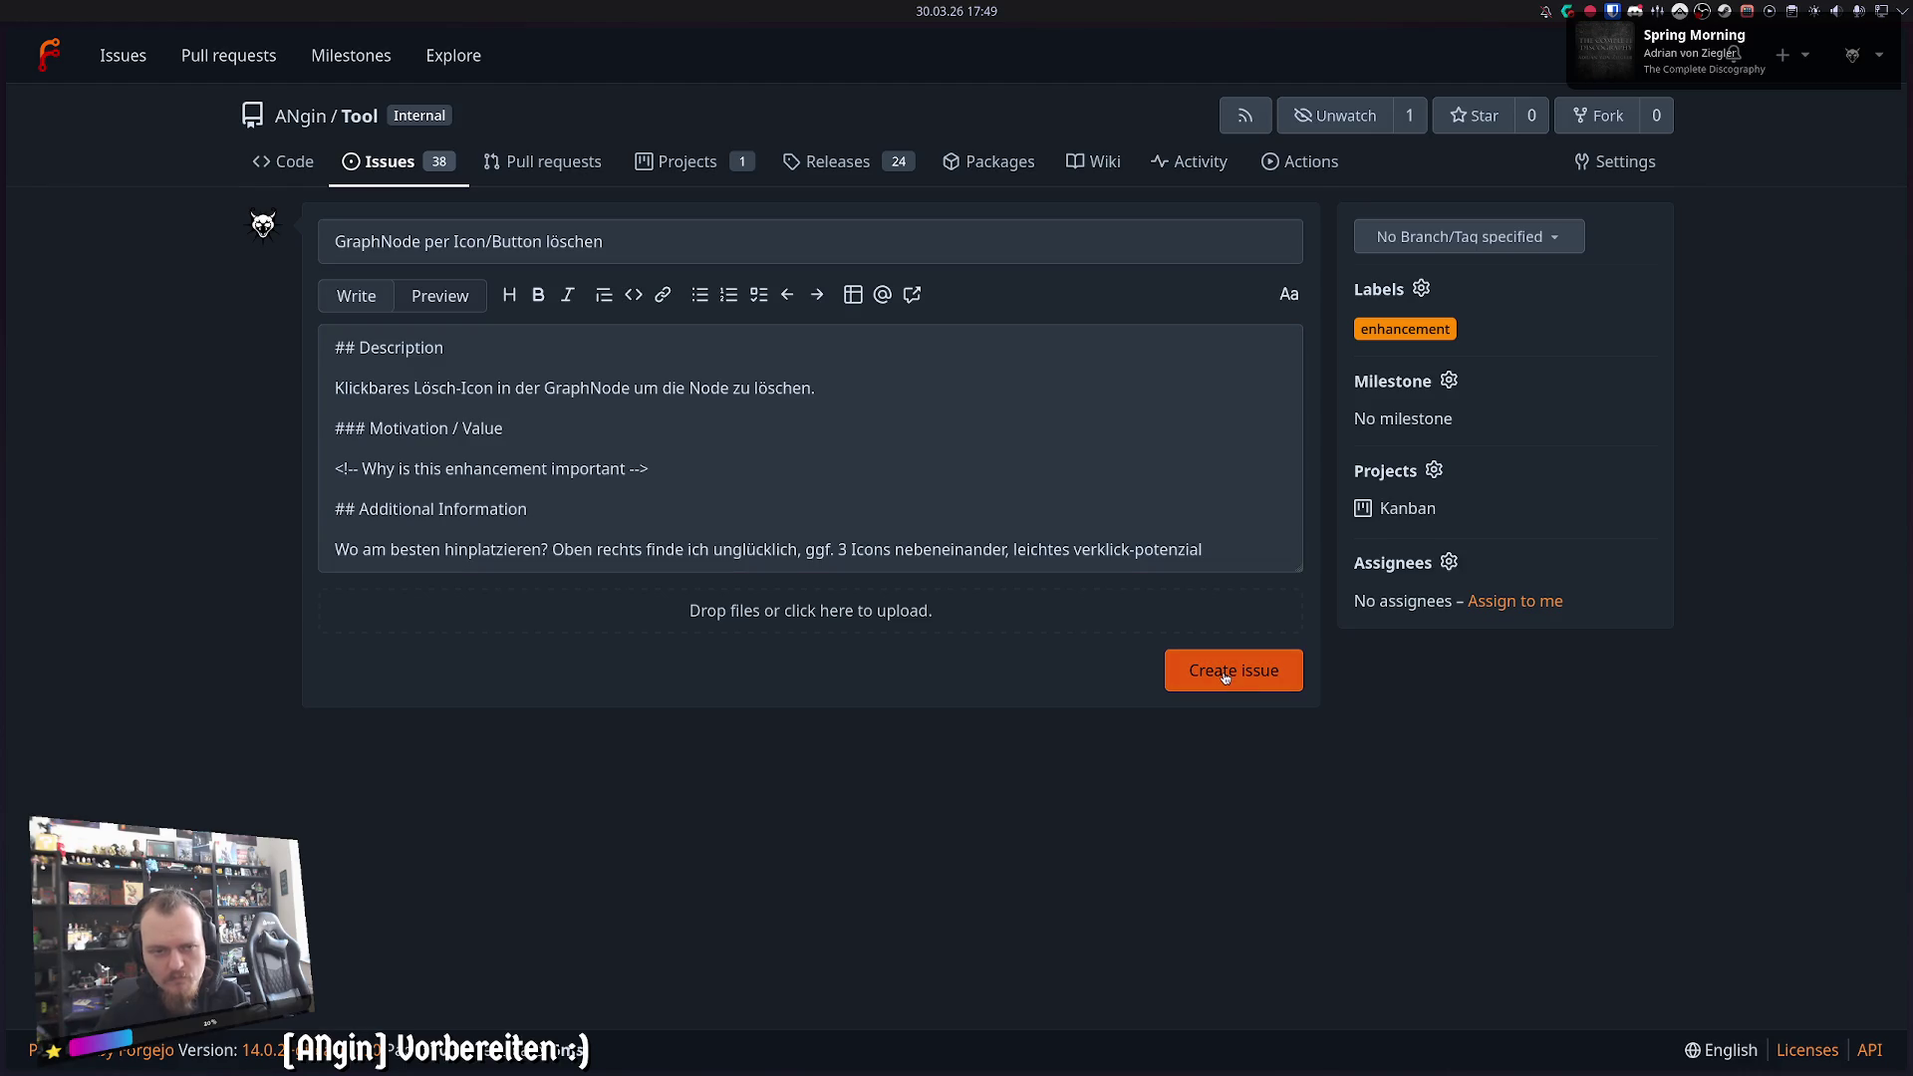
left_click(657, 165)
Step: Return to the Tool Kanban board, then load the netcup website from the address bar
left_click(294, 327)
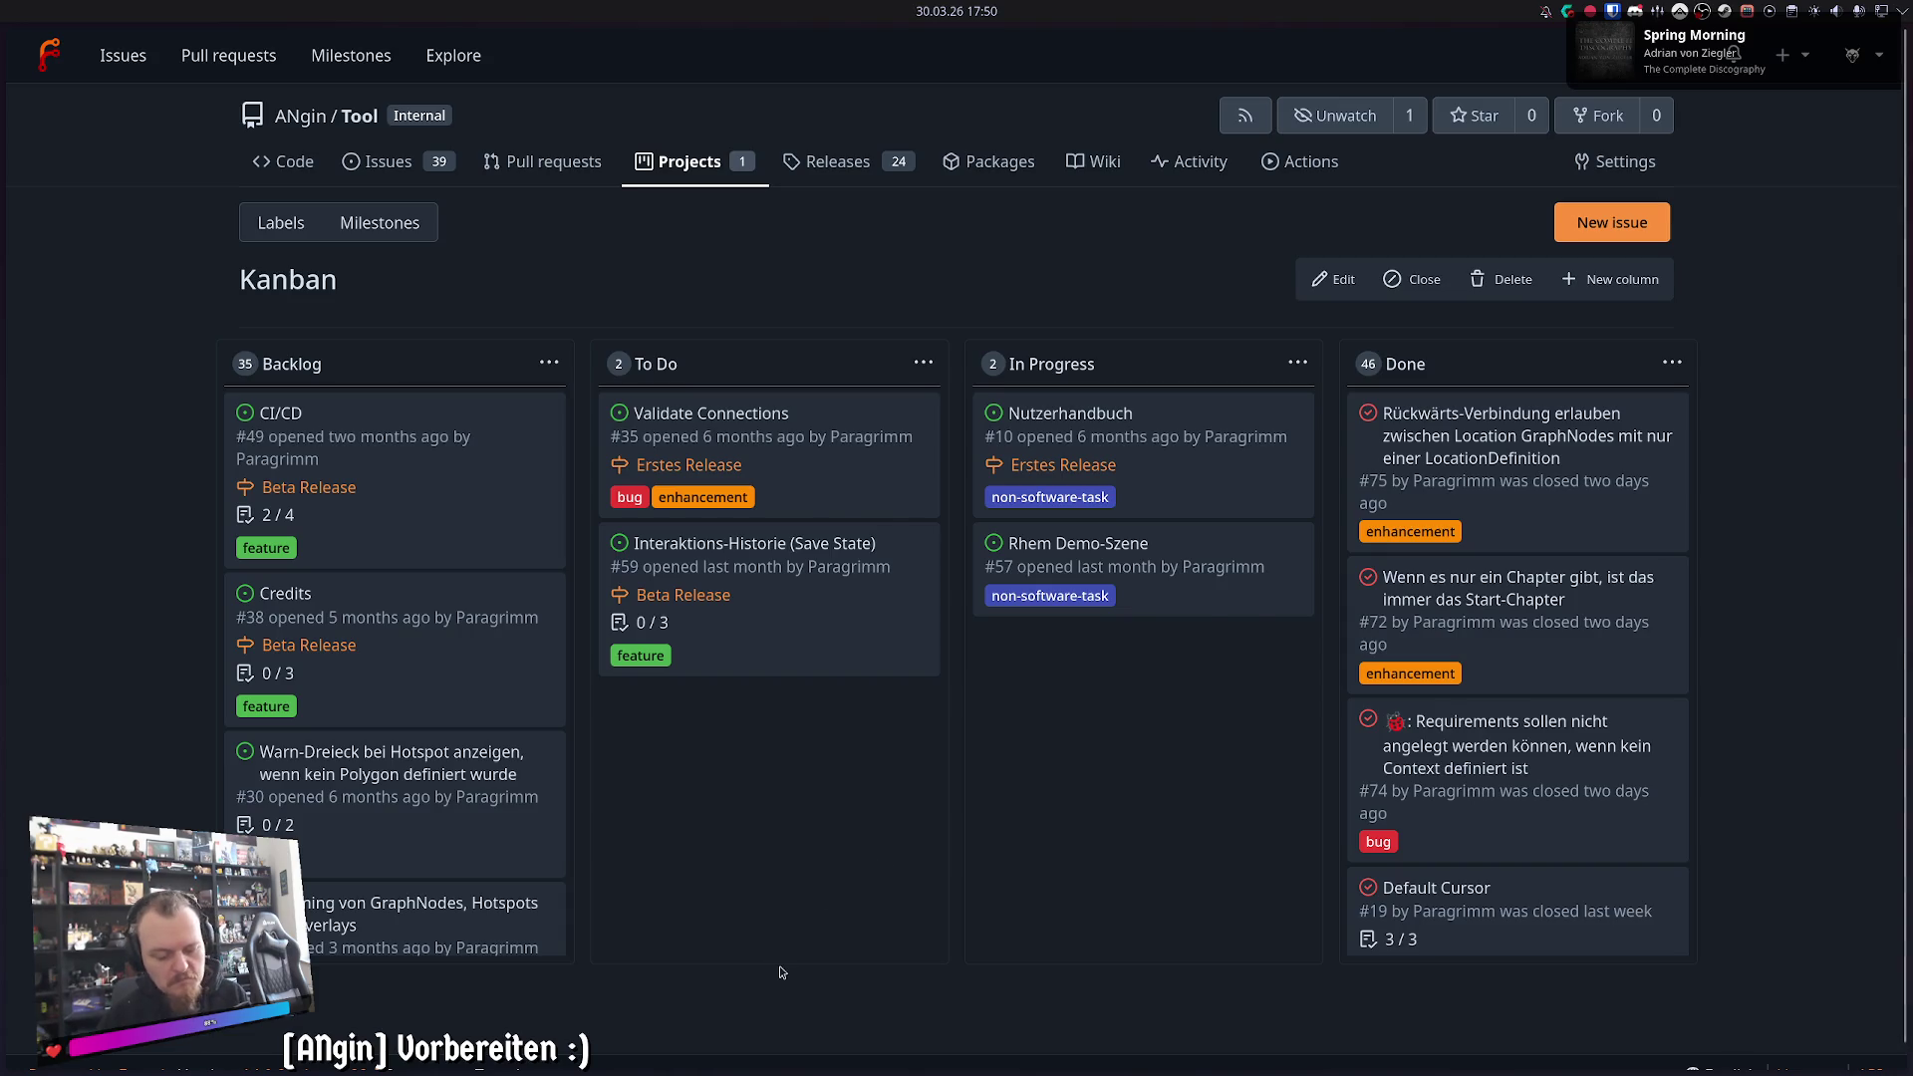
key("ctrl+l")
type("netcup.d")
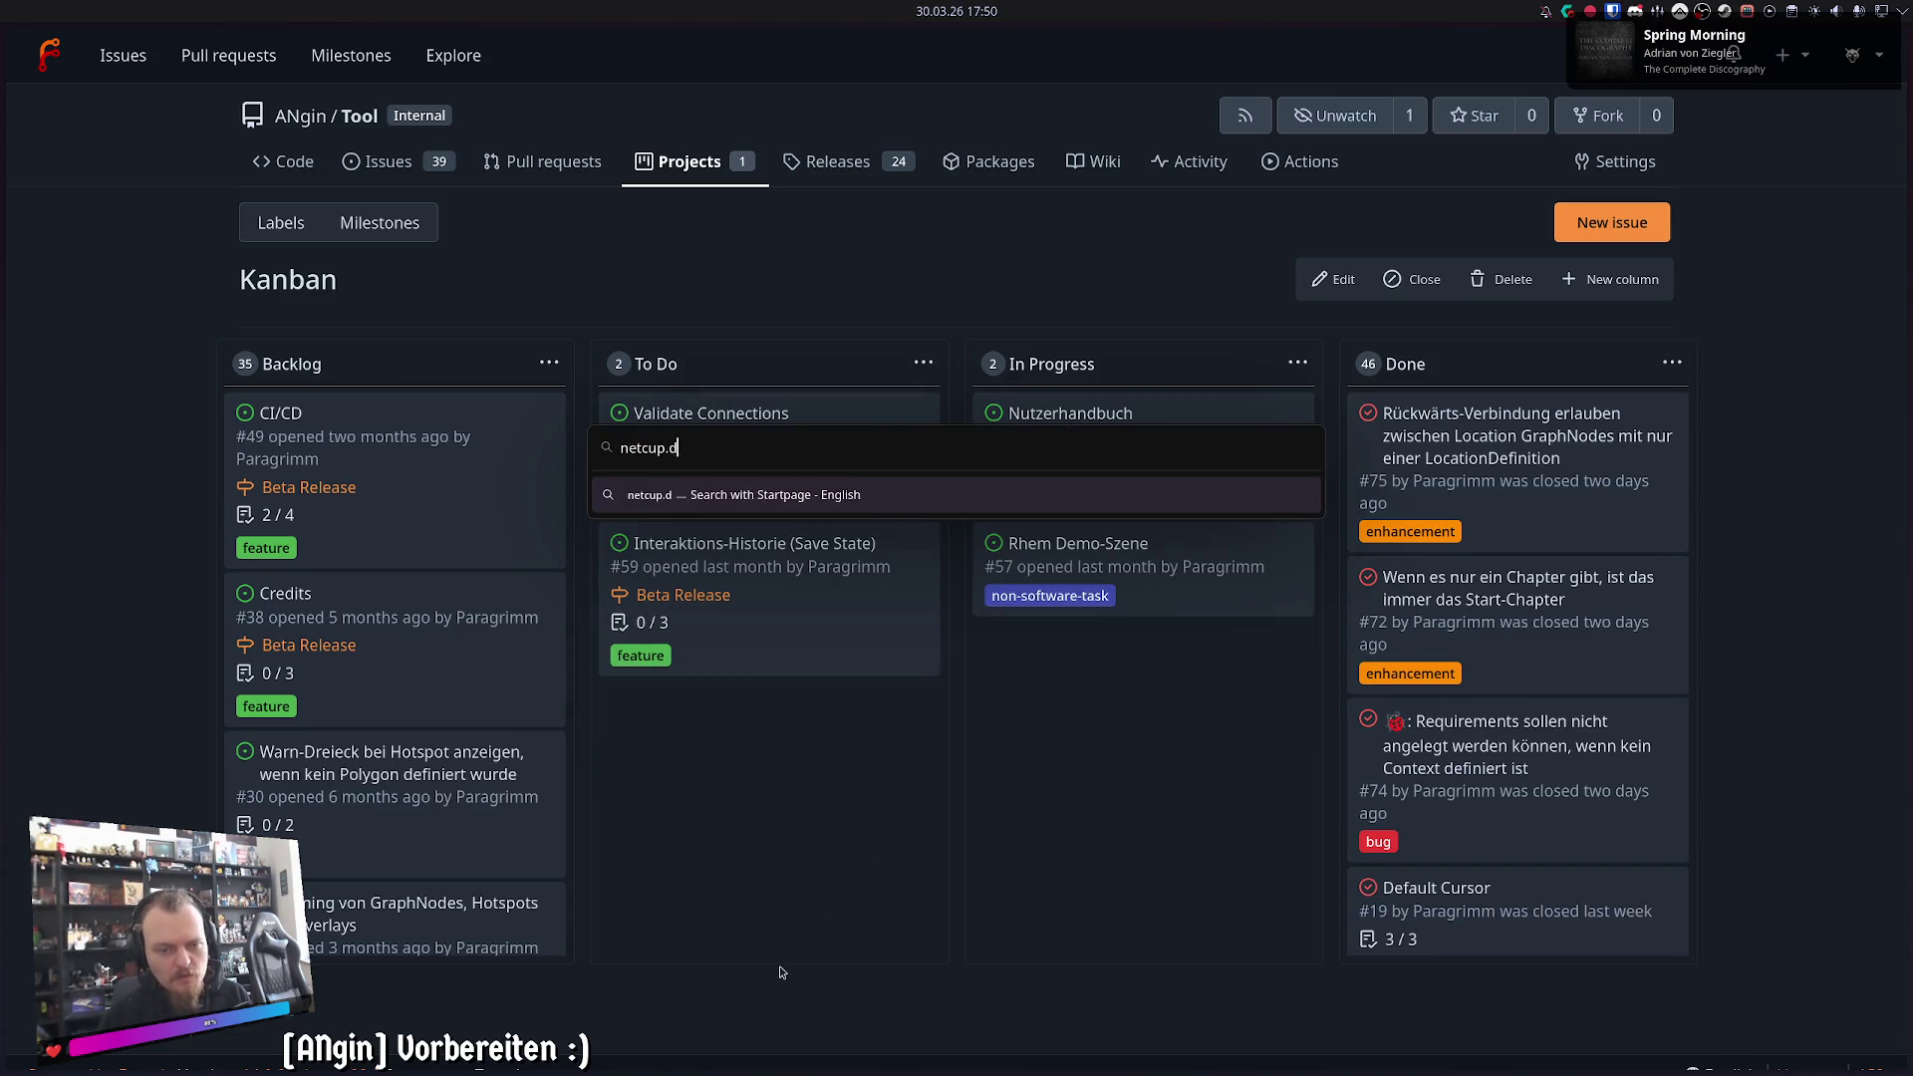
key("Return")
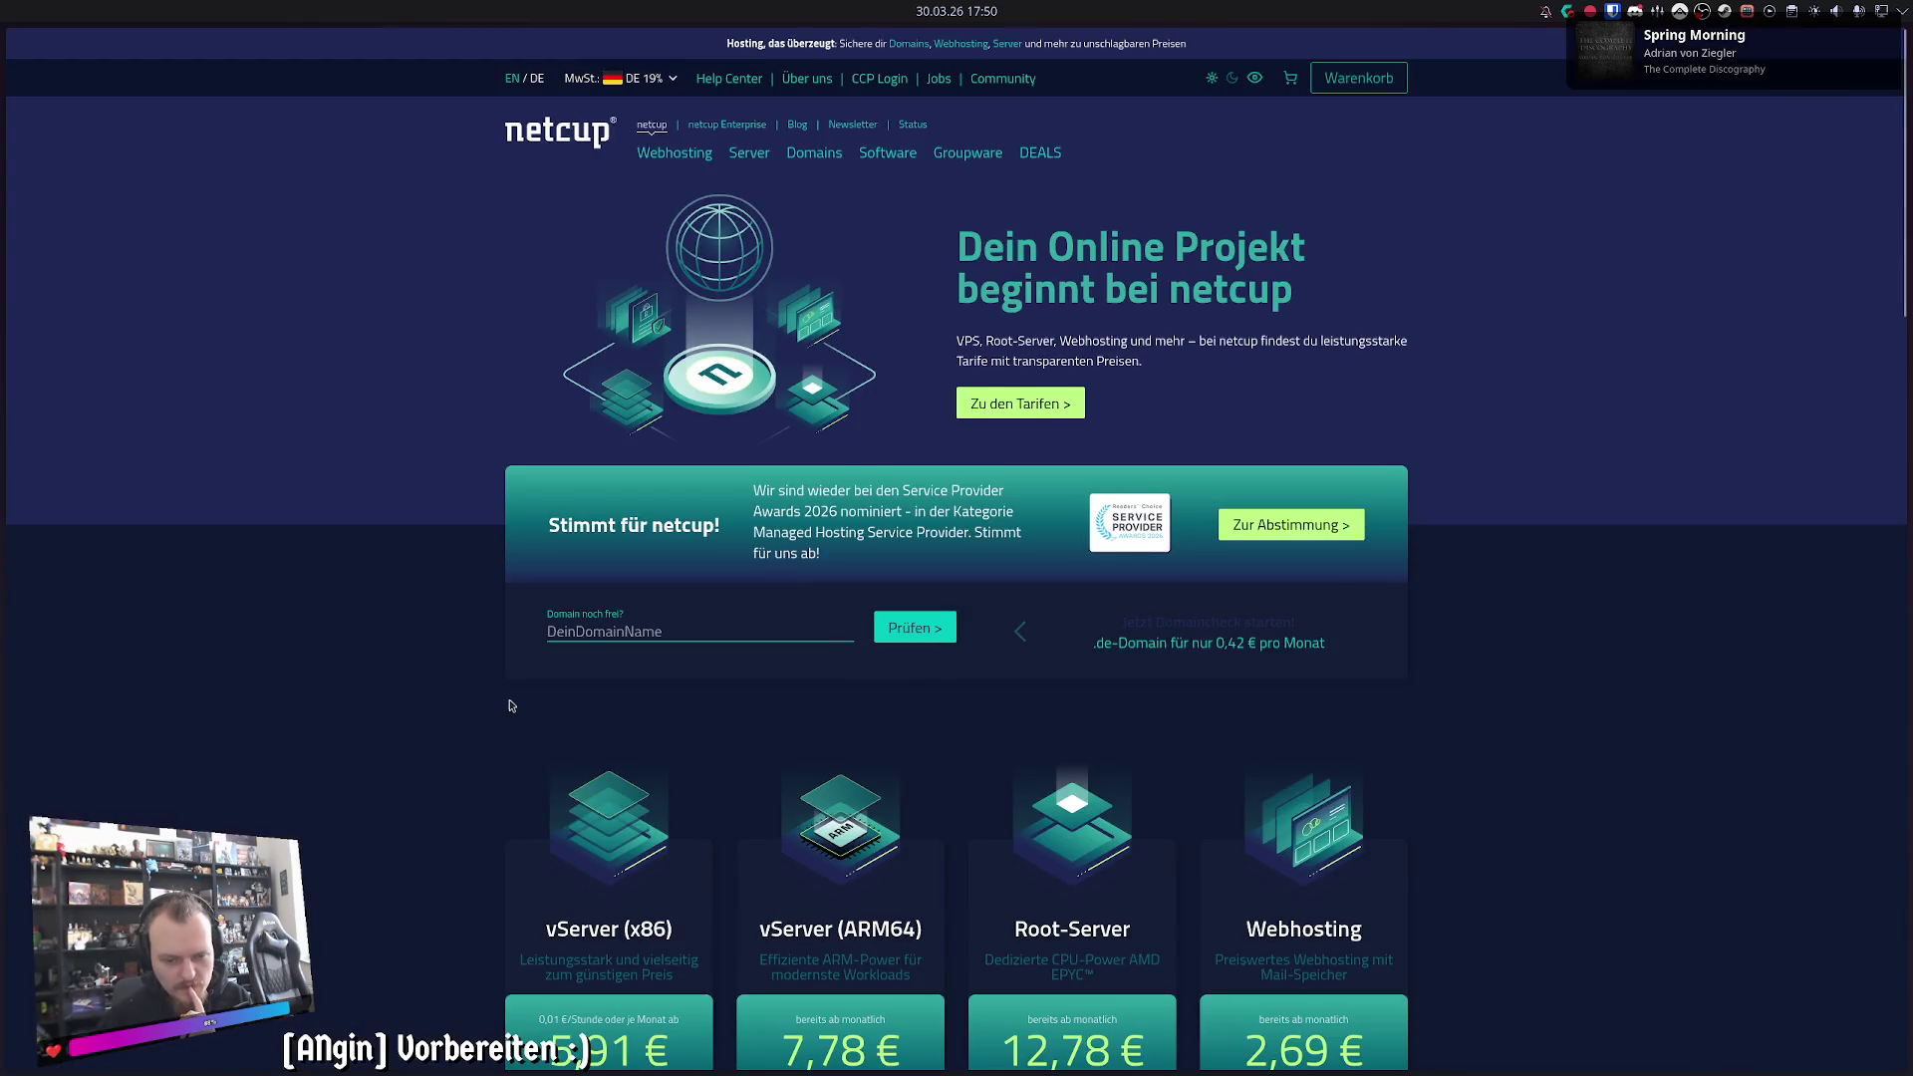
Step: Open the Local Block Storage offer from netcup's Server section and scroll to its calculator
scroll(486, 710, "down", 4)
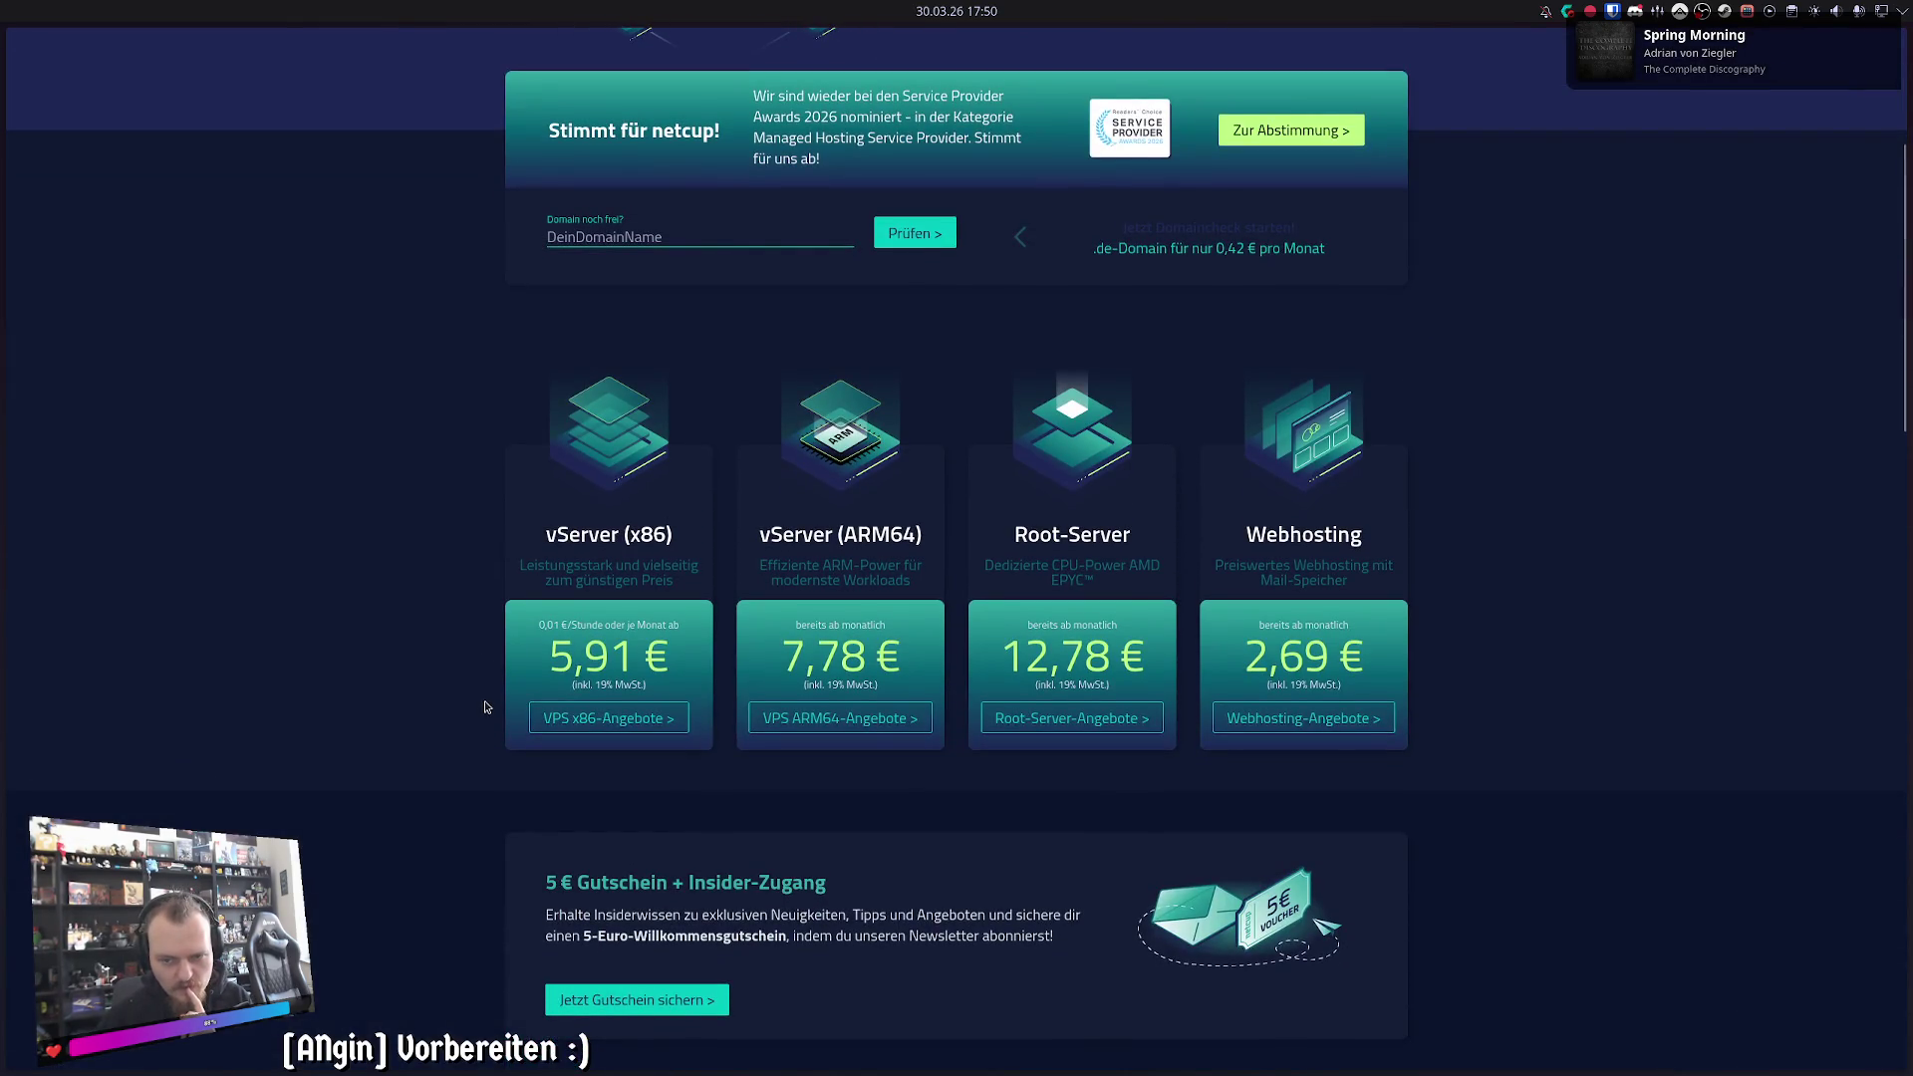
scroll(494, 622, "up", 4)
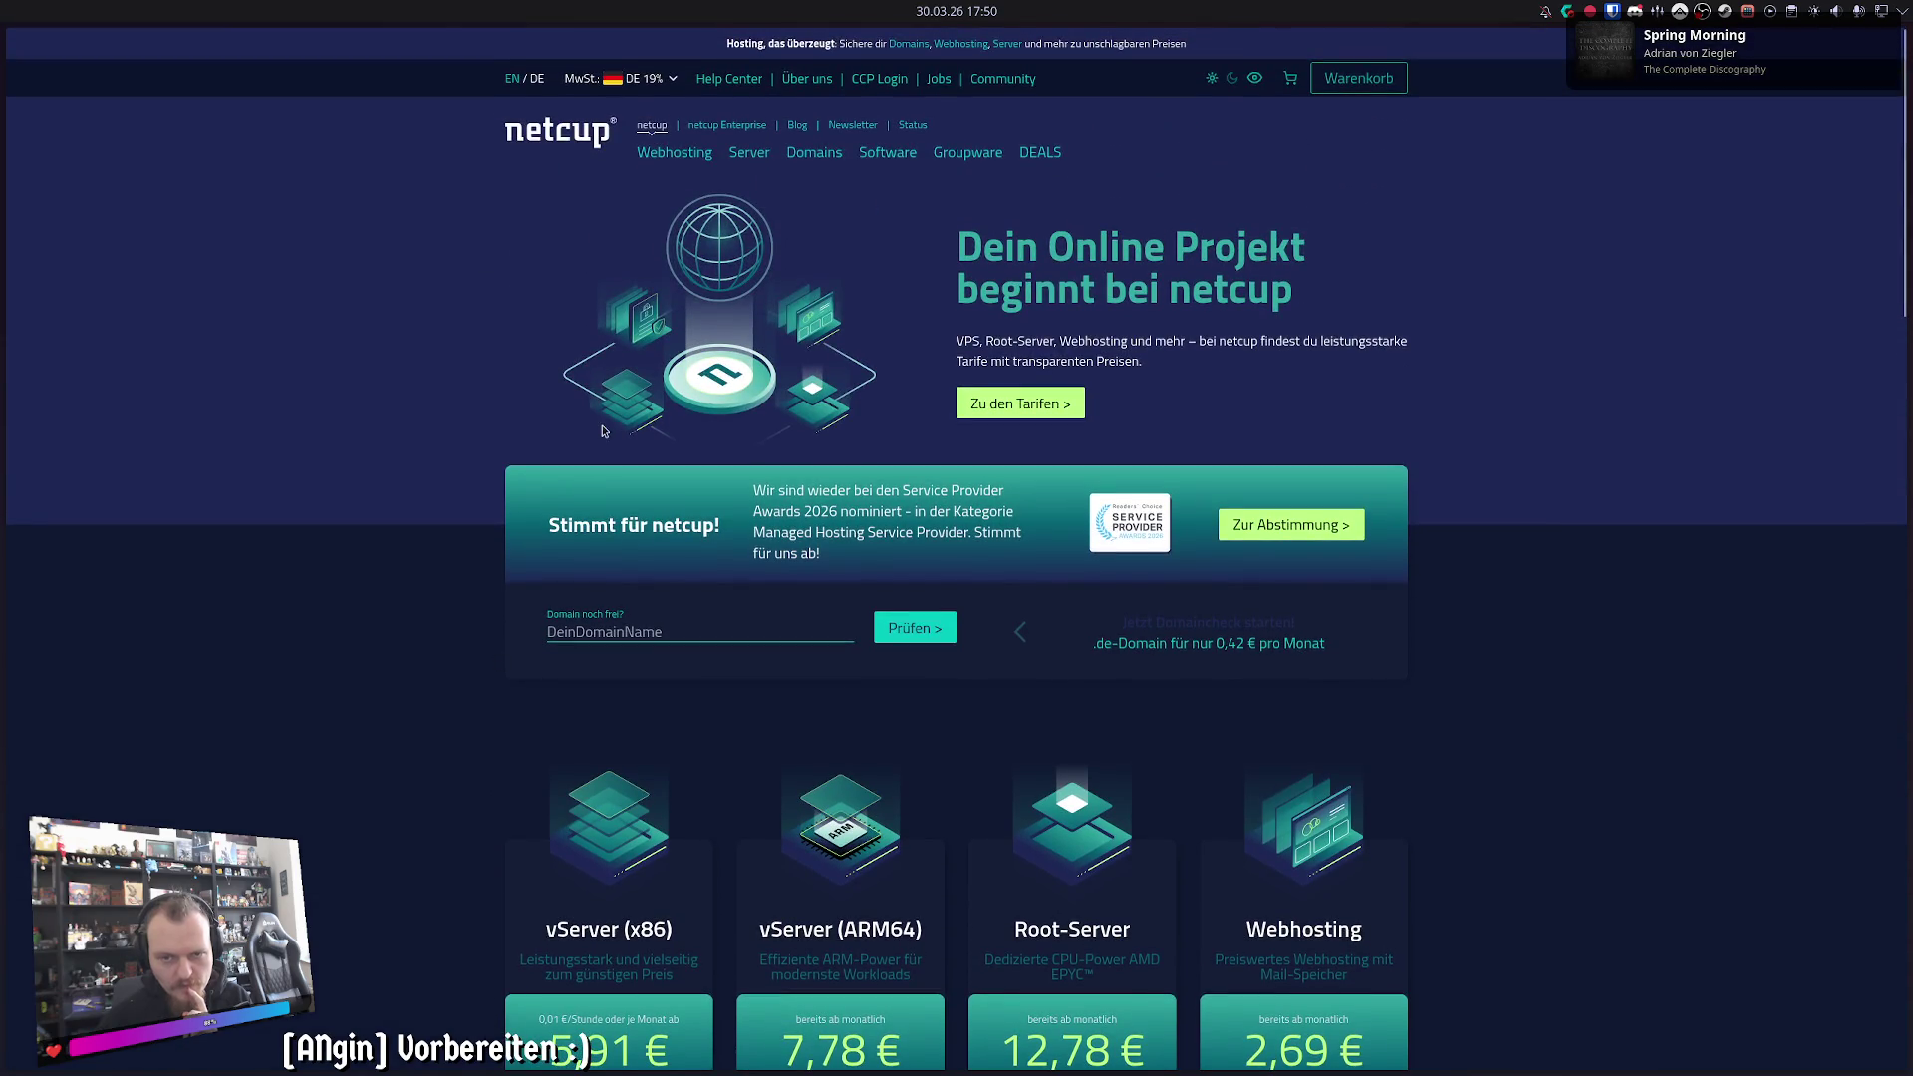
left_click(742, 157)
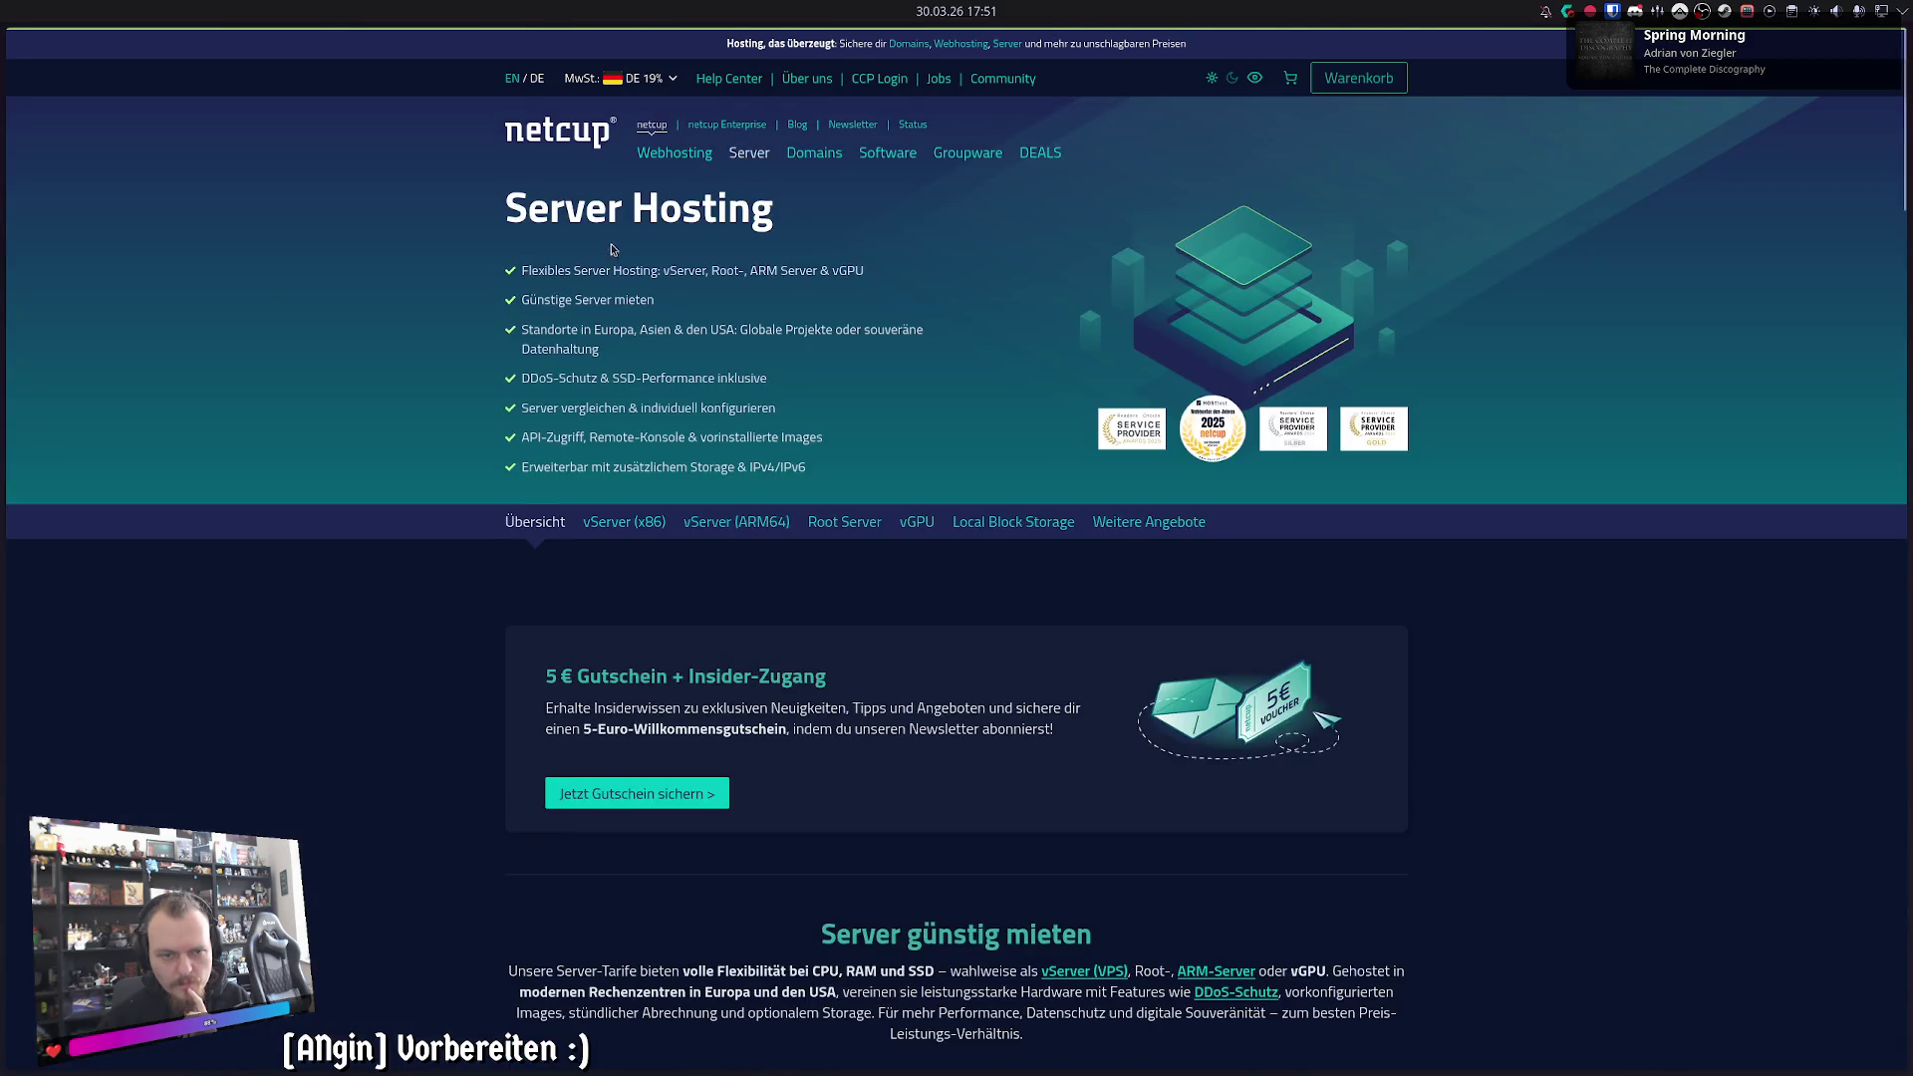
left_click(1008, 525)
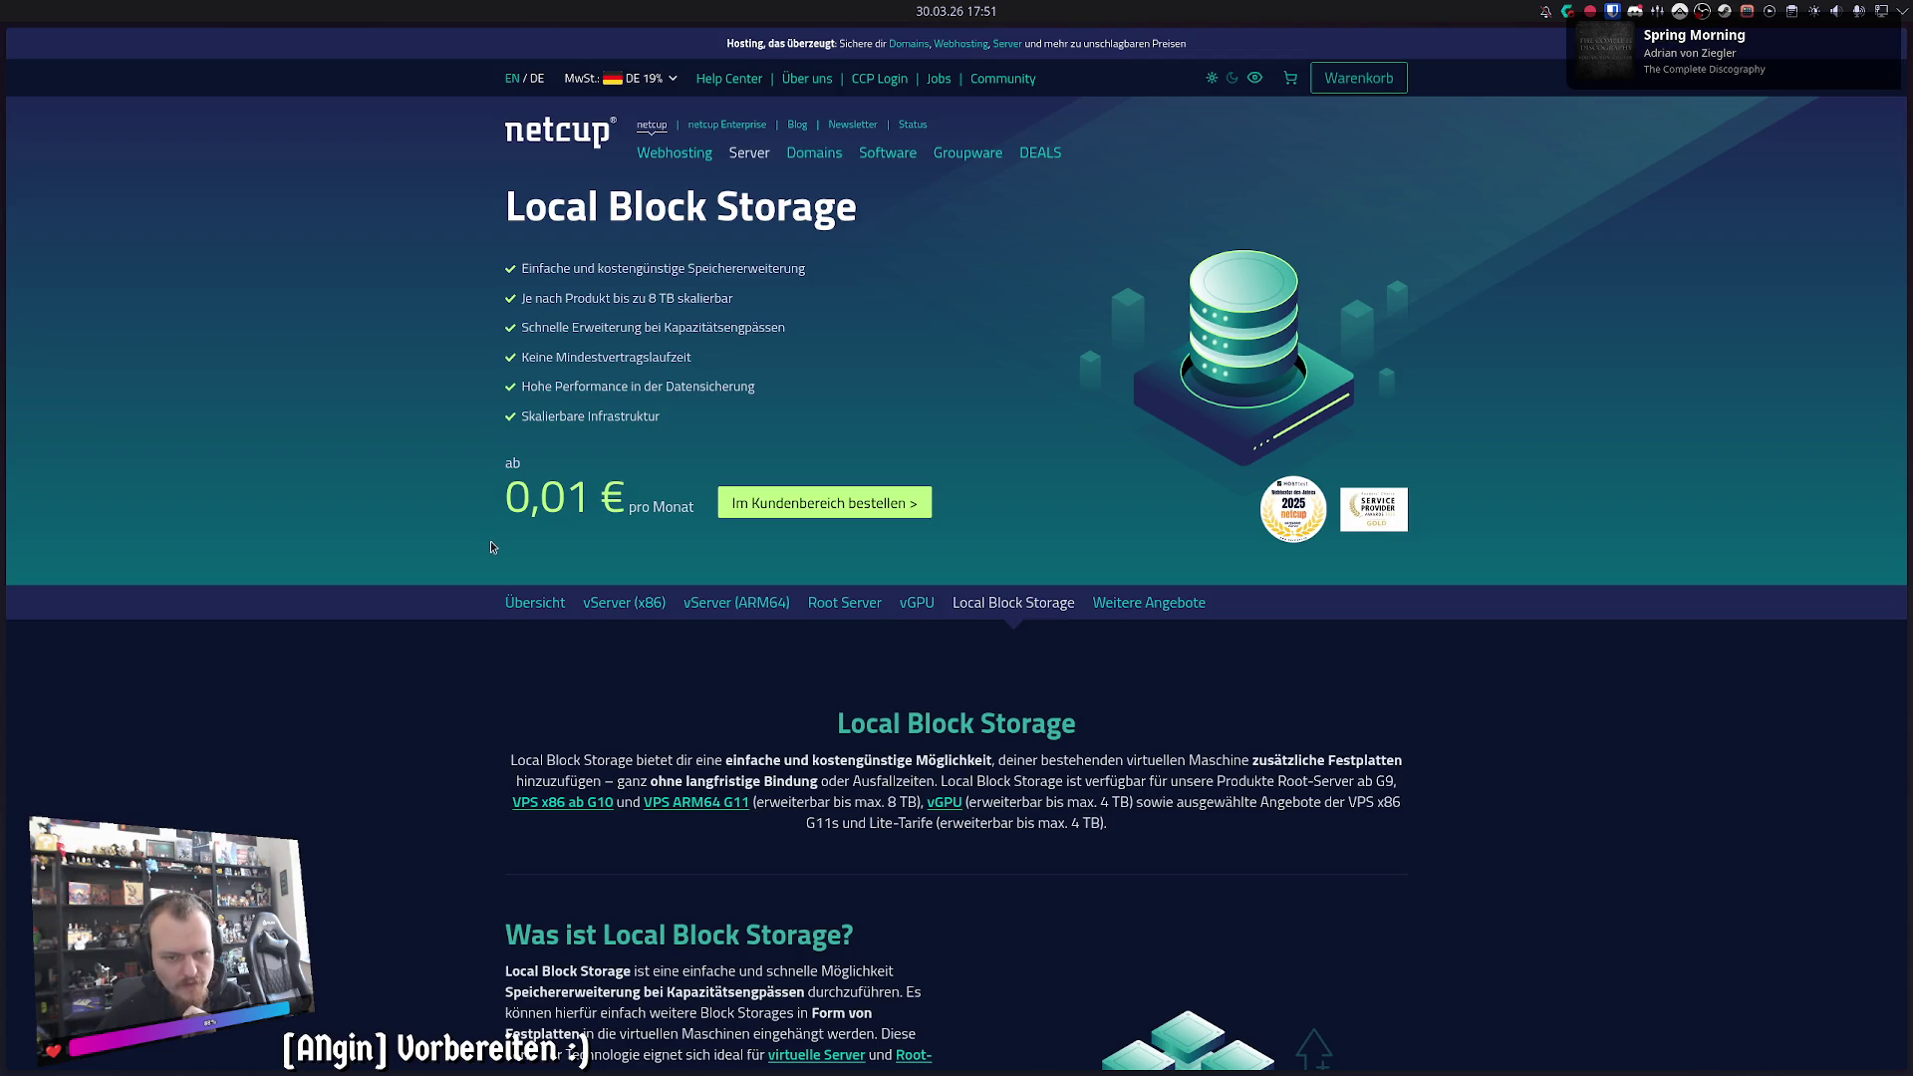
scroll(493, 547, "down", 4)
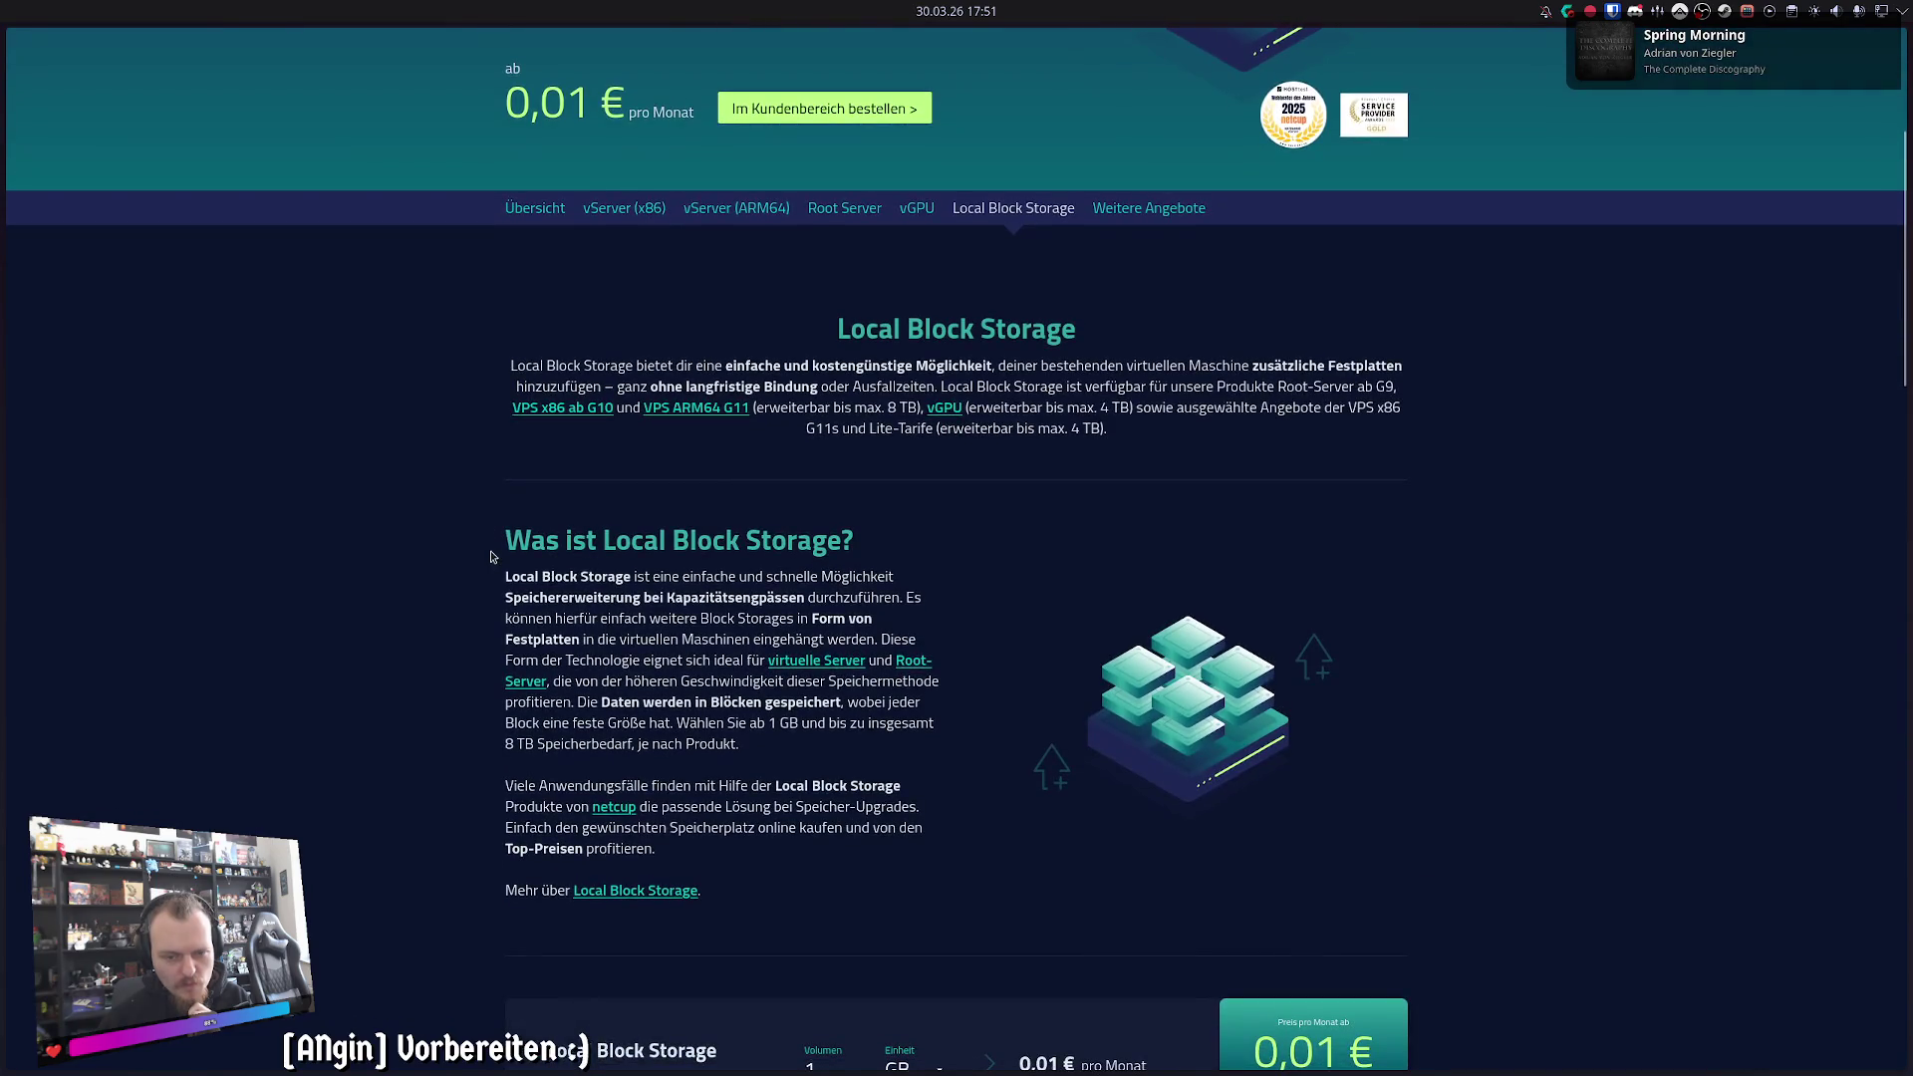
scroll(494, 558, "down", 5)
scroll(517, 615, "down", 2)
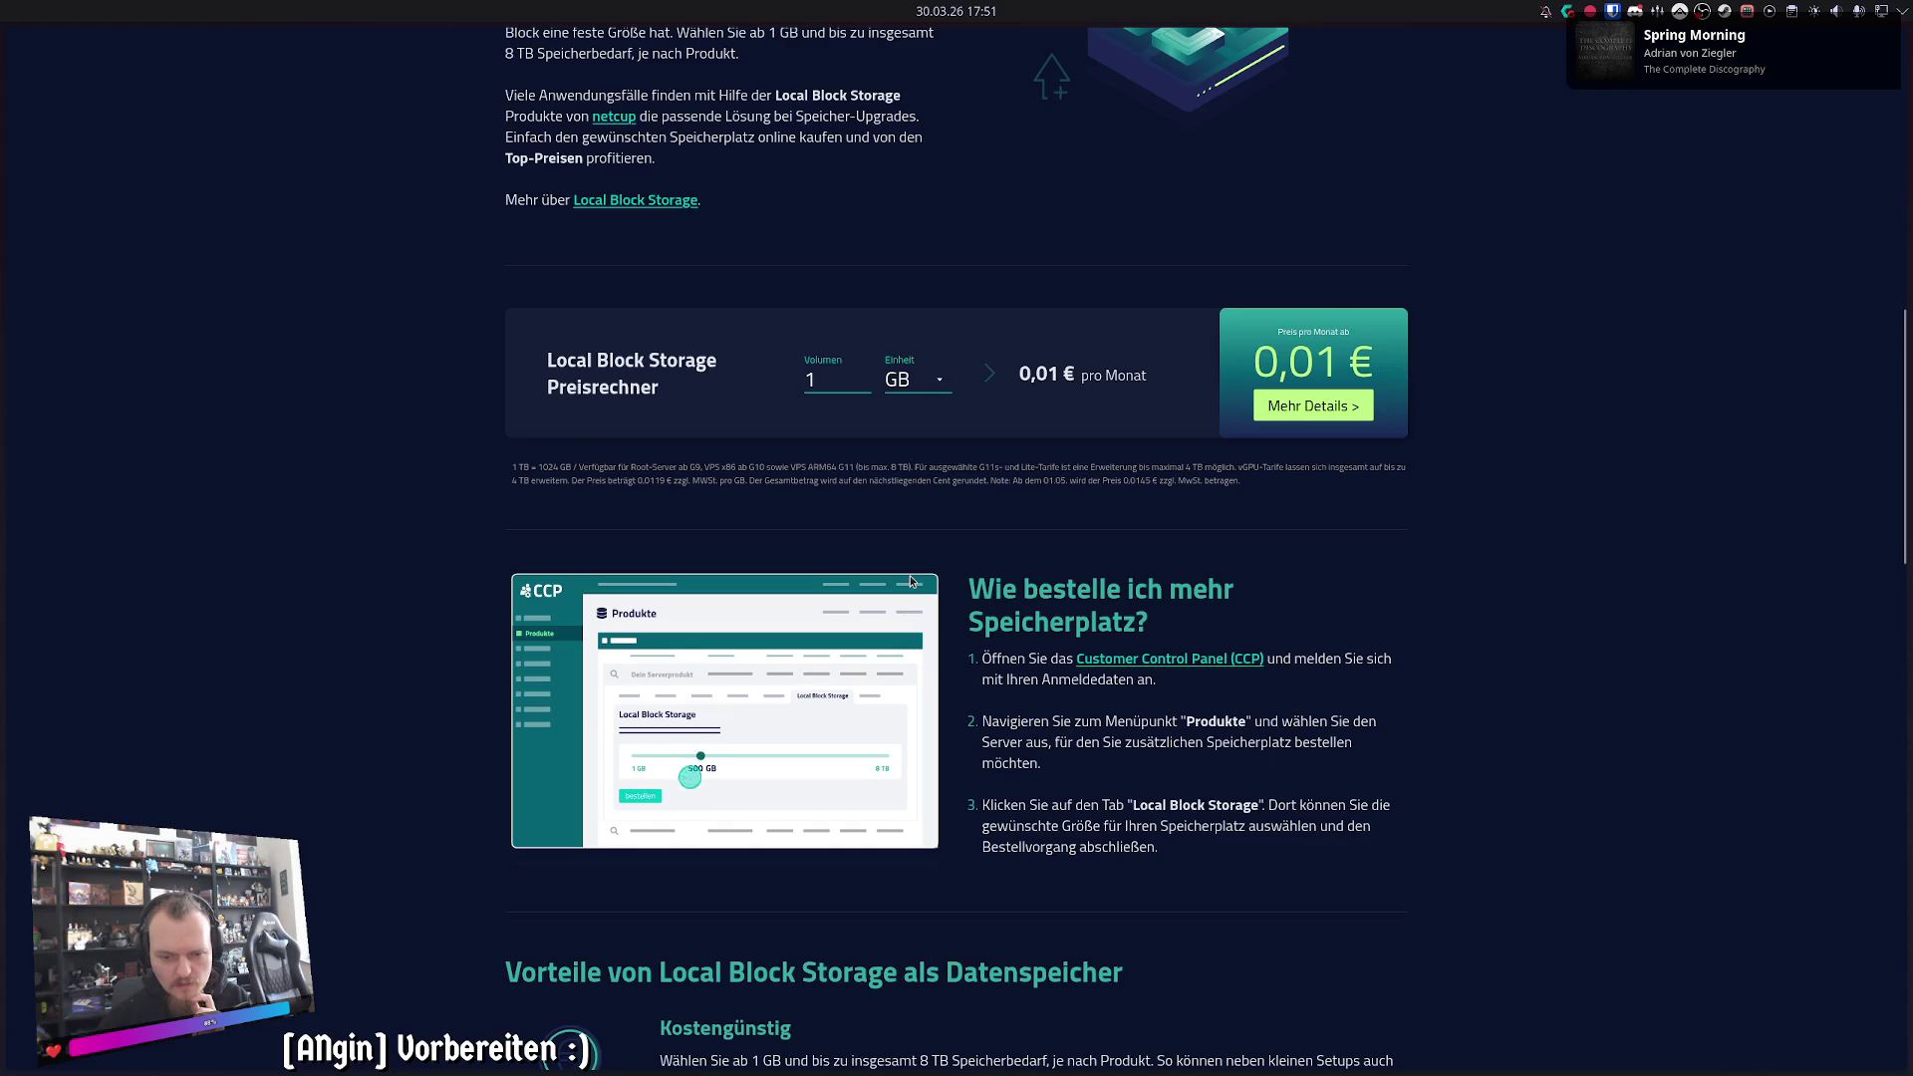
Step: Switch the Preisrechner unit to TB, showing 12,19 € per month for 1 TB
left_click(927, 390)
left_click(914, 453)
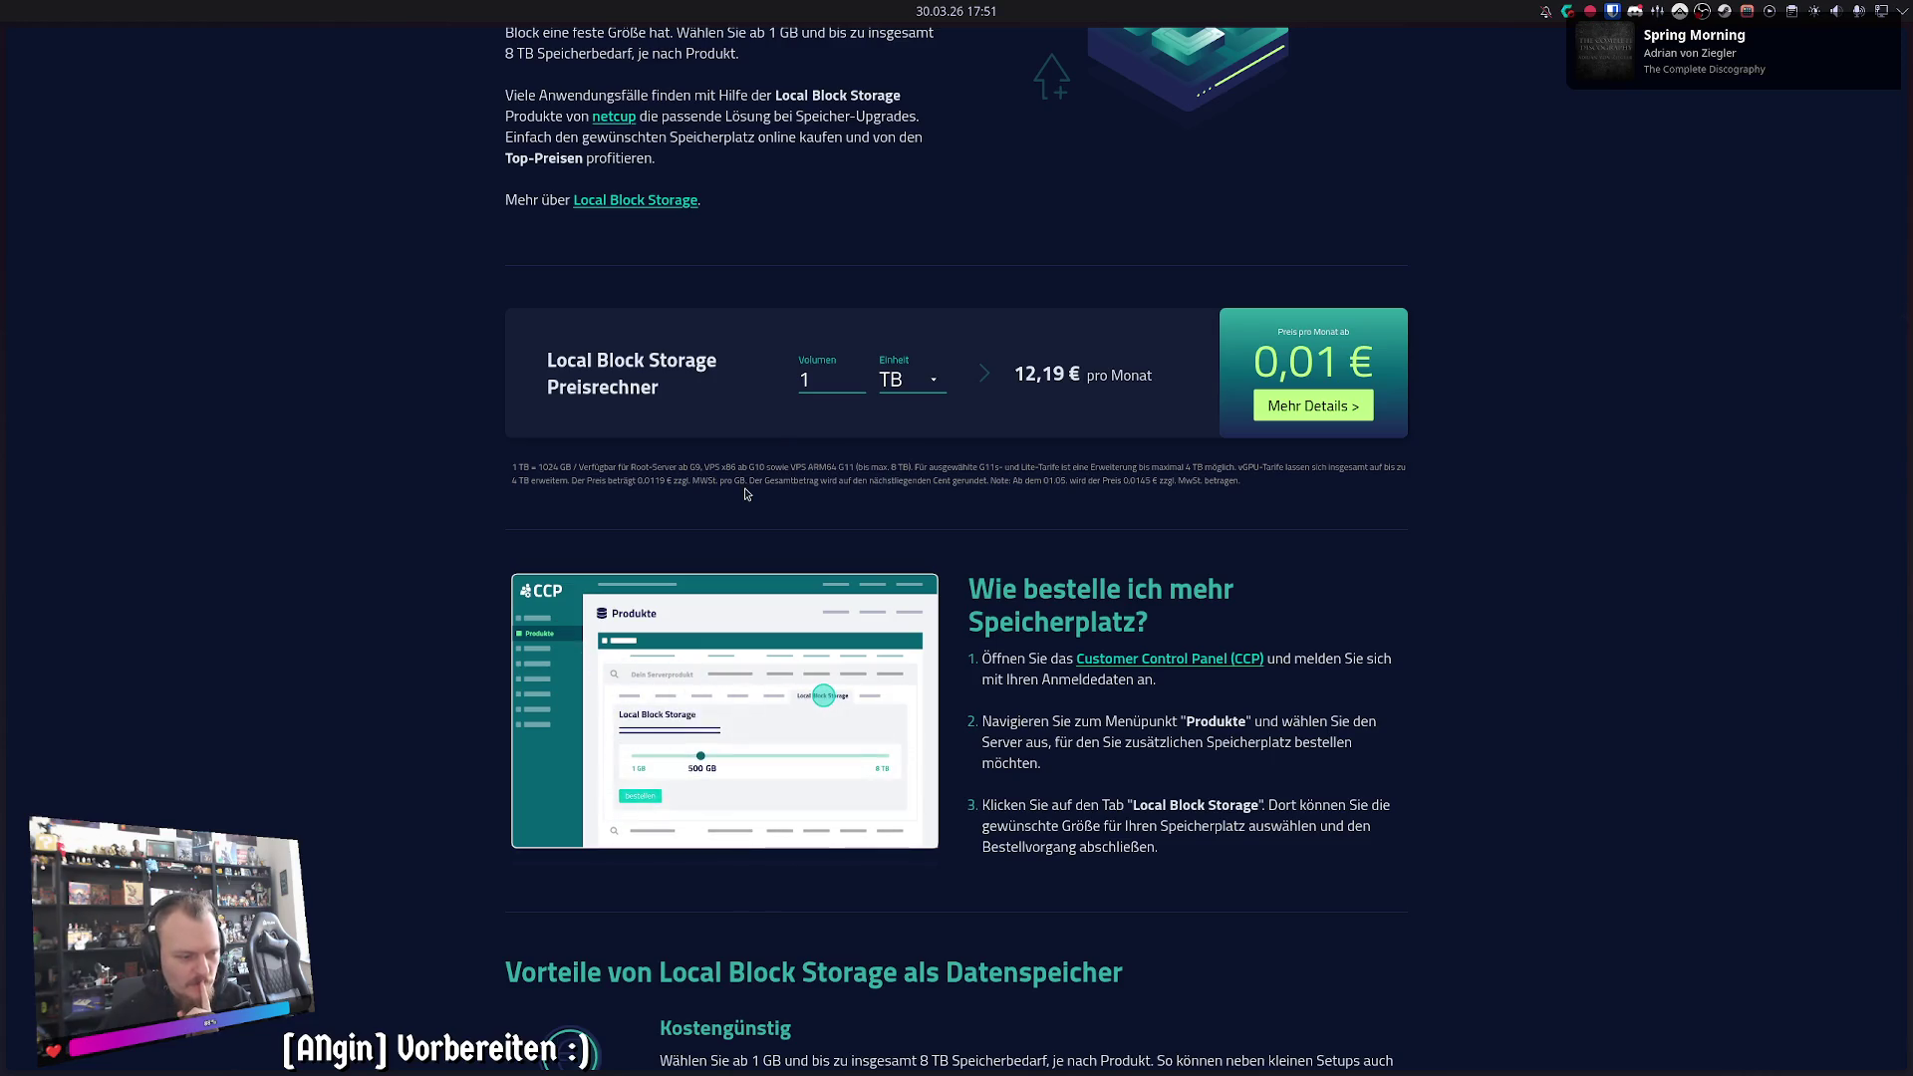
scroll(503, 586, "down", 3)
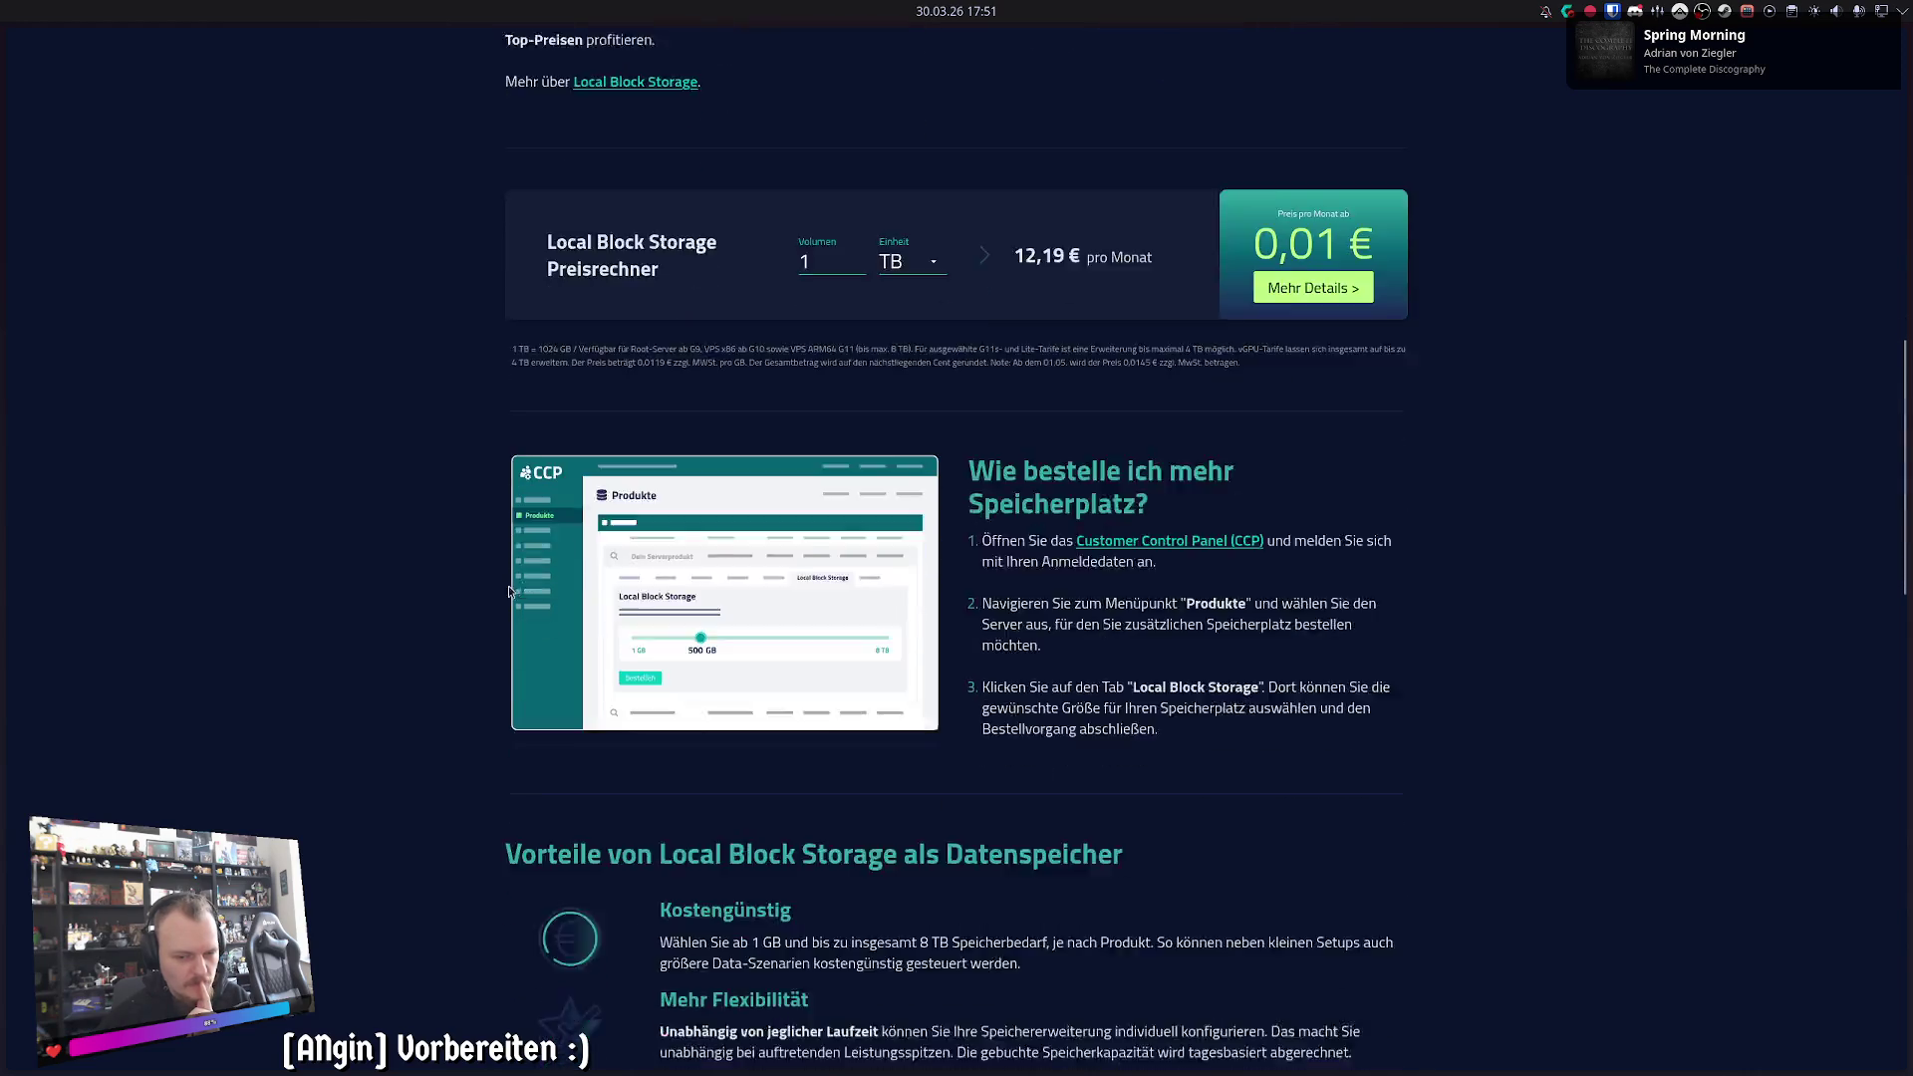
scroll(503, 586, "down", 10)
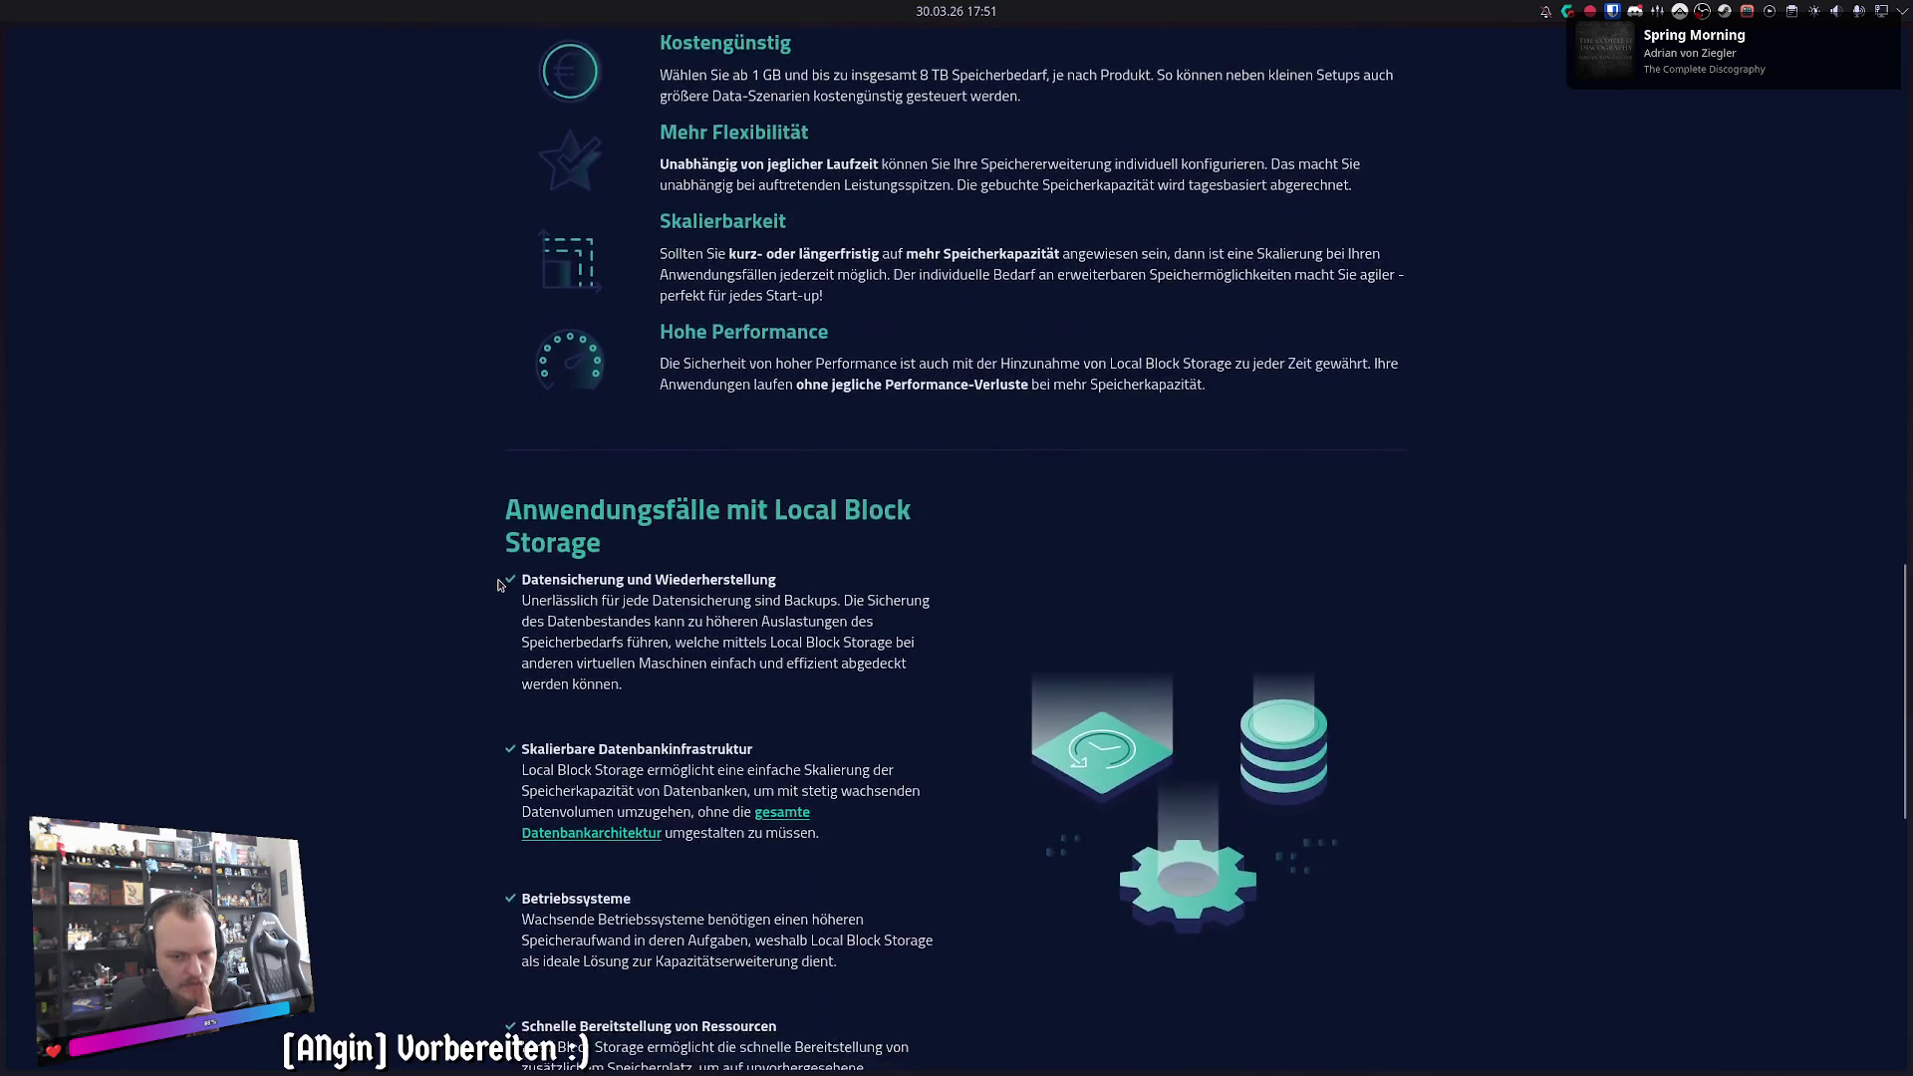
scroll(489, 590, "down", 5)
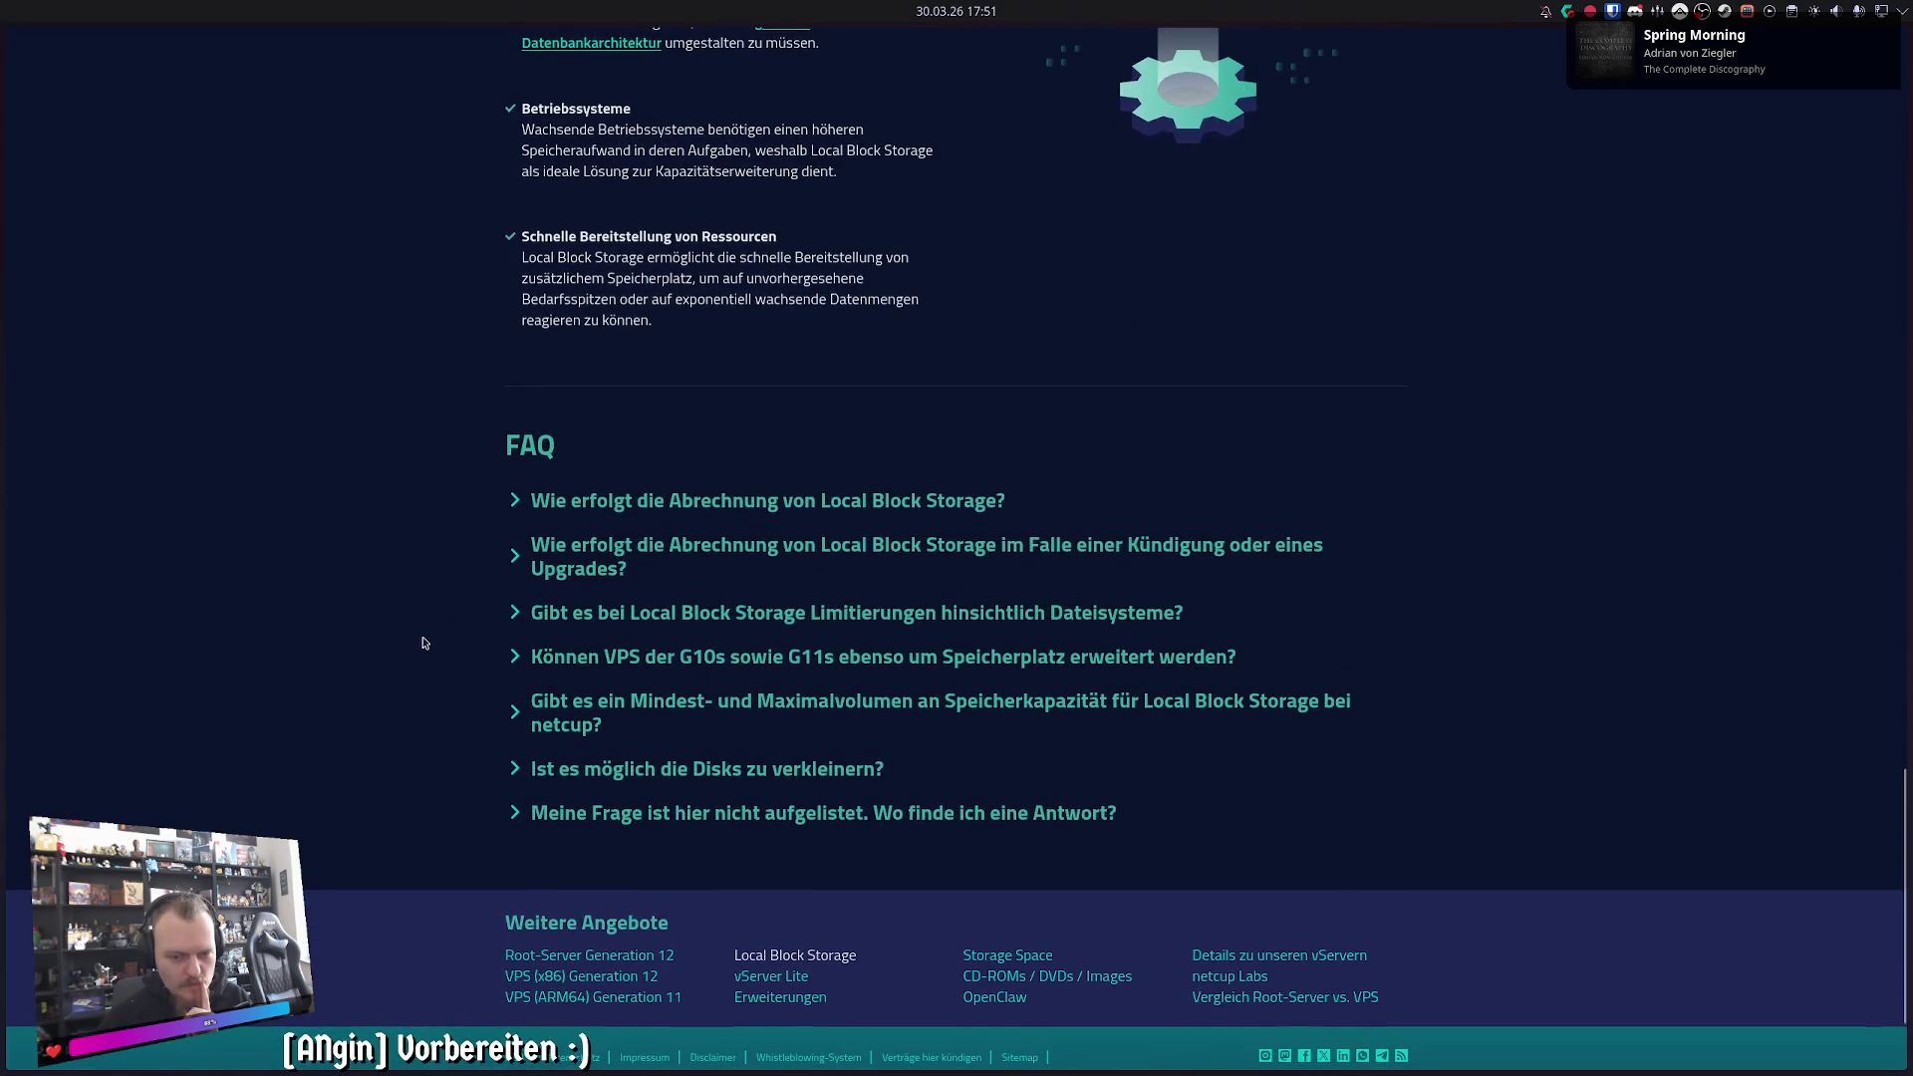
scroll(403, 678, "down", 2)
middle_click(389, 696)
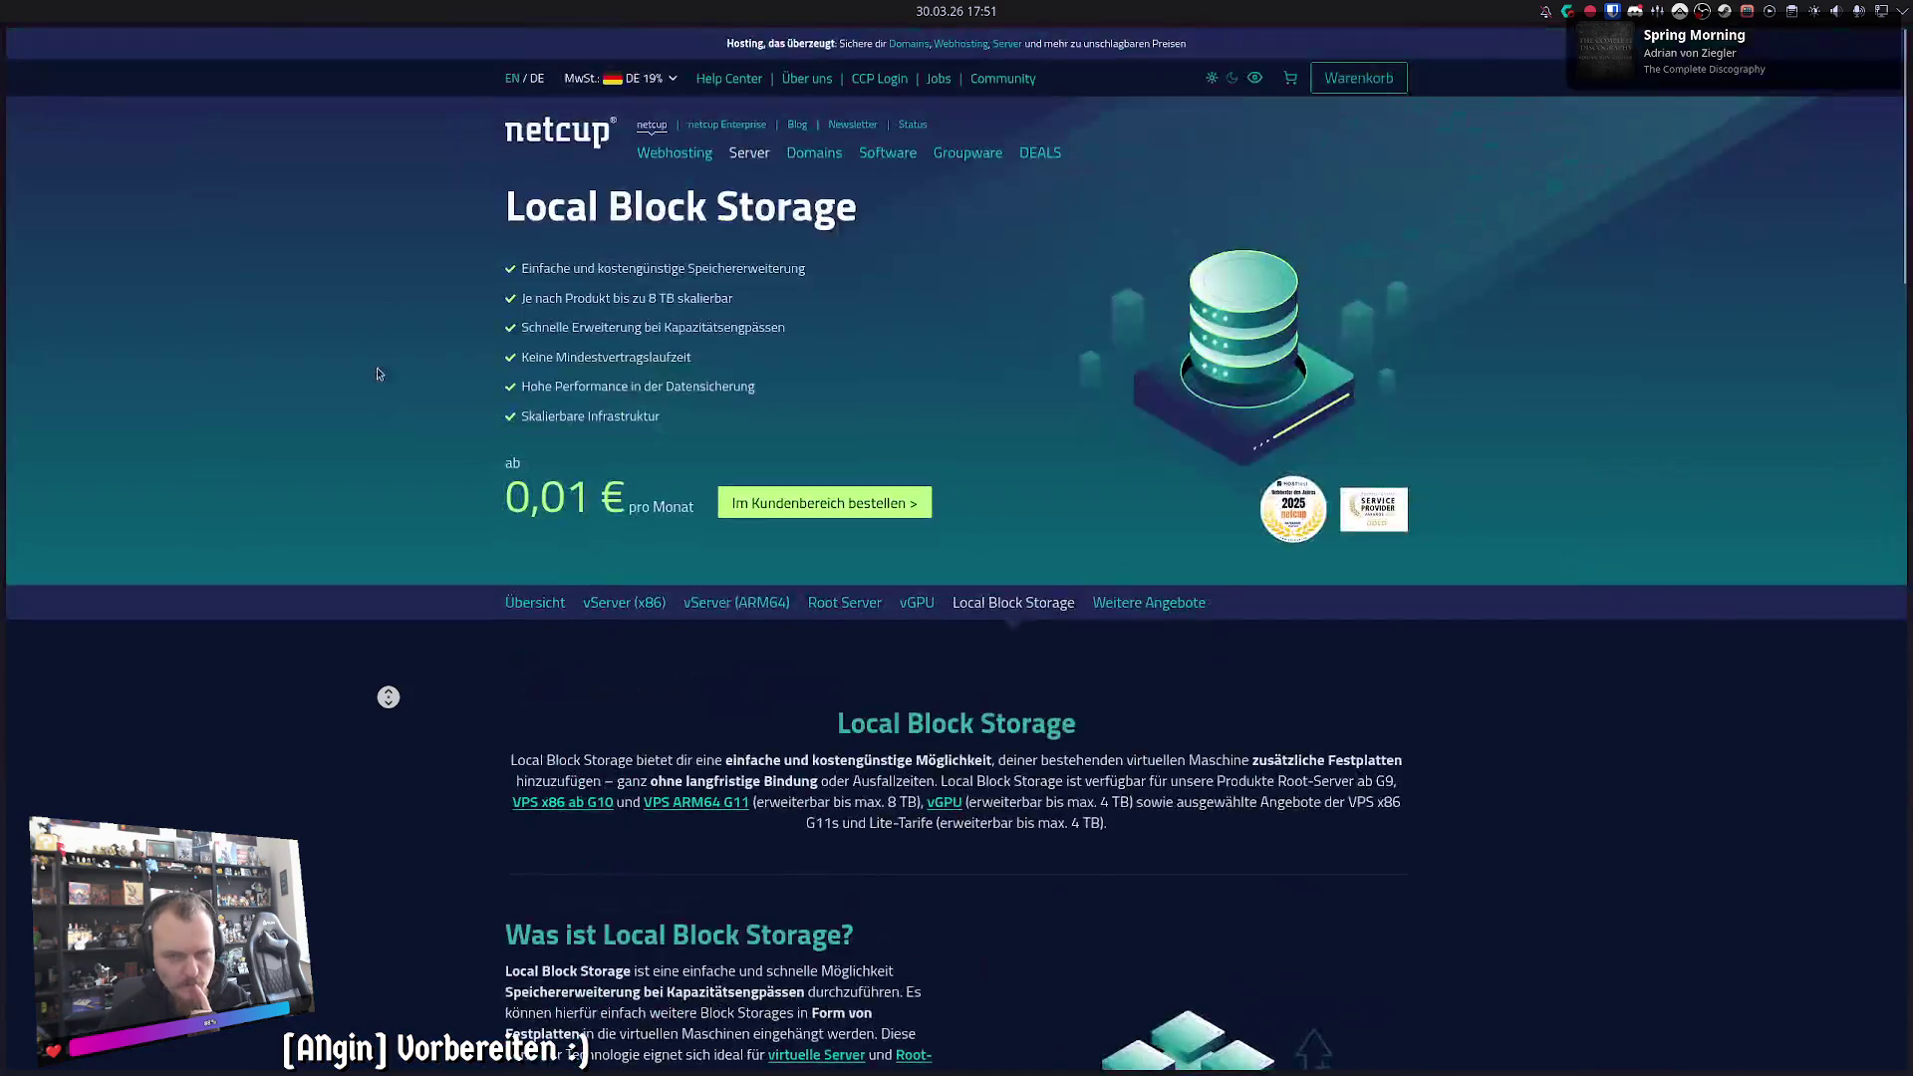
left_click(767, 206)
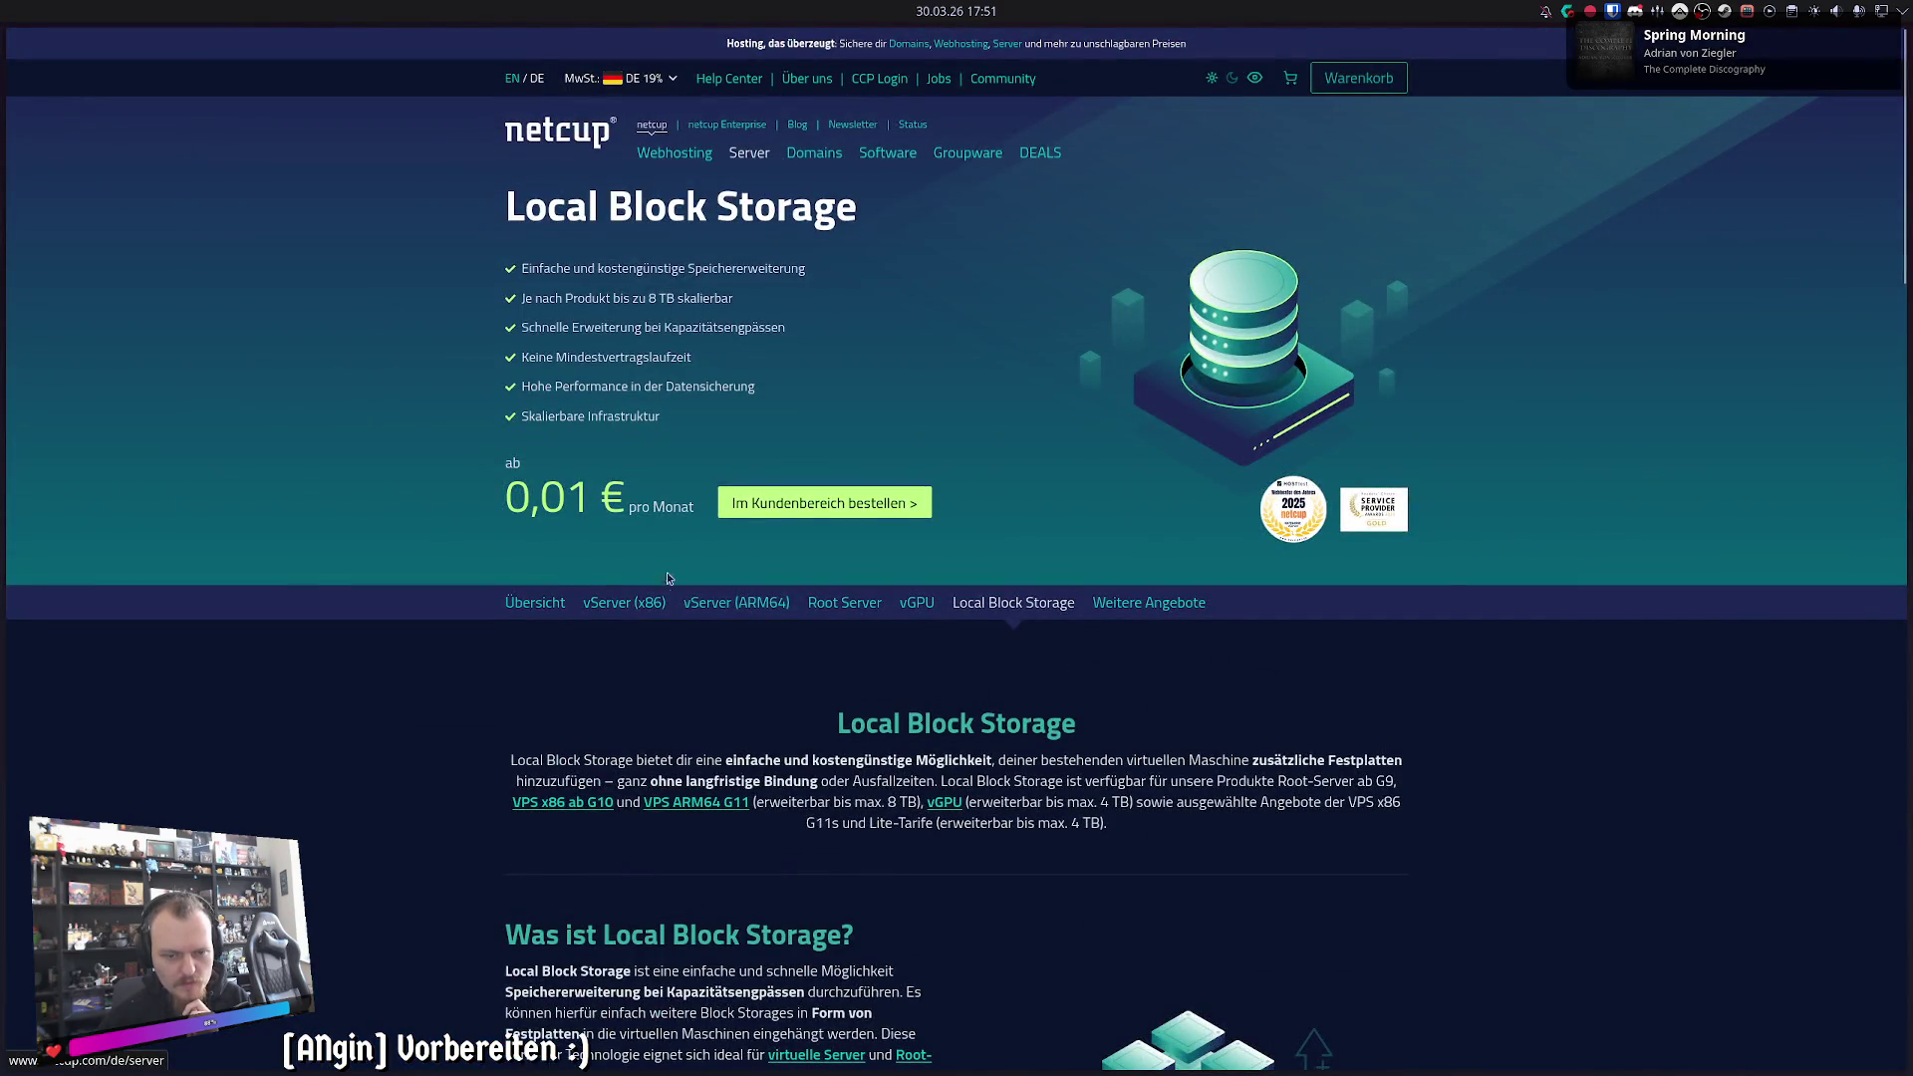
Step: Look over the vServer ARM64 plans, then the x86 plans, highlighting VPS 1000 details
left_click(702, 602)
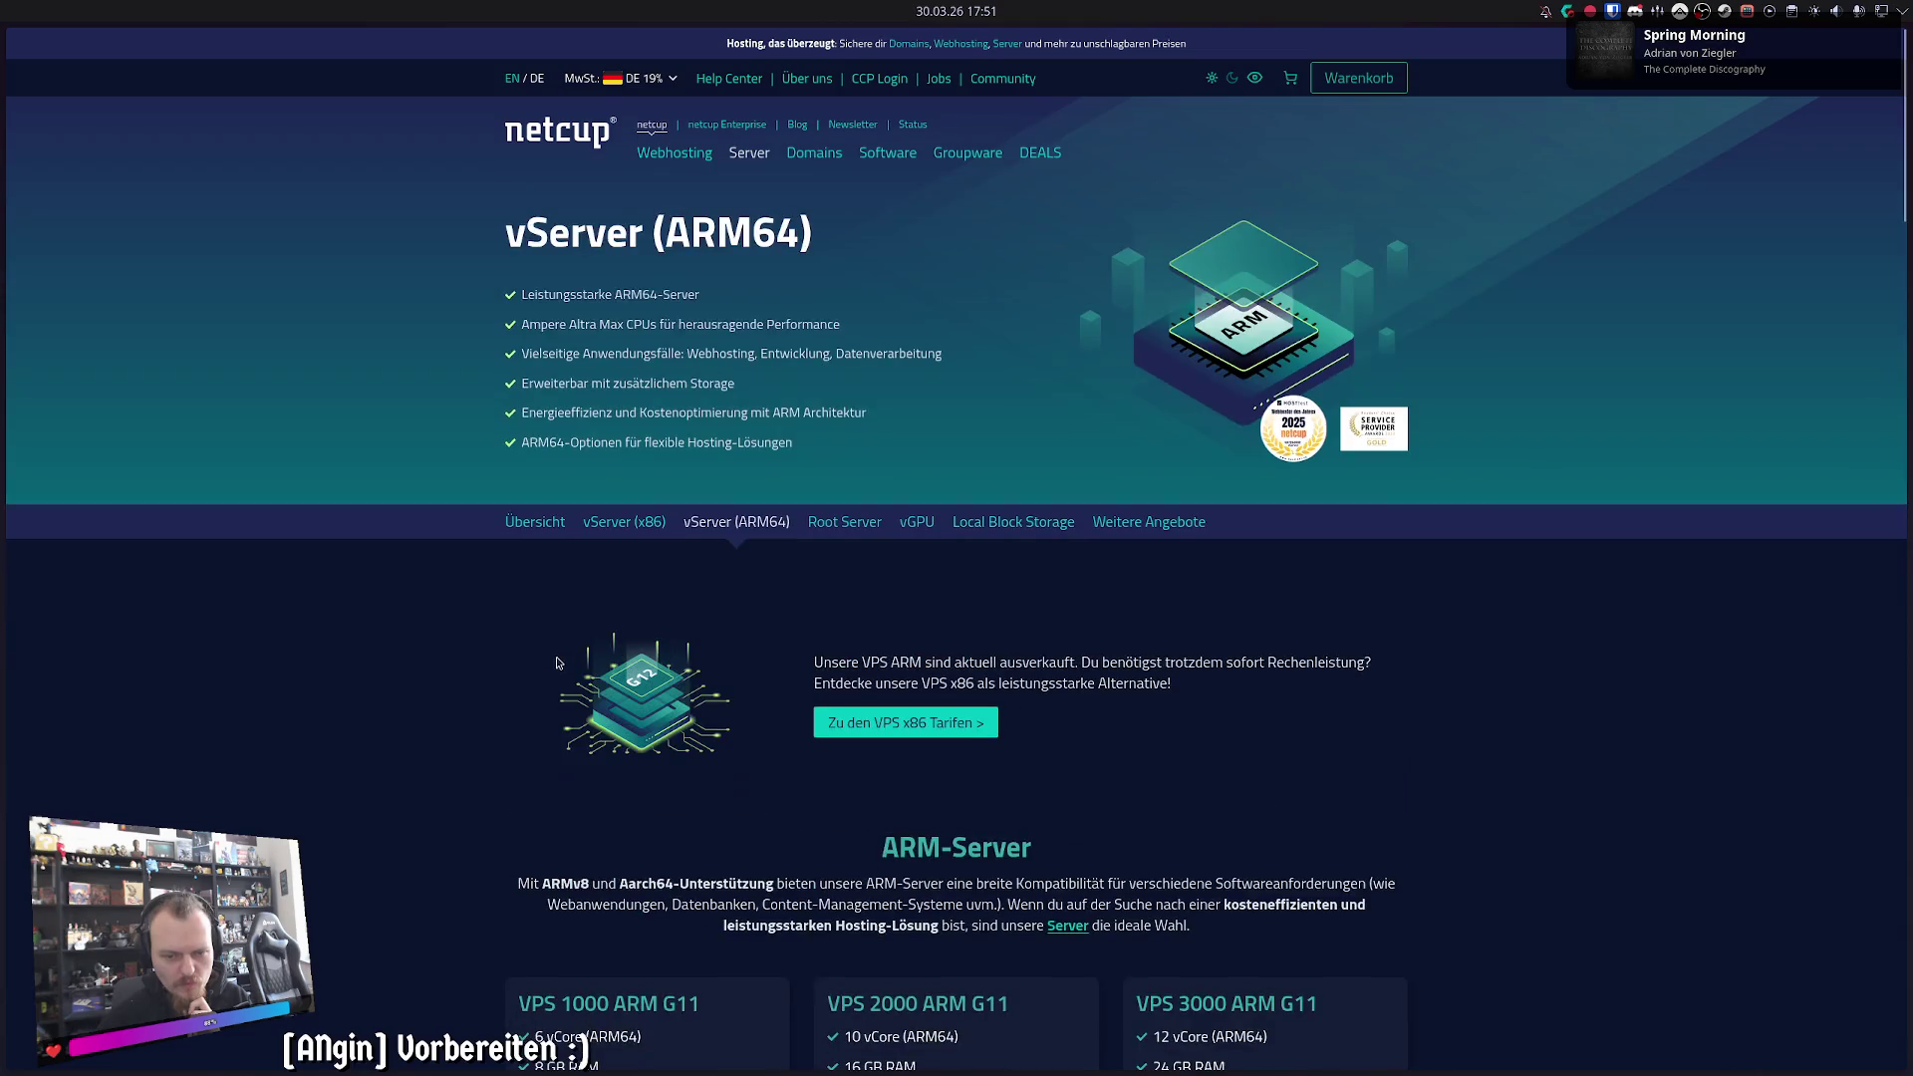
scroll(557, 663, "down", 7)
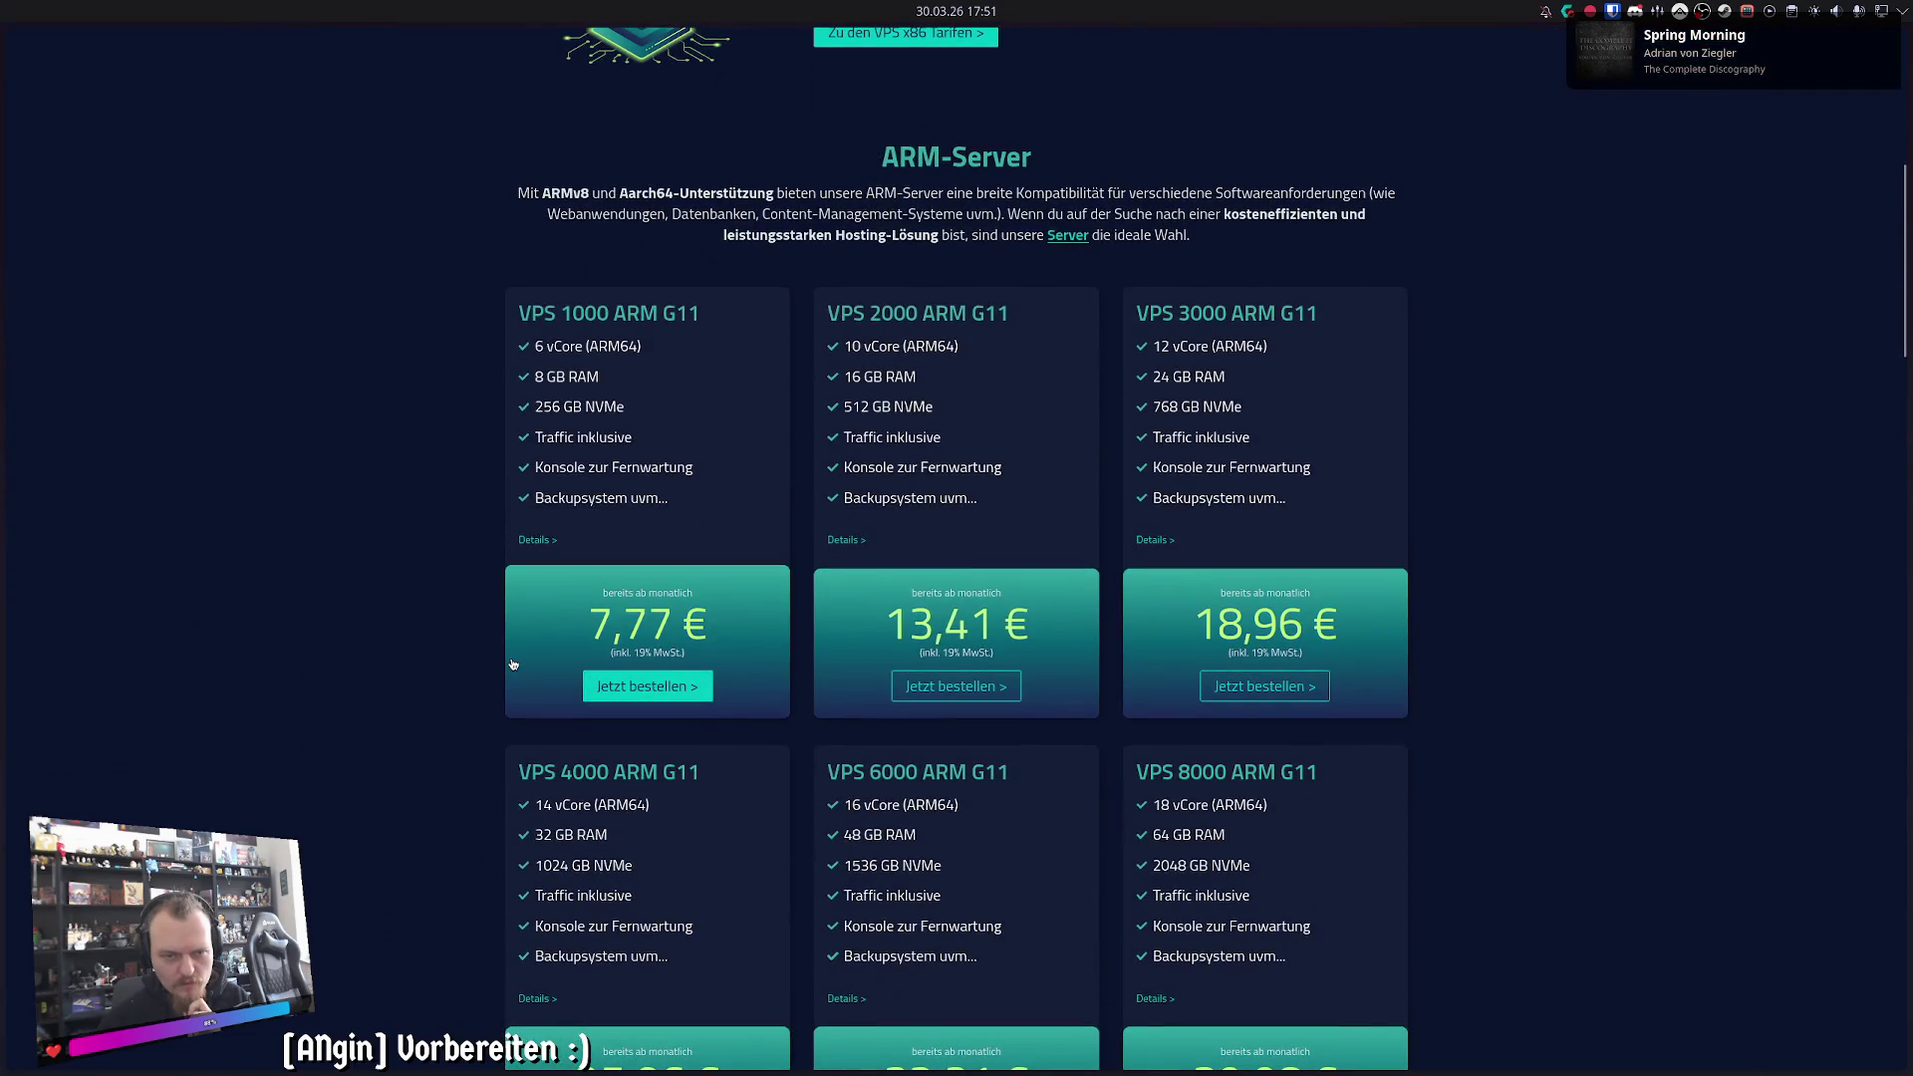
scroll(485, 587, "up", 6)
left_click(597, 324)
scroll(456, 715, "down", 2)
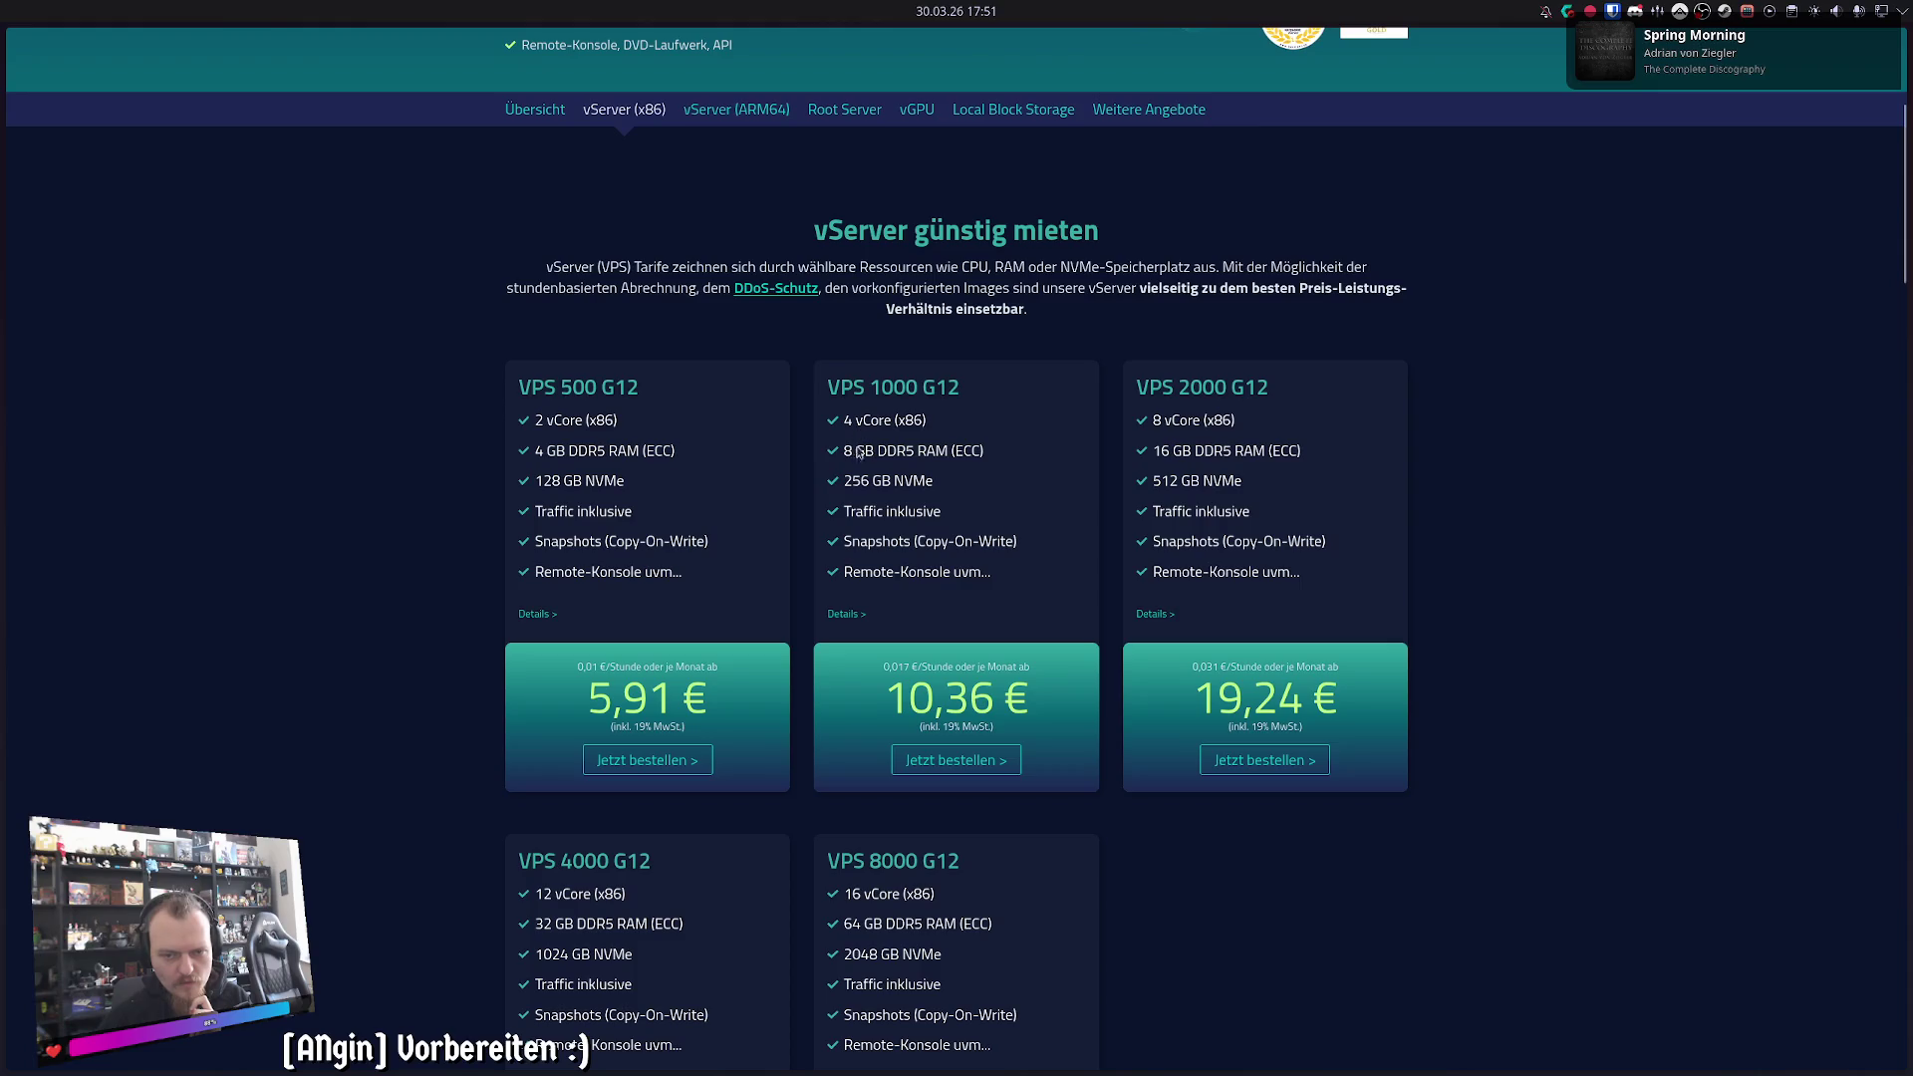
mouse_move(861, 547)
left_mouse_down()
mouse_move(847, 444)
mouse_move(897, 418)
mouse_move(872, 463)
left_mouse_up()
left_click(925, 539)
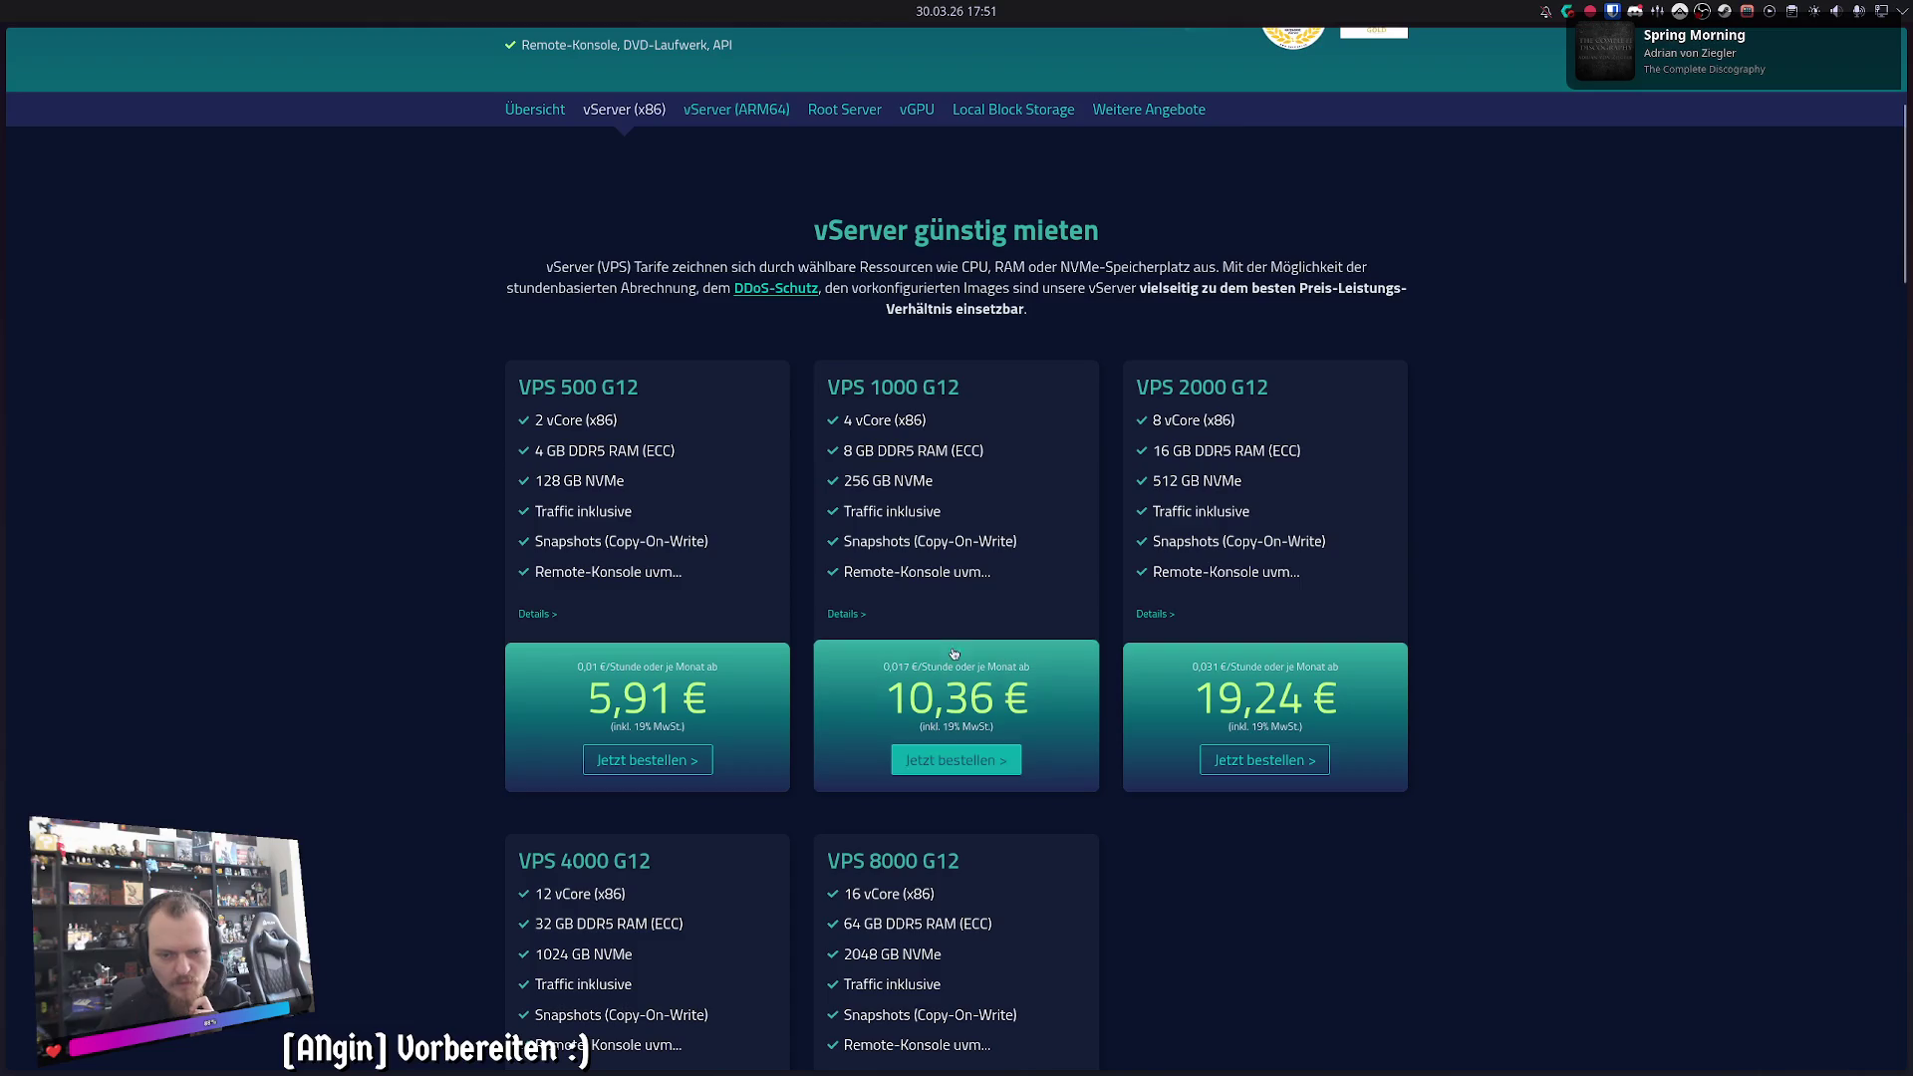
Step: Scroll through the remaining x86 plans and close the netcup tab to return to Forgejo
scroll(957, 759, "down", 3)
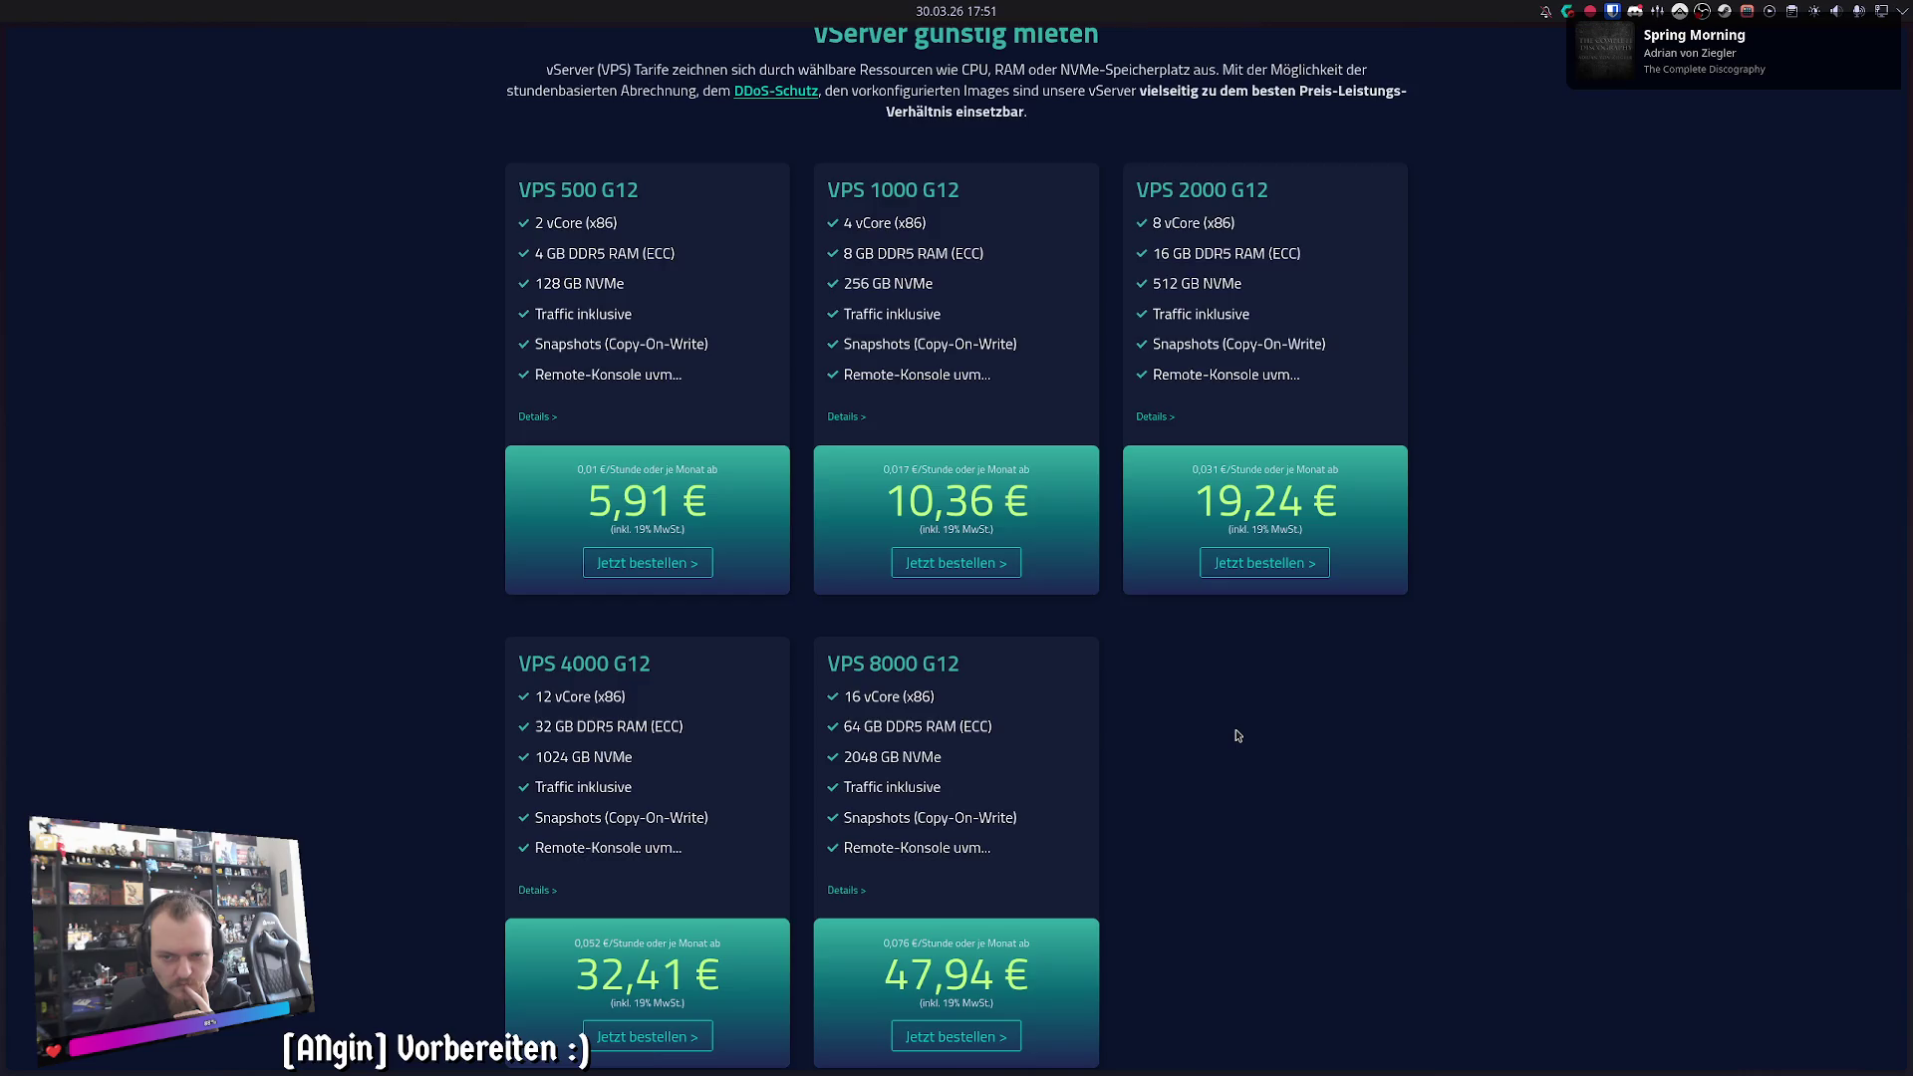
scroll(1236, 735, "down", 5)
scroll(499, 862, "up", 8)
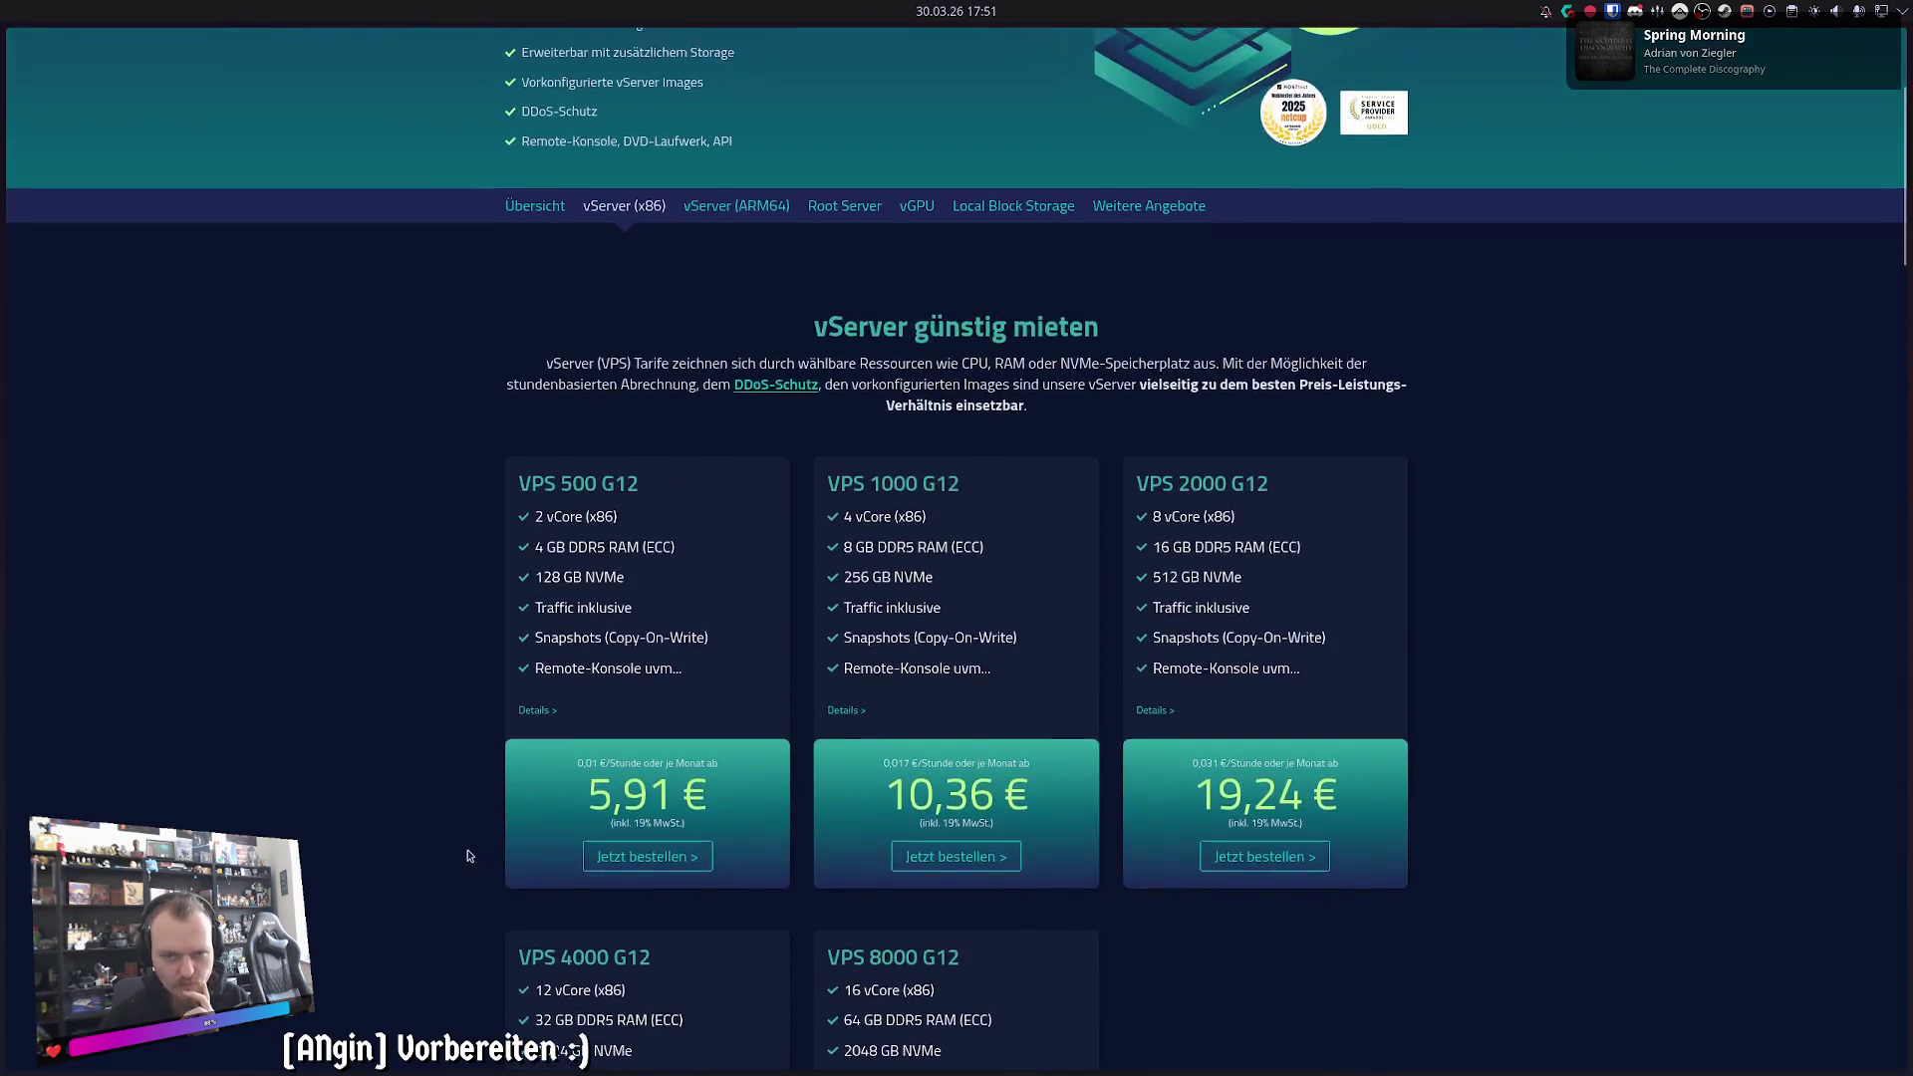
mouse_move(3, 627)
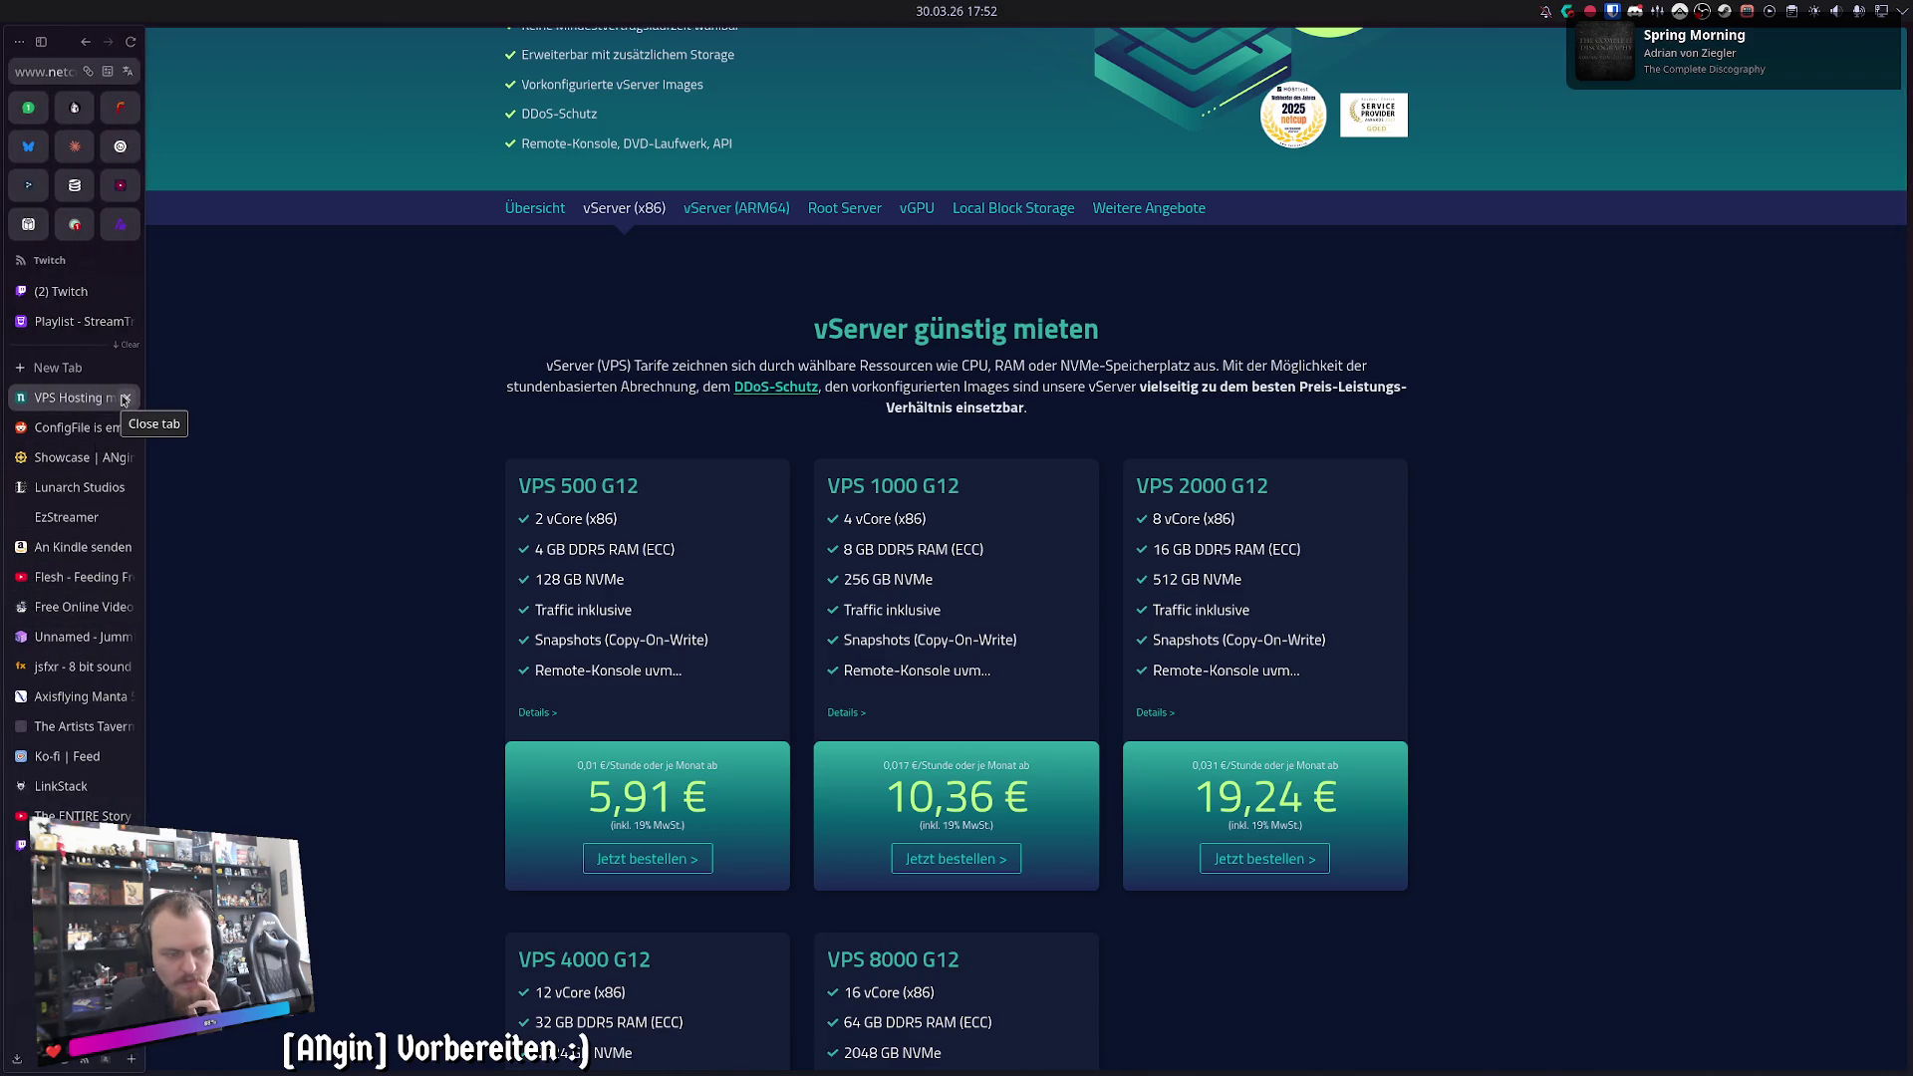
left_click(124, 398)
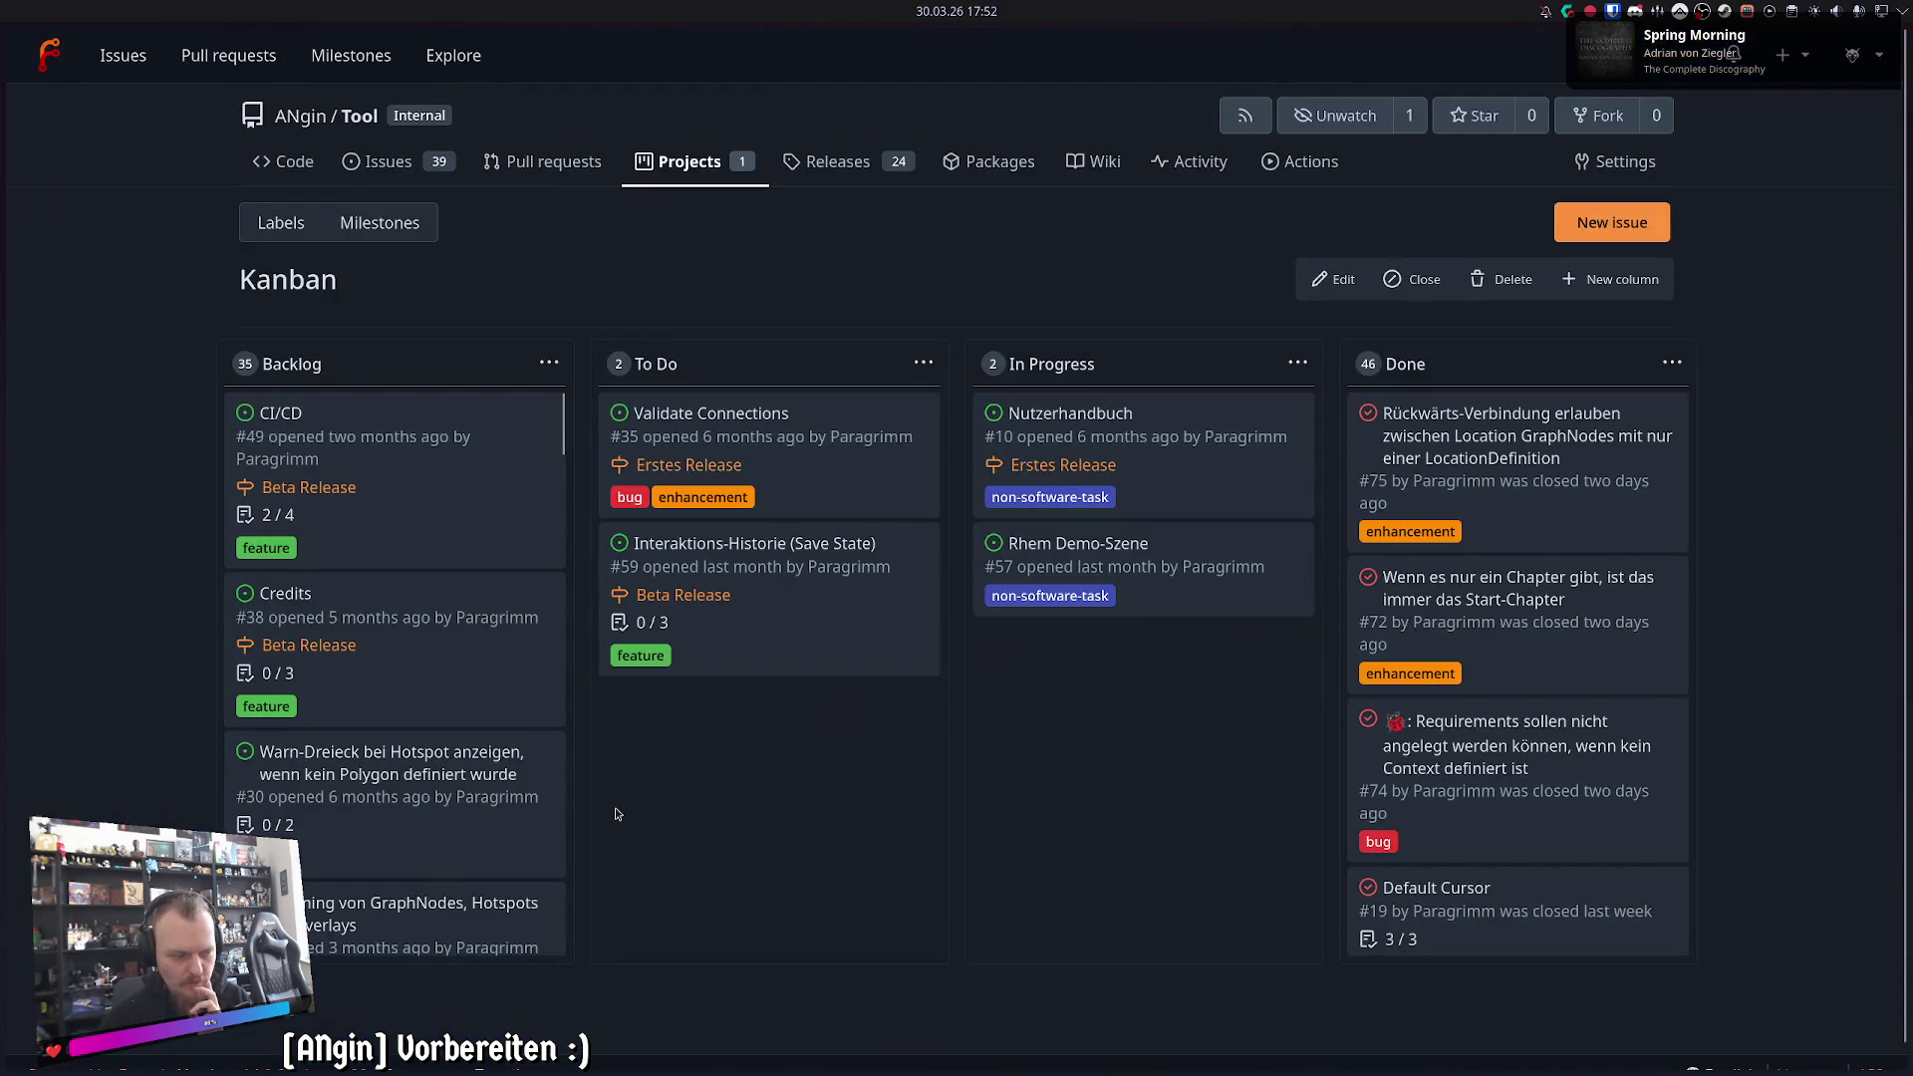
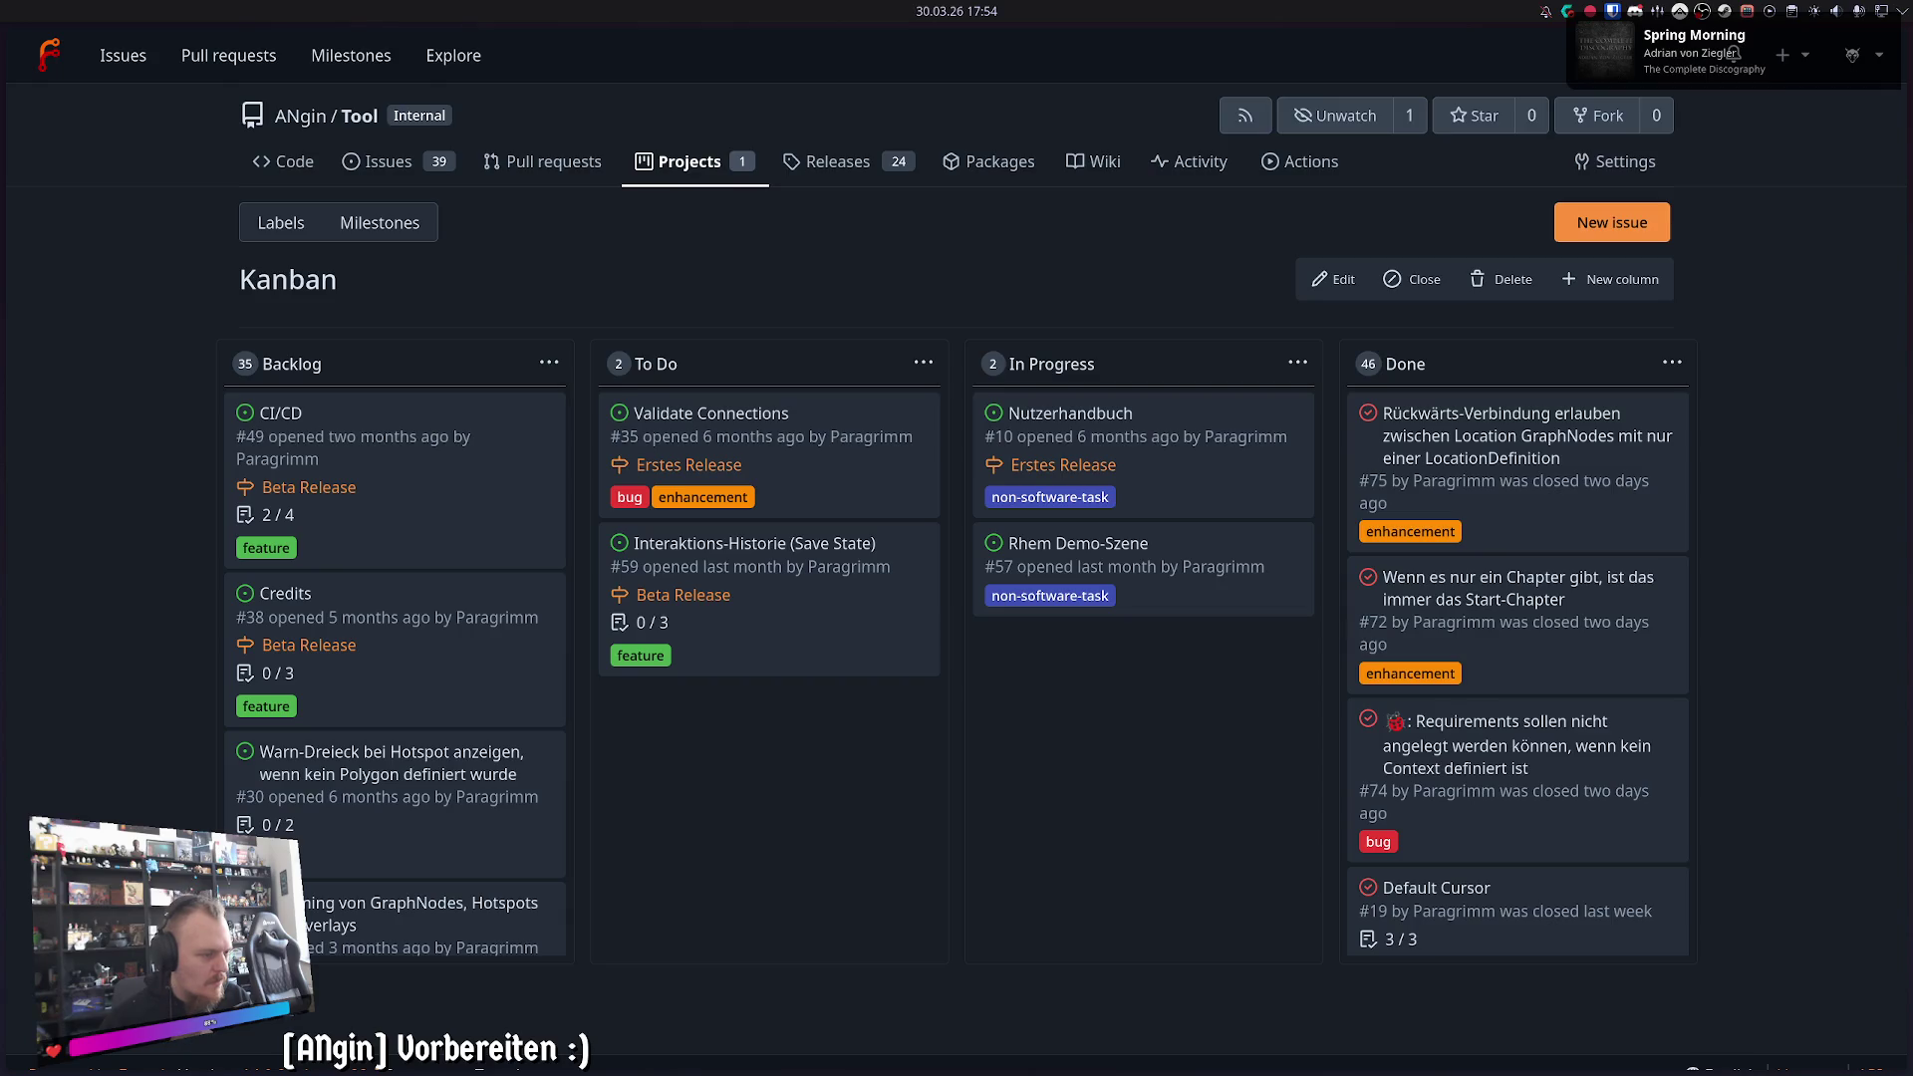
Step: Start a Bug-template issue titled 'Echtzeit Aktualisierung der Nodes bei Änderungen'
left_click(1596, 229)
left_click(1582, 383)
type("Echtzeit Aktualisierung der Nodes bei Änderungen")
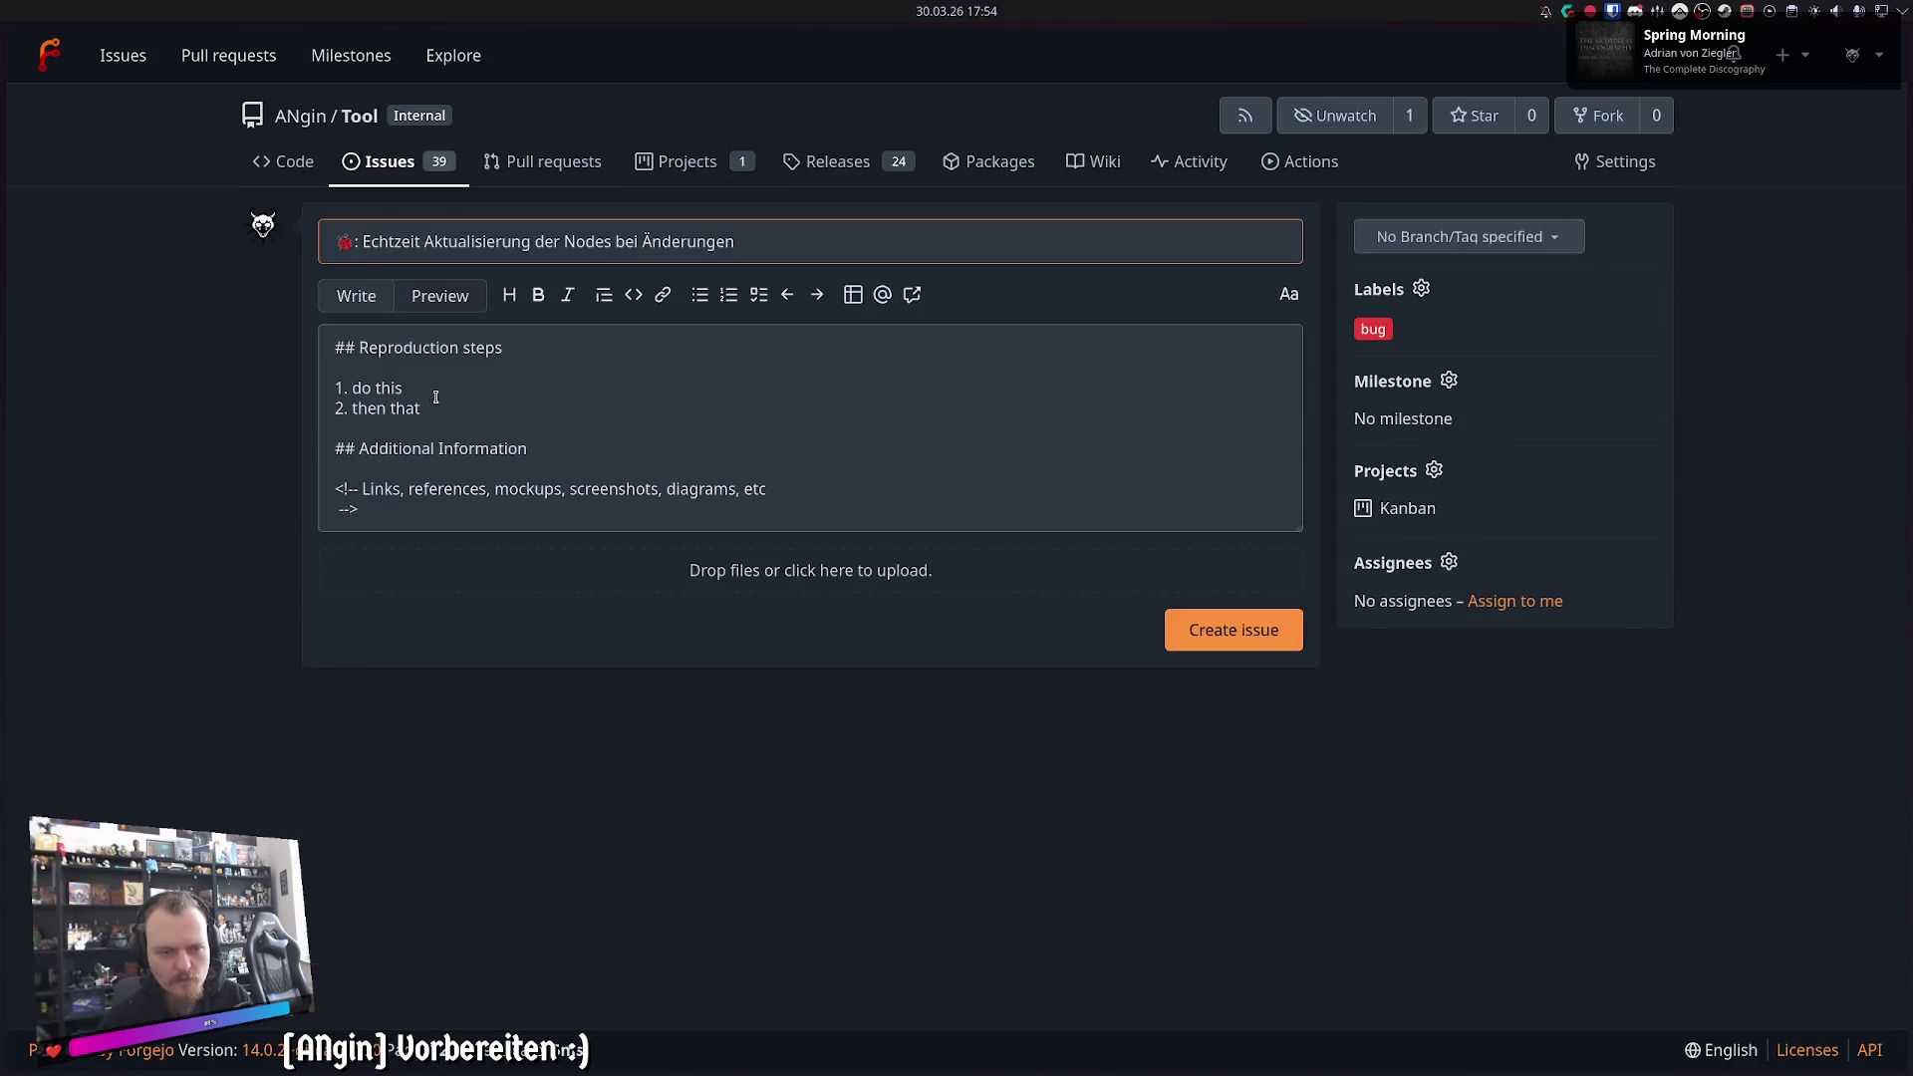
Step: Rewrite reproduction step 1 as creating a node with connections ('Node mit Verbindungen anlegen')
left_click(428, 387)
key("ctrl+shift+Left")
key("ctrl+shift+Left")
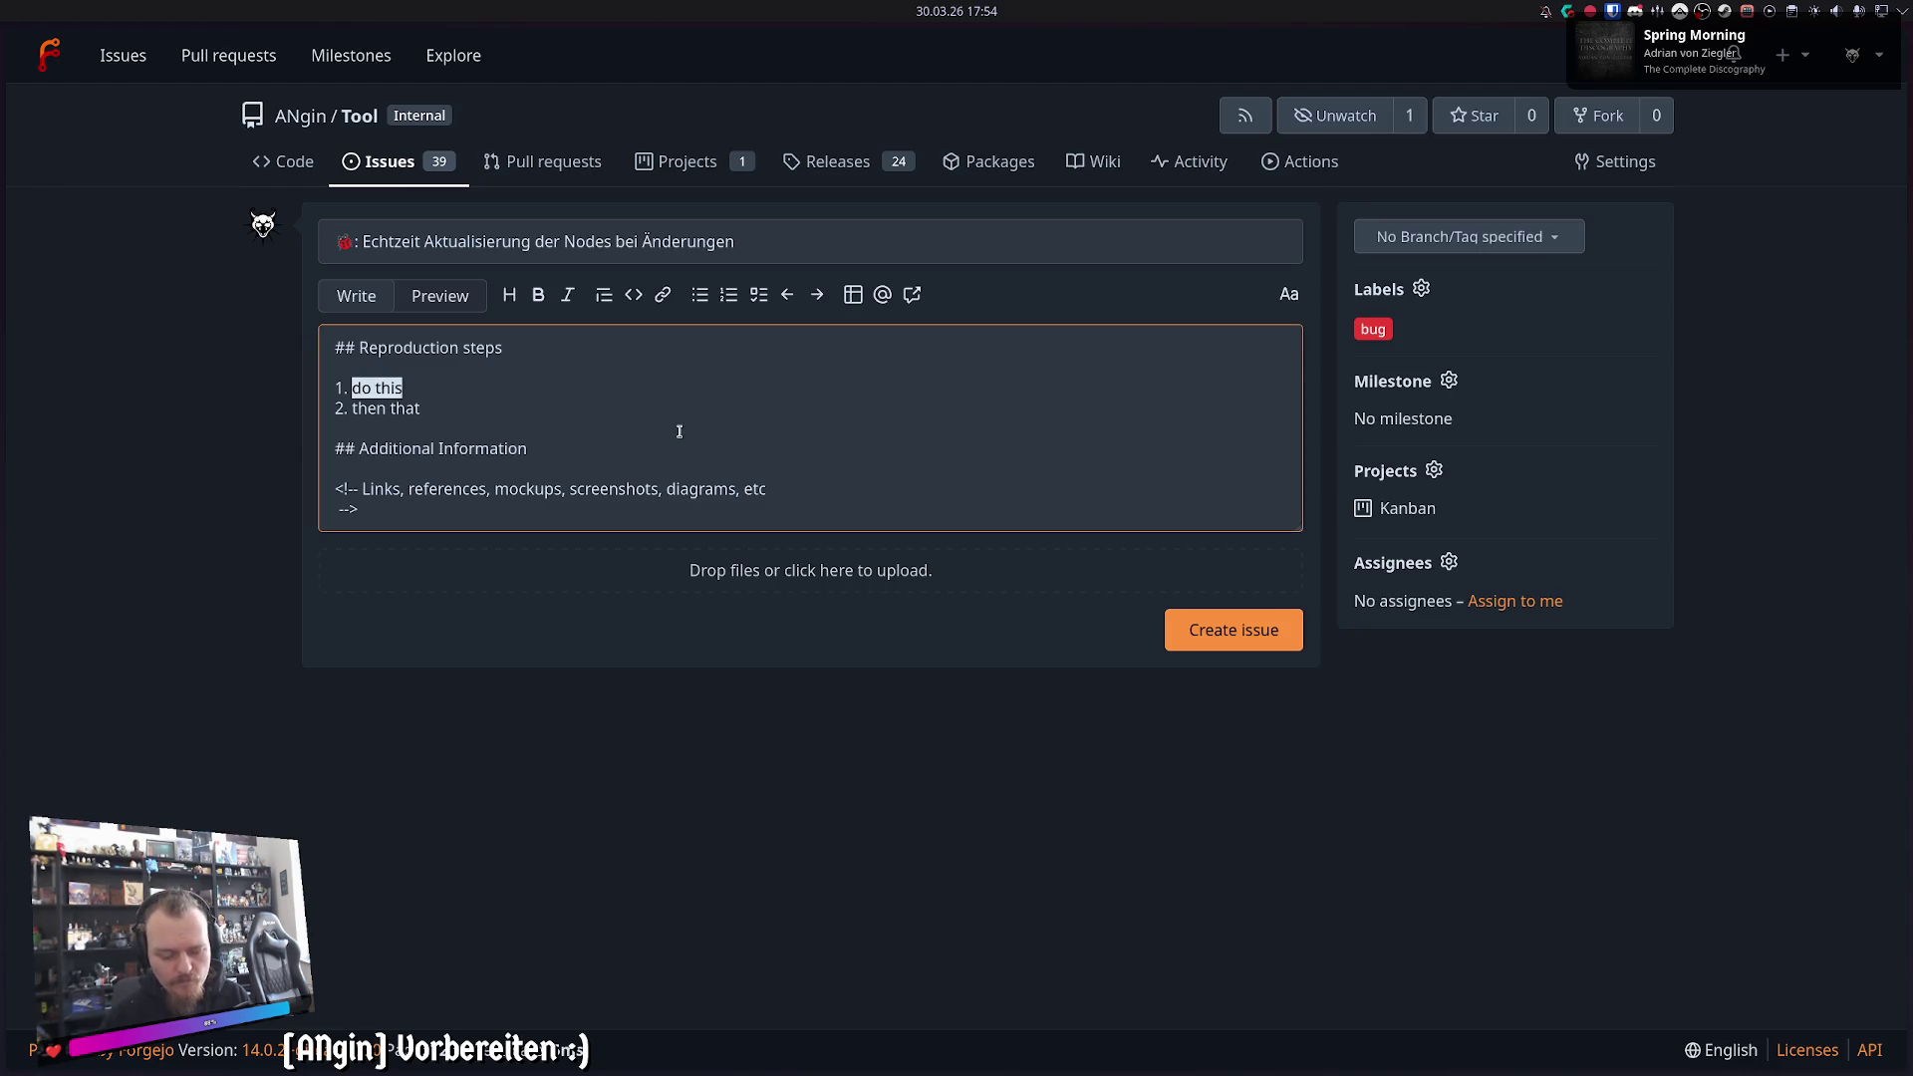
type("Wenn eine Node mit Verbindun")
key("BackSpace")
key("BackSpace")
key("BackSpace")
type("indungen umbenannt wird")
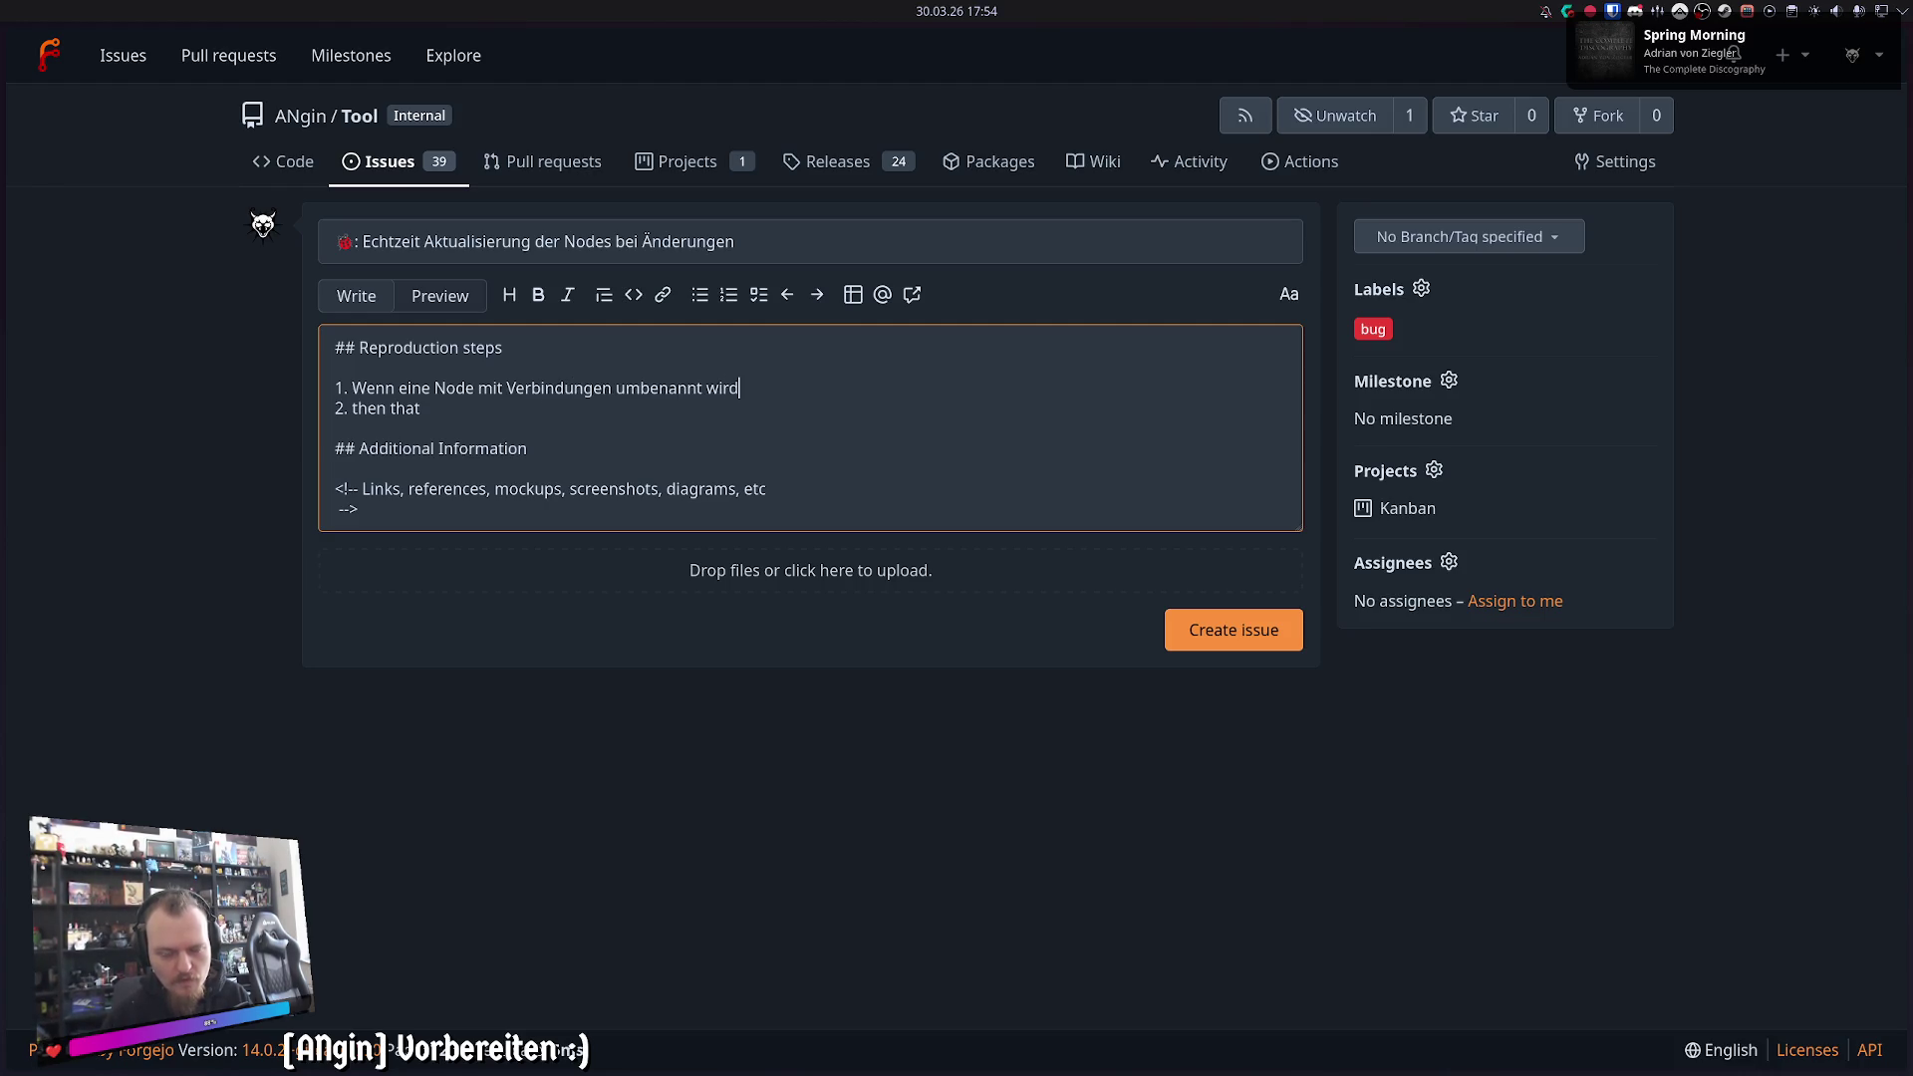
key("ctrl+shift+Left")
key("ctrl+shift+Left")
key("ctrl+shift+Left")
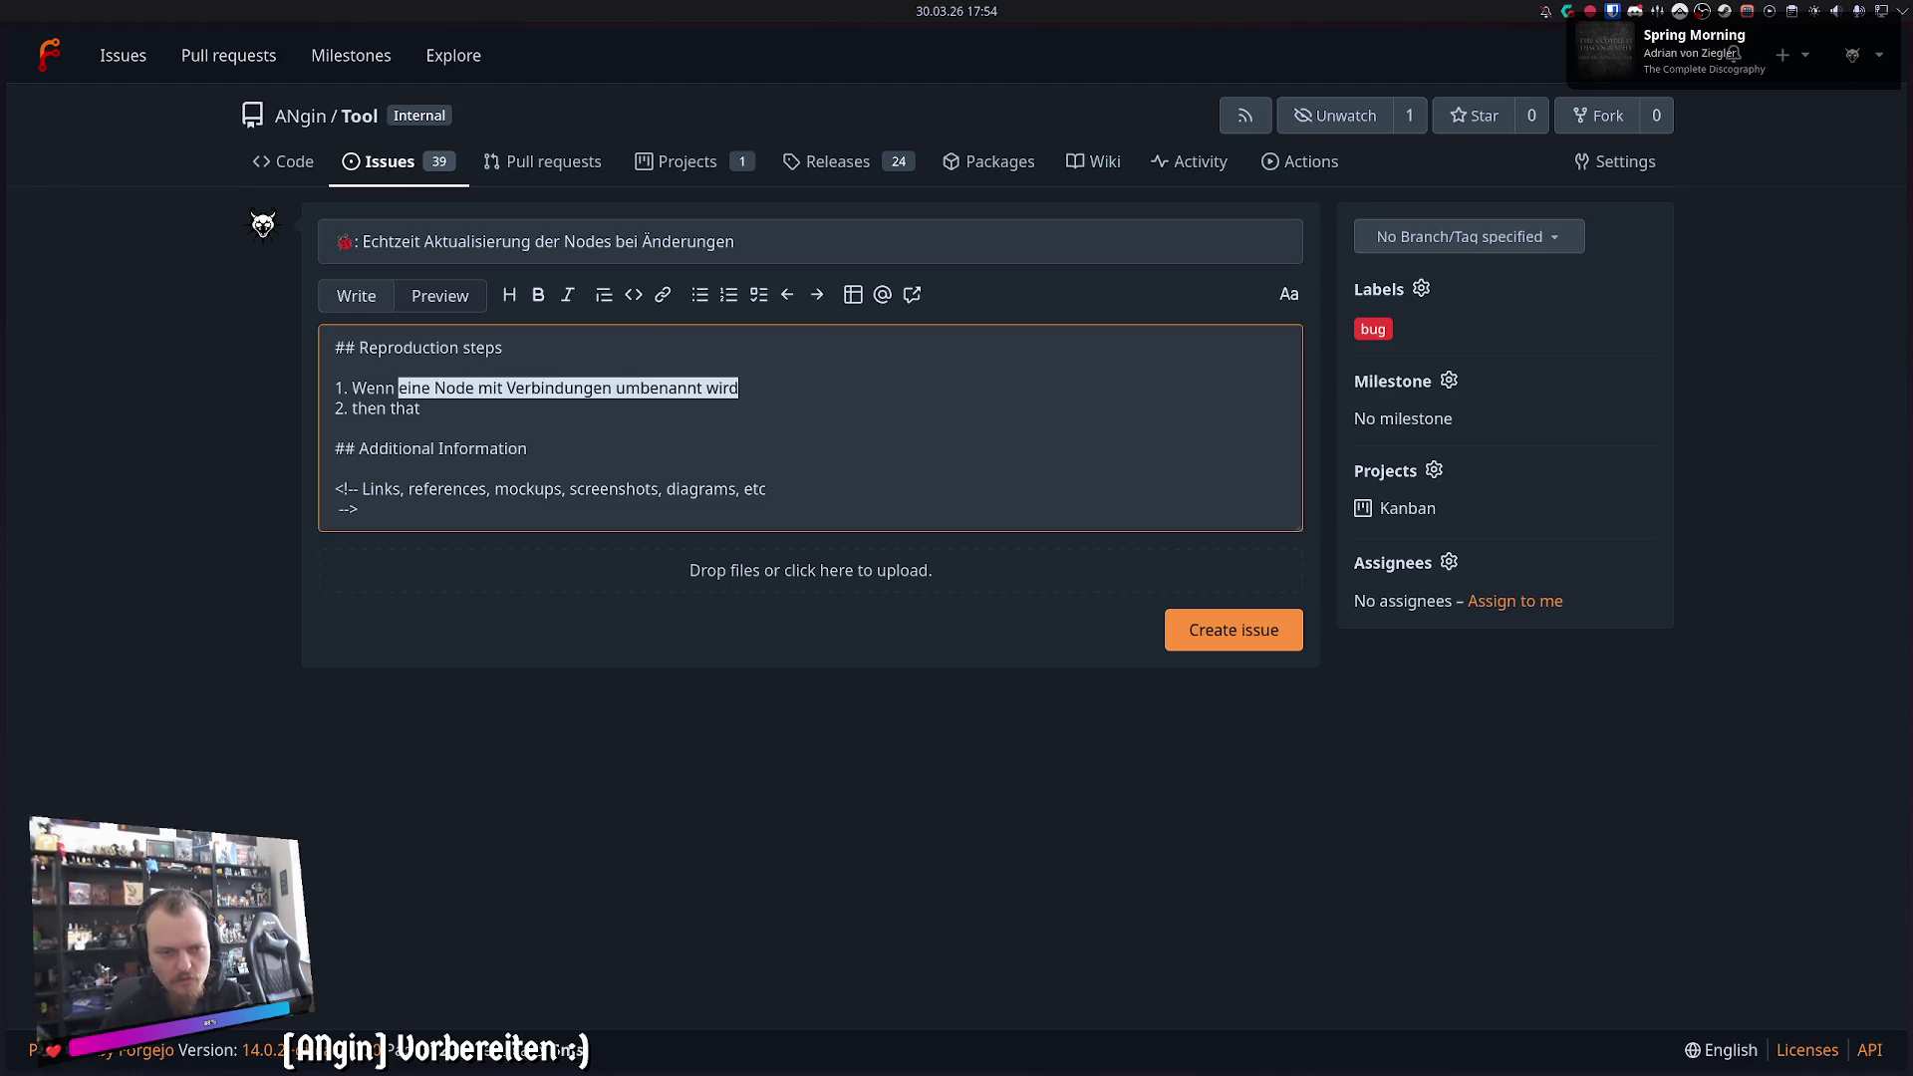
type("Node mit Verbundi")
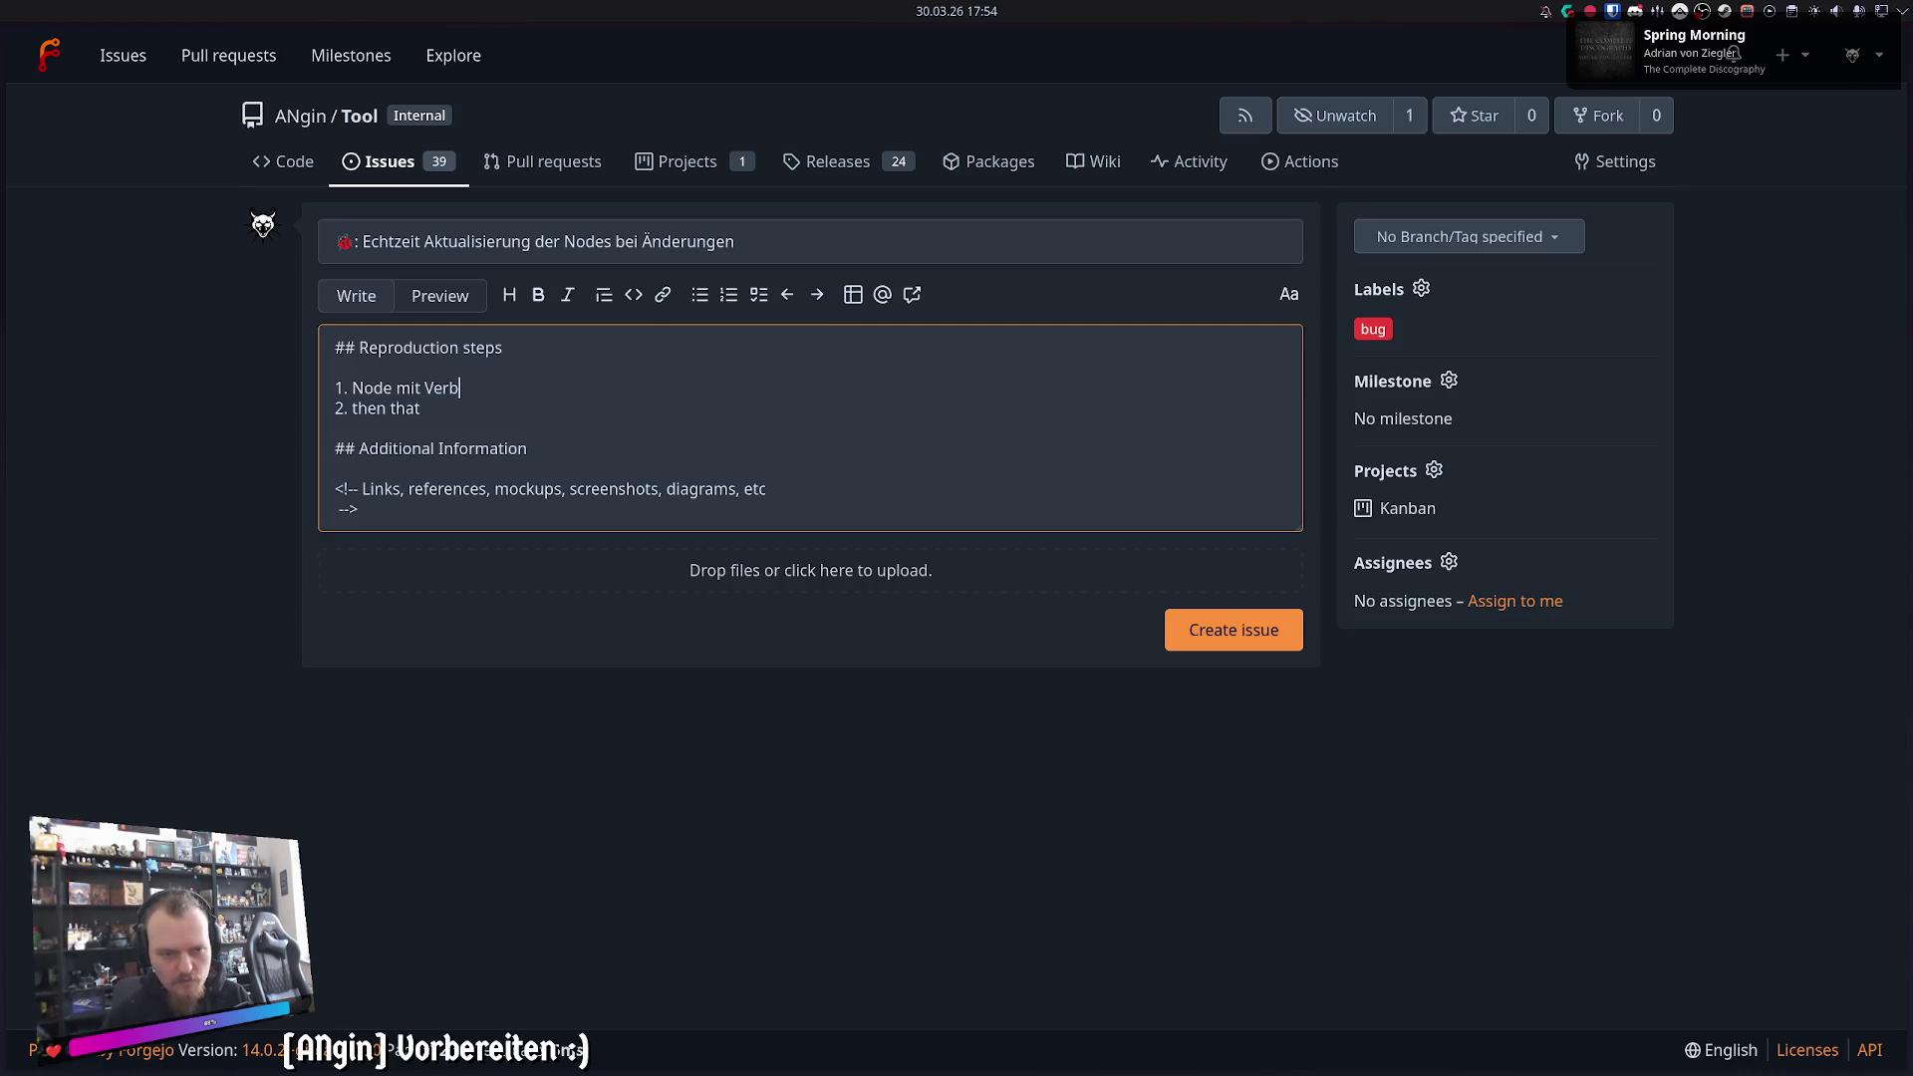
type("ngen")
key("BackSpace")
key("BackSpace")
key("BackSpace")
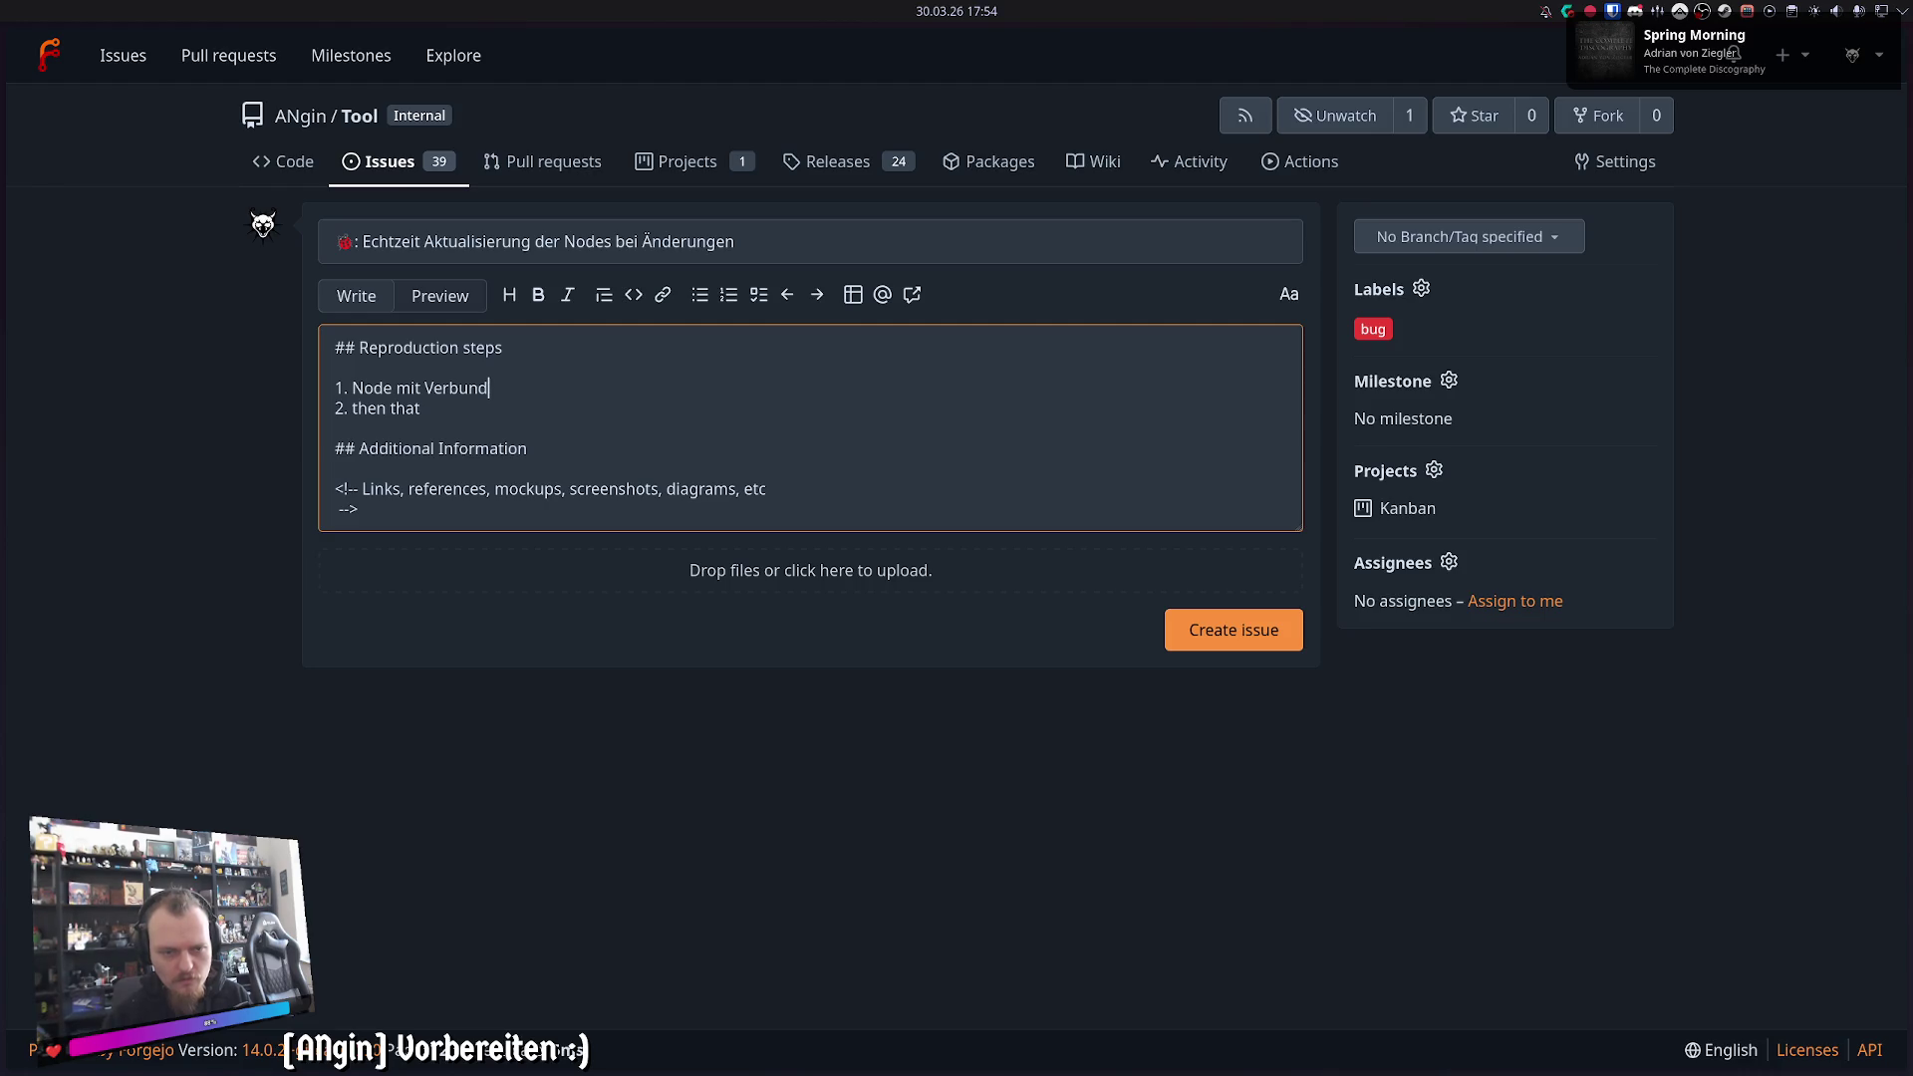
key("BackSpace")
key("BackSpace")
type("indungen an")
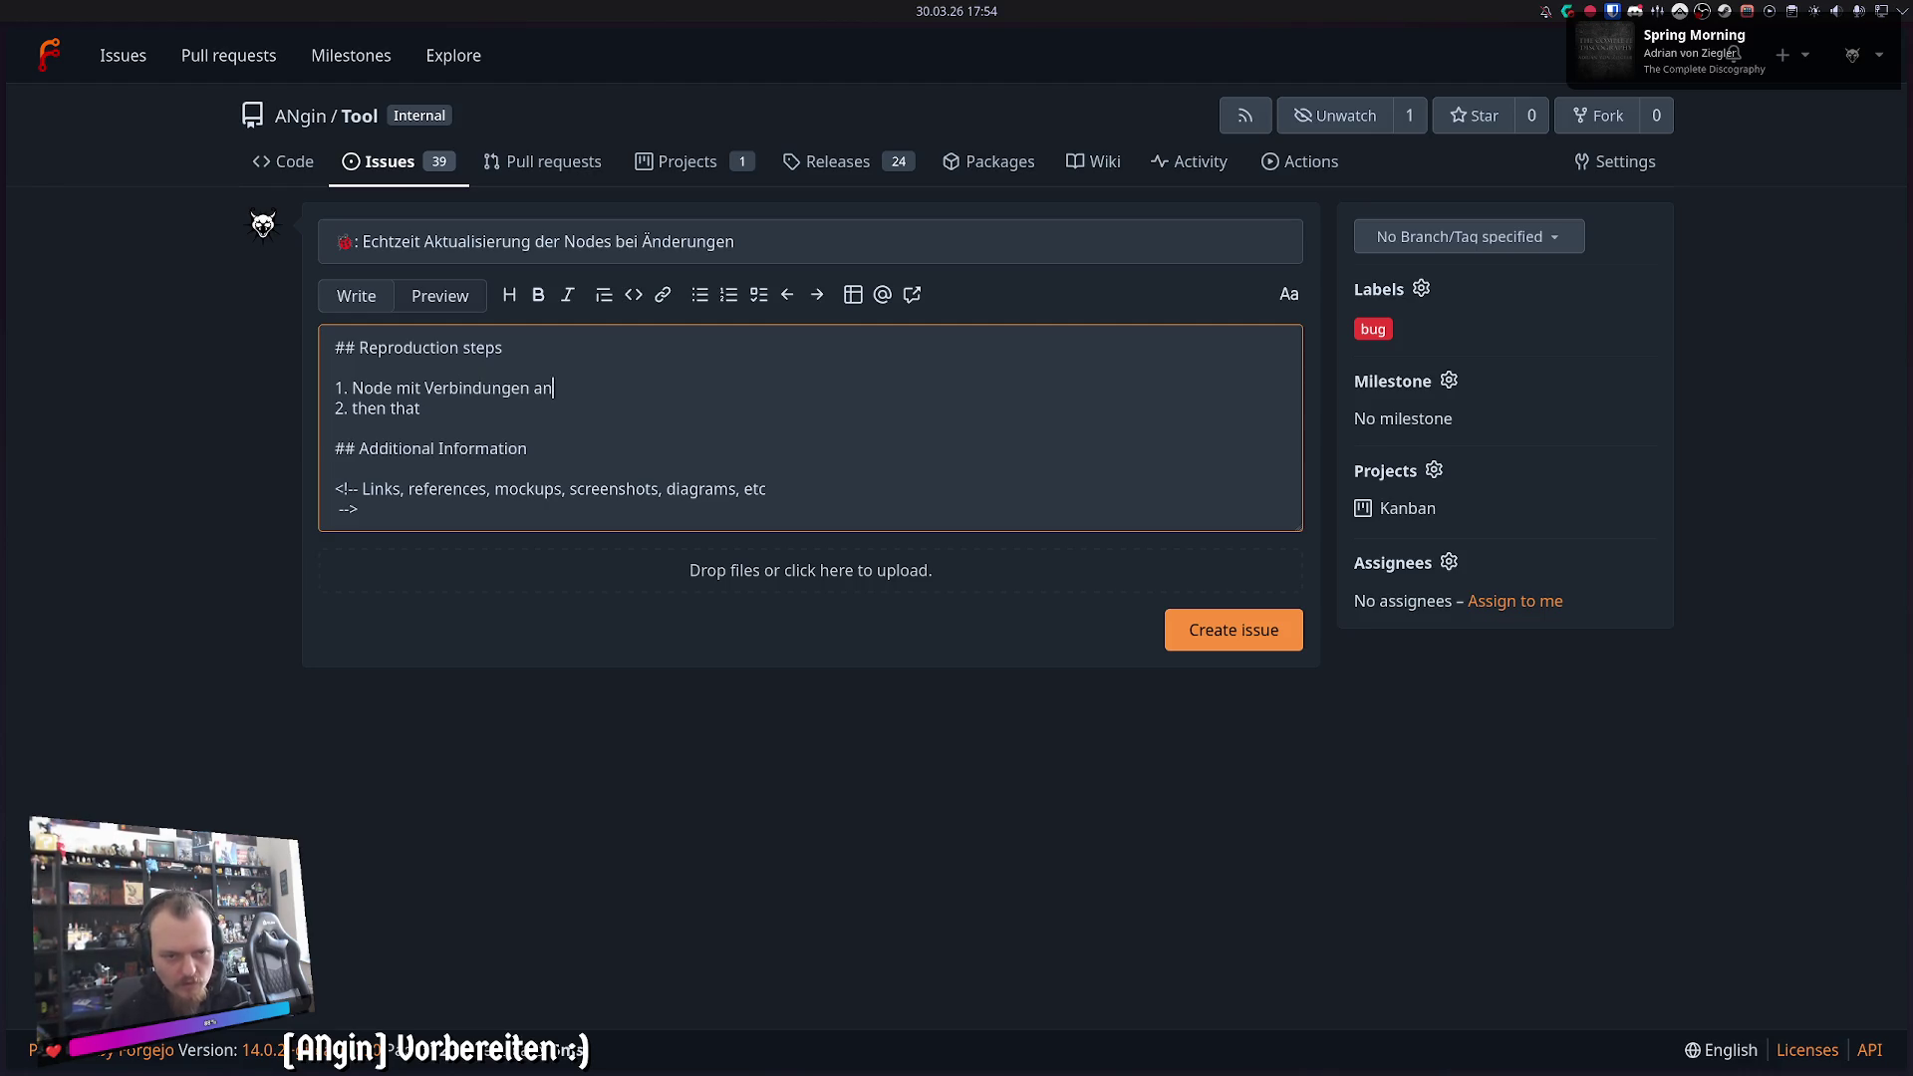
type("legen")
Step: Add step 2 'Node umbenennen' and step 3: connections turn invisible until the graph reloads
key("Down")
key("ctrl+shift+Left")
key("ctrl+shift+Left")
type("Node umbenennen")
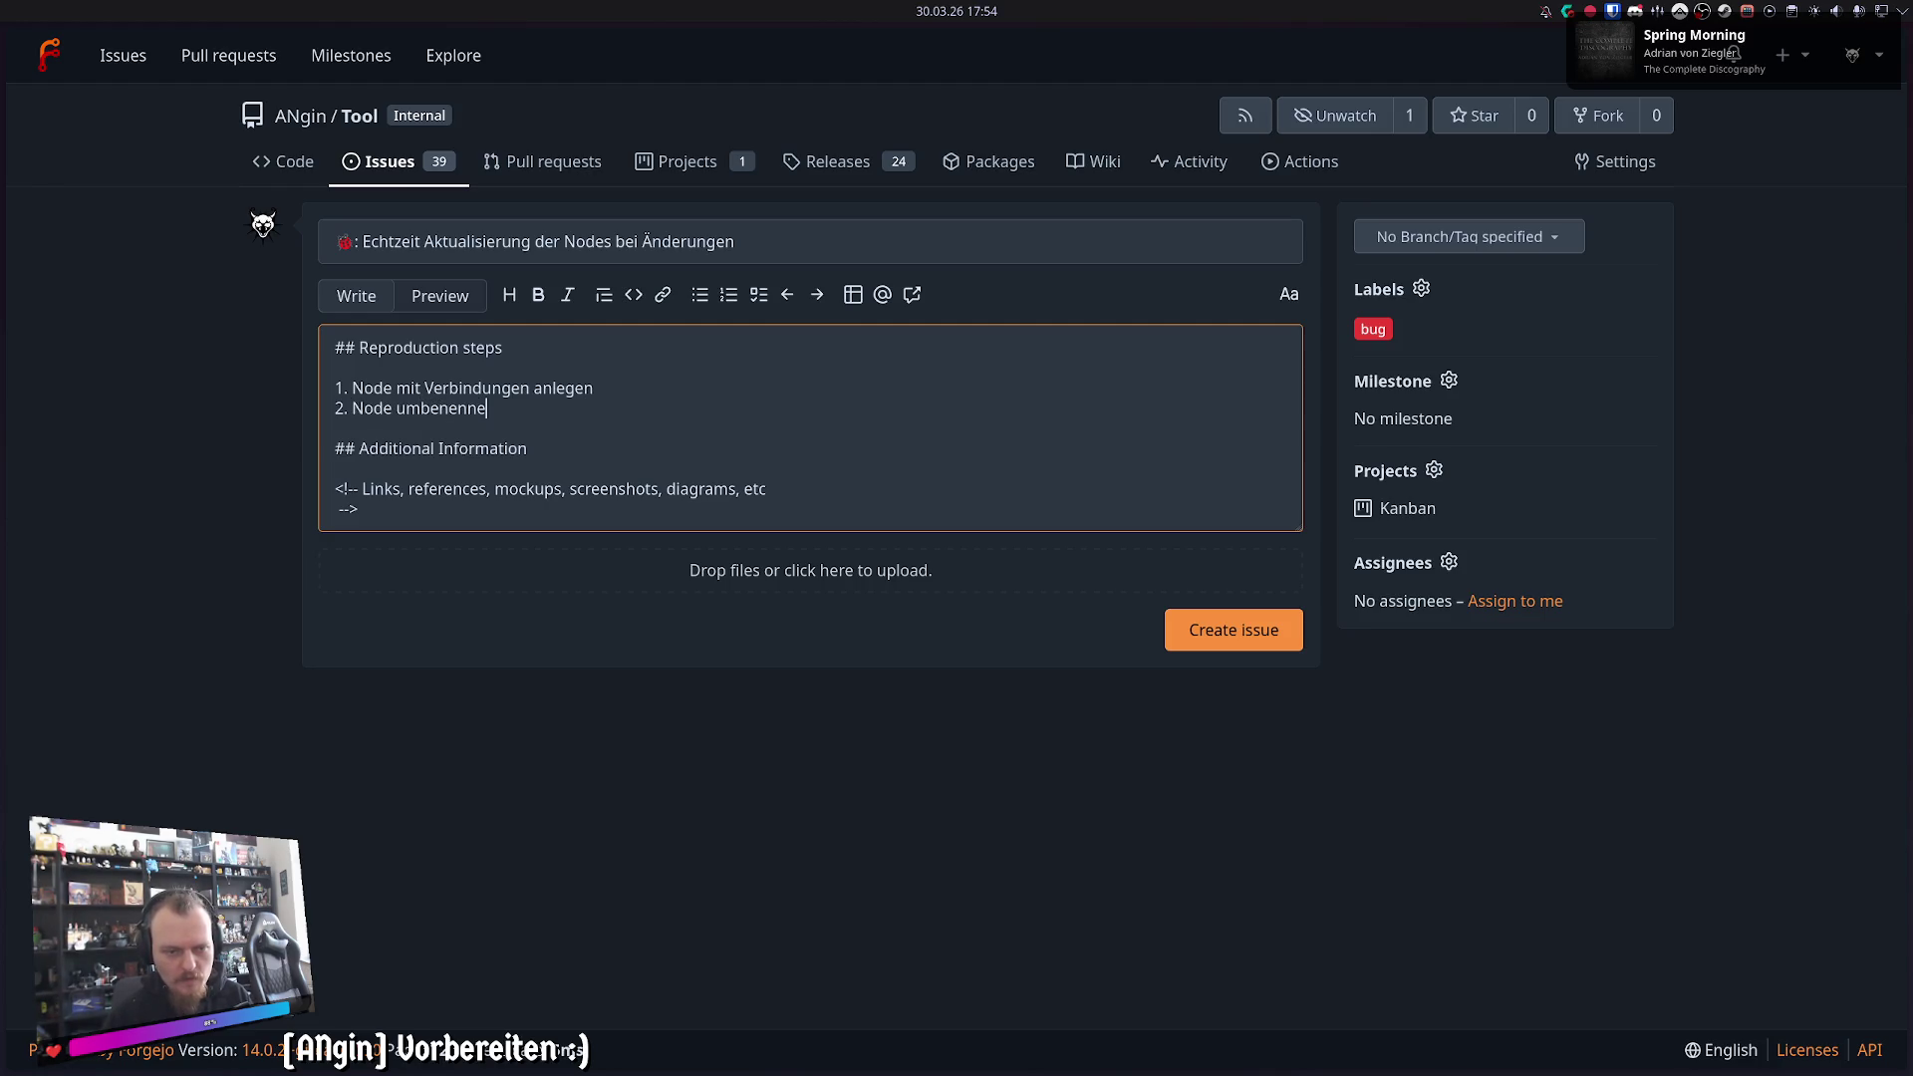
key("Return")
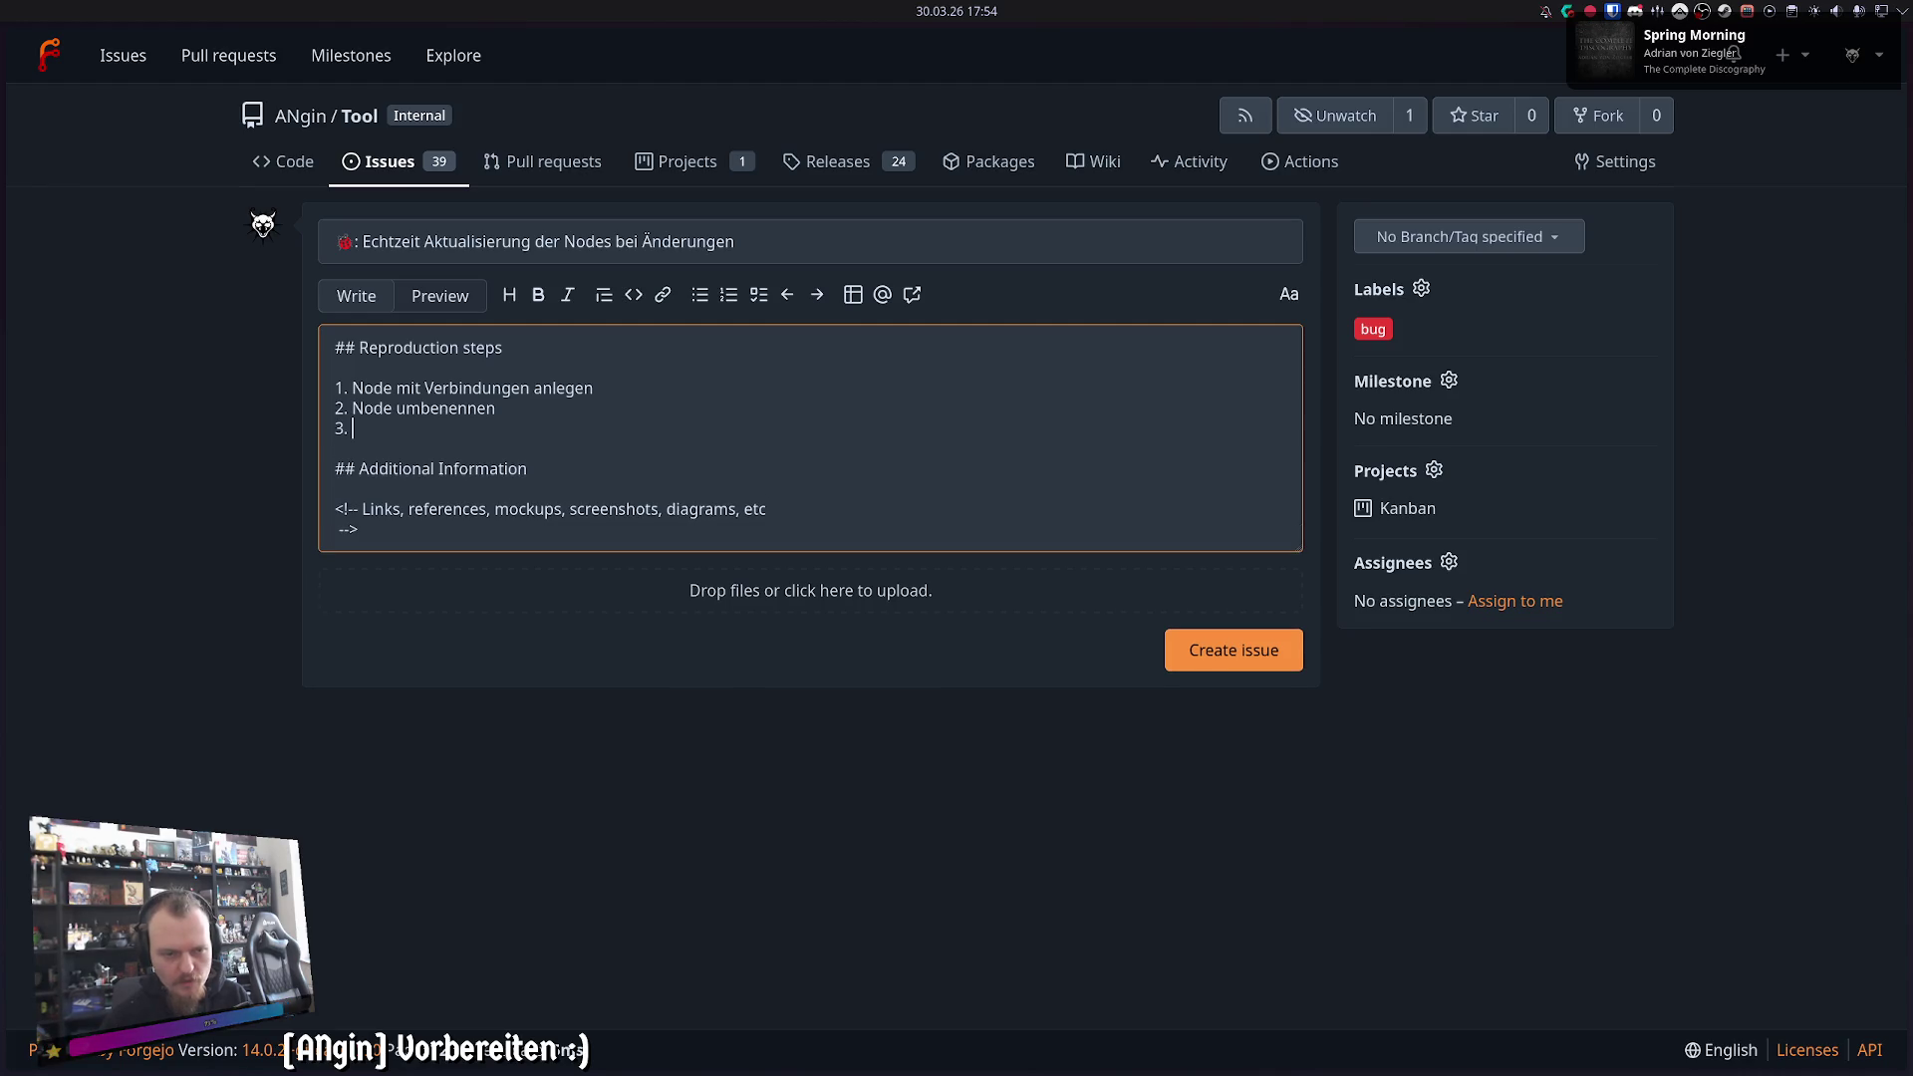
type("Verbindungen sin")
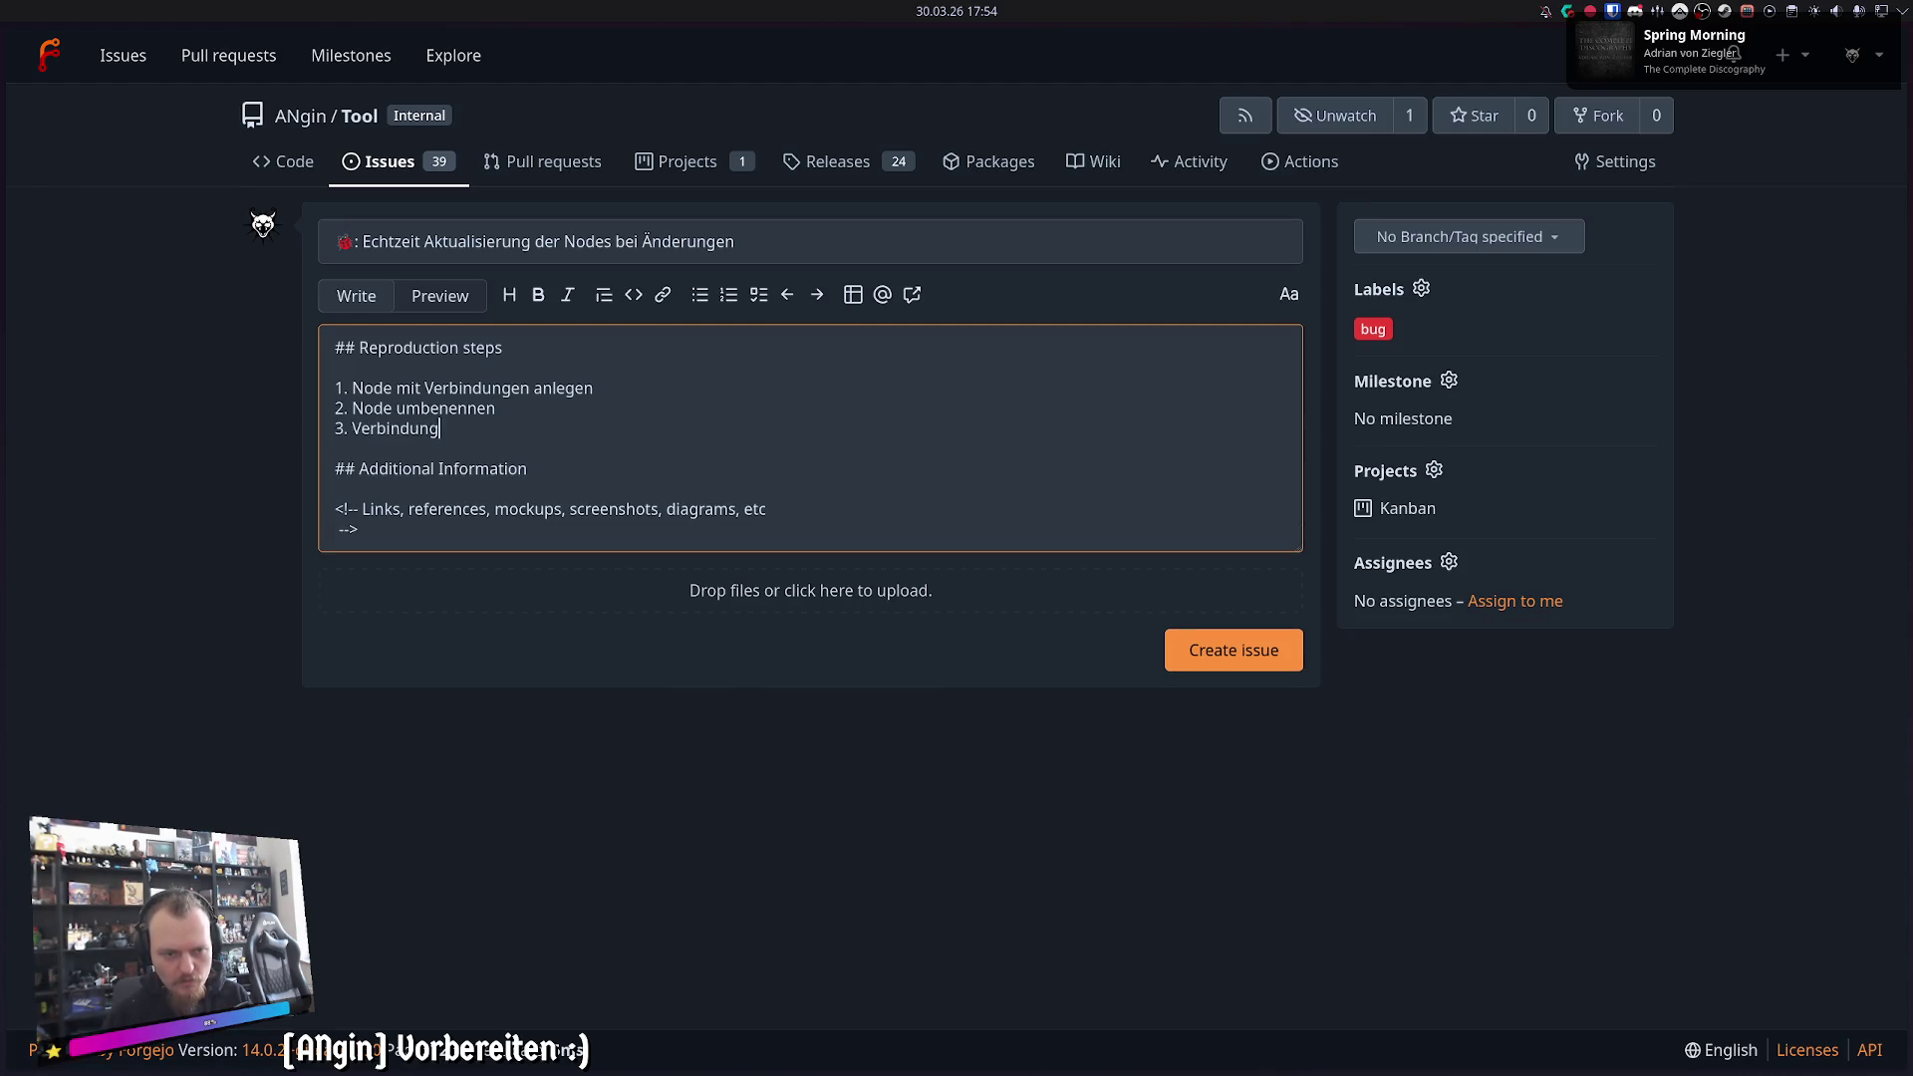
type("d nun \"unsichtbar\" ")
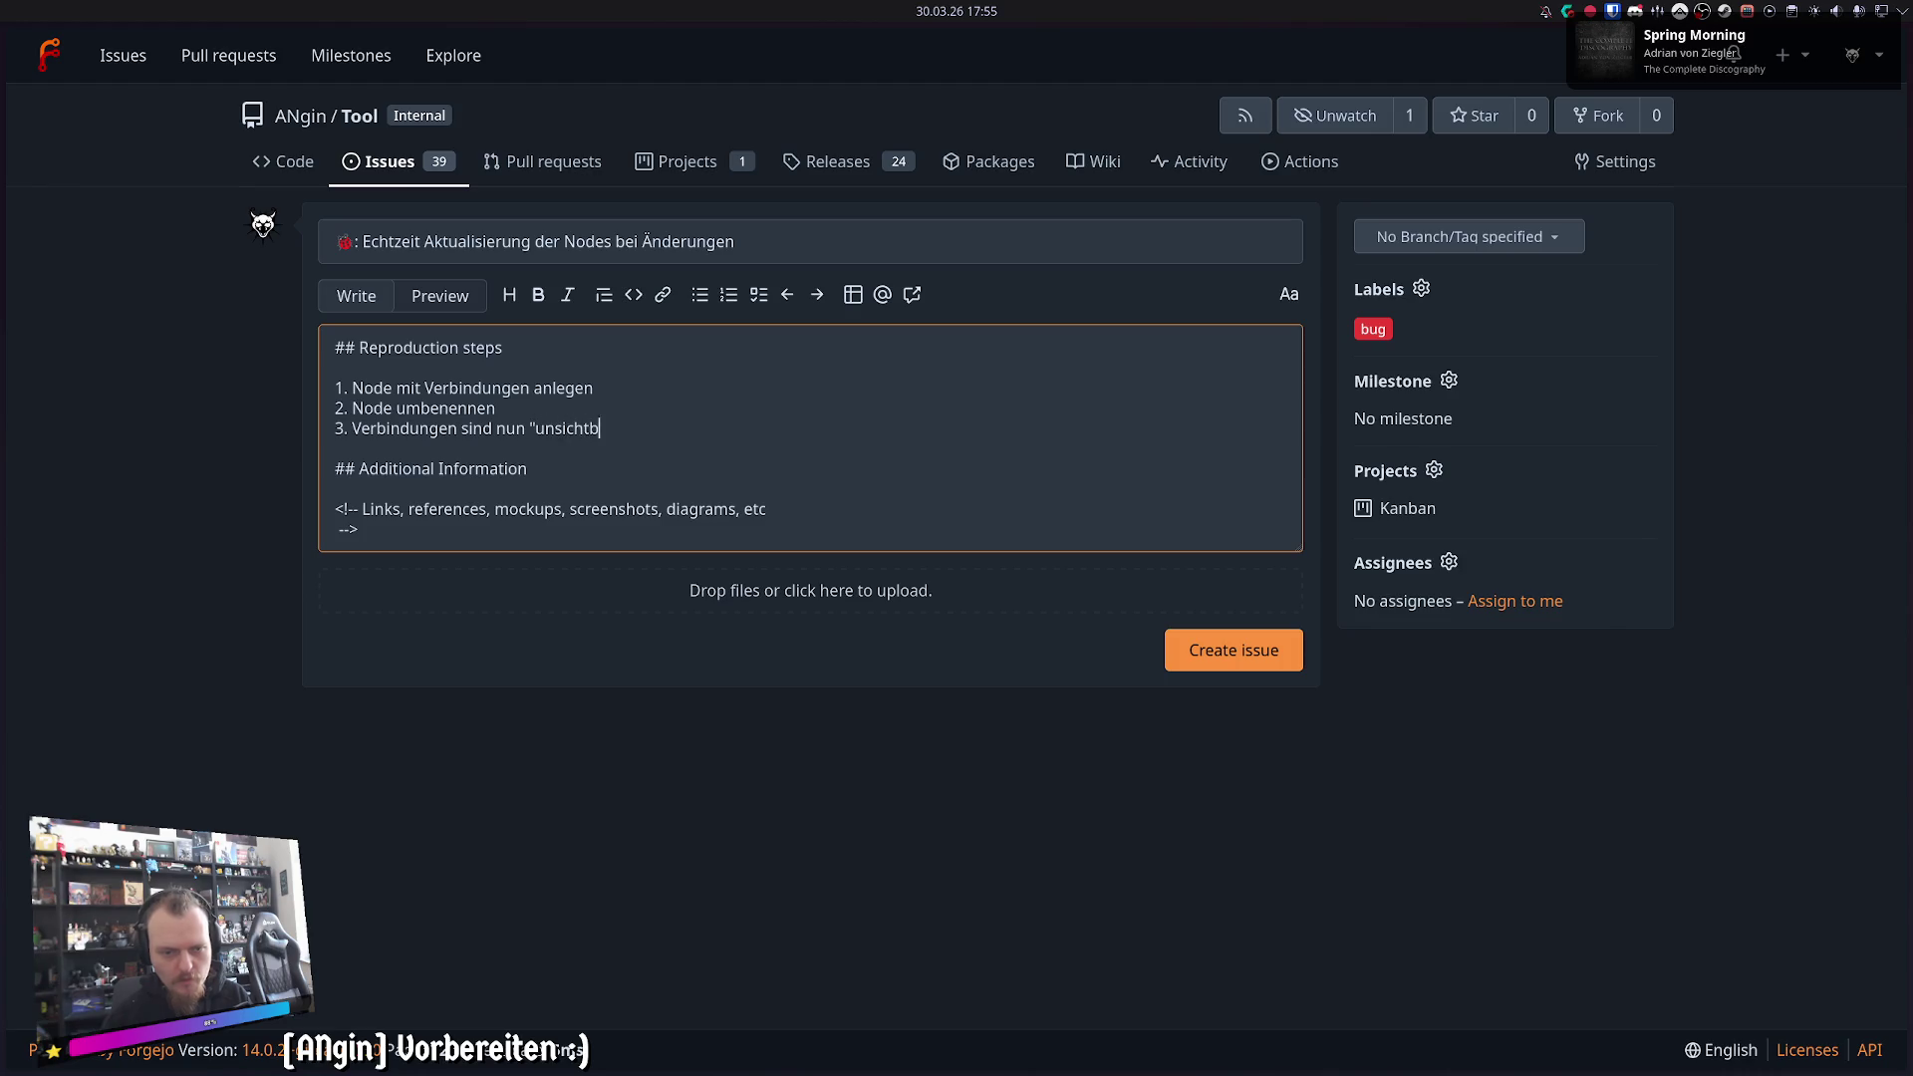
type("und man muss den Graph er")
key("BackSpace")
key("BackSpace")
key("BackSpace")
type("en erne")
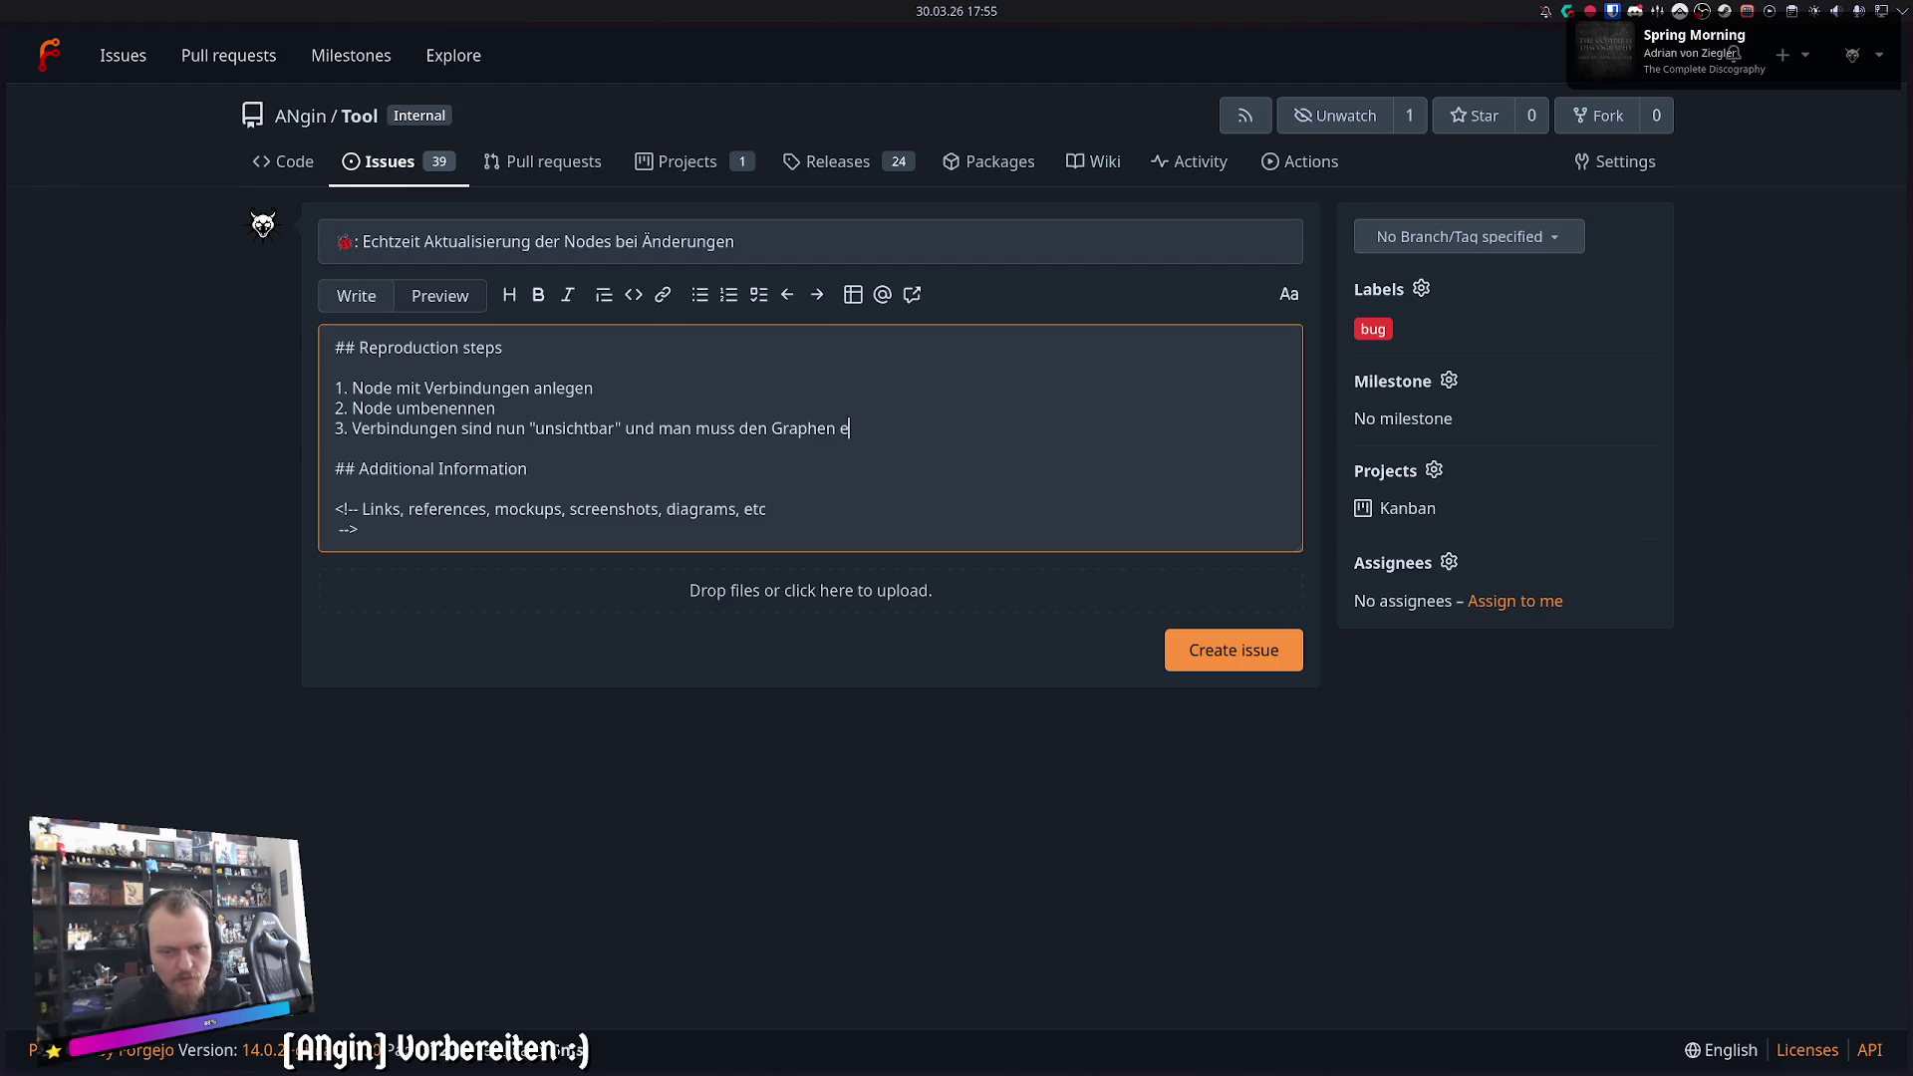
type("ut la")
type("(rename passi ti")
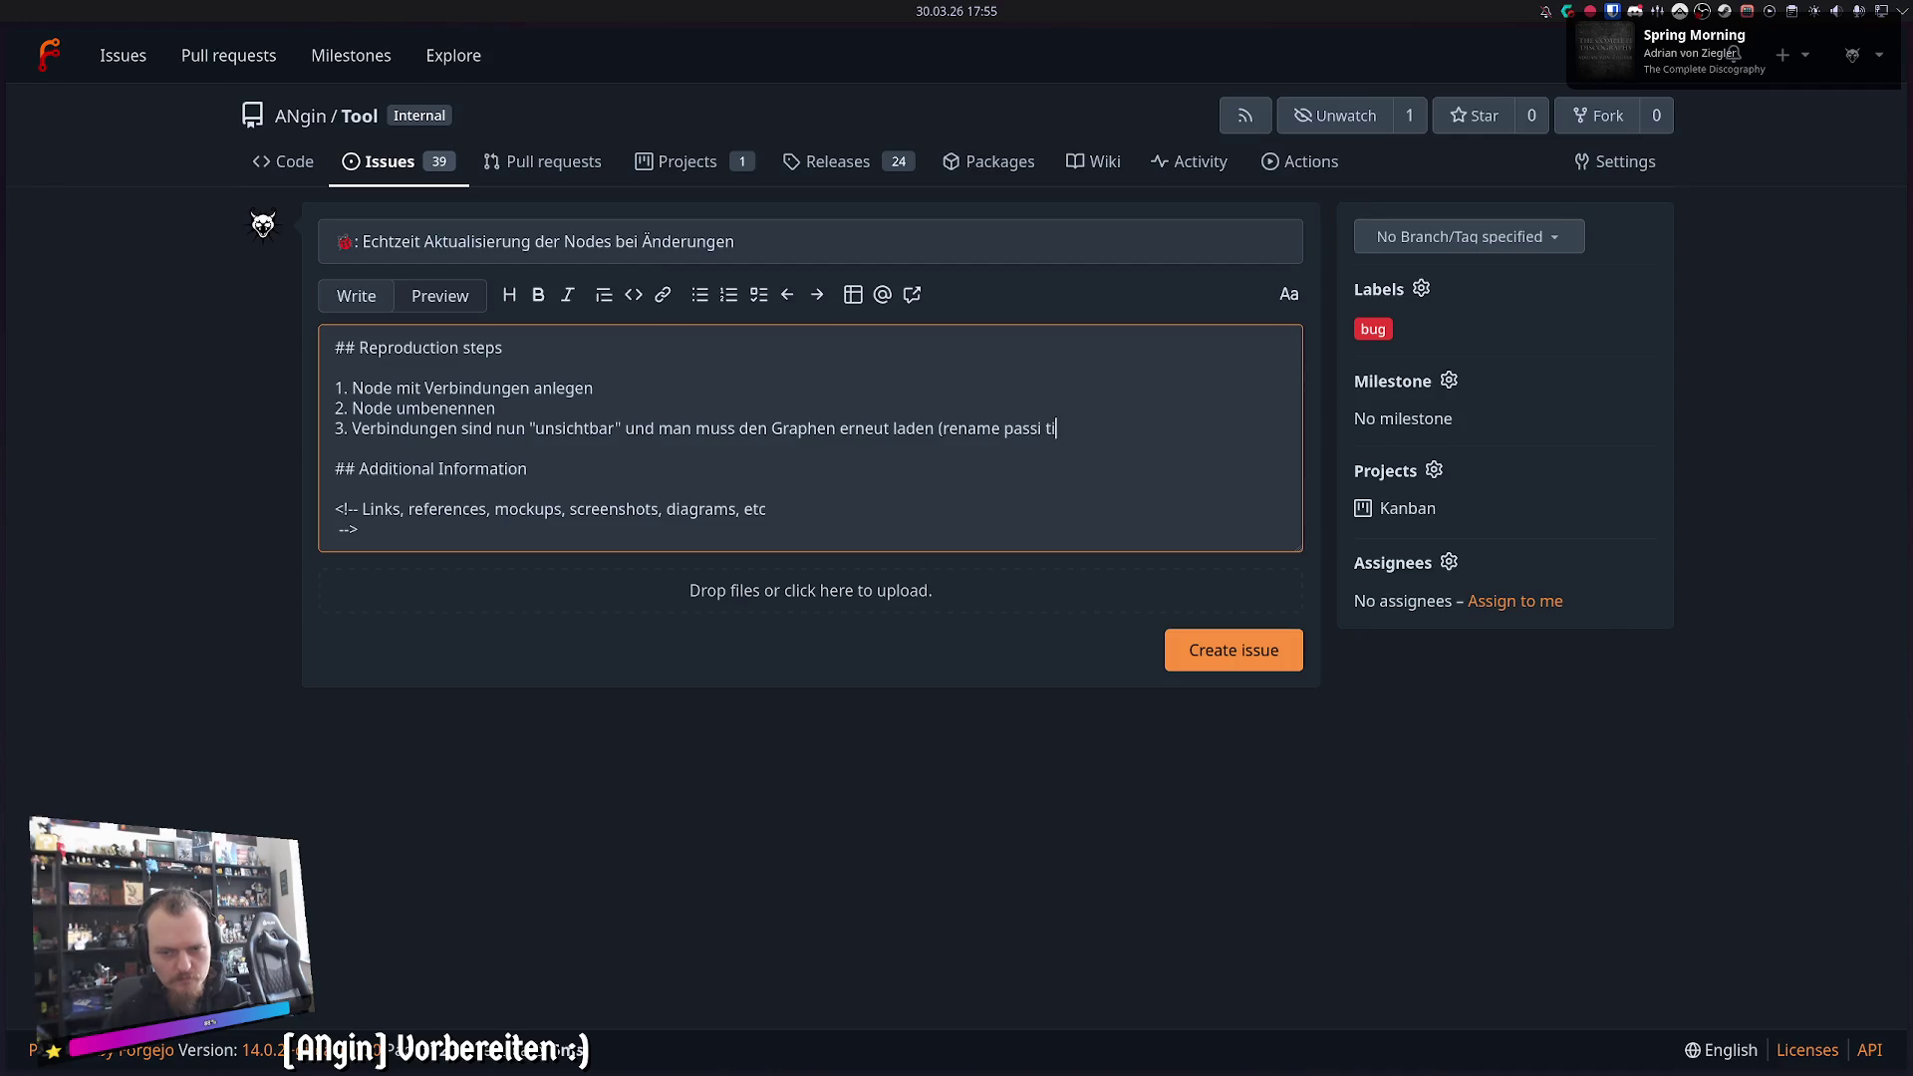
key("BackSpace")
key("BackSpace")
key("BackSpace")
type("t im Hintergrund, aber connections werden nicht erneut gerendert)")
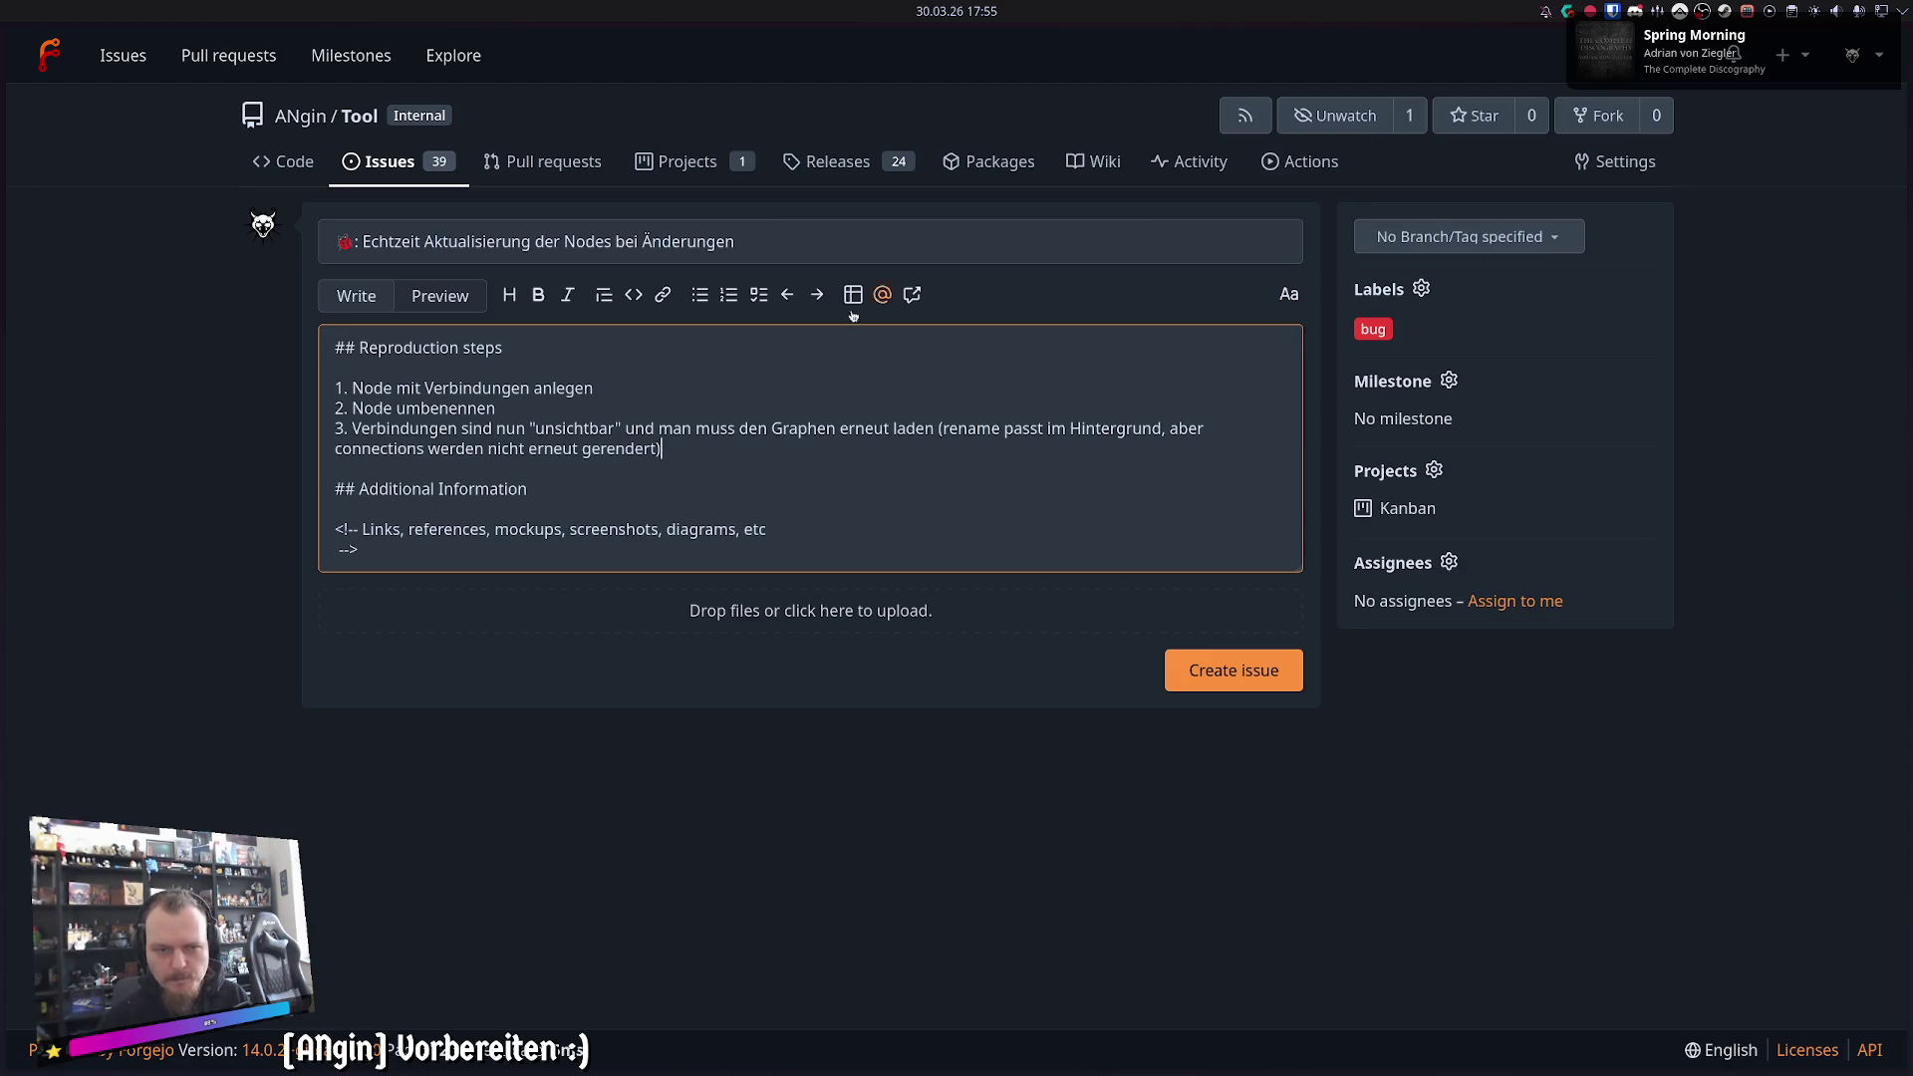
Step: File bug #86, then begin another Bug-template issue from the Kanban board
left_click(1239, 672)
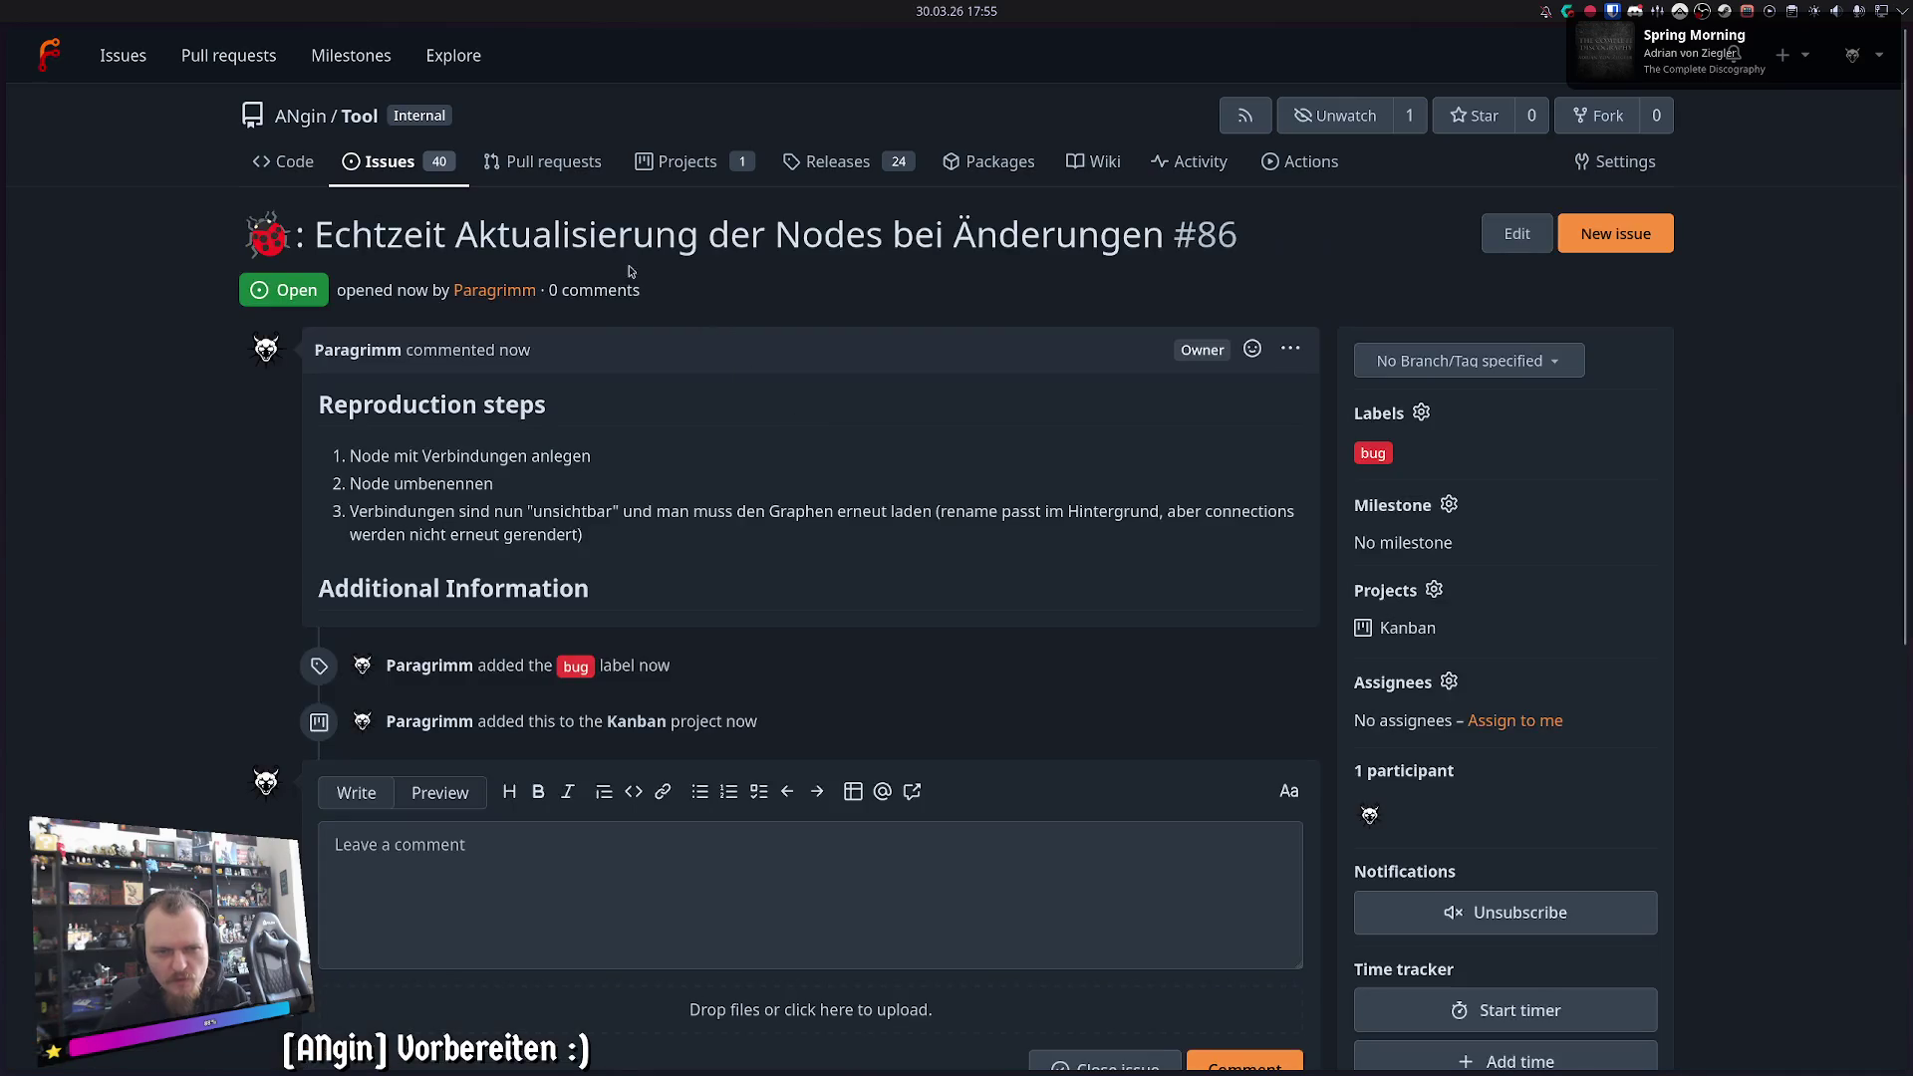
left_click(688, 162)
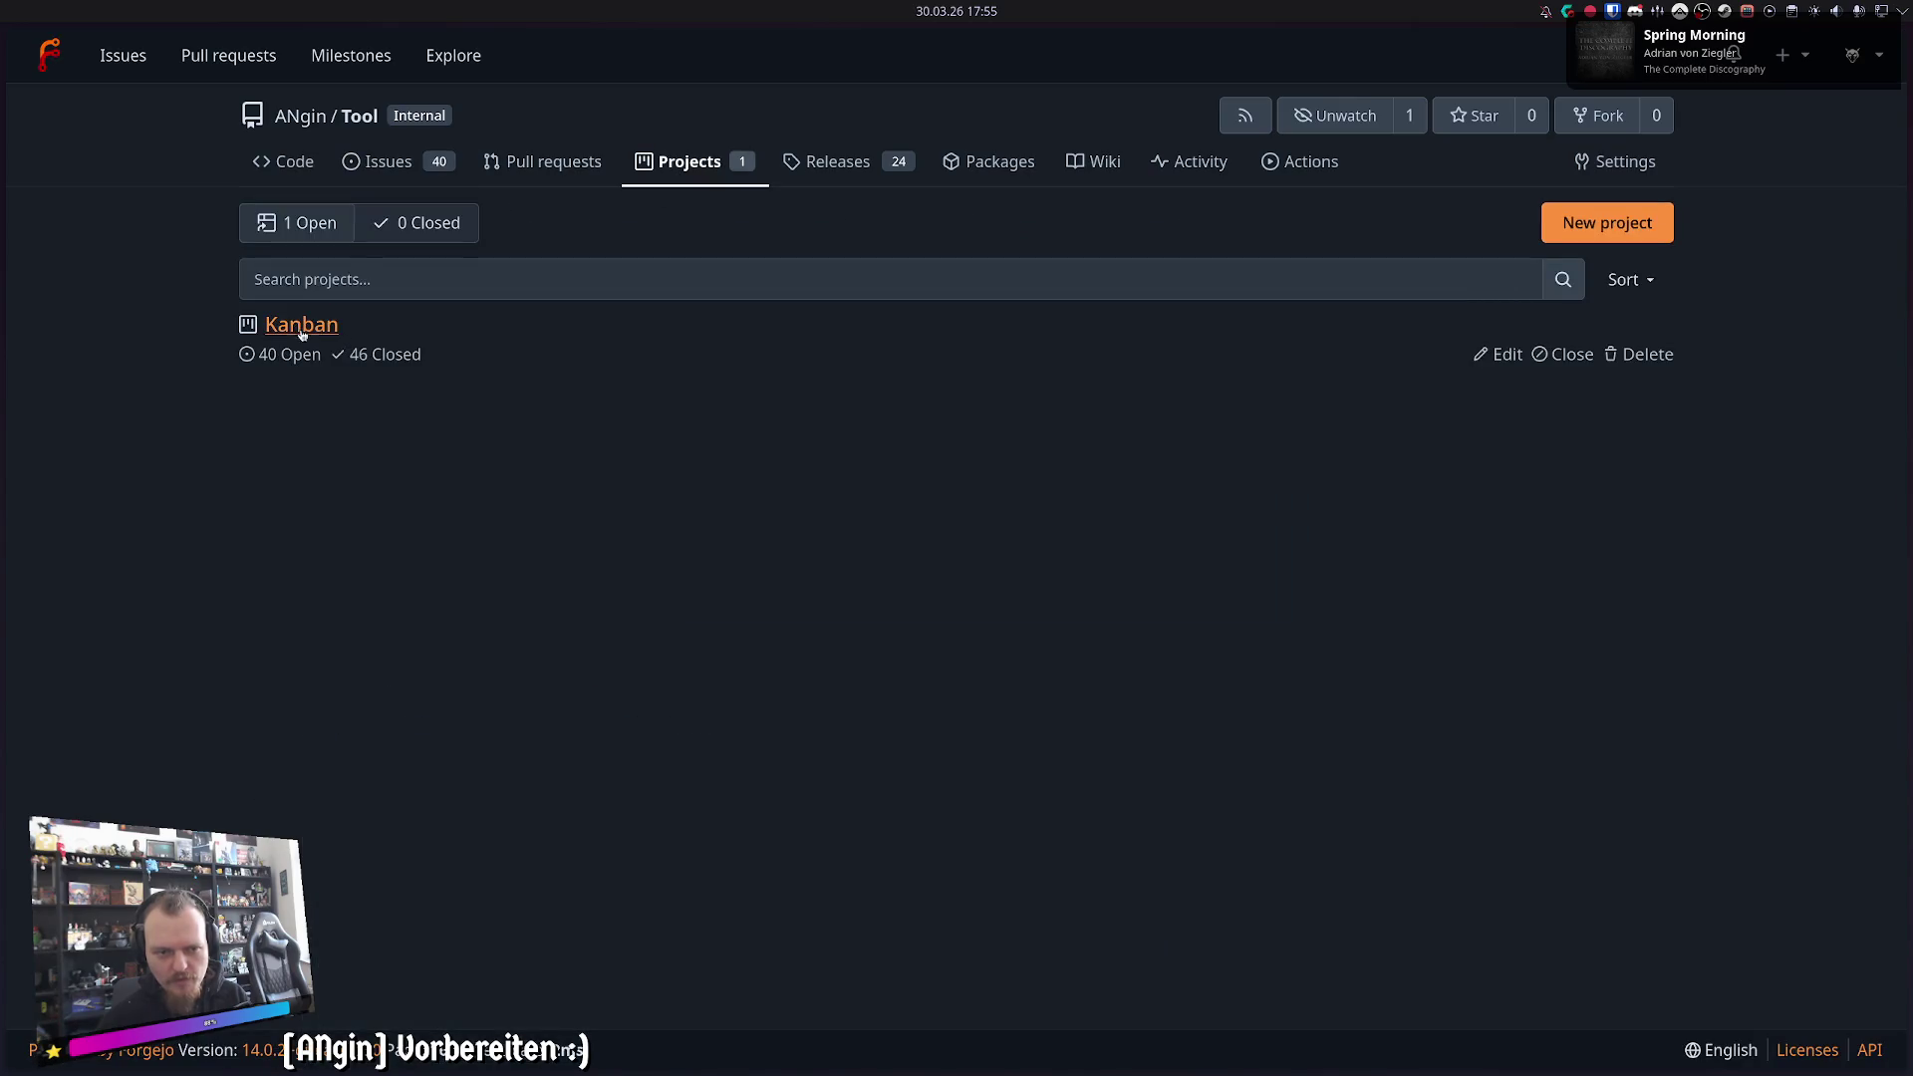
left_click(309, 324)
left_click(1612, 222)
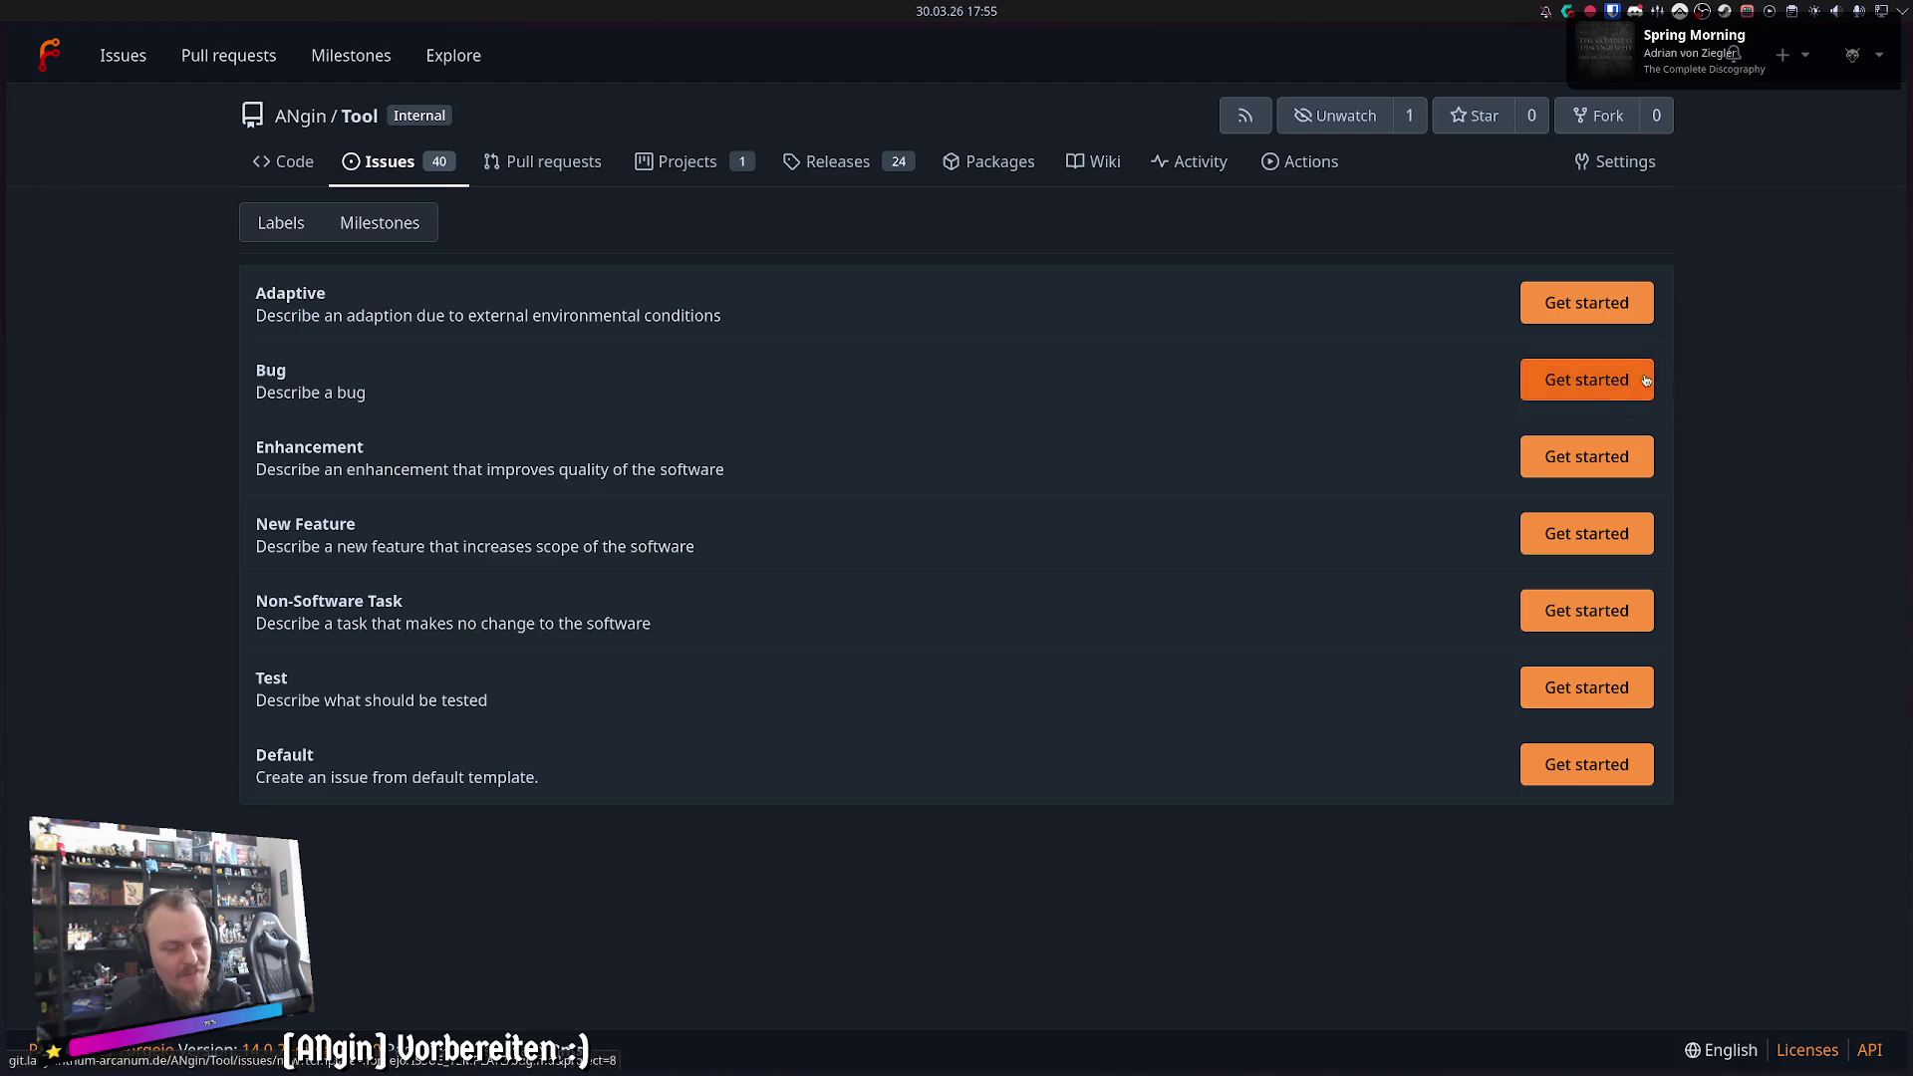
left_click(1587, 380)
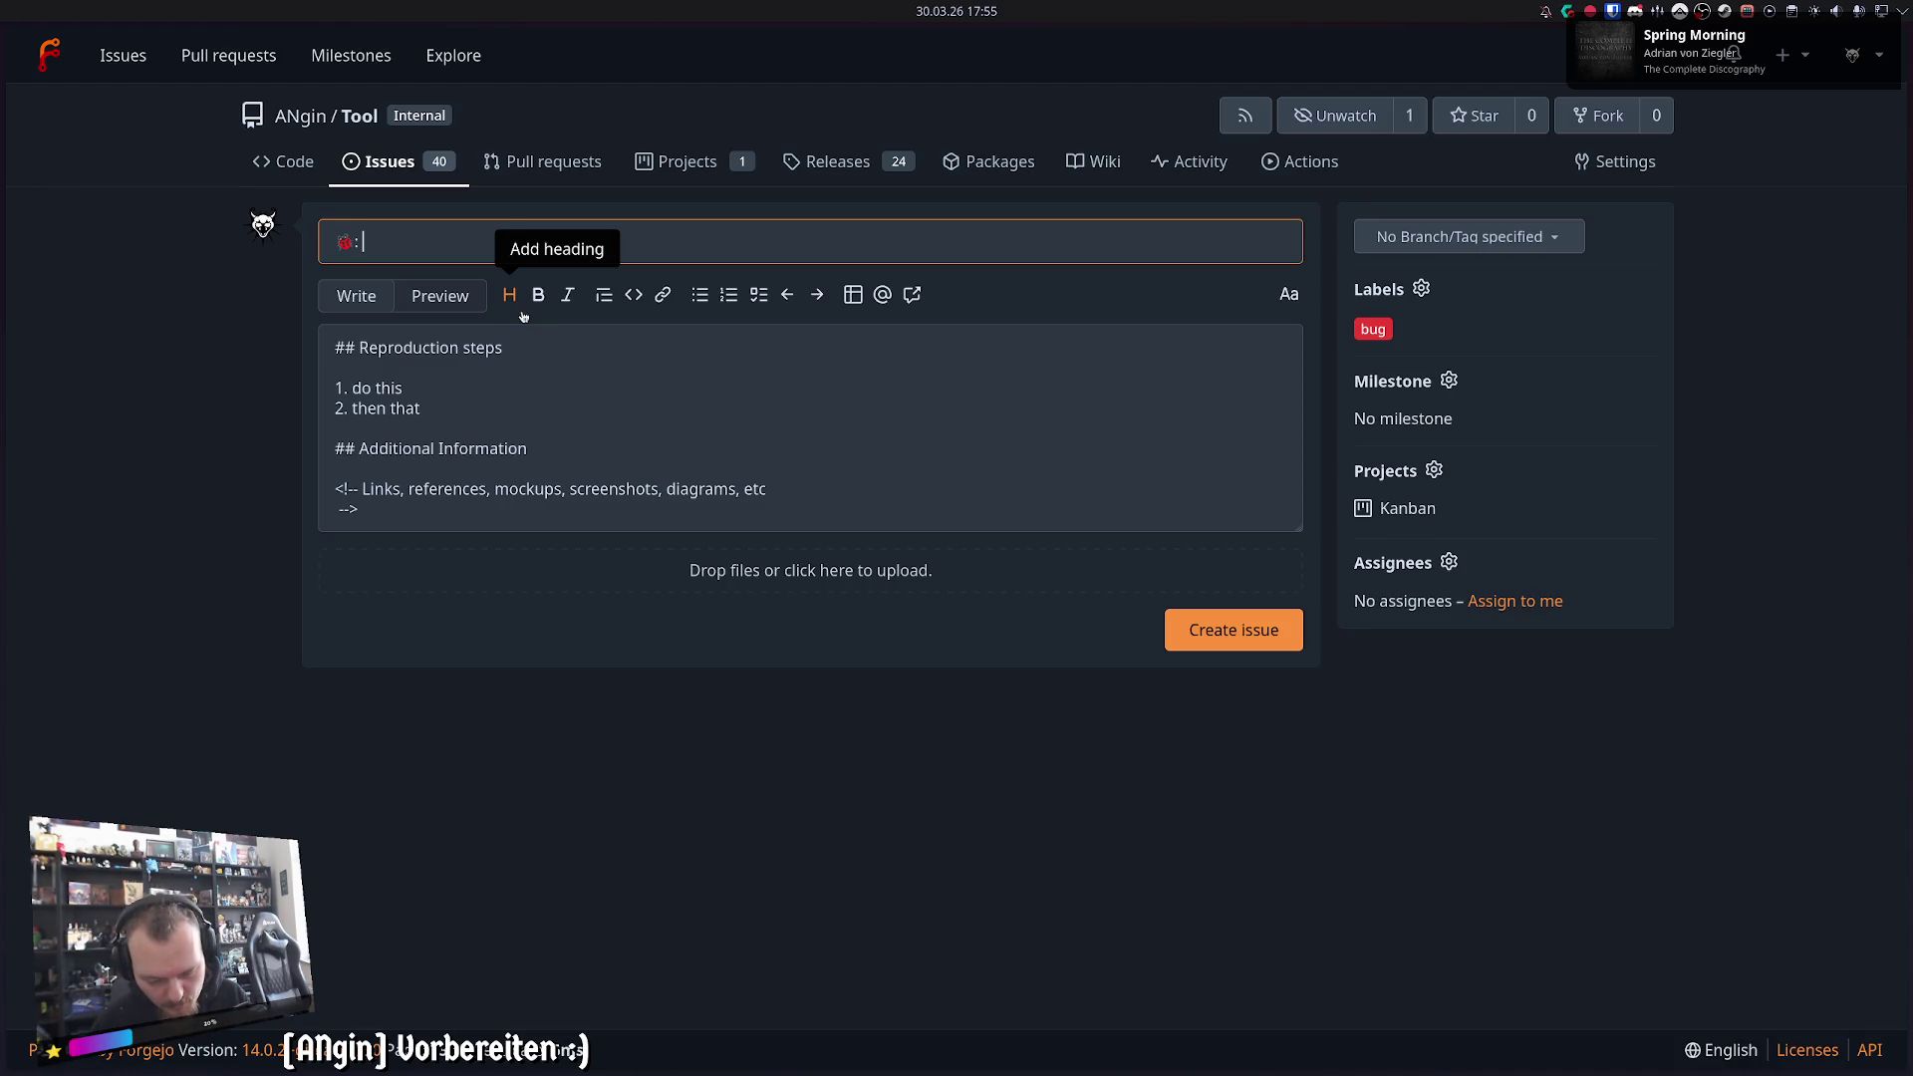
Step: Title the bug 'Node-Uniqueness bezieht sich nur auf eigenen NodeType'
type("Node-Uniqu")
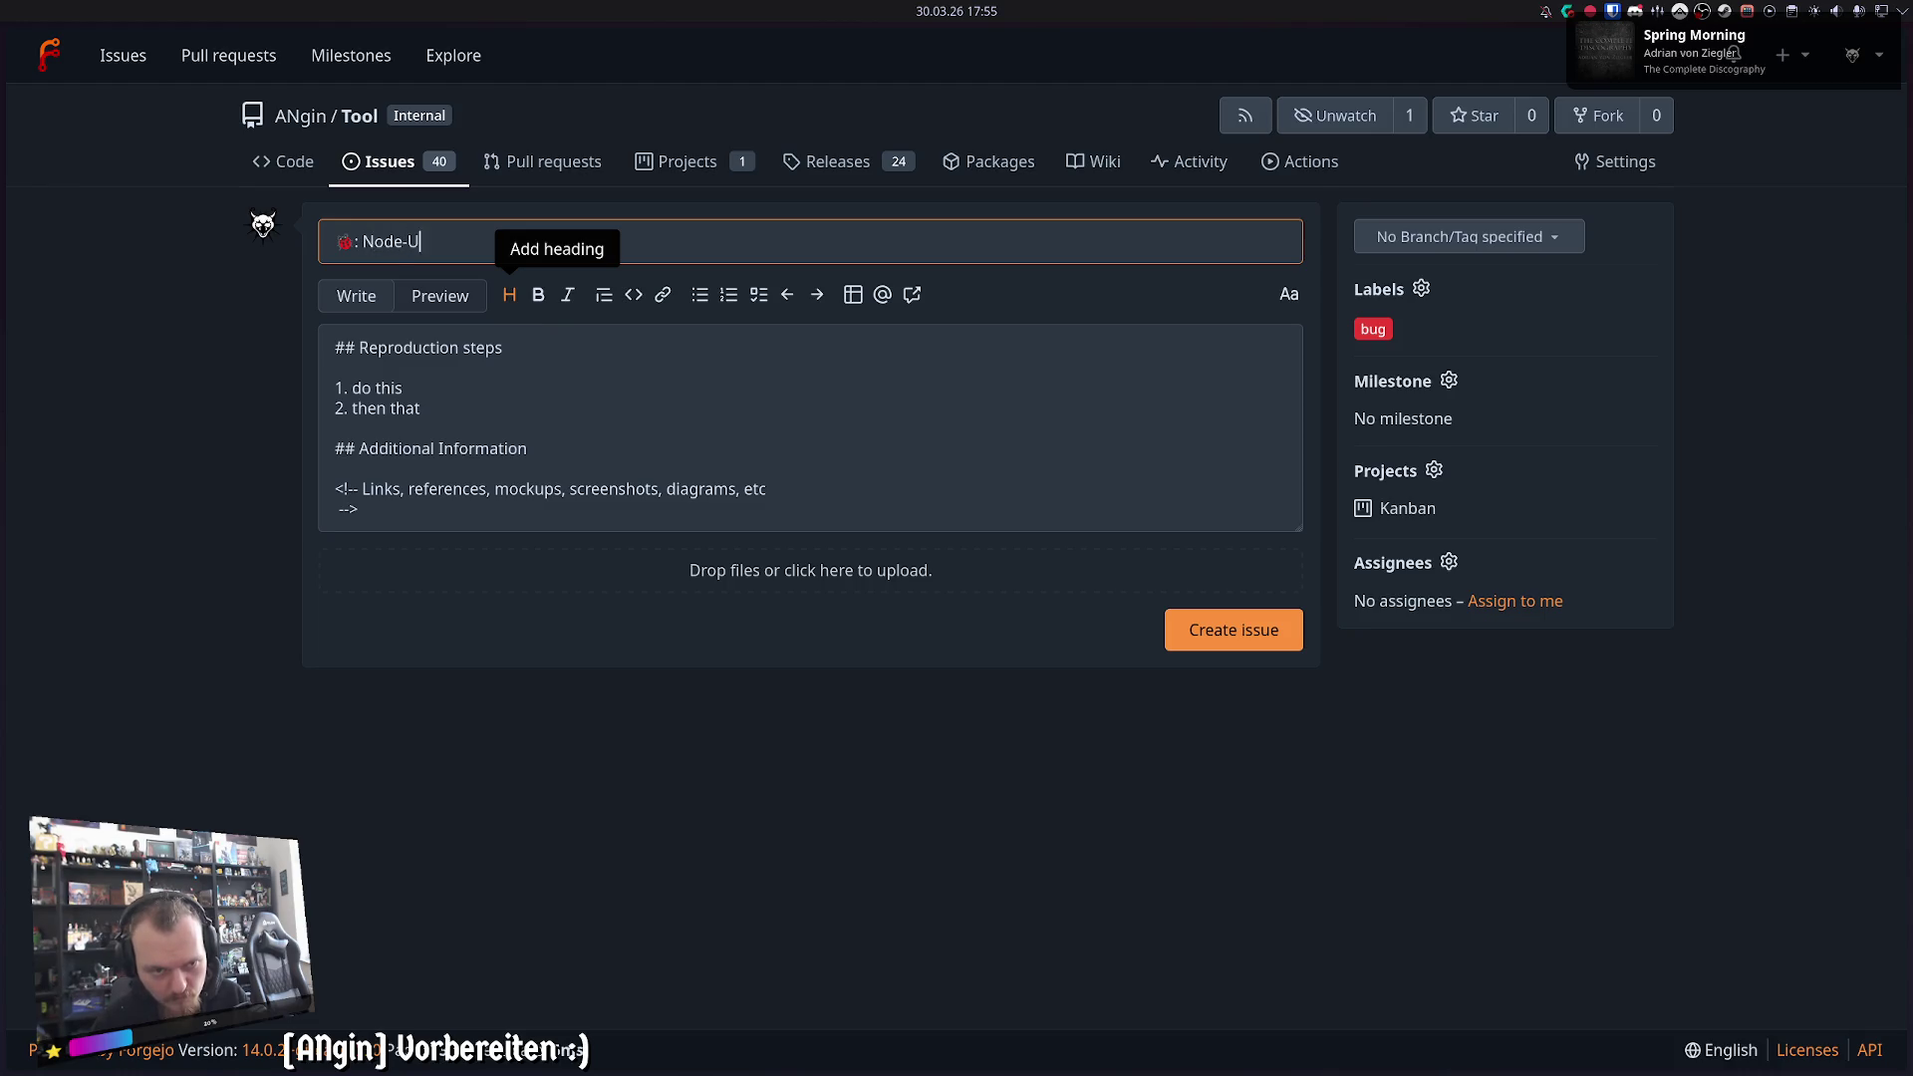
type("eness")
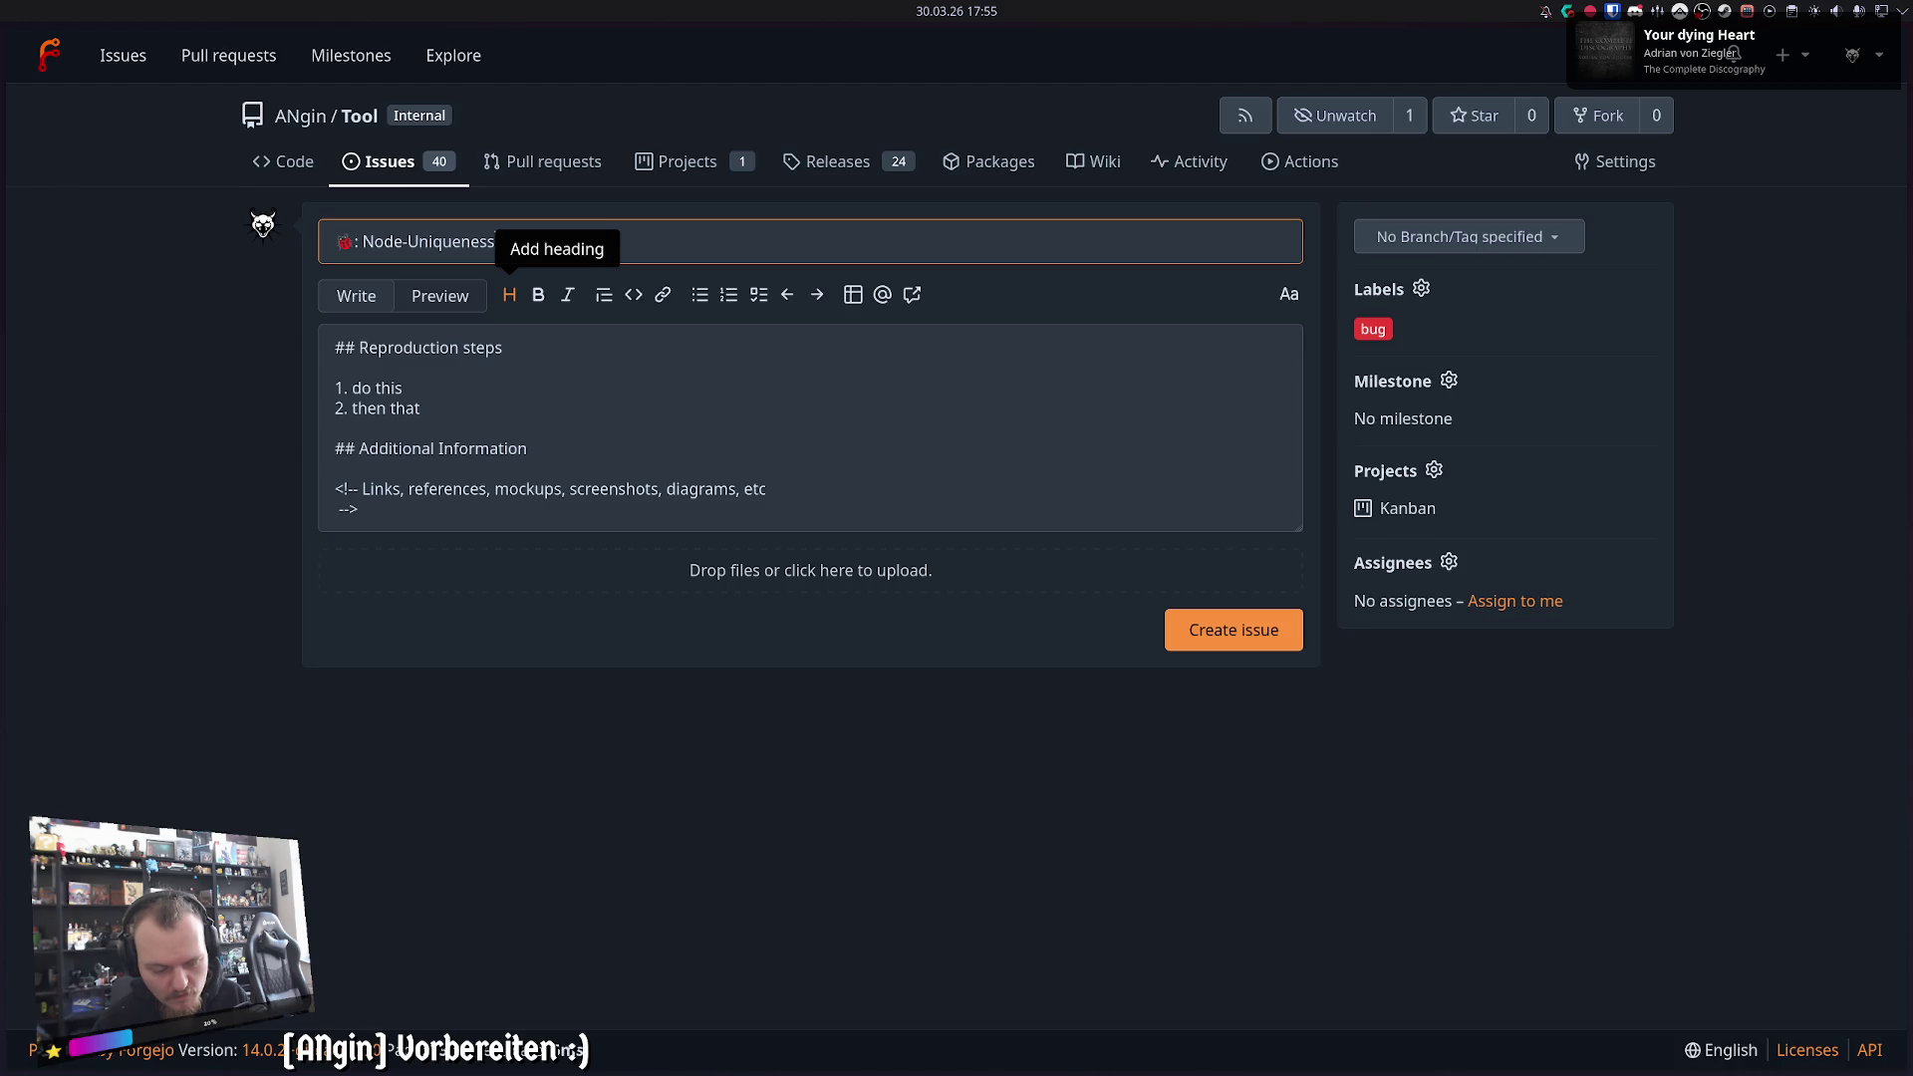
type(" bezieht sich nur auf ")
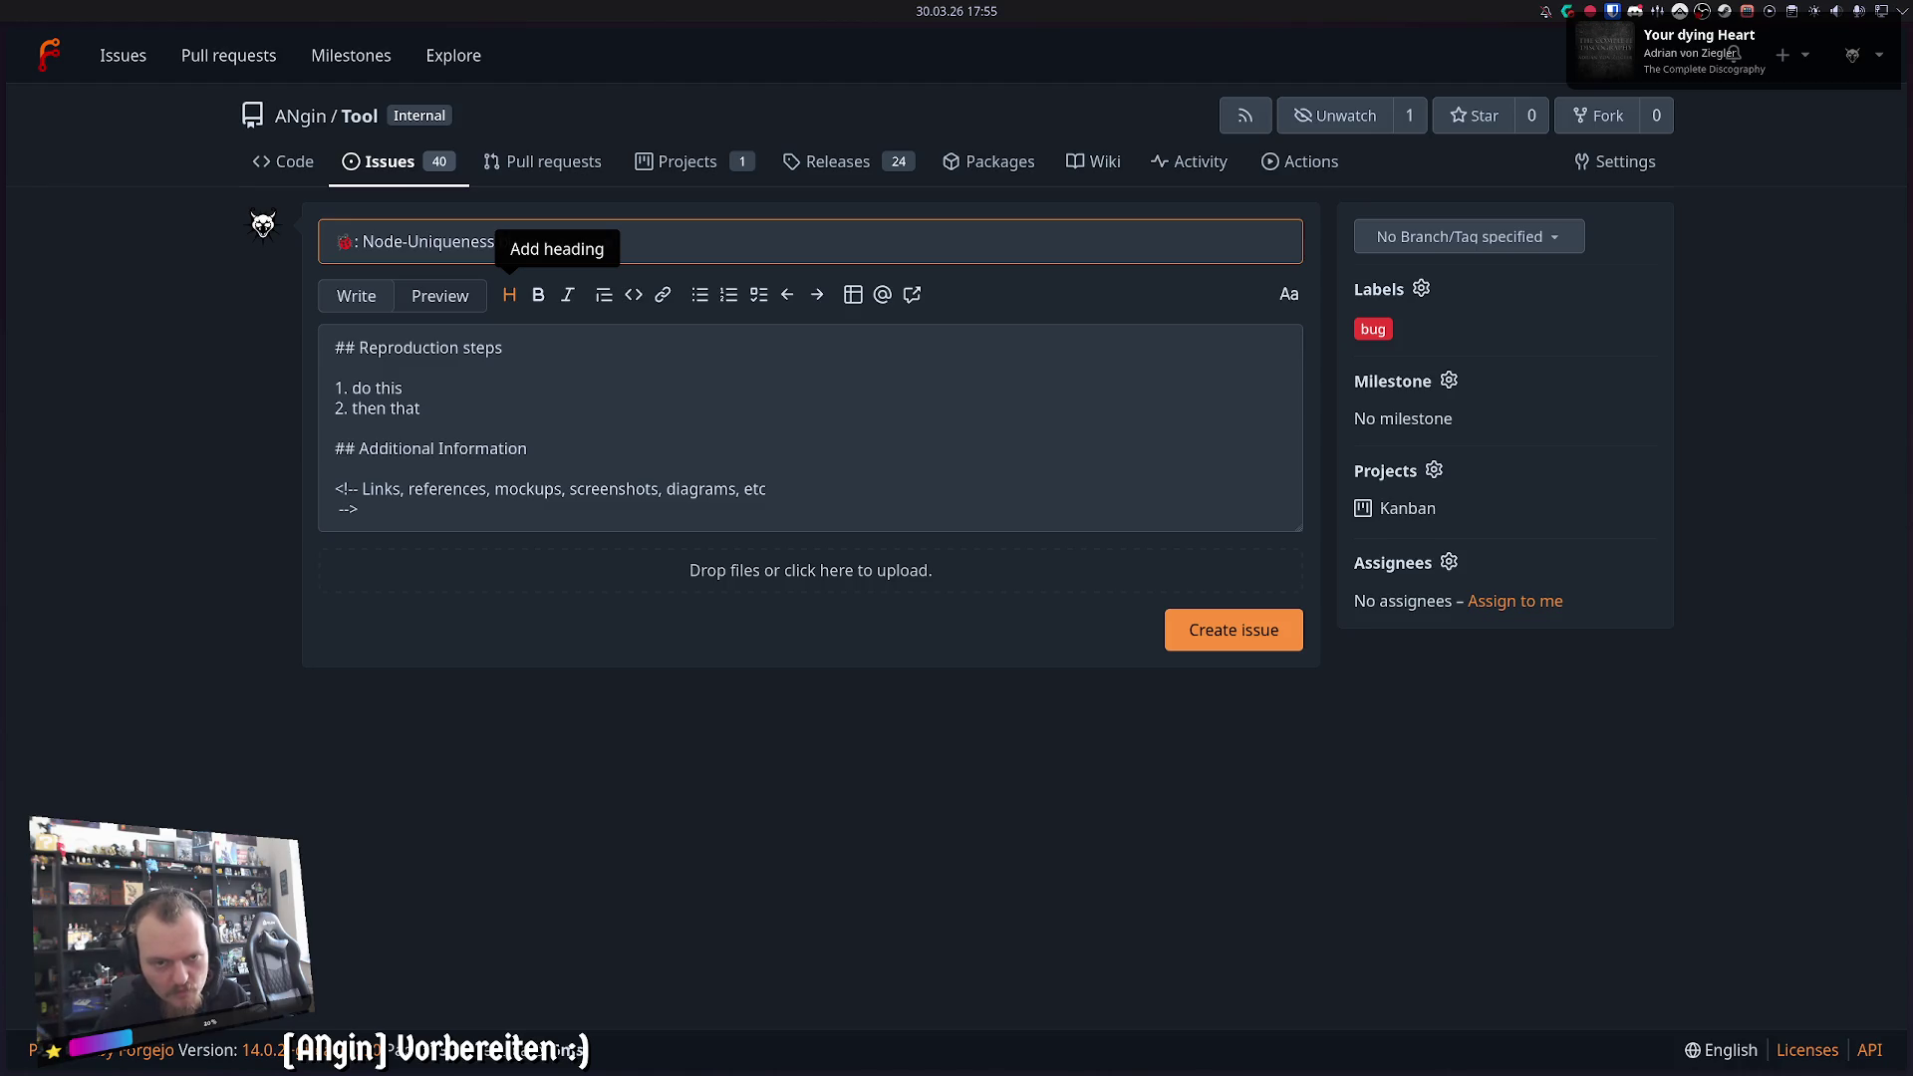
type("eigenen NodeType")
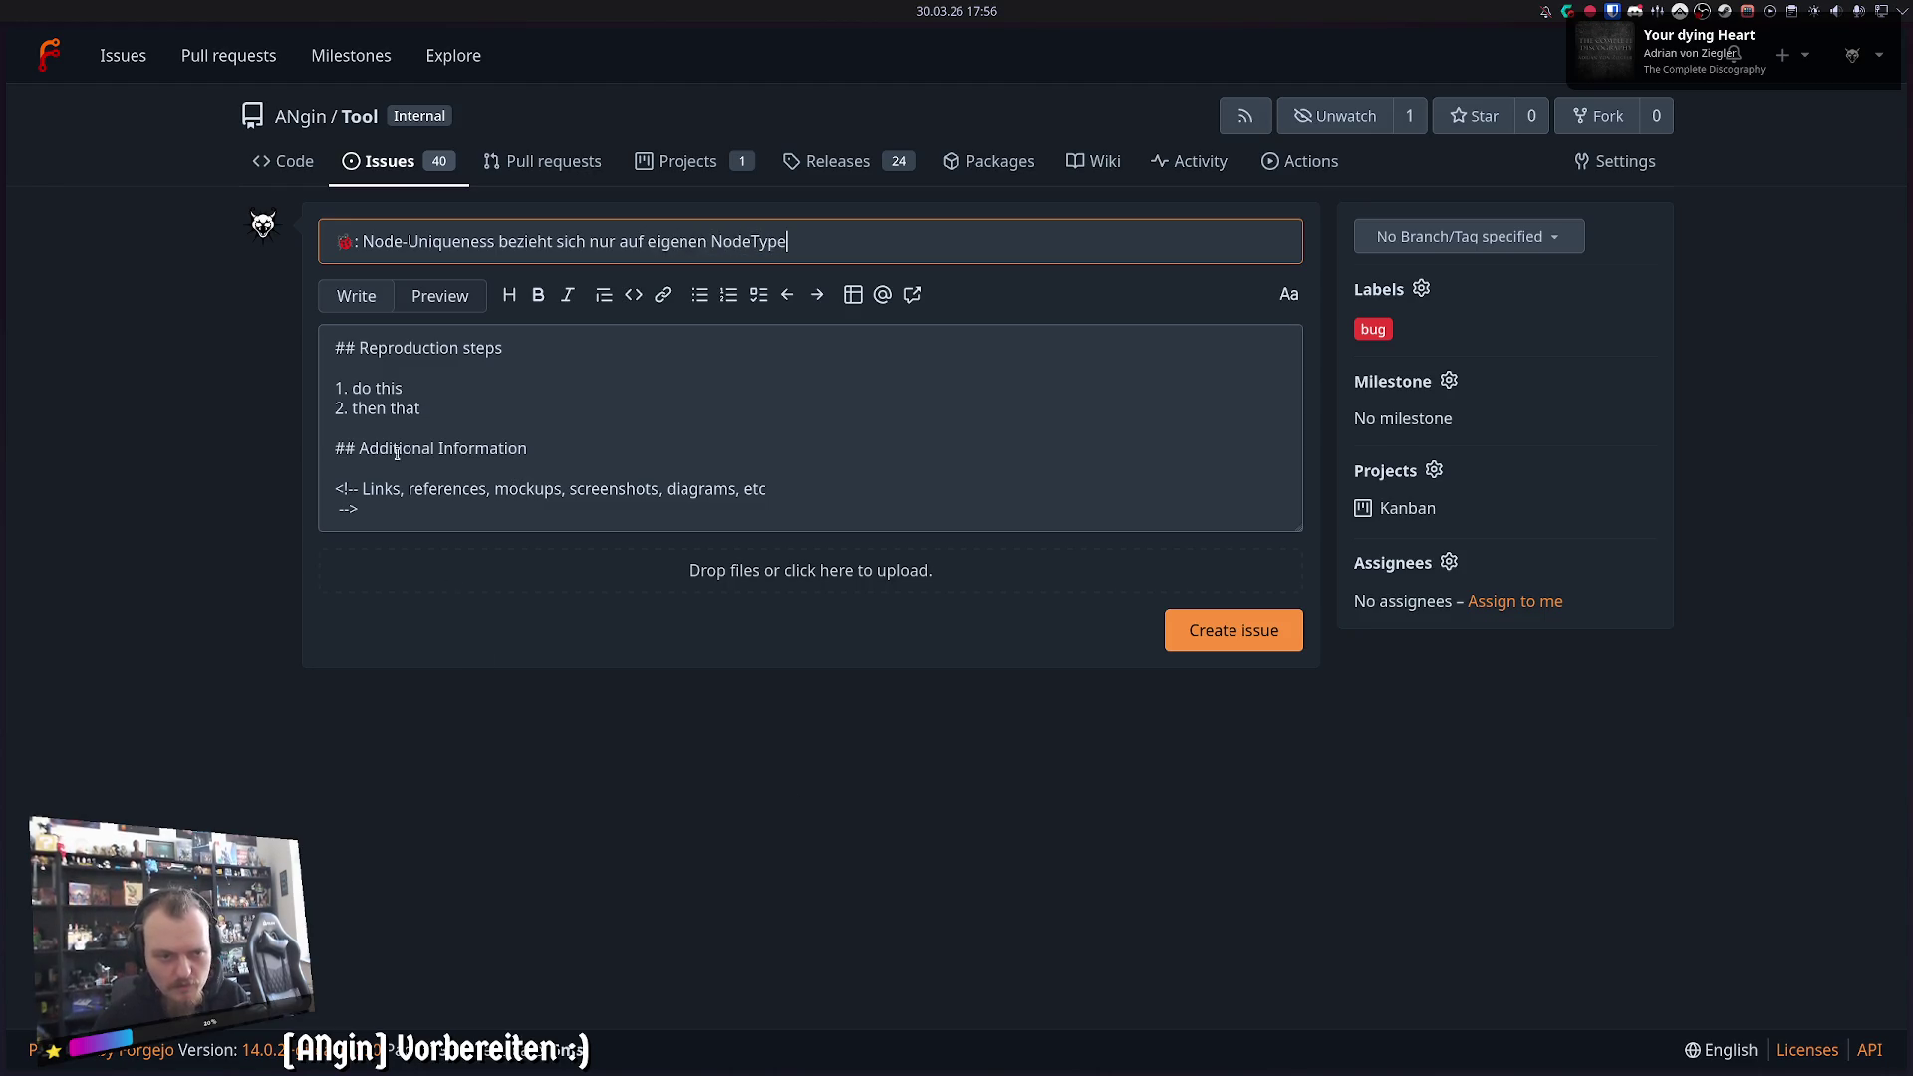
left_click(418, 389)
key("Down")
key("End")
key("shift+Home")
key("Left")
key("Up")
key("Right")
key("Right")
key("Right")
key("shift+End")
Step: Write the reproduction steps: create a Location node named 'A', then a Text node named 'A'
type("Node mit Namen")
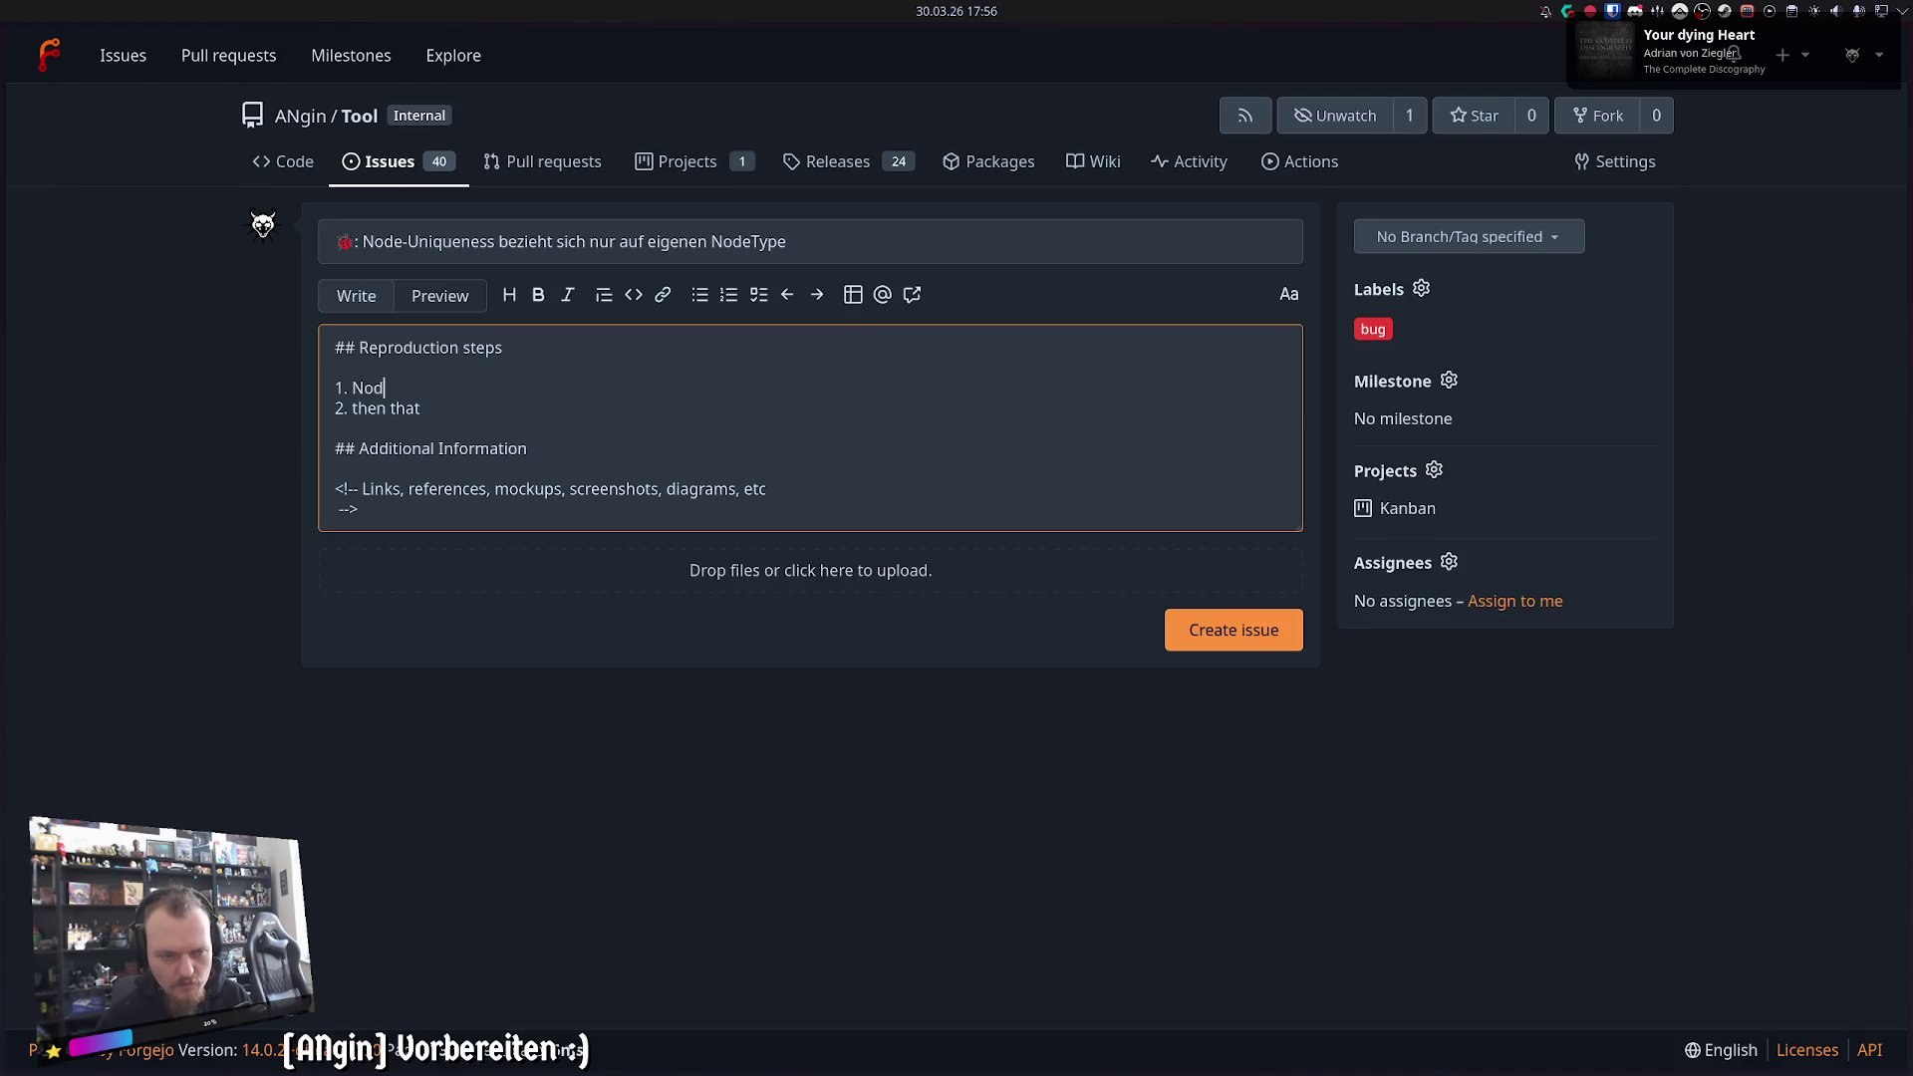
key("ctrl+Left")
key("ctrl+Left")
key("ctrl+Left")
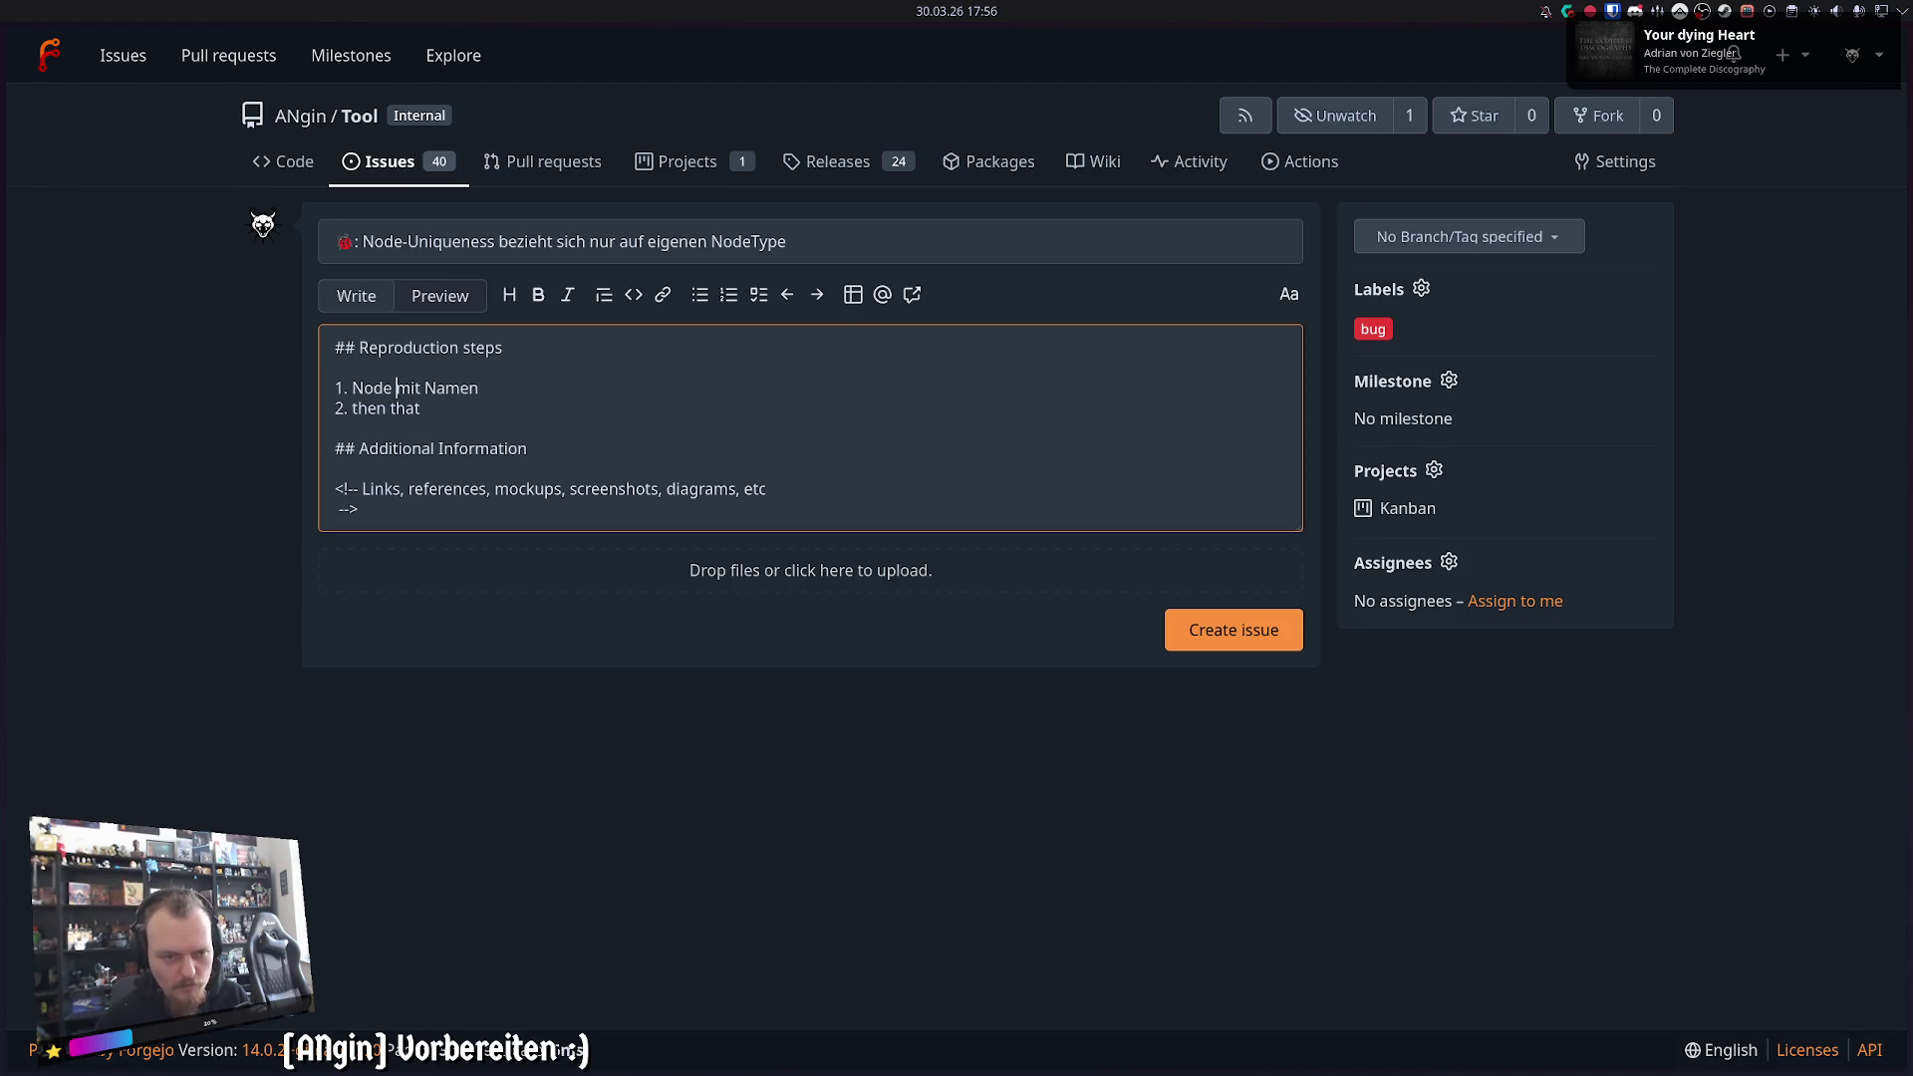
type("Location")
key("End")
type("\"A\" ange")
key("BackSpace")
key("BackSpace")
type("legen")
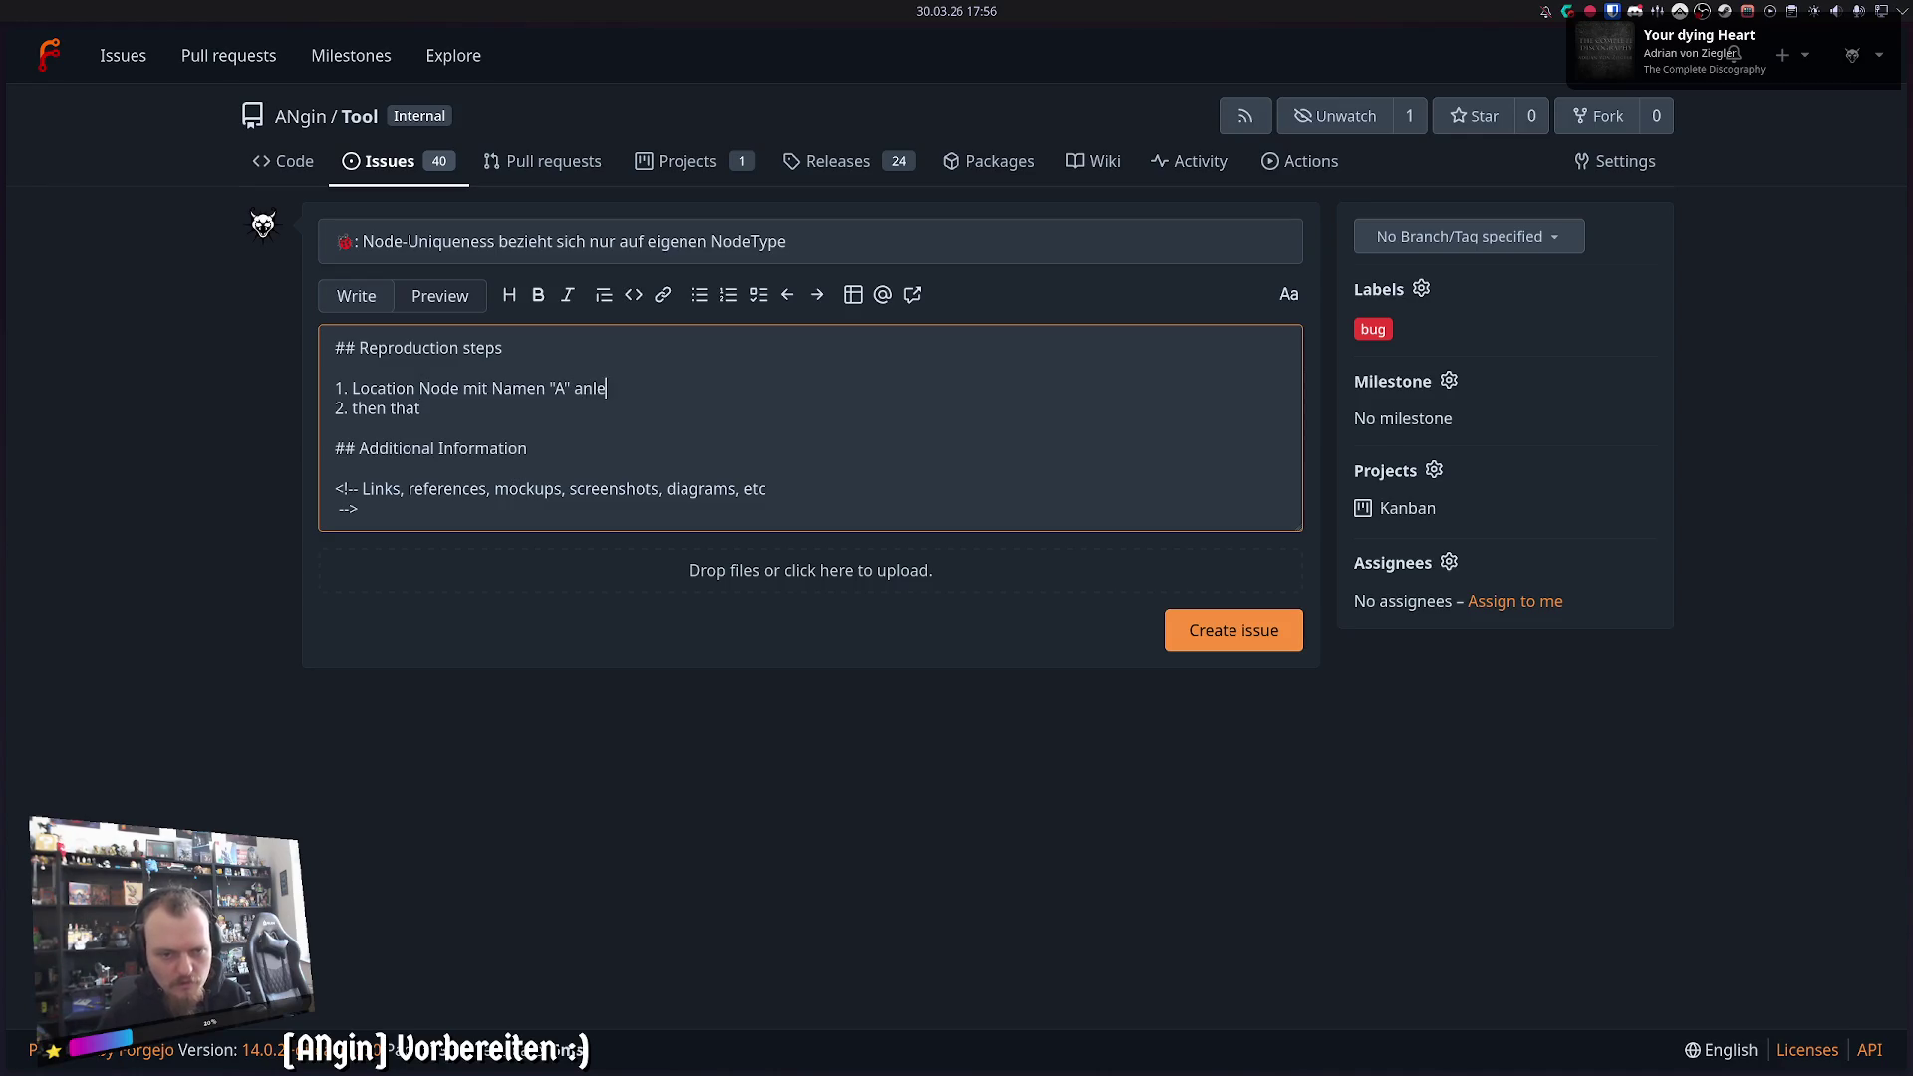
key("Down")
key("ctrl+shift+Left")
key("ctrl+shift+Left")
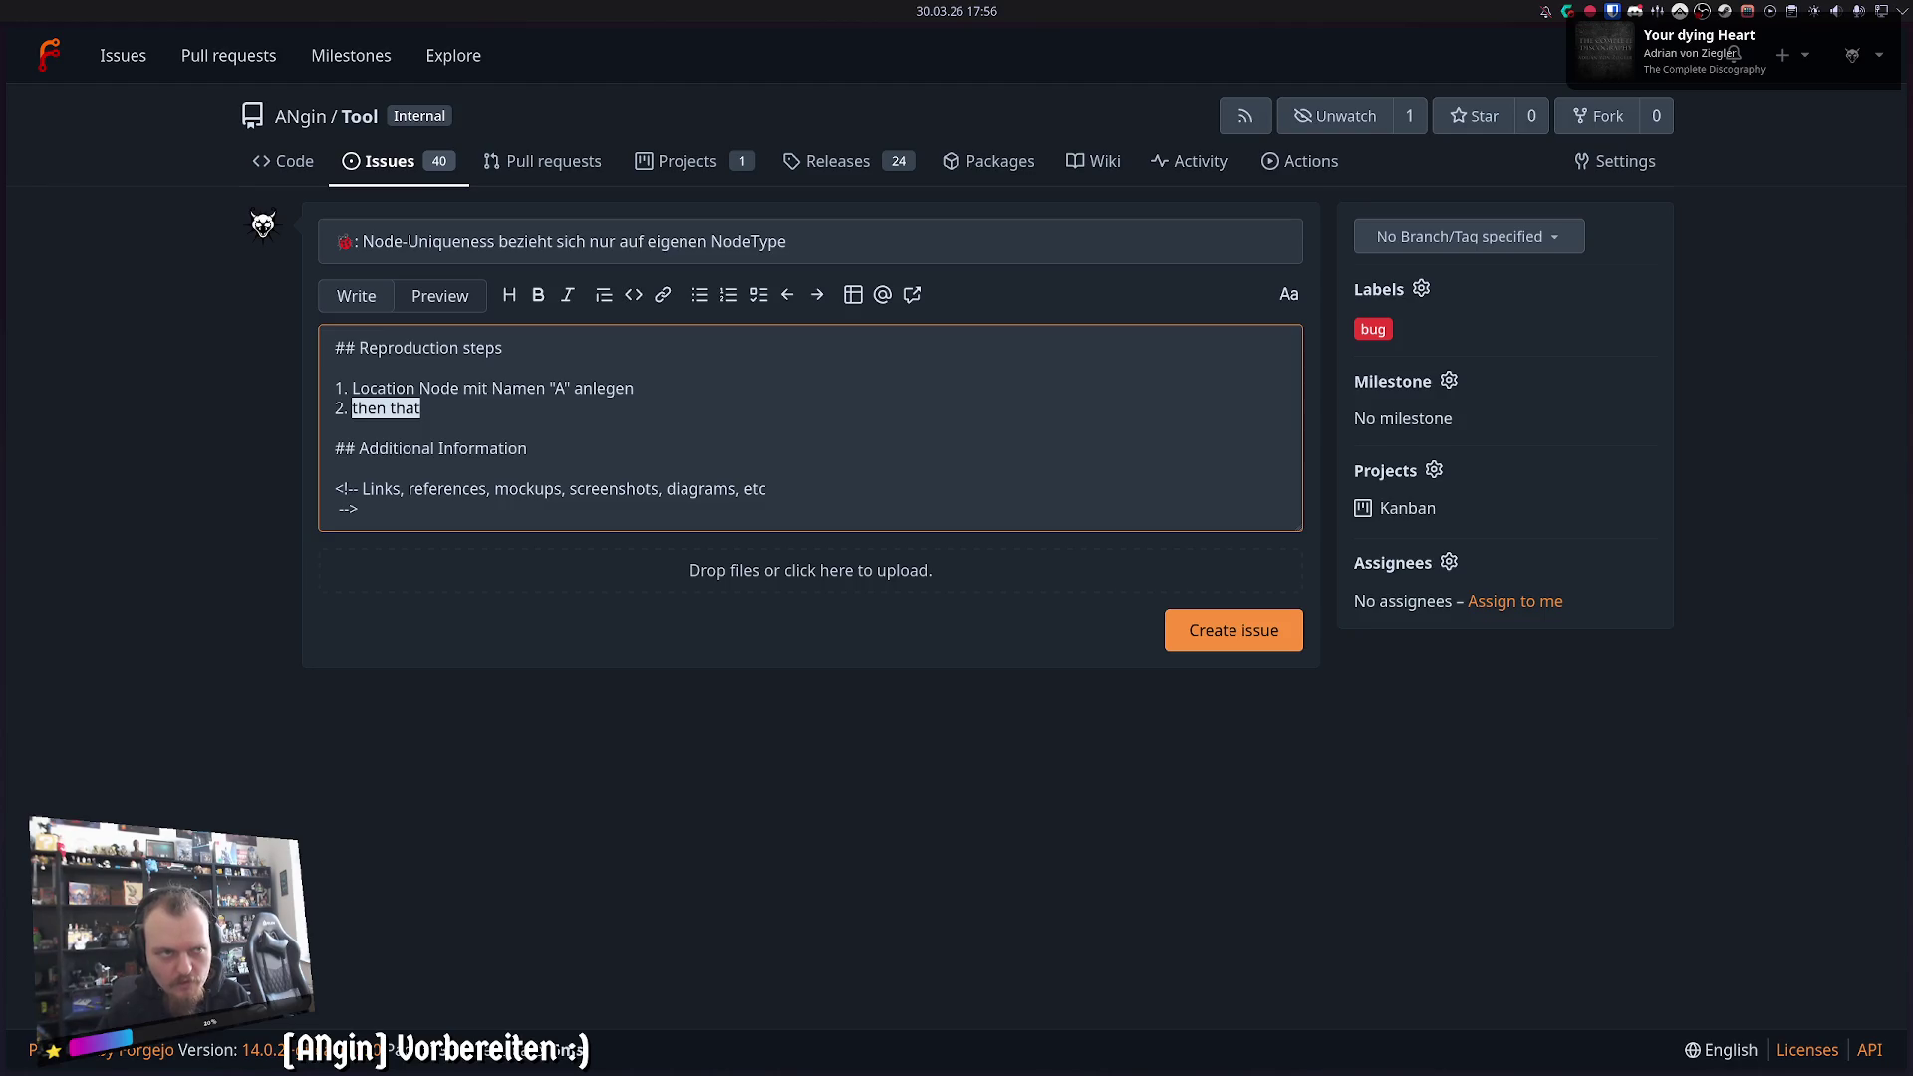
type("Text Node mit Namen ")
type("\"A\" anlegen")
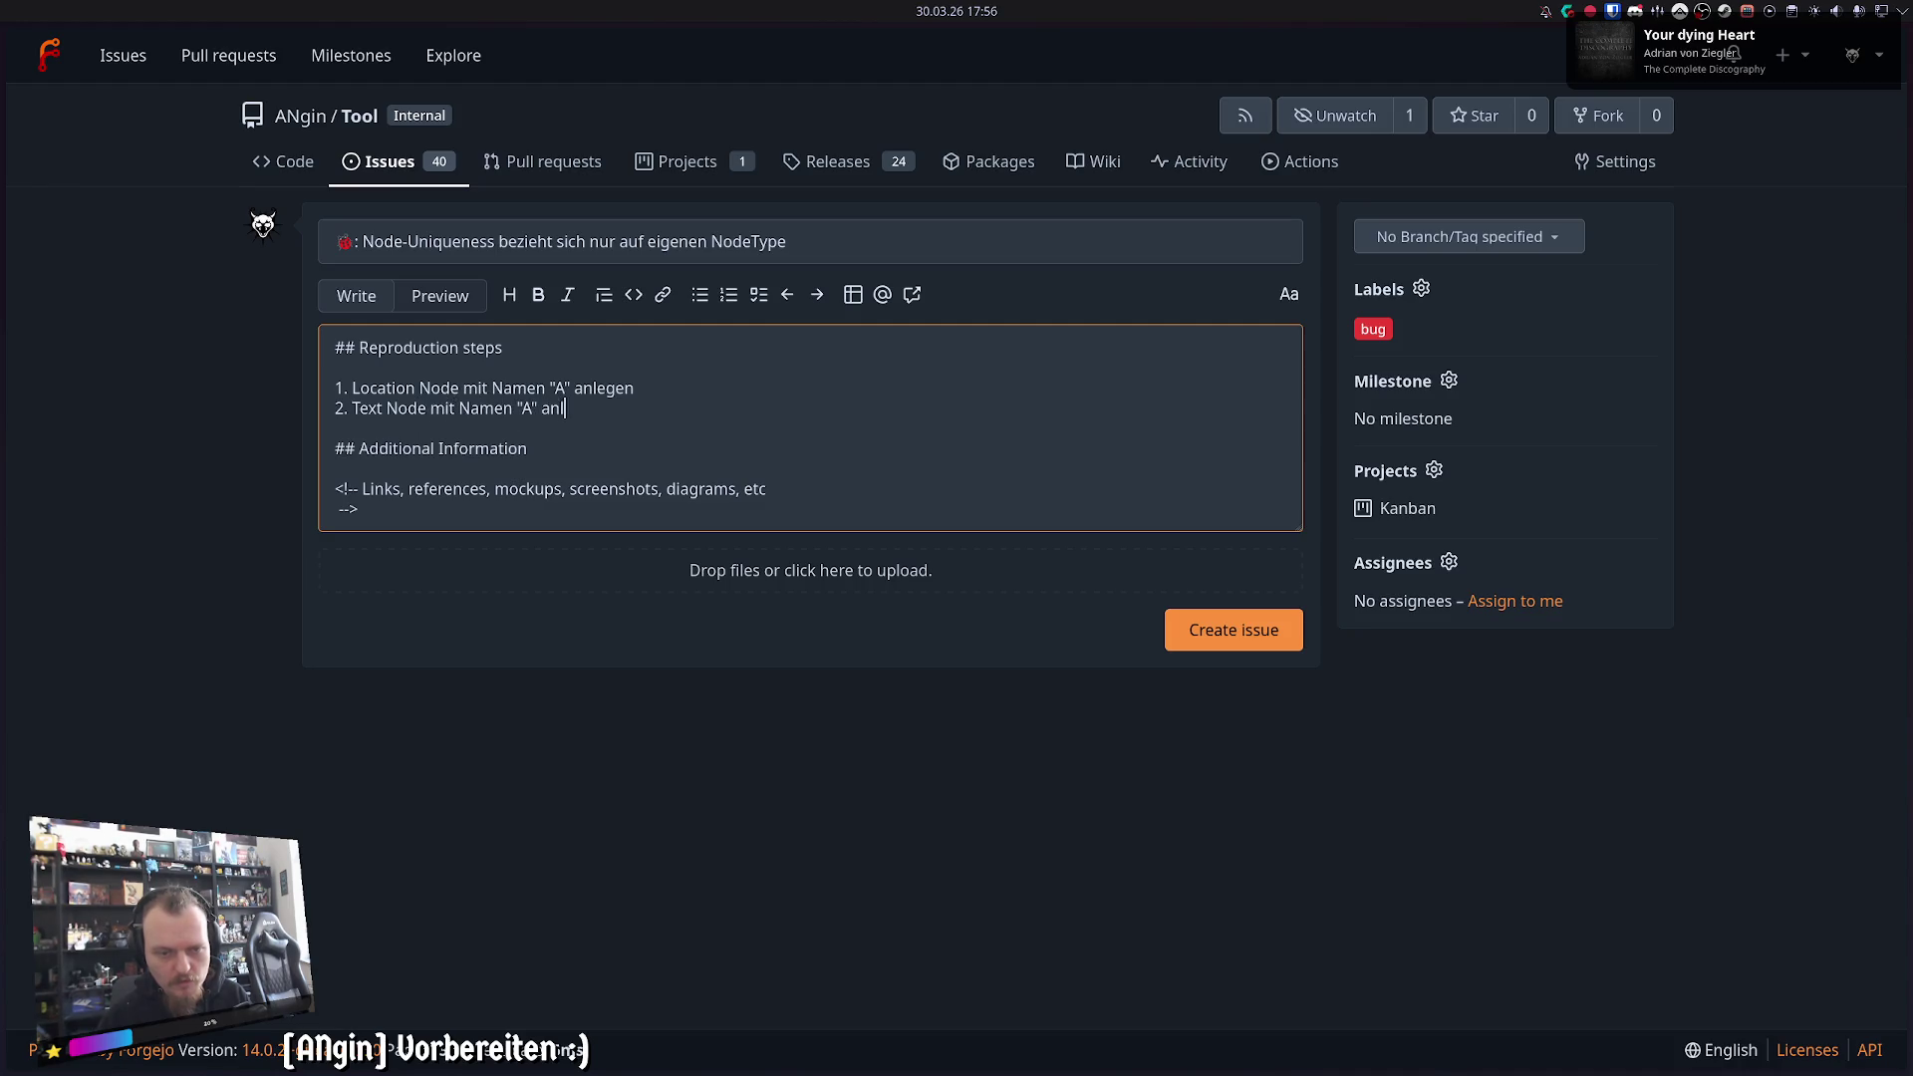
Step: Note this should be impossible since uniqueness is only checked per node type, and submit
key("Return")
key("Return")
type("SOll nicht m")
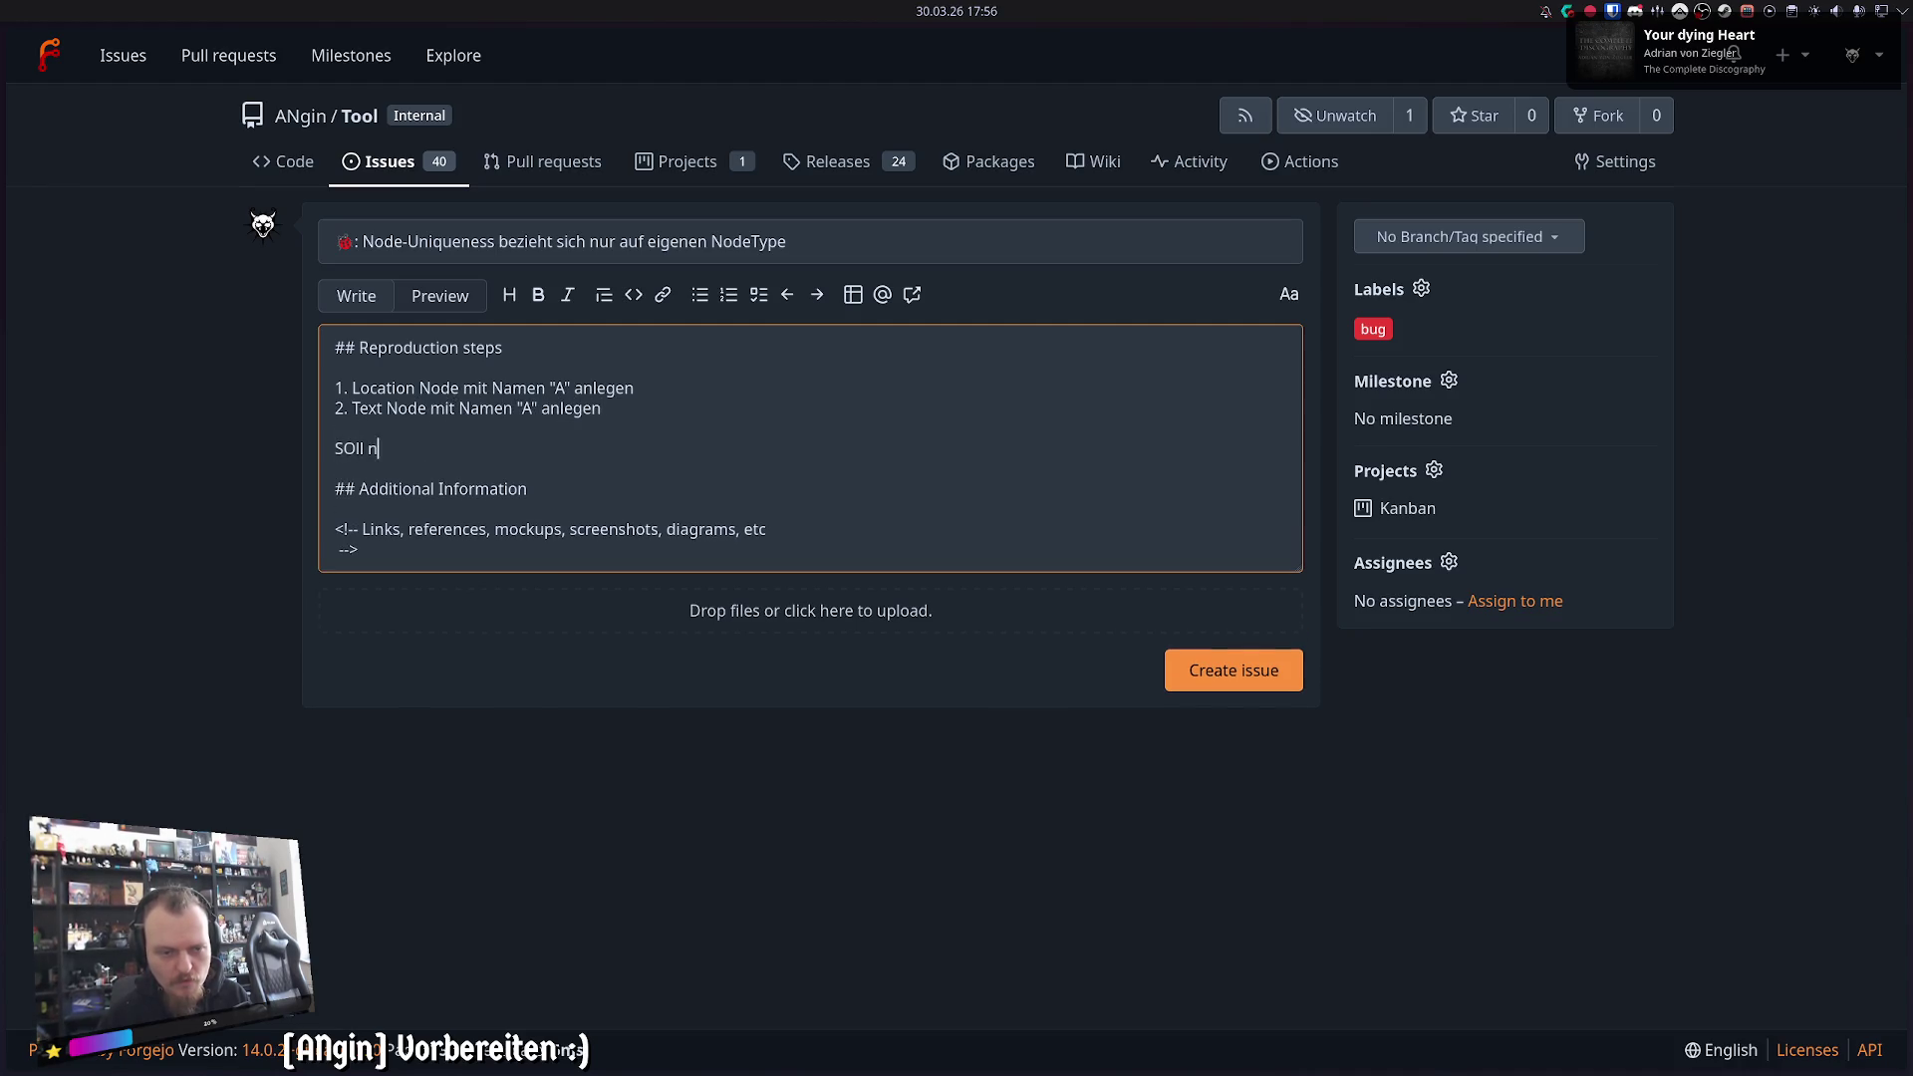
type("öglich sein")
key("shift+Home")
type("Soll nicht möglich sein")
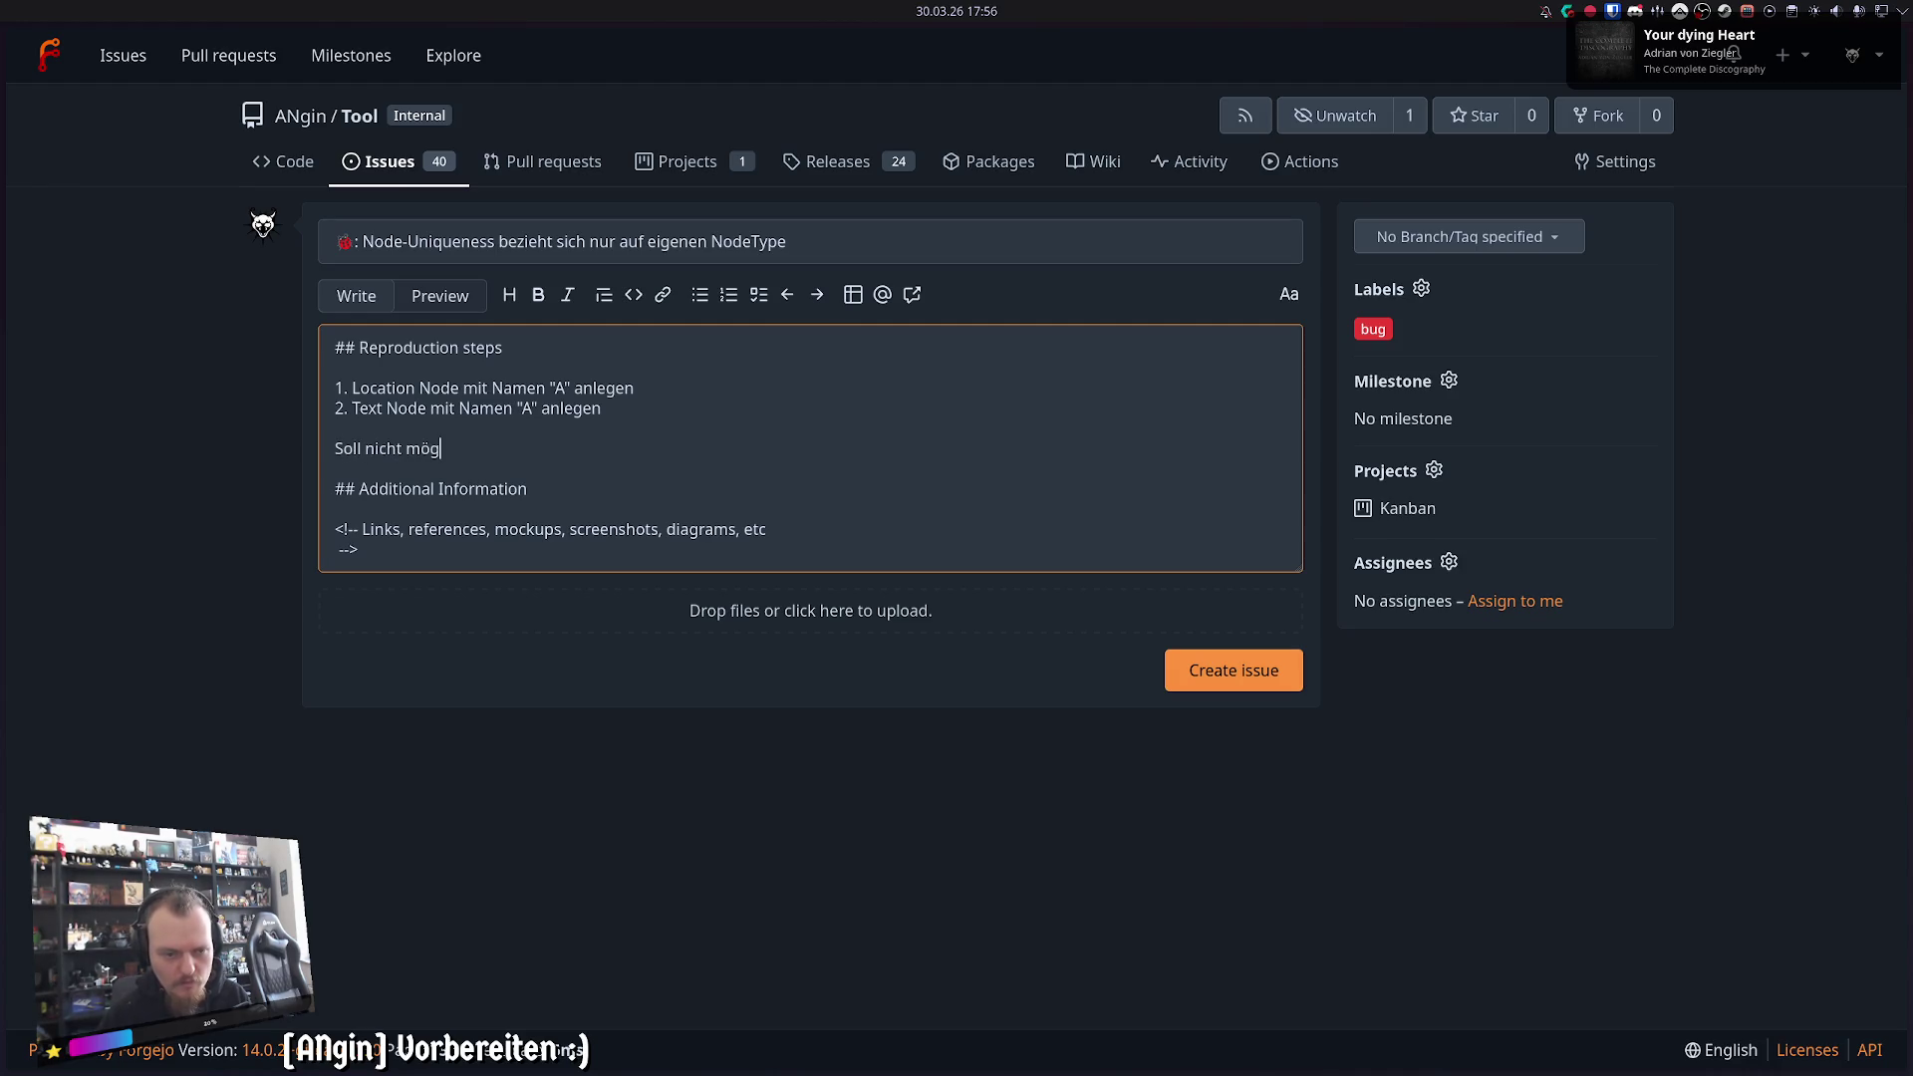
type(".")
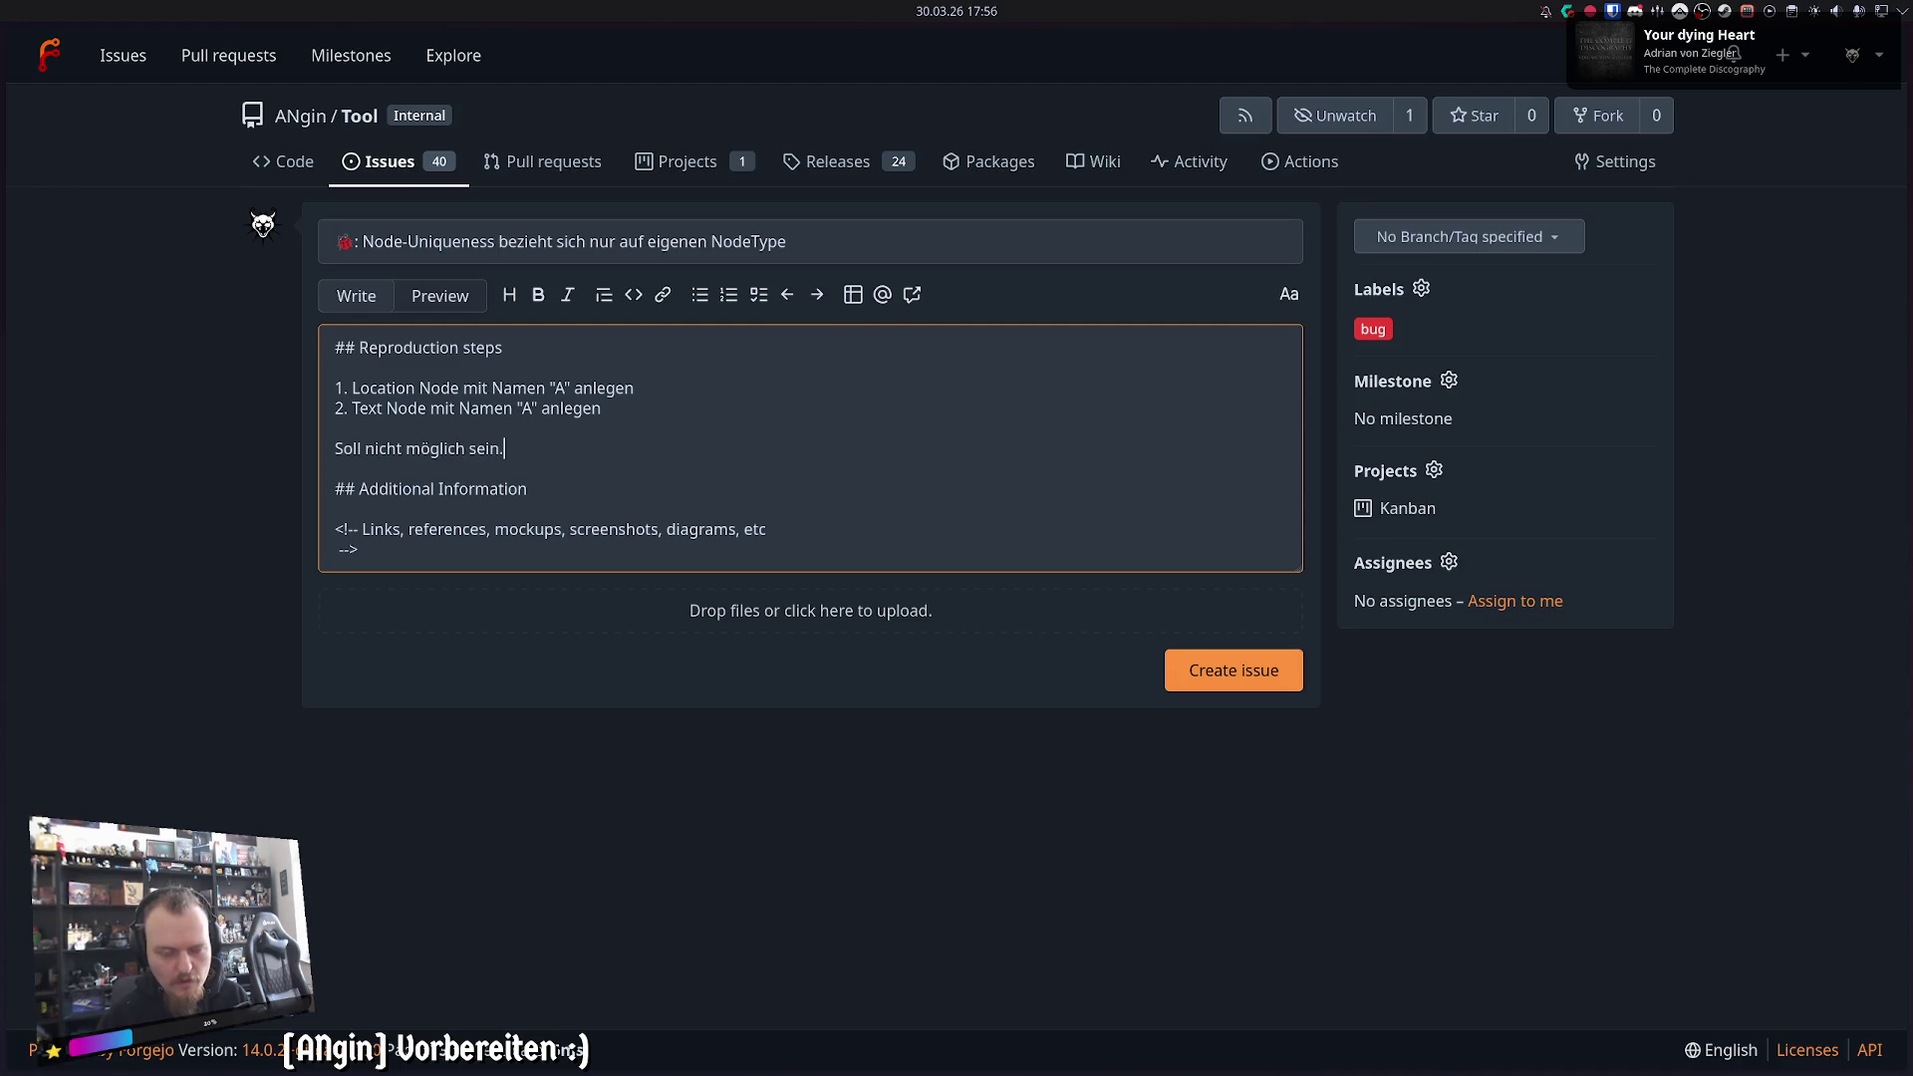
type(" Das lieg")
type("t daran, dass aktu")
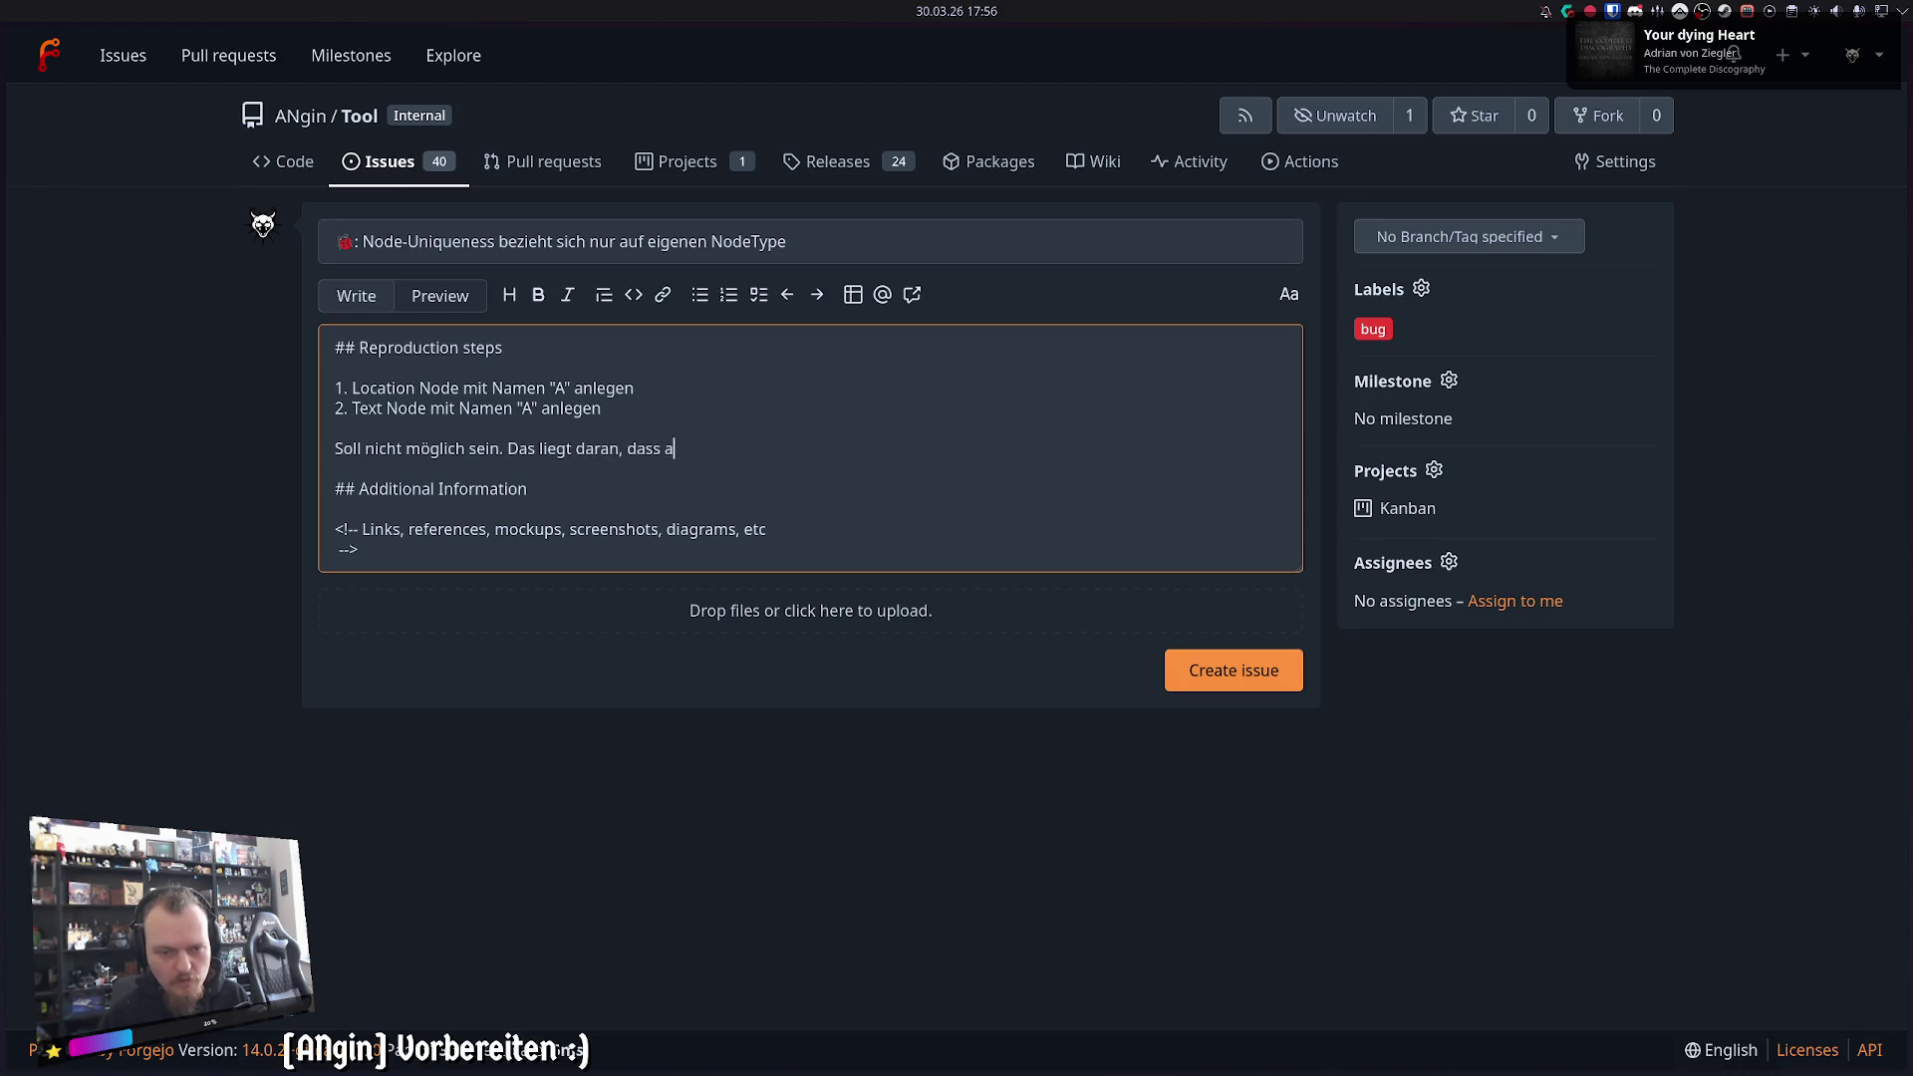
type("ell nur ")
type("uniqueness auf")
key("BackSpace")
key("BackSpace")
key("BackSpace")
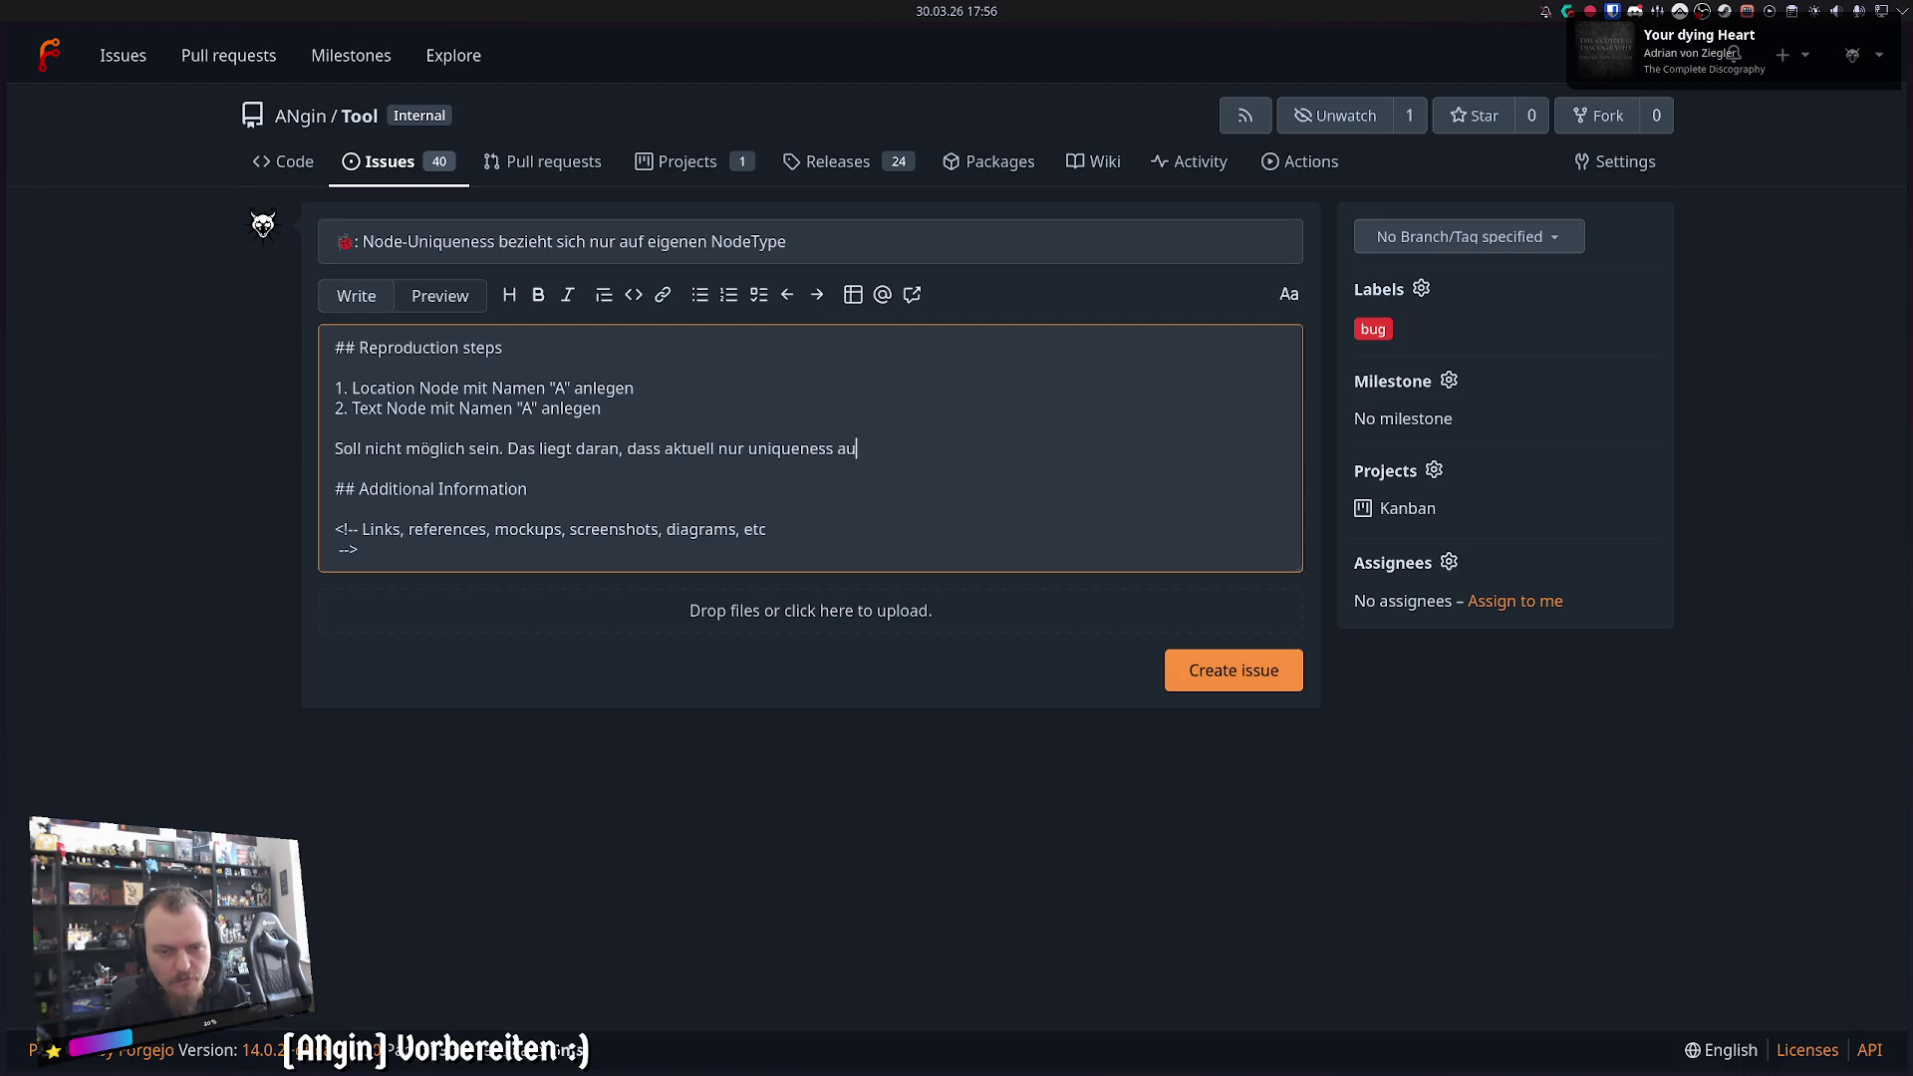
type("im eigenen Typ gep")
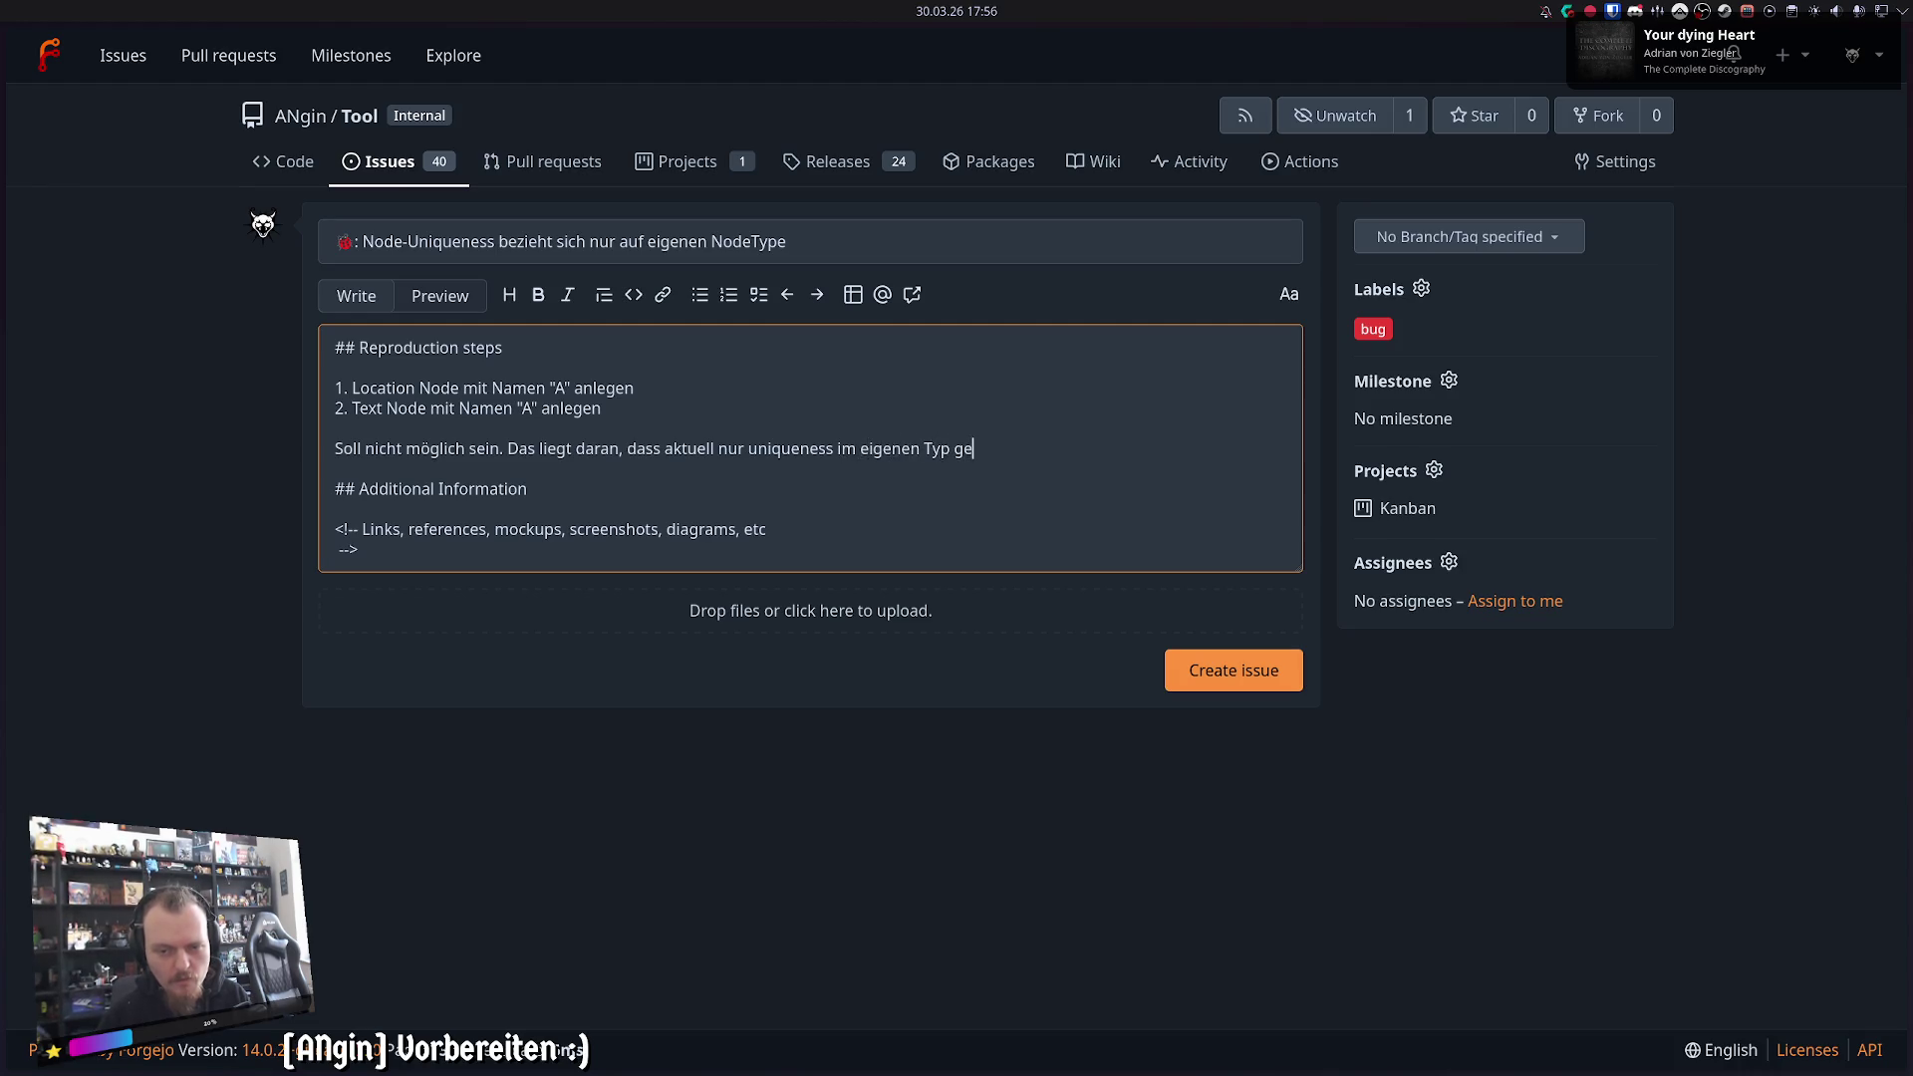
type("rüft wird.")
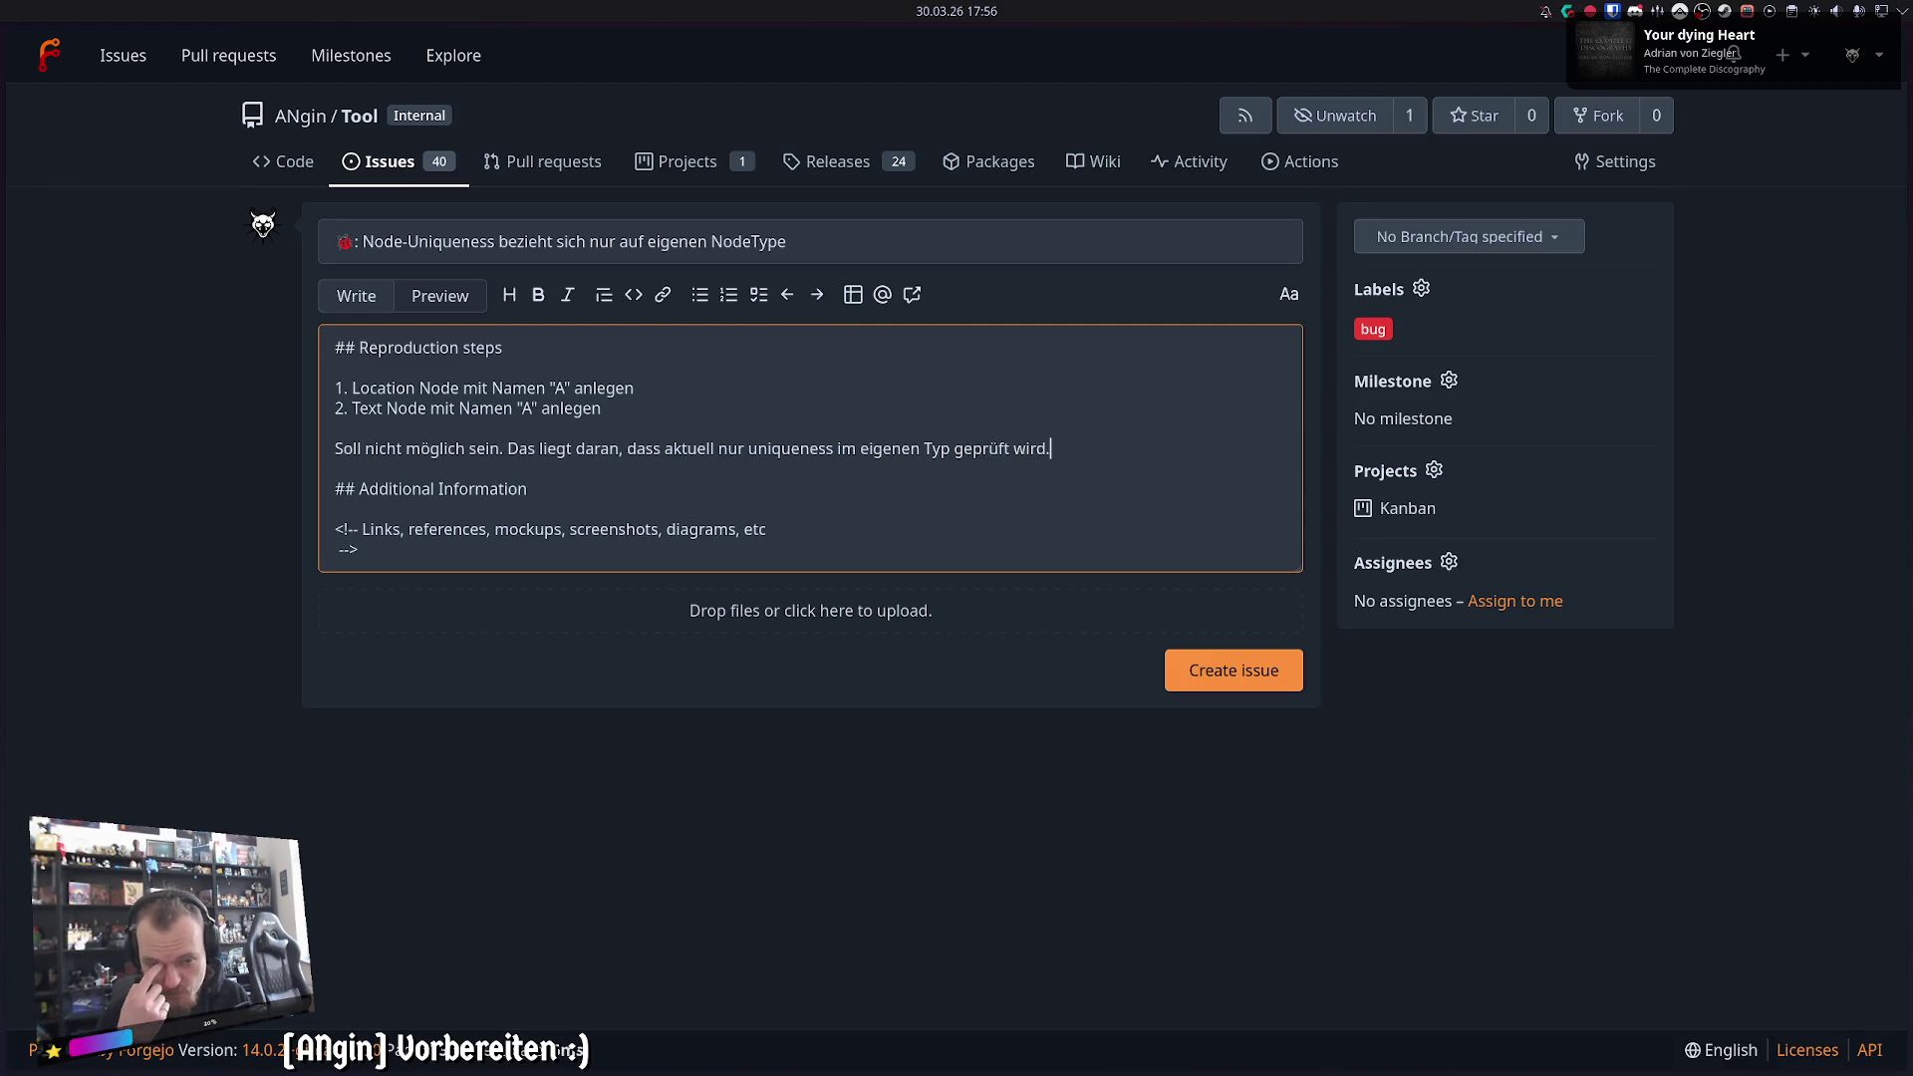
type(" Und nicht")
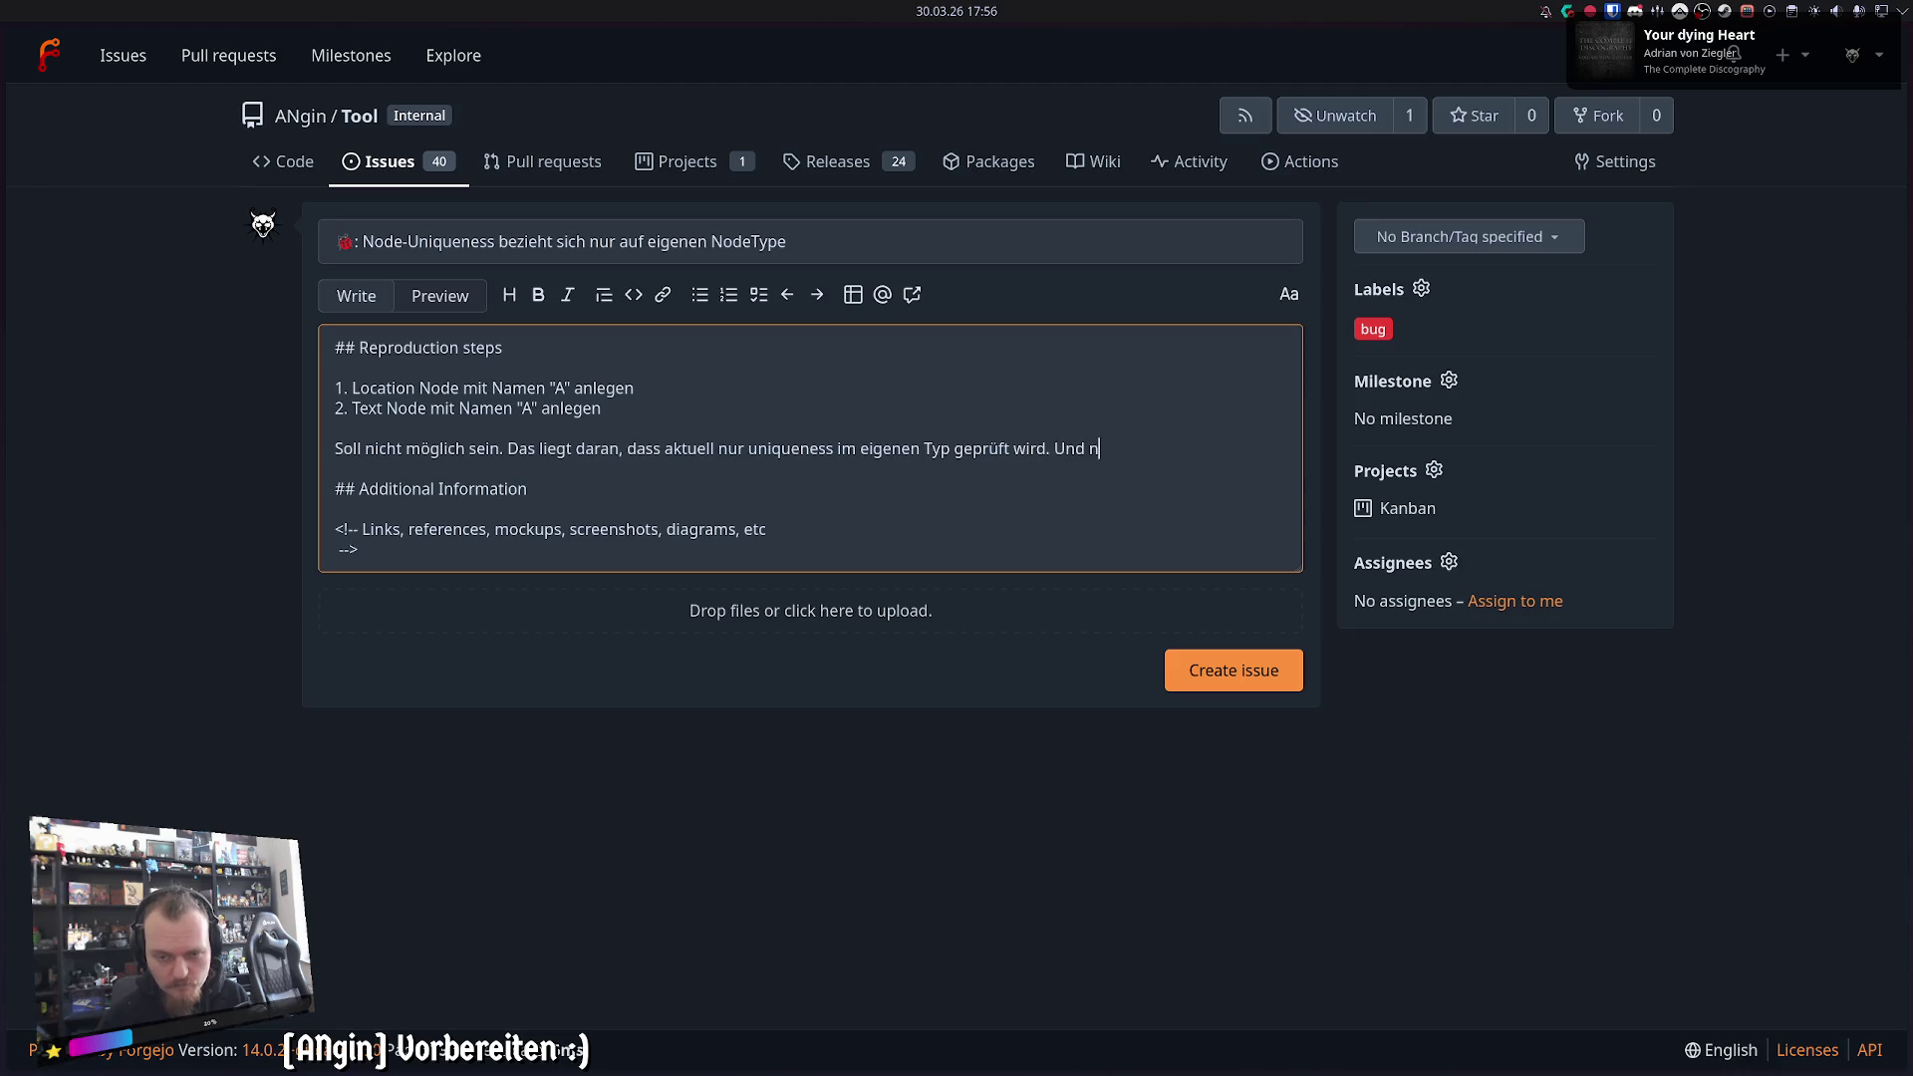
key("BackSpace")
key("BackSpace")
key("BackSpace")
type("sich nicht auf ")
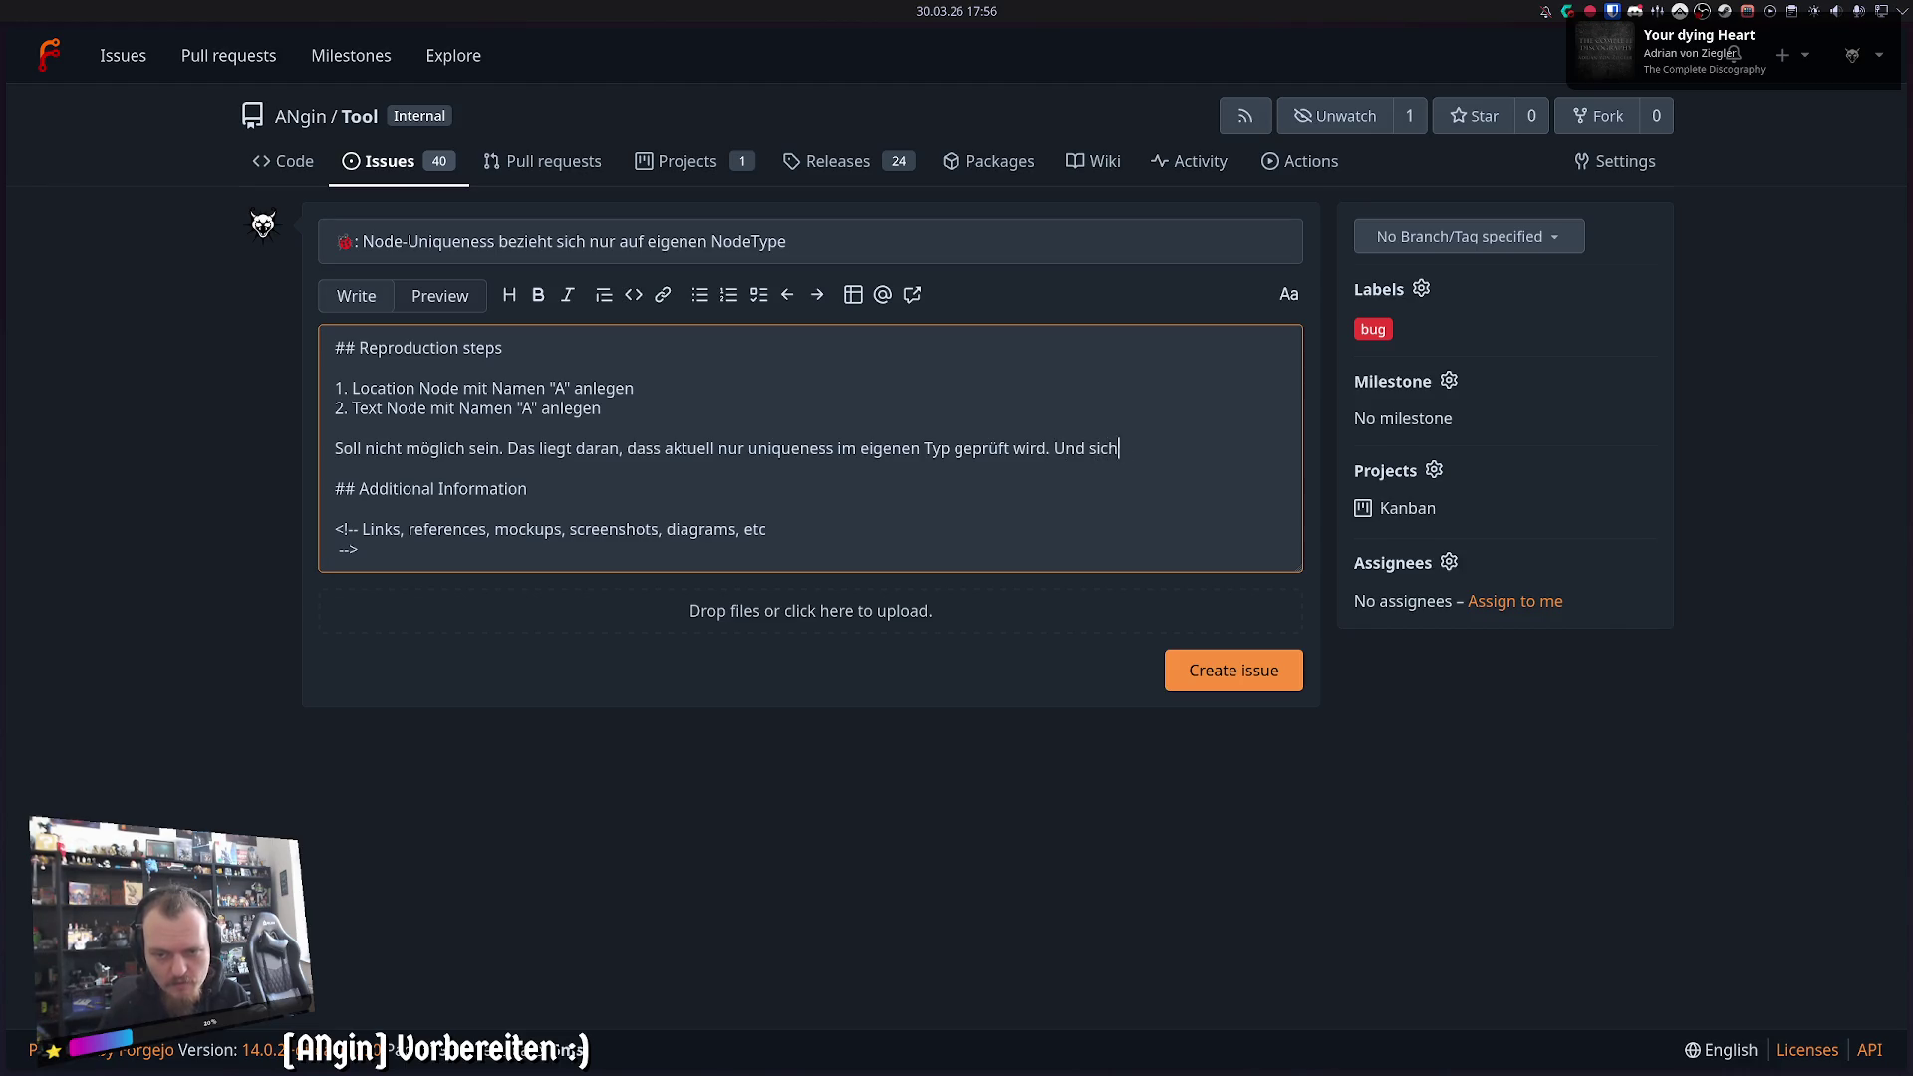
type("alle Node Type")
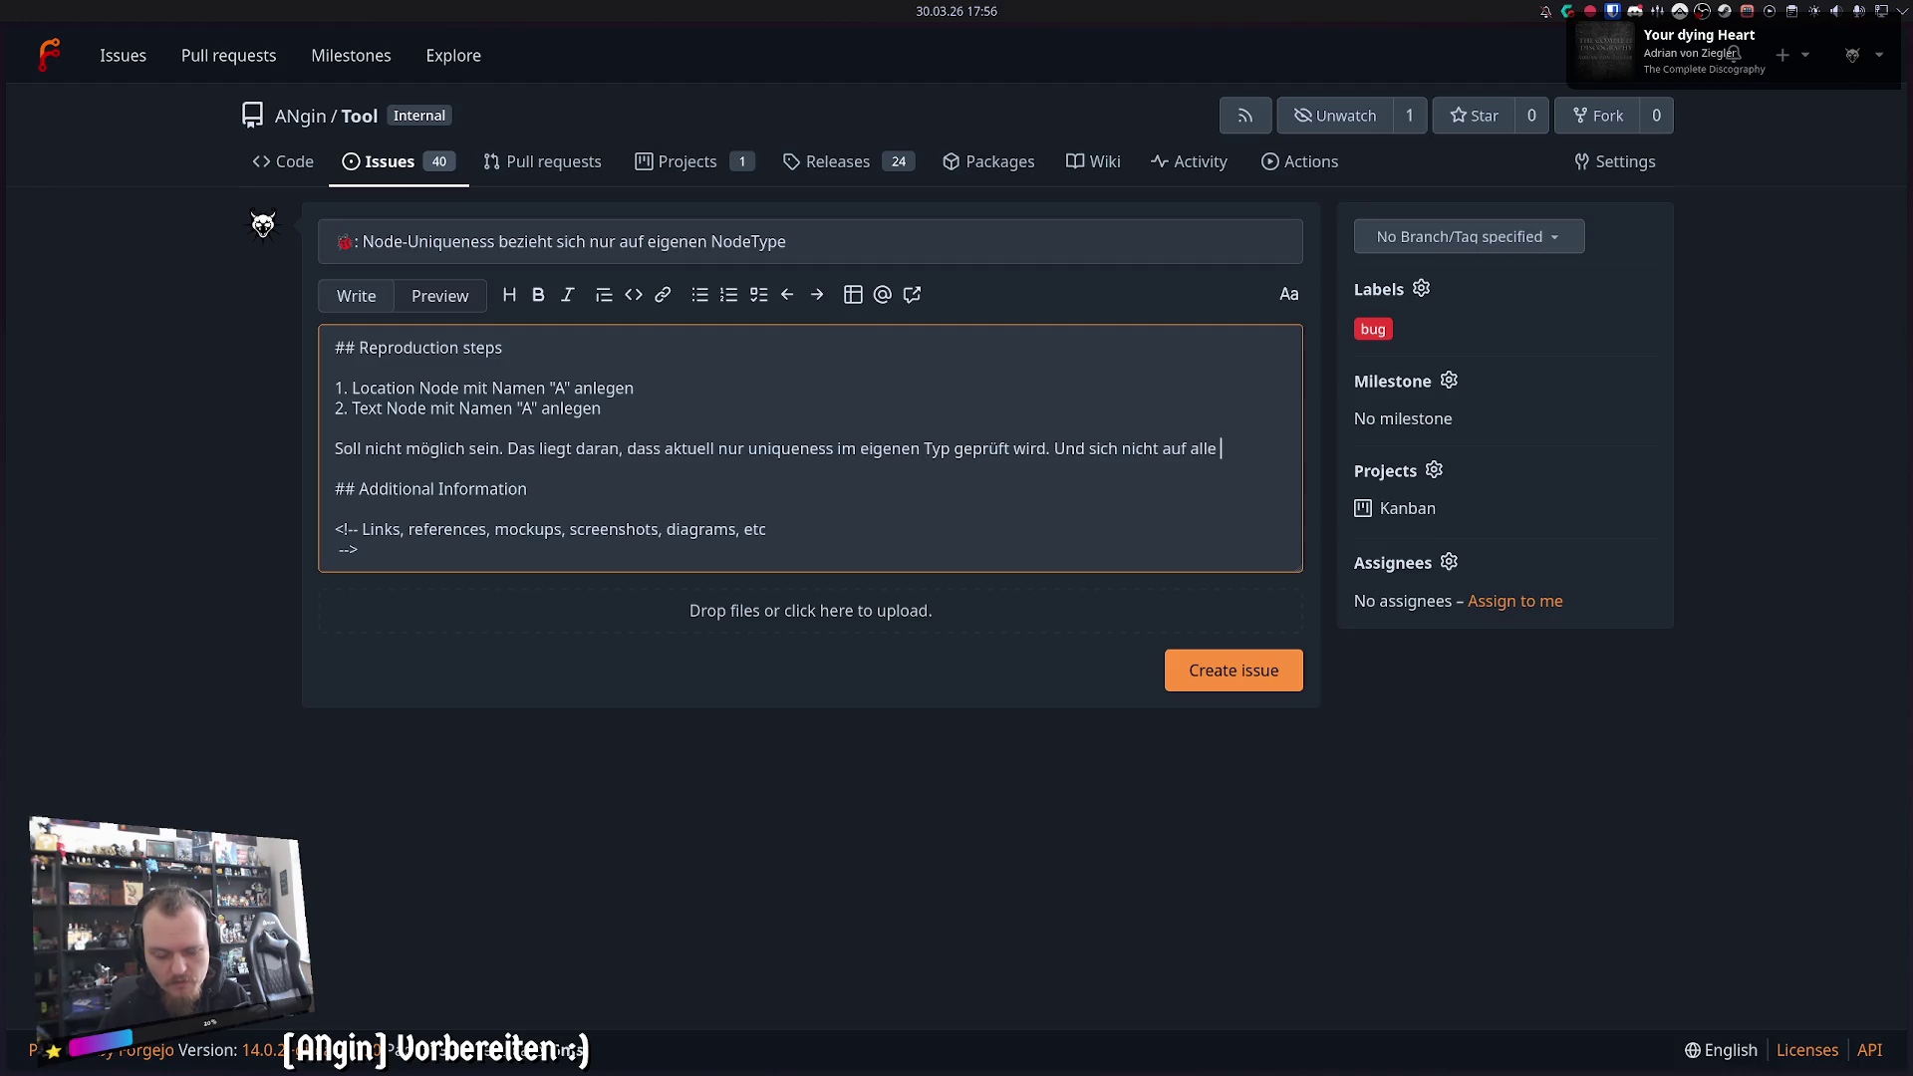
type("s bezieht.")
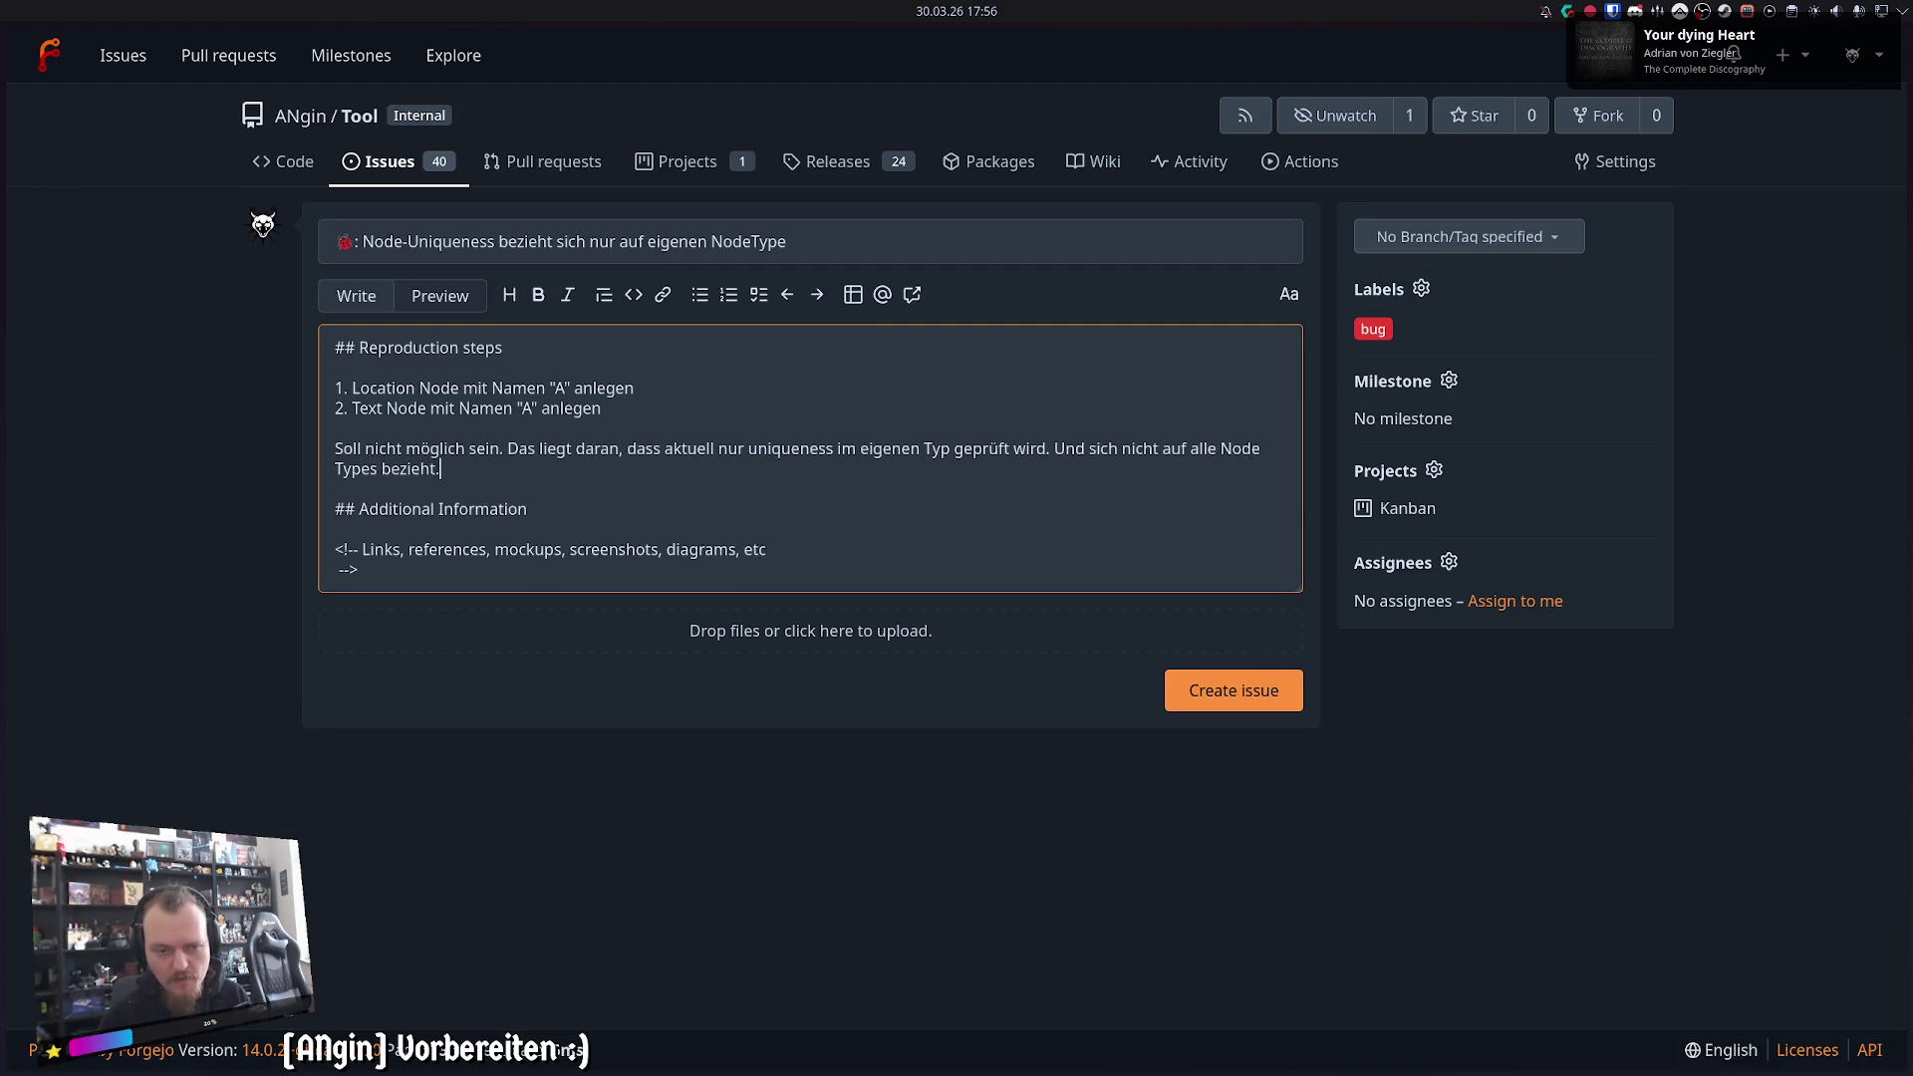
left_click(1203, 687)
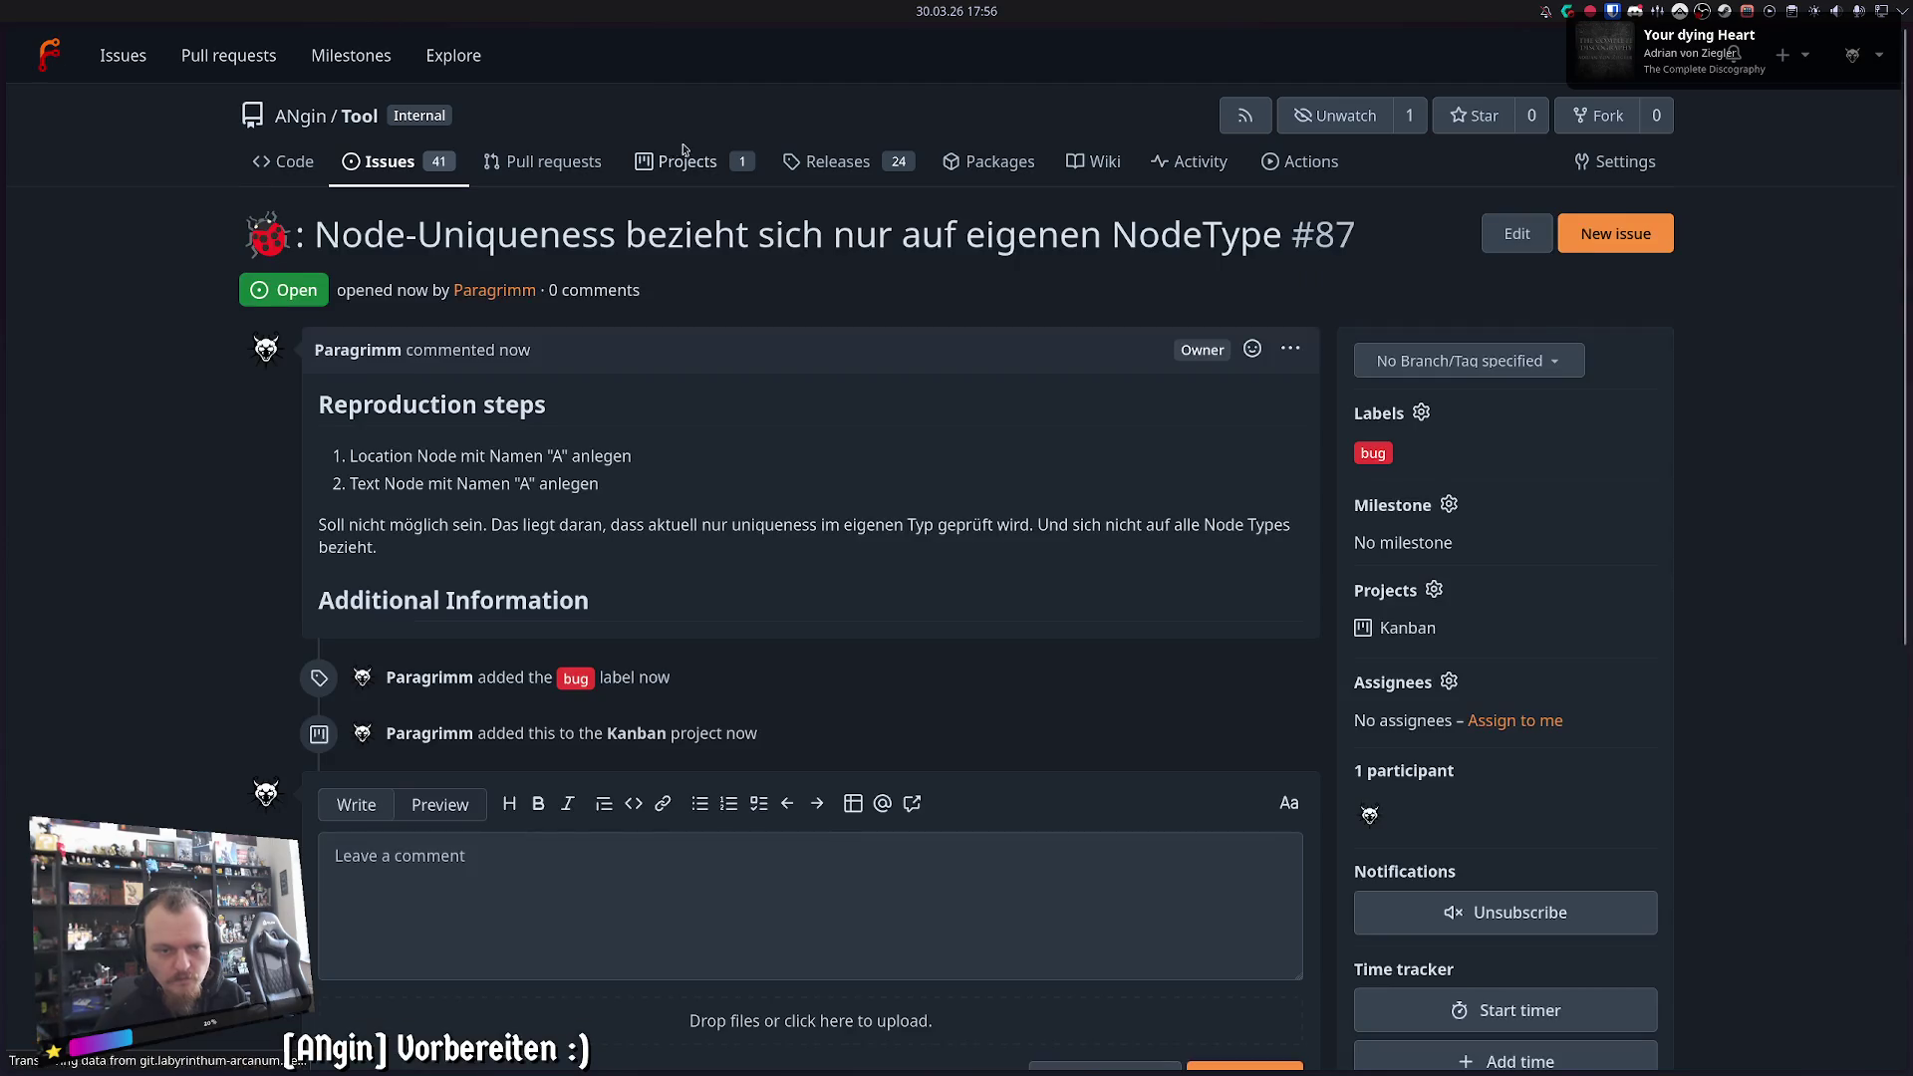
Step: From the Kanban project board, begin a new issue using the Bug template
left_click(687, 161)
left_click(309, 327)
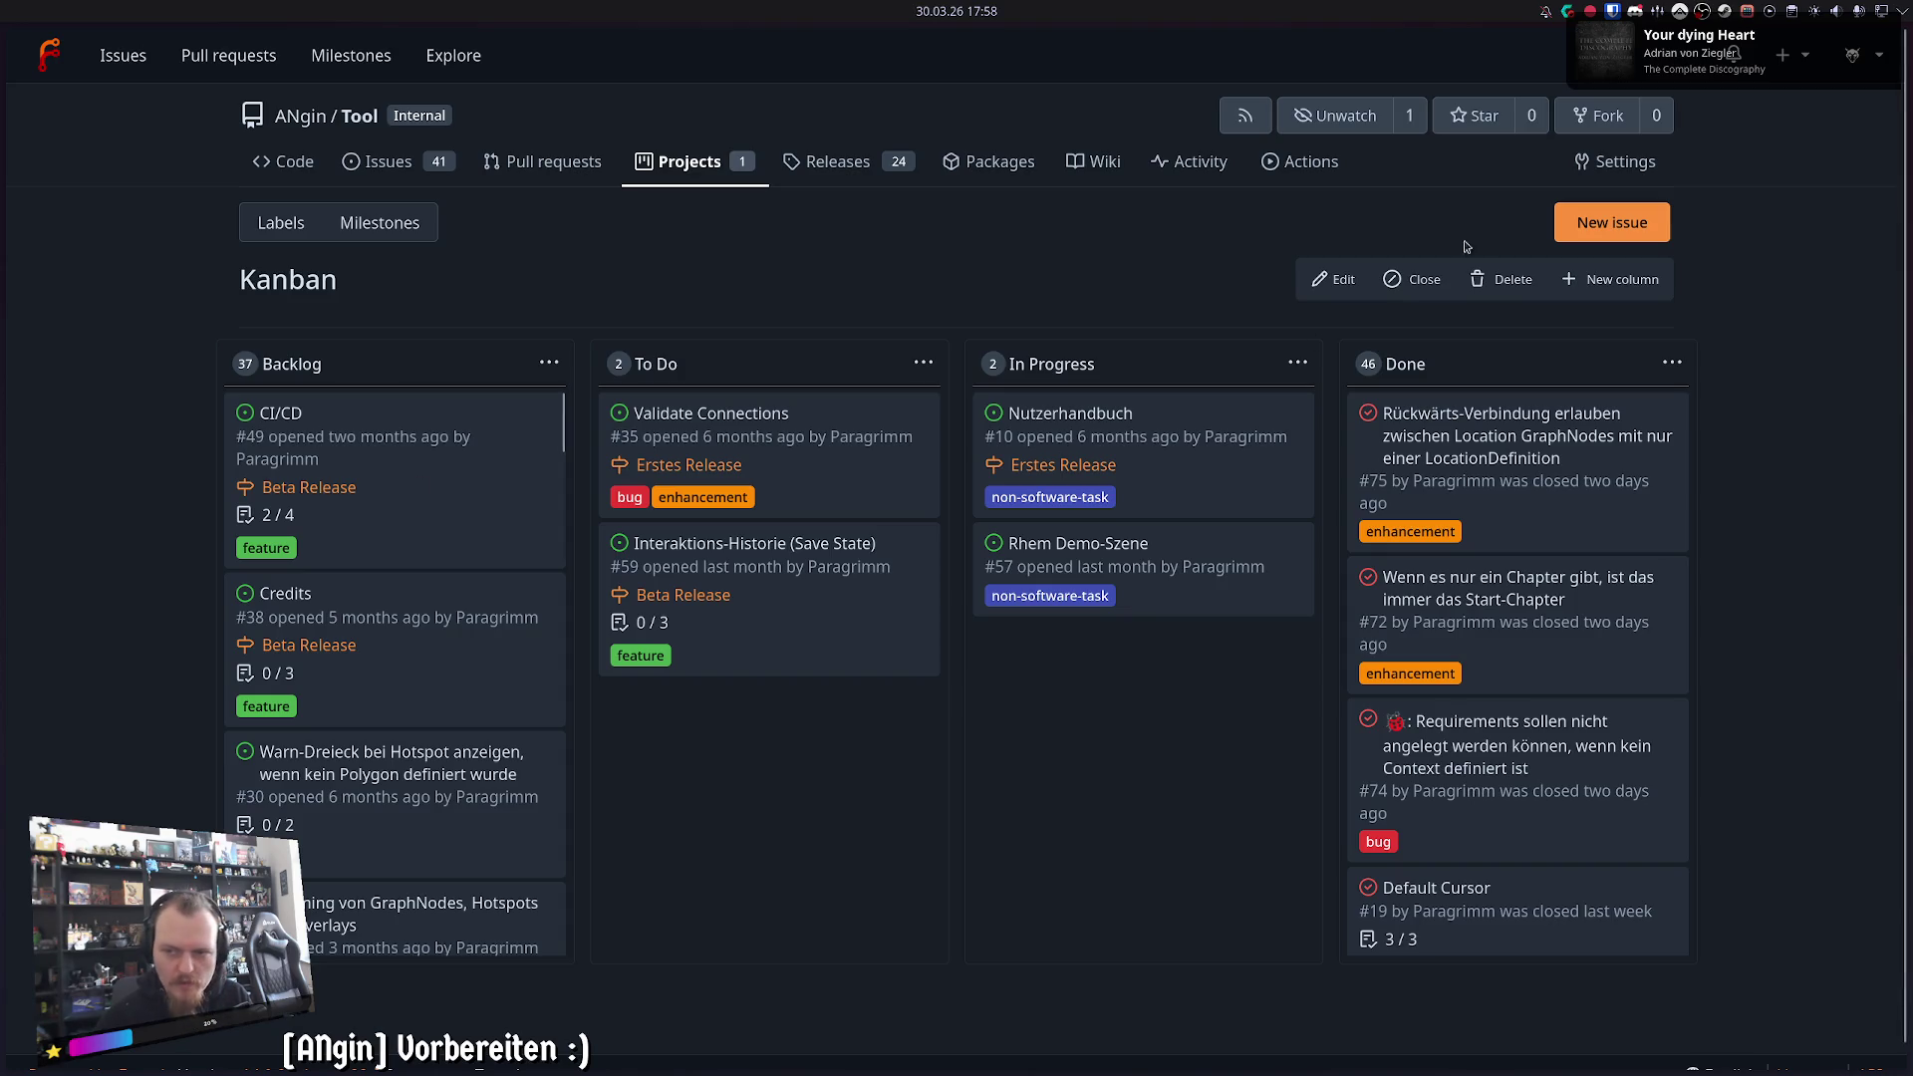
left_click(1581, 240)
left_click(1587, 379)
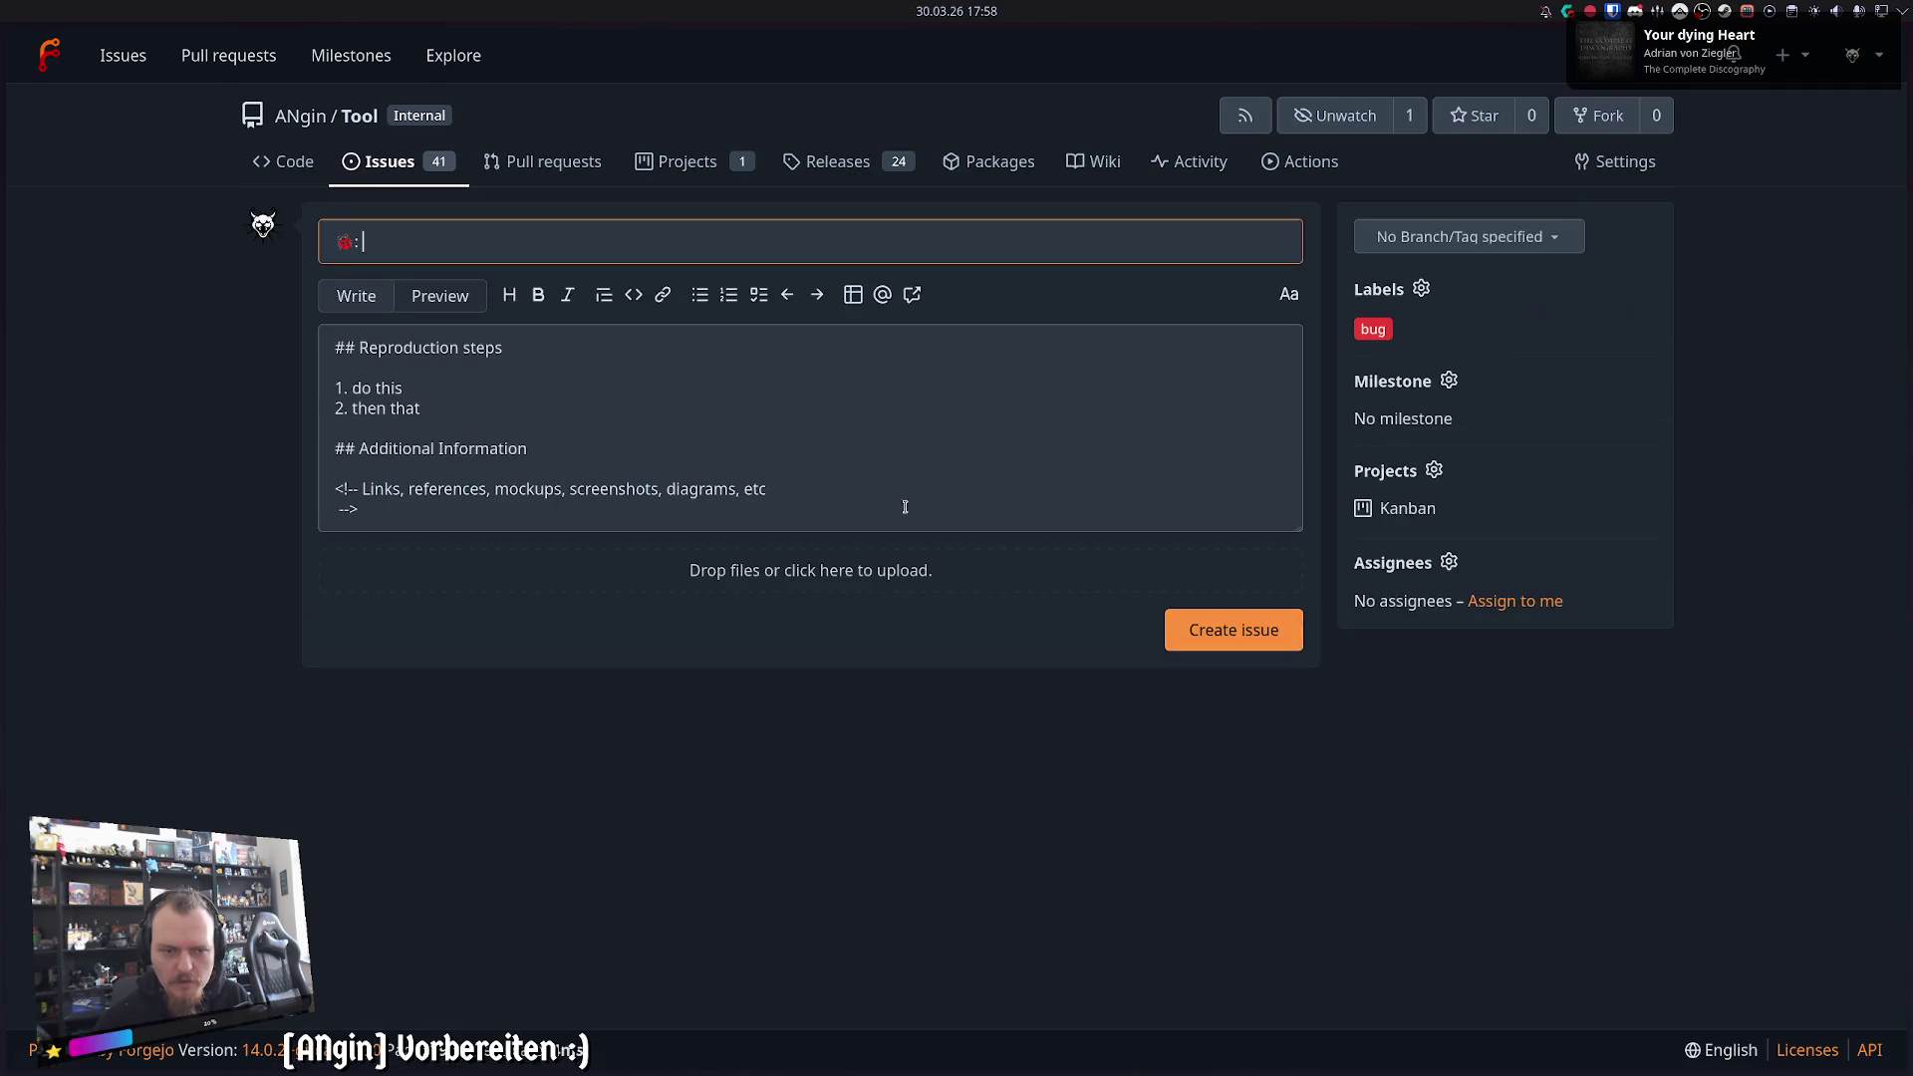
Step: File the font_size tags bug with 'Siehe Titel.' and expected behaviour of one updating font_size tag
type("TextEditor Schrift")
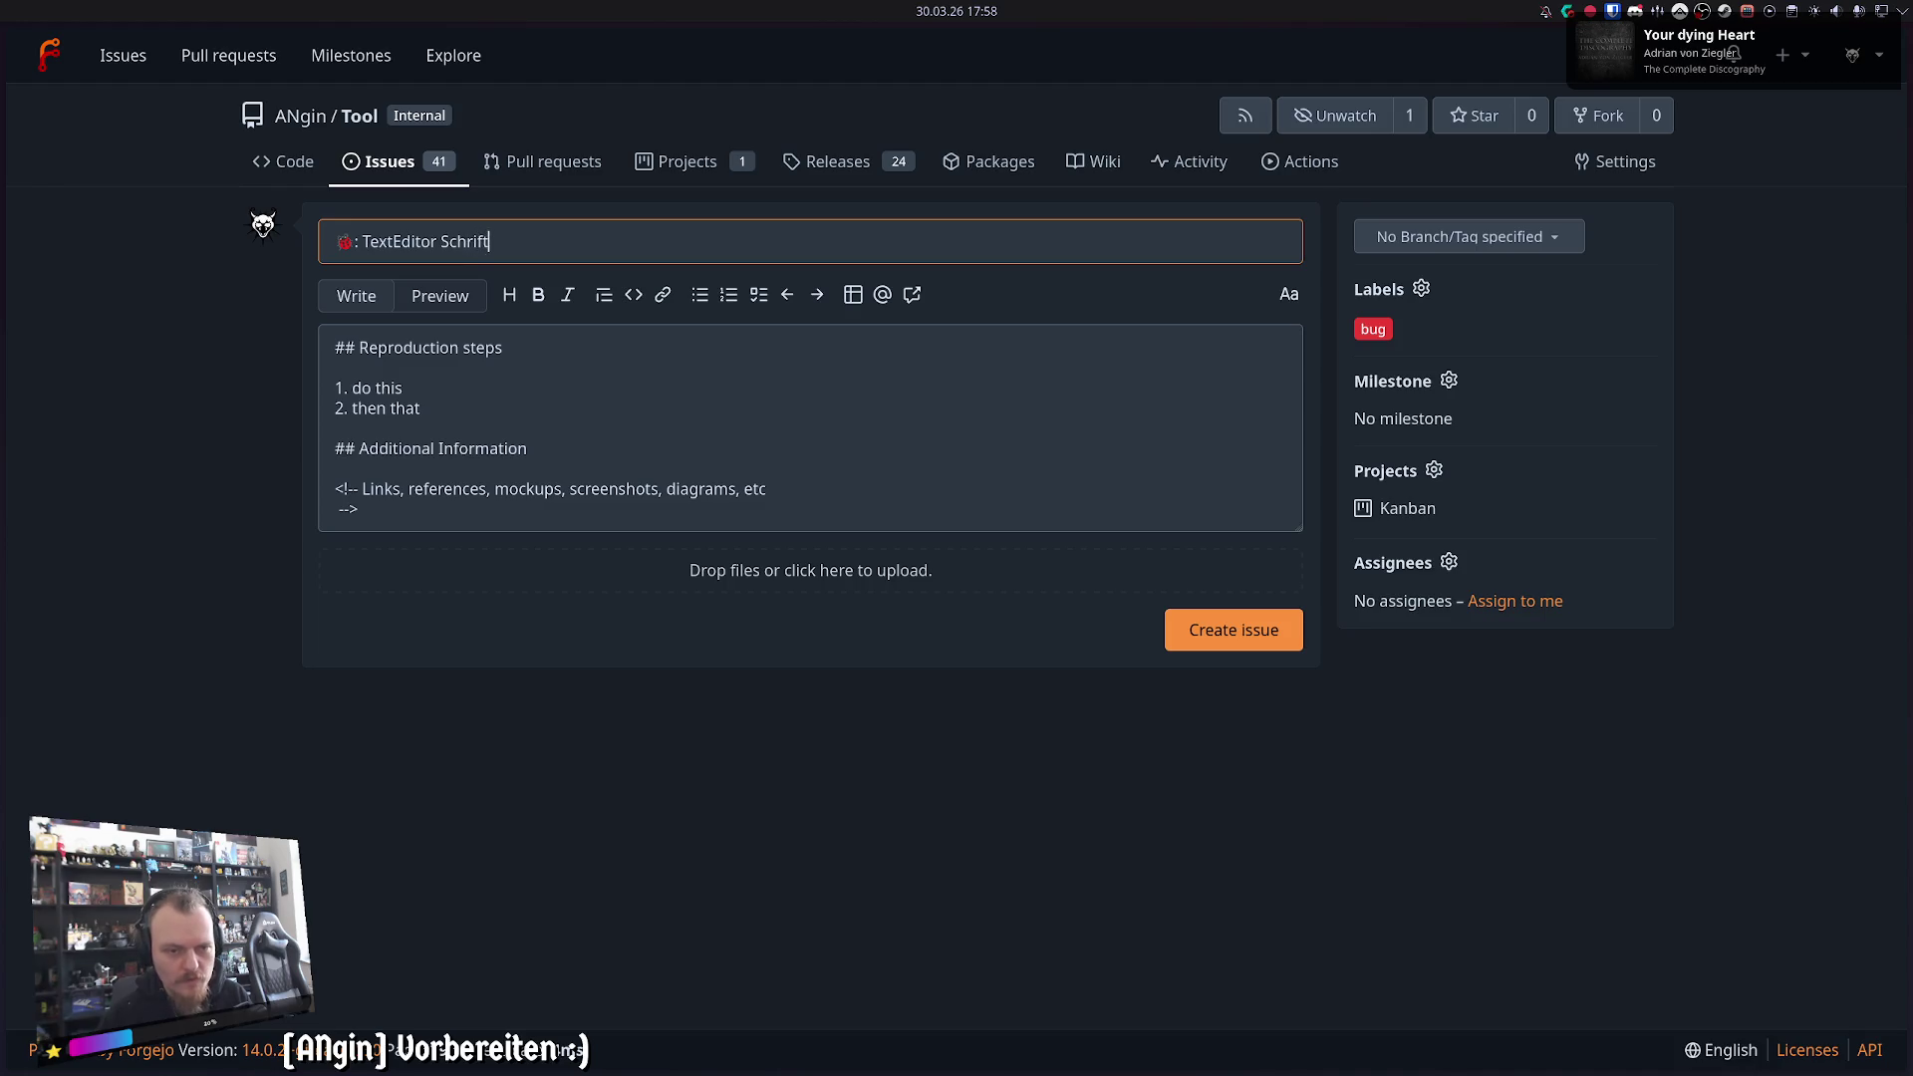
type("röße ändern")
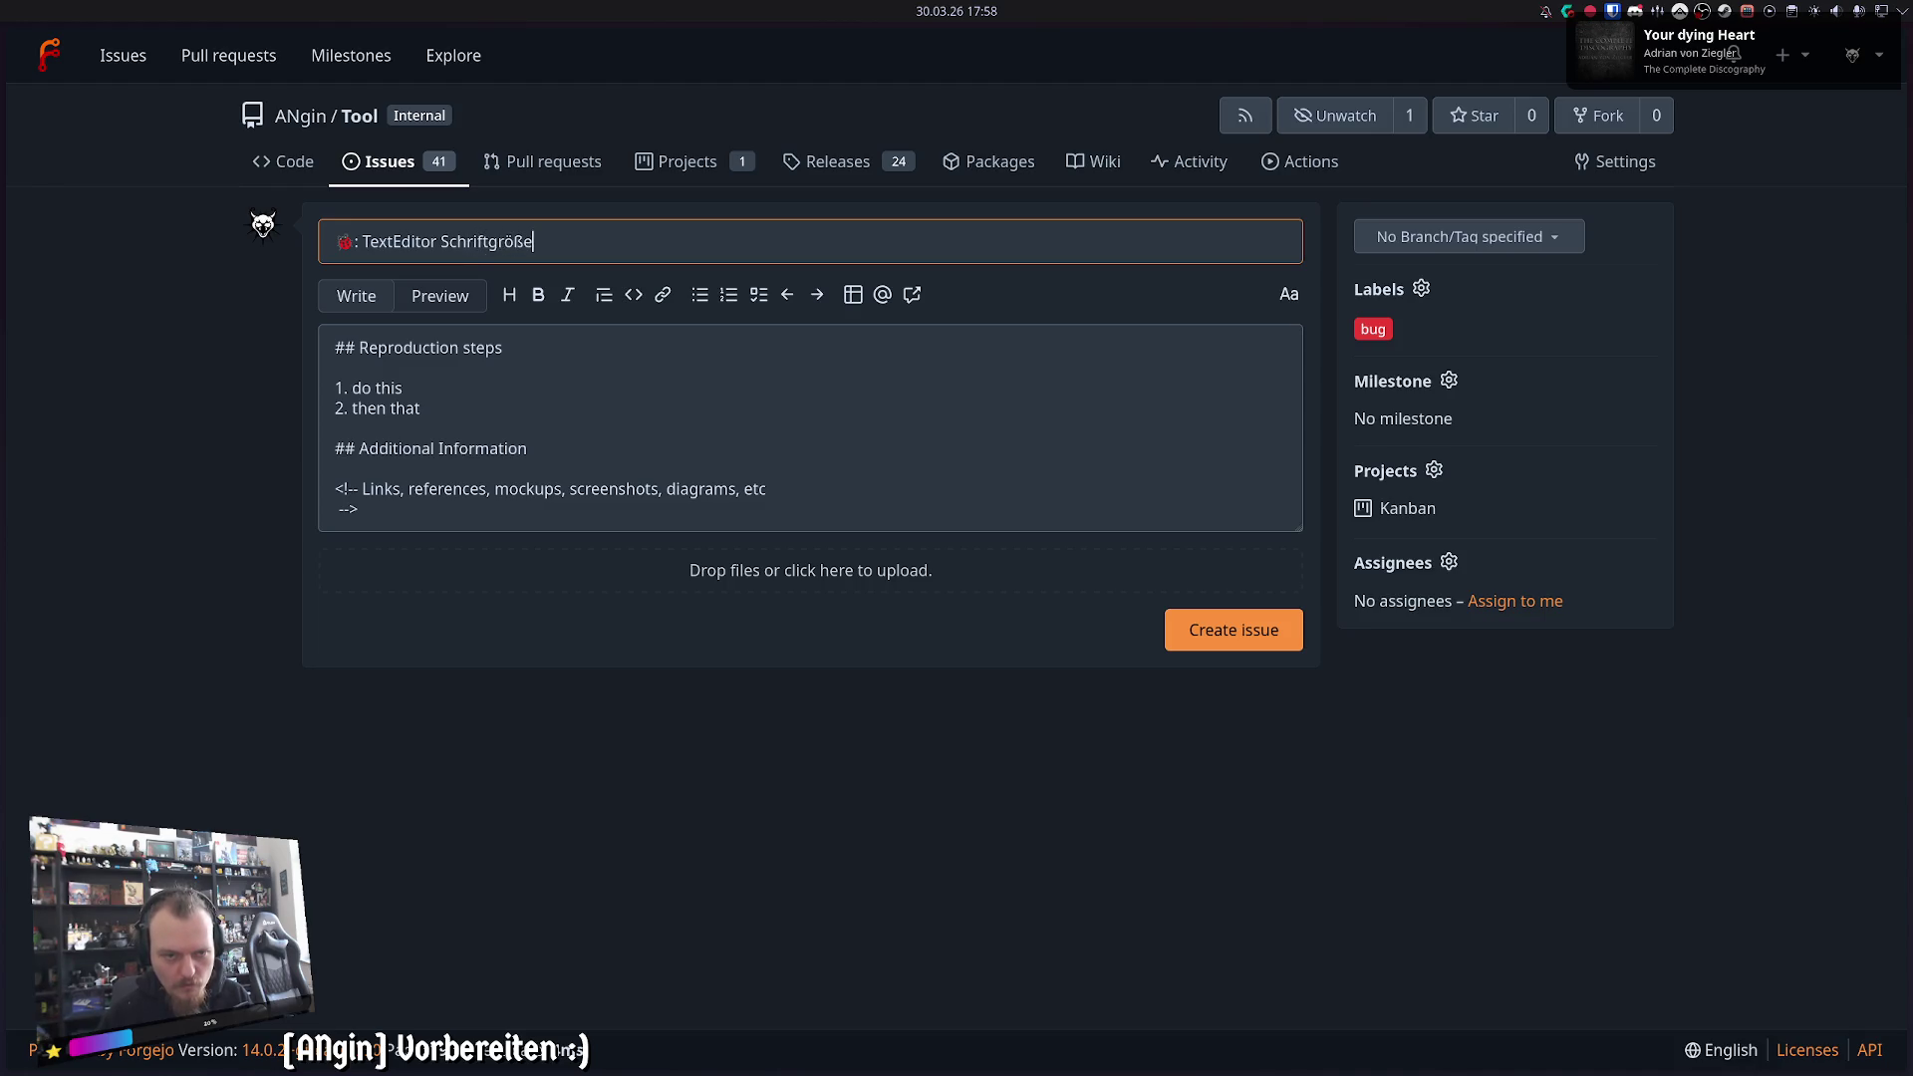
type("esultiert in ")
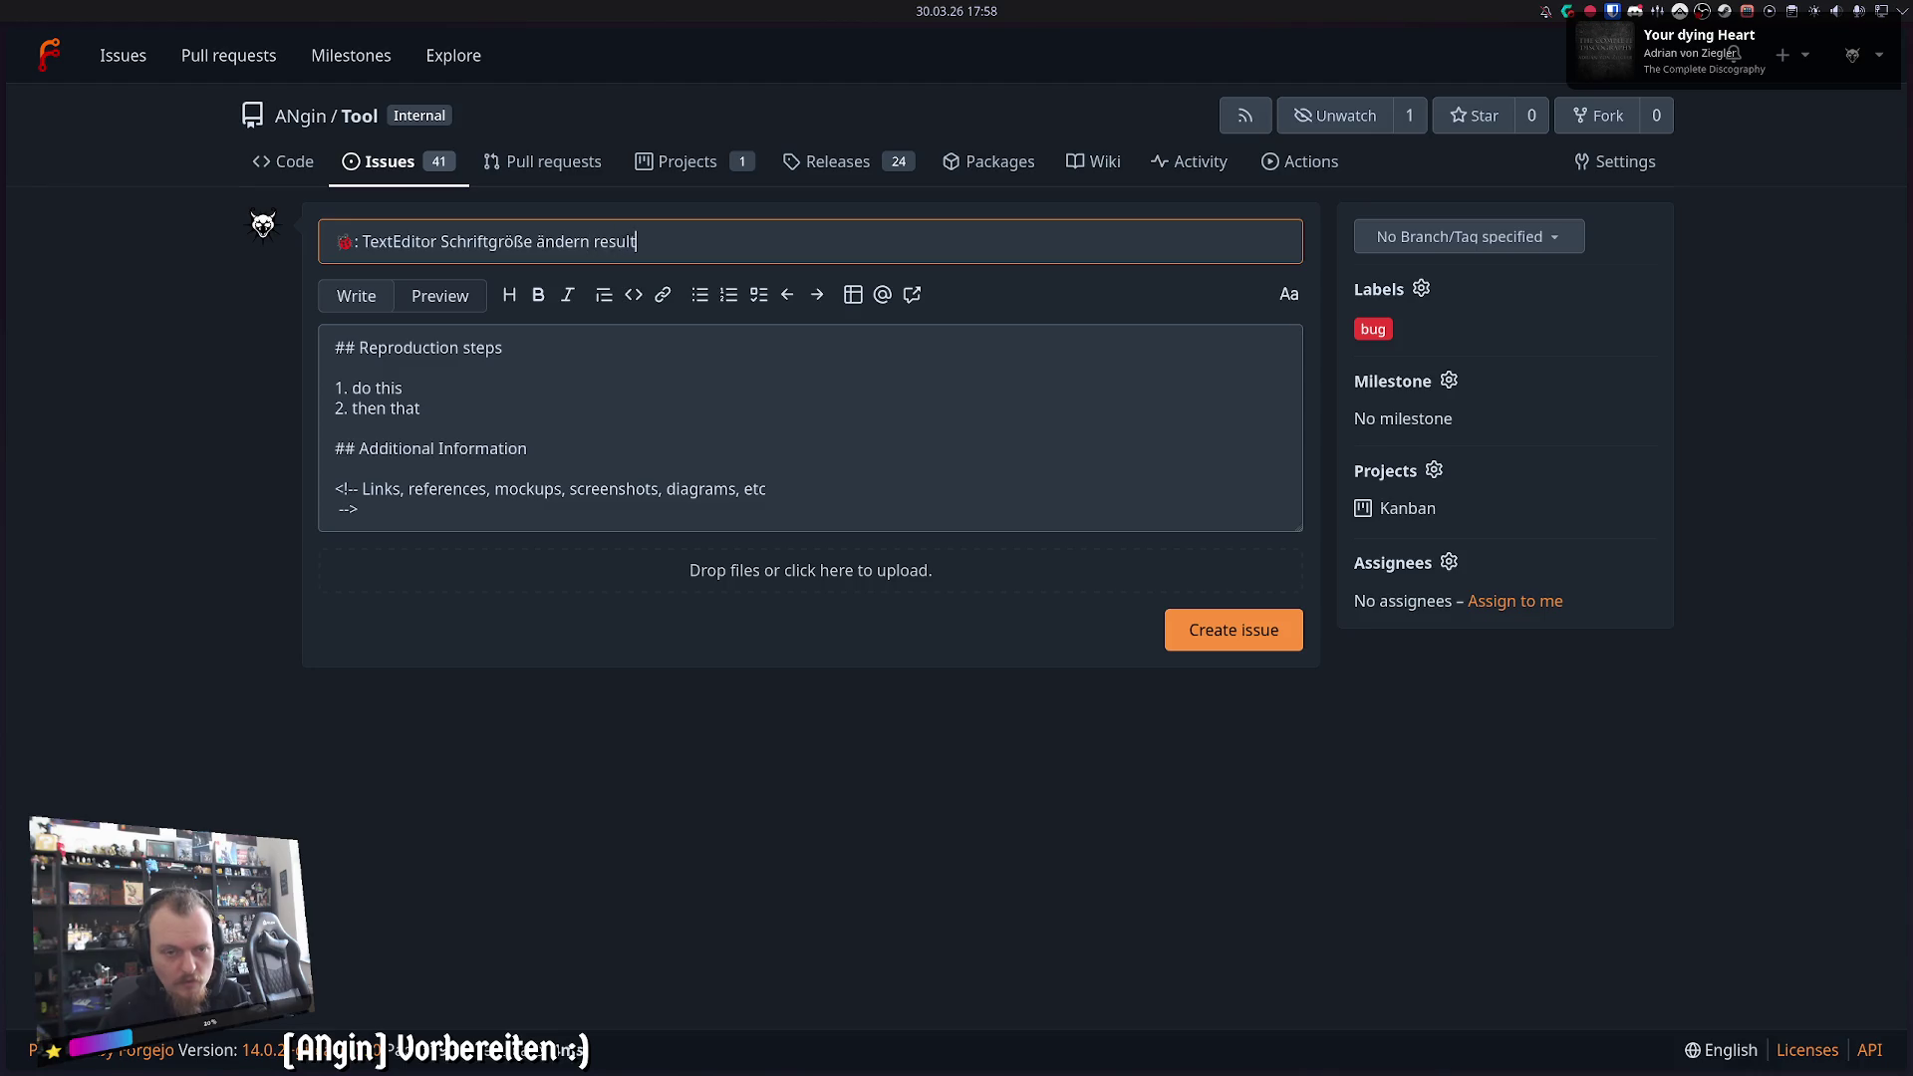
type("neuen ")
type("font-_size tags")
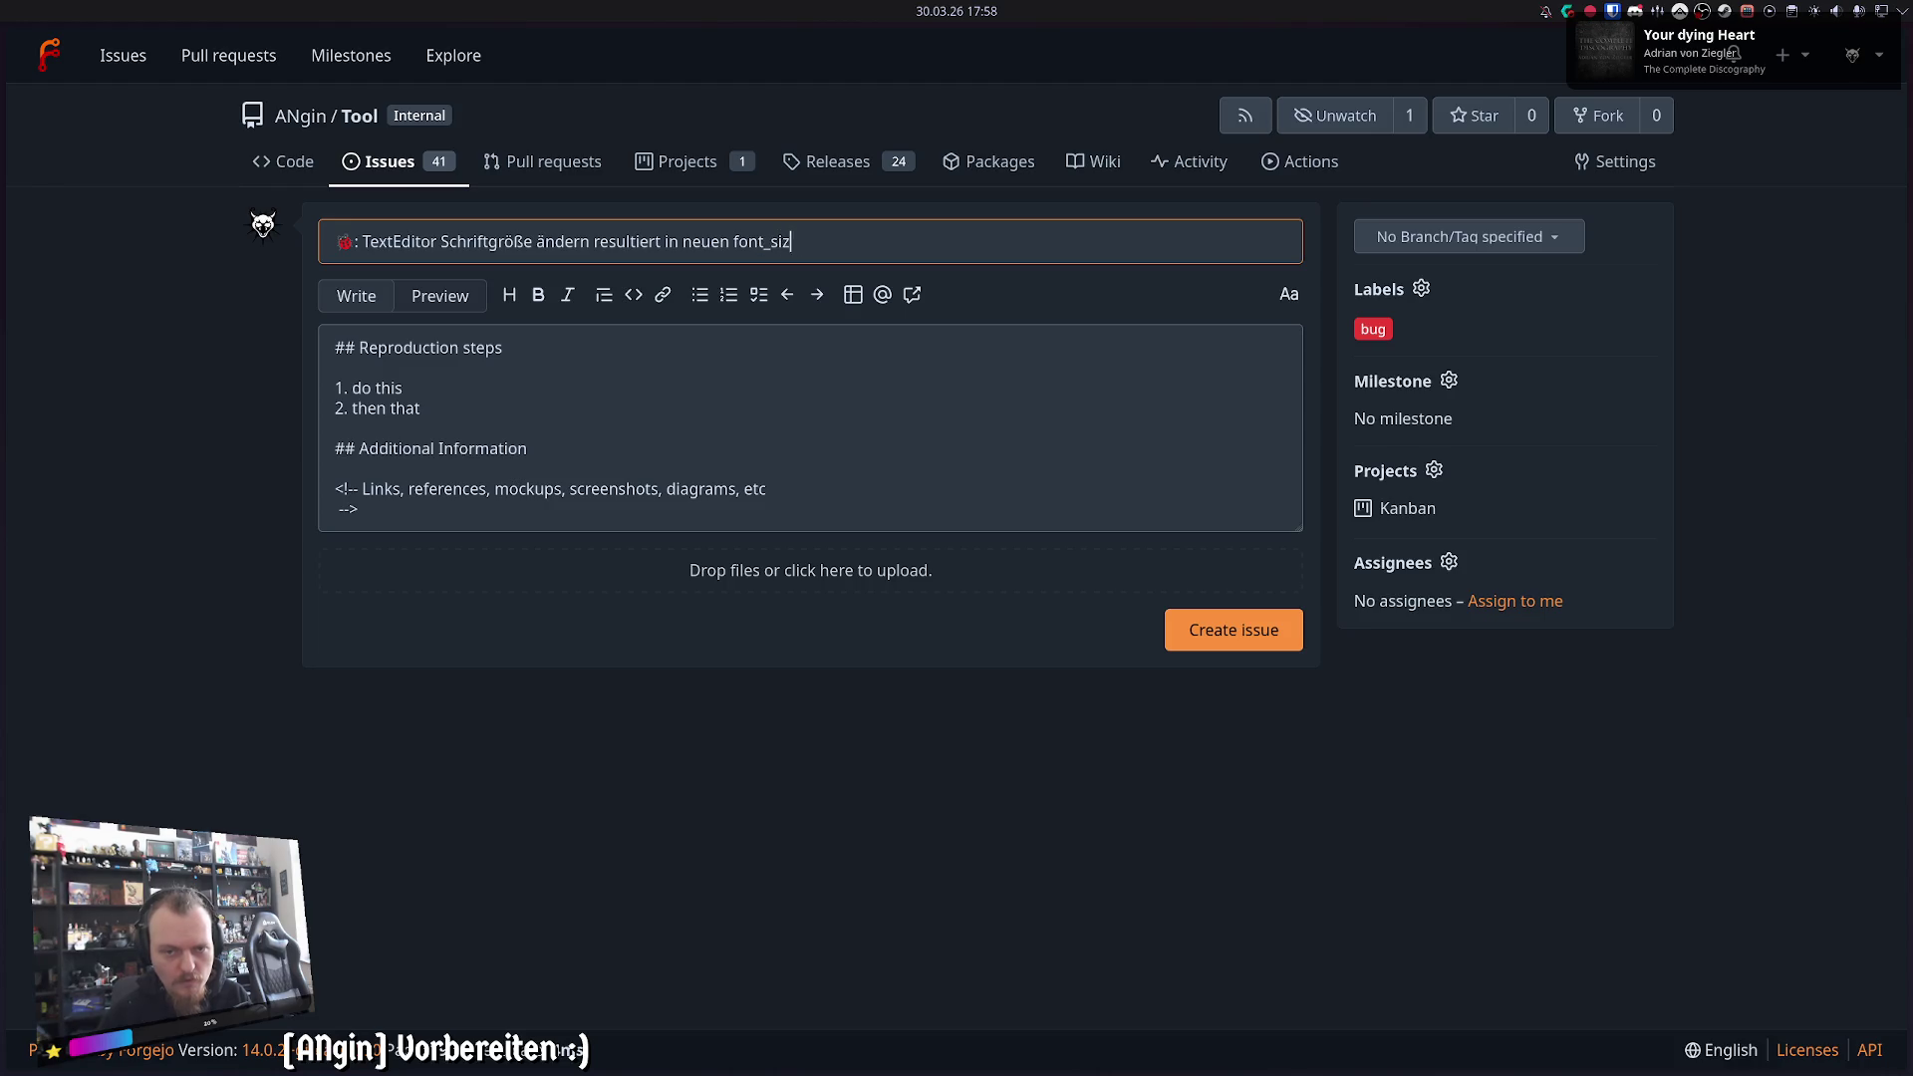
left_click_drag(335, 387, 597, 407)
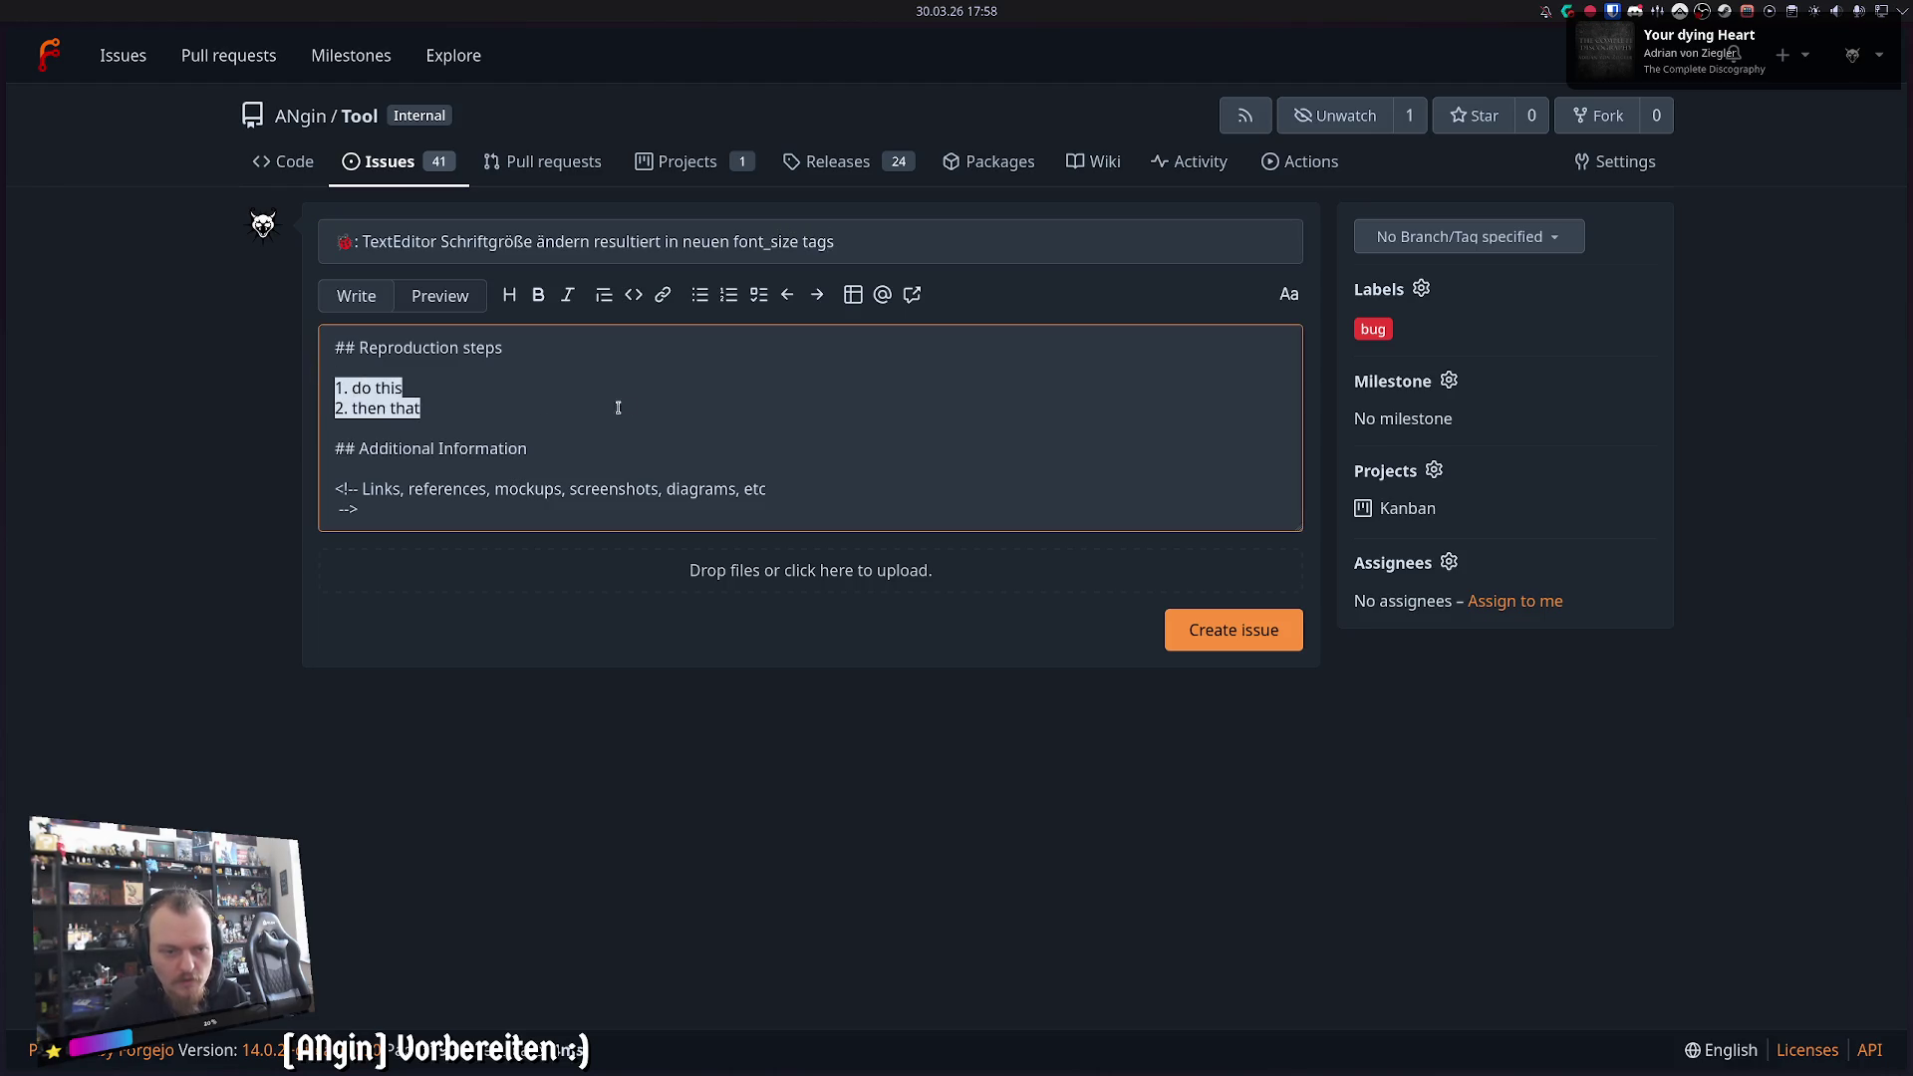
key("BackSpace")
key("BackSpace")
type("Siehe")
left_click(335, 368)
key("Return")
type("Titel")
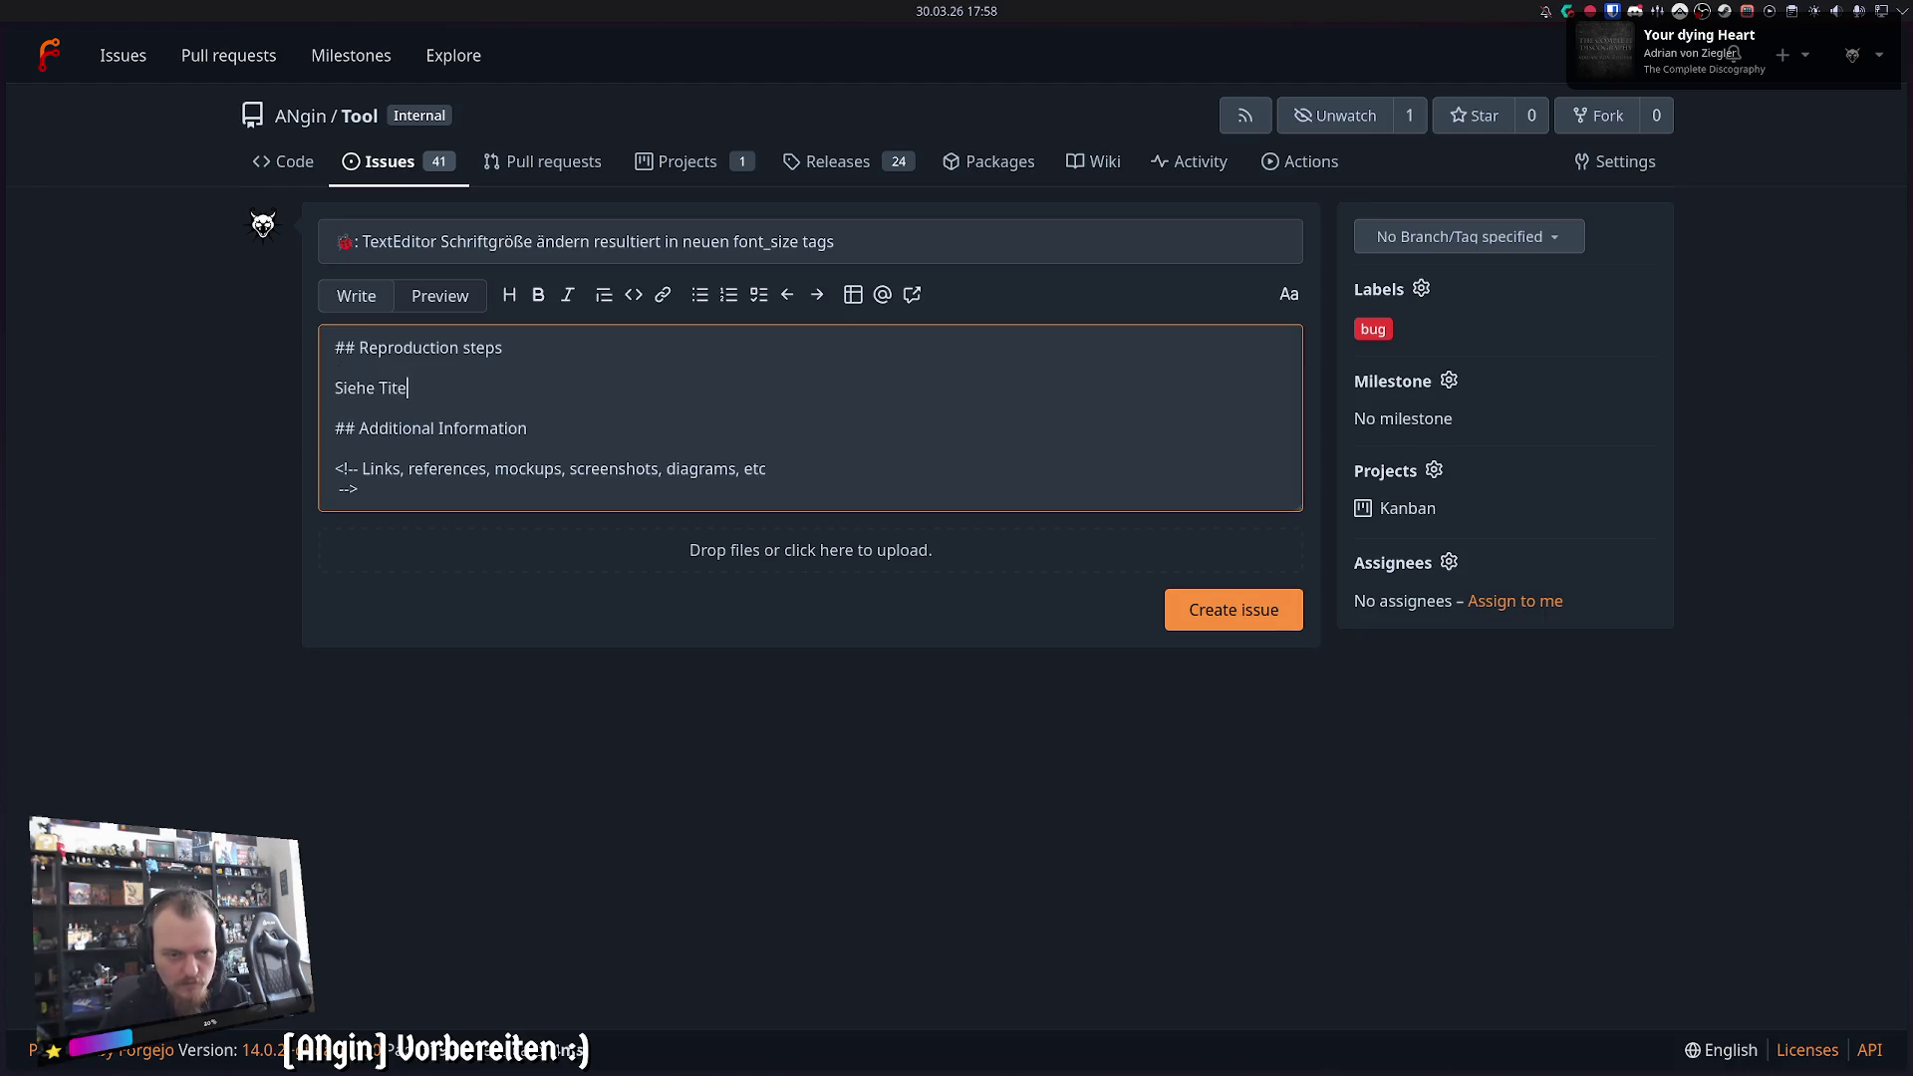
type(".")
key("Return")
type("Soll: ")
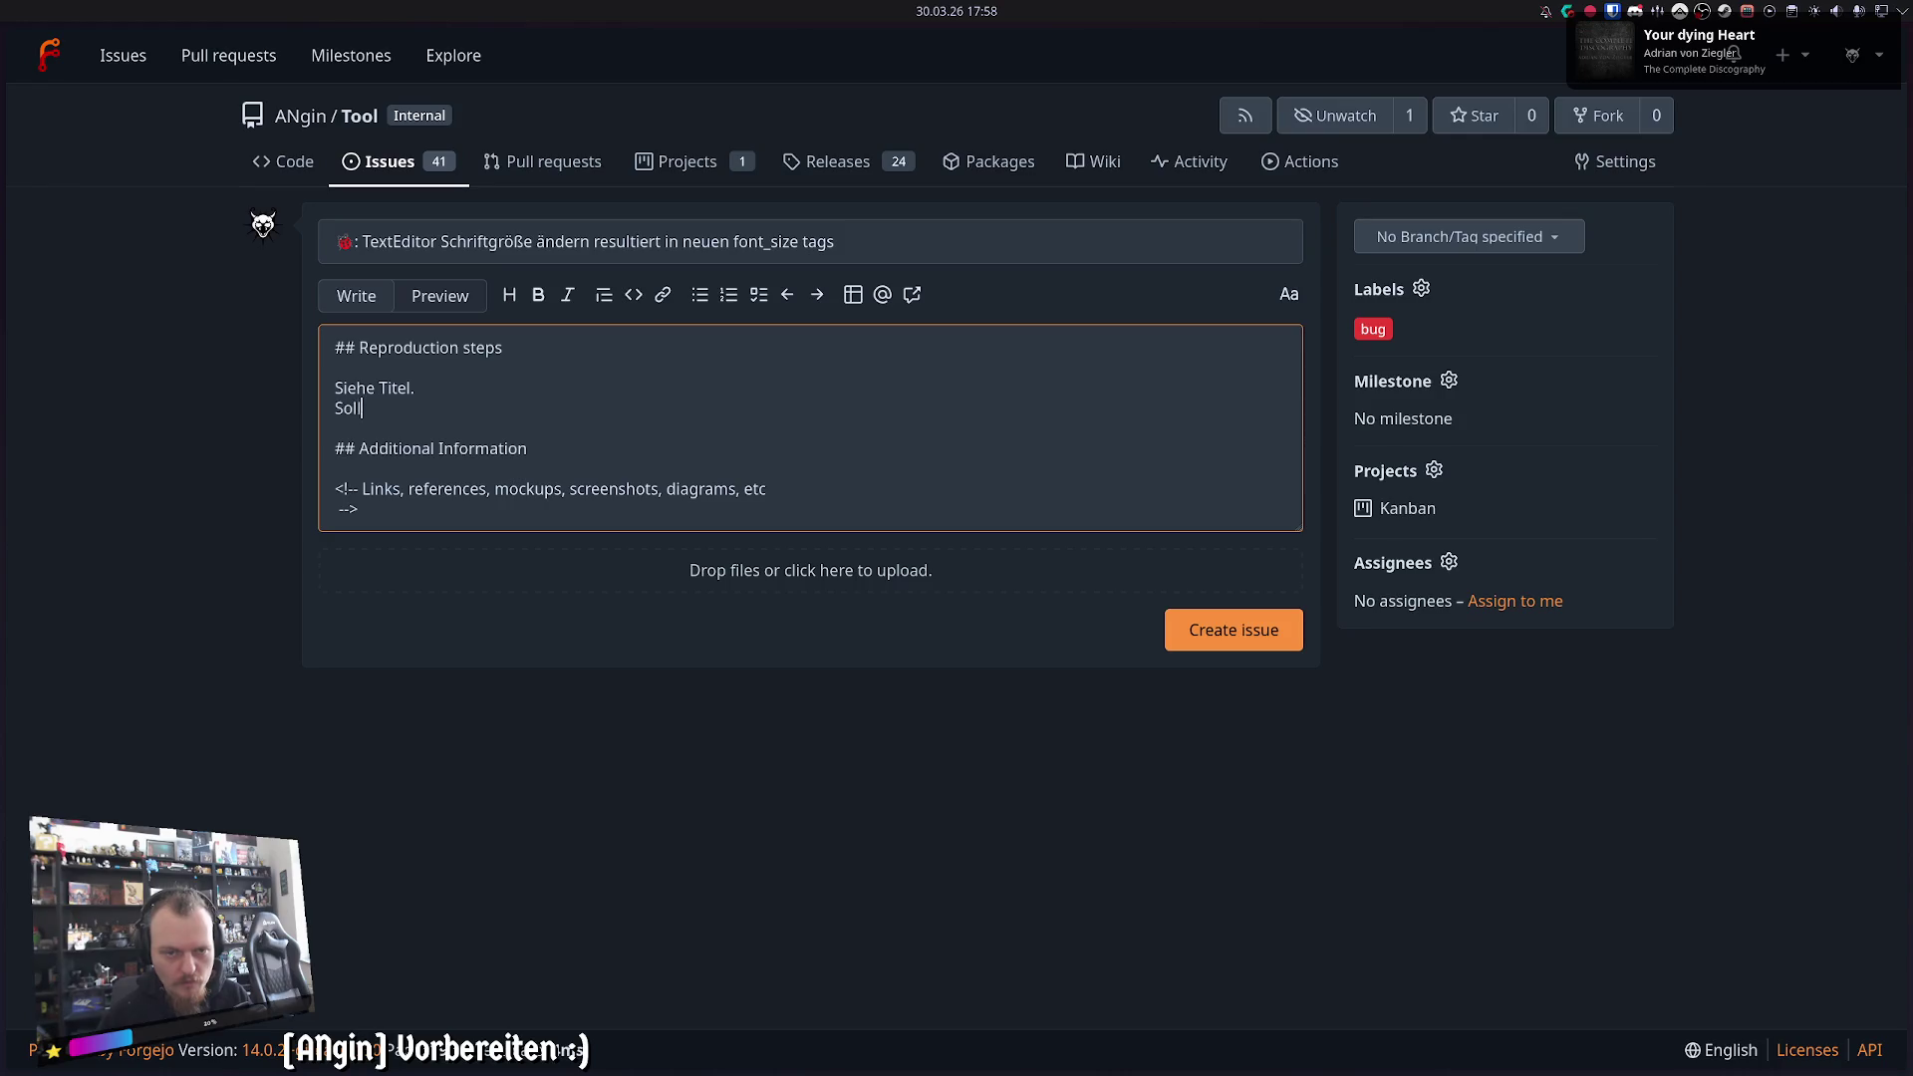
type("Nur ein font_size ")
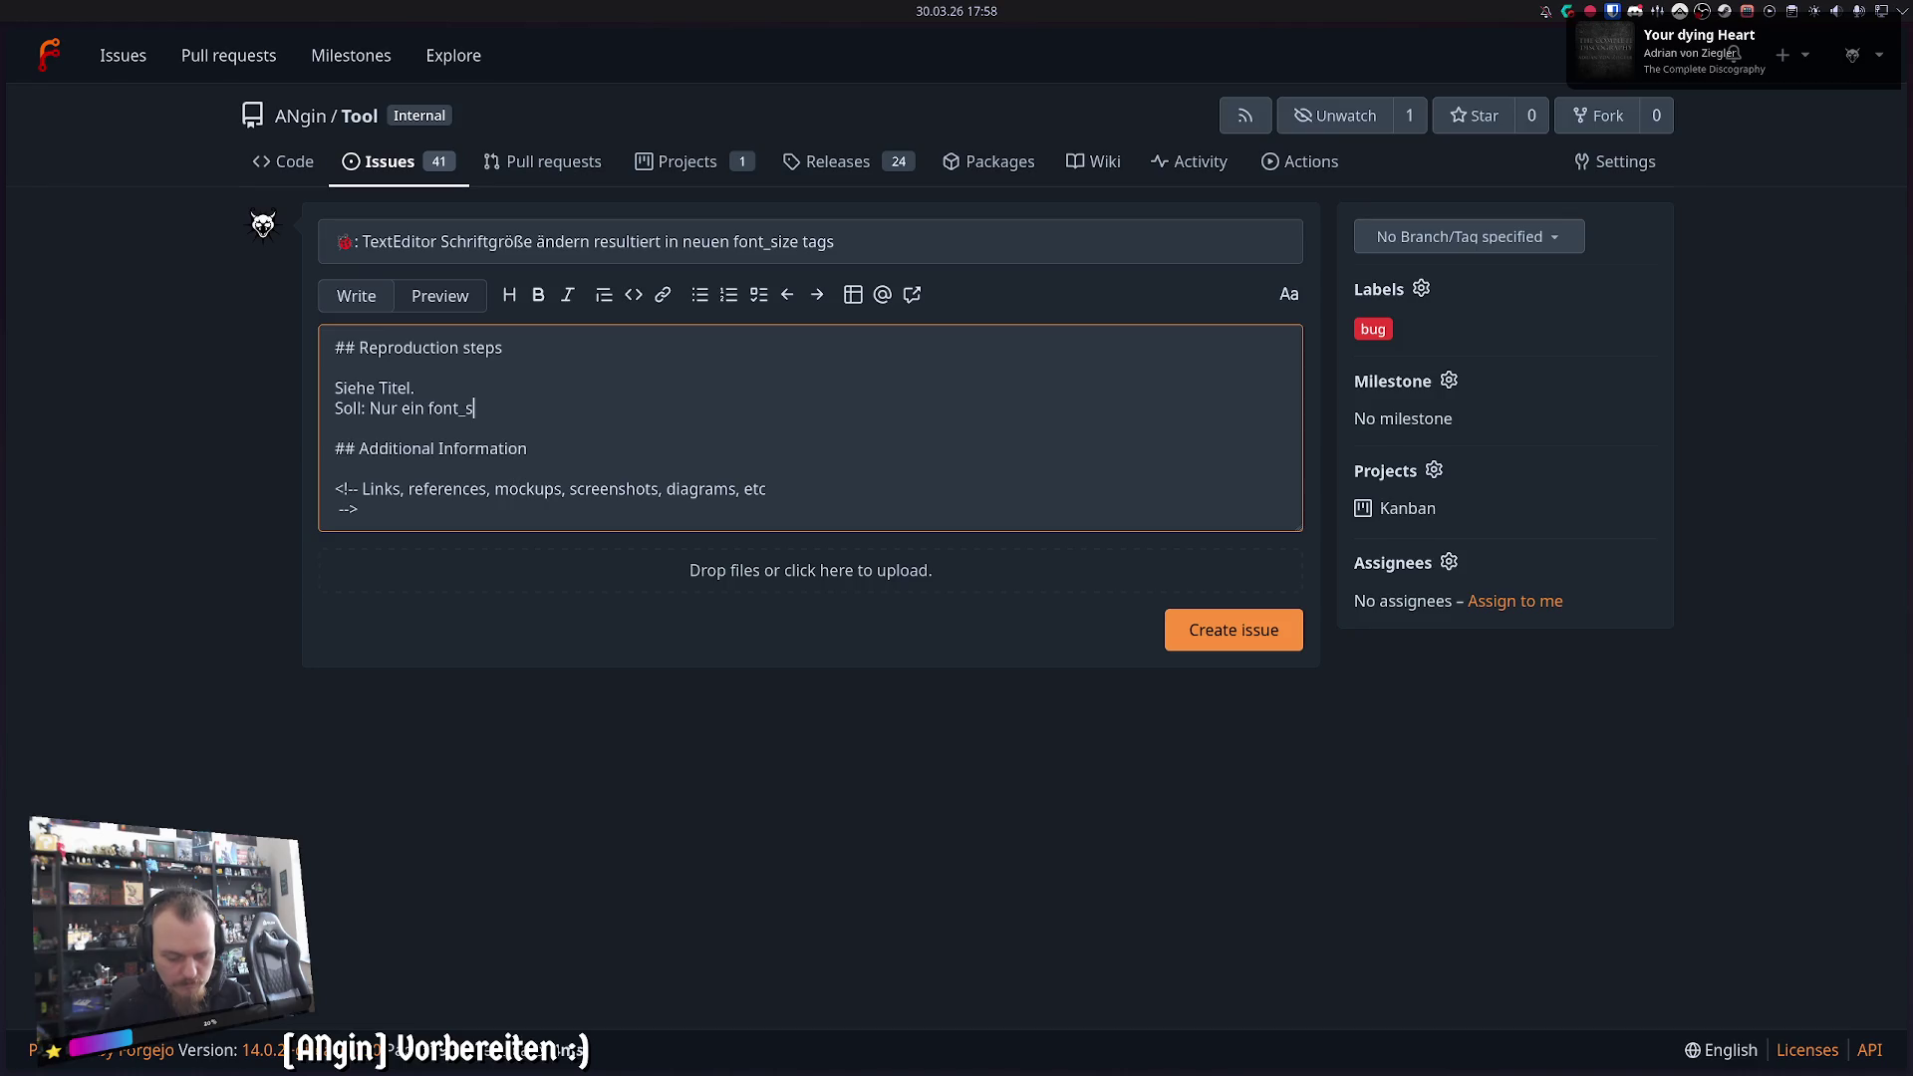
type("Tag, der sich a")
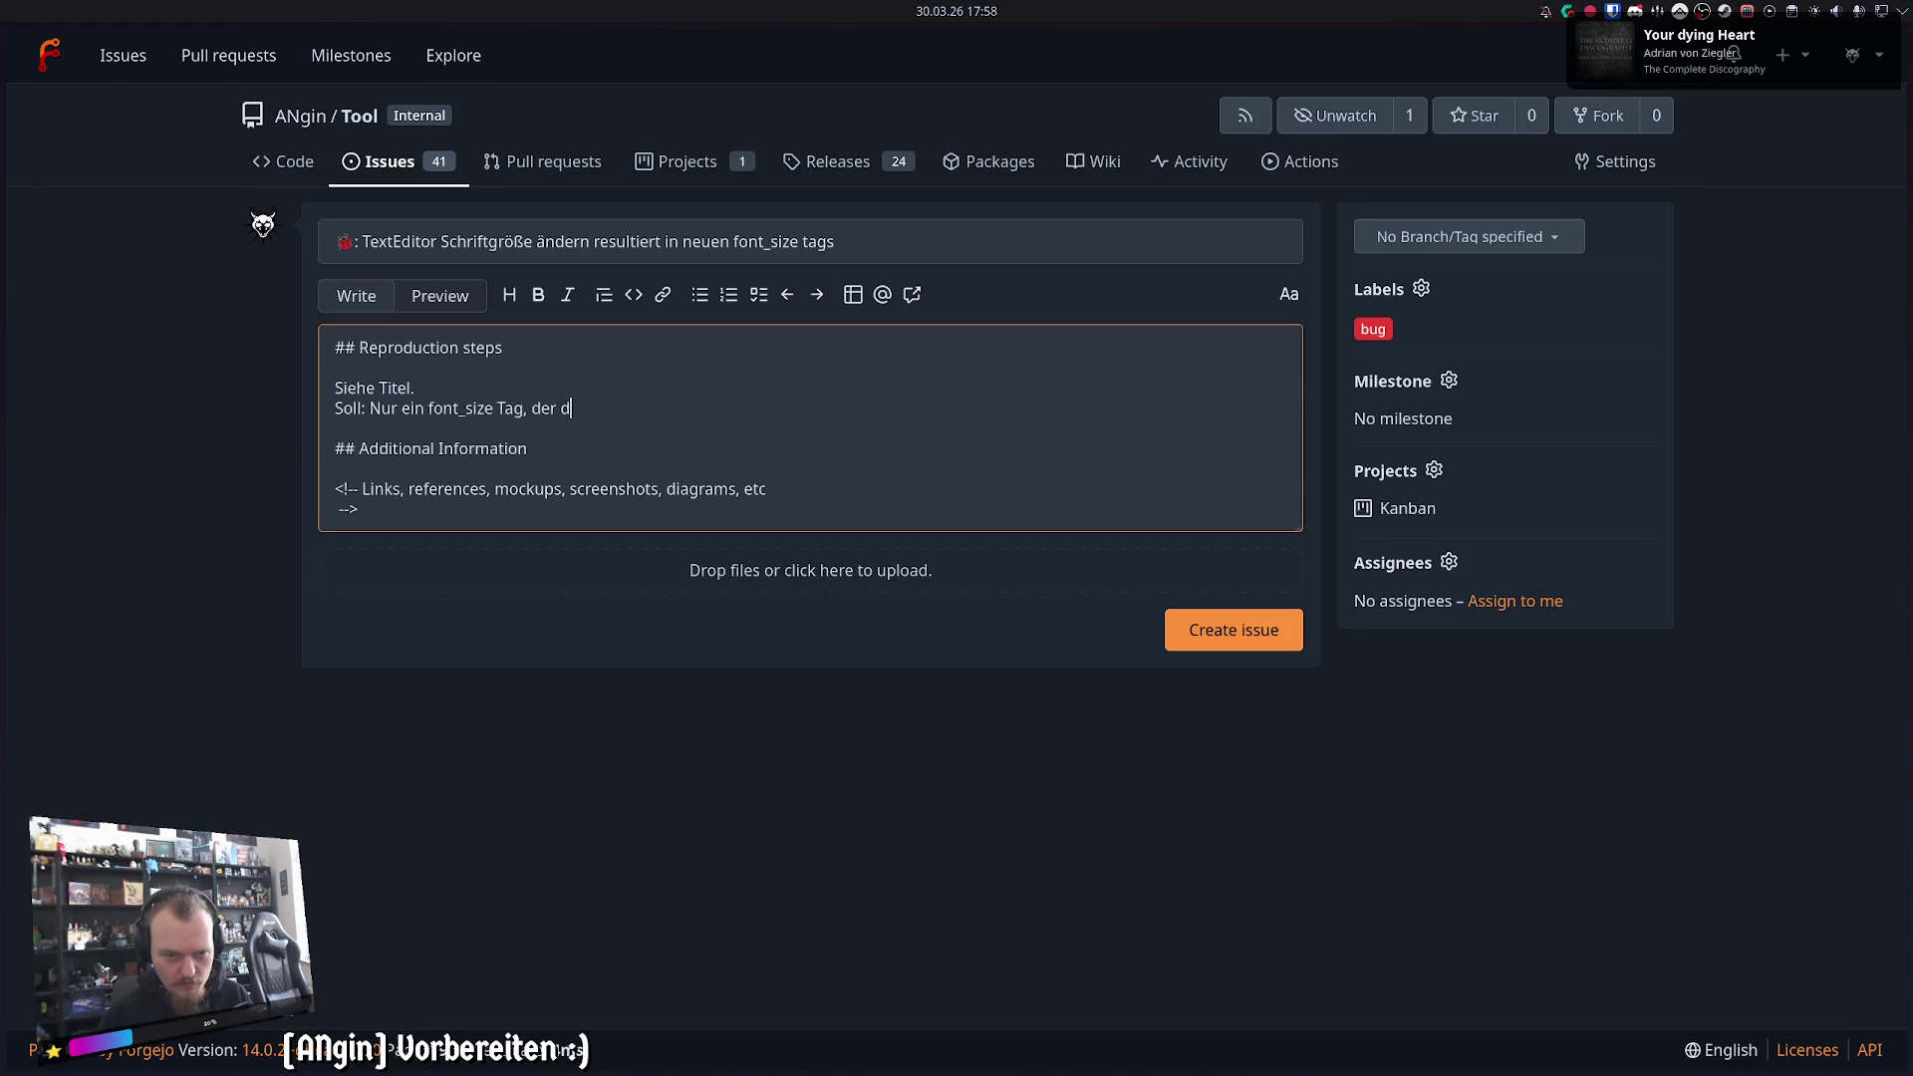
type("ktualisiert")
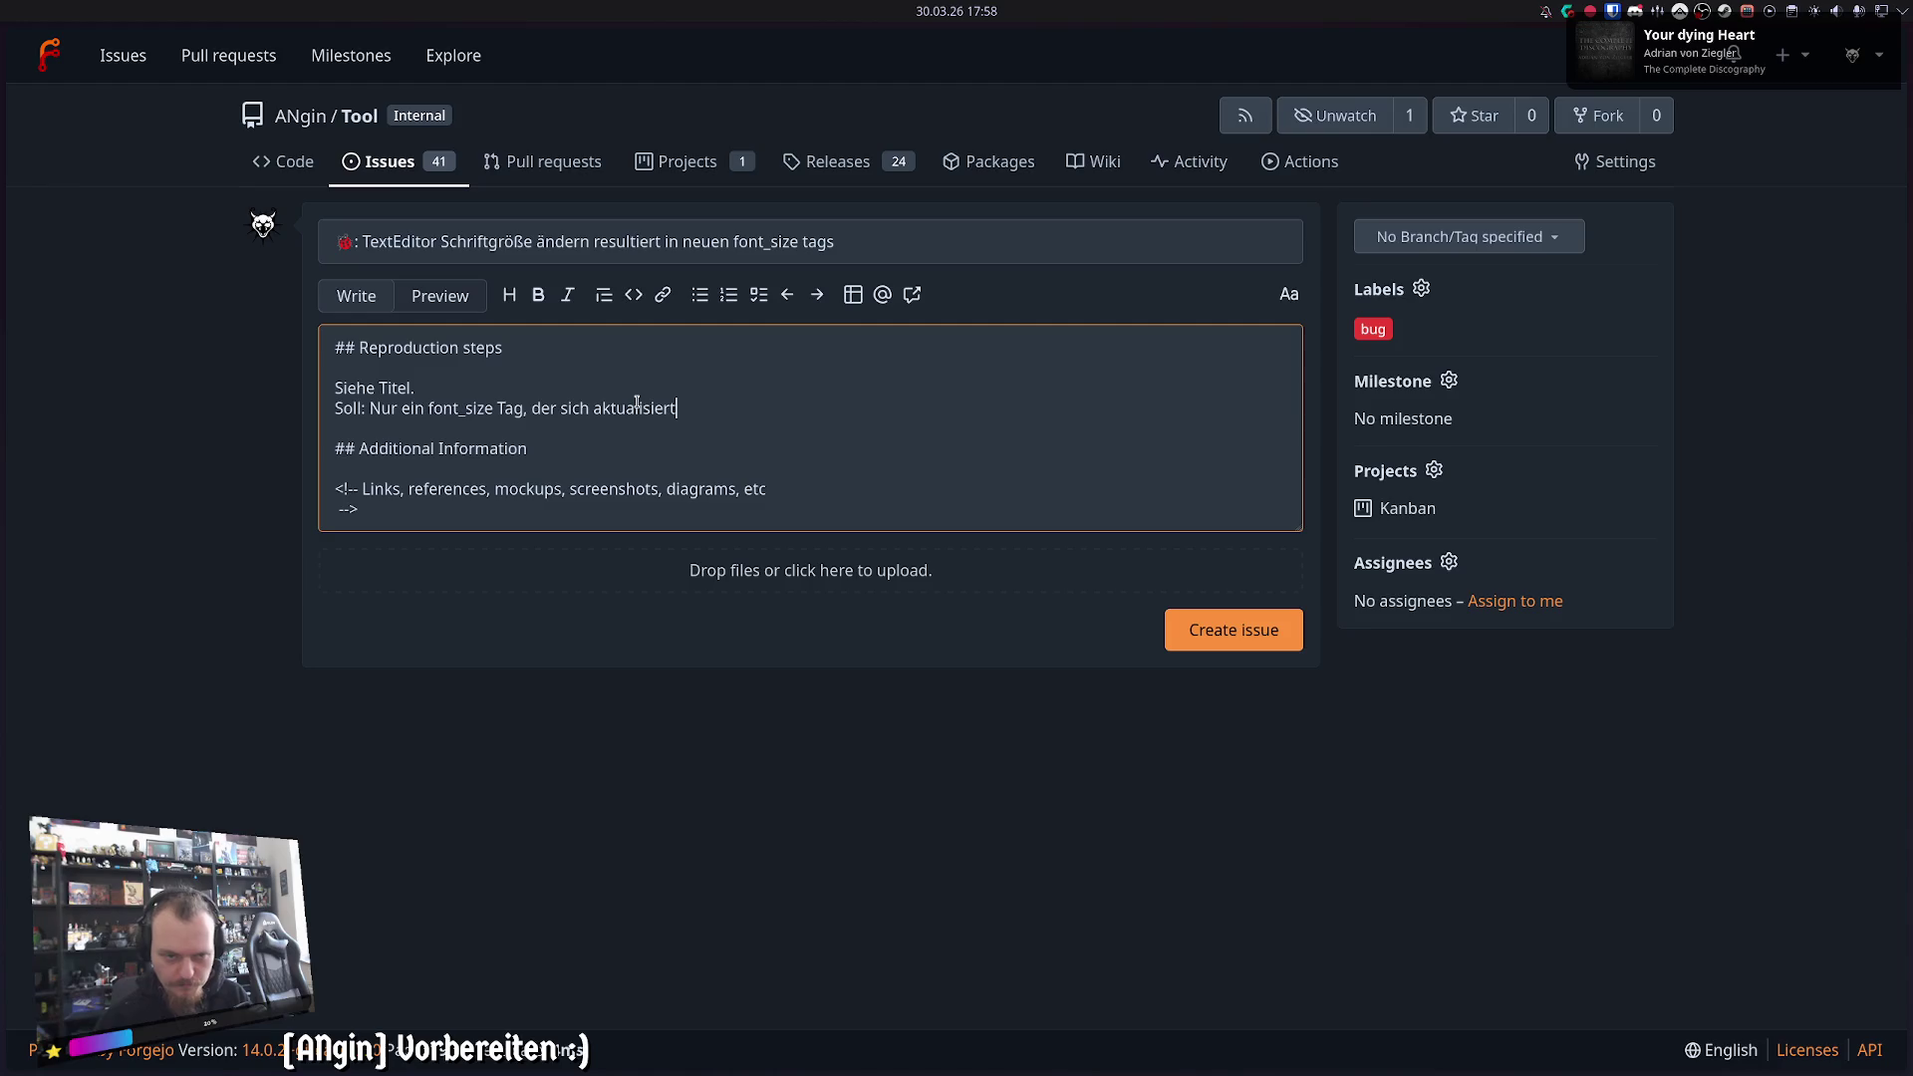
left_click(1231, 632)
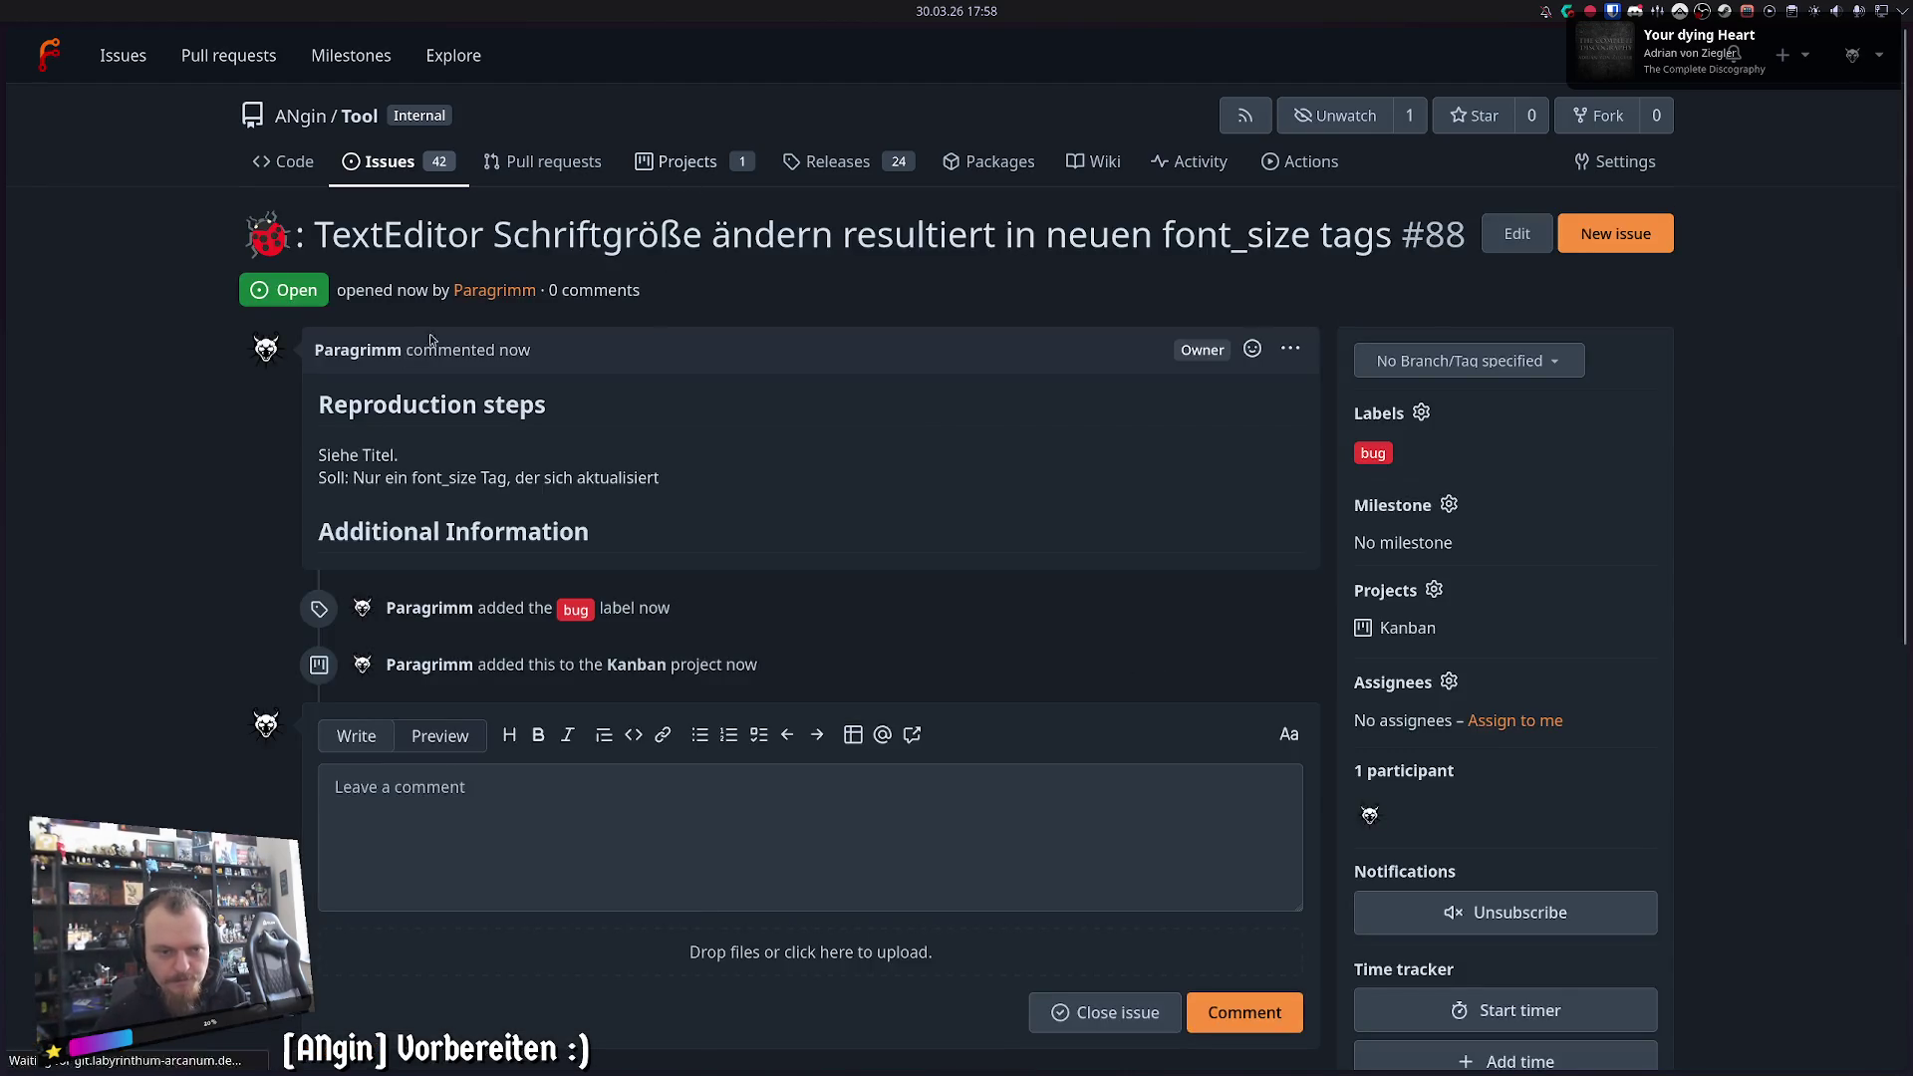
Step: Go to the Kanban project board and start a new issue
left_click(688, 161)
left_click(298, 320)
left_click(1588, 227)
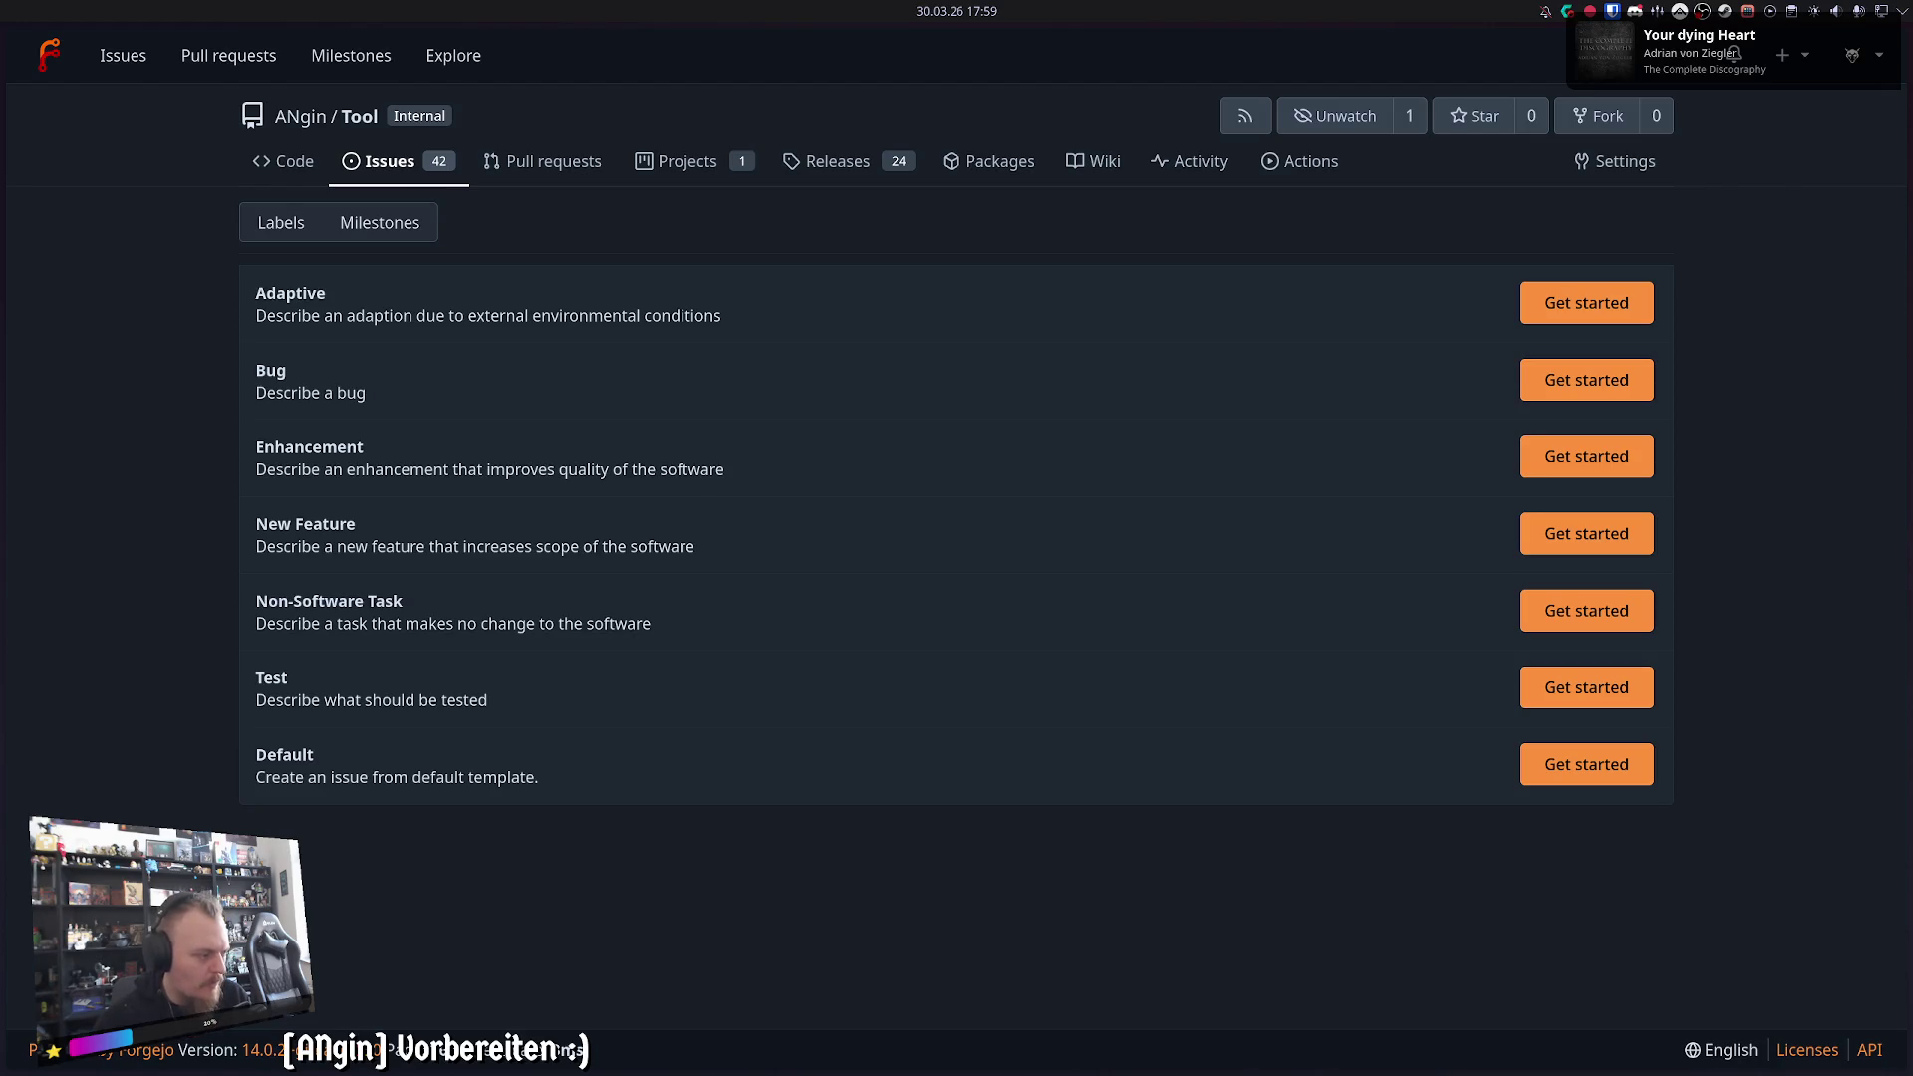
Step: Draft an Enhancement issue 'Dauerhafte custom Schriftgröße' requesting a central default font size setting
left_click(1569, 479)
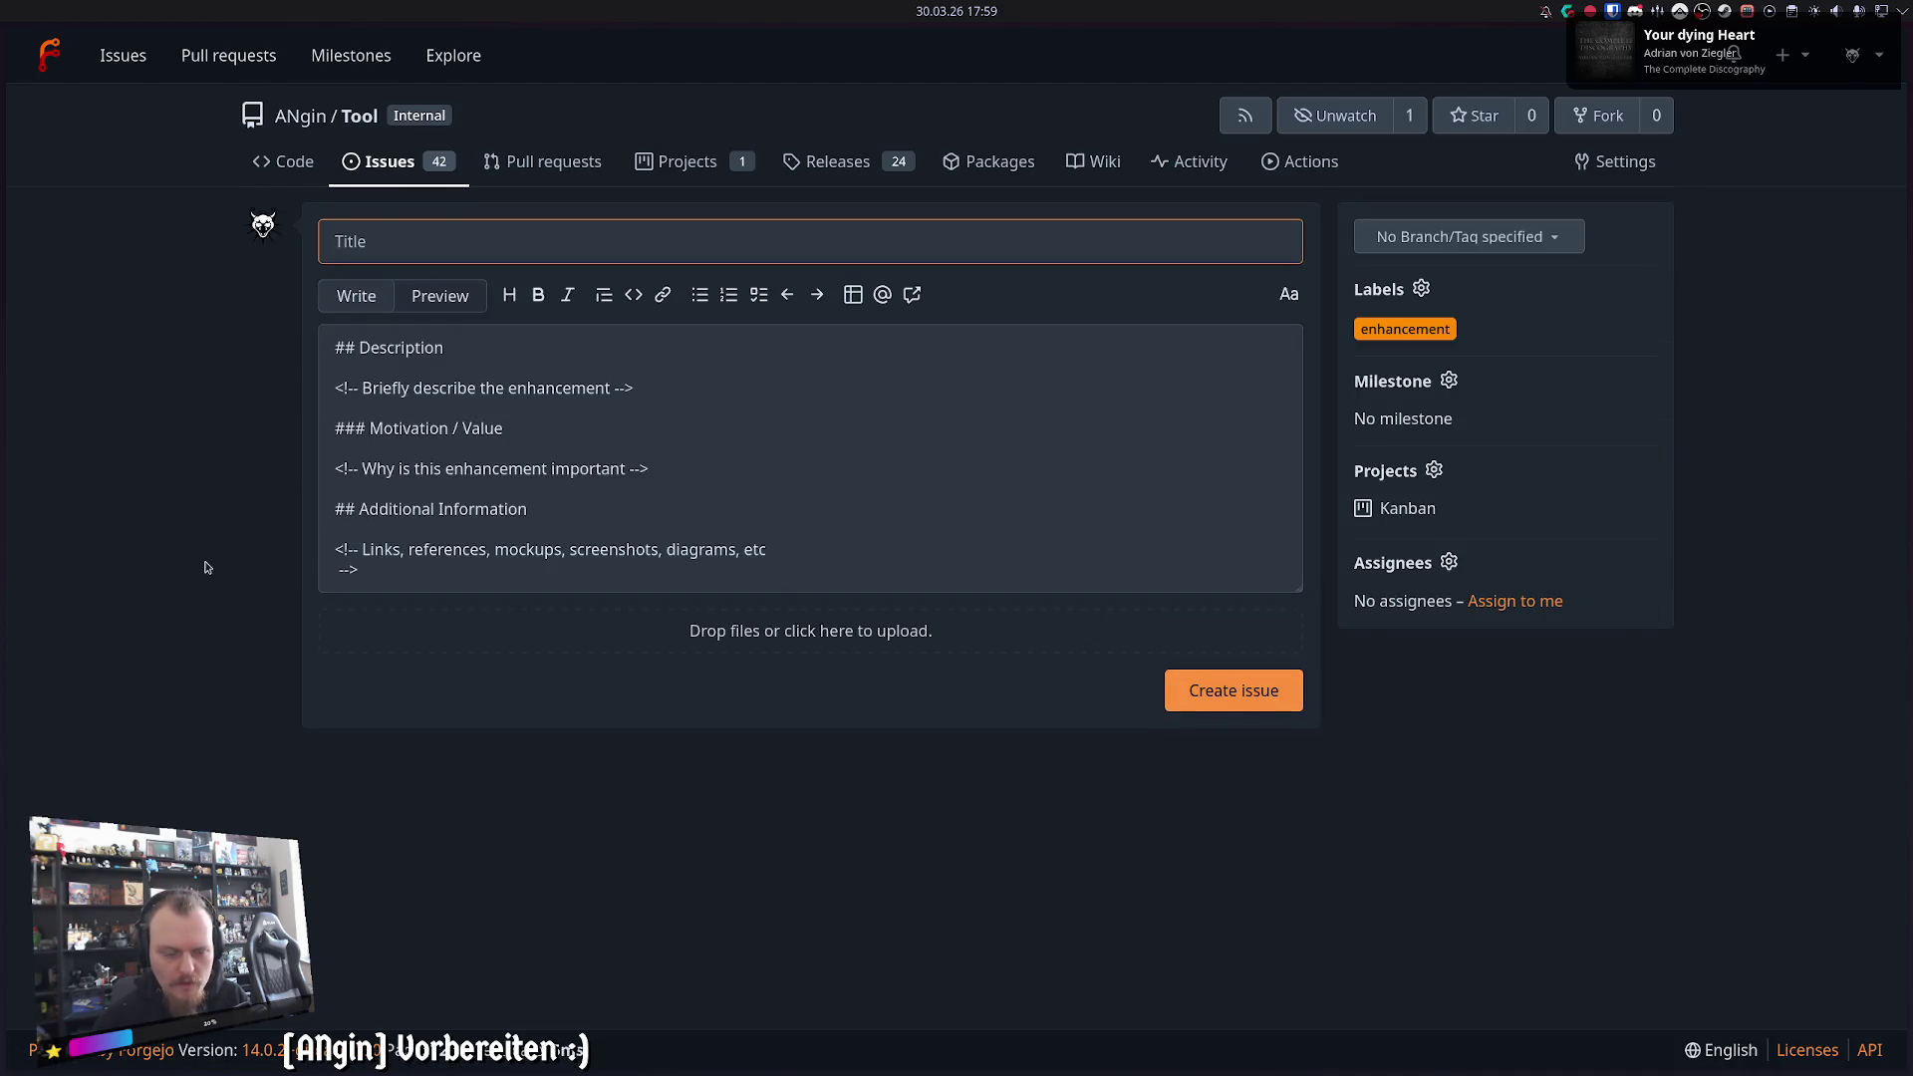
type("Dauerhafte custom Schriftgröße")
left_click(737, 398)
key("shift+Home")
key("BackSpace")
type("Im Einstellungsbd")
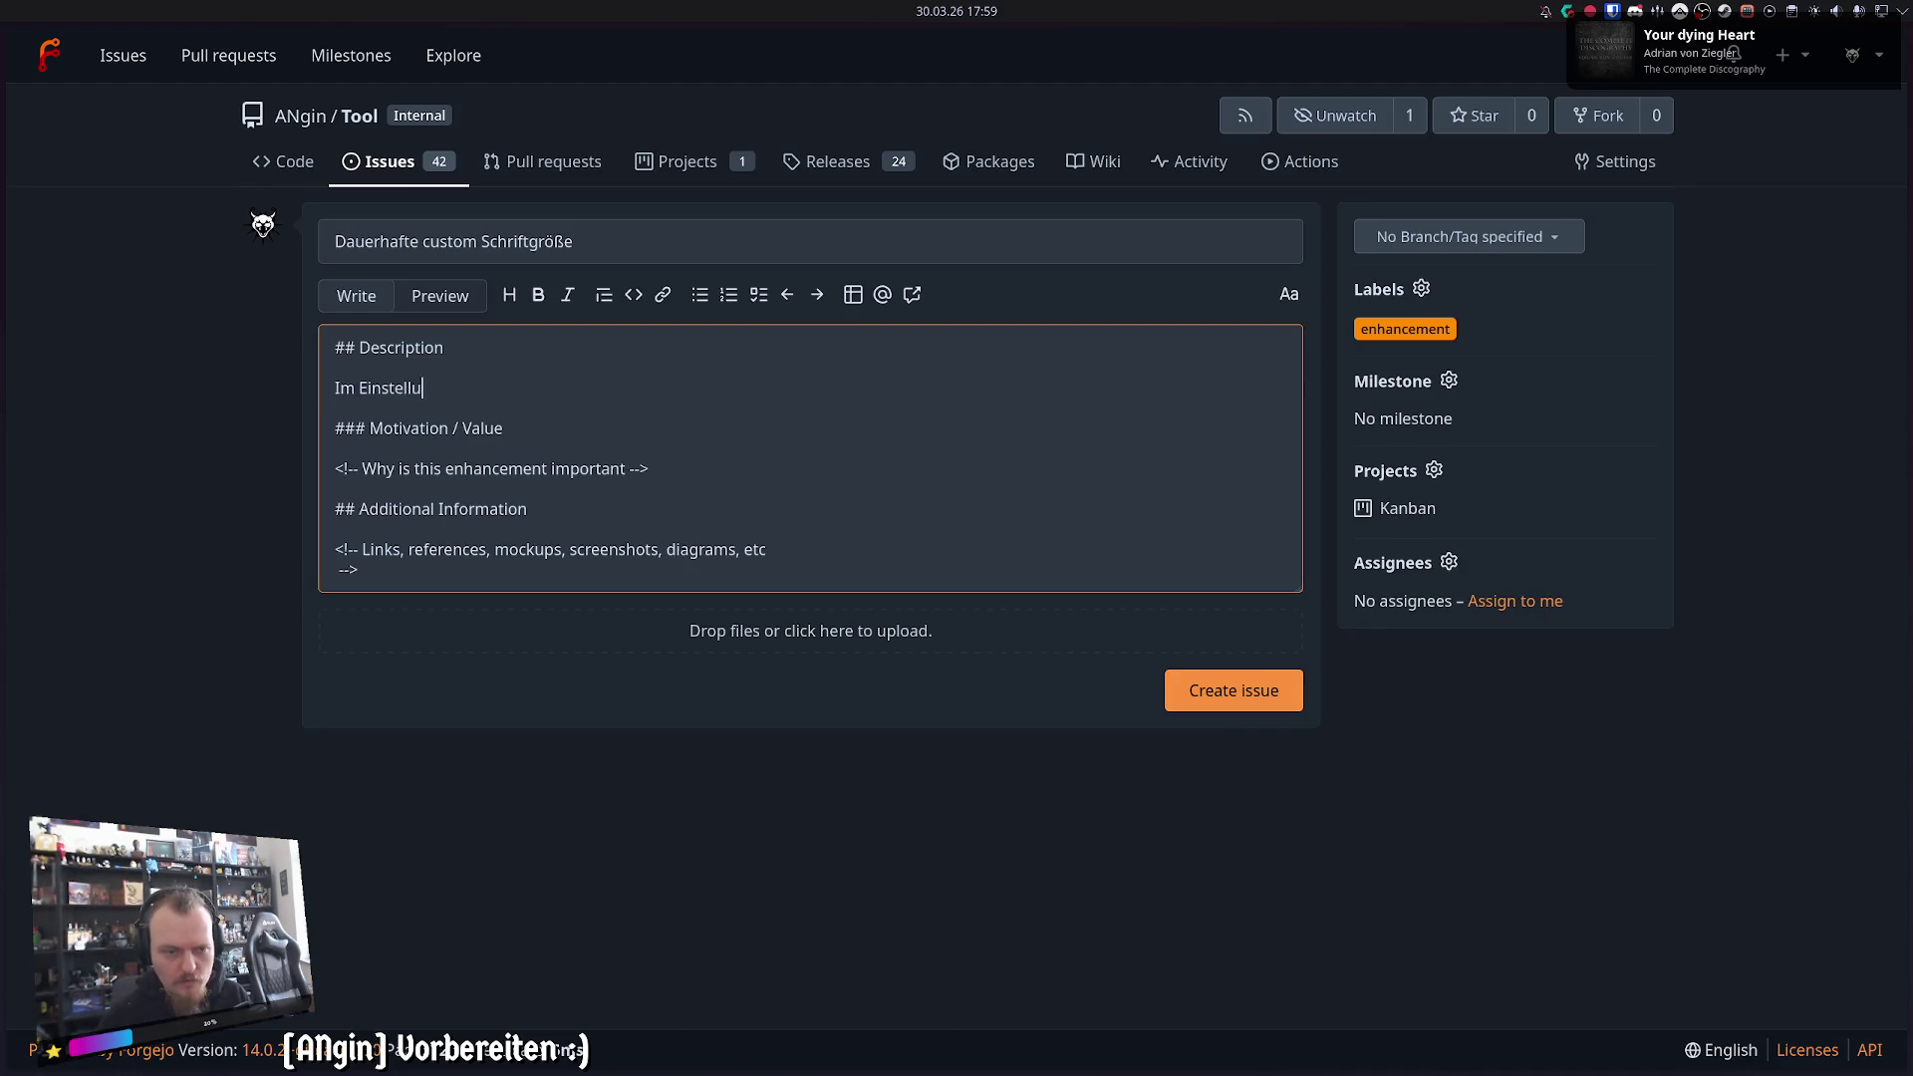
key("BackSpace")
type("ereich ermöglich")
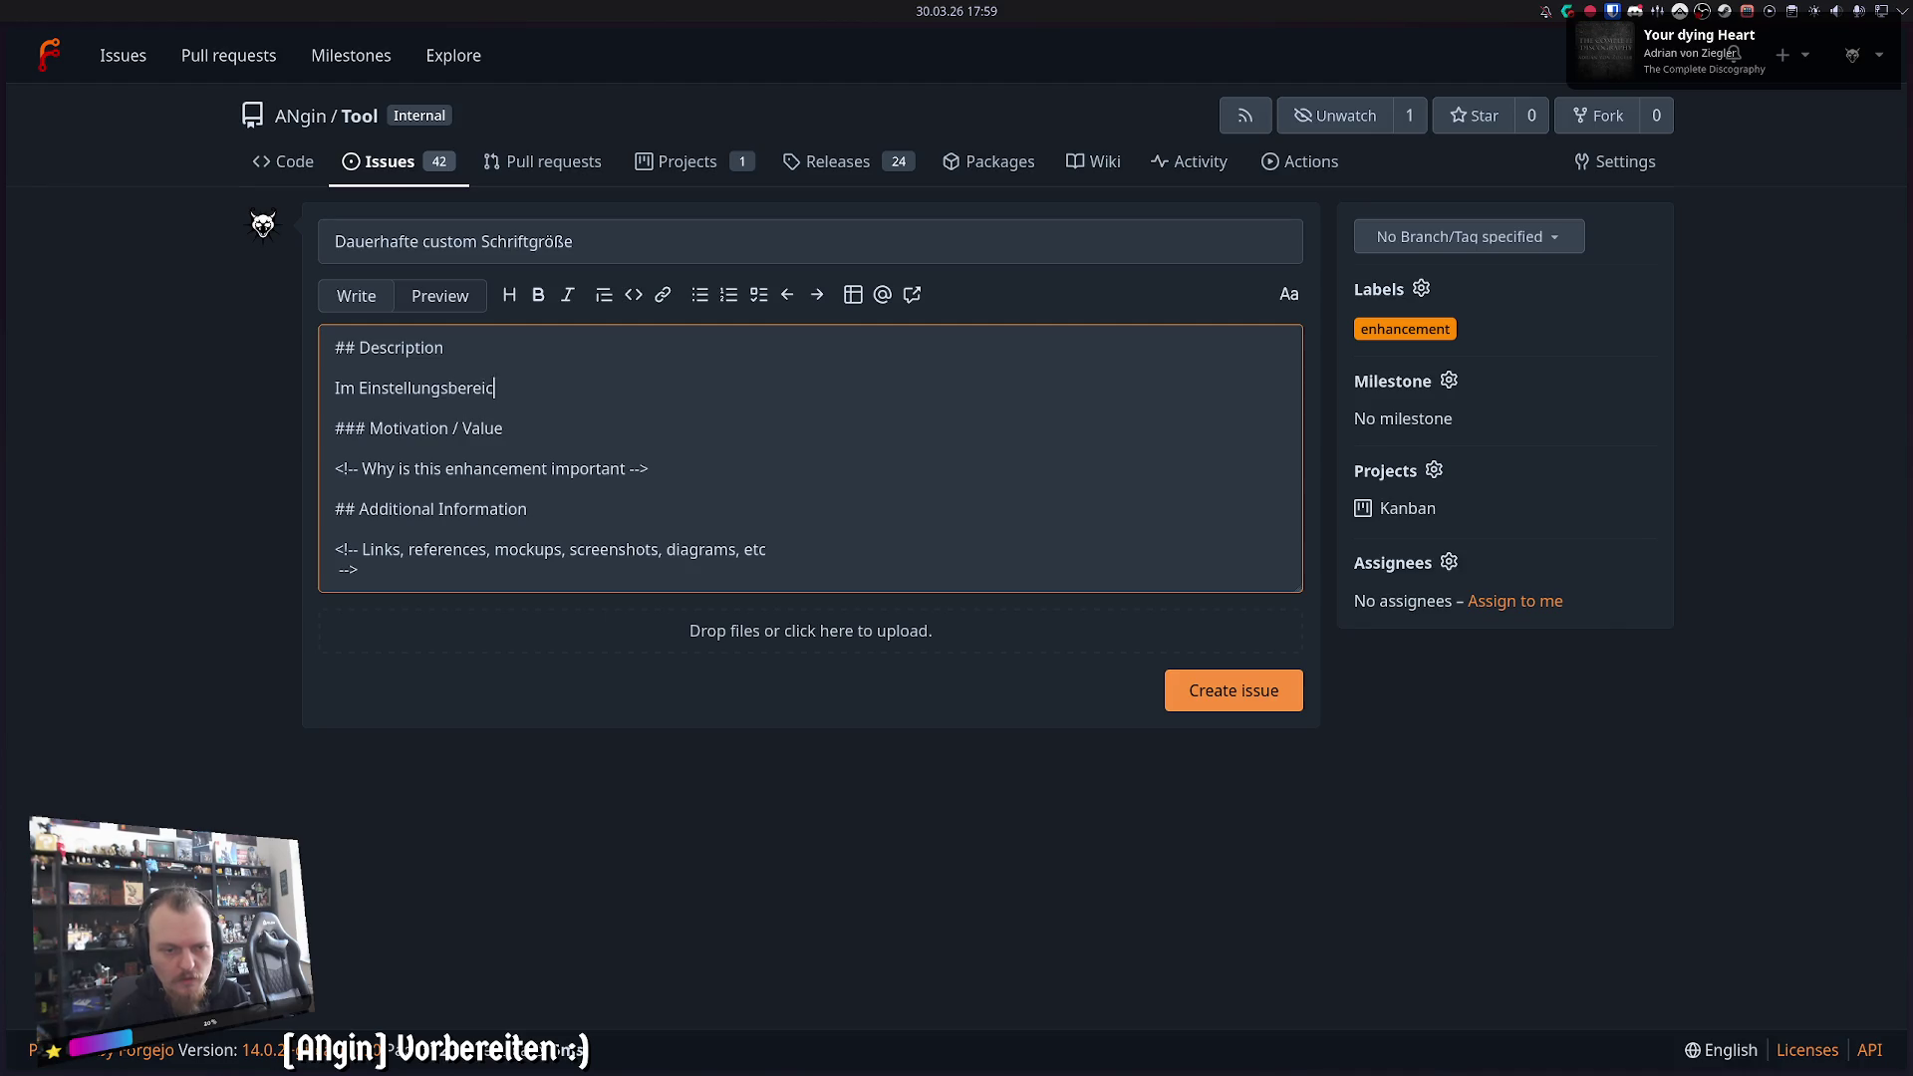
type("en, dass man eine defau")
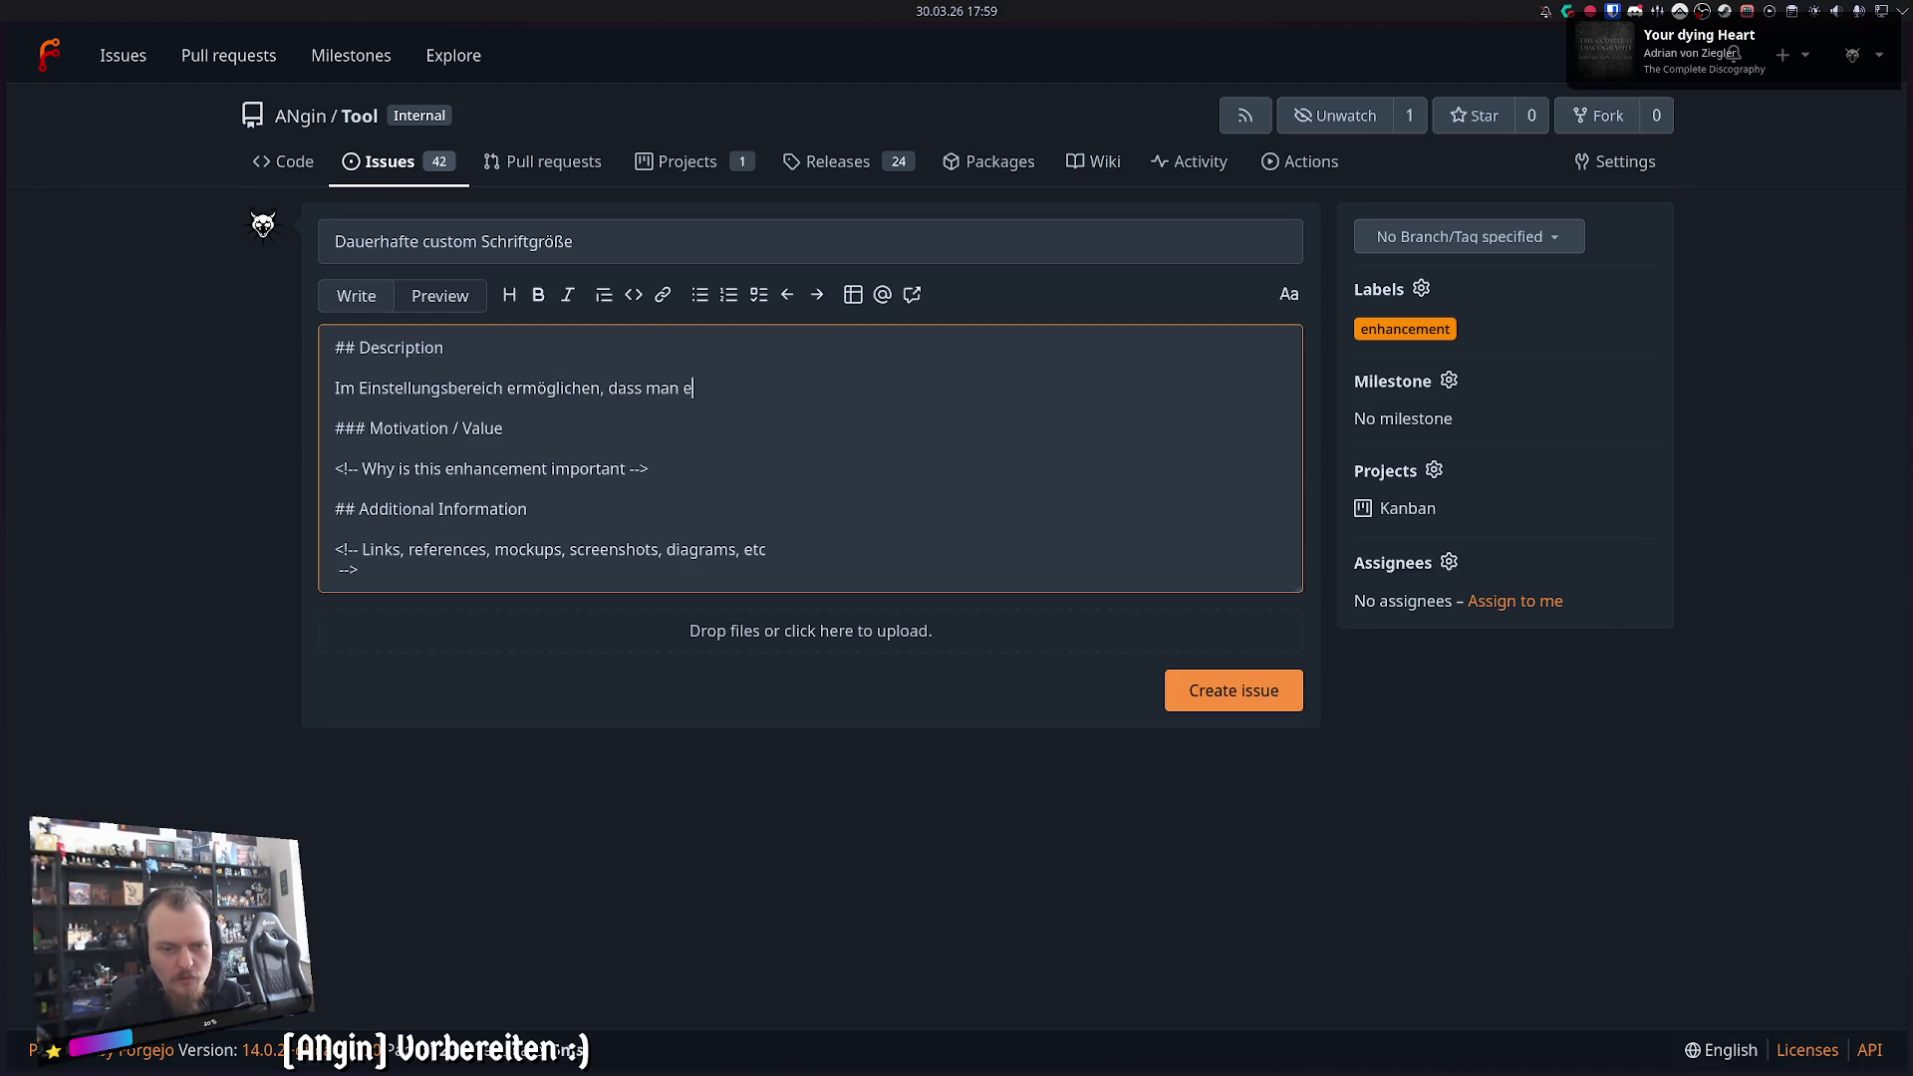
type("lt Schriftgröße ")
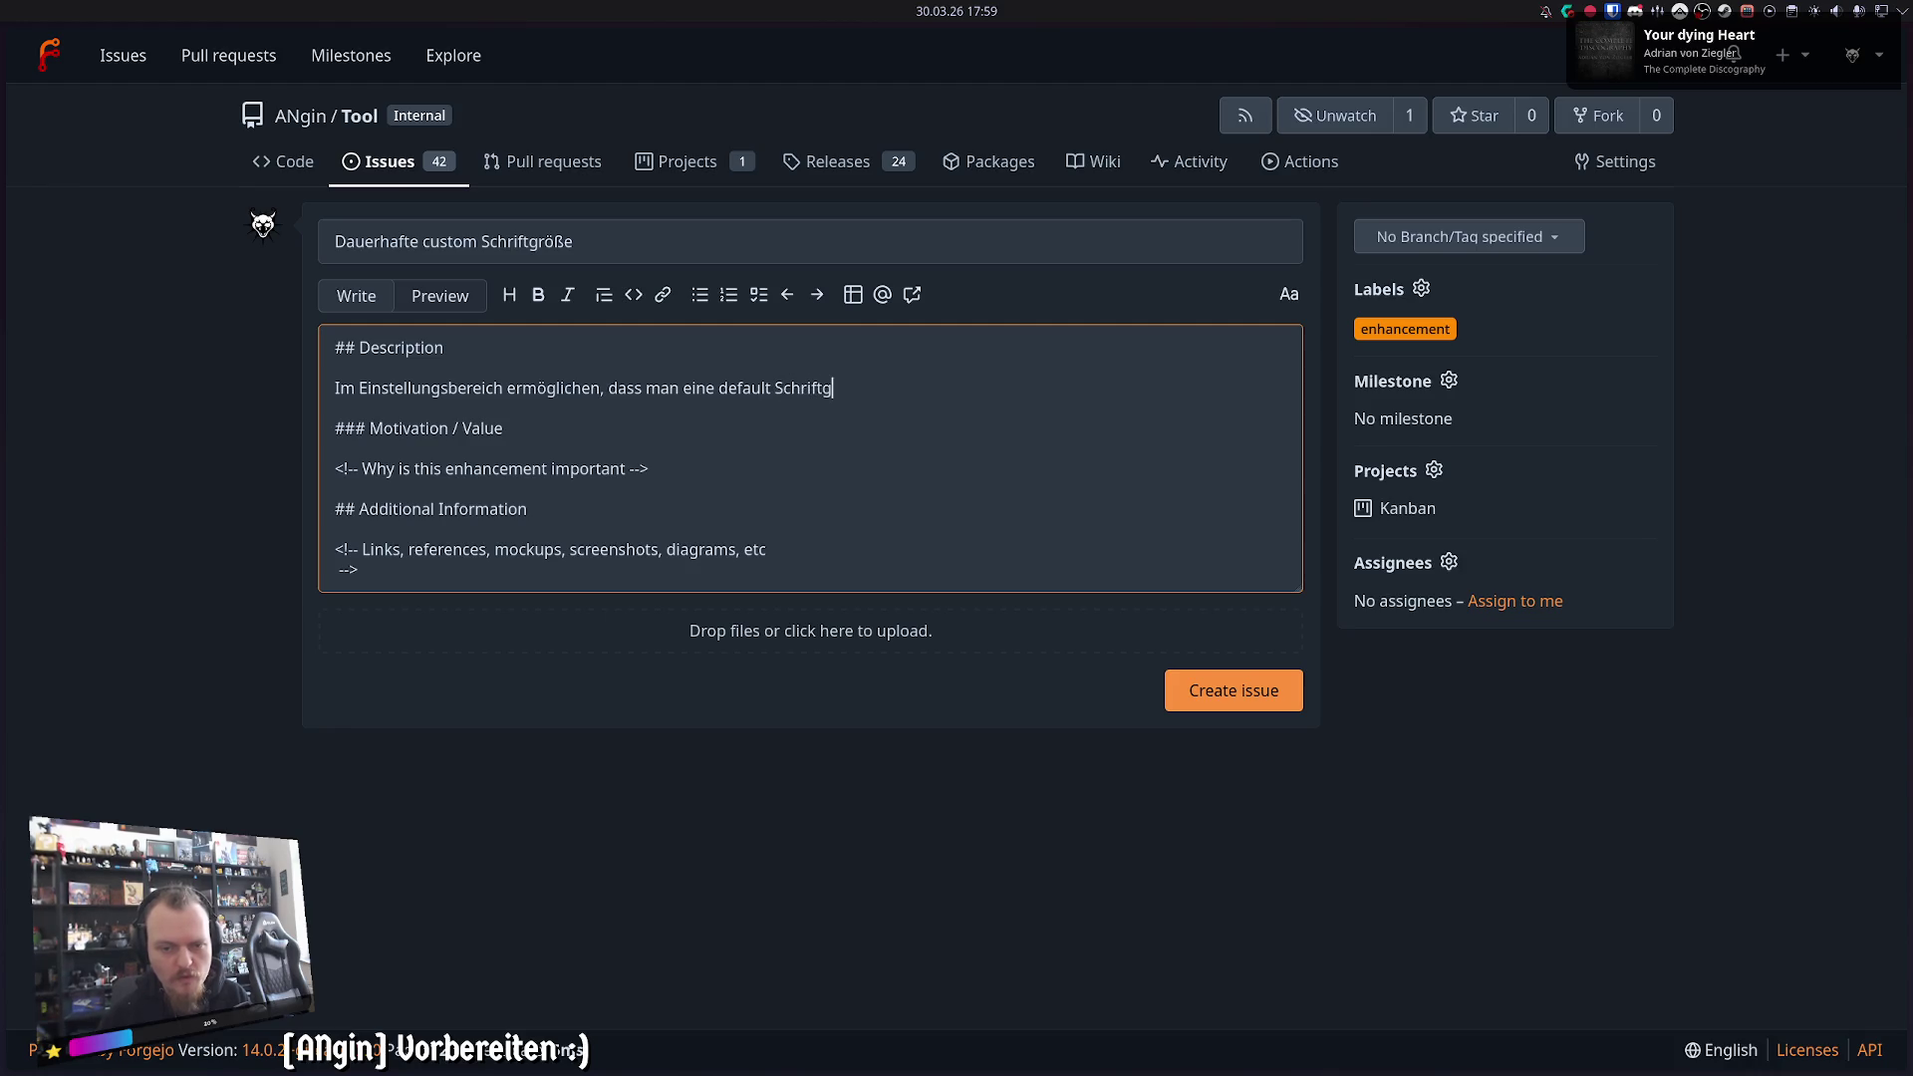
type("einstelle")
key("BackSpace")
type("n kann, die ze")
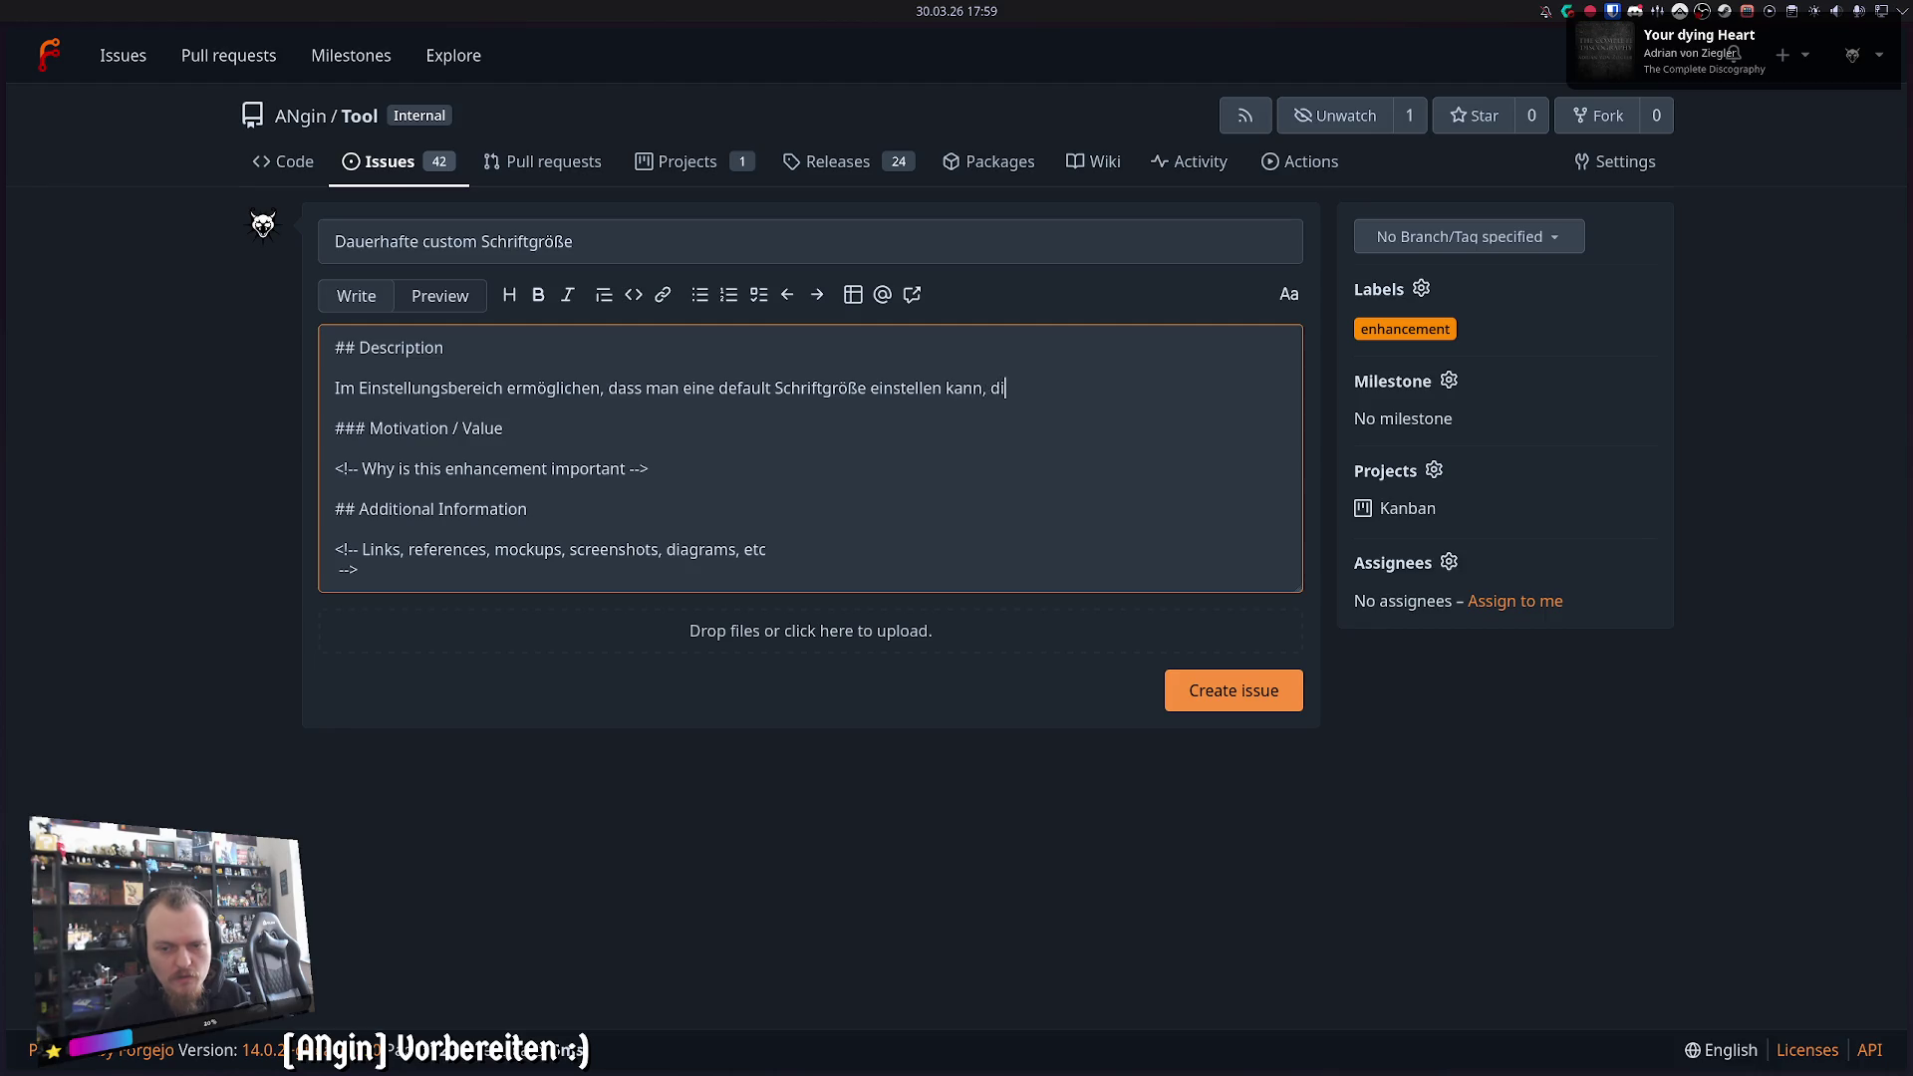
type("ntral verwendet wird")
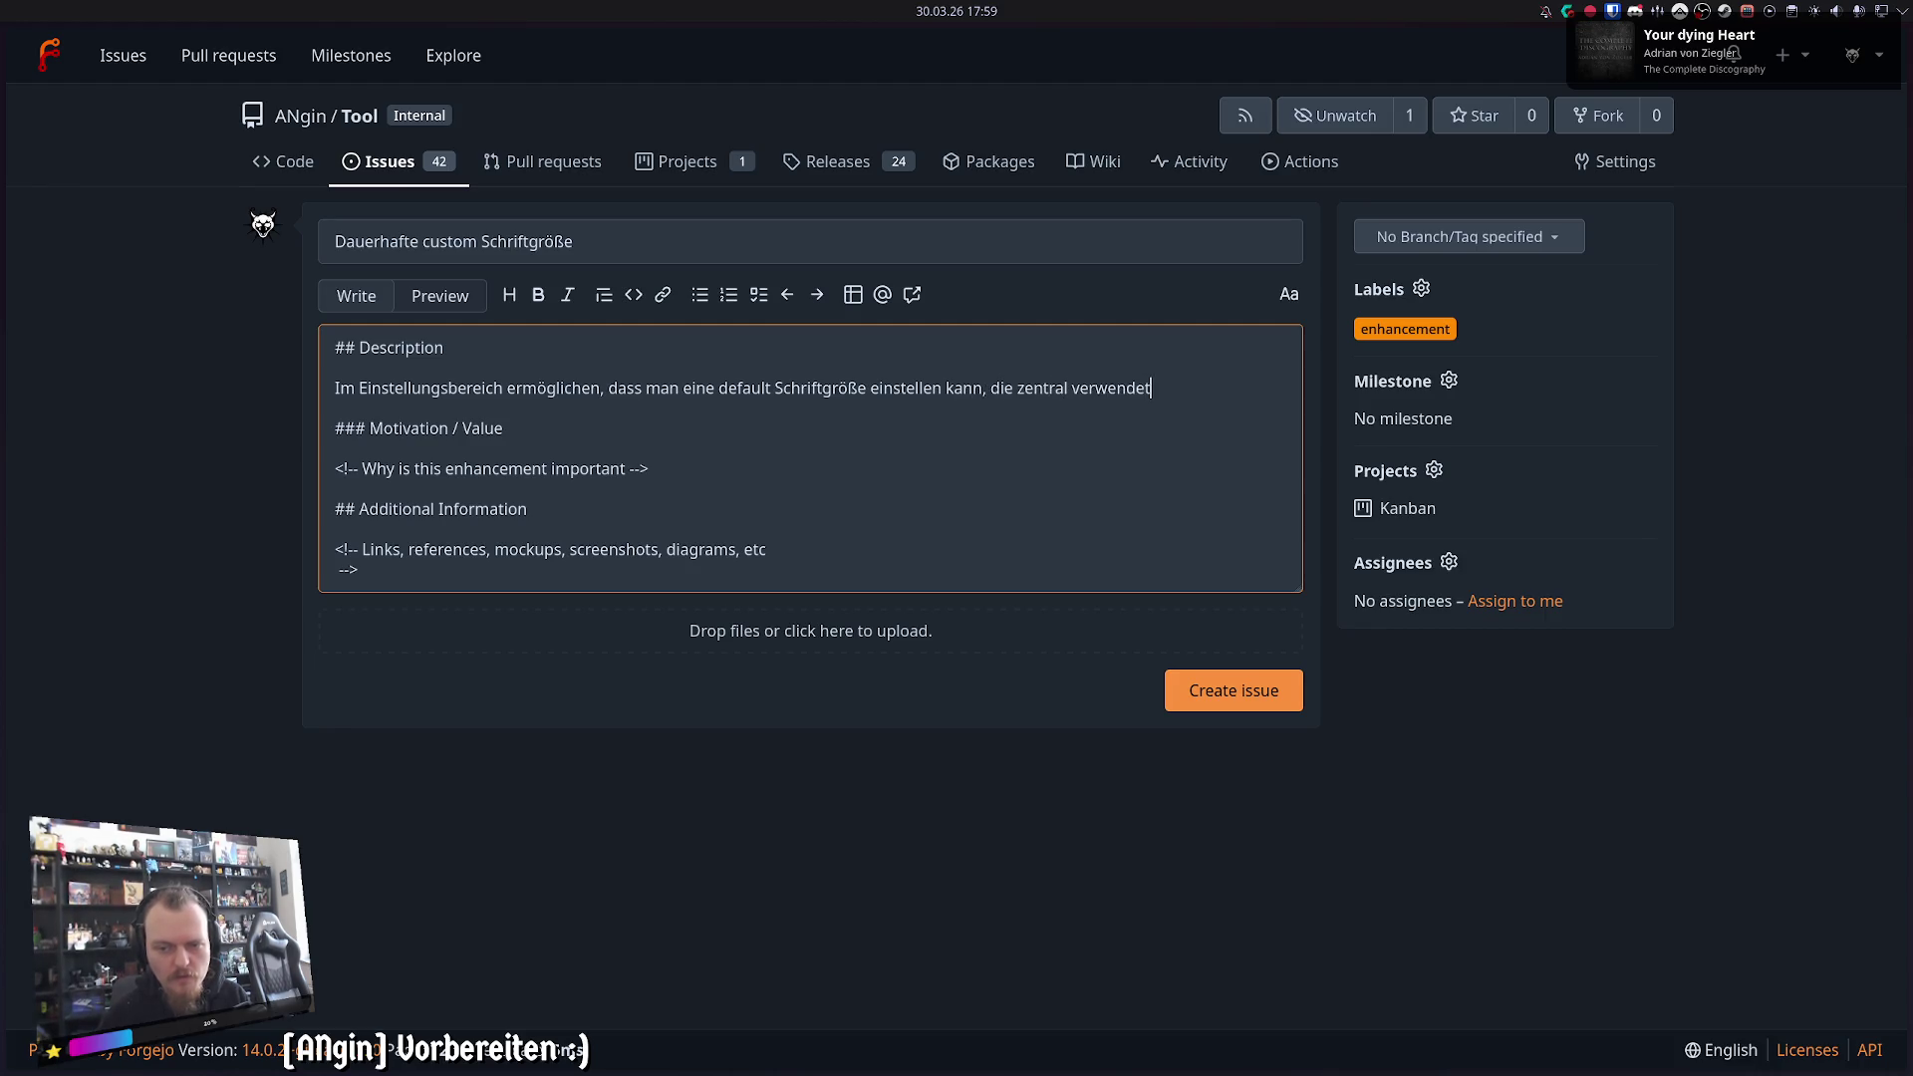
Step: Replace the enhancement label with feature and submit the issue
left_click(1450, 284)
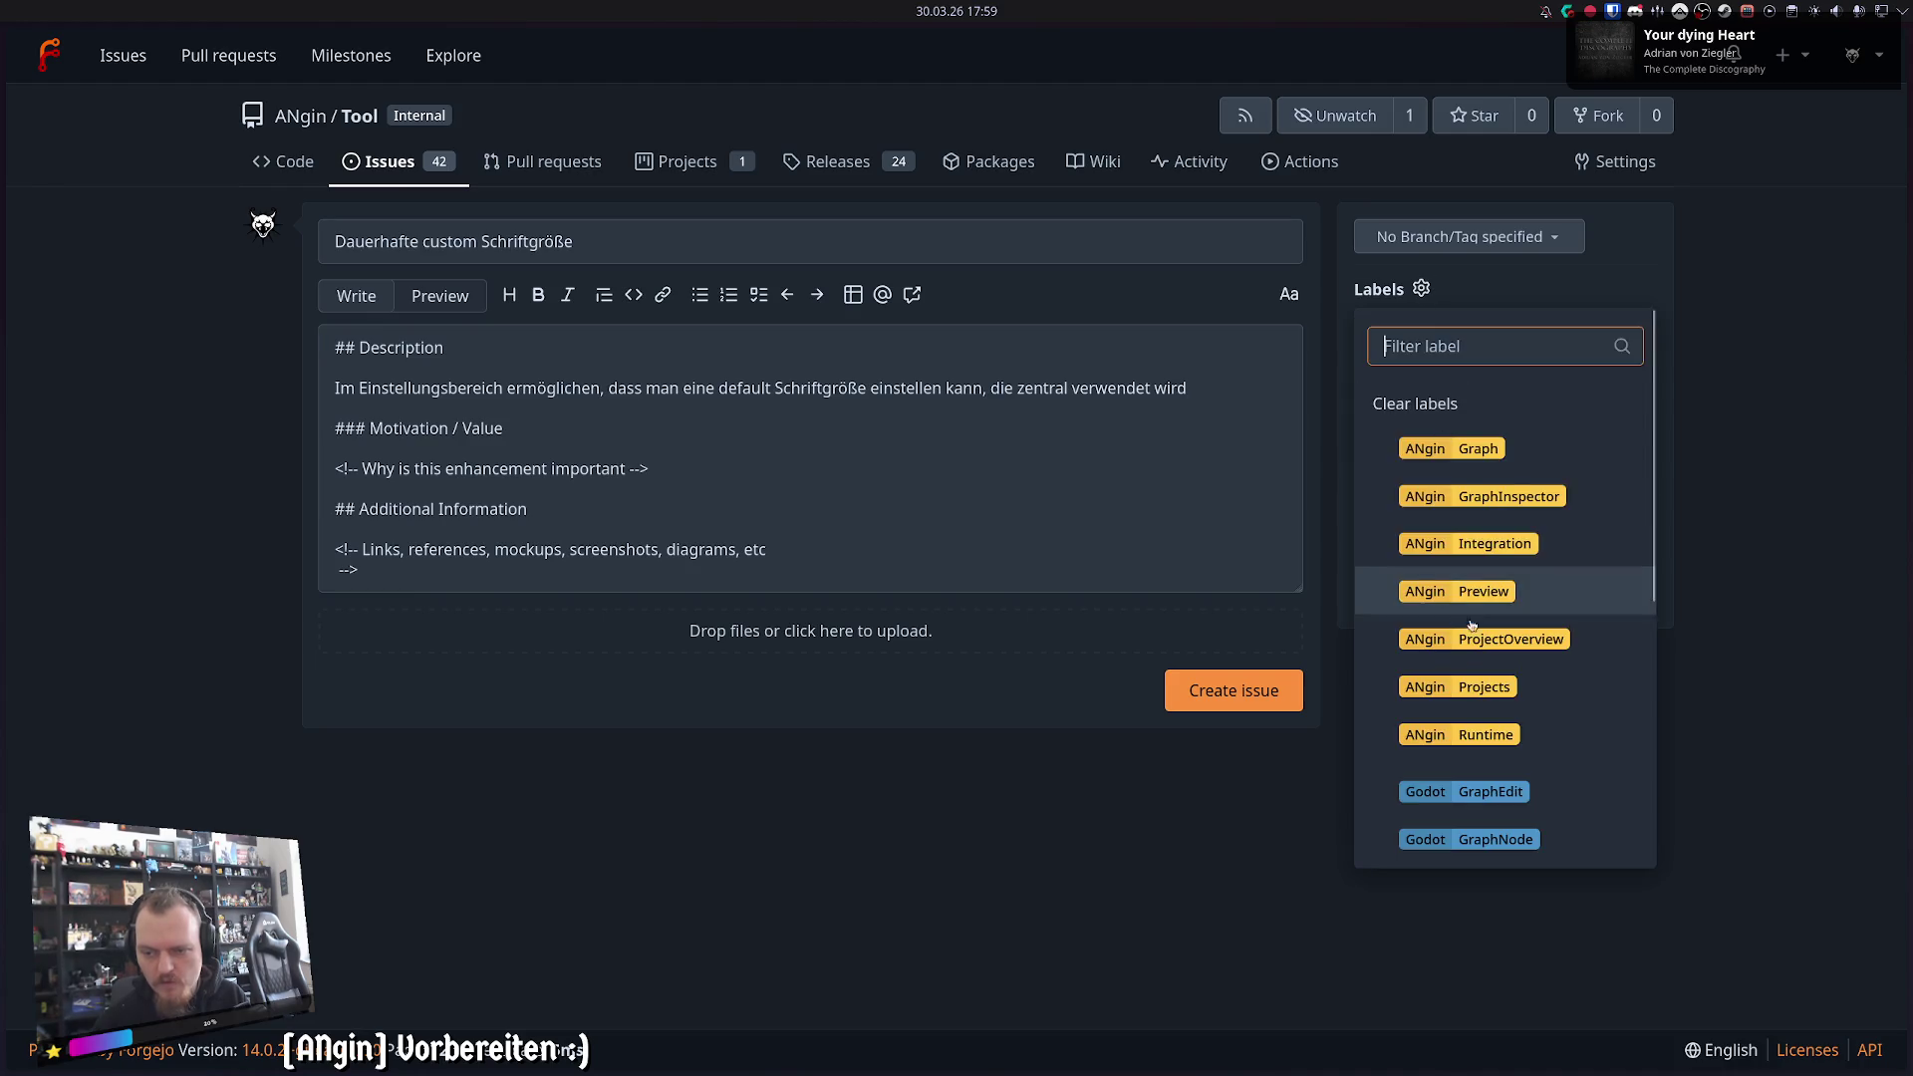
scroll(1488, 663, "down", 5)
left_click(1489, 697)
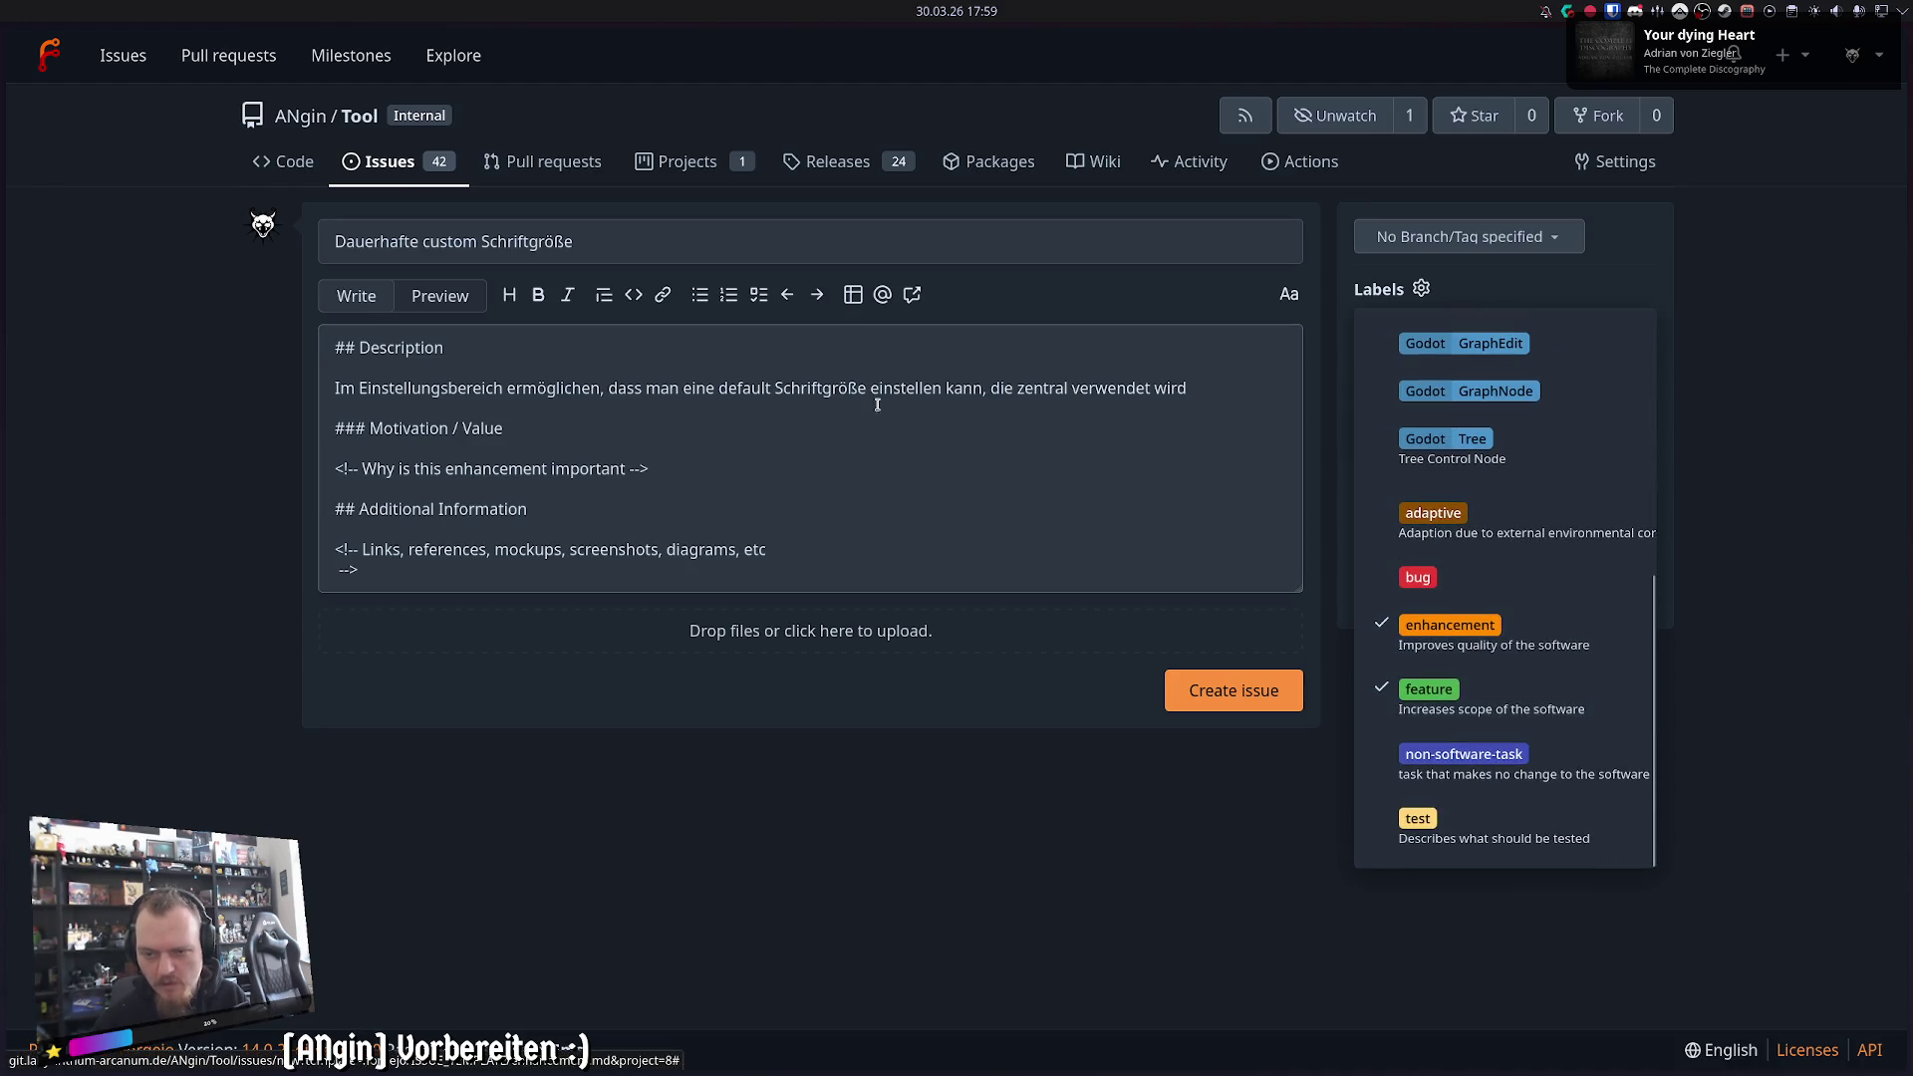
left_click(1125, 561)
left_click(1421, 289)
scroll(1415, 658, "down", 5)
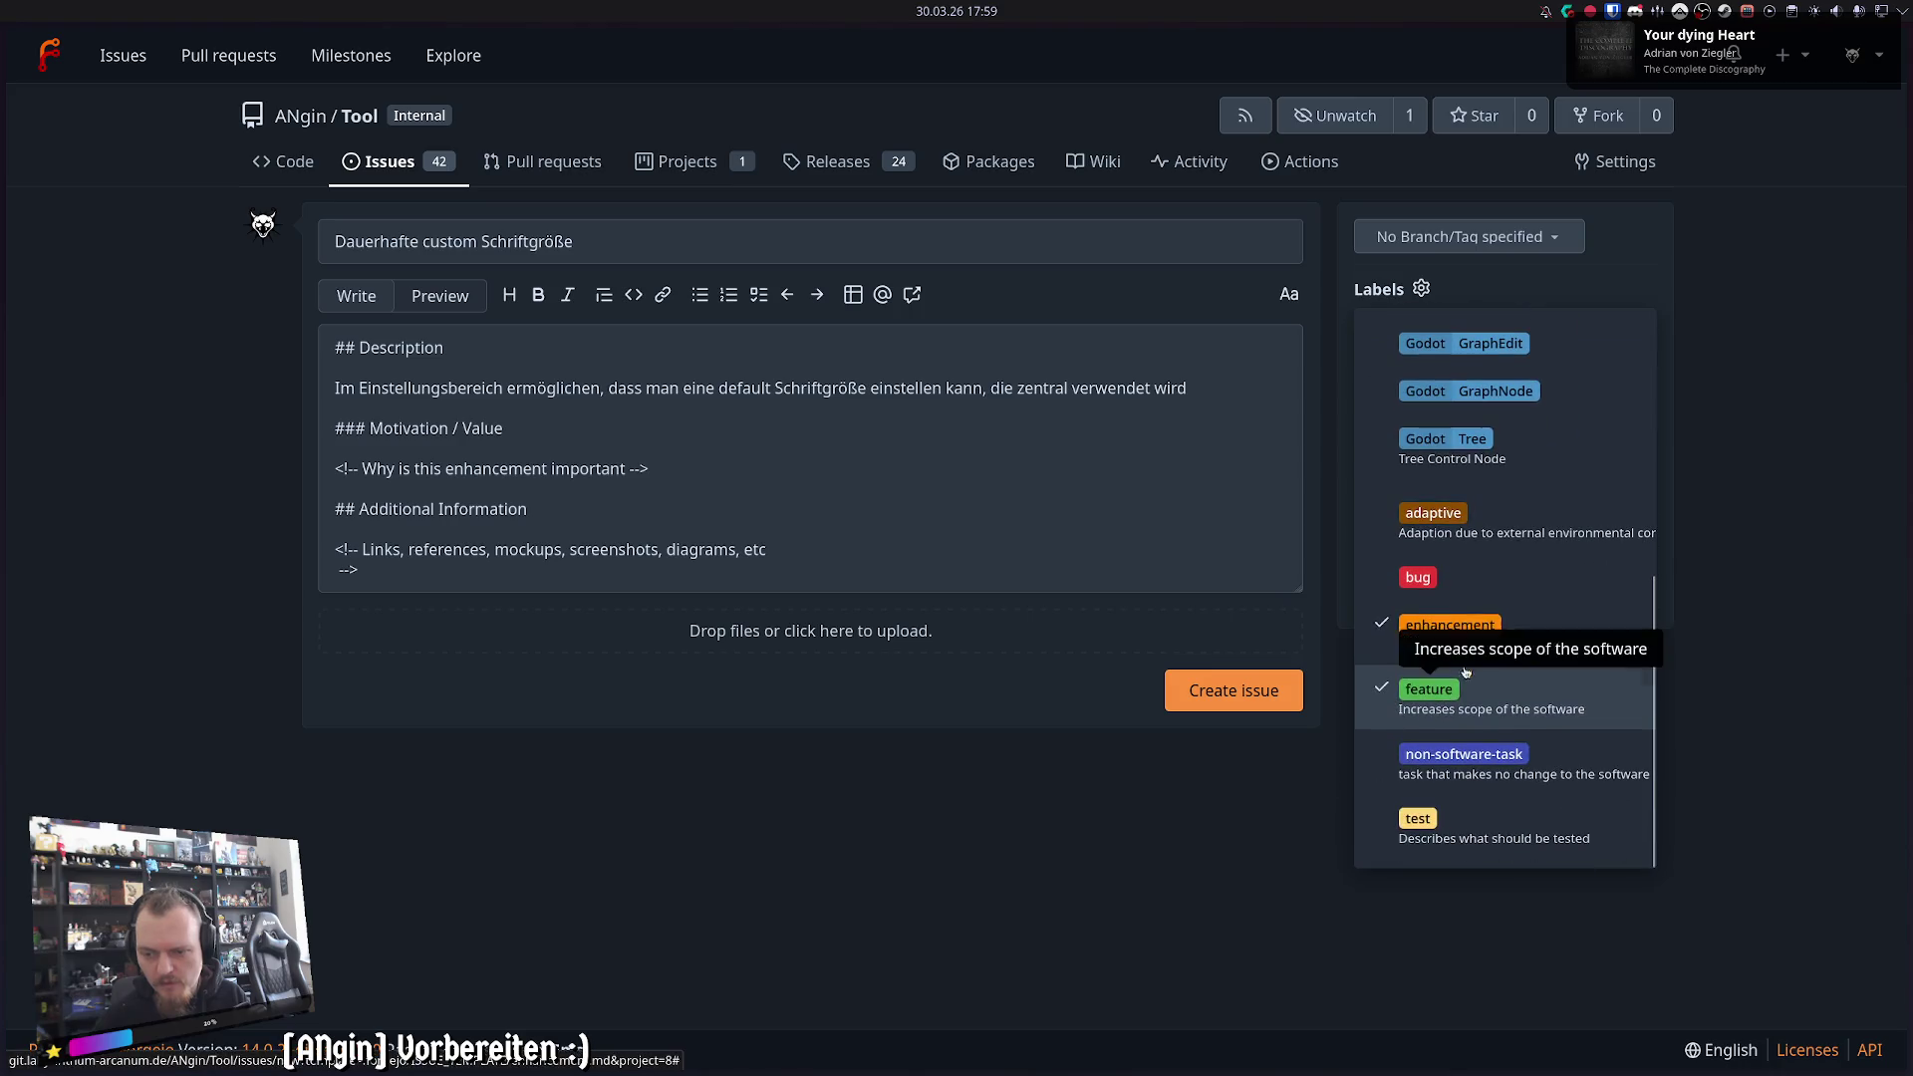
left_click(1583, 632)
left_click(1046, 450)
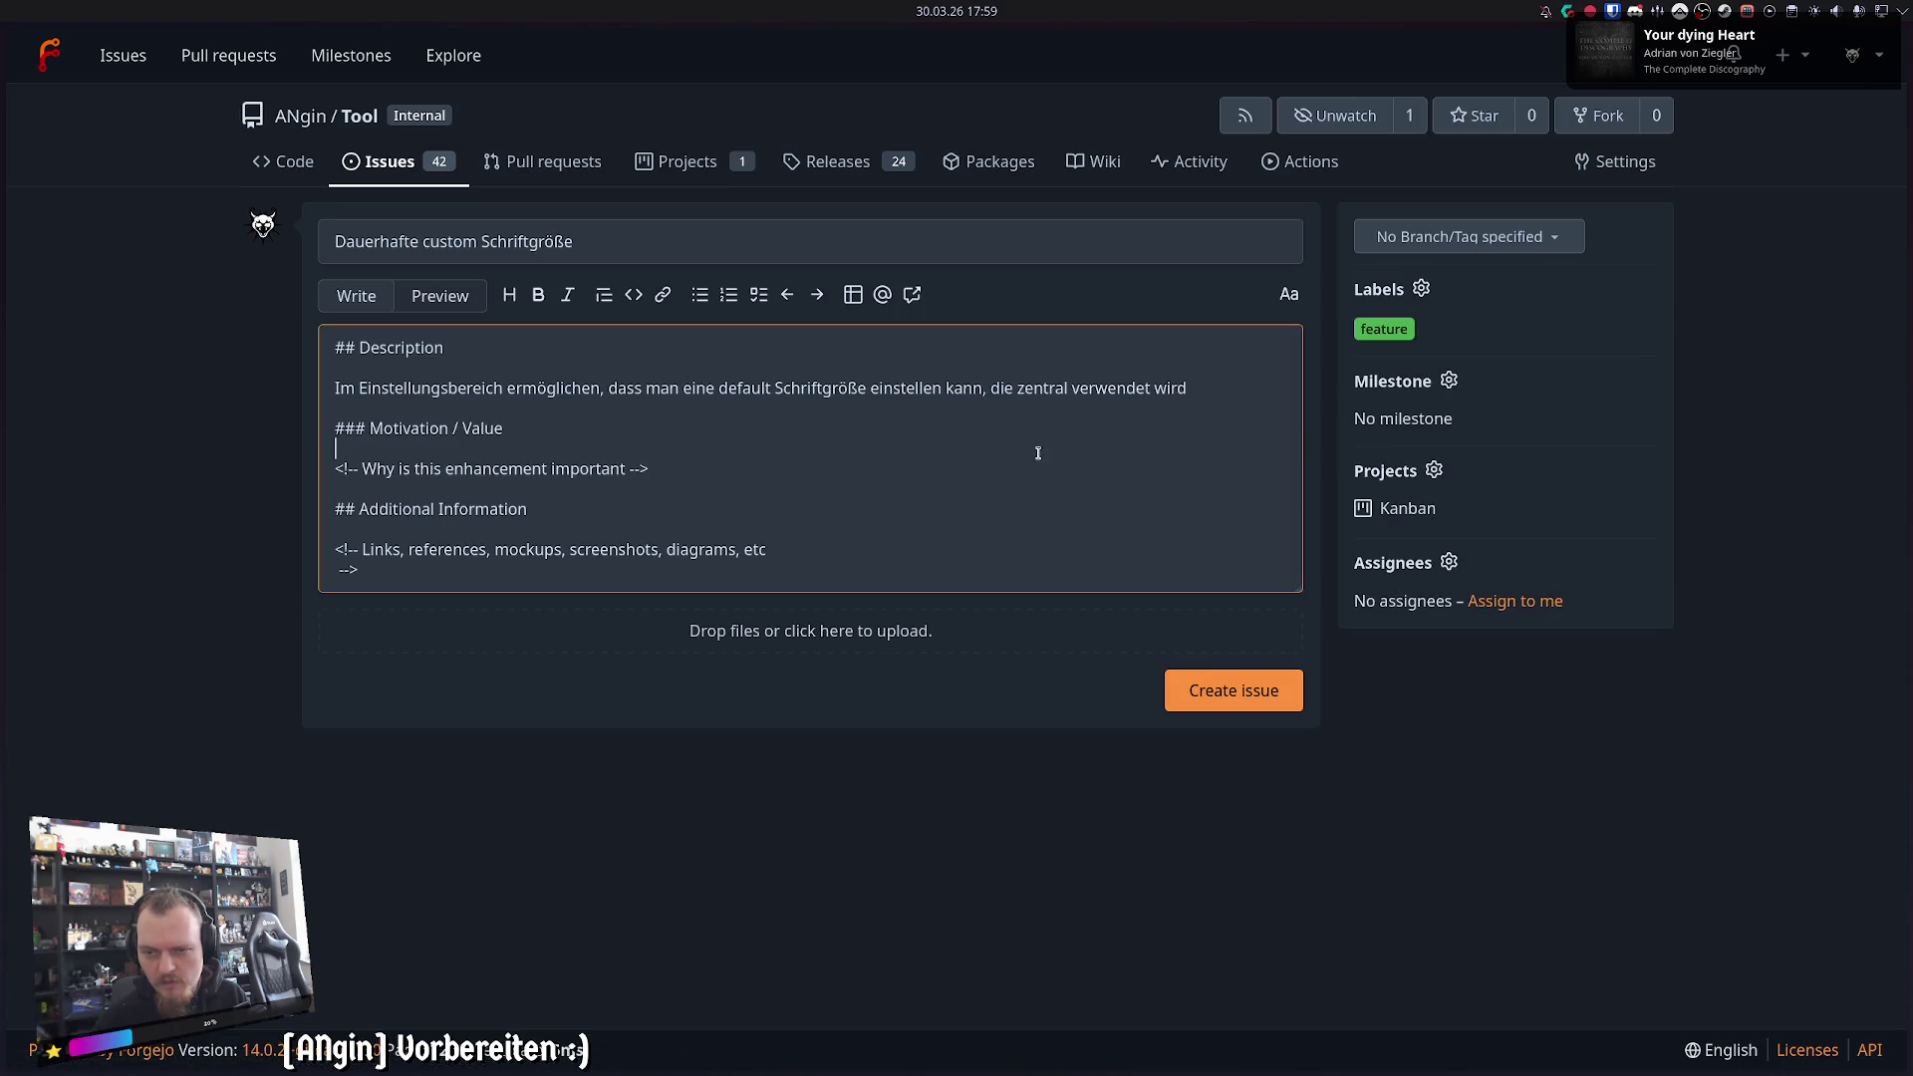
key("ctrl+Return")
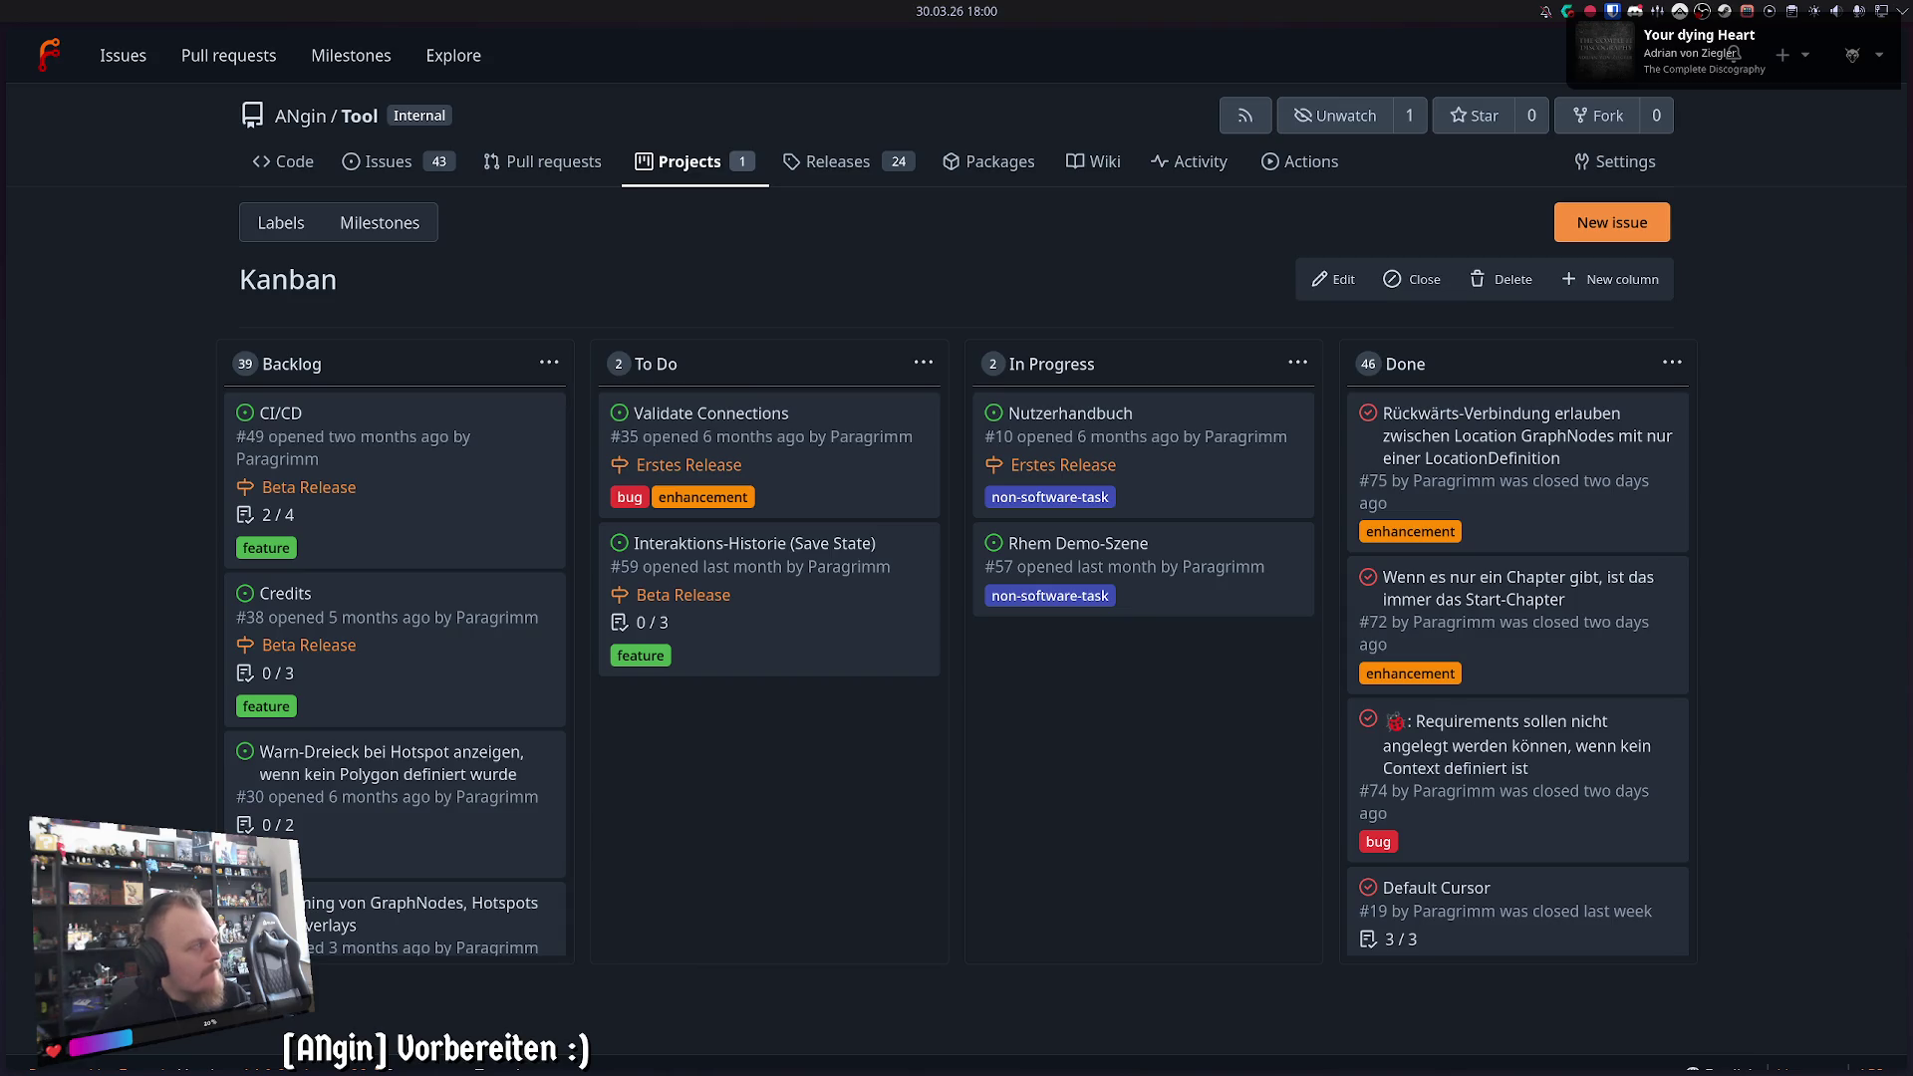
Step: Start a new issue from the Kanban board
left_click(1612, 223)
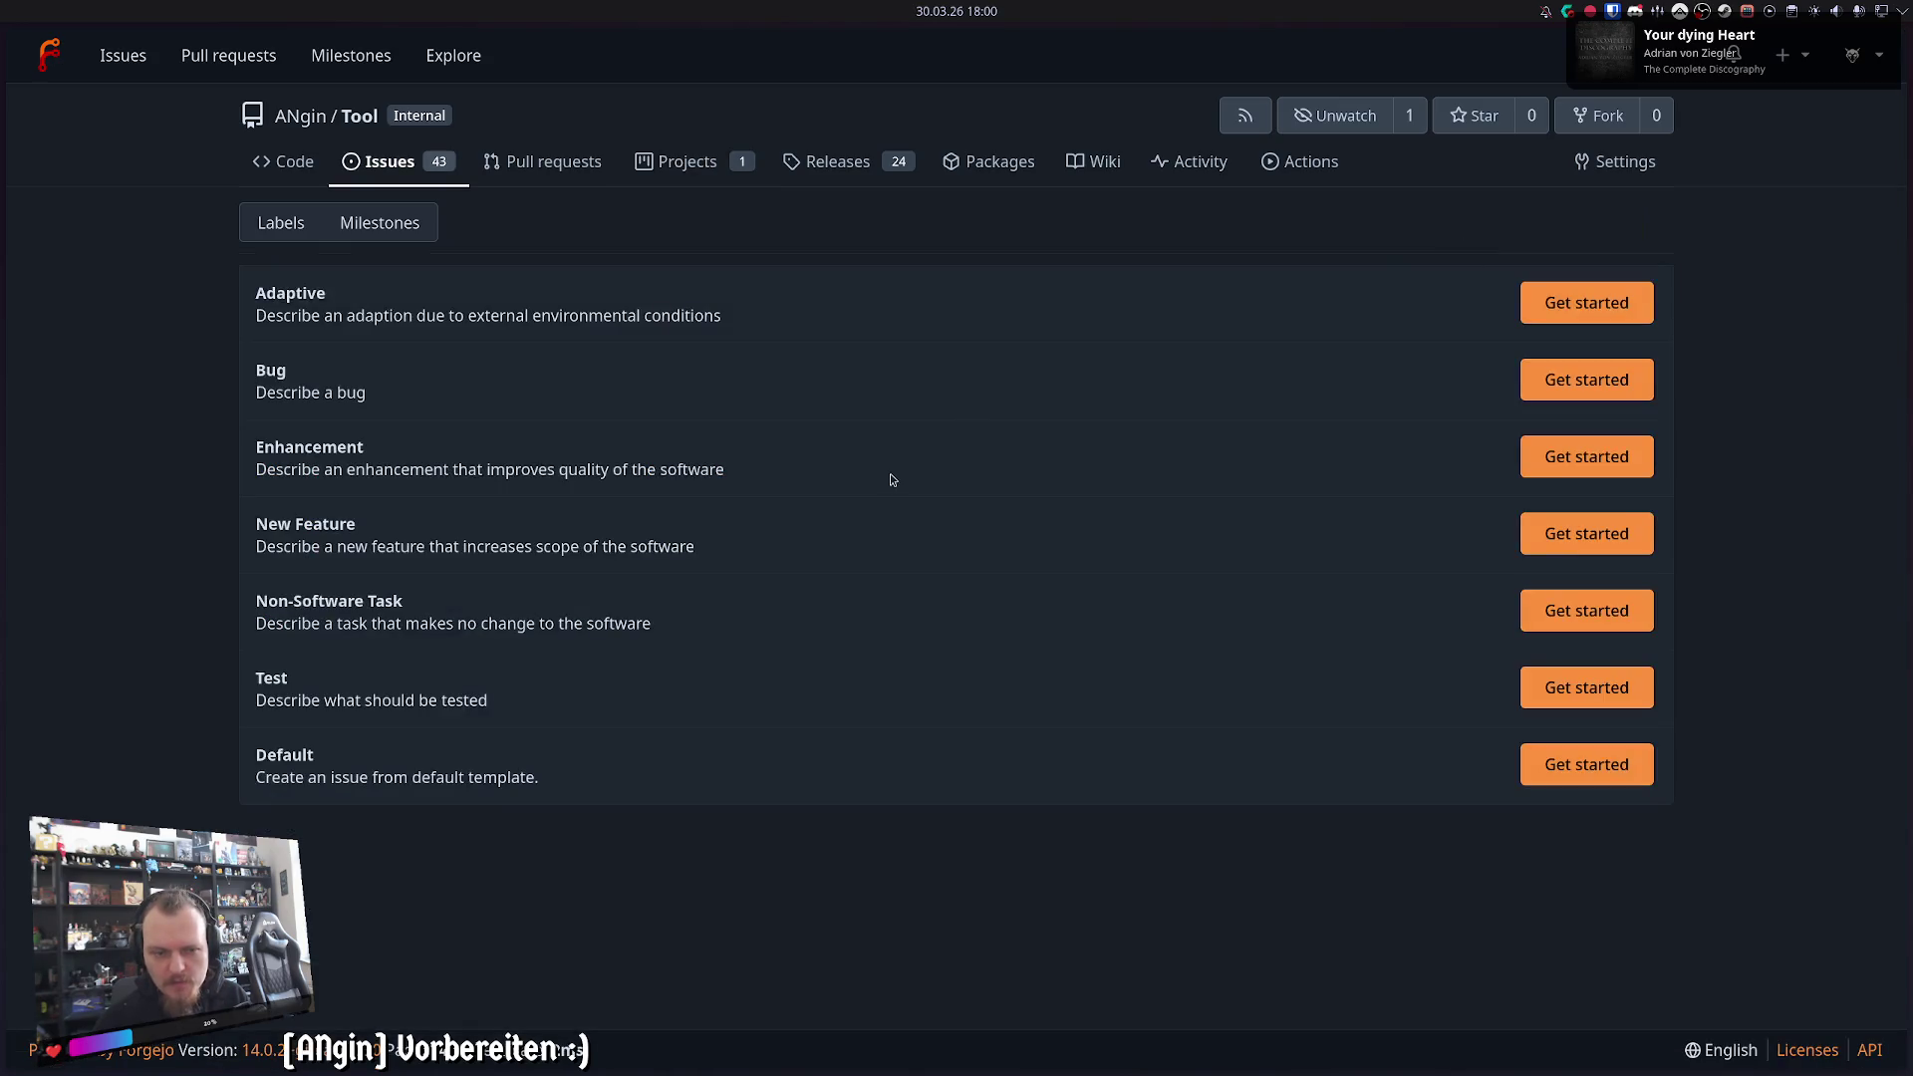
Step: Begin an Enhancement issue and reword its title to 'Choices im Passage Inspector umbenennen'
left_click(1570, 471)
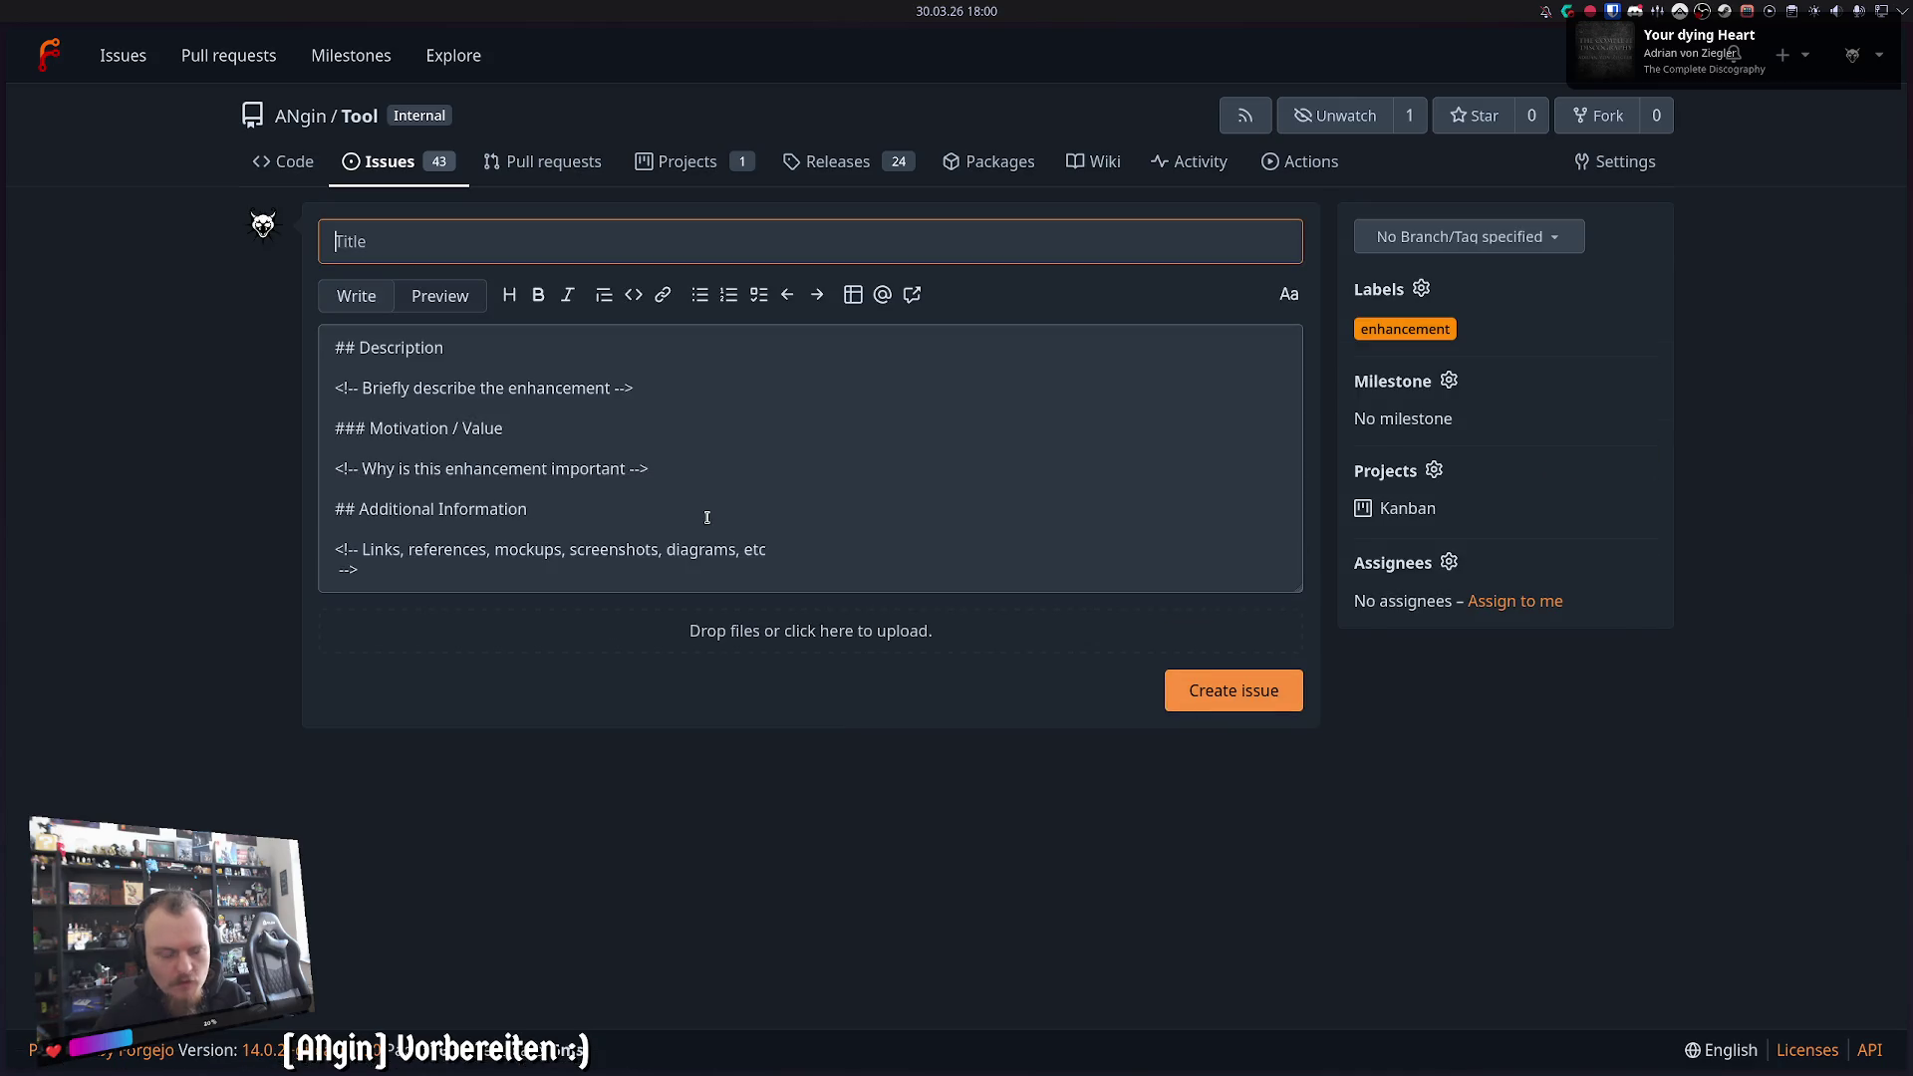
type("Choices können nicht im Passage Inspector umbenannt werden")
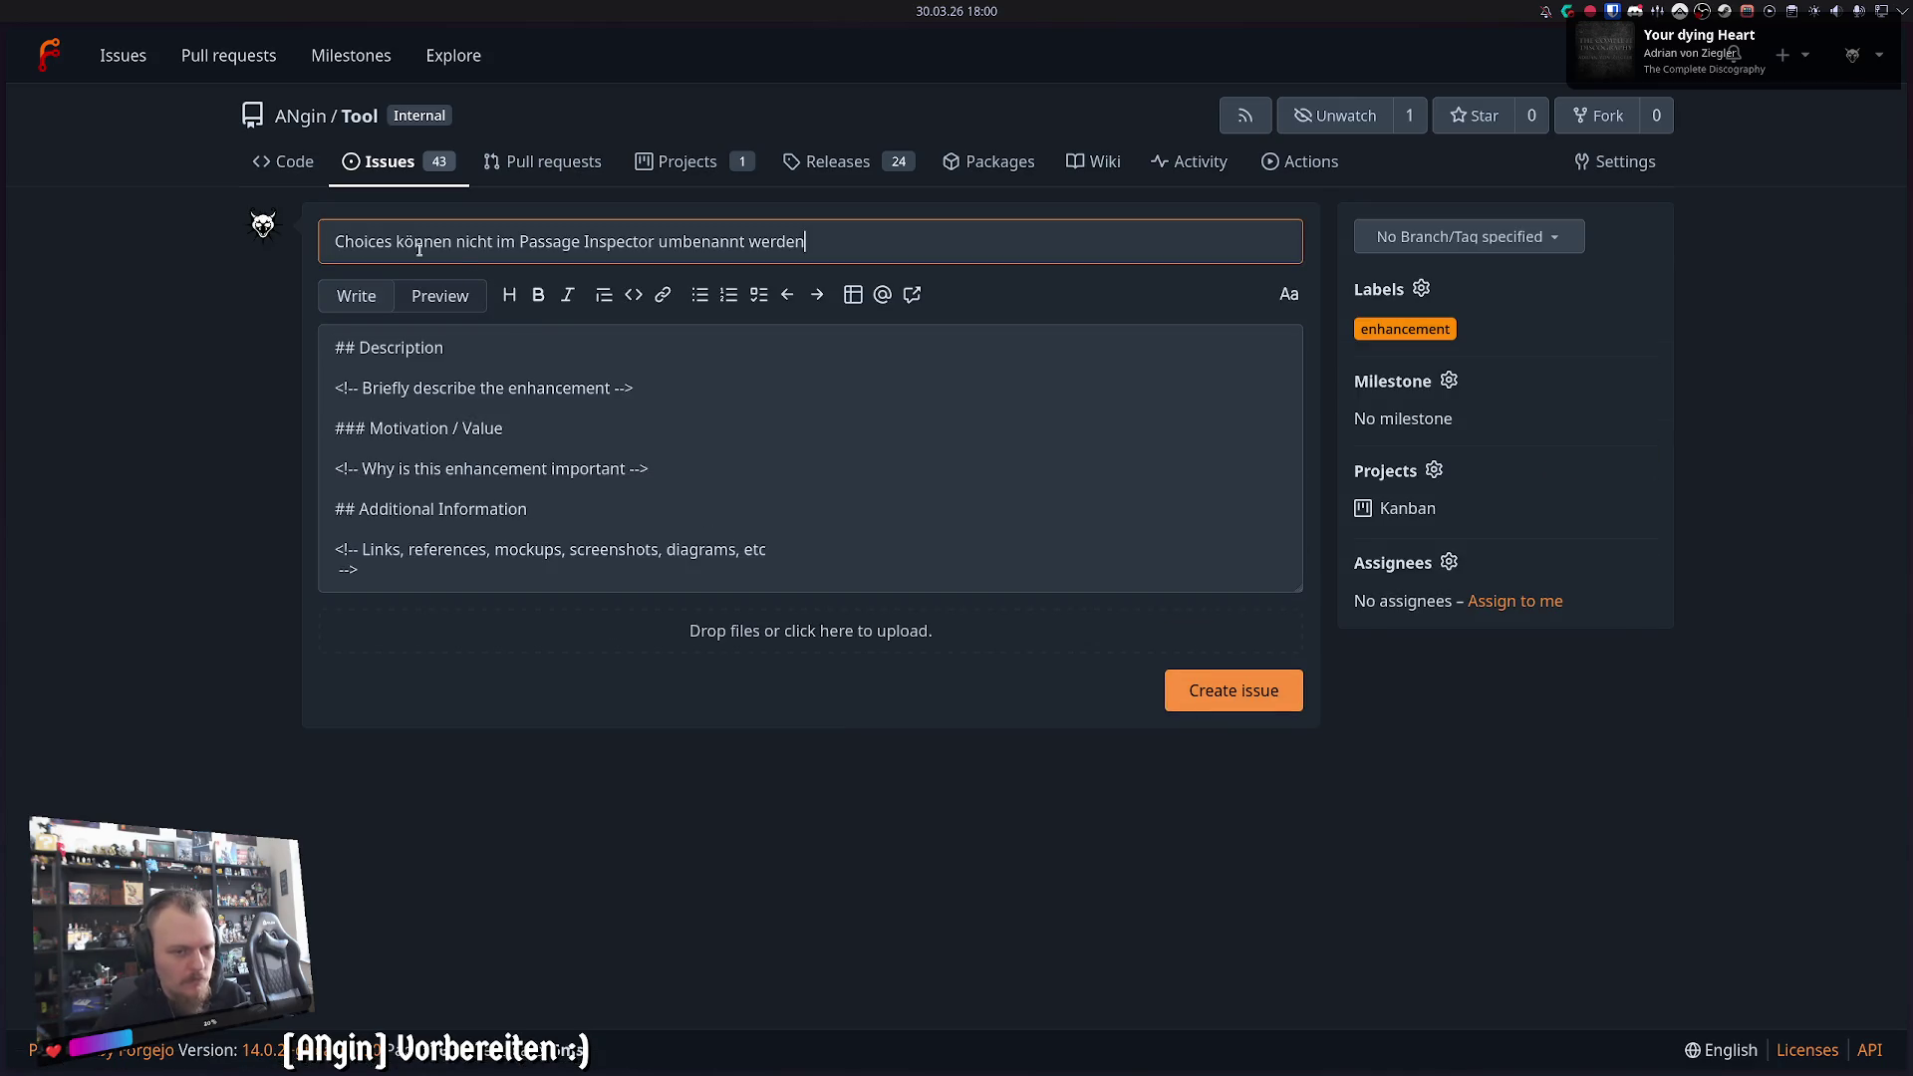
left_click_drag(429, 247, 518, 248)
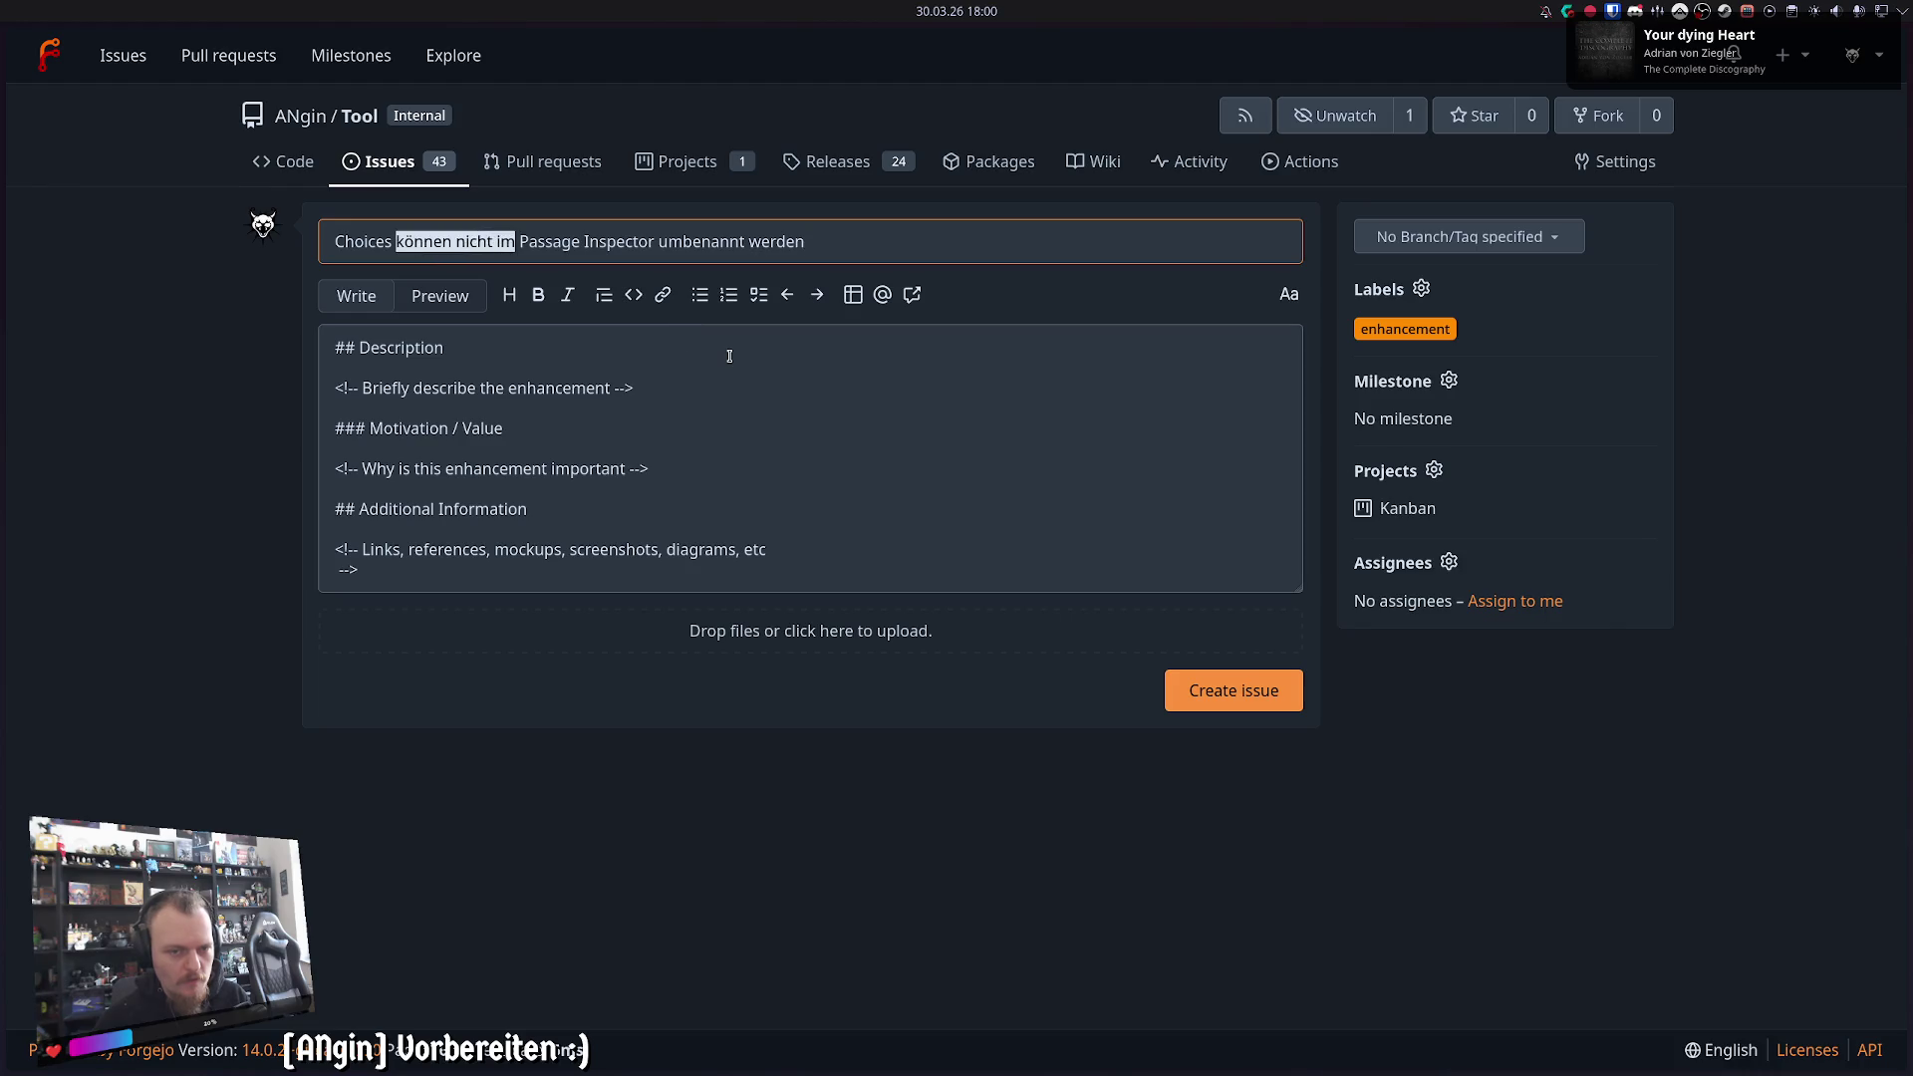
key("BackSpace")
type("im")
key("shift+End")
key("BackSpace")
type("umbenennen")
left_click(642, 389)
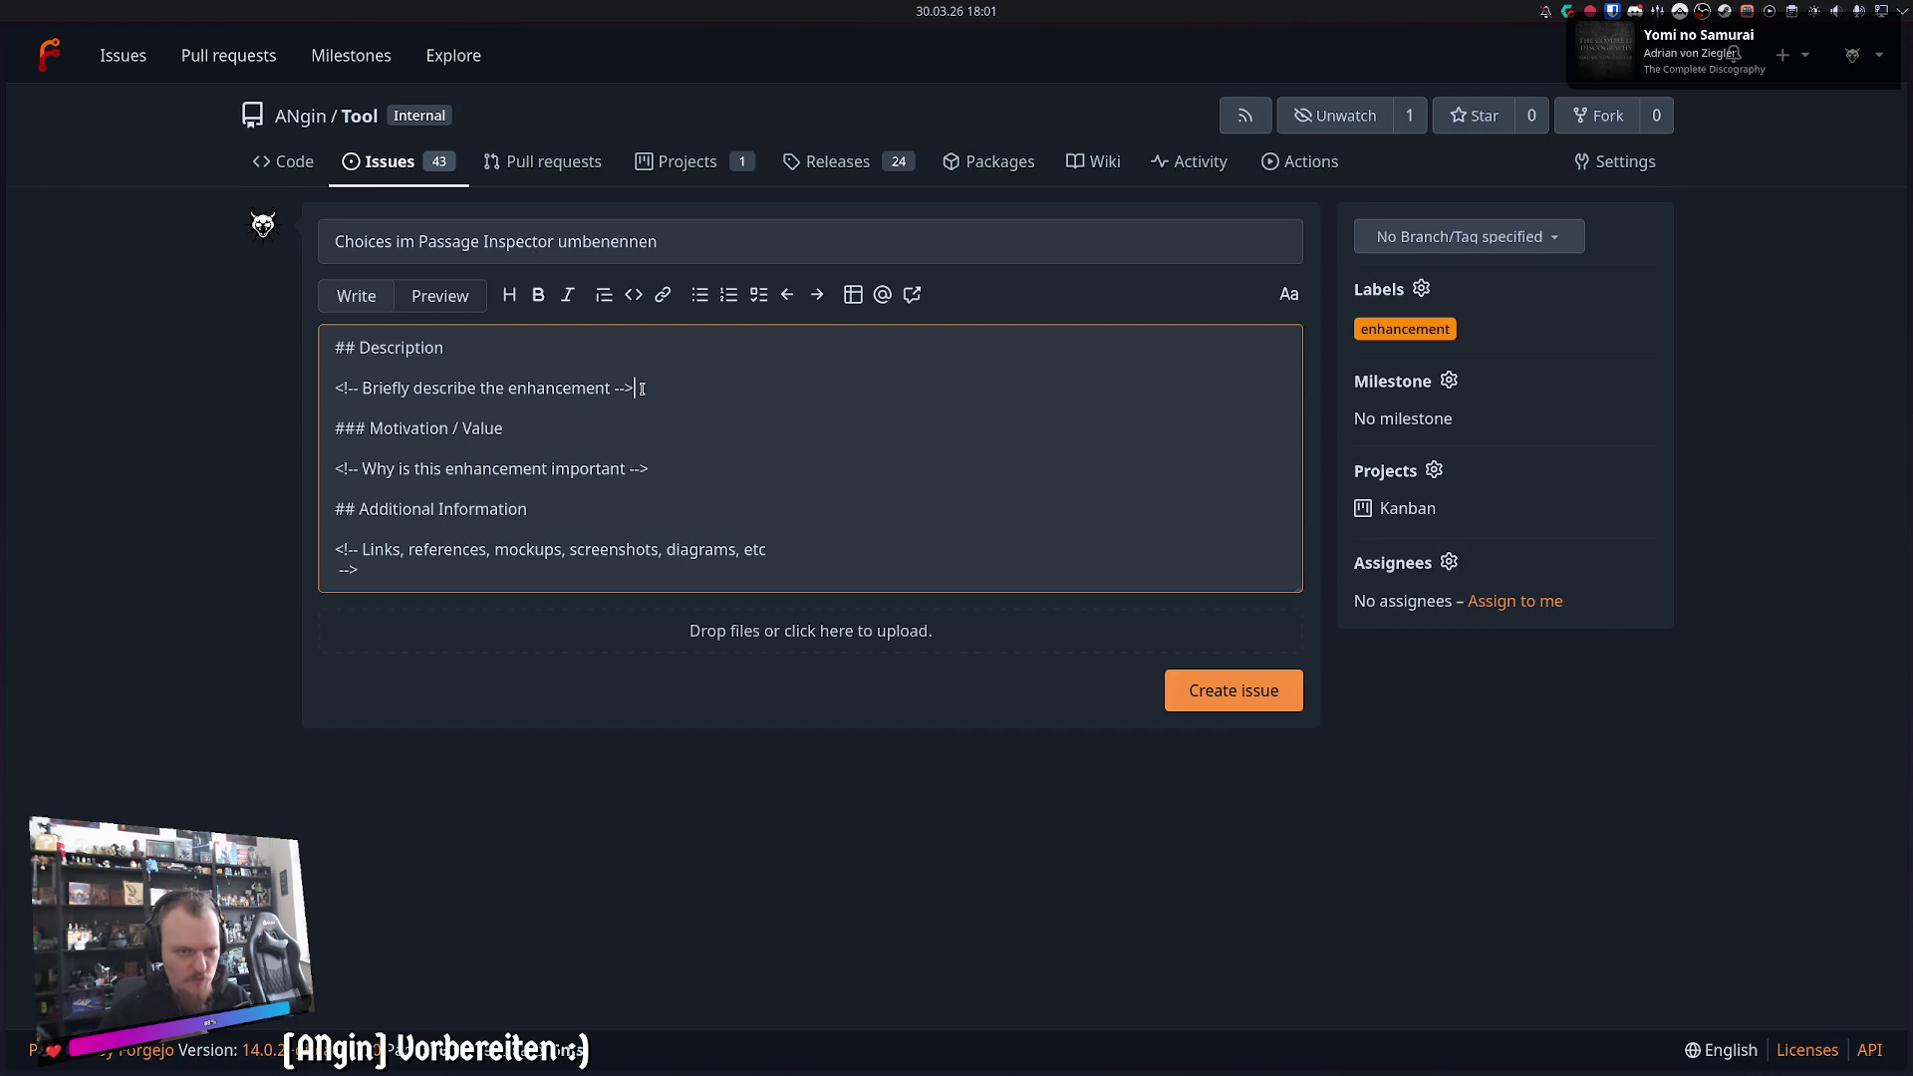
Step: Describe it as low priority since syncing graph and inspector views may be hard
key("shift+Home")
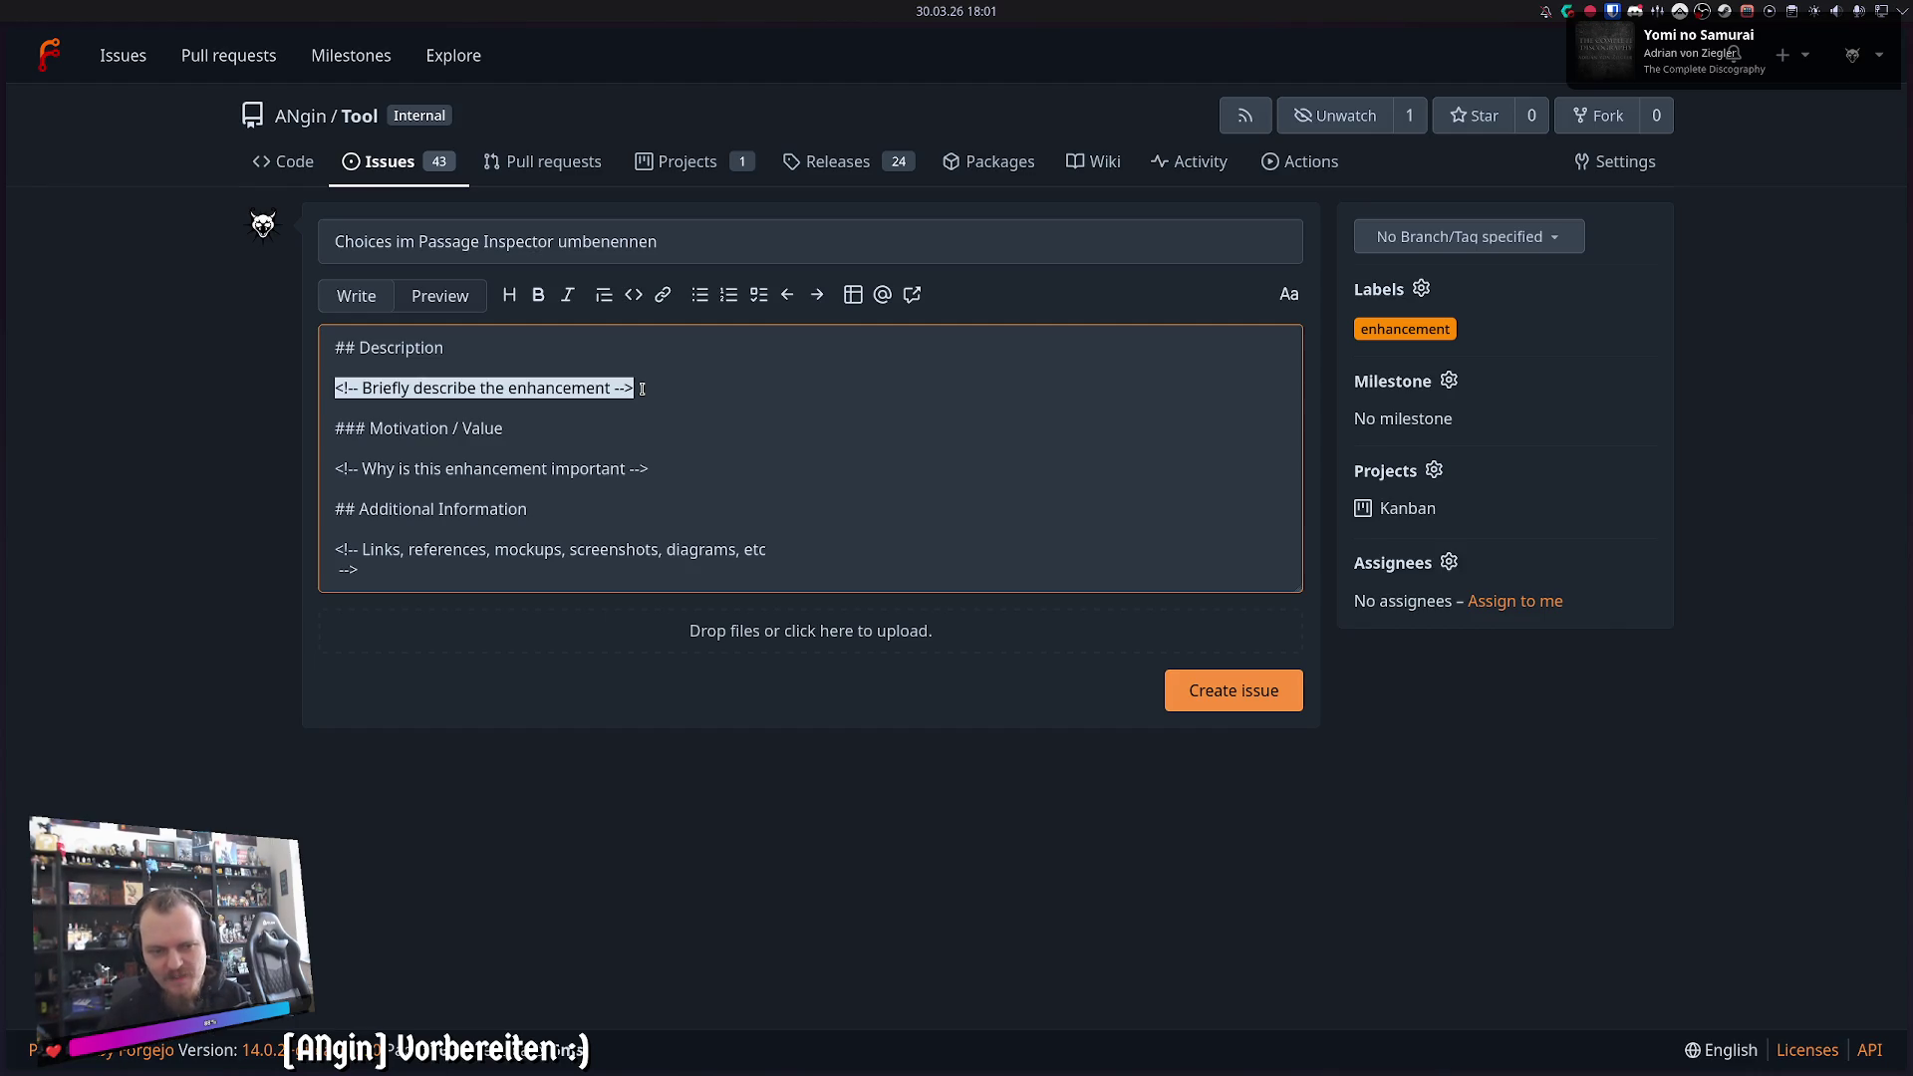
key("BackSpace")
type("Niedri")
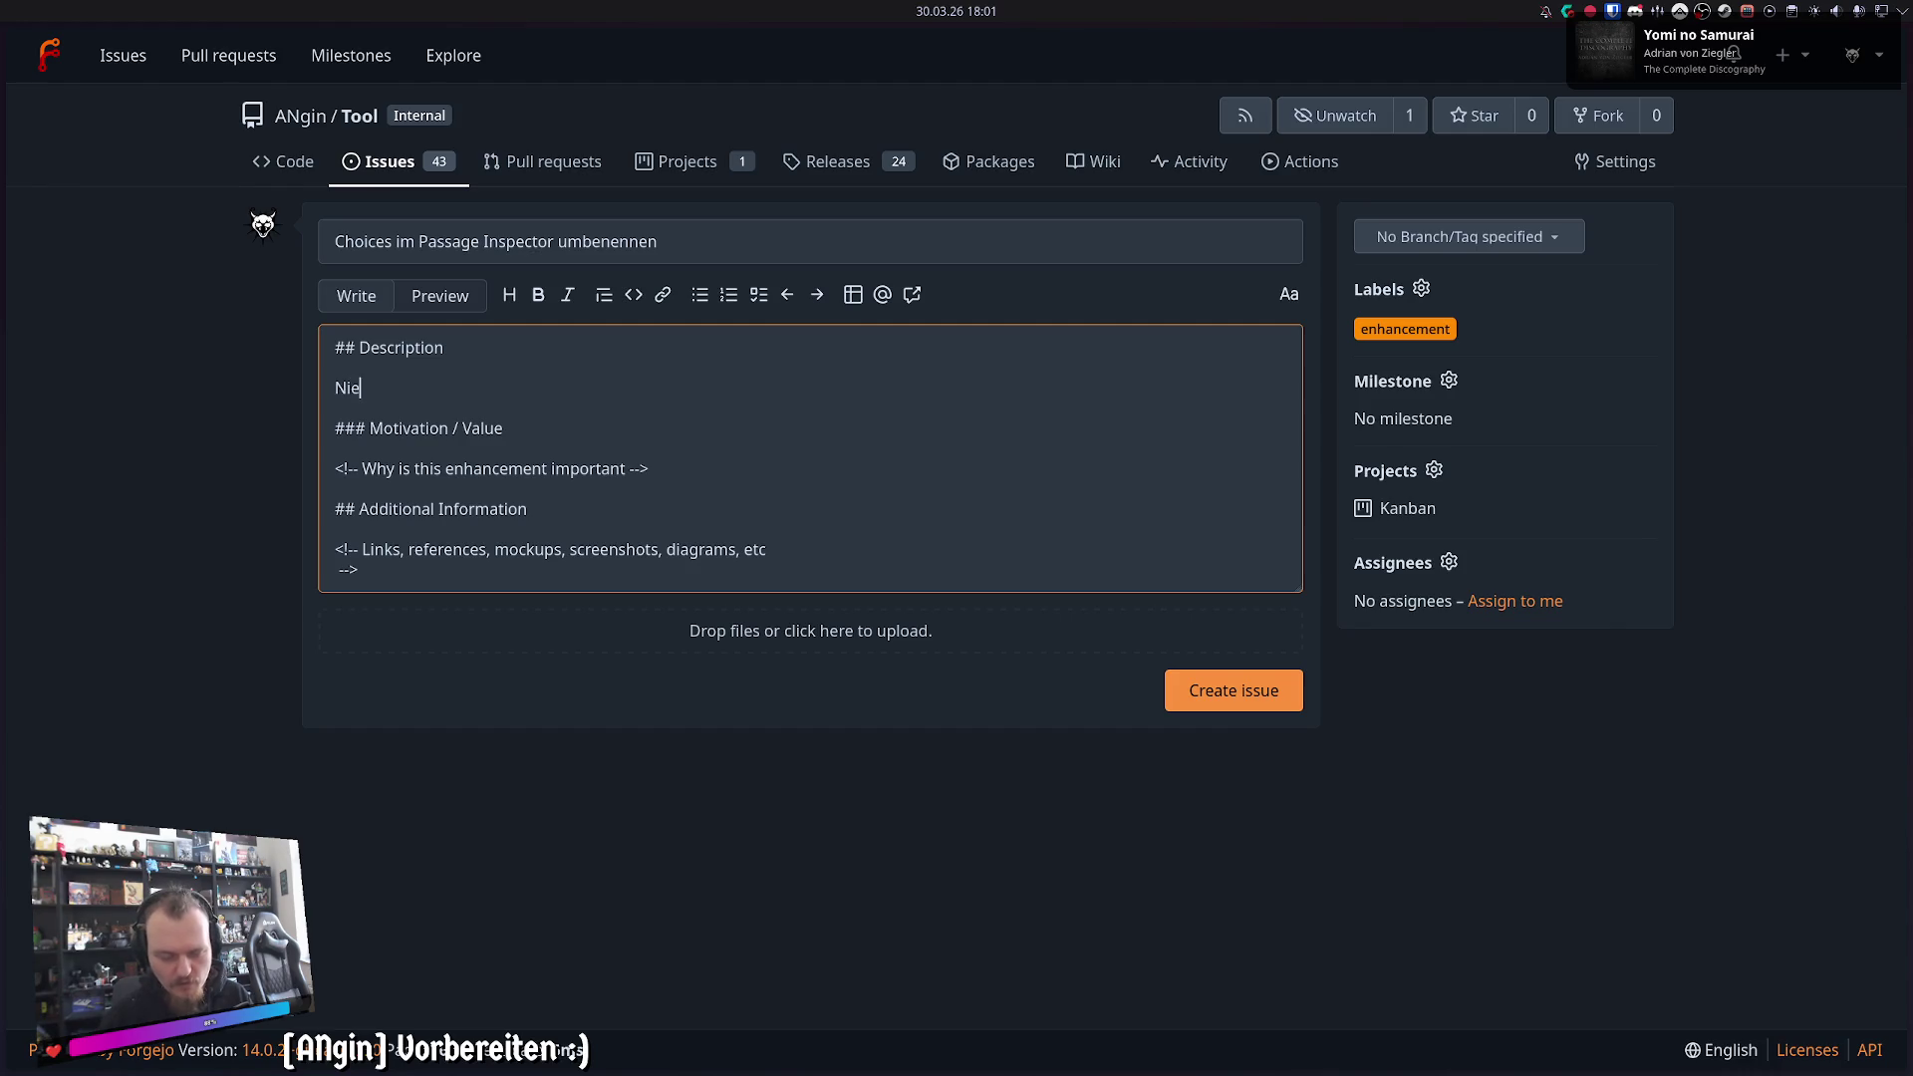
type("ge Prio, ")
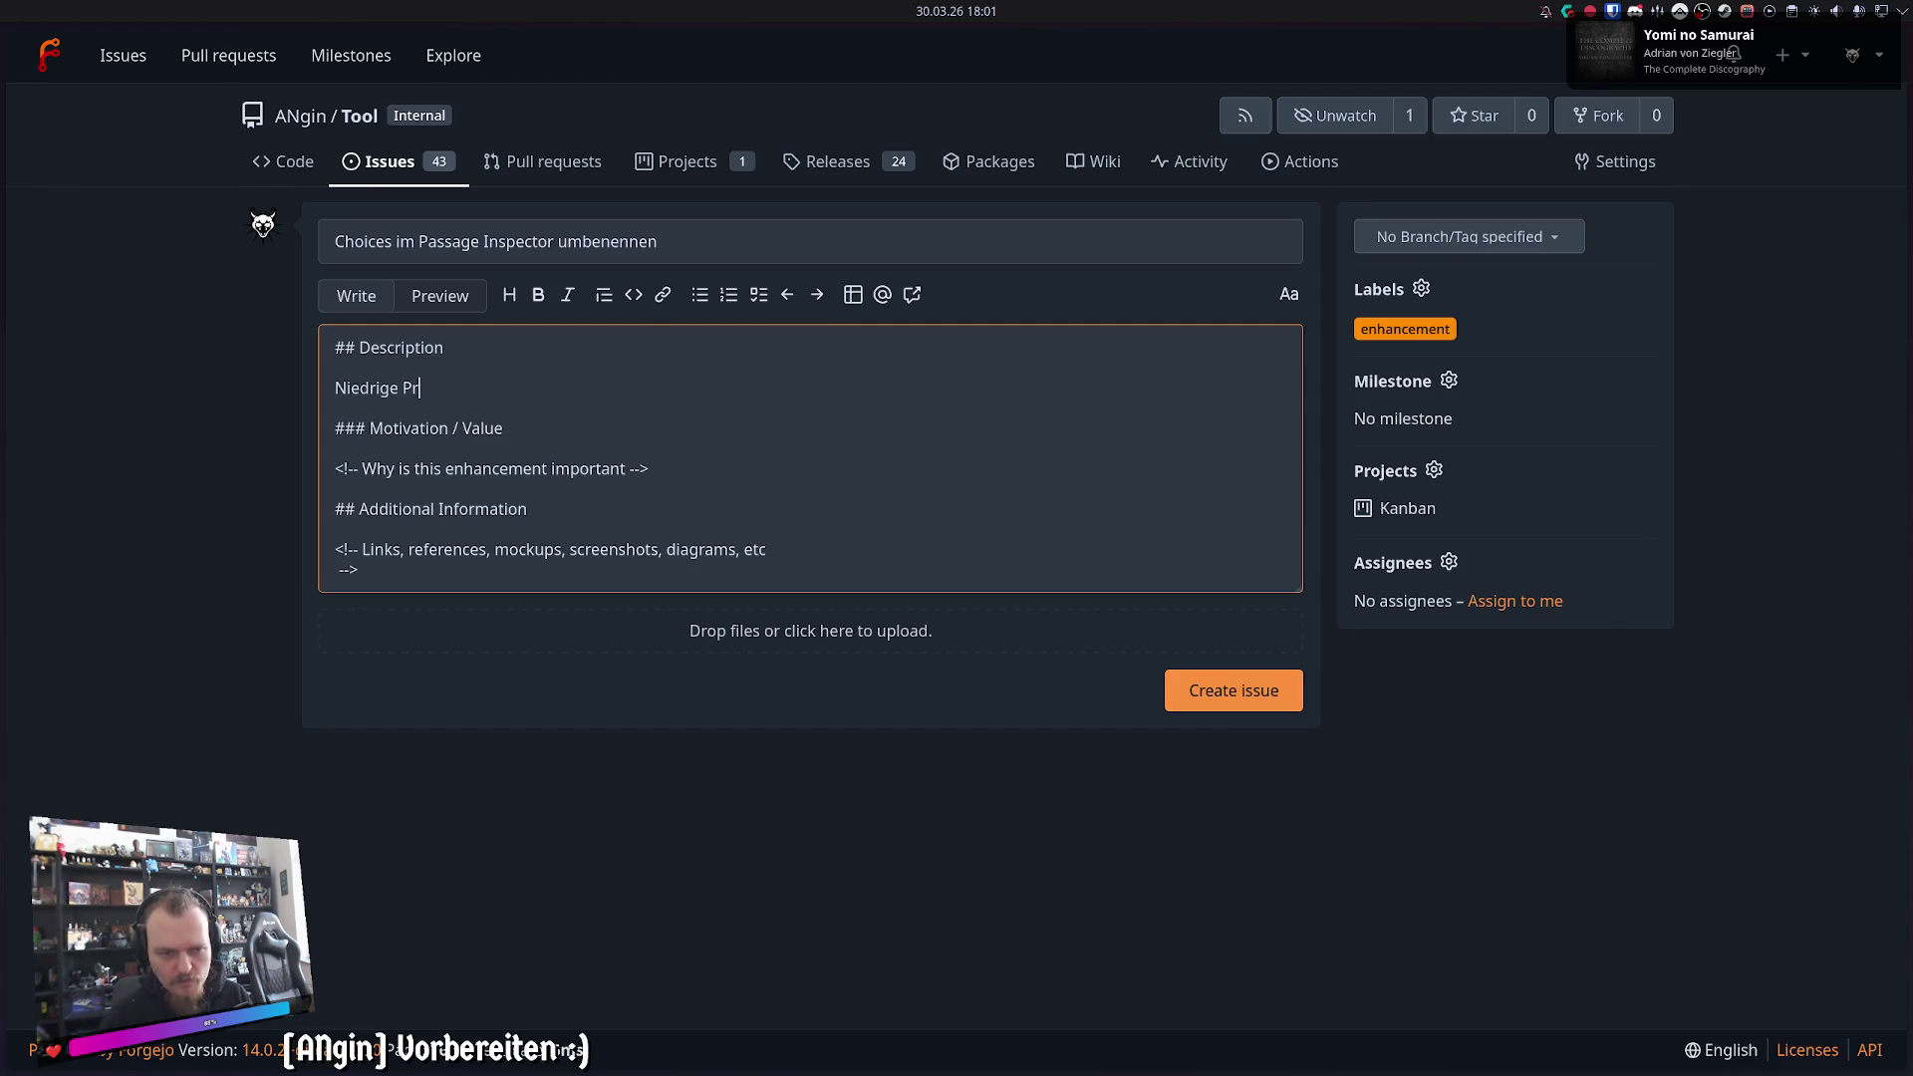
type("weil Sync ")
type("zwischen ")
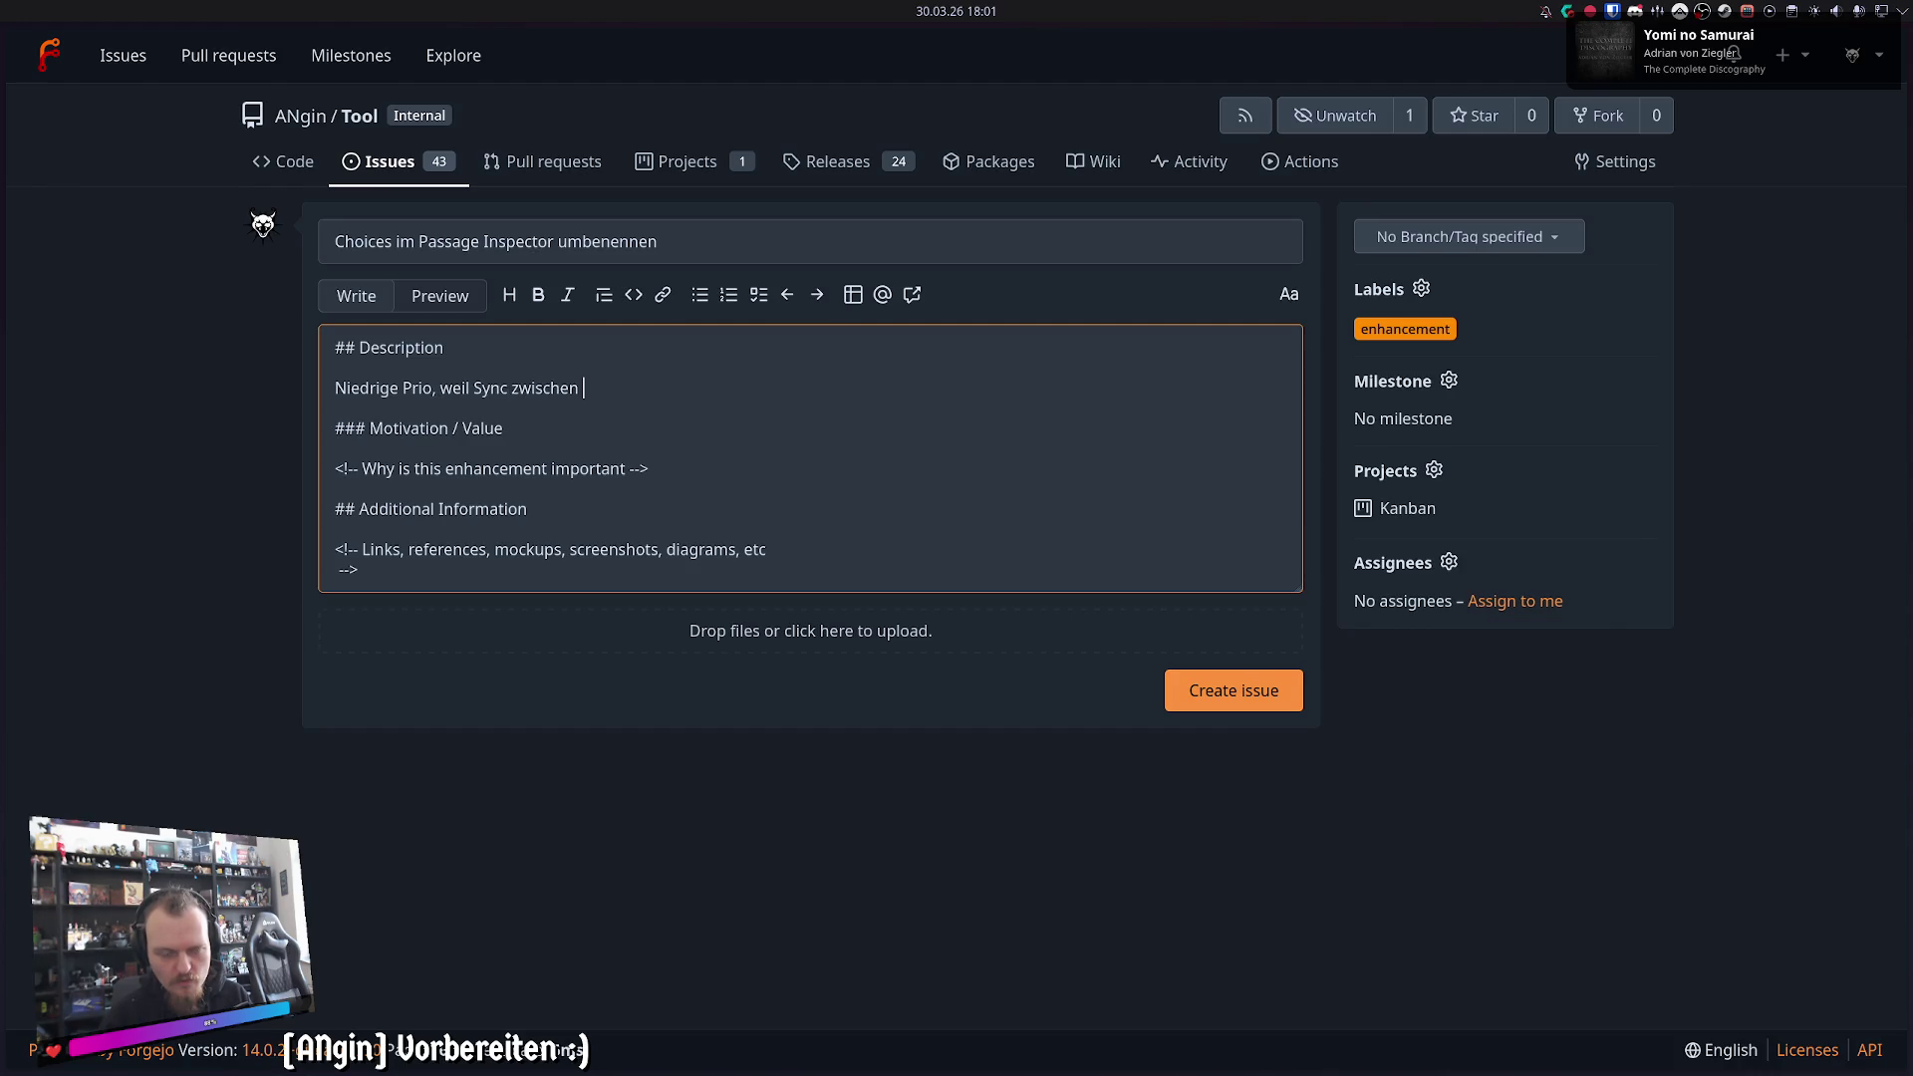
type("Graph-Ansicht und ")
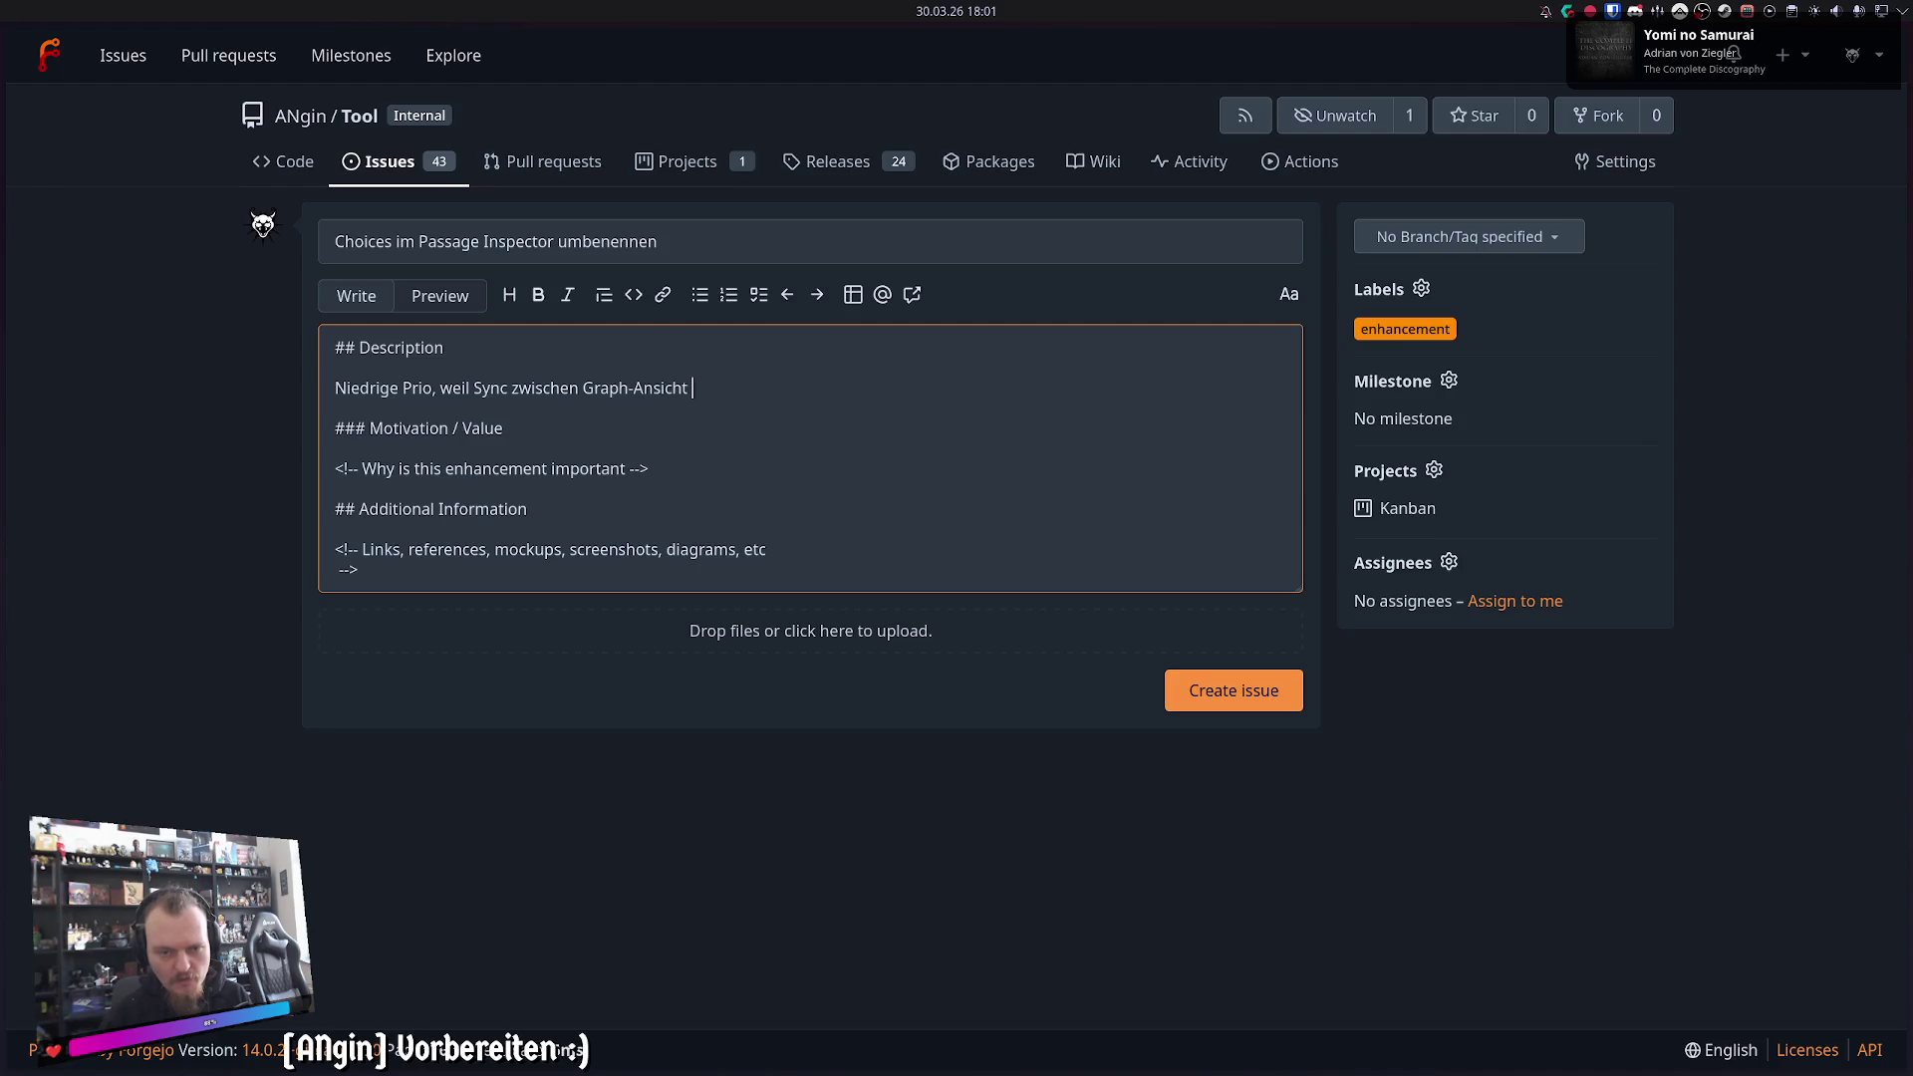
type("Inspector Ansicht ggf. schwer ist, wenn alles gleichzeit")
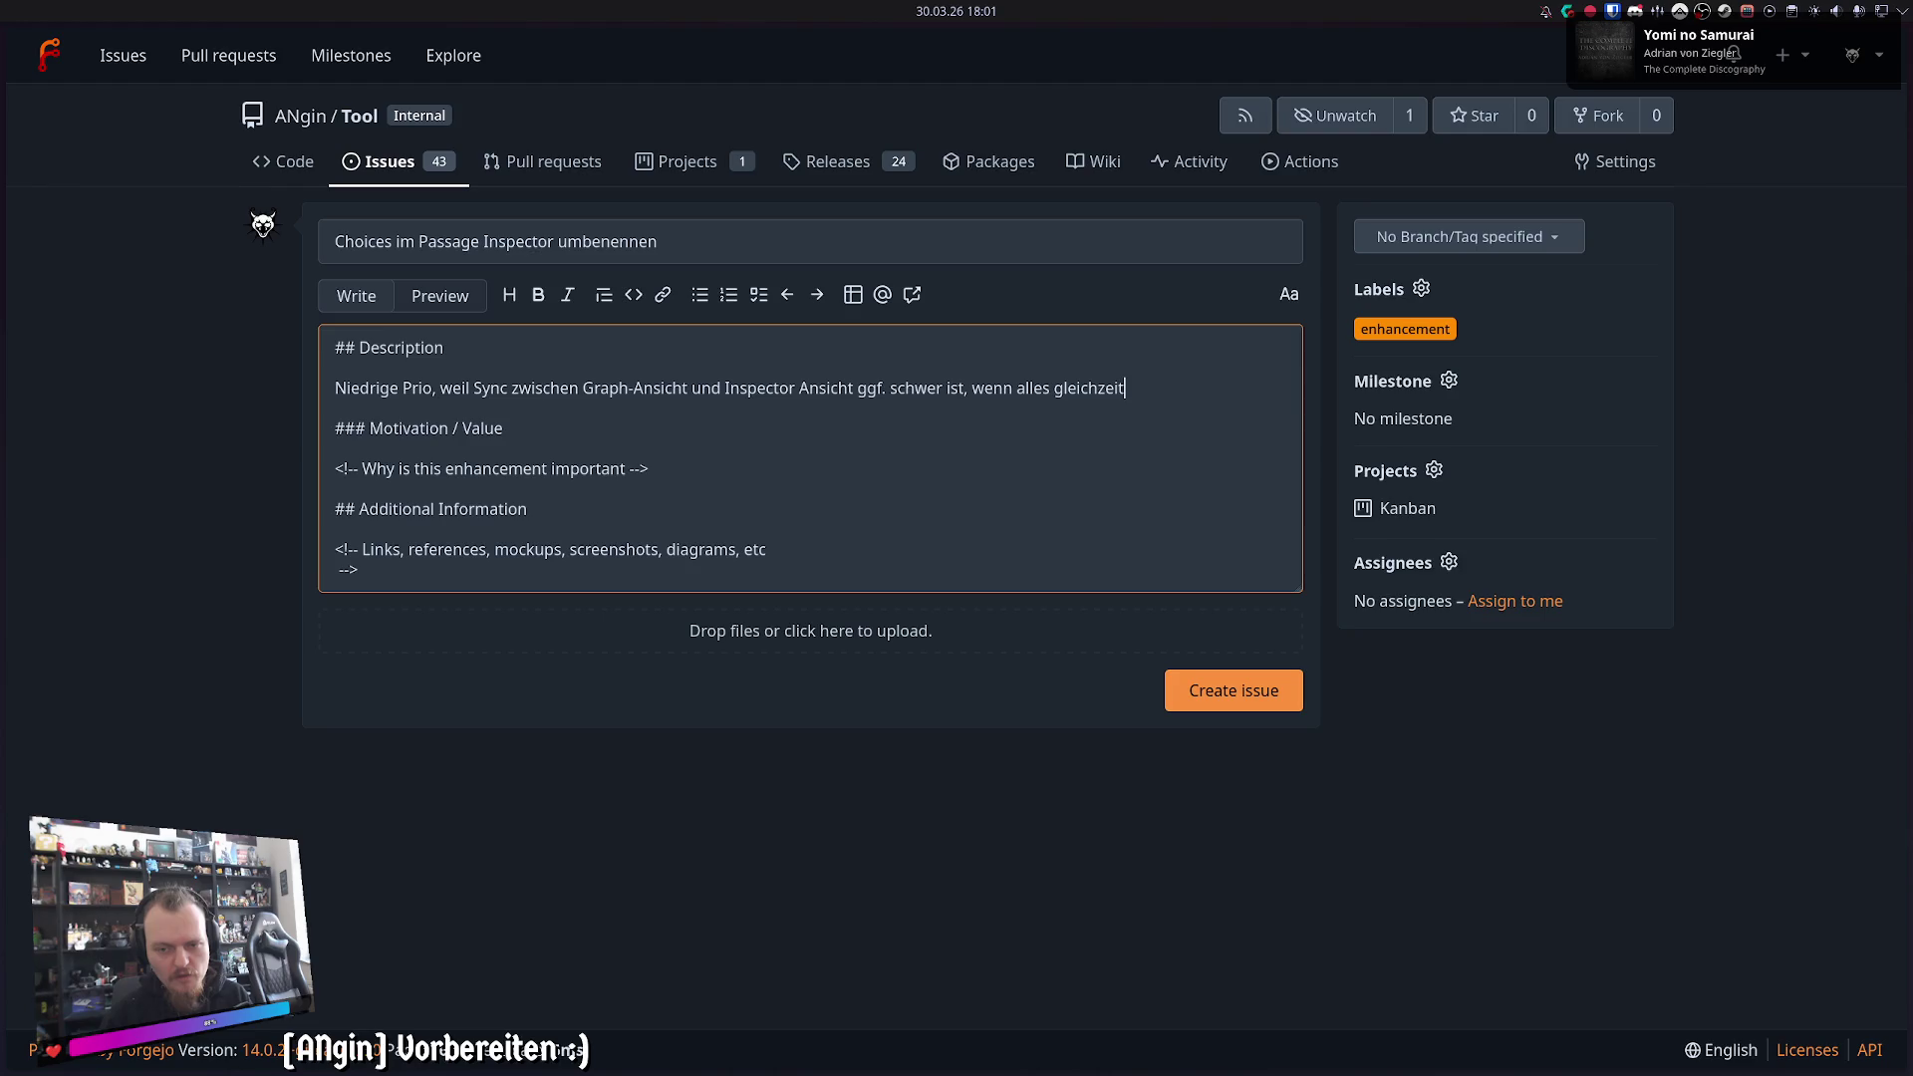
type("ig sichtbar ist.")
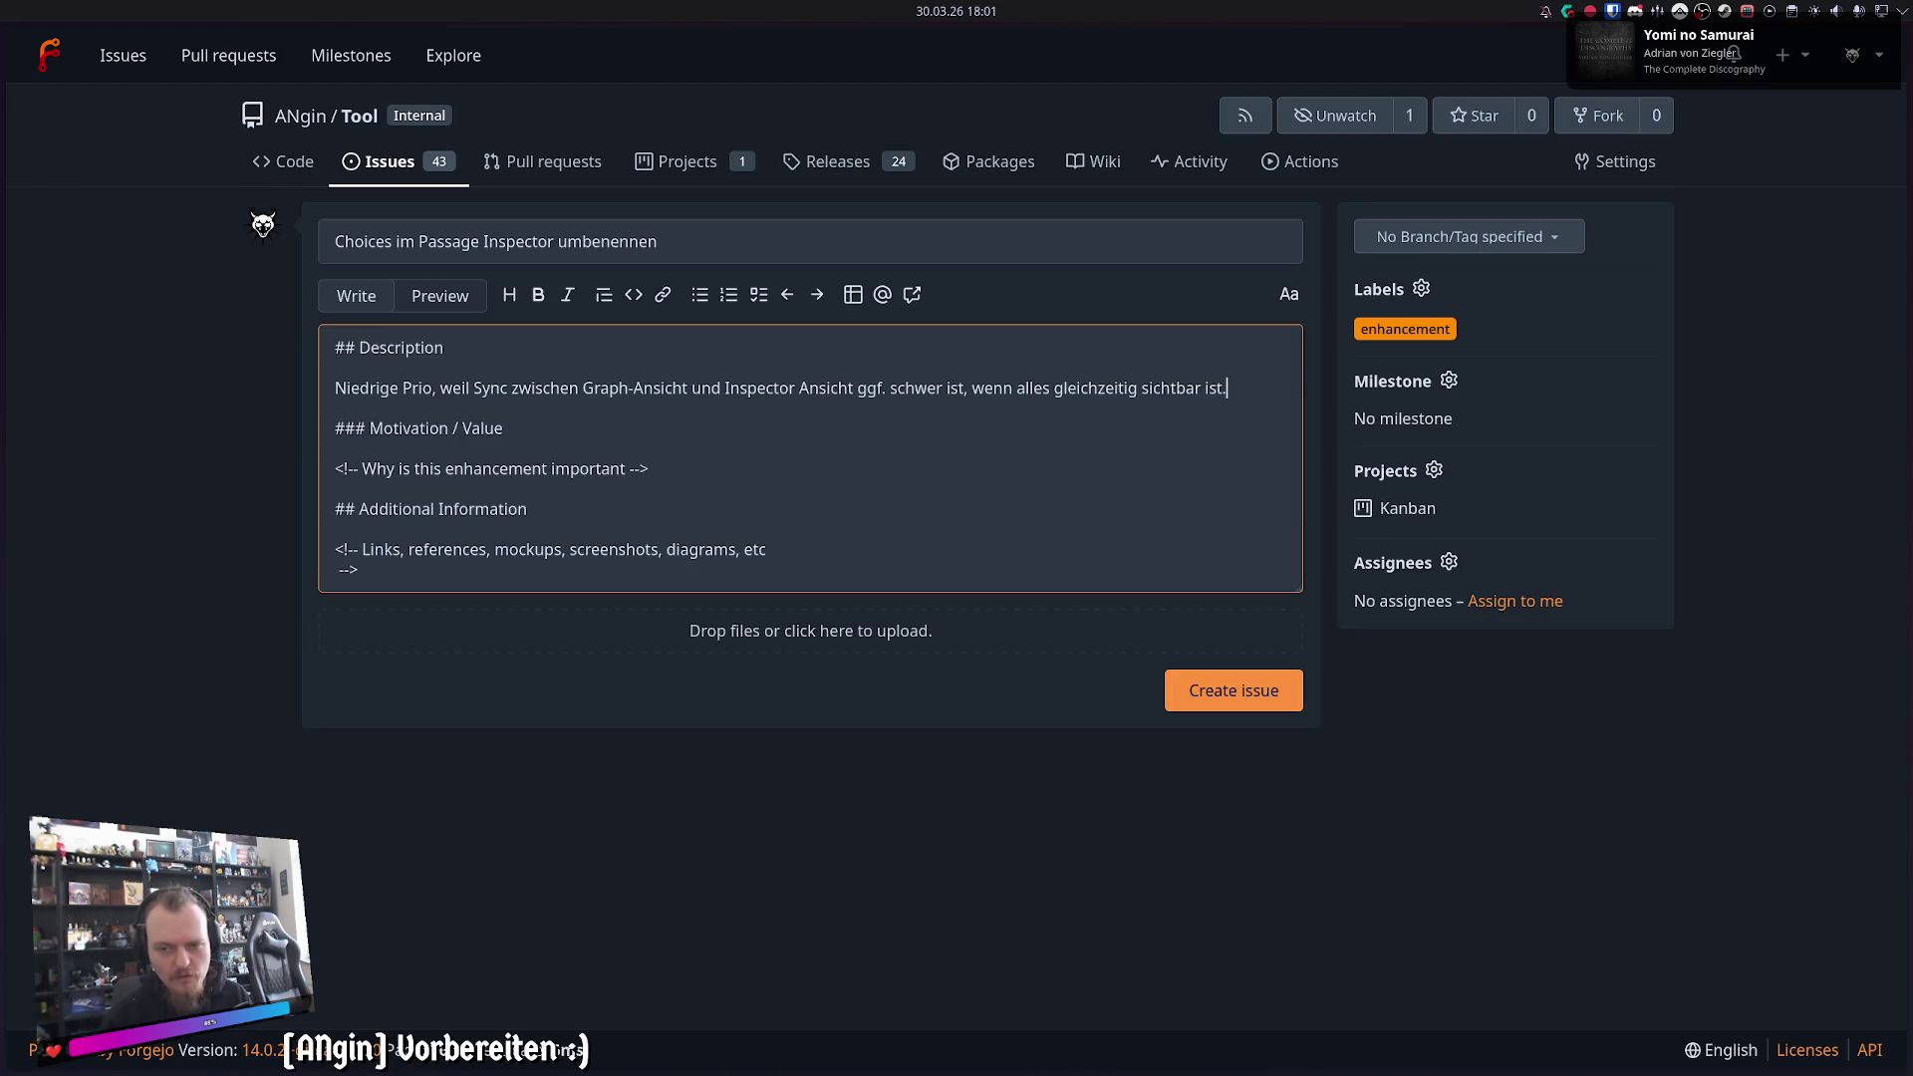
Step: Go to the Forgejo dashboard and open issue #89 from the activity feed
key("ctrl+l")
type("git.")
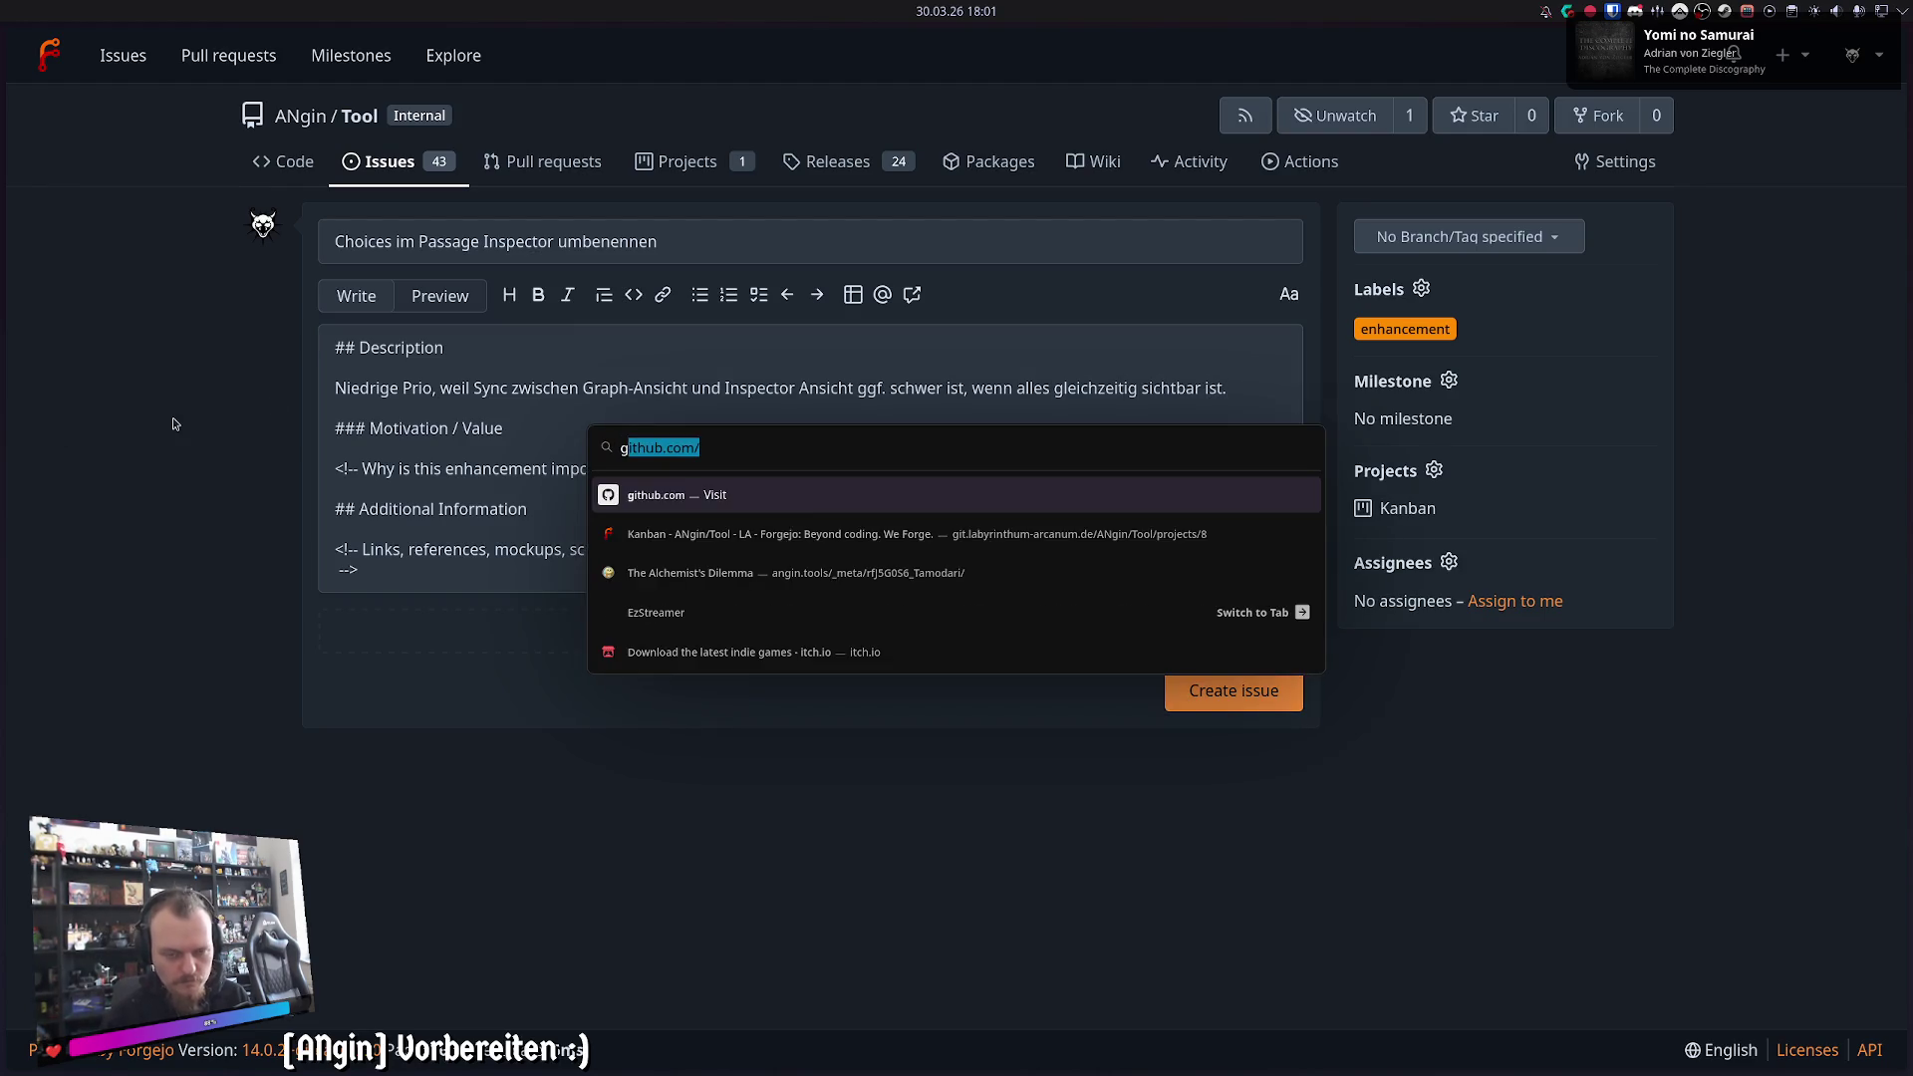
key("Return")
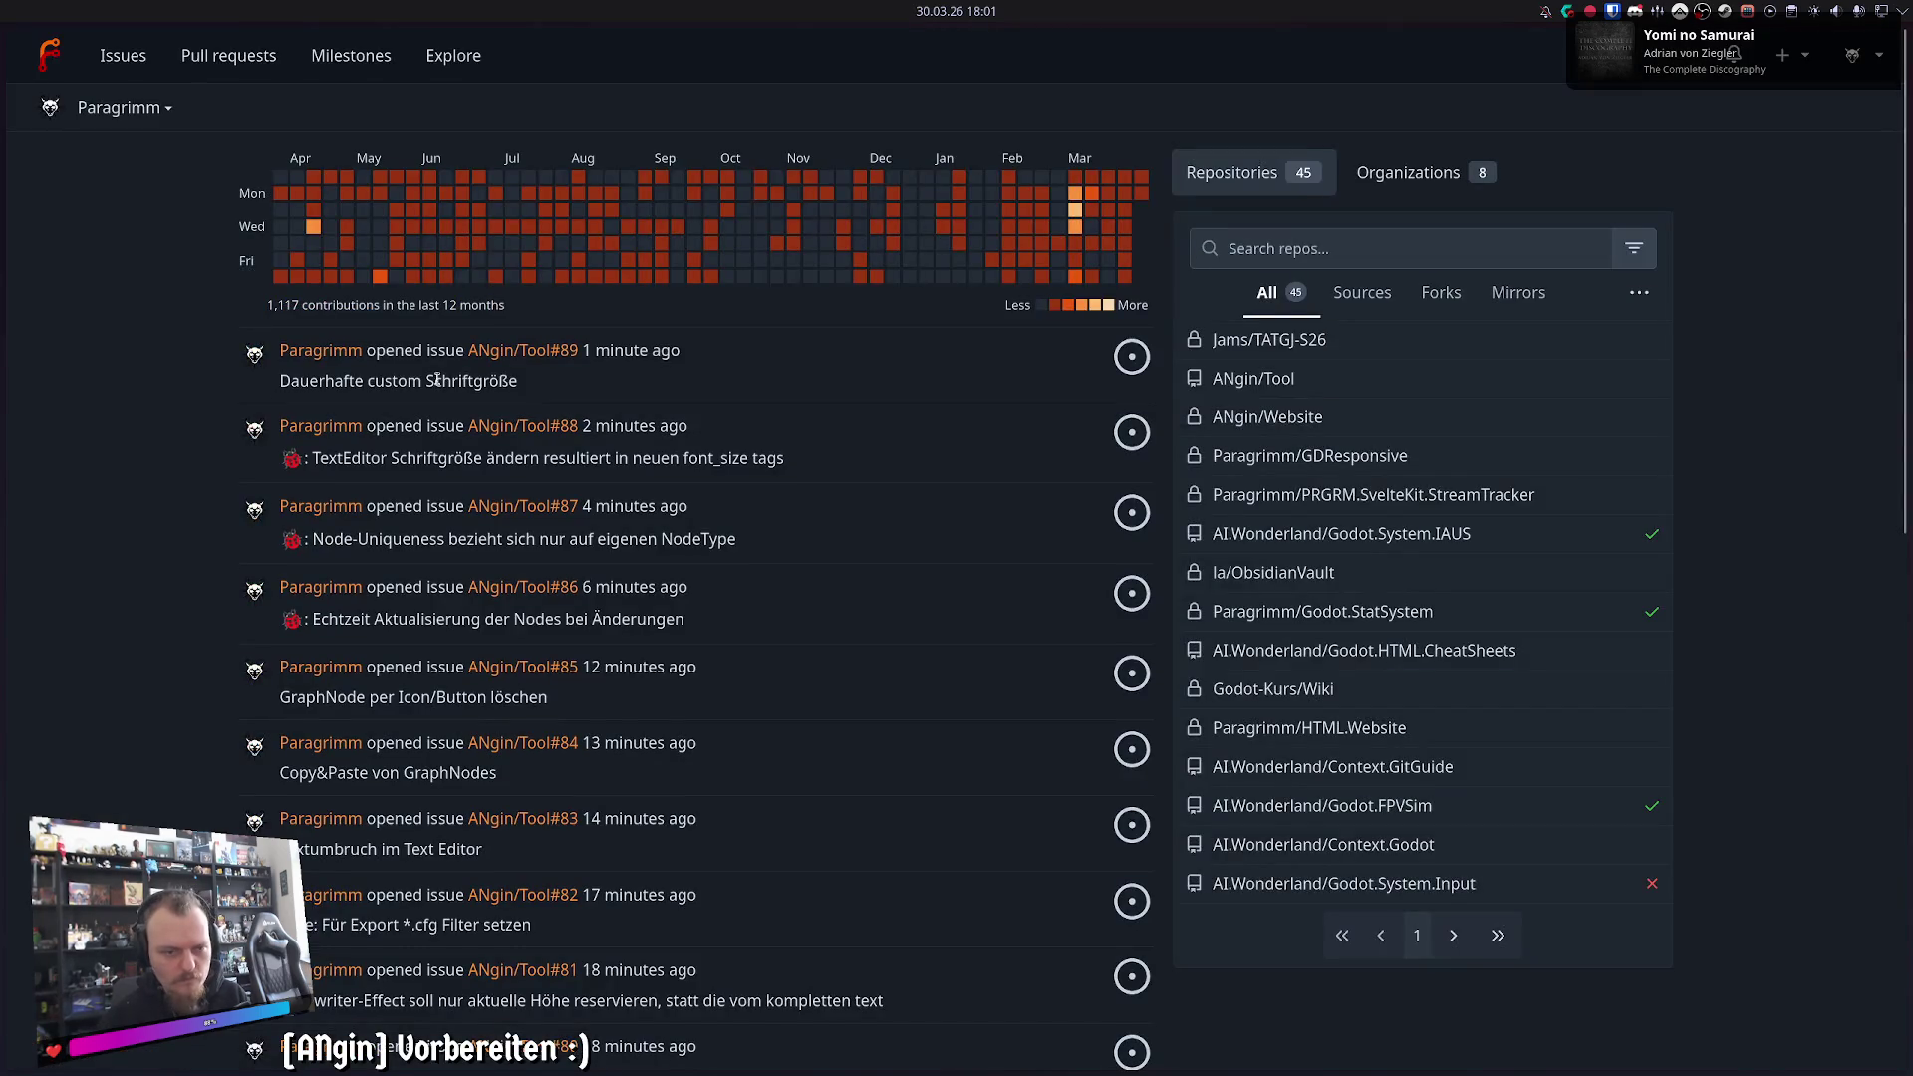
left_click(560, 351)
left_click(677, 161)
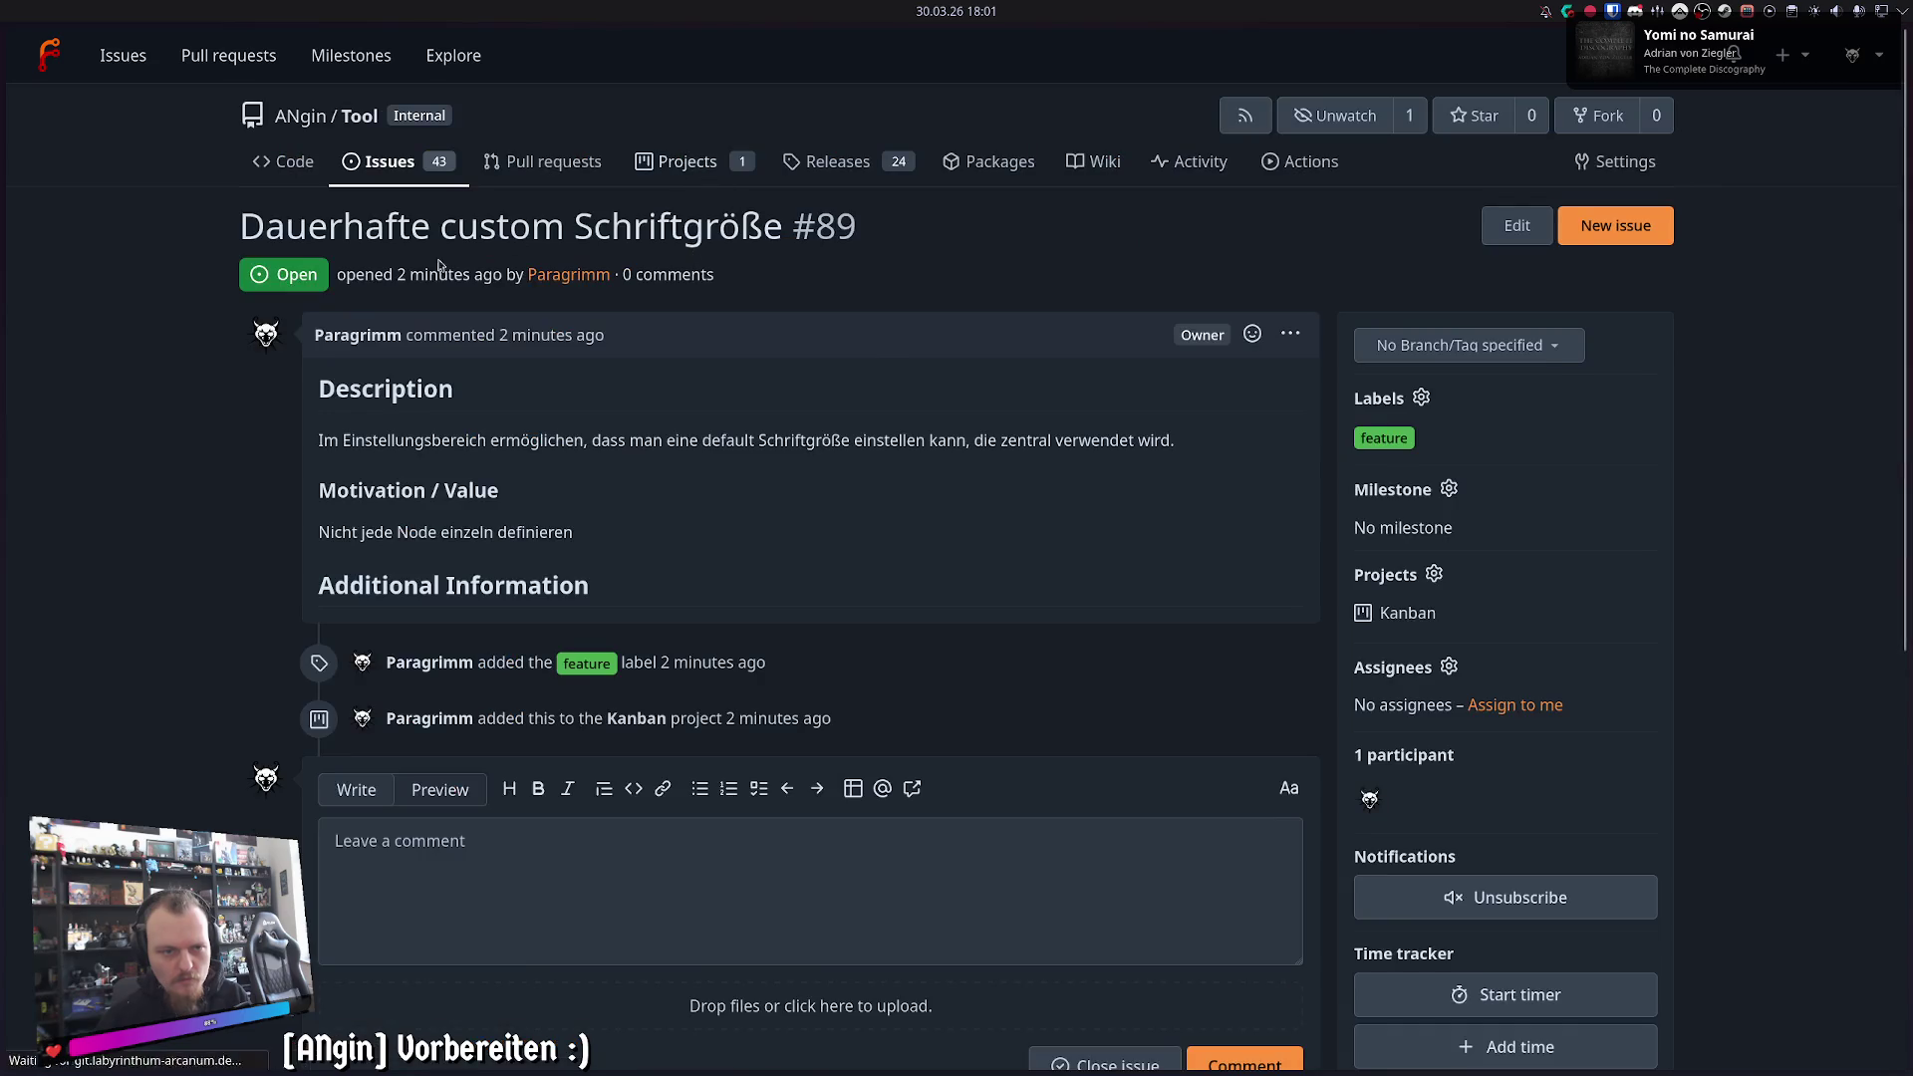
Step: Find issue #71 in the Kanban Backlog column, then return to the 'Choices im Passage Inspector umbenennen' draft
left_click(289, 321)
scroll(386, 645, "down", 10)
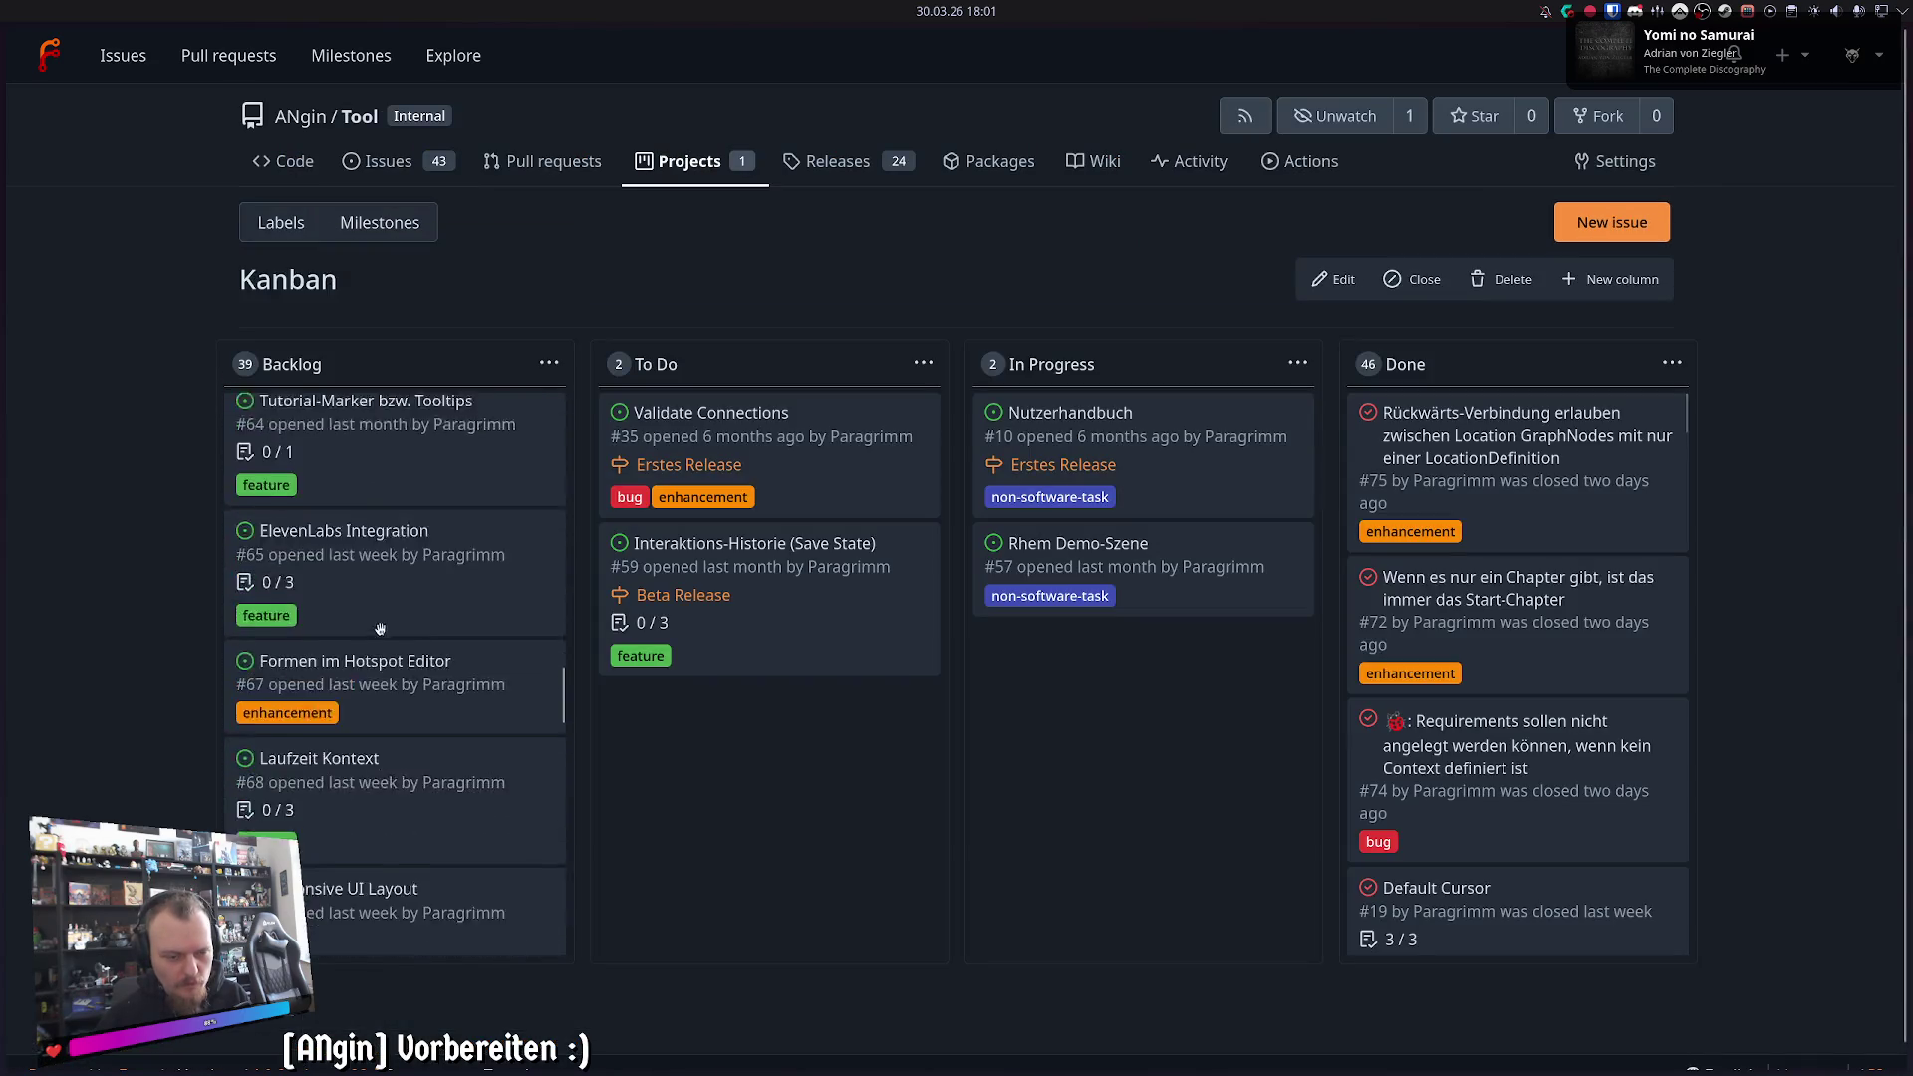
scroll(386, 645, "down", 3)
scroll(389, 658, "up", 2)
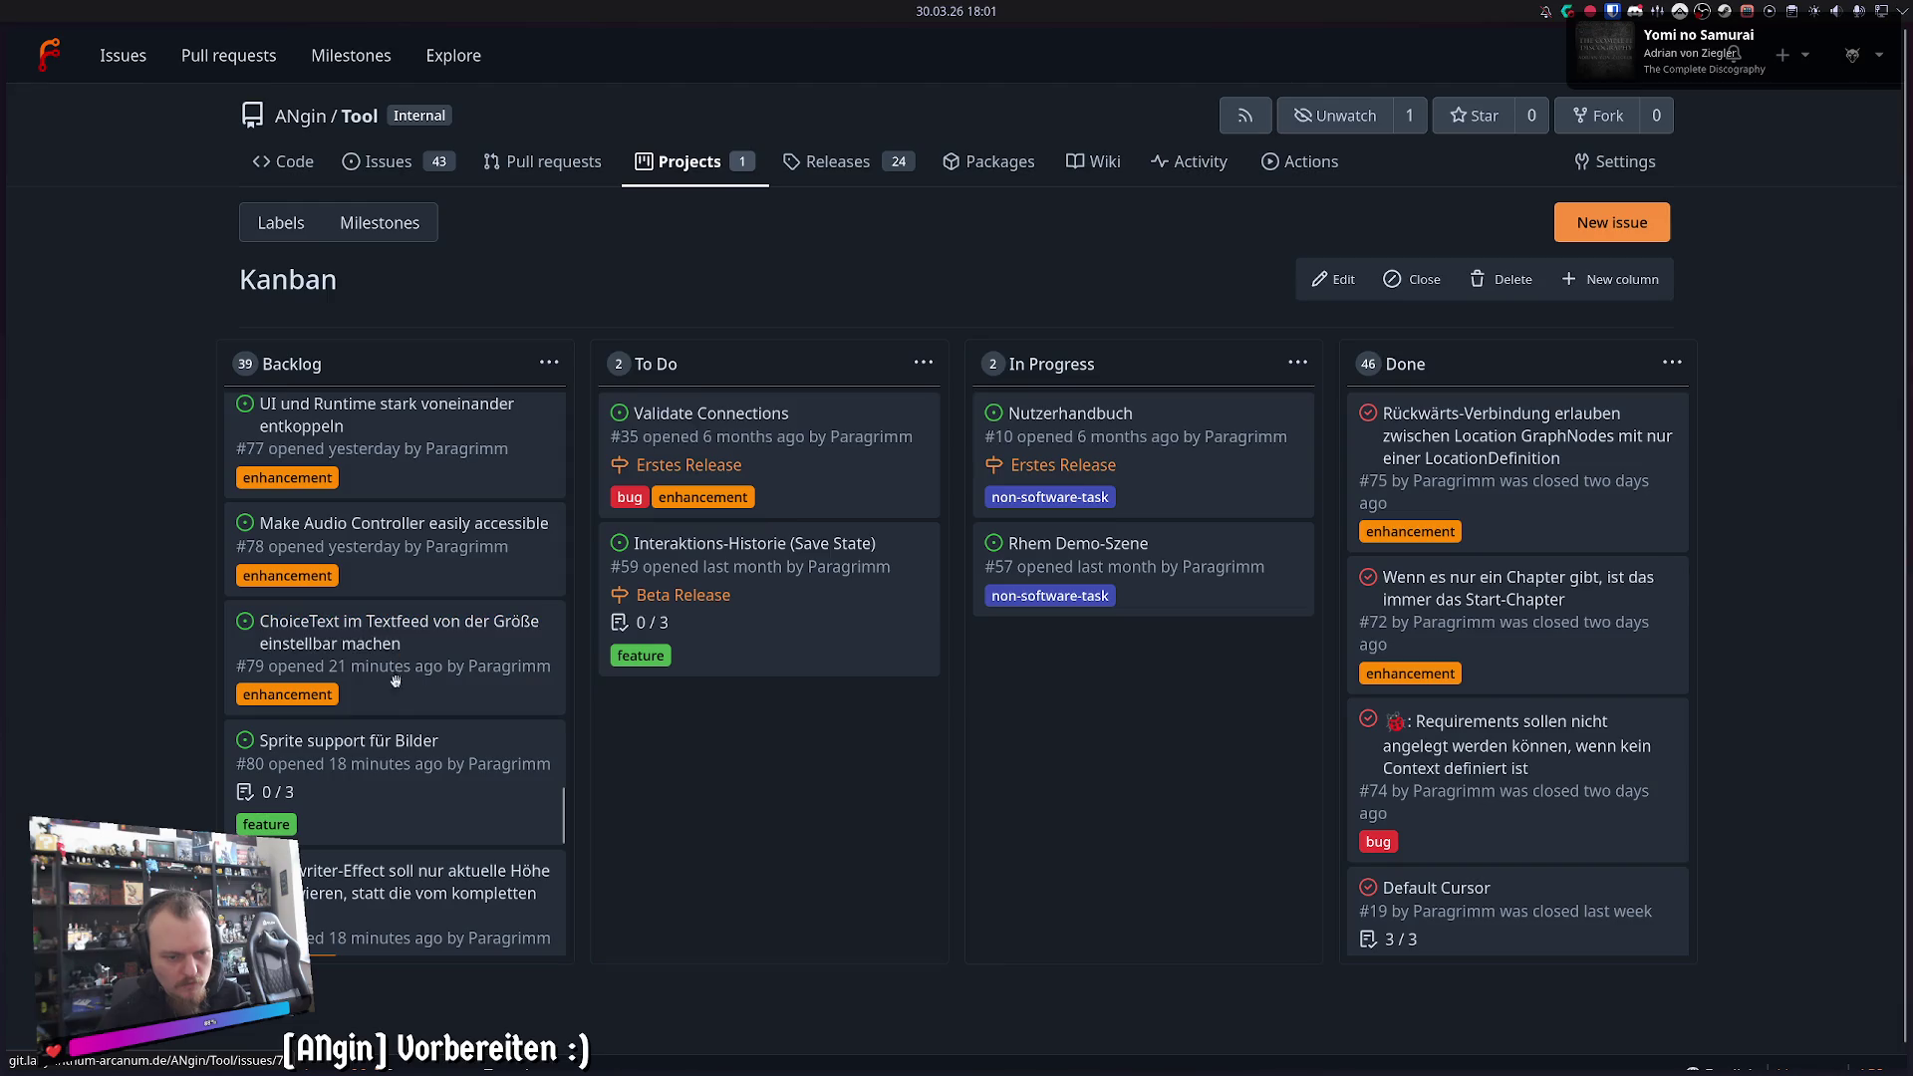
scroll(396, 728, "down", 3)
scroll(396, 728, "up", 6)
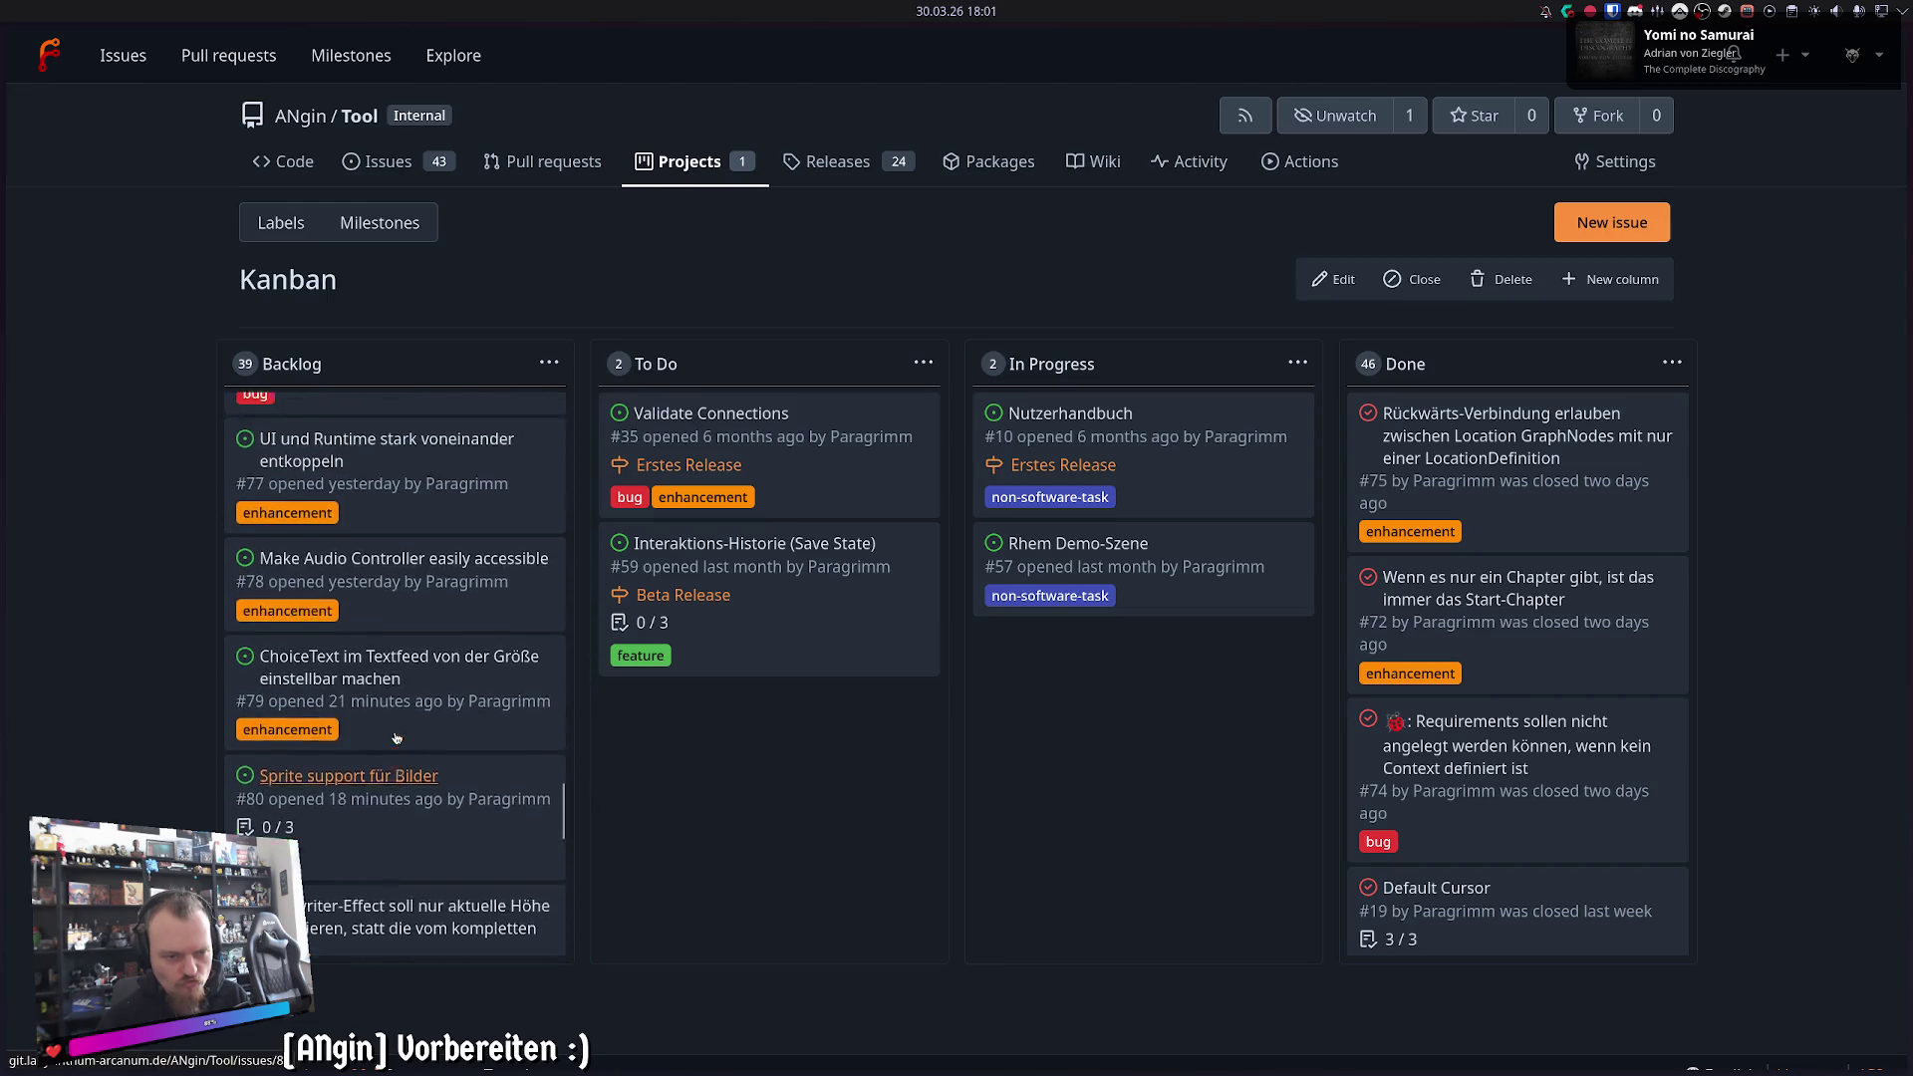
scroll(396, 729, "up", 4)
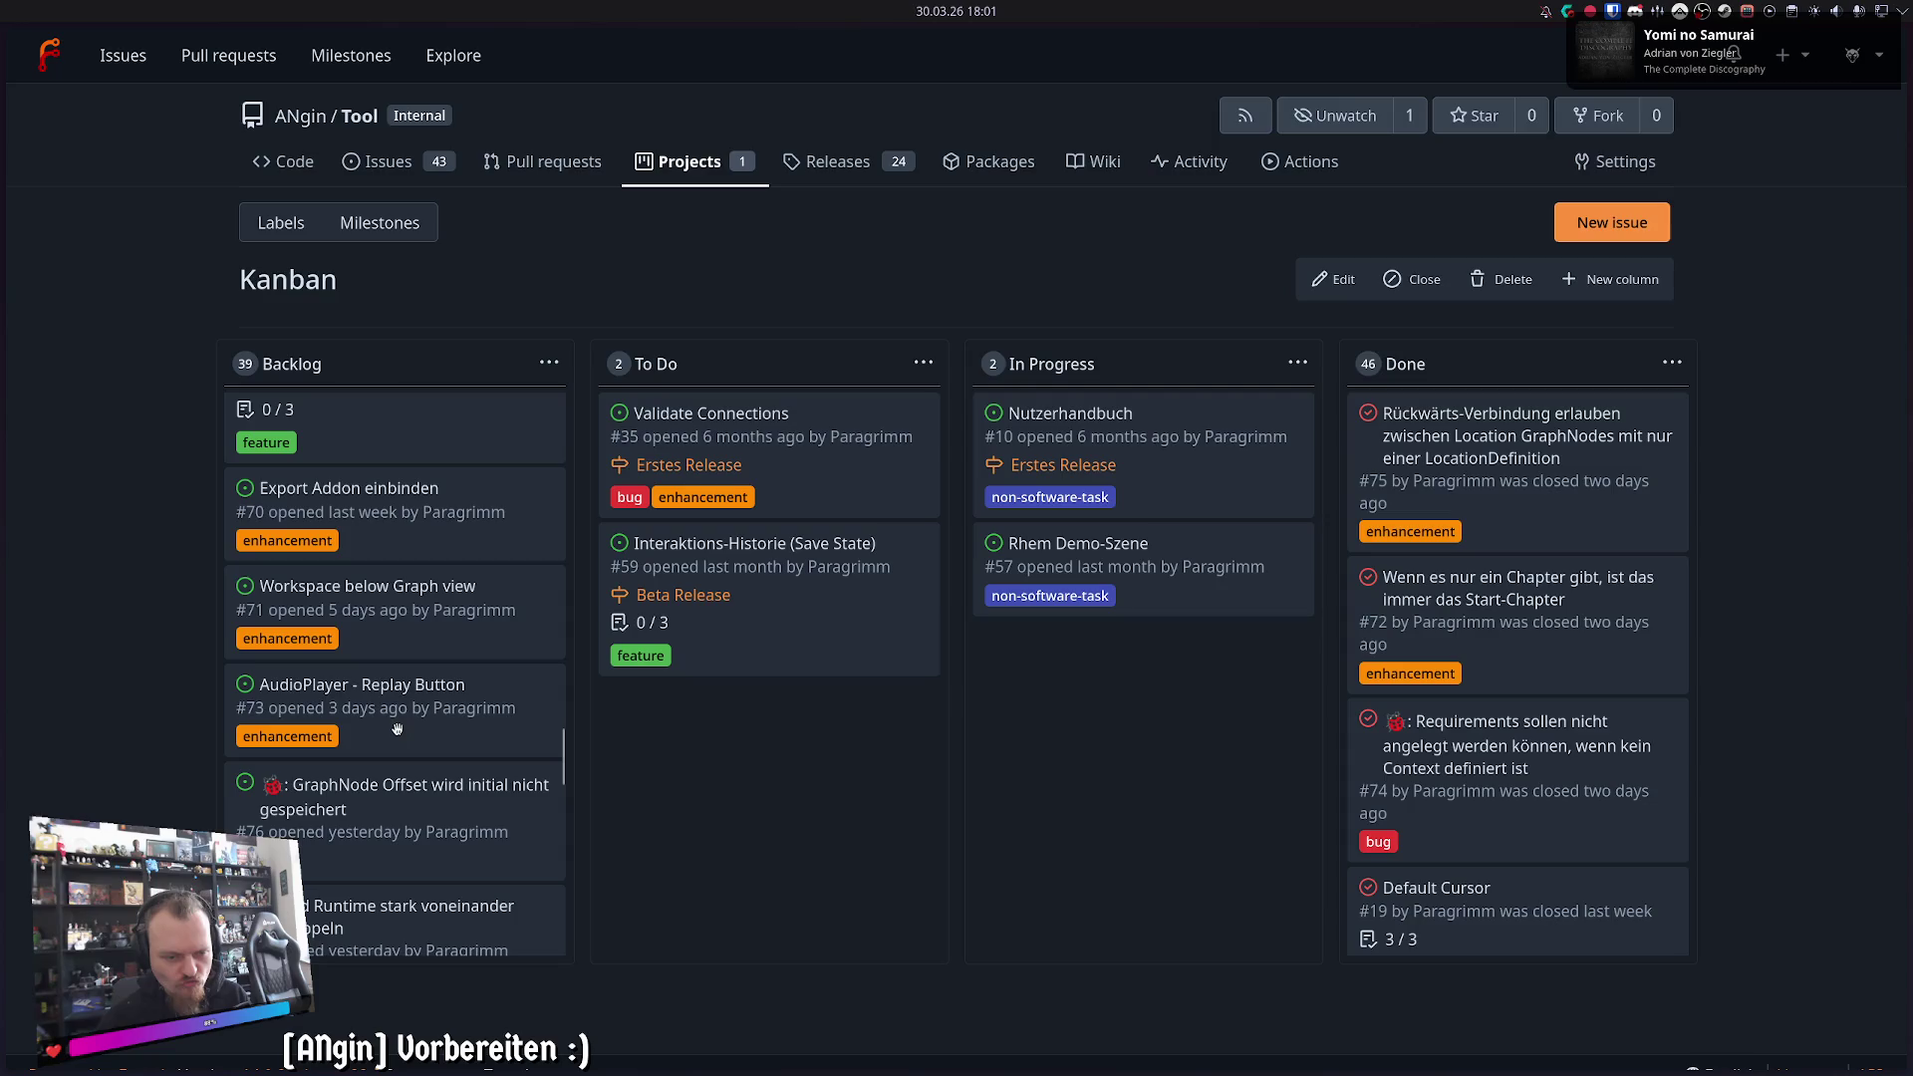
left_click(79, 404)
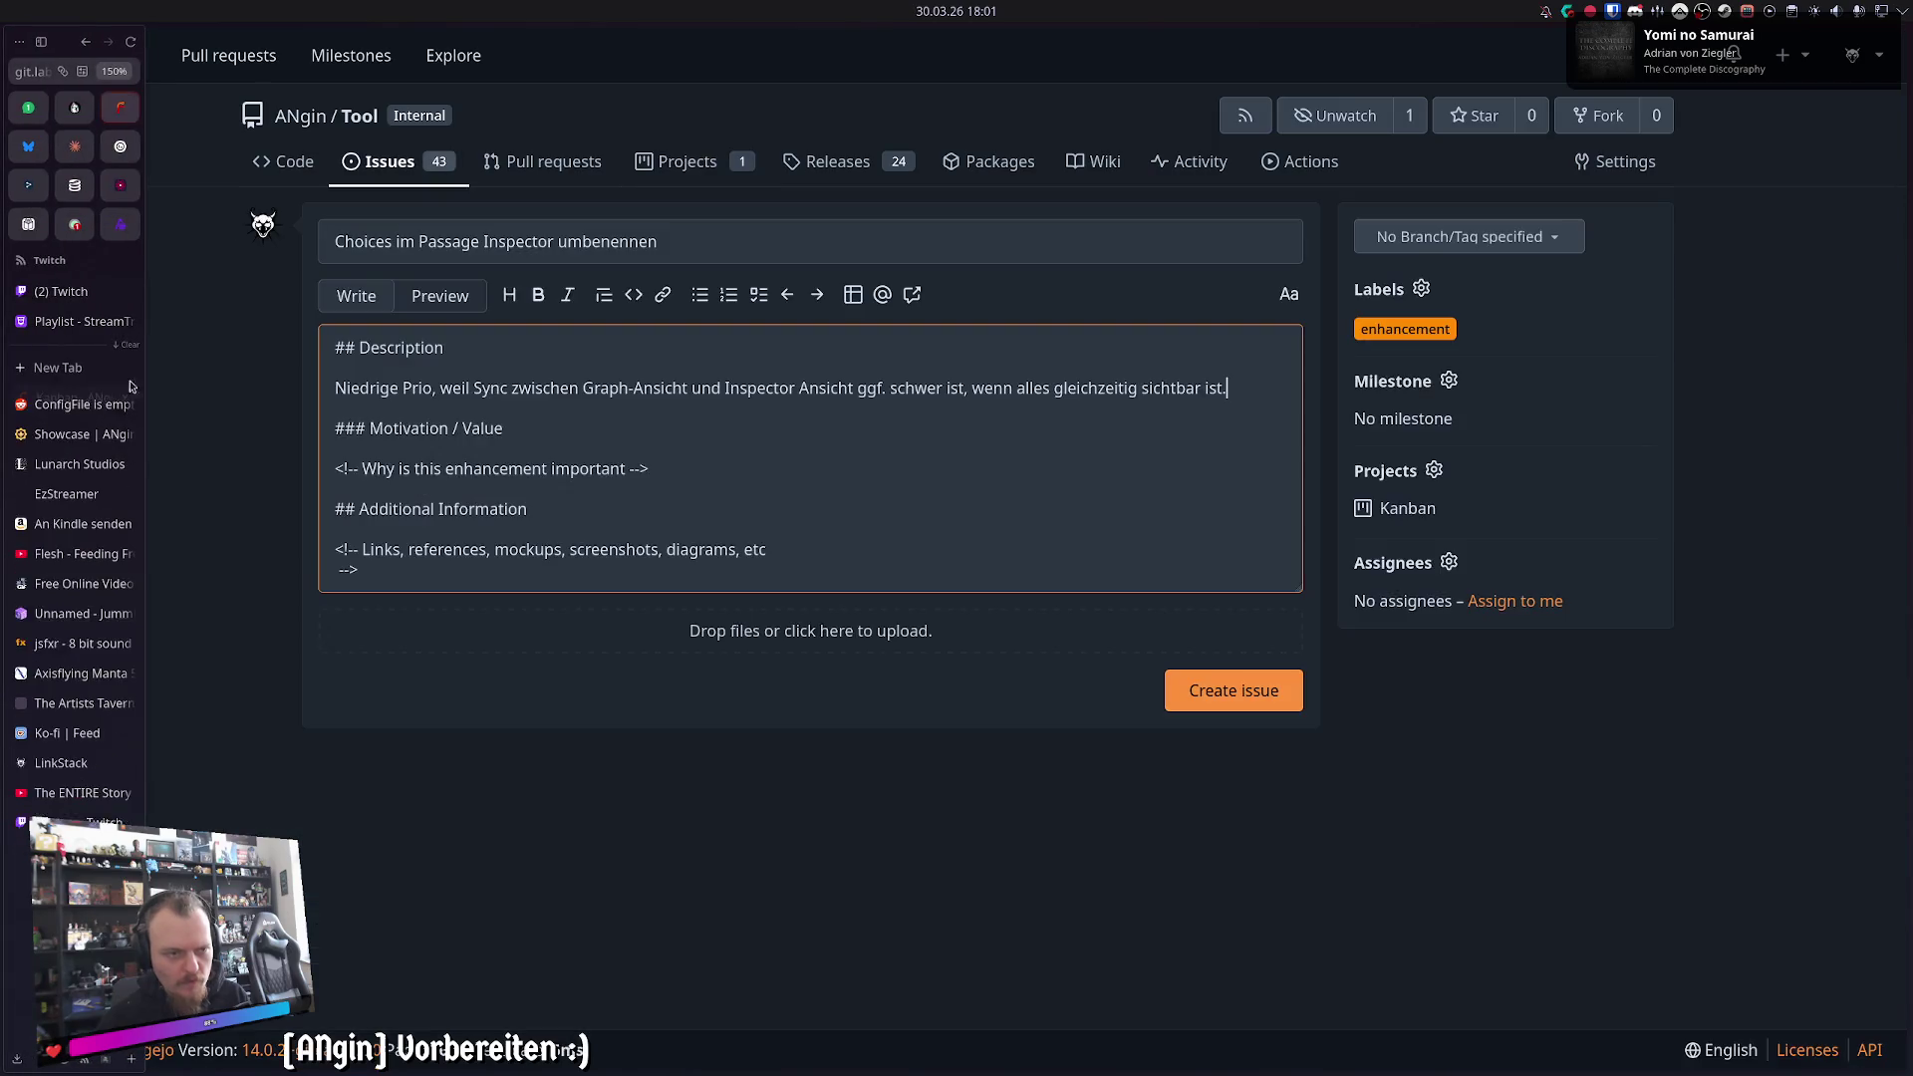
Step: Replace the Additional Information comment with '#71' and create the issue as #90
left_click(1254, 387)
type("#71")
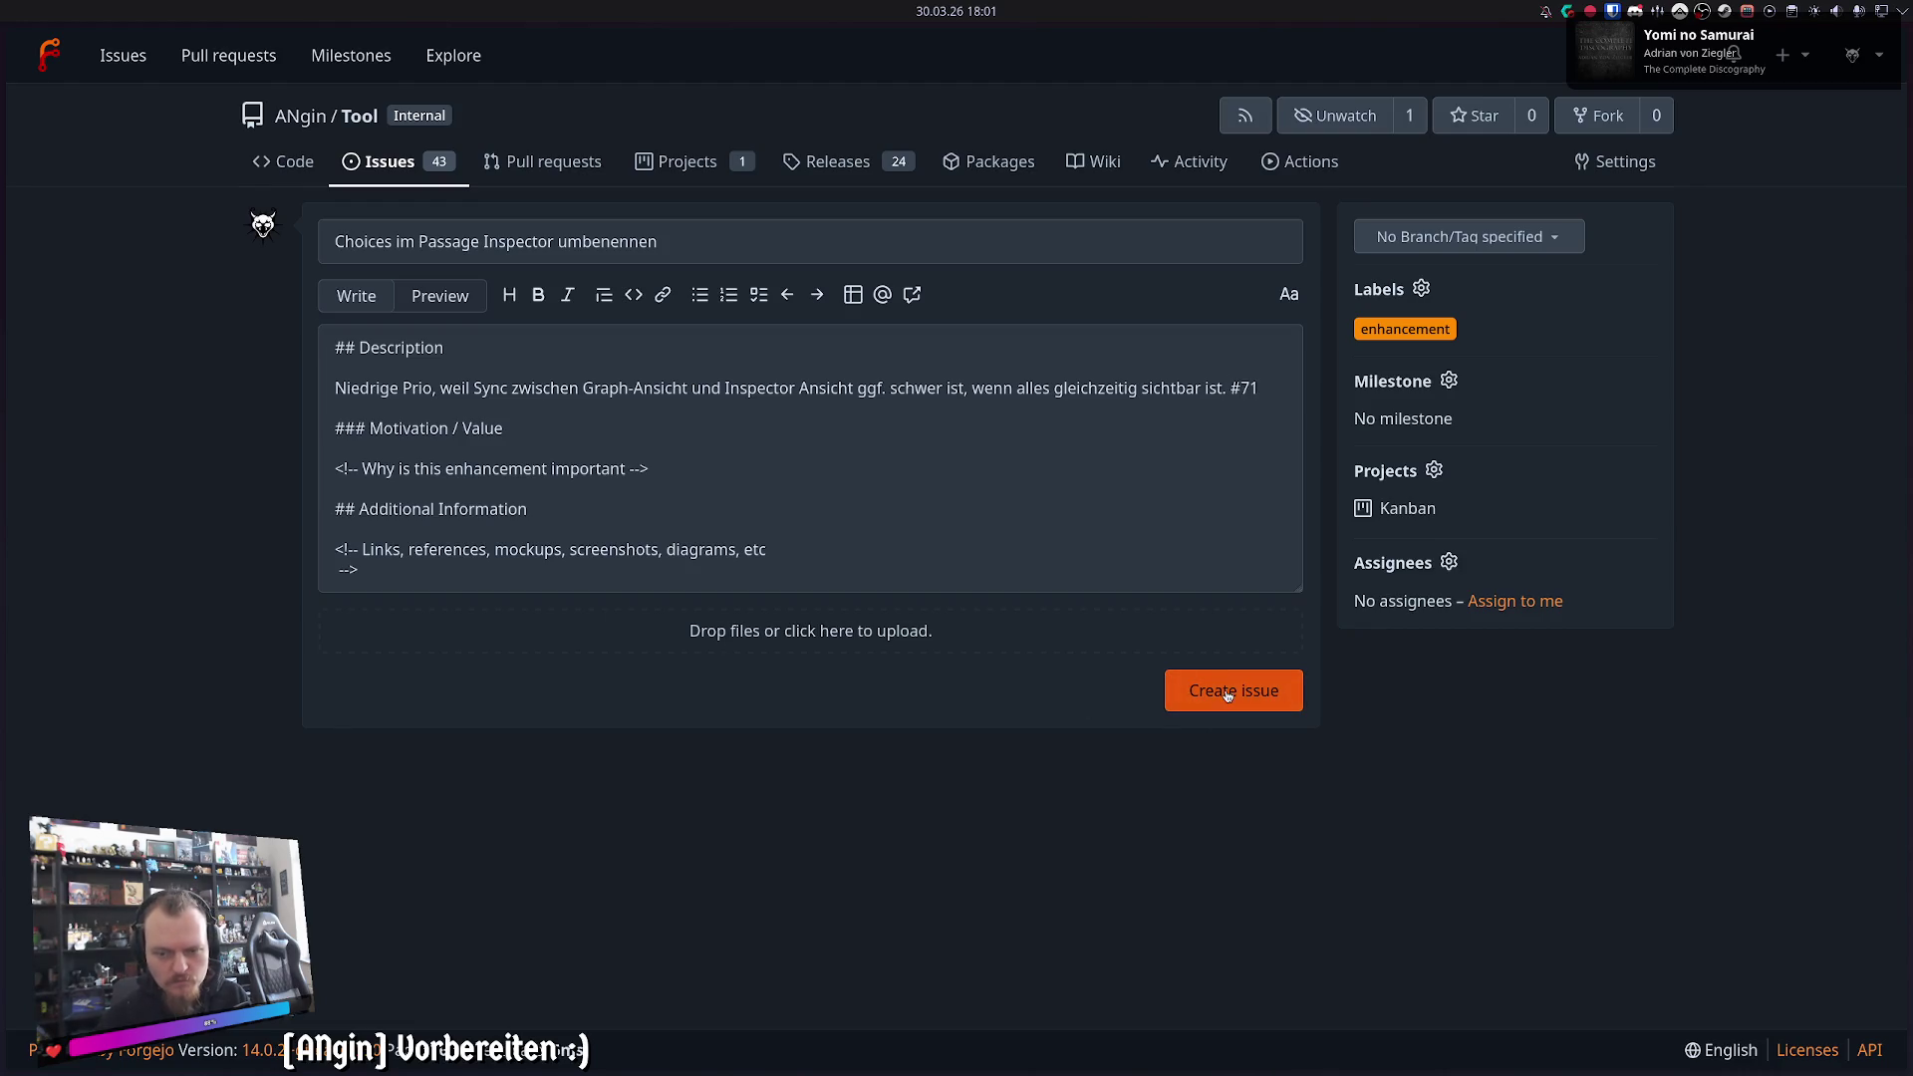
double_click(1245, 388)
key("BackSpace")
mouse_move(678, 586)
left_mouse_down()
mouse_move(359, 568)
mouse_move(332, 548)
left_mouse_up()
type("#71")
left_click(1233, 691)
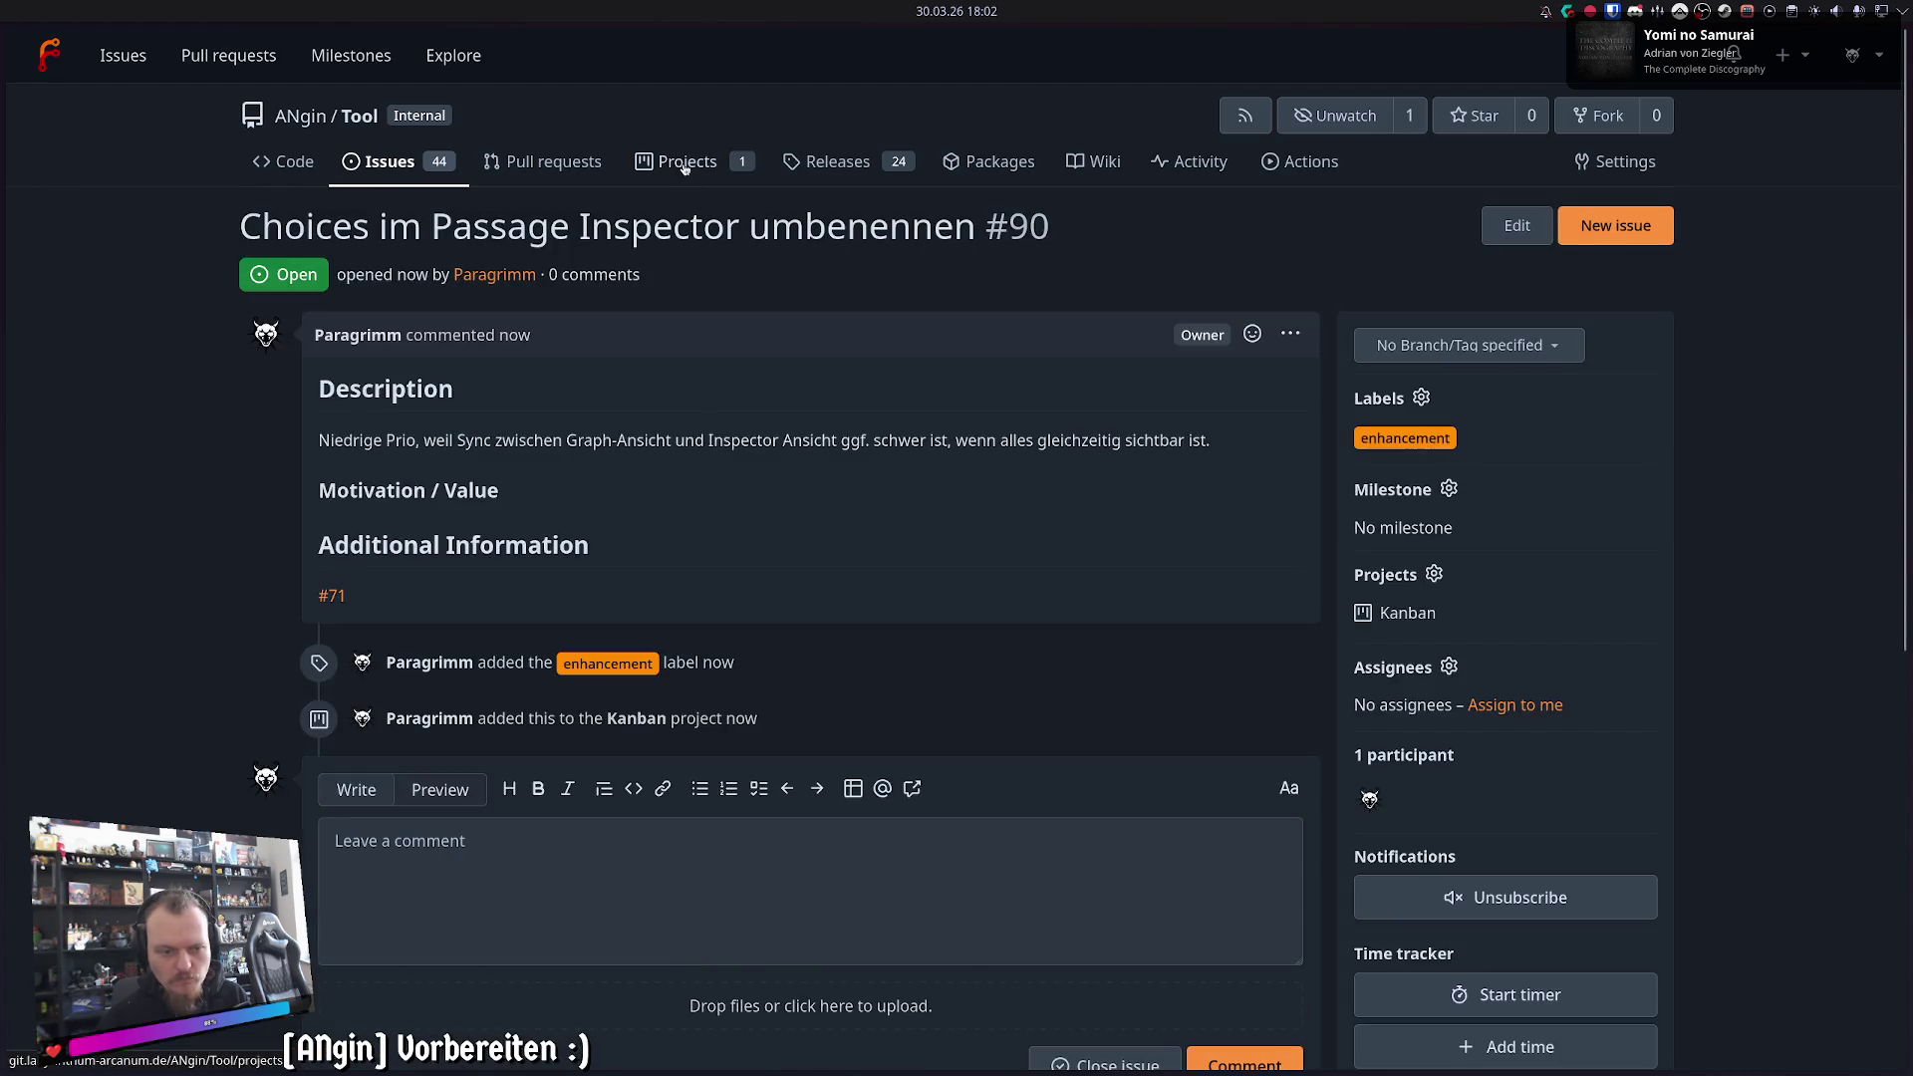
Step: Confirm the Kanban Backlog now holds 40 cards and start another new issue
left_click(687, 161)
left_click(297, 335)
mouse_move(4, 443)
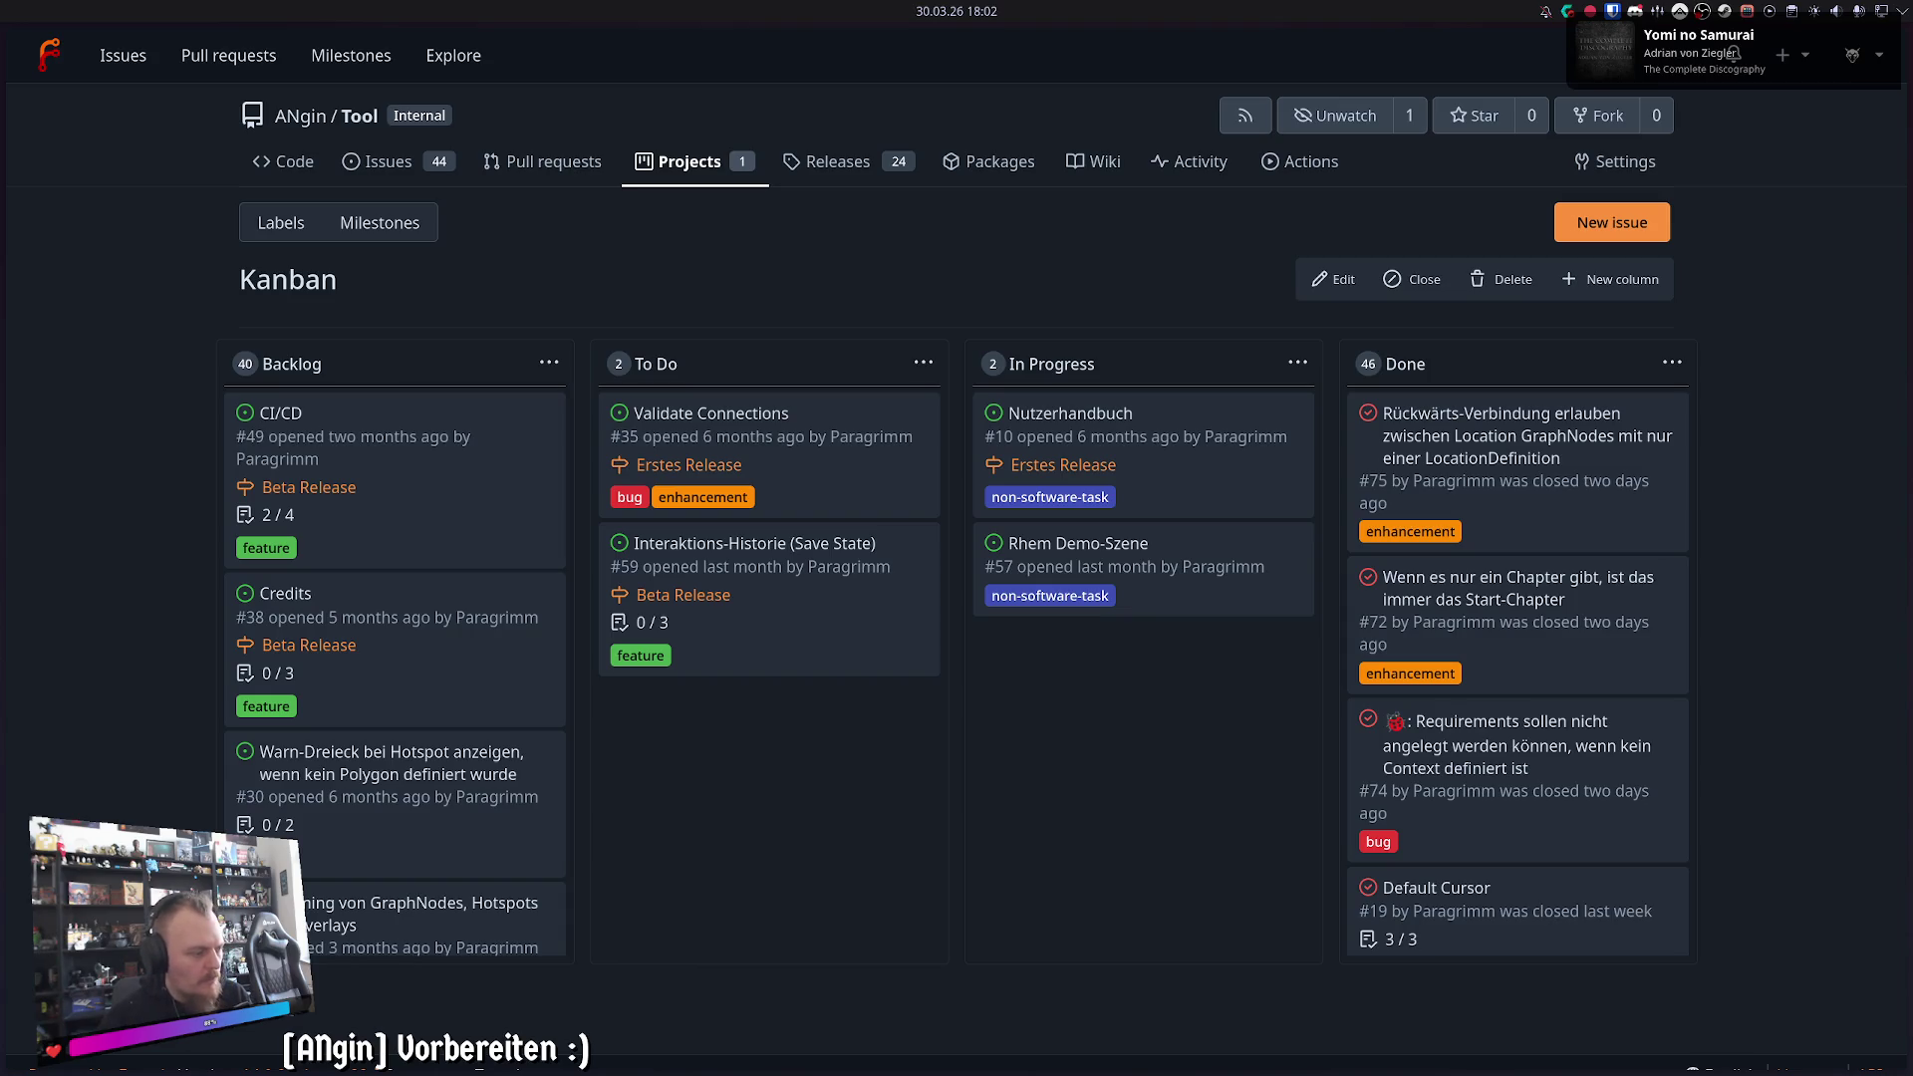
left_click(1612, 222)
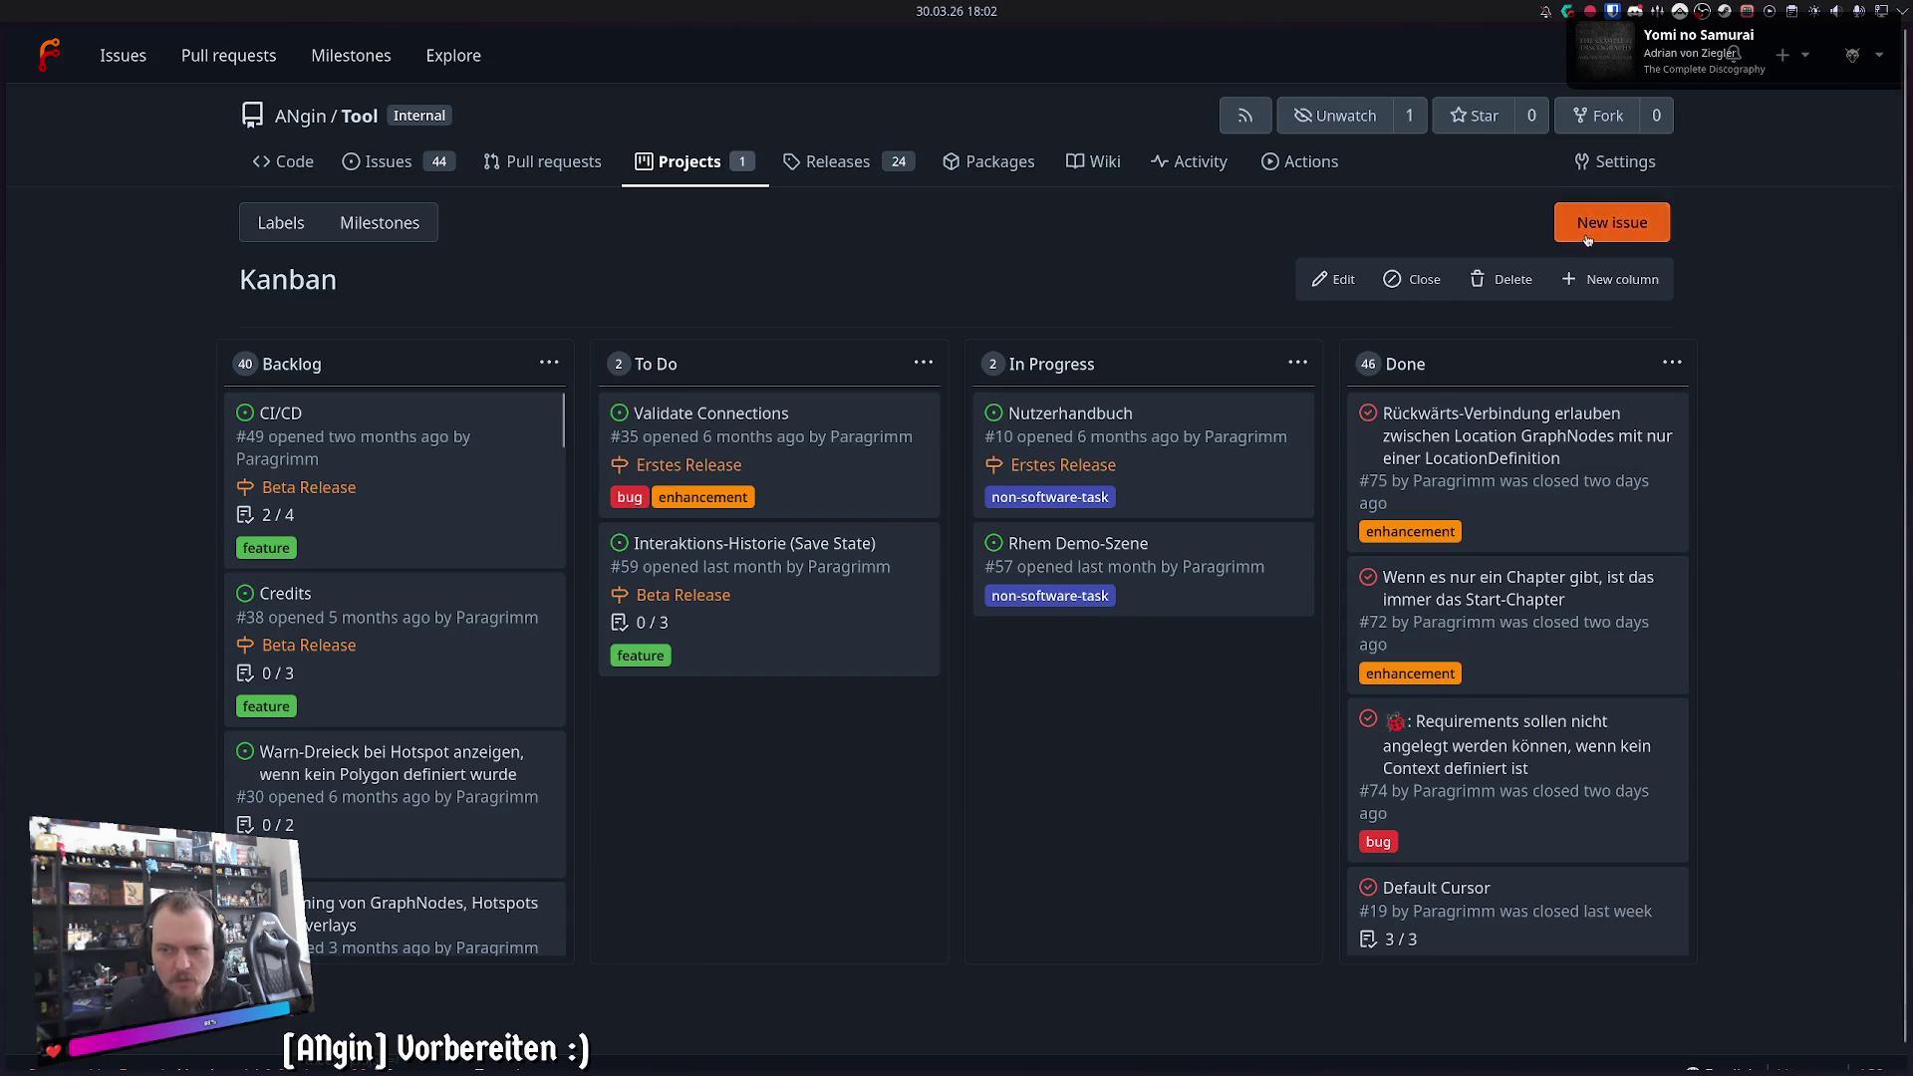
Step: Append 'in ProjectOverview' to the feature issue title
left_click(1584, 533)
type("Copy&Paste- und duplizieren-Buttons")
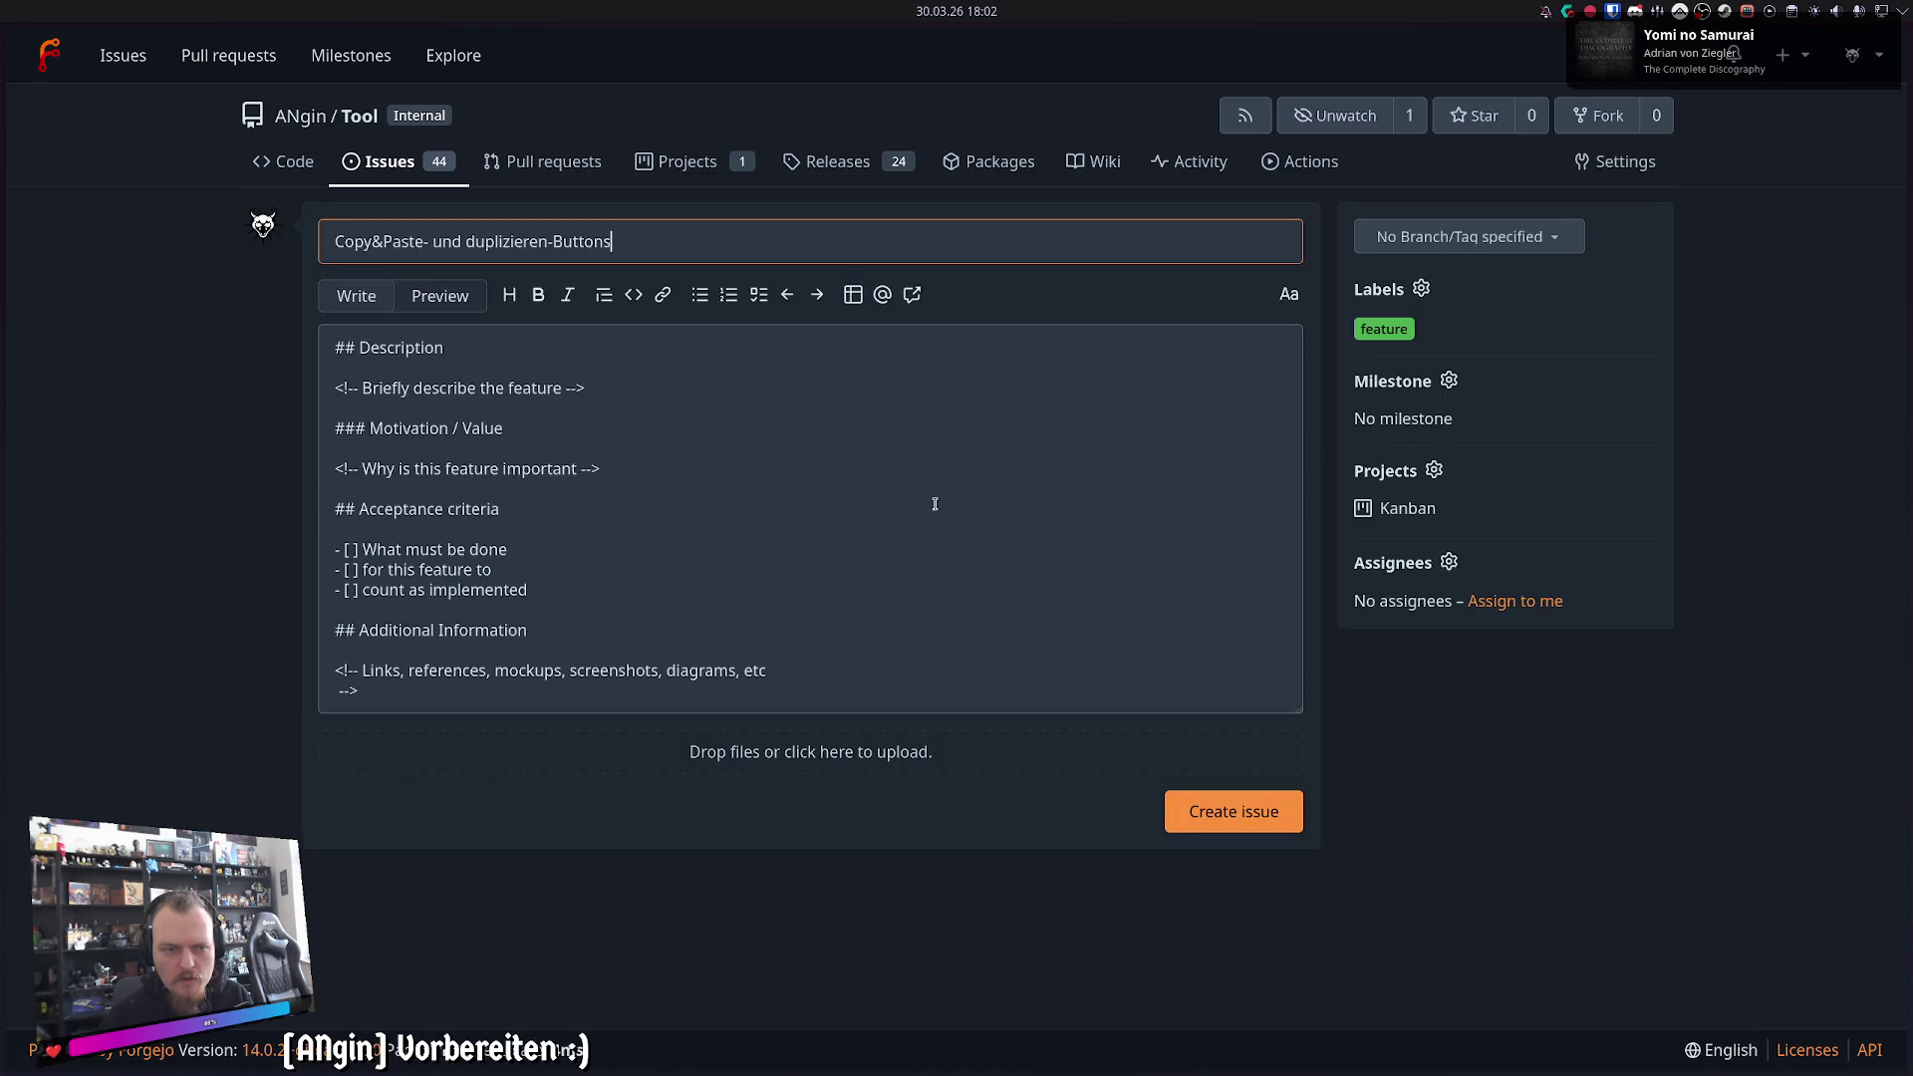
type("in Project")
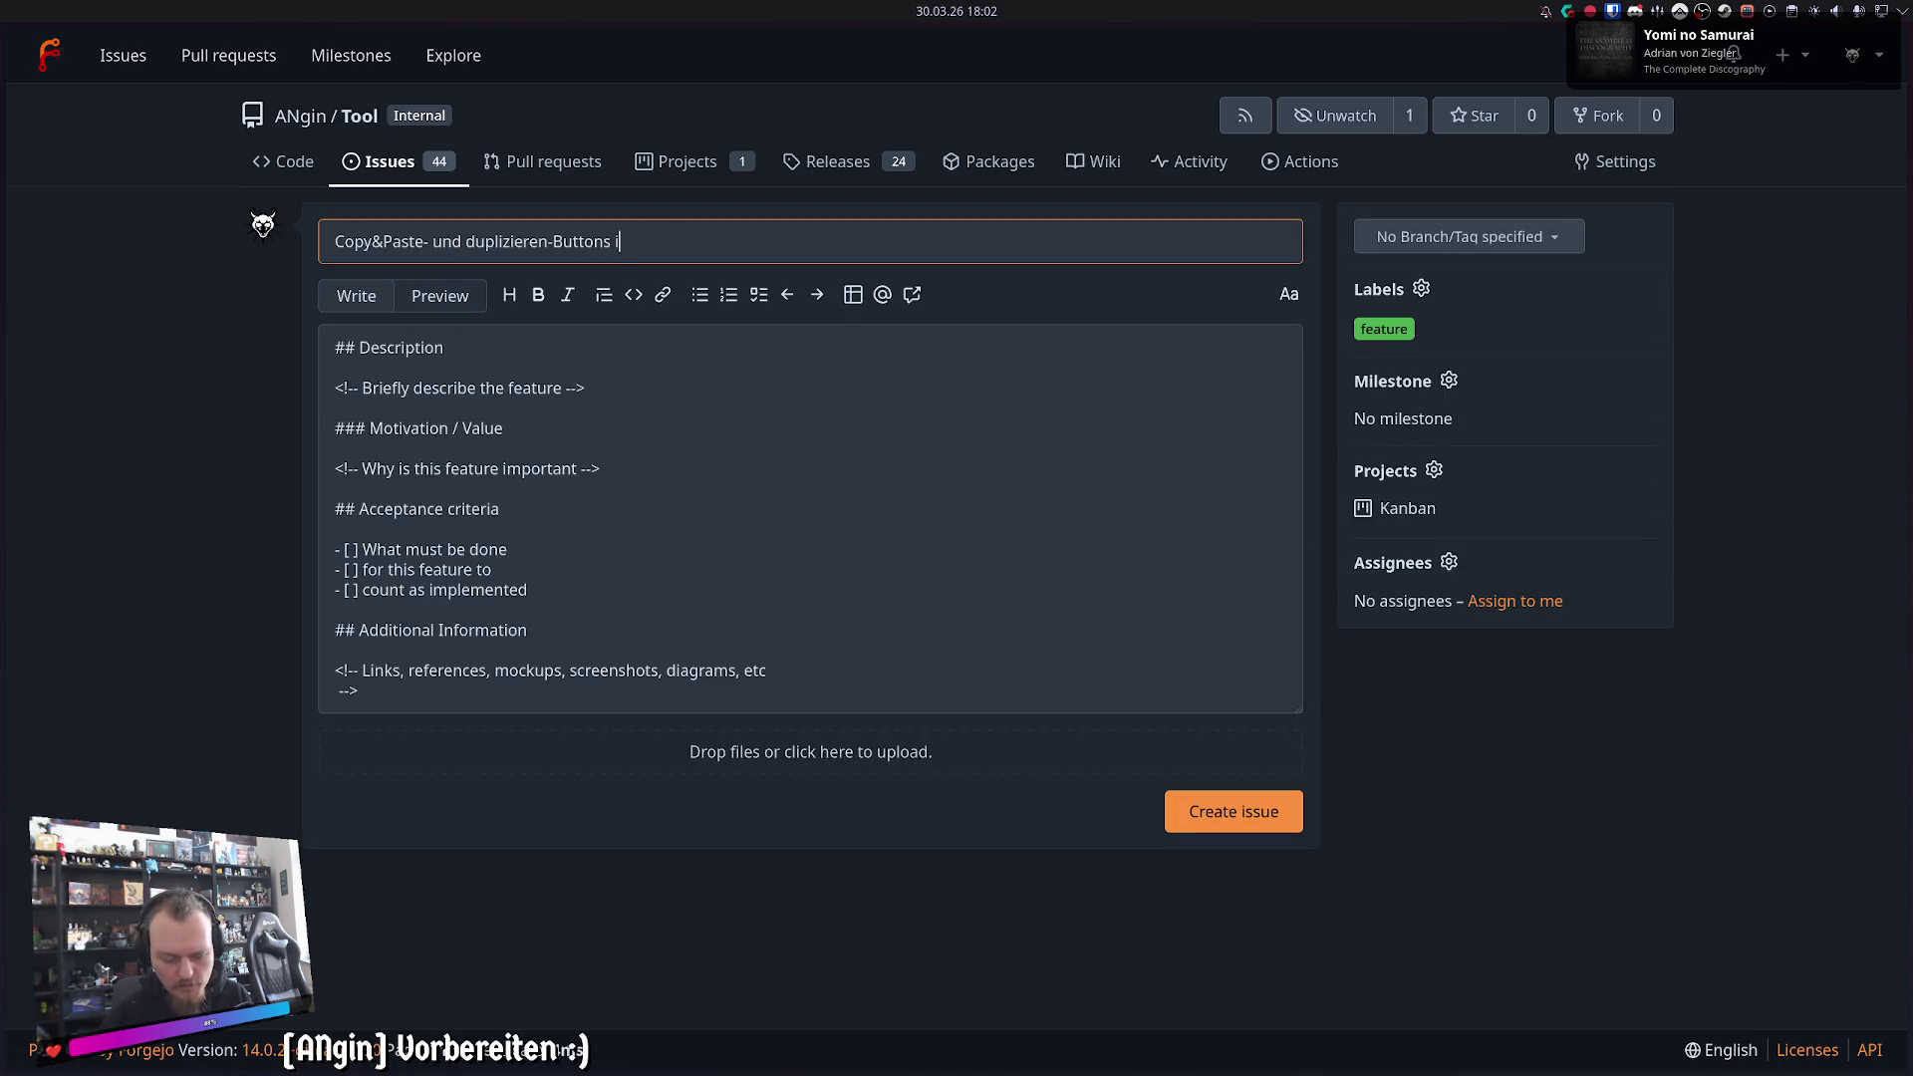
type("Overview")
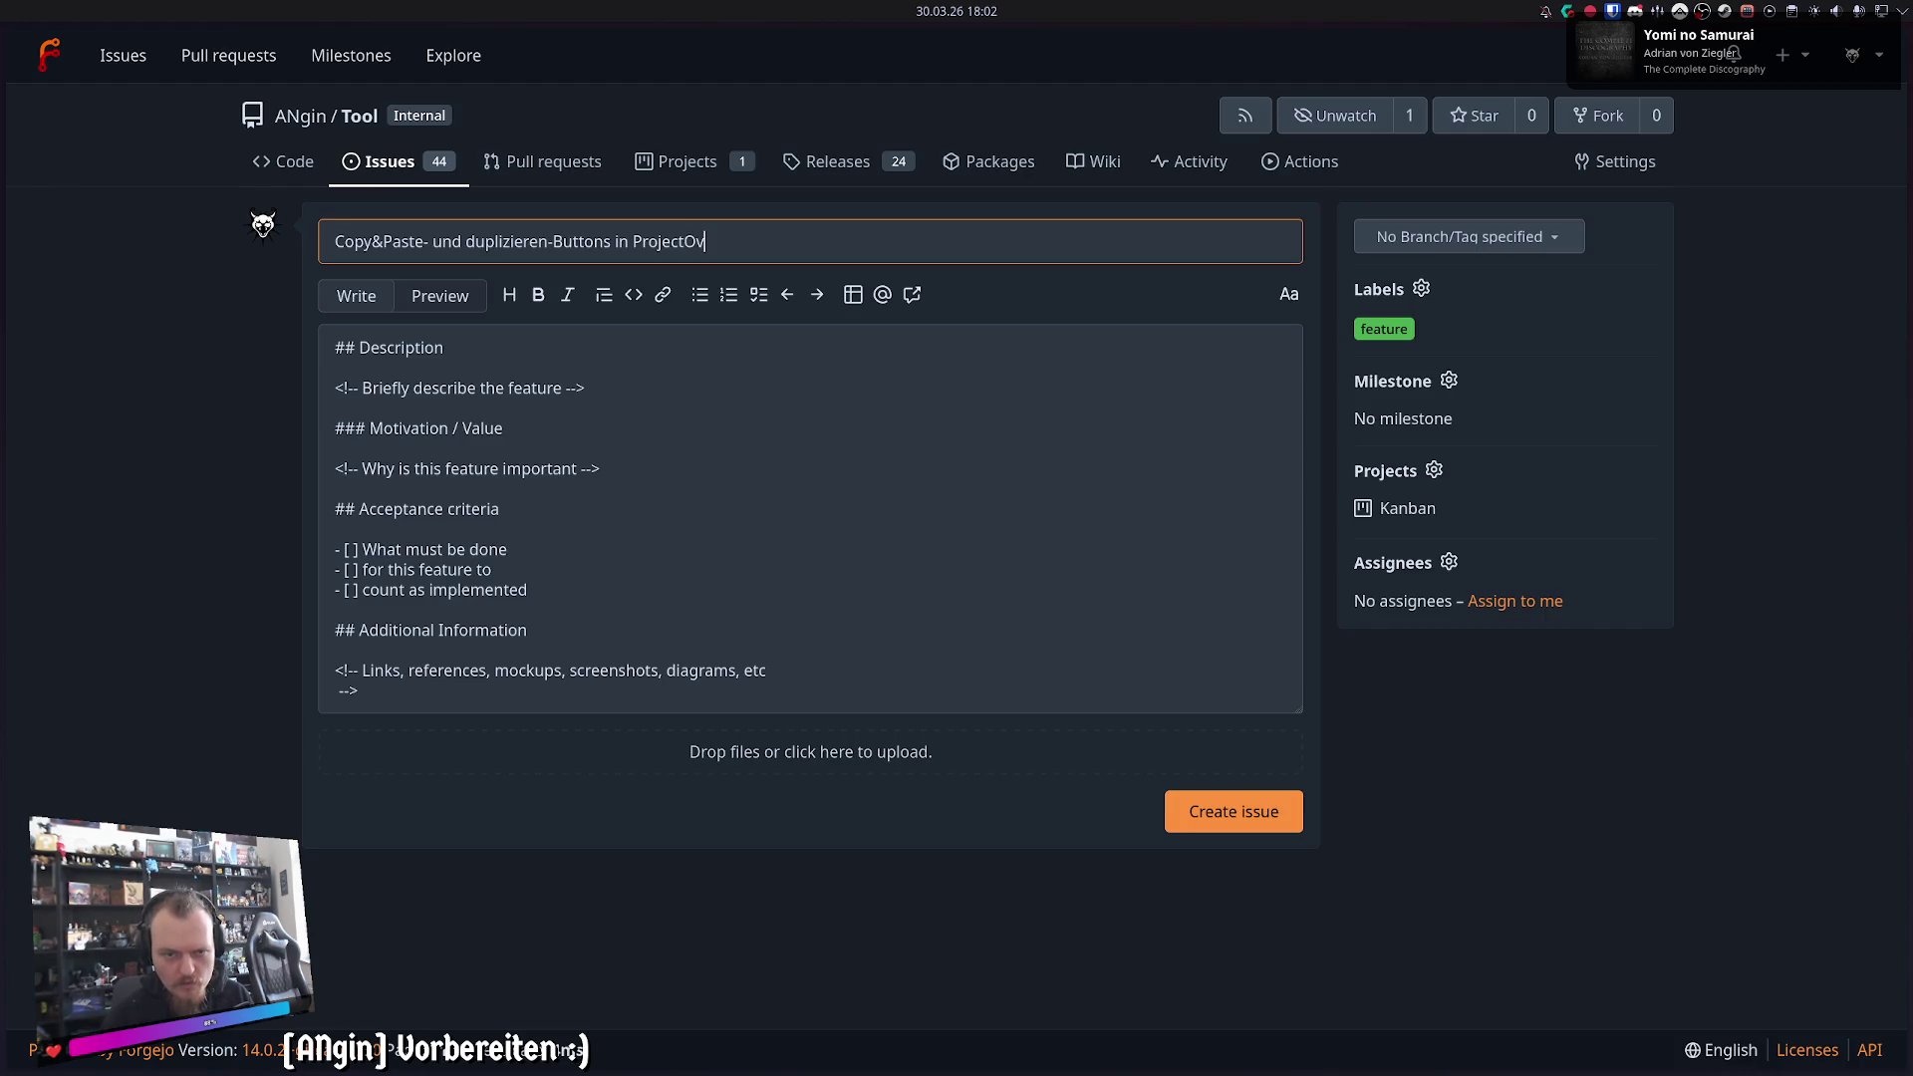
Step: Replace the description placeholder with a sentence proposing Copy&Paste and Duplicate buttons for Chapter-Management
left_click(824, 417)
left_click(619, 386)
triple_click(674, 387)
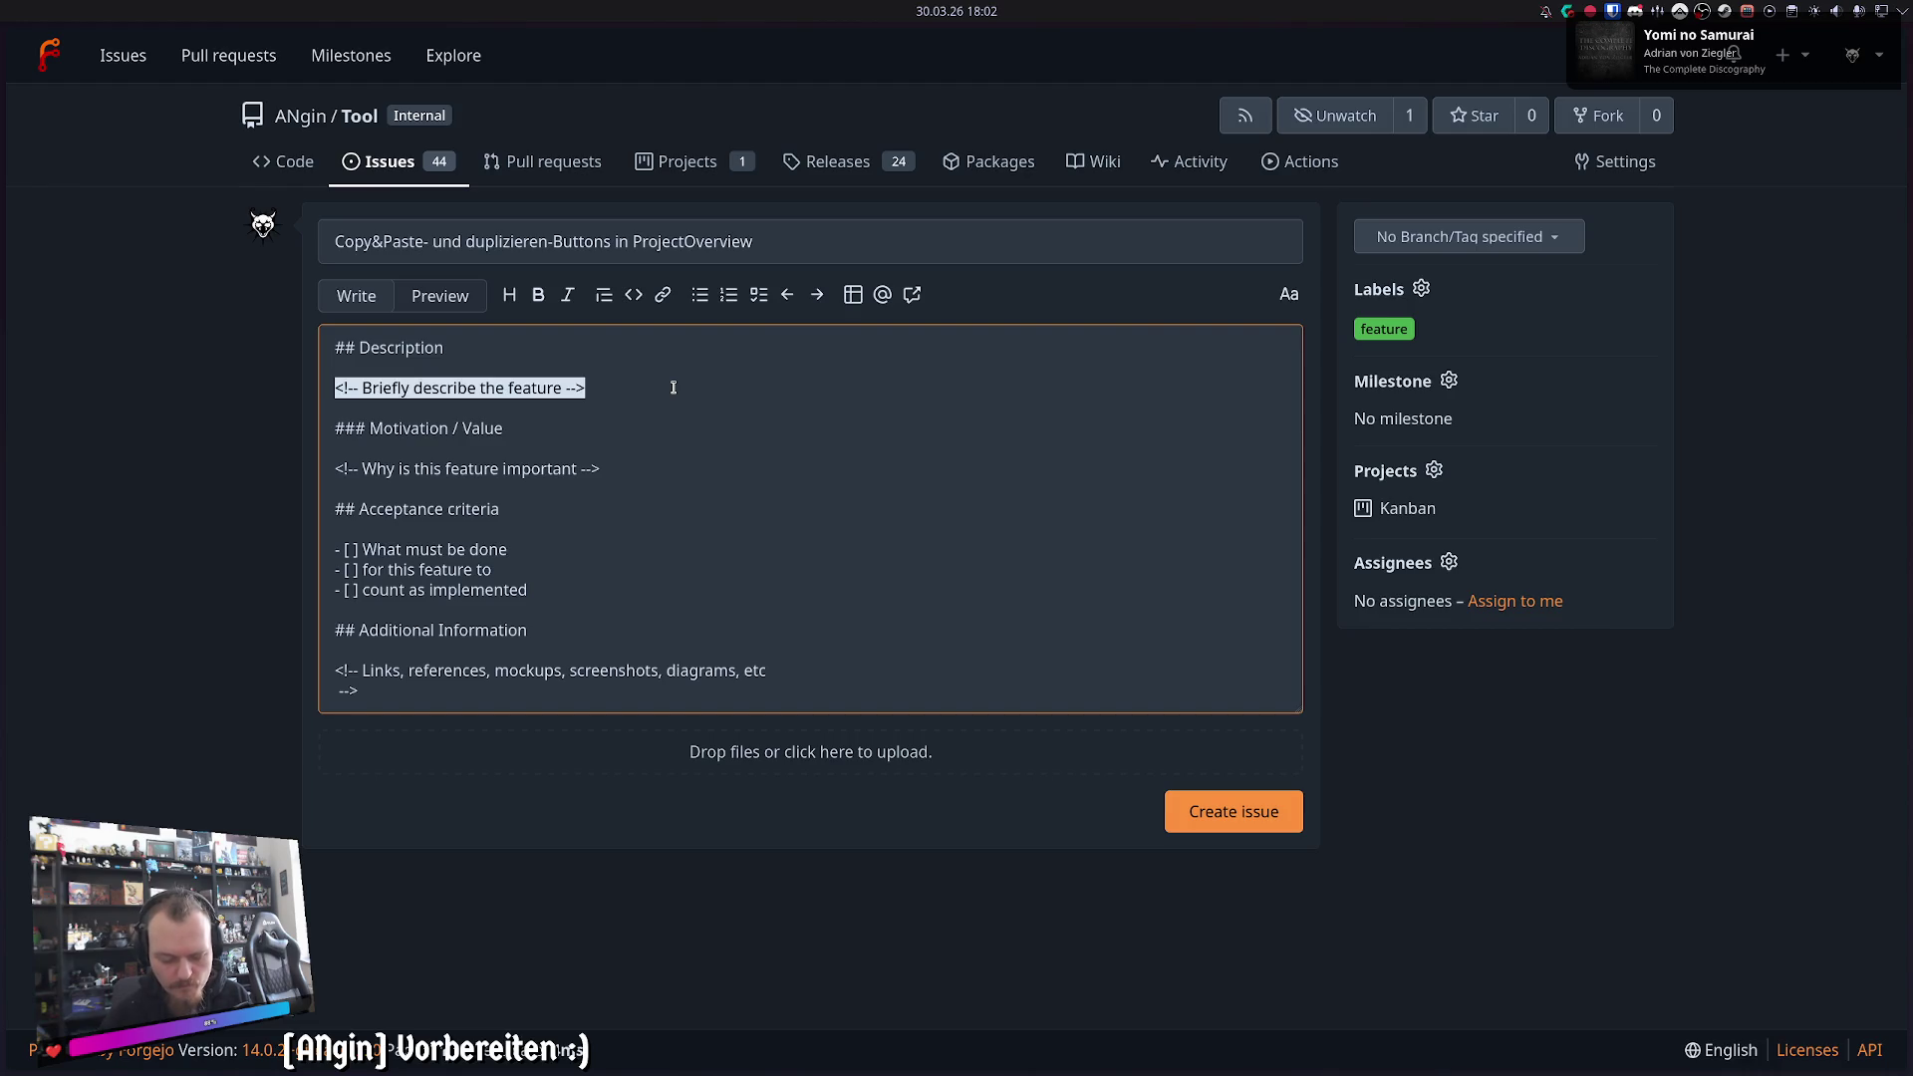
type("Um das Chapter-manage")
key("BackSpace")
key("BackSpace")
key("BackSpace")
type("Management zu vereinfachen sollen Copy&Paste und DUpli")
key("BackSpace")
key("BackSpace")
key("BackSpace")
type("uplicate Buttons ergänzt werden")
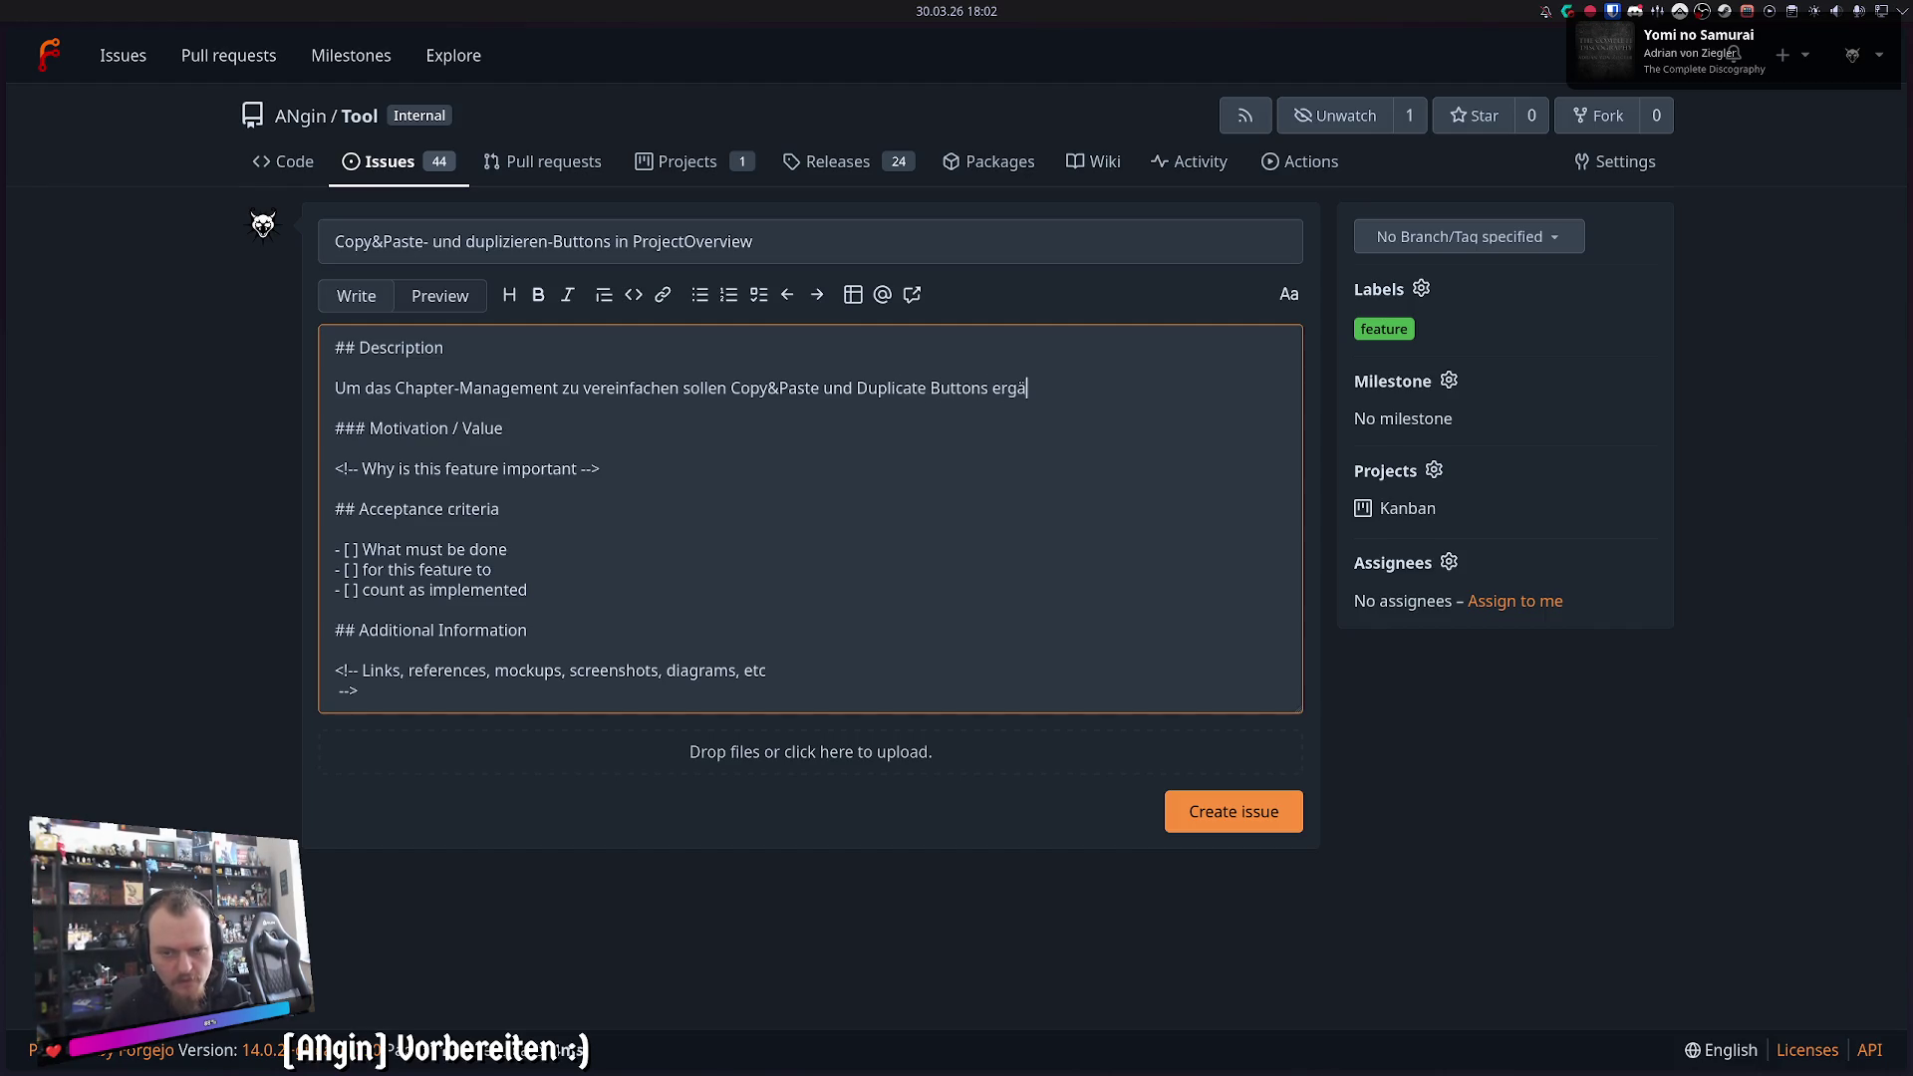
type(".")
Step: Retitle to 'Copy&Paste-, duplizieren, rename und "Verschieb"-Buttons in ProjectOverview'
double_click(441, 241)
key("BackSpace")
key("BackSpace")
key("BackSpace")
type(",")
key("Left")
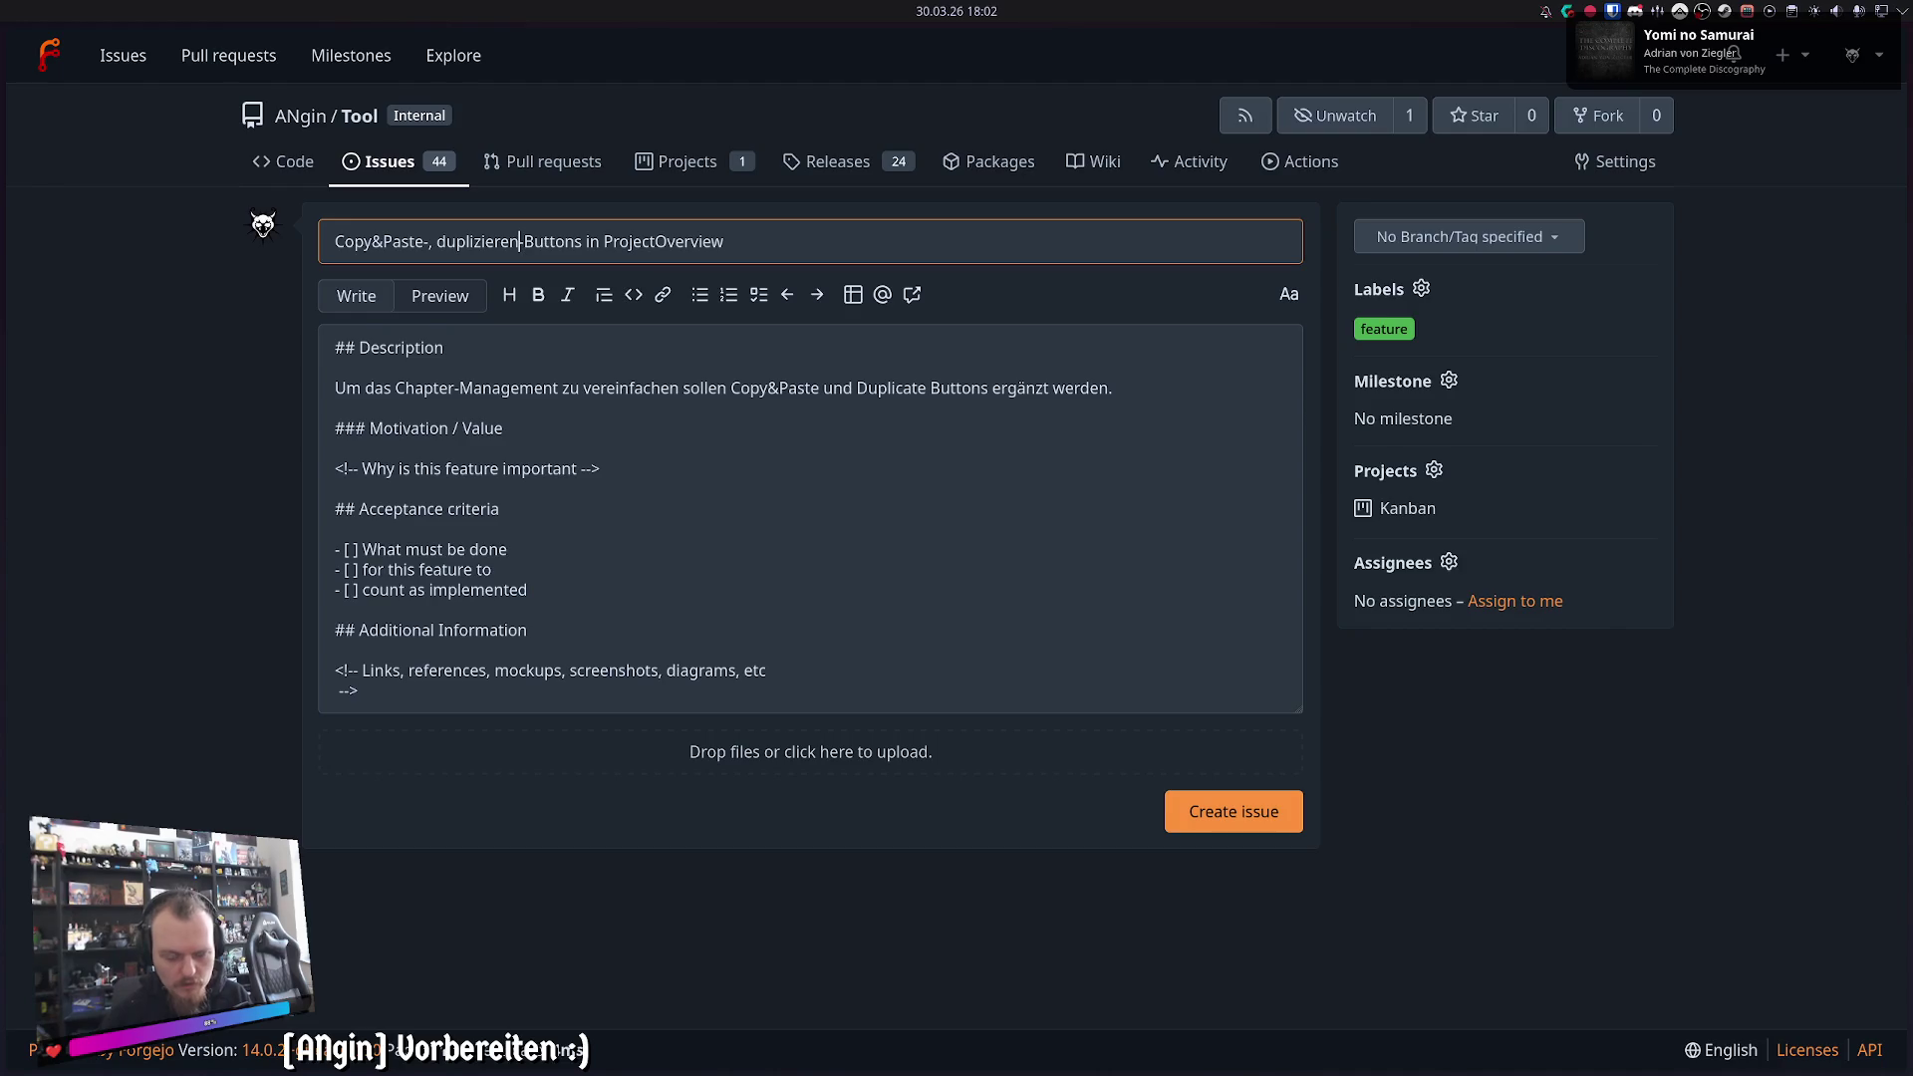
type(", und")
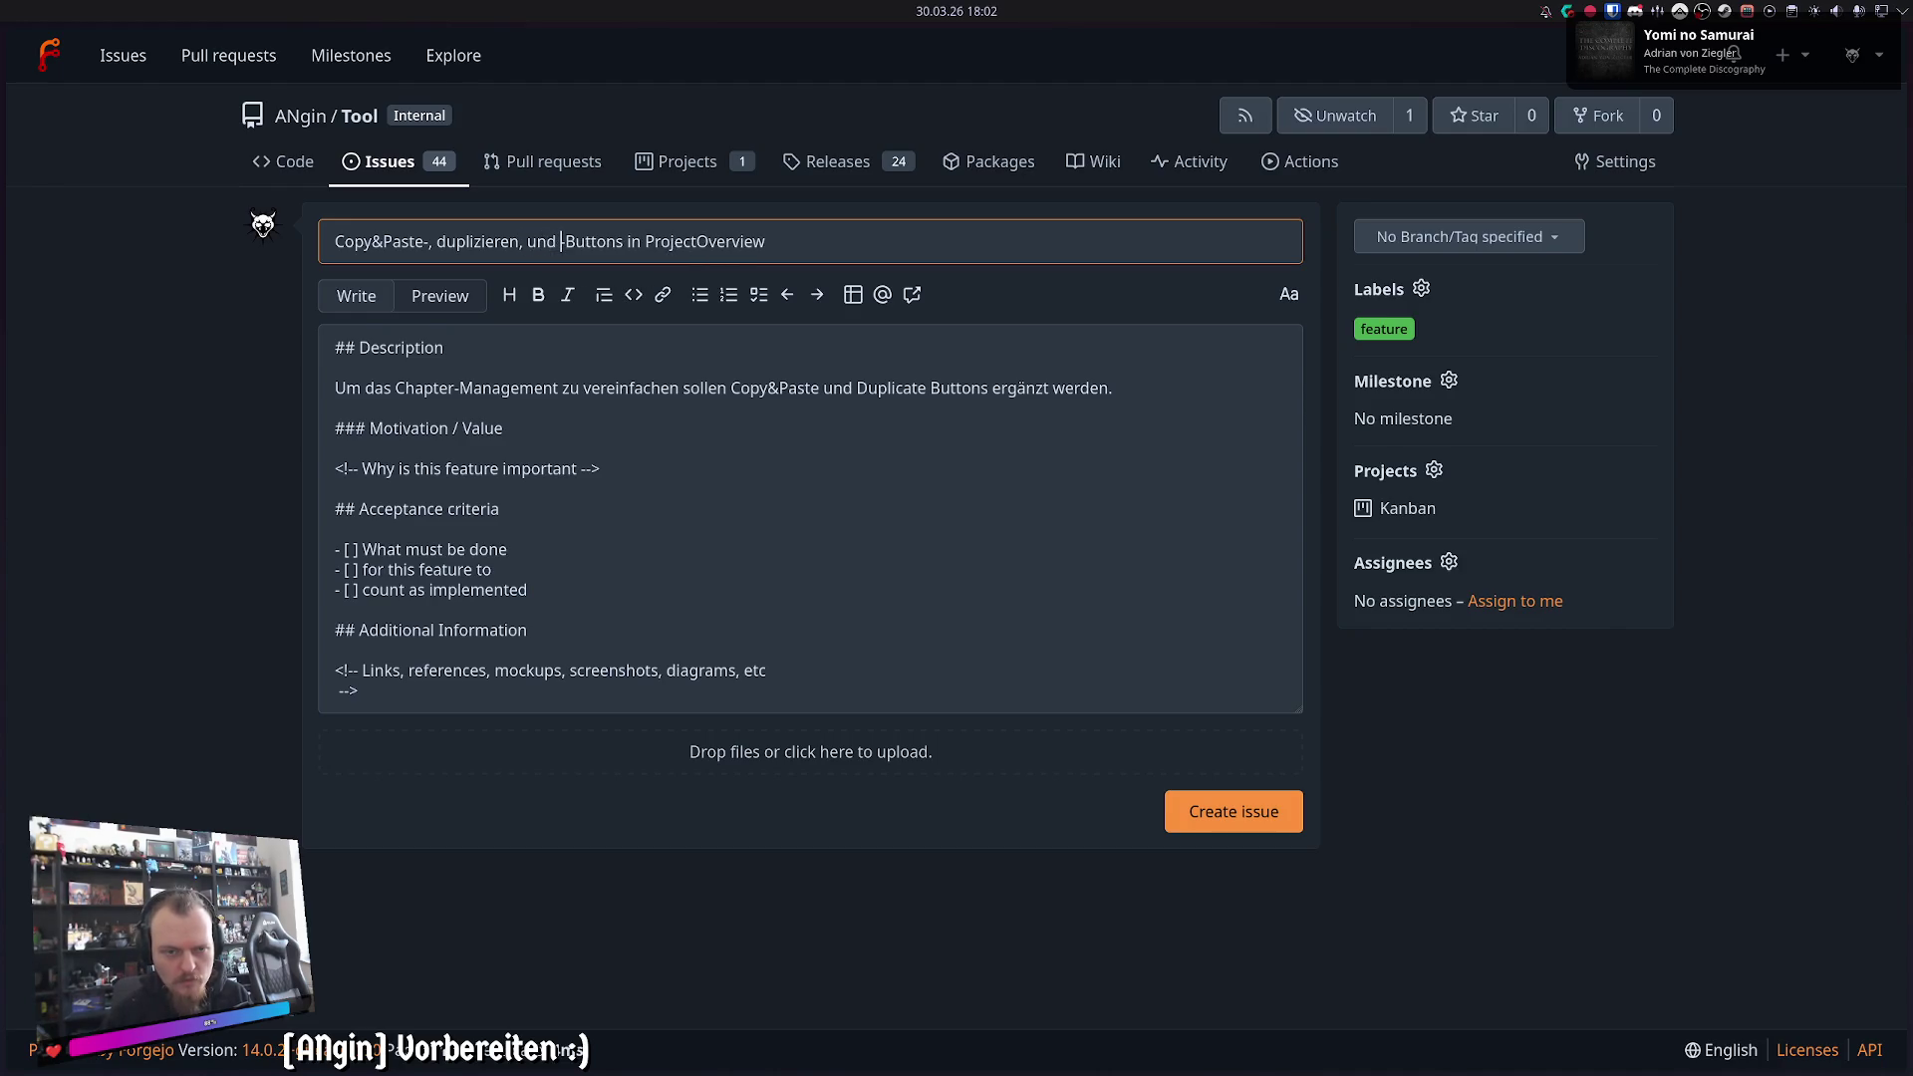
key("BackSpace")
key("BackSpace")
key("BackSpace")
type("rename und")
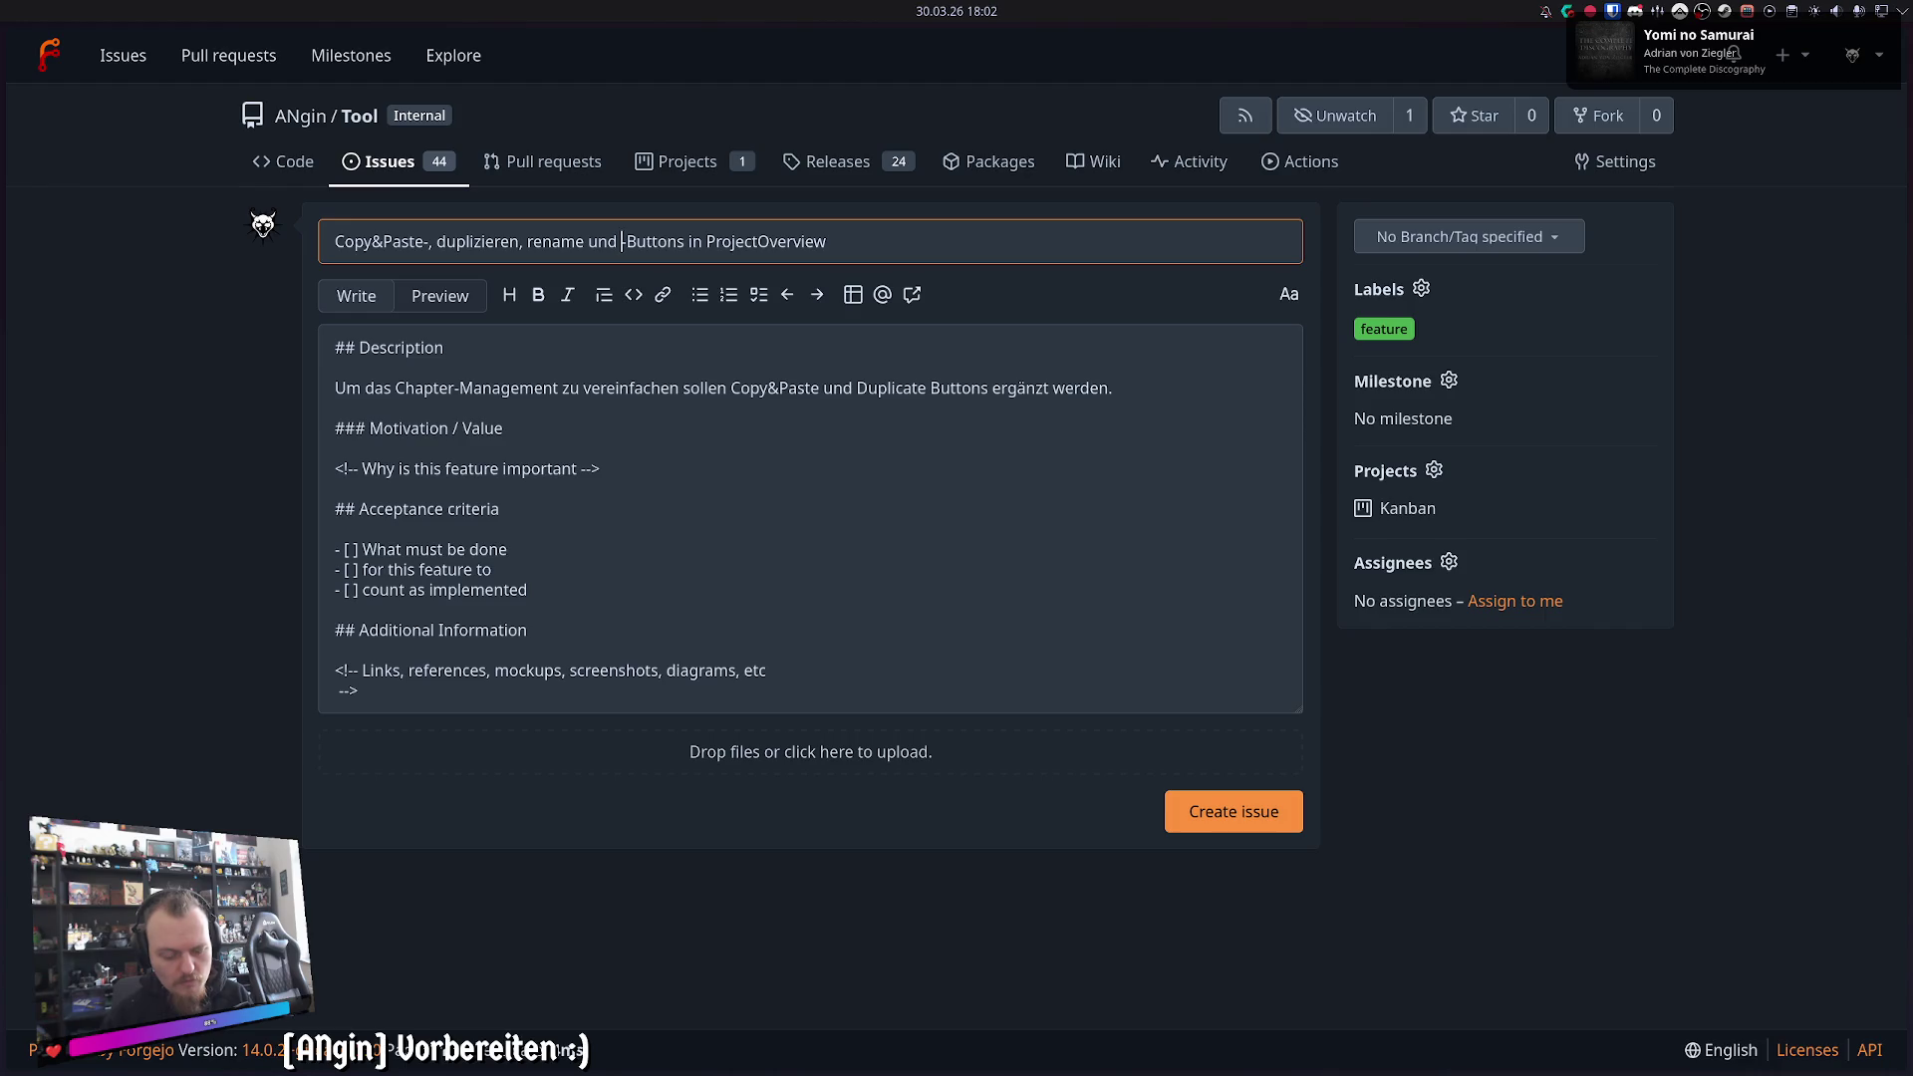
type("\"Verschieb\"")
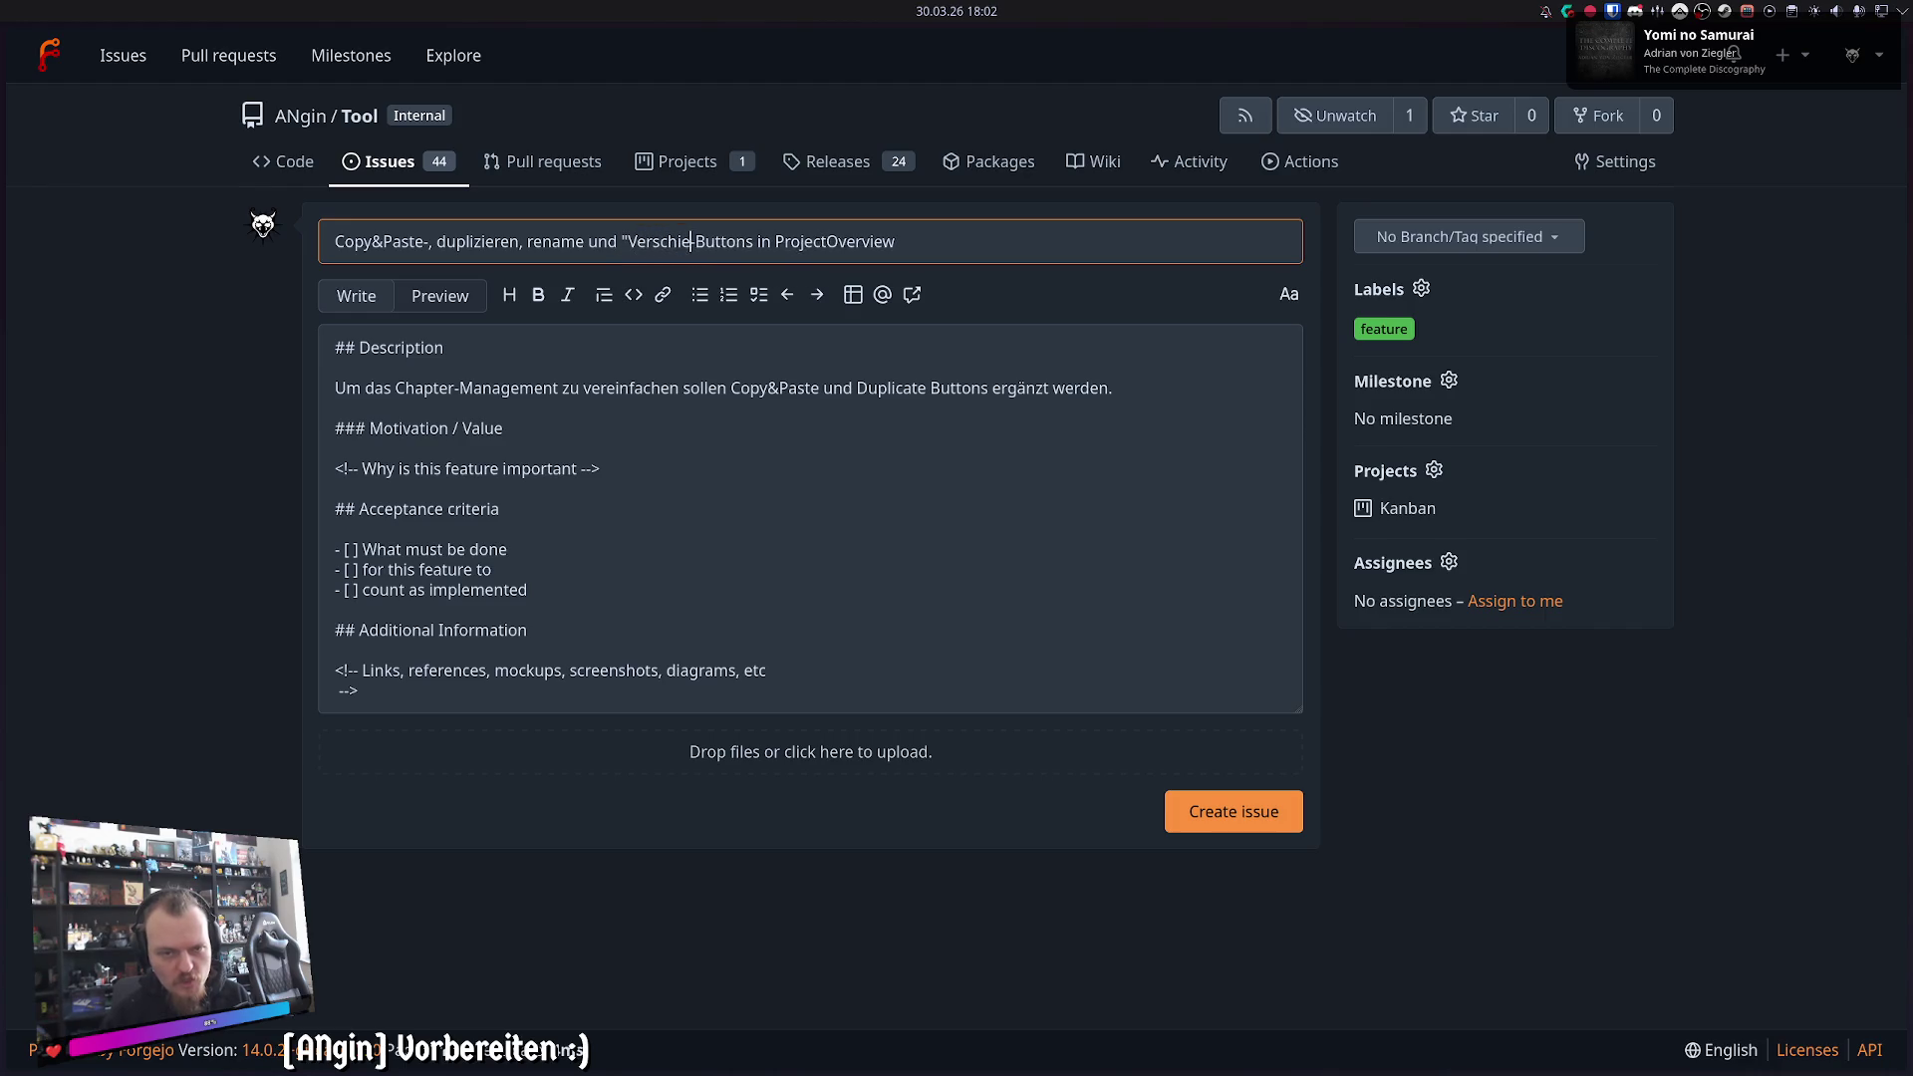
type("-")
Step: Extend the description to list Duplicate, rename and verschieb buttons, and begin a Rename bullet
left_click(1136, 390)
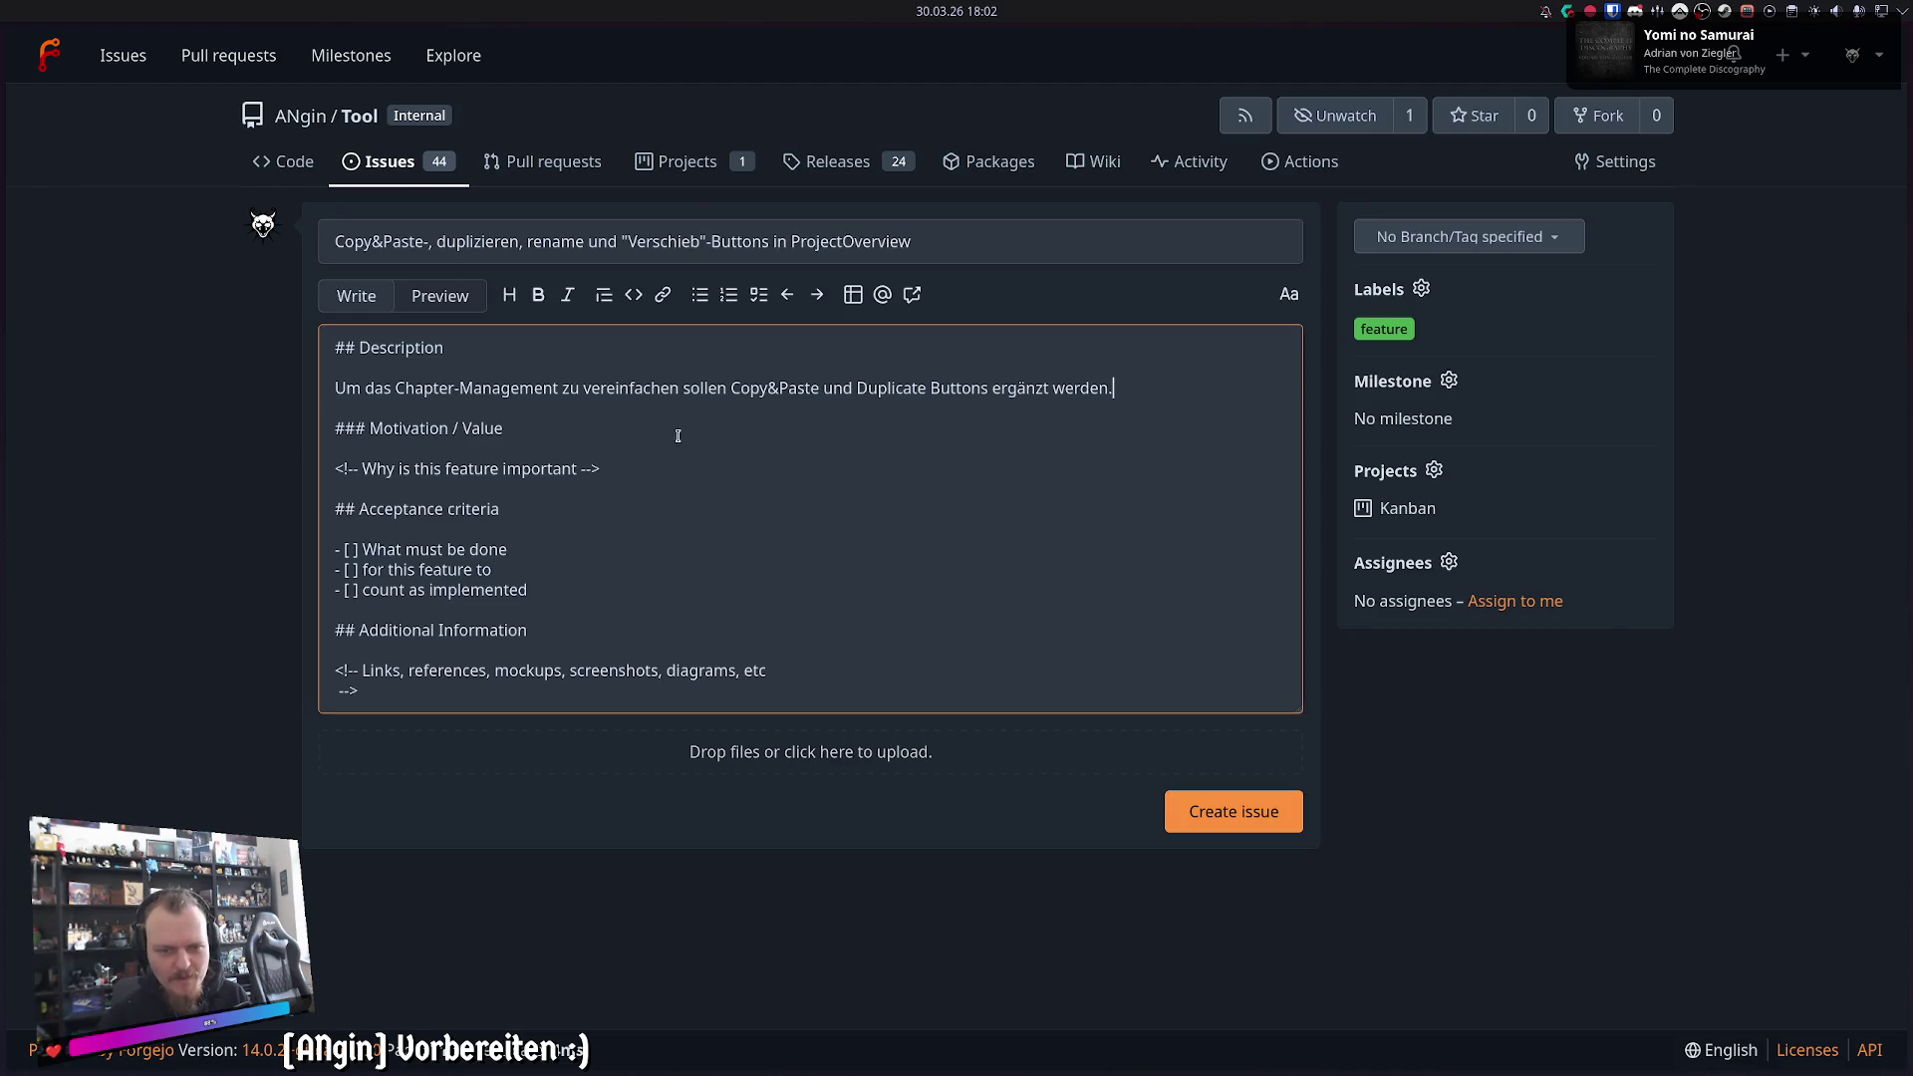
double_click(842, 387)
key("BackSpace")
key("BackSpace")
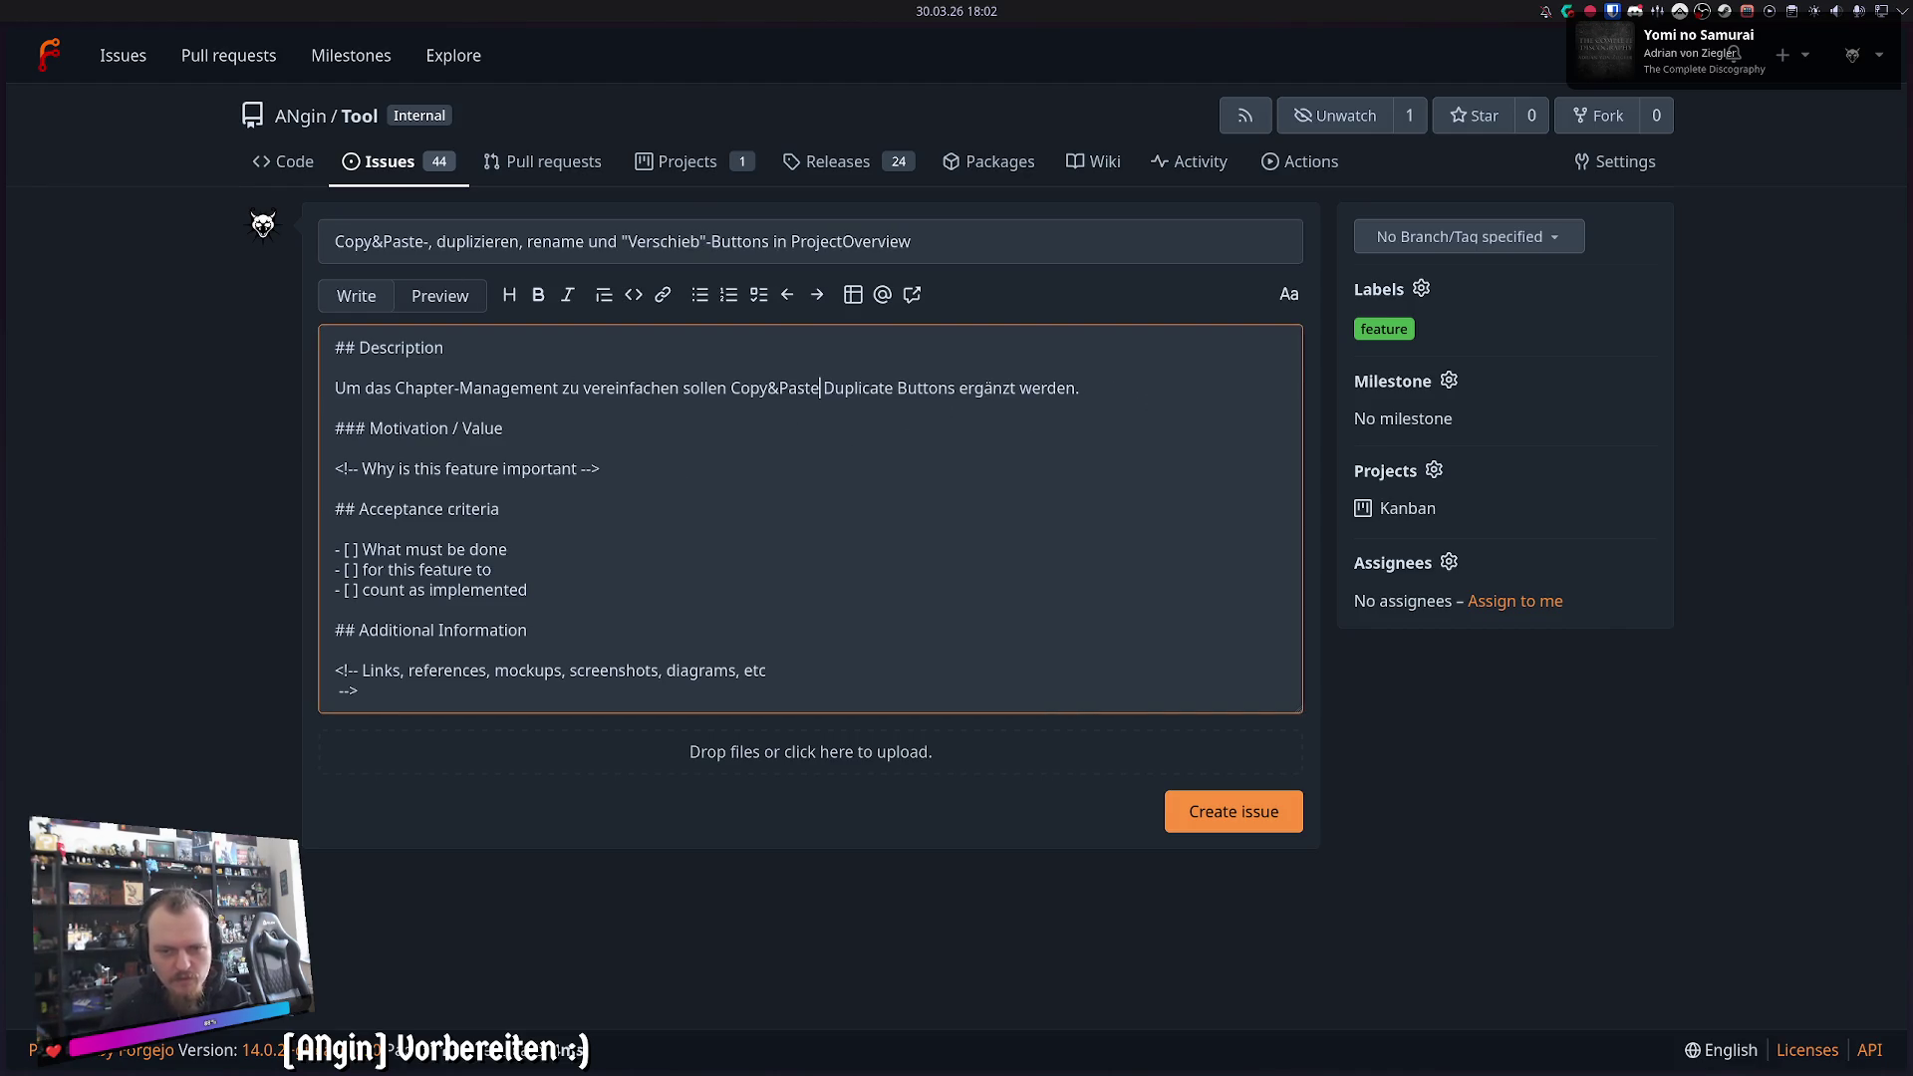
type(", Duplicate")
type(", rename und ")
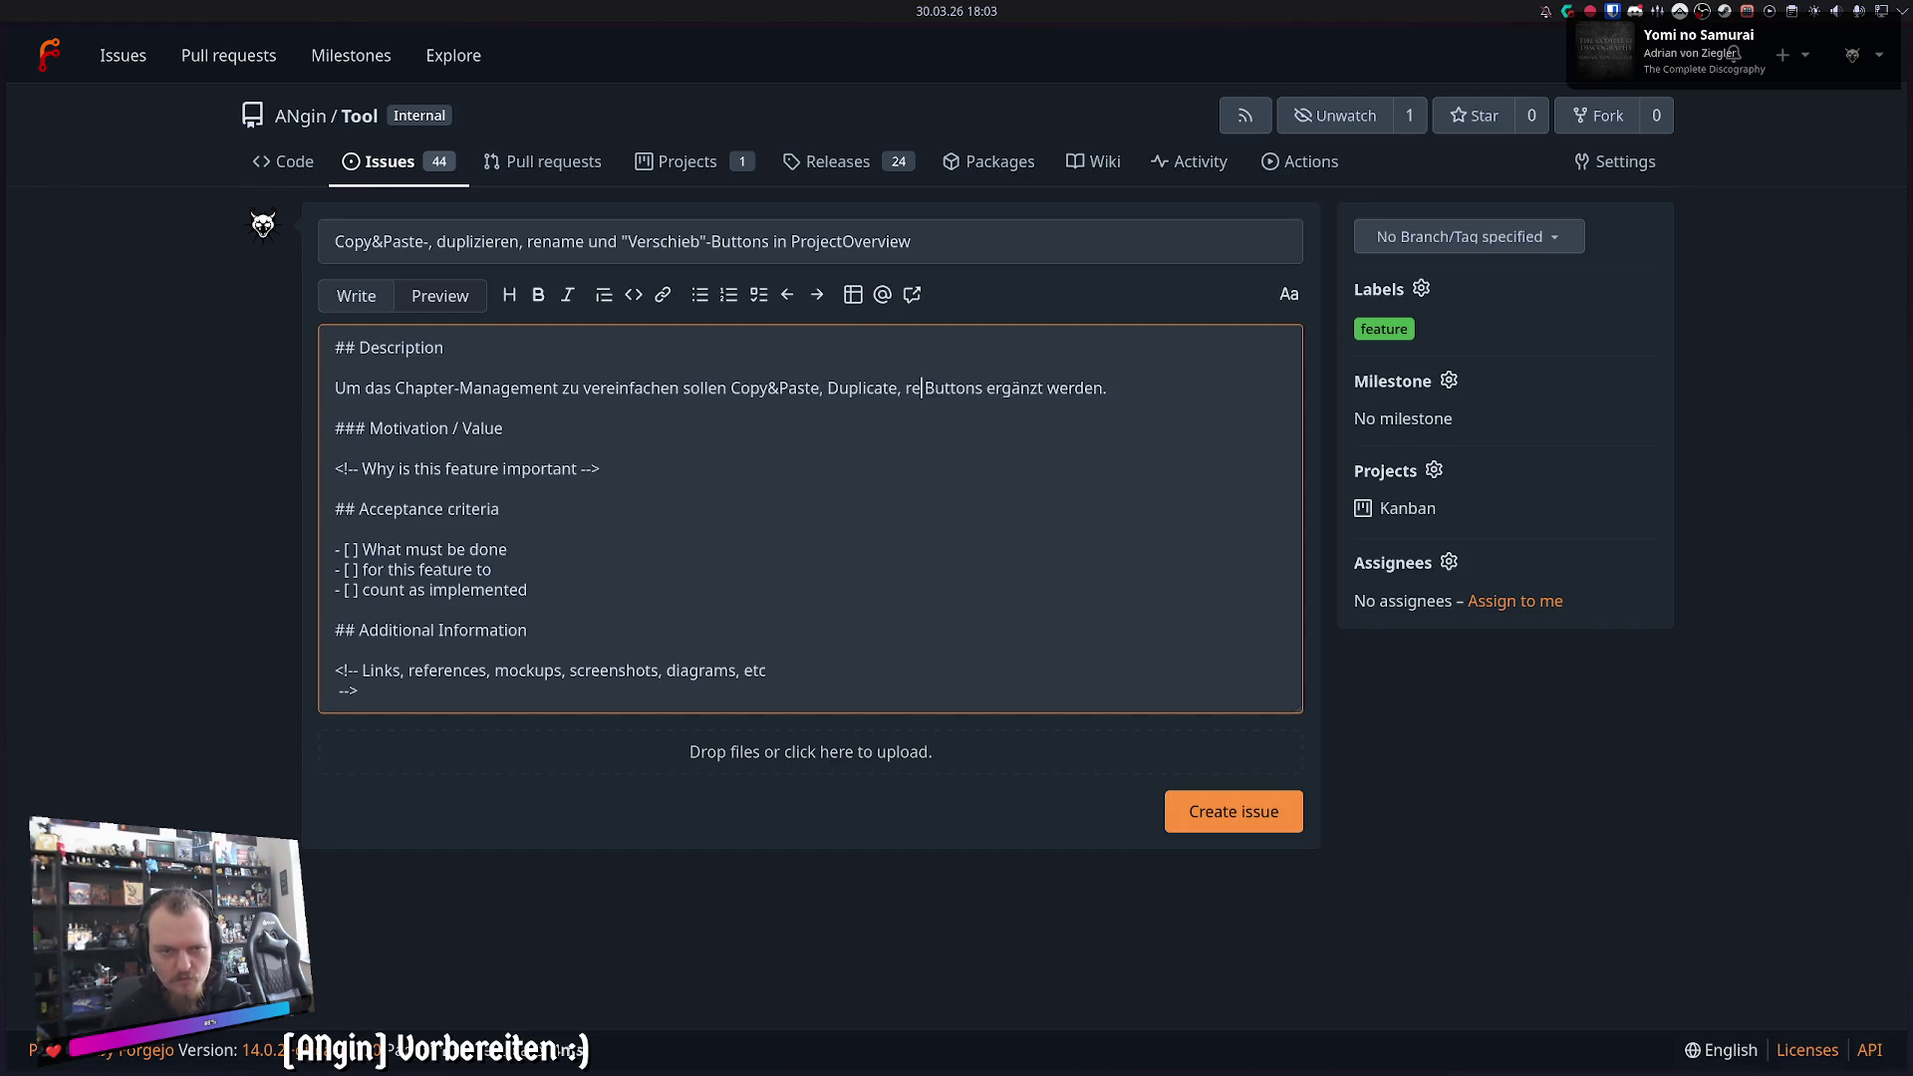
type("verschieb")
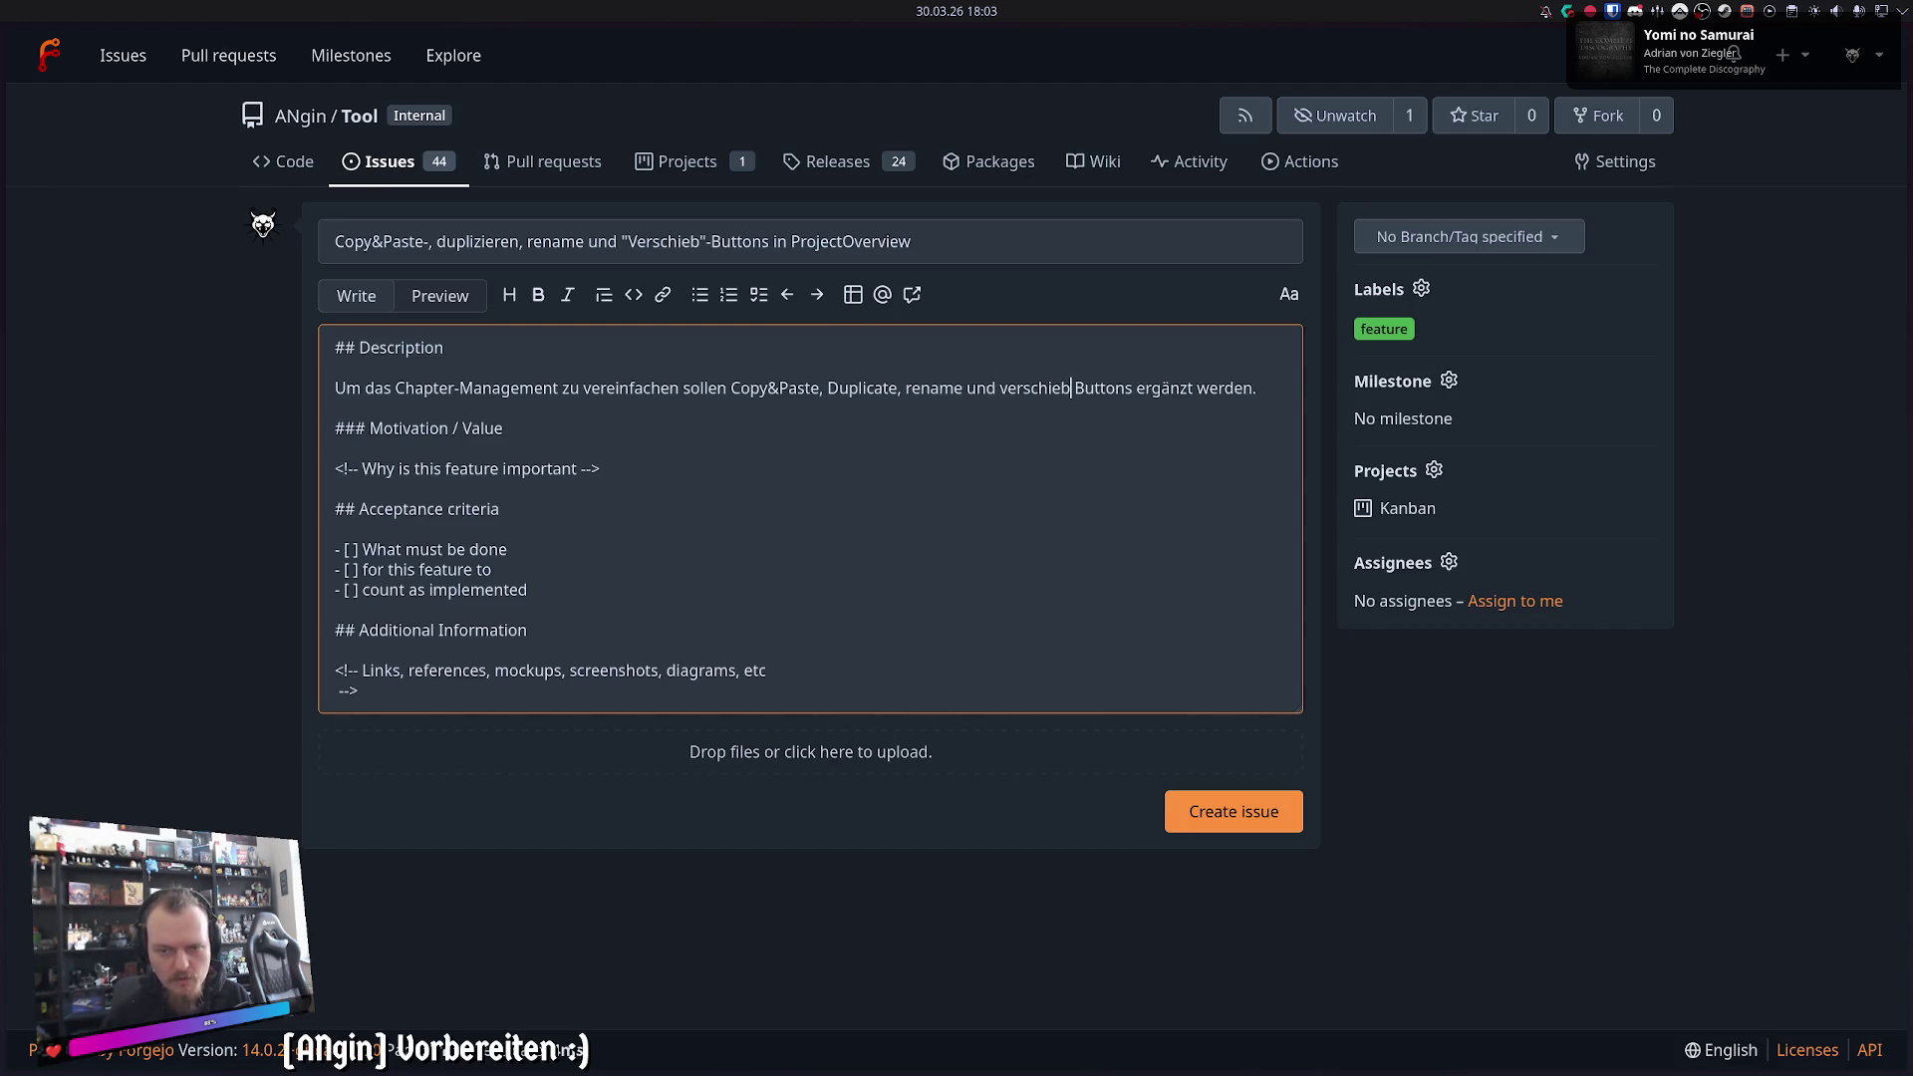
key("End")
key("Return")
key("Return")
type("- ")
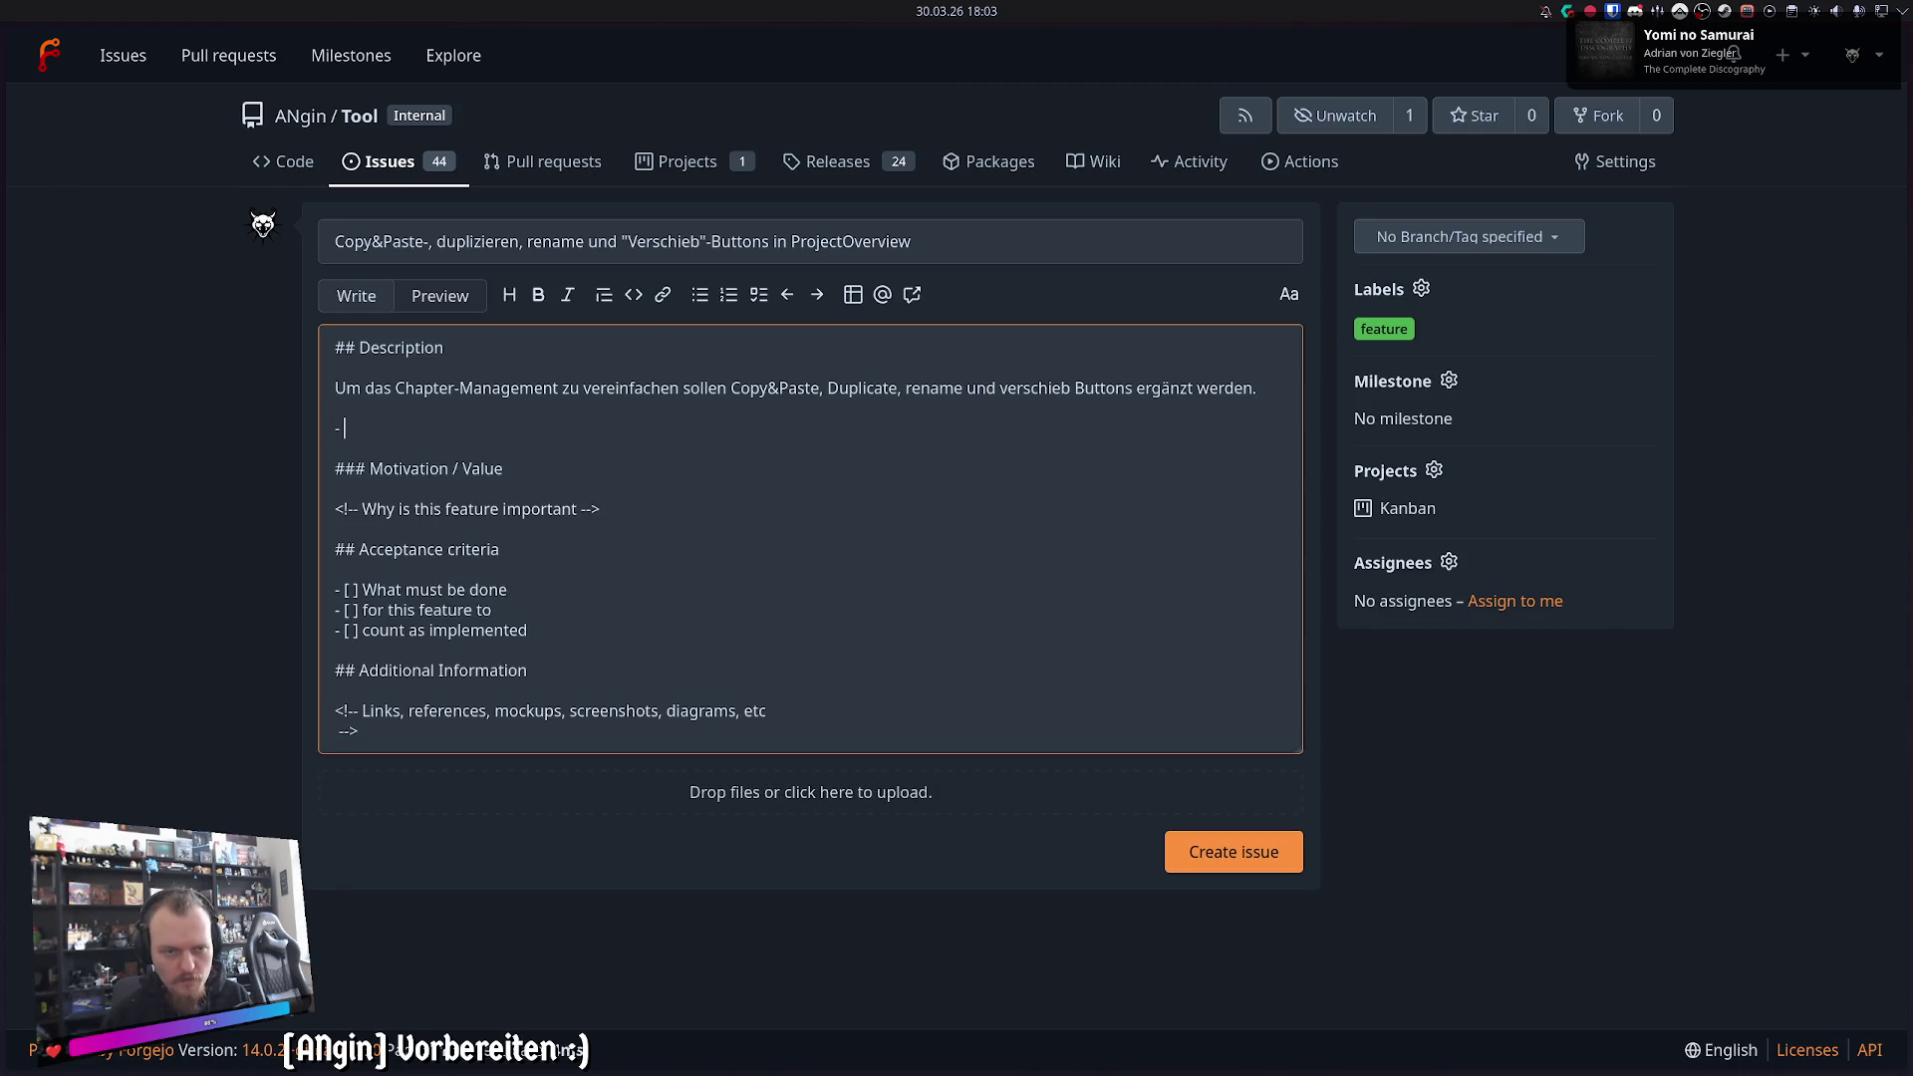
type("Rename: Rena")
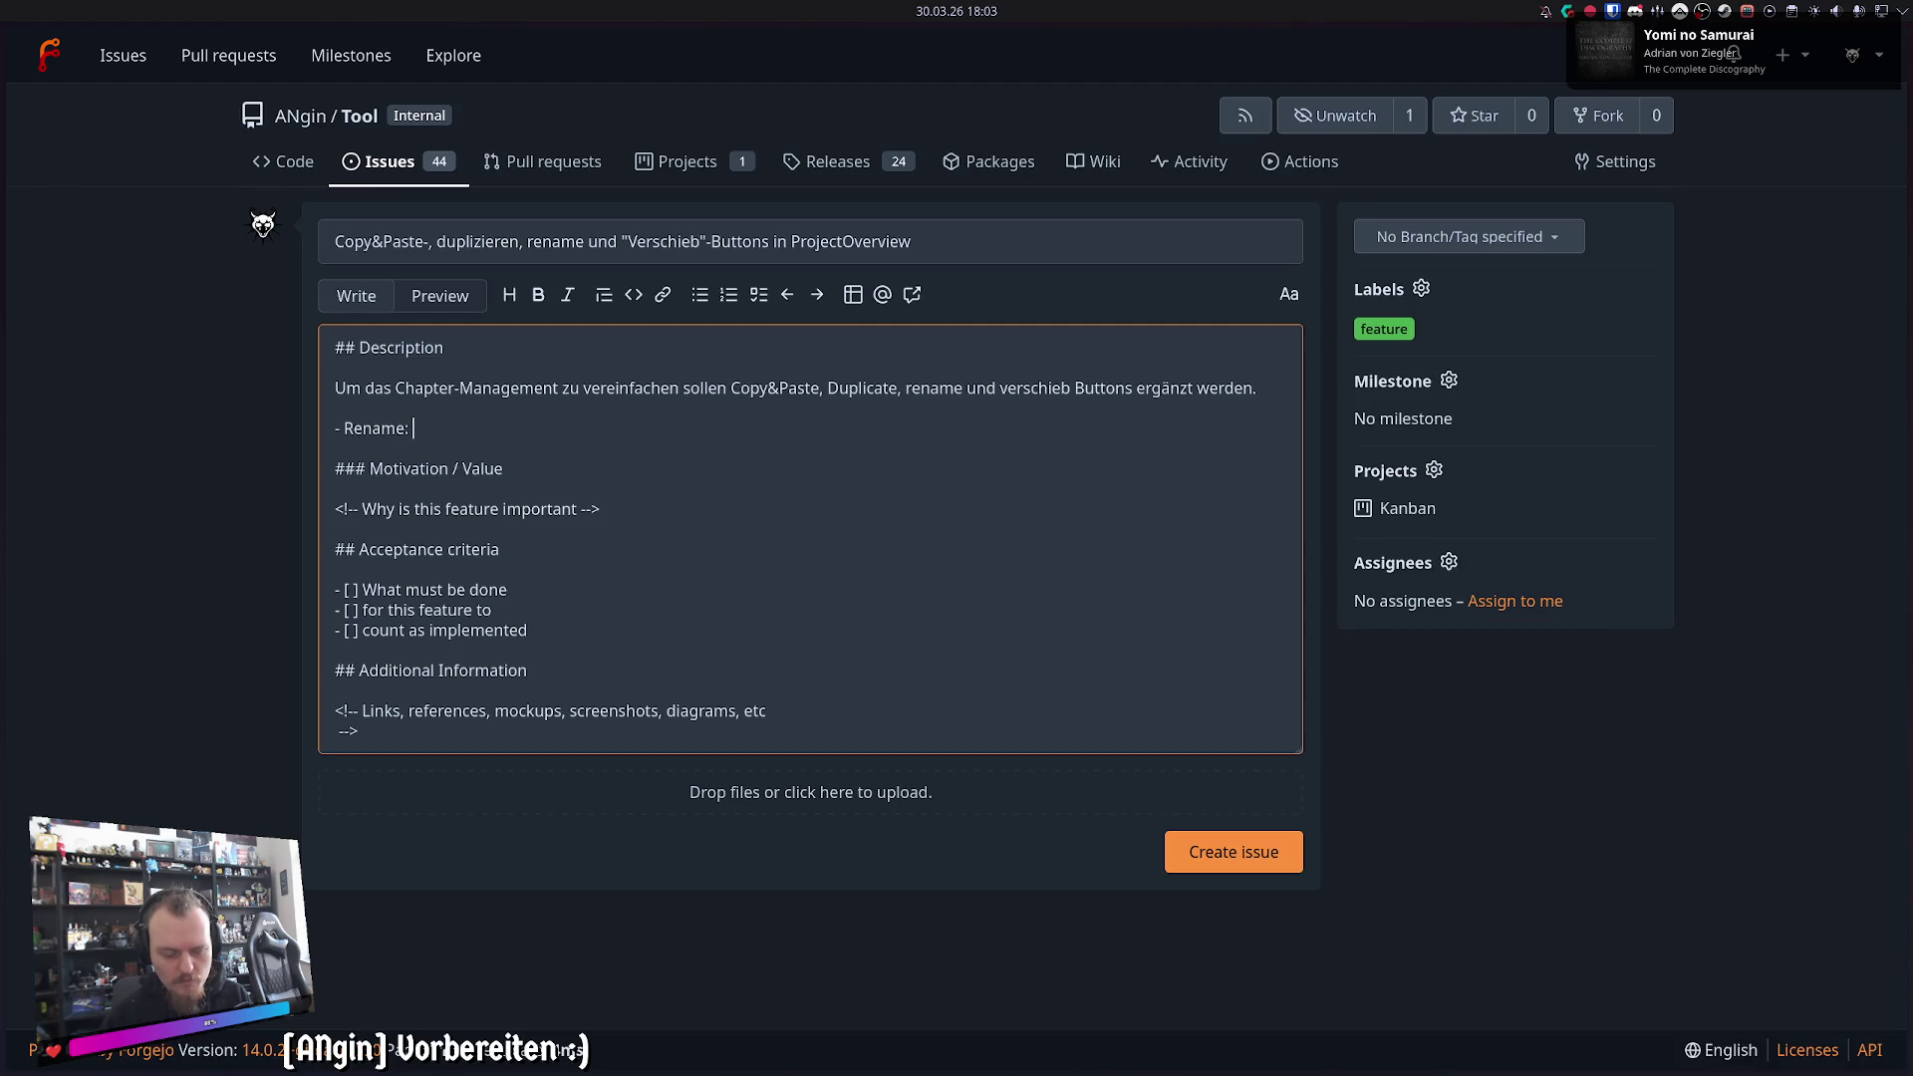
type("ming o")
Step: Write bullets for Chapter umbennen, "Verschieben" reordering chapters, and Duplizieren with a ' - n' suffix
key("BackSpace")
key("BackSpace")
key("BackSpace")
key("BackSpace")
type("Chapter umben")
type("nen")
key("Return")
type("Verschieben")
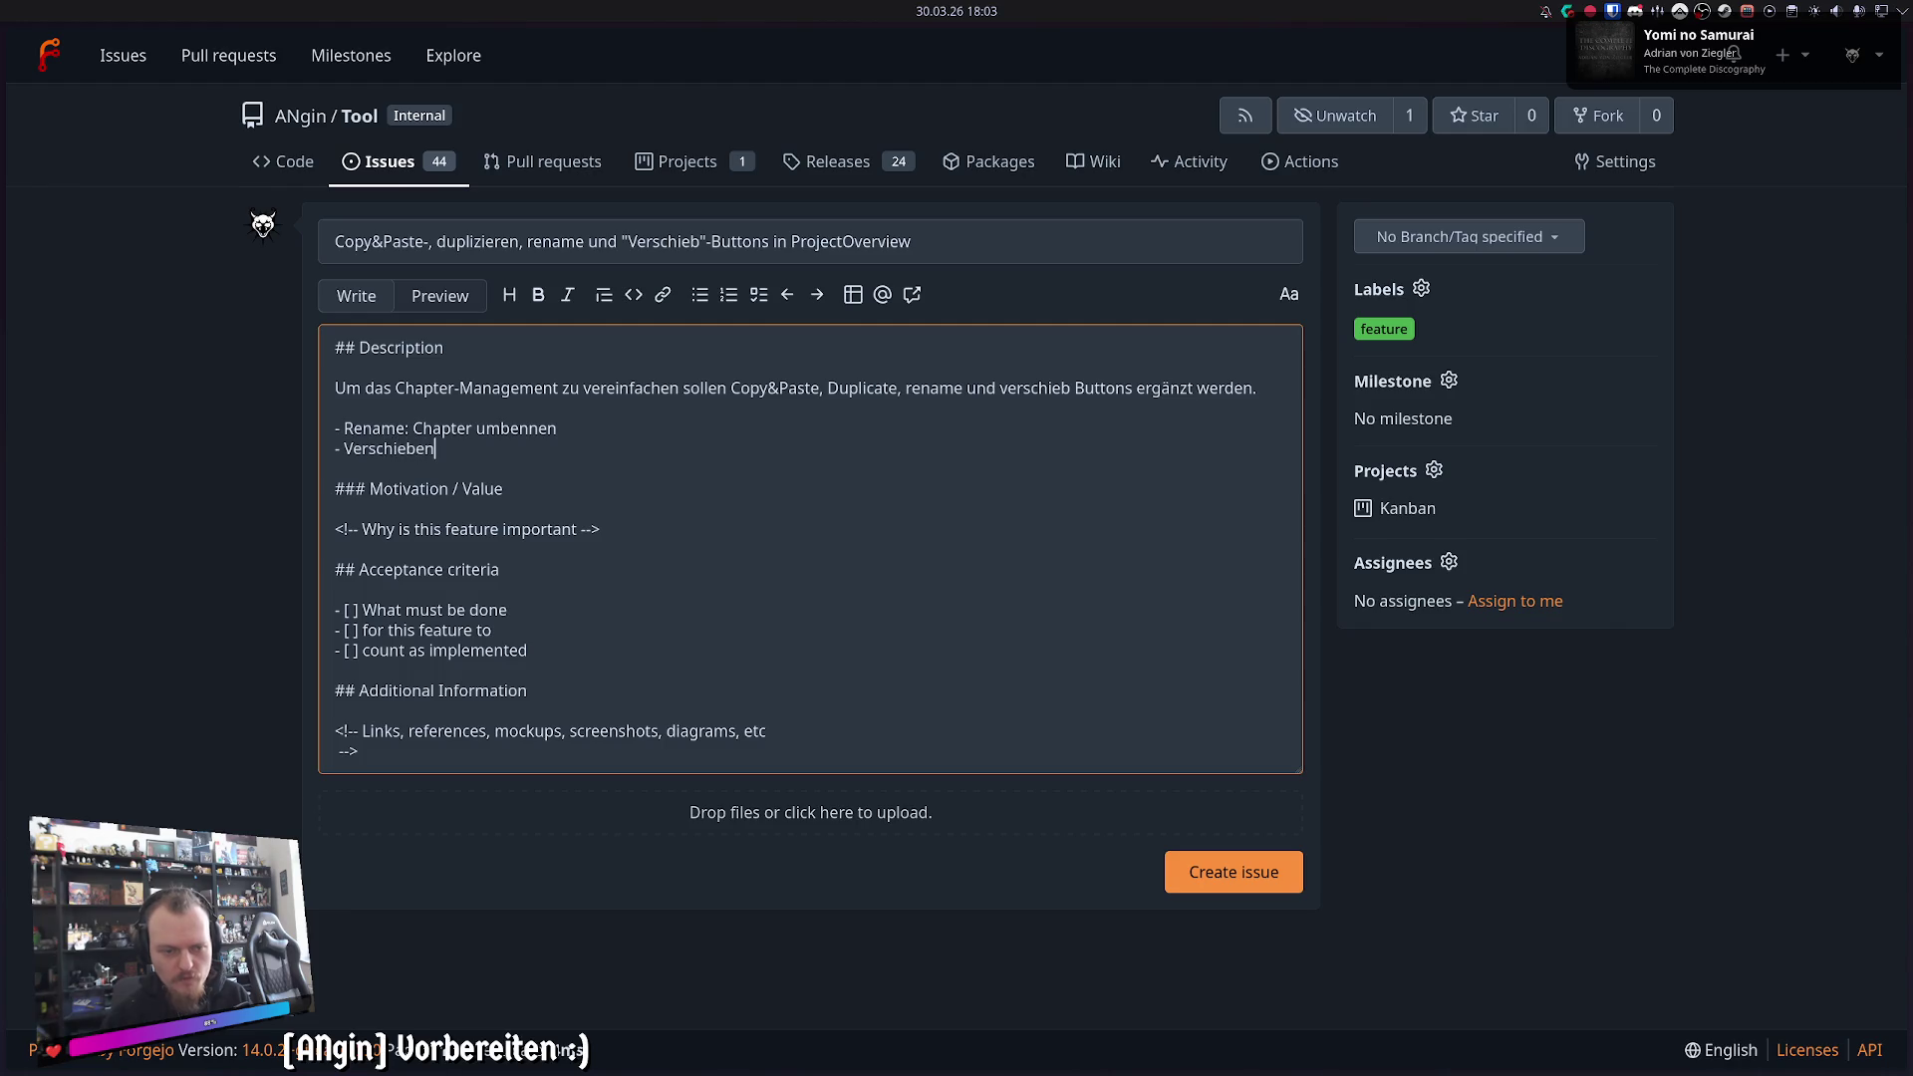
key("ctrl+shift+Left")
type("\"")
key("End")
type(": Reihenfolge der Chapter ändern")
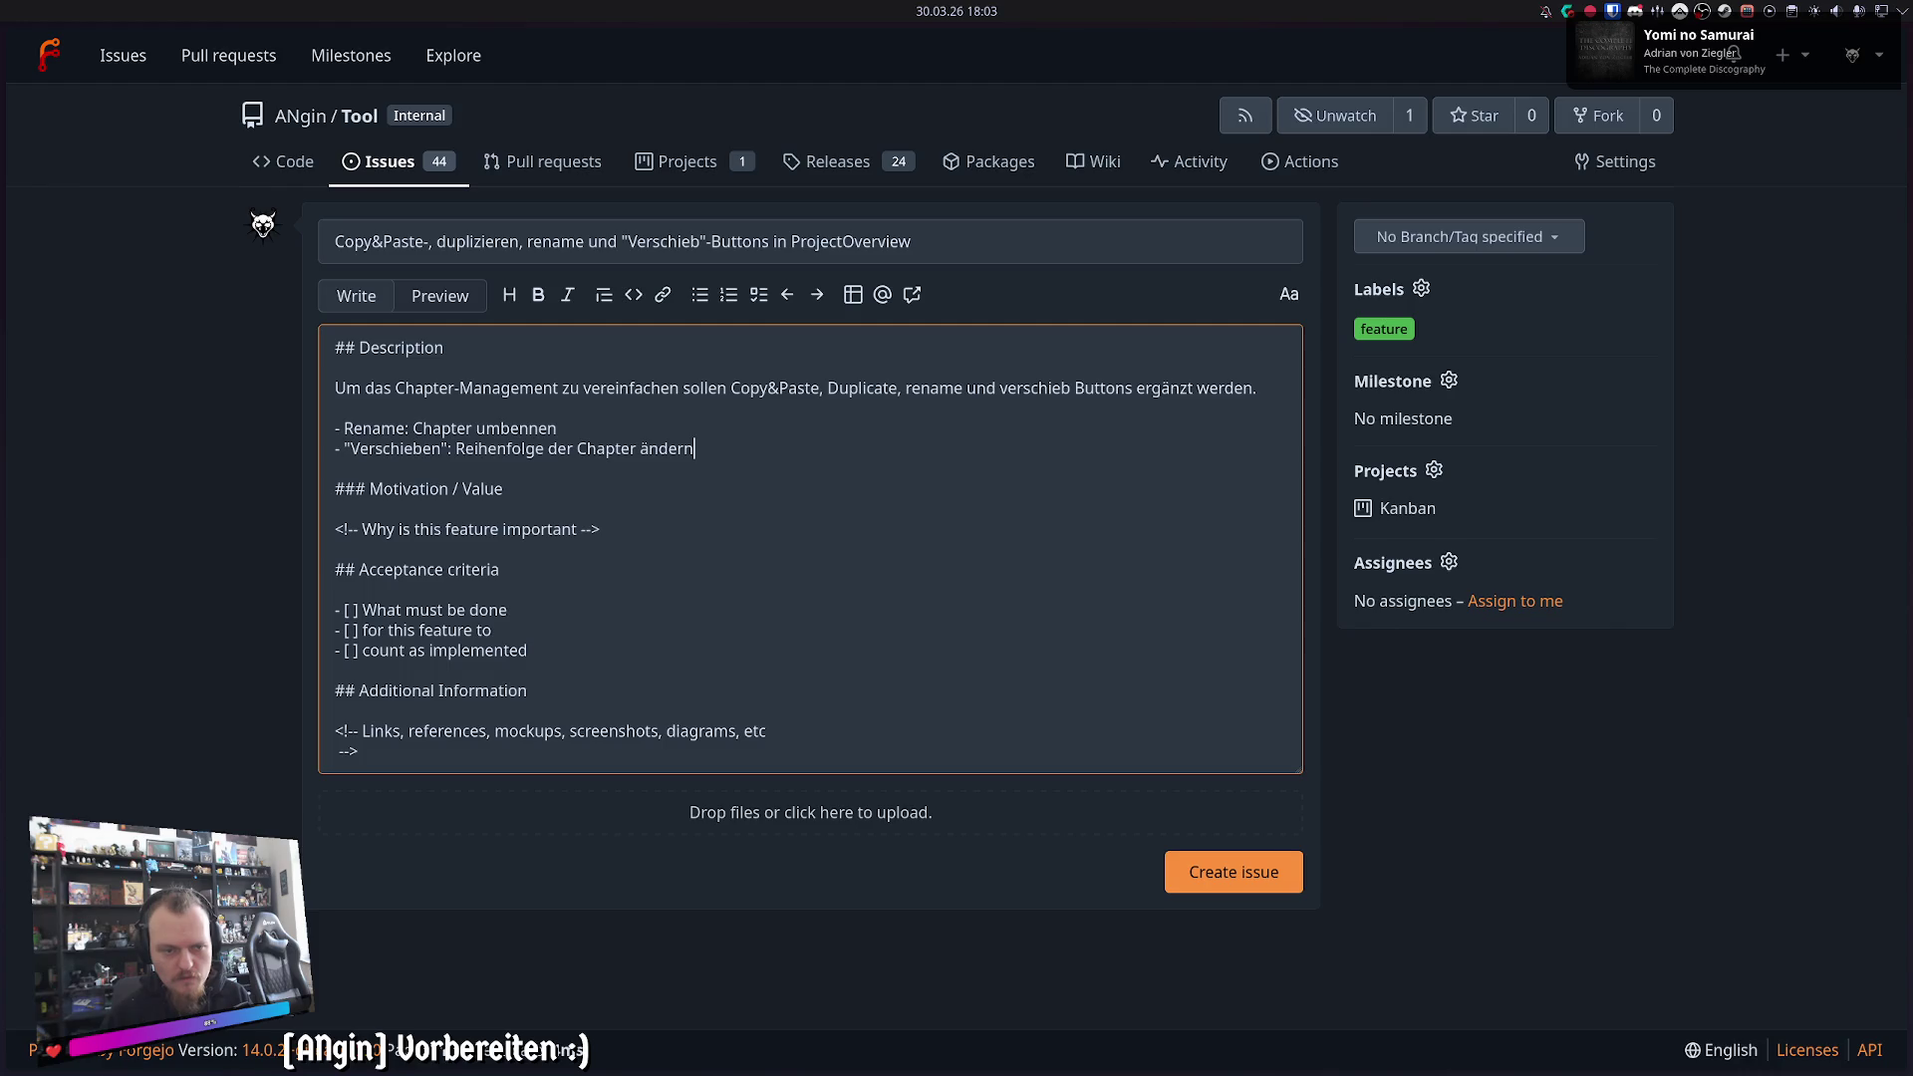
key("Return")
type("Duplizieren: ")
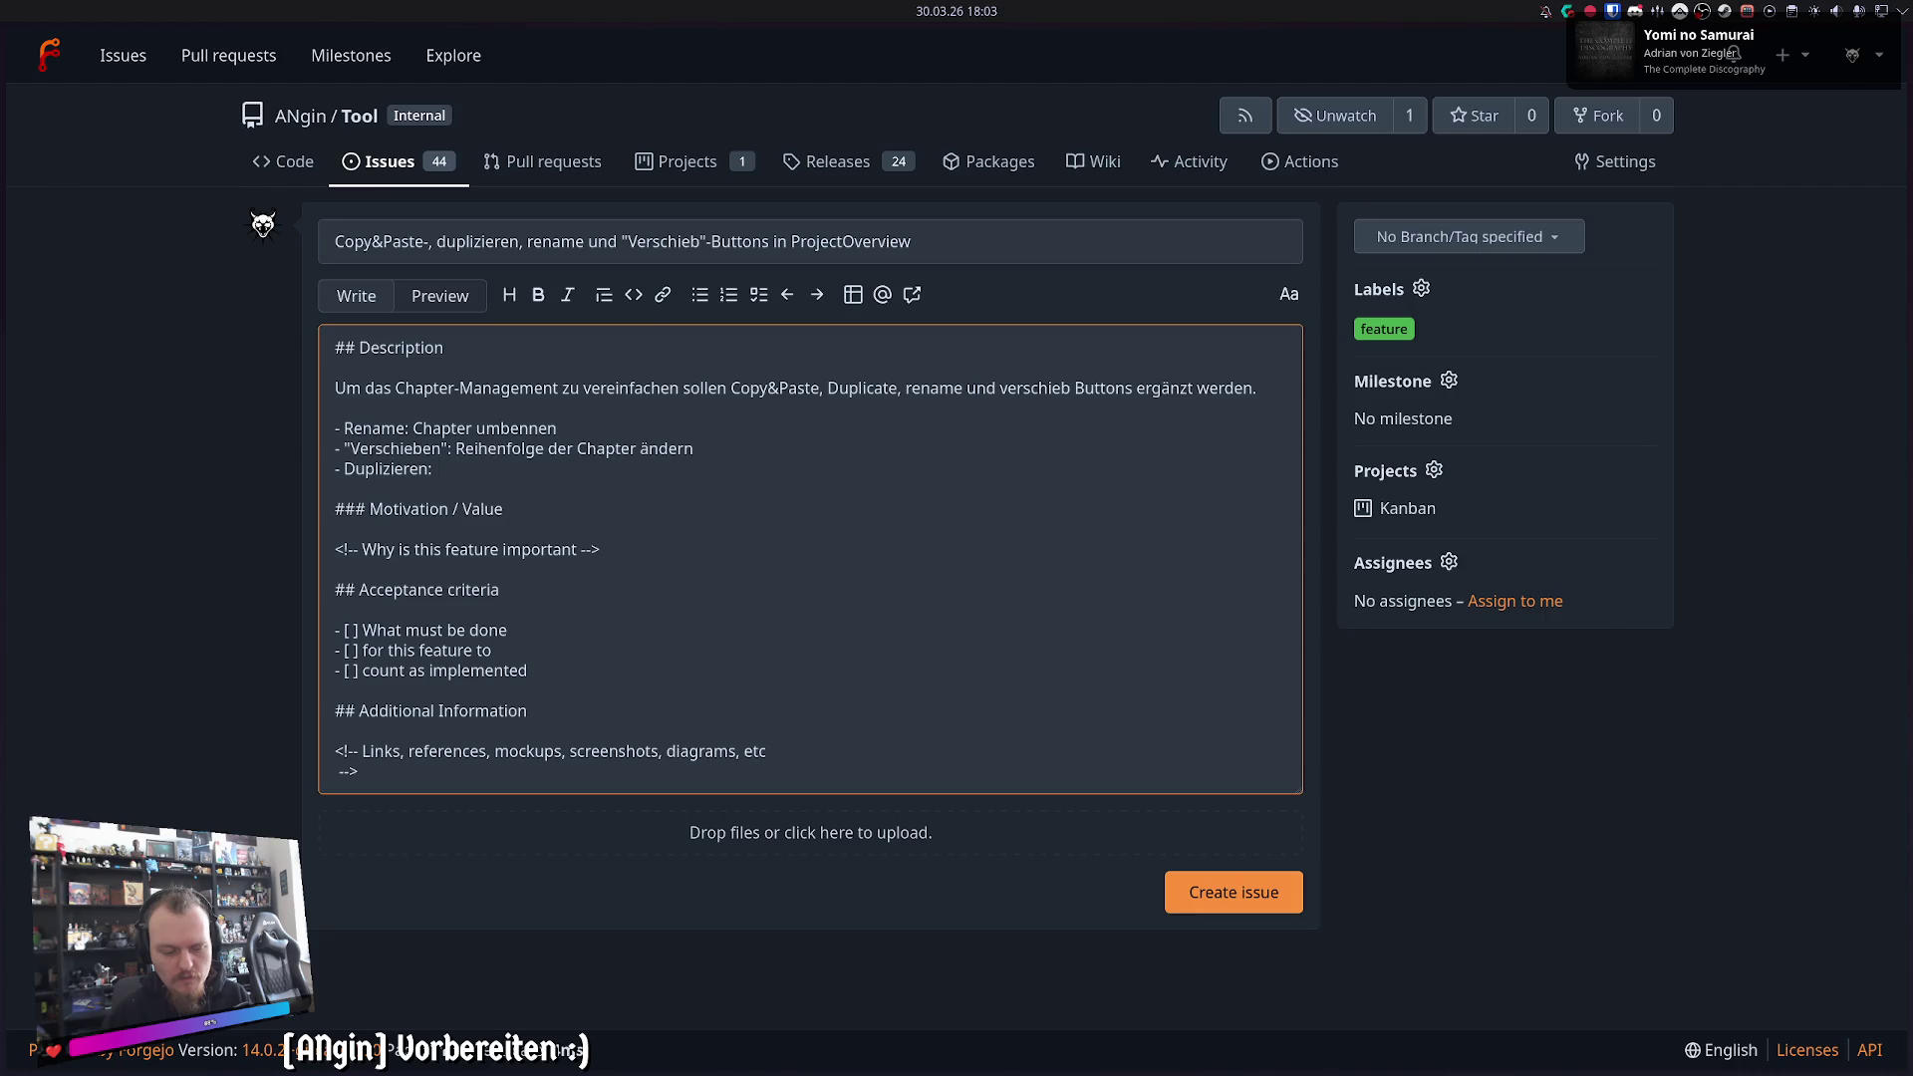
type("Dupliziert Chapt")
type("er mit neue")
type("m namen")
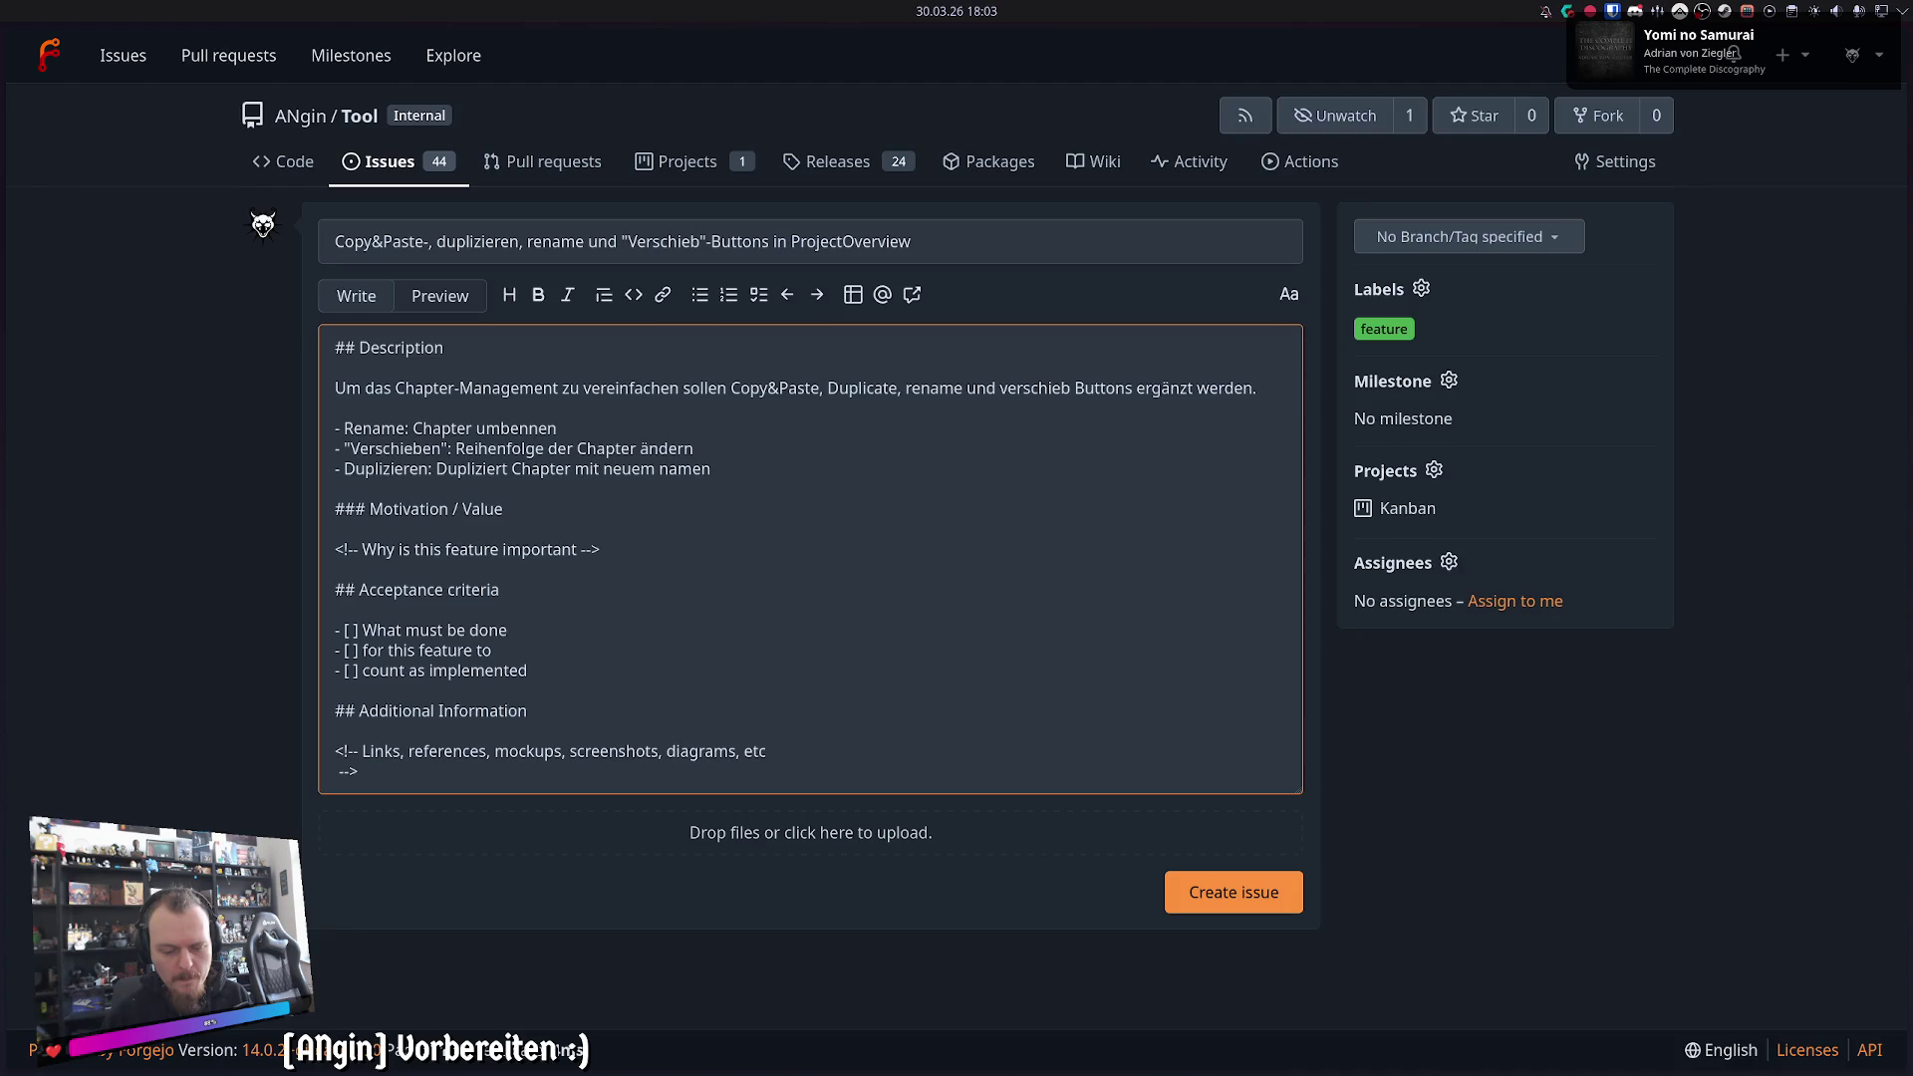
type(" (")
type("\" -")
type(" n\" ")
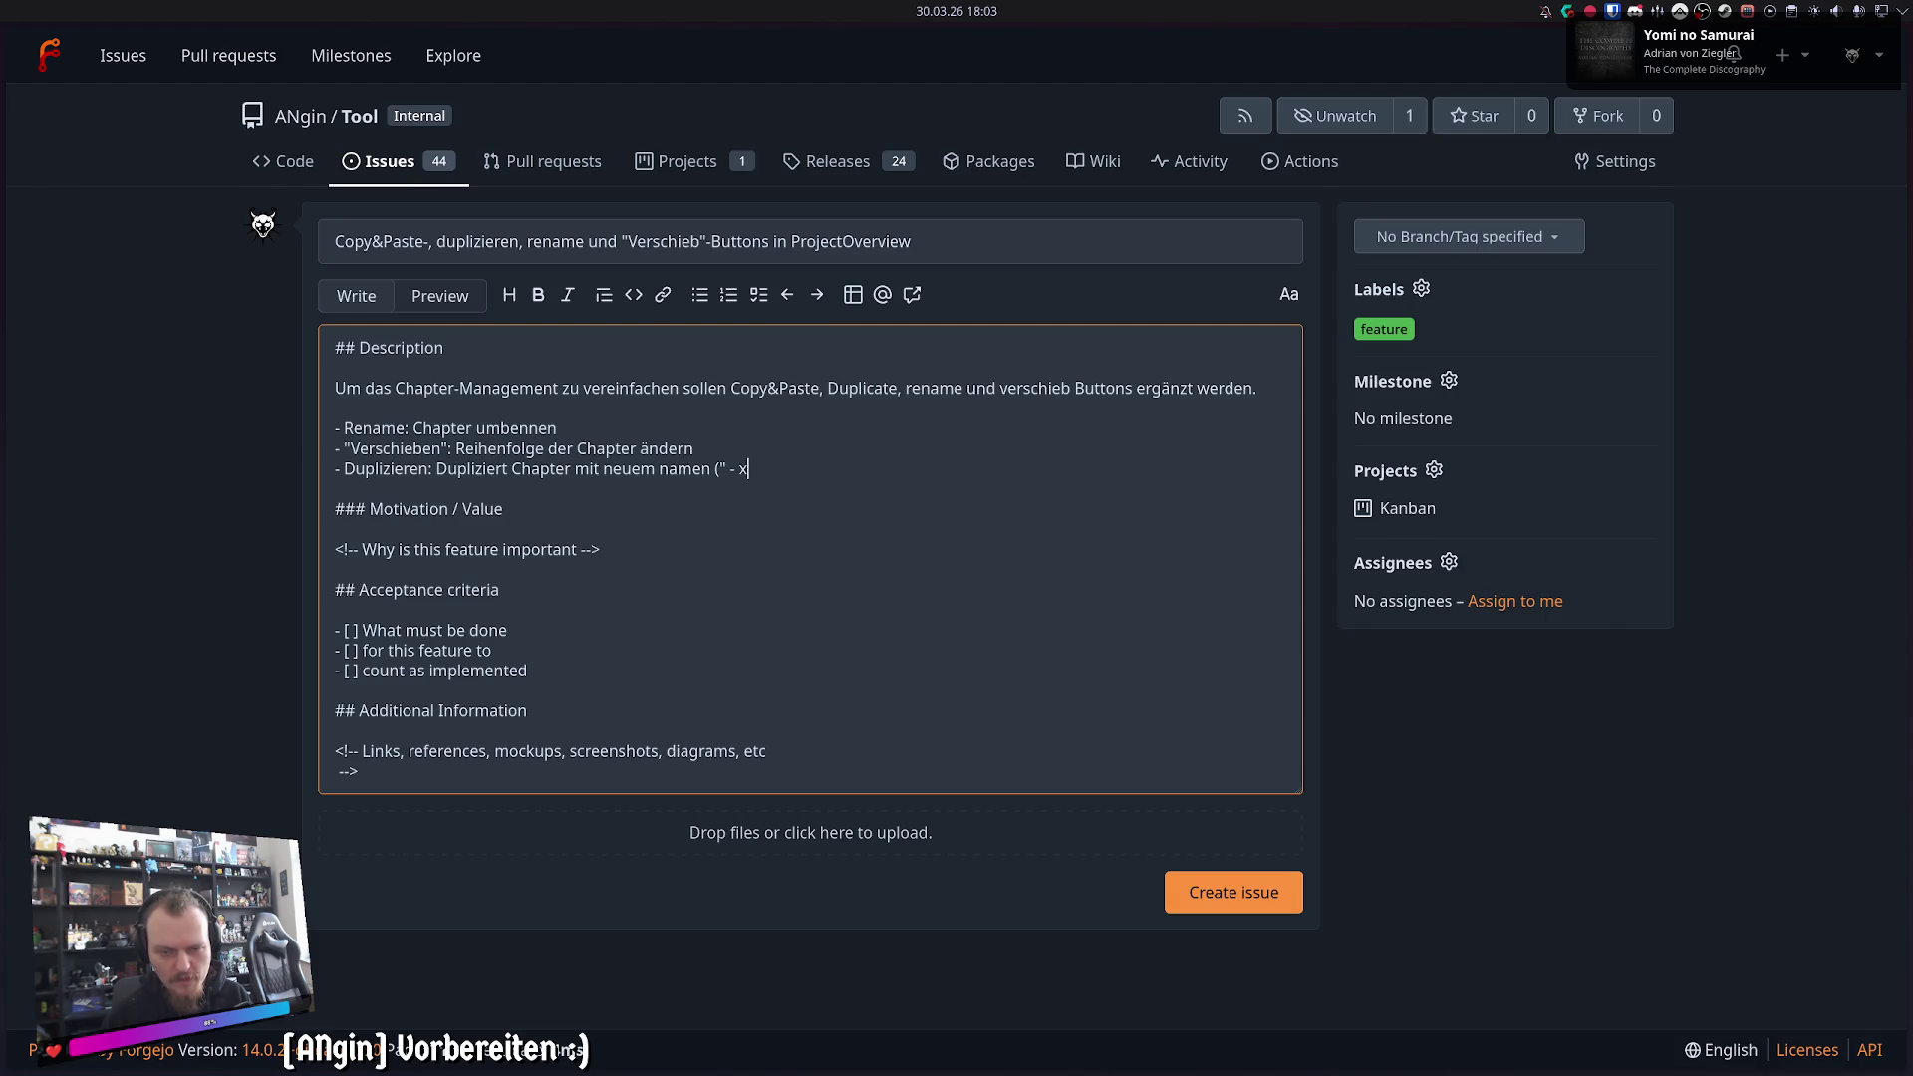
type("als Suffix um unique zu bleiben oder so)")
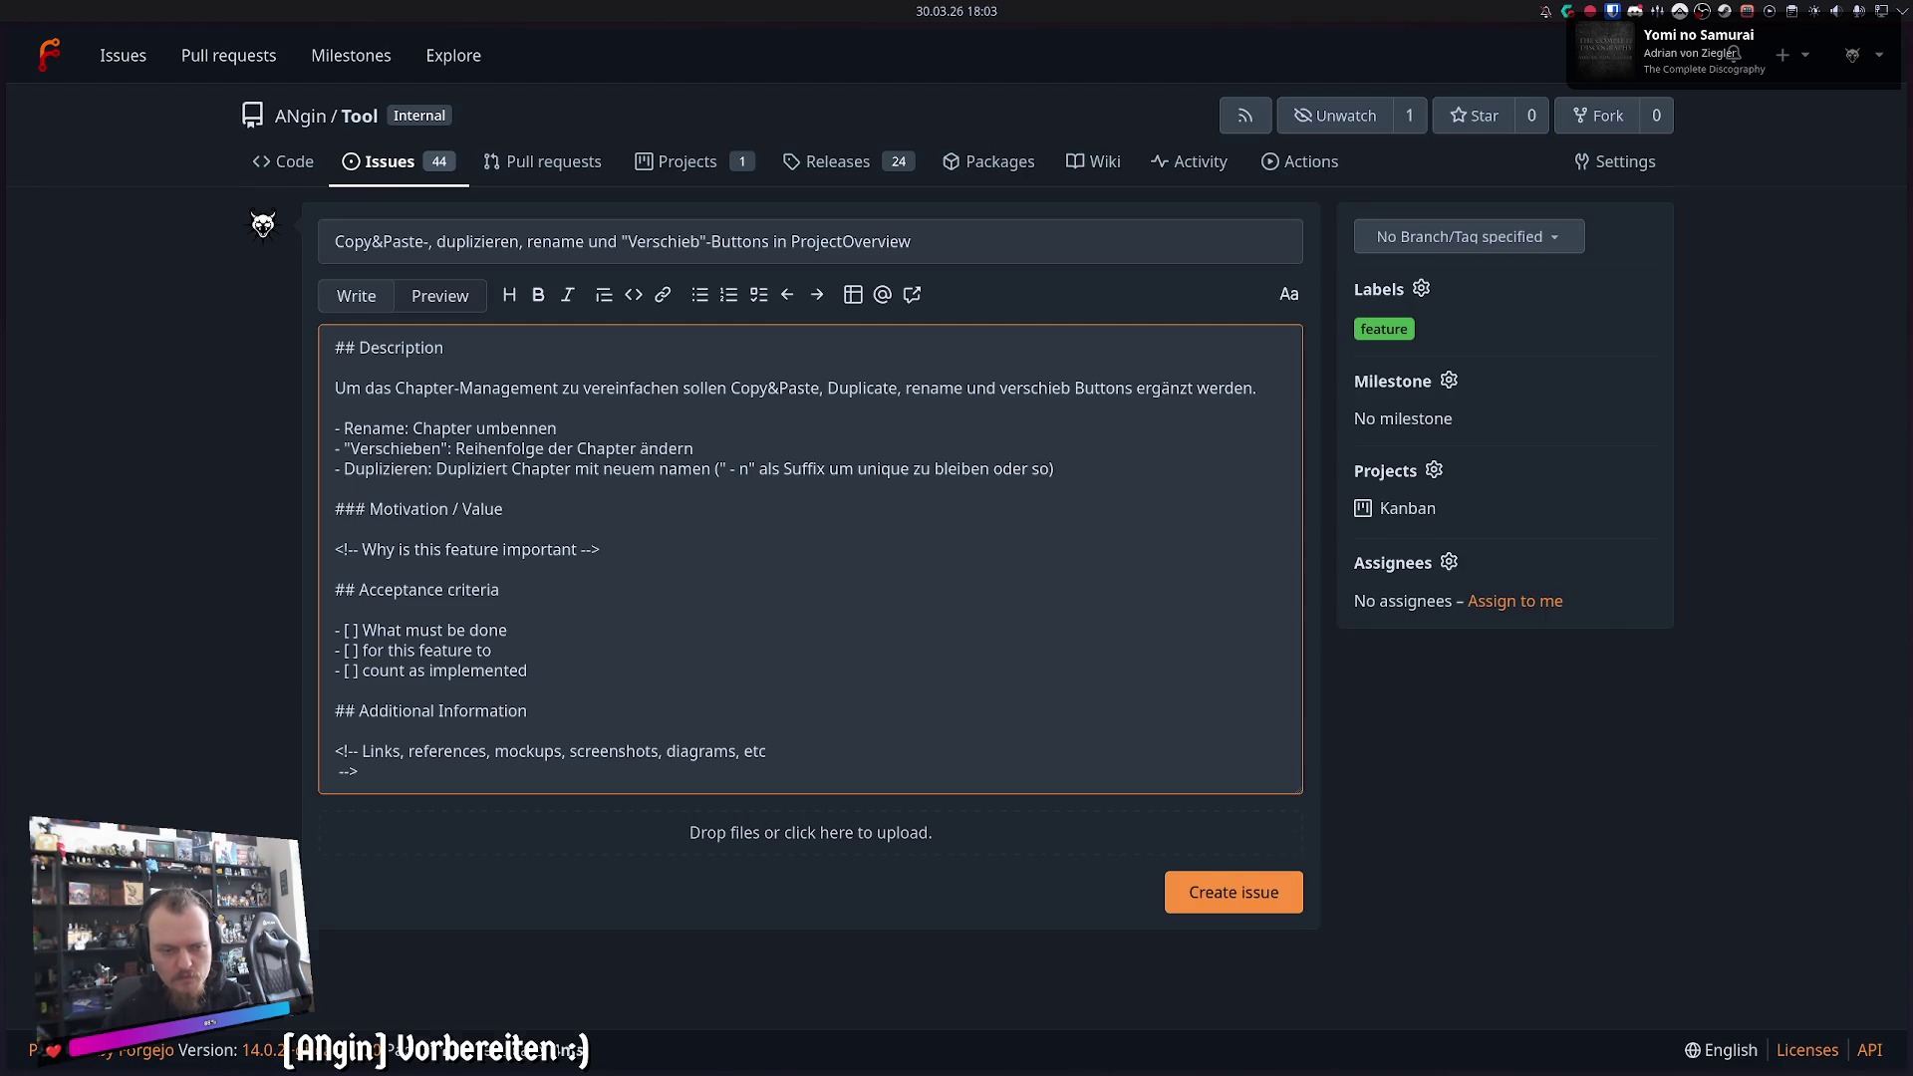
key("Return")
key("Return")
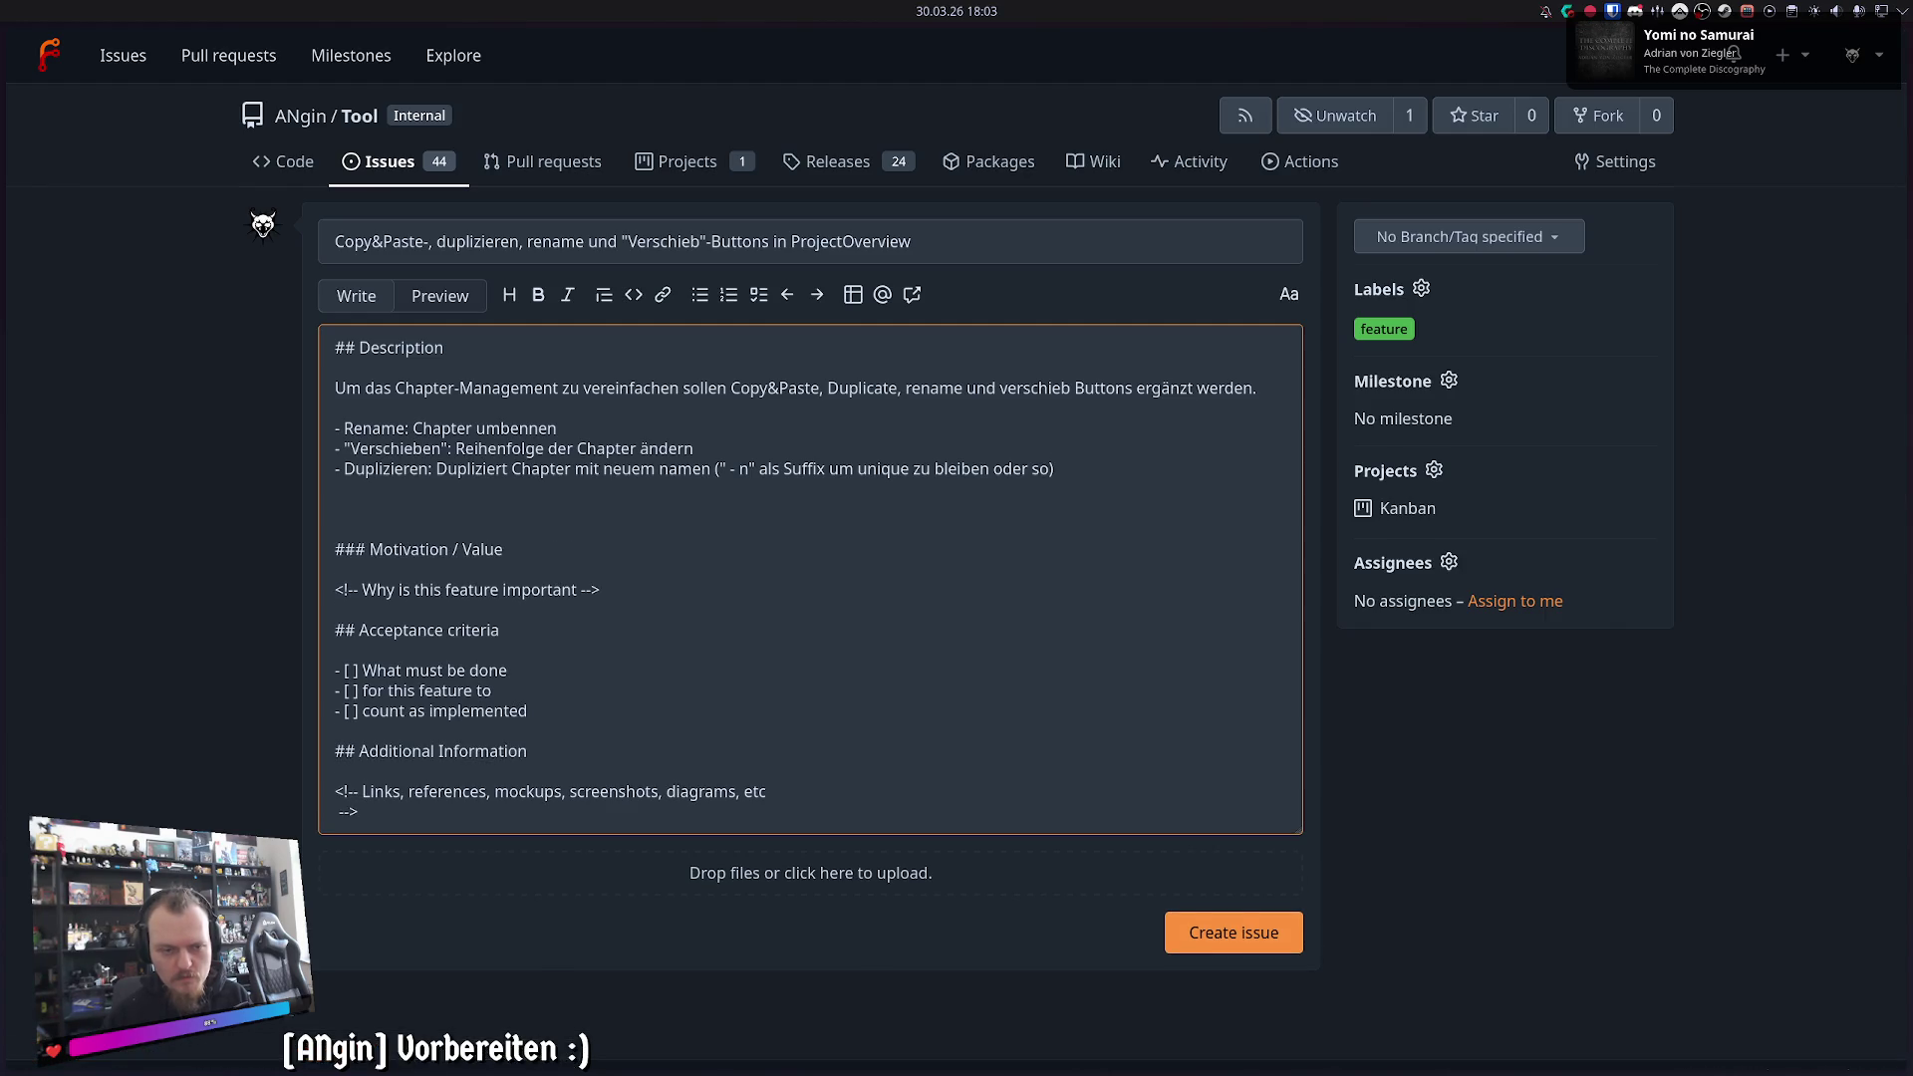
key("BackSpace")
key("BackSpace")
Step: Set the motivation to 'QoL', create the feature issue, and go to the projects list
left_click(660, 551)
key("shift+Home")
type("QoL")
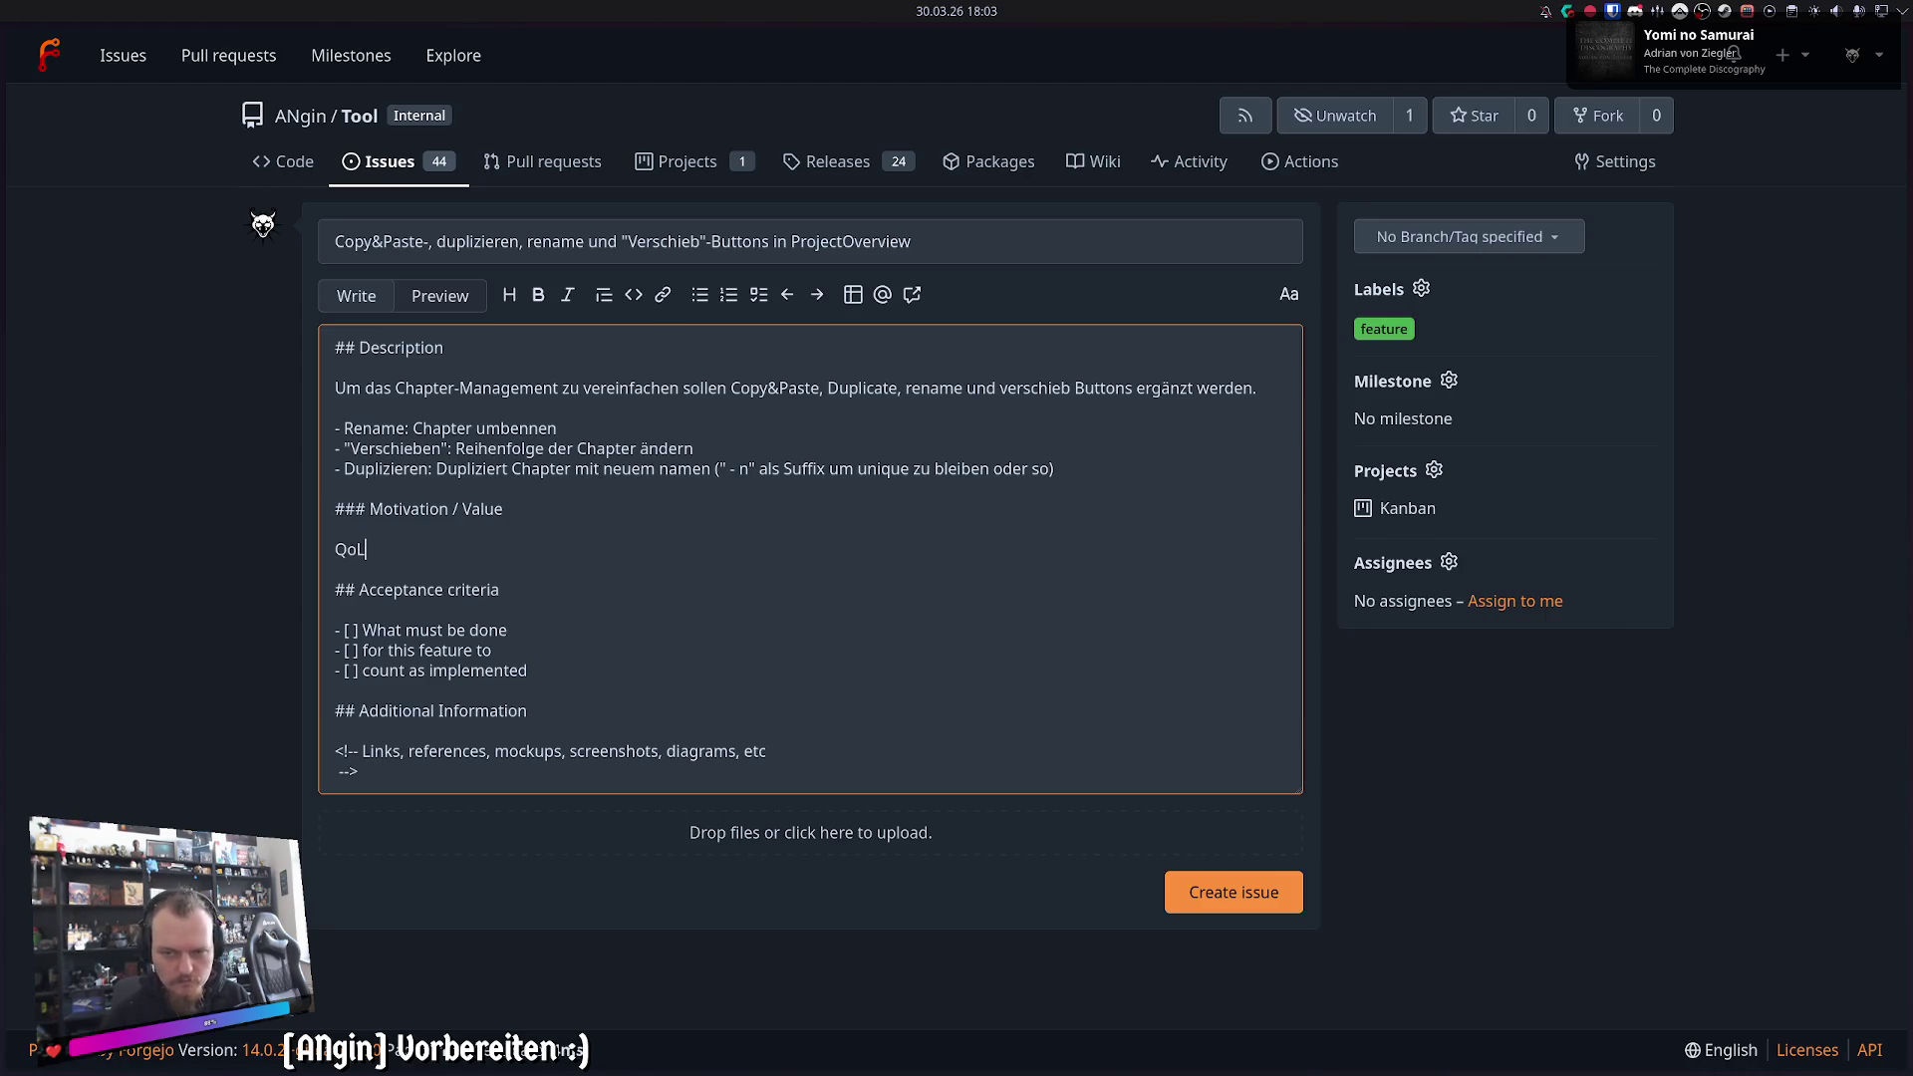
left_click(1234, 892)
left_click(684, 172)
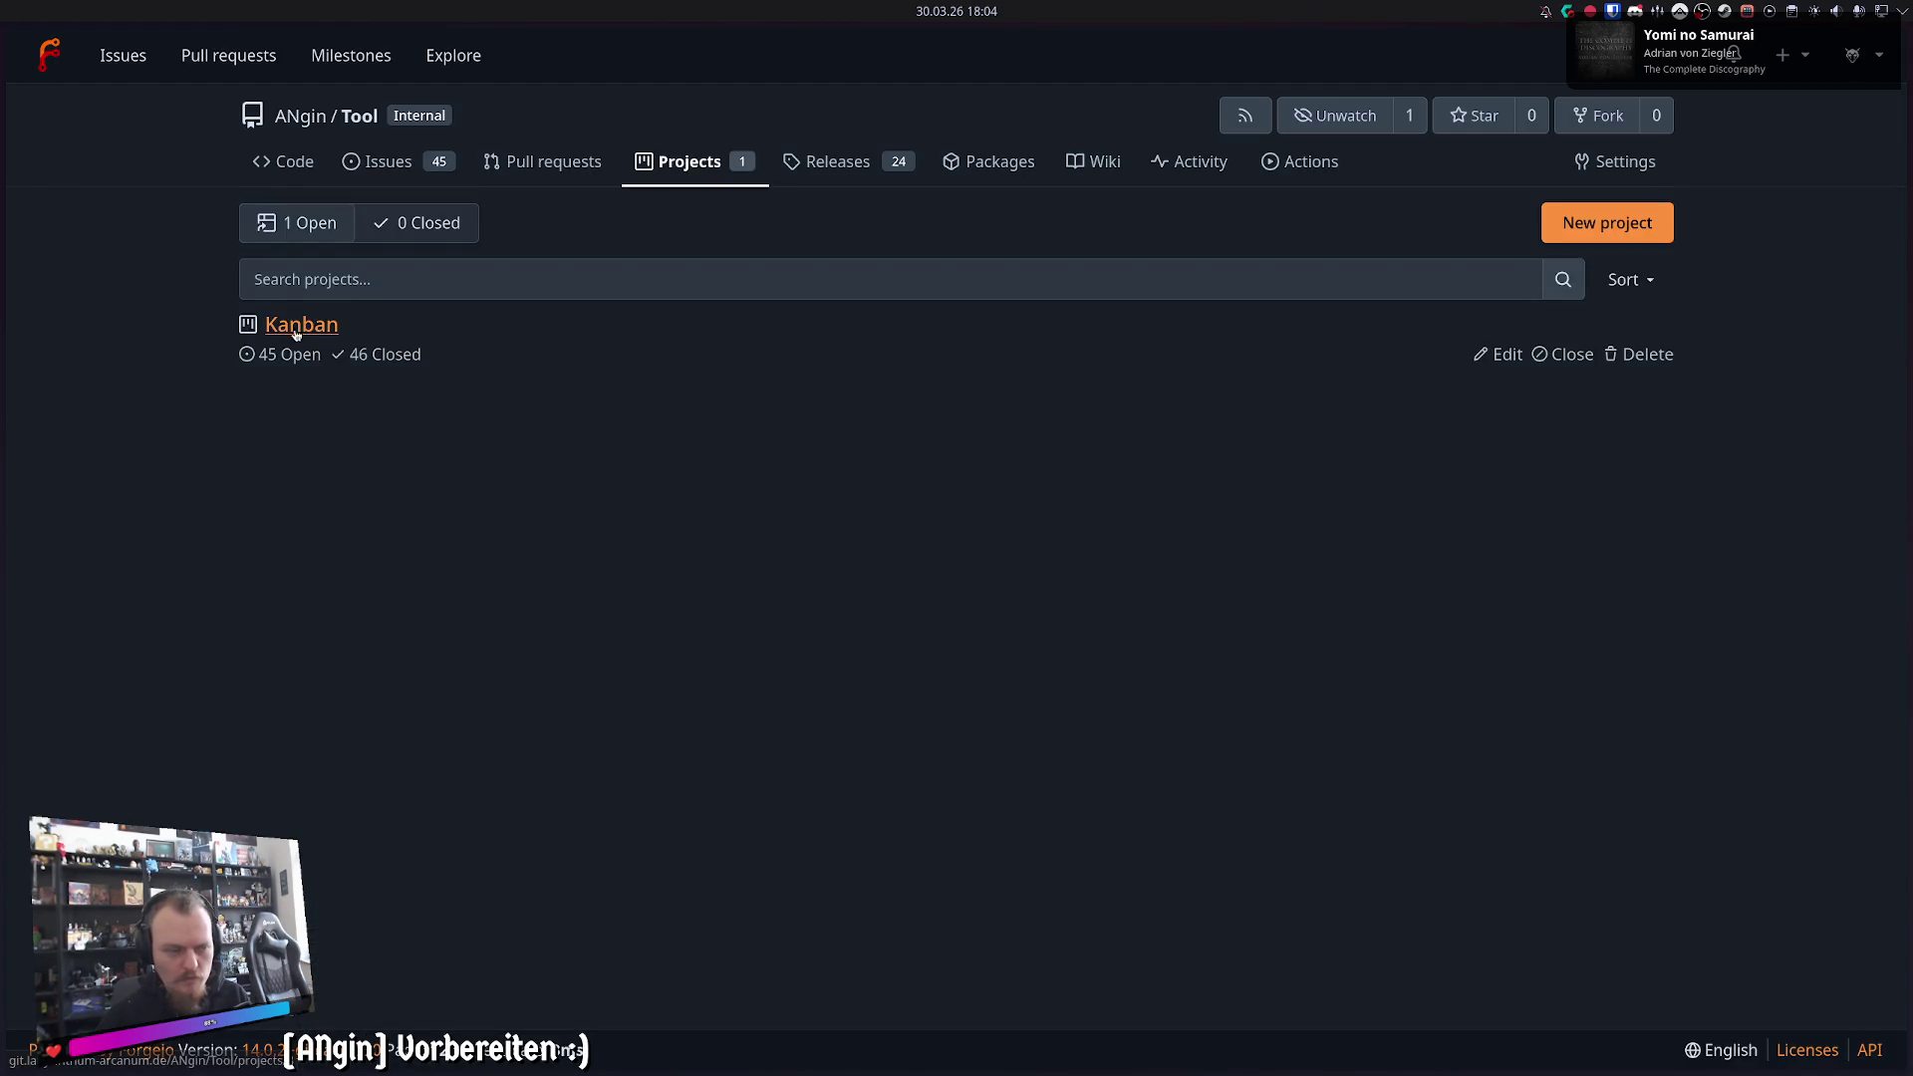
Step: Open the Kanban project, showing 41 Backlog cards and 46 in Done
left_click(297, 327)
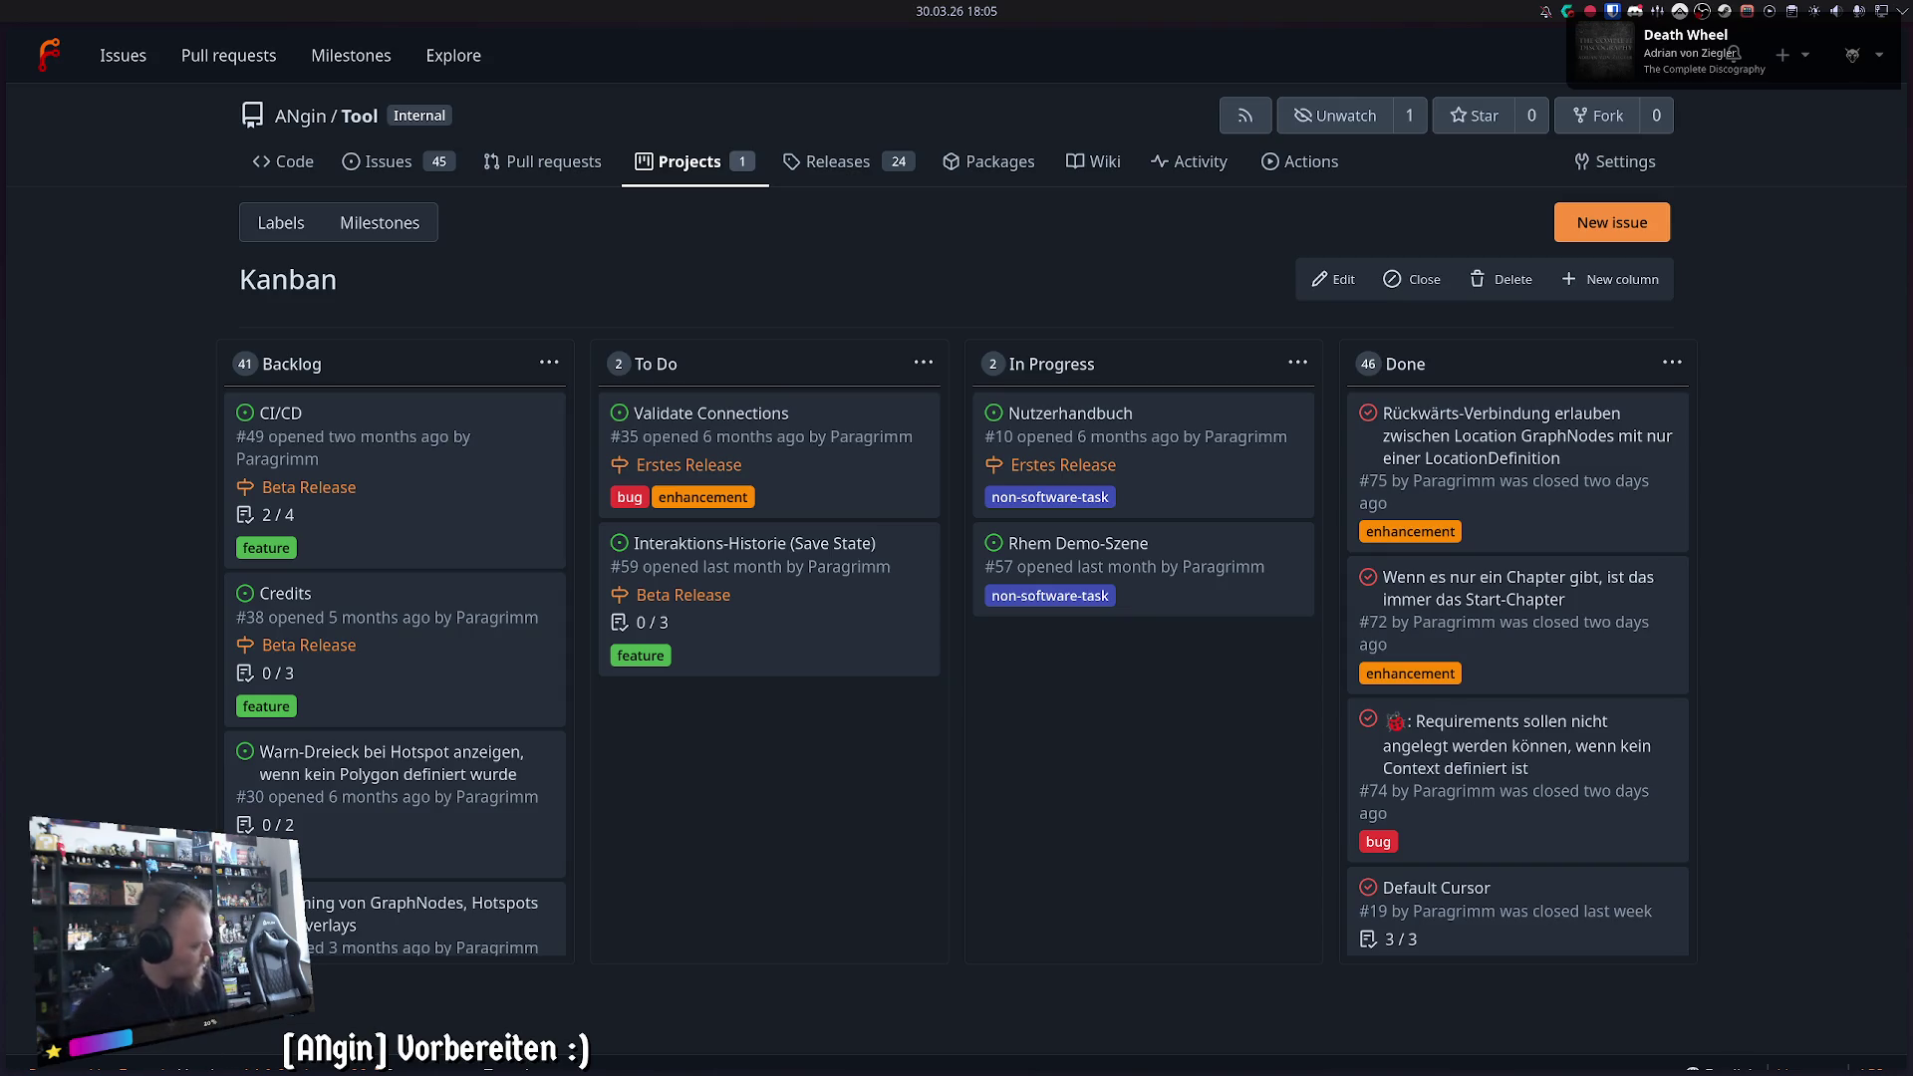
mouse_move(66, 551)
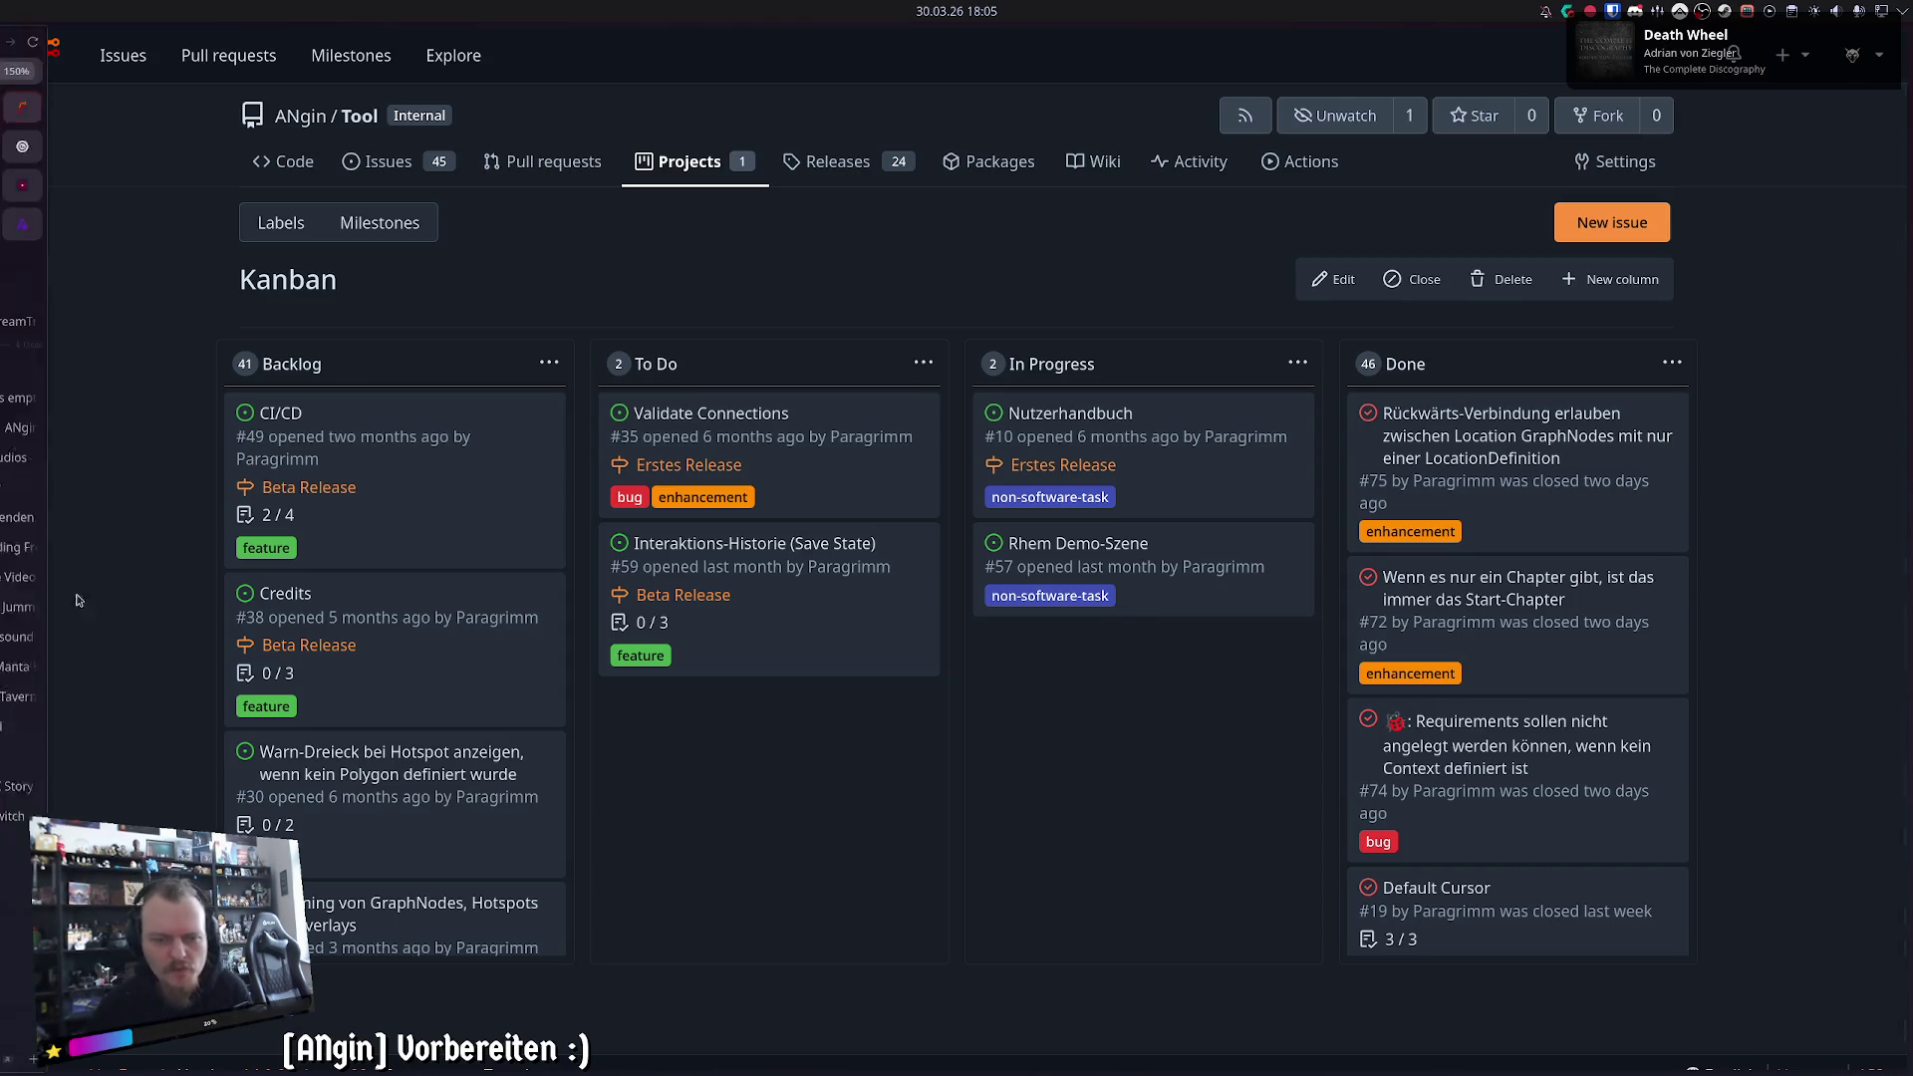
left_click(918, 1053)
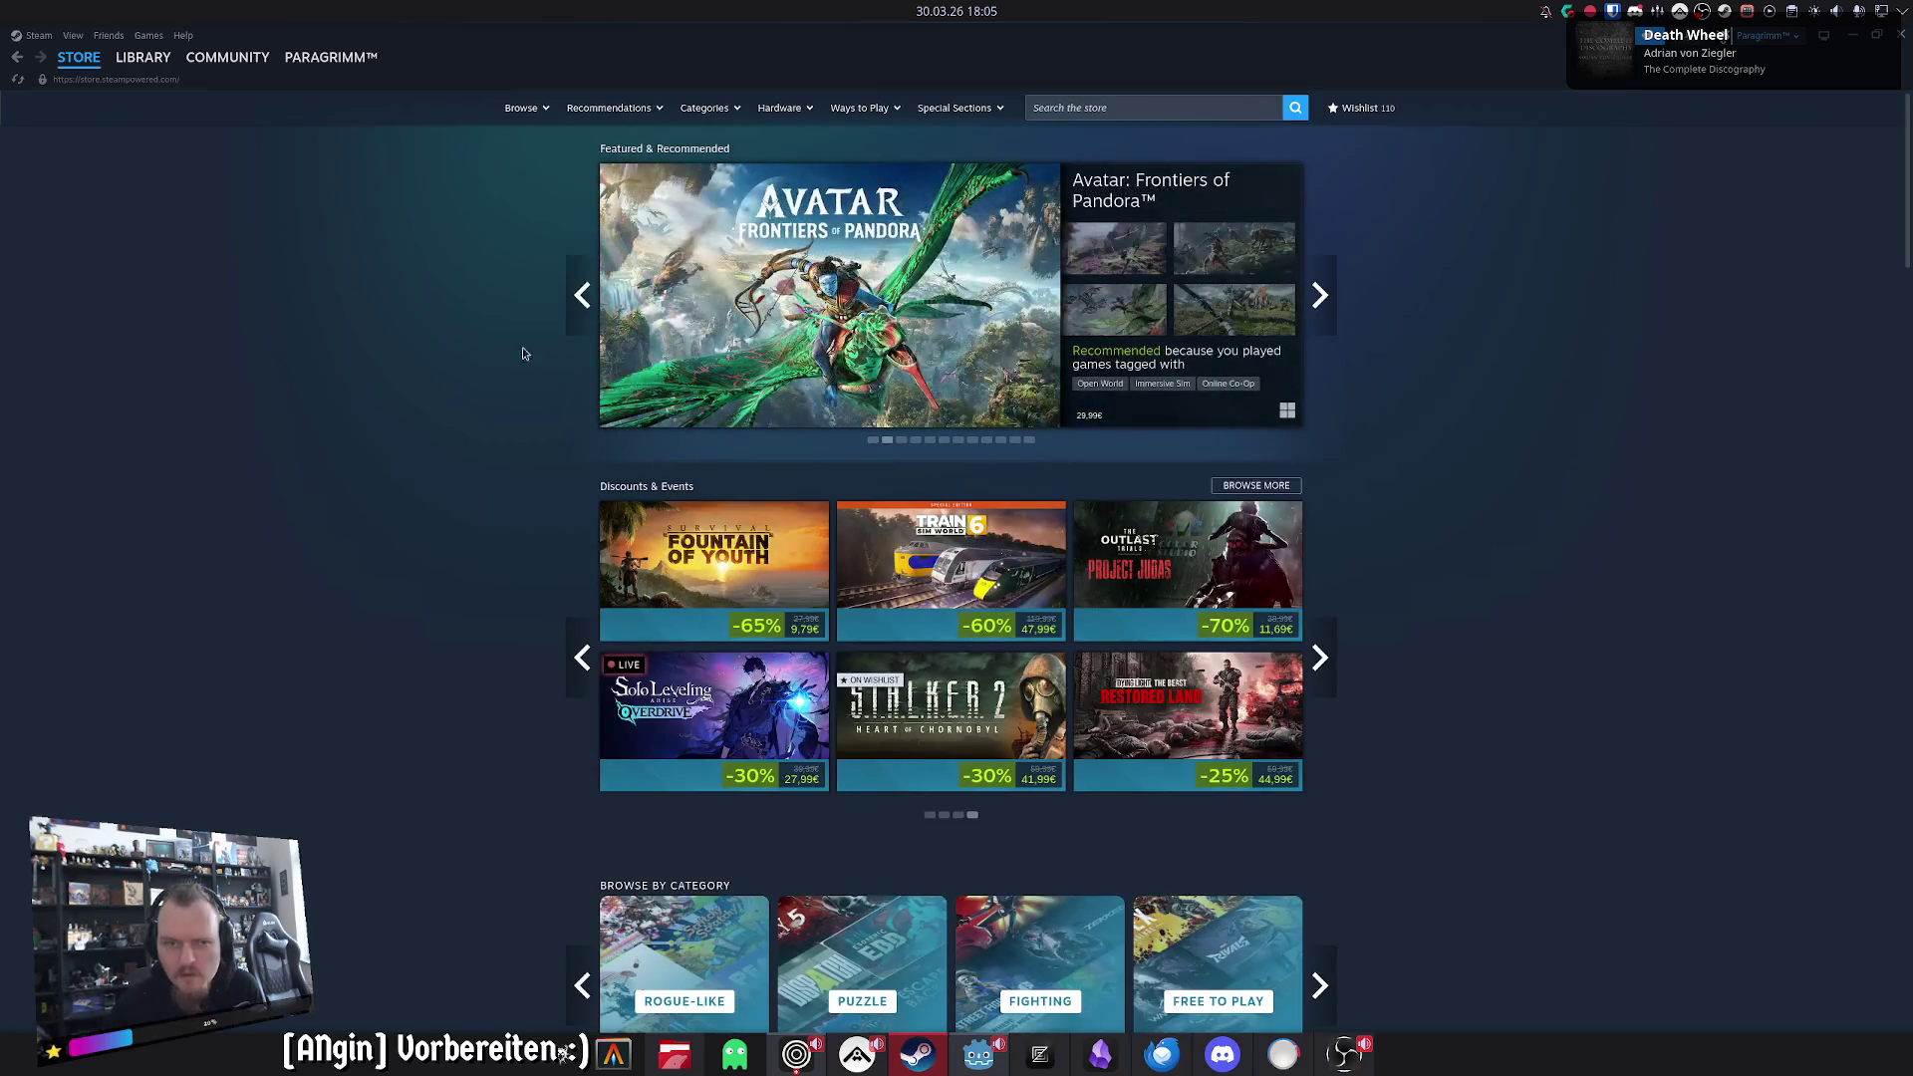
left_click(143, 56)
scroll(130, 473, "up", 15)
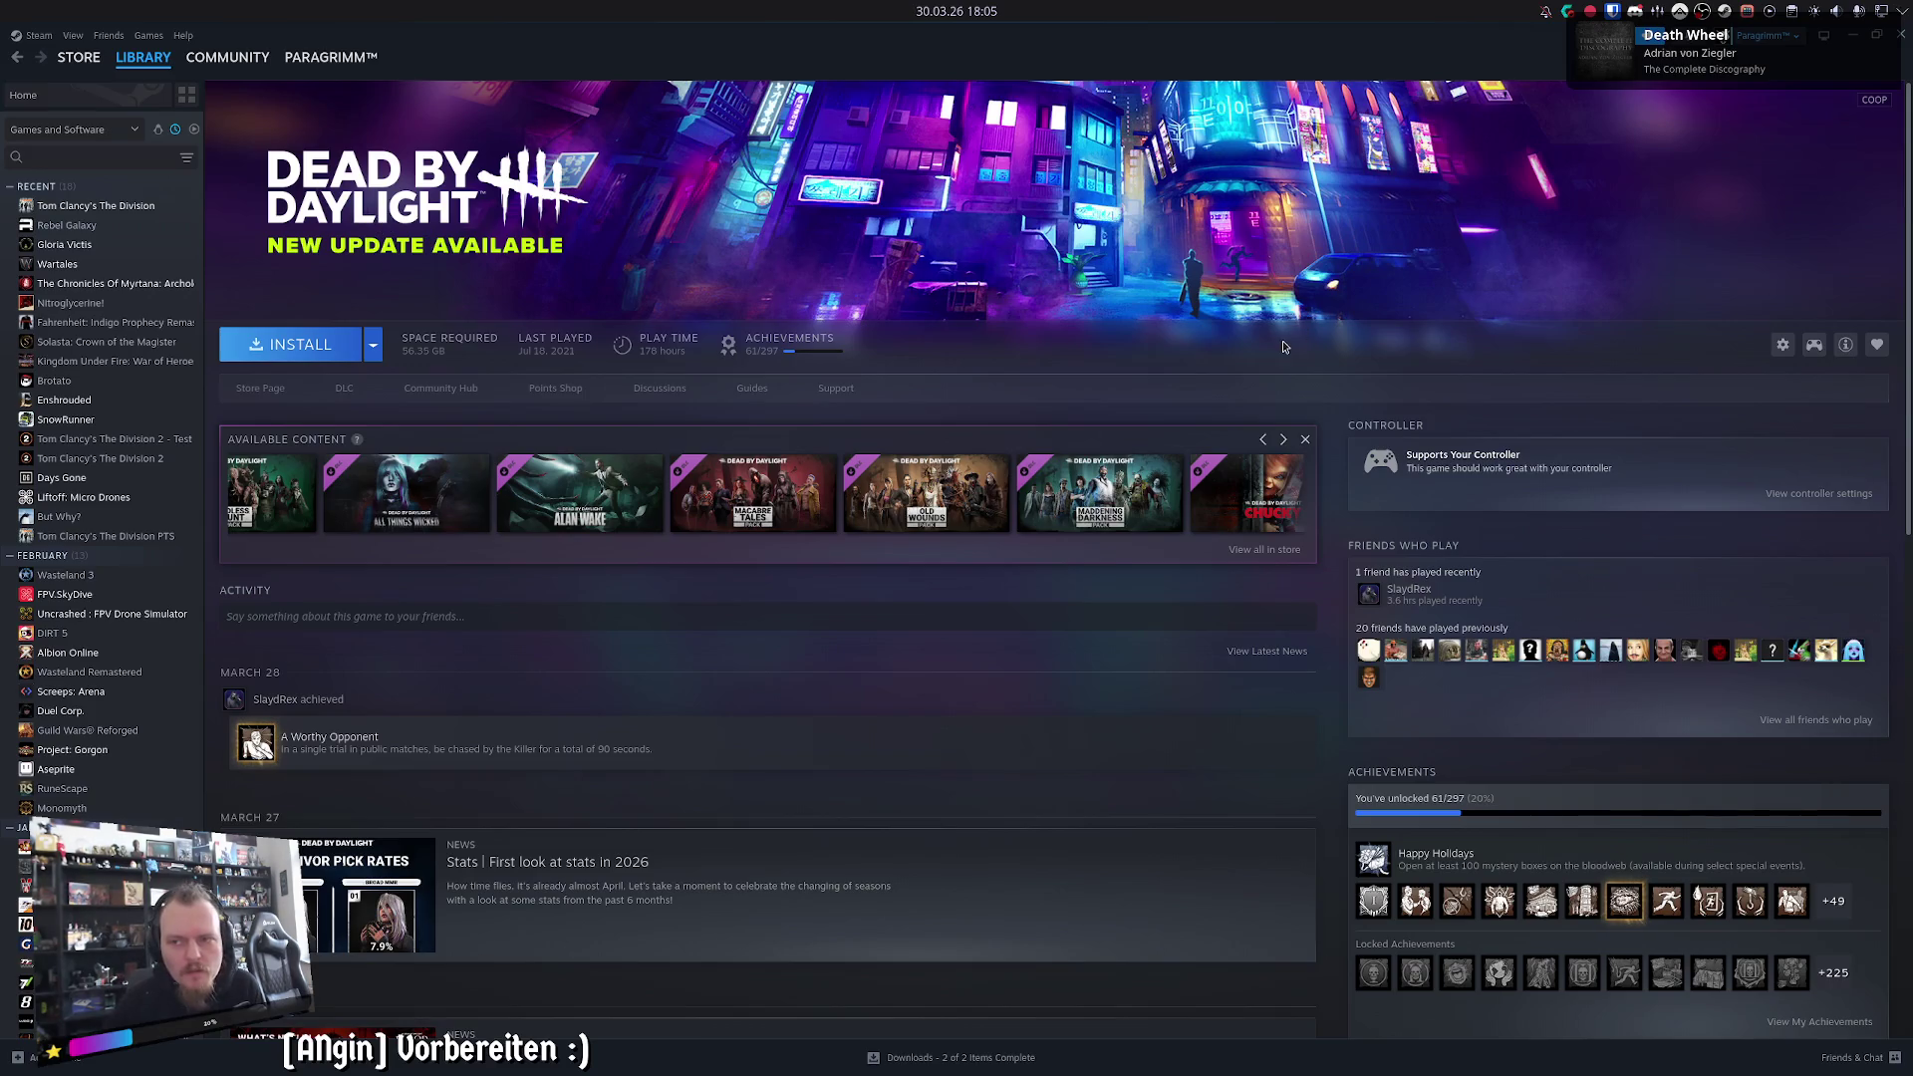
left_click(1854, 37)
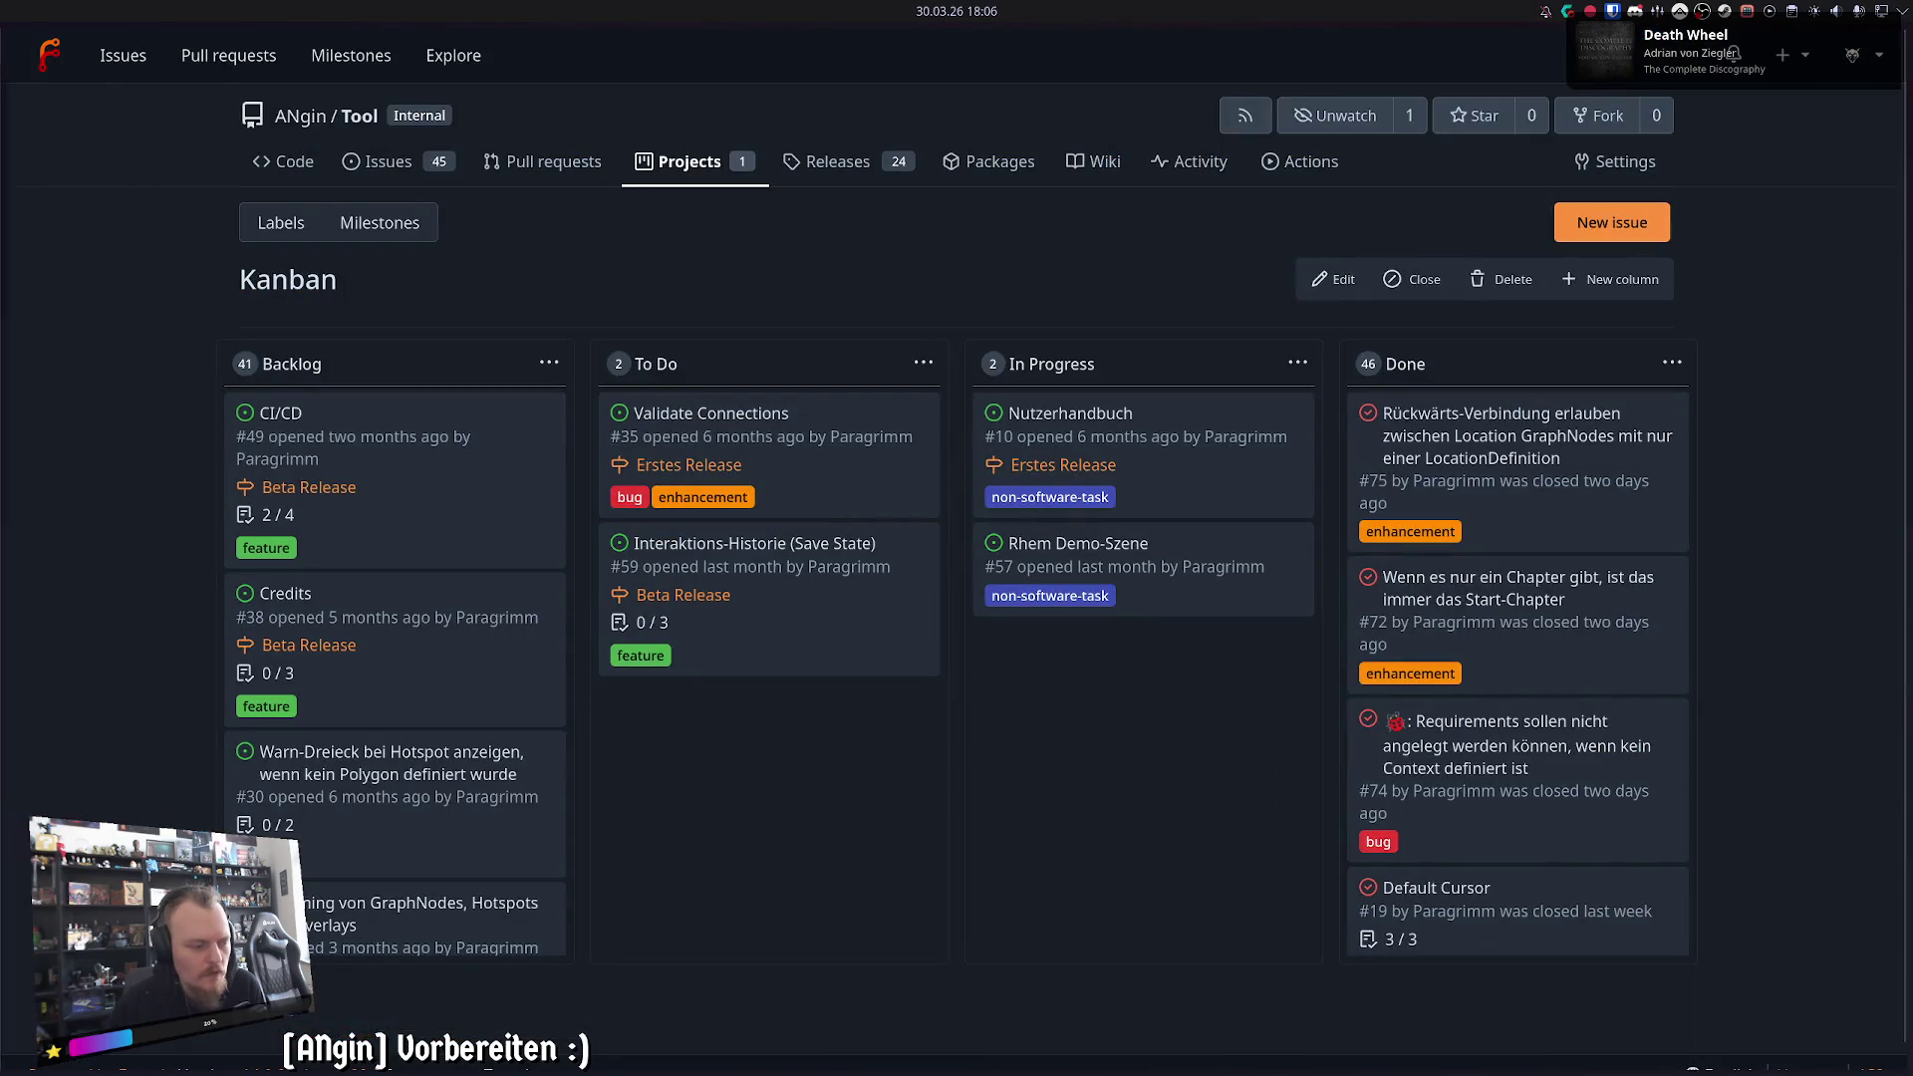